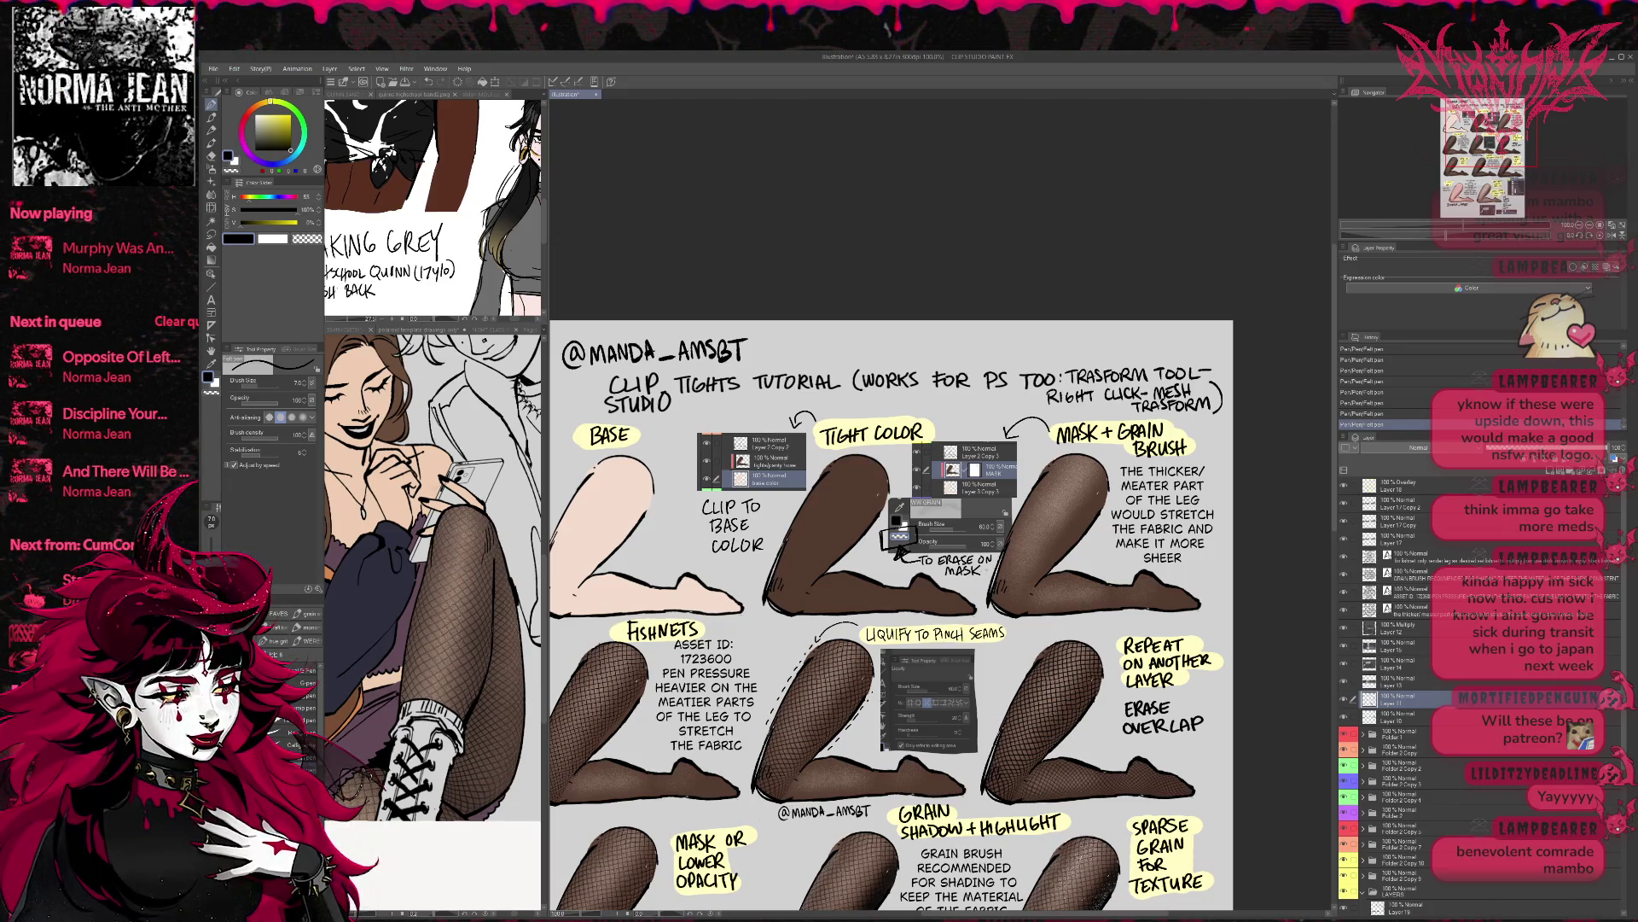
- Undo and redo test strokes, then try a bright green mark along the mask thumbnail and undo it
{"action": "key", "text": "ctrl+z"}
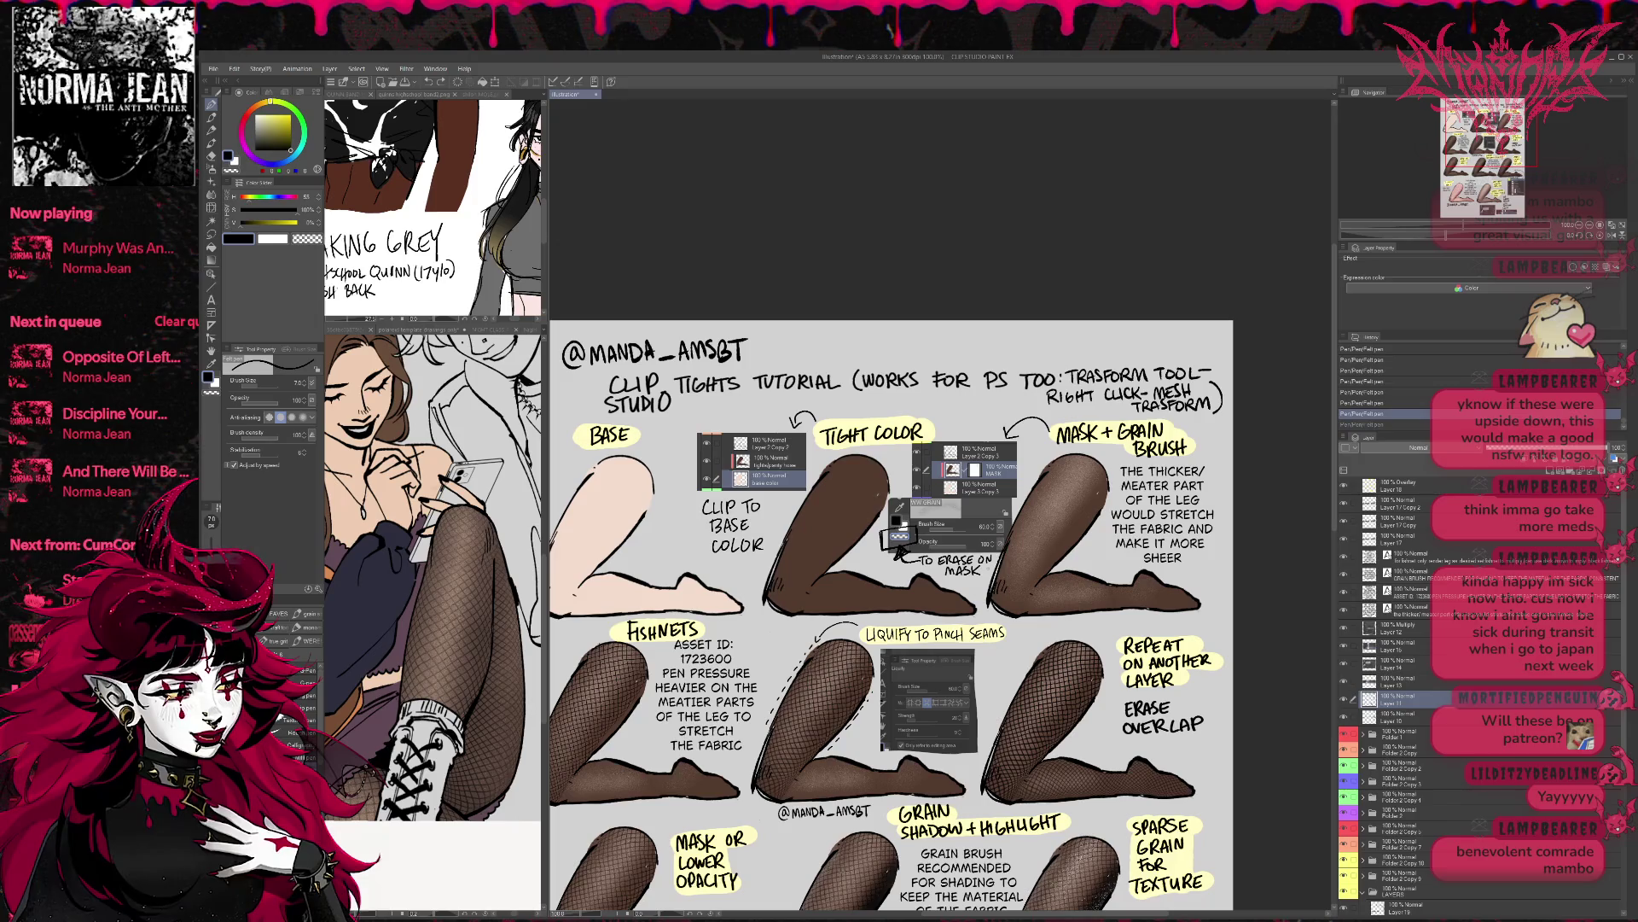
{"action": "key", "text": "ctrl+y"}
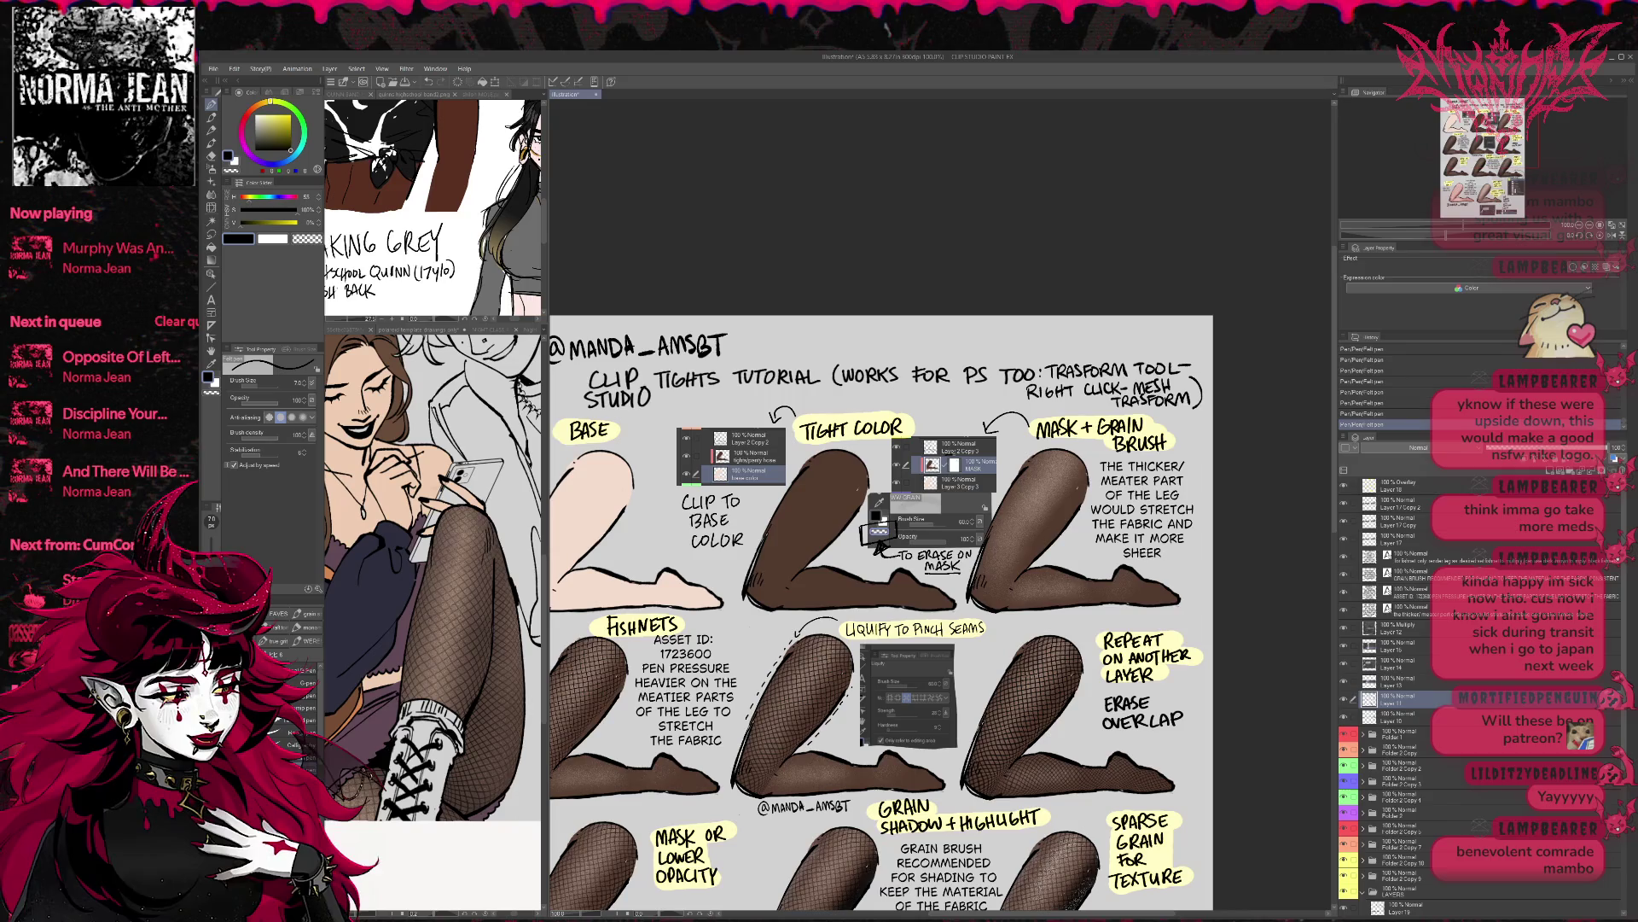
{"action": "key", "text": "ctrl+z"}
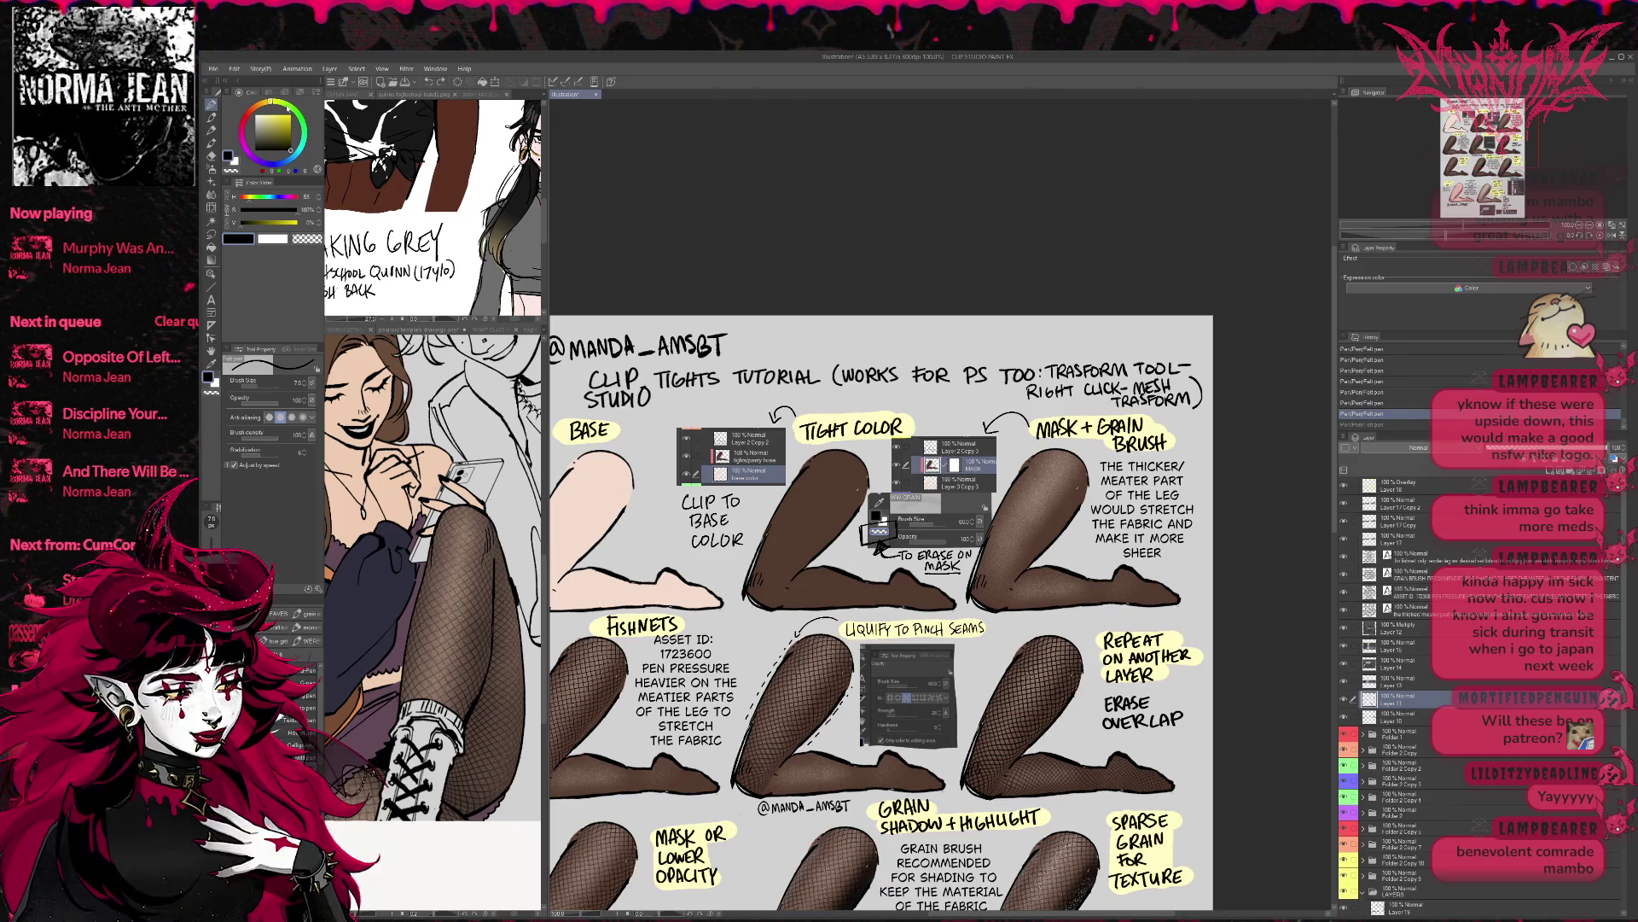
{"action": "left_click_drag", "start_coordinate": [288, 109], "coordinate": [314, 99]}
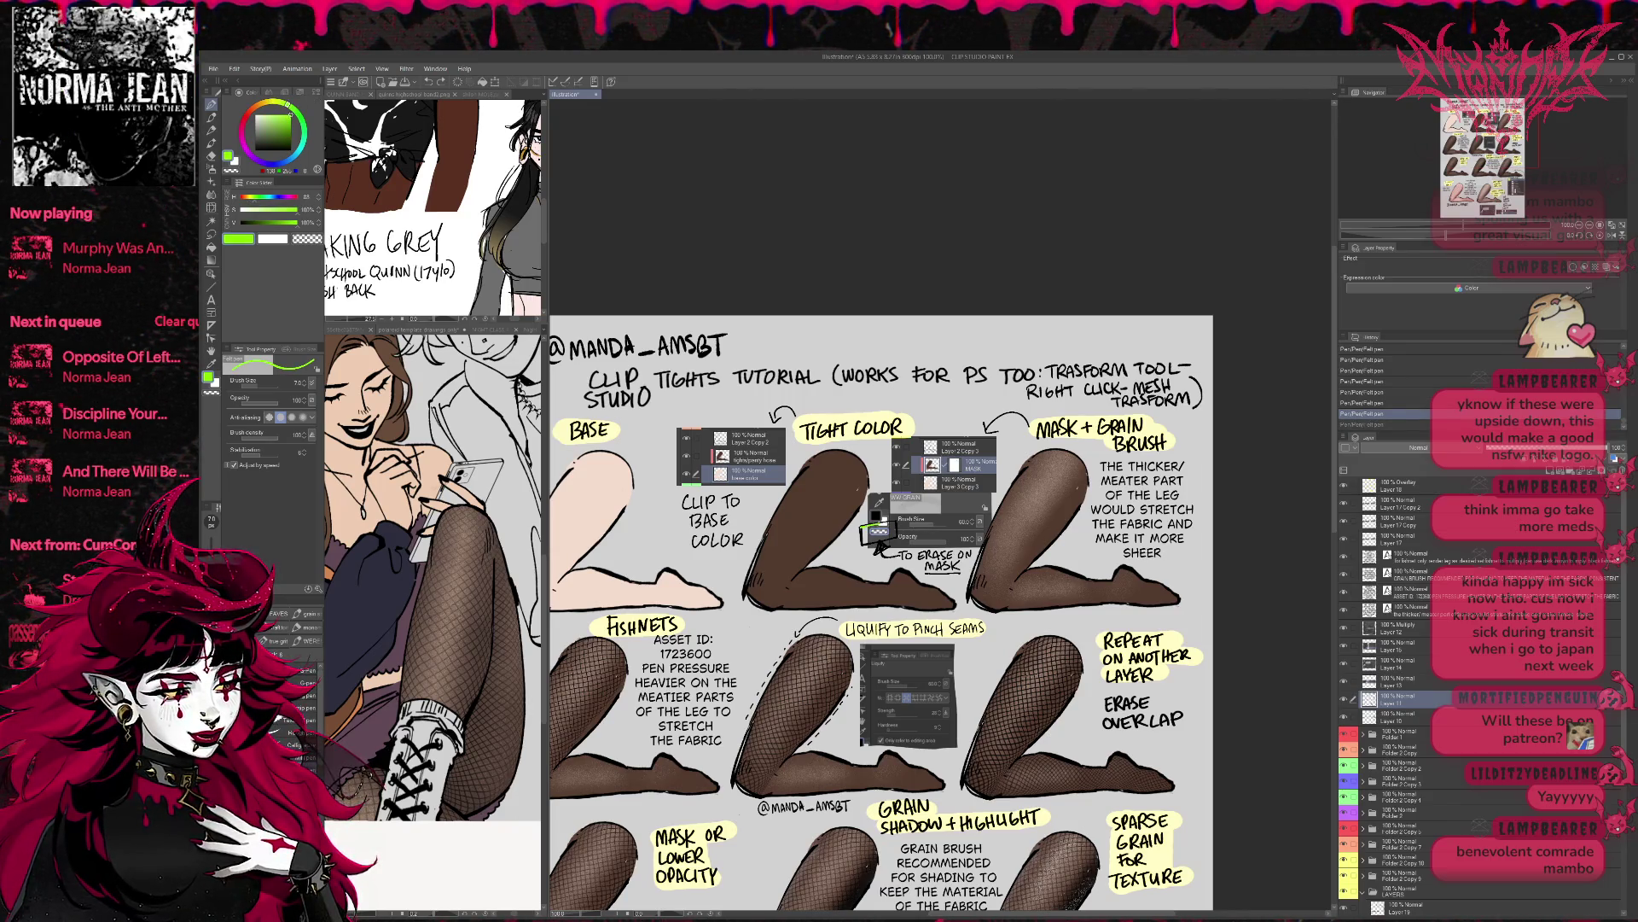
{"action": "left_click_drag", "start_coordinate": [868, 546], "coordinate": [899, 536]}
{"action": "key", "text": "ctrl+z"}
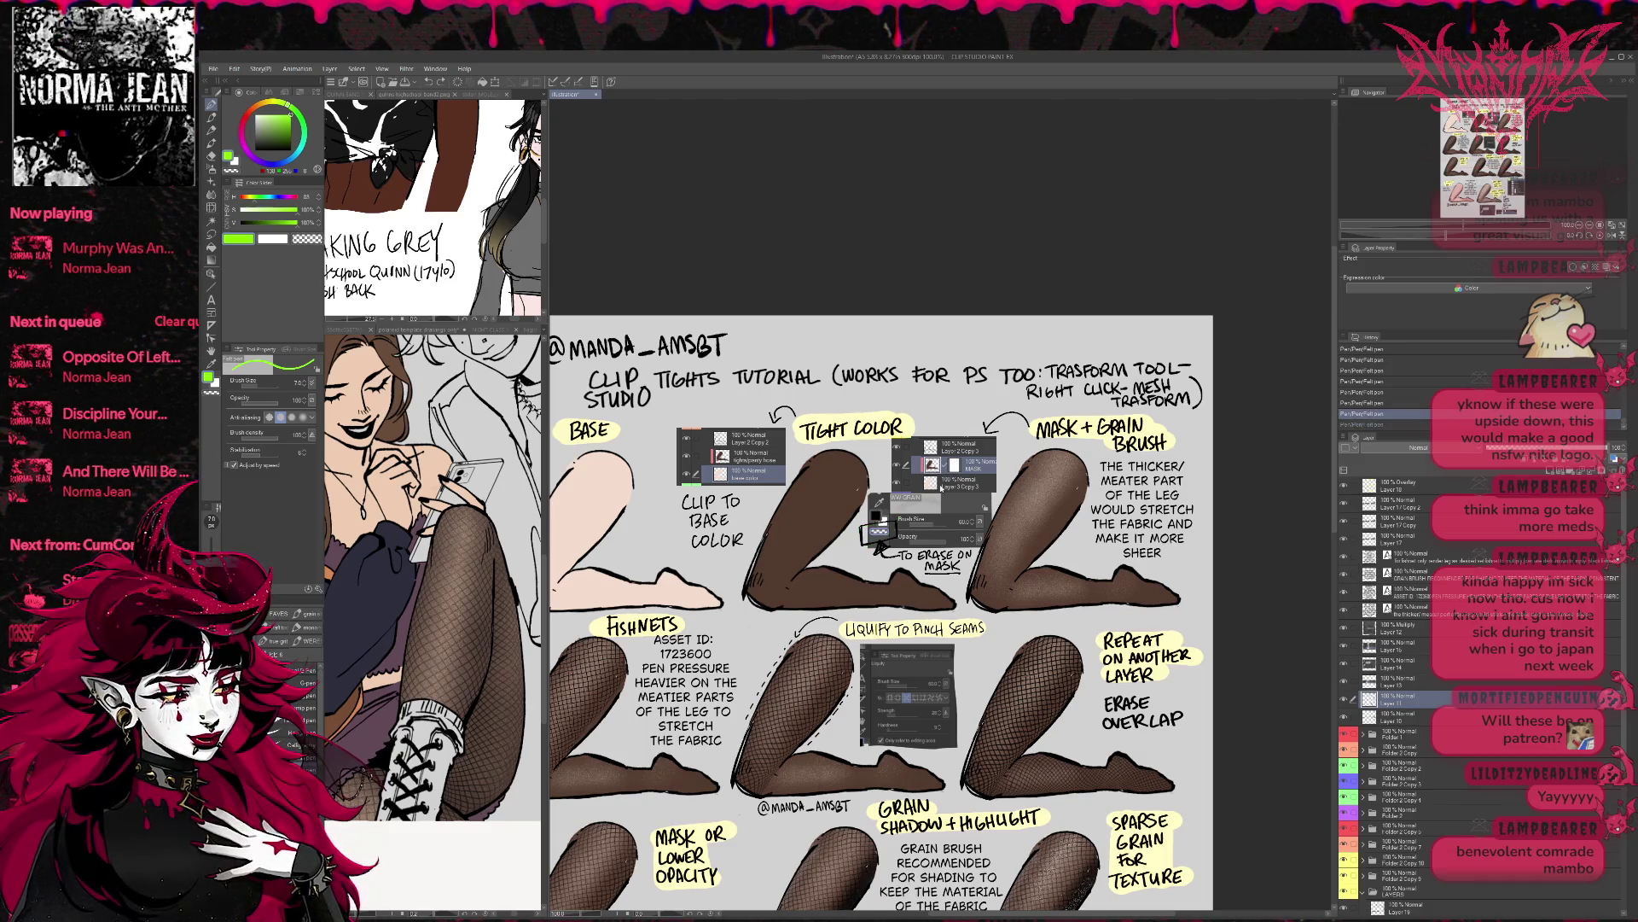
{"action": "key", "text": "ctrl+y"}
{"action": "key", "text": "ctrl+z"}
- Switch the drawing colour from darker green to red and keep the small stroke near the arrow
{"action": "left_click_drag", "start_coordinate": [293, 128], "coordinate": [288, 134]}
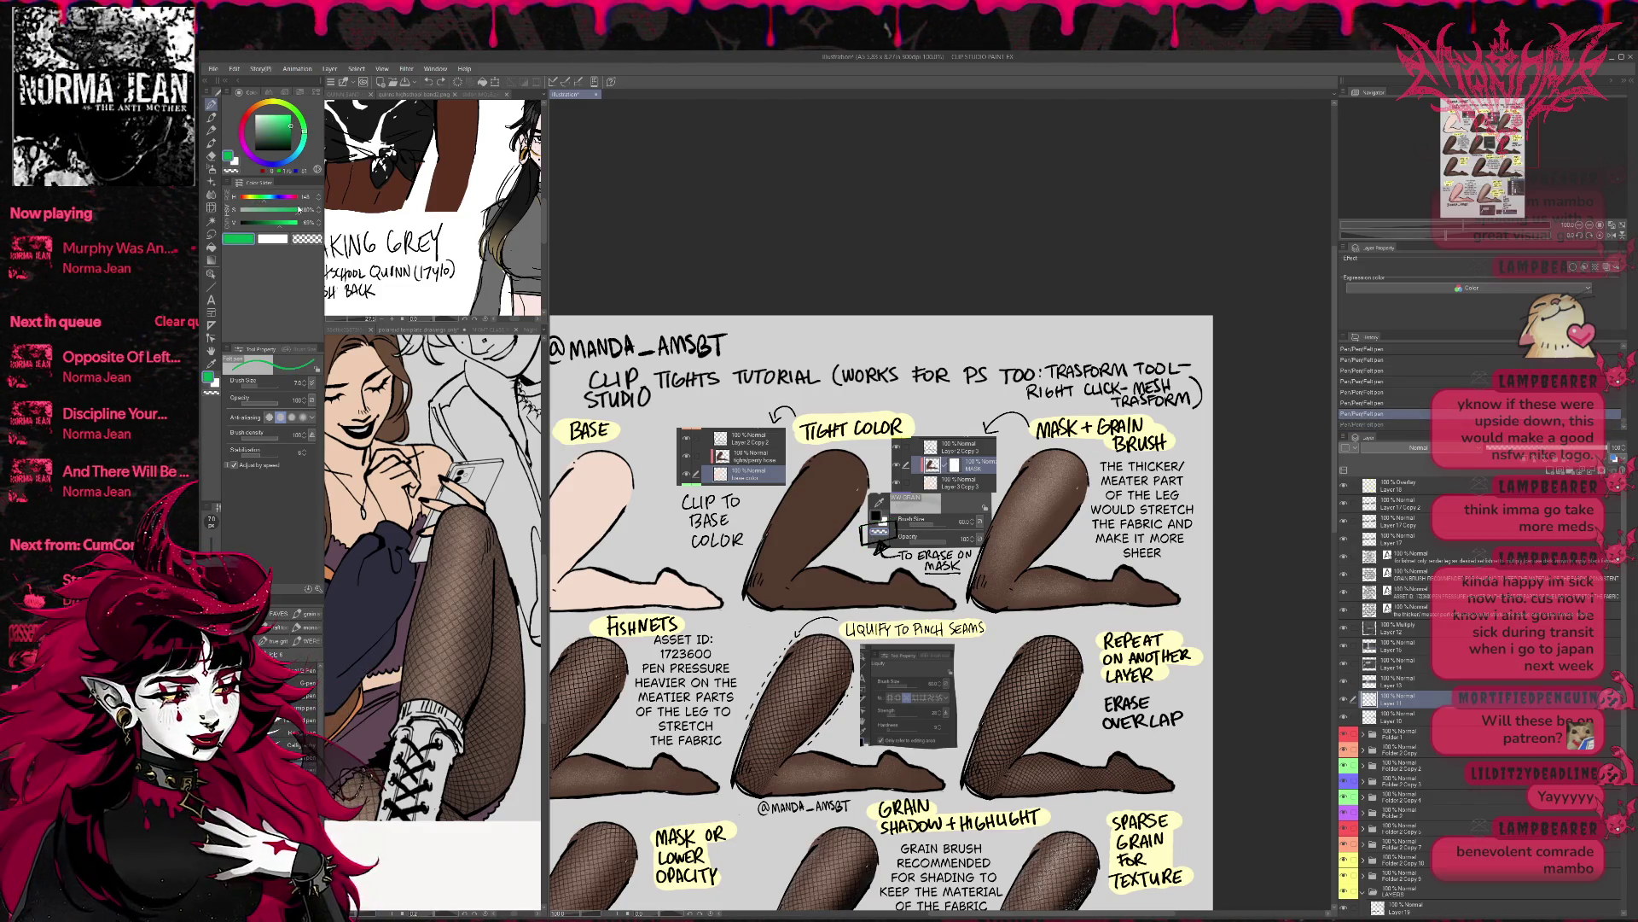
{"action": "left_click_drag", "start_coordinate": [264, 197], "coordinate": [319, 202]}
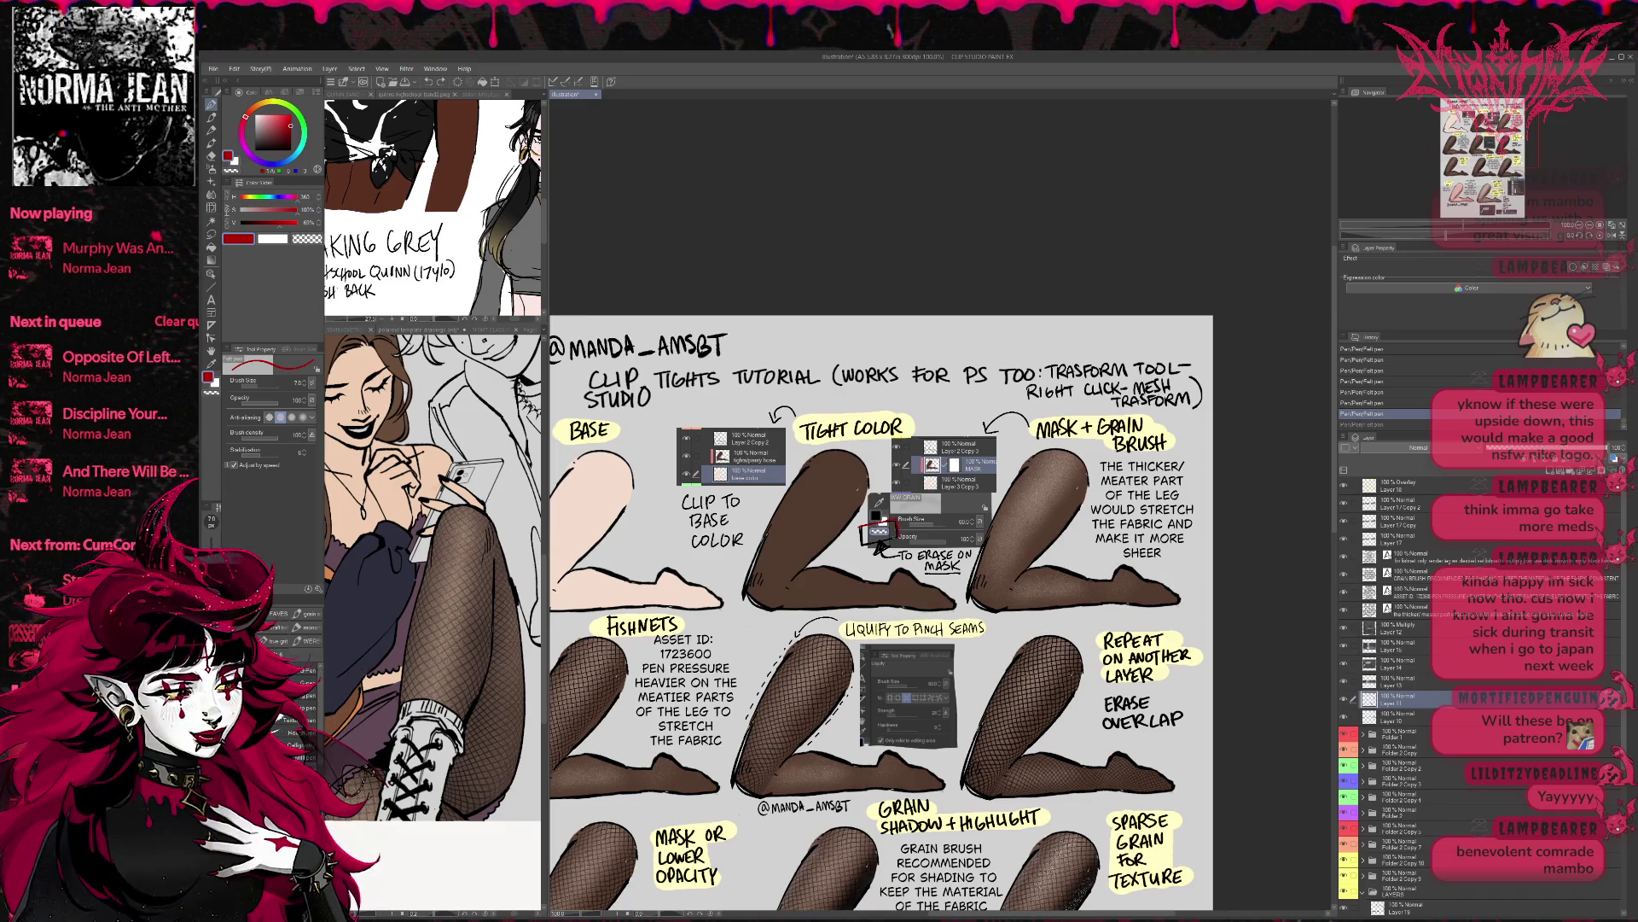
{"action": "key", "text": "ctrl+y"}
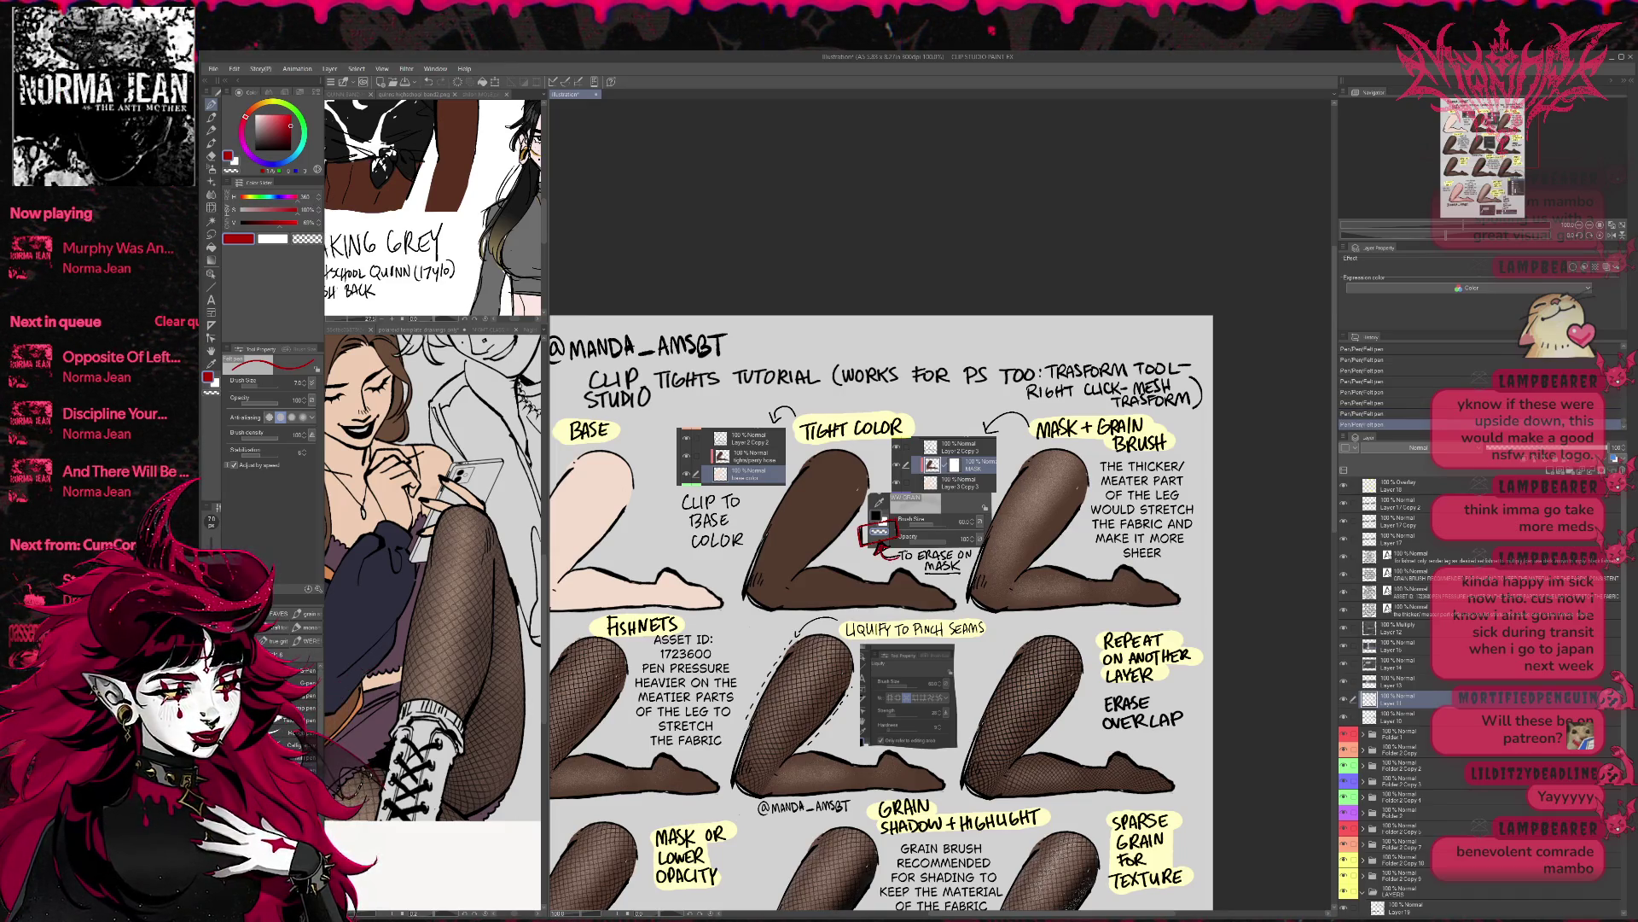
{"action": "key", "text": "ctrl+z"}
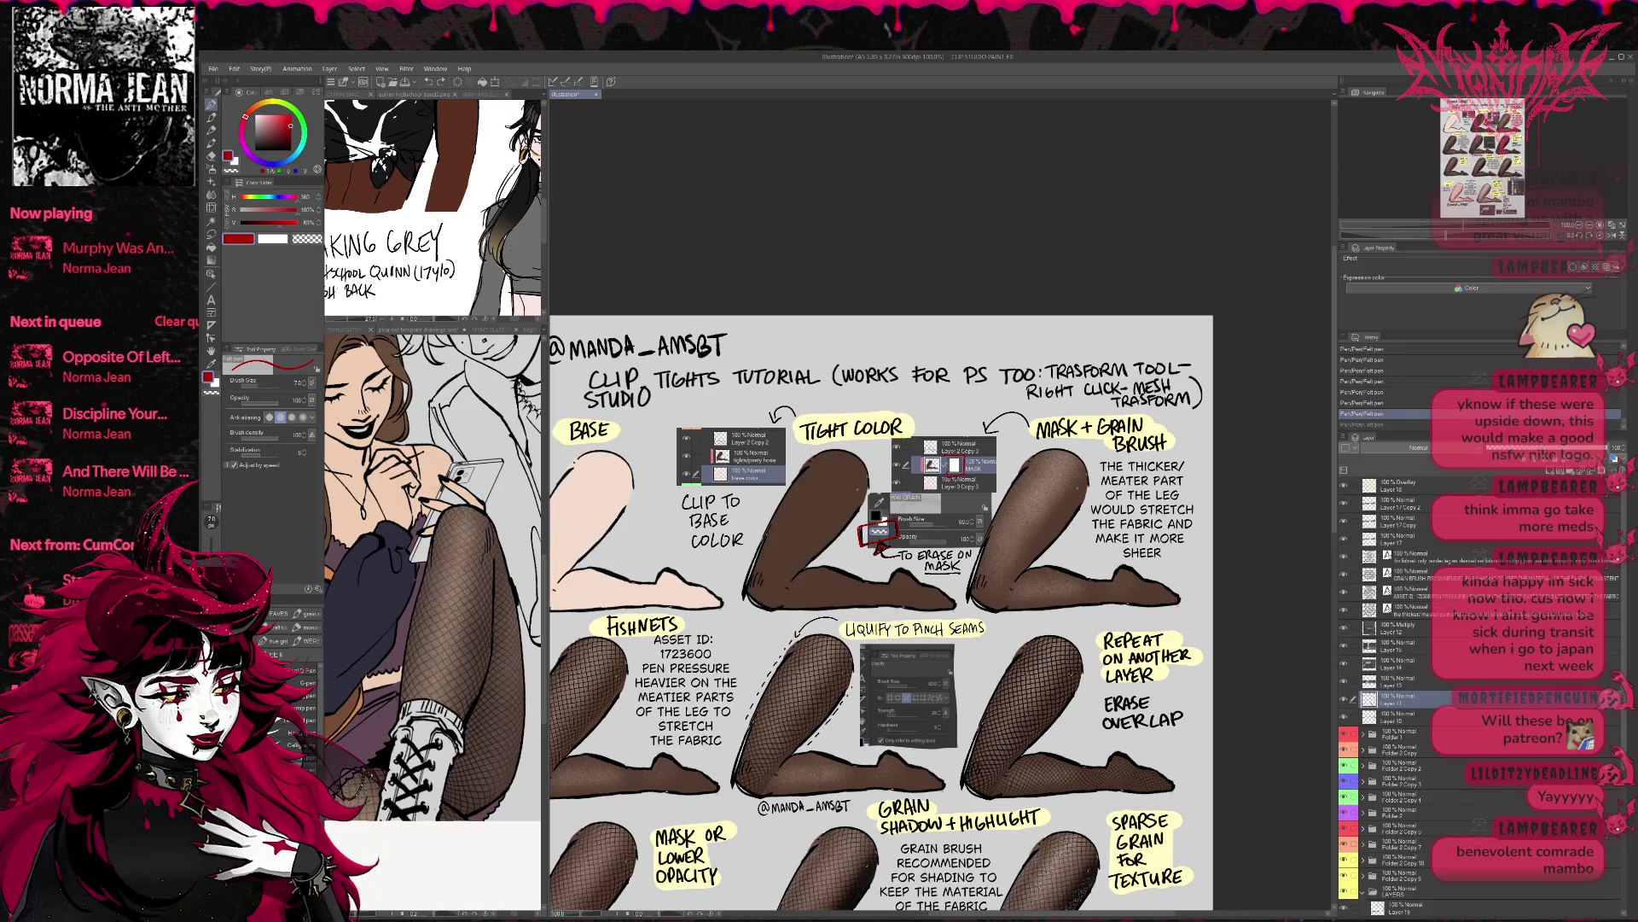
{"action": "key", "text": "ctrl+y"}
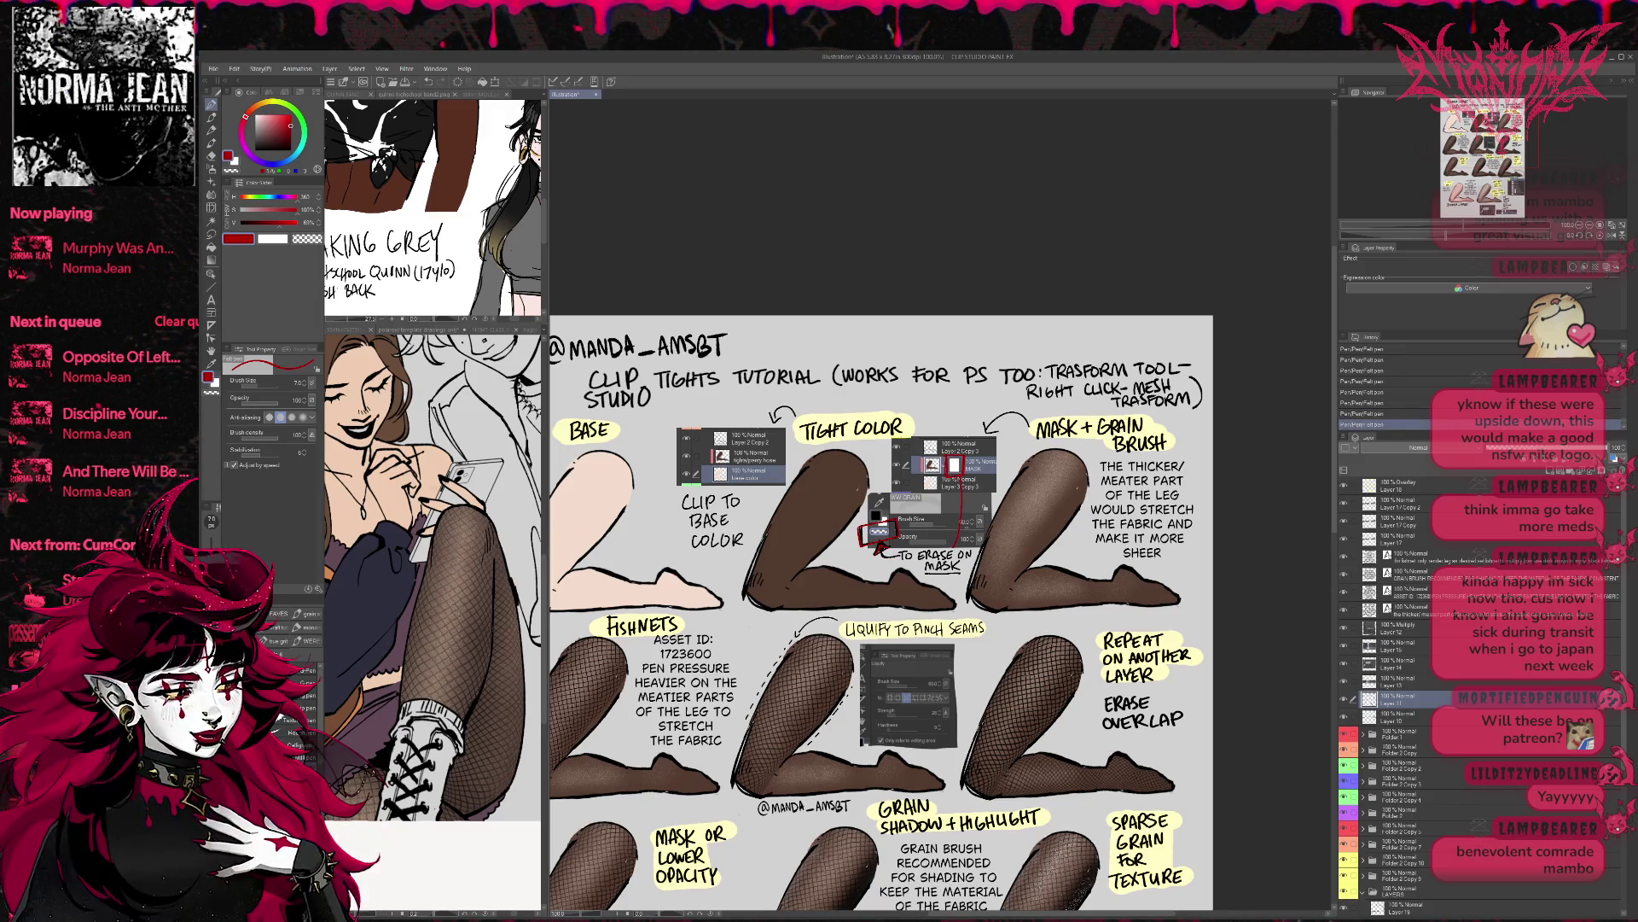
{"action": "key", "text": "ctrl+z"}
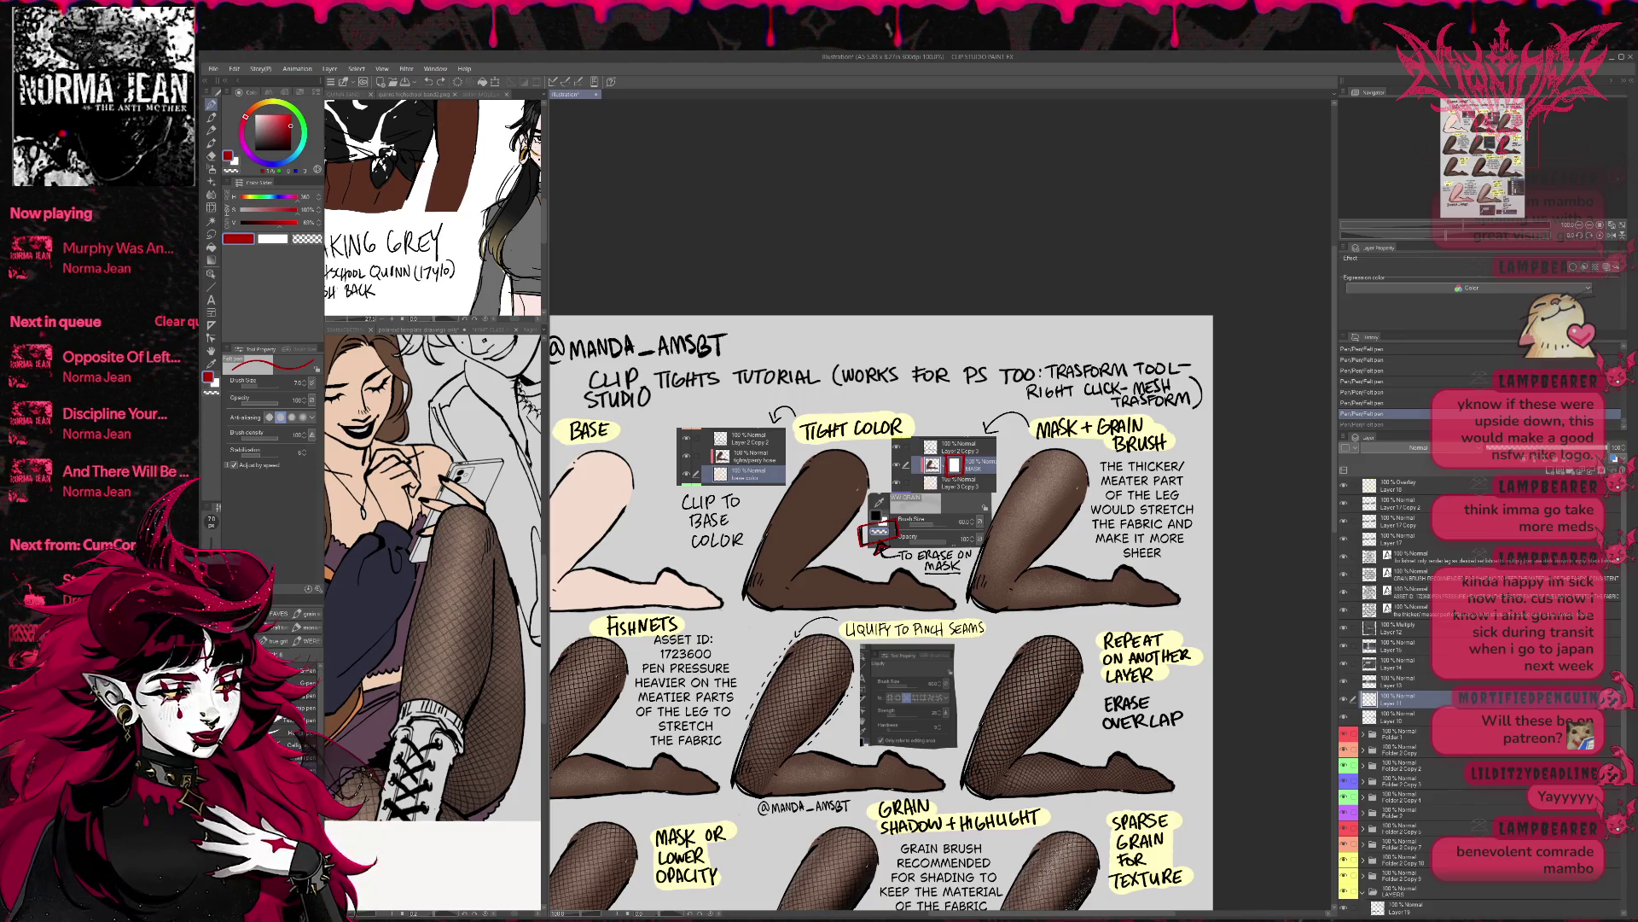
{"action": "key", "text": "ctrl+y"}
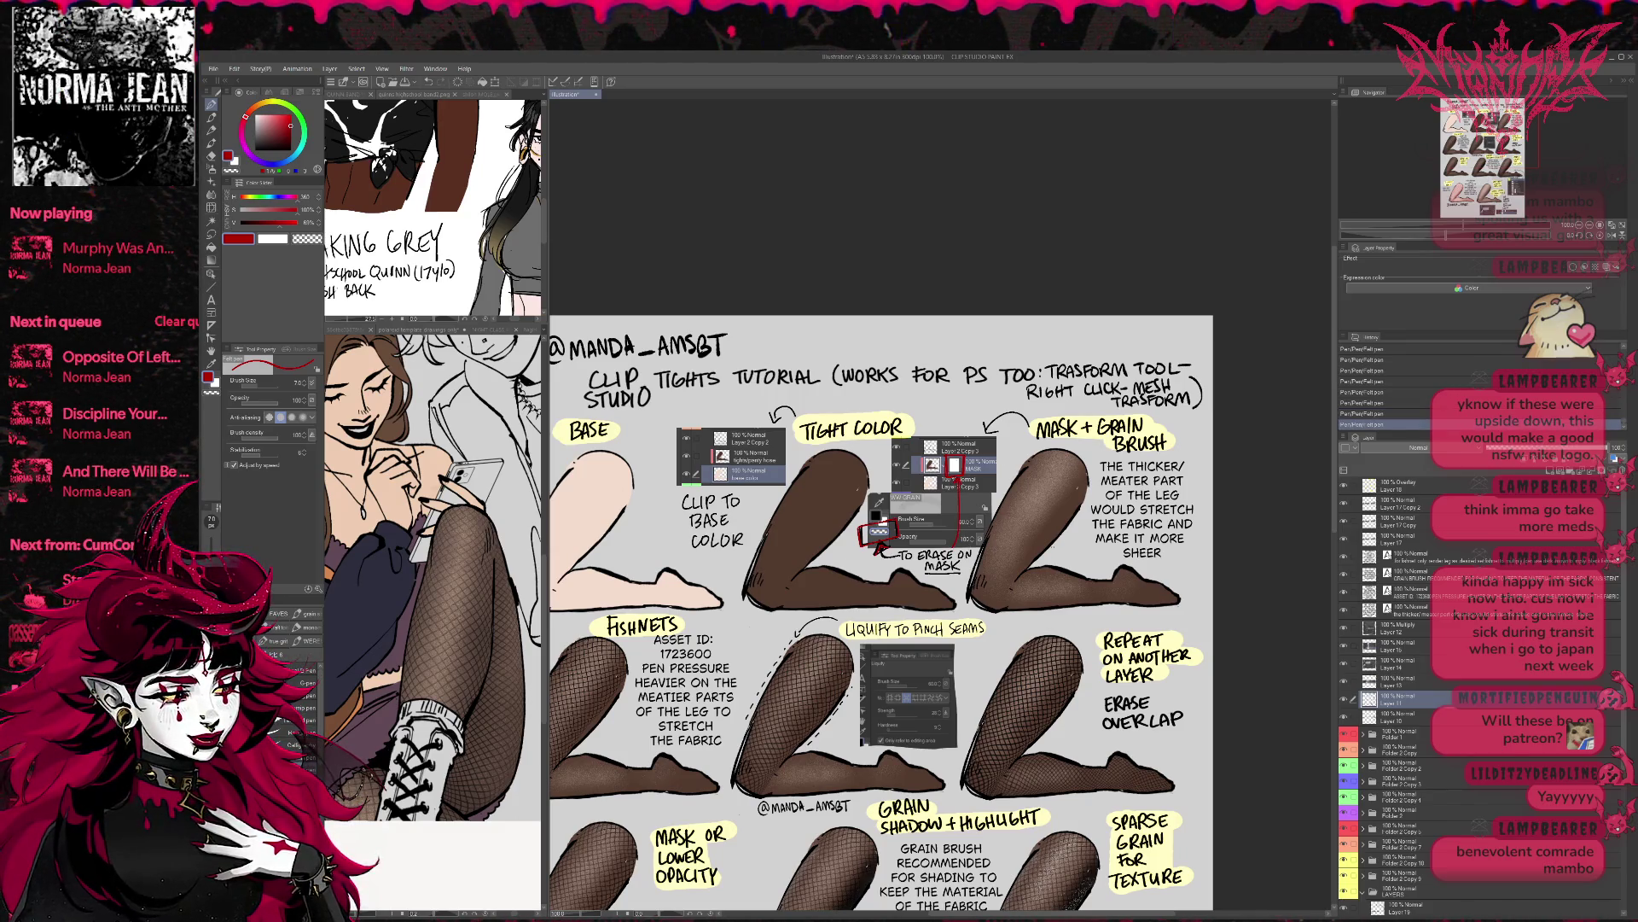
- Trim the dash before TO ERASE ON MASK and draw red emphasis marks beside and above the mask sketch
{"action": "key", "text": "e"}
{"action": "mouse_move", "coordinate": [884, 555]}
{"action": "left_mouse_down"}
{"action": "mouse_move", "coordinate": [896, 535]}
{"action": "mouse_move", "coordinate": [857, 550]}
{"action": "left_mouse_up"}
{"action": "key", "text": "p"}
{"action": "left_click_drag", "start_coordinate": [860, 543], "coordinate": [899, 512]}
{"action": "left_click_drag", "start_coordinate": [949, 420], "coordinate": [959, 431]}
- Undo the last two red strokes, add a blank annotation layer, and start a red mark on the Liquify image
{"action": "left_click_drag", "start_coordinate": [1025, 684], "coordinate": [1073, 600]}
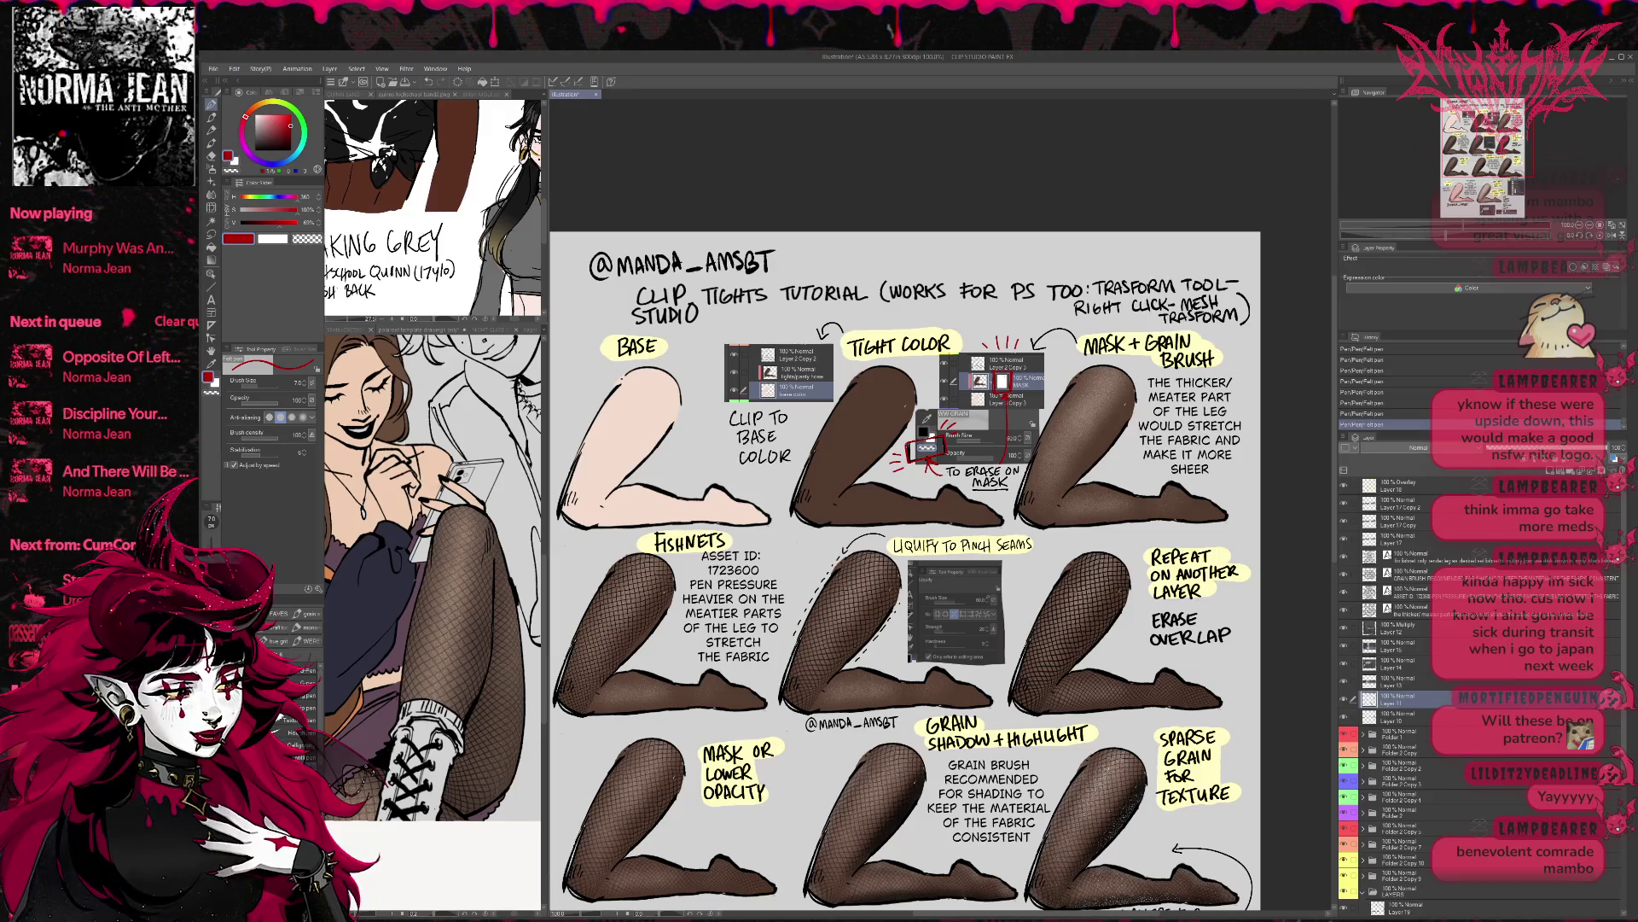
{"action": "key", "text": "ctrl+z"}
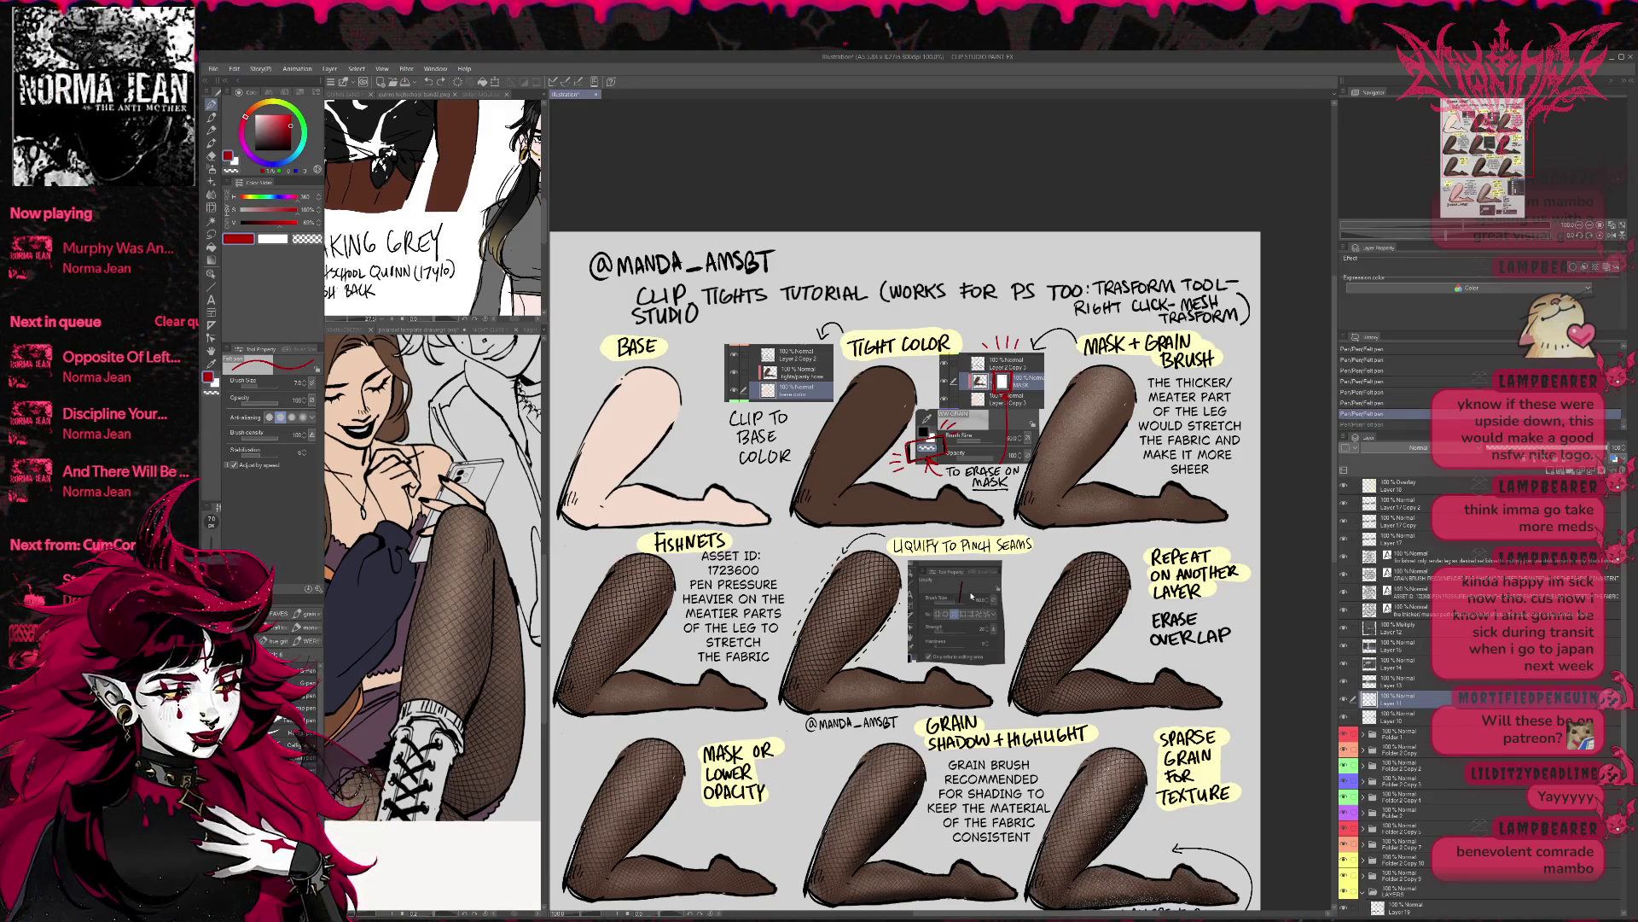
{"action": "key", "text": "ctrl+z"}
{"action": "left_click", "coordinate": [1400, 504]}
{"action": "left_click", "coordinate": [1521, 479]}
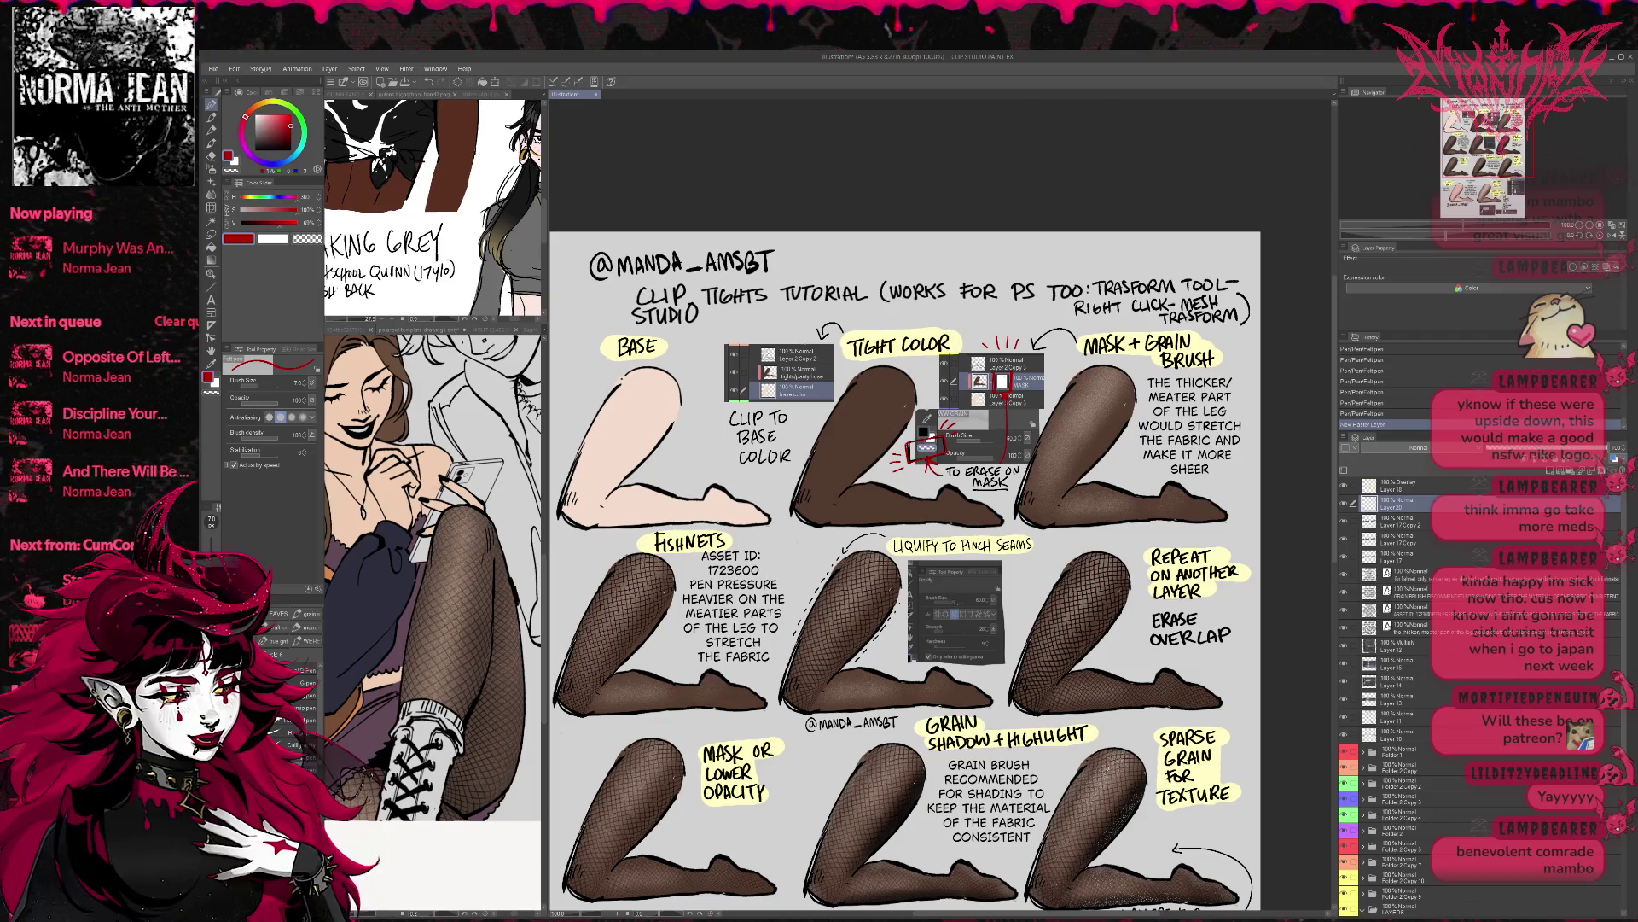
{"action": "left_click_drag", "start_coordinate": [956, 600], "coordinate": [961, 599]}
- Scroll down the tutorial page to bring the Liquify to Pinch Seams screenshot into view
{"action": "scroll", "coordinate": [1049, 604], "scroll_direction": "down", "scroll_amount": 3}
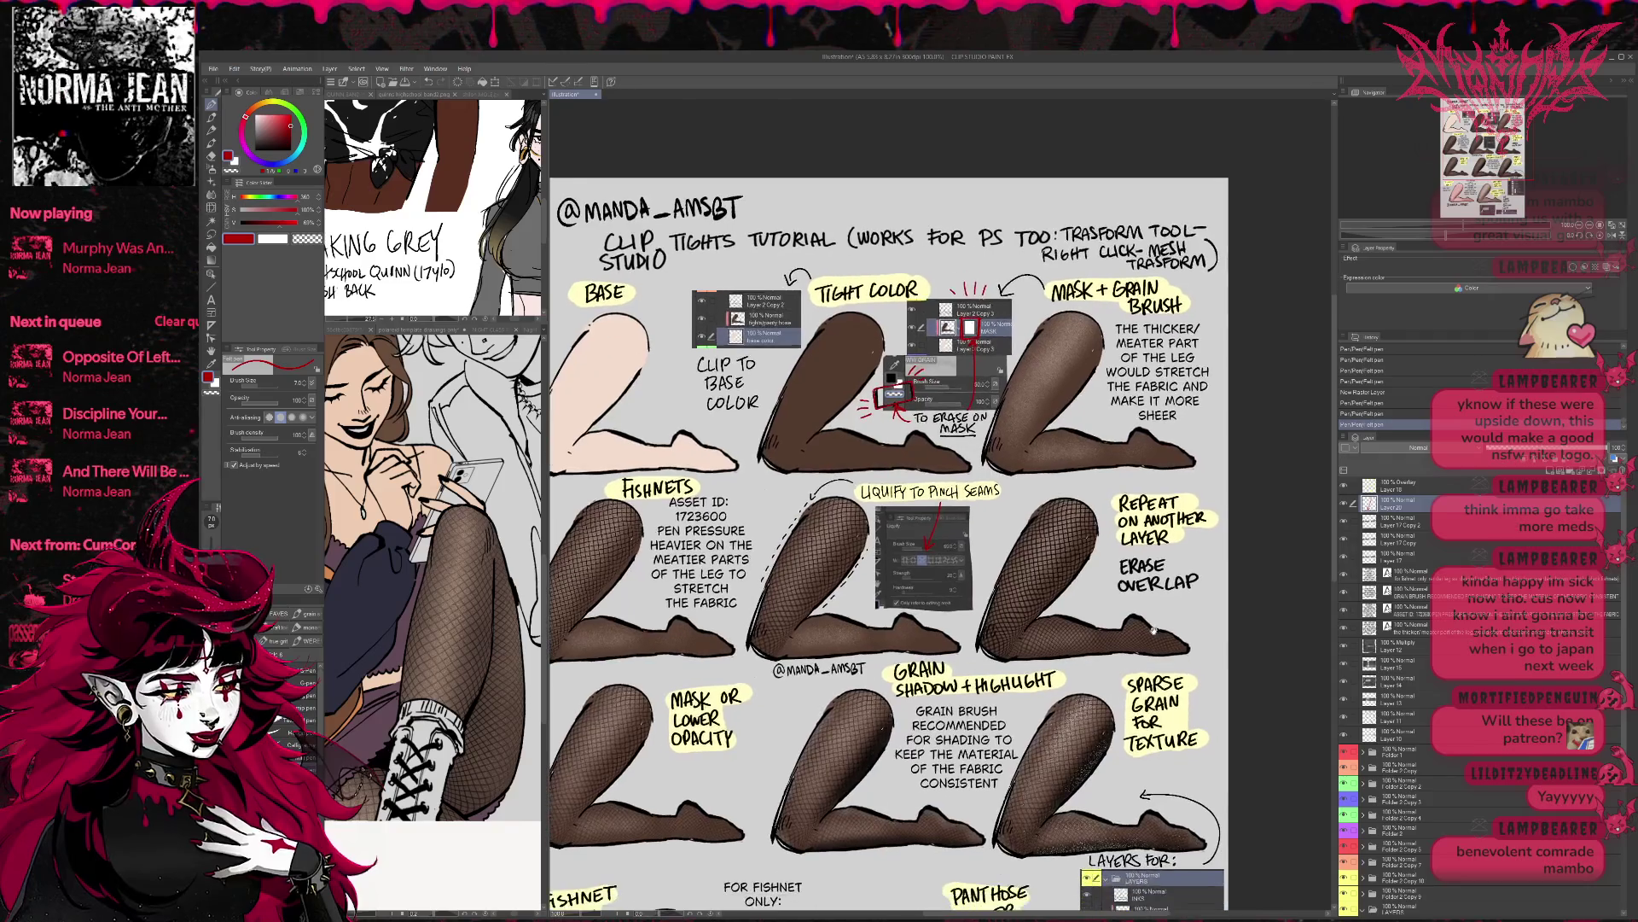
{"action": "scroll", "coordinate": [1135, 610], "scroll_direction": "down", "scroll_amount": 2}
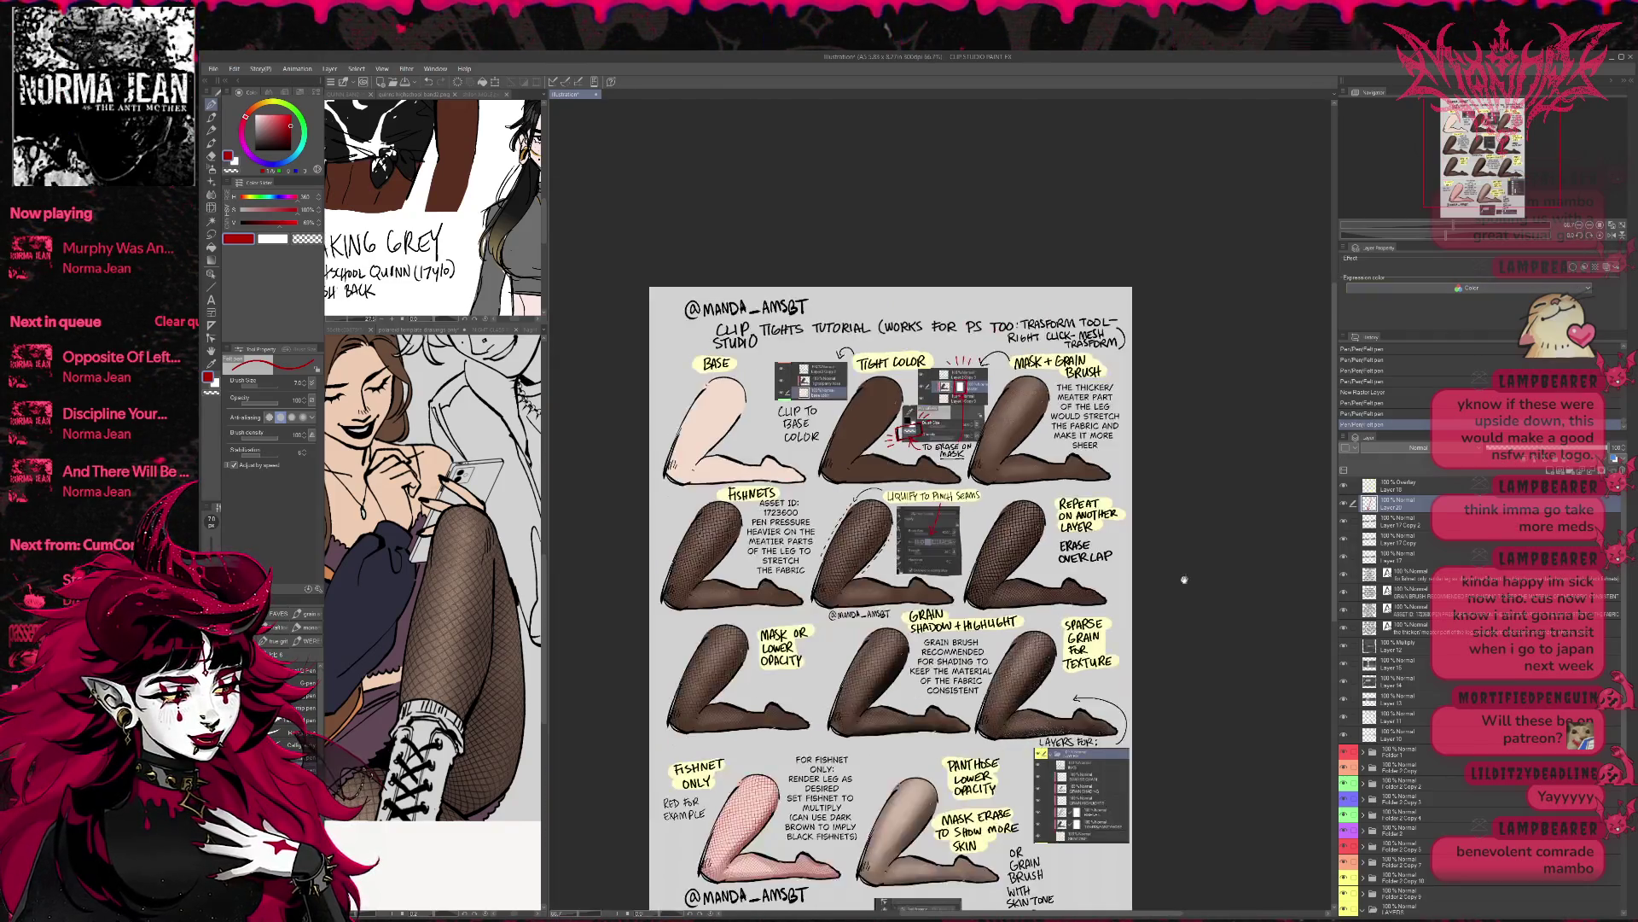
{"action": "scroll", "coordinate": [1135, 609], "scroll_direction": "down", "scroll_amount": 2}
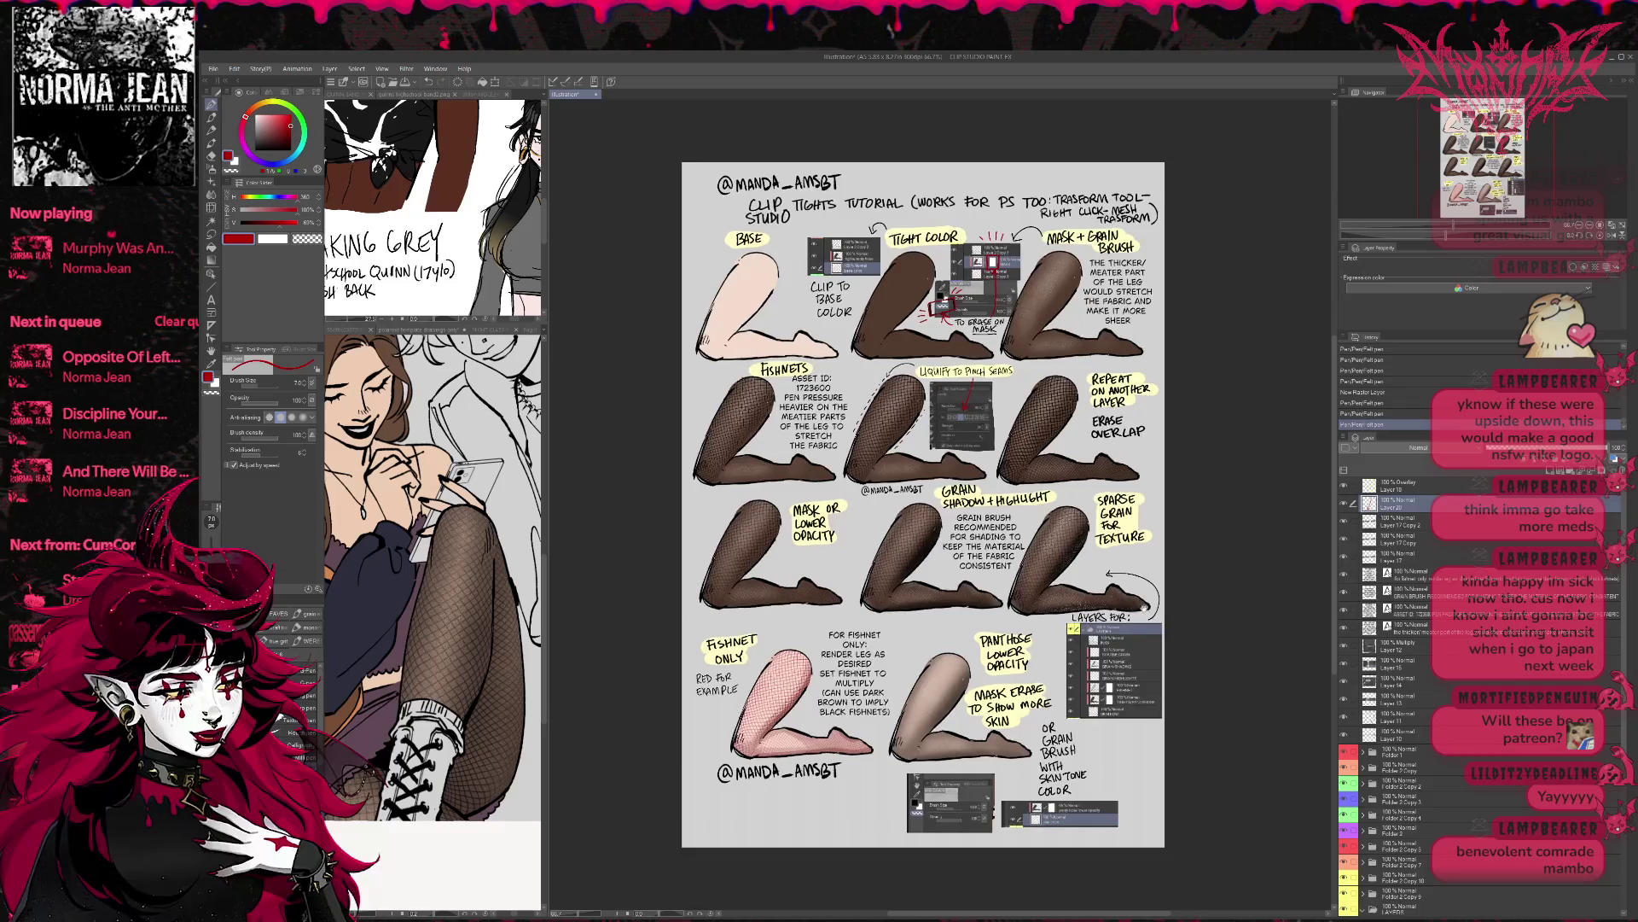
{"action": "scroll", "coordinate": [1152, 627], "scroll_direction": "down", "scroll_amount": 2}
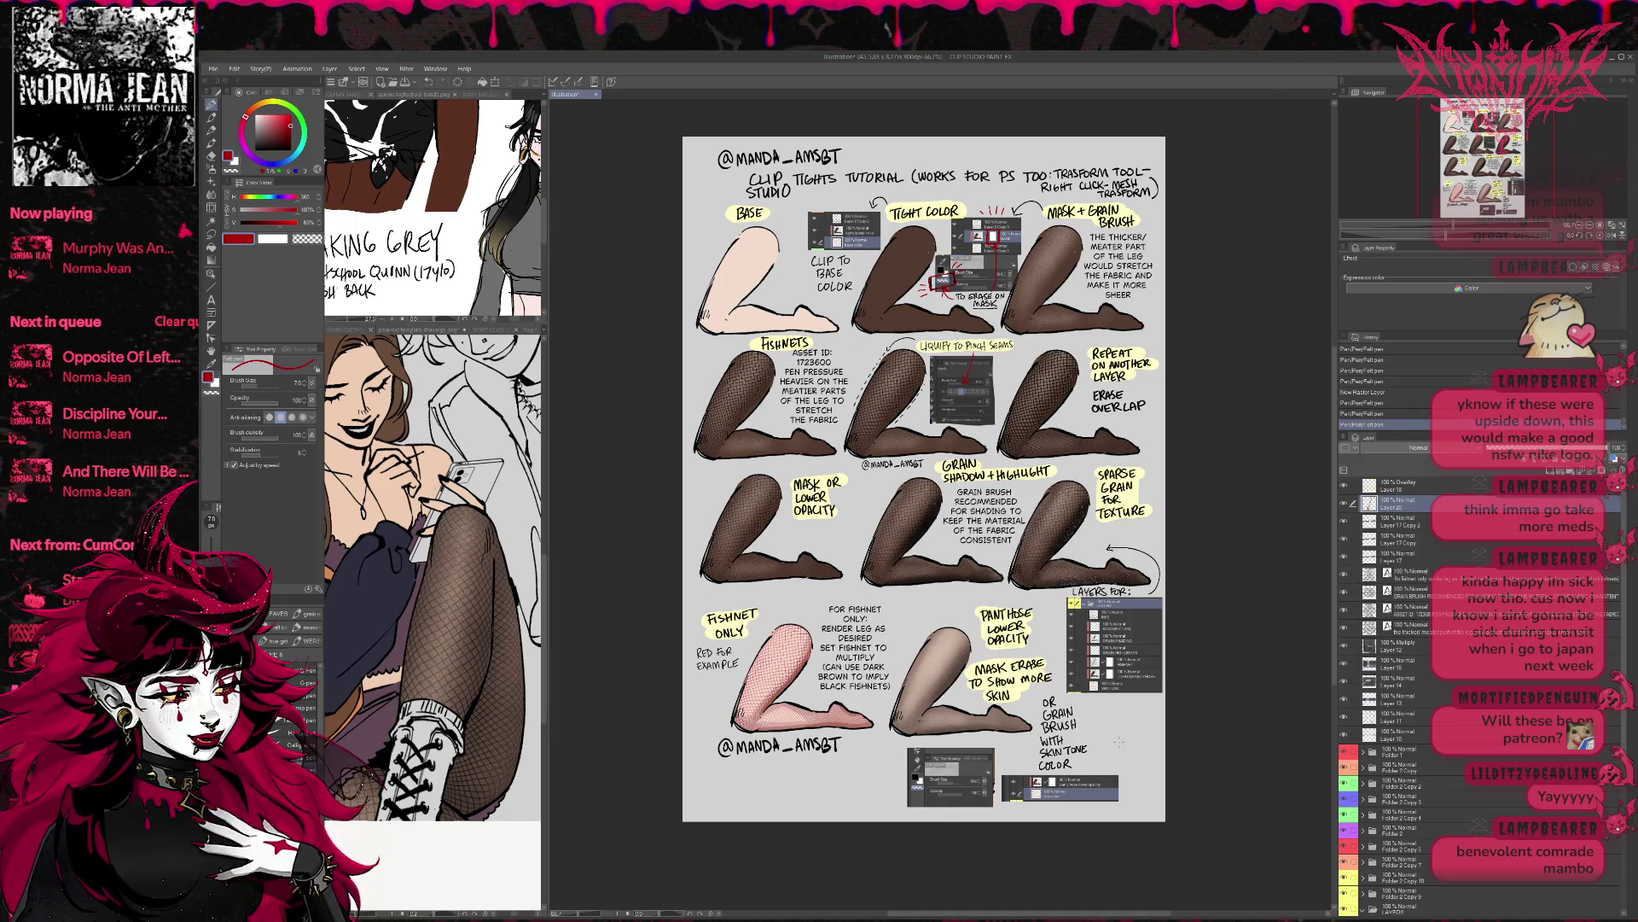
{"action": "left_click_drag", "start_coordinate": [1111, 742], "coordinate": [1129, 726]}
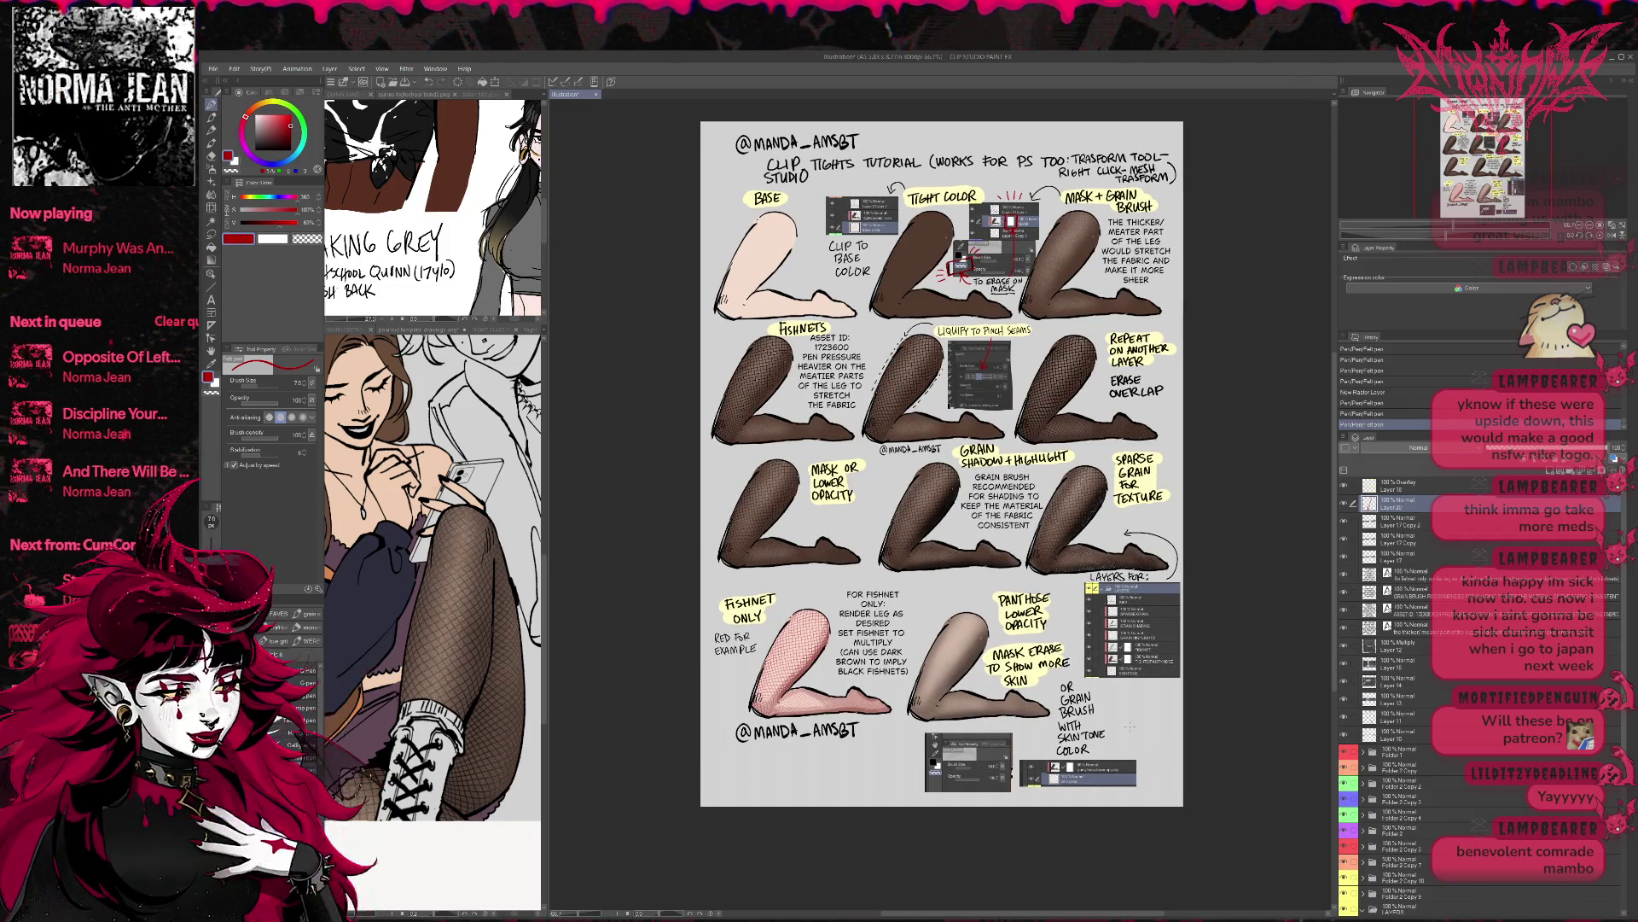
{"action": "scroll", "coordinate": [1129, 727], "scroll_direction": "up", "scroll_amount": 2}
{"action": "scroll", "coordinate": [1129, 726], "scroll_direction": "down", "scroll_amount": 2}
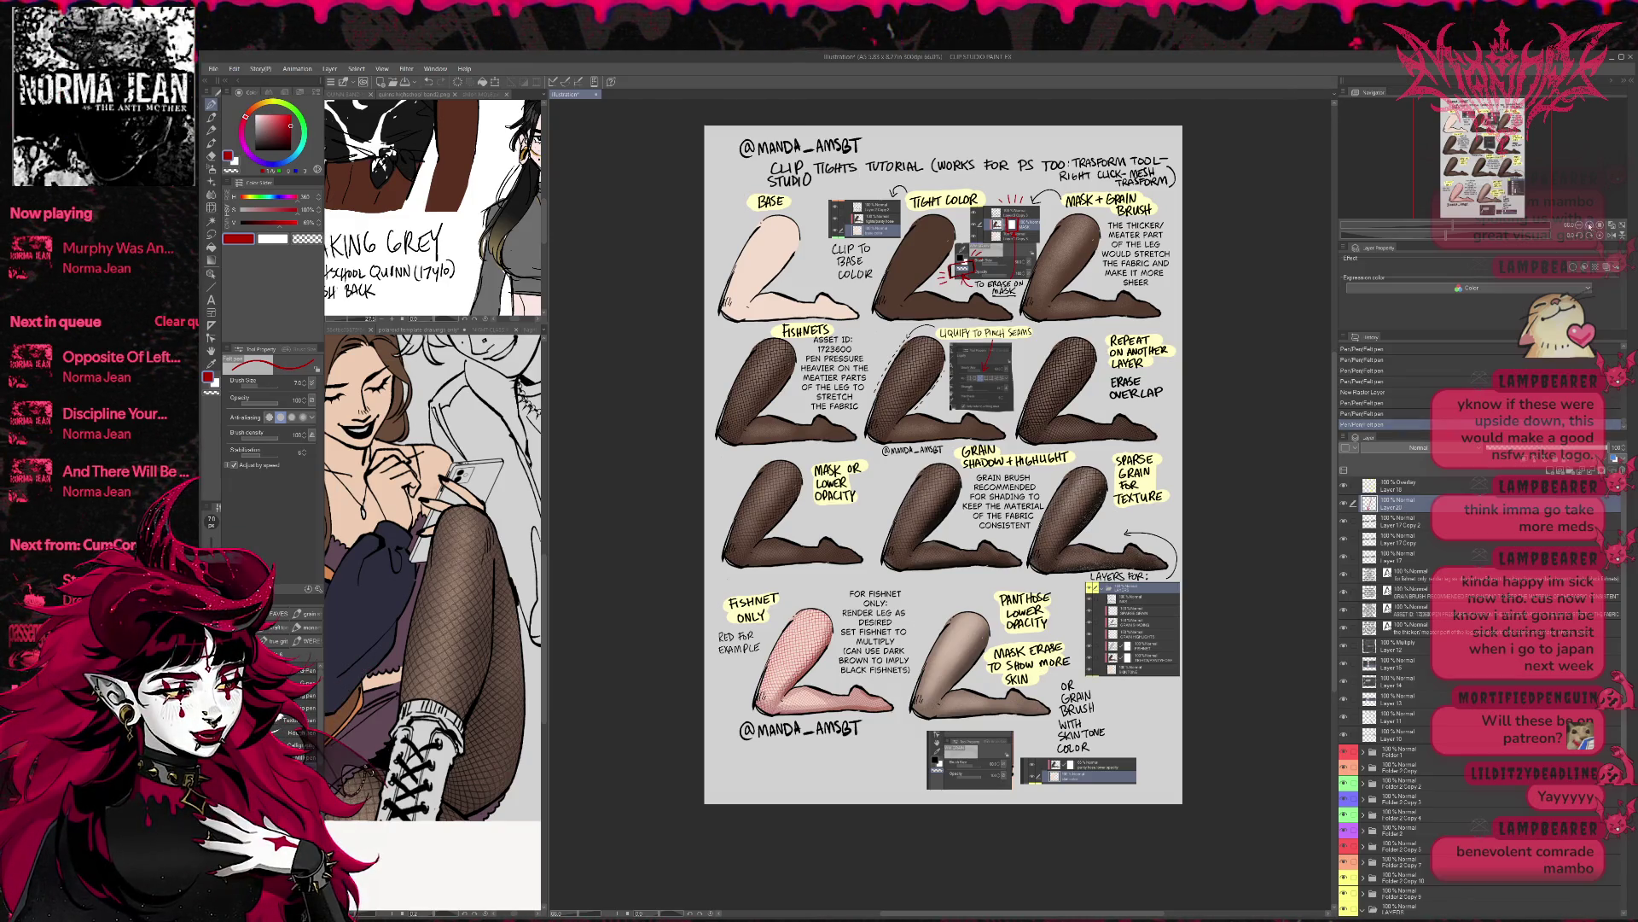
- On Layer 11, erase the PANTYHOSE LOWER OPACITY note and the old mask-erase note
{"action": "key", "text": "ctrl+plus"}
{"action": "left_click", "coordinate": [1370, 713]}
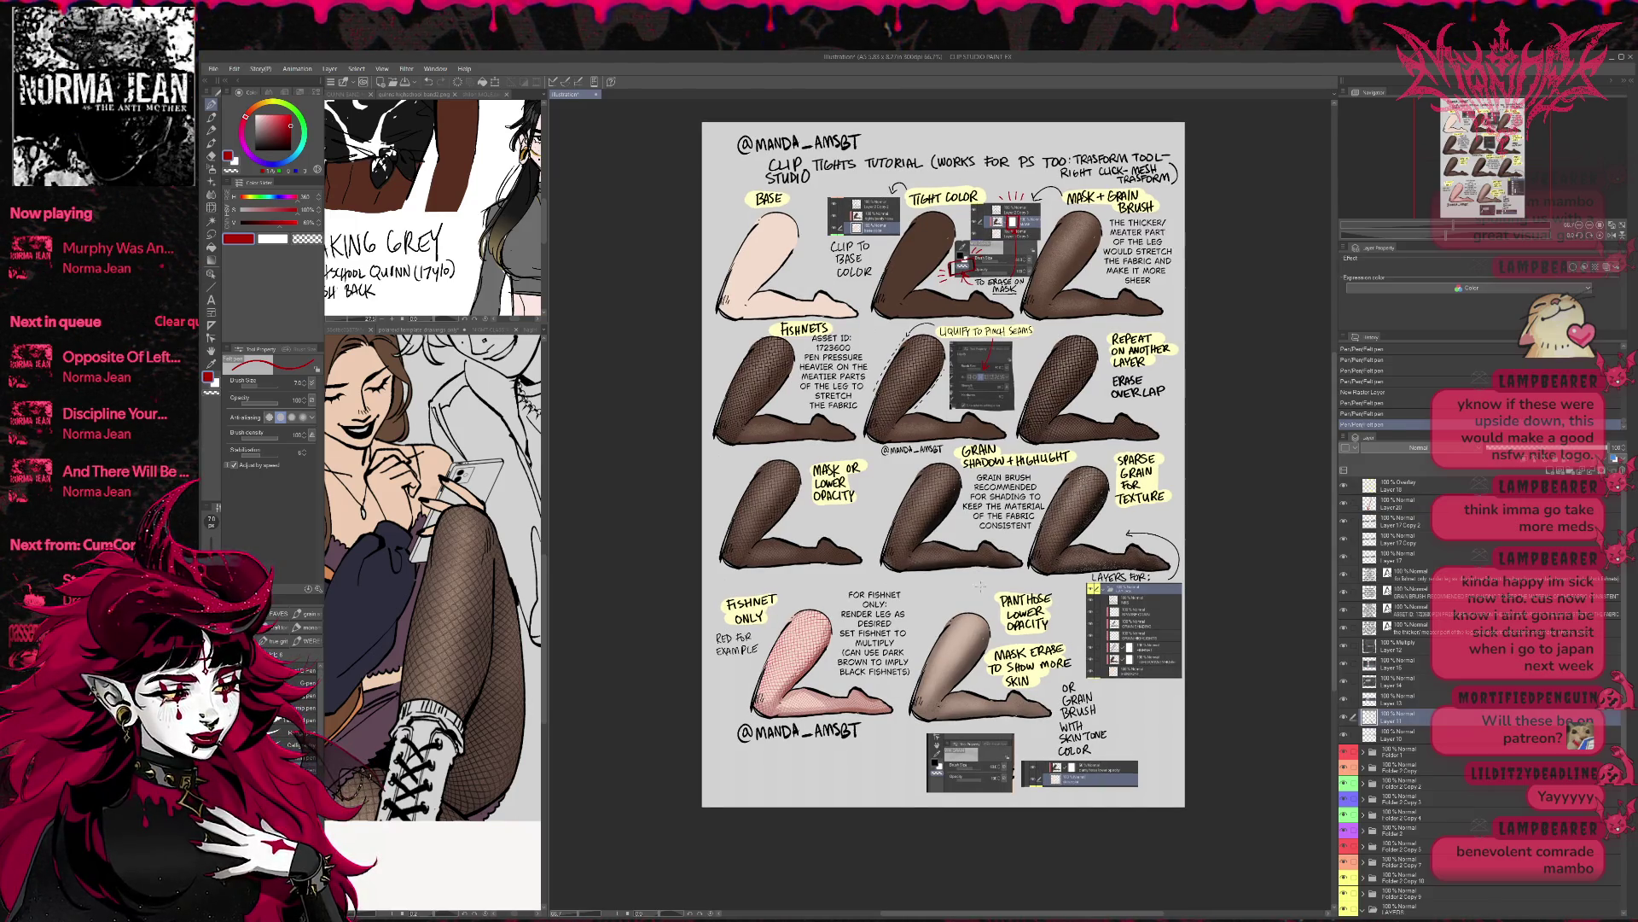
{"action": "key", "text": "e"}
{"action": "left_click_drag", "start_coordinate": [1000, 598], "coordinate": [1050, 627]}
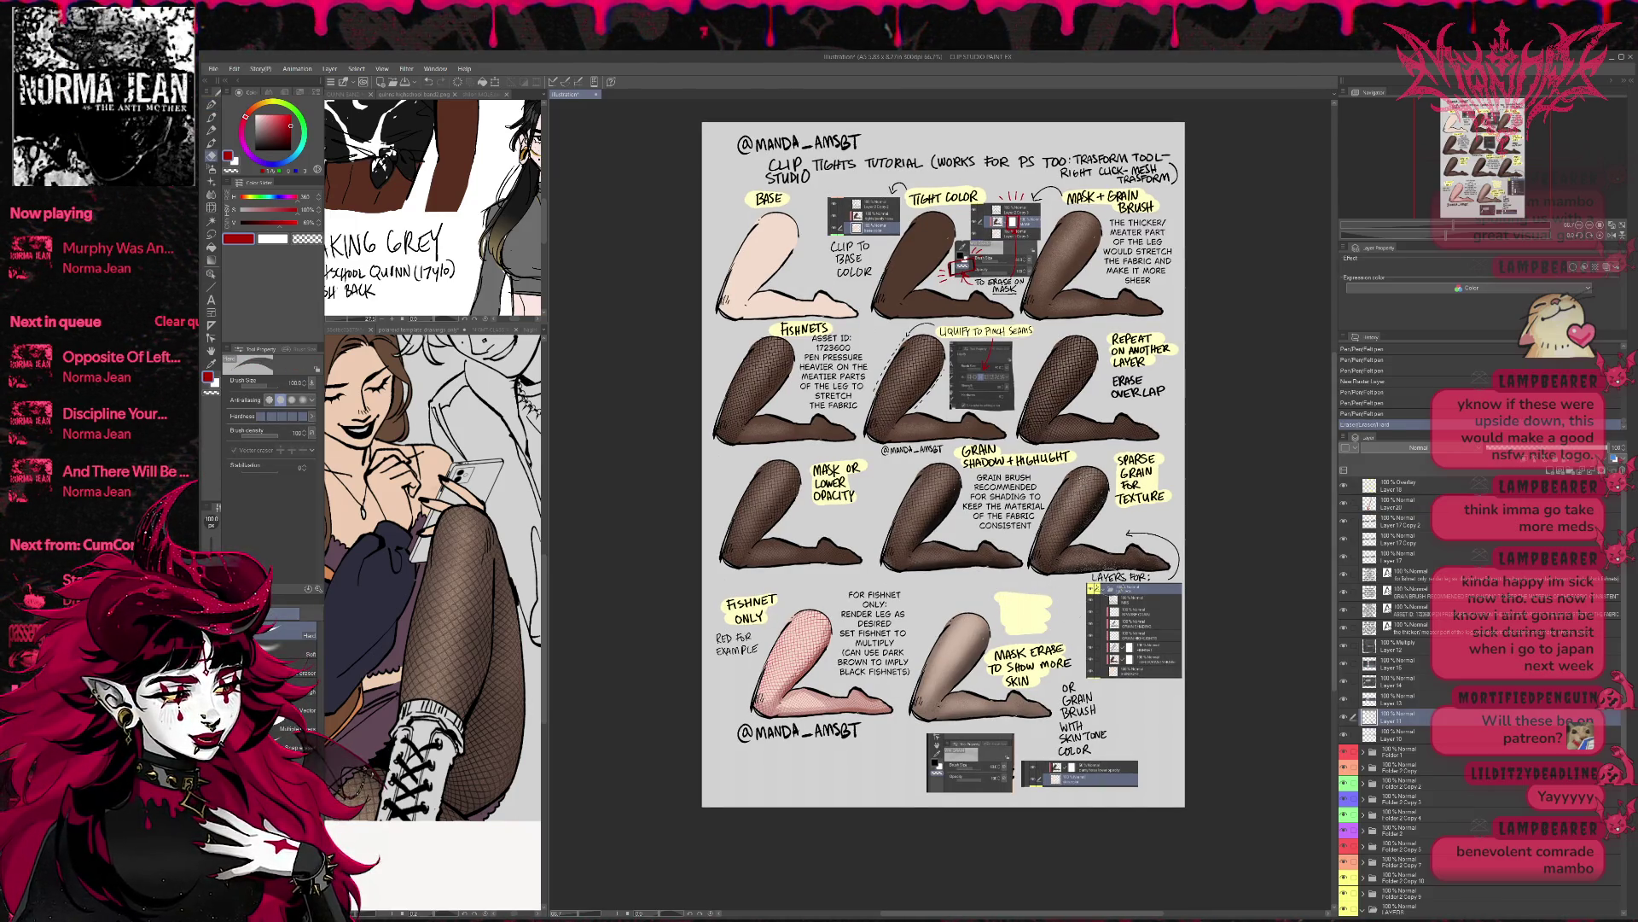
{"action": "key", "text": "ctrl+plus"}
{"action": "key", "text": "ctrl+plus"}
{"action": "scroll", "coordinate": [826, 696], "scroll_direction": "down", "scroll_amount": 3}
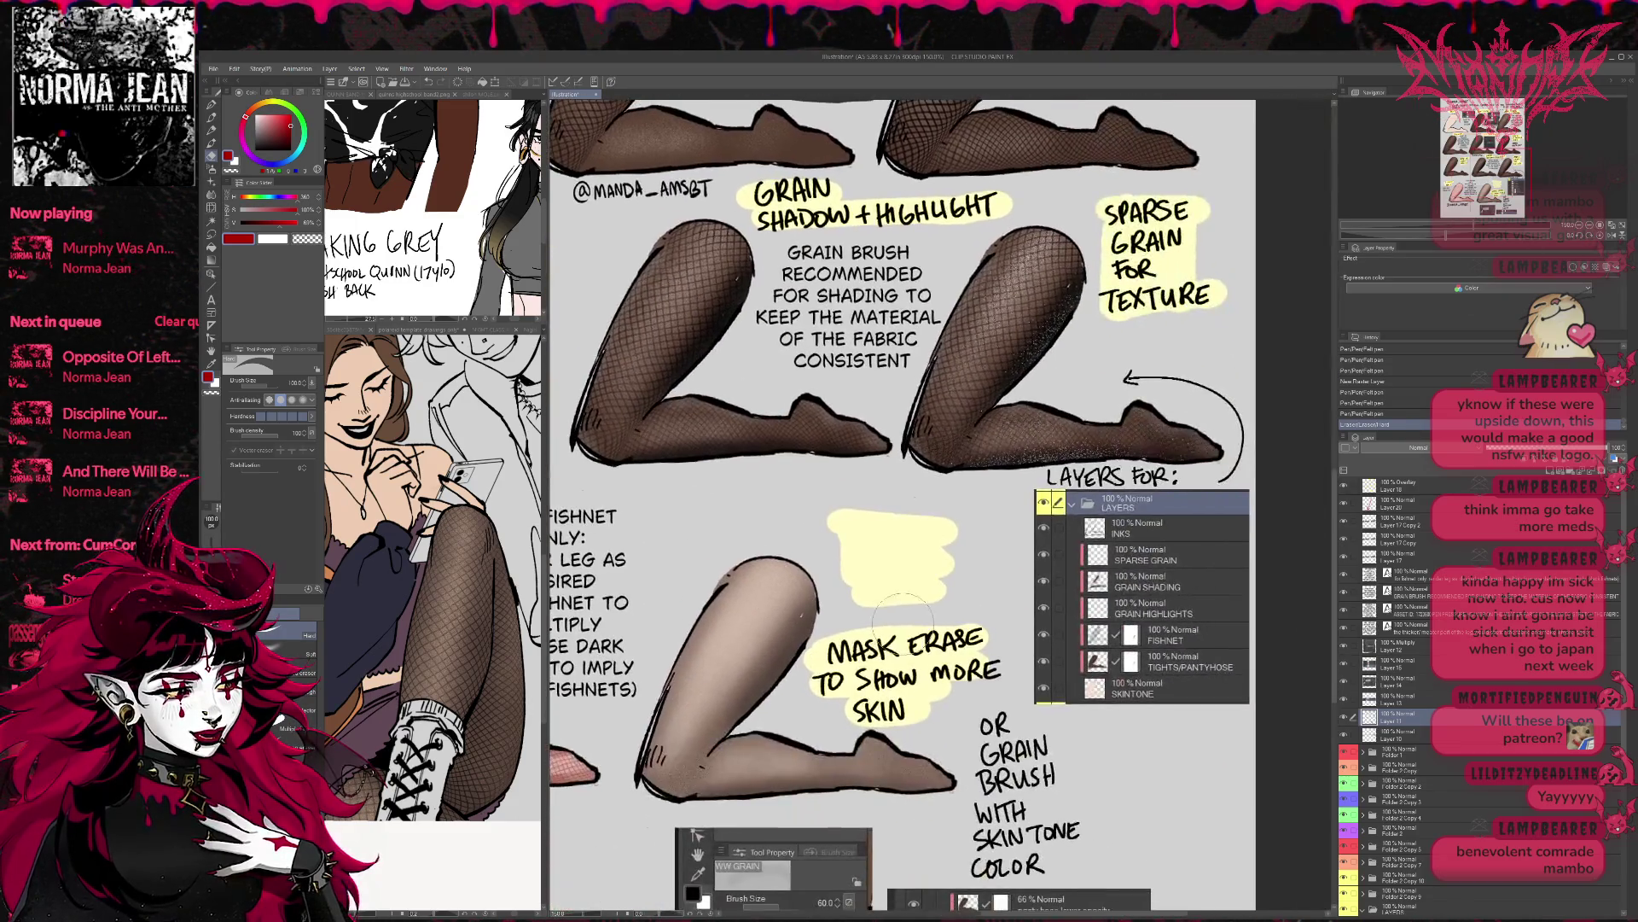
{"action": "mouse_move", "coordinate": [826, 696]}
{"action": "left_mouse_down"}
{"action": "mouse_move", "coordinate": [896, 700]}
{"action": "mouse_move", "coordinate": [1015, 662]}
{"action": "left_mouse_up"}
- Hand-letter 'MORE SHEER TIGHTS:' under FOR on the yellow note
{"action": "left_click", "coordinate": [212, 107]}
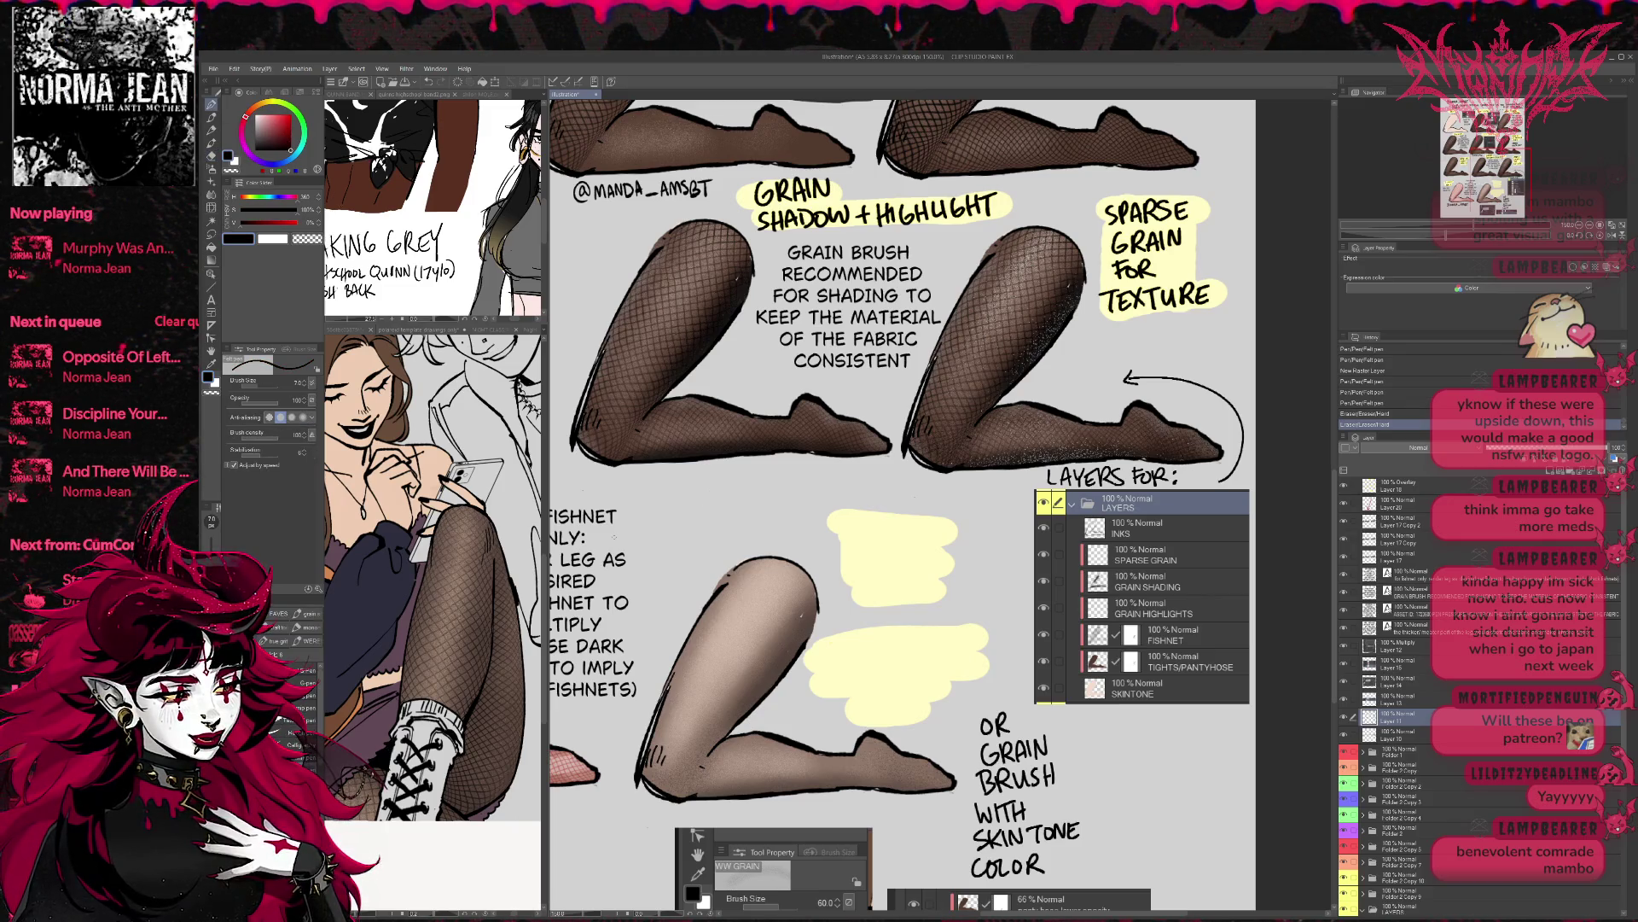
{"action": "mouse_move", "coordinate": [853, 512]}
{"action": "left_mouse_down"}
{"action": "mouse_move", "coordinate": [932, 531]}
{"action": "mouse_move", "coordinate": [910, 558]}
{"action": "mouse_move", "coordinate": [944, 522]}
{"action": "mouse_move", "coordinate": [965, 535]}
{"action": "mouse_move", "coordinate": [917, 560]}
{"action": "left_mouse_up"}
{"action": "key", "text": "ctrl+z"}
{"action": "mouse_move", "coordinate": [931, 544]}
{"action": "left_mouse_down"}
{"action": "mouse_move", "coordinate": [949, 559]}
{"action": "mouse_move", "coordinate": [1034, 553]}
{"action": "left_mouse_up"}
{"action": "left_click_drag", "start_coordinate": [1048, 536], "coordinate": [1047, 555]}
{"action": "left_click_drag", "start_coordinate": [922, 567], "coordinate": [943, 565]}
{"action": "left_click_drag", "start_coordinate": [934, 567], "coordinate": [933, 586]}
{"action": "mouse_move", "coordinate": [948, 566]}
{"action": "left_mouse_down"}
{"action": "mouse_move", "coordinate": [947, 585]}
{"action": "mouse_move", "coordinate": [979, 584]}
{"action": "left_mouse_up"}
{"action": "mouse_move", "coordinate": [990, 563]}
{"action": "left_mouse_down"}
{"action": "mouse_move", "coordinate": [990, 584]}
{"action": "mouse_move", "coordinate": [1007, 564]}
{"action": "mouse_move", "coordinate": [1011, 582]}
{"action": "mouse_move", "coordinate": [934, 615]}
{"action": "mouse_move", "coordinate": [965, 602]}
{"action": "left_mouse_up"}
{"action": "left_click", "coordinate": [1025, 570]}
{"action": "left_click", "coordinate": [1024, 587]}
- Hand-letter 'LOWER OPACITY OF TIGHT COLOR' on the following lines
{"action": "mouse_move", "coordinate": [968, 598]}
{"action": "left_mouse_down"}
{"action": "mouse_move", "coordinate": [975, 612]}
{"action": "mouse_move", "coordinate": [1014, 597]}
{"action": "mouse_move", "coordinate": [1079, 616]}
{"action": "left_mouse_up"}
{"action": "mouse_move", "coordinate": [1140, 724]}
{"action": "left_mouse_down"}
{"action": "mouse_move", "coordinate": [1089, 506]}
{"action": "mouse_move", "coordinate": [1102, 592]}
{"action": "left_mouse_up"}
{"action": "mouse_move", "coordinate": [898, 493]}
{"action": "left_mouse_down"}
{"action": "mouse_move", "coordinate": [904, 511]}
{"action": "mouse_move", "coordinate": [941, 493]}
{"action": "mouse_move", "coordinate": [953, 507]}
{"action": "left_mouse_up"}
{"action": "left_click_drag", "start_coordinate": [969, 493], "coordinate": [960, 503]}
{"action": "mouse_move", "coordinate": [974, 490]}
{"action": "left_mouse_down"}
{"action": "mouse_move", "coordinate": [979, 507]}
{"action": "mouse_move", "coordinate": [1000, 488]}
{"action": "left_mouse_up"}
{"action": "mouse_move", "coordinate": [992, 489]}
{"action": "left_mouse_down"}
{"action": "mouse_move", "coordinate": [993, 507]}
{"action": "mouse_move", "coordinate": [1023, 494]}
{"action": "left_mouse_up"}
{"action": "left_click_drag", "start_coordinate": [1033, 490], "coordinate": [1051, 510]}
{"action": "mouse_move", "coordinate": [1052, 493]}
{"action": "left_mouse_down"}
{"action": "mouse_move", "coordinate": [1045, 548]}
{"action": "mouse_move", "coordinate": [1087, 550]}
{"action": "left_mouse_up"}
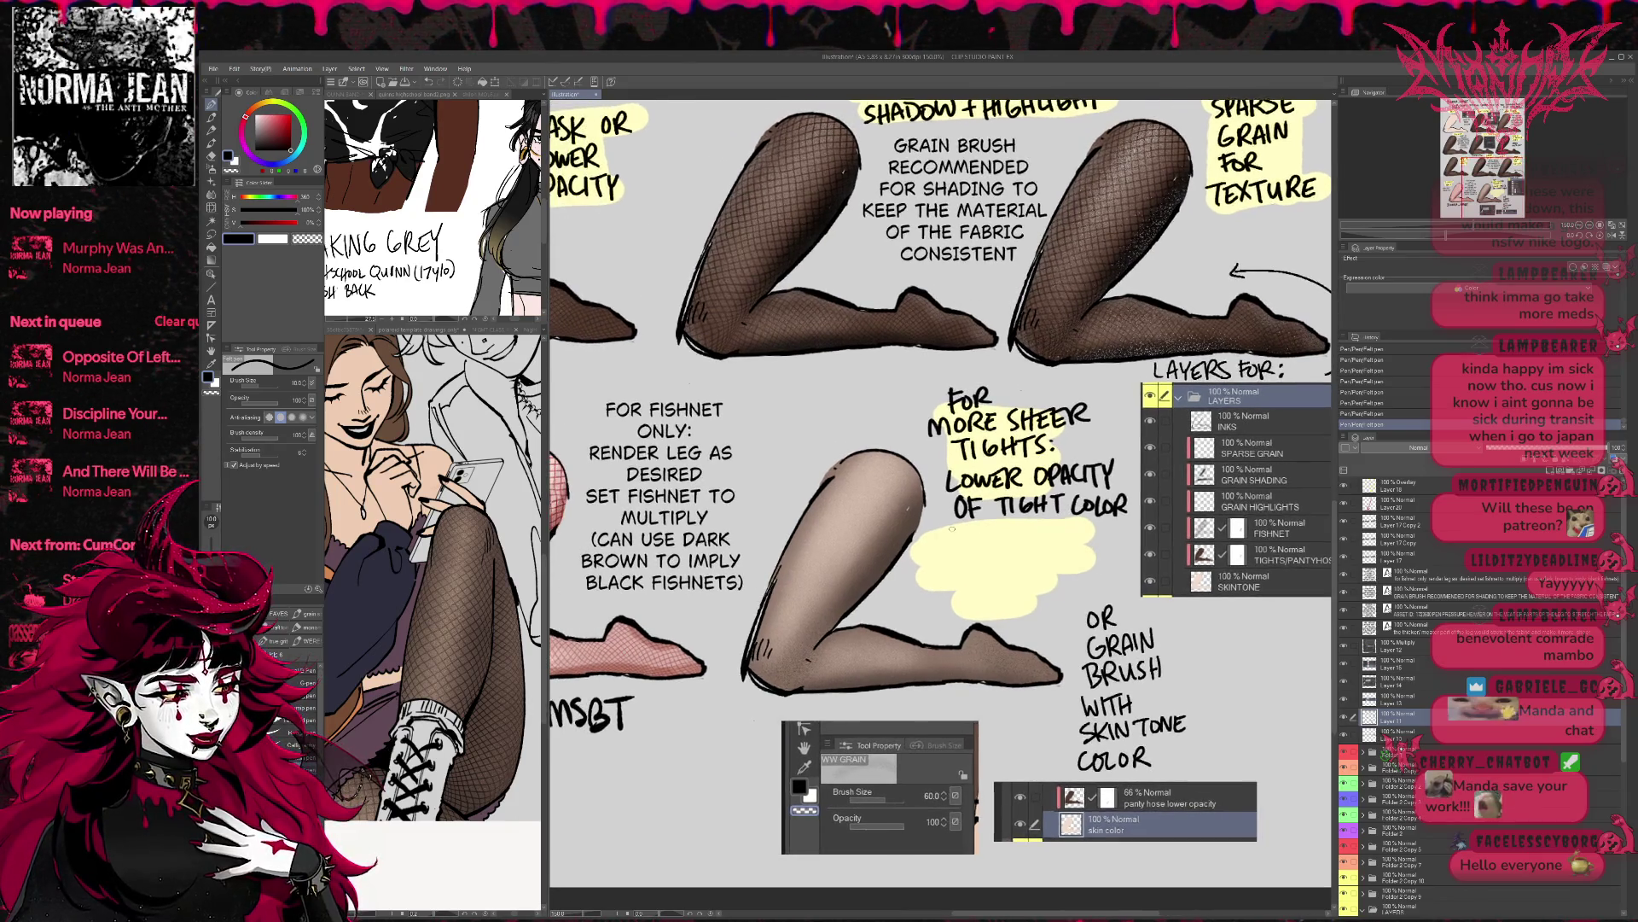
- Letter the mask line, then repaint the patch yellow and reletter it as 'AND MASK ERASE'
{"action": "mouse_move", "coordinate": [937, 547]}
{"action": "left_mouse_down"}
{"action": "mouse_move", "coordinate": [906, 558]}
{"action": "mouse_move", "coordinate": [948, 571]}
{"action": "left_mouse_up"}
{"action": "mouse_move", "coordinate": [961, 550]}
{"action": "left_mouse_down"}
{"action": "mouse_move", "coordinate": [963, 571]}
{"action": "mouse_move", "coordinate": [1039, 563]}
{"action": "left_mouse_up"}
{"action": "mouse_move", "coordinate": [887, 580]}
{"action": "left_mouse_down"}
{"action": "mouse_move", "coordinate": [896, 599]}
{"action": "mouse_move", "coordinate": [907, 580]}
{"action": "left_mouse_up"}
{"action": "mouse_move", "coordinate": [911, 582]}
{"action": "left_mouse_down"}
{"action": "mouse_move", "coordinate": [910, 599]}
{"action": "mouse_move", "coordinate": [925, 580]}
{"action": "left_mouse_up"}
{"action": "mouse_move", "coordinate": [919, 581]}
{"action": "left_mouse_down"}
{"action": "mouse_move", "coordinate": [919, 599]}
{"action": "mouse_move", "coordinate": [995, 599]}
{"action": "mouse_move", "coordinate": [1022, 573]}
{"action": "mouse_move", "coordinate": [1076, 564]}
{"action": "mouse_move", "coordinate": [1070, 547]}
{"action": "left_mouse_up"}
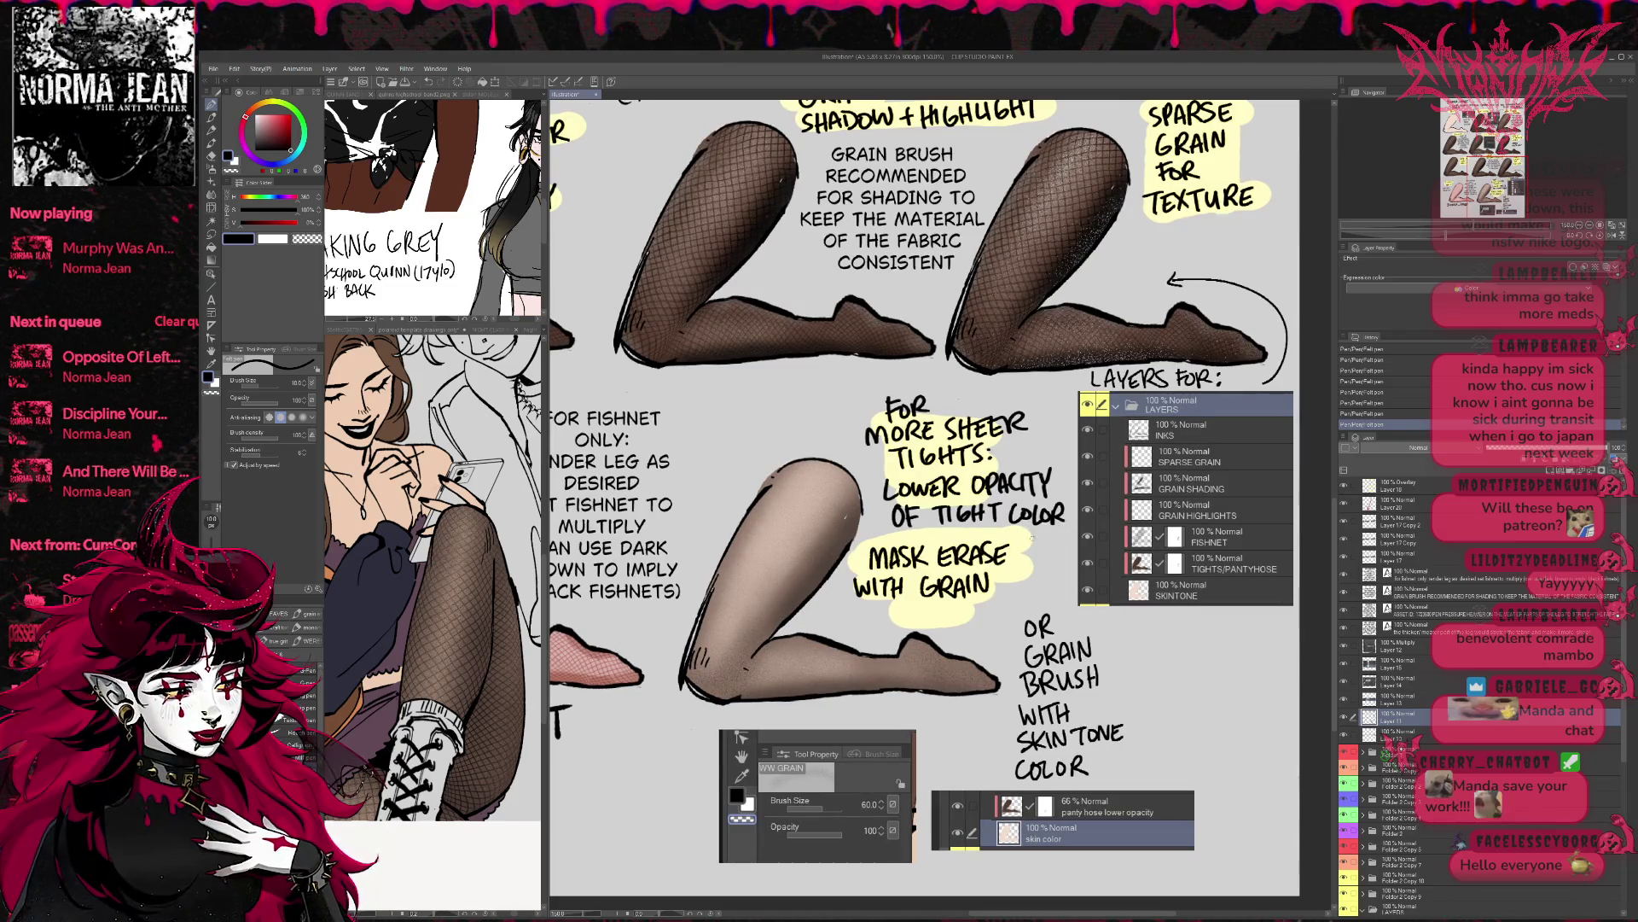
{"action": "mouse_move", "coordinate": [857, 563]}
{"action": "left_mouse_down"}
{"action": "mouse_move", "coordinate": [887, 580]}
{"action": "mouse_move", "coordinate": [1007, 554]}
{"action": "mouse_move", "coordinate": [1011, 567]}
{"action": "mouse_move", "coordinate": [869, 563]}
{"action": "mouse_move", "coordinate": [939, 564]}
{"action": "left_mouse_up"}
{"action": "left_click_drag", "start_coordinate": [938, 565], "coordinate": [1051, 558]}
{"action": "mouse_move", "coordinate": [1112, 515]}
{"action": "left_mouse_down"}
{"action": "mouse_move", "coordinate": [1155, 518]}
{"action": "mouse_move", "coordinate": [1095, 573]}
{"action": "left_mouse_up"}
- Erase the old sheer-tights lettering and hand-letter 'MORE SHEER' above the yellow block
{"action": "key", "text": "e"}
{"action": "mouse_move", "coordinate": [905, 414]}
{"action": "left_mouse_down"}
{"action": "mouse_move", "coordinate": [947, 478]}
{"action": "mouse_move", "coordinate": [928, 565]}
{"action": "mouse_move", "coordinate": [1066, 512]}
{"action": "mouse_move", "coordinate": [1092, 534]}
{"action": "left_mouse_up"}
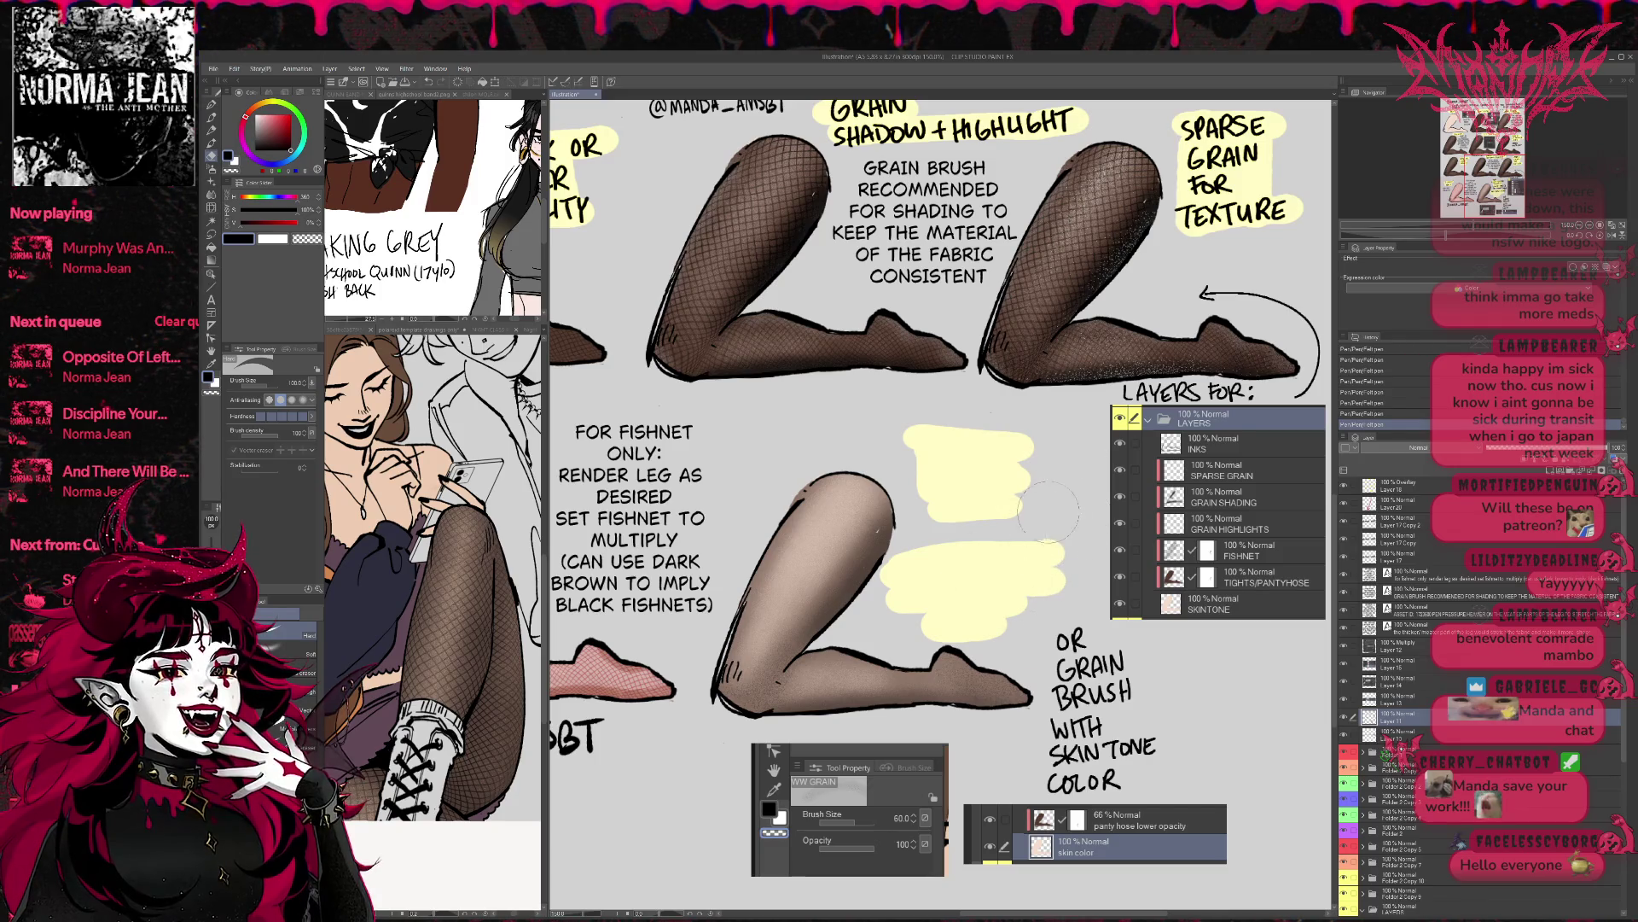
{"action": "key", "text": "p"}
{"action": "key", "text": "ctrl+z"}
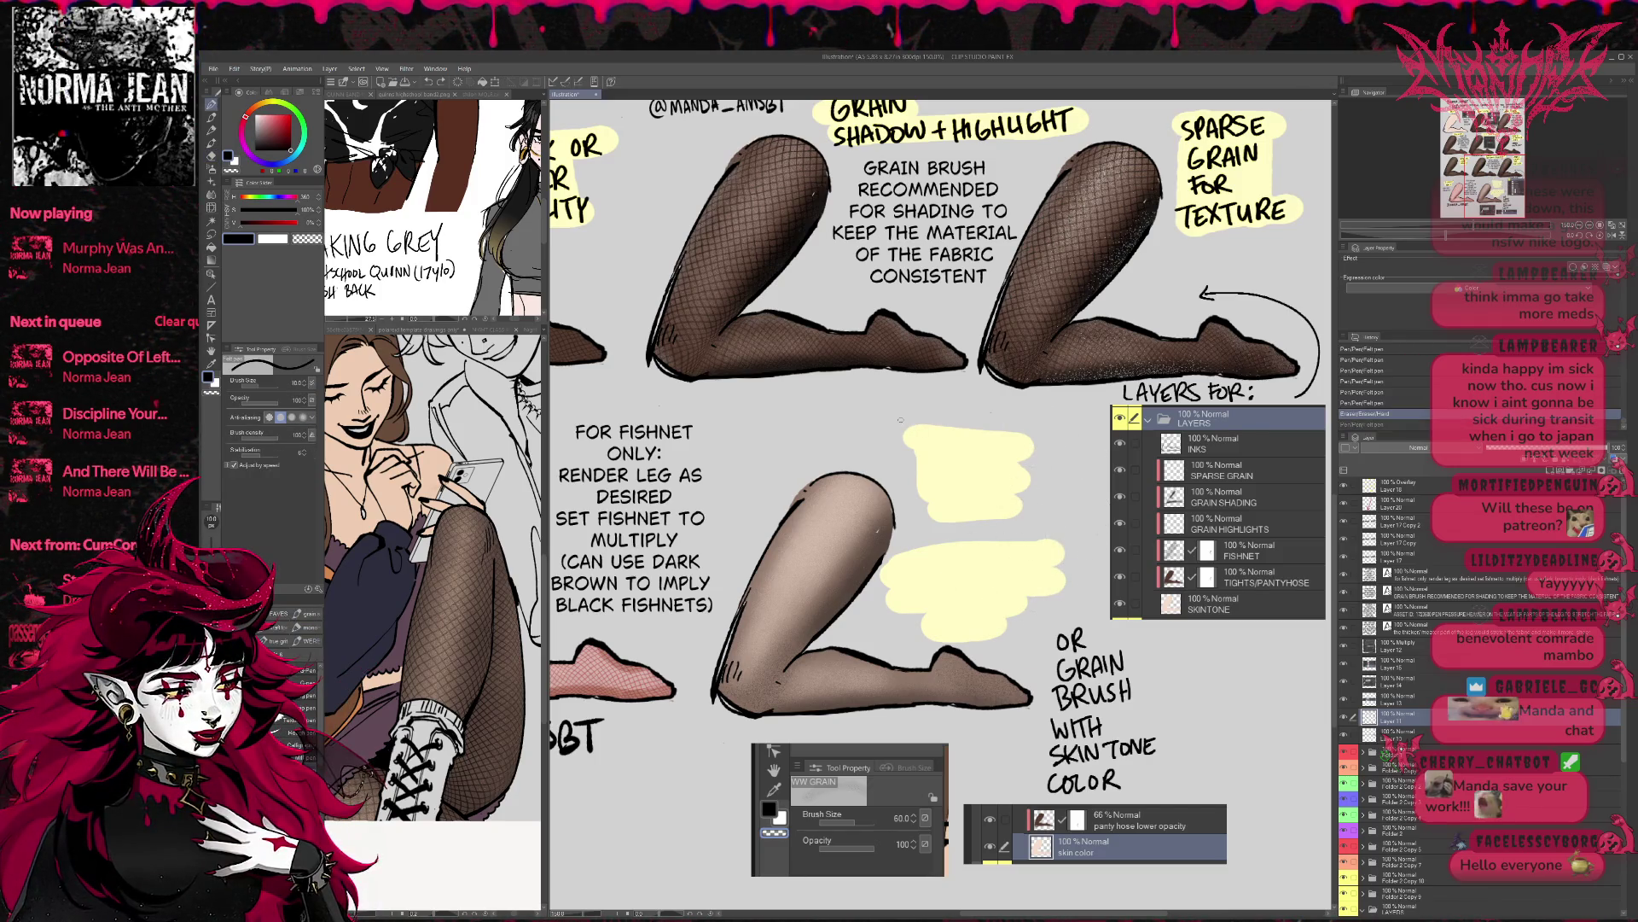
{"action": "mouse_move", "coordinate": [898, 436]}
{"action": "left_mouse_down"}
{"action": "mouse_move", "coordinate": [927, 436]}
{"action": "mouse_move", "coordinate": [930, 419]}
{"action": "mouse_move", "coordinate": [991, 435]}
{"action": "left_mouse_up"}
{"action": "left_click_drag", "start_coordinate": [991, 425], "coordinate": [1006, 434]}
{"action": "mouse_move", "coordinate": [1020, 413]}
{"action": "left_mouse_down"}
{"action": "mouse_move", "coordinate": [1012, 432]}
{"action": "mouse_move", "coordinate": [1028, 423]}
{"action": "left_mouse_up"}
{"action": "left_click_drag", "start_coordinate": [1015, 434], "coordinate": [1030, 433]}
{"action": "left_click_drag", "start_coordinate": [1017, 414], "coordinate": [1030, 413]}
- Hand-letter 'TIGHTS:' below MORE SHEER
{"action": "mouse_move", "coordinate": [923, 445]}
{"action": "left_mouse_down"}
{"action": "mouse_move", "coordinate": [947, 444]}
{"action": "mouse_move", "coordinate": [935, 468]}
{"action": "left_mouse_up"}
{"action": "mouse_move", "coordinate": [949, 447]}
{"action": "left_mouse_down"}
{"action": "mouse_move", "coordinate": [949, 468]}
{"action": "mouse_move", "coordinate": [987, 456]}
{"action": "left_mouse_up"}
{"action": "mouse_move", "coordinate": [988, 445]}
{"action": "left_mouse_down"}
{"action": "mouse_move", "coordinate": [988, 467]}
{"action": "mouse_move", "coordinate": [1007, 443]}
{"action": "left_mouse_up"}
{"action": "left_click_drag", "start_coordinate": [998, 446], "coordinate": [998, 467]}
{"action": "left_click_drag", "start_coordinate": [1015, 448], "coordinate": [1007, 466]}
{"action": "left_click", "coordinate": [1020, 451]}
{"action": "left_click", "coordinate": [1020, 462]}
- Type a text note 'LOWER OPACITY / OF TIGHT COLOR / LAYER' below MORE SHEER TIGHTS
{"action": "left_click", "coordinate": [1383, 574]}
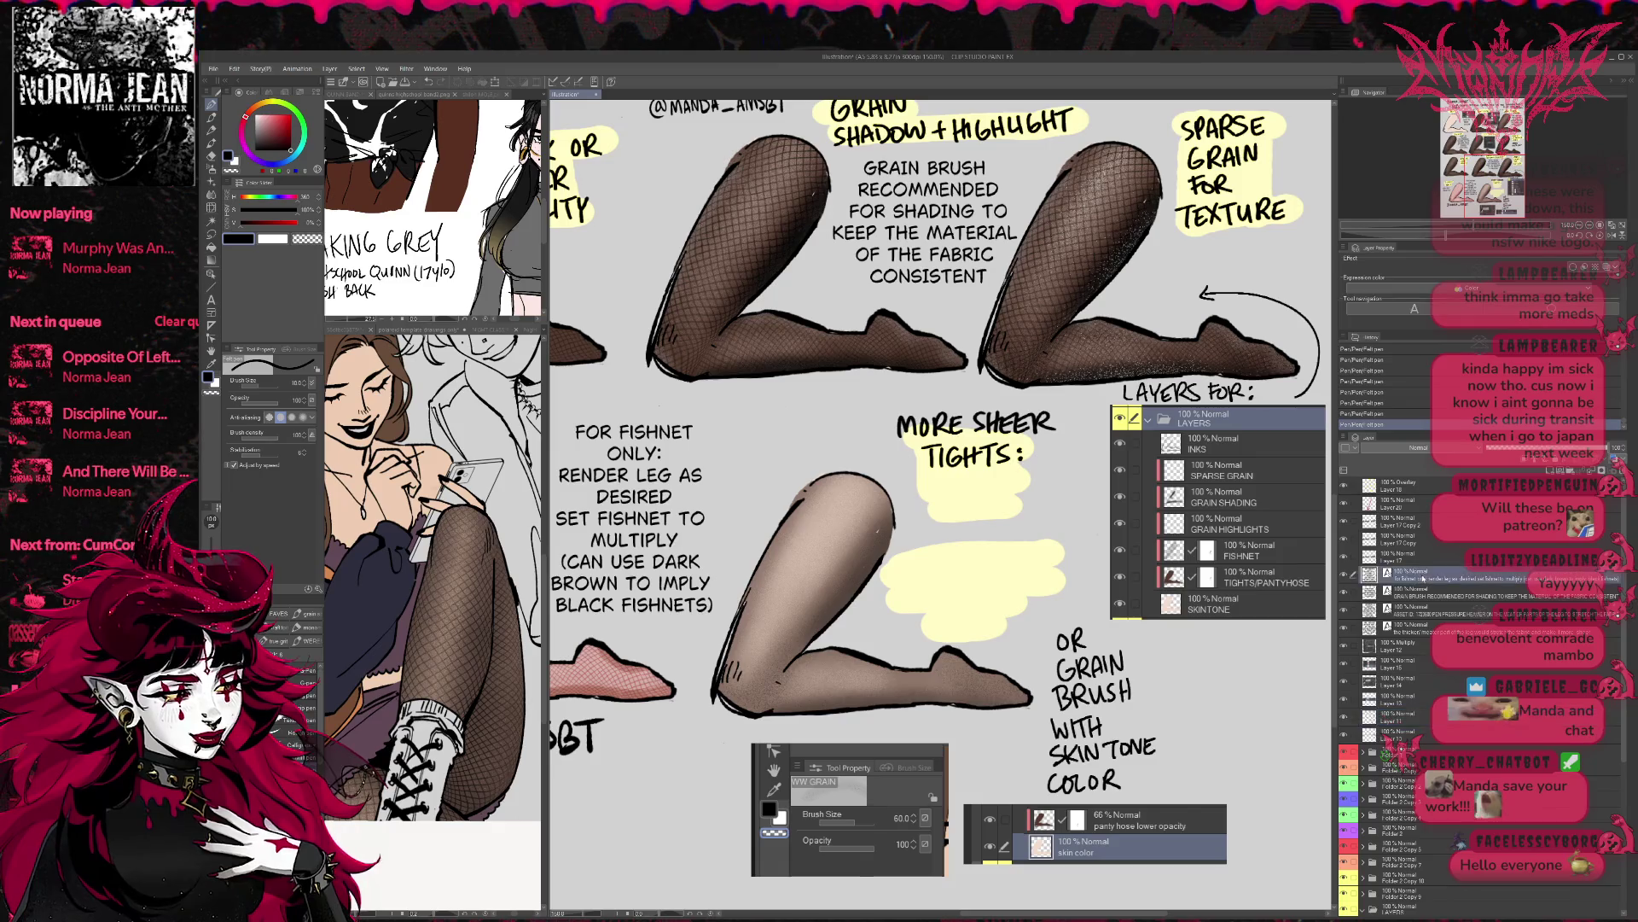
{"action": "key", "text": "t"}
{"action": "left_click", "coordinate": [937, 495]}
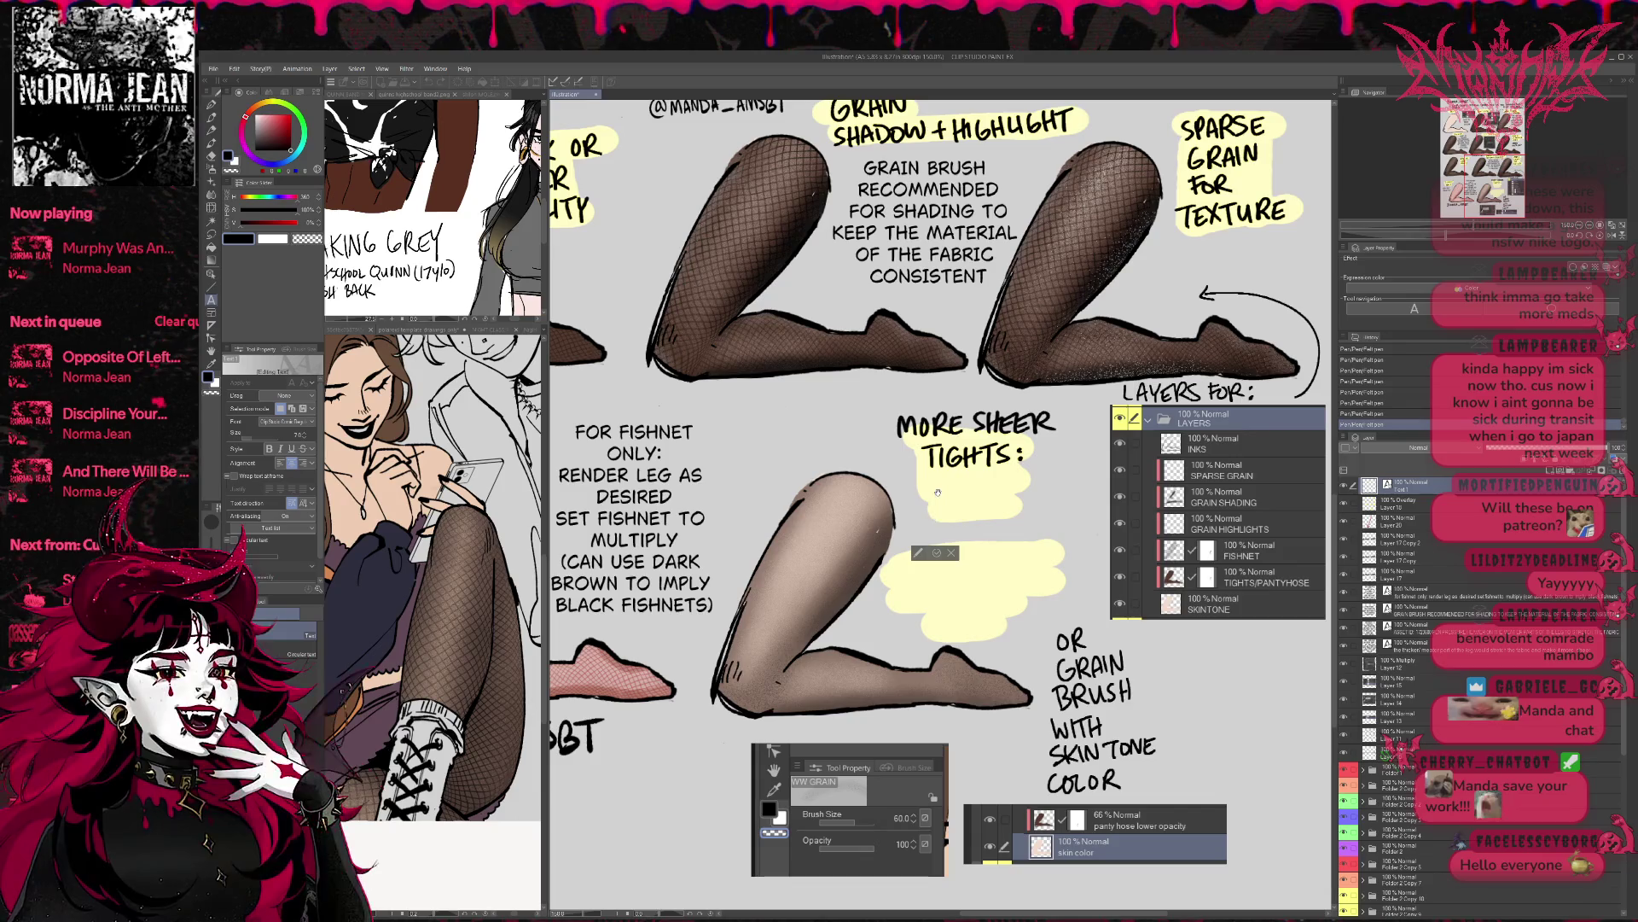
{"action": "type", "text": "LOWE"}
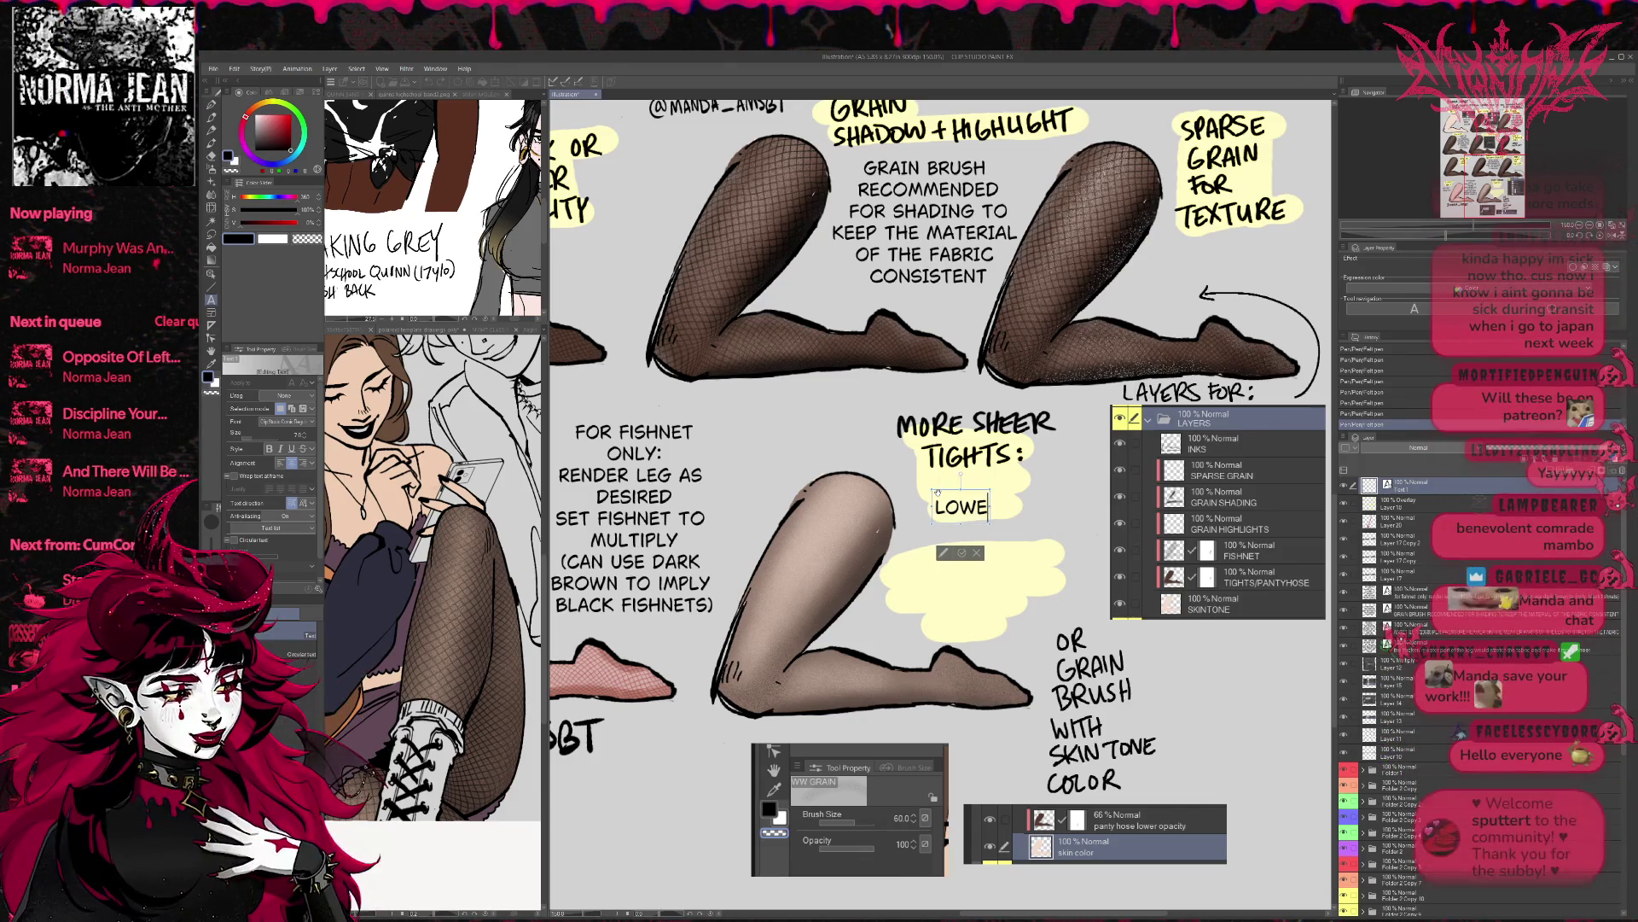
{"action": "type", "text": "R OPACITY"}
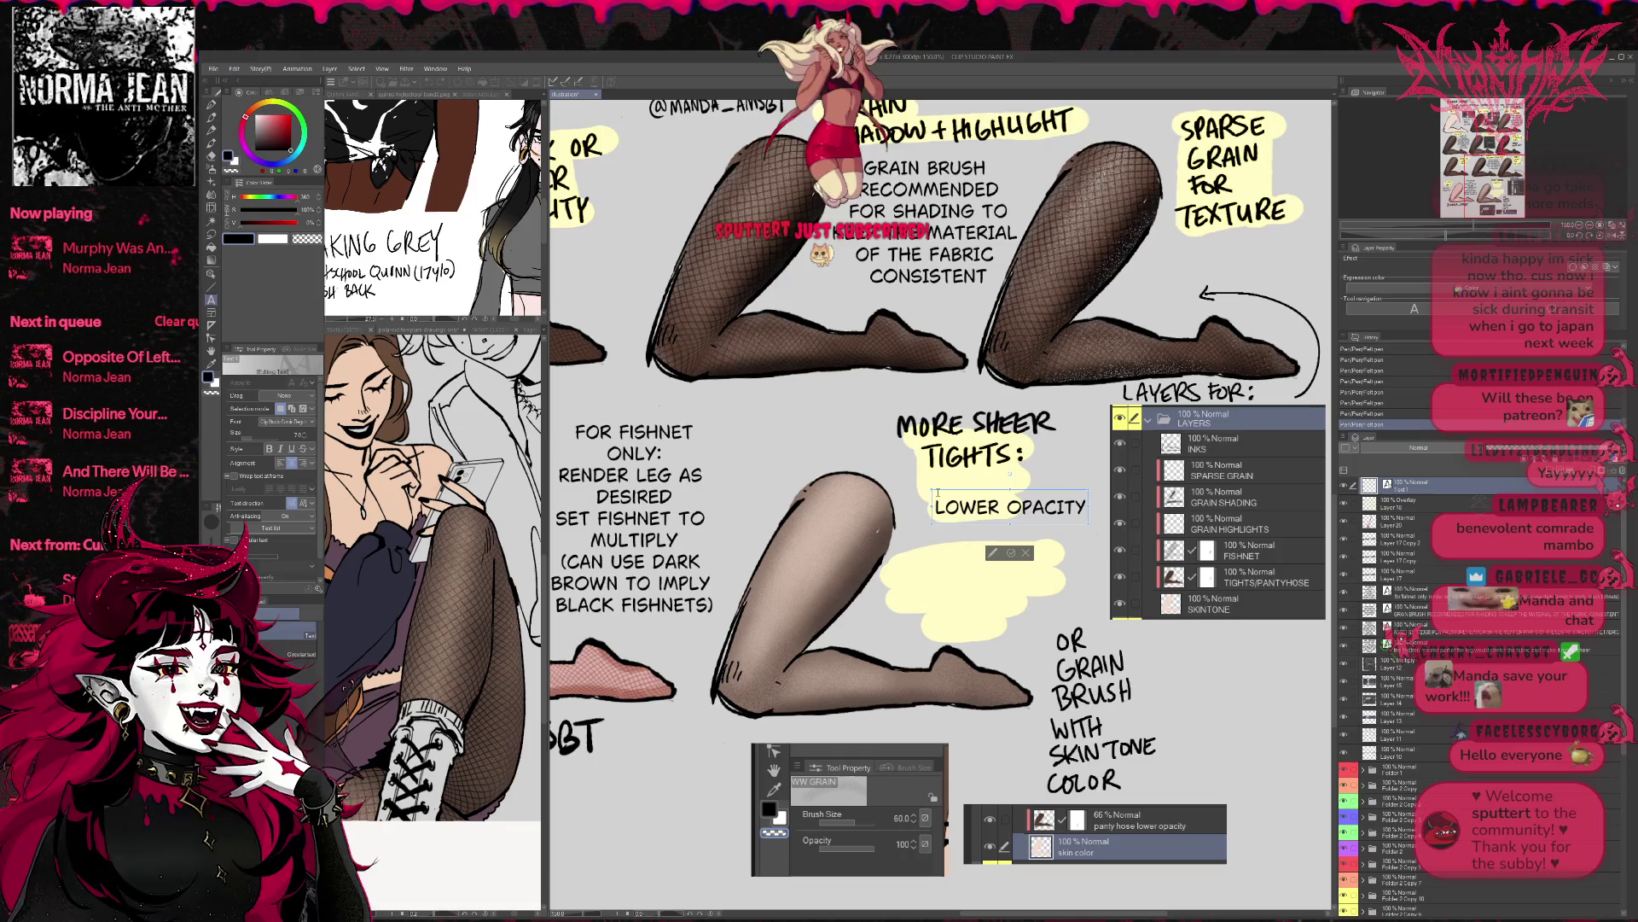
{"action": "key", "text": "Return"}
{"action": "type", "text": "OF TIGHT COLOR"}
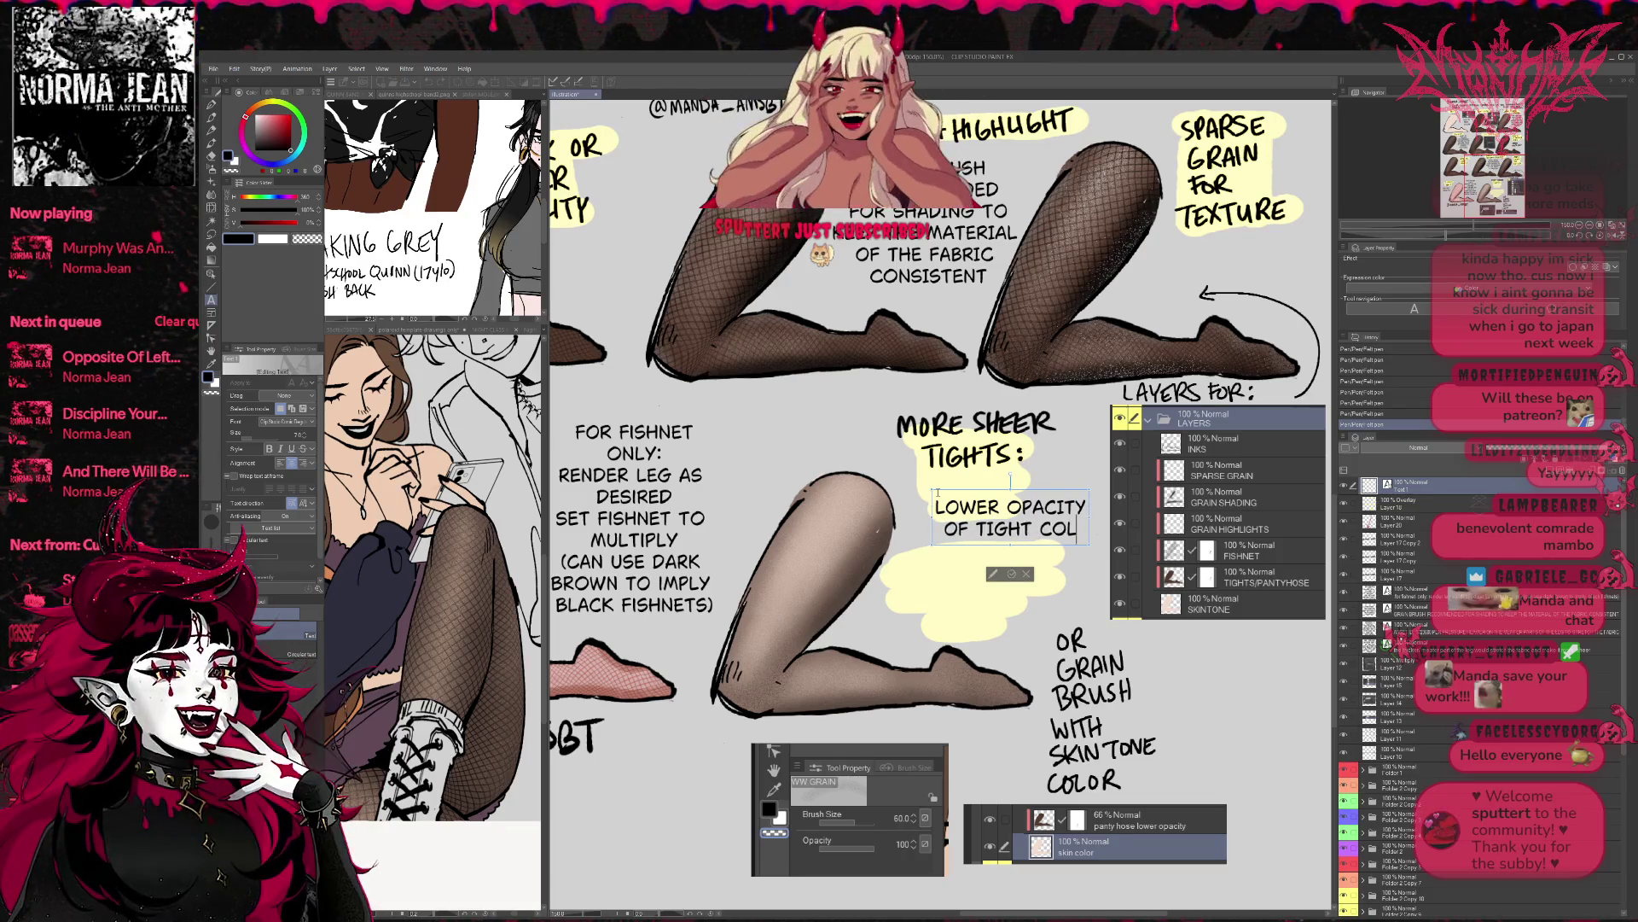
{"action": "key", "text": "Return"}
{"action": "type", "text": "LAYER"}
{"action": "key", "text": "Return"}
{"action": "key", "text": "Return"}
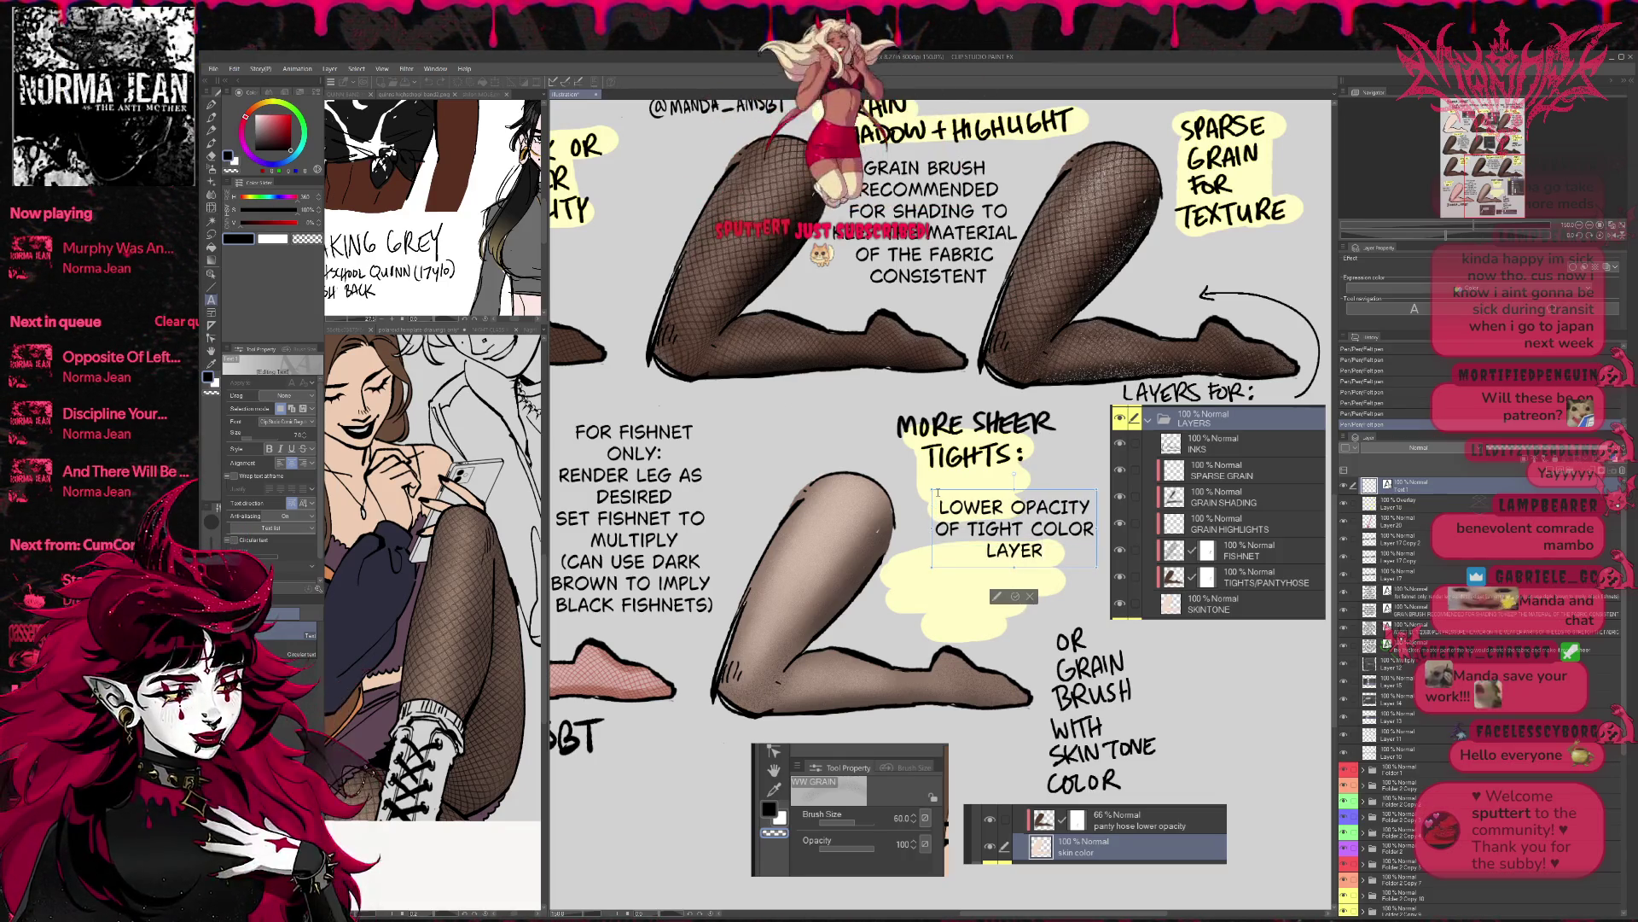
{"action": "type", "text": "GRAIN"}
{"action": "key", "text": "BackSpace"}
{"action": "key", "text": "BackSpace"}
{"action": "key", "text": "BackSpace"}
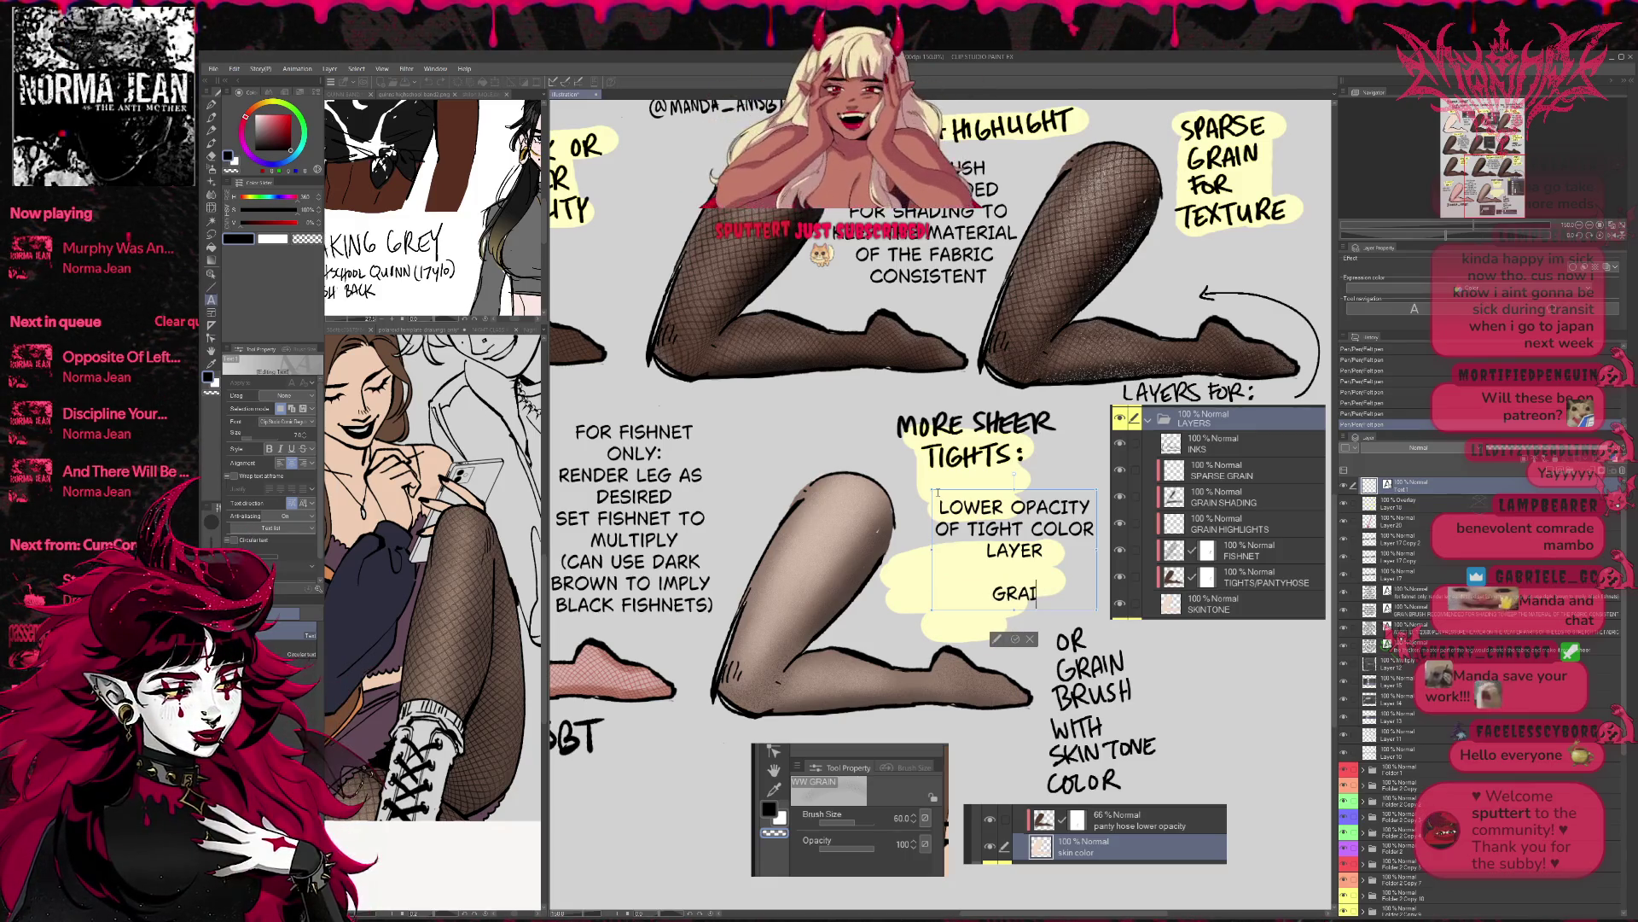
{"action": "type", "text": "MASK GRAIN"}
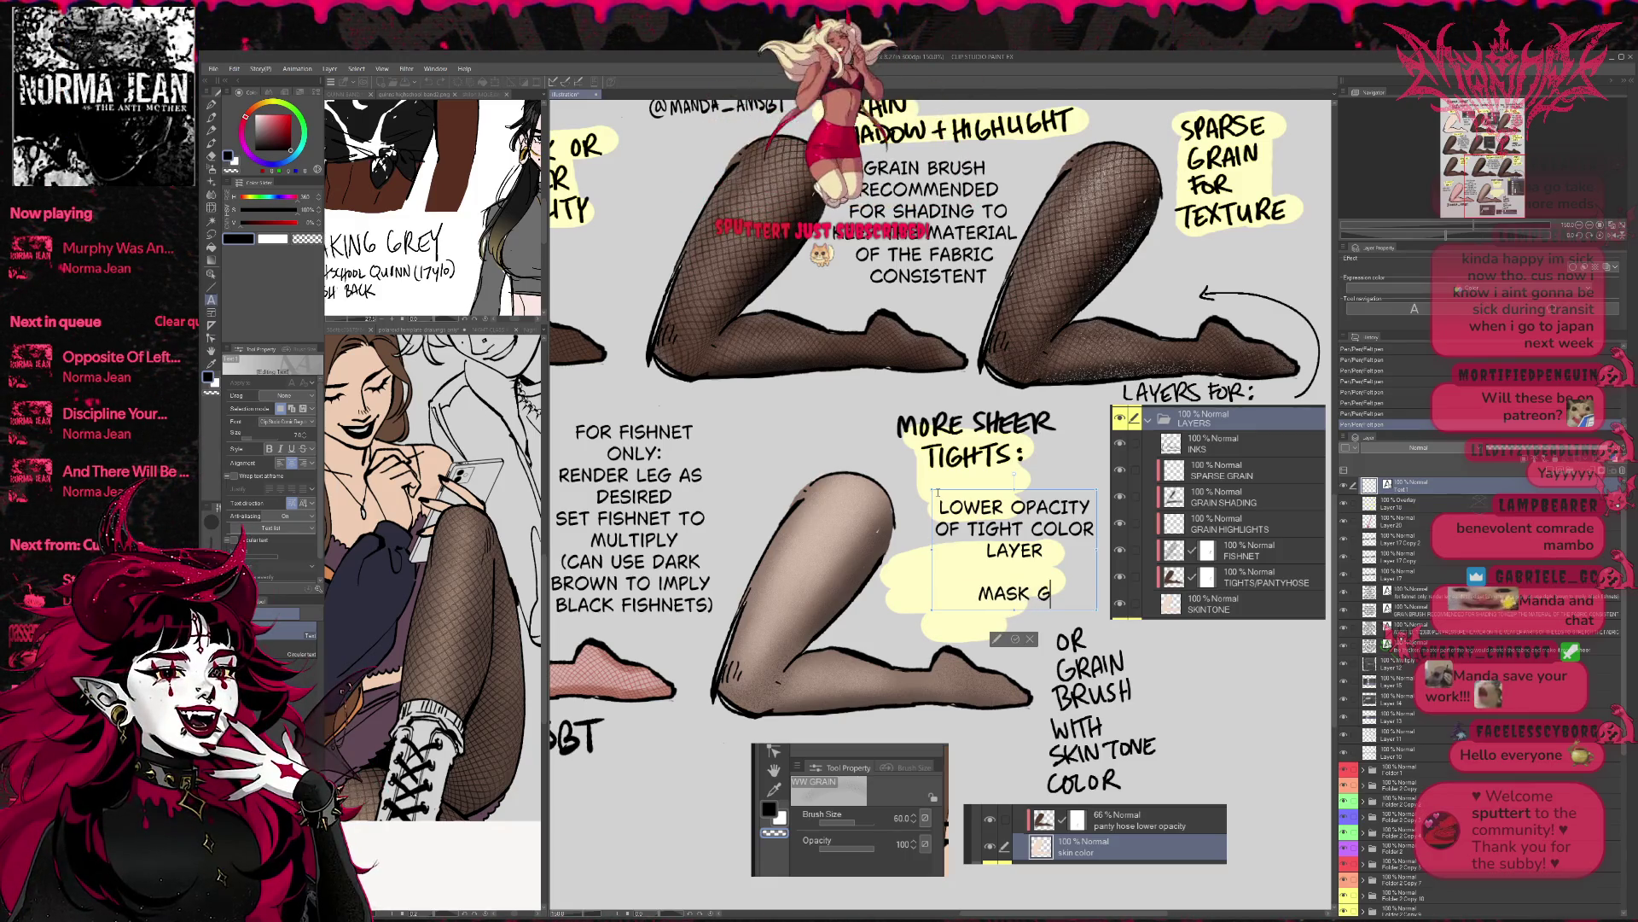
{"action": "key", "text": "BackSpace"}
{"action": "key", "text": "BackSpace"}
{"action": "key", "text": "BackSpace"}
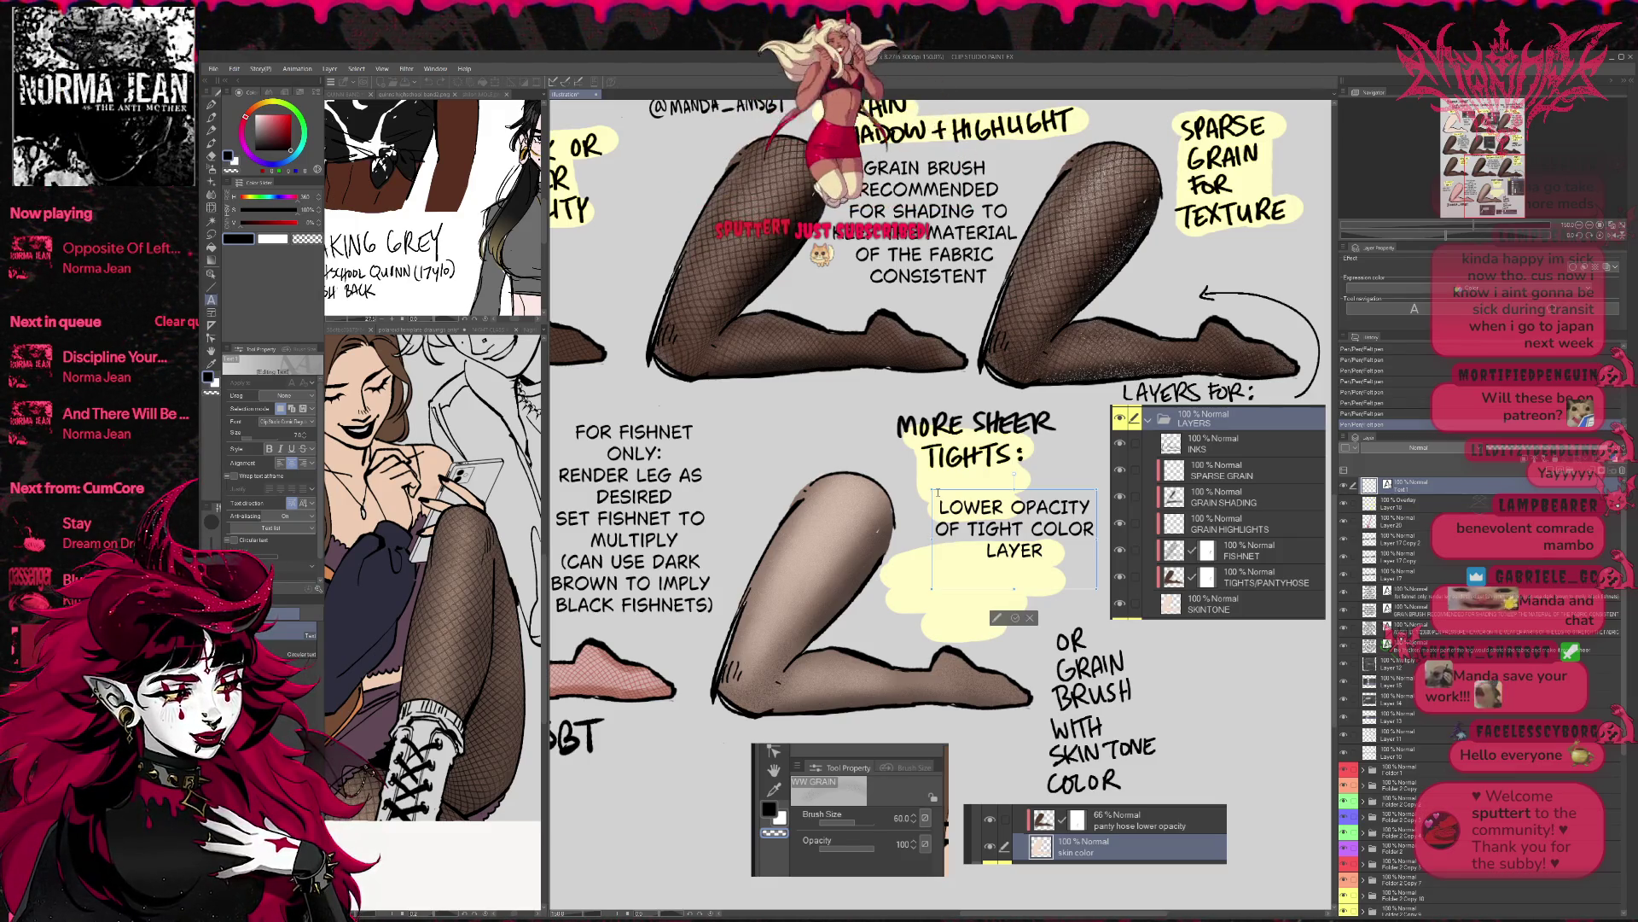
- Add 'MASK ERASE TO SHOW MORE SKIN' and 'WITH GRAIN BRUSH' lines to the note
{"action": "key", "text": "Return"}
{"action": "type", "text": "MASK"}
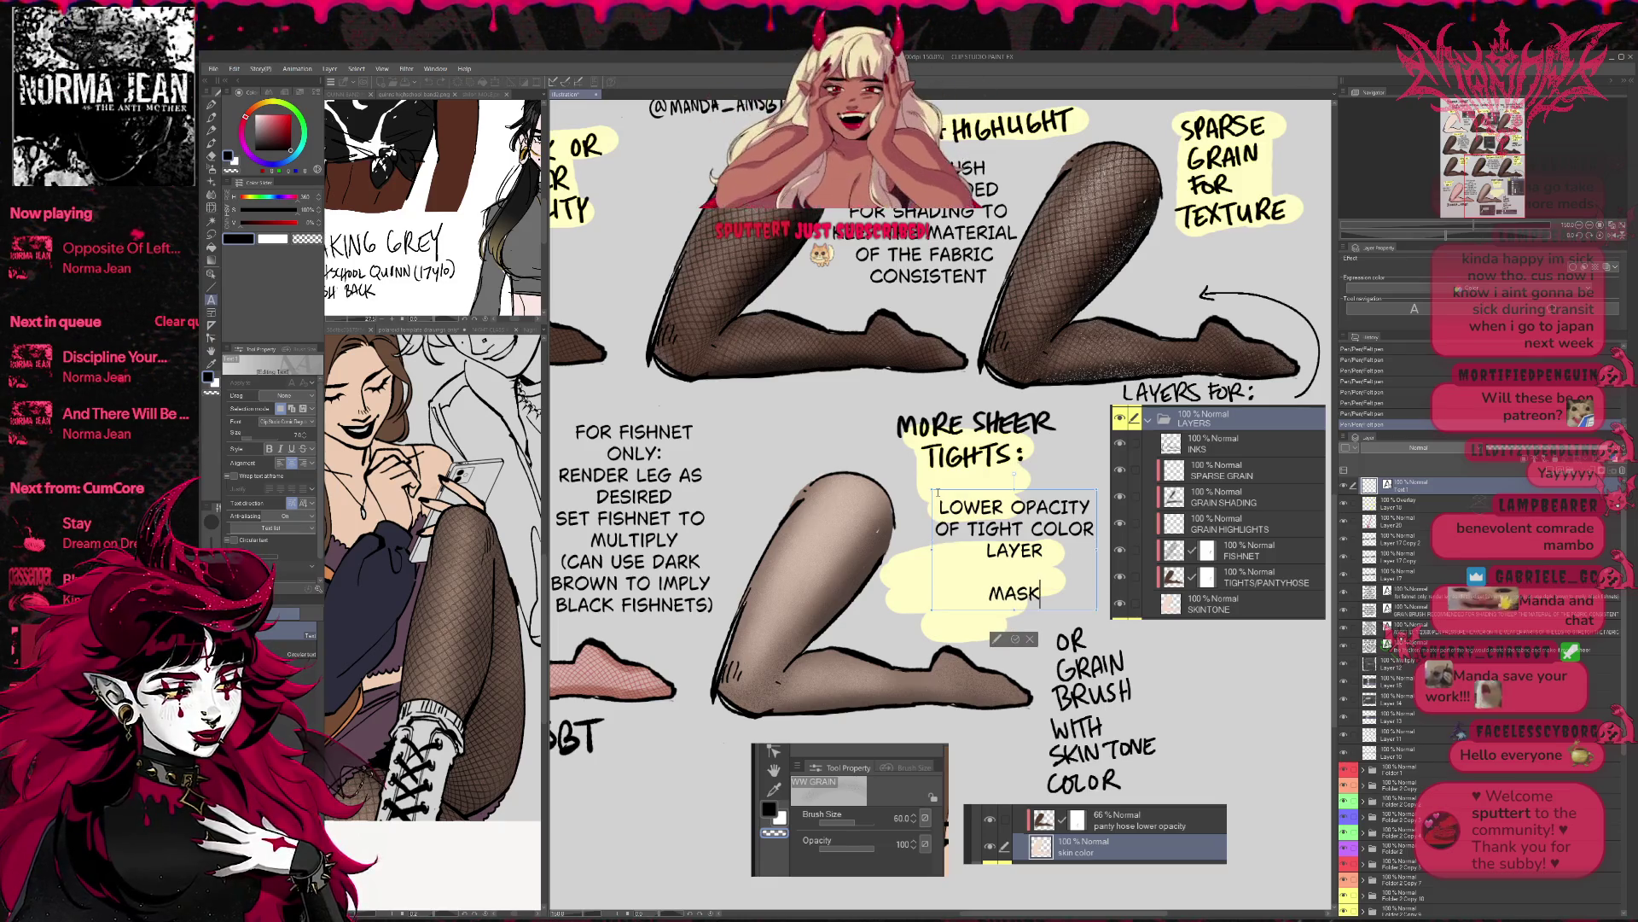
{"action": "type", "text": " ERASE TO"}
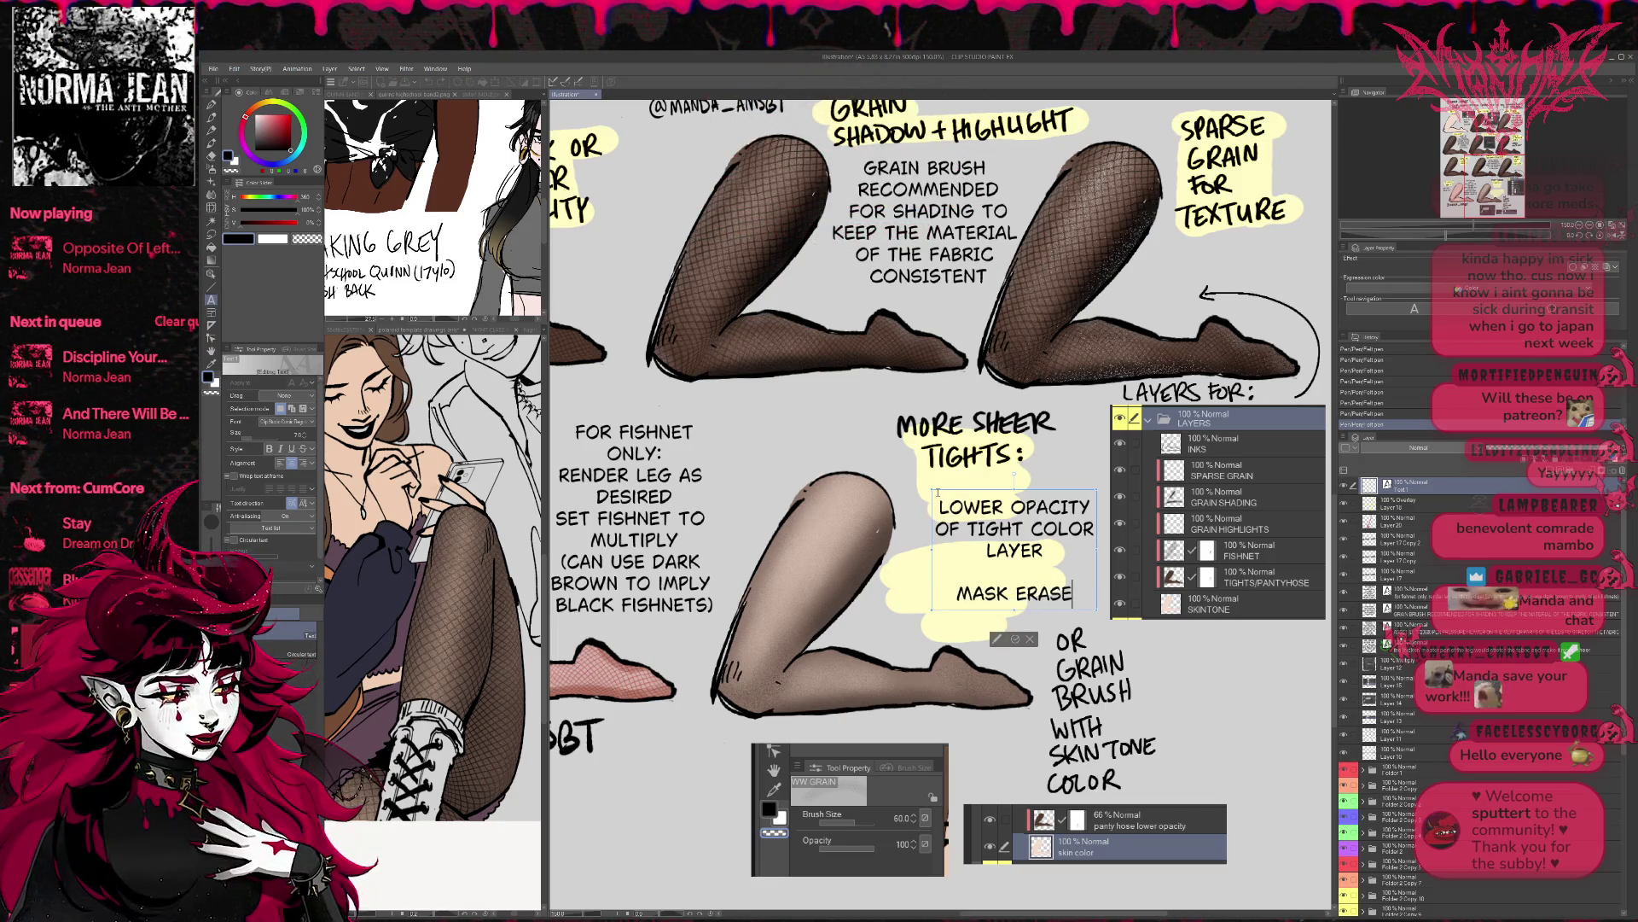
{"action": "key", "text": "BackSpace"}
{"action": "key", "text": "BackSpace"}
{"action": "key", "text": "BackSpace"}
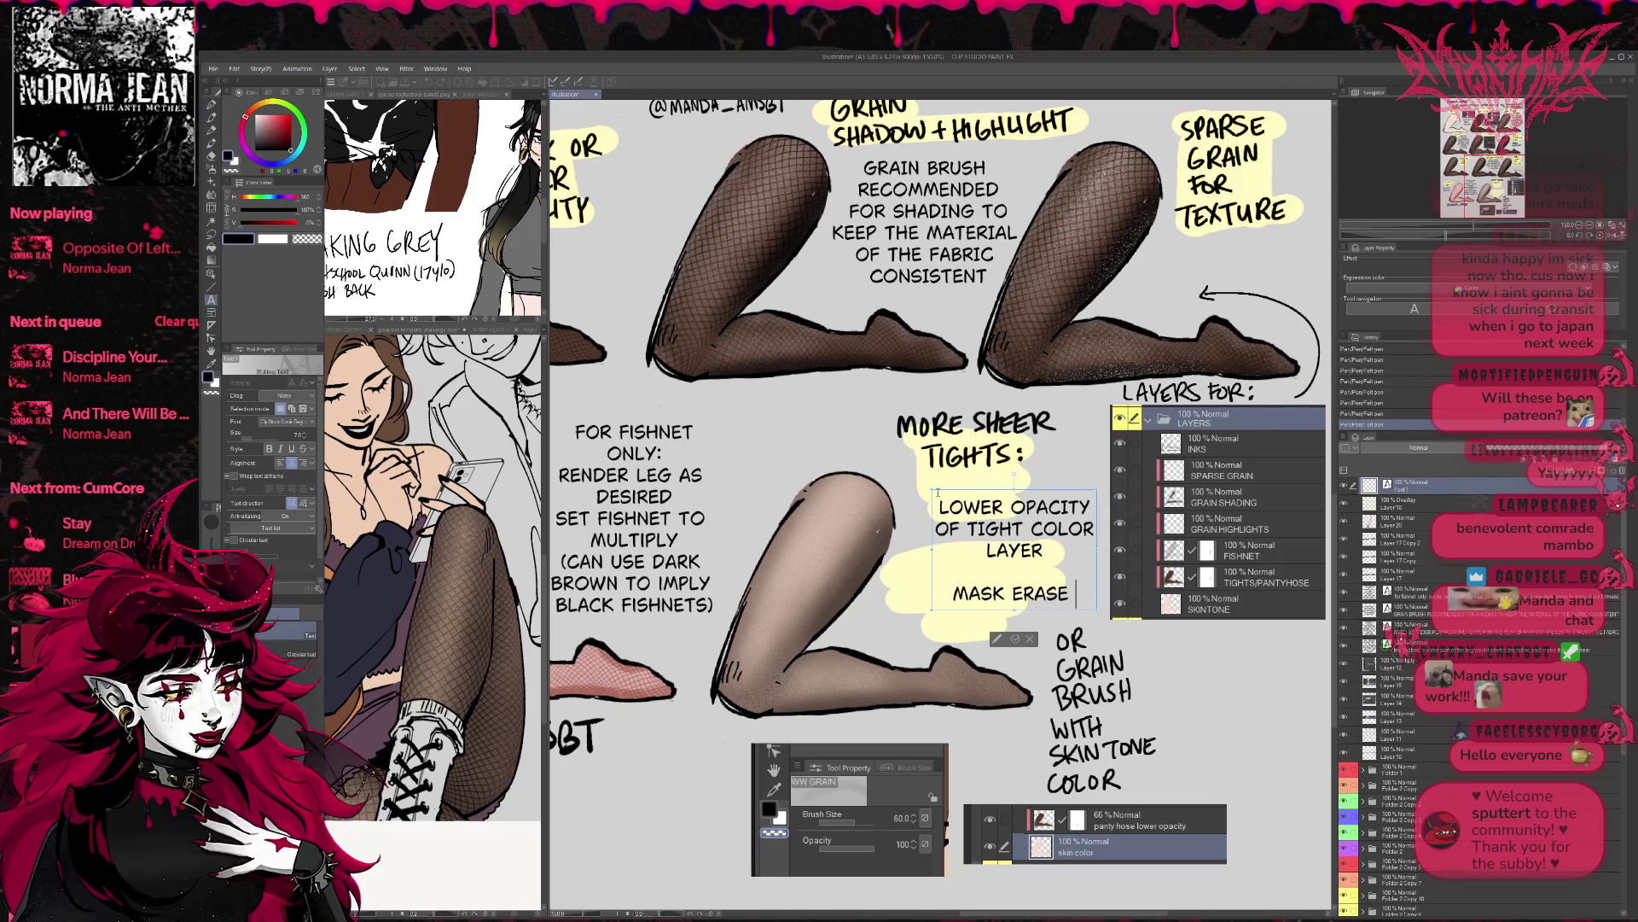
{"action": "type", "text": "TO"}
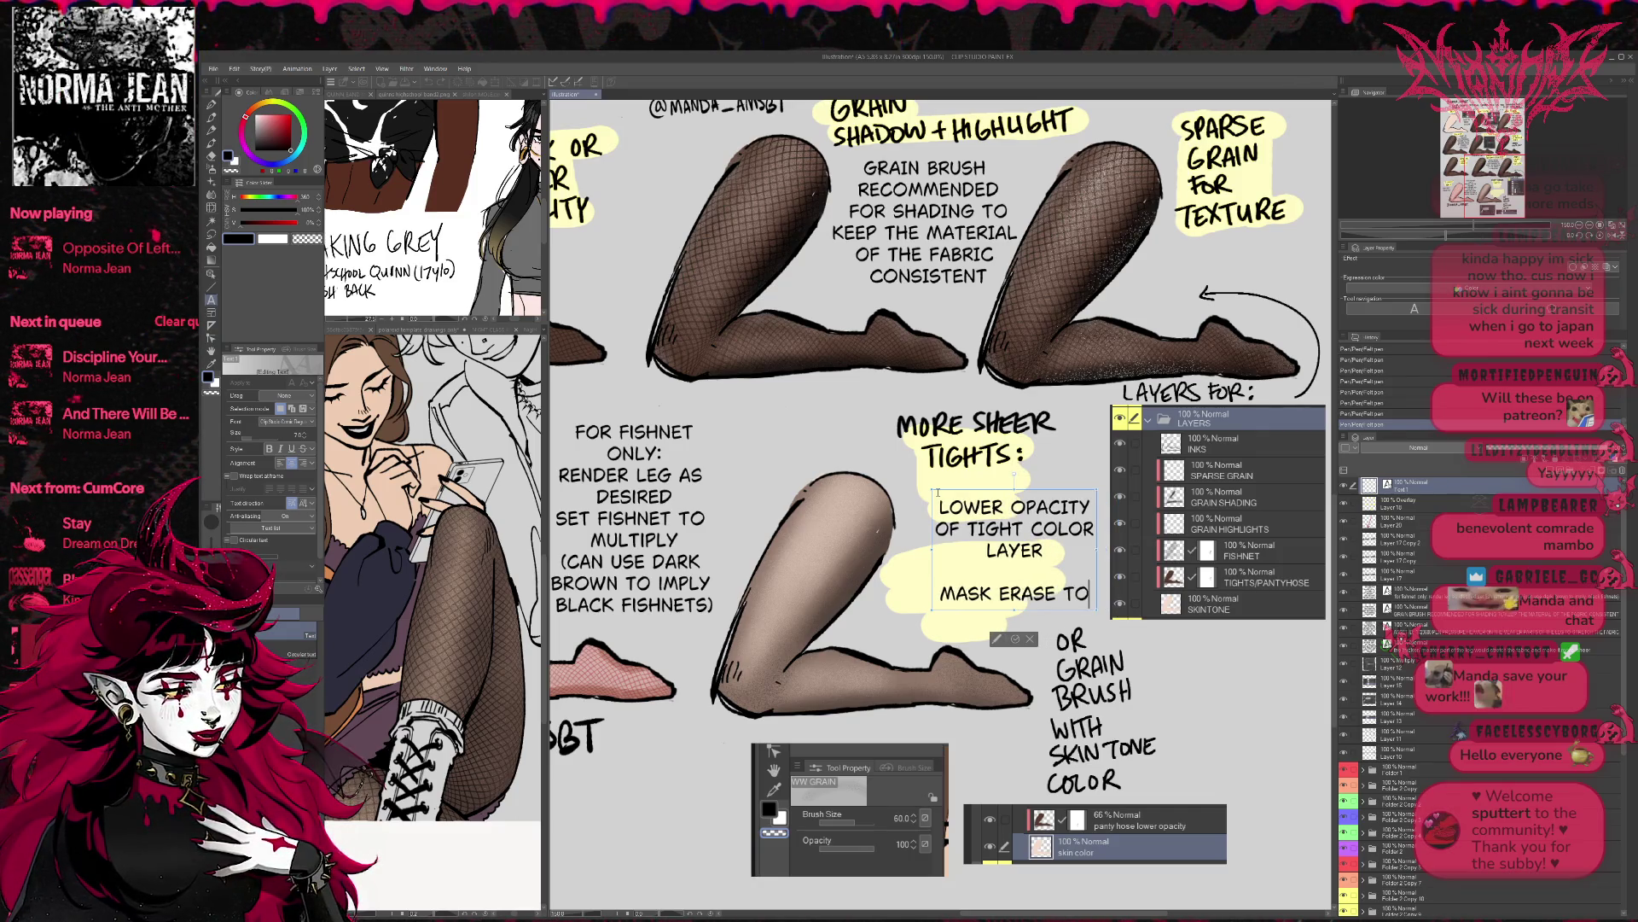
{"action": "type", "text": " SHOW MORE SKIN"}
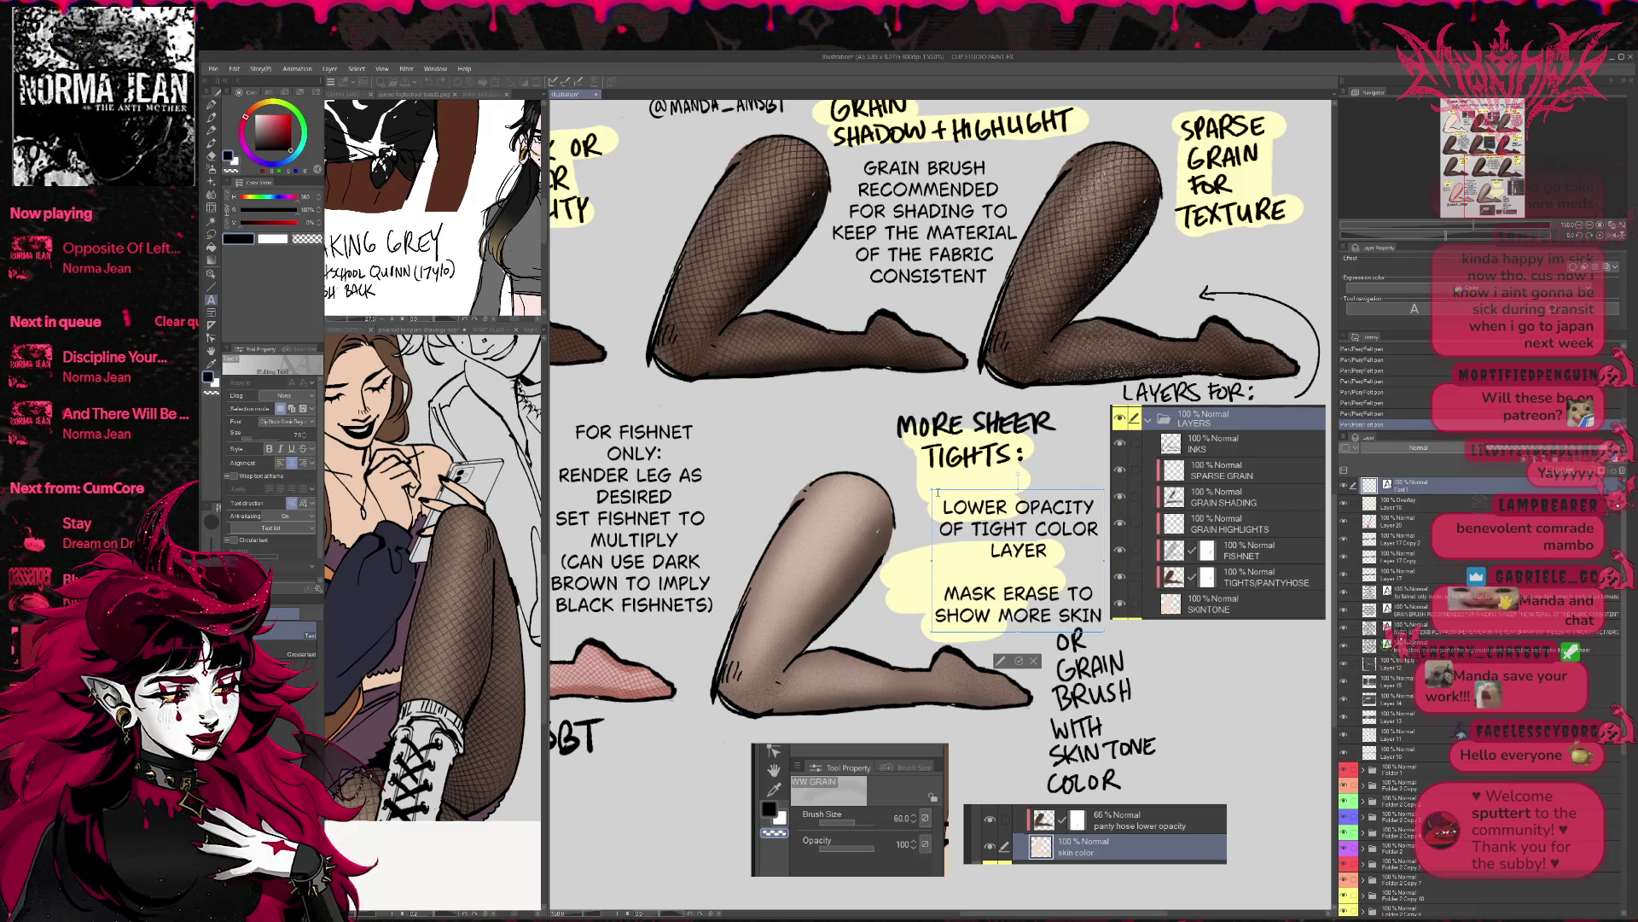
{"action": "key", "text": "Return"}
{"action": "type", "text": "WITH"}
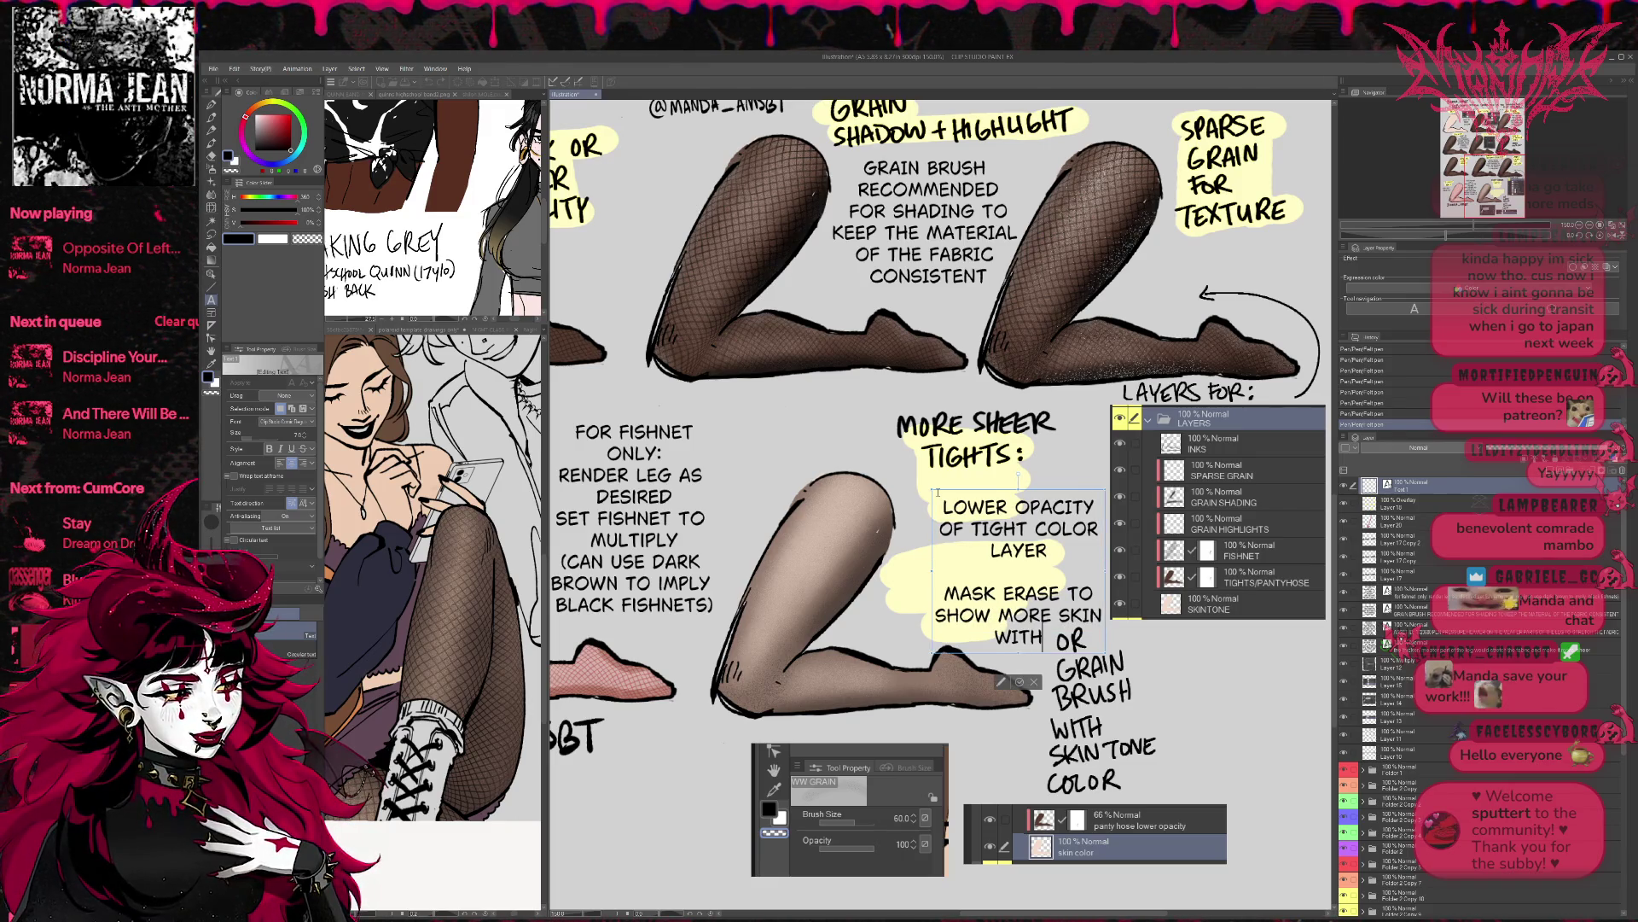
{"action": "type", "text": " GRAIN BRUSH"}
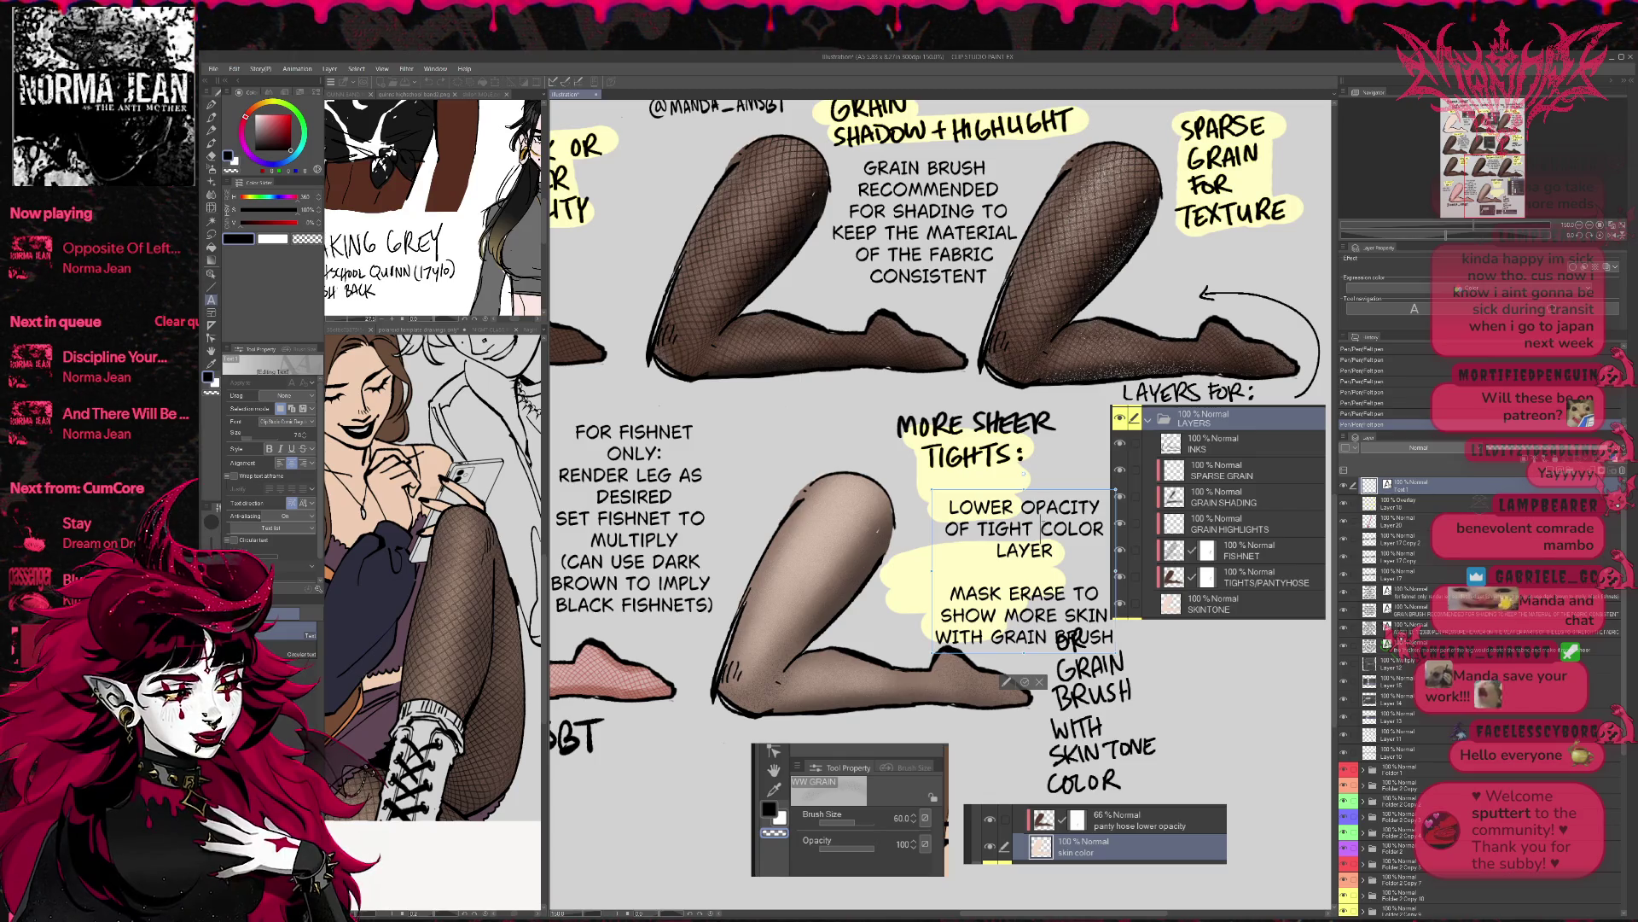
- Fix the note's line breaks around COLOR and TO
{"action": "left_click", "coordinate": [1063, 530]}
{"action": "key", "text": "Return"}
{"action": "key", "text": "BackSpace"}
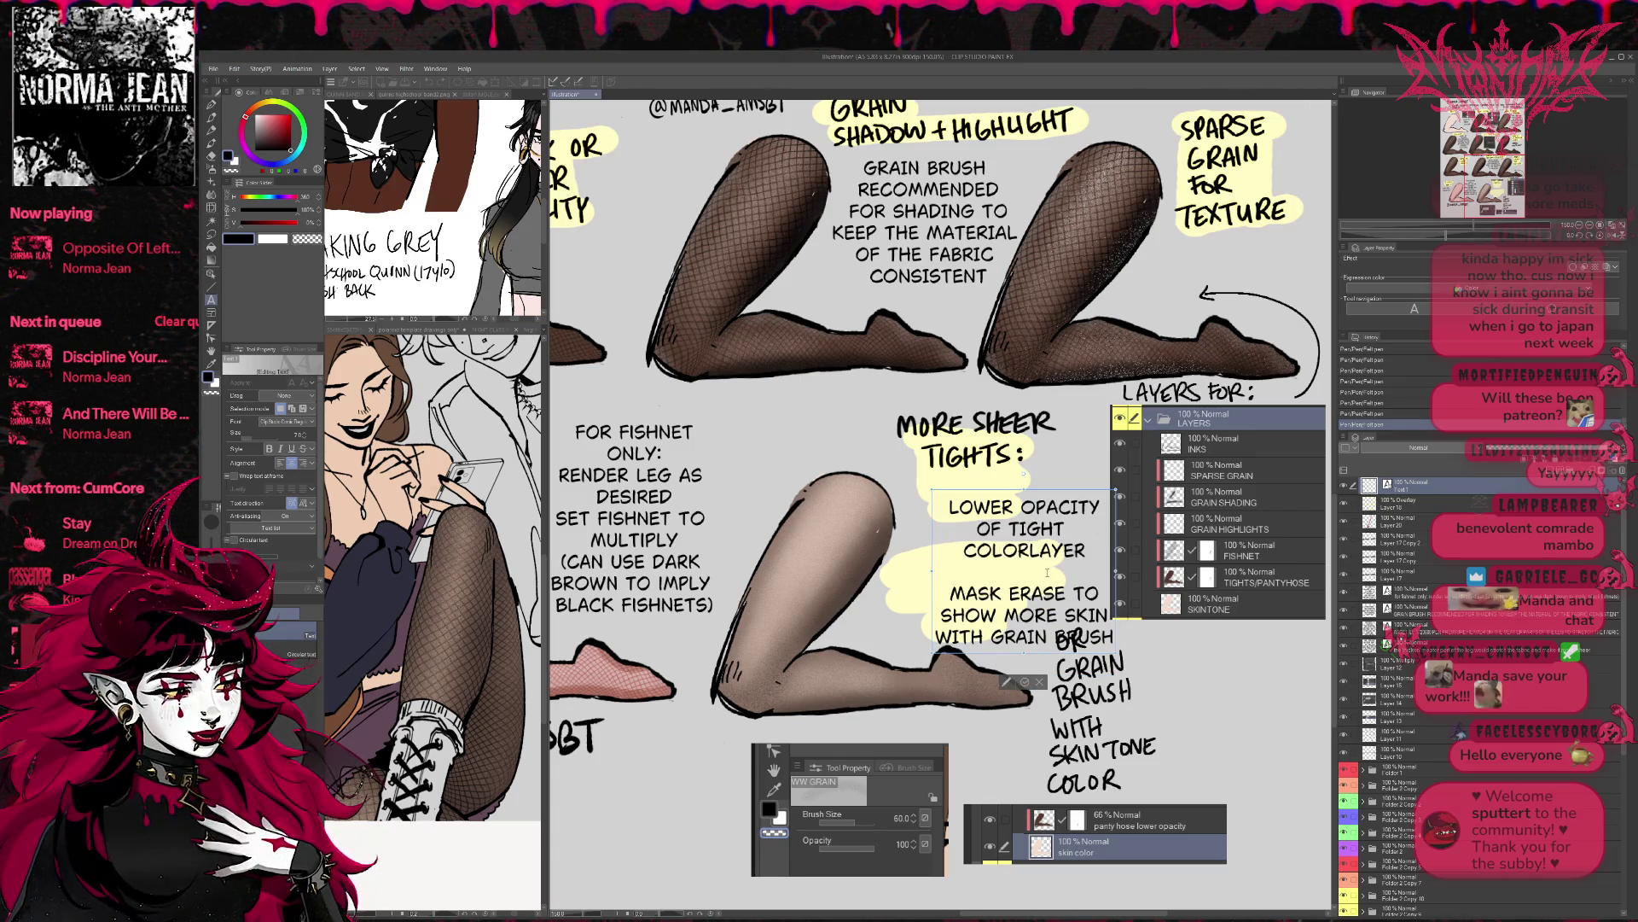
{"action": "left_click", "coordinate": [1075, 594]}
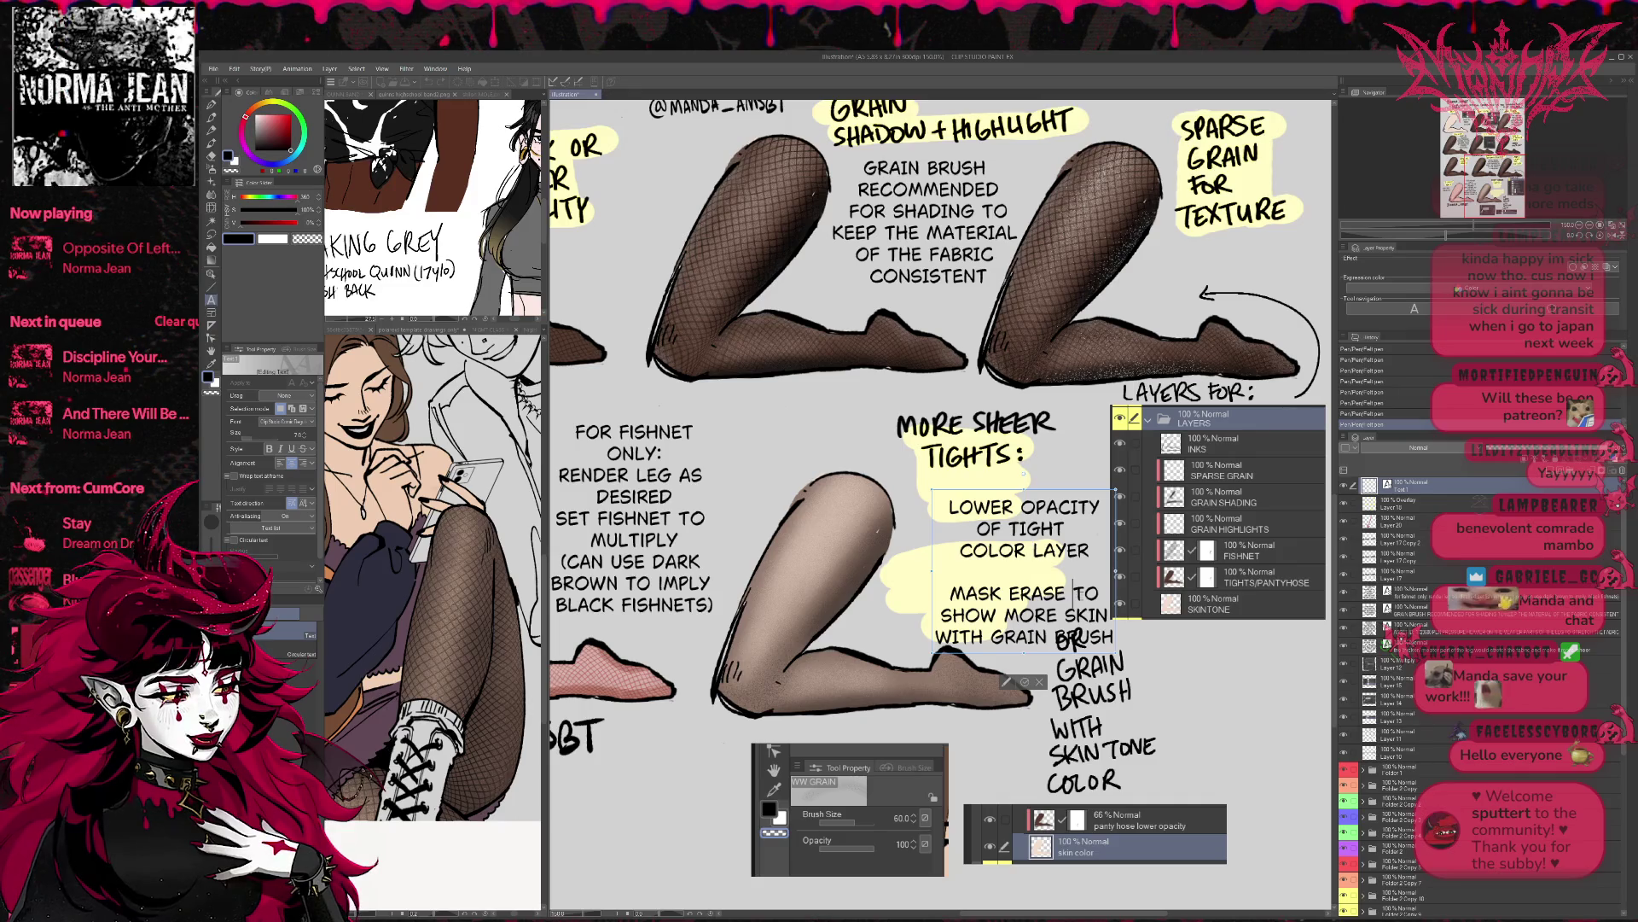
{"action": "key", "text": "Return"}
{"action": "key", "text": "BackSpace"}
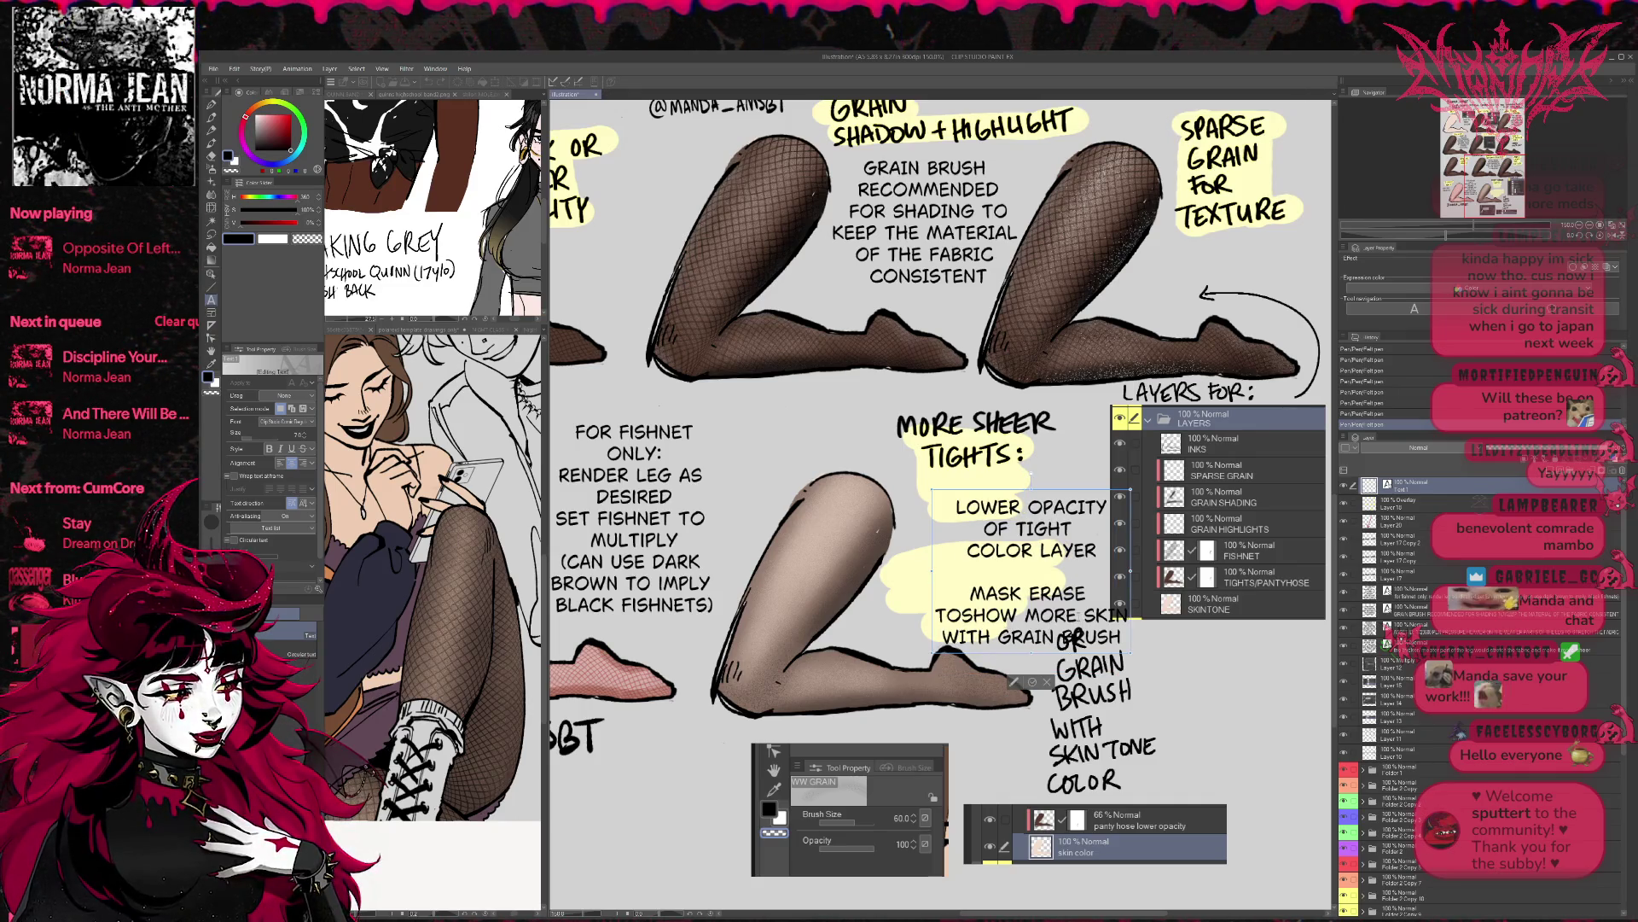
- Narrow the note, move it up beside the leg, remove a stray character, and commit it
{"action": "left_click_drag", "start_coordinate": [1139, 570], "coordinate": [1096, 580]}
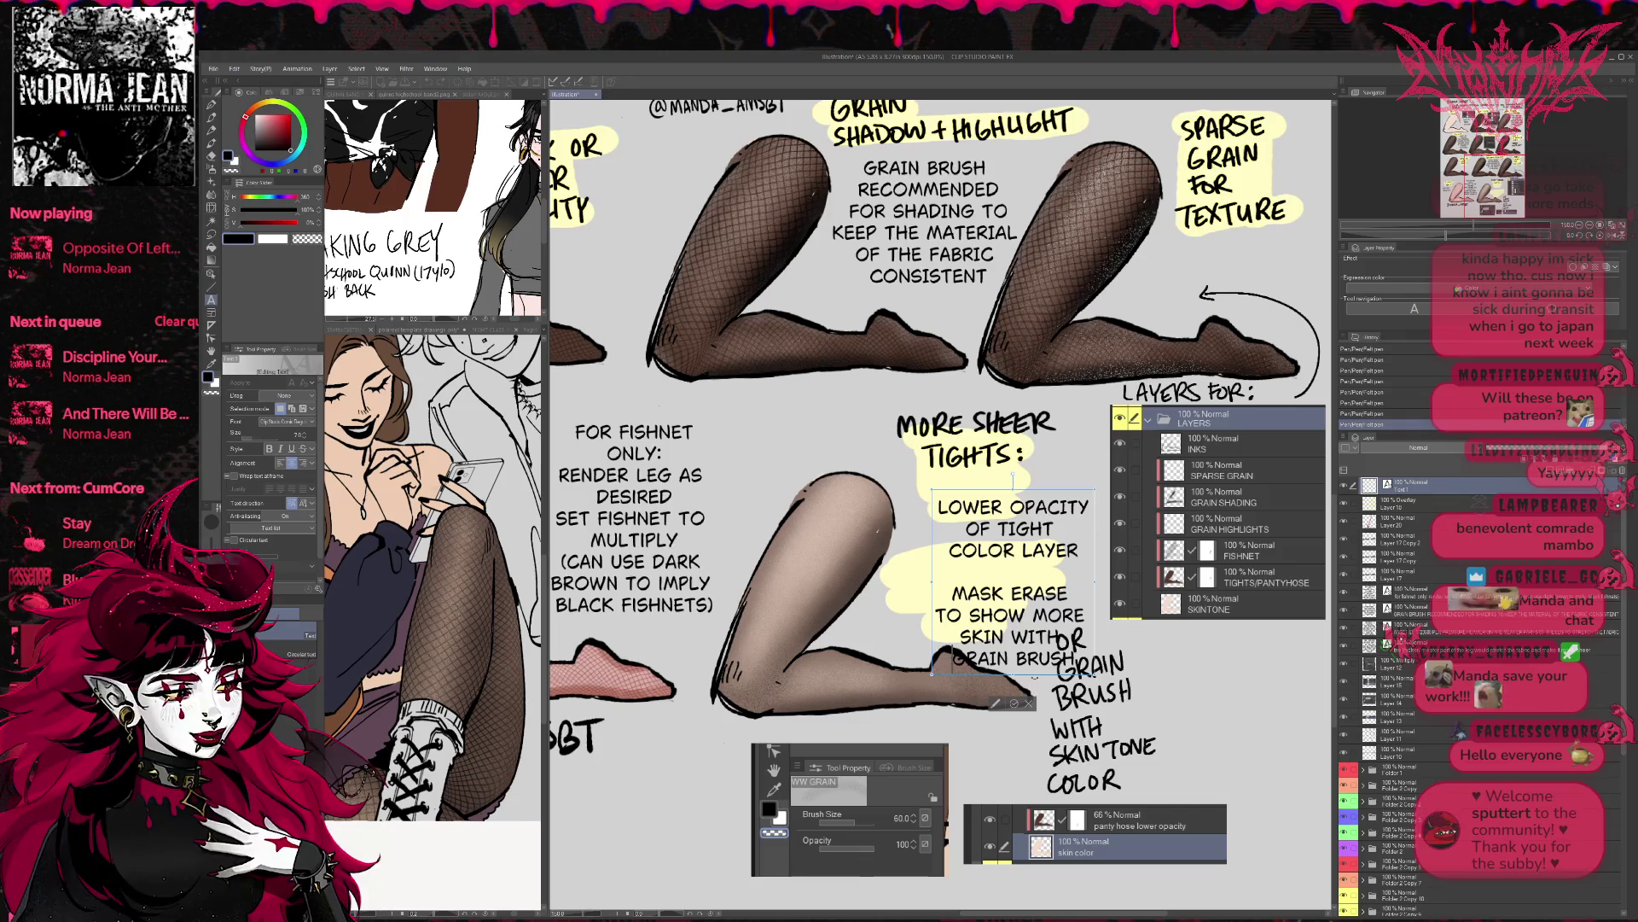
{"action": "left_click_drag", "start_coordinate": [1037, 676], "coordinate": [1005, 651]}
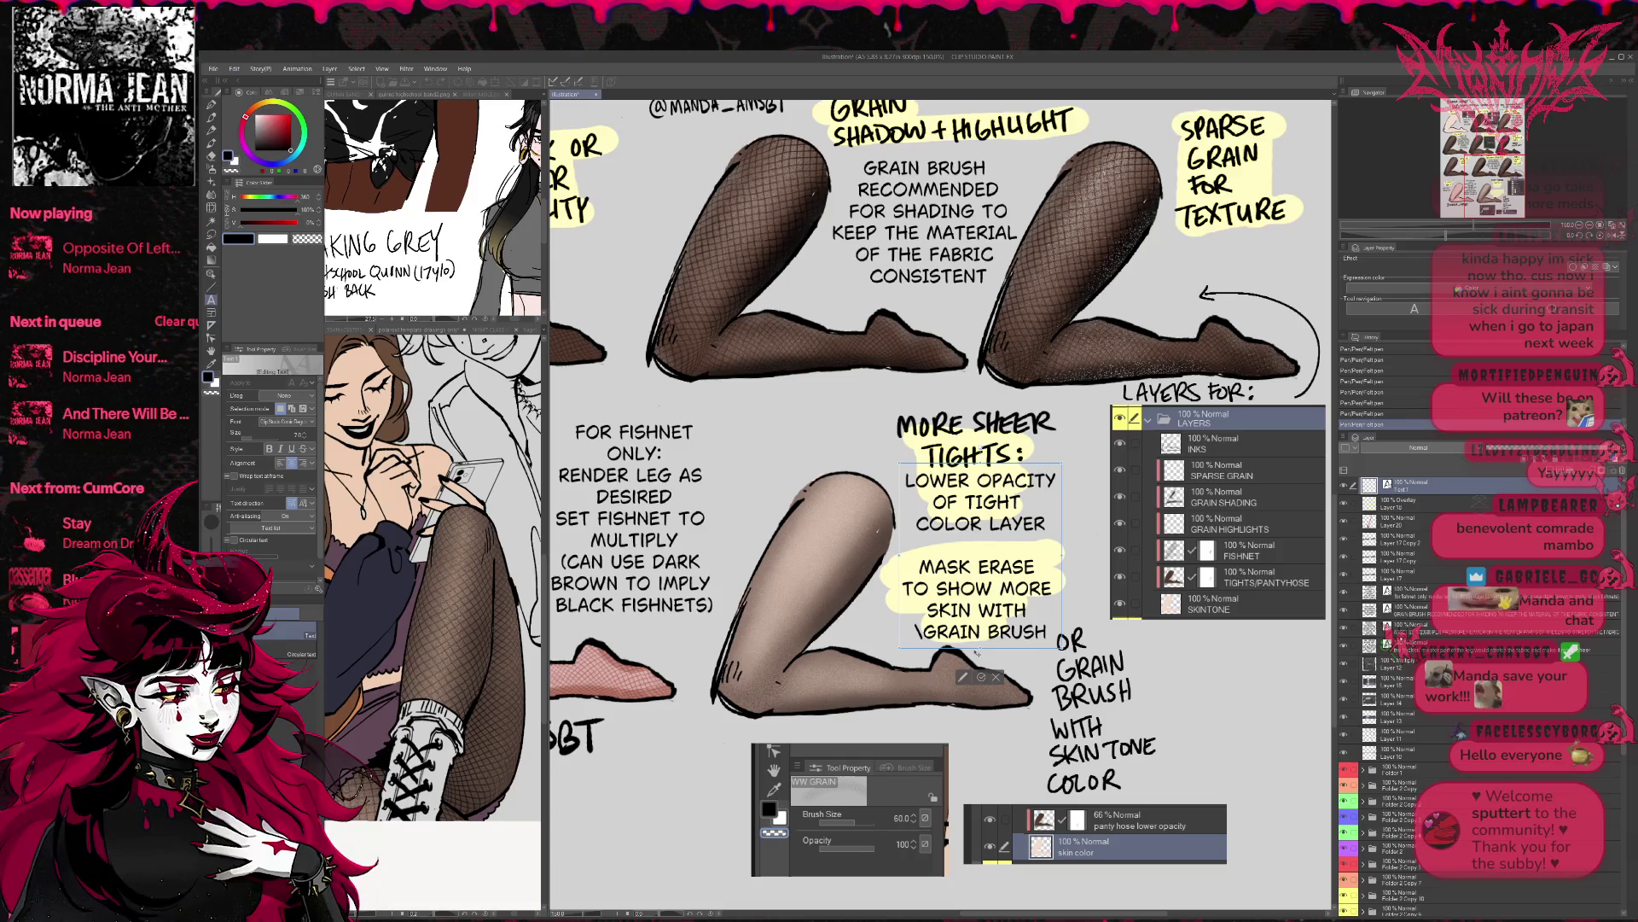
{"action": "key", "text": "BackSpace"}
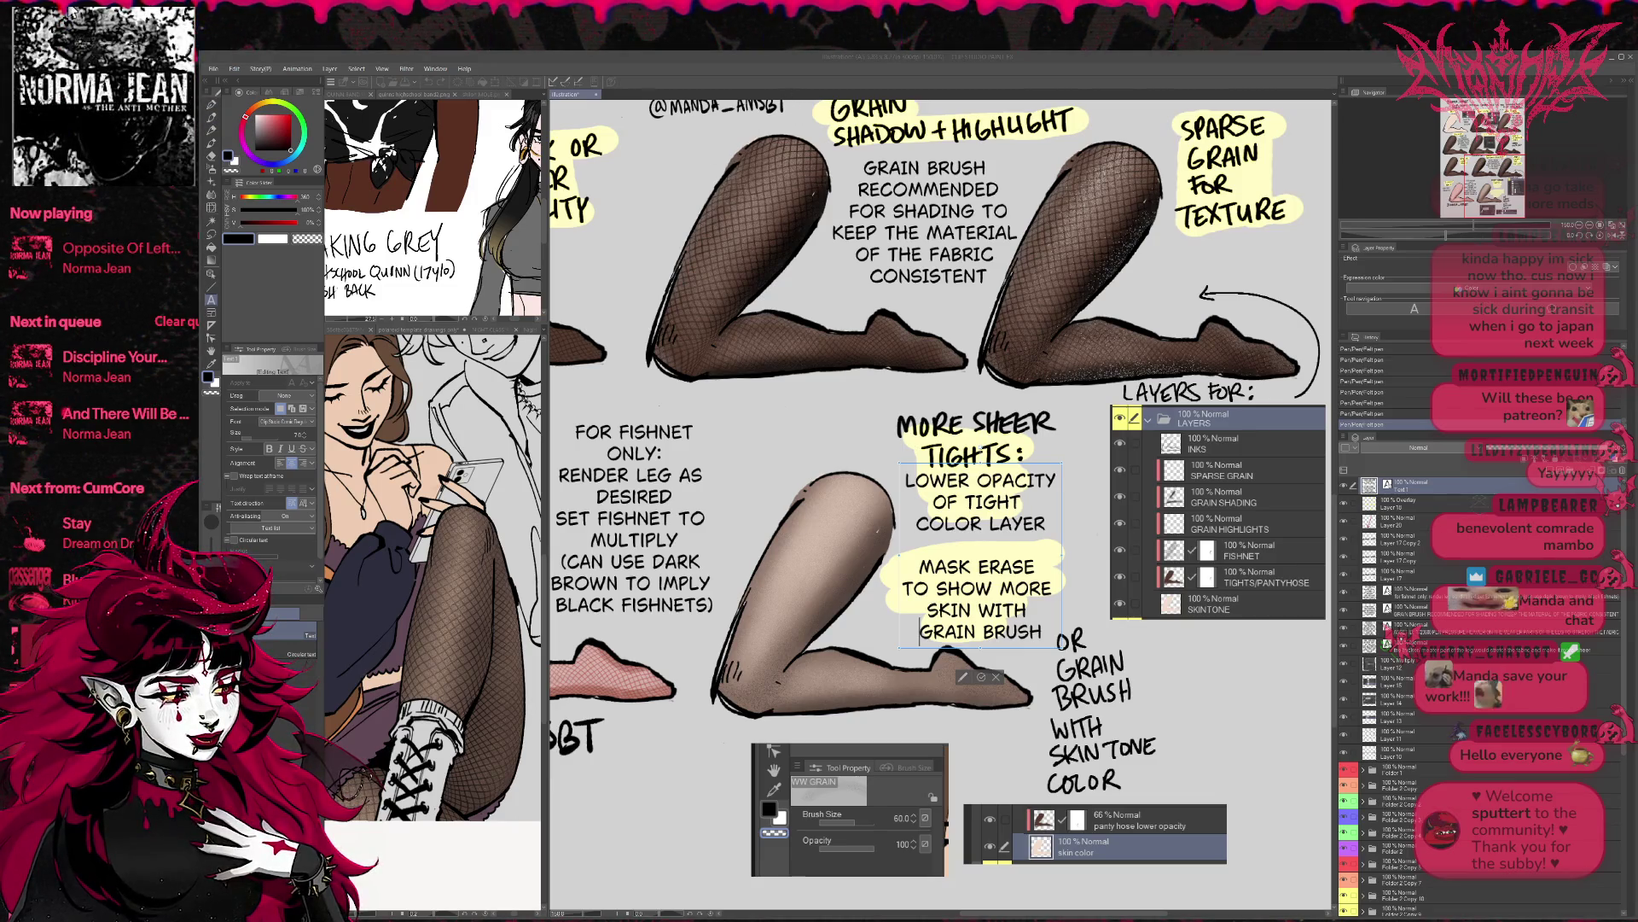
{"action": "left_click", "coordinate": [1151, 677]}
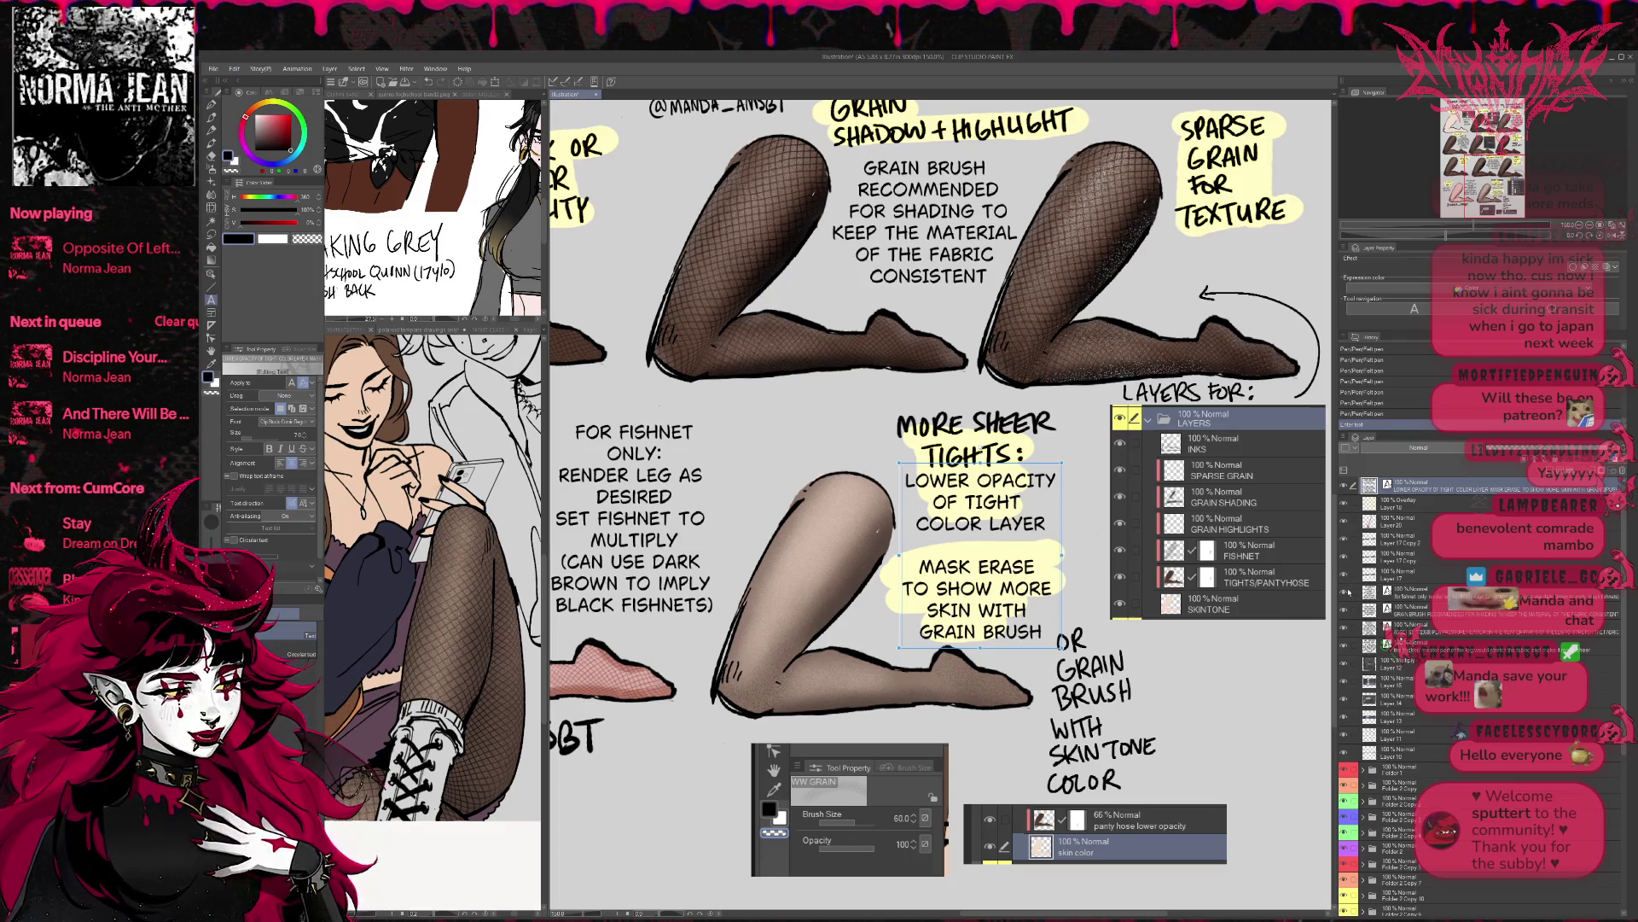
{"action": "left_click", "coordinate": [1348, 736]}
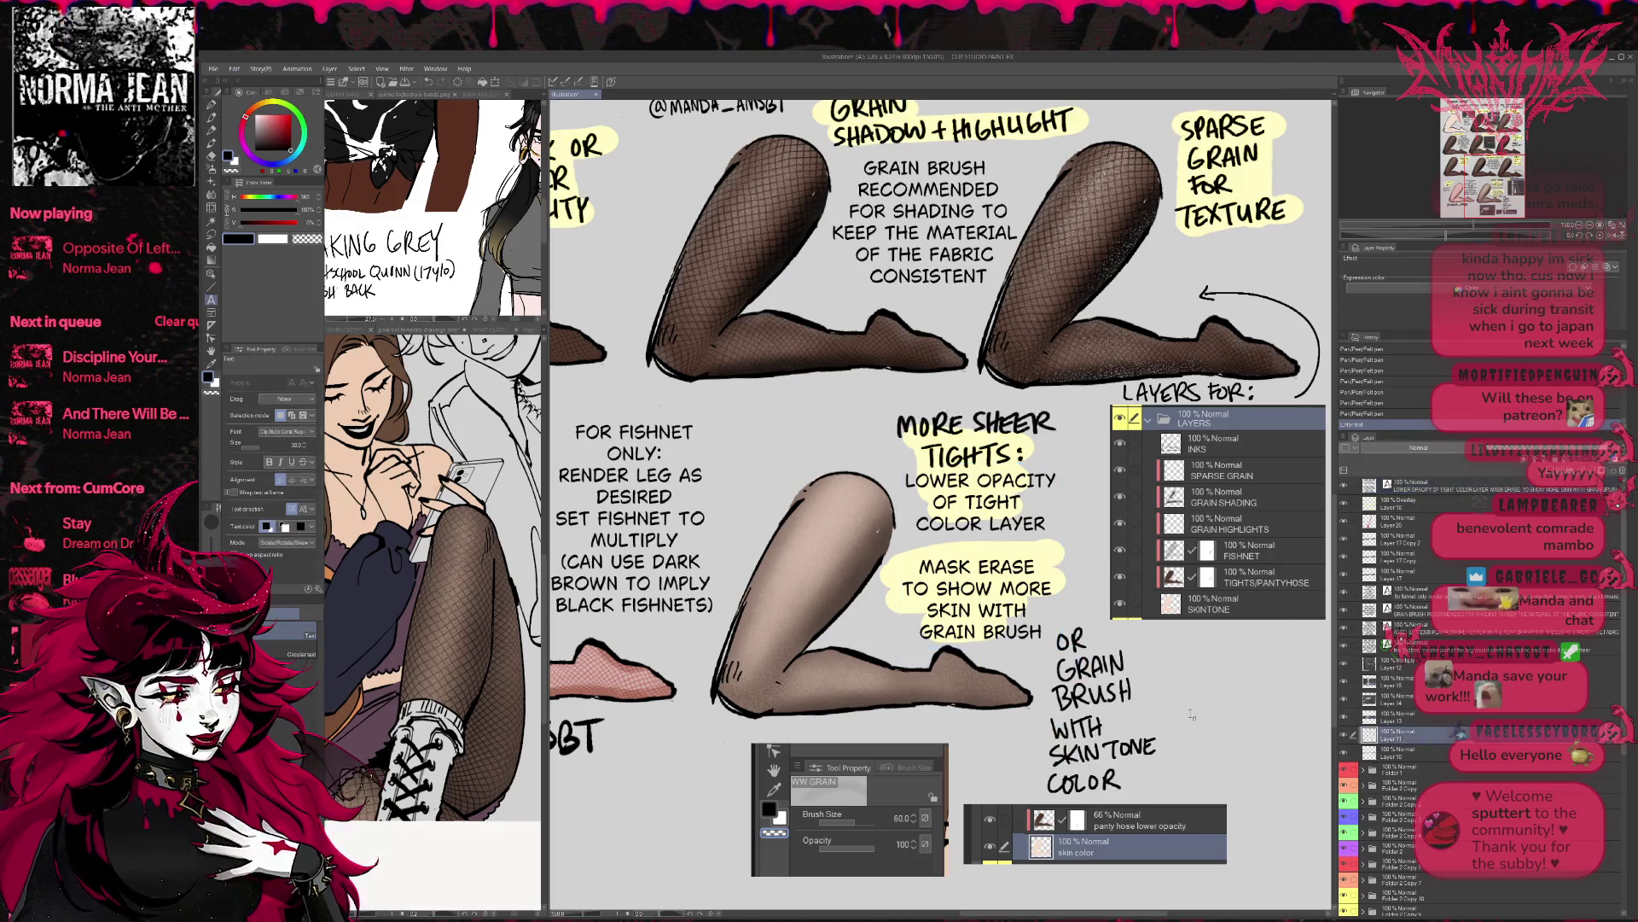
- Erase the old OR GRAIN BRUSH note and type 'OR USE A GRAIN BRUSH ON ANOTHER LAYER WITH SKIN TONE COLOR SELECTED ON TOP'
{"action": "key", "text": "e"}
{"action": "left_click_drag", "start_coordinate": [1079, 648], "coordinate": [1158, 716]}
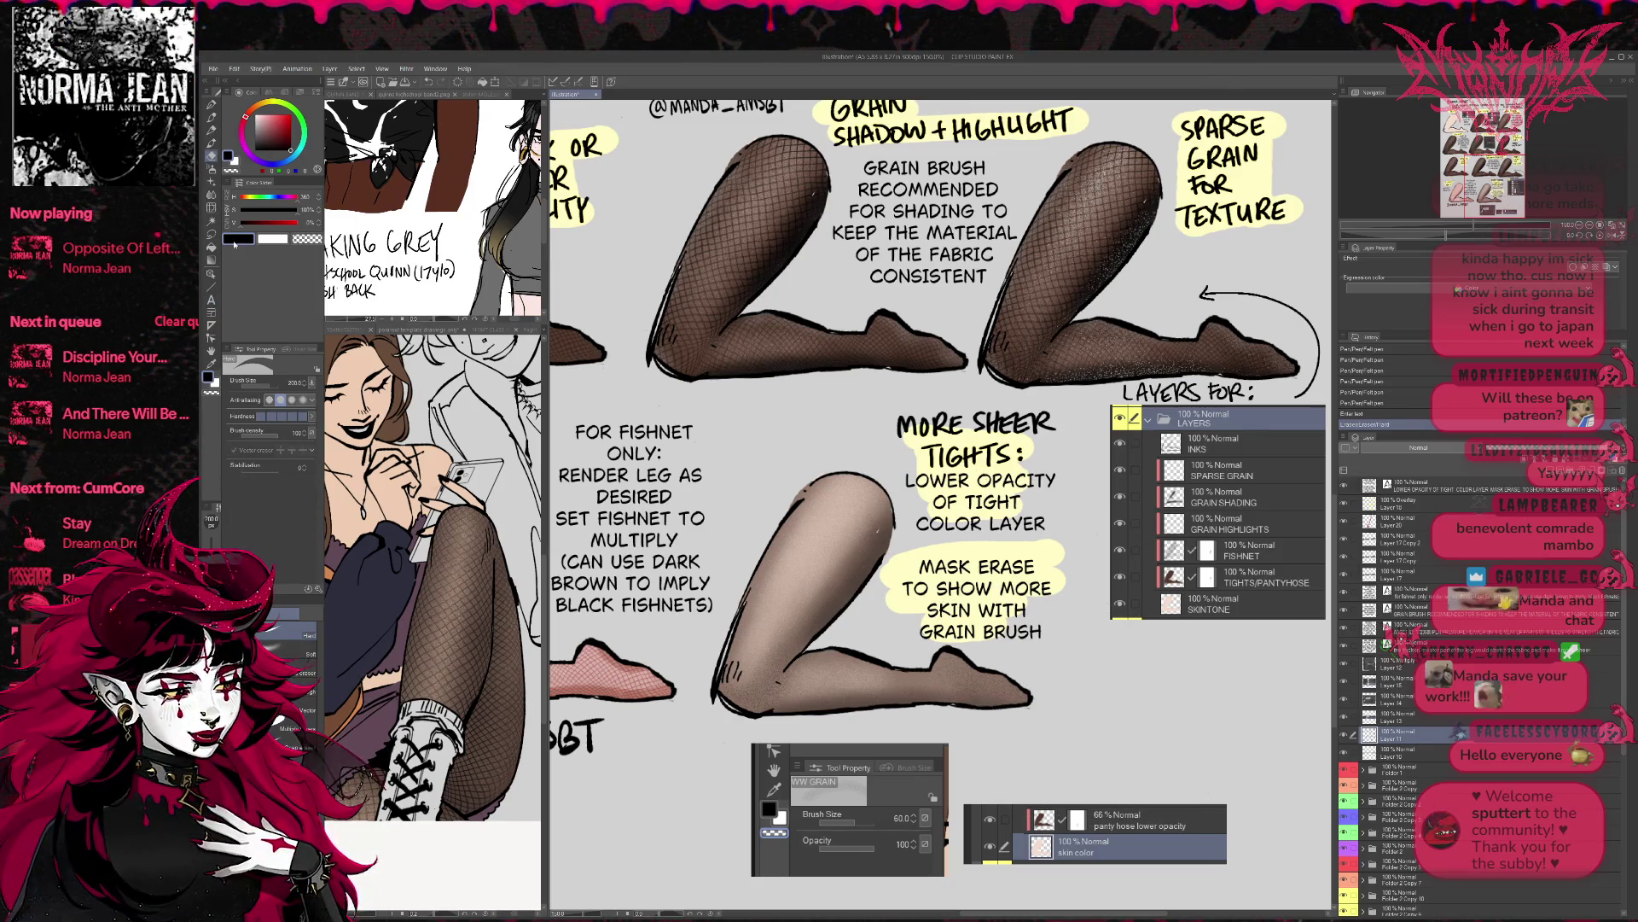
{"action": "key", "text": "t"}
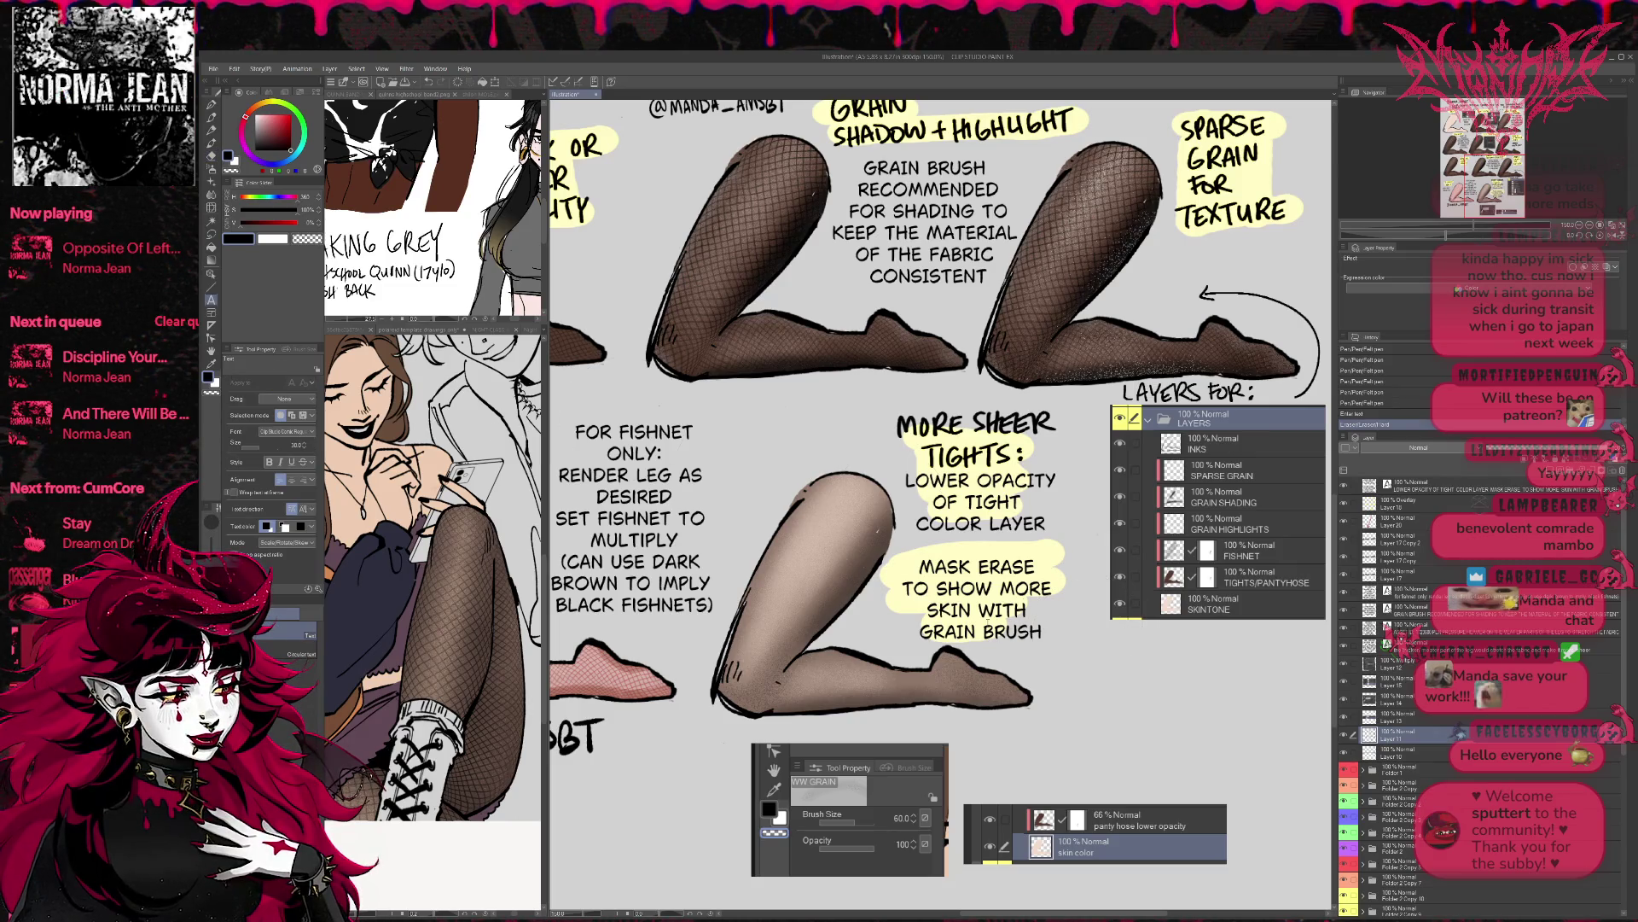
{"action": "left_click", "coordinate": [981, 555]}
{"action": "left_click", "coordinate": [1109, 683]}
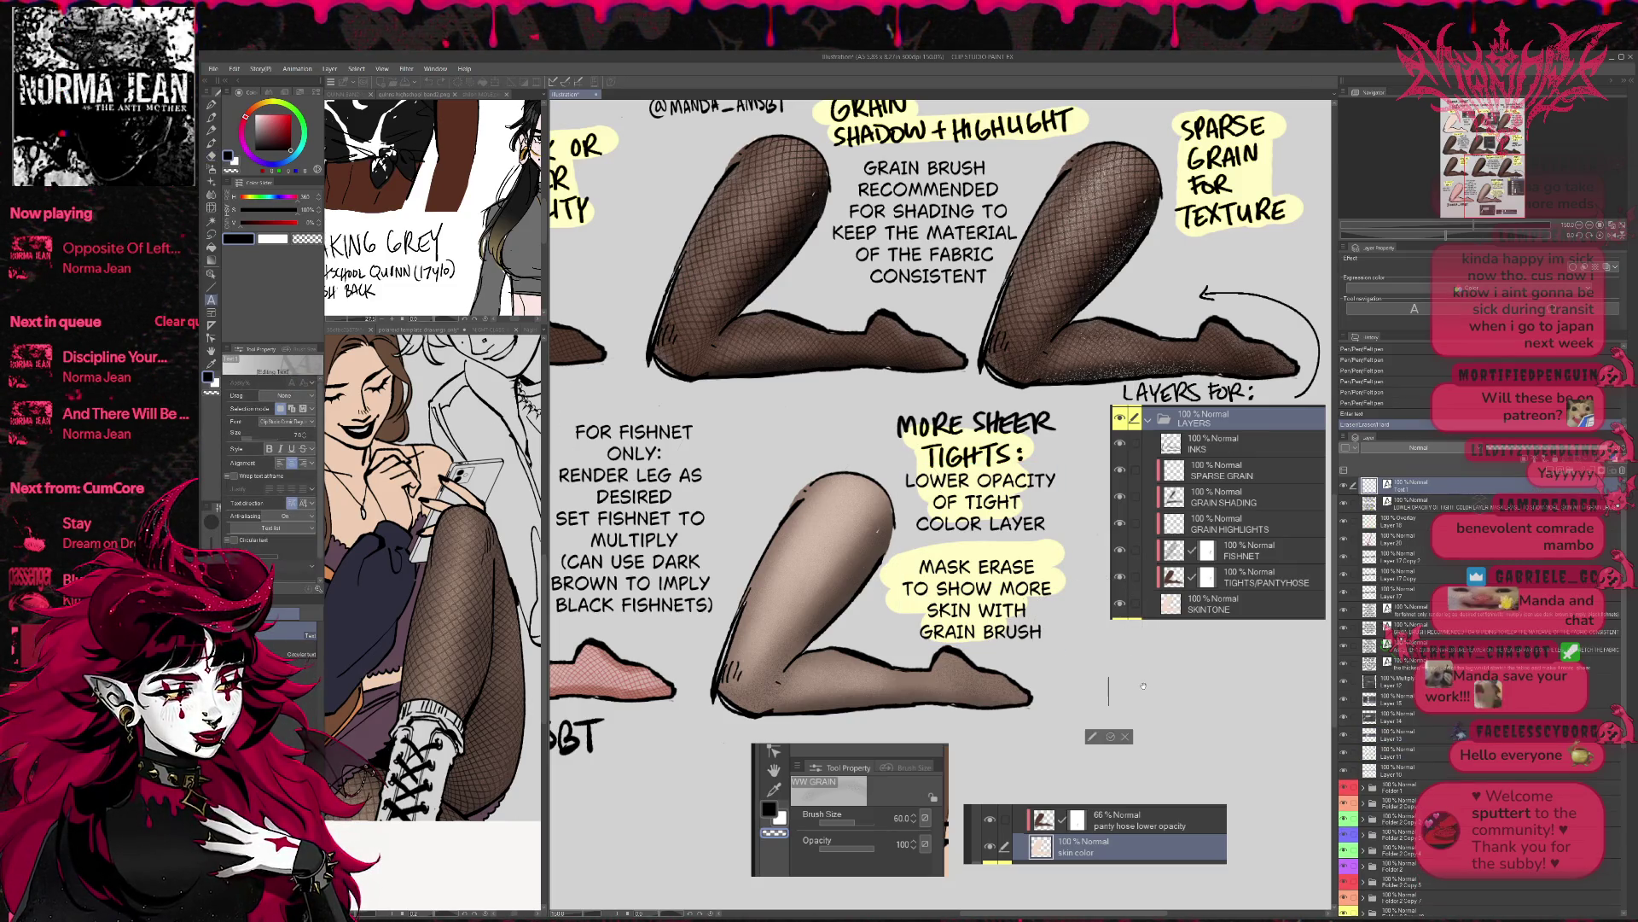
{"action": "type", "text": "OR U"}
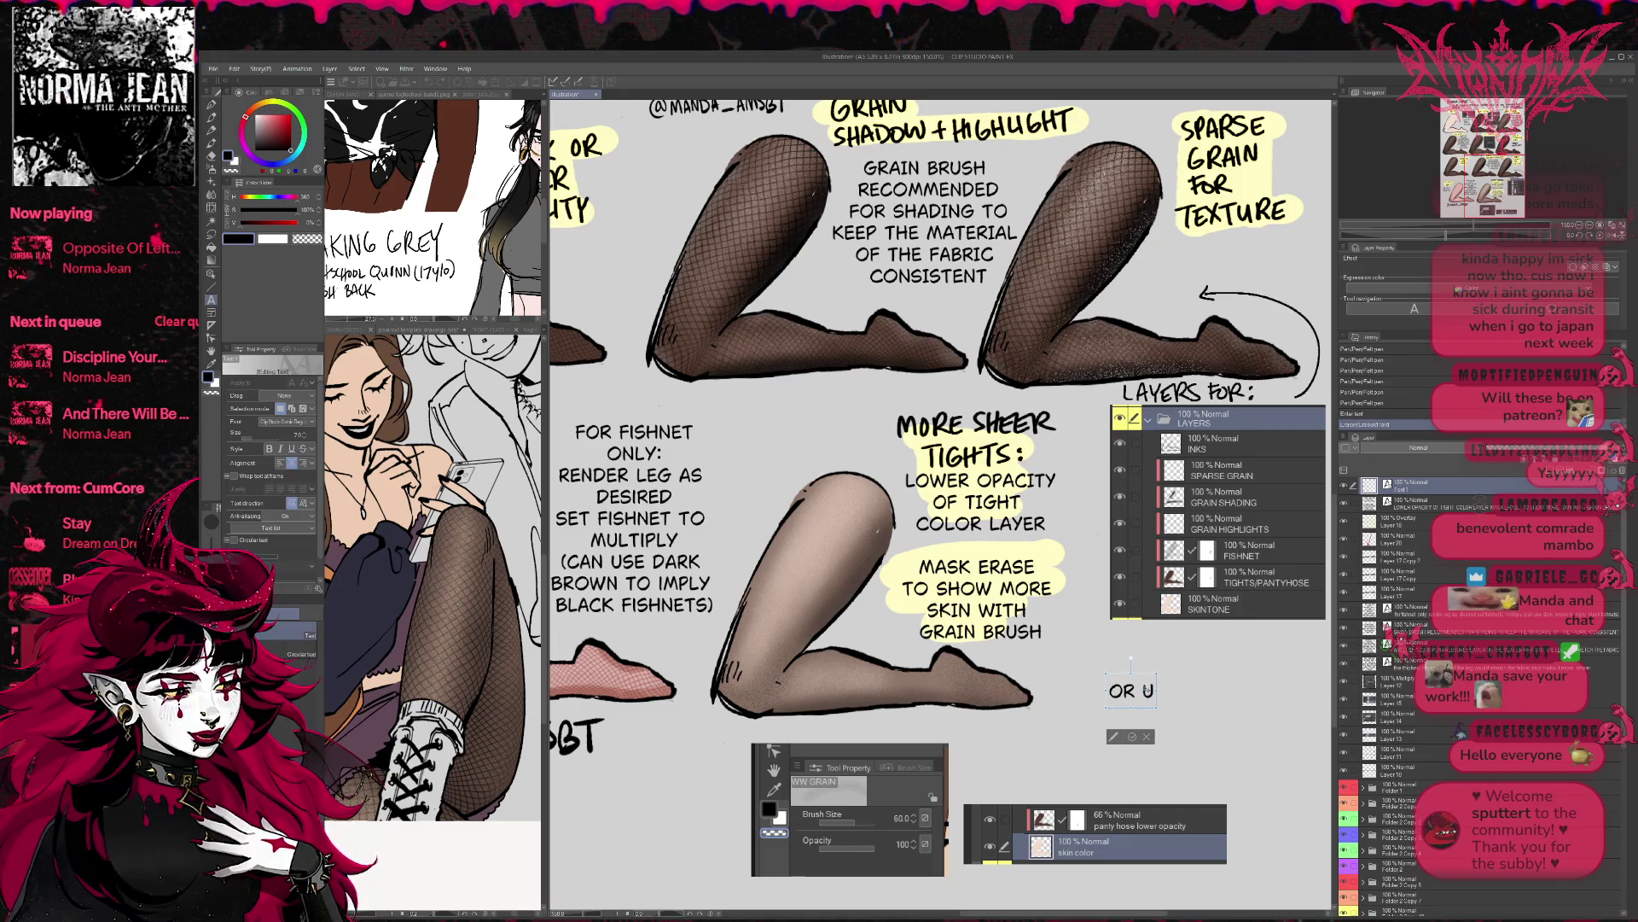
{"action": "type", "text": "SE A GRAIN BRUSH TO"}
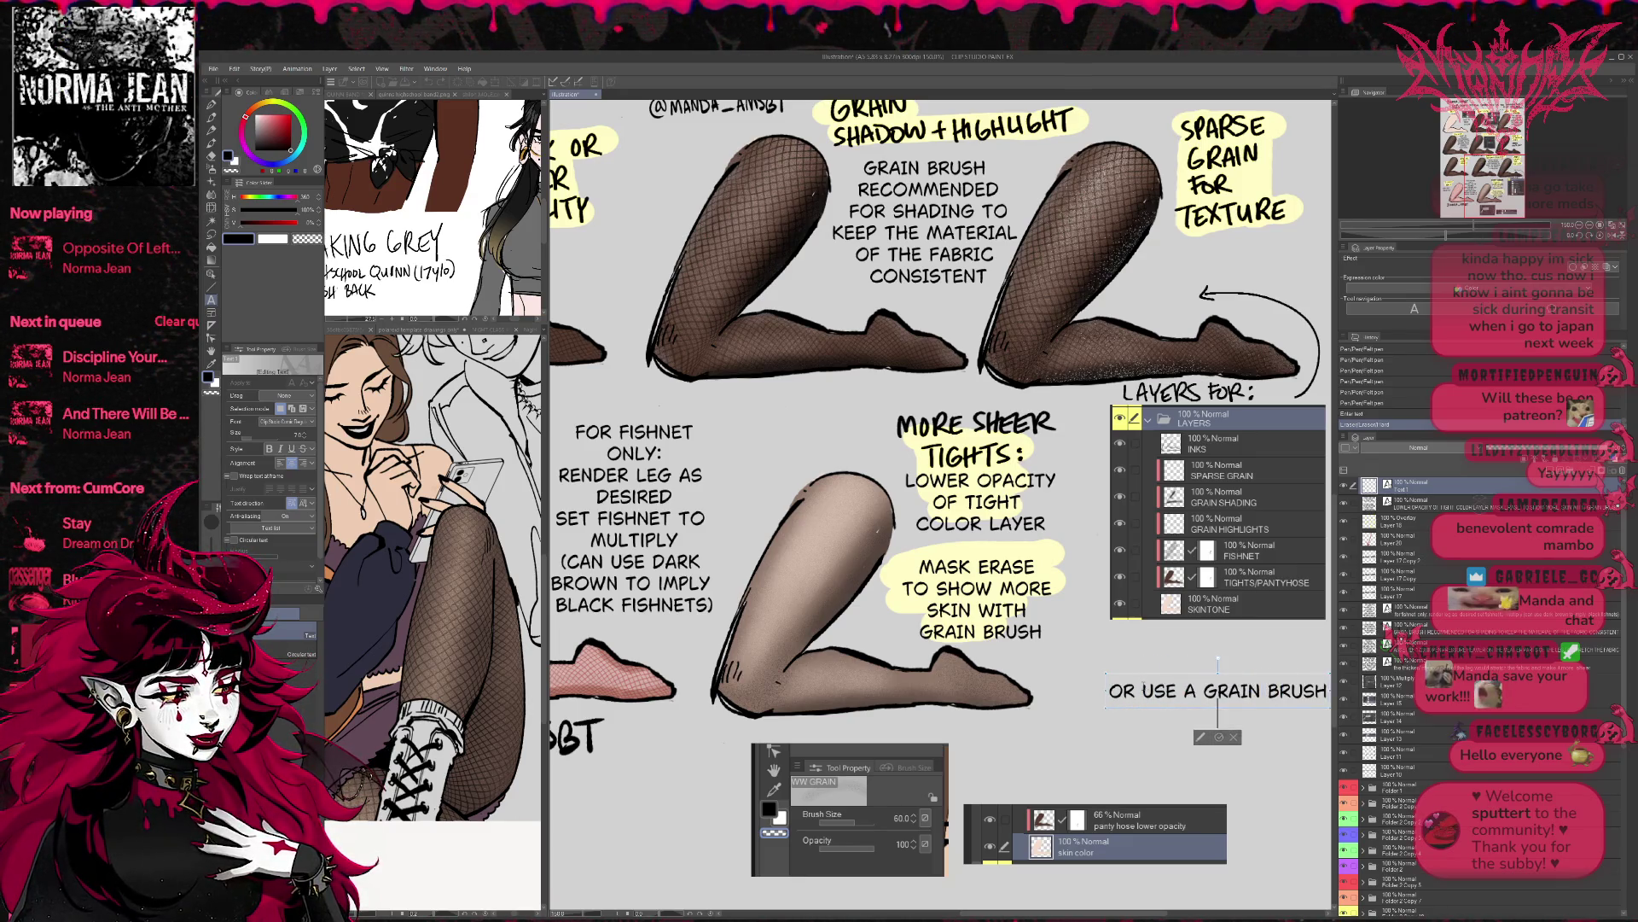
{"action": "key", "text": "BackSpace"}
{"action": "key", "text": "BackSpace"}
{"action": "type", "text": "ON ANOTHER LAYER WITH"}
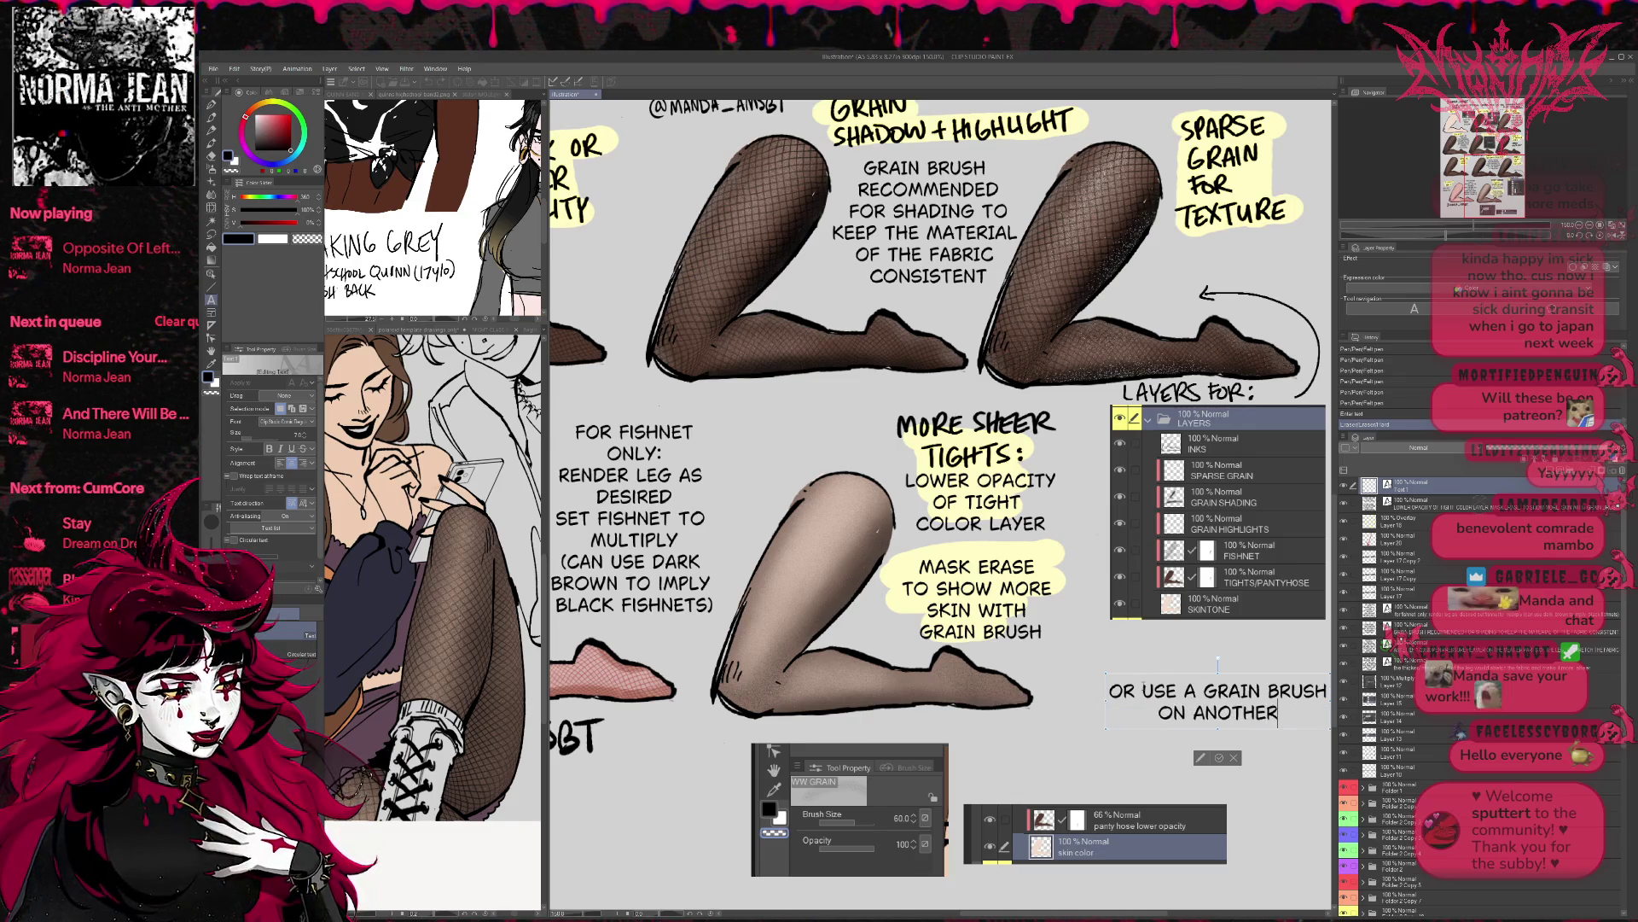
{"action": "type", "text": " SKIN TONE C"}
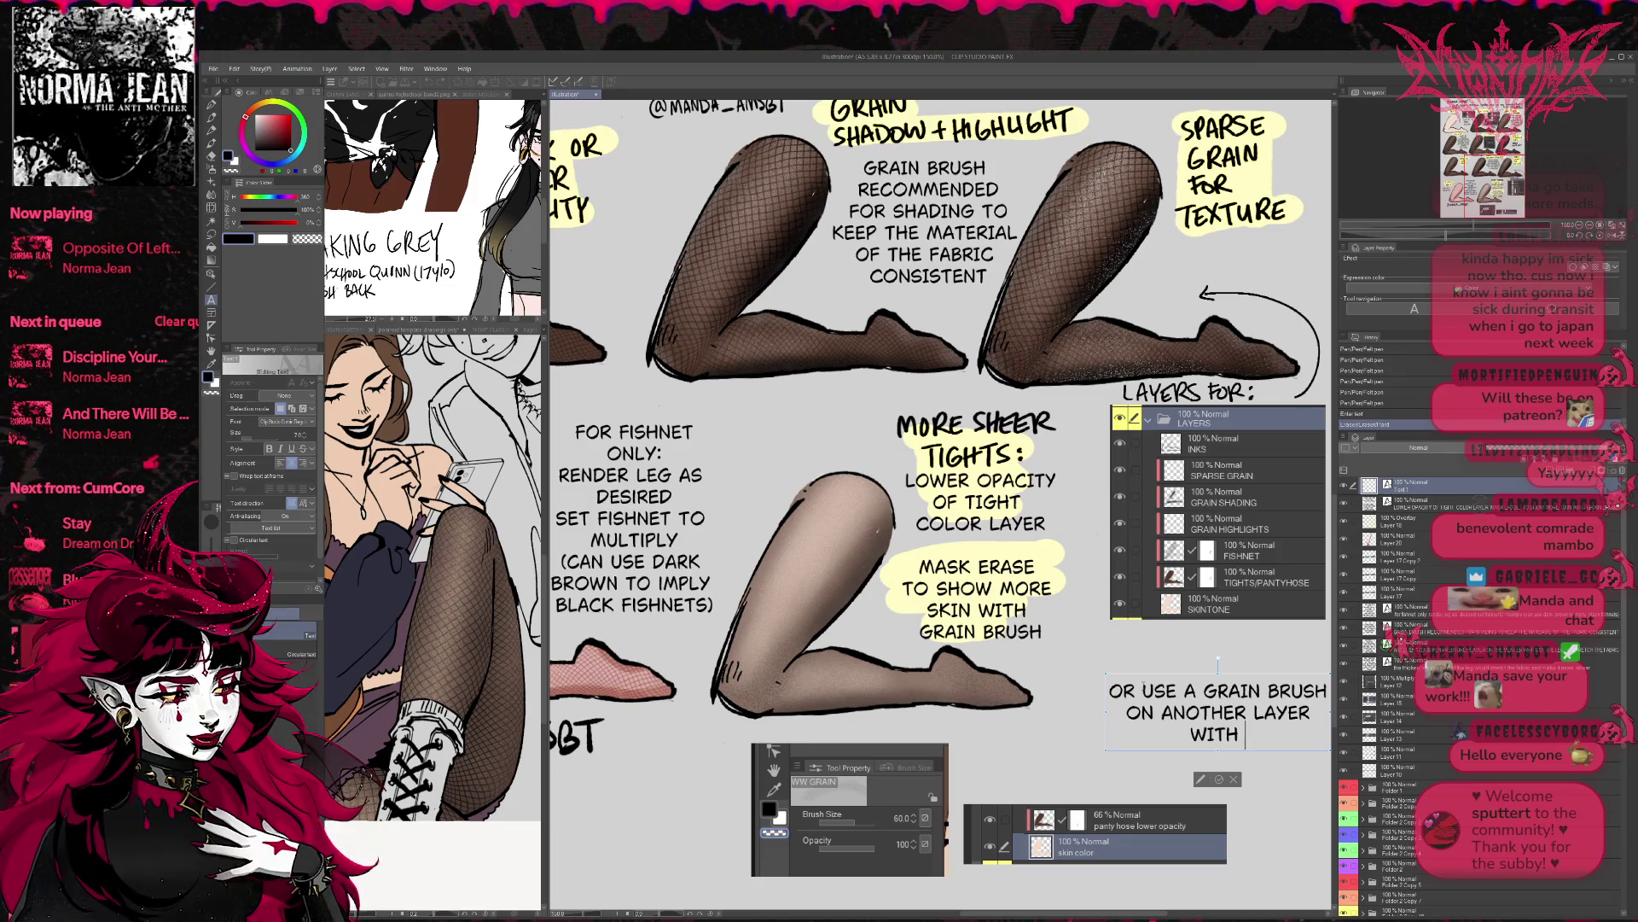
{"action": "type", "text": "OLOR"}
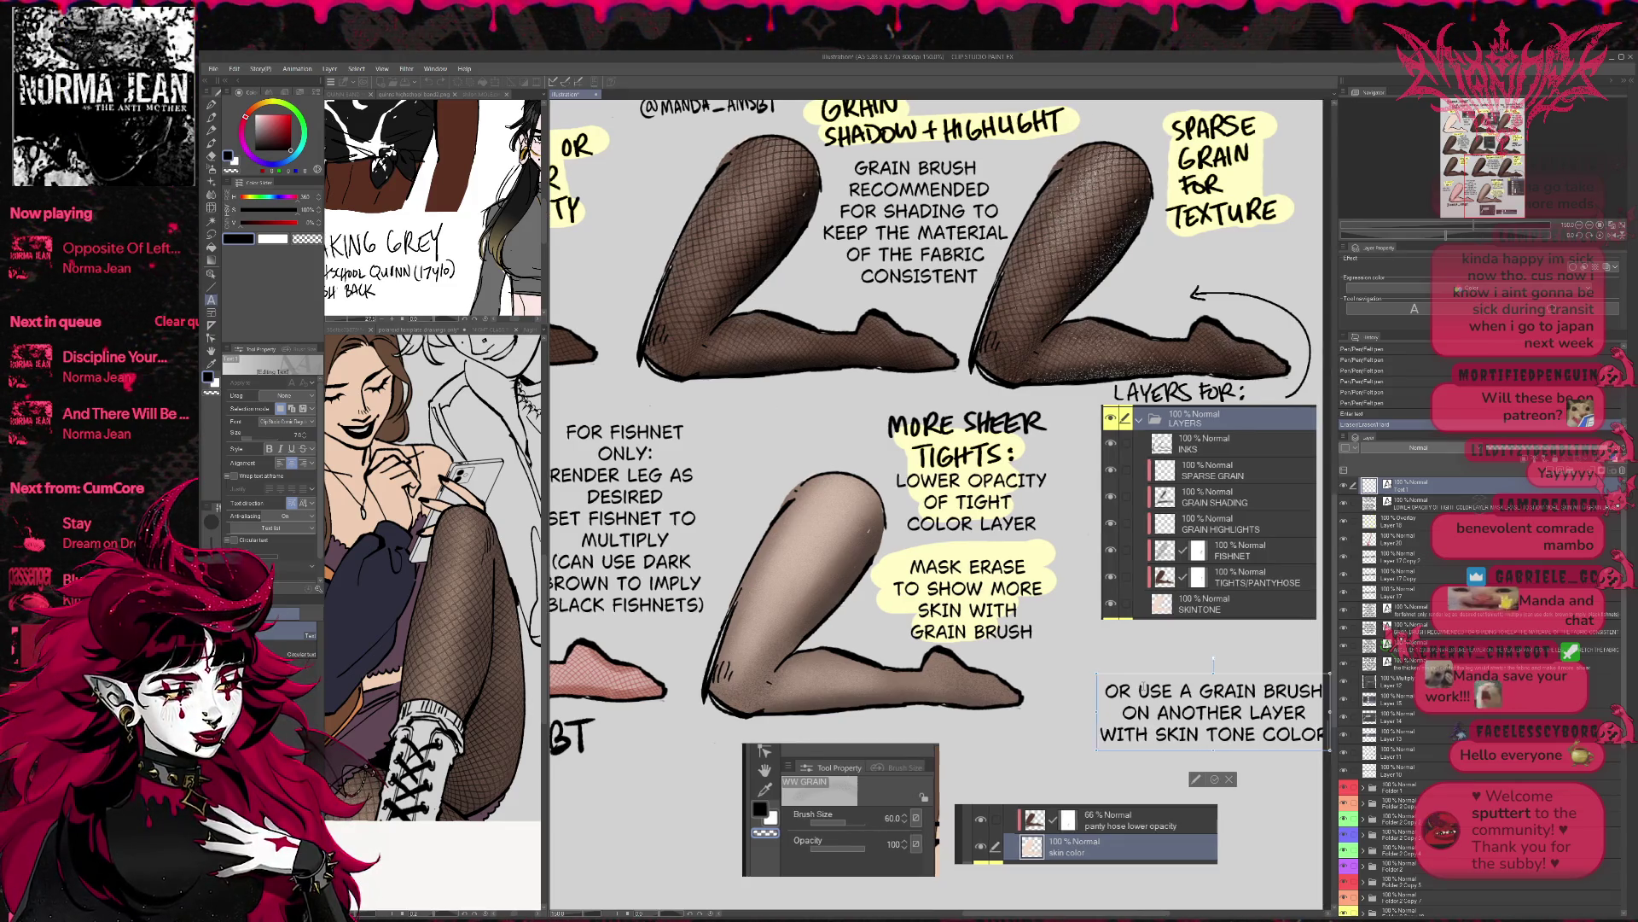
{"action": "type", "text": " SELEC"}
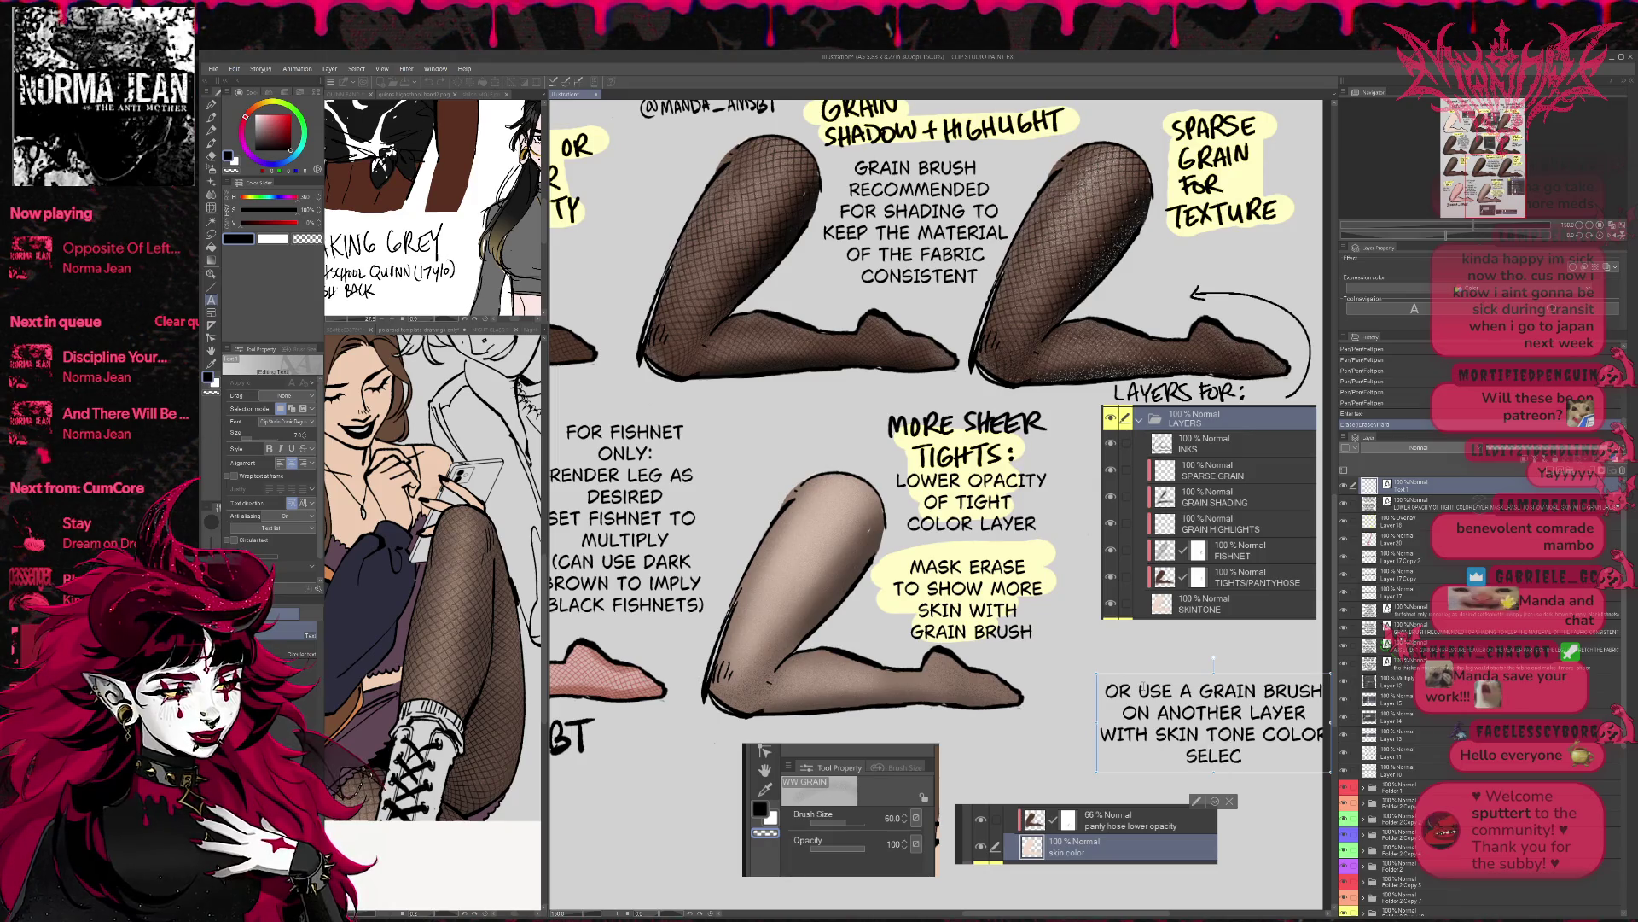
{"action": "type", "text": "TED ON TOP"}
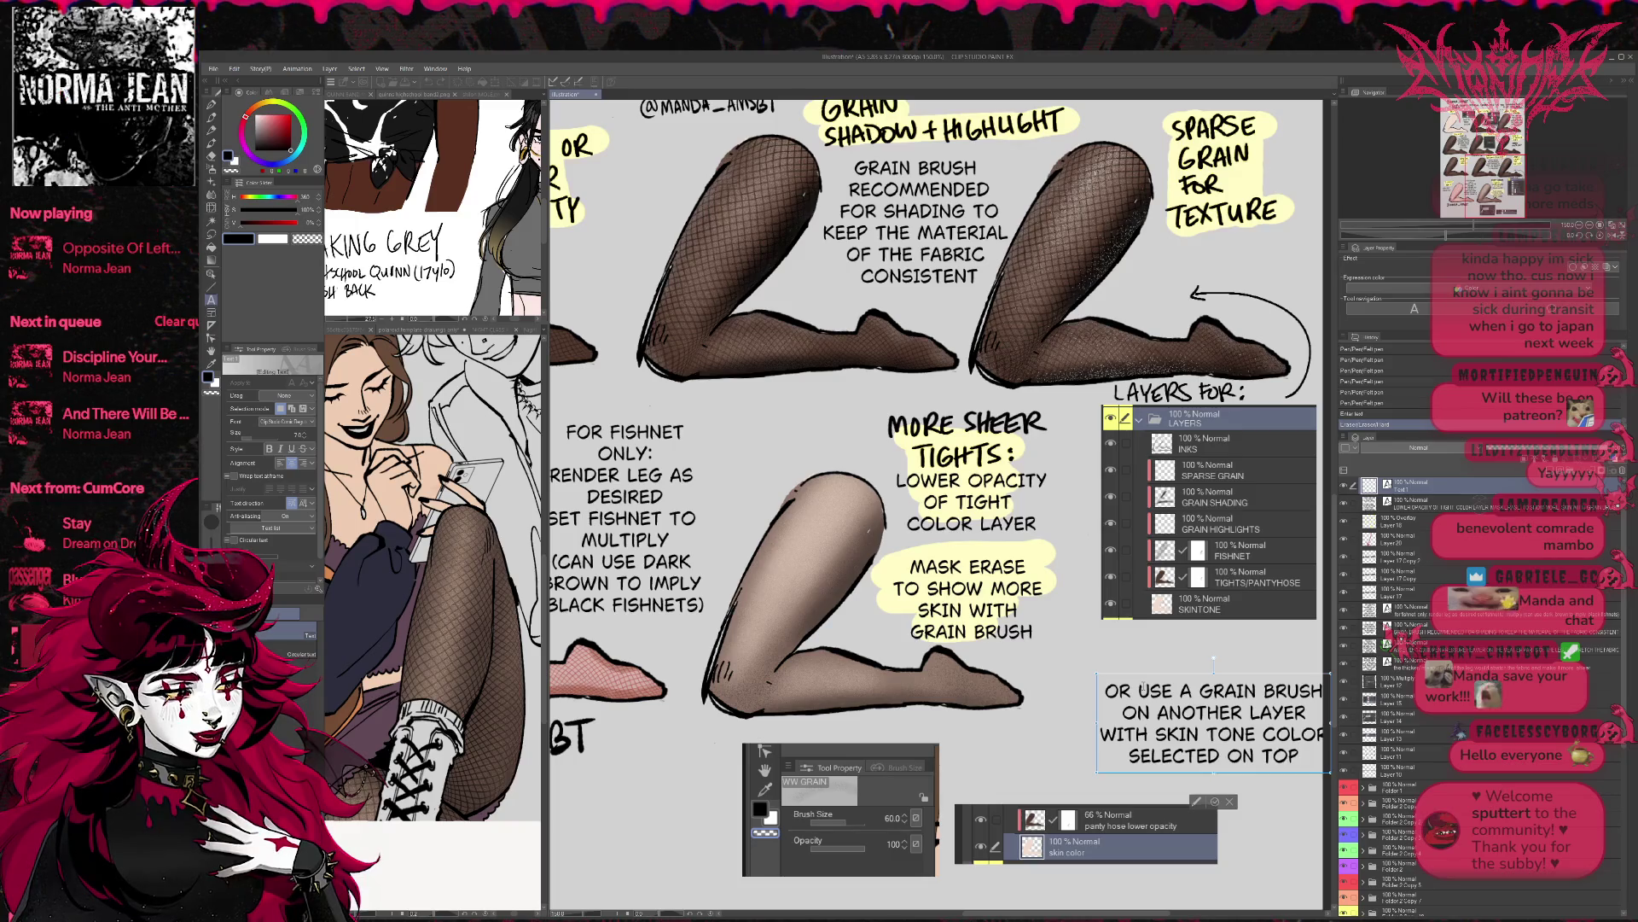
- Finish the tip with 'TO HIGHLIGHT / STRETCHED FABRIC / AREAS' on separate lines
{"action": "key", "text": "Return"}
{"action": "type", "text": "TO HIGHLIGHT LEG"}
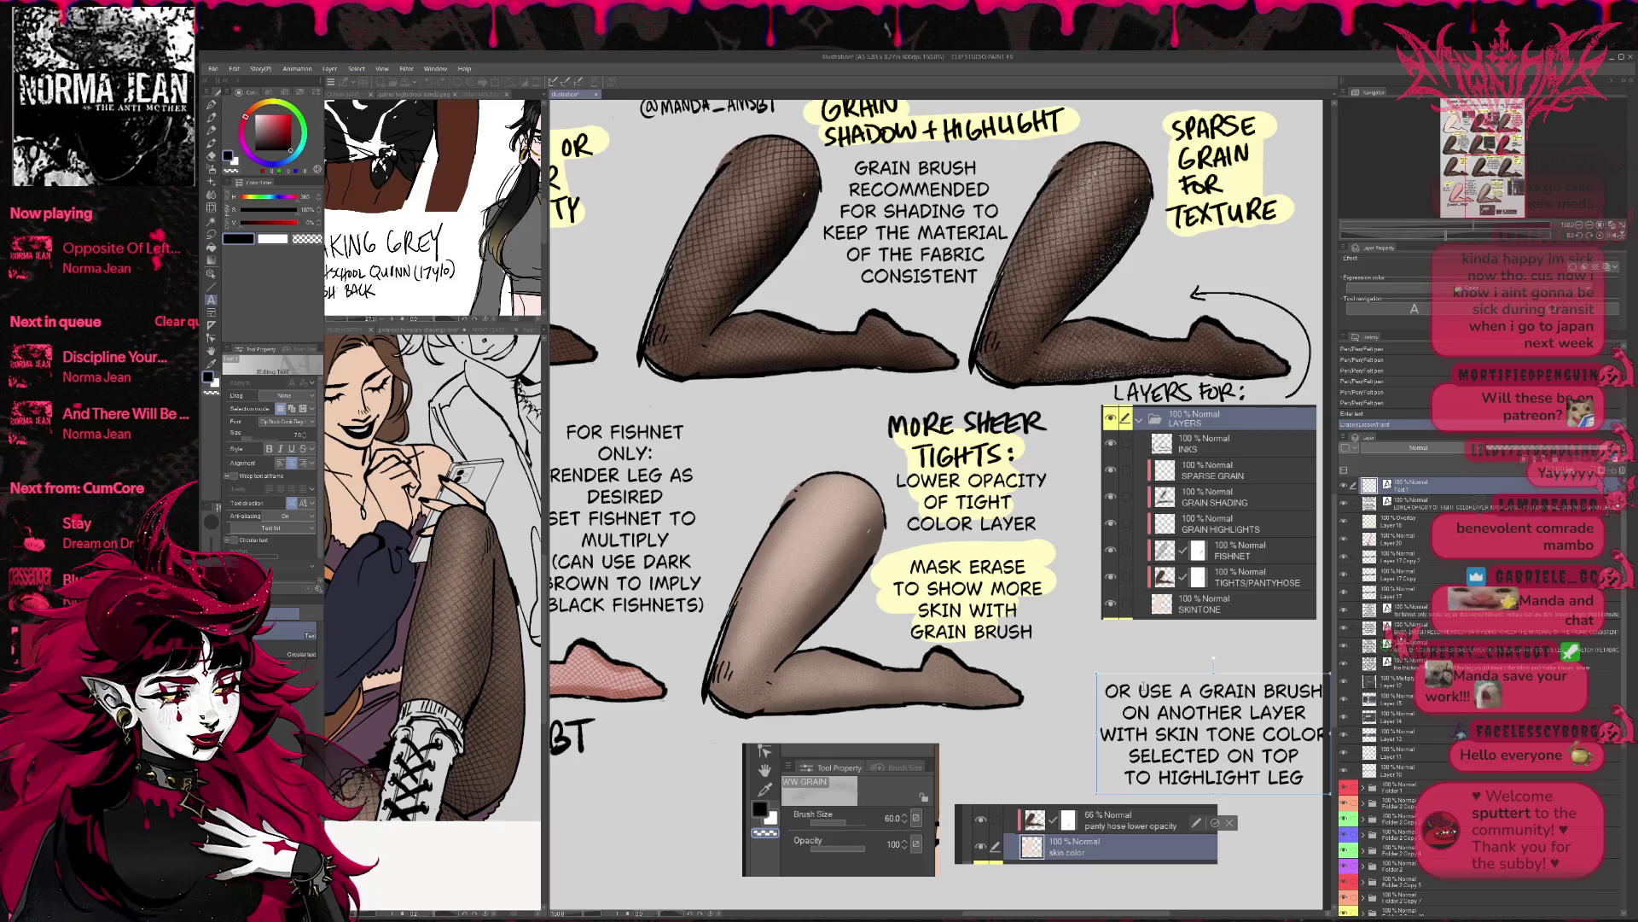
{"action": "key", "text": "BackSpace"}
{"action": "key", "text": "BackSpace"}
{"action": "key", "text": "BackSpace"}
{"action": "type", "text": "MORE"}
{"action": "key", "text": "BackSpace"}
{"action": "key", "text": "BackSpace"}
{"action": "key", "text": "BackSpace"}
{"action": "key", "text": "Return"}
{"action": "type", "text": "STRETCHED AREA"}
{"action": "key", "text": "BackSpace"}
{"action": "key", "text": "BackSpace"}
{"action": "key", "text": "BackSpace"}
{"action": "key", "text": "BackSpace"}
{"action": "type", "text": "FABRIC"}
{"action": "key", "text": "Return"}
{"action": "type", "text": "ARES"}
{"action": "key", "text": "BackSpace"}
{"action": "type", "text": "AS"}
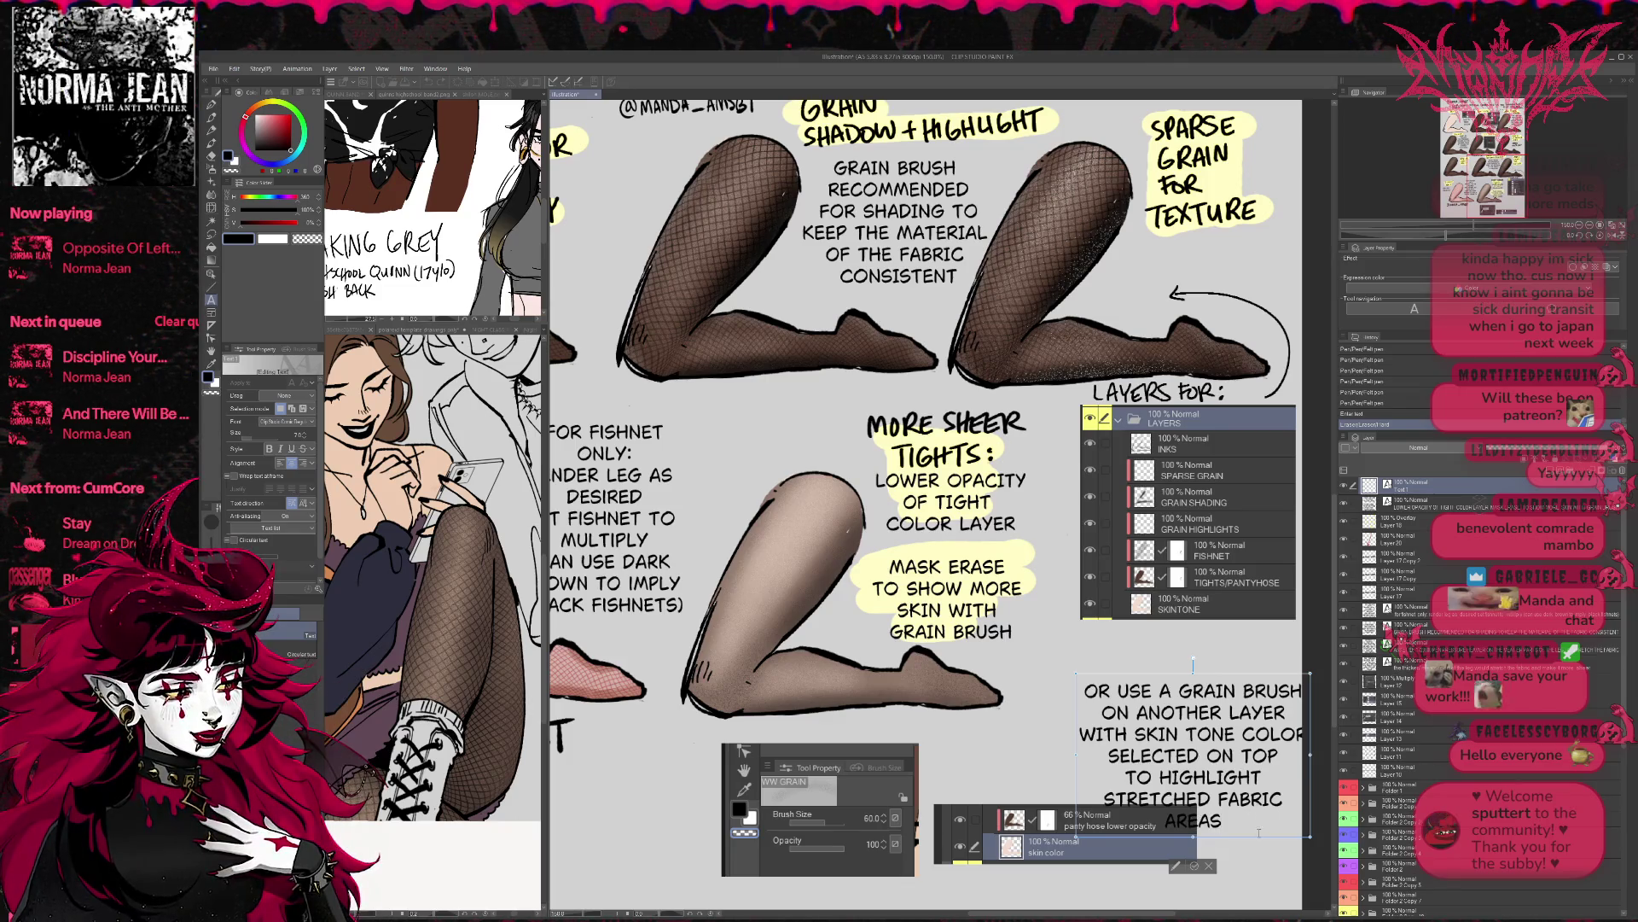
- Move the grain-brush tip text up and to the left
{"action": "left_click_drag", "start_coordinate": [1255, 837], "coordinate": [1210, 794]}
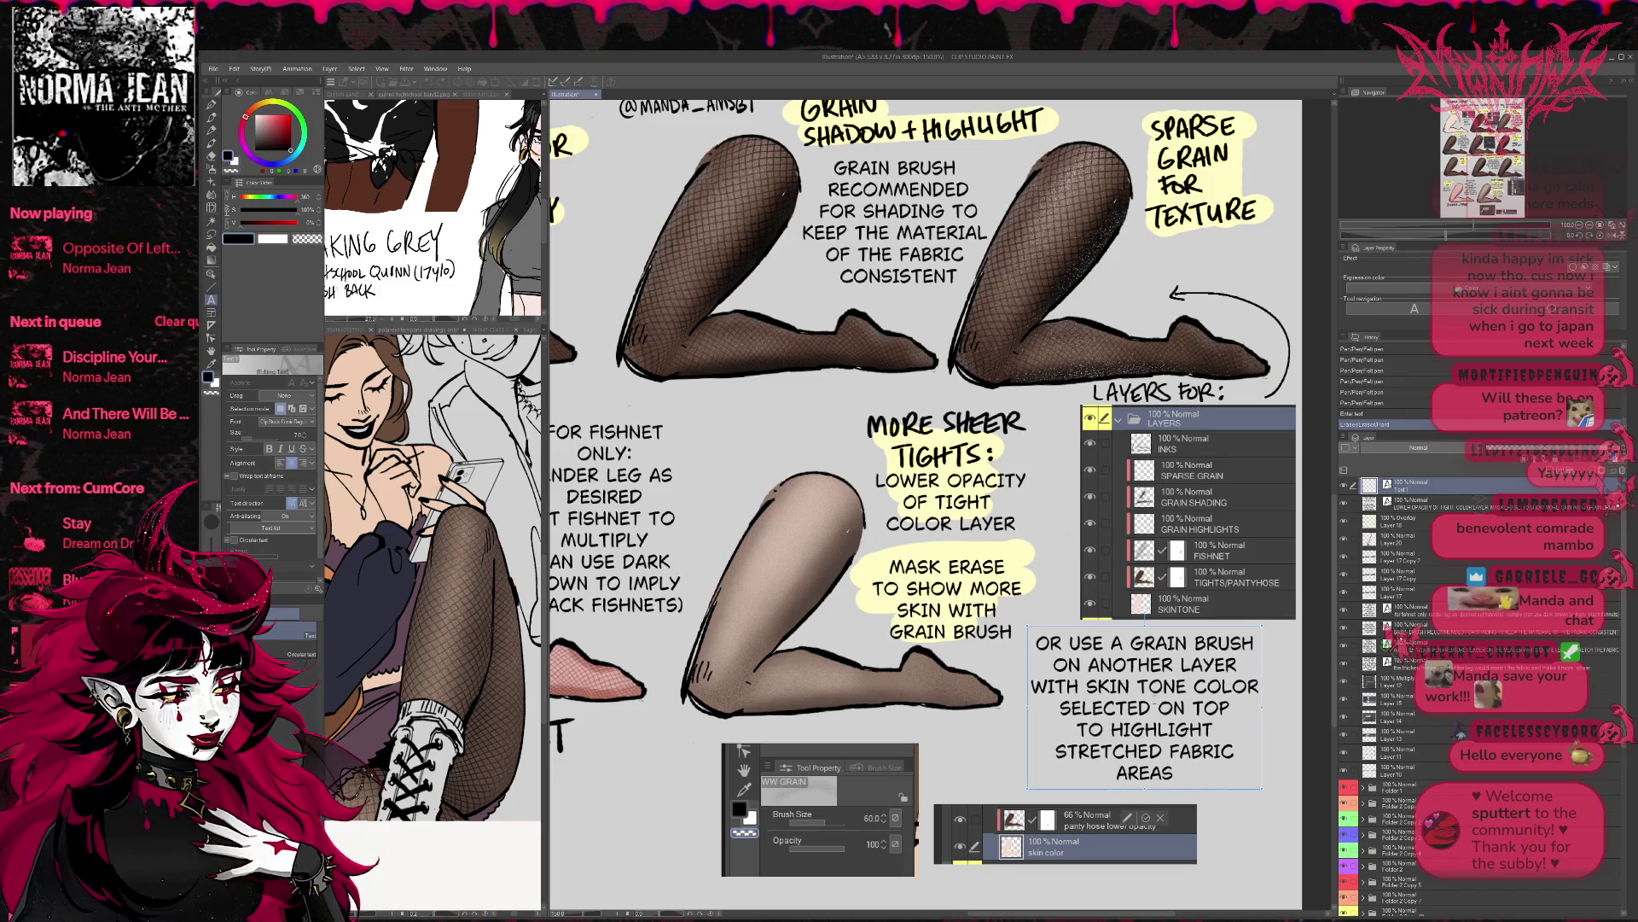
{"action": "type", "text": "HE"}
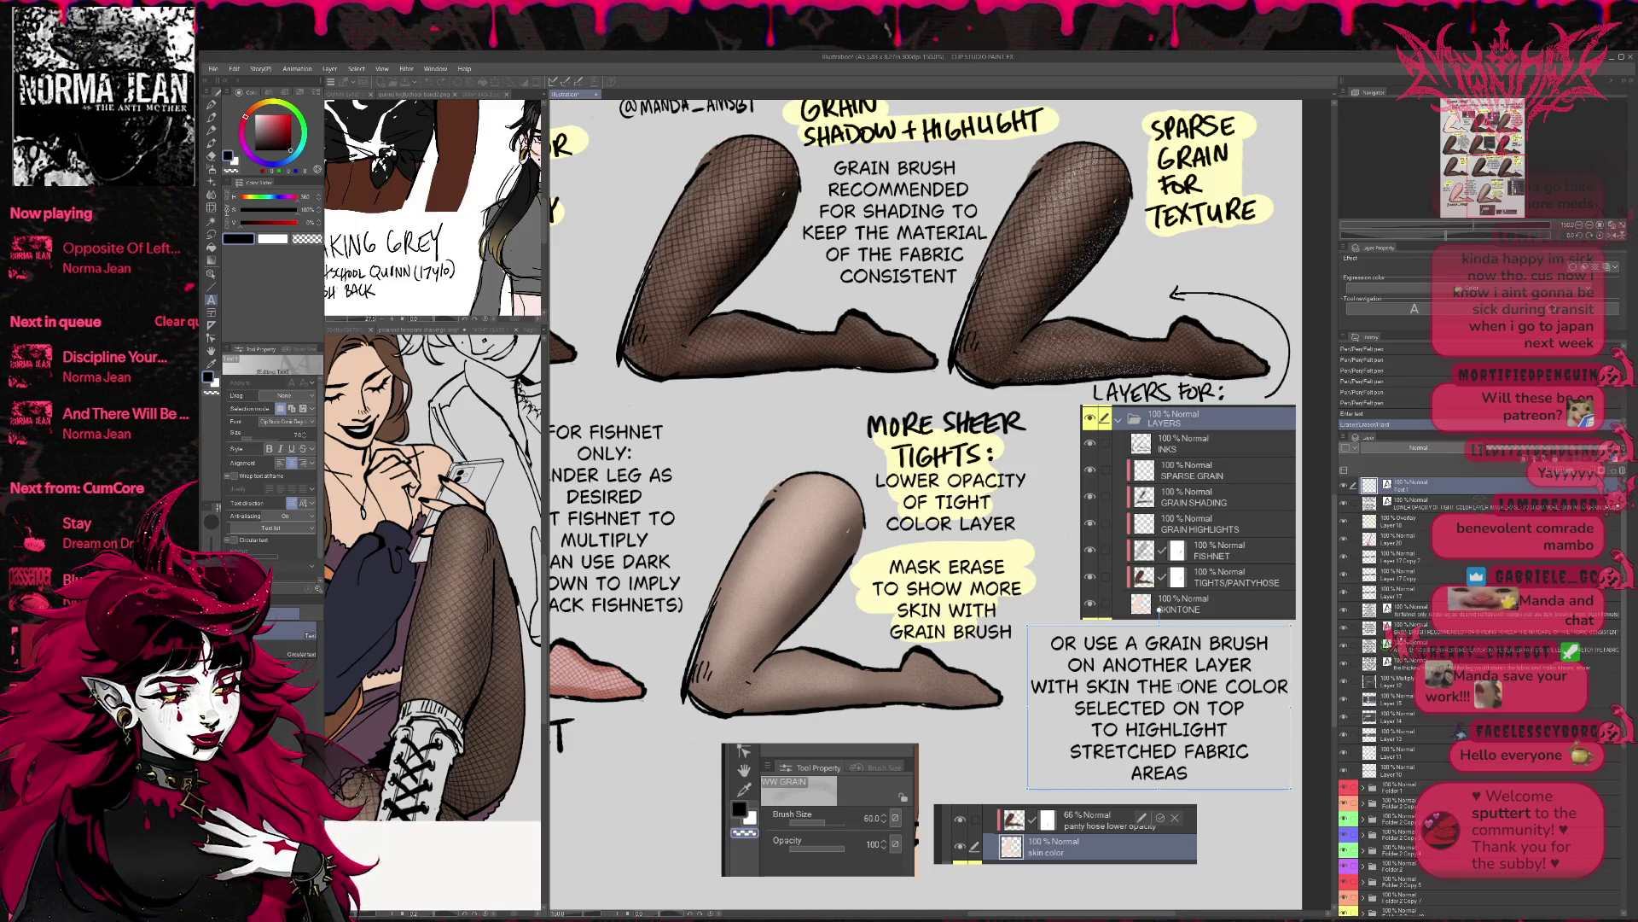
{"action": "key", "text": "ctrl+z"}
{"action": "key", "text": "ctrl+z"}
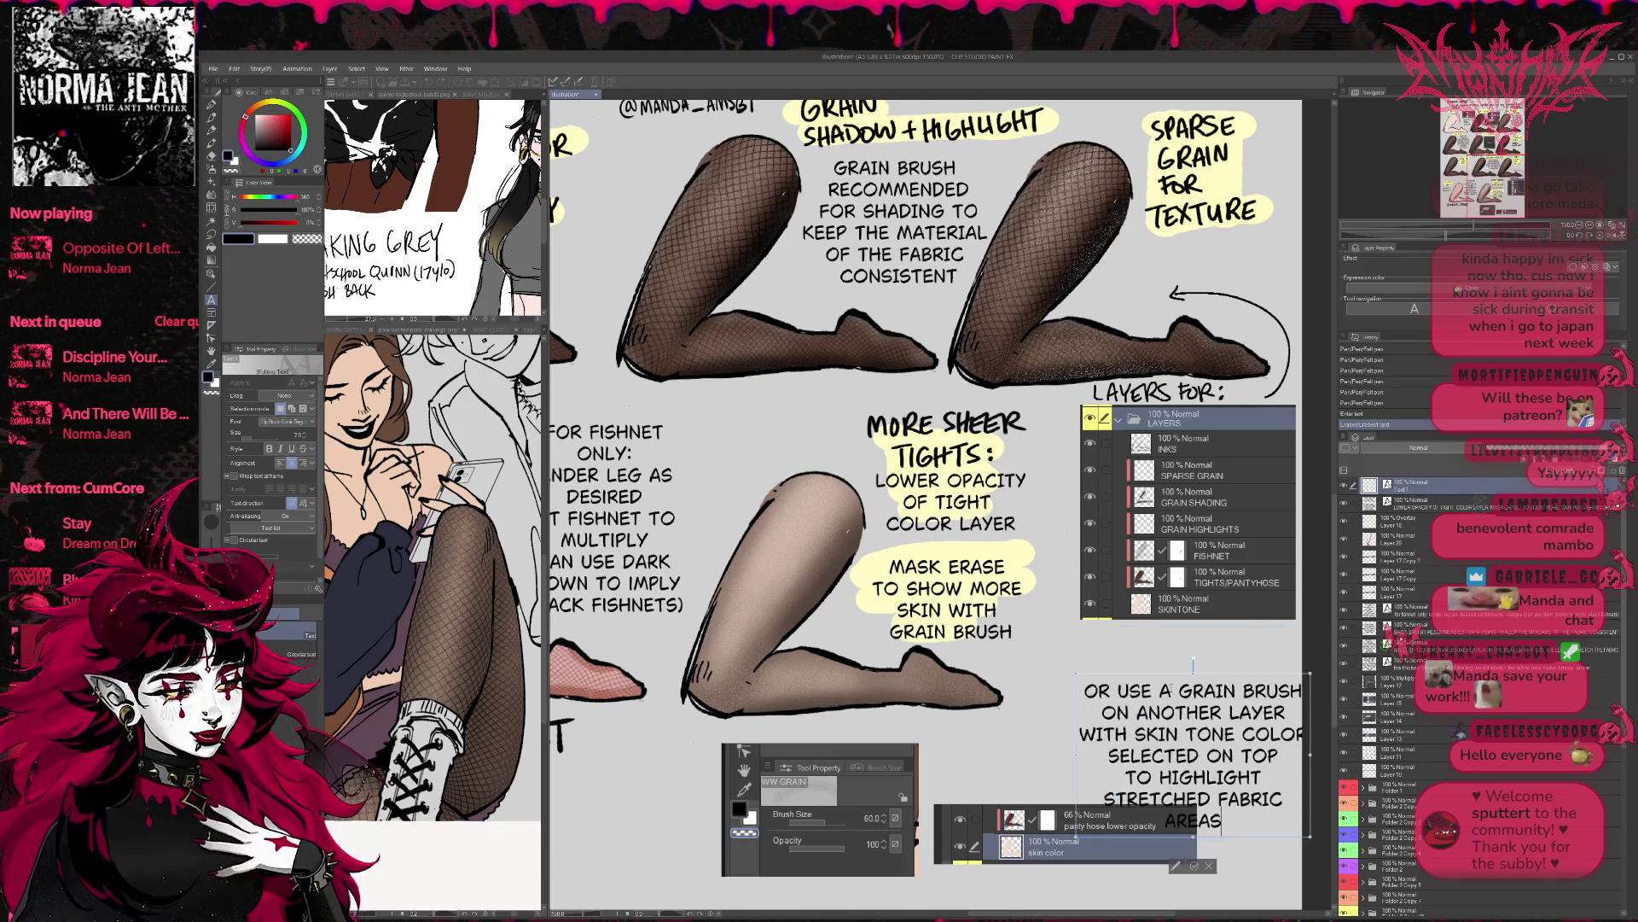
{"action": "left_click", "coordinate": [1198, 864]}
{"action": "left_click_drag", "start_coordinate": [1205, 842], "coordinate": [1154, 789]}
- Insert 'the' and 'SELECTED: DRAW ON TOP' into the tip and widen its text box
{"action": "left_click", "coordinate": [1144, 826]}
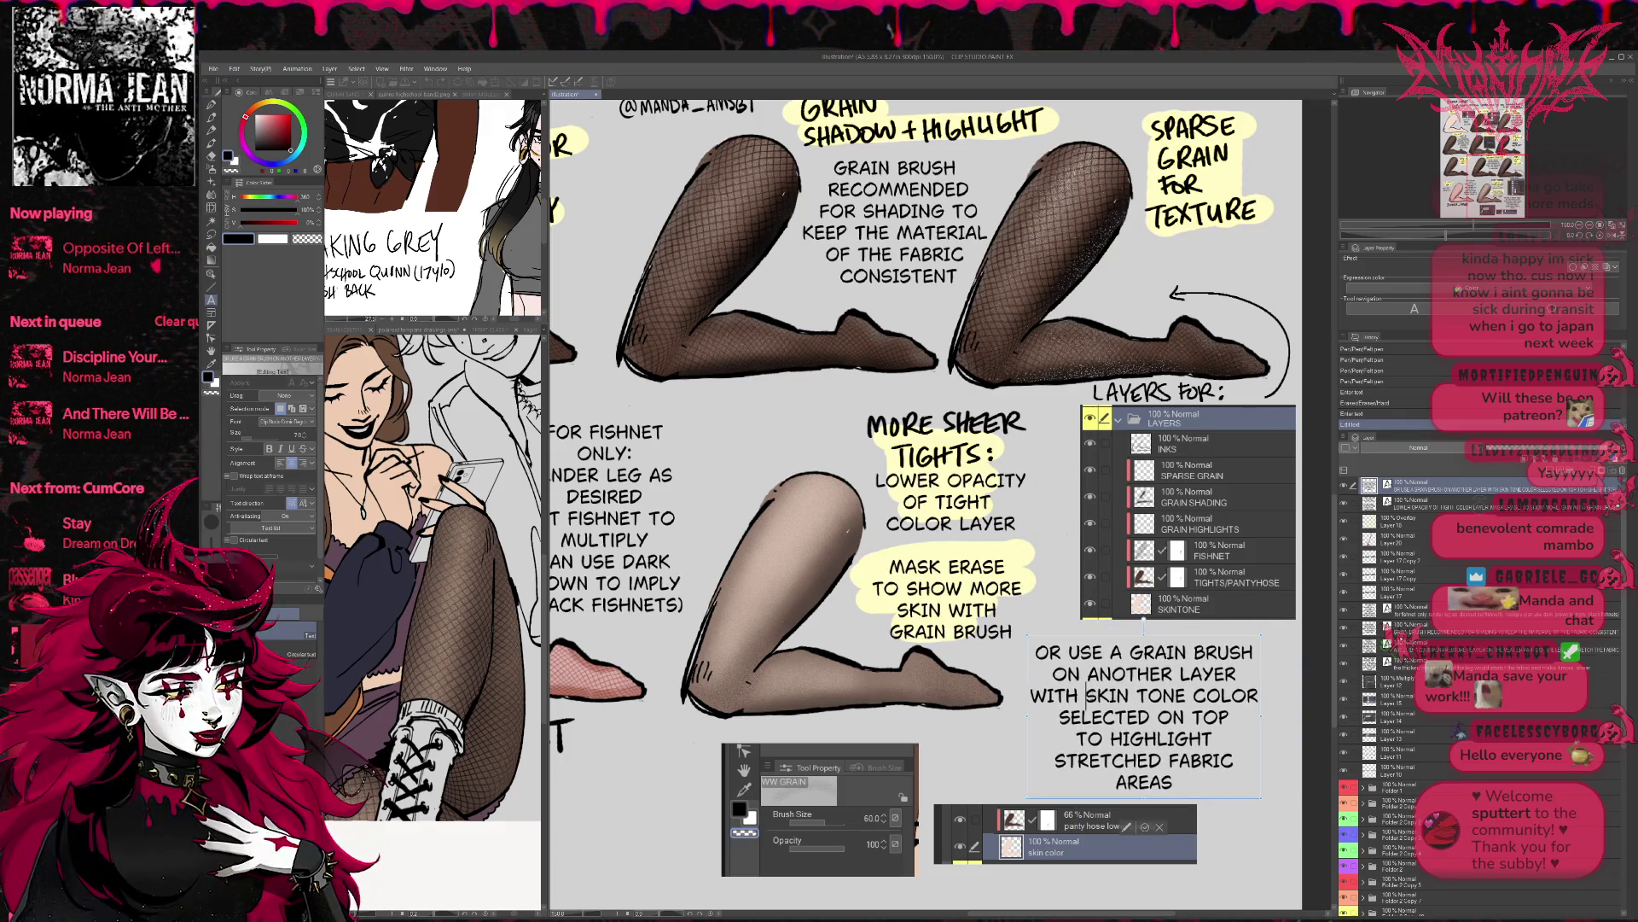
{"action": "type", "text": "the"}
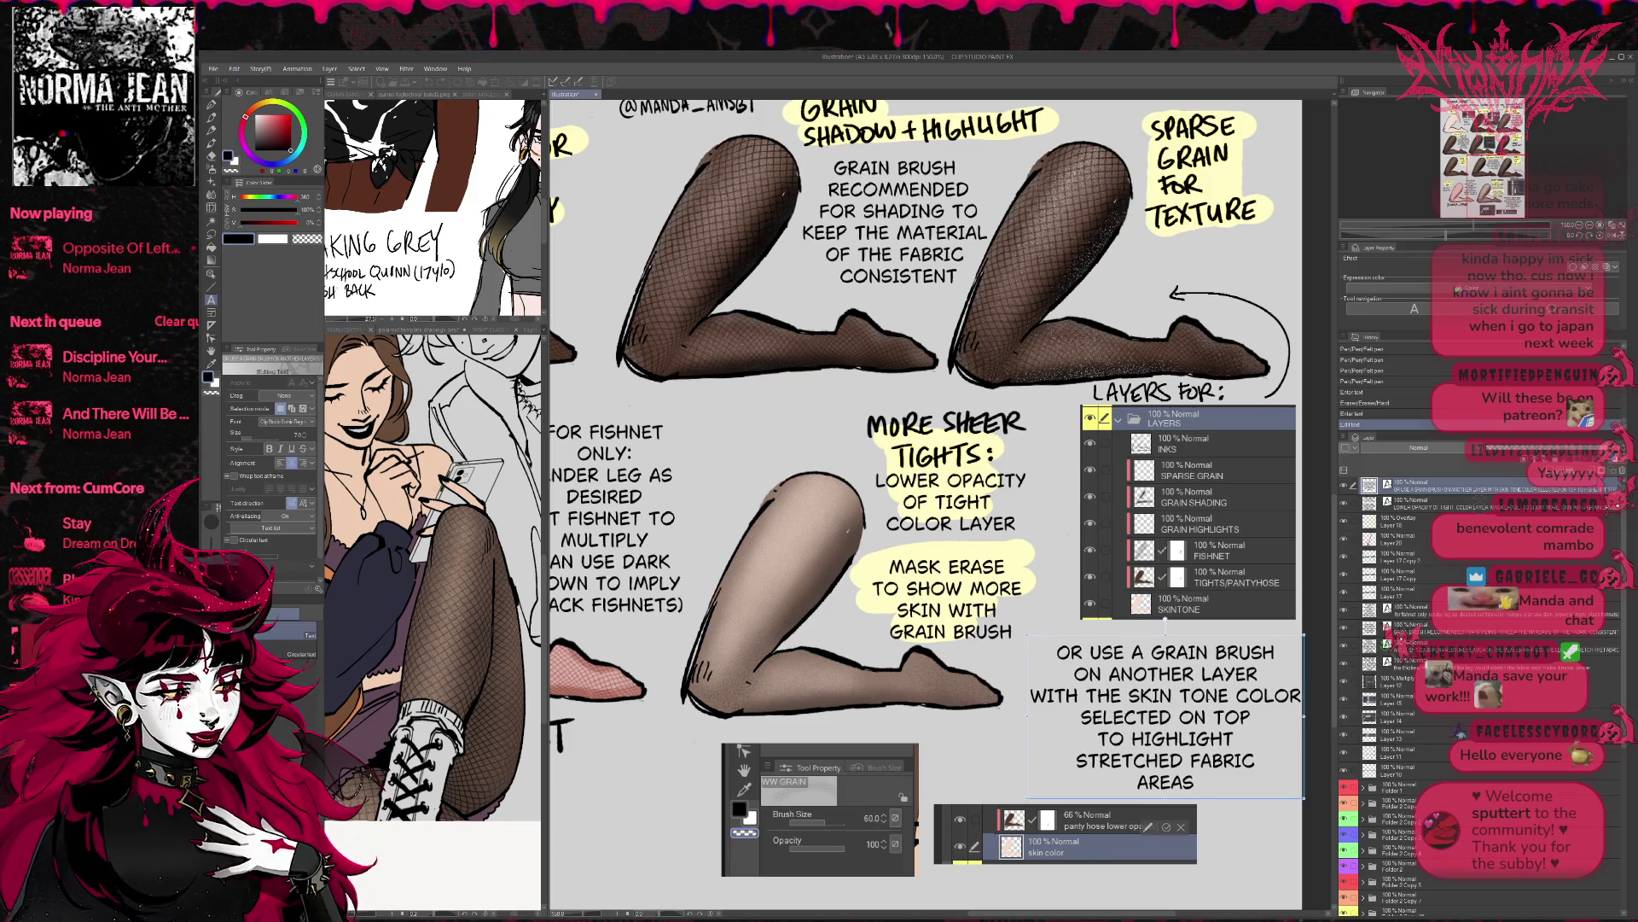
{"action": "key", "text": "Return"}
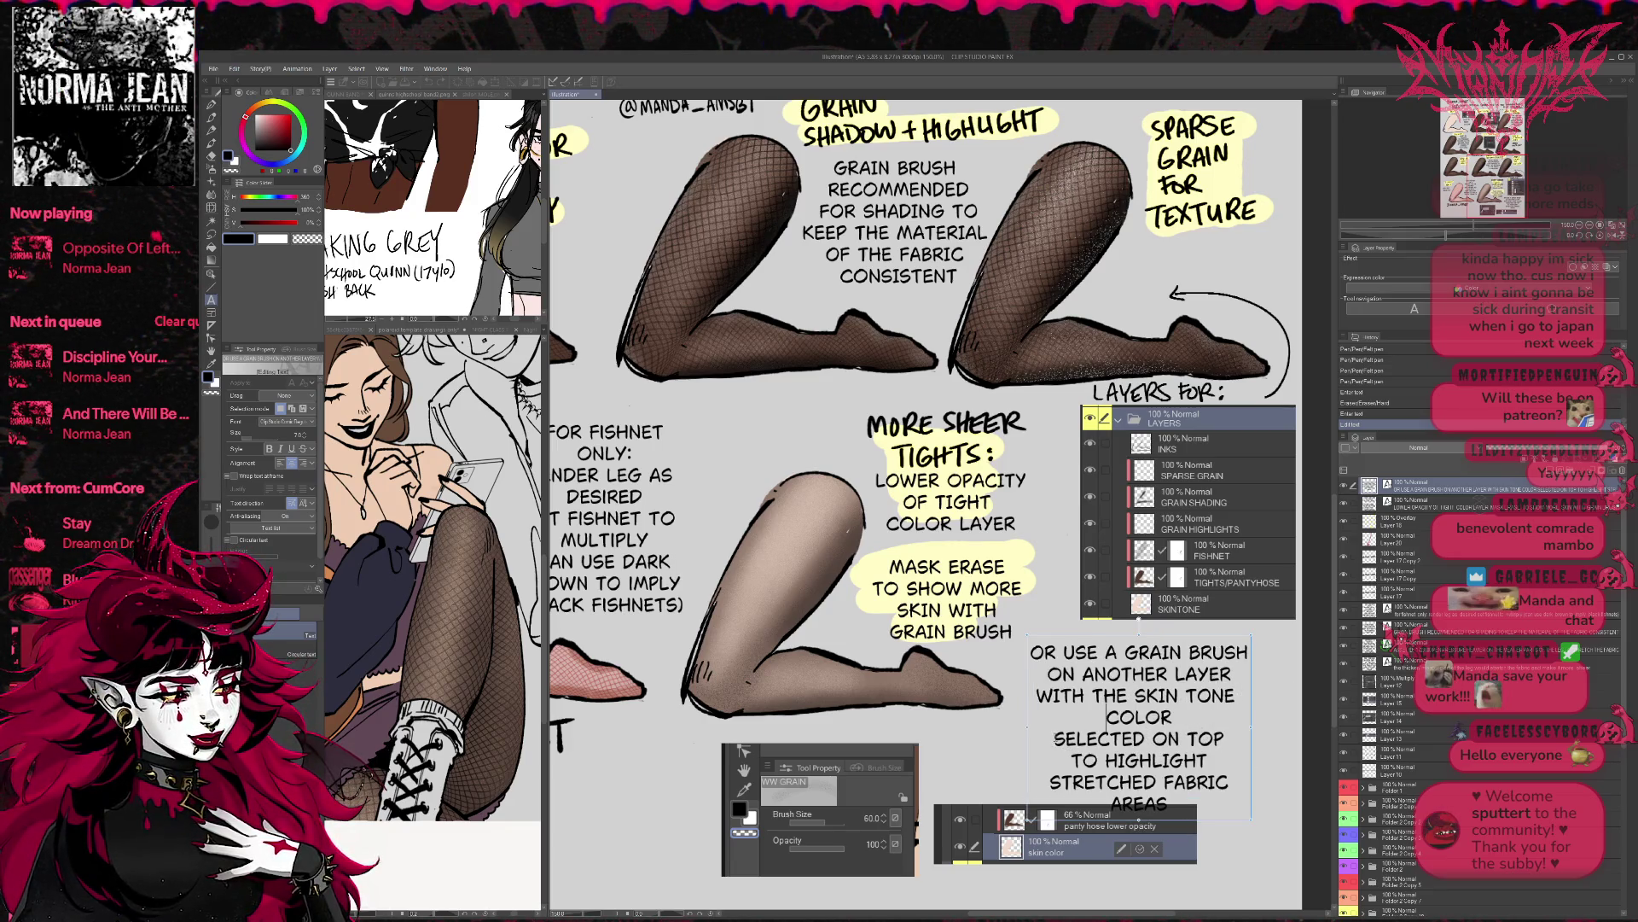
{"action": "key", "text": "End"}
{"action": "key", "text": "Delete"}
{"action": "type", "text": "SELECTED"}
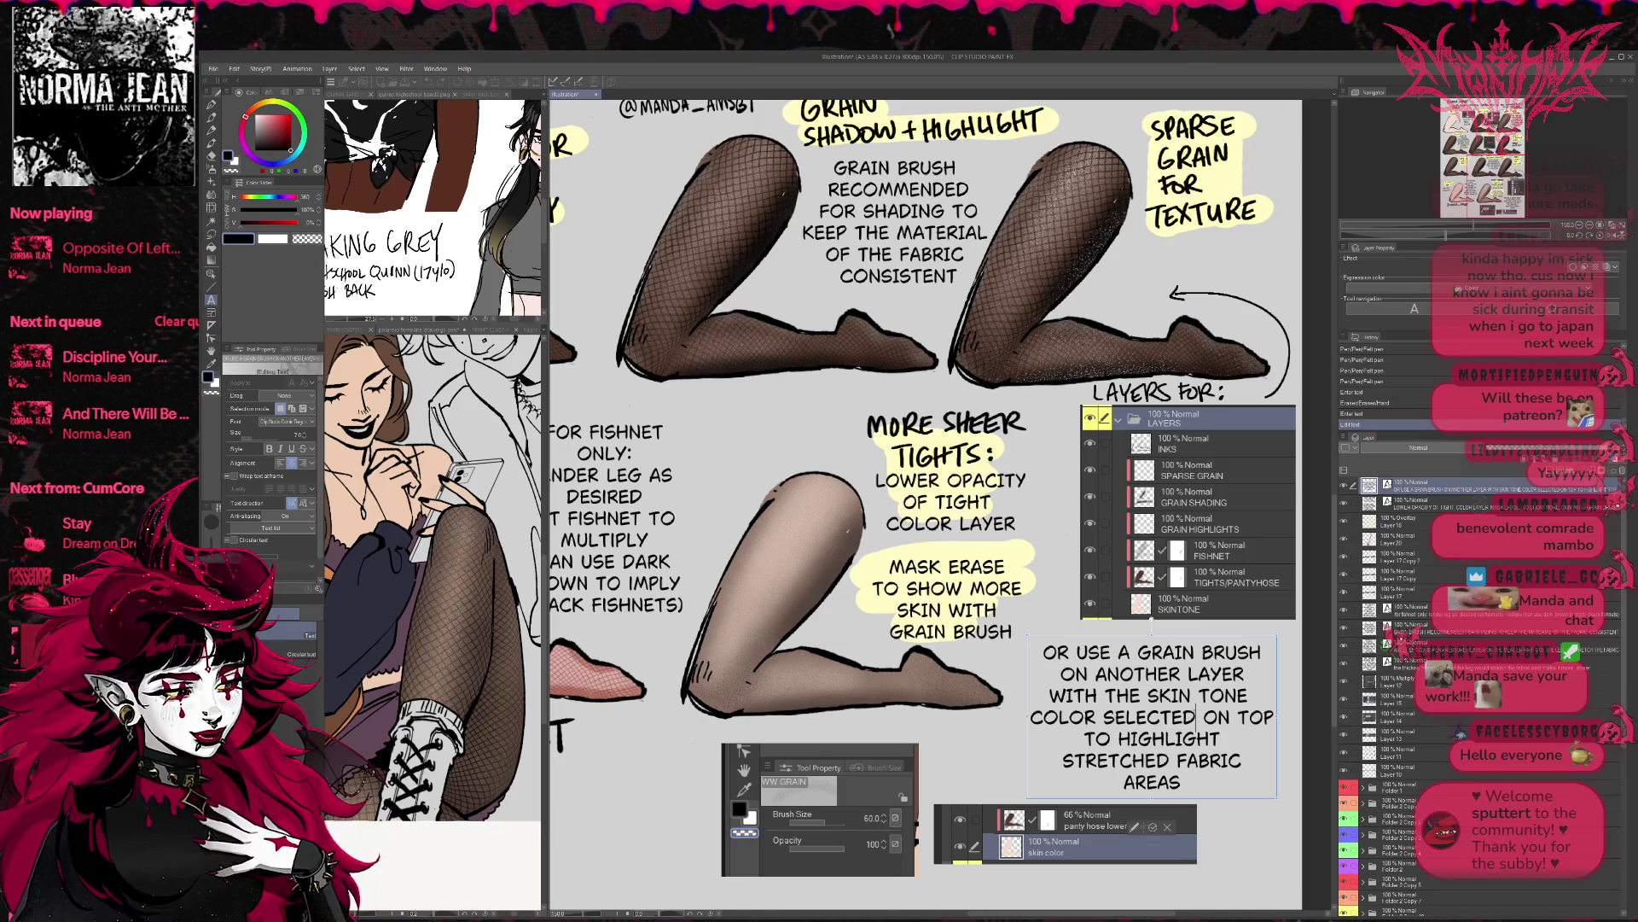
{"action": "type", "text": ": DRAW"}
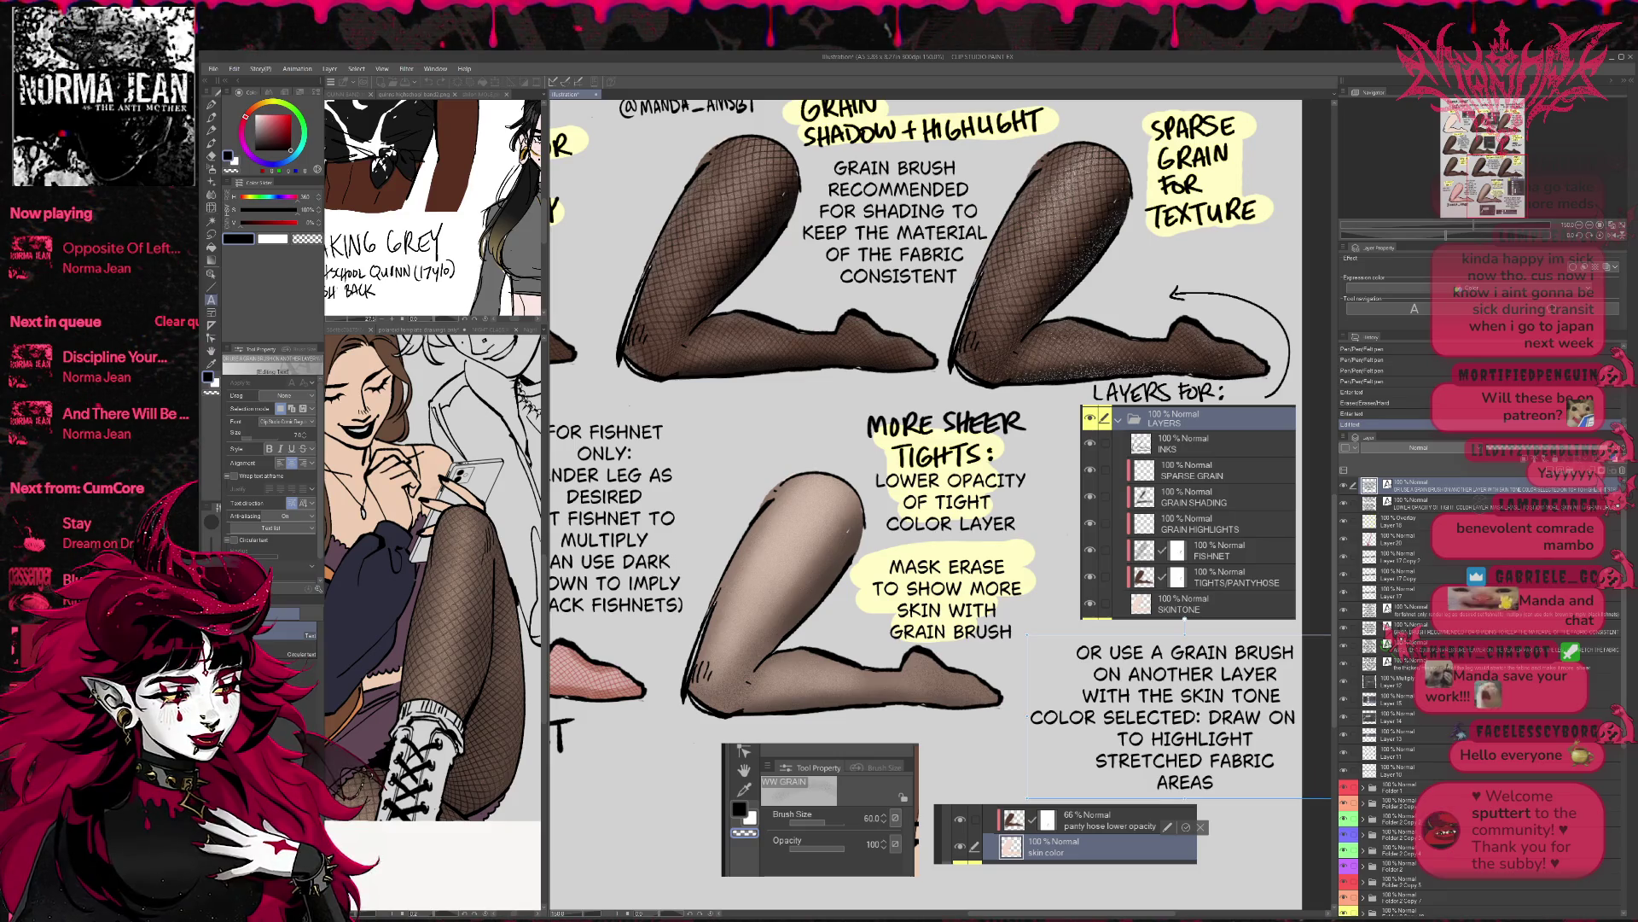
{"action": "type", "text": " ON TOP"}
{"action": "left_click_drag", "start_coordinate": [1251, 727], "coordinate": [1299, 728]}
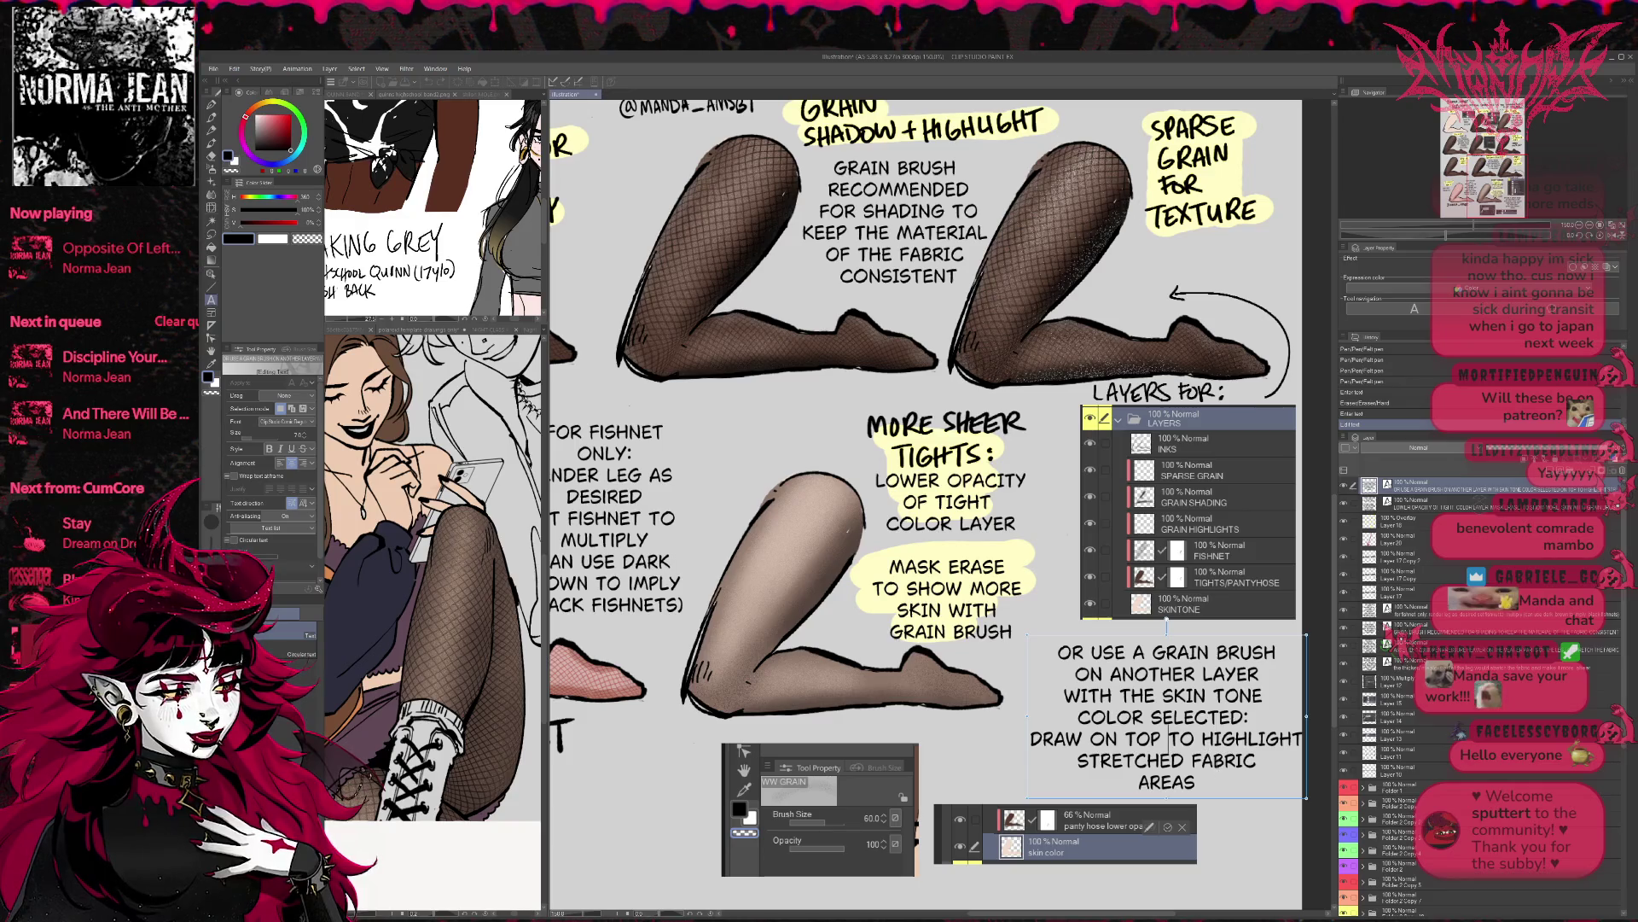
- Rewrap lines around STRETCHED and FABRIC, end with a period, and nudge the box up
{"action": "left_click", "coordinate": [1076, 759]}
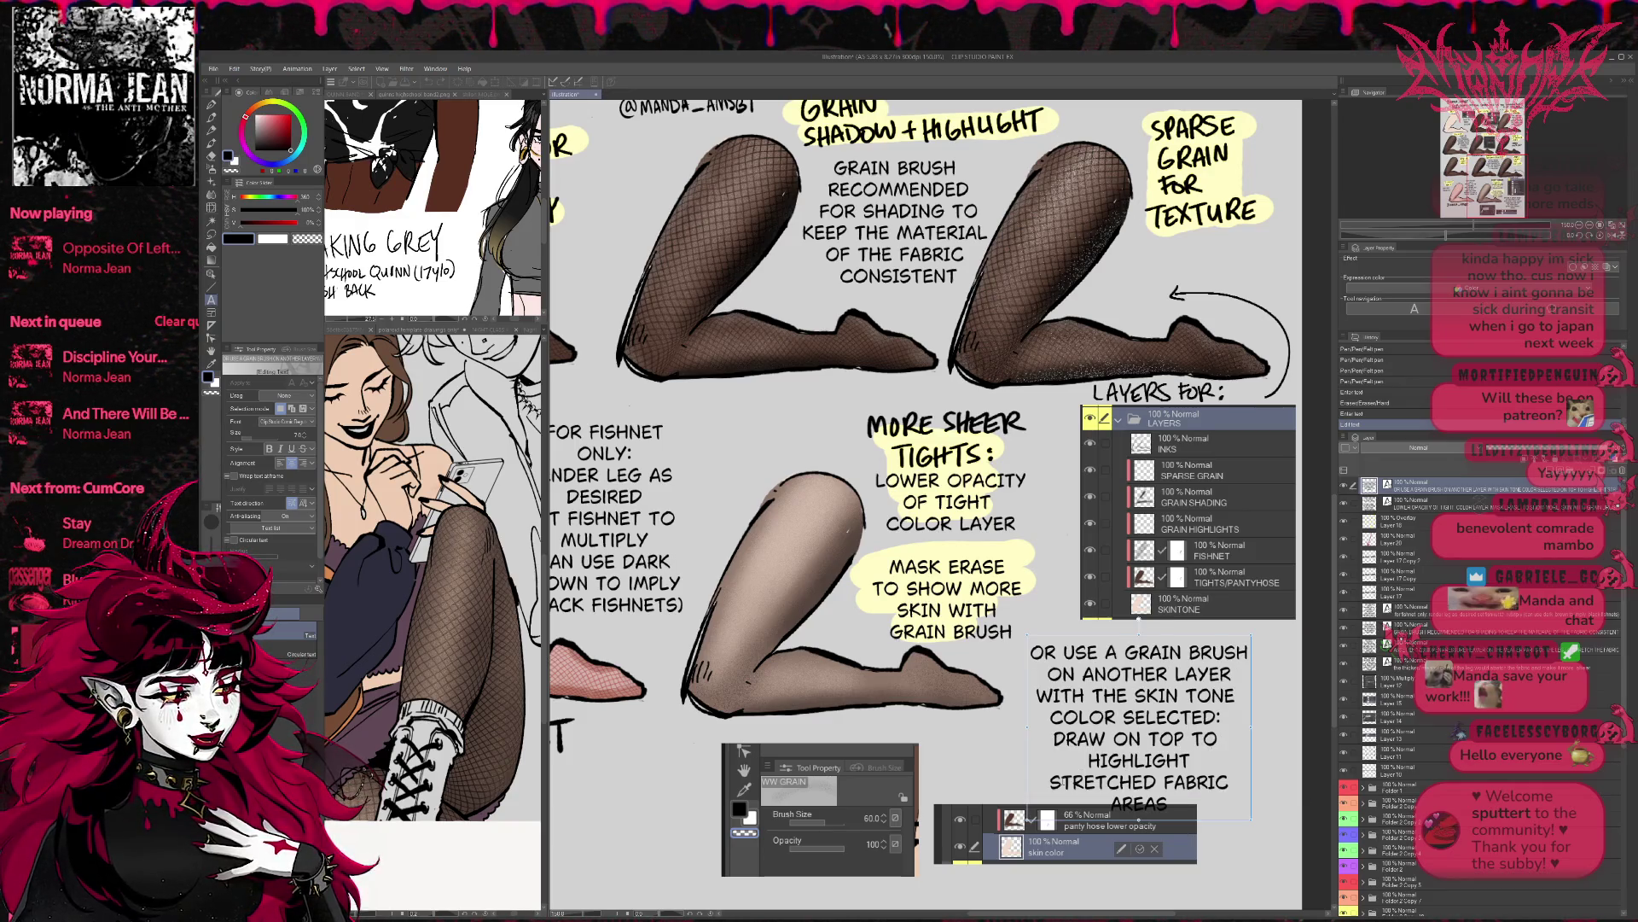
{"action": "key", "text": "BackSpace"}
{"action": "left_click", "coordinate": [1251, 759]}
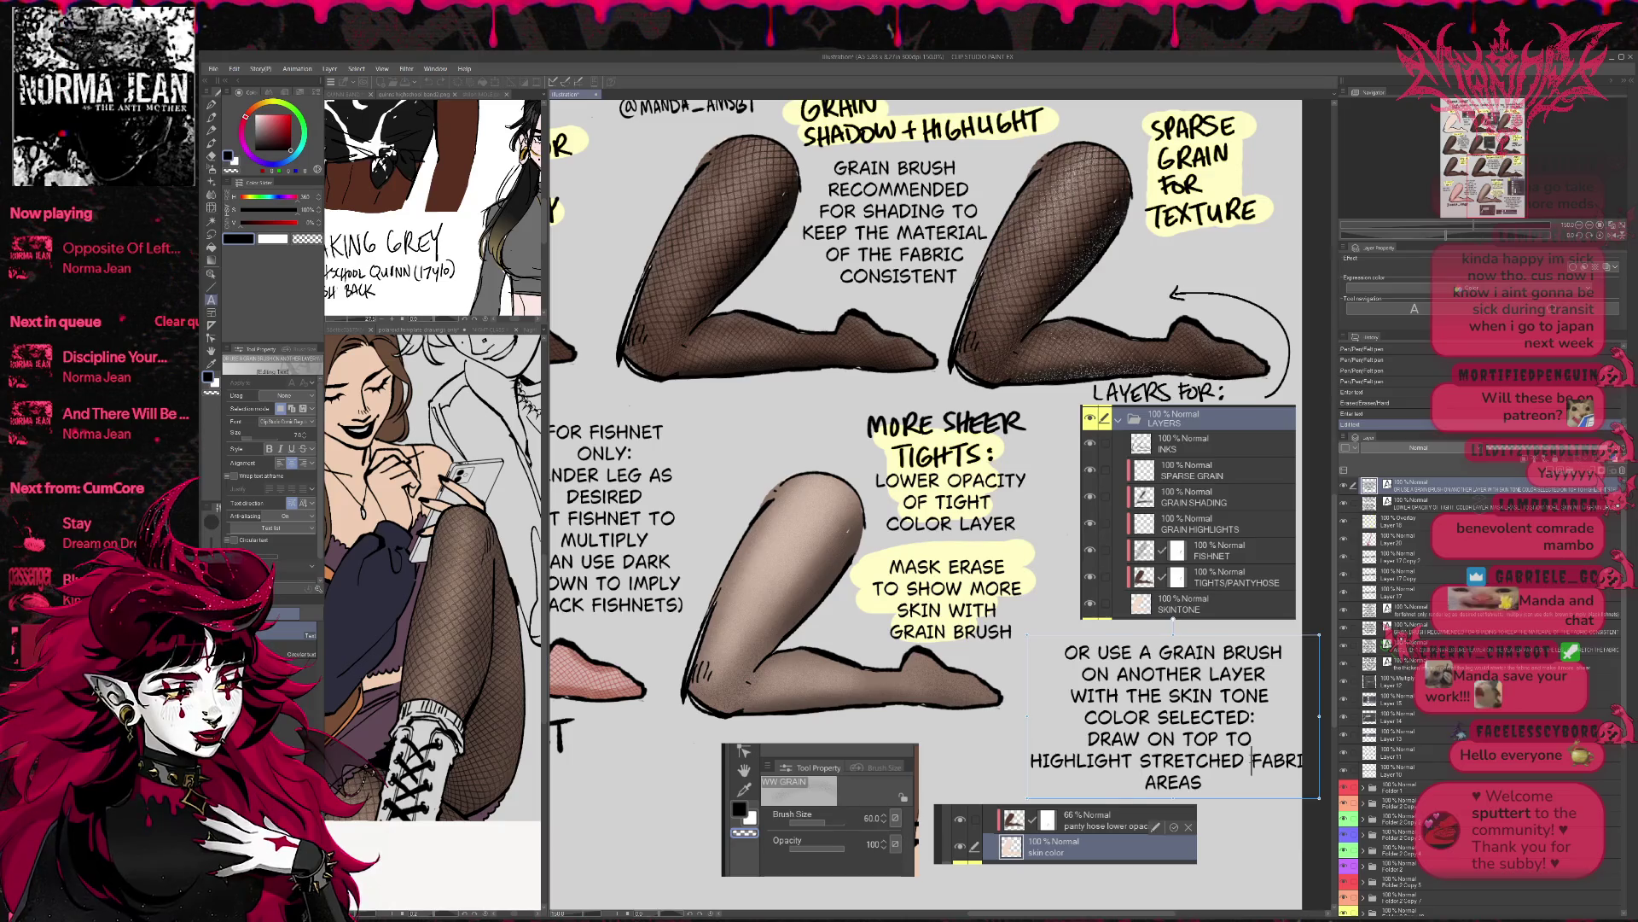
{"action": "key", "text": "Return"}
{"action": "key", "text": "BackSpace"}
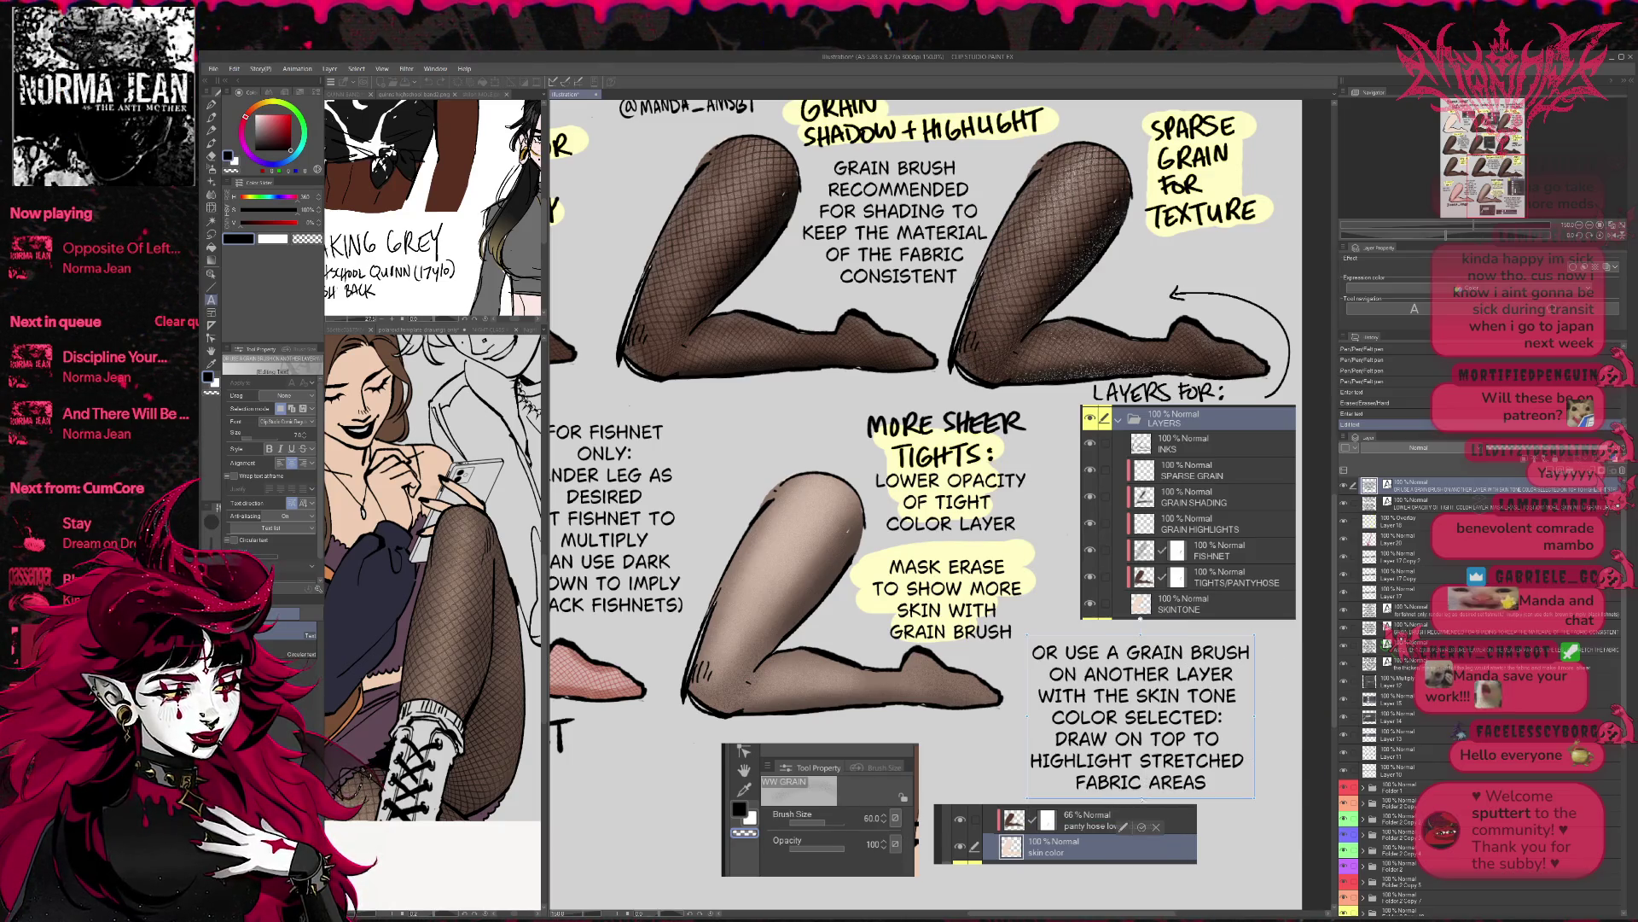
{"action": "left_click", "coordinate": [1209, 782]}
{"action": "type", "text": "."}
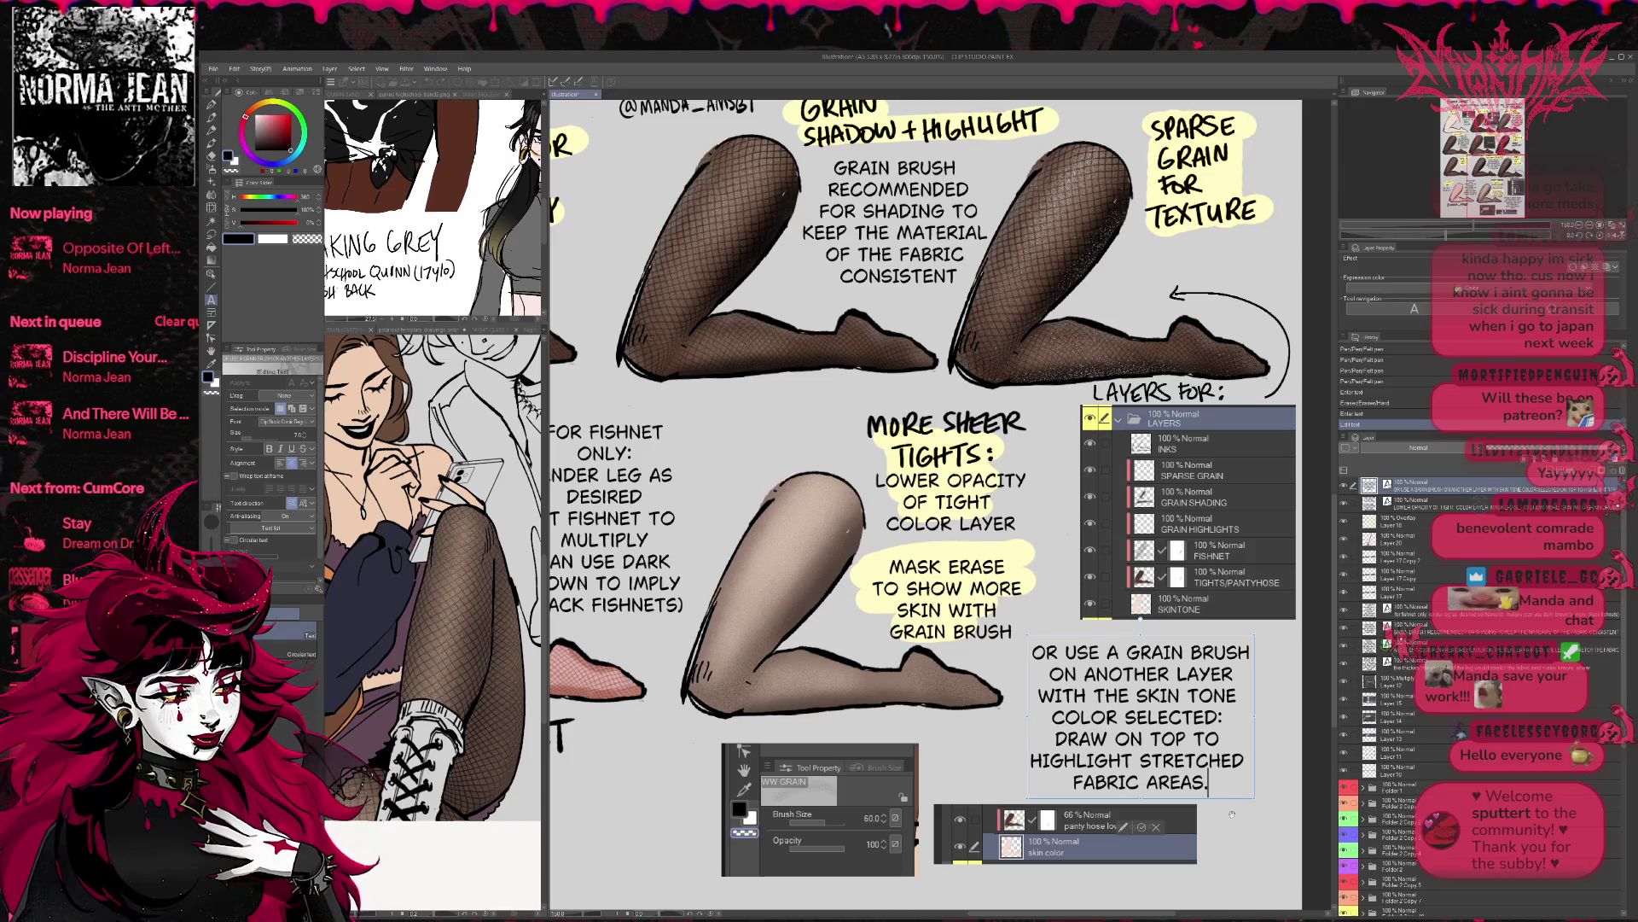
{"action": "left_click_drag", "start_coordinate": [1227, 800], "coordinate": [1231, 791]}
{"action": "left_click", "coordinate": [1123, 796]}
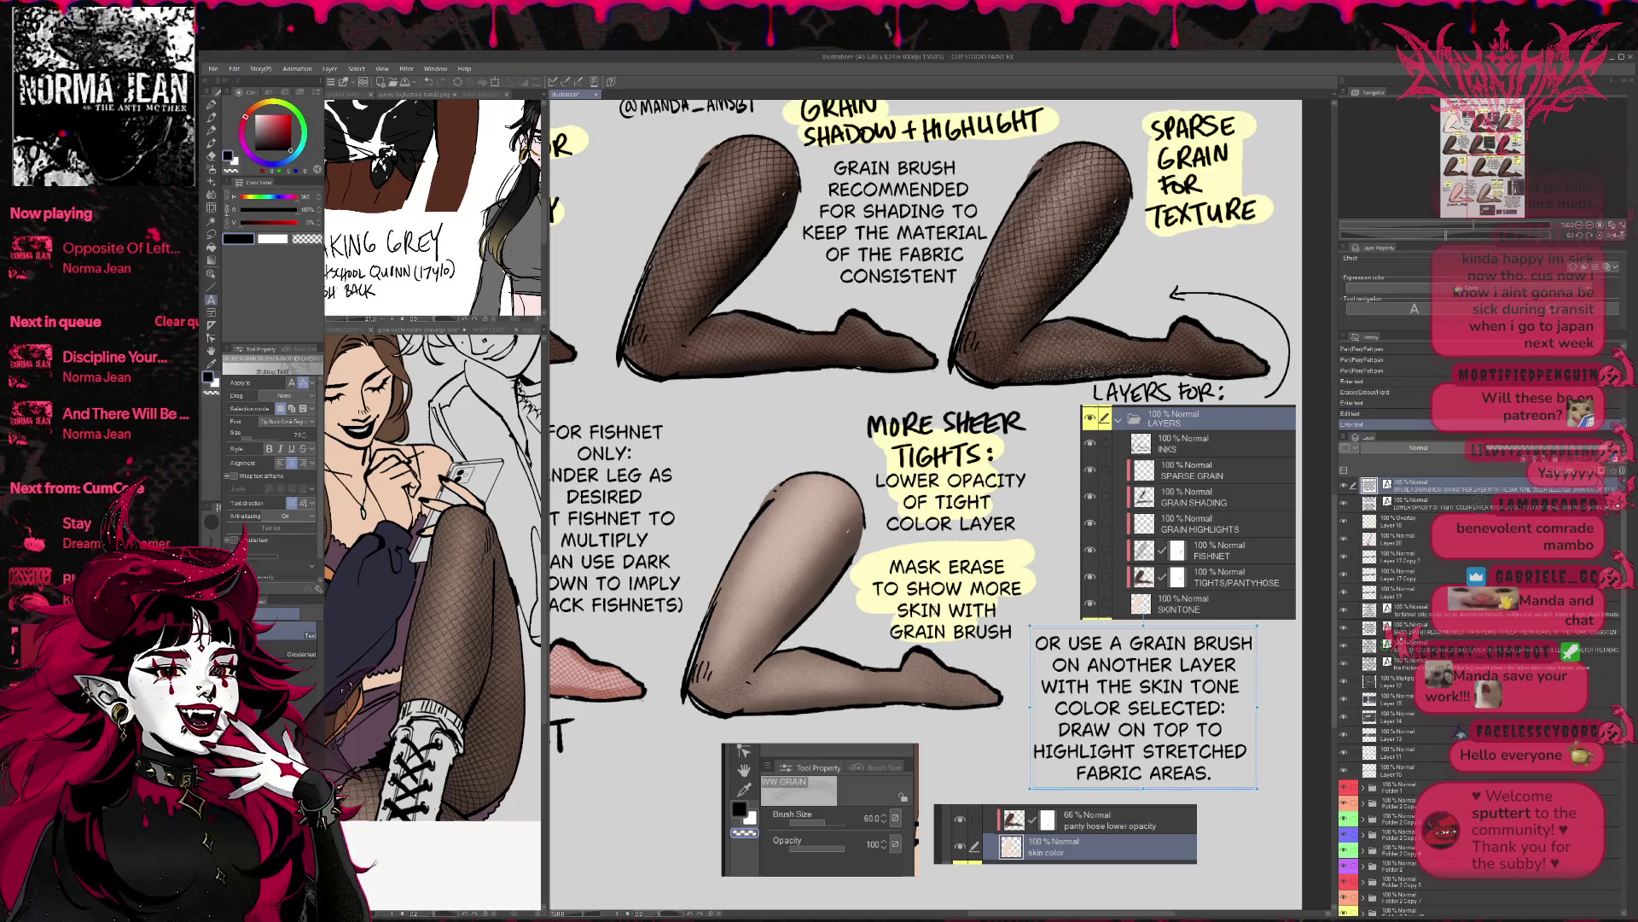
{"action": "scroll", "coordinate": [950, 597], "scroll_direction": "down", "scroll_amount": 3}
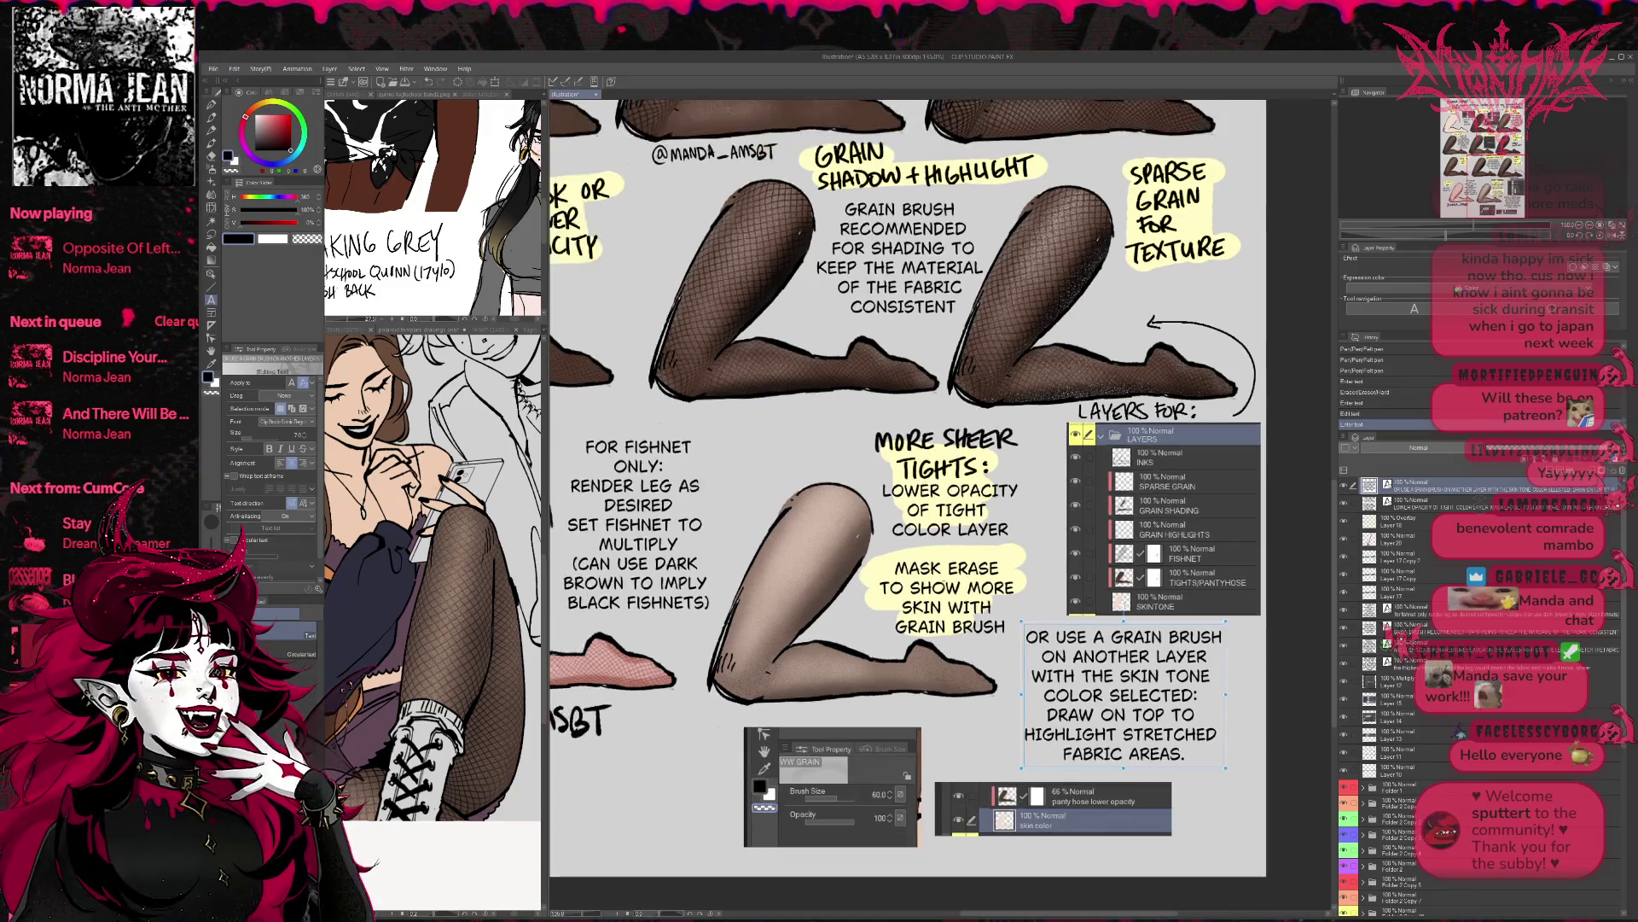
{"action": "scroll", "coordinate": [950, 597], "scroll_direction": "down", "scroll_amount": 2}
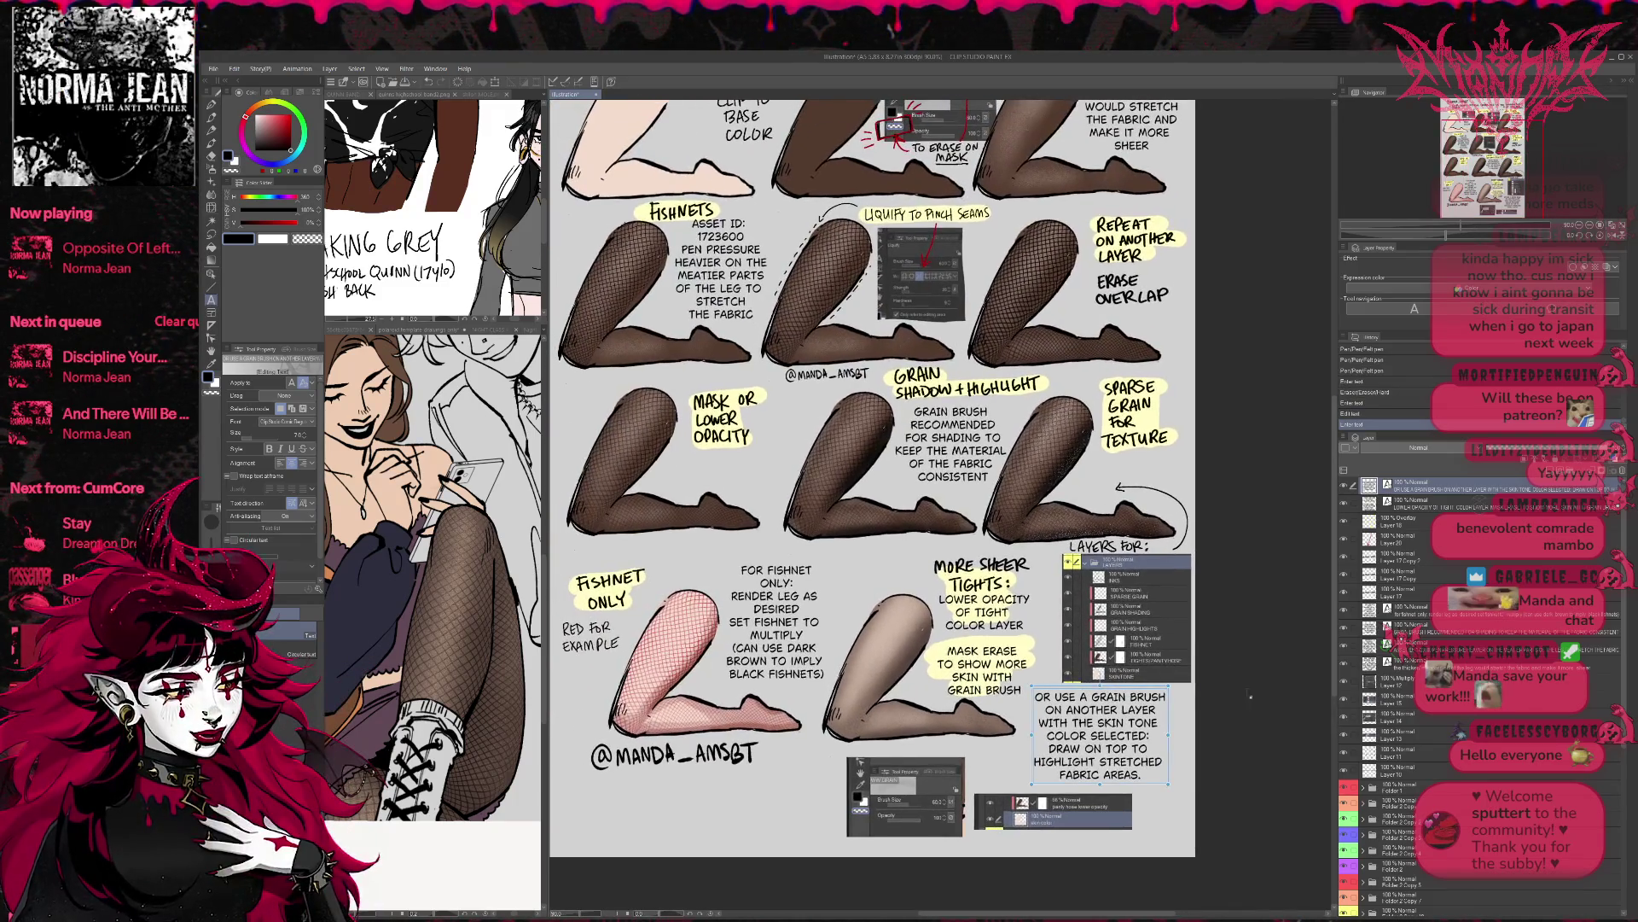
{"action": "left_click", "coordinate": [1395, 518]}
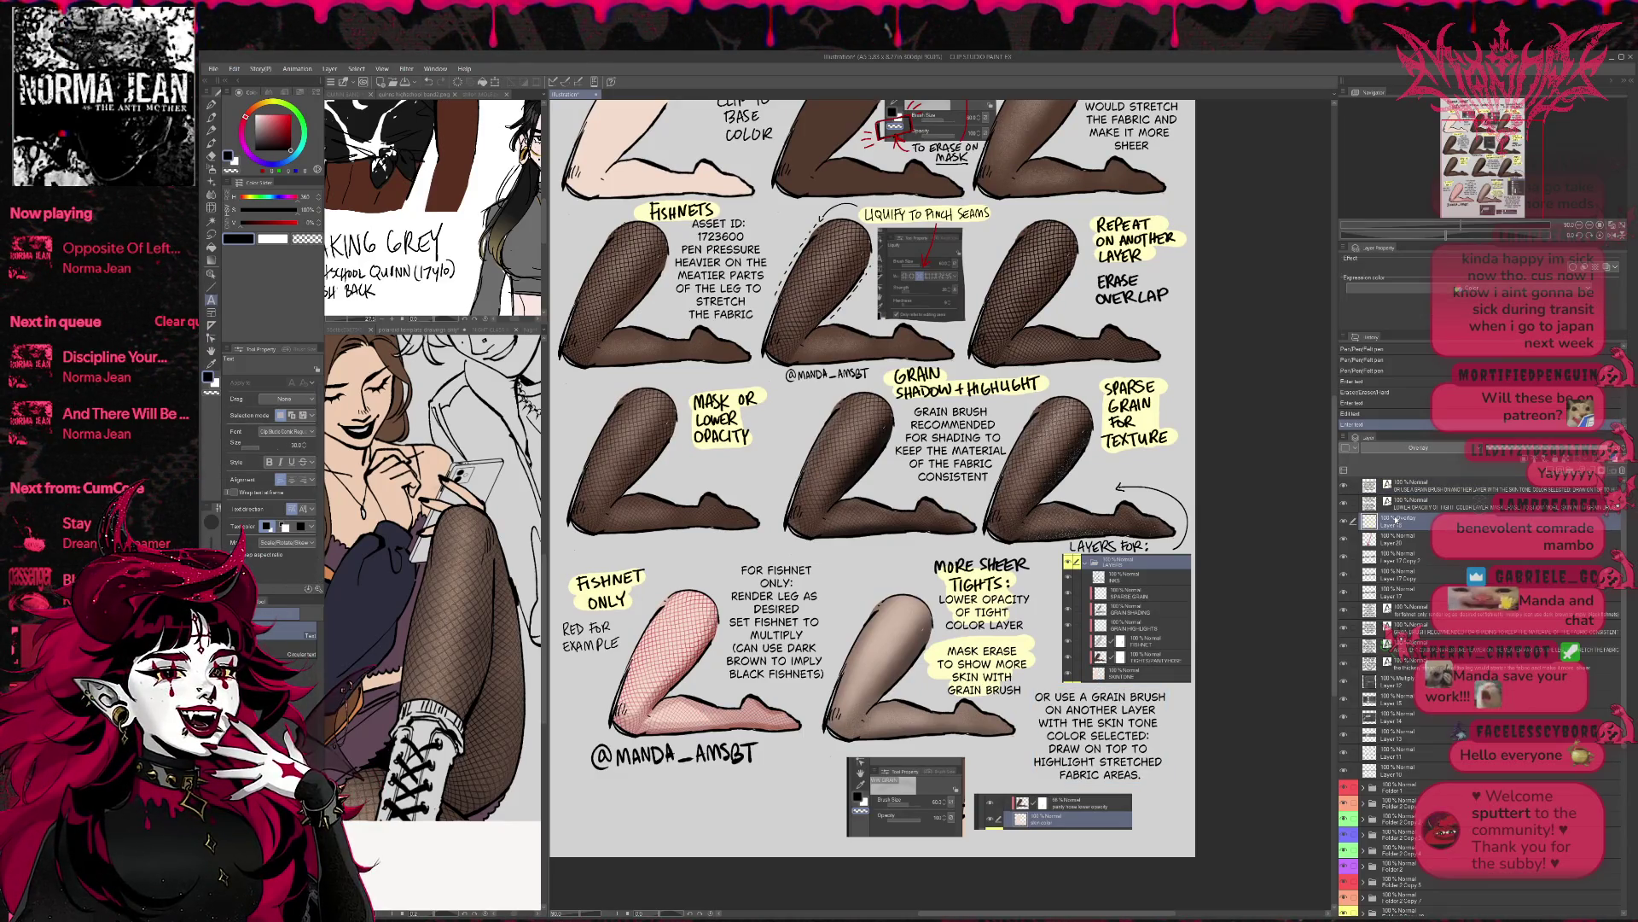
{"action": "key", "text": "e"}
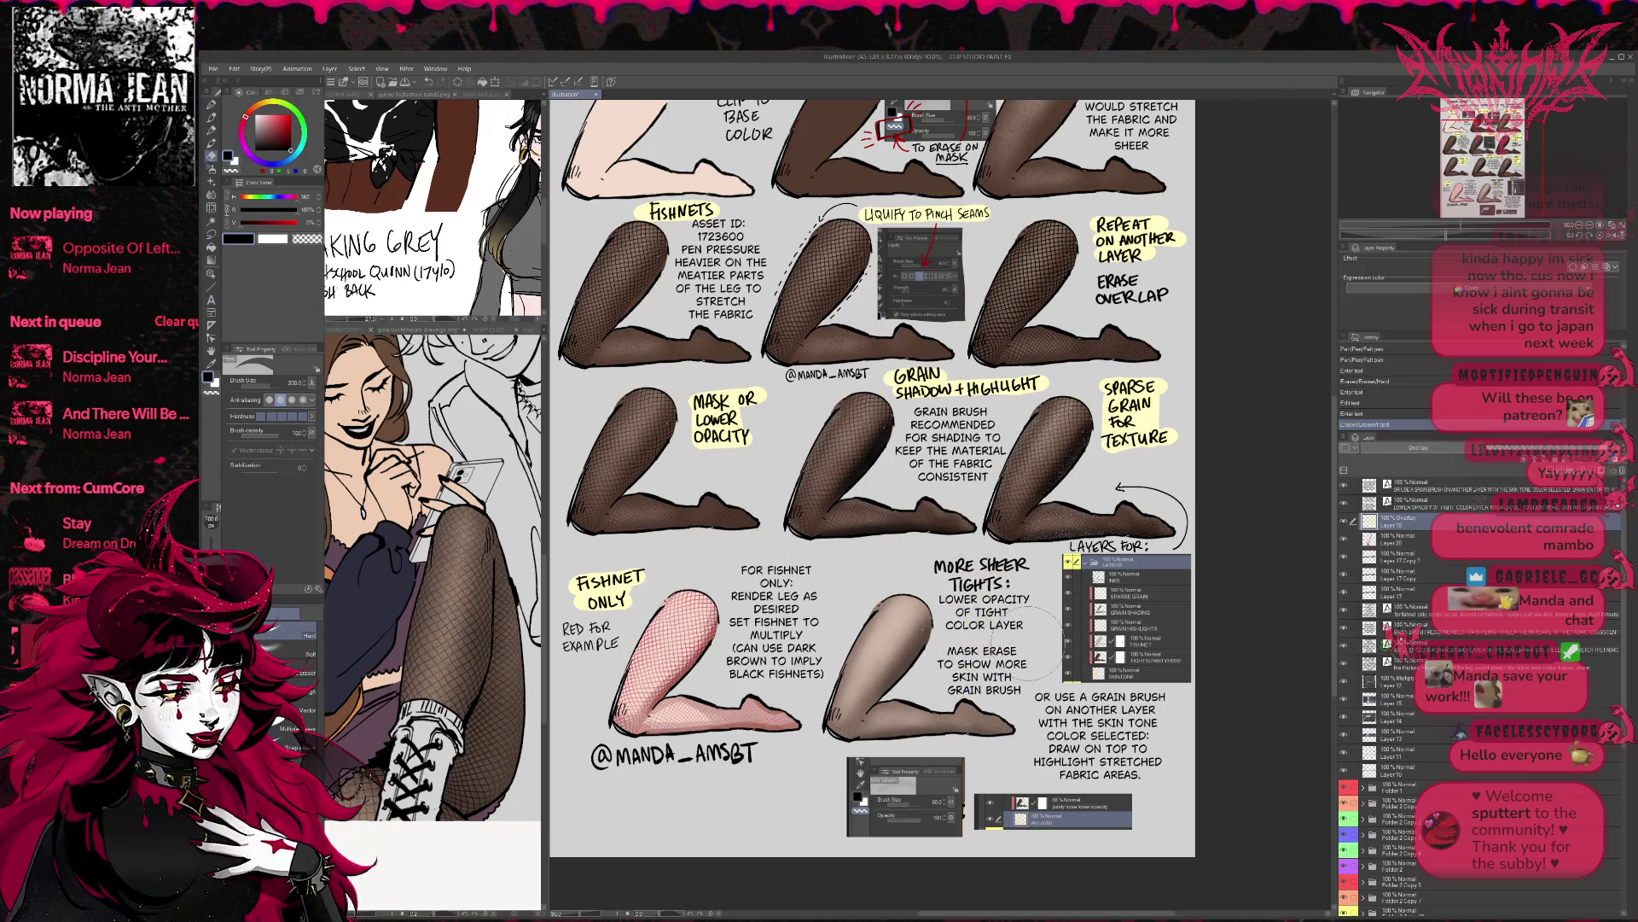
{"action": "left_click", "coordinate": [211, 104]}
{"action": "left_click", "coordinate": [681, 210], "text": "alt"}
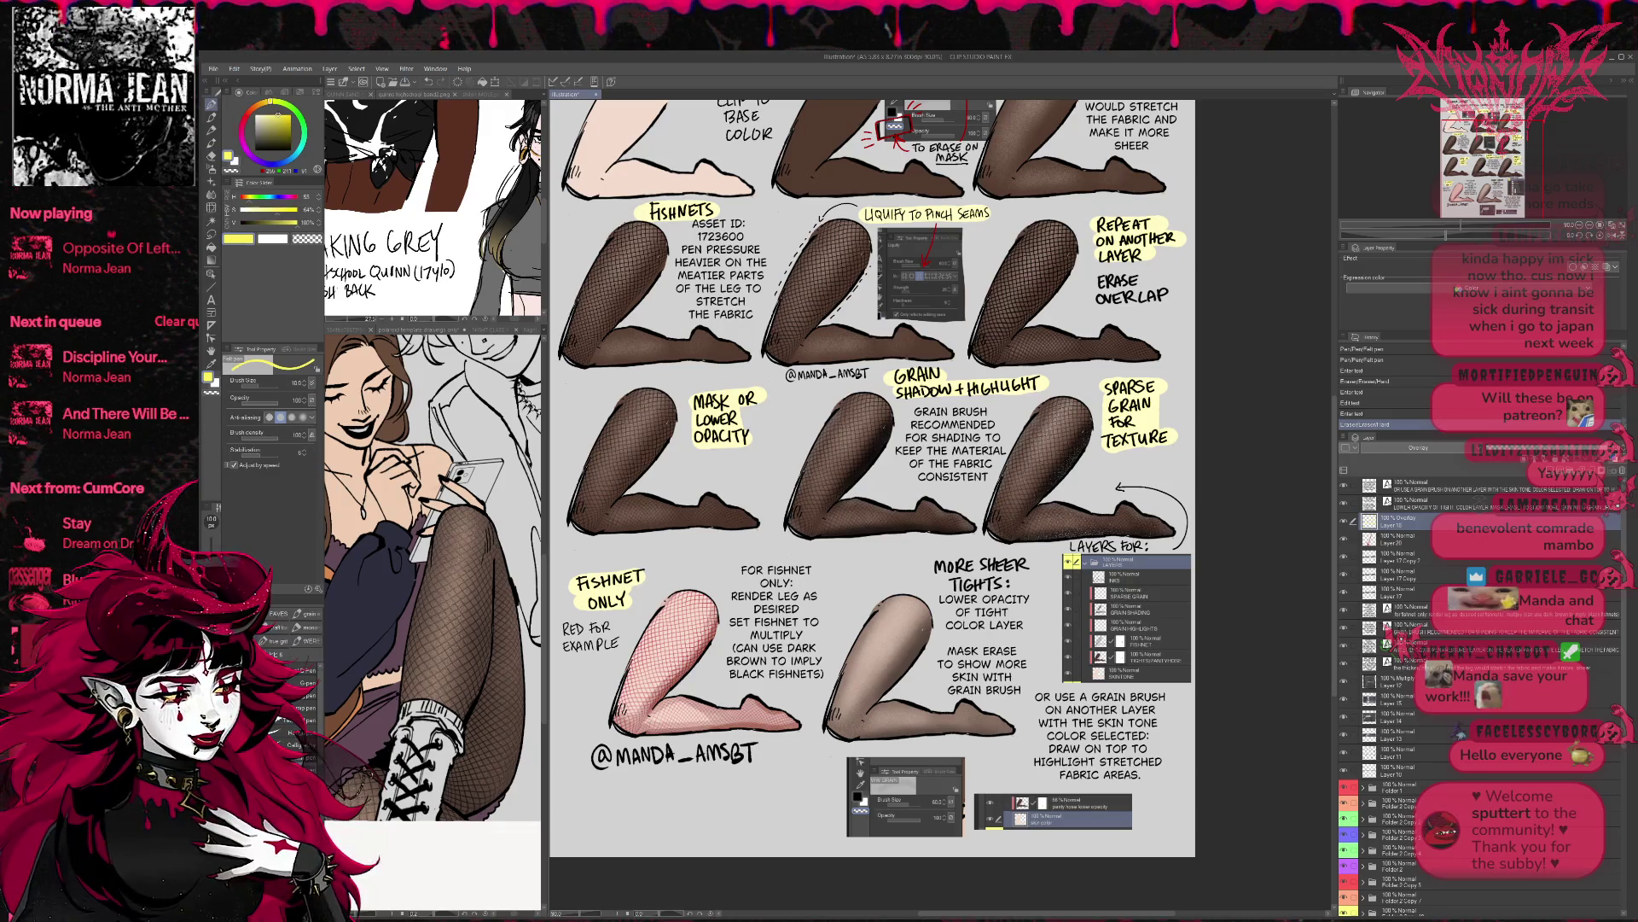
{"action": "mouse_move", "coordinate": [932, 567]}
{"action": "left_mouse_down"}
{"action": "mouse_move", "coordinate": [1020, 568]}
{"action": "mouse_move", "coordinate": [939, 580]}
{"action": "mouse_move", "coordinate": [1015, 588]}
{"action": "mouse_move", "coordinate": [935, 555]}
{"action": "left_mouse_up"}
{"action": "key", "text": "bracketright"}
{"action": "key", "text": "bracketright"}
{"action": "key", "text": "bracketright"}
{"action": "key", "text": "bracketright"}
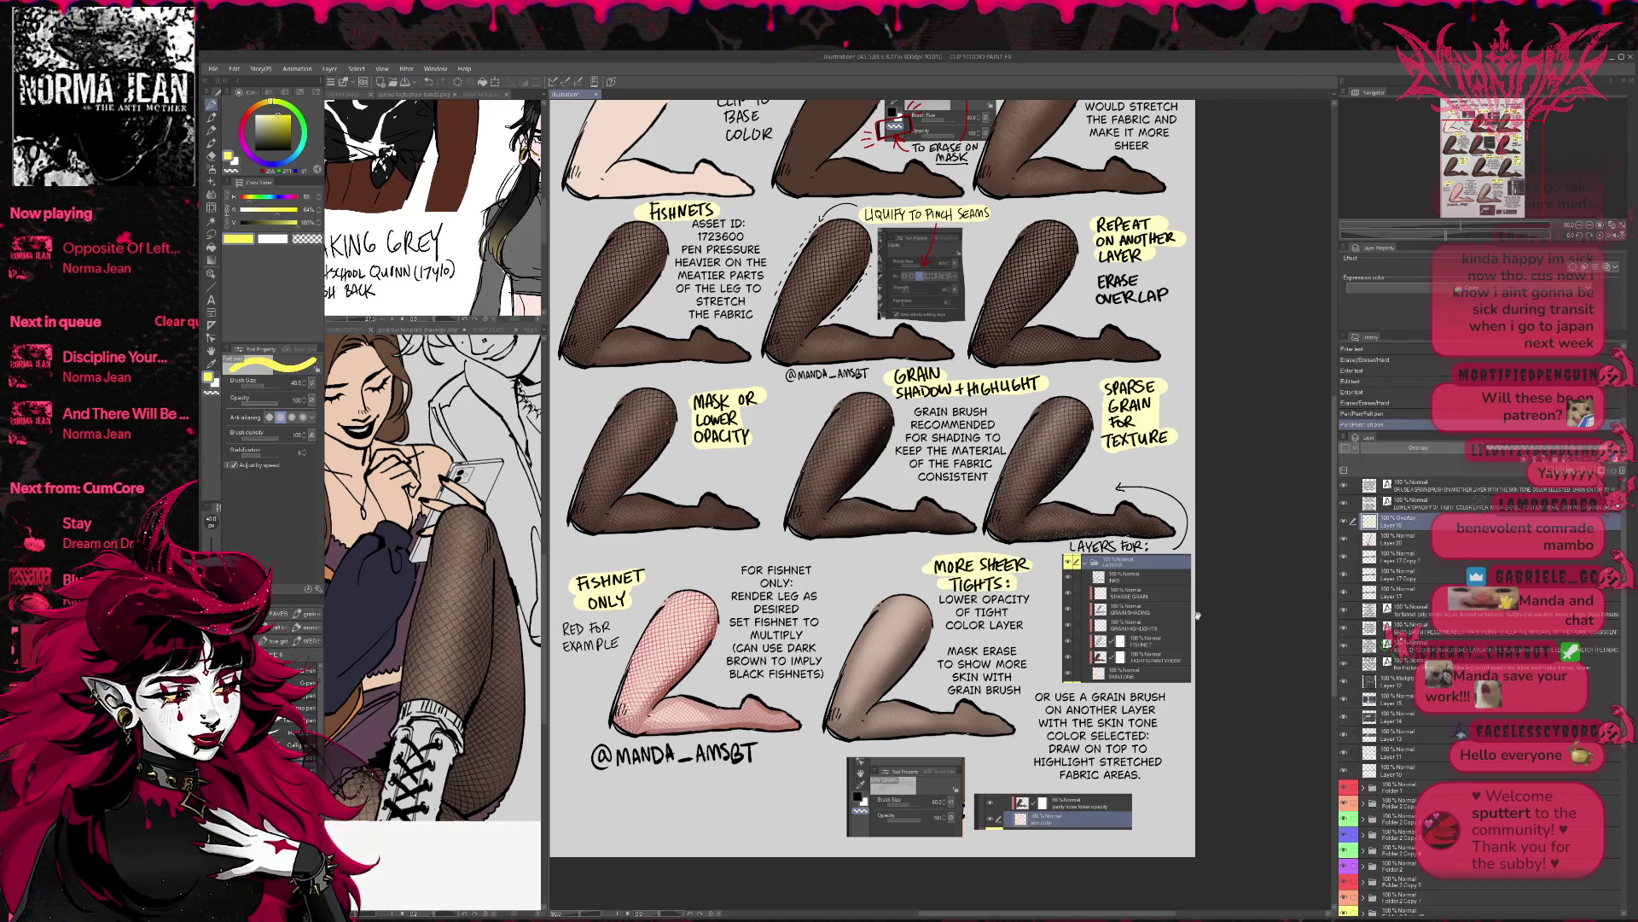
{"action": "left_click_drag", "start_coordinate": [1062, 547], "coordinate": [1139, 546]}
{"action": "mouse_move", "coordinate": [1170, 625]}
{"action": "left_mouse_down"}
{"action": "mouse_move", "coordinate": [1163, 596]}
{"action": "mouse_move", "coordinate": [1221, 591]}
{"action": "left_mouse_up"}
{"action": "mouse_move", "coordinate": [994, 544]}
{"action": "left_mouse_down"}
{"action": "mouse_move", "coordinate": [1016, 649]}
{"action": "mouse_move", "coordinate": [1101, 644]}
{"action": "left_mouse_up"}
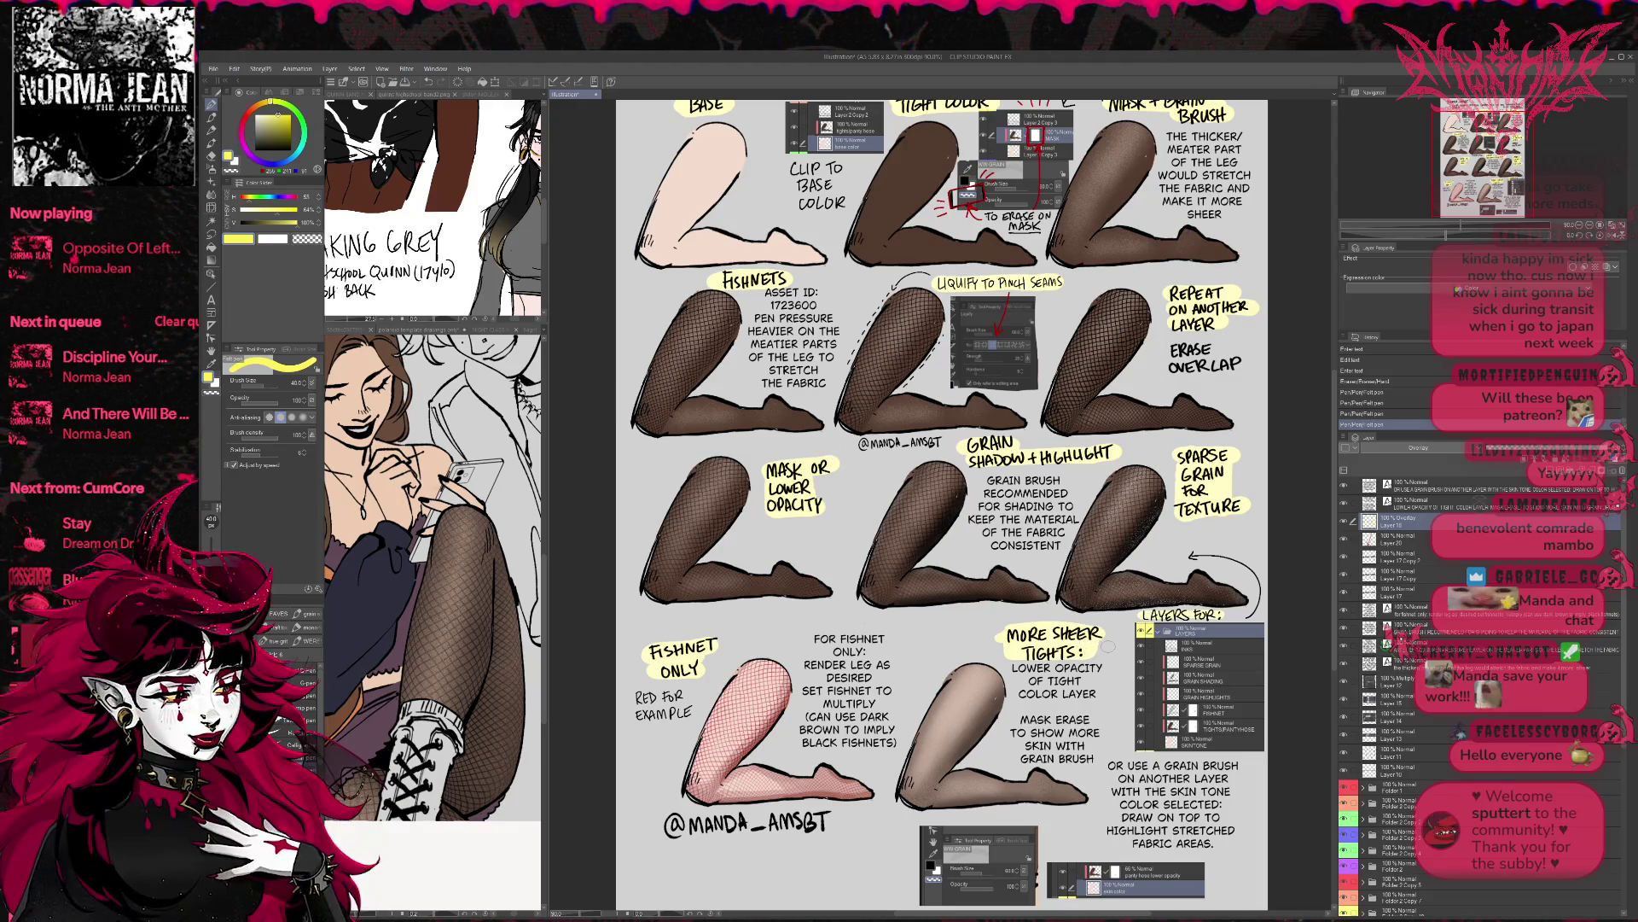
{"action": "scroll", "coordinate": [1108, 645], "scroll_direction": "down", "scroll_amount": 2}
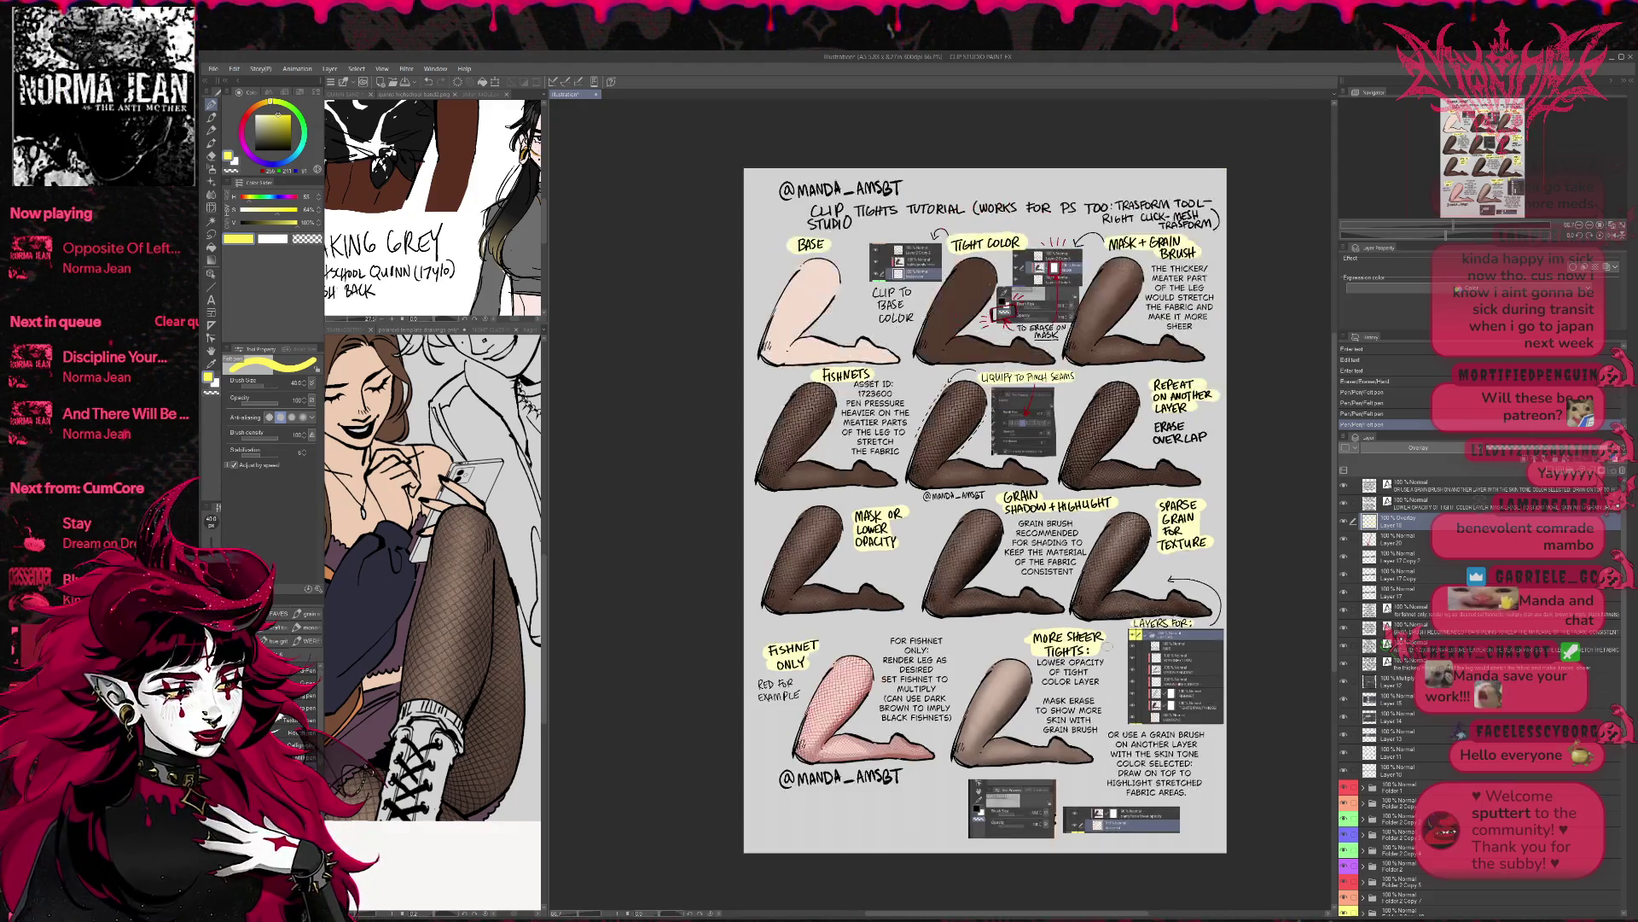
{"action": "mouse_move", "coordinate": [1028, 659]}
{"action": "left_mouse_down"}
{"action": "mouse_move", "coordinate": [1084, 693]}
{"action": "mouse_move", "coordinate": [1077, 670]}
{"action": "left_mouse_up"}
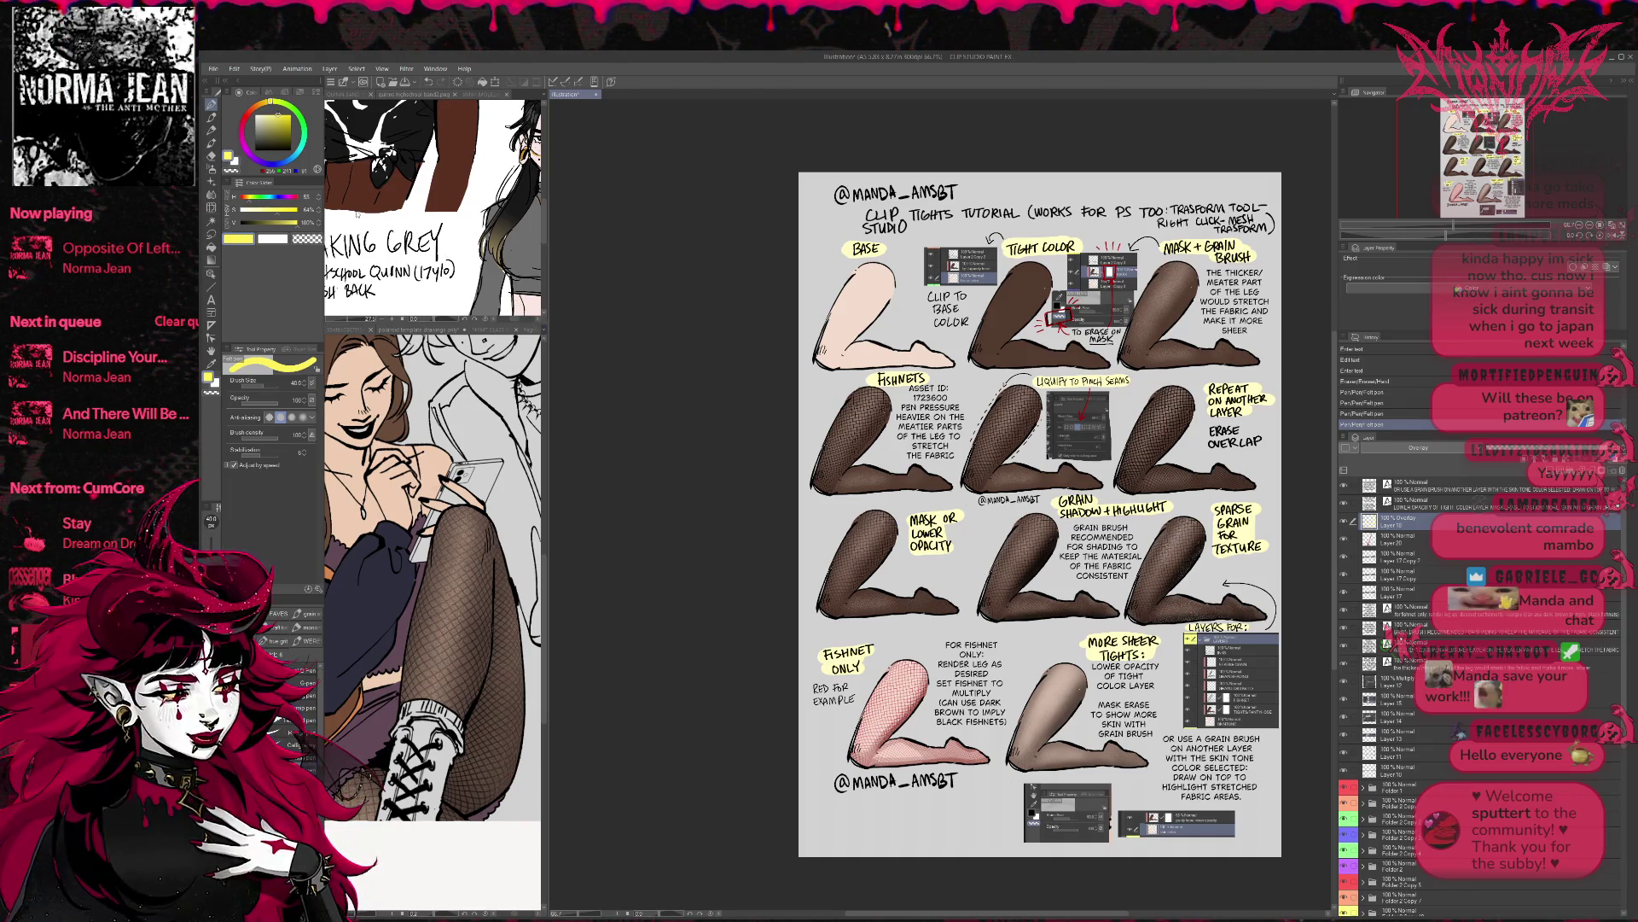
{"action": "key", "text": "alt"}
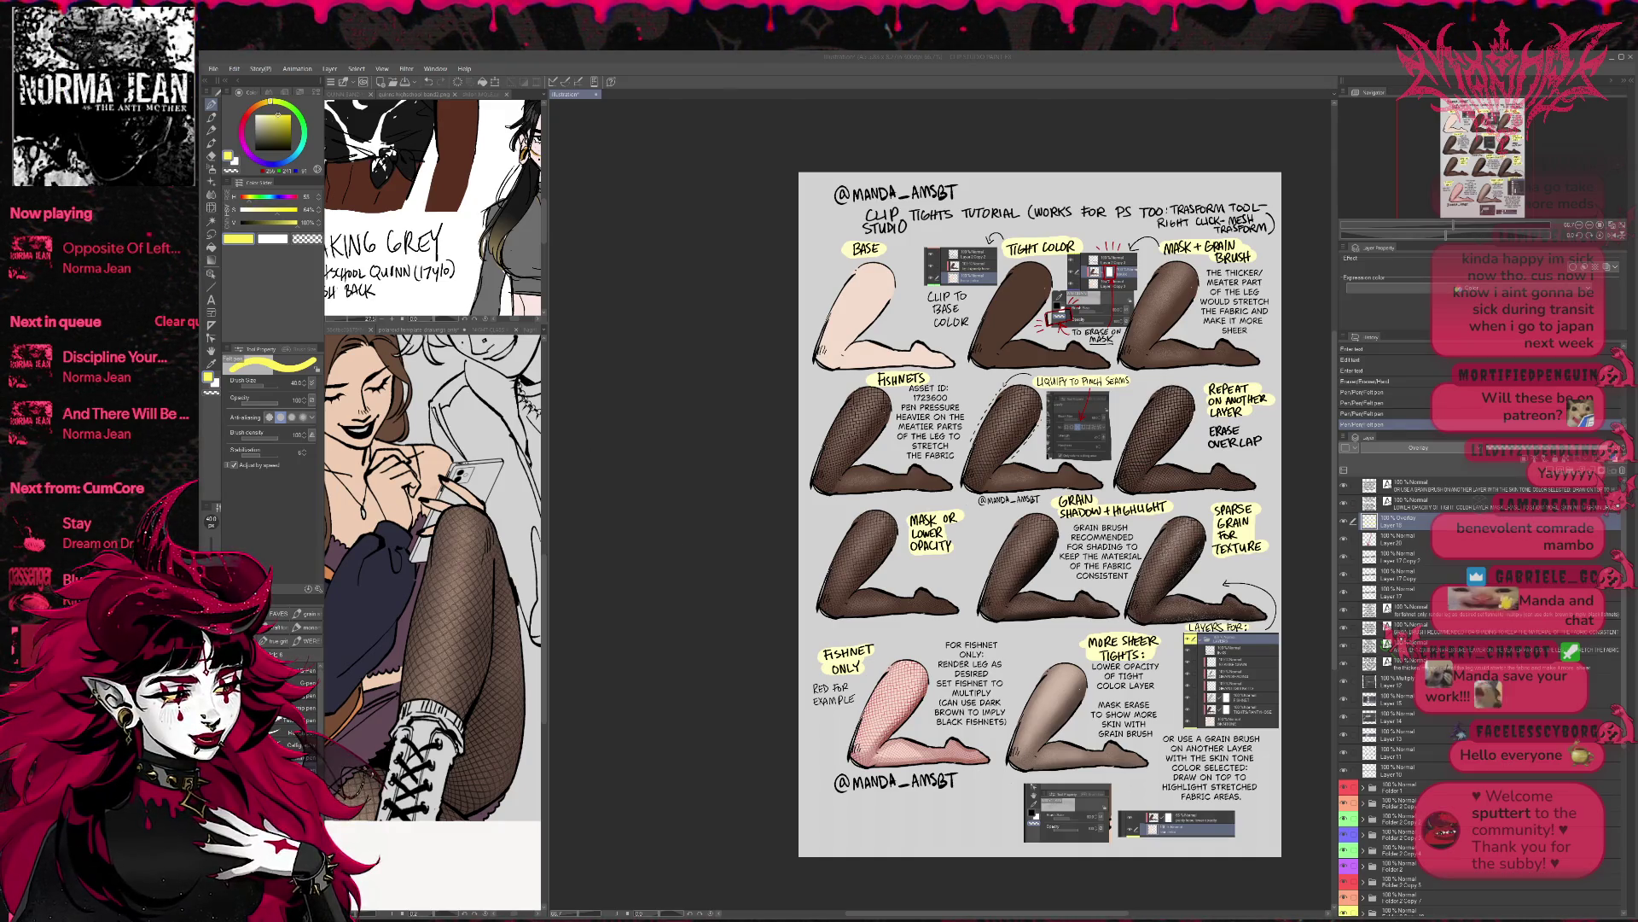
{"action": "key", "text": "alt"}
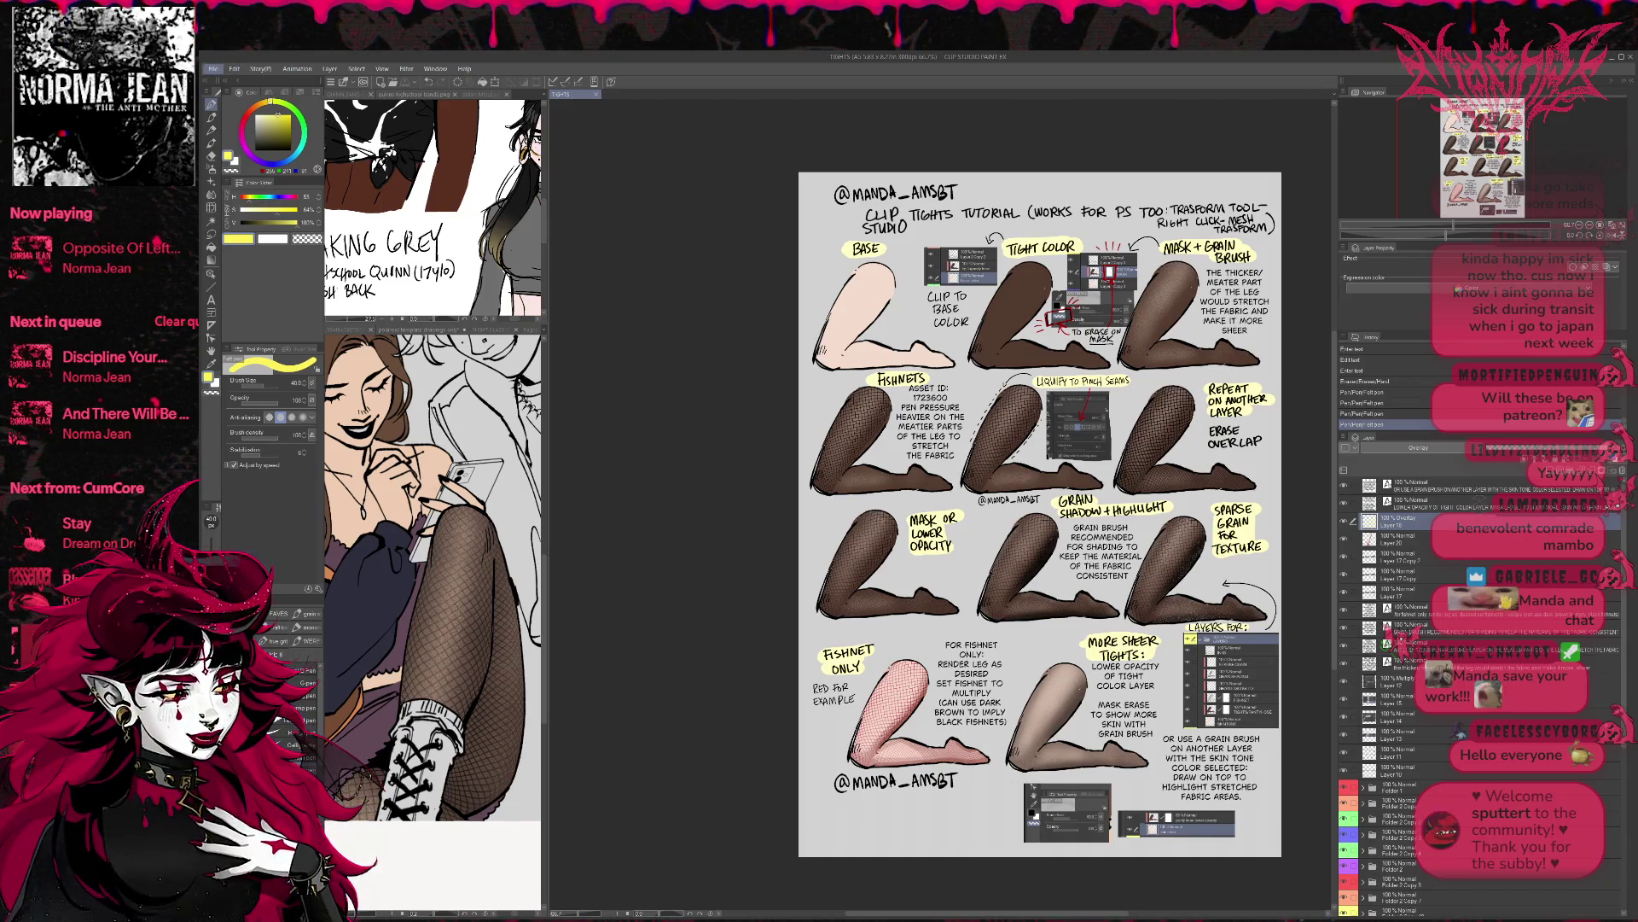
{"action": "key", "text": "alt+Tab"}
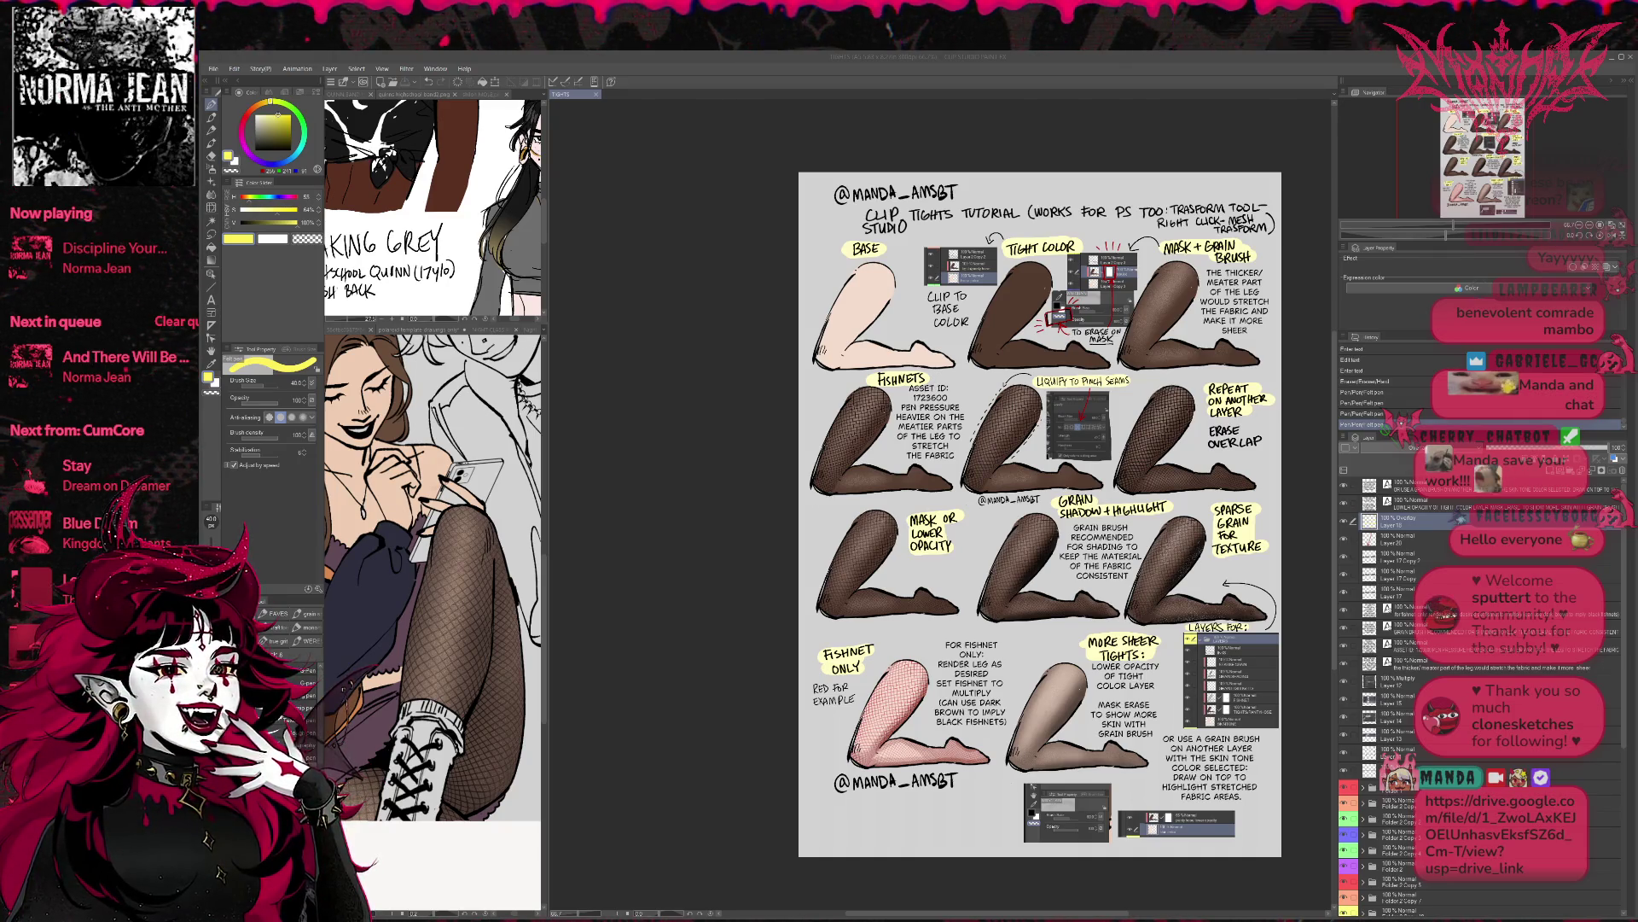
- Edit the Mask + Grain Brush note's text about the leg stretching the fabric
{"action": "key", "text": "t"}
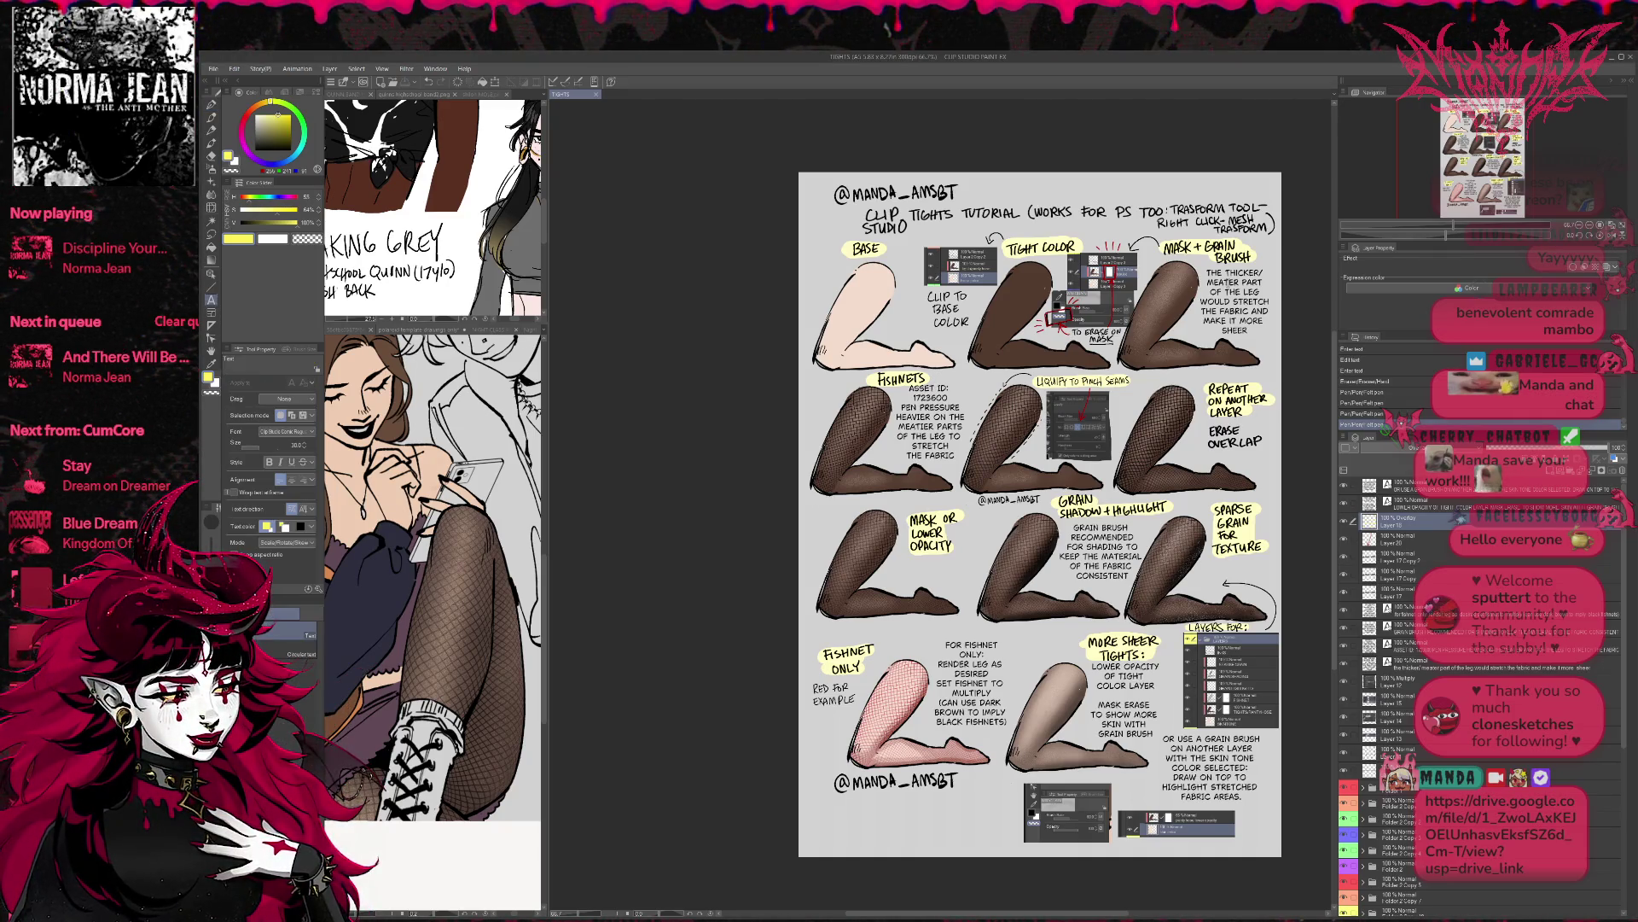
{"action": "left_click", "coordinate": [1234, 303]}
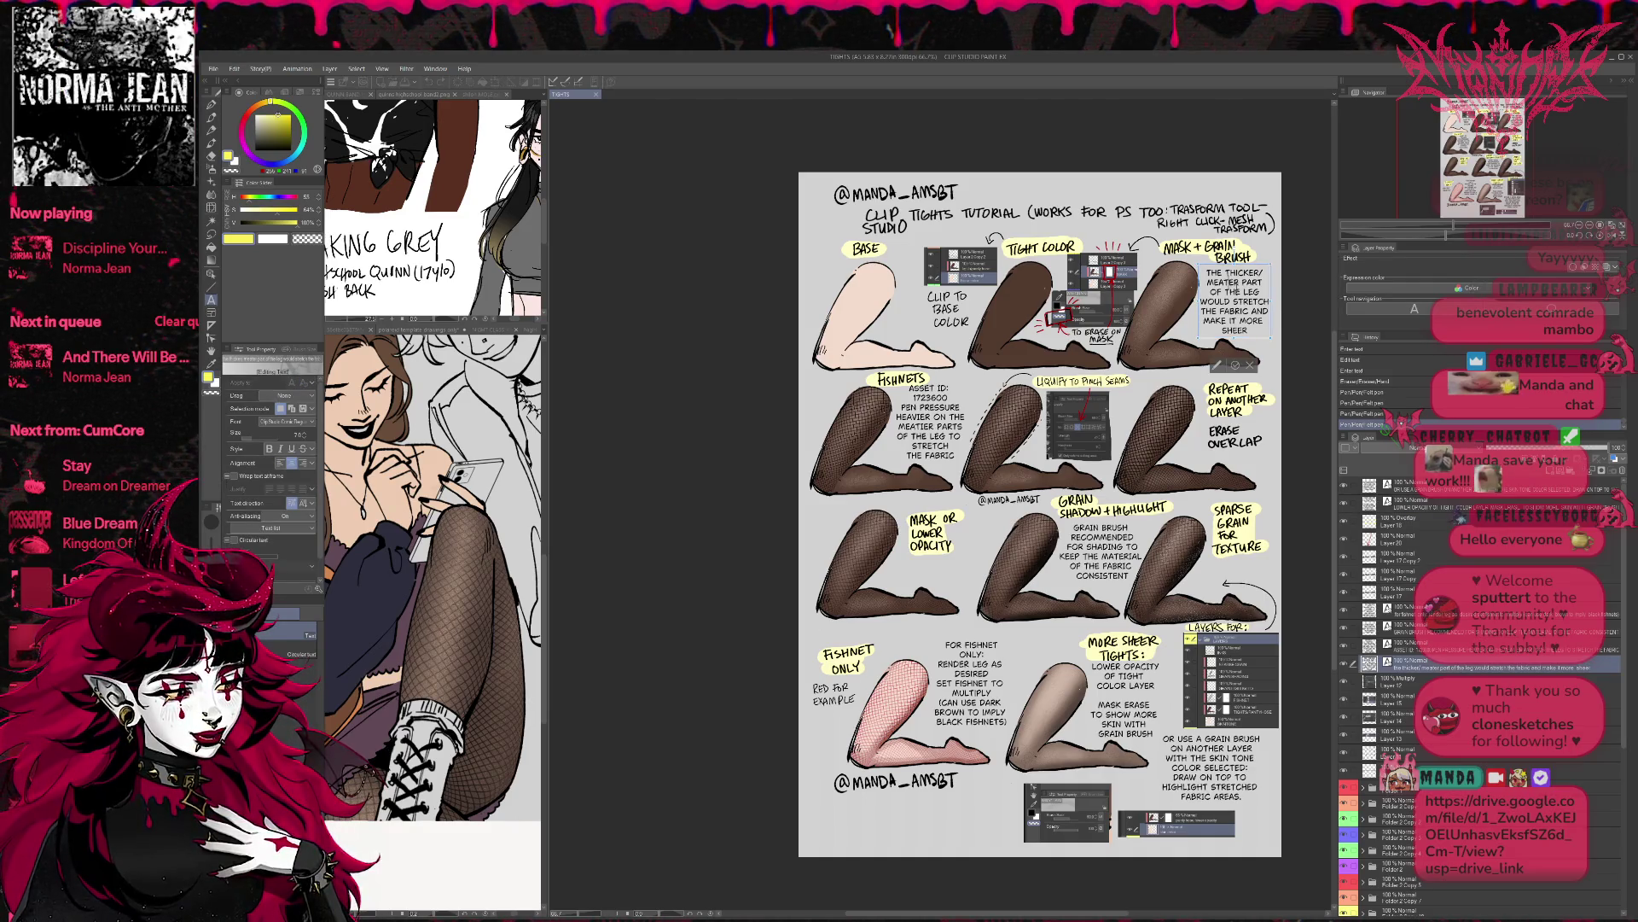
{"action": "key", "text": "ctrl+a"}
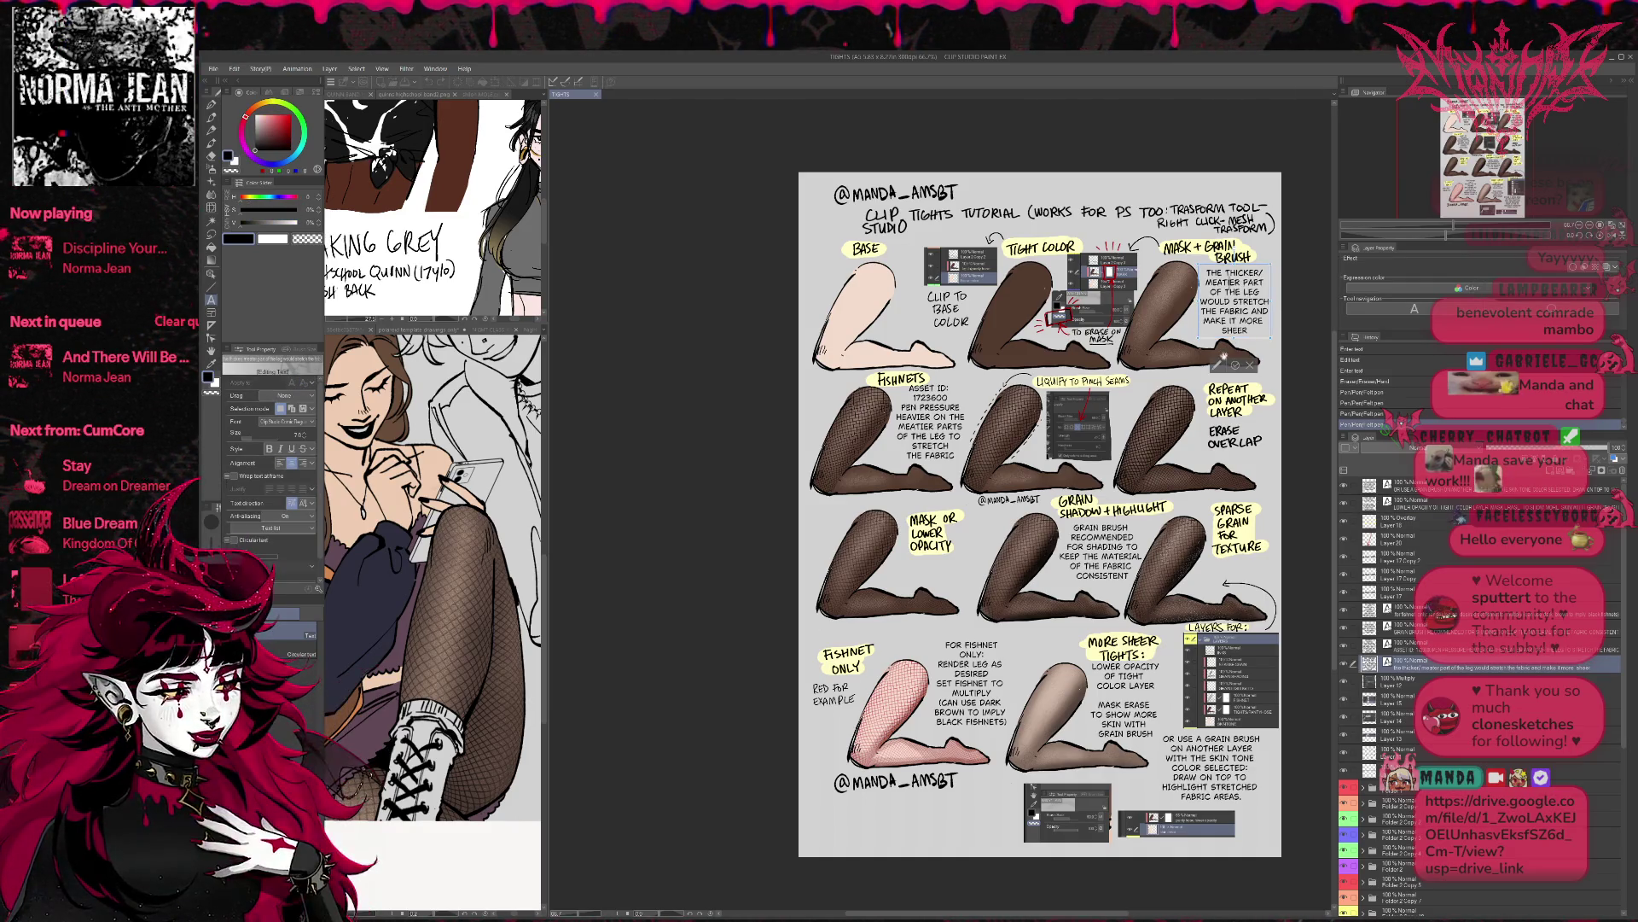
{"action": "key", "text": "Escape"}
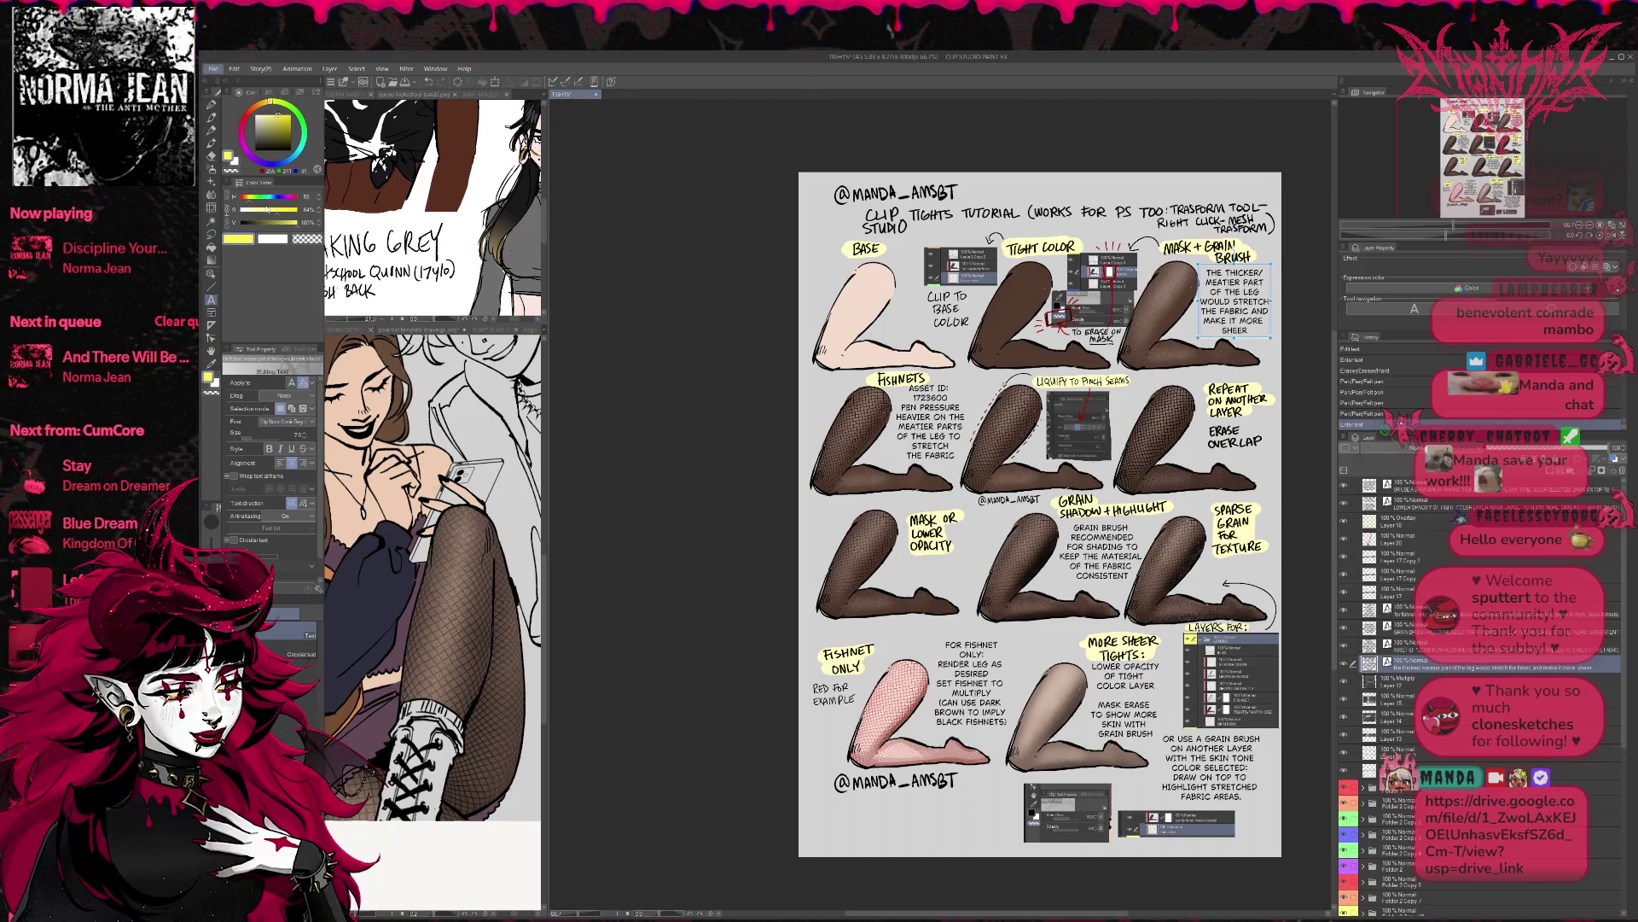
{"action": "key", "text": "alt+Tab"}
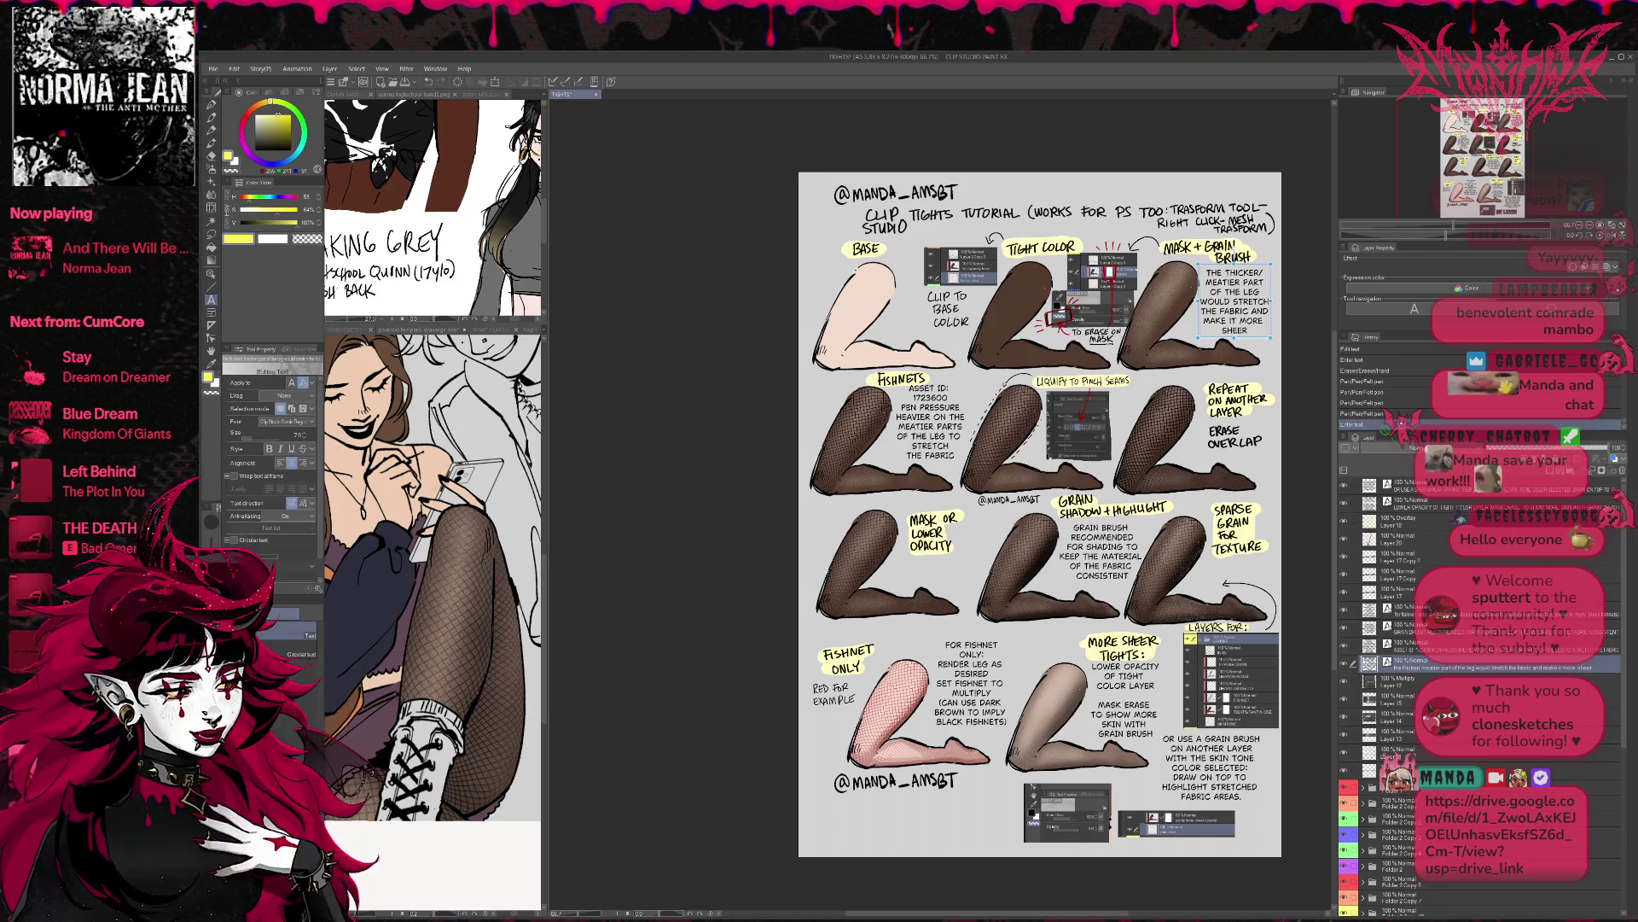
- Save the TIGHTS tutorial sheet file
{"action": "key", "text": "ctrl+s"}
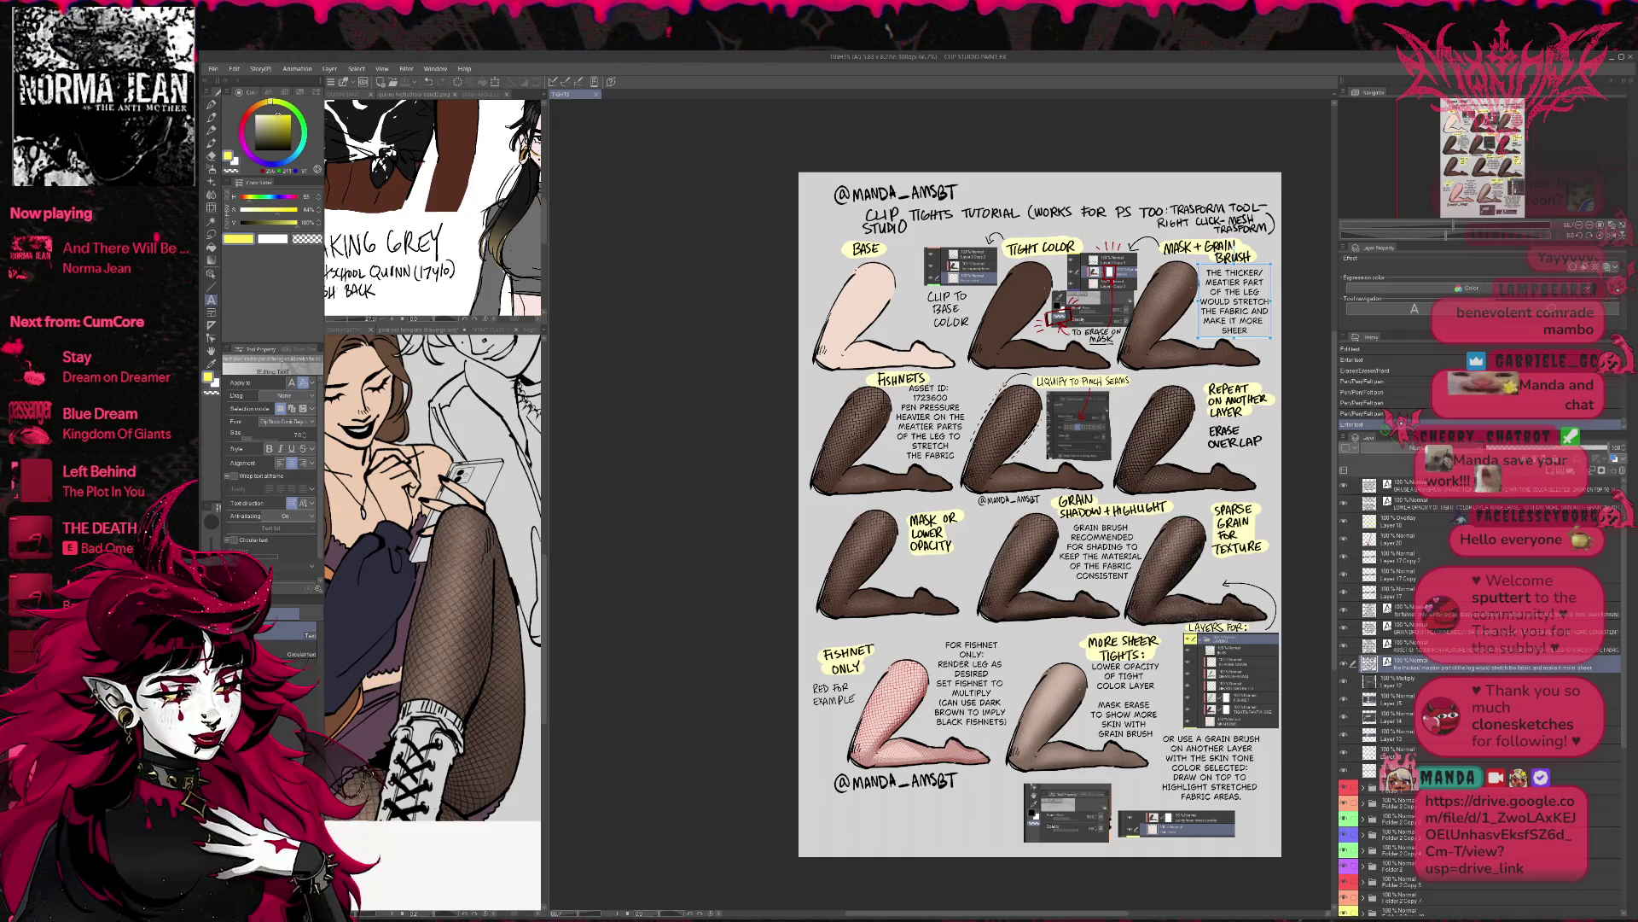
- Add a new text layer on top of the tights sheet, commit it, and save
{"action": "key", "text": "ctrl+v"}
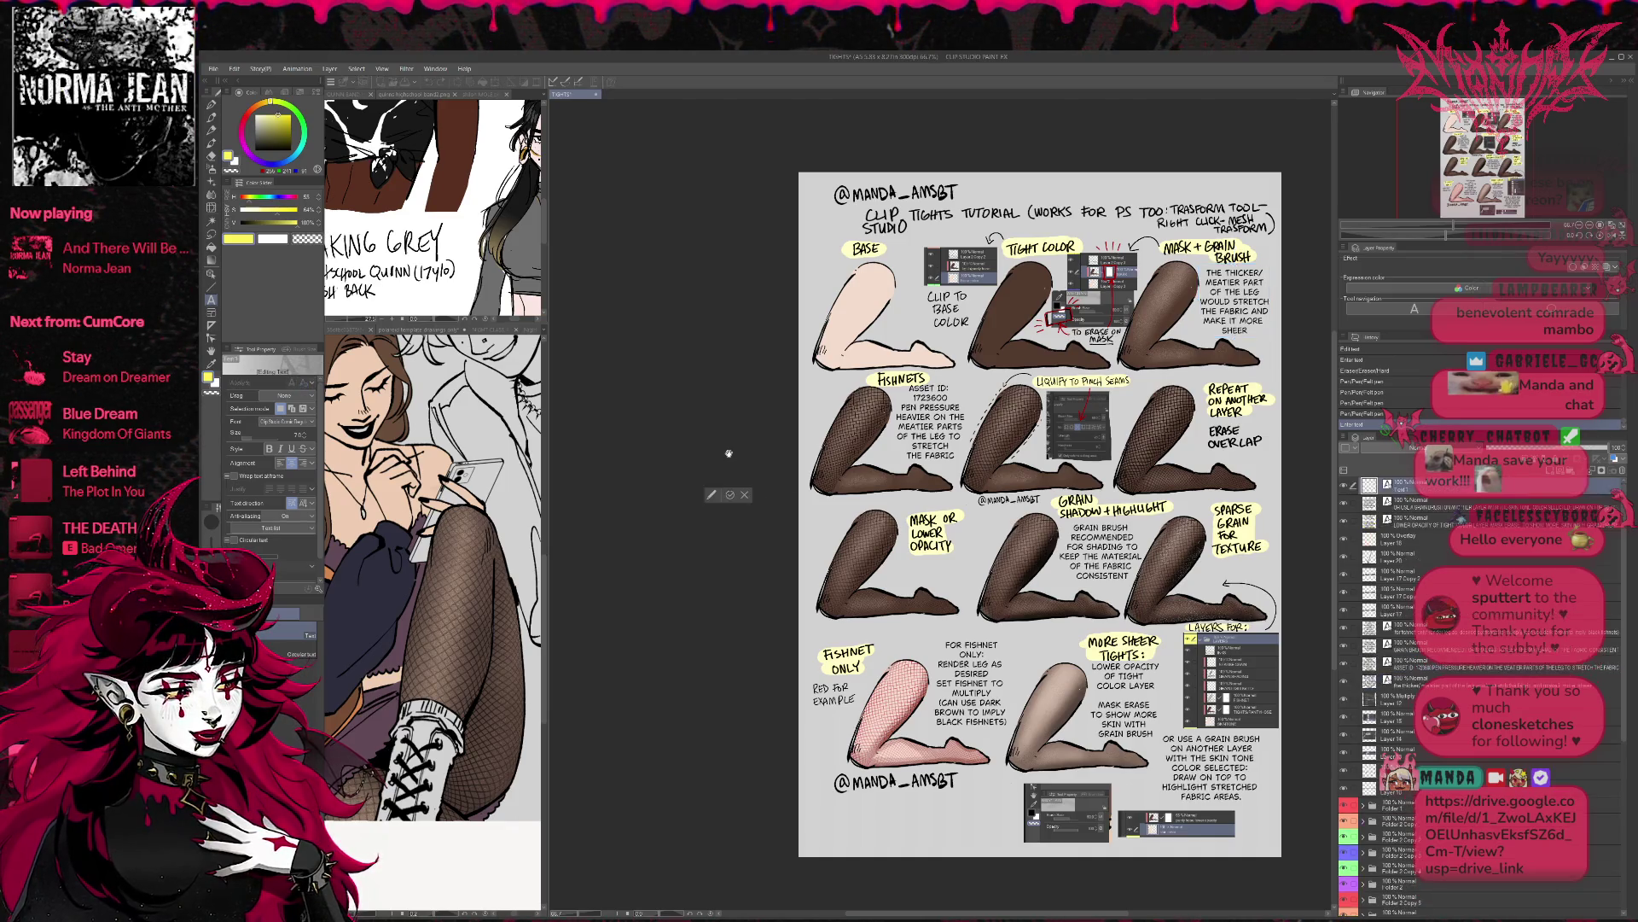
{"action": "key", "text": "ctrl+t"}
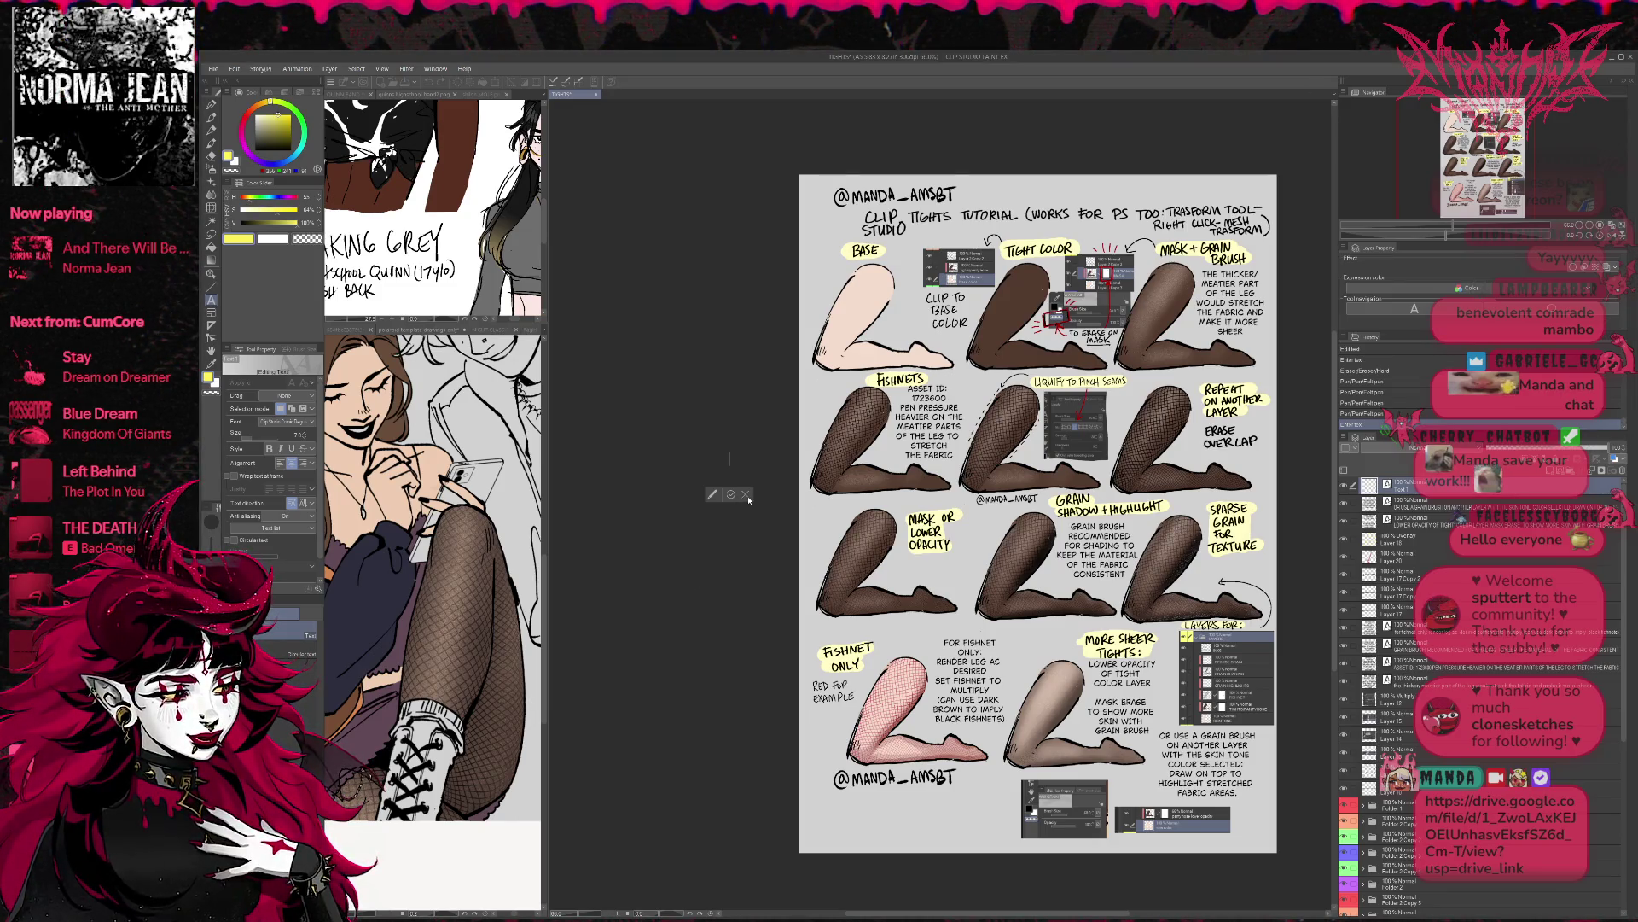
{"action": "left_click", "coordinate": [695, 578]}
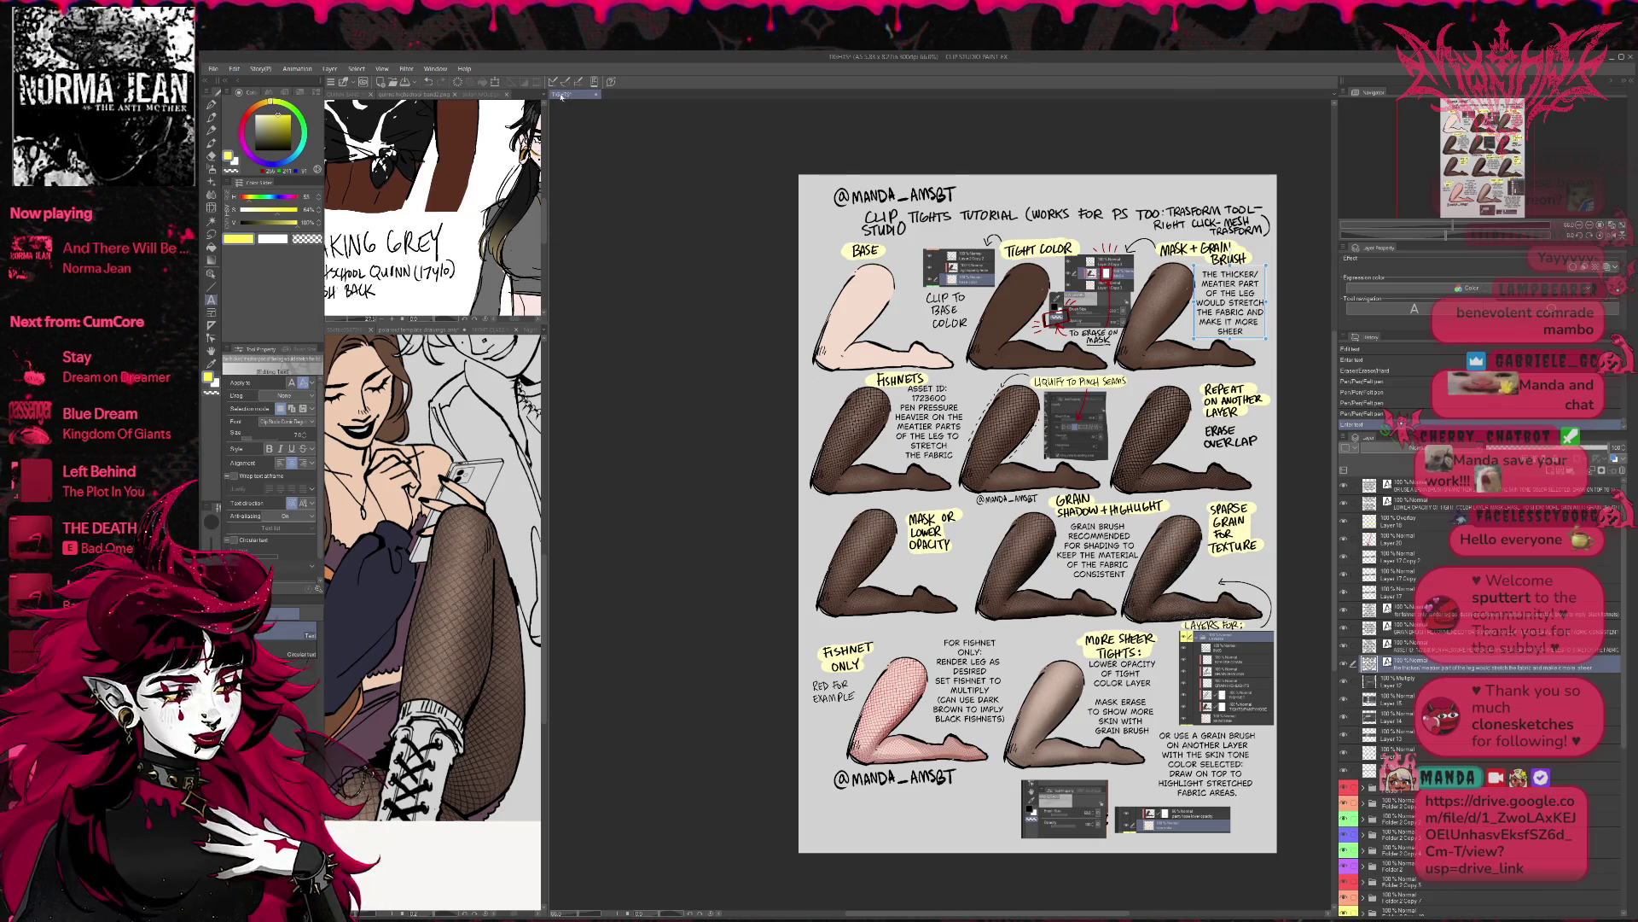
{"action": "key", "text": "ctrl+s"}
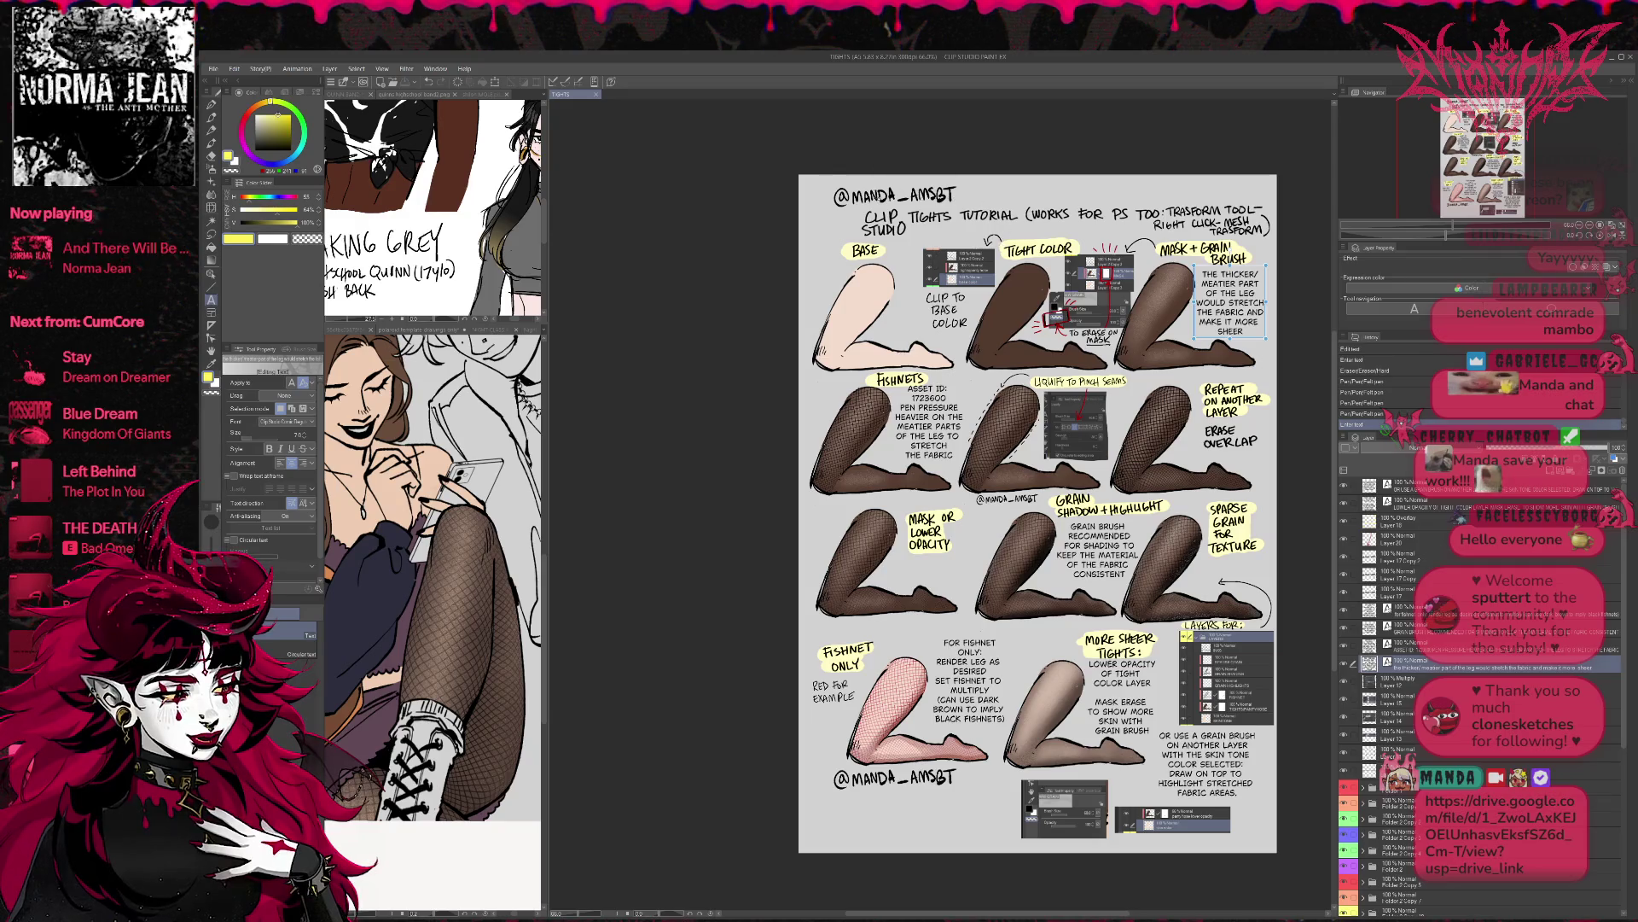
{"action": "mouse_move", "coordinate": [547, 344]}
{"action": "left_mouse_down"}
{"action": "mouse_move", "coordinate": [797, 384]}
{"action": "mouse_move", "coordinate": [879, 426]}
{"action": "left_mouse_up"}
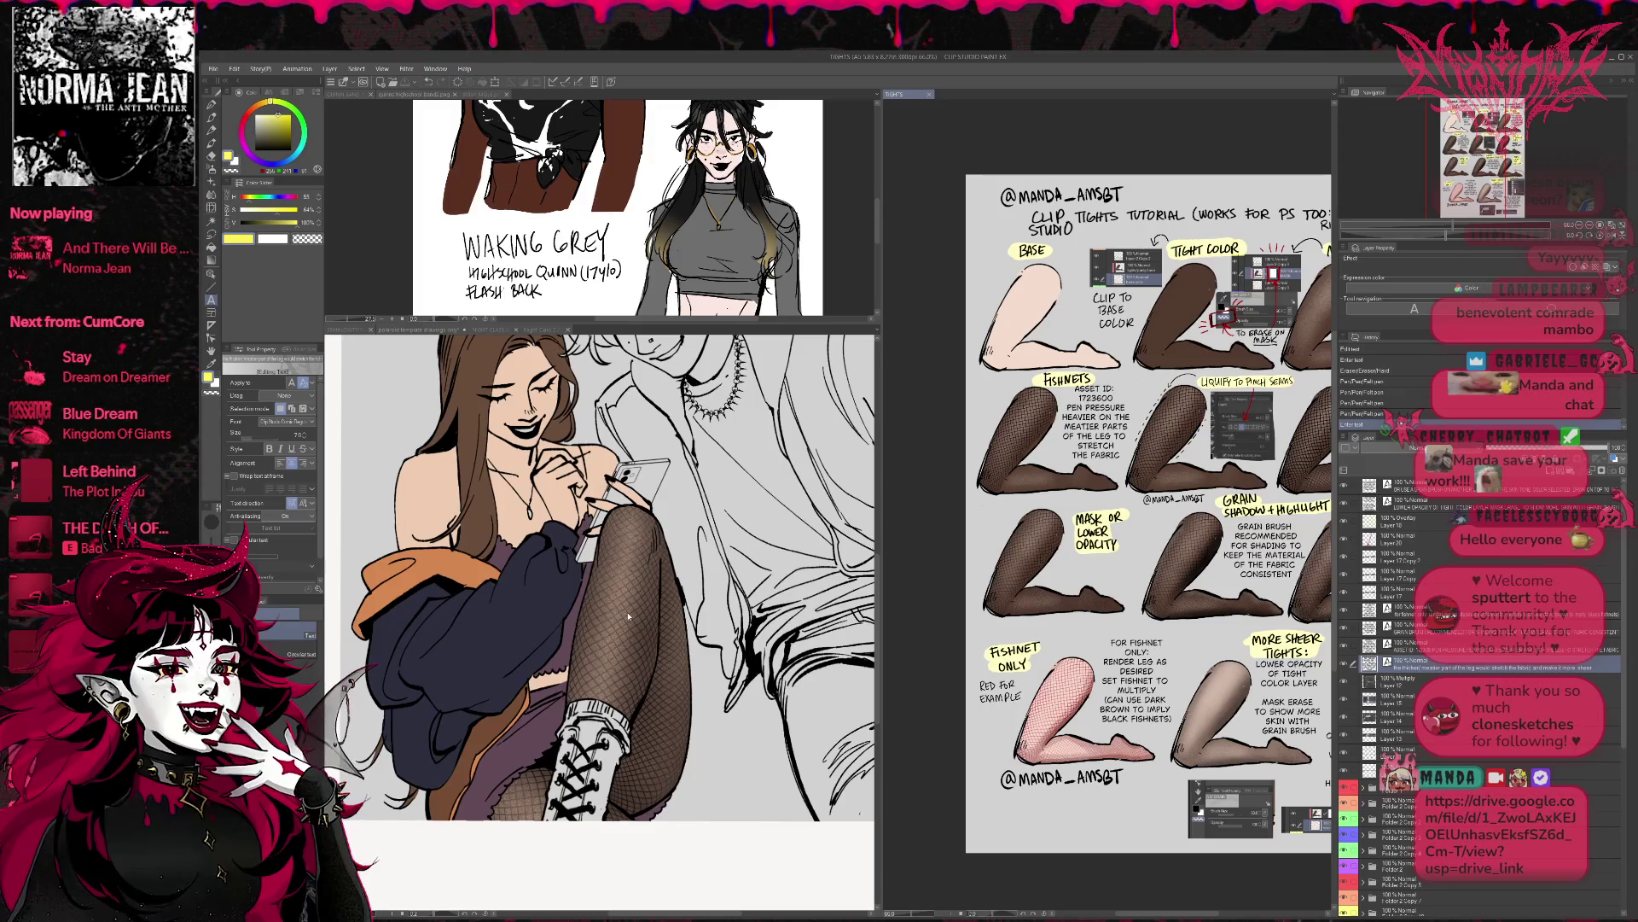
- Rebalance the pane divider so the character illustration sits larger beside the tights sheet
{"action": "left_click", "coordinate": [638, 616]}
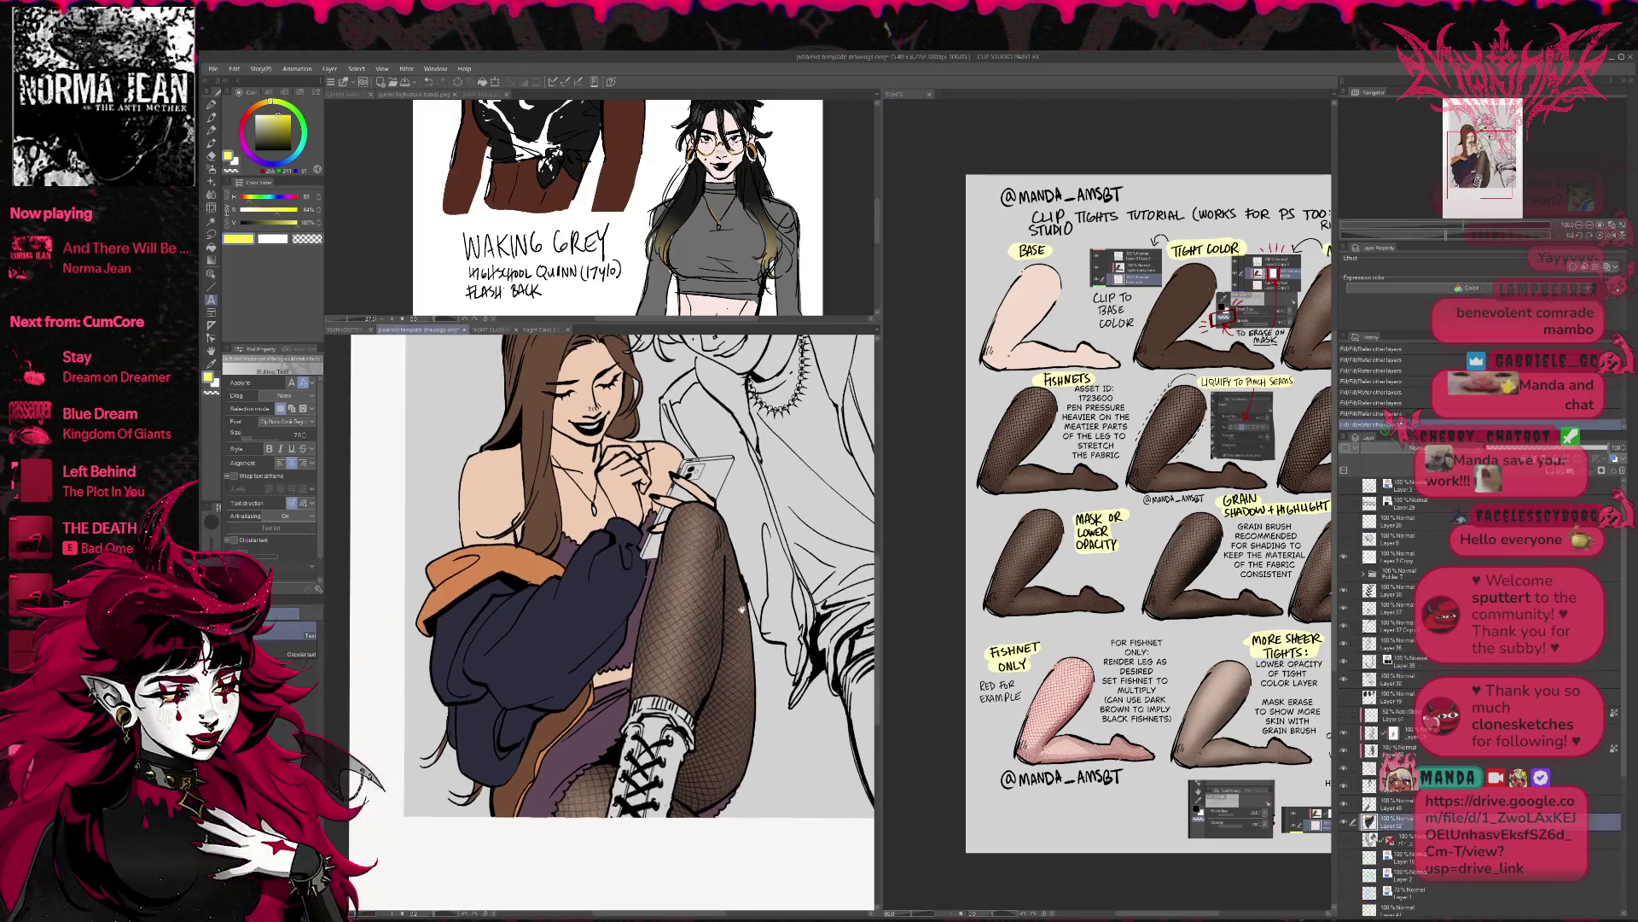
{"action": "left_click_drag", "start_coordinate": [890, 598], "coordinate": [717, 597]}
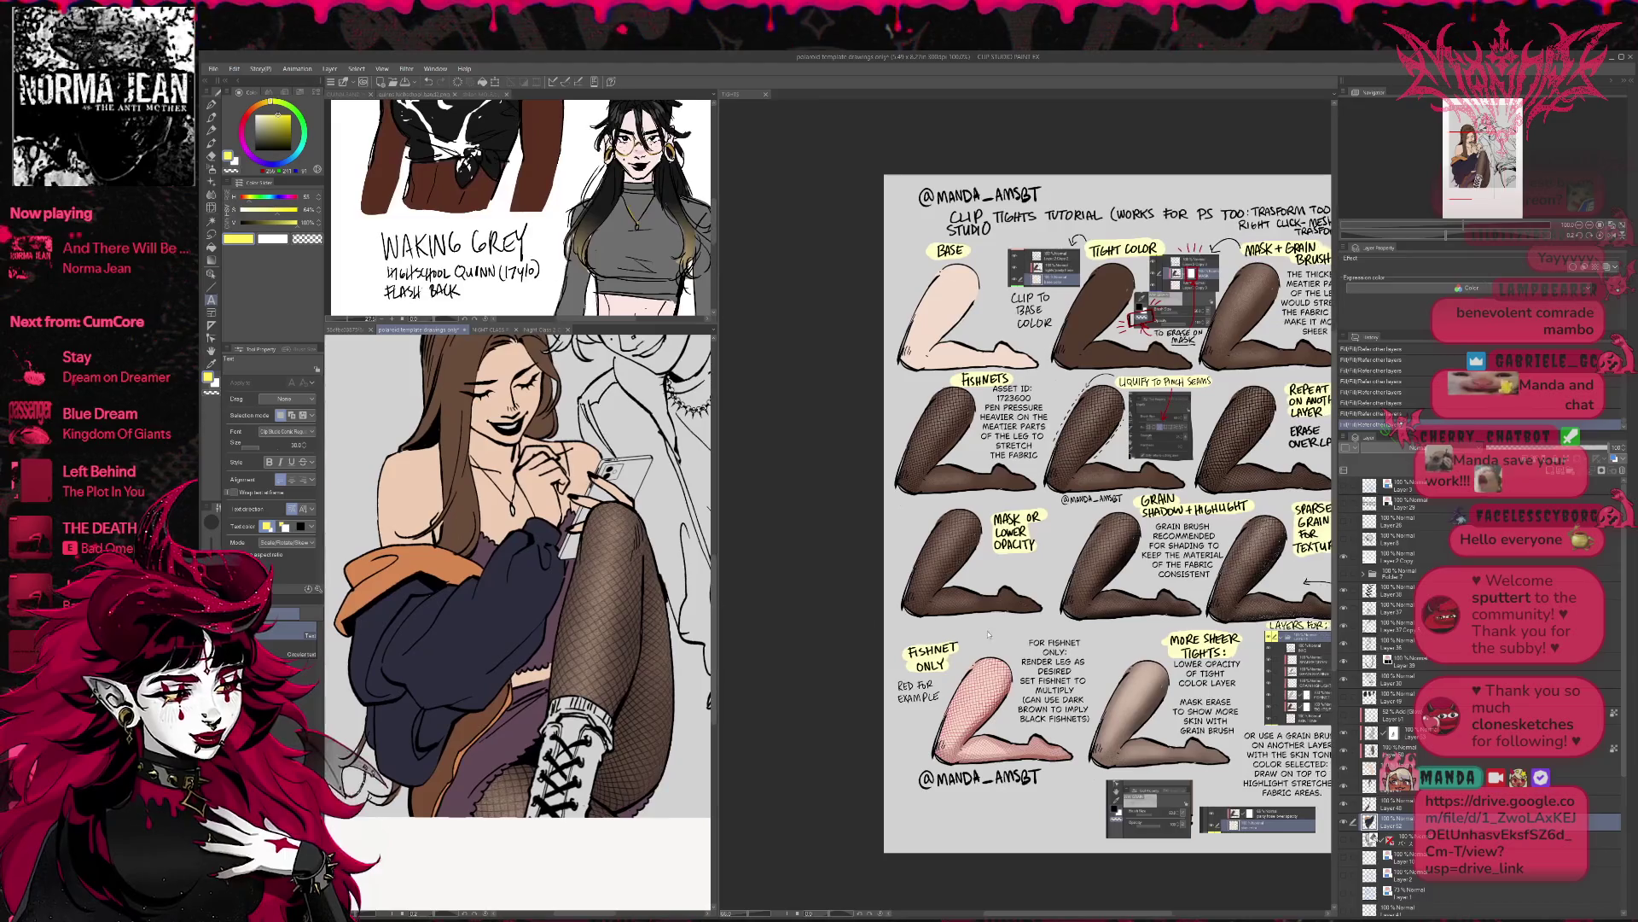
{"action": "left_click", "coordinate": [768, 597]}
{"action": "scroll", "coordinate": [1050, 555], "scroll_direction": "up", "scroll_amount": 3}
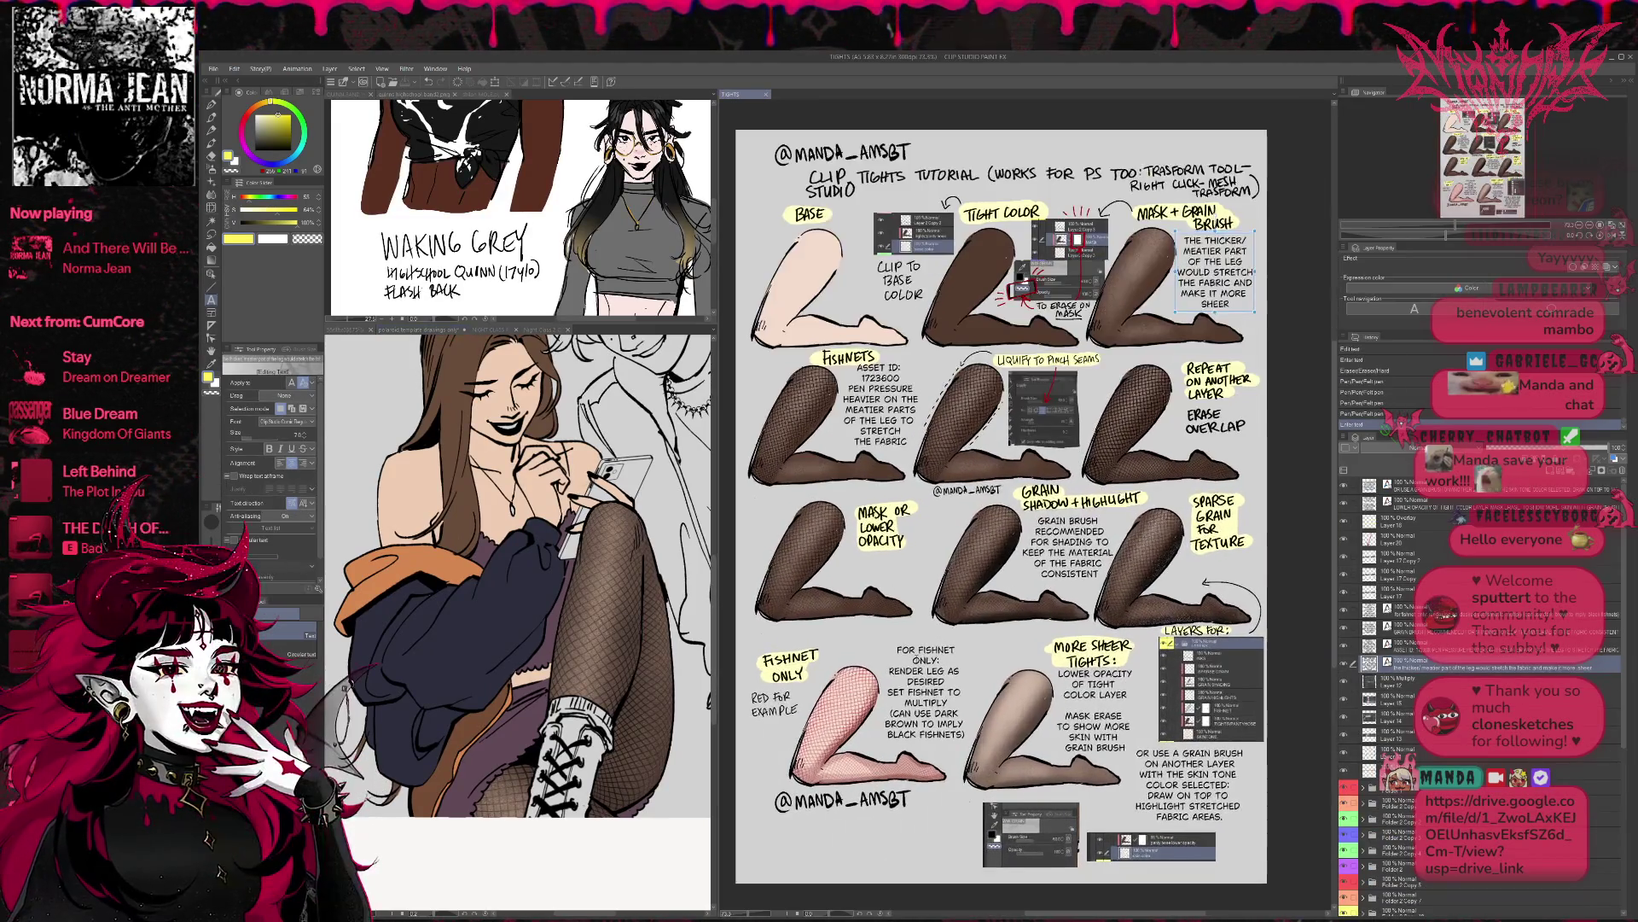
- Bring the red-dress Valentine's illustration into view in the main right pane
{"action": "scroll", "coordinate": [934, 636], "scroll_direction": "down", "scroll_amount": 2}
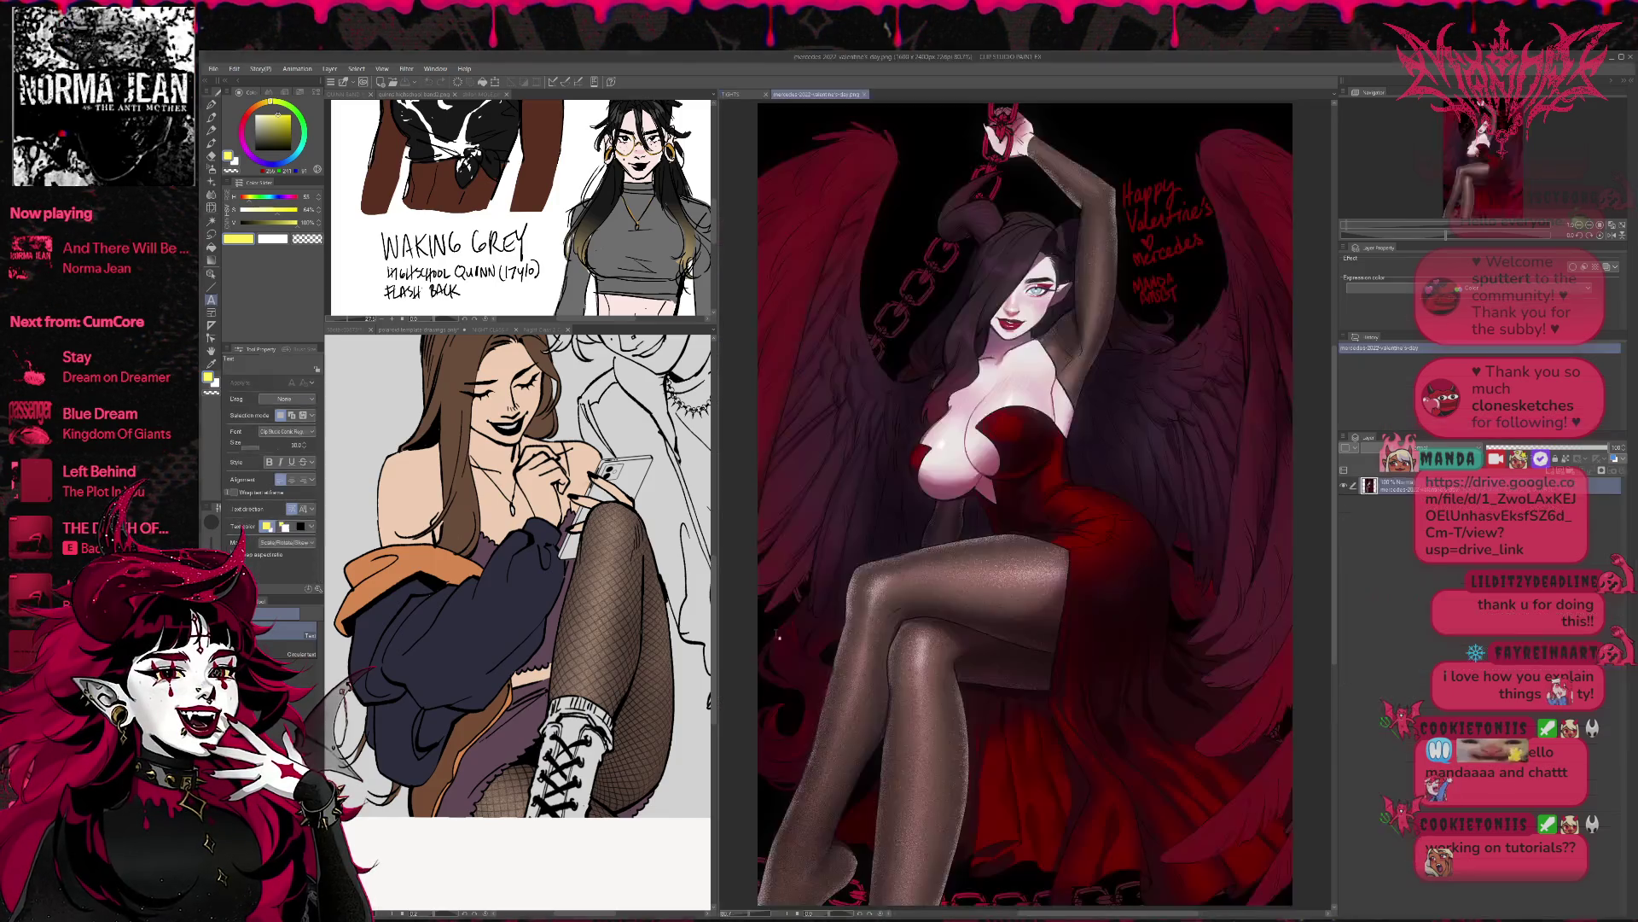
- Zoom onto the Valentine's crossed legs and move that canvas into the enlarged top-left pane
{"action": "scroll", "coordinate": [1028, 719], "scroll_direction": "up", "scroll_amount": 2}
{"action": "left_click_drag", "start_coordinate": [1028, 719], "coordinate": [1029, 474]}
{"action": "scroll", "coordinate": [1028, 474], "scroll_direction": "up", "scroll_amount": 2}
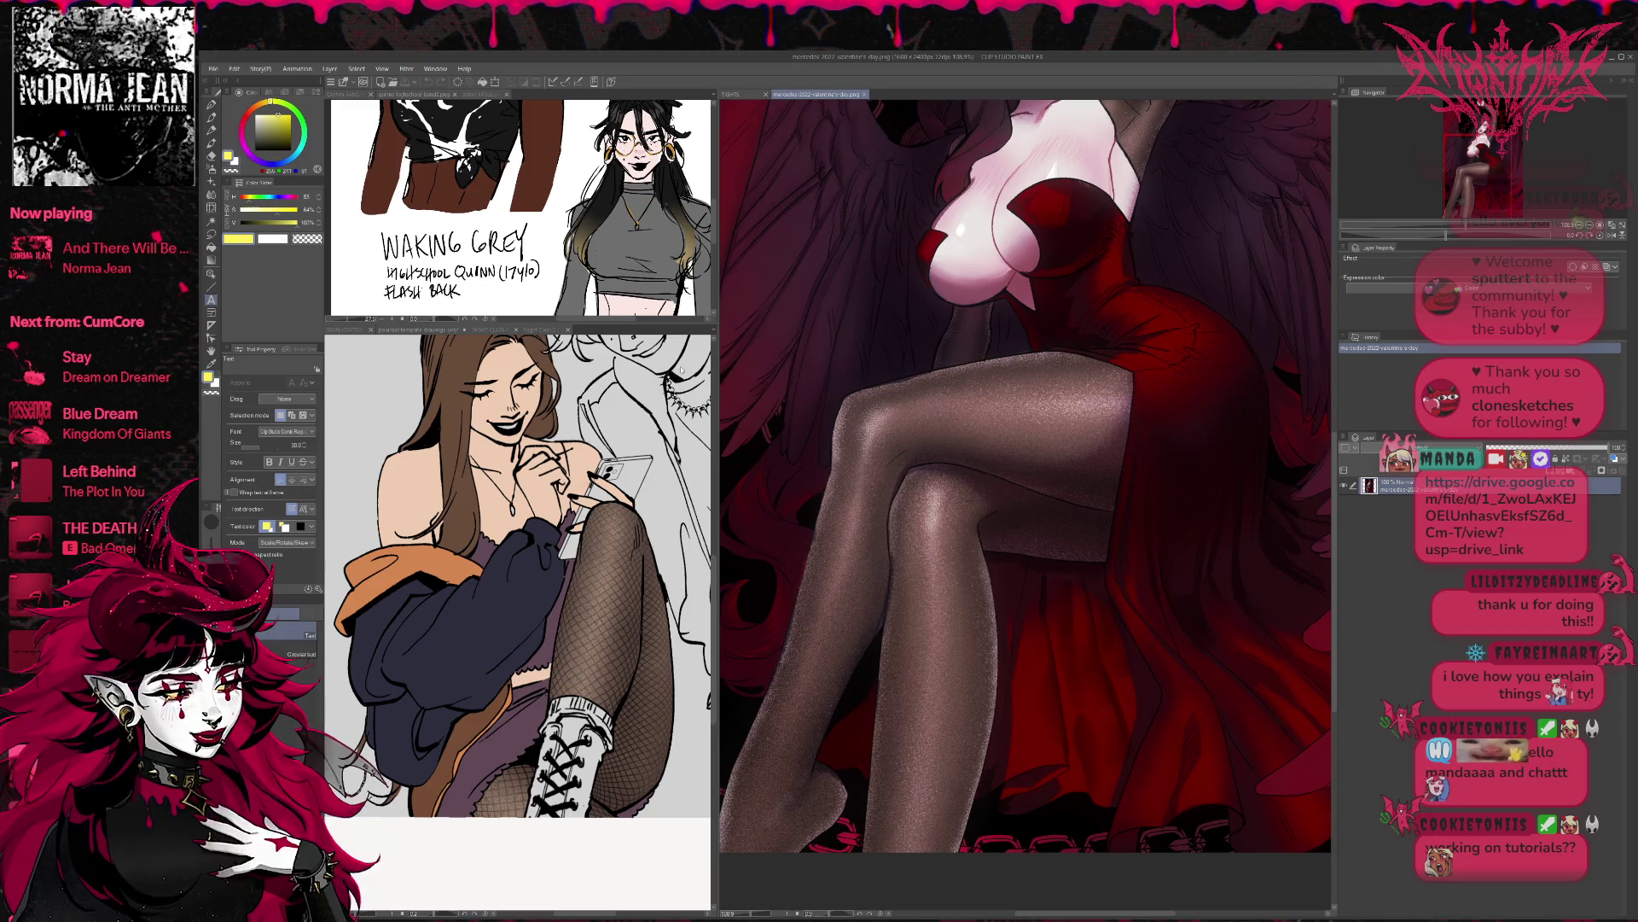
{"action": "left_click_drag", "start_coordinate": [571, 324], "coordinate": [571, 463]}
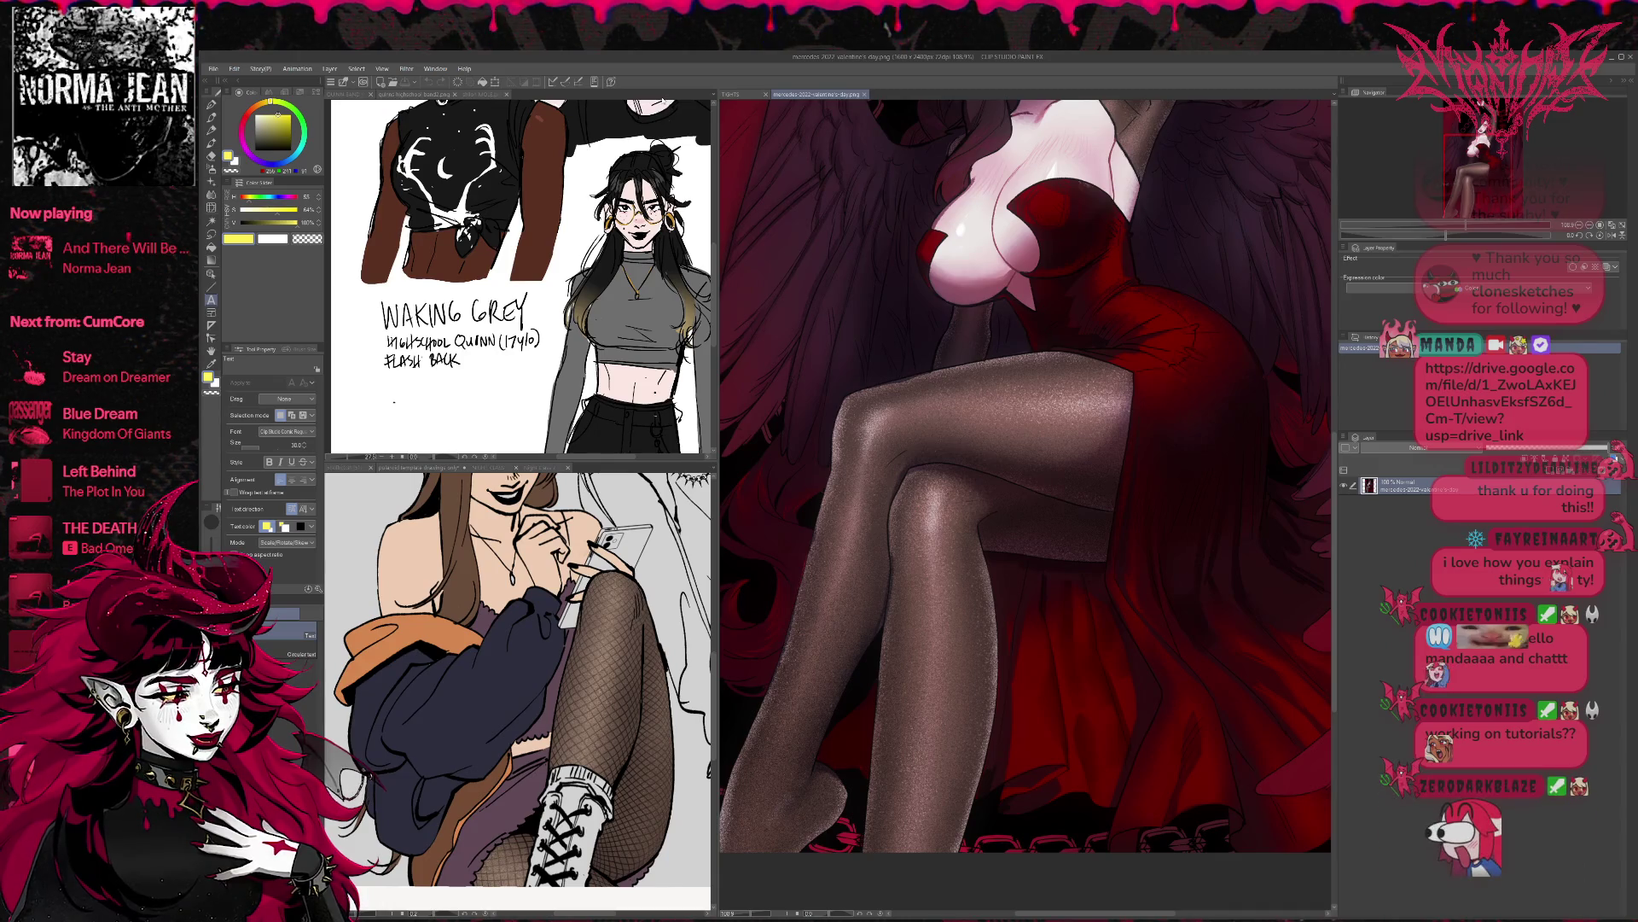
{"action": "left_click_drag", "start_coordinate": [831, 102], "coordinate": [529, 94]}
{"action": "scroll", "coordinate": [561, 323], "scroll_direction": "down", "scroll_amount": 3}
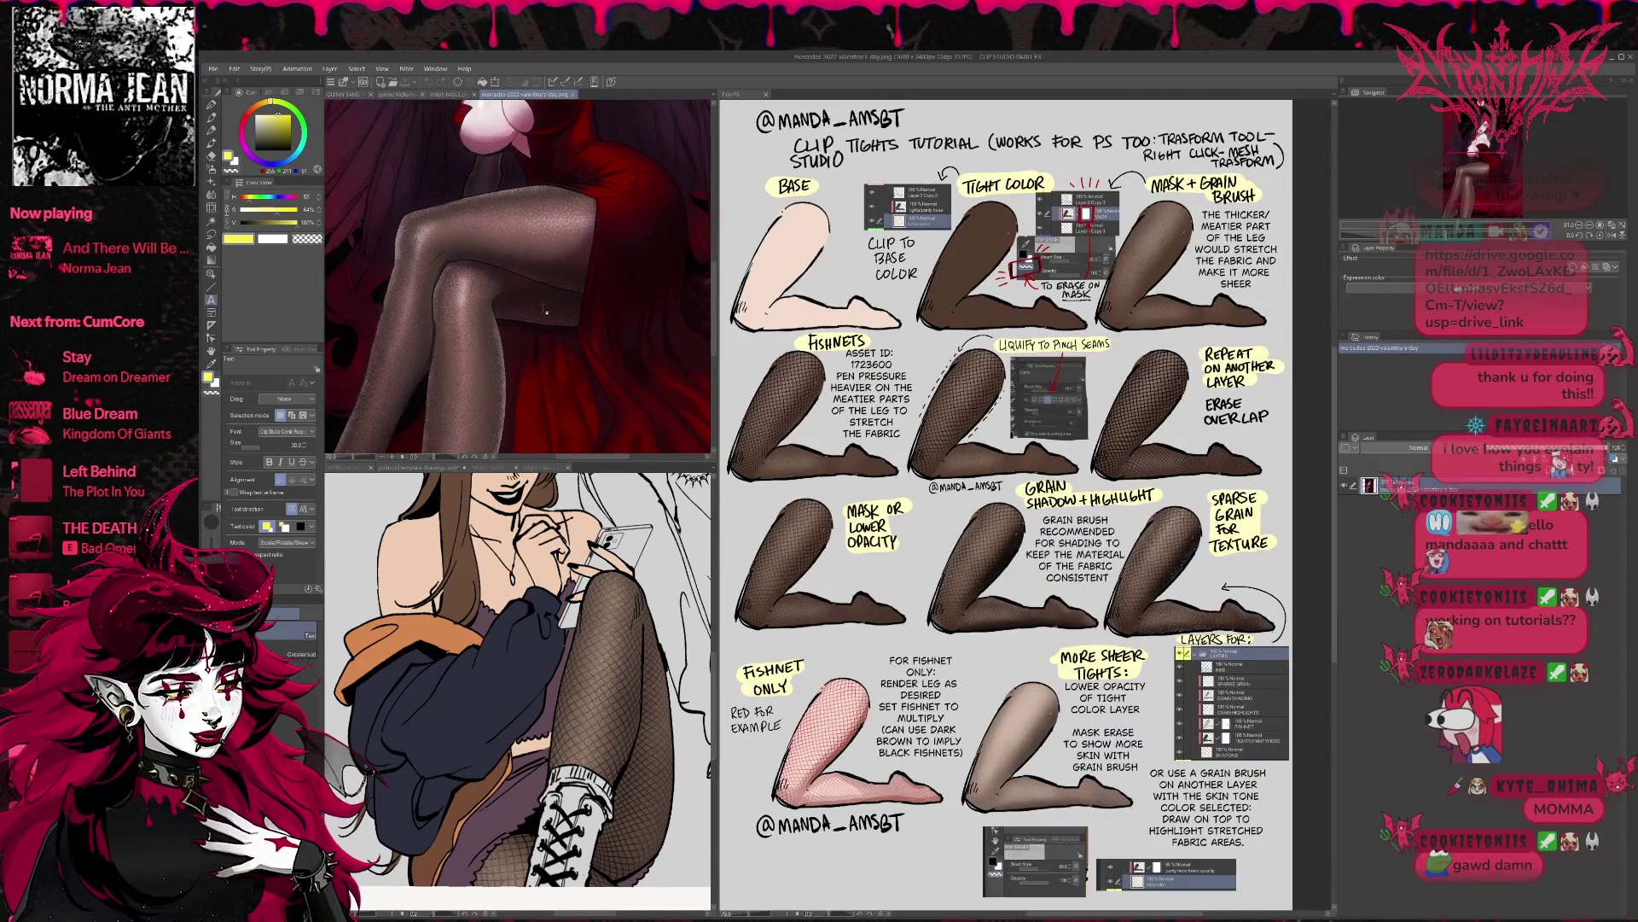
- Widen the left panes, enlarge the top Valentine's pane, and make it active
{"action": "scroll", "coordinate": [556, 236], "scroll_direction": "down", "scroll_amount": 3}
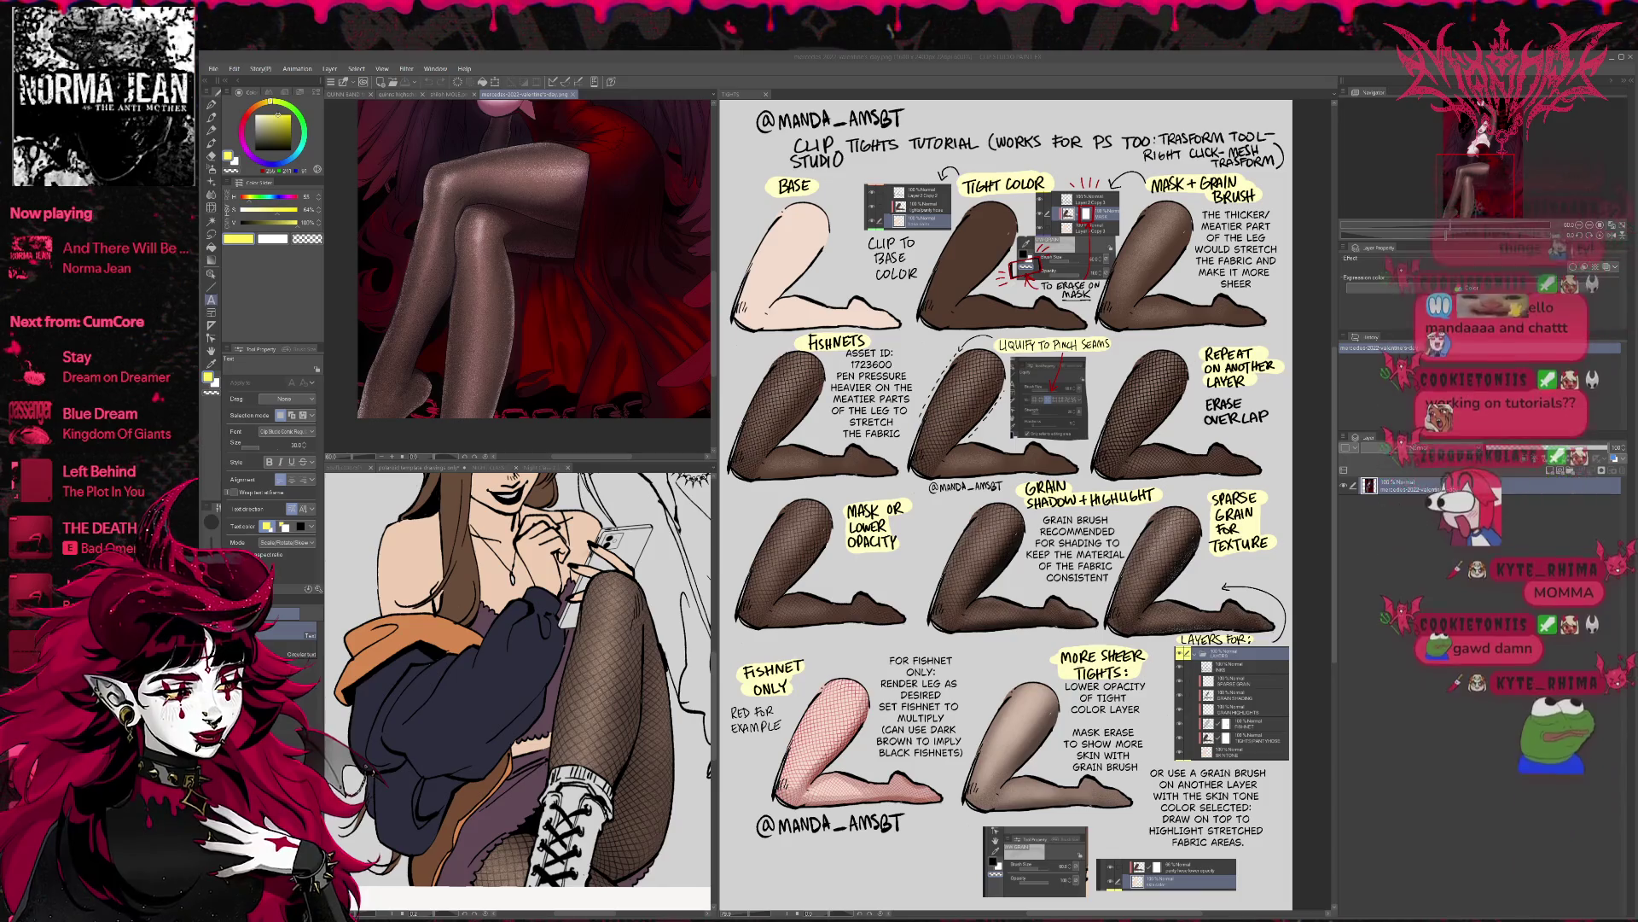
{"action": "left_click_drag", "start_coordinate": [719, 523], "coordinate": [741, 523]}
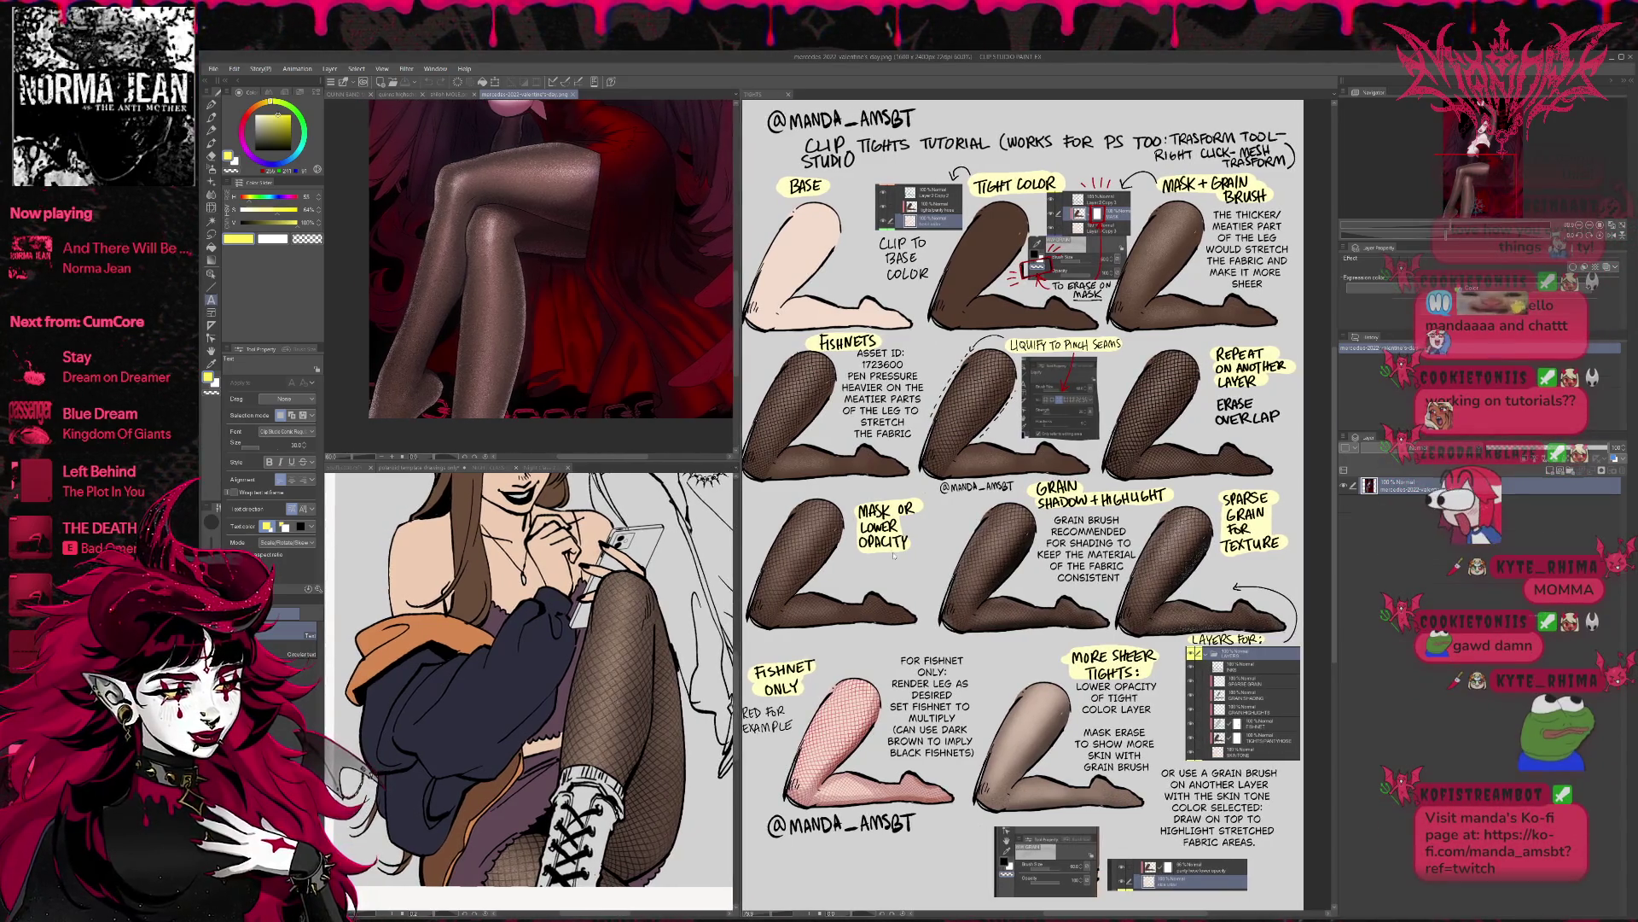
{"action": "left_click_drag", "start_coordinate": [636, 460], "coordinate": [636, 494]}
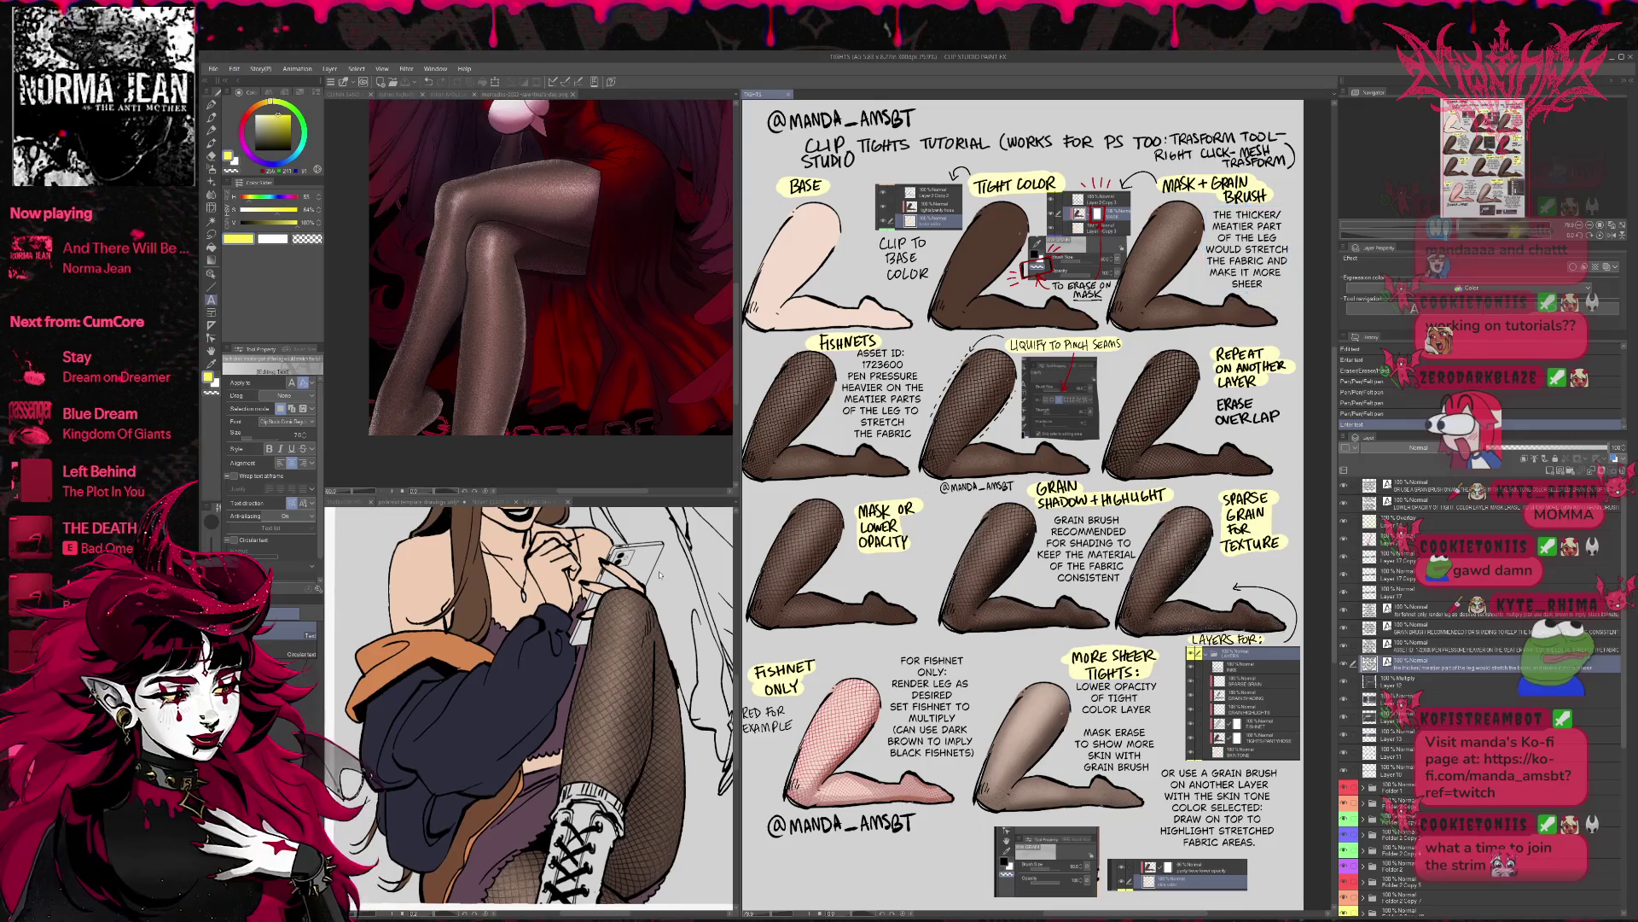
{"action": "left_click", "coordinate": [651, 421]}
- Zoom onto the Valentine's legs and switch the lower pane to the Night Class page
{"action": "scroll", "coordinate": [652, 421], "scroll_direction": "up", "scroll_amount": 2}
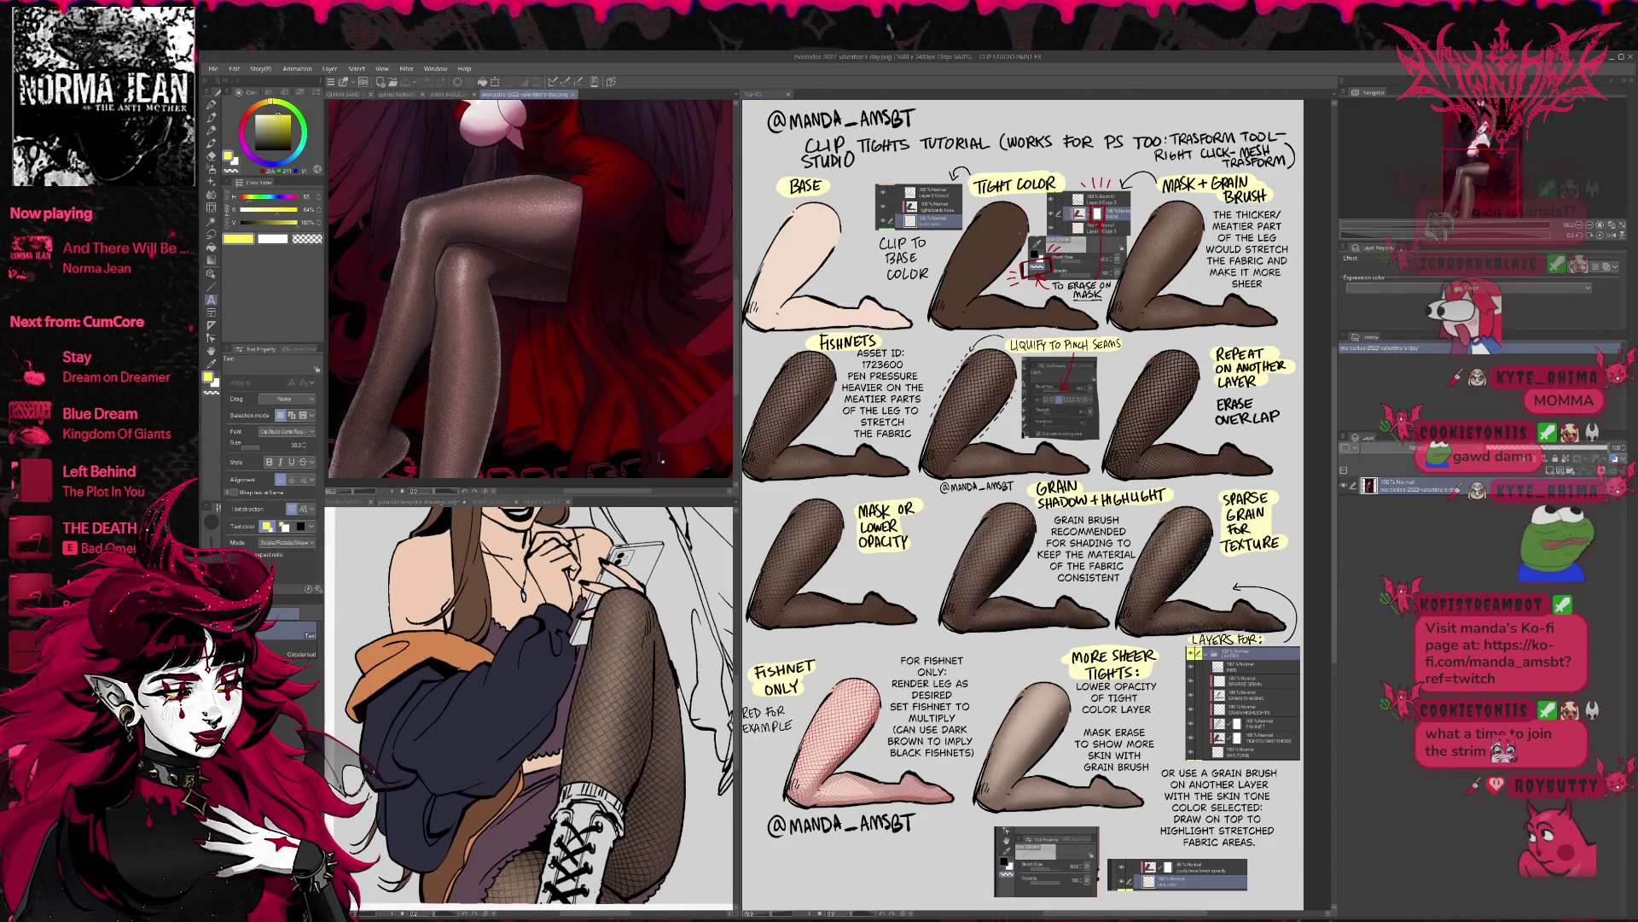
{"action": "scroll", "coordinate": [634, 370], "scroll_direction": "up", "scroll_amount": 3}
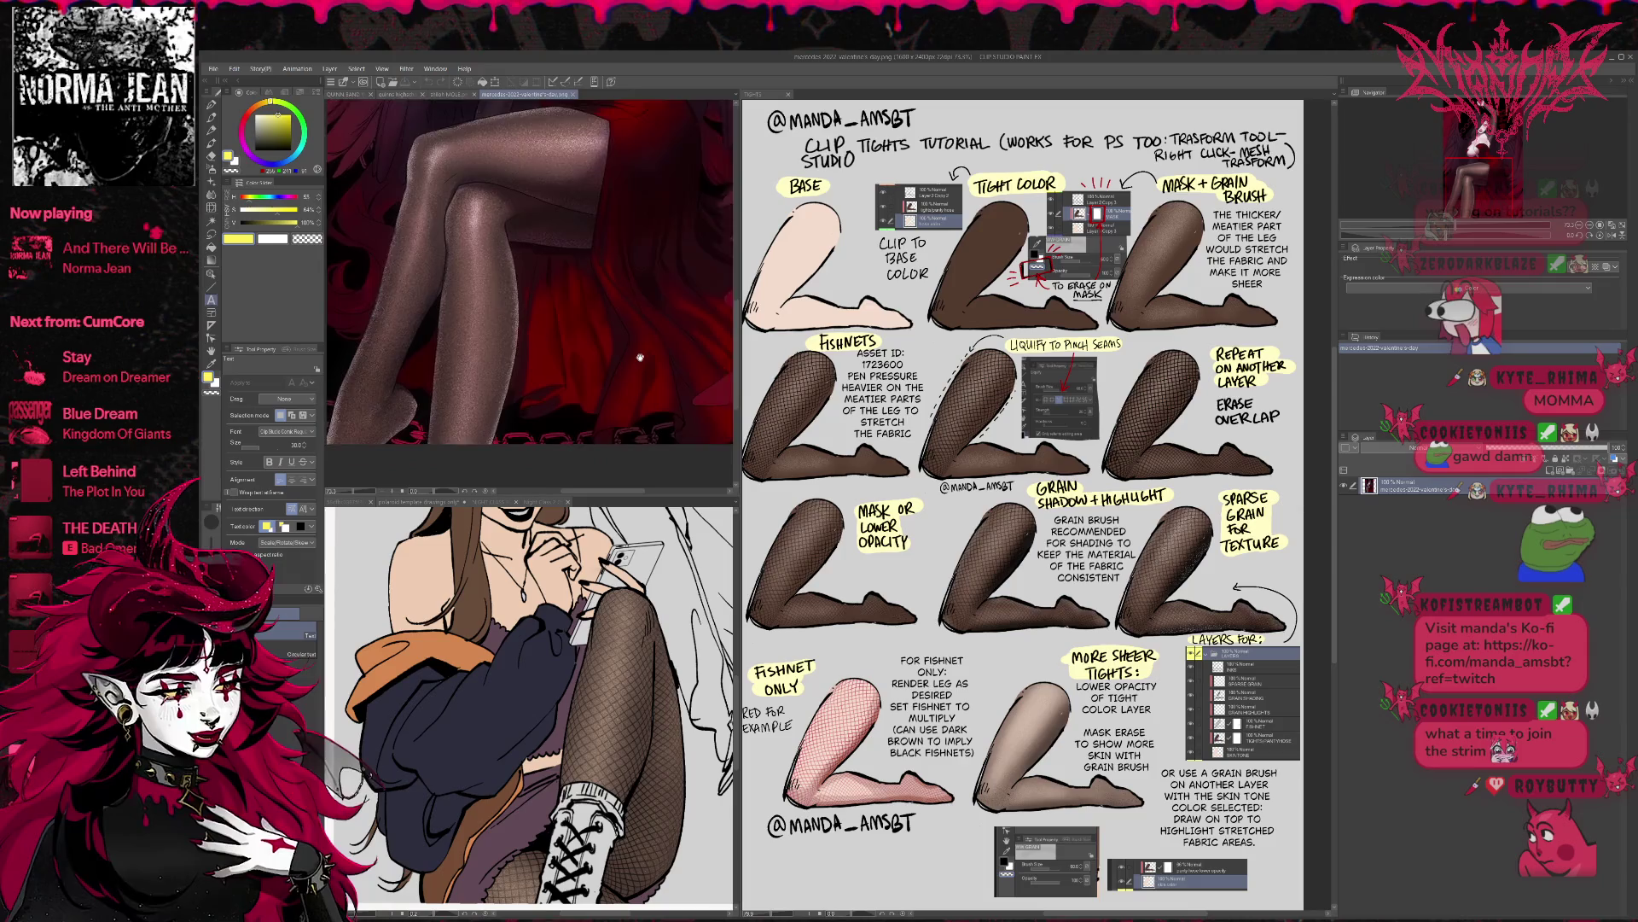
{"action": "scroll", "coordinate": [632, 387], "scroll_direction": "down", "scroll_amount": 3}
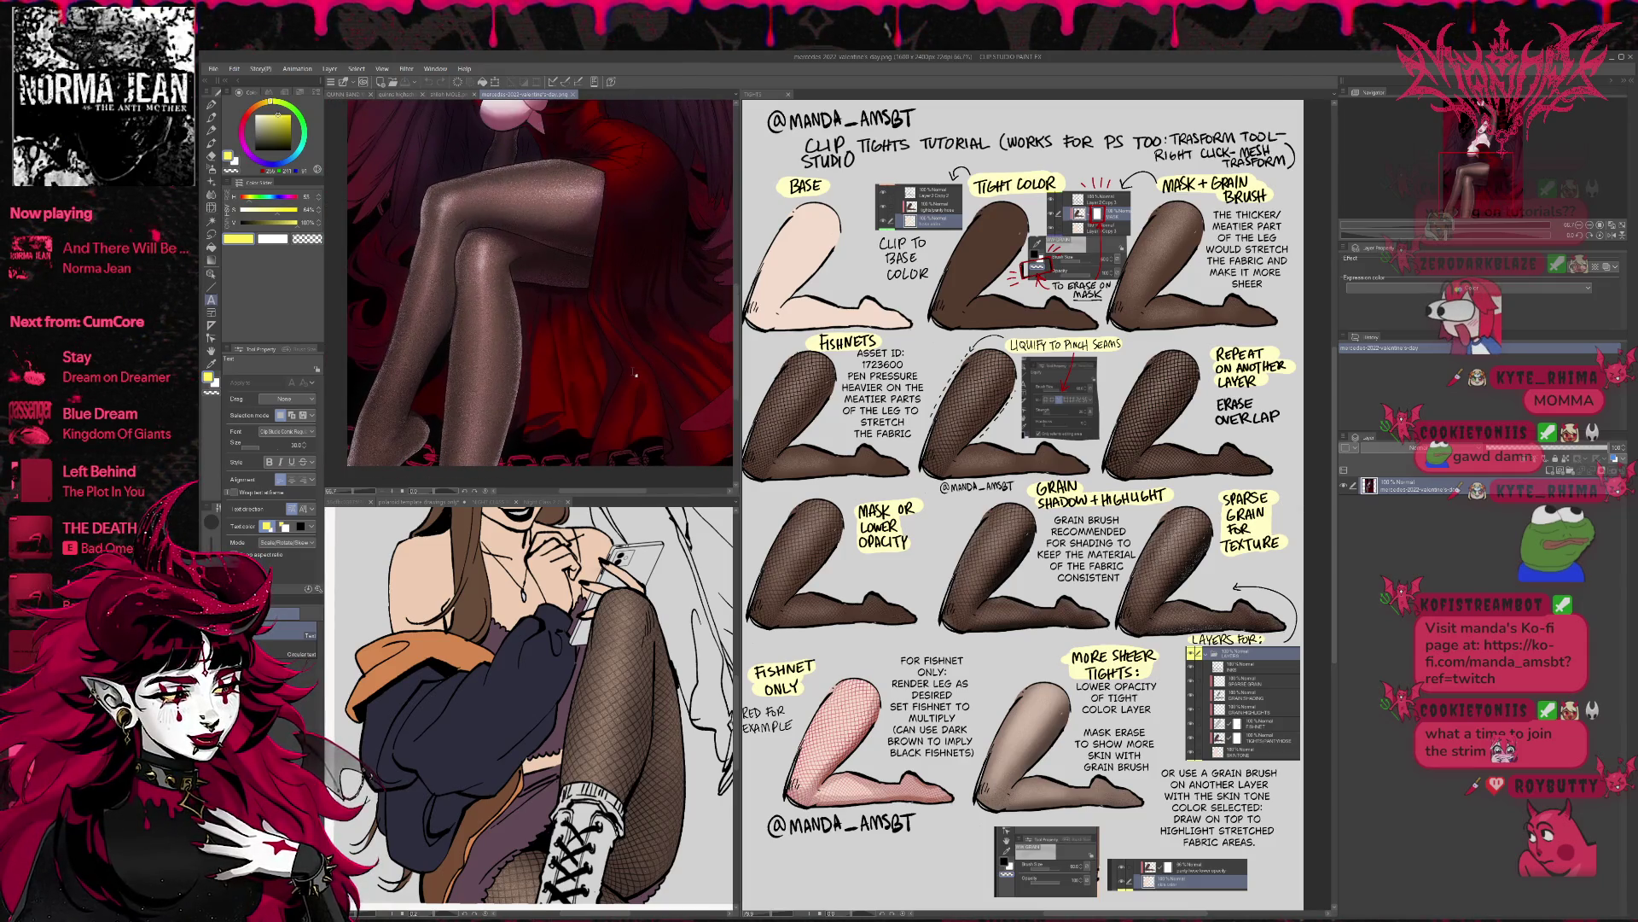
{"action": "left_click_drag", "start_coordinate": [600, 364], "coordinate": [640, 373]}
{"action": "scroll", "coordinate": [639, 373], "scroll_direction": "up", "scroll_amount": 2}
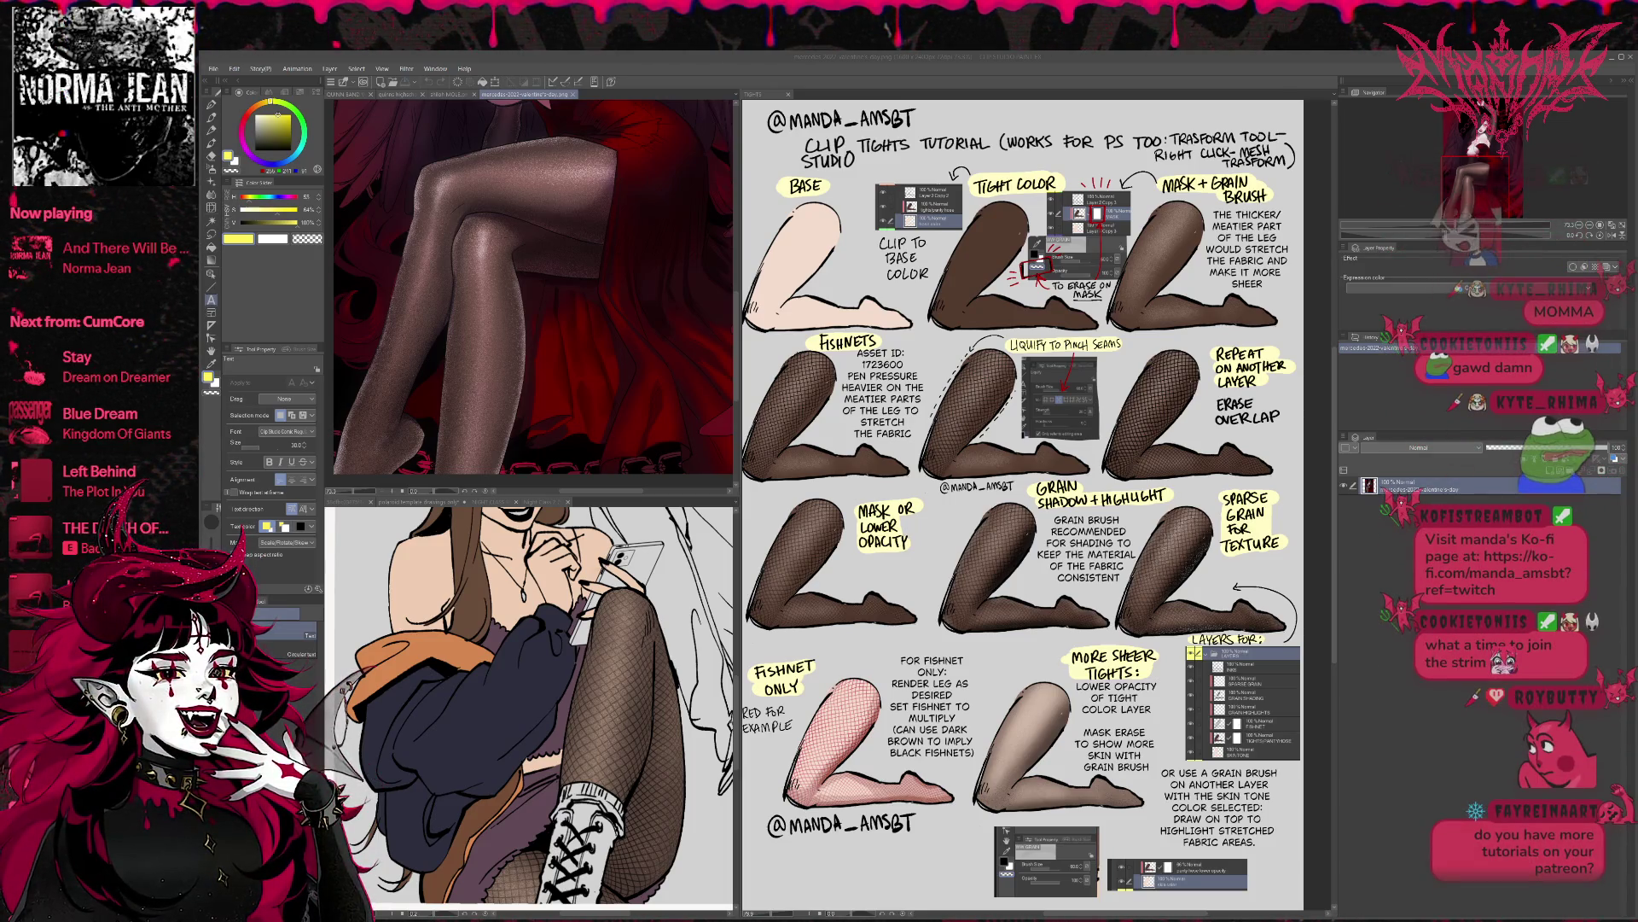
{"action": "left_click", "coordinate": [524, 501]}
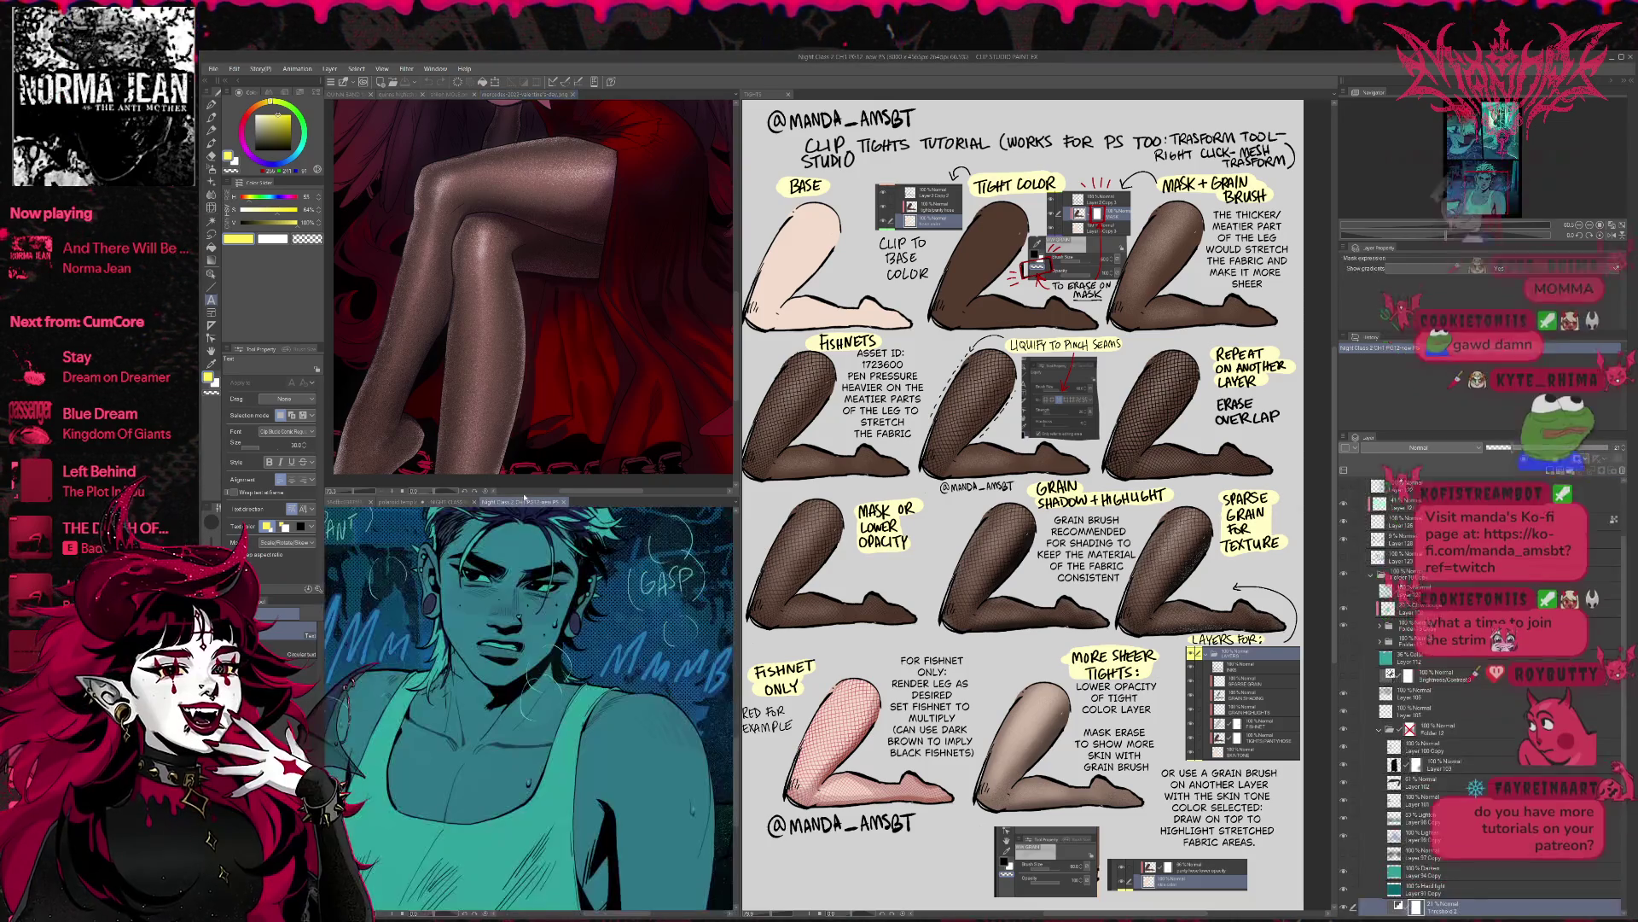
{"action": "left_click", "coordinate": [461, 501]}
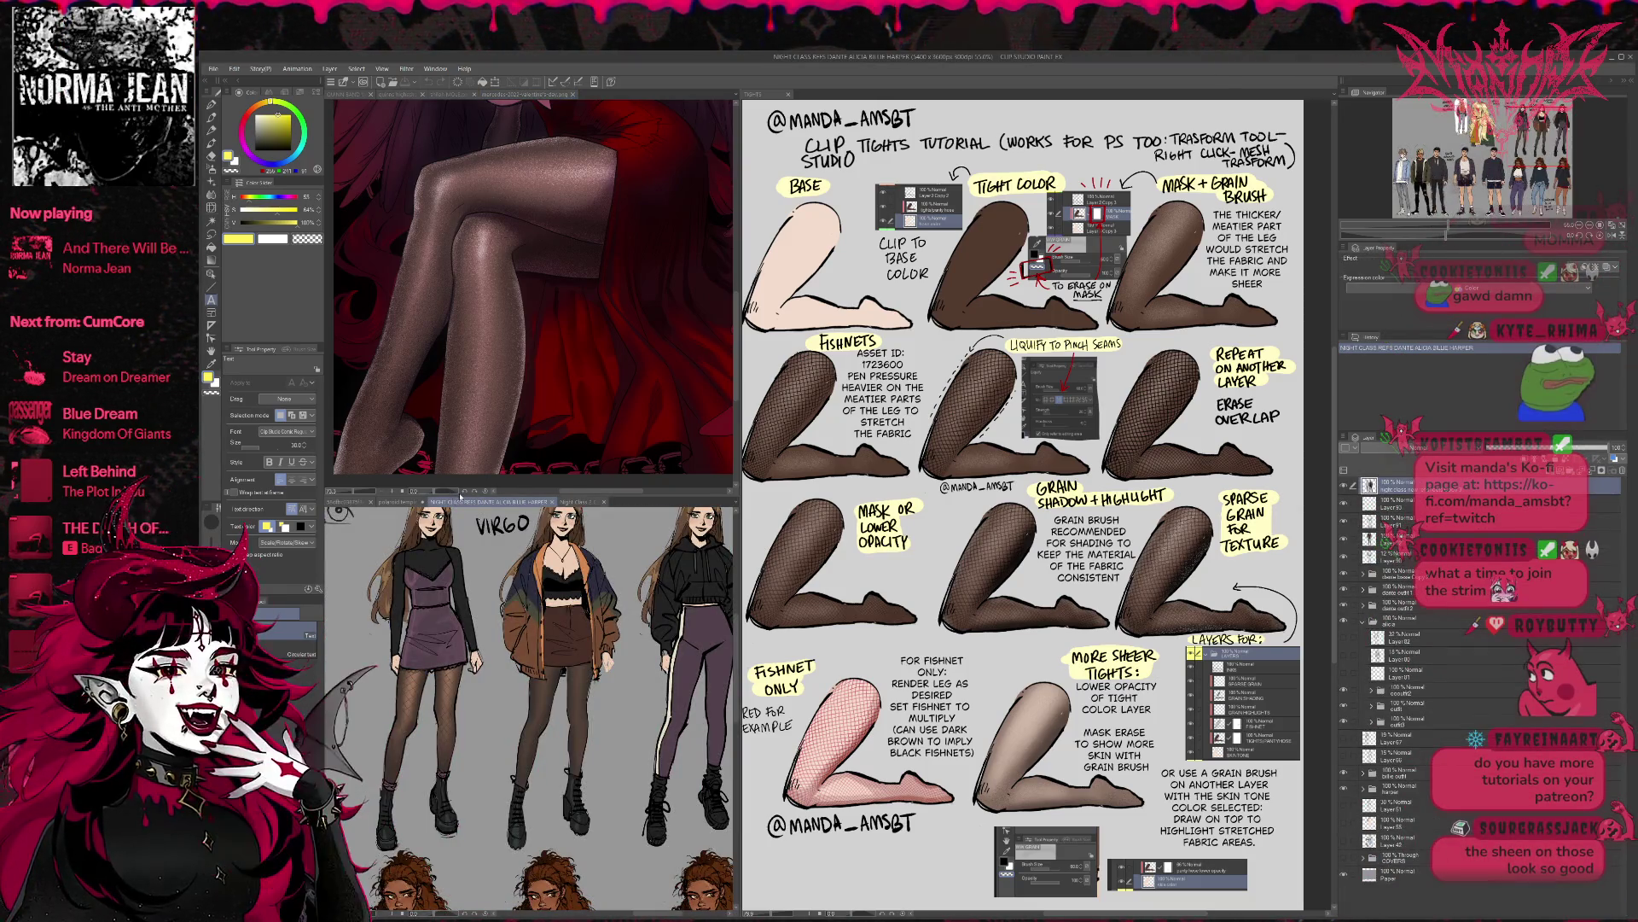
{"action": "left_click", "coordinate": [425, 501]}
{"action": "left_click_drag", "start_coordinate": [427, 493], "coordinate": [435, 892]}
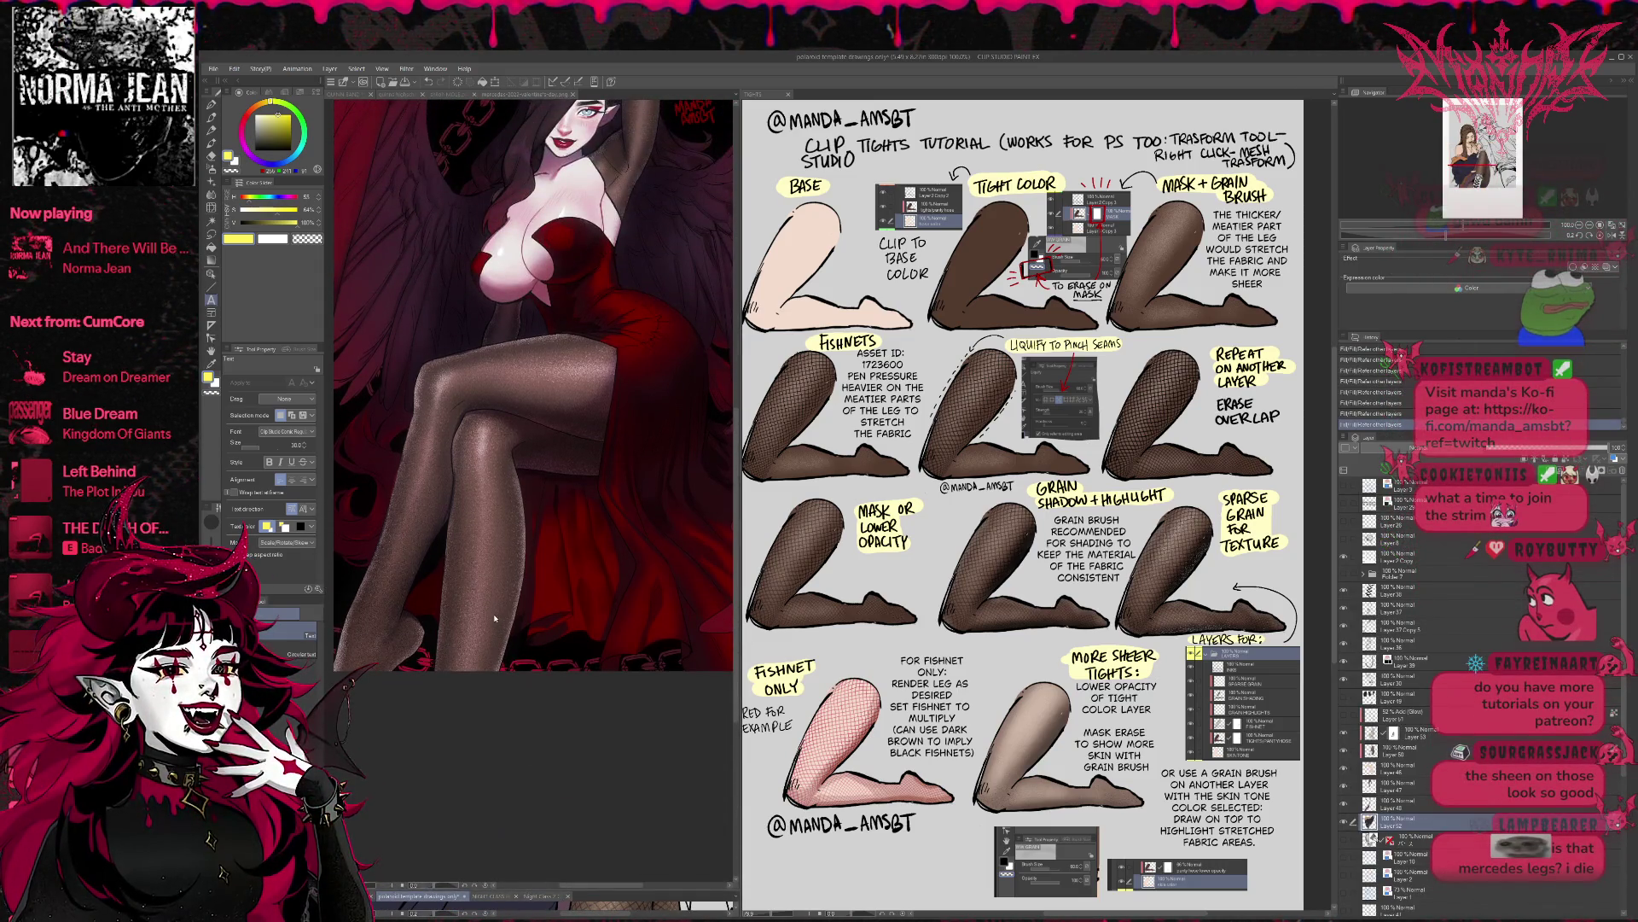
{"action": "scroll", "coordinate": [494, 618], "scroll_direction": "up", "scroll_amount": 6}
{"action": "scroll", "coordinate": [559, 734], "scroll_direction": "down", "scroll_amount": 2}
{"action": "scroll", "coordinate": [553, 704], "scroll_direction": "up", "scroll_amount": 3}
{"action": "scroll", "coordinate": [547, 673], "scroll_direction": "up", "scroll_amount": 1}
{"action": "scroll", "coordinate": [1055, 691], "scroll_direction": "up", "scroll_amount": 5}
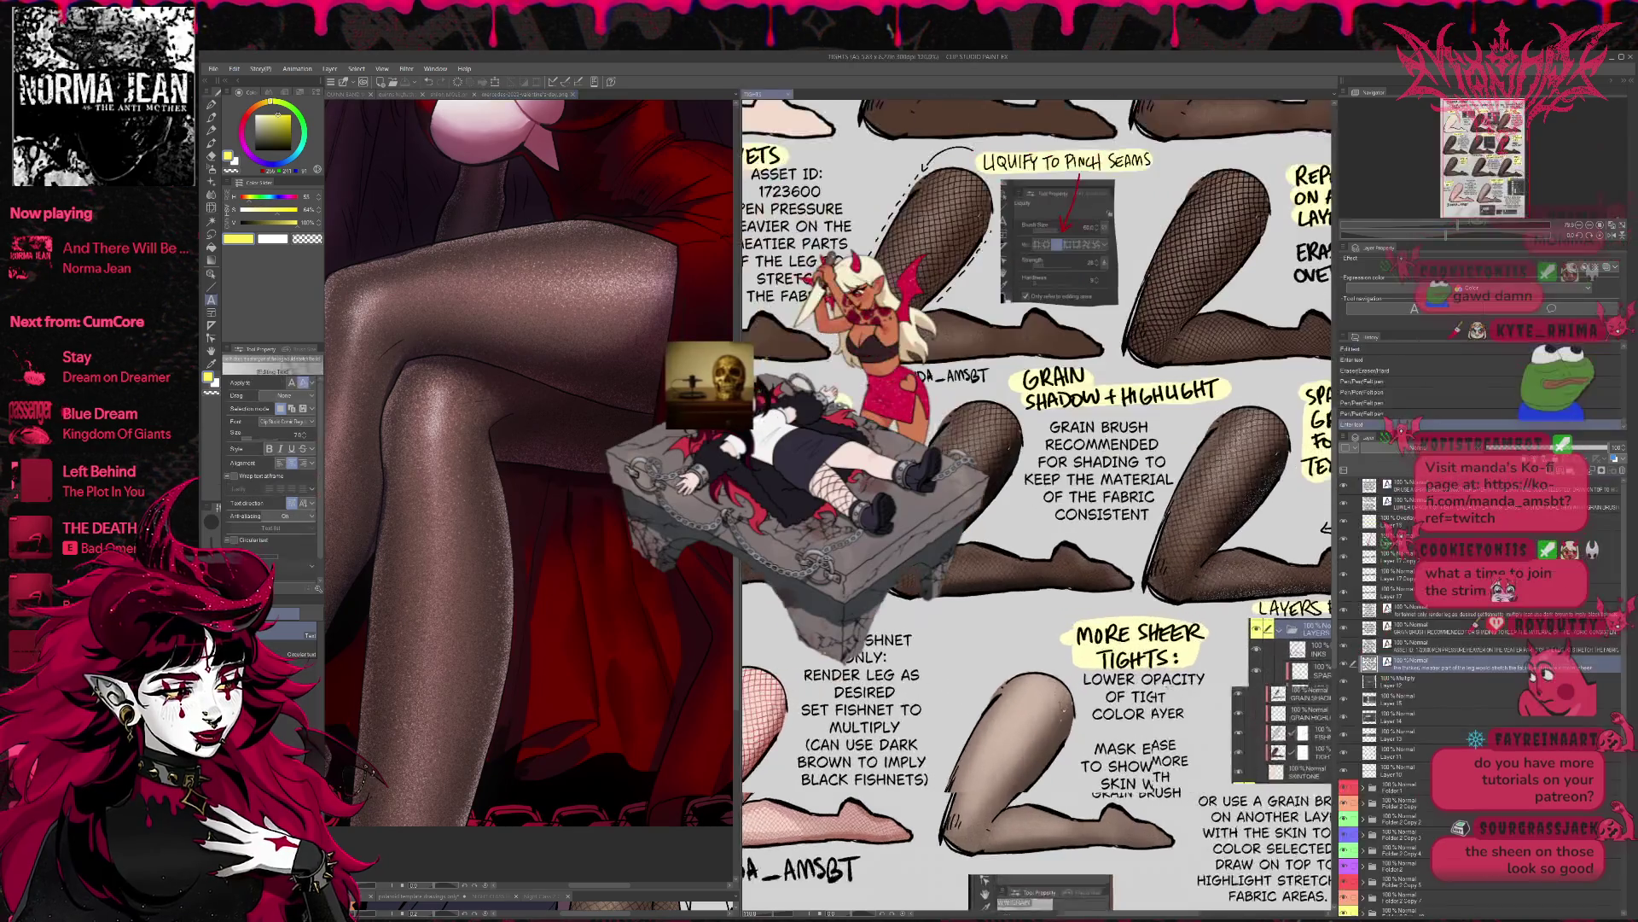
{"action": "scroll", "coordinate": [893, 751], "scroll_direction": "up", "scroll_amount": 5}
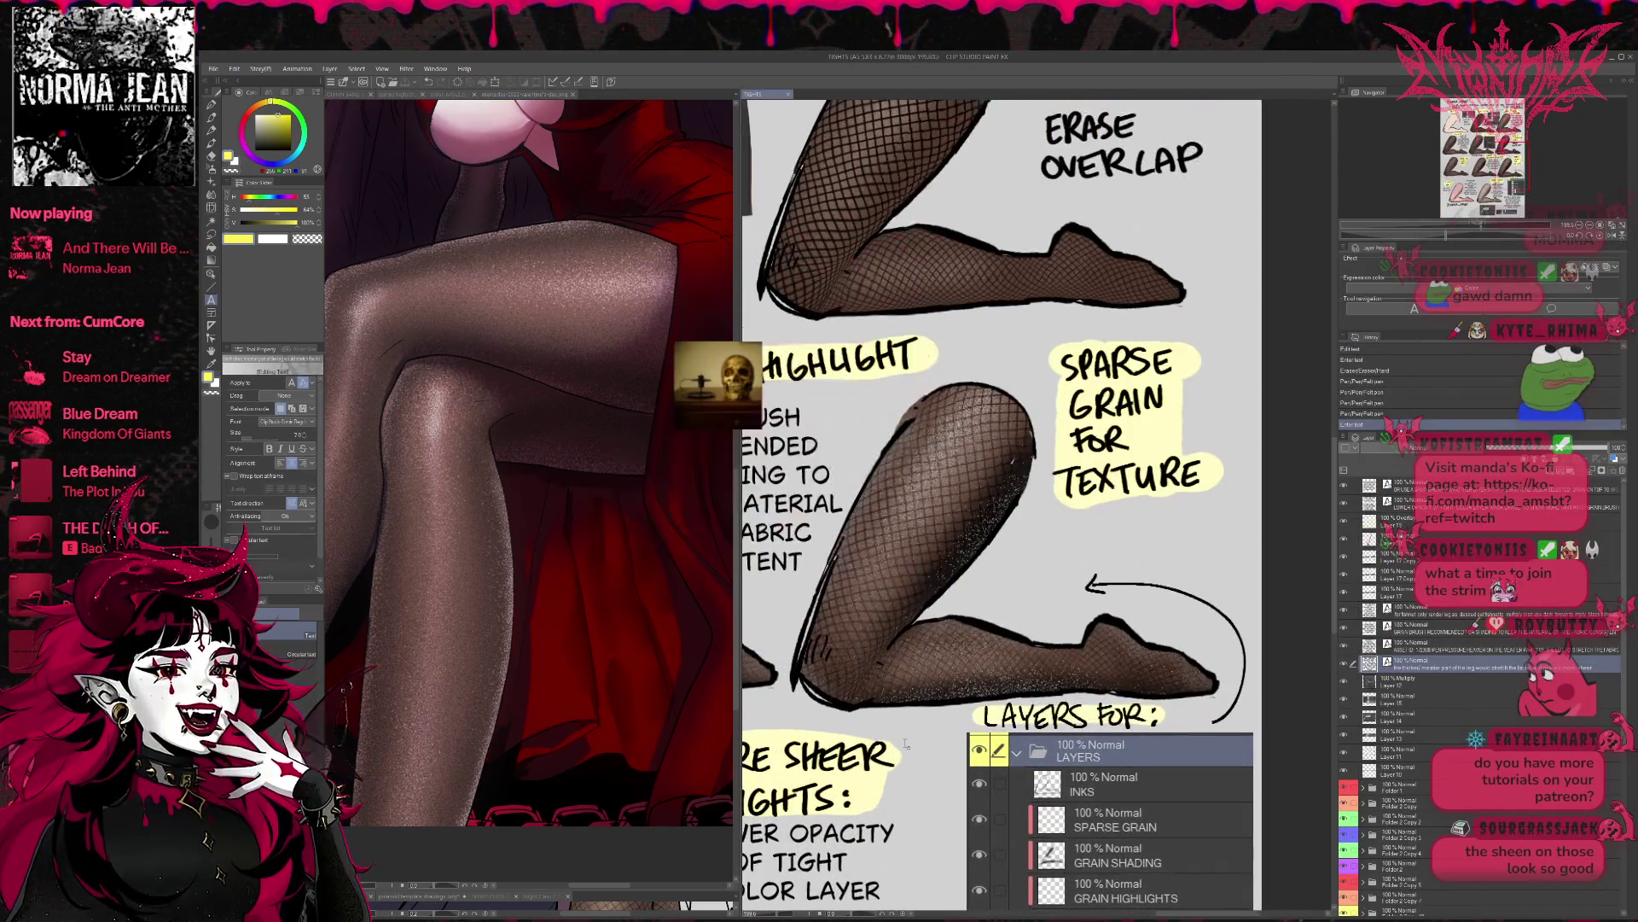
{"action": "scroll", "coordinate": [909, 719], "scroll_direction": "up", "scroll_amount": 3}
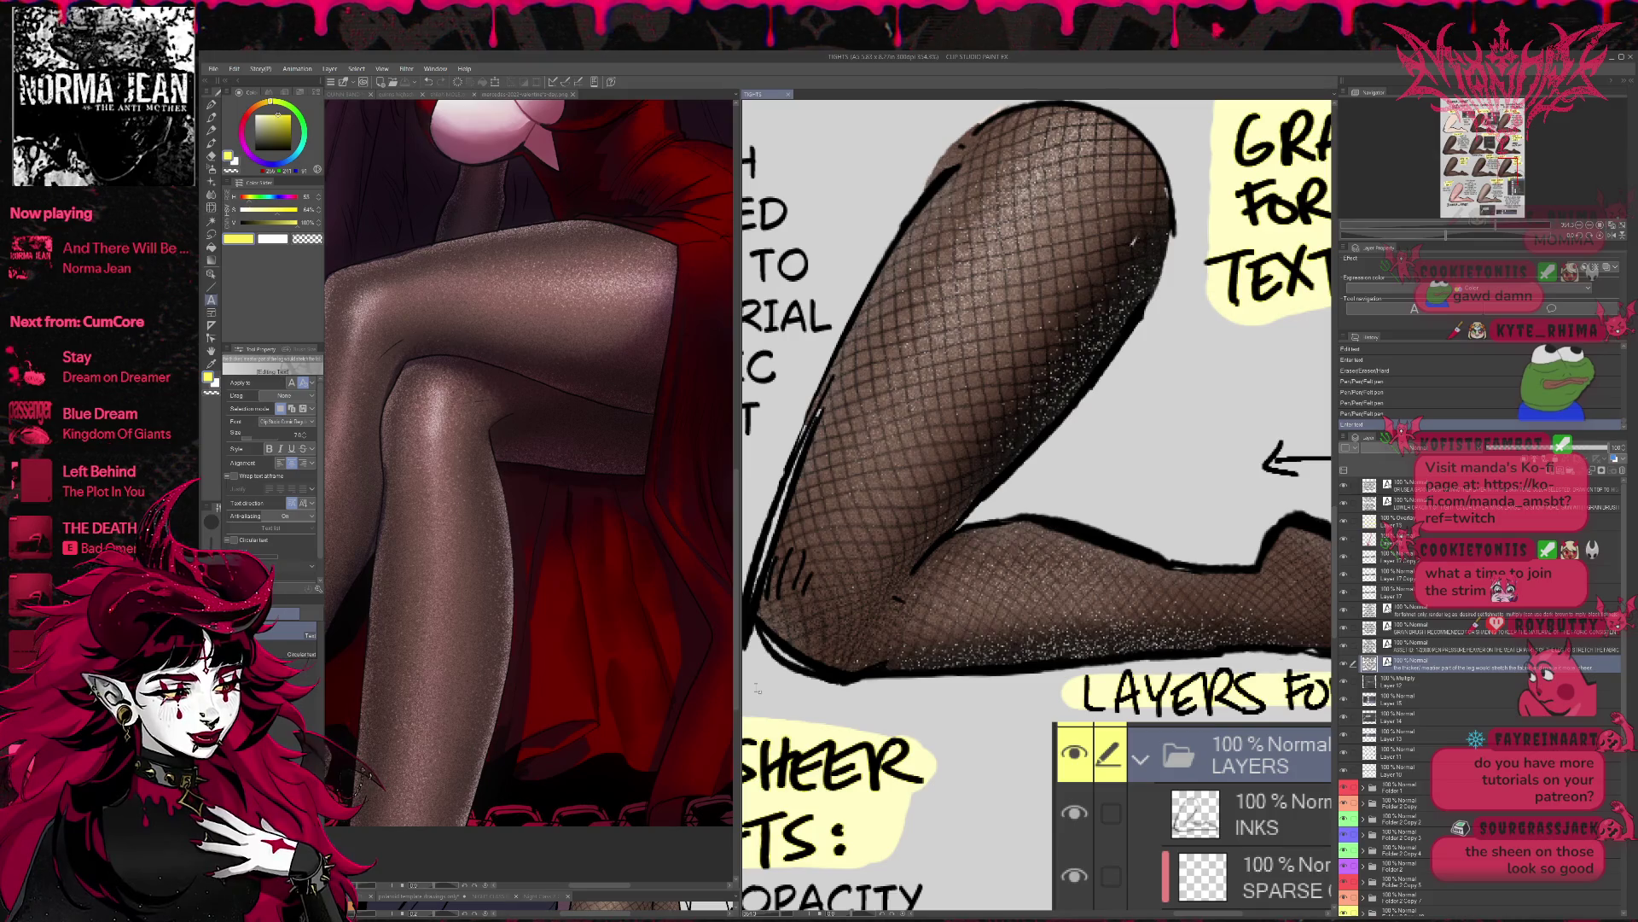
{"action": "scroll", "coordinate": [969, 627], "scroll_direction": "down", "scroll_amount": 4}
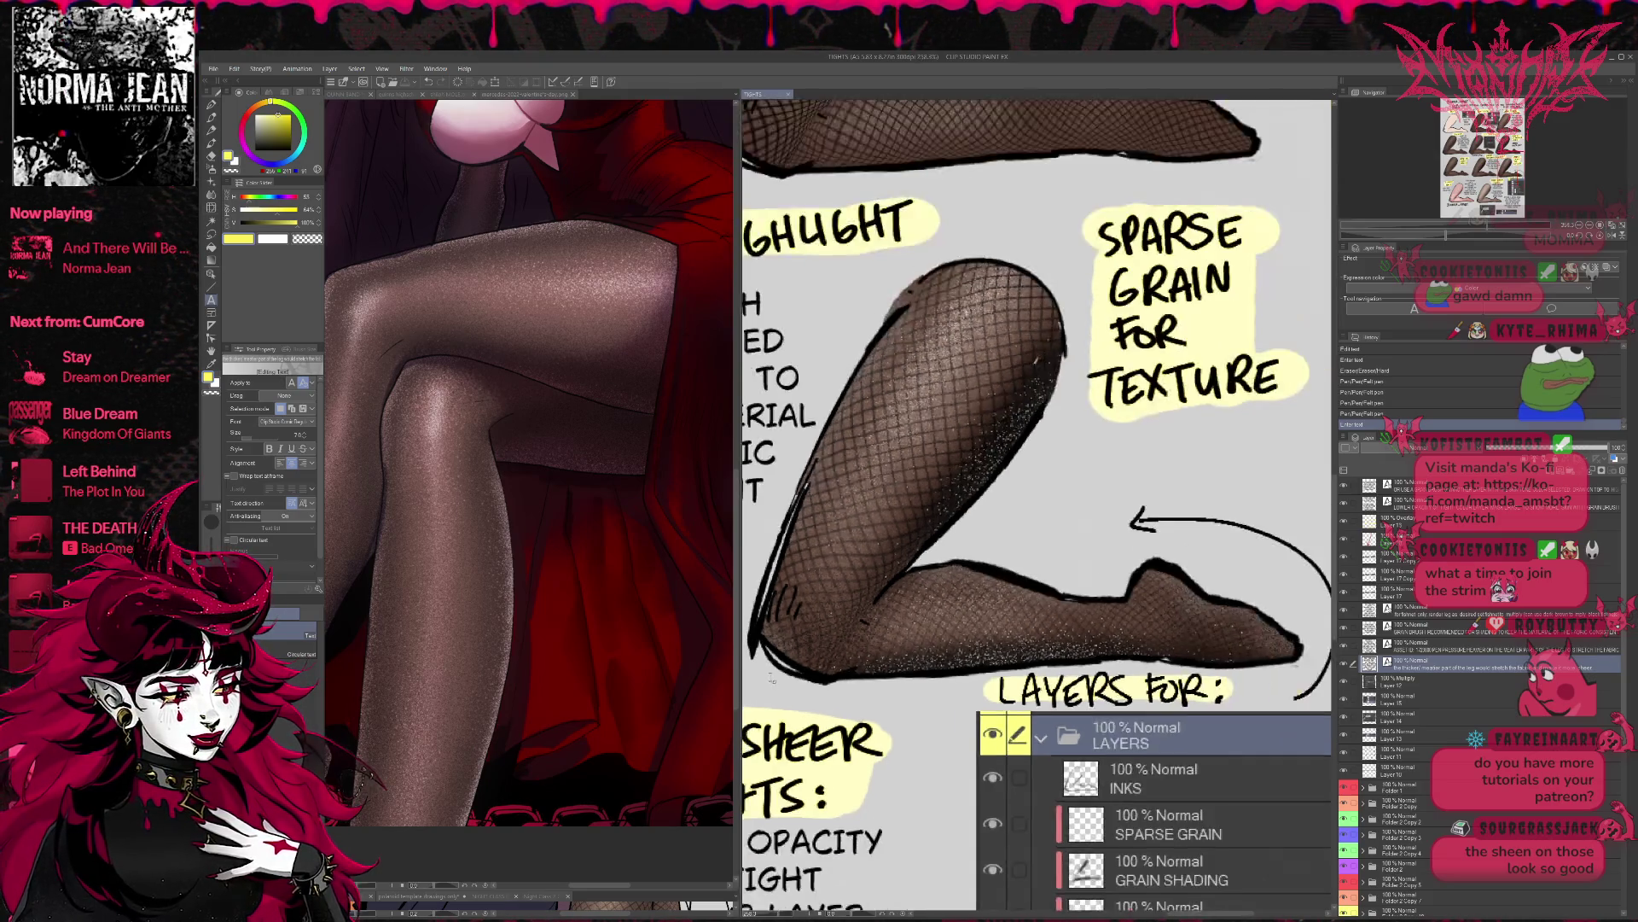
{"action": "scroll", "coordinate": [969, 628], "scroll_direction": "down", "scroll_amount": 2}
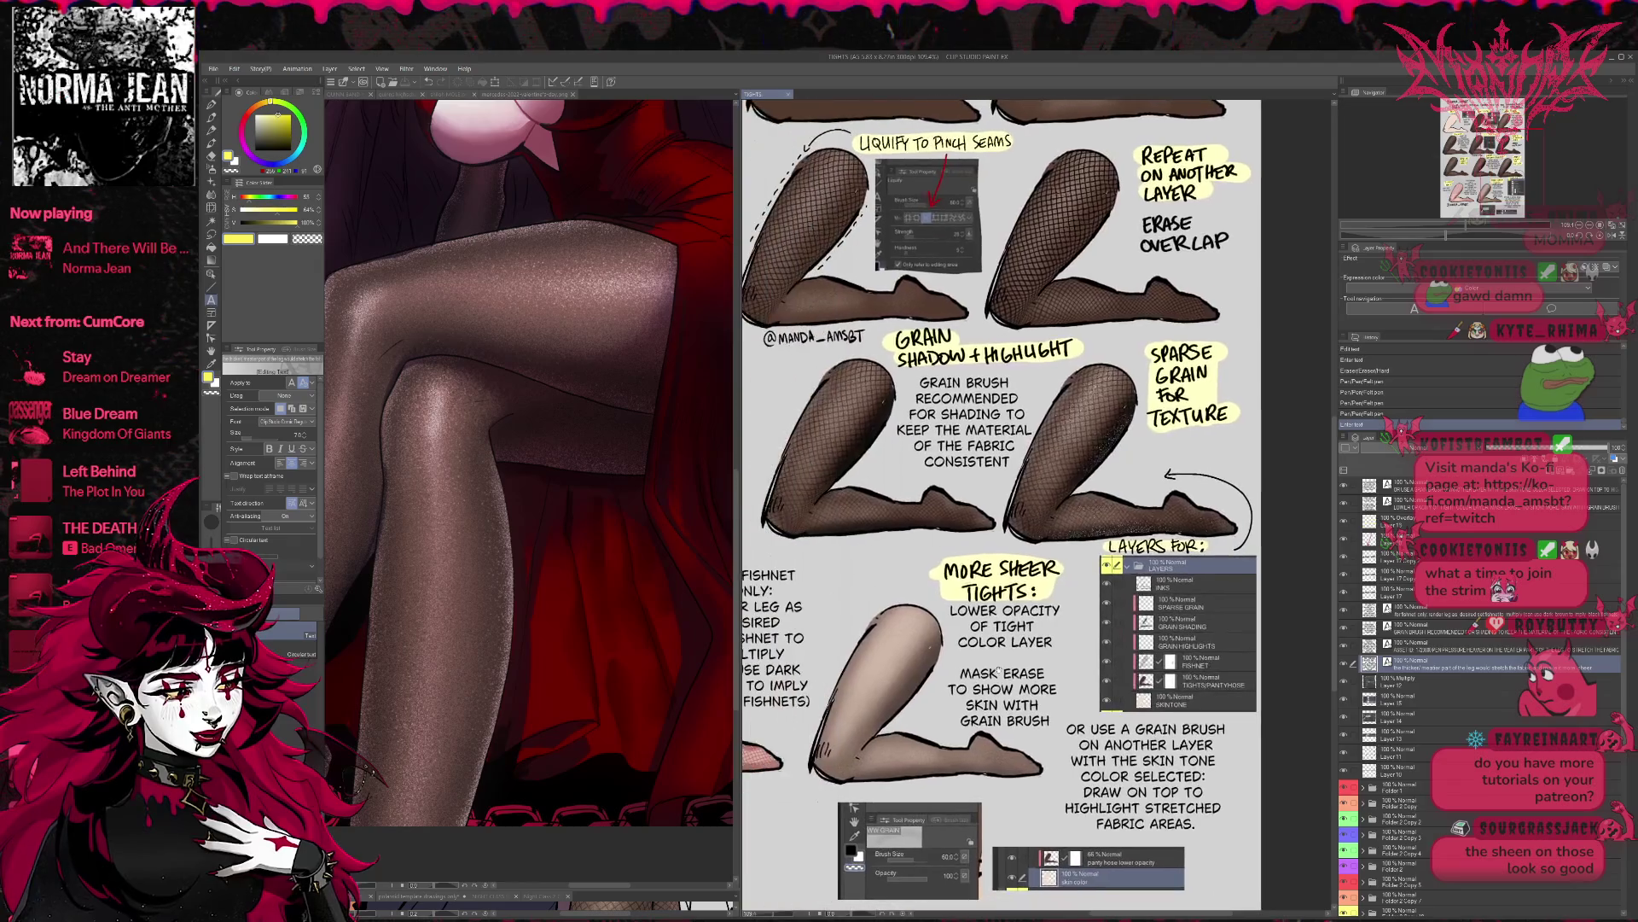
{"action": "scroll", "coordinate": [972, 636], "scroll_direction": "down", "scroll_amount": 1}
{"action": "scroll", "coordinate": [974, 647], "scroll_direction": "down", "scroll_amount": 2}
{"action": "scroll", "coordinate": [973, 647], "scroll_direction": "up", "scroll_amount": 2}
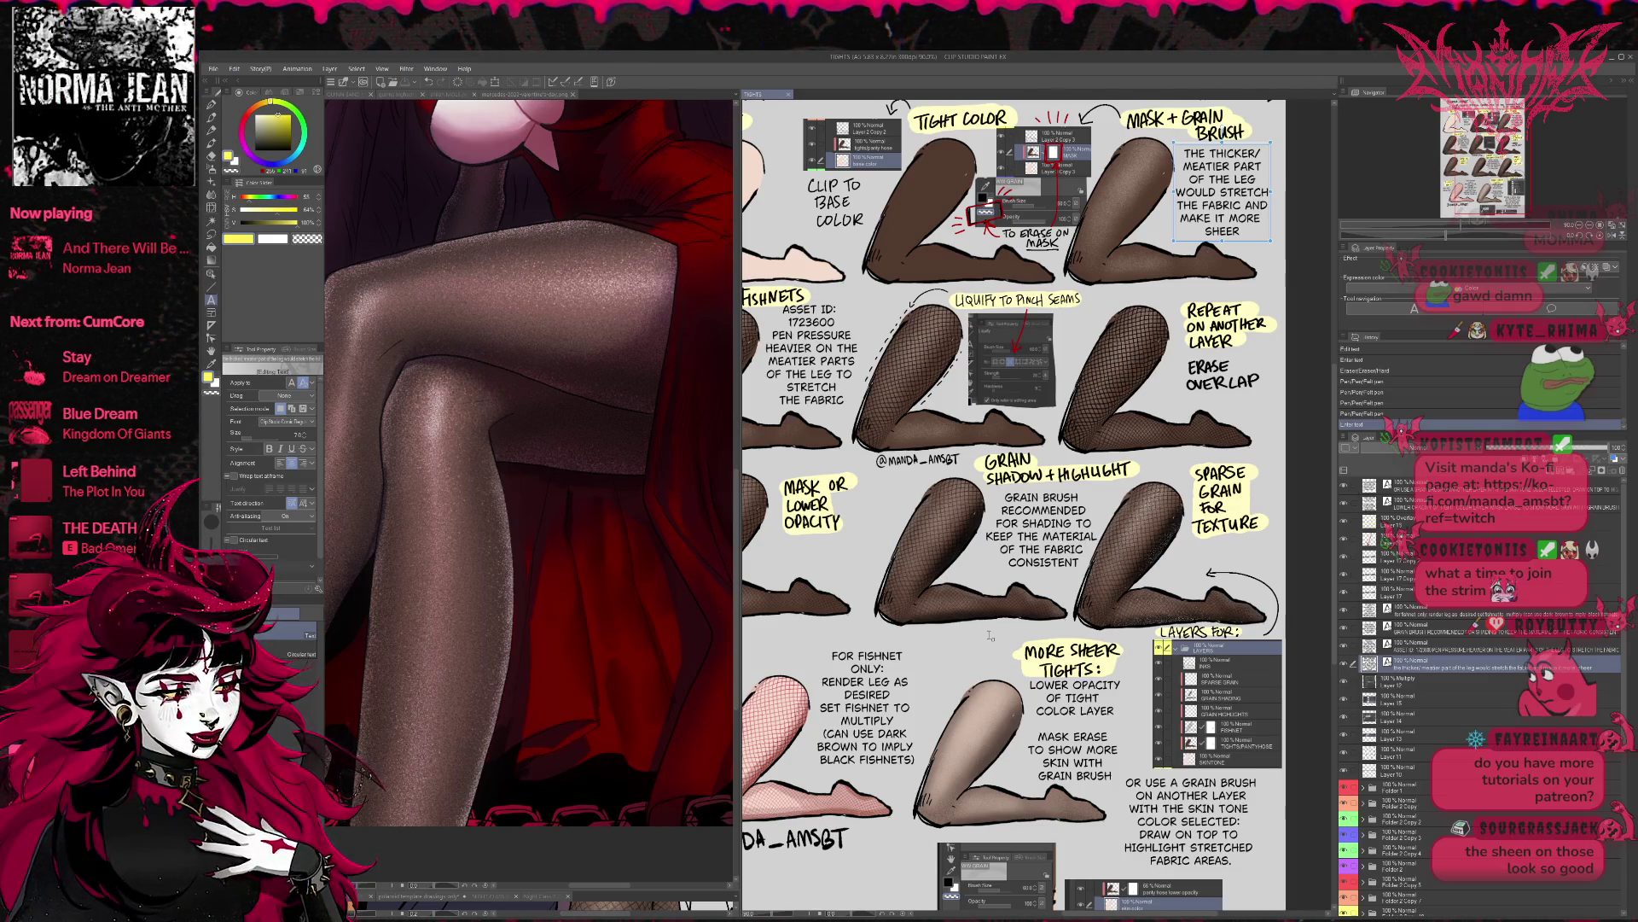
{"action": "scroll", "coordinate": [989, 636], "scroll_direction": "down", "scroll_amount": 2}
{"action": "scroll", "coordinate": [624, 615], "scroll_direction": "down", "scroll_amount": 4}
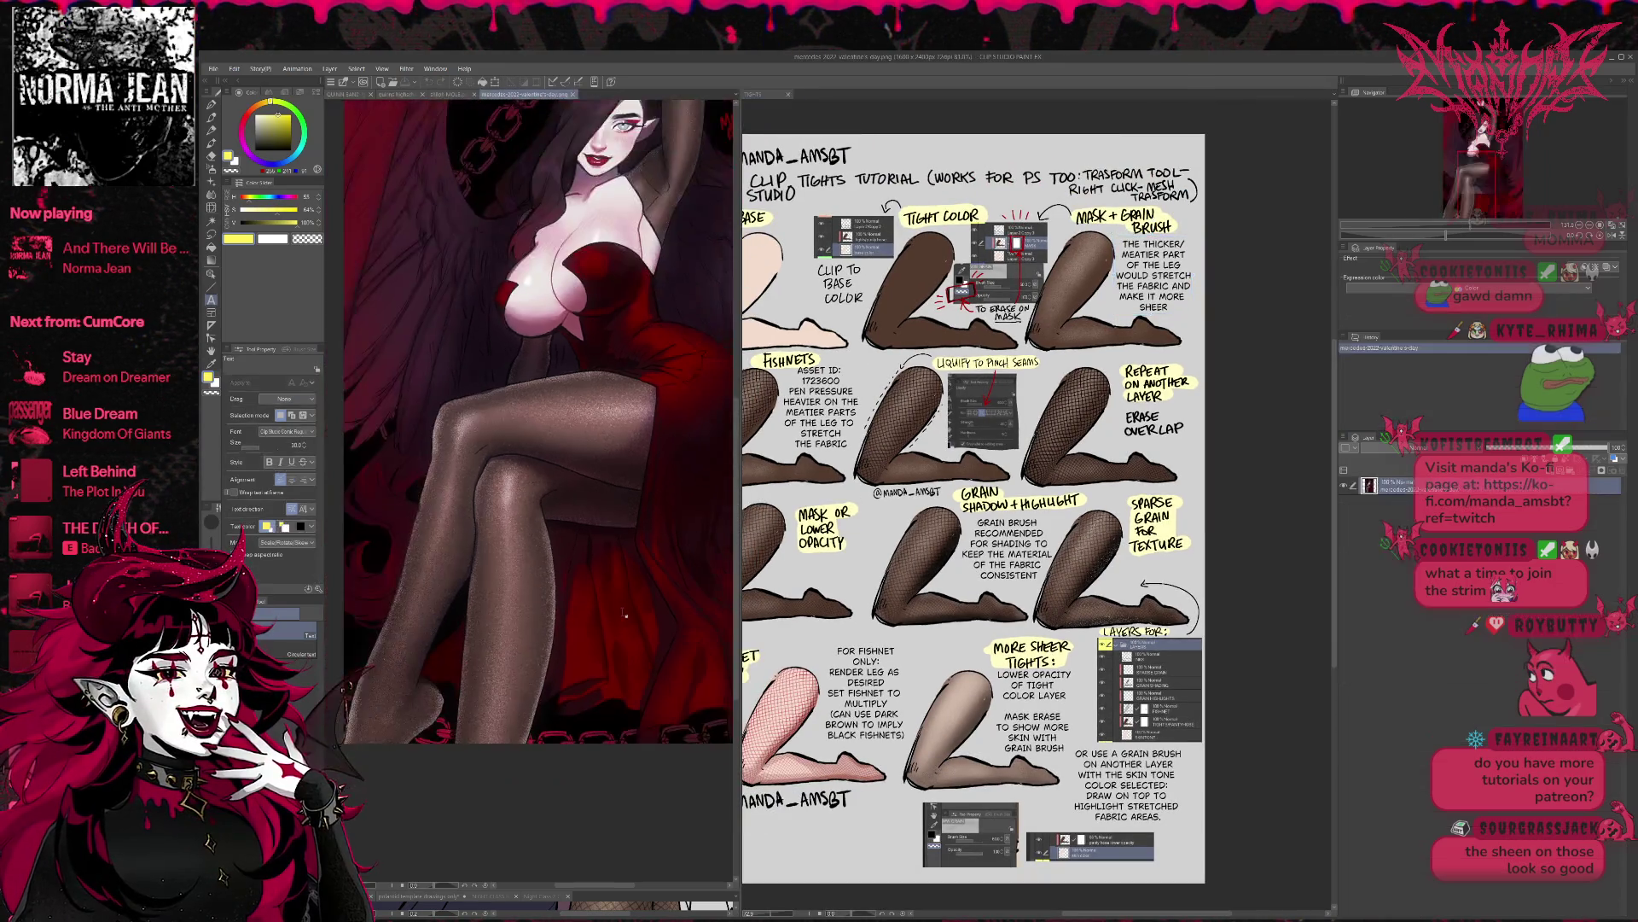
- Flip between the two-character drawing and the Valentine's illustration tabs
{"action": "scroll", "coordinate": [624, 612], "scroll_direction": "down", "scroll_amount": 5}
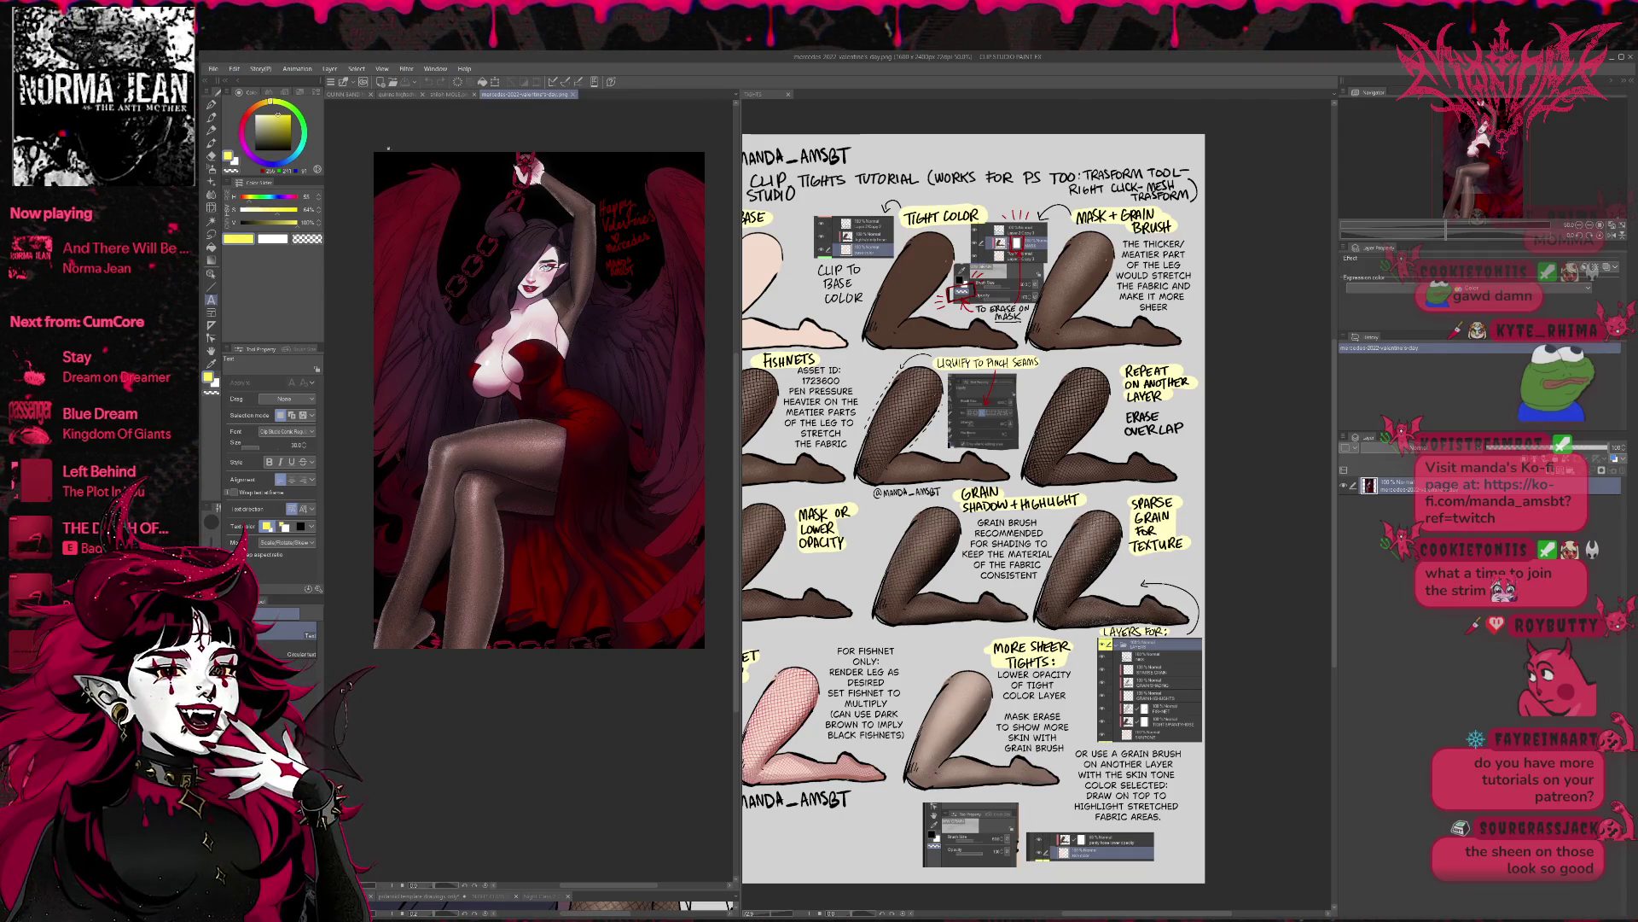
{"action": "left_click", "coordinate": [448, 94]}
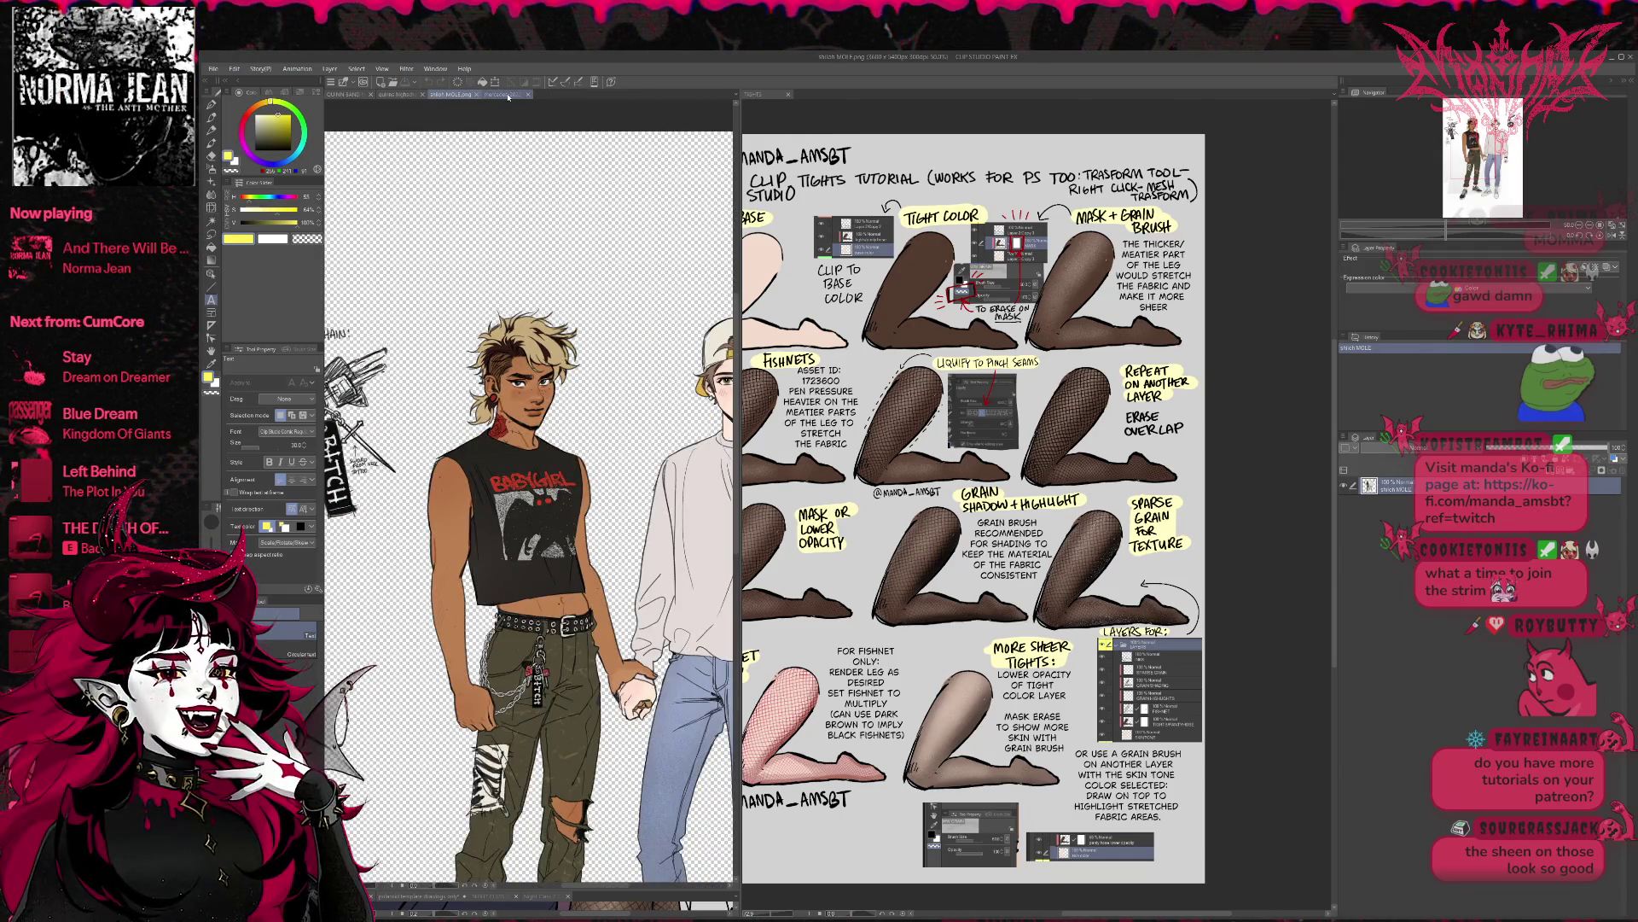
{"action": "left_click", "coordinate": [522, 94]}
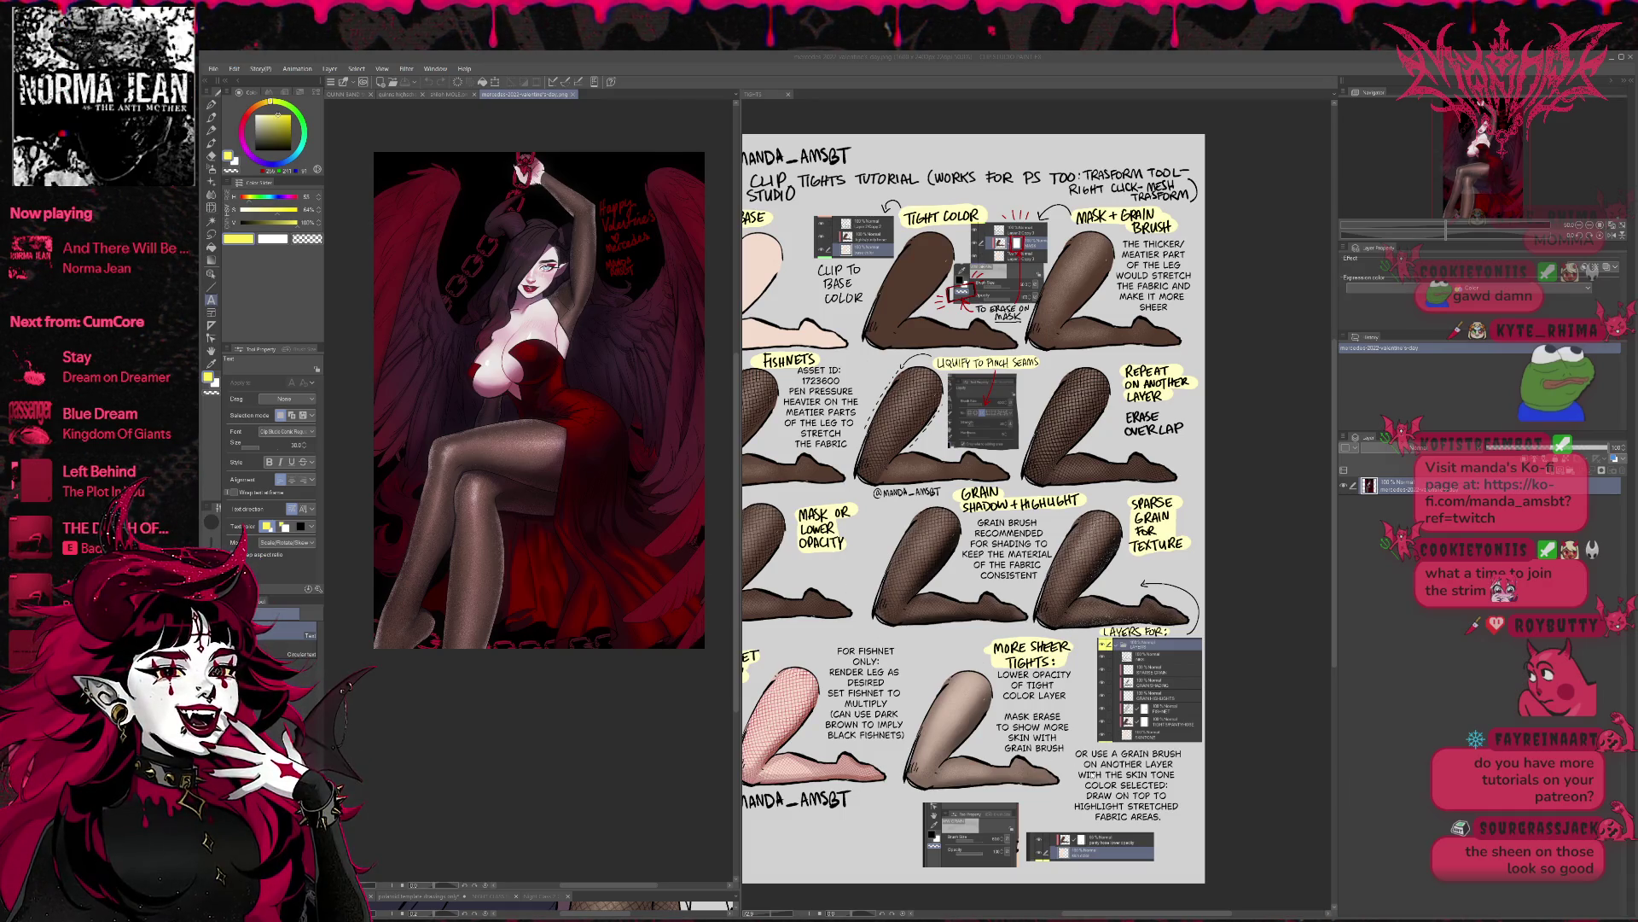
- Zoom and pan up along the cherry illustration's rendered leg
{"action": "scroll", "coordinate": [559, 390], "scroll_direction": "up", "scroll_amount": 6}
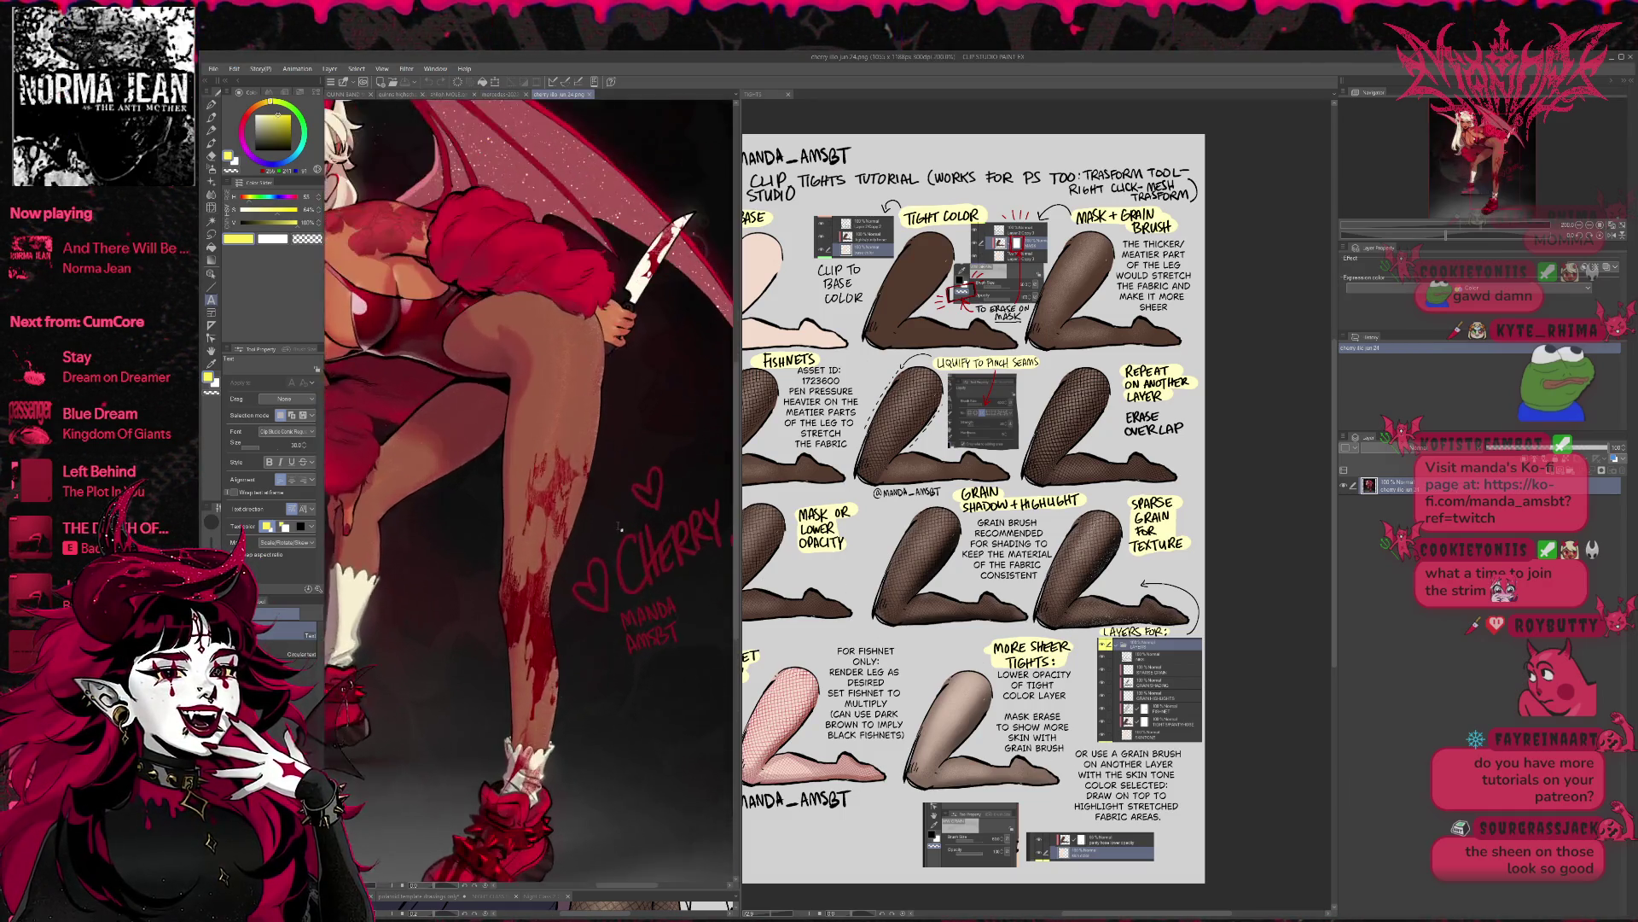
{"action": "scroll", "coordinate": [559, 390], "scroll_direction": "up", "scroll_amount": 4}
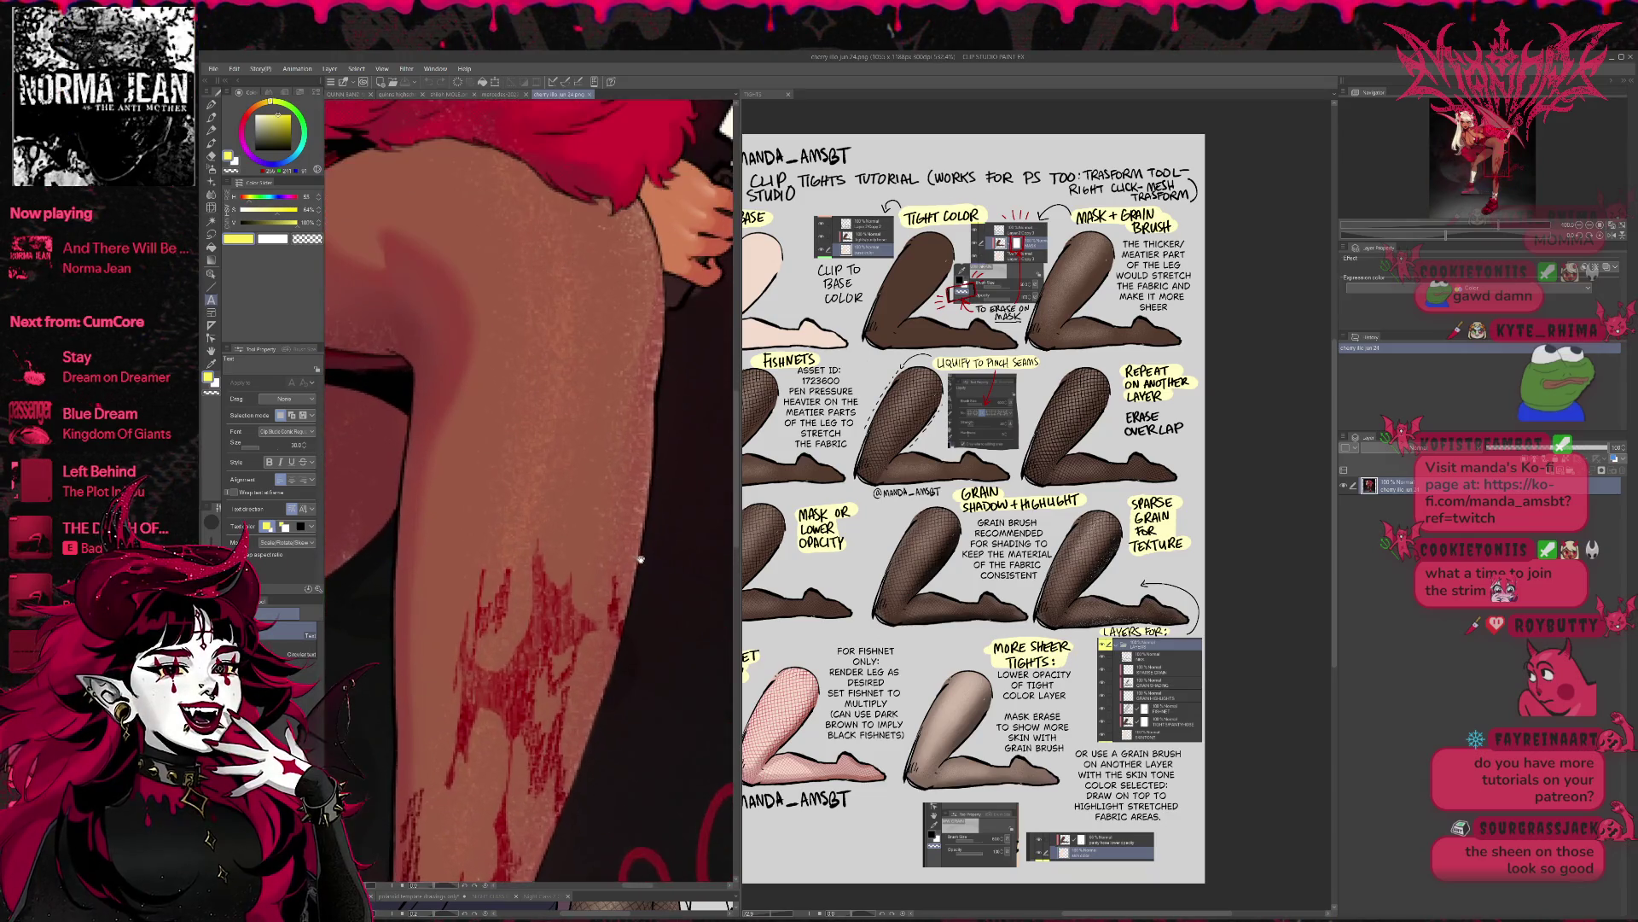
{"action": "mouse_move", "coordinate": [643, 560]}
{"action": "left_mouse_down"}
{"action": "mouse_move", "coordinate": [703, 551]}
{"action": "mouse_move", "coordinate": [660, 521]}
{"action": "left_mouse_up"}
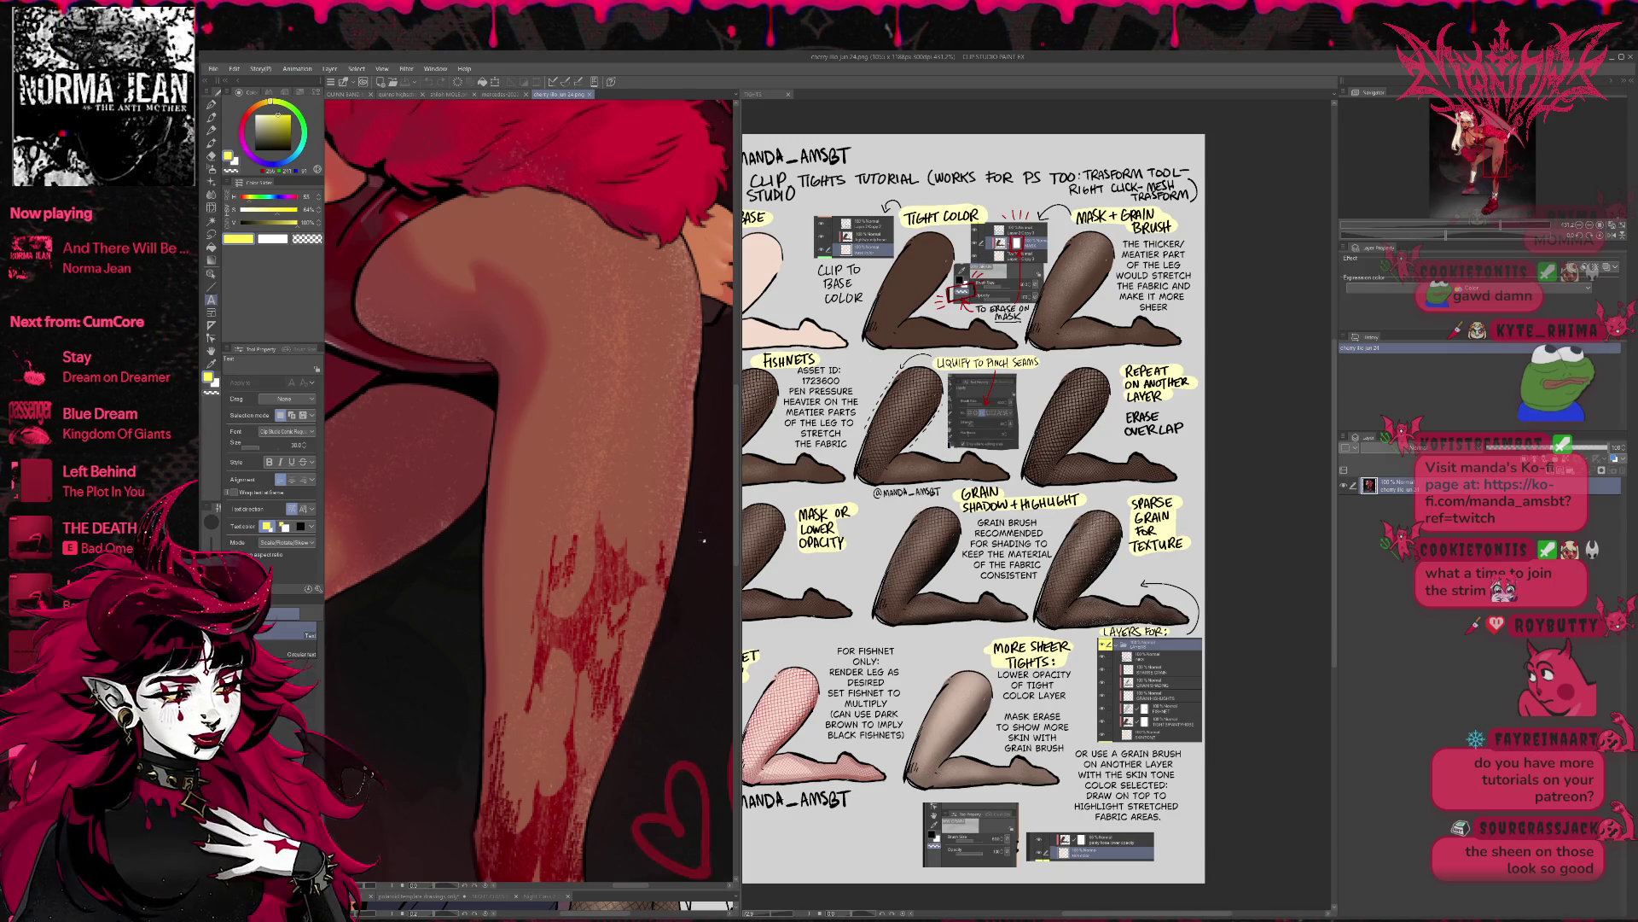
{"action": "scroll", "coordinate": [704, 539], "scroll_direction": "up", "scroll_amount": 1}
{"action": "left_click_drag", "start_coordinate": [696, 537], "coordinate": [665, 546]}
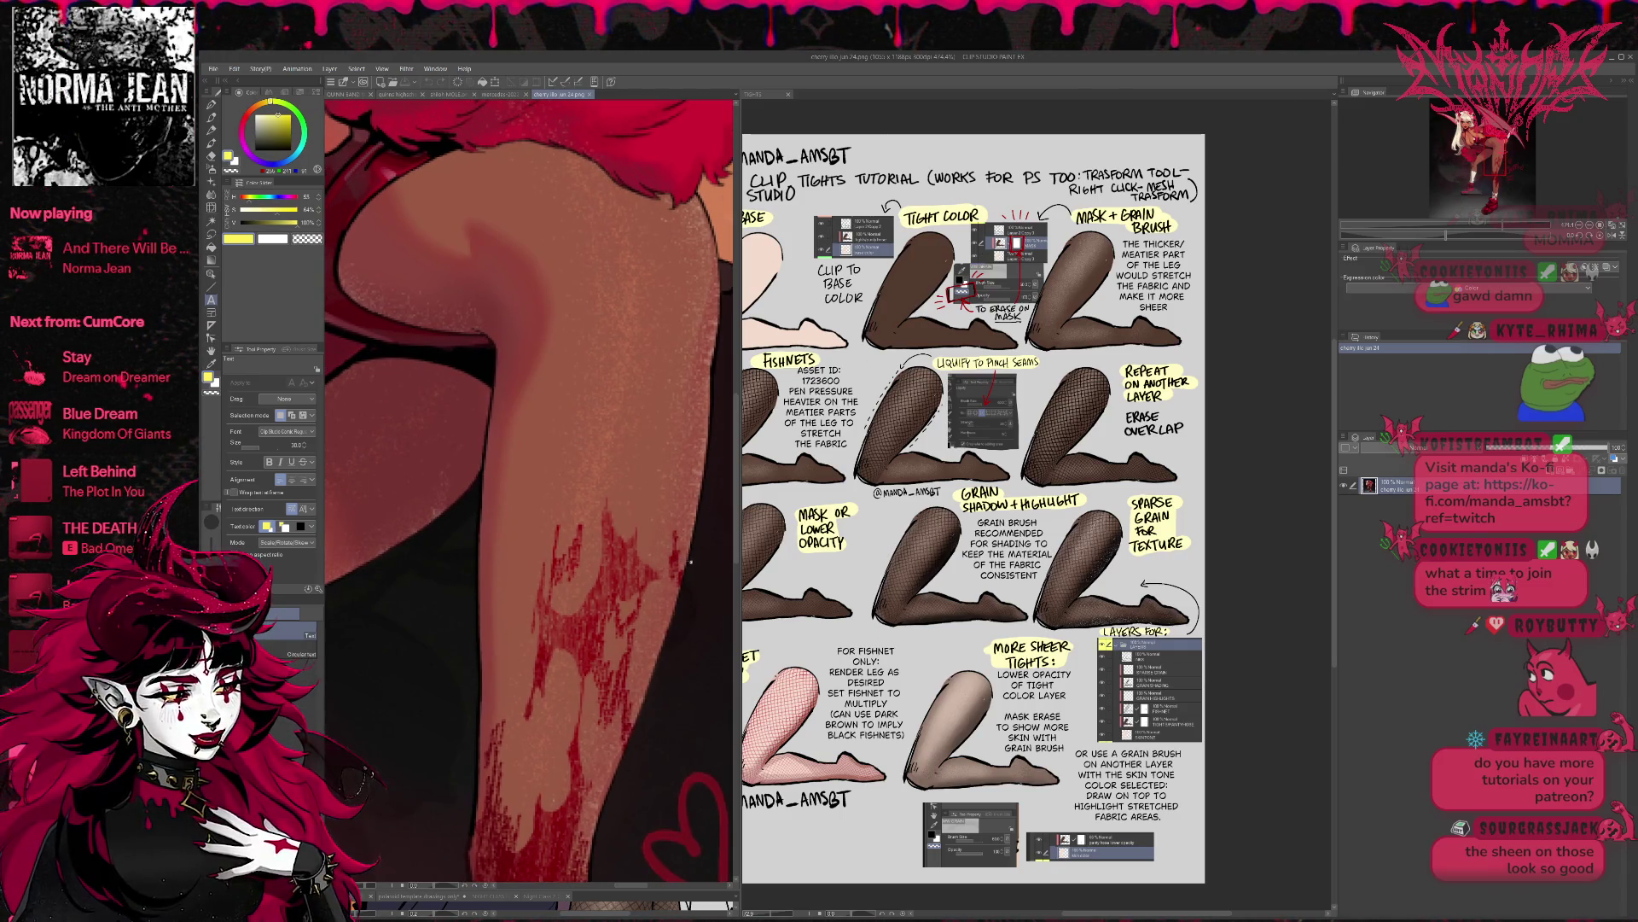
{"action": "scroll", "coordinate": [691, 564], "scroll_direction": "up", "scroll_amount": 1}
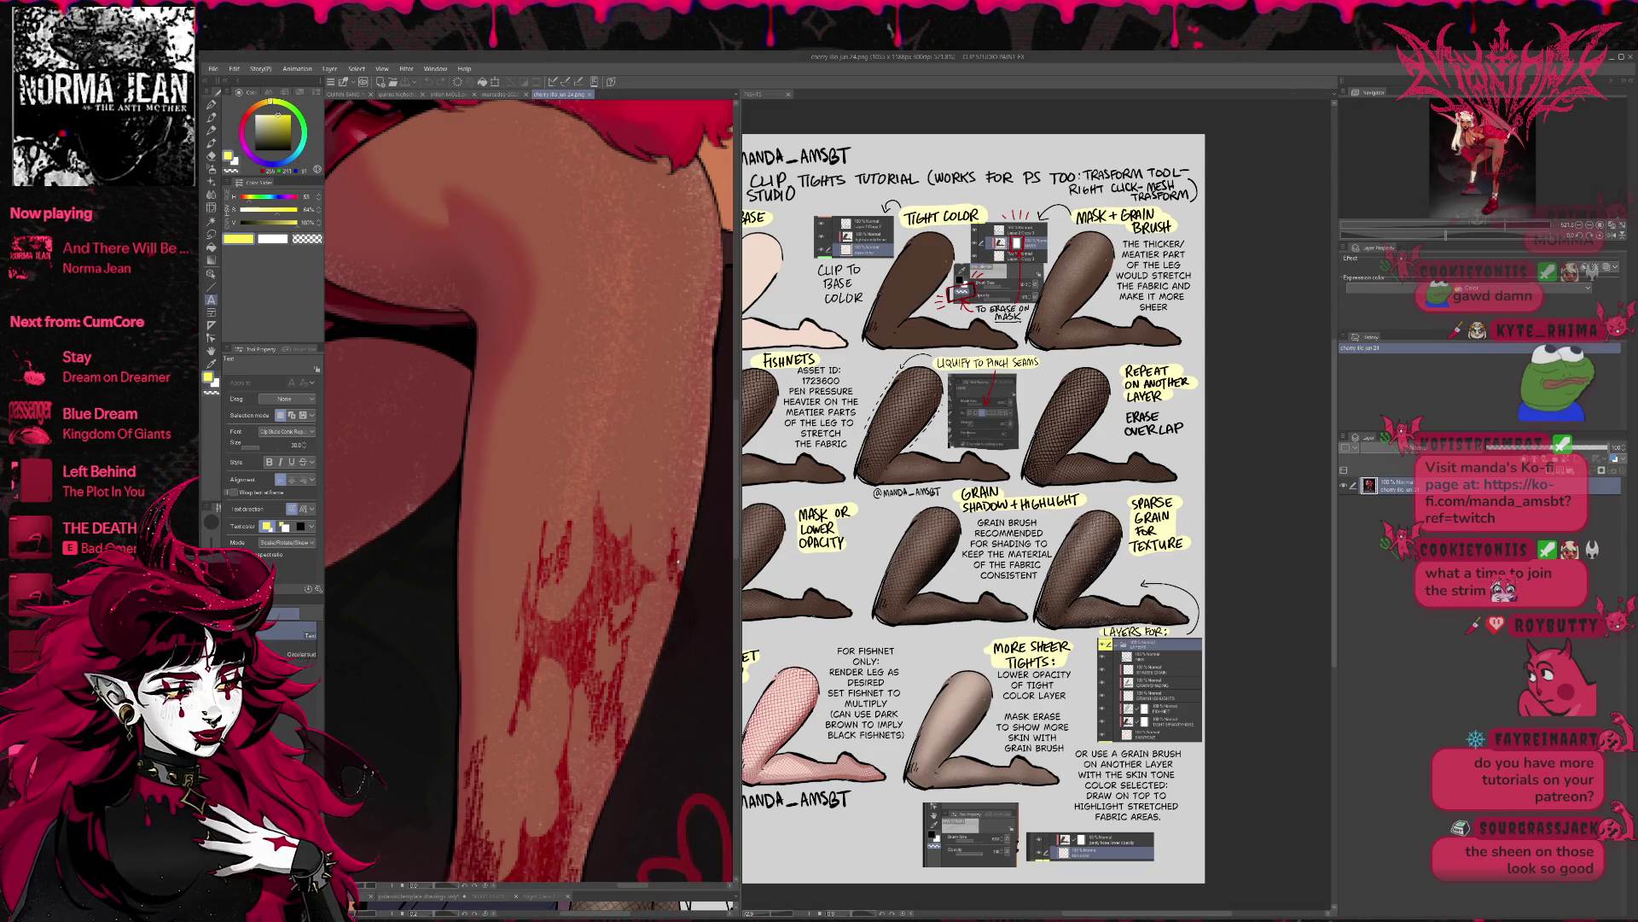
{"action": "scroll", "coordinate": [646, 530], "scroll_direction": "down", "scroll_amount": 10}
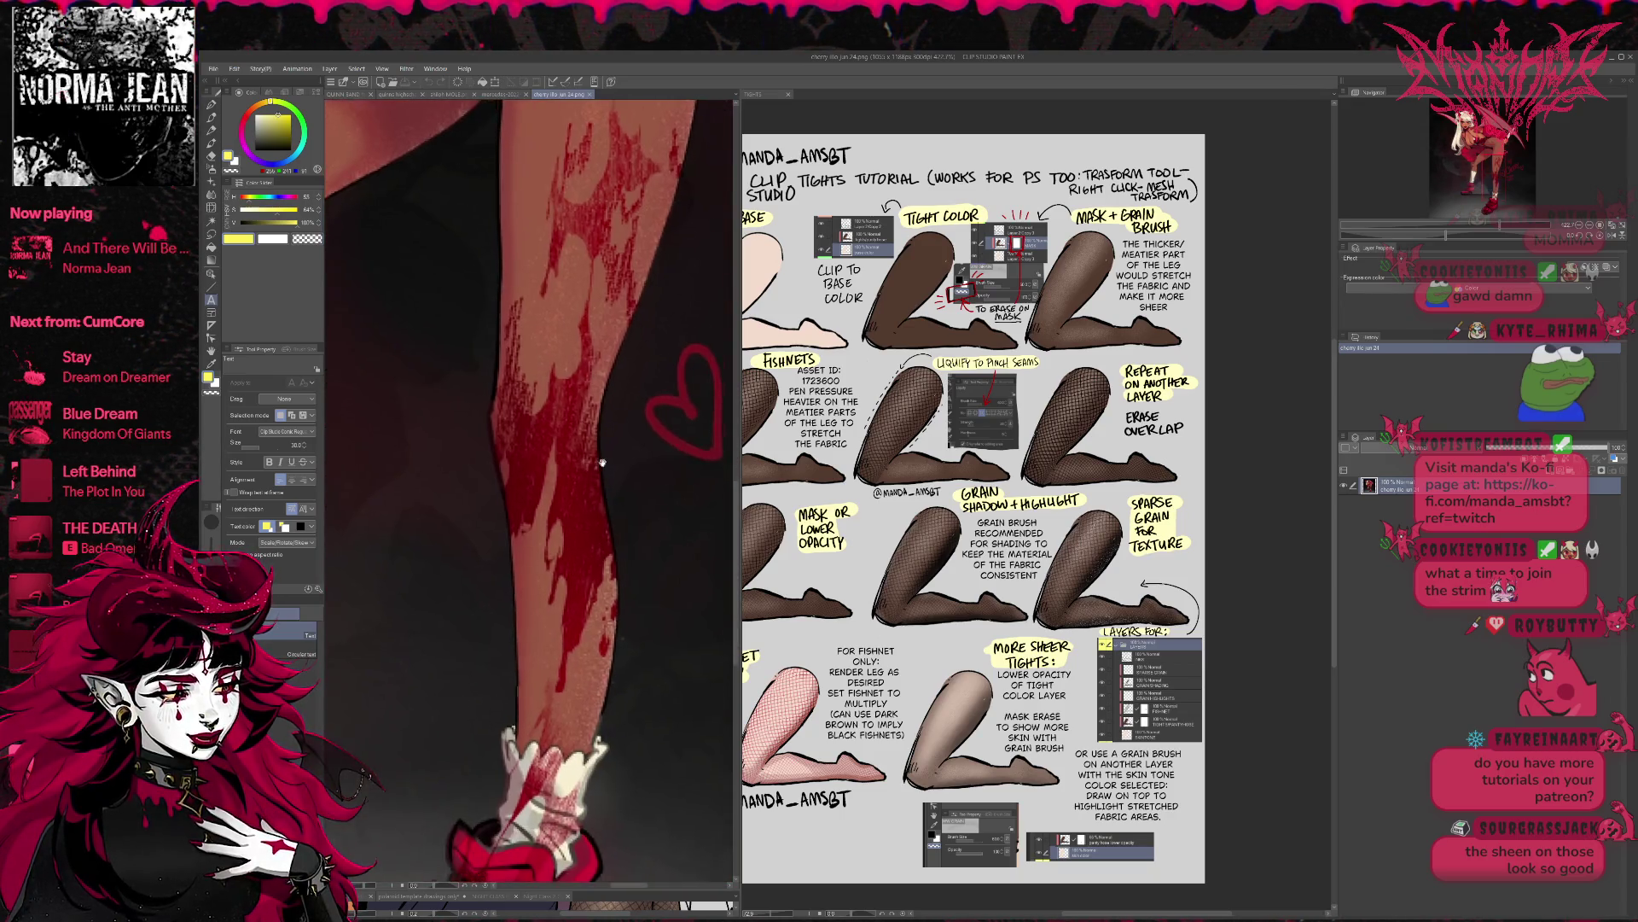
{"action": "scroll", "coordinate": [610, 503], "scroll_direction": "up", "scroll_amount": 5}
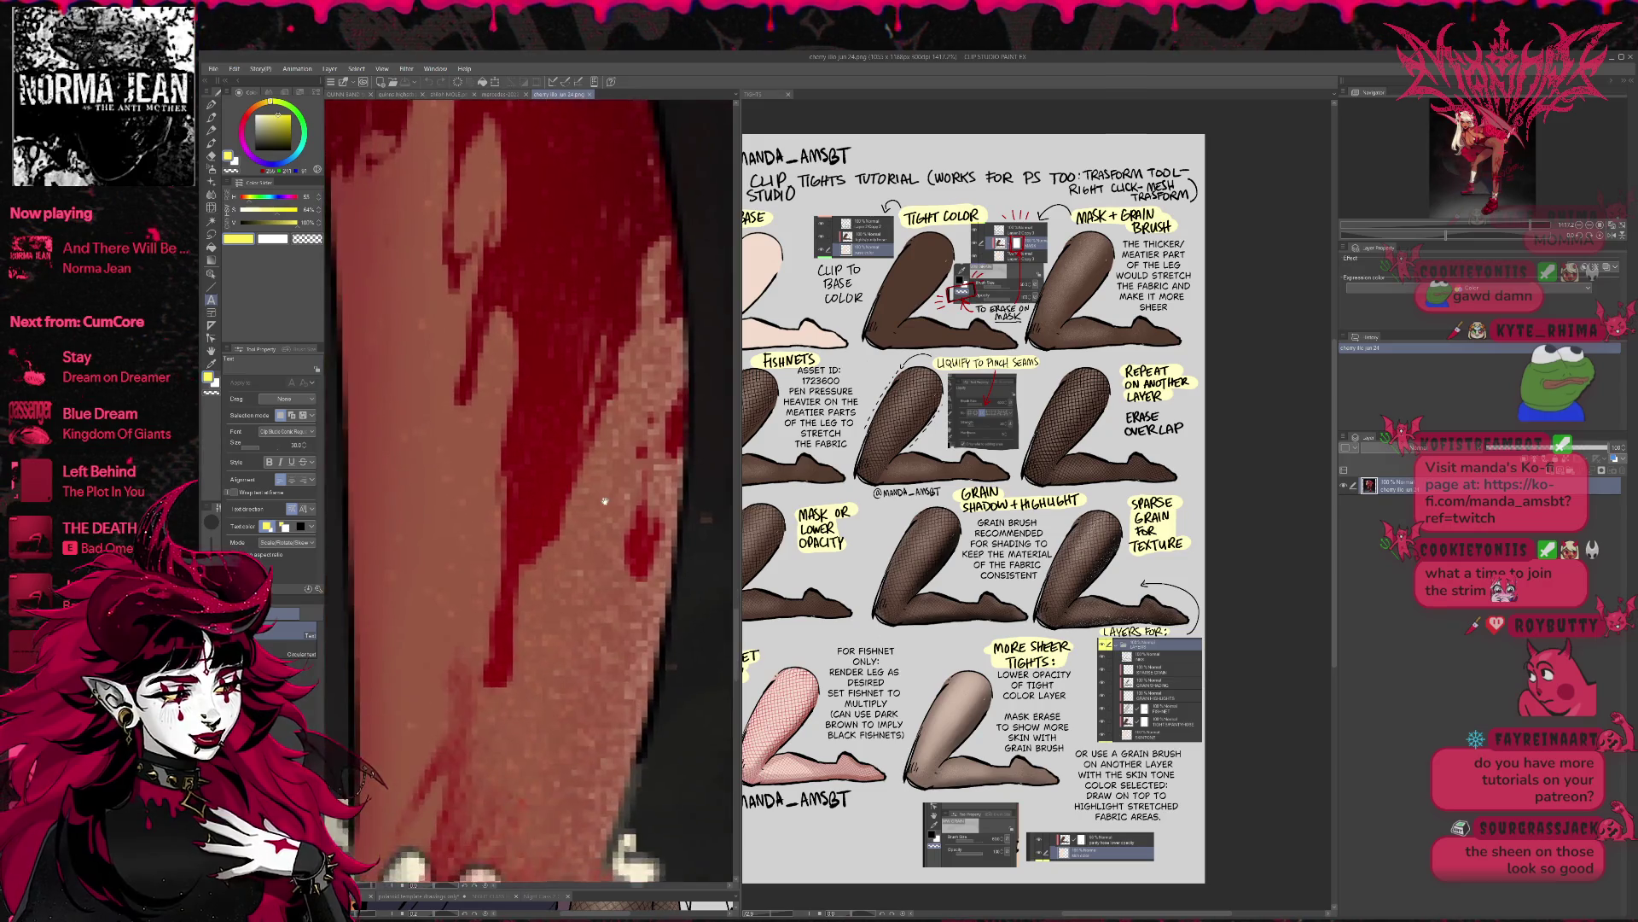
{"action": "scroll", "coordinate": [569, 517], "scroll_direction": "down", "scroll_amount": 4}
{"action": "scroll", "coordinate": [589, 537], "scroll_direction": "up", "scroll_amount": 8}
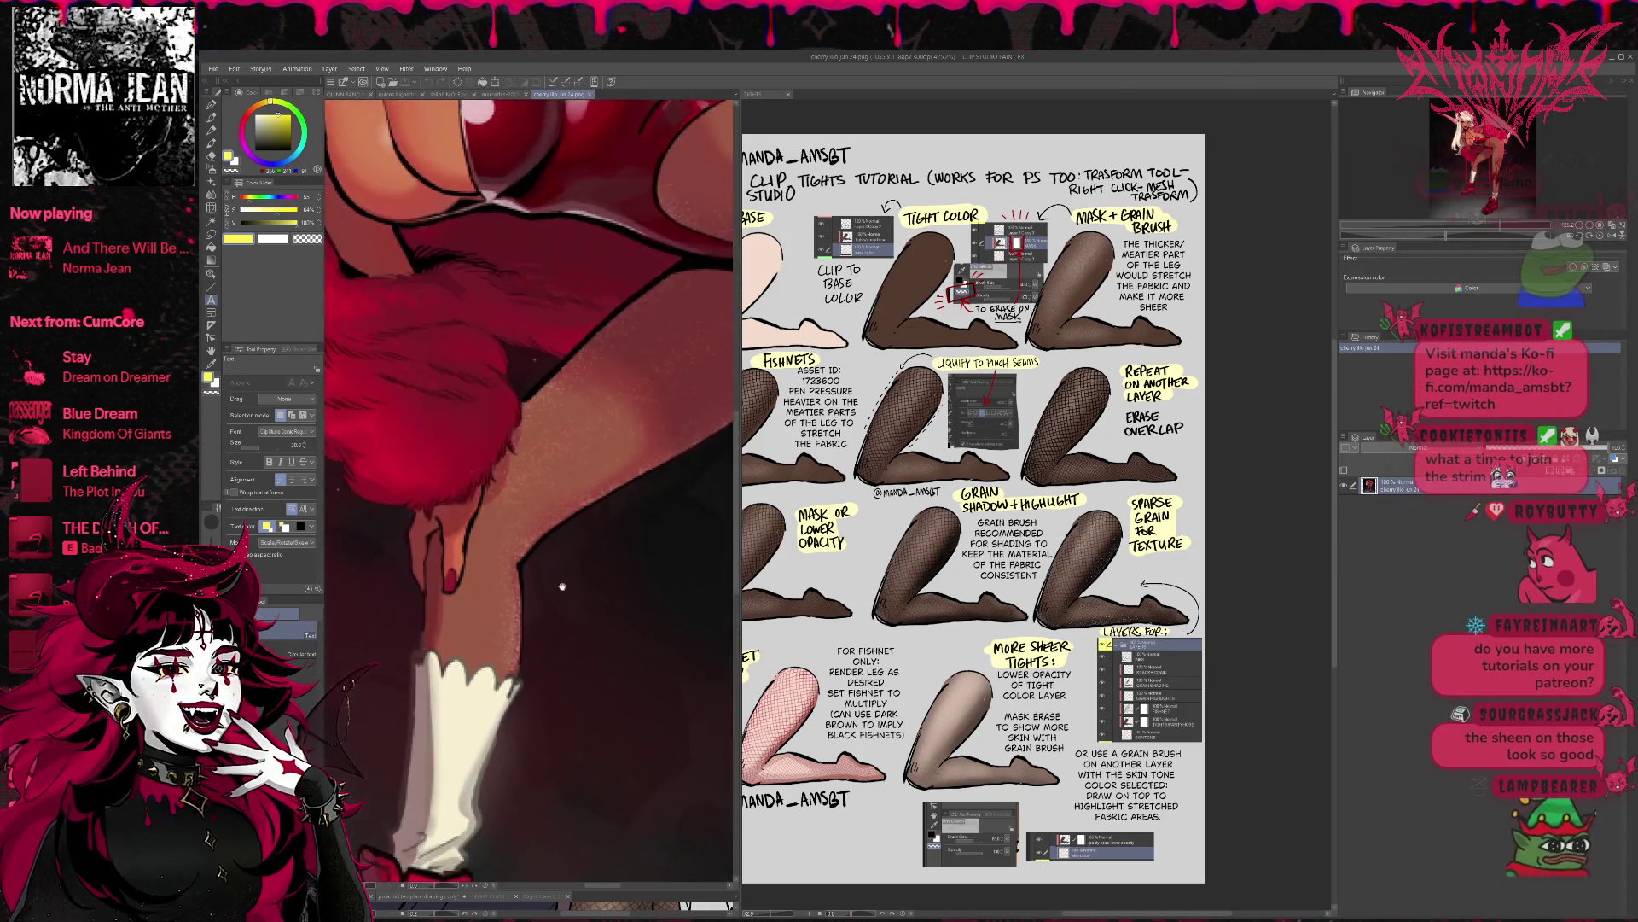
{"action": "scroll", "coordinate": [606, 562], "scroll_direction": "down", "scroll_amount": 2}
{"action": "scroll", "coordinate": [597, 597], "scroll_direction": "up", "scroll_amount": 8}
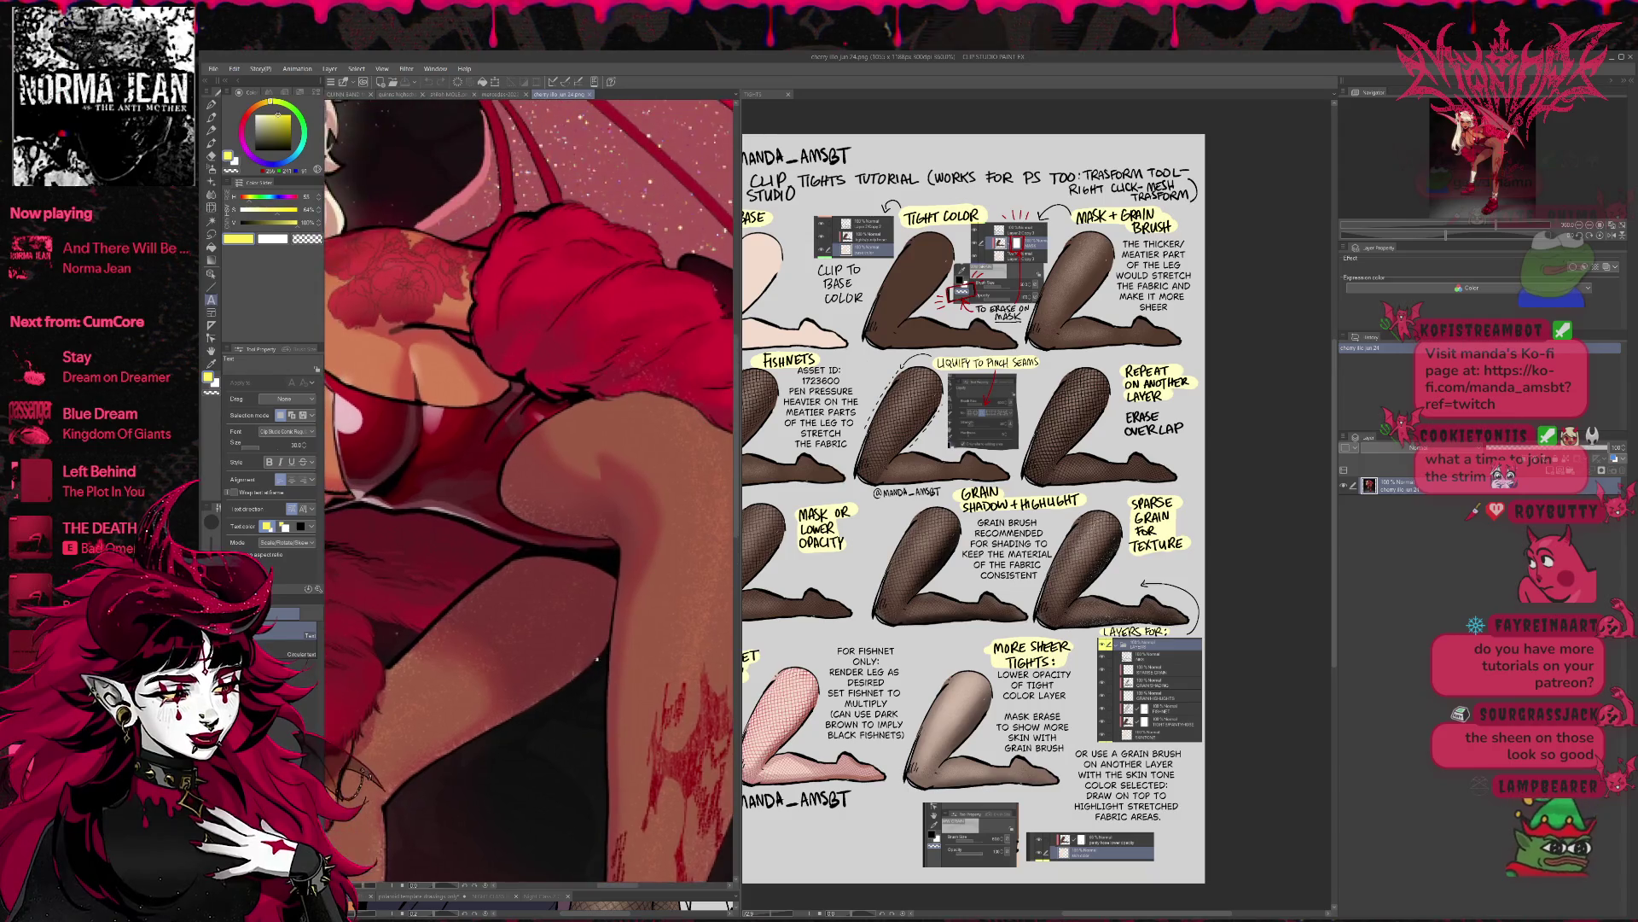
{"action": "scroll", "coordinate": [588, 627], "scroll_direction": "down", "scroll_amount": 4}
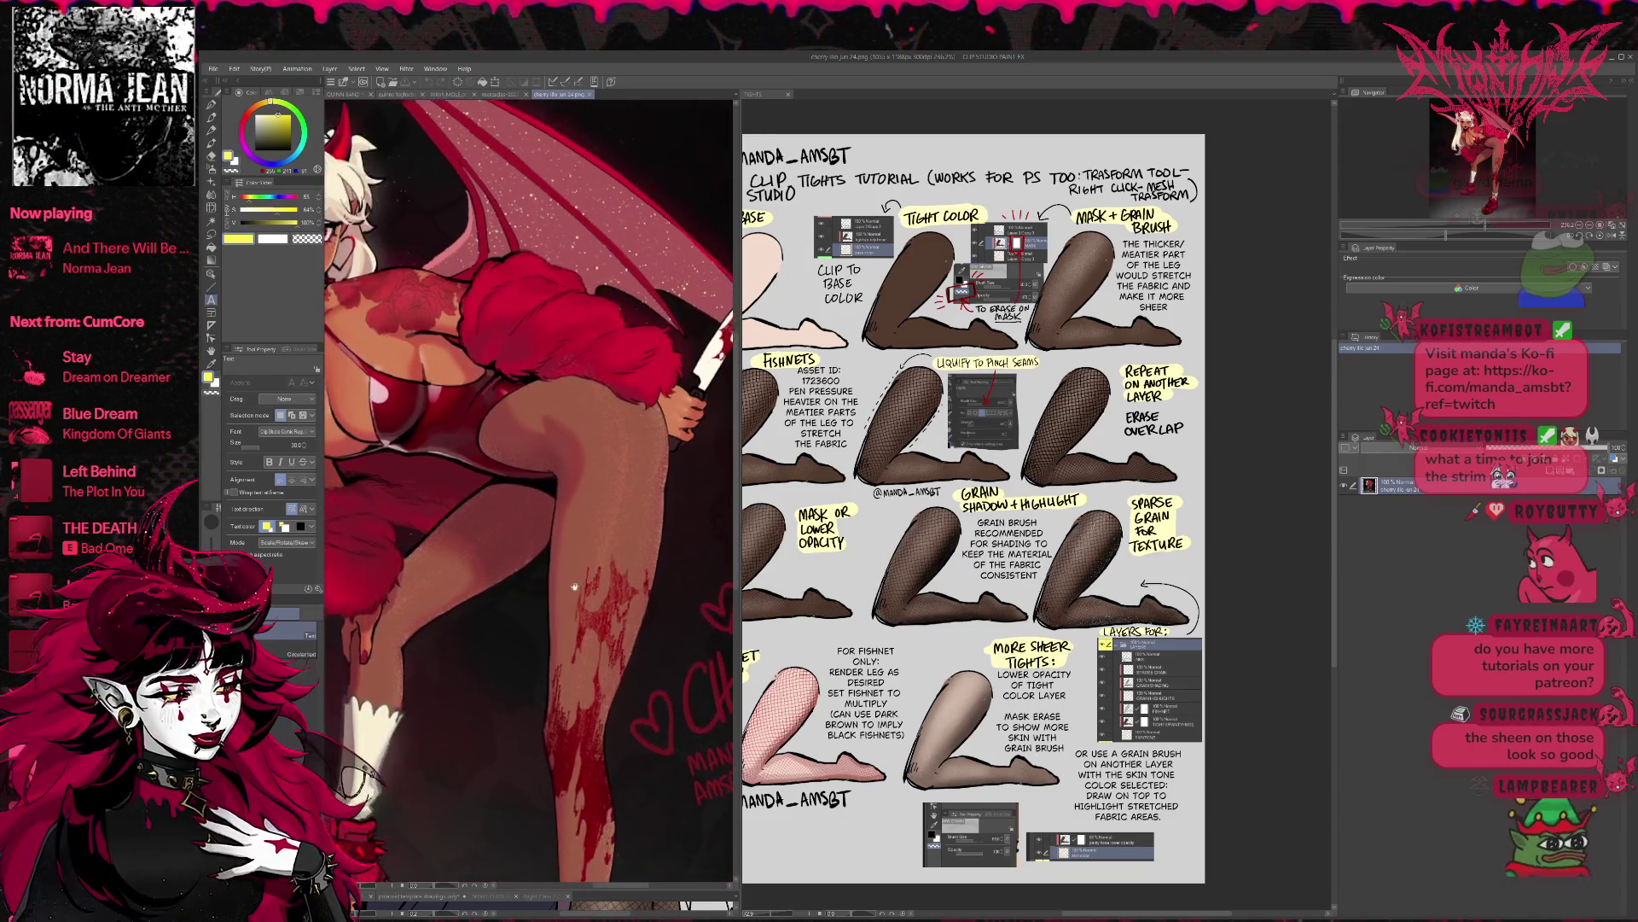
- Shift the view to study the feet, then close the cherry illustration
{"action": "left_click_drag", "start_coordinate": [575, 591], "coordinate": [562, 524]}
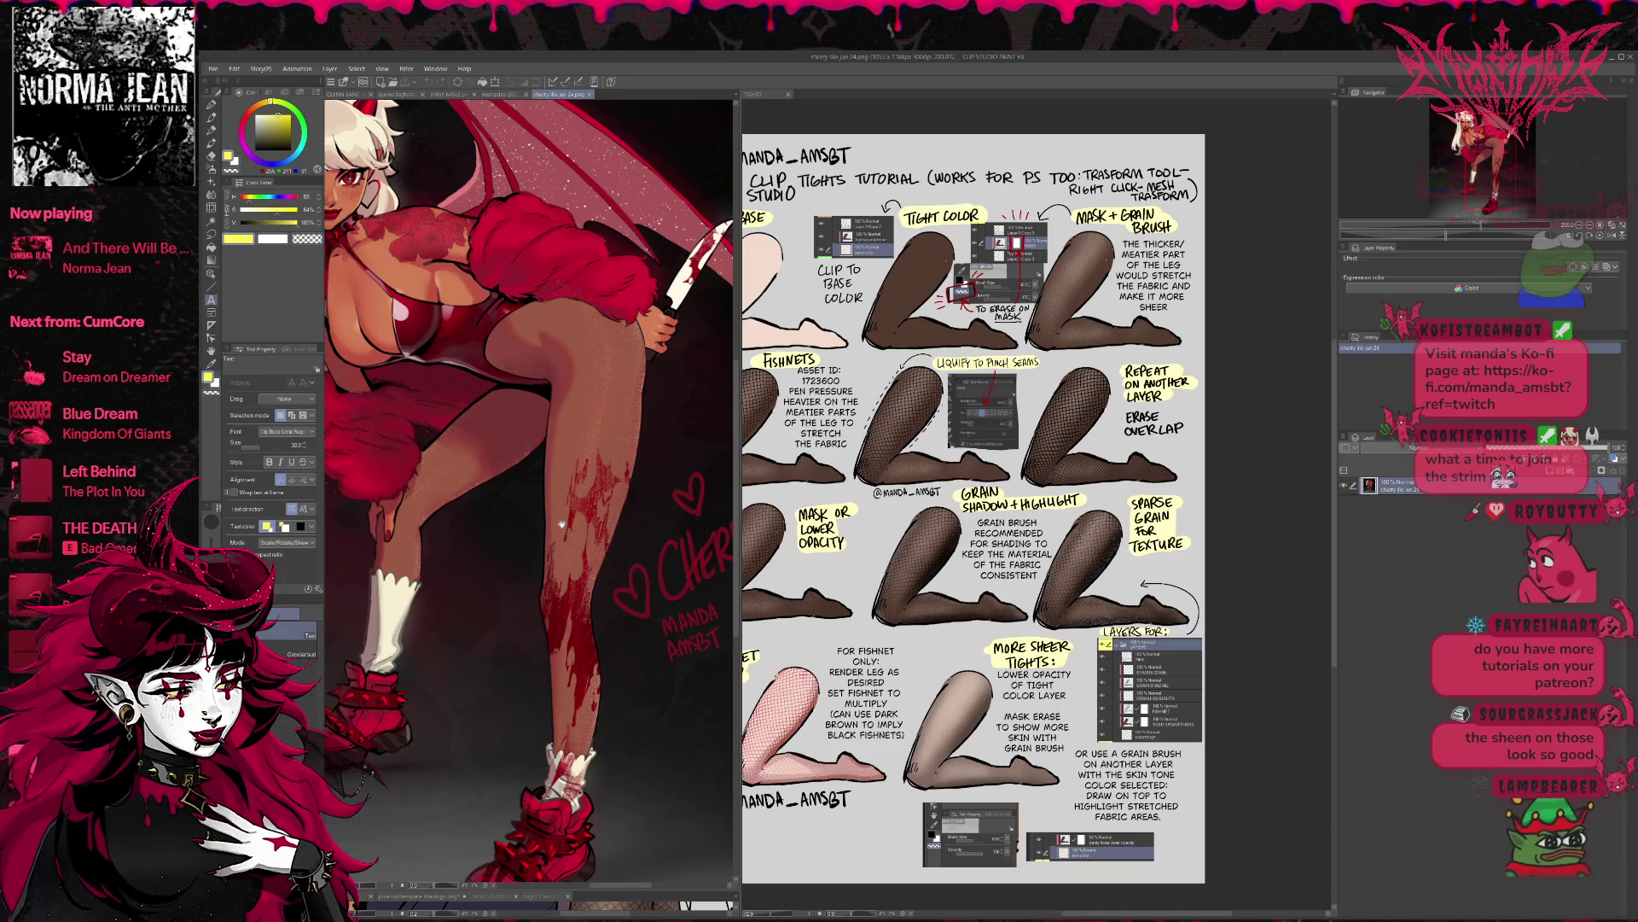
{"action": "scroll", "coordinate": [576, 565], "scroll_direction": "down", "scroll_amount": 3}
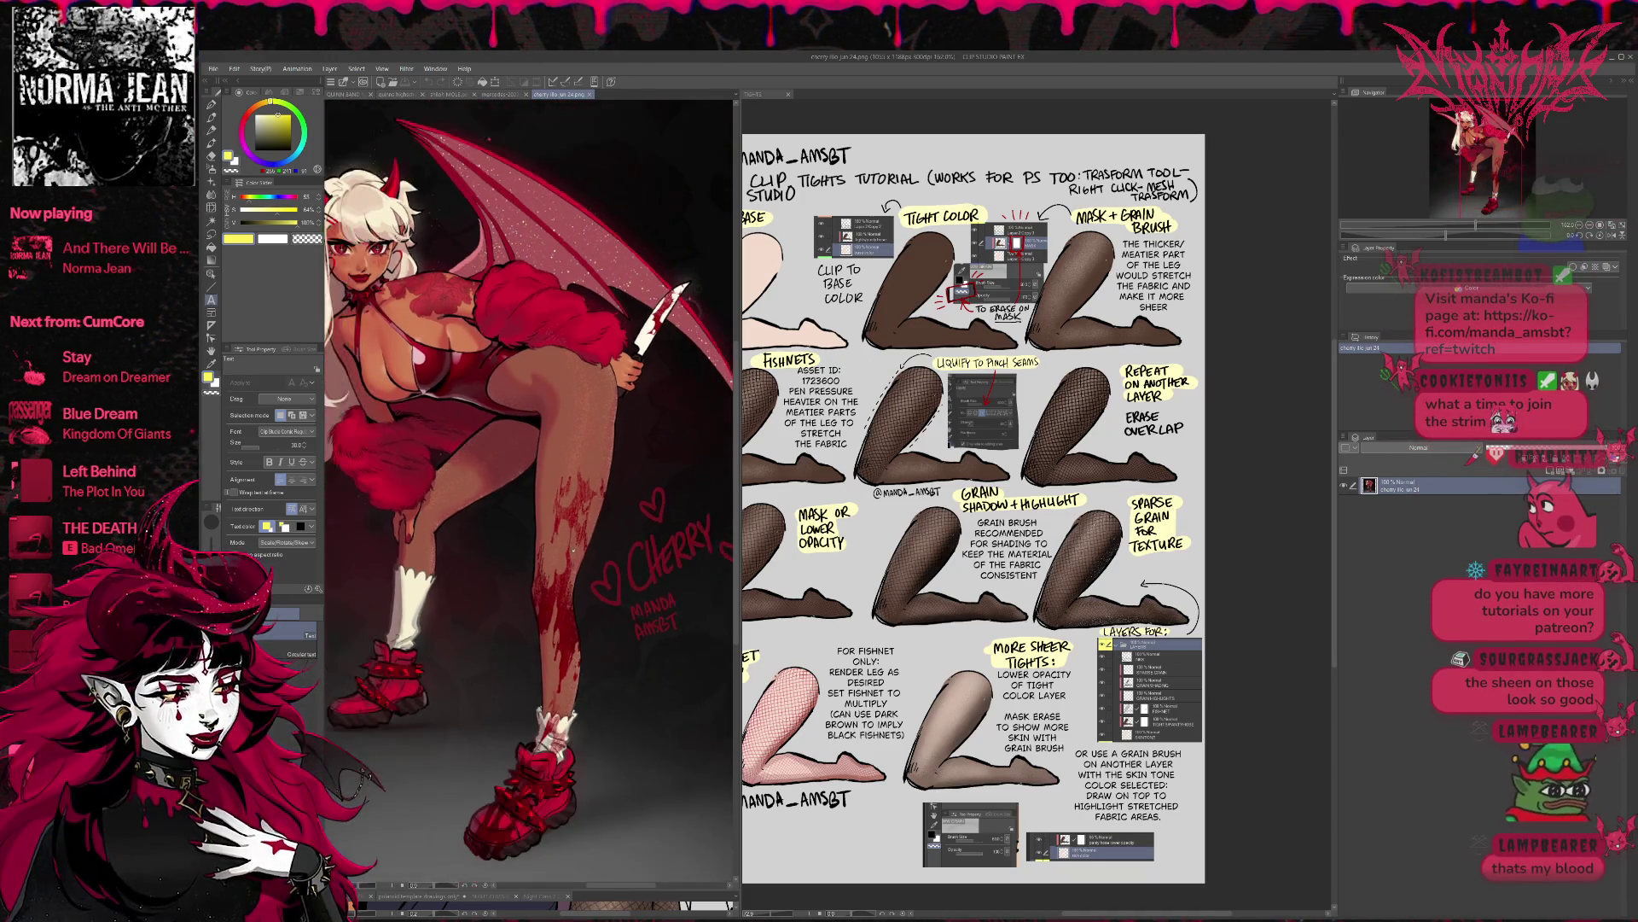
{"action": "scroll", "coordinate": [594, 527], "scroll_direction": "down", "scroll_amount": 1}
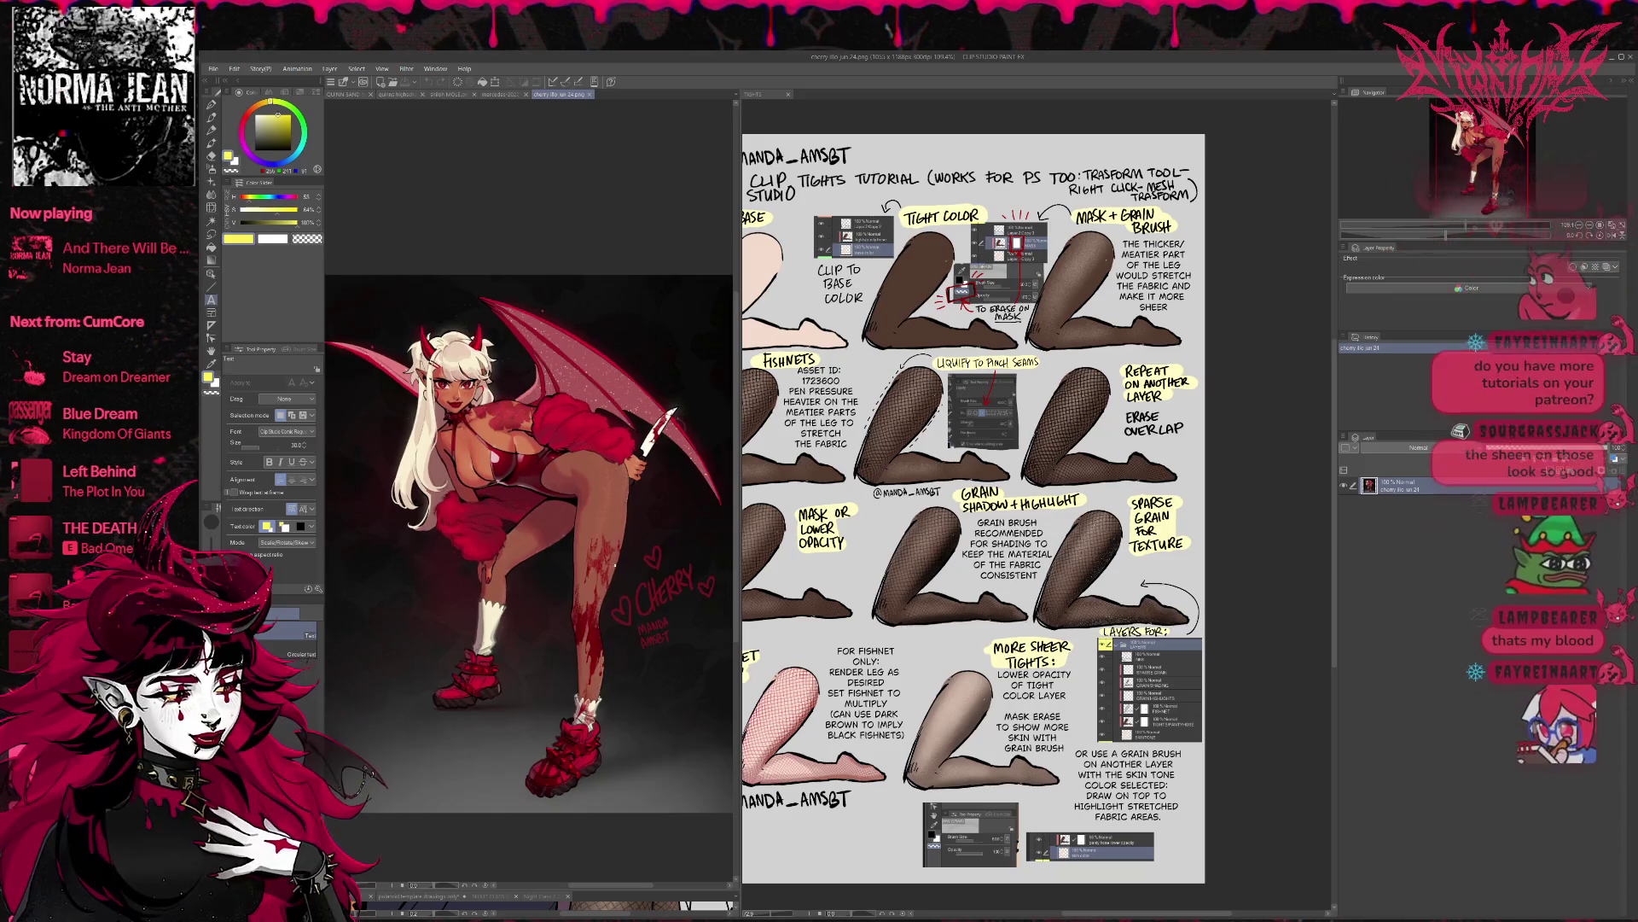
{"action": "scroll", "coordinate": [546, 282], "scroll_direction": "down", "scroll_amount": 1}
{"action": "scroll", "coordinate": [545, 282], "scroll_direction": "up", "scroll_amount": 1}
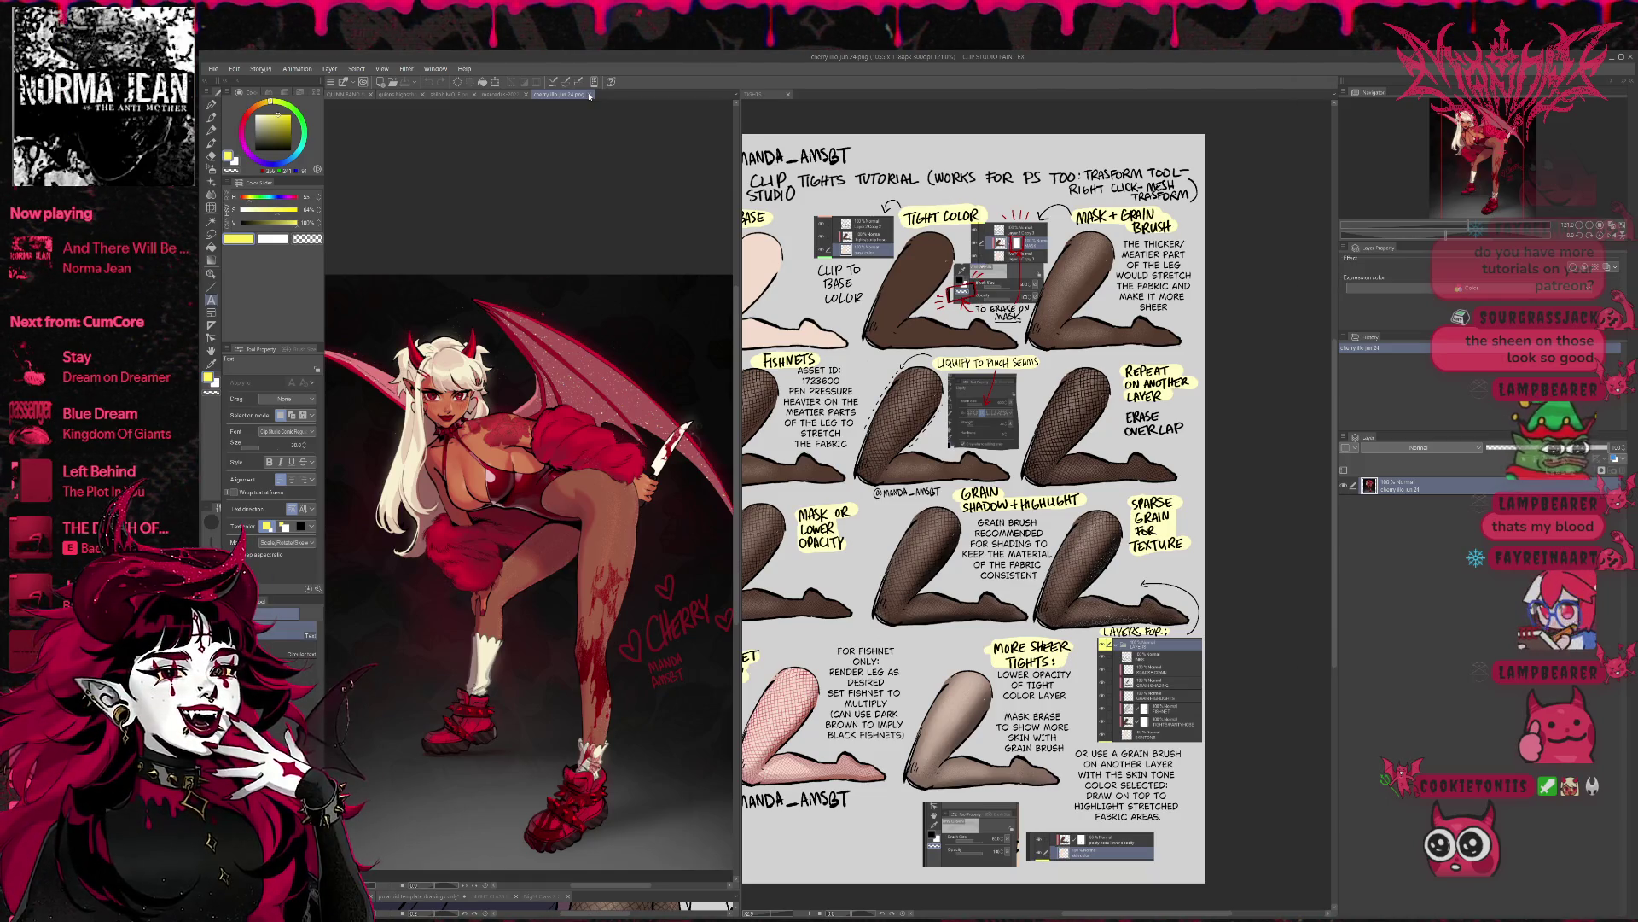
{"action": "left_click", "coordinate": [589, 96]}
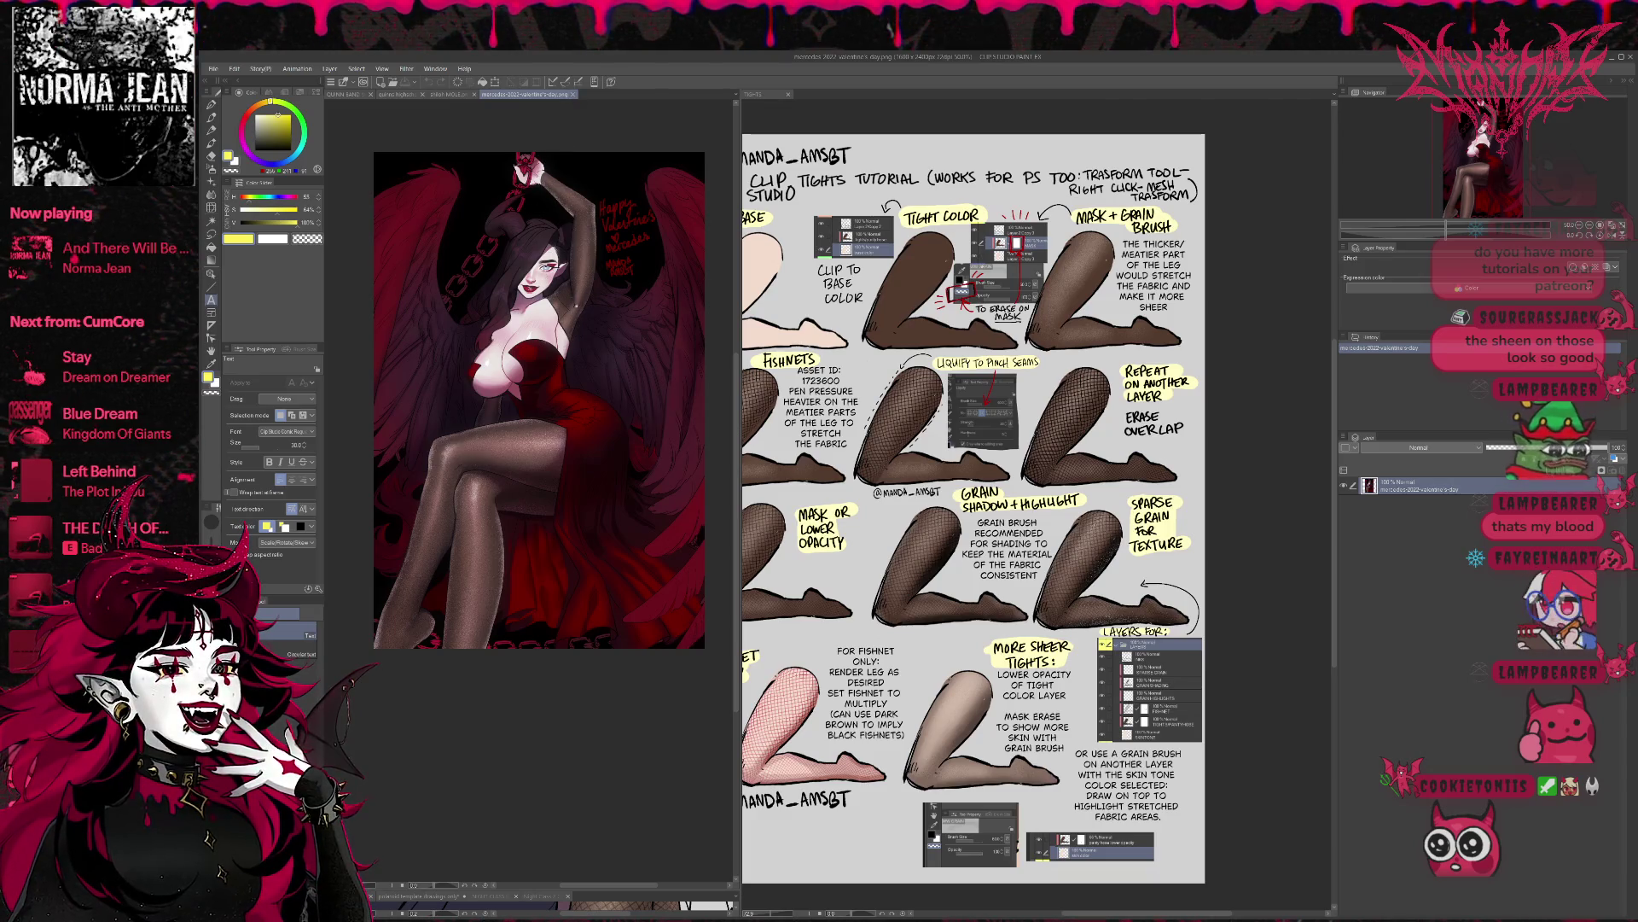
- Close the Valentine's tab, return to the MOLE drawing, and drag the split to reveal the fishnet drawing
{"action": "left_click", "coordinate": [573, 93]}
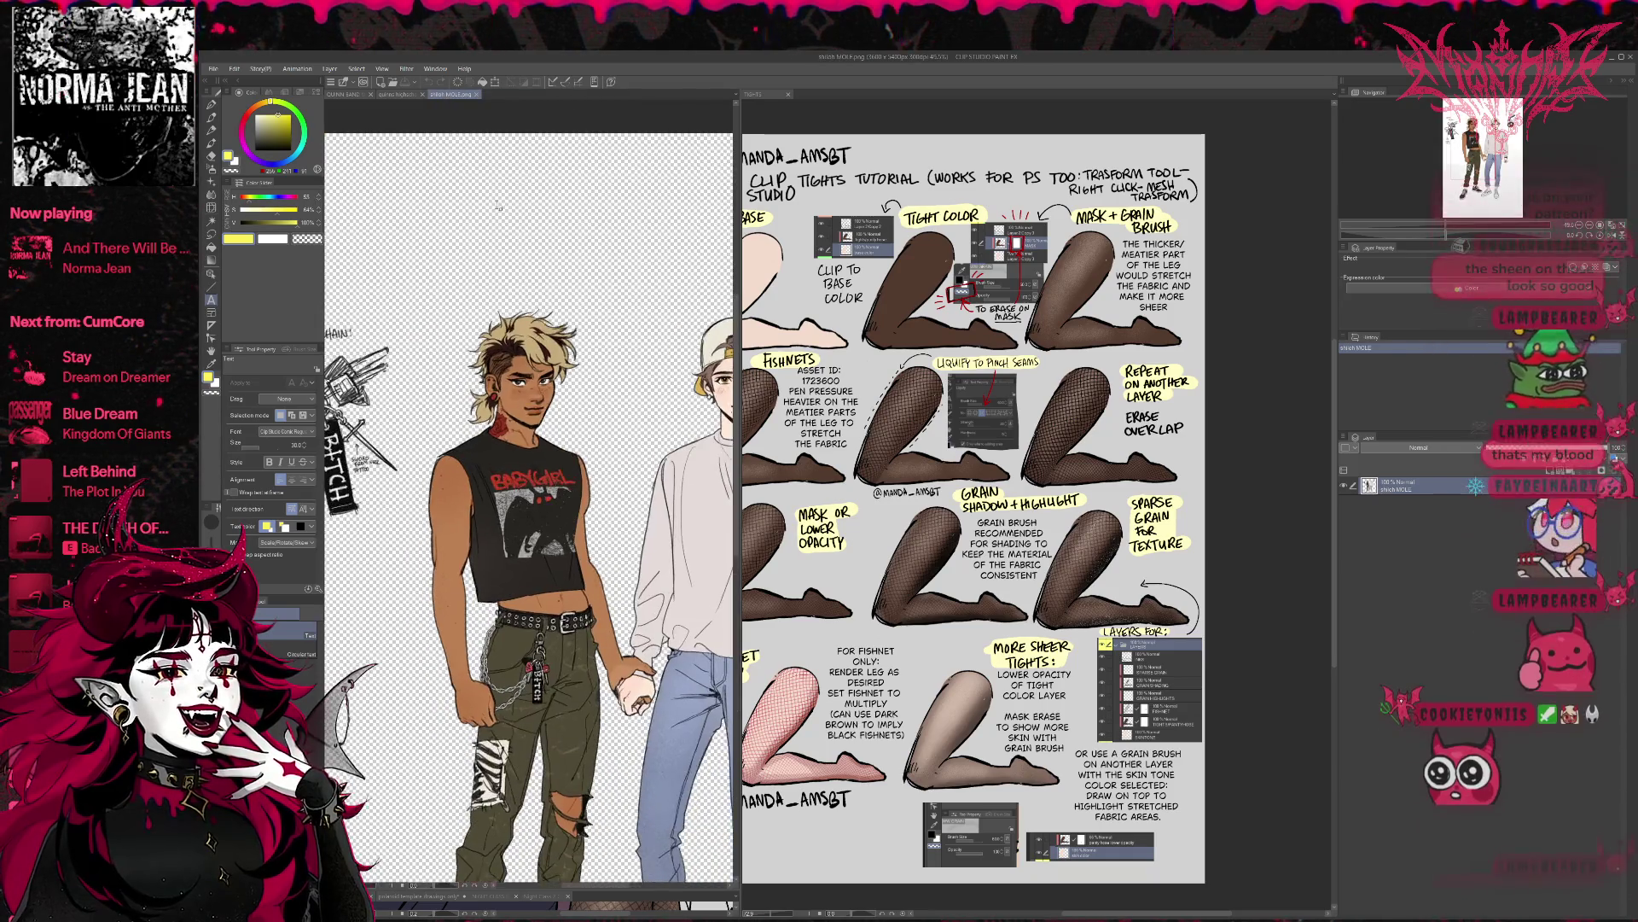
{"action": "left_click", "coordinate": [401, 96]}
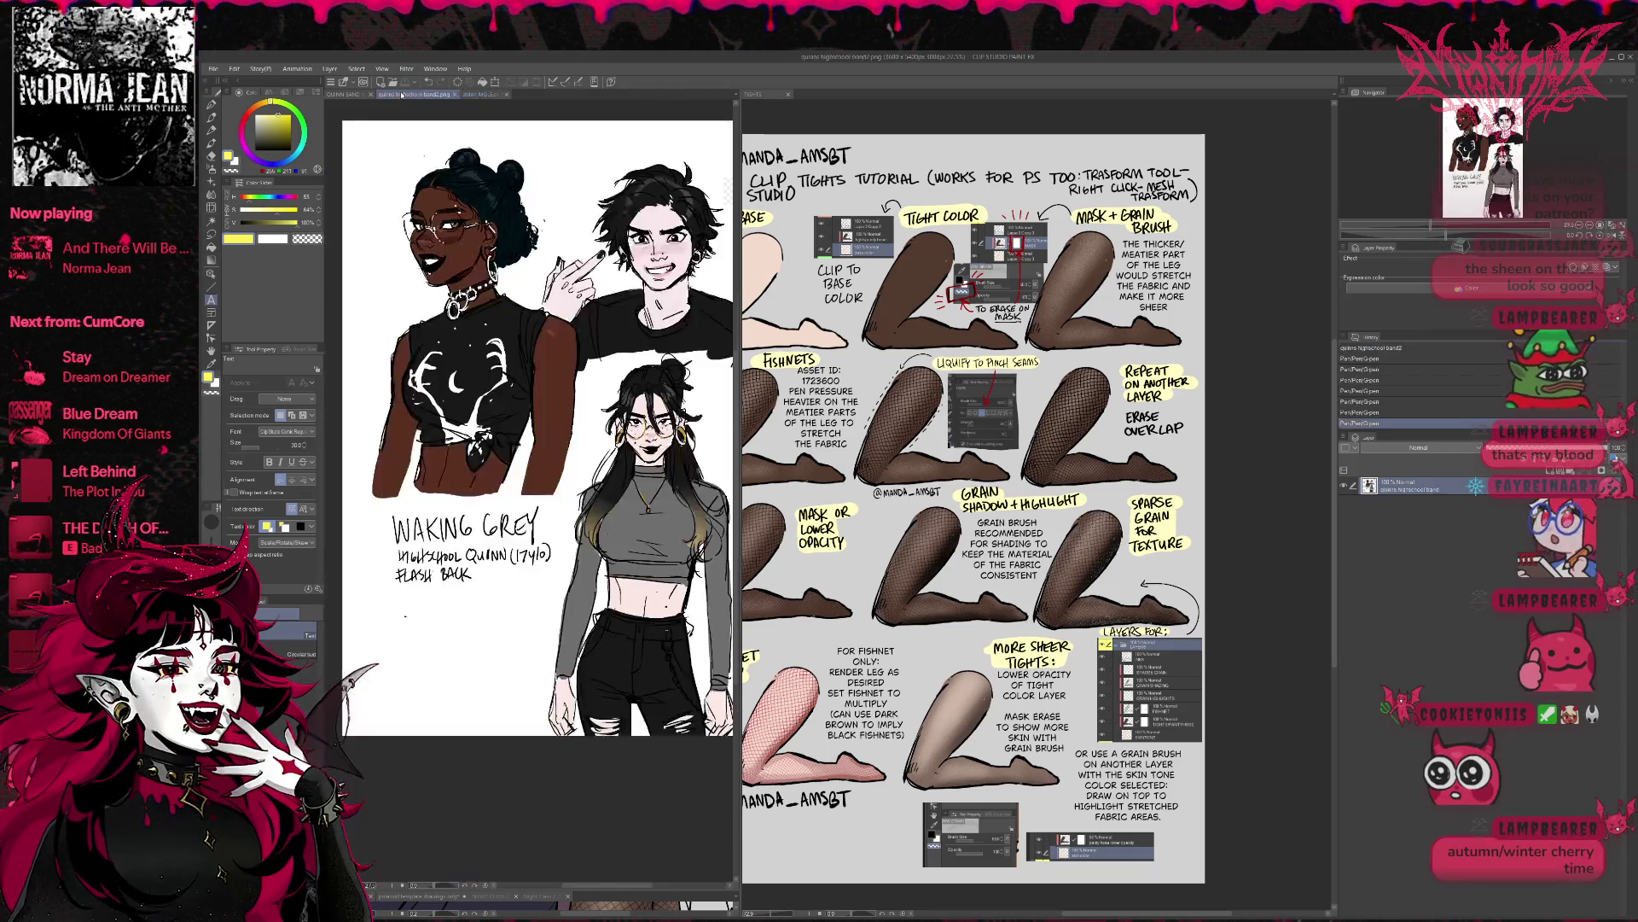
{"action": "left_click", "coordinate": [349, 94]}
{"action": "left_click", "coordinate": [491, 94]}
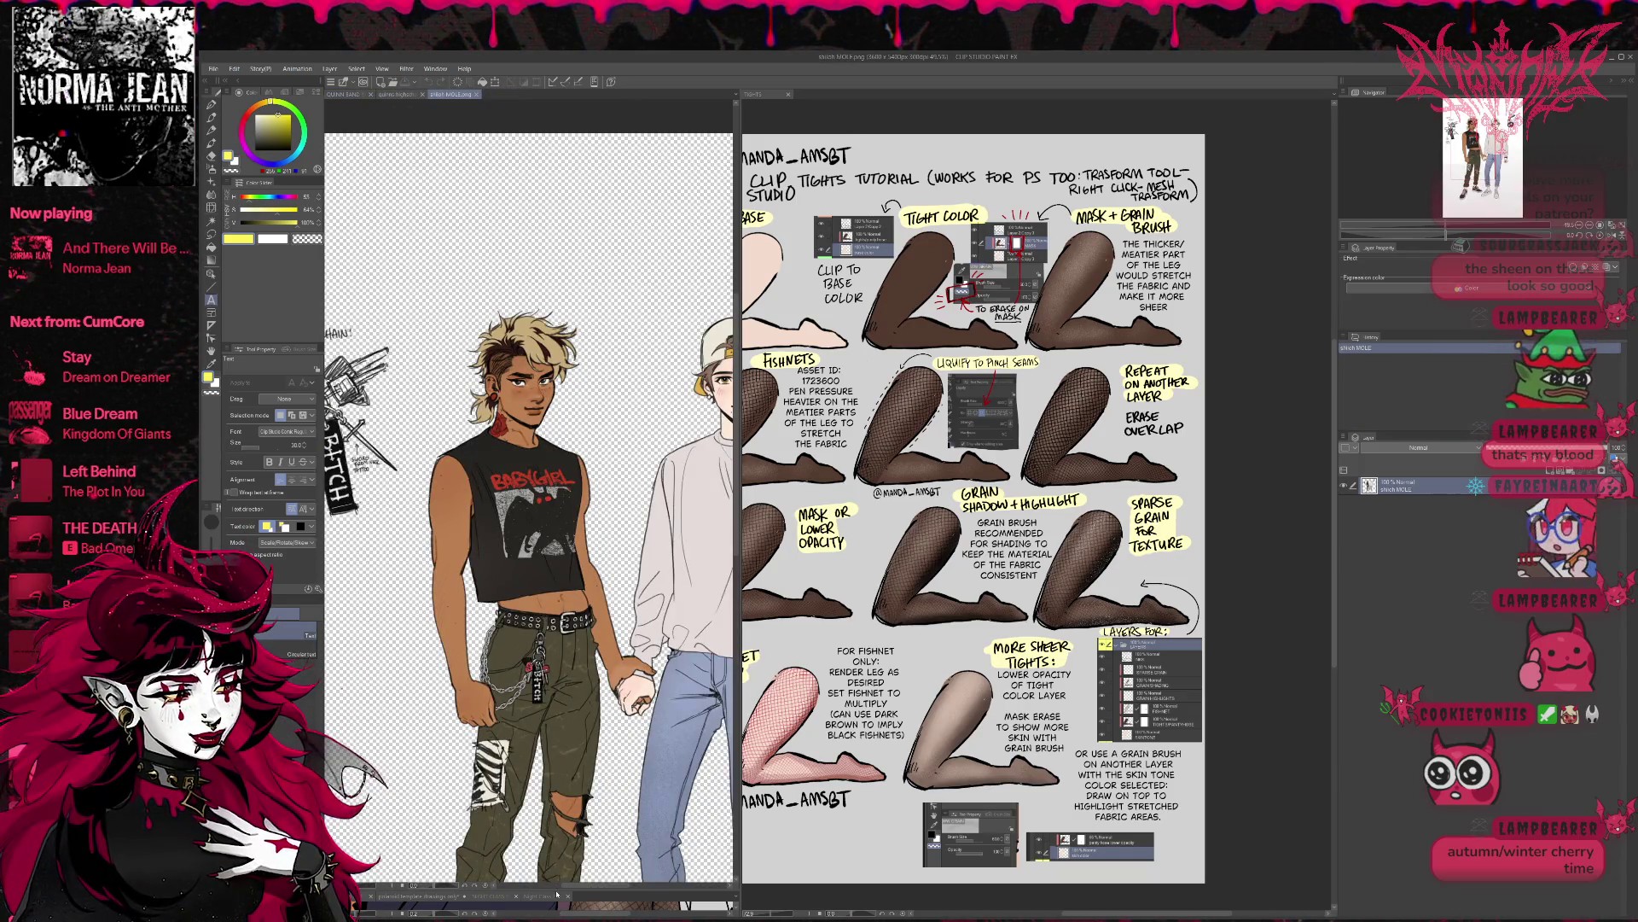
{"action": "left_click_drag", "start_coordinate": [556, 893], "coordinate": [556, 242]}
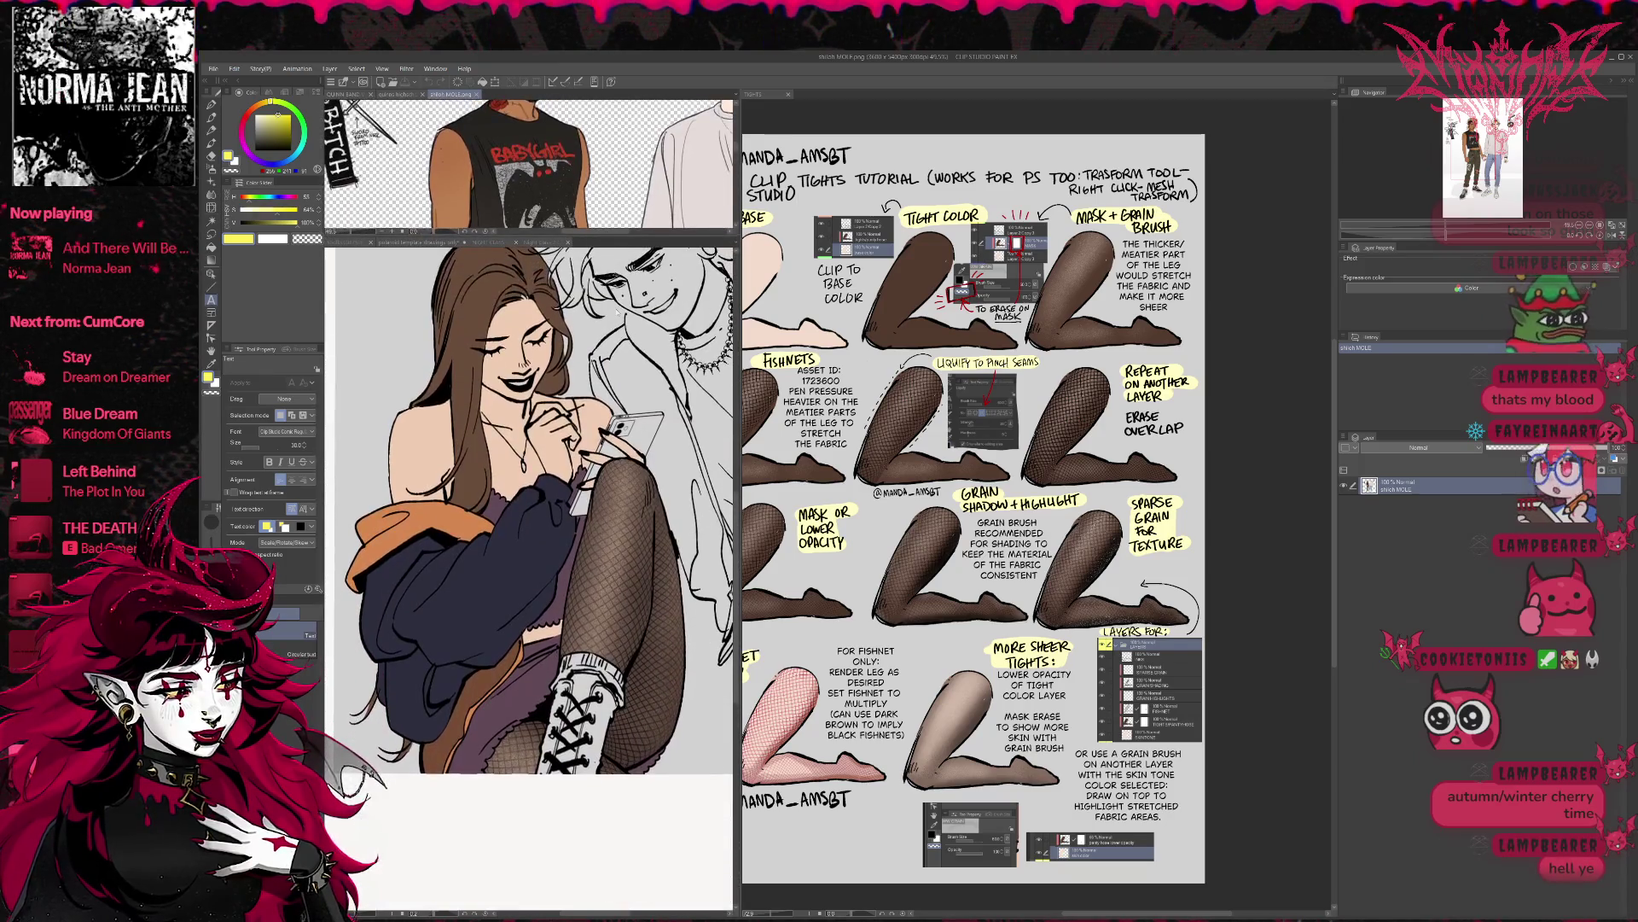
- Review the TIGHTS tutorial document, then close it
{"action": "left_click", "coordinate": [1152, 273]}
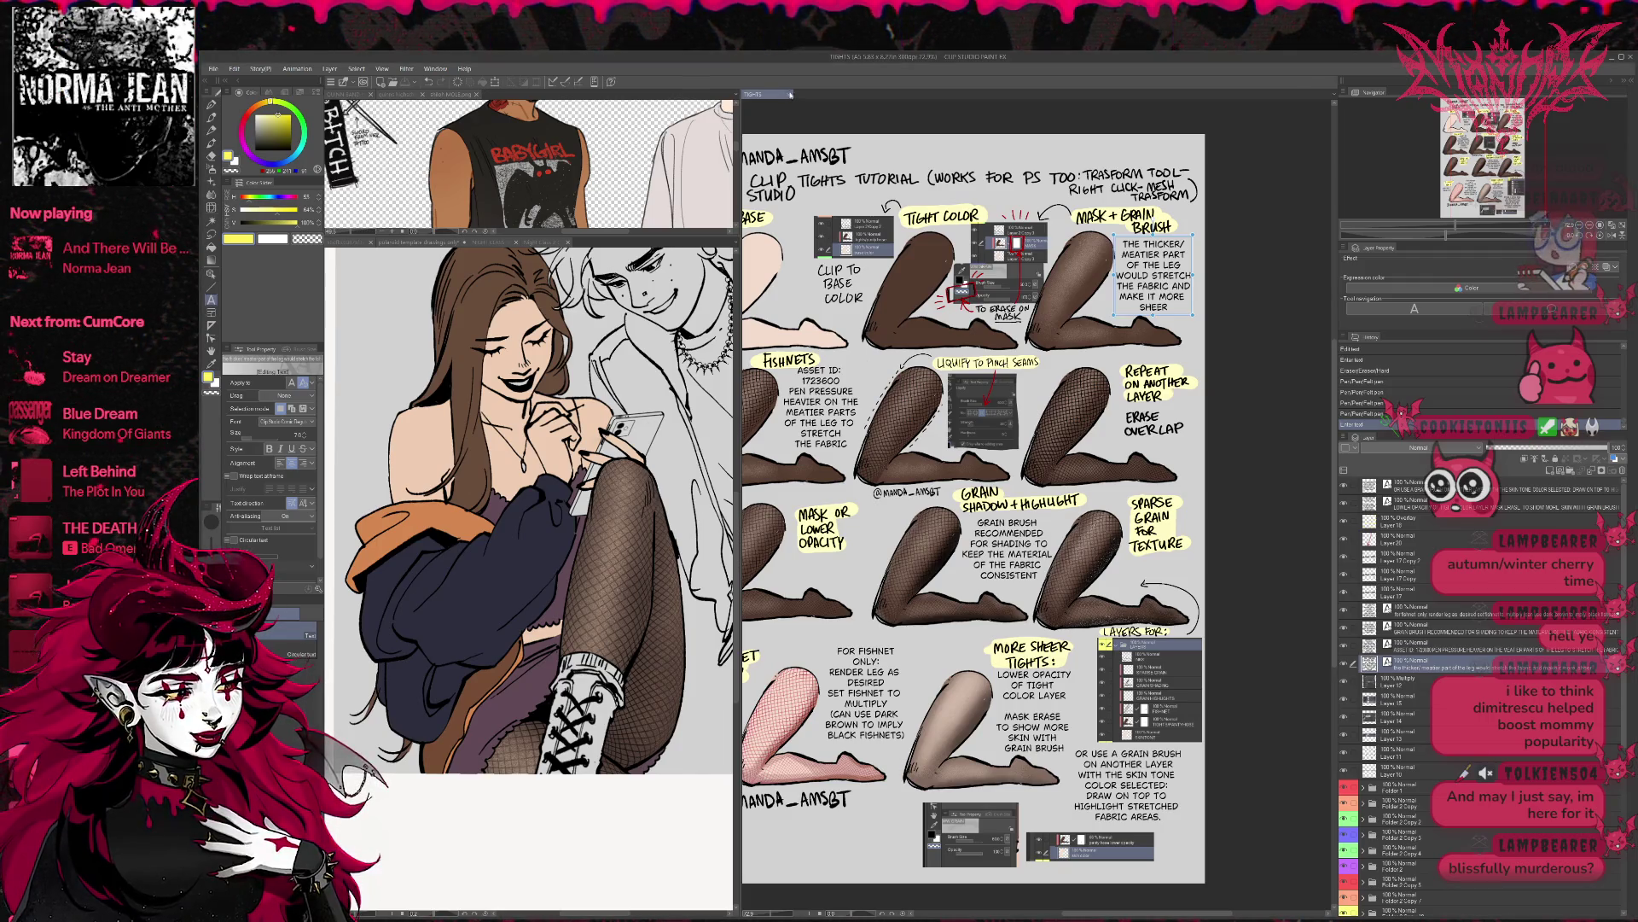
{"action": "left_click", "coordinate": [788, 93]}
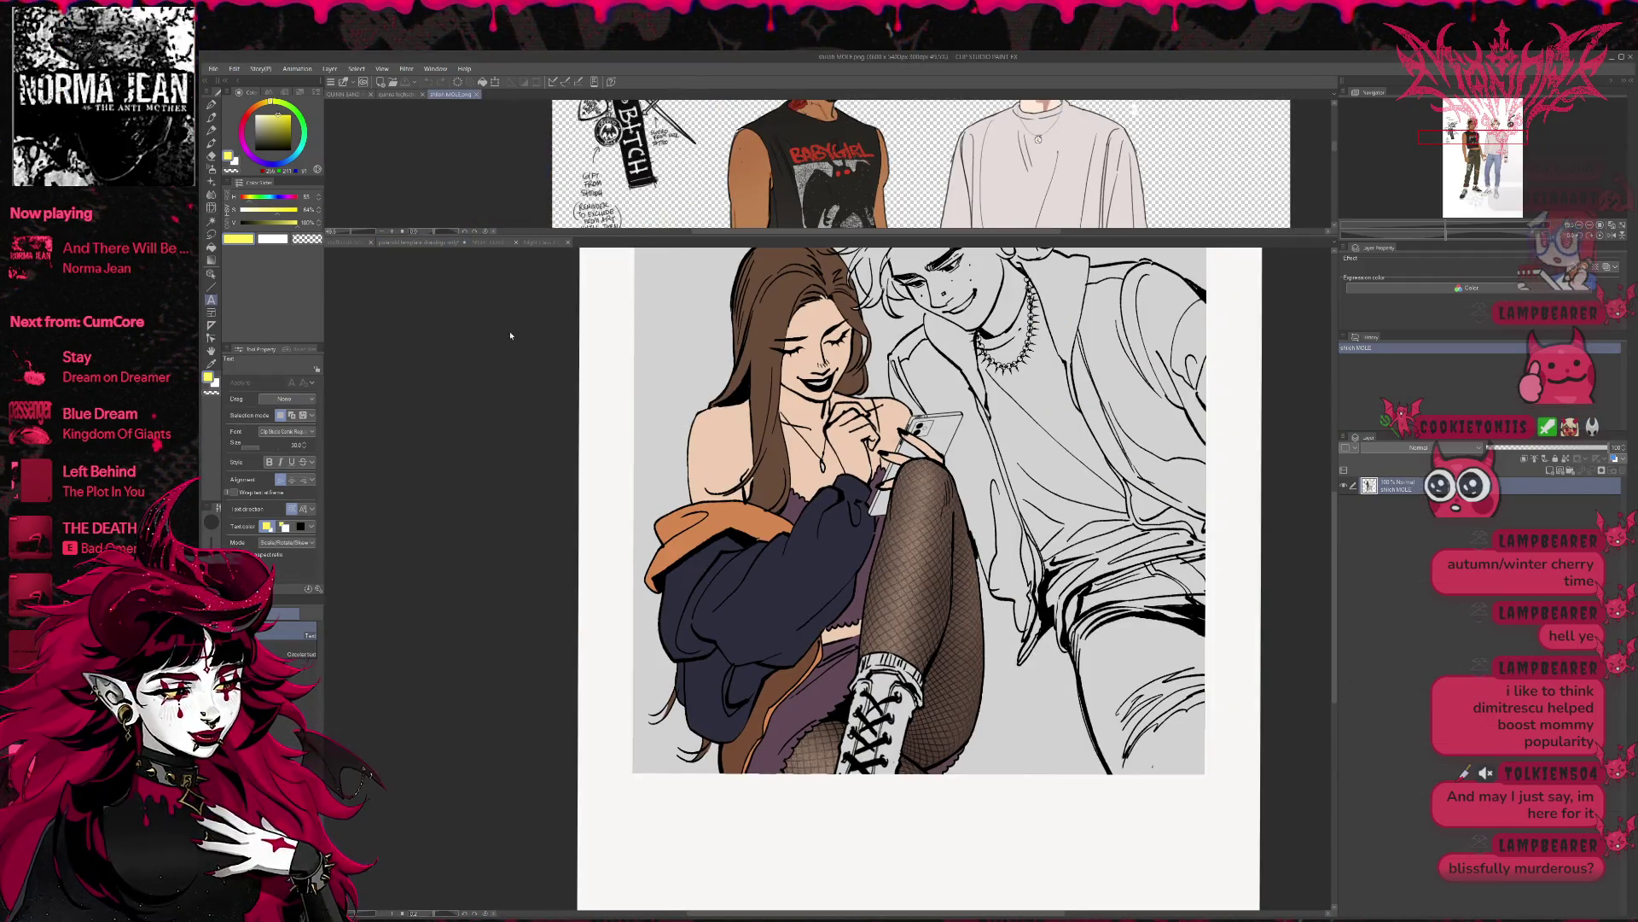
- Dock the Billie autumn-colours reference sheet beside the polaroid drawing in a split view
{"action": "left_click_drag", "start_coordinate": [1326, 307], "coordinate": [833, 435]}
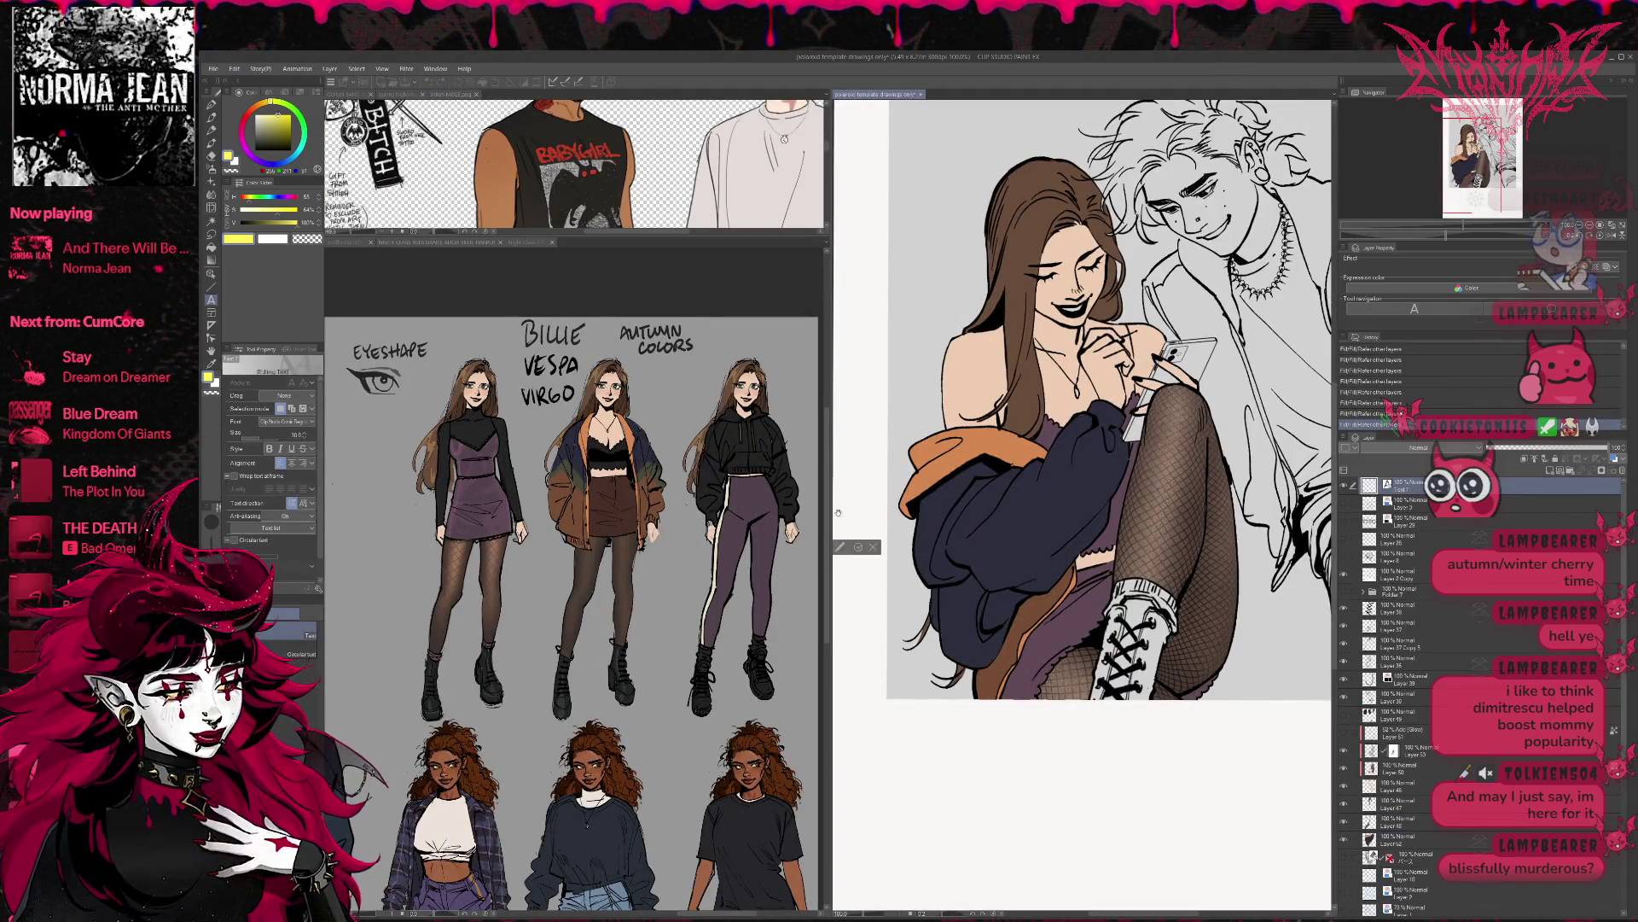
{"action": "mouse_move", "coordinate": [834, 435]}
{"action": "left_mouse_down"}
{"action": "mouse_move", "coordinate": [819, 537]}
{"action": "mouse_move", "coordinate": [662, 538]}
{"action": "left_mouse_up"}
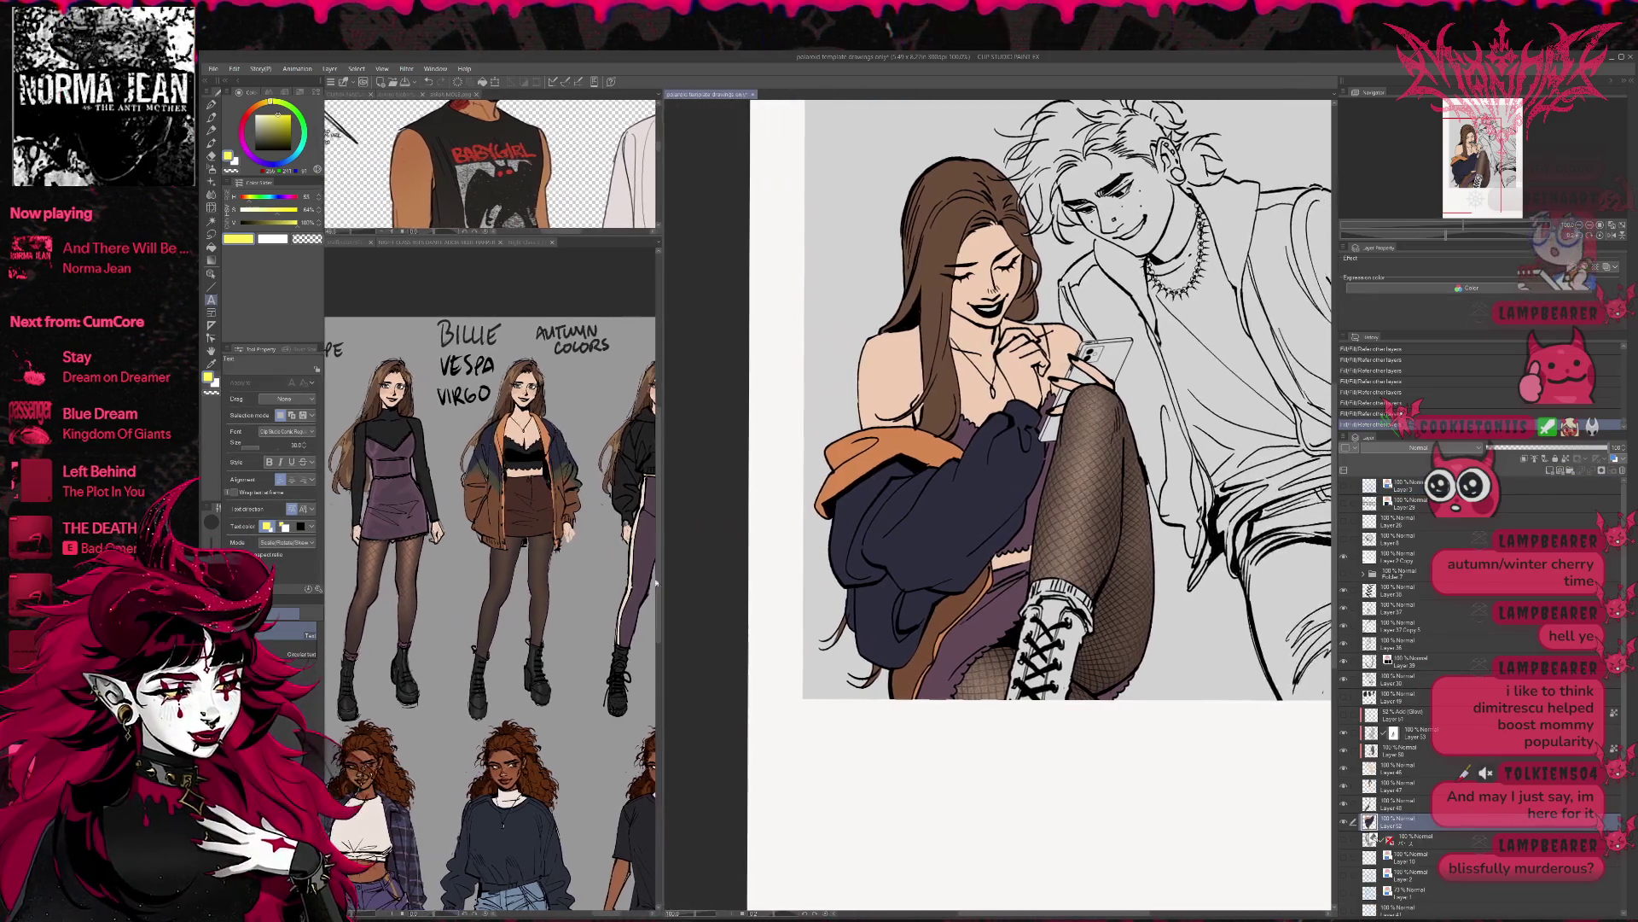
{"action": "left_click", "coordinate": [961, 728]}
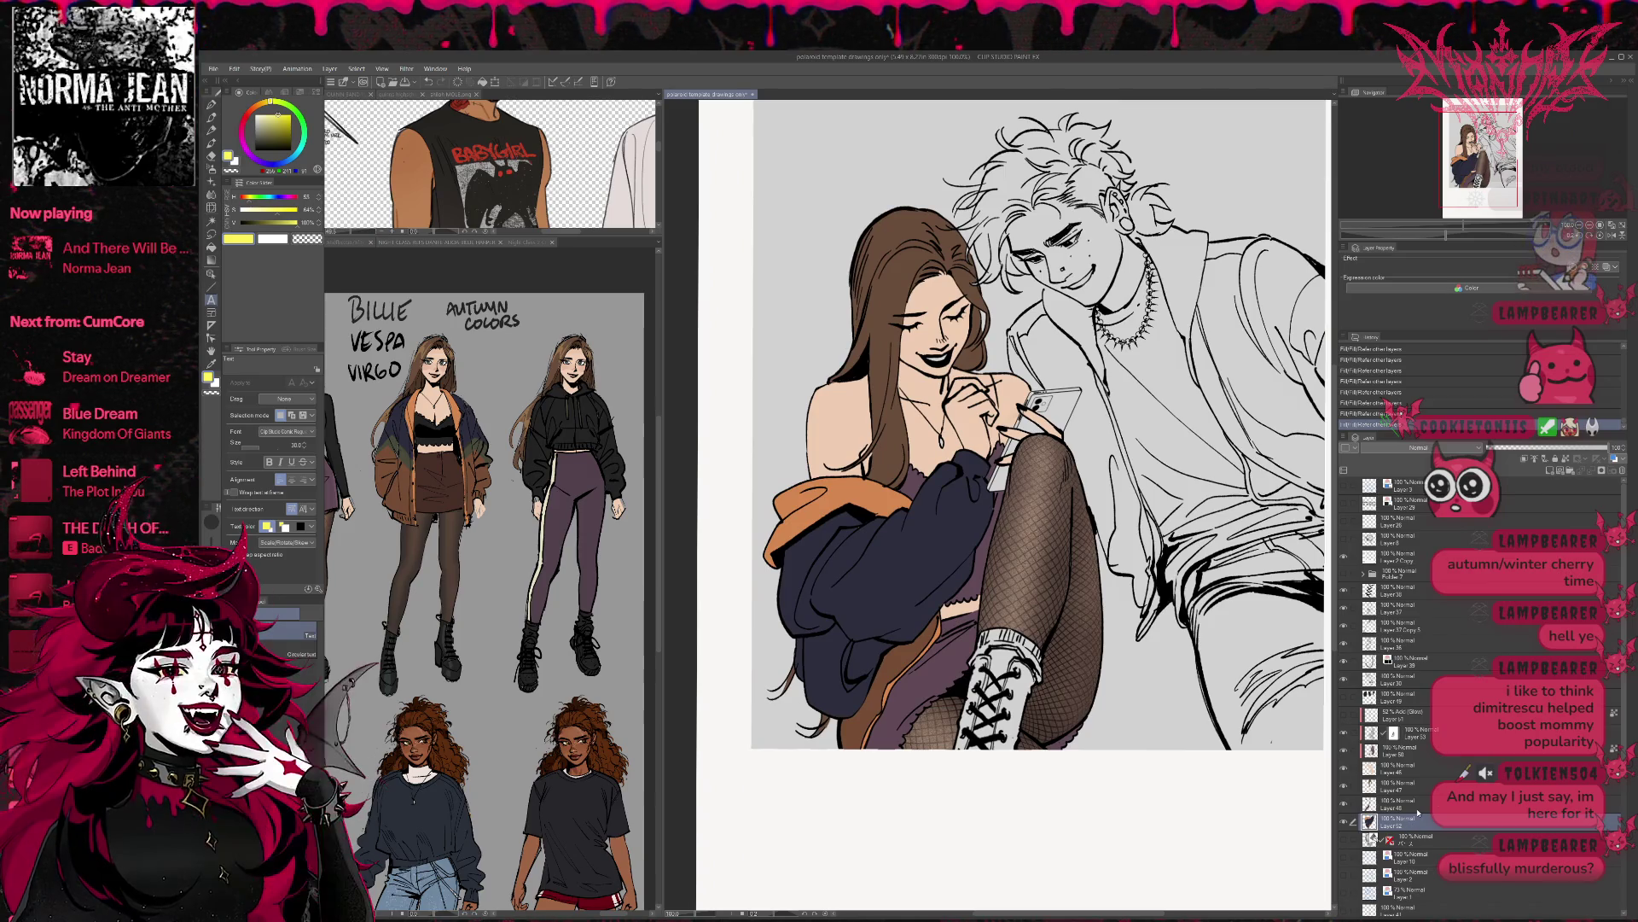
- Add a new layer clipped to the one below and sample the reference's jacket brown with the pen
{"action": "key", "text": "ctrl+shift+n"}
{"action": "left_click", "coordinate": [1523, 458]}
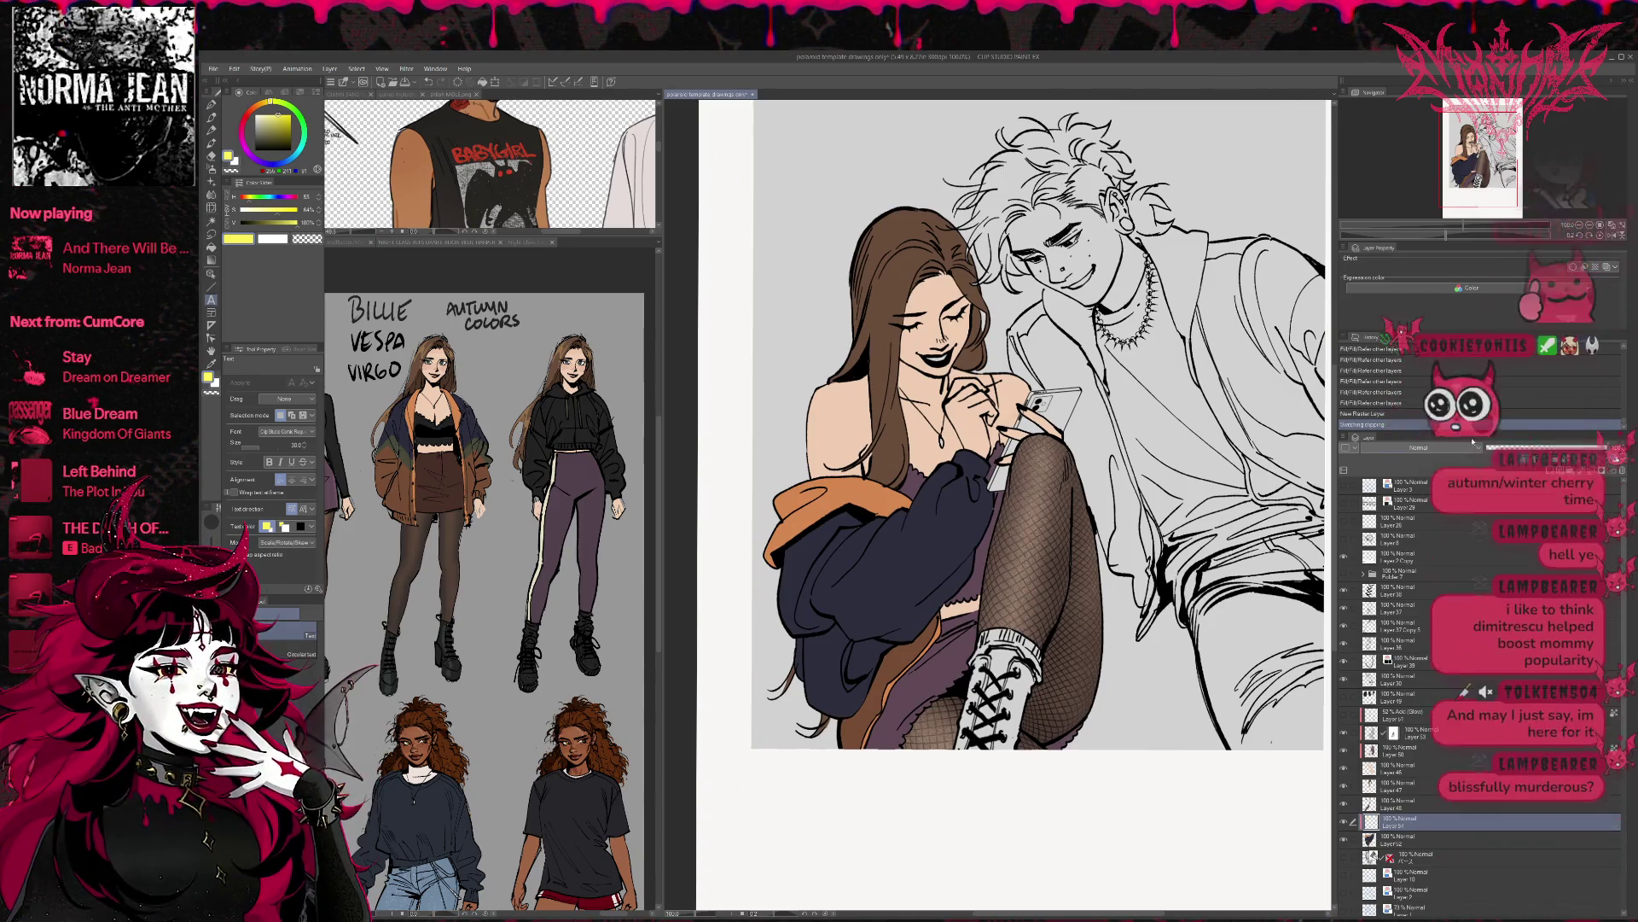
{"action": "left_click", "coordinate": [211, 104]}
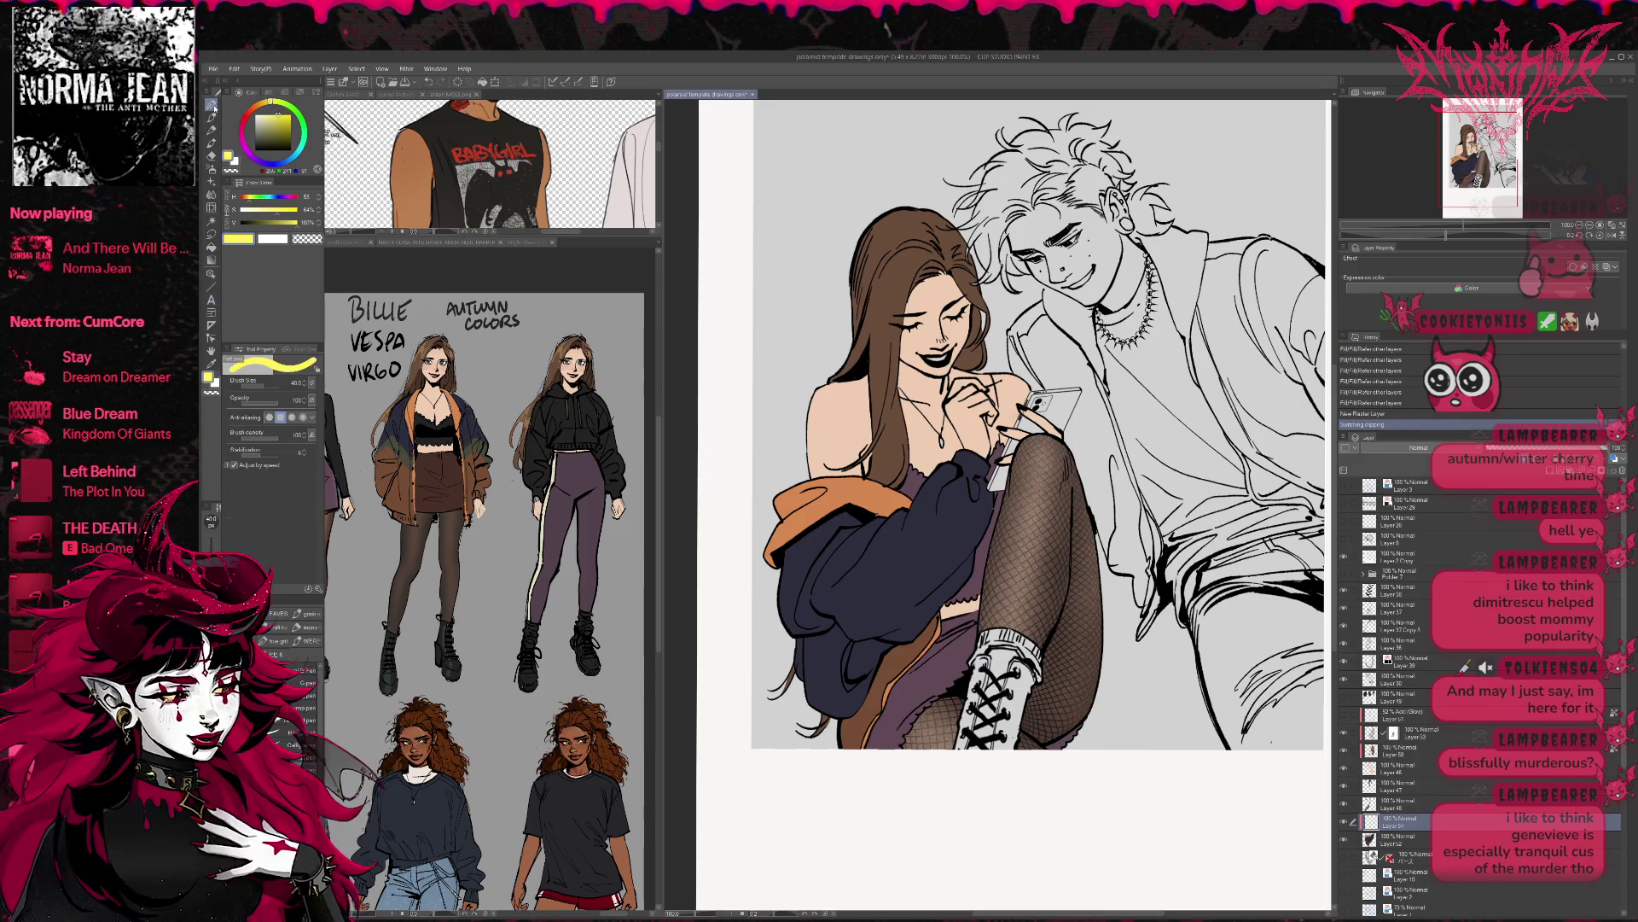
{"action": "left_click", "coordinate": [404, 482], "text": "alt"}
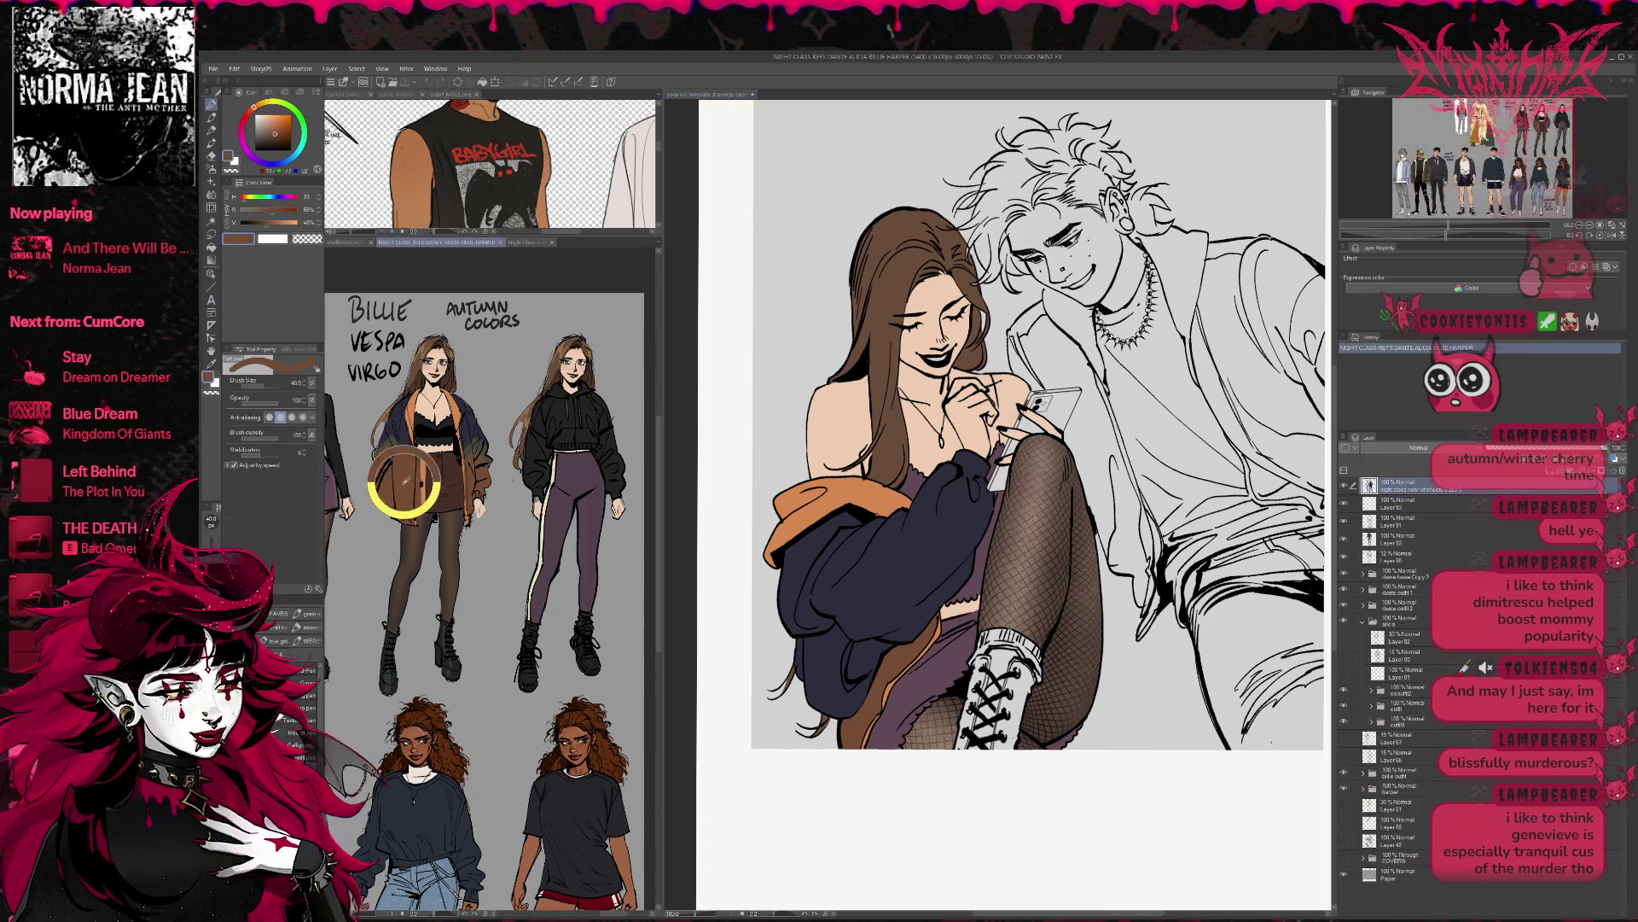
- On Layer 54, reset the pen to size 25 and fill two dark jacket patches with brown
{"action": "left_click", "coordinate": [886, 673], "text": "ctrl"}
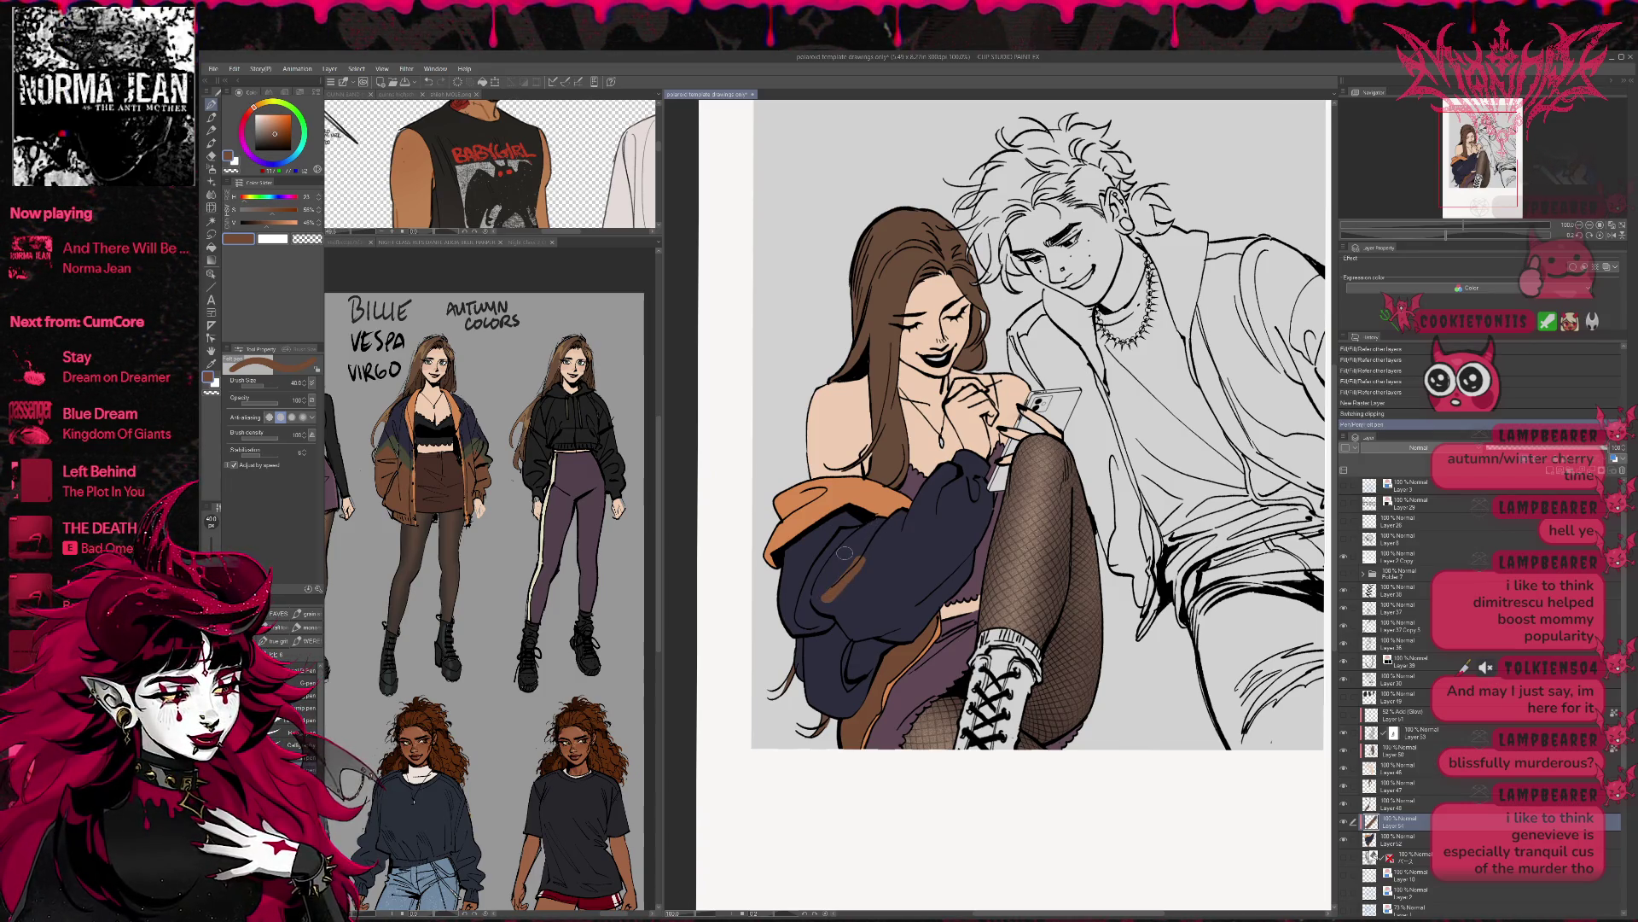
{"action": "key", "text": "p"}
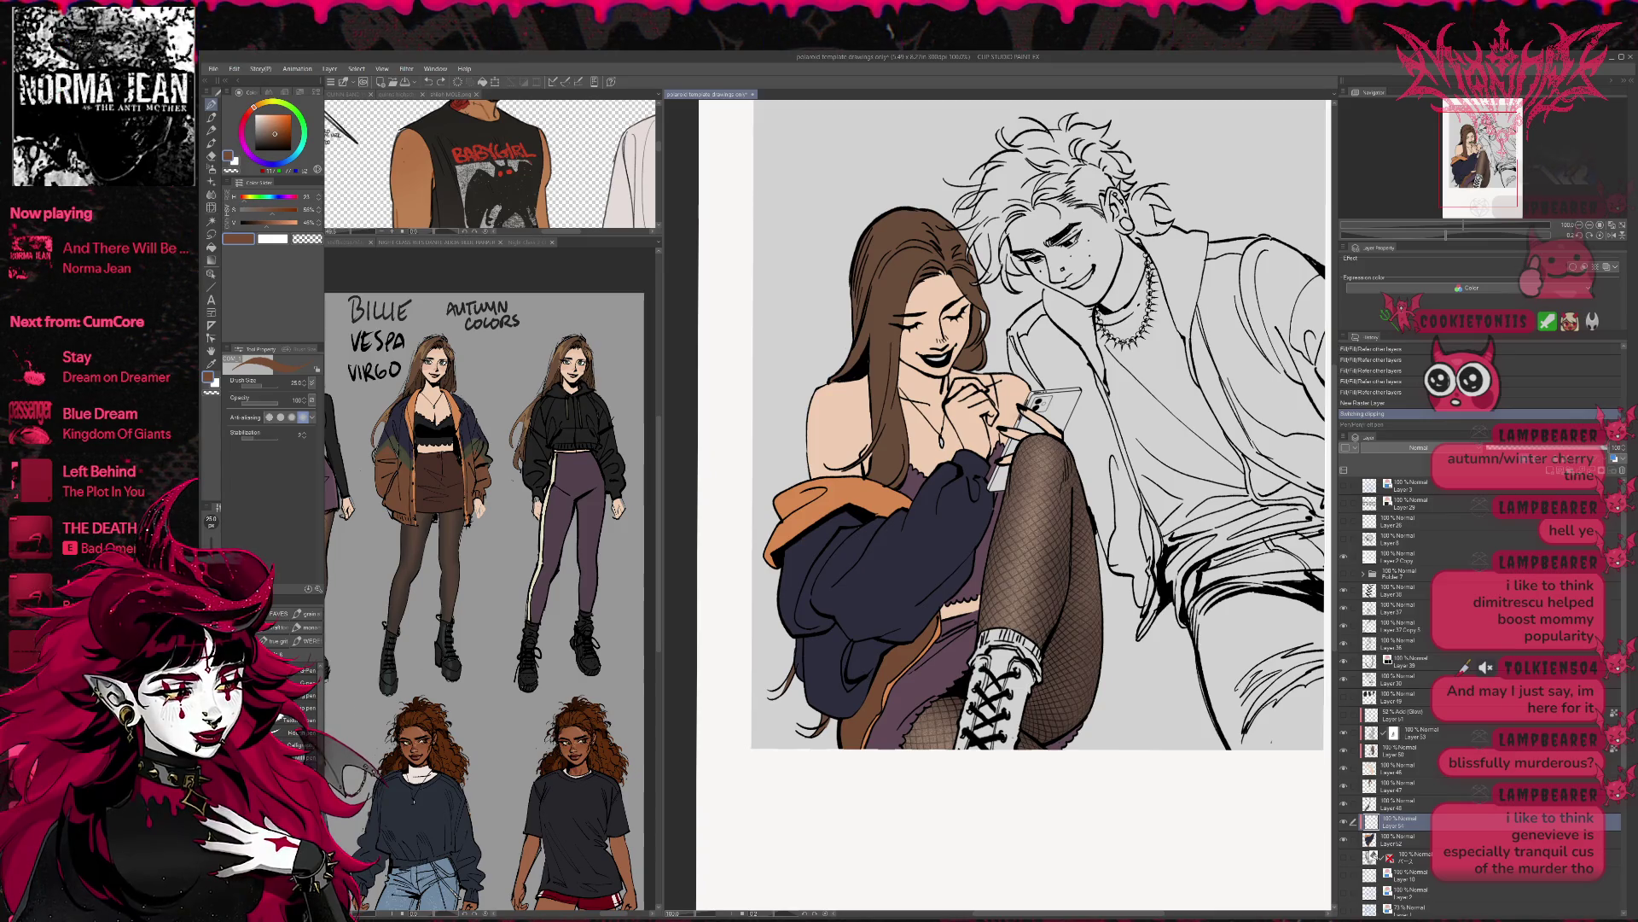
{"action": "left_click", "coordinate": [287, 721]}
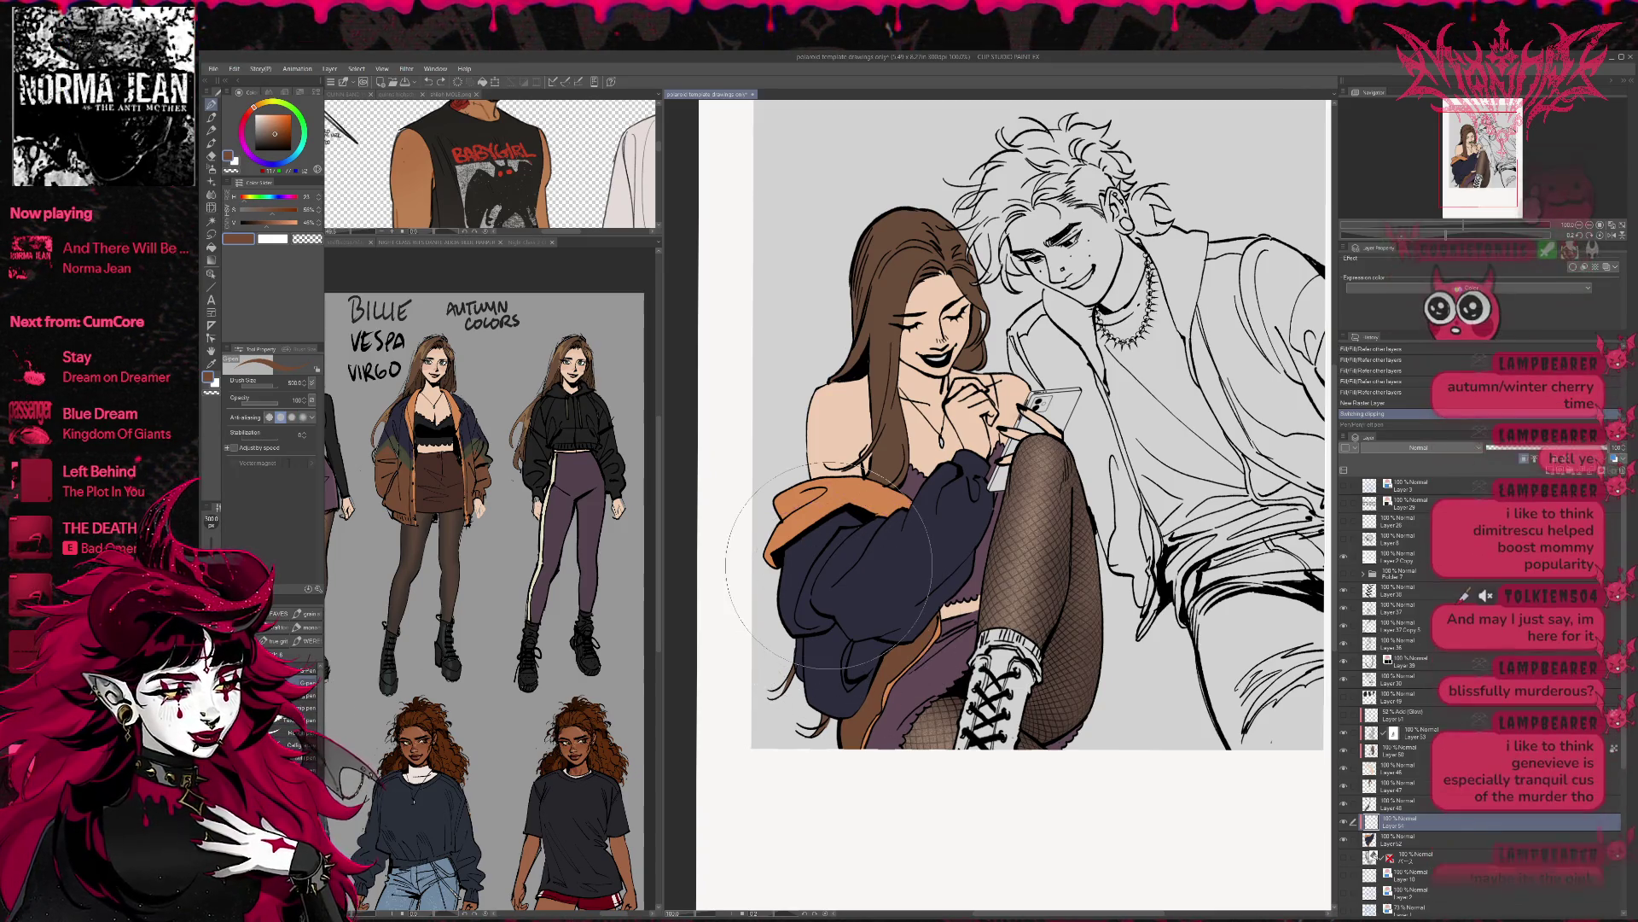
{"action": "left_click", "coordinate": [307, 670]}
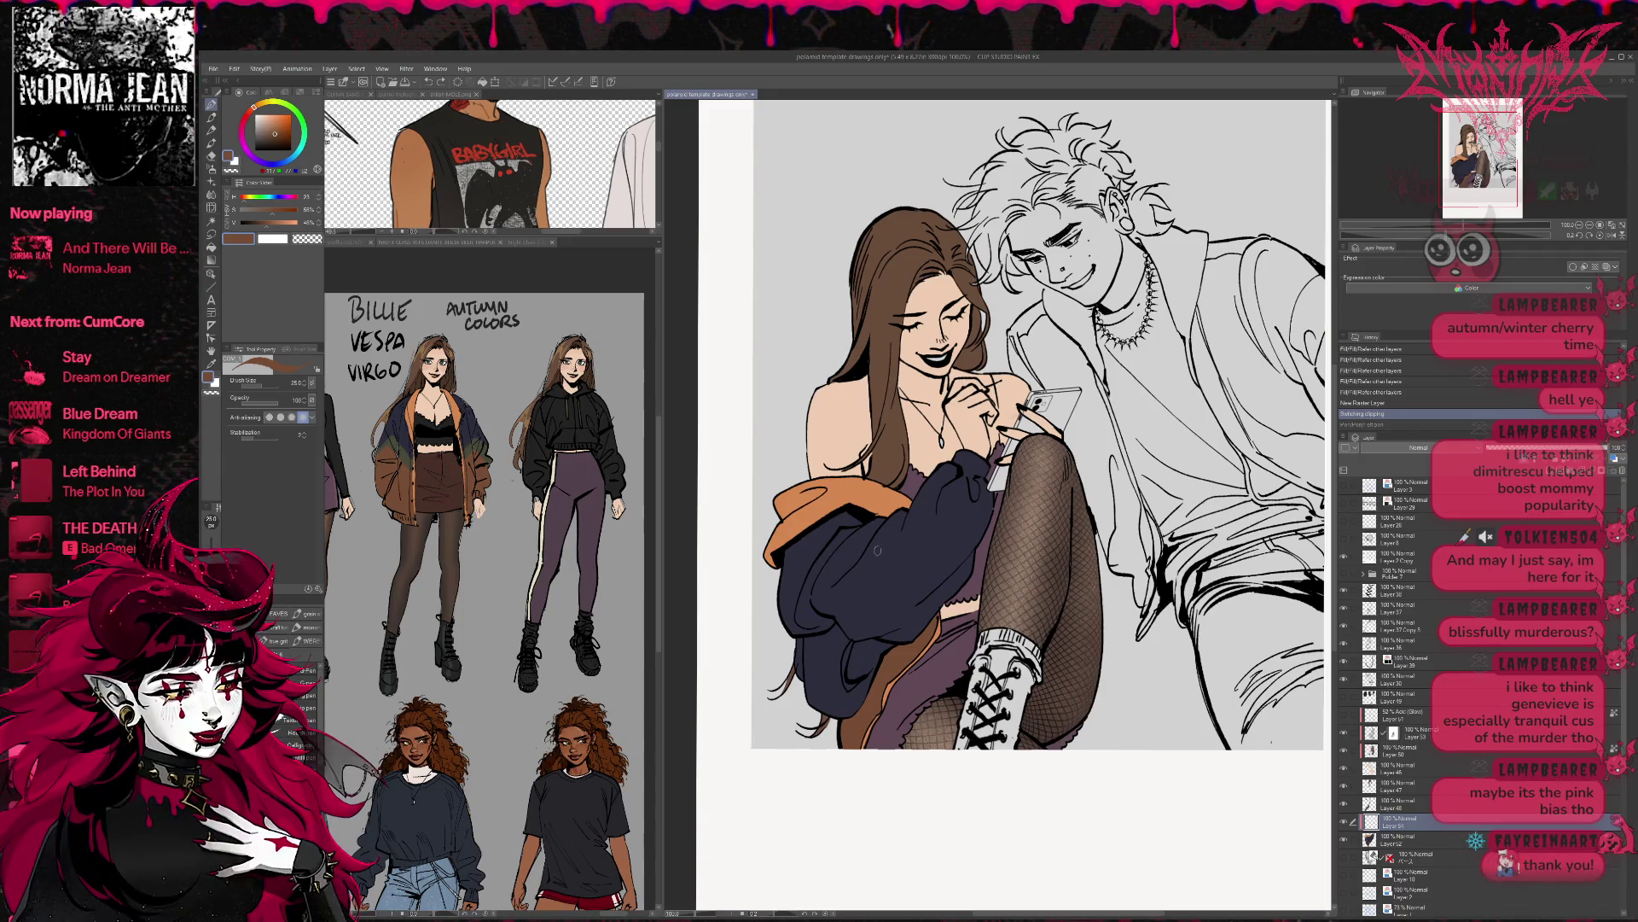
{"action": "mouse_move", "coordinate": [865, 548]}
{"action": "left_mouse_down"}
{"action": "mouse_move", "coordinate": [810, 621]}
{"action": "mouse_move", "coordinate": [840, 631]}
{"action": "left_mouse_up"}
{"action": "key", "text": "ctrl+z"}
{"action": "key", "text": "g"}
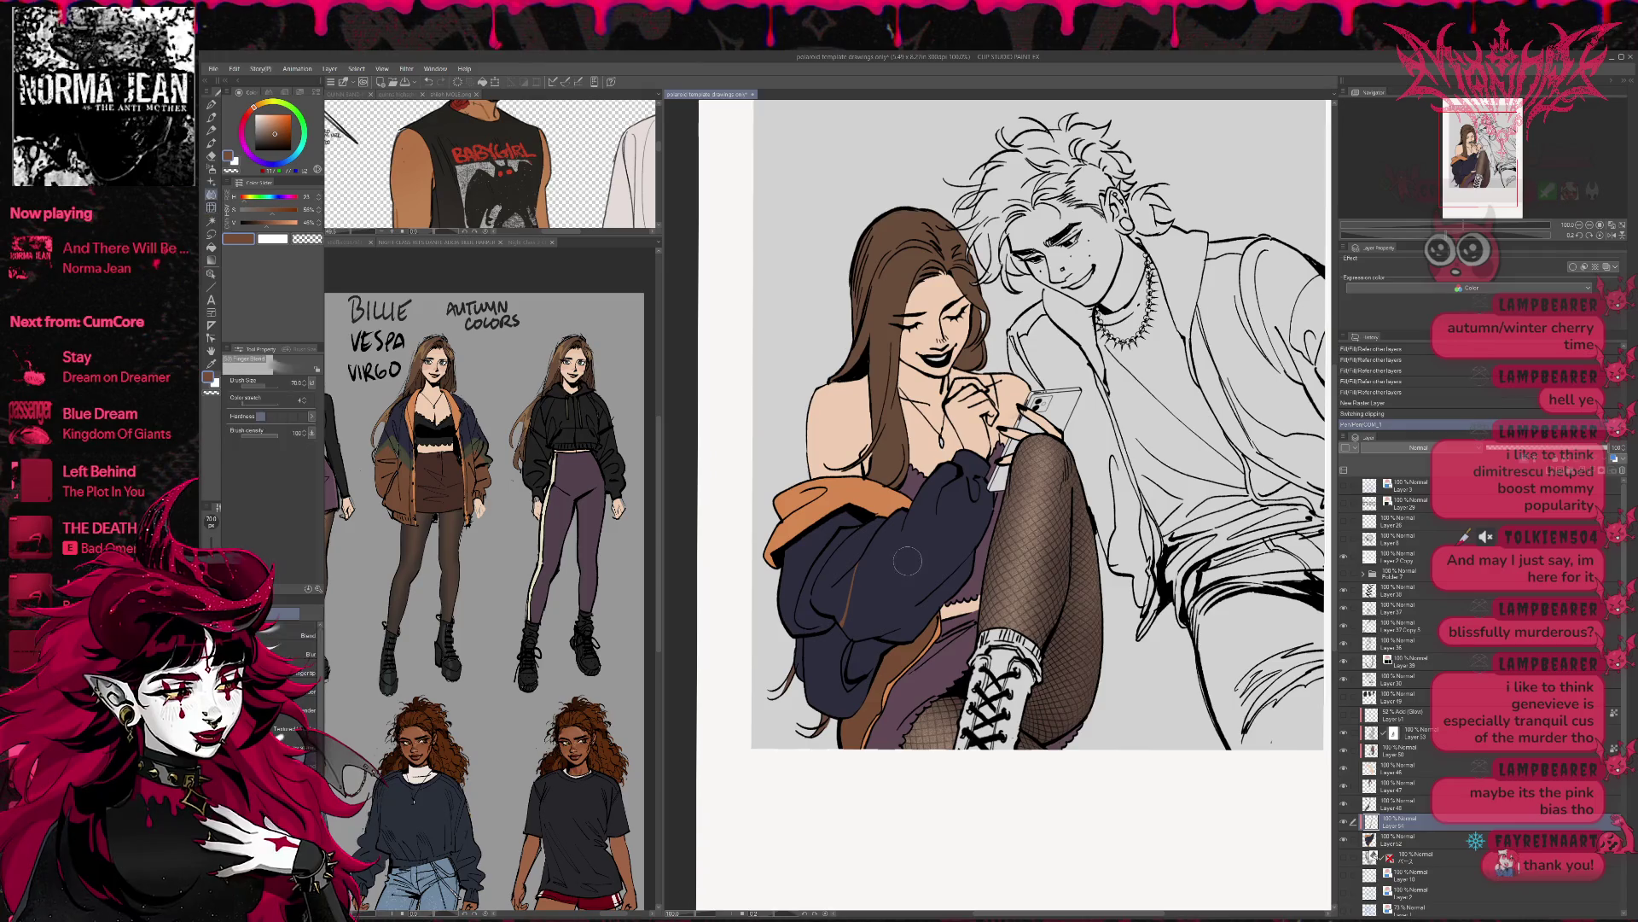
{"action": "left_click", "coordinate": [930, 548]}
{"action": "left_click", "coordinate": [938, 515]}
- Resample the reference brown and paint short strokes over the navy jacket
{"action": "key", "text": "p"}
{"action": "left_click", "coordinate": [407, 459]}
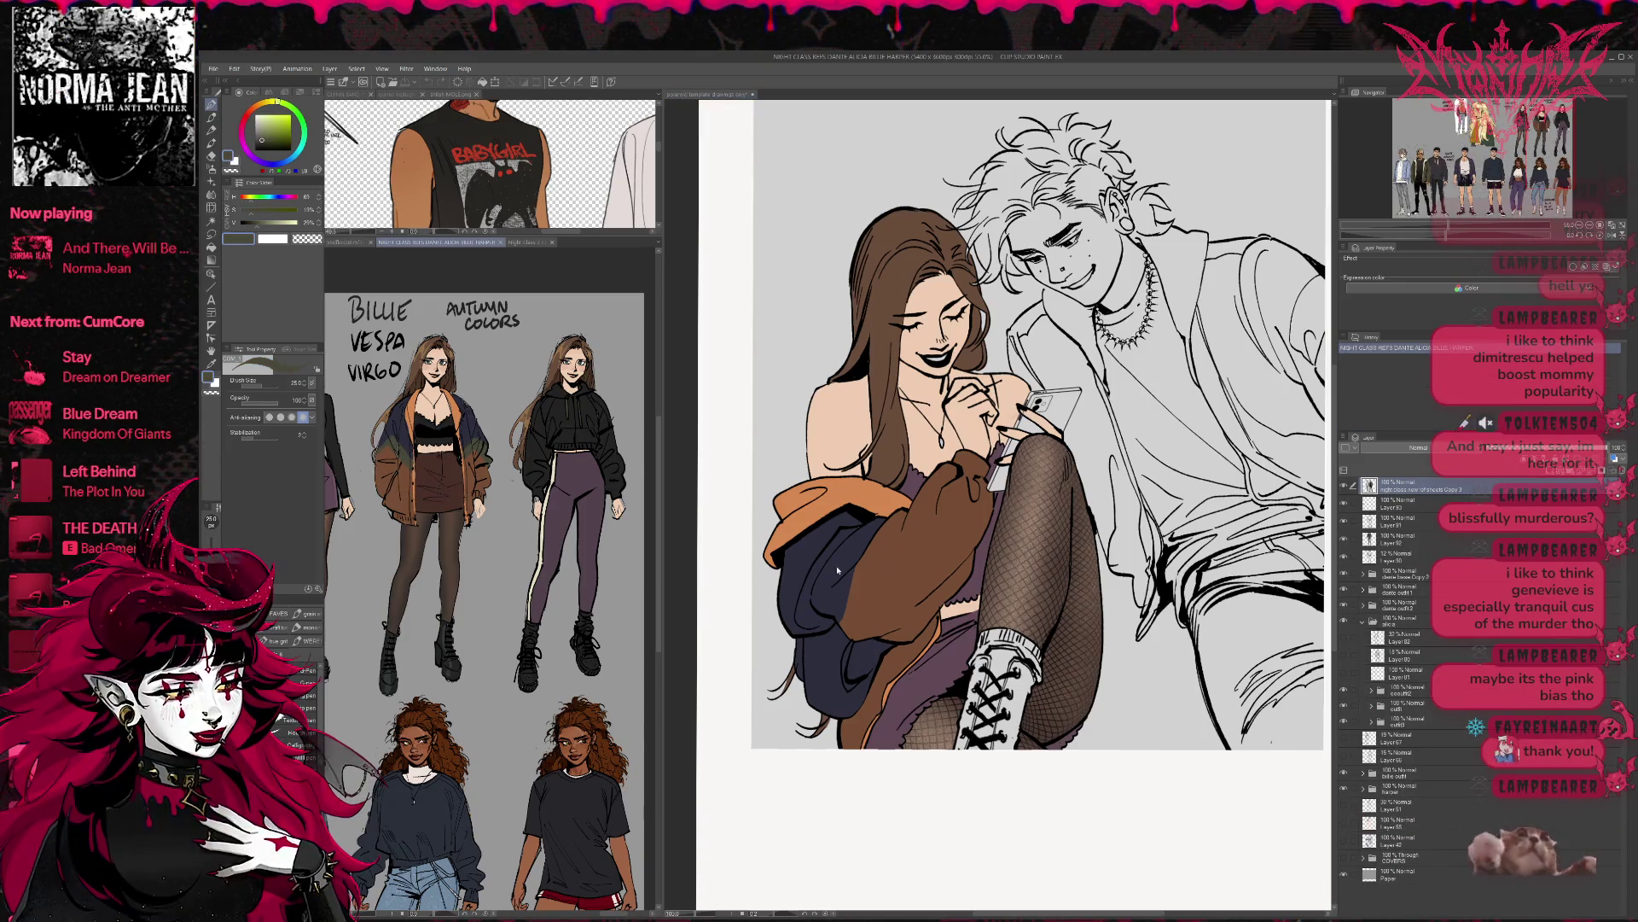
{"action": "left_click", "coordinate": [818, 603]}
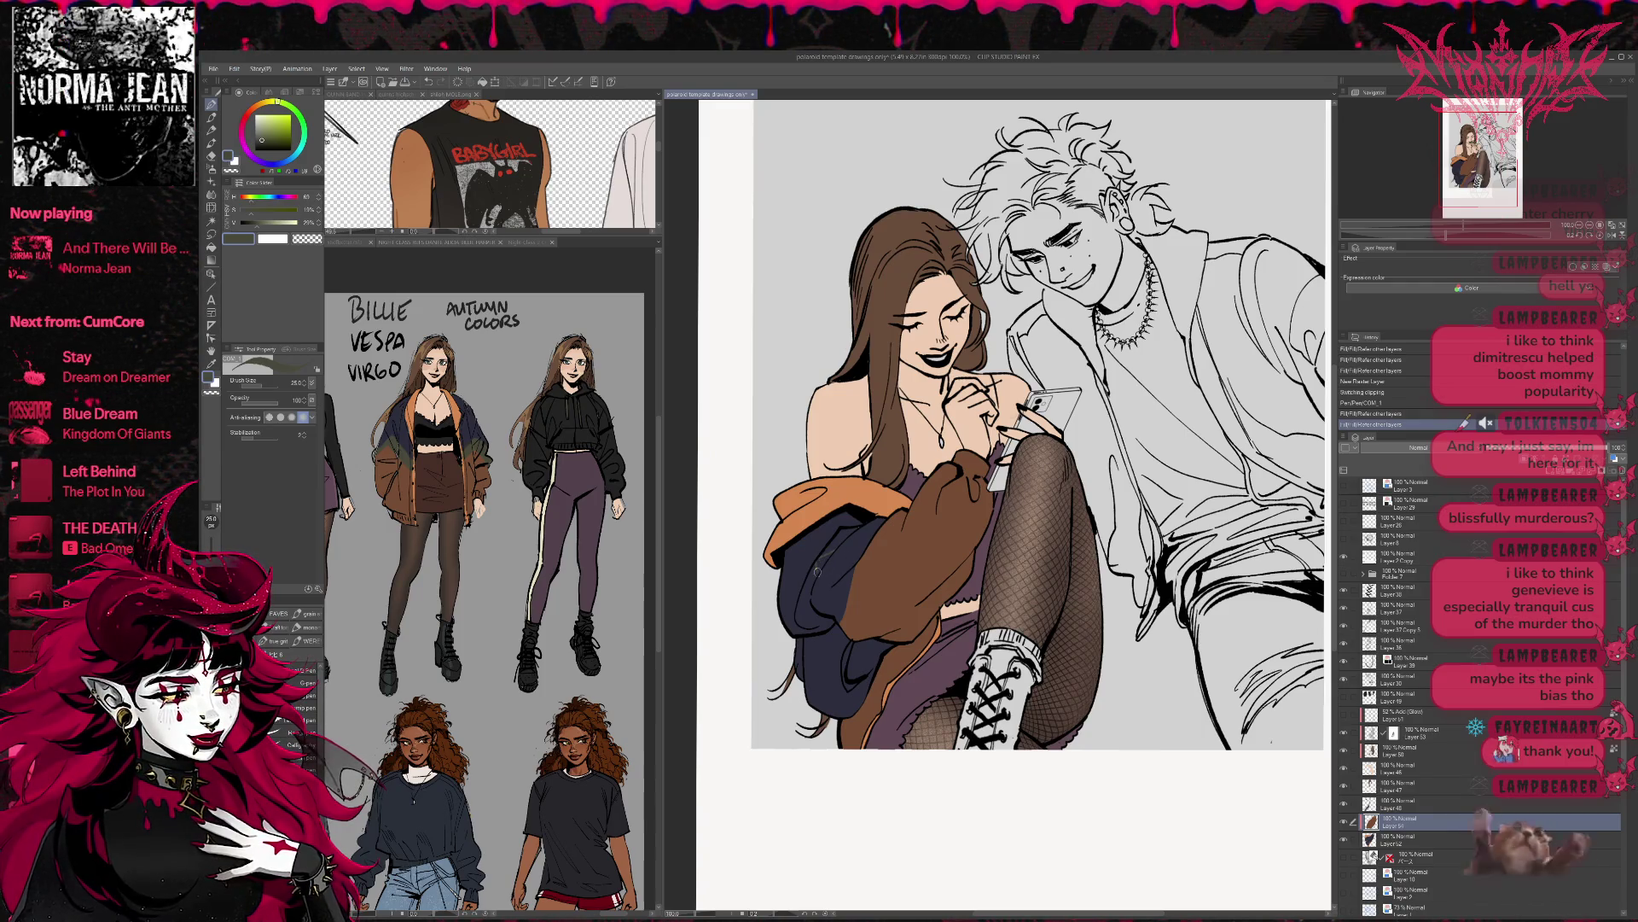
{"action": "left_click_drag", "start_coordinate": [815, 565], "coordinate": [820, 580]}
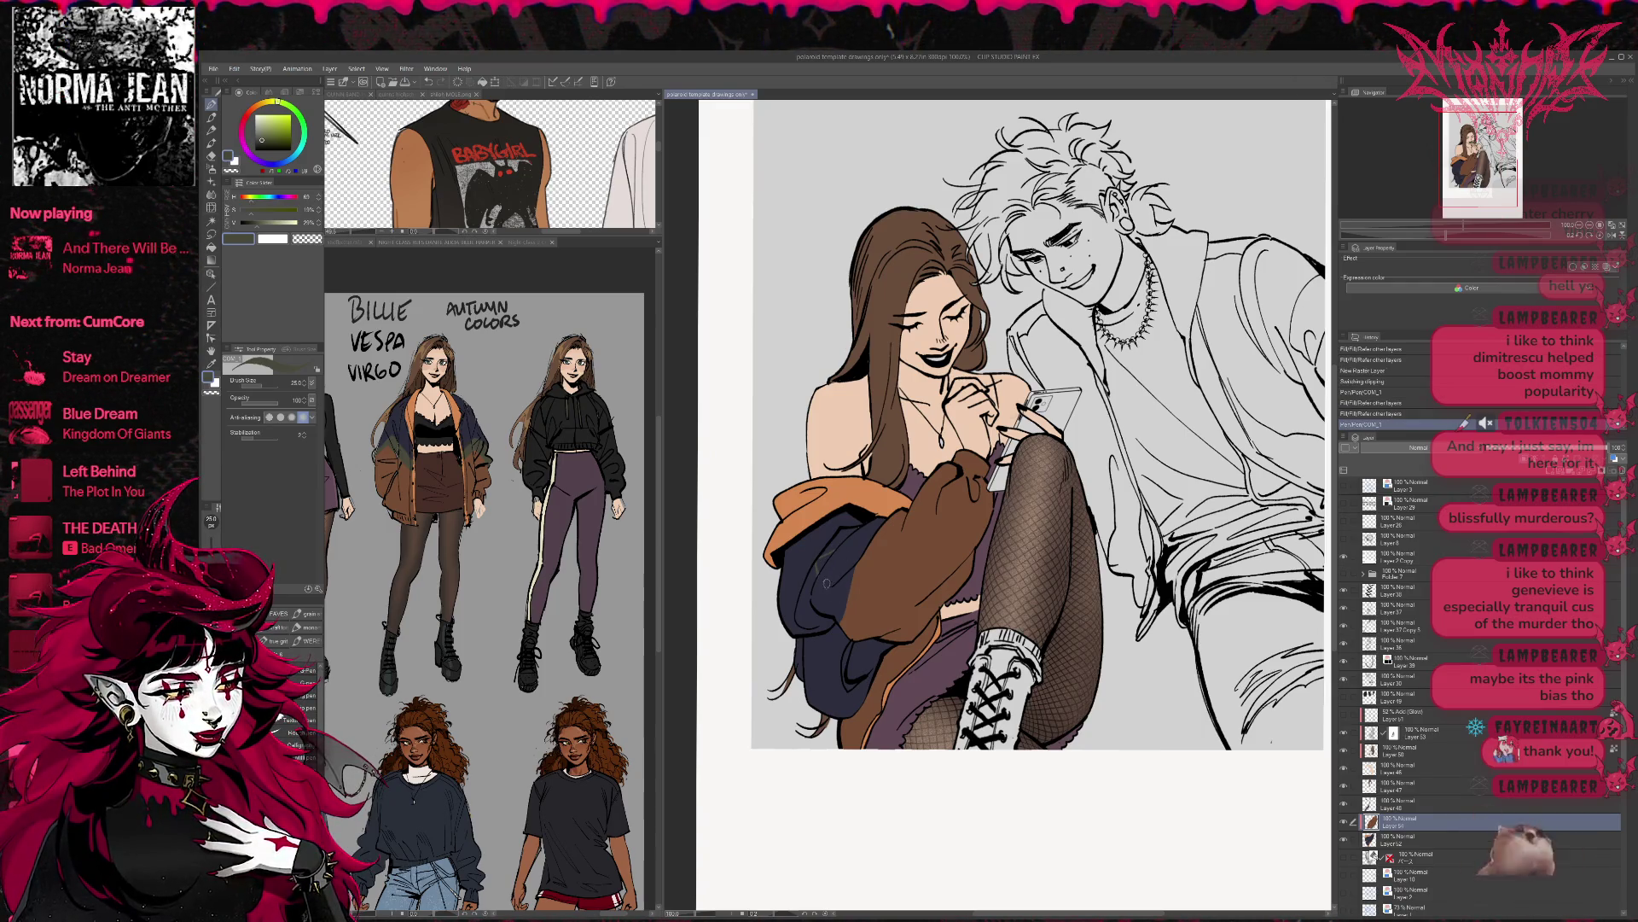
{"action": "key", "text": "ctrl+z"}
{"action": "left_click_drag", "start_coordinate": [813, 566], "coordinate": [819, 577]}
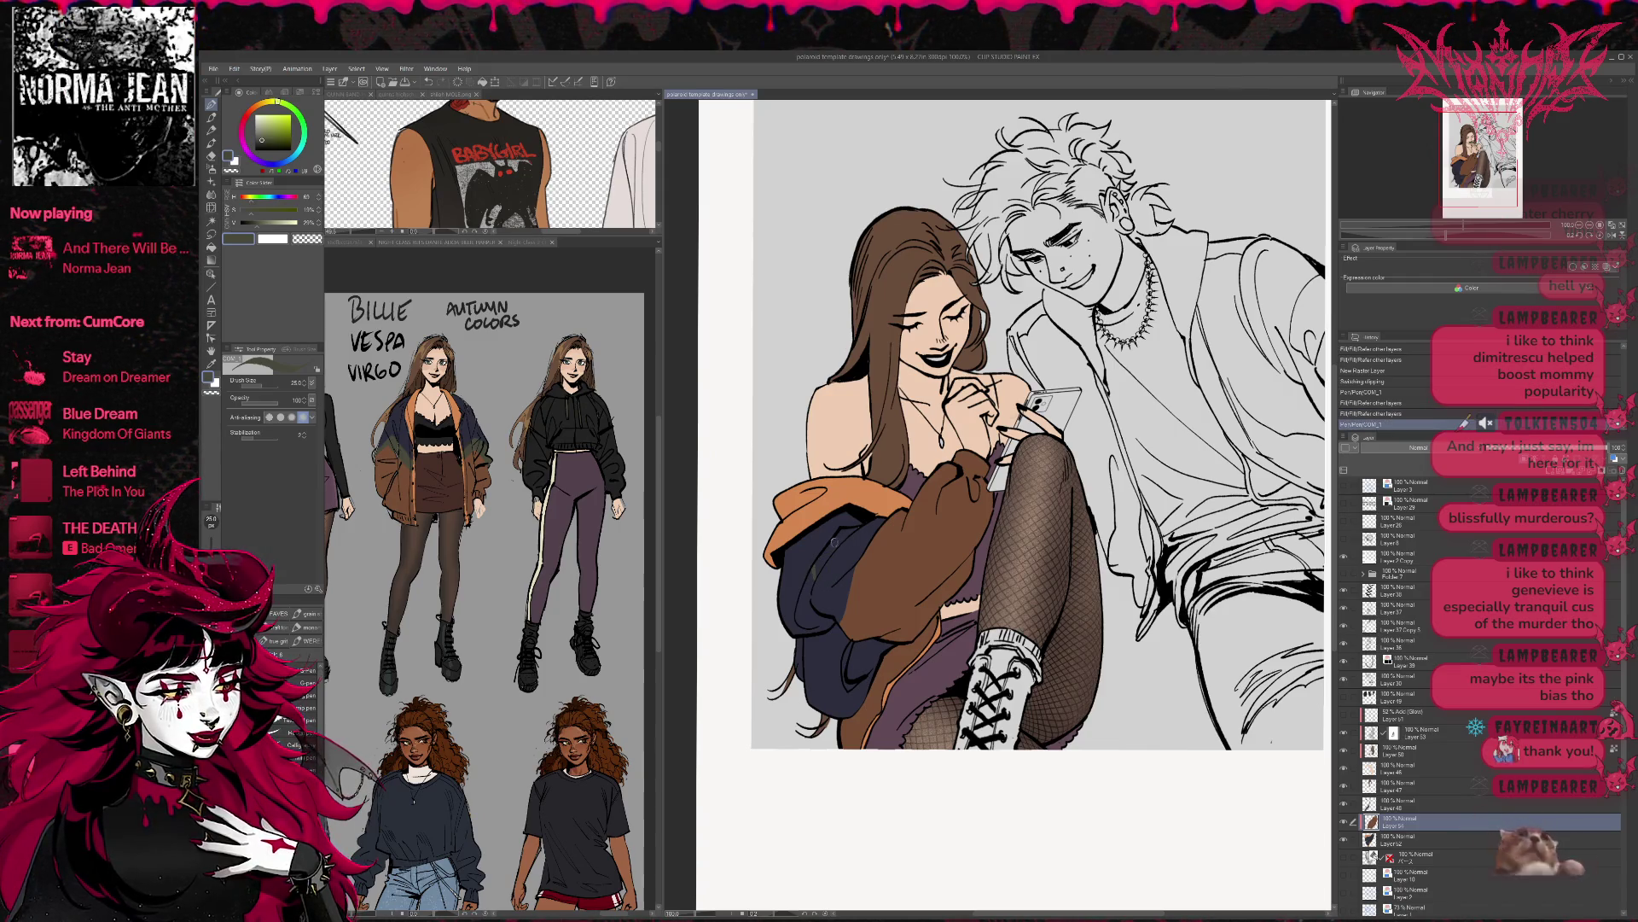
{"action": "left_click_drag", "start_coordinate": [805, 658], "coordinate": [812, 649]}
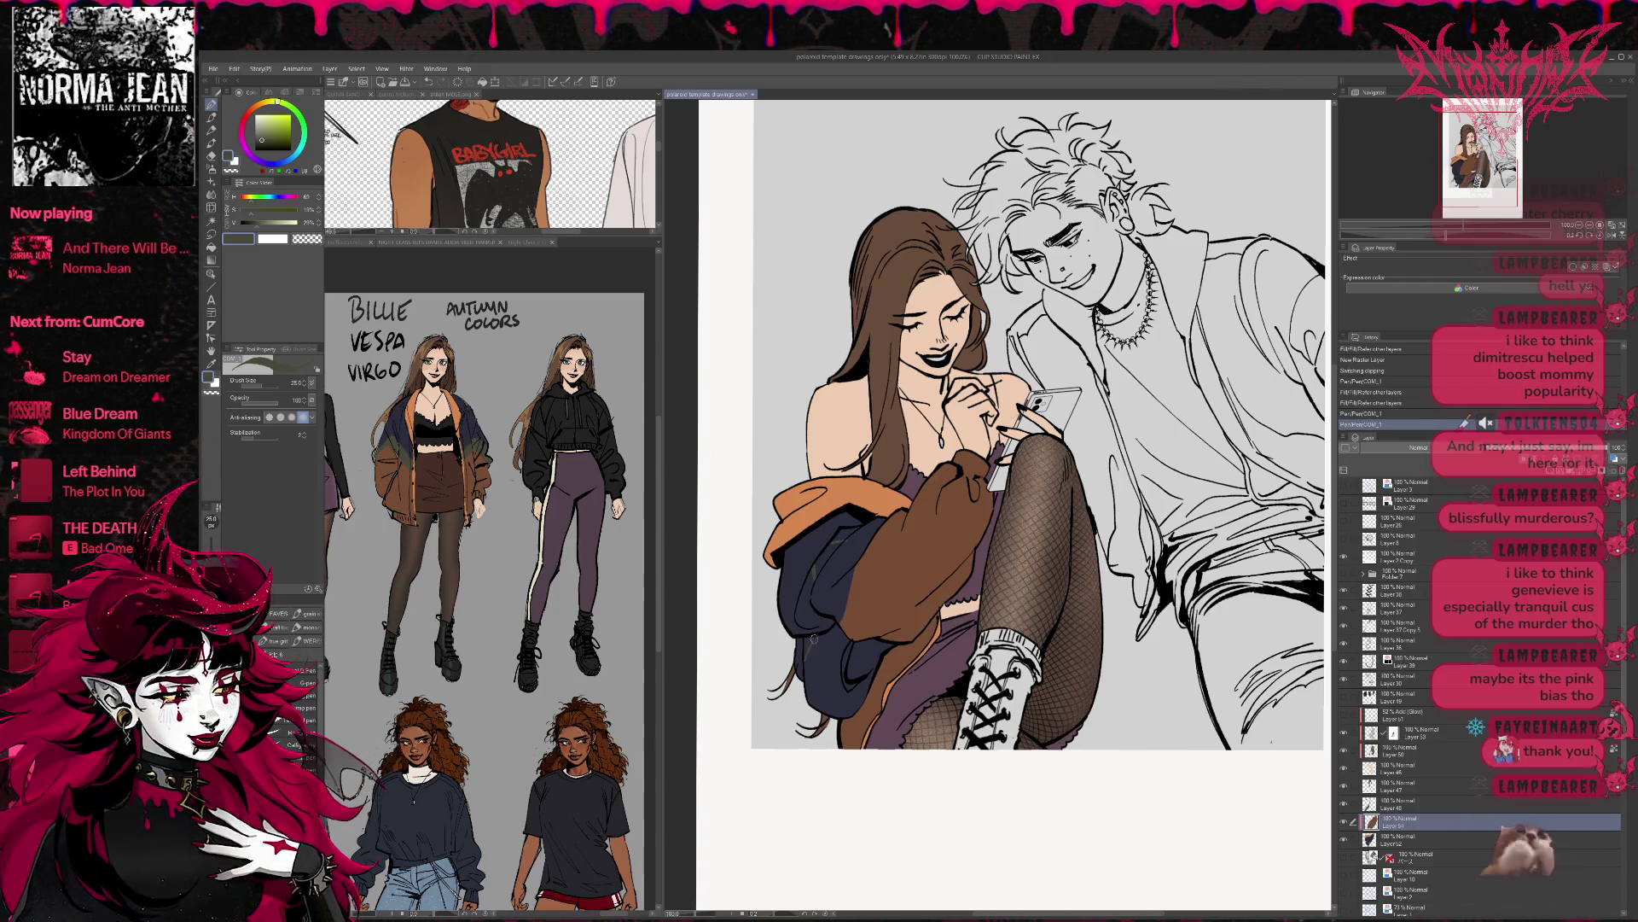
- Eyedrop the sleeve brown, undo the last change, and pick the navy jacket colour
{"action": "left_click", "coordinate": [887, 665], "text": "alt"}
{"action": "key", "text": "g"}
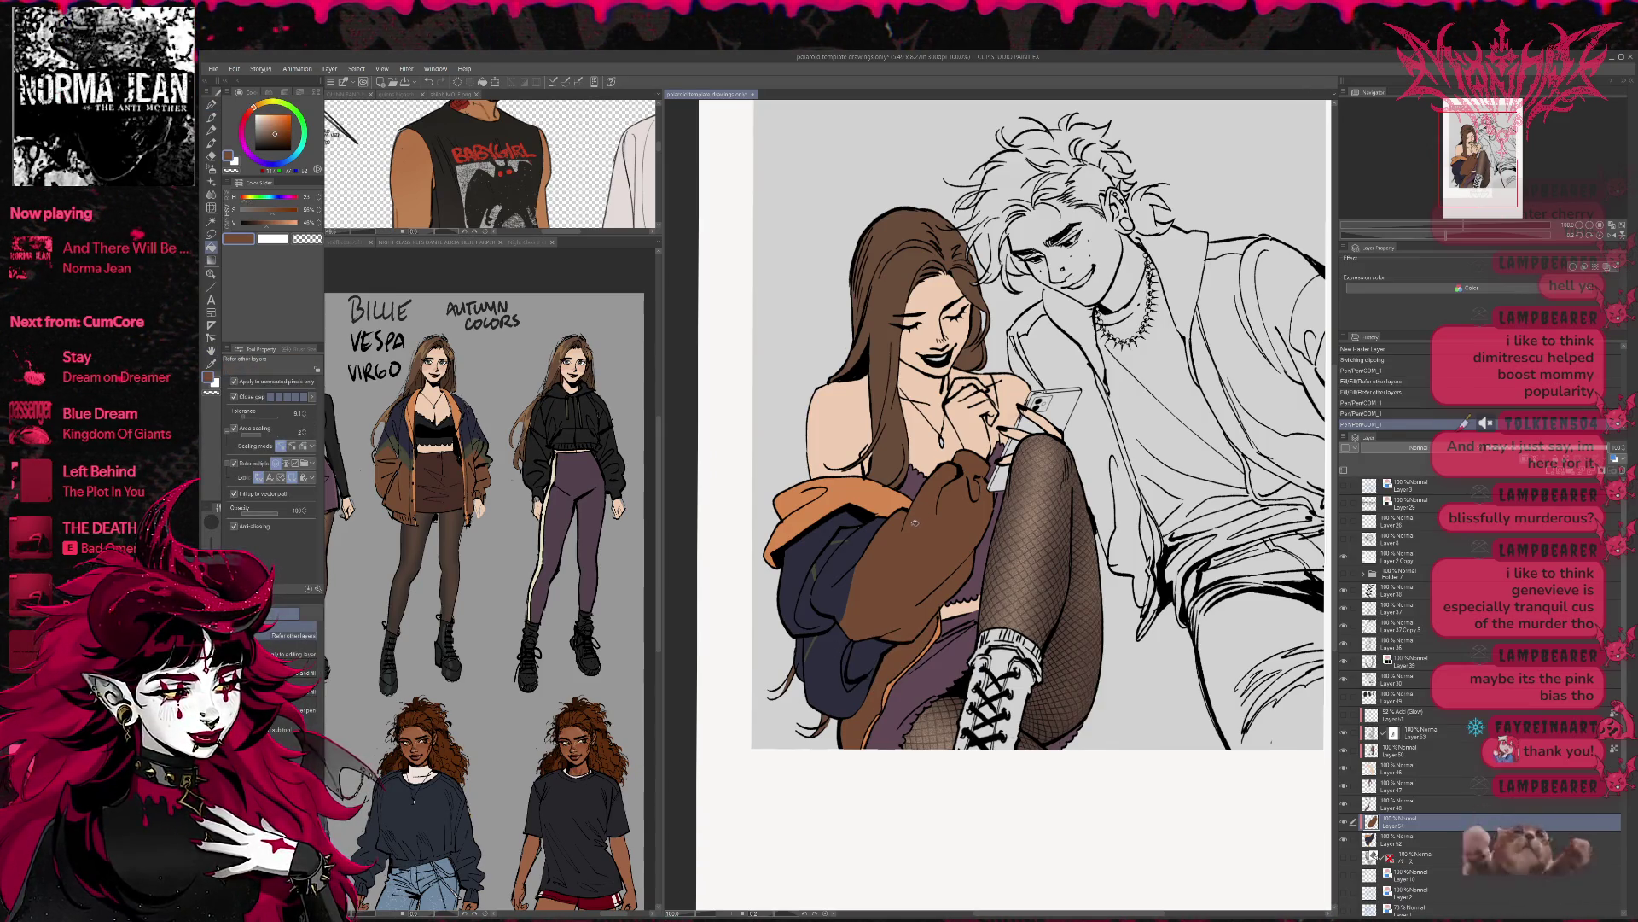
{"action": "key", "text": "p"}
{"action": "key", "text": "p"}
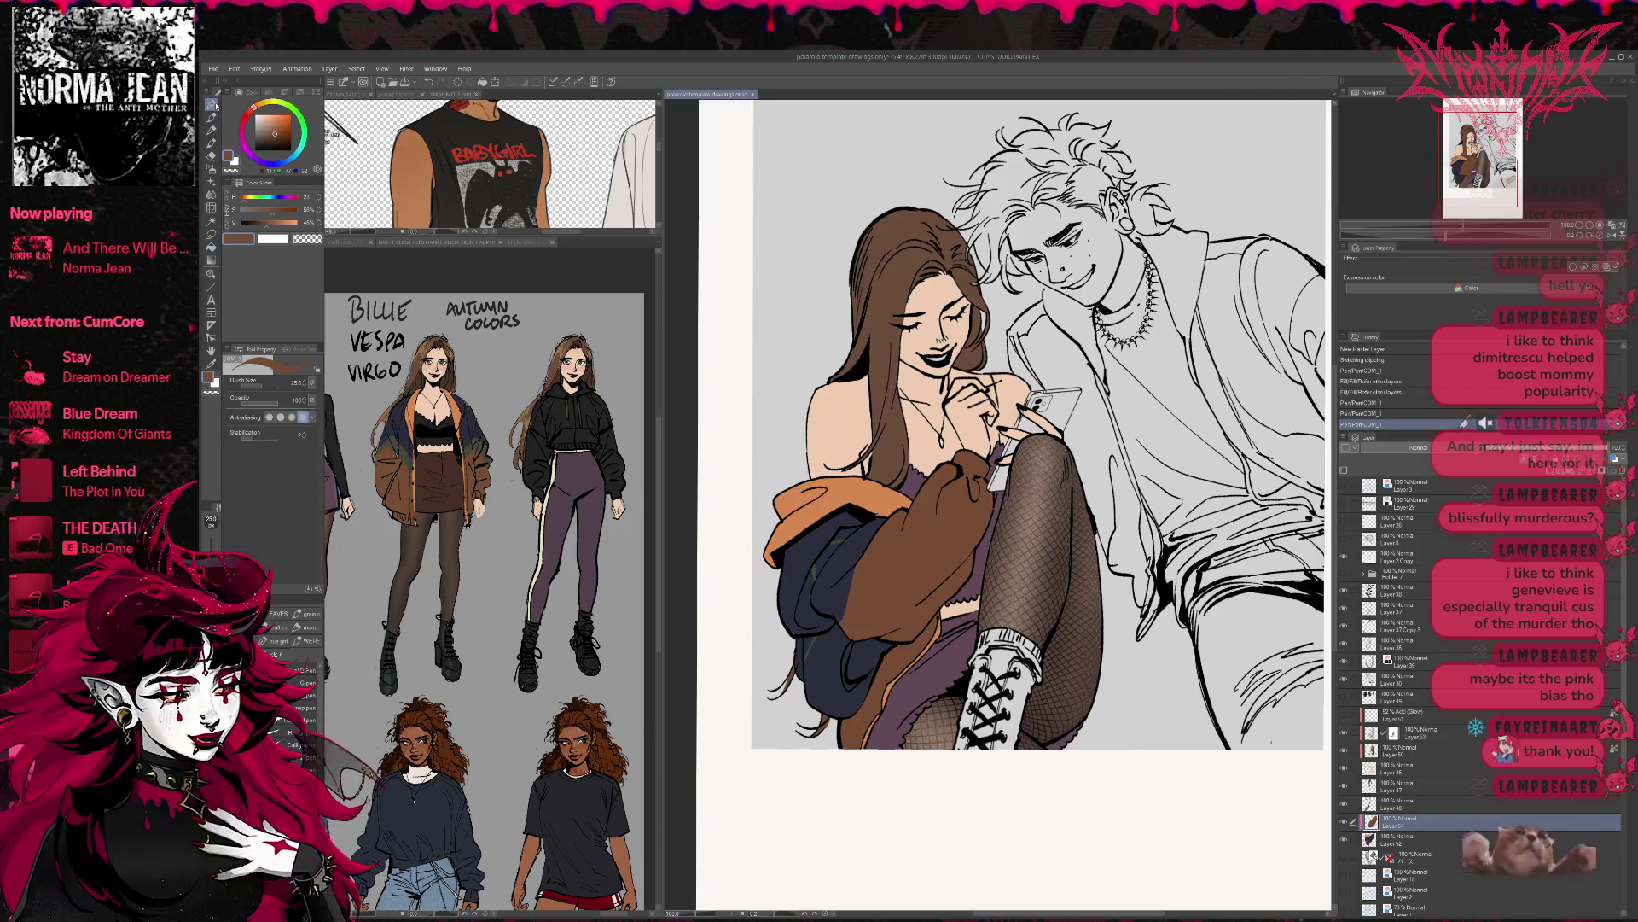
{"action": "key", "text": "ctrl+z"}
{"action": "left_click", "coordinate": [815, 570], "text": "alt"}
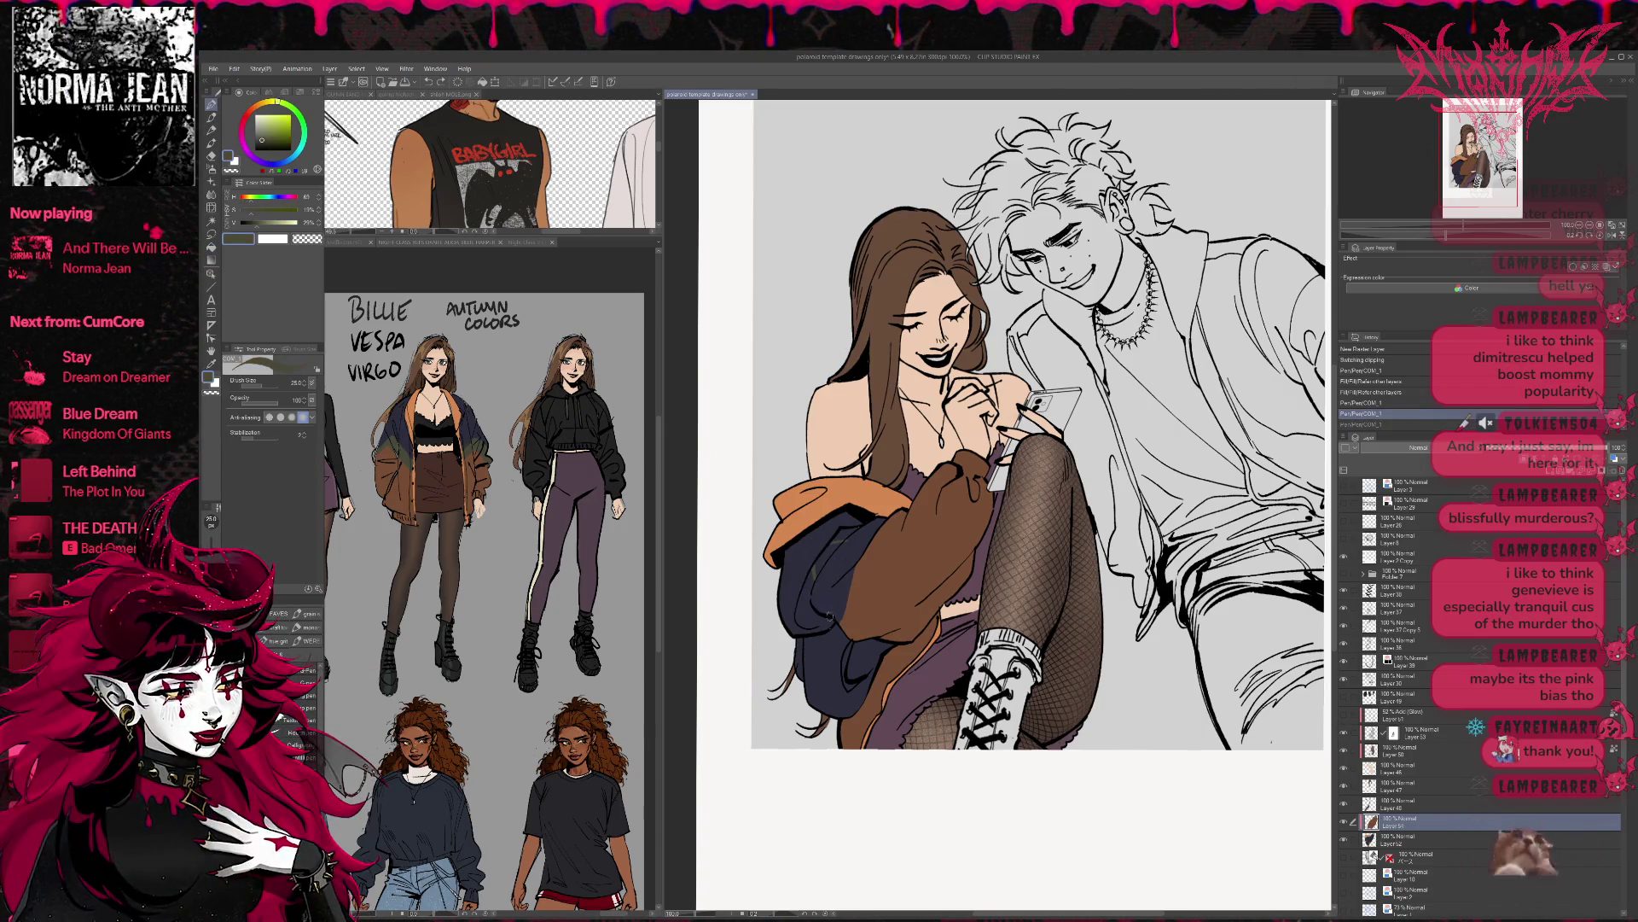
- Fill upper jacket areas with dark olive green and the lower jacket areas with brown
{"action": "mouse_move", "coordinate": [819, 639]}
{"action": "left_mouse_down"}
{"action": "mouse_move", "coordinate": [804, 672]}
{"action": "mouse_move", "coordinate": [824, 632]}
{"action": "mouse_move", "coordinate": [808, 646]}
{"action": "left_mouse_up"}
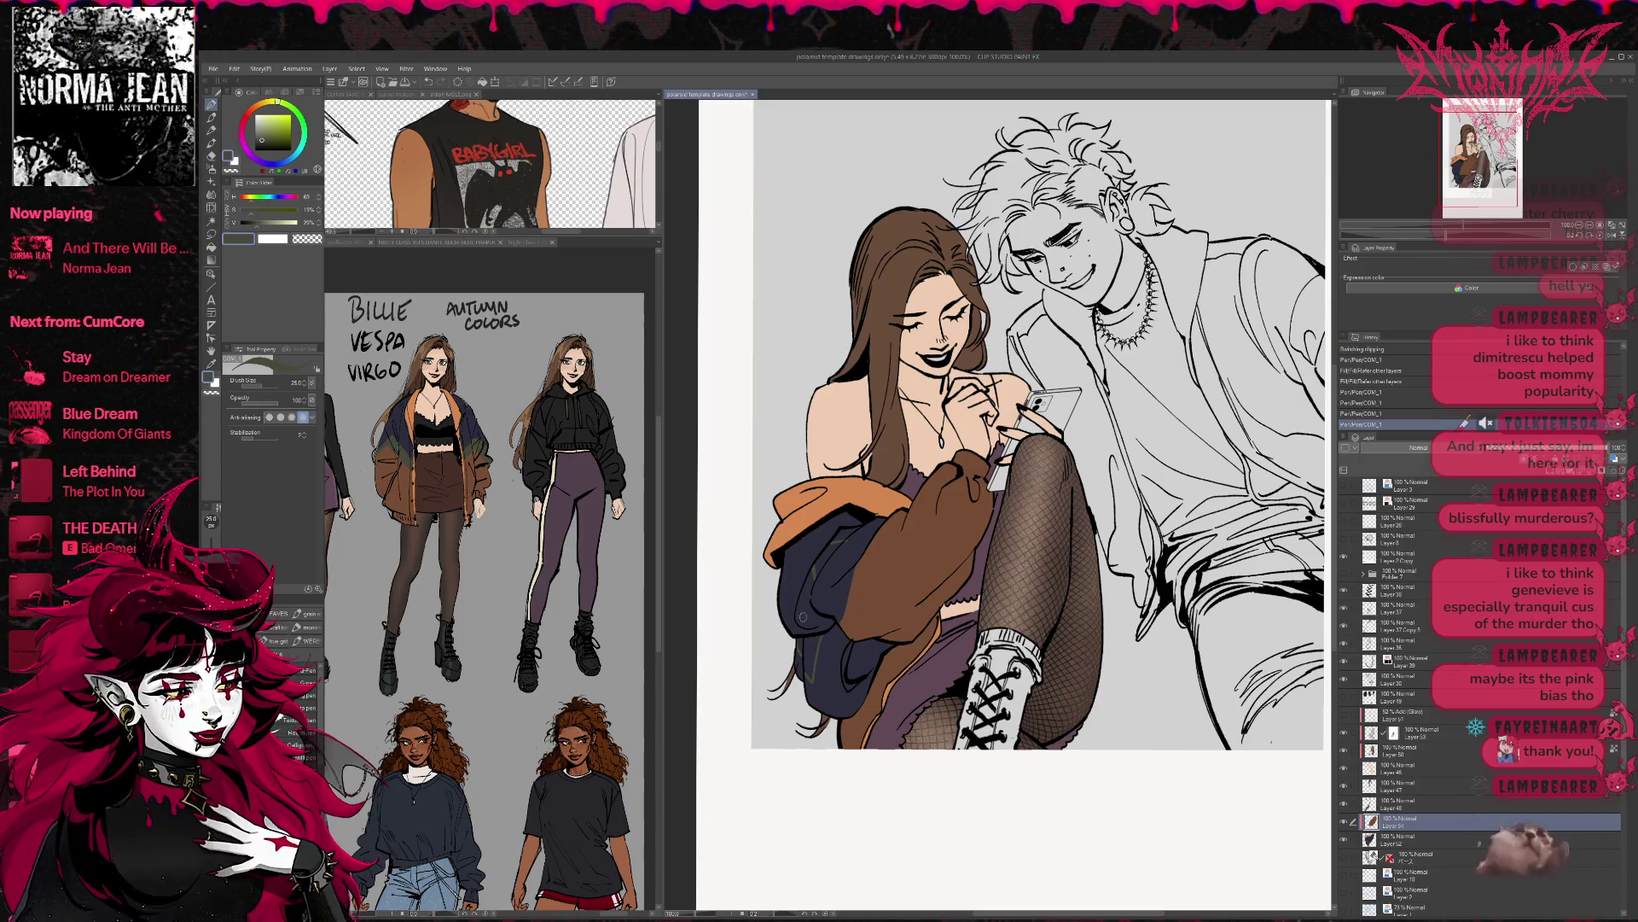
{"action": "key", "text": "g"}
{"action": "left_click", "coordinate": [811, 645]}
{"action": "left_click", "coordinate": [806, 640]}
{"action": "left_click", "coordinate": [828, 559]}
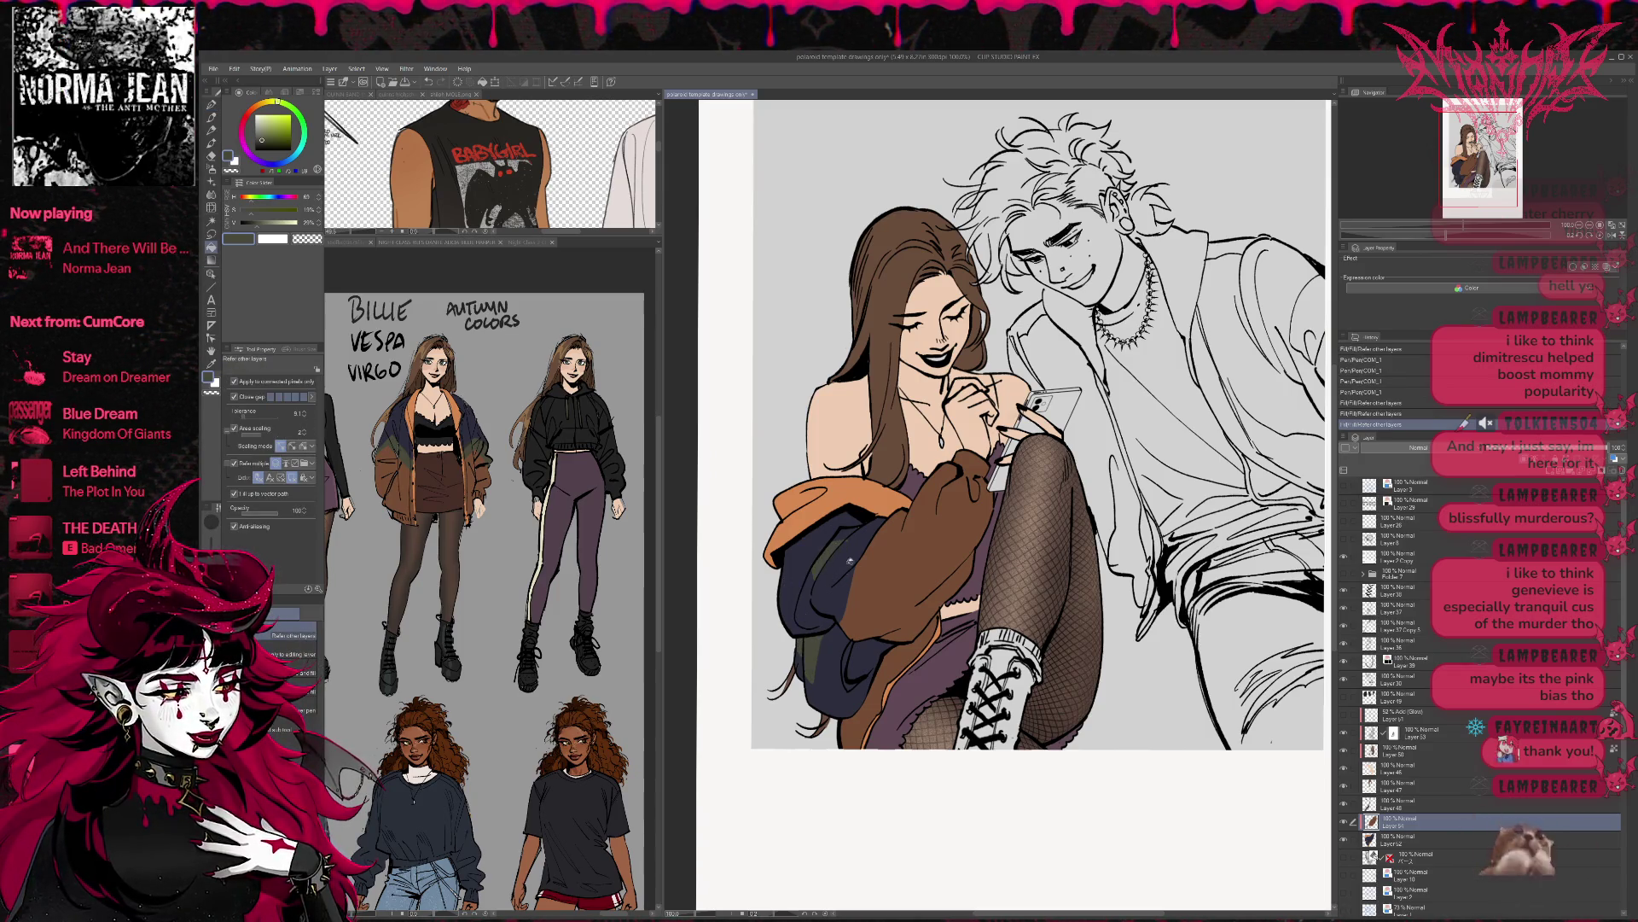
{"action": "left_click", "coordinate": [853, 551]}
{"action": "left_click", "coordinate": [875, 606], "text": "alt"}
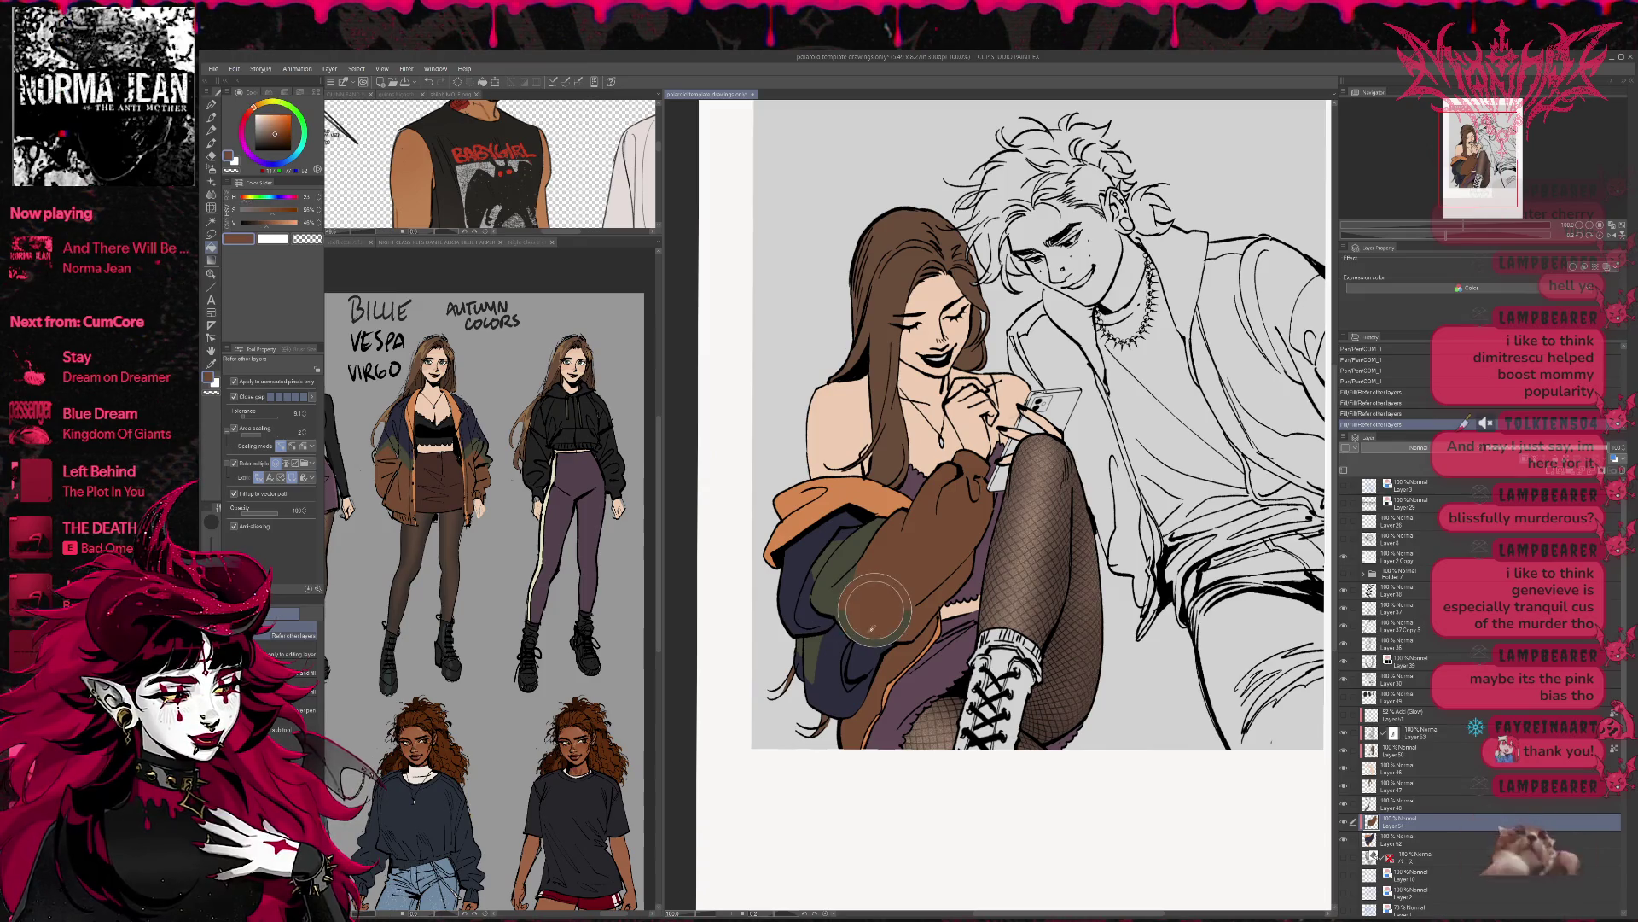
{"action": "left_click", "coordinate": [853, 670]}
{"action": "left_click", "coordinate": [862, 657]}
{"action": "left_click", "coordinate": [845, 661]}
{"action": "left_click", "coordinate": [802, 661]}
- Pick the navy jacket colour and touch up the jacket with short pen strokes
{"action": "left_click", "coordinate": [808, 611], "text": "alt"}
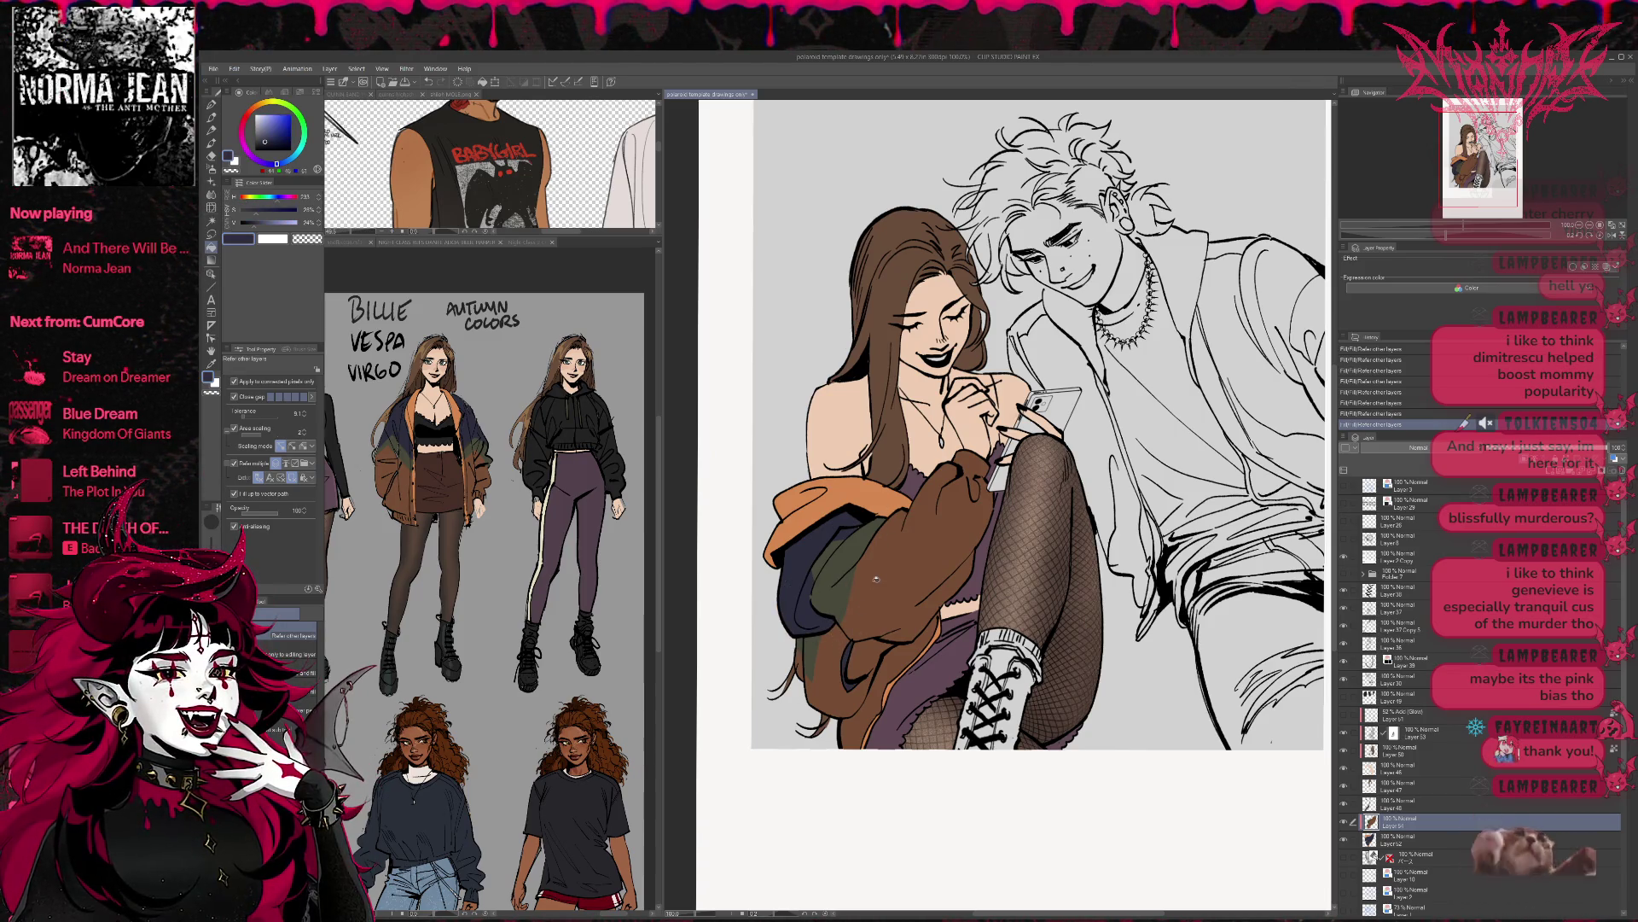
{"action": "key", "text": "p"}
{"action": "left_click_drag", "start_coordinate": [811, 591], "coordinate": [819, 580]}
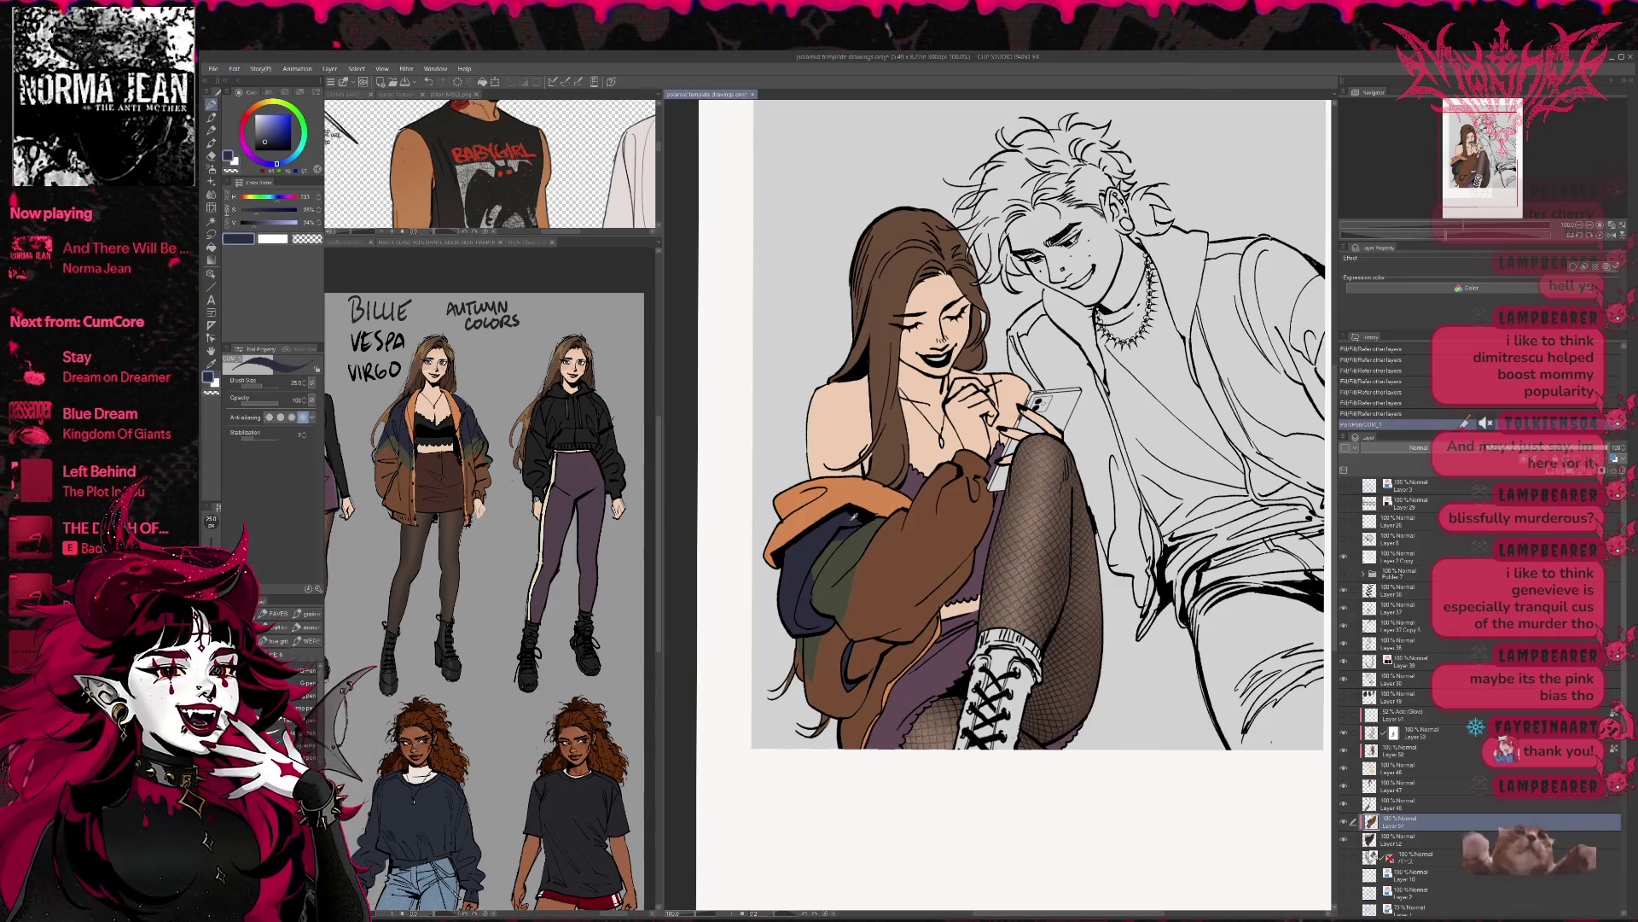
{"action": "left_click_drag", "start_coordinate": [857, 517], "coordinate": [862, 522]}
{"action": "left_click_drag", "start_coordinate": [858, 518], "coordinate": [849, 588]}
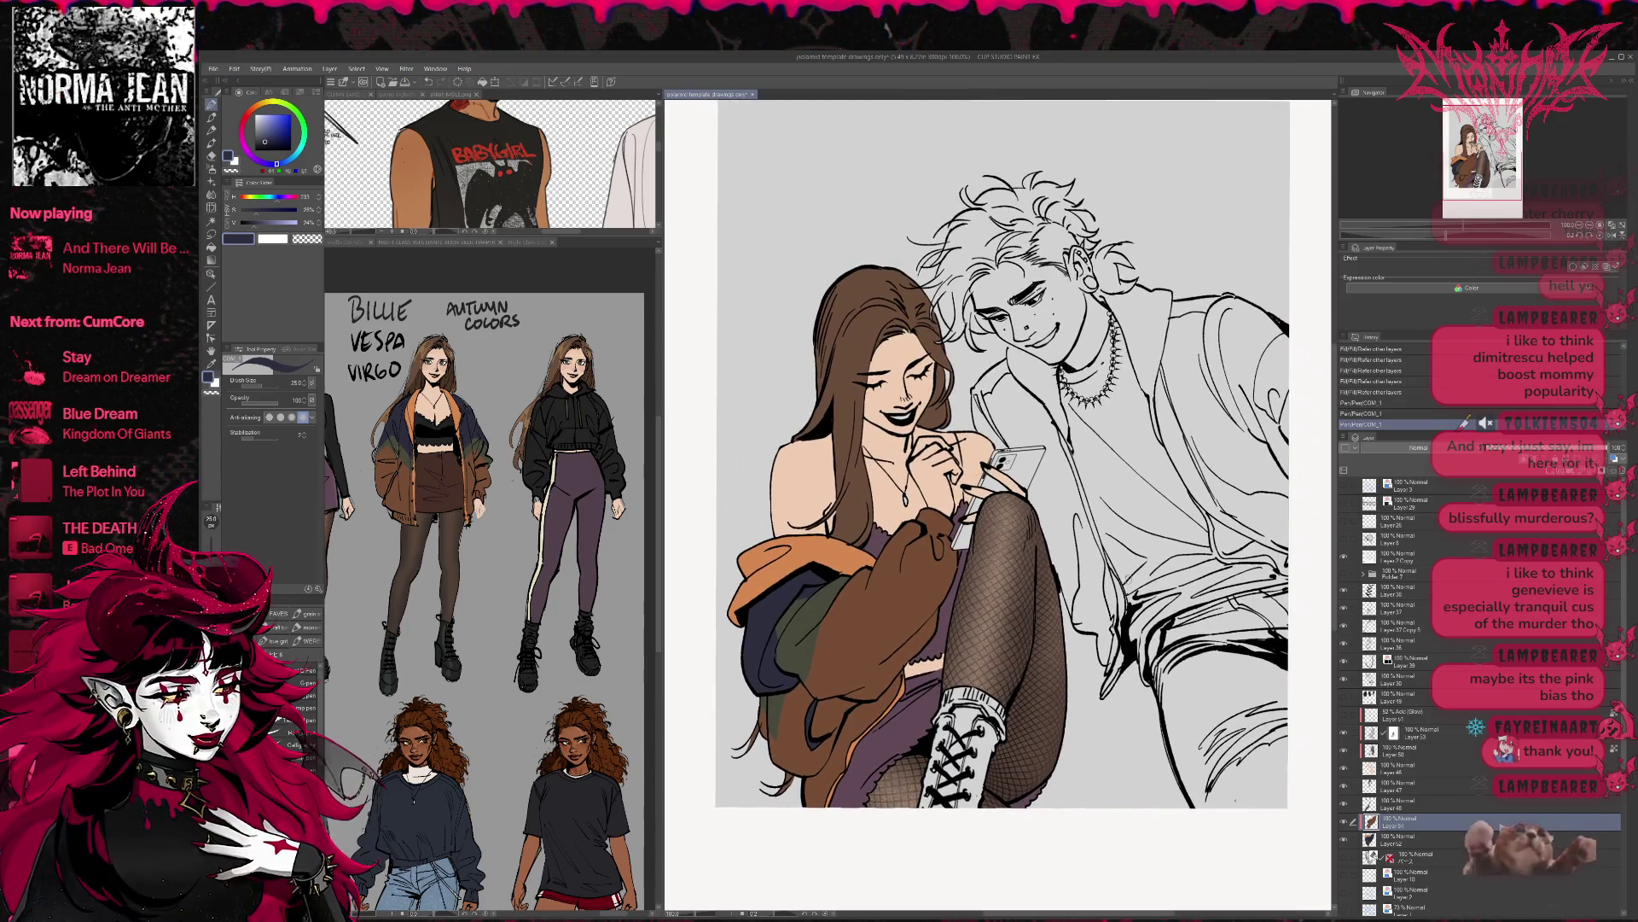
- Add a new layer low in the stack and draw short black strokes beside the knee
{"action": "left_click", "coordinate": [1419, 858]}
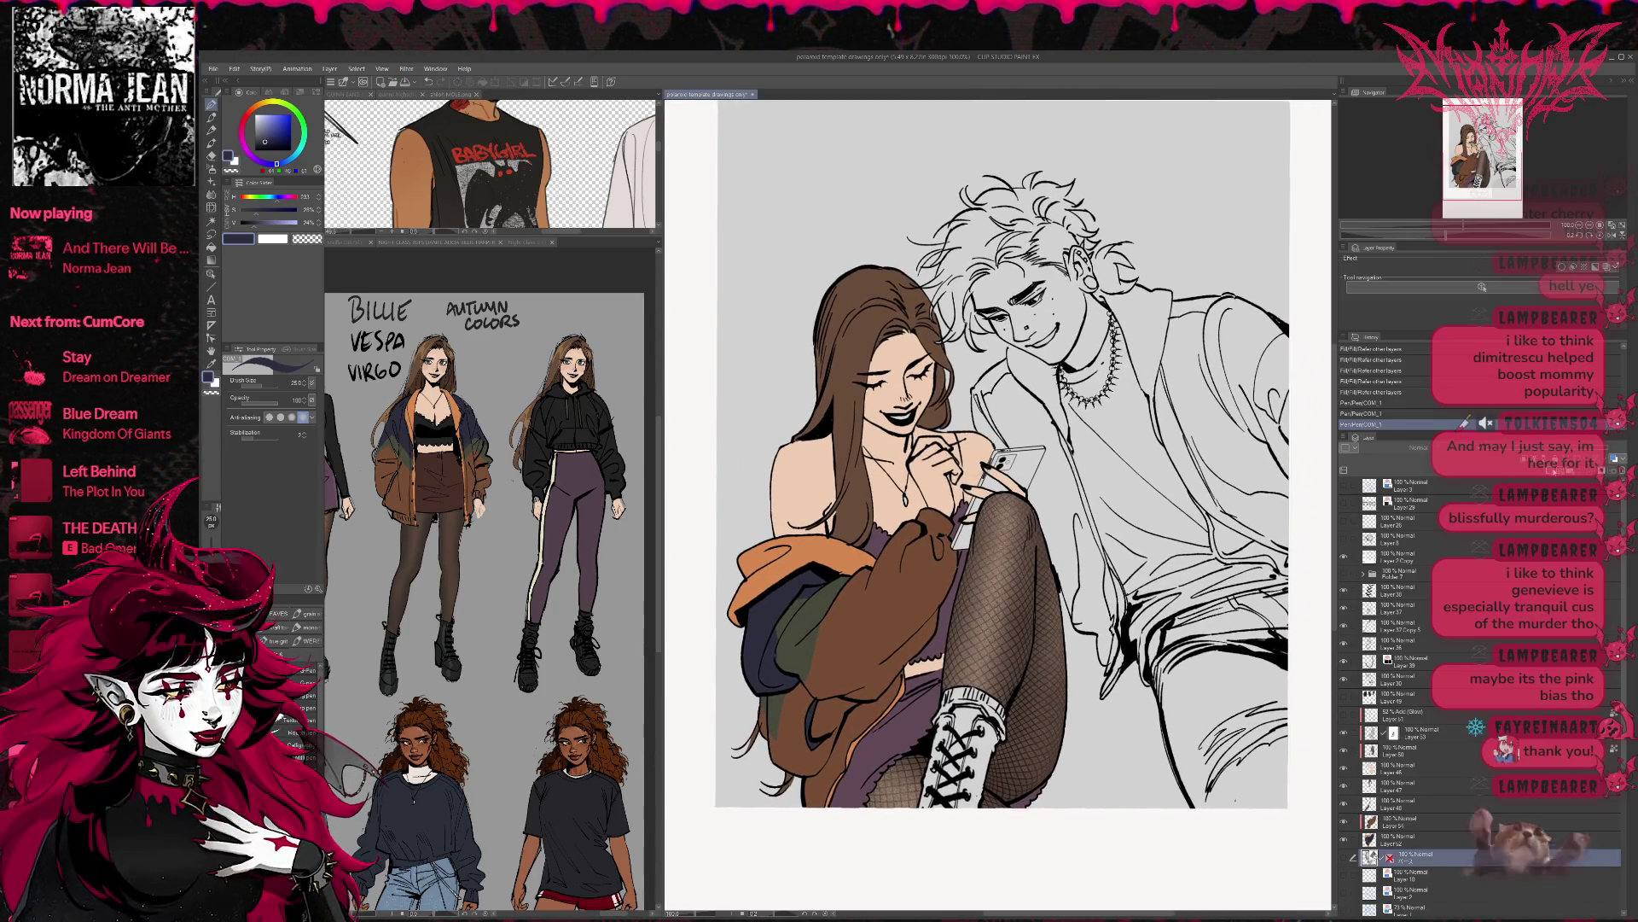
{"action": "key", "text": "ctrl+shift+n"}
{"action": "left_click", "coordinate": [346, 194]}
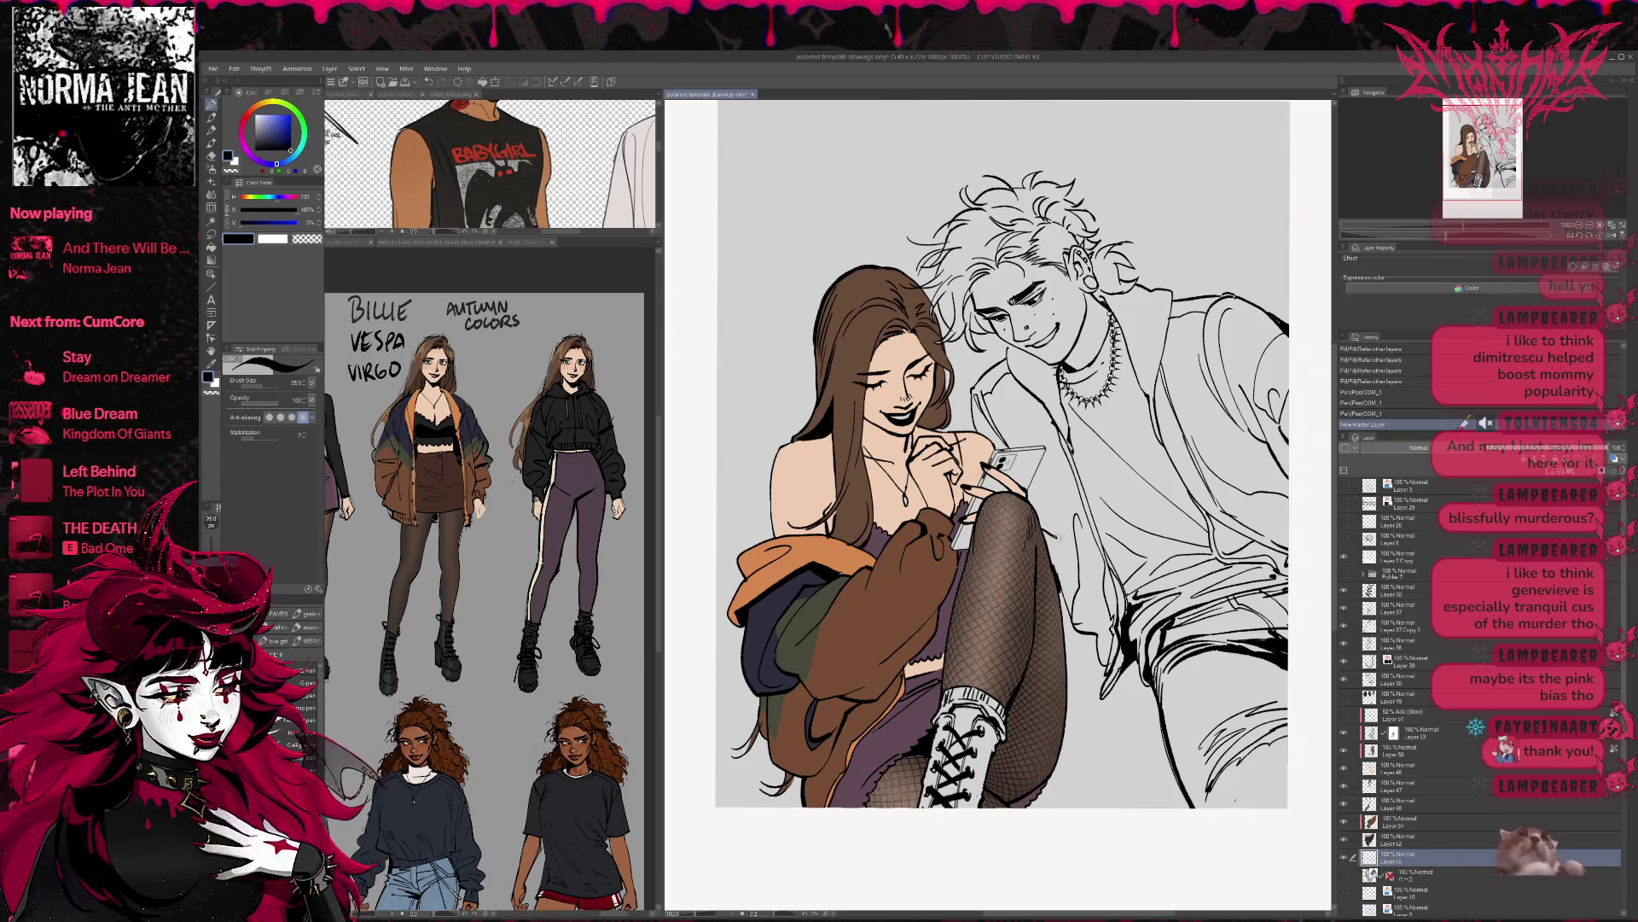
{"action": "left_click_drag", "start_coordinate": [1090, 638], "coordinate": [1074, 696]}
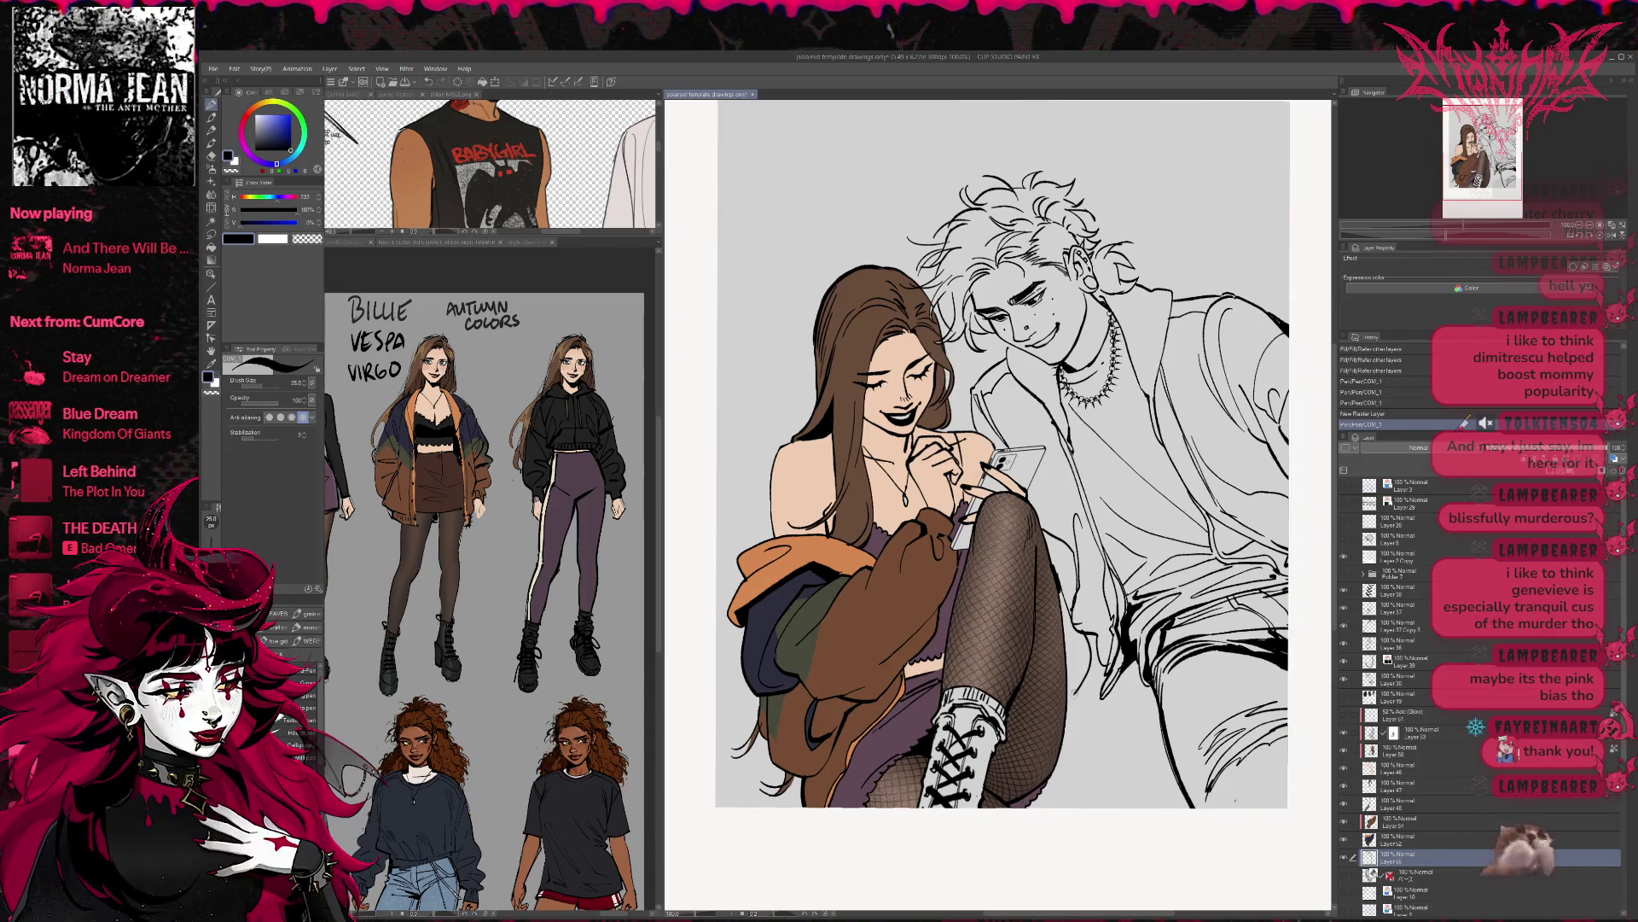
{"action": "left_click_drag", "start_coordinate": [999, 452], "coordinate": [990, 499]}
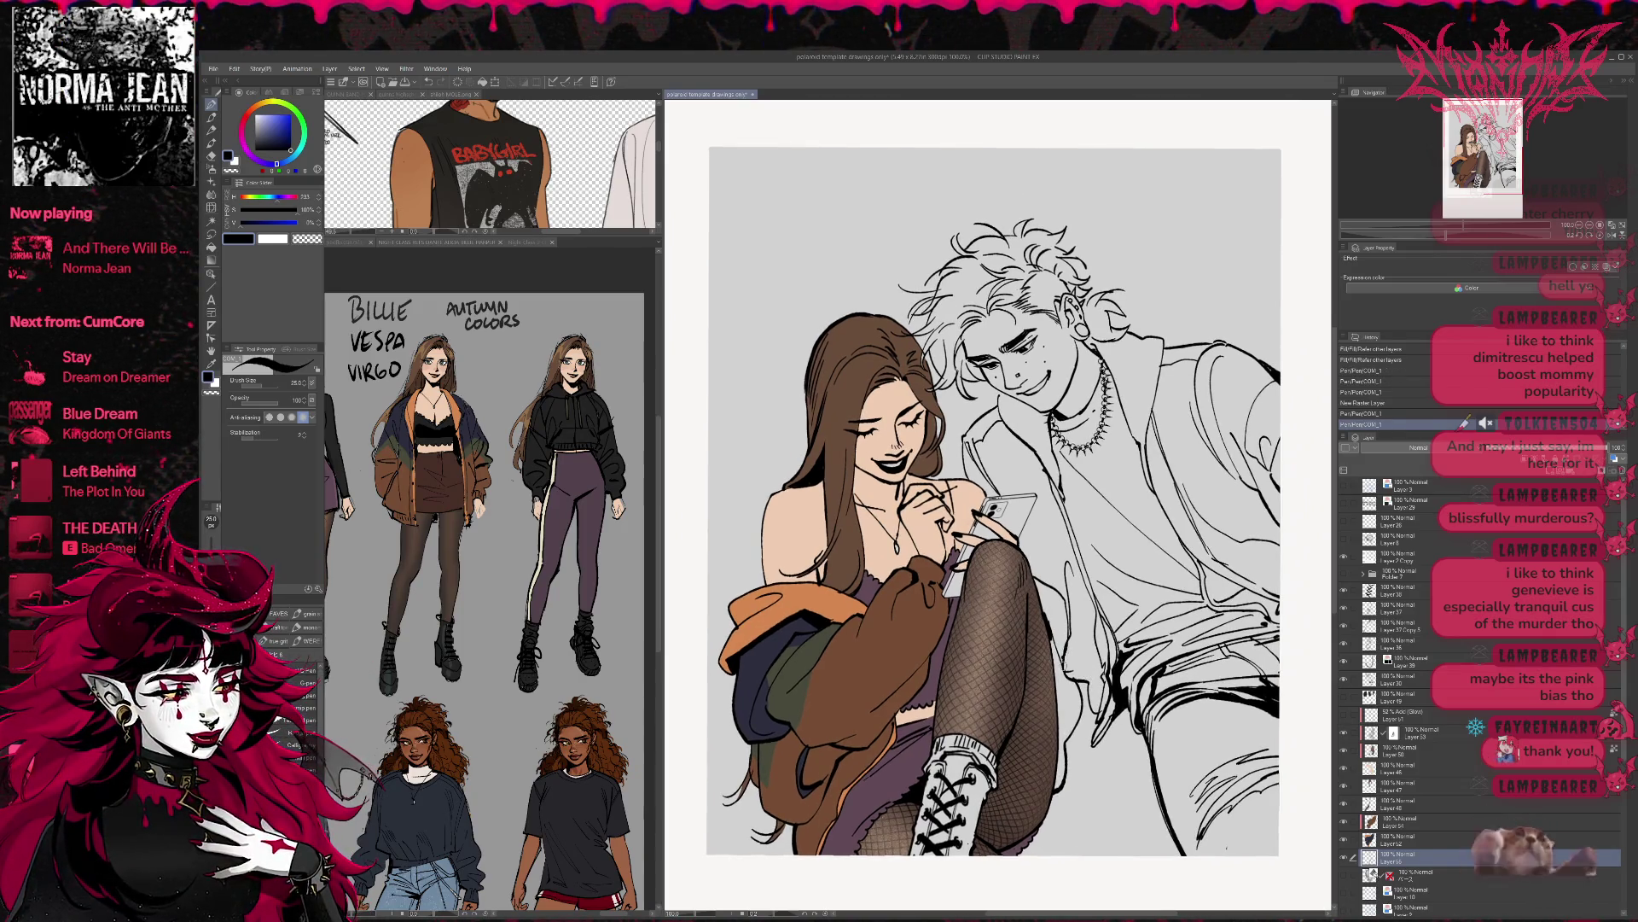
{"action": "left_click_drag", "start_coordinate": [1078, 665], "coordinate": [1062, 685]}
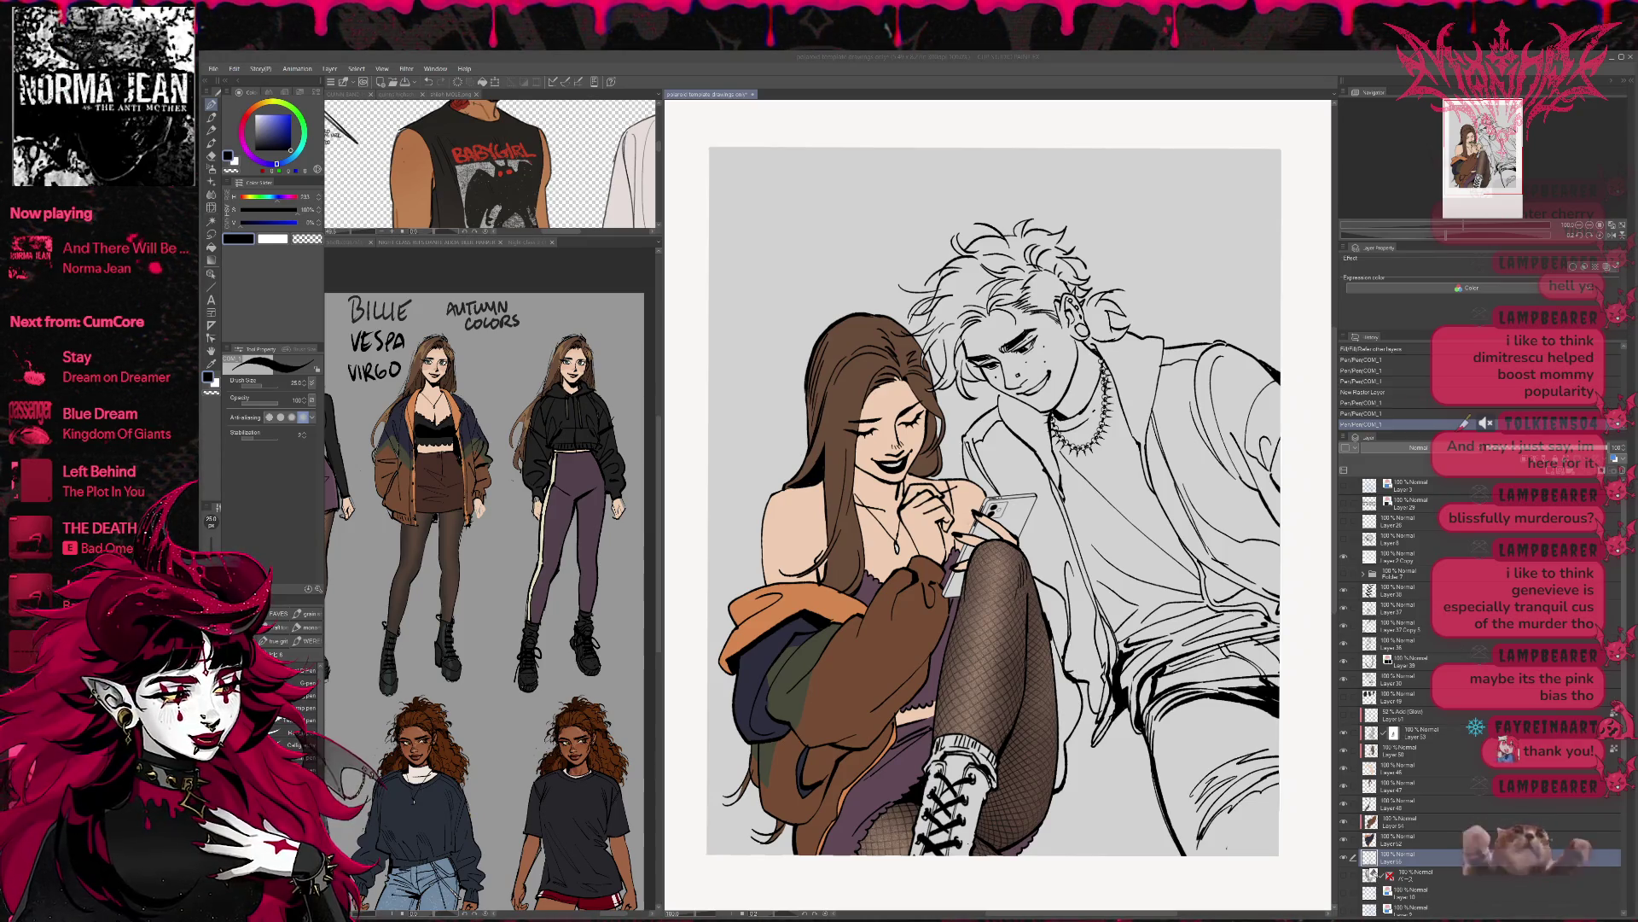
{"action": "mouse_move", "coordinate": [145, 102]}
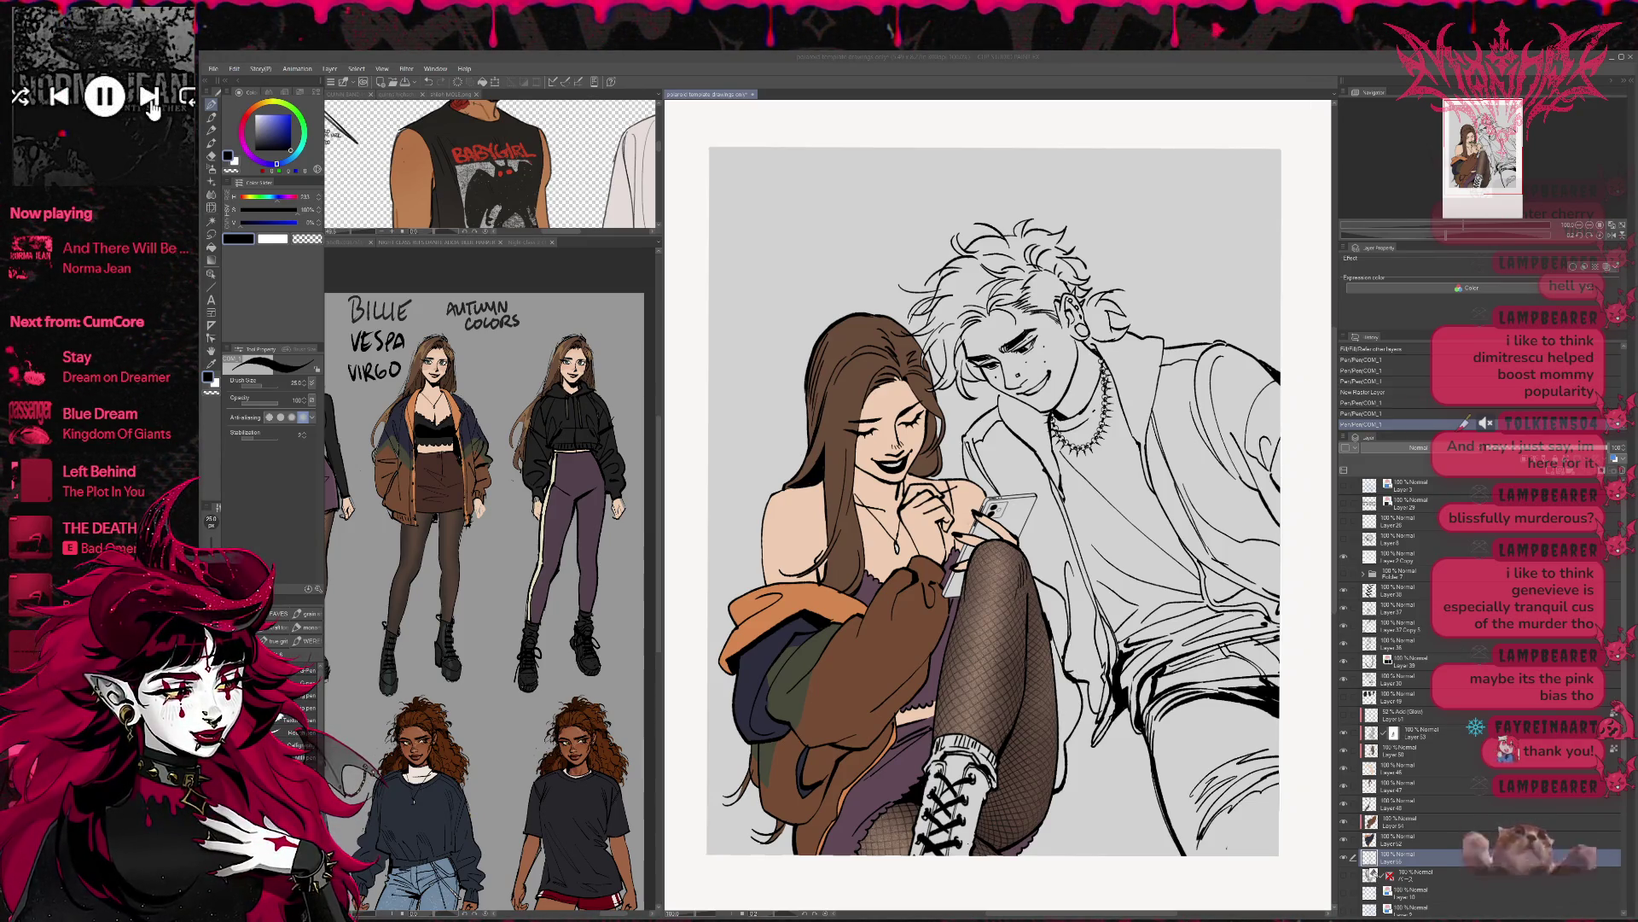
{"action": "left_click", "coordinate": [149, 97]}
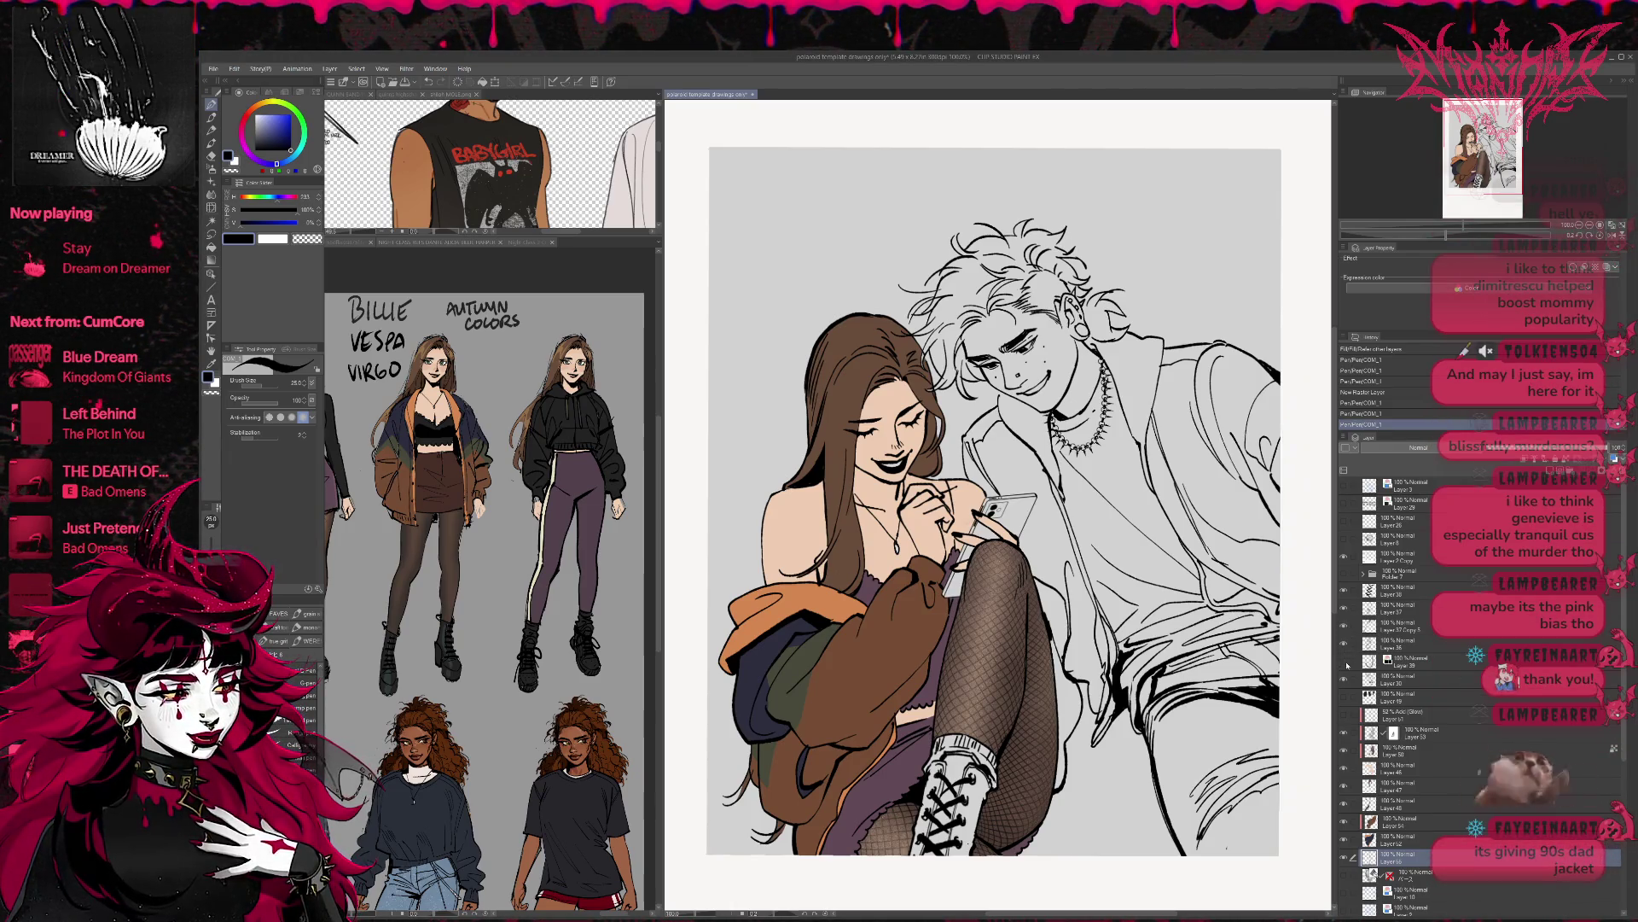
- Ink small marks by the raised knee on Layers 30 and 55, then move Layer 55 below Layer 38
{"action": "left_click", "coordinate": [1382, 679]}
{"action": "key", "text": "r"}
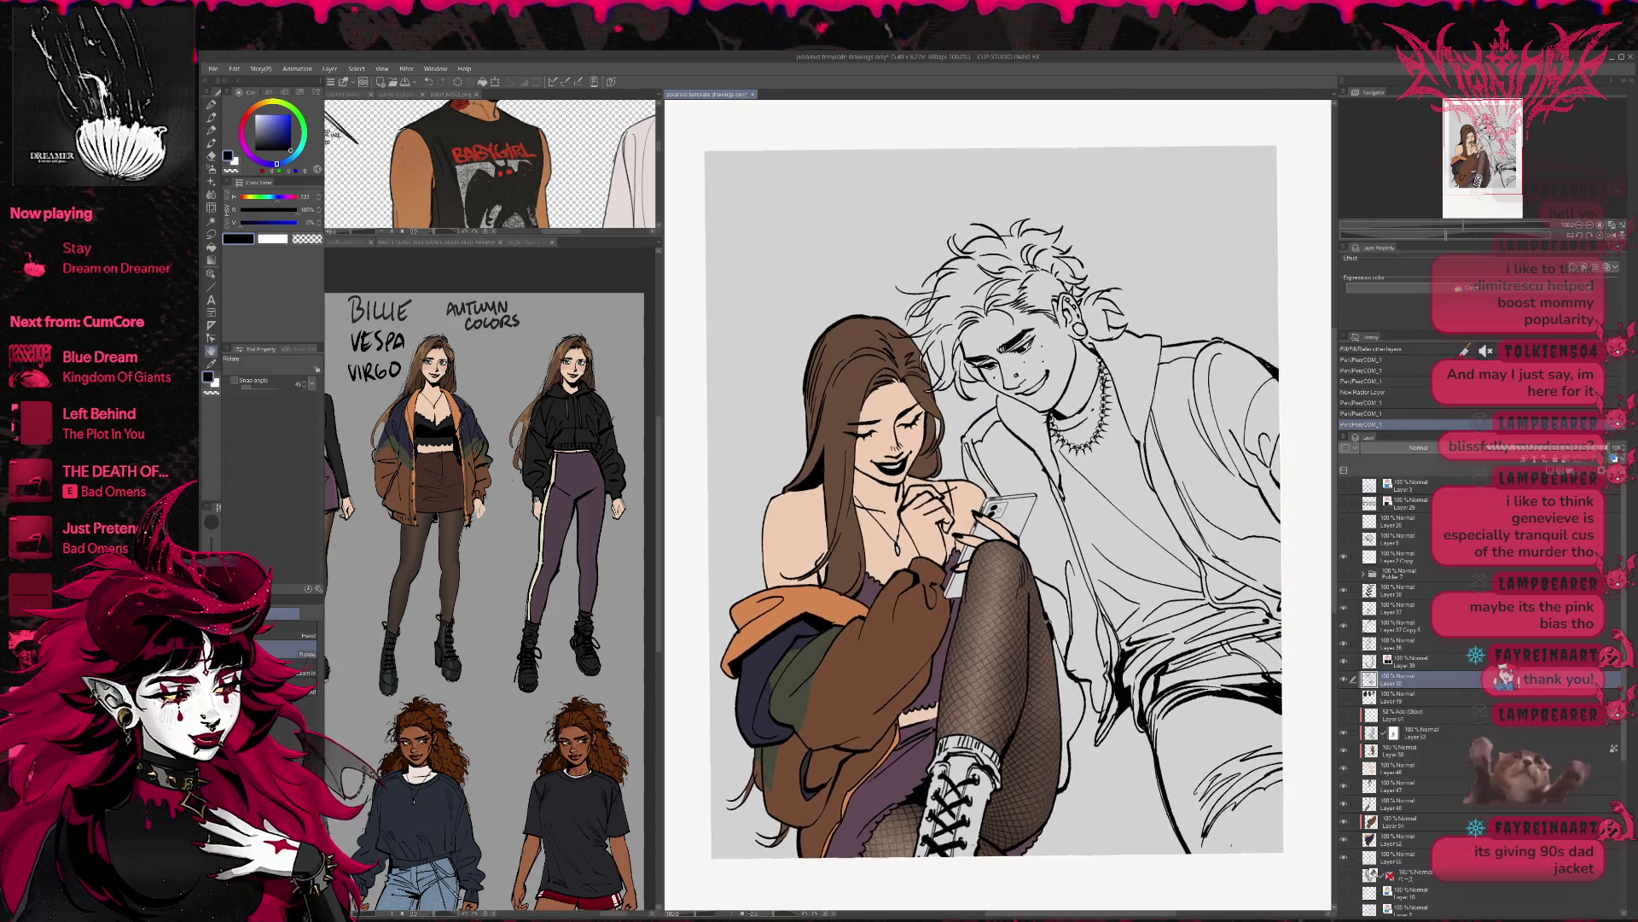
{"action": "key", "text": "p"}
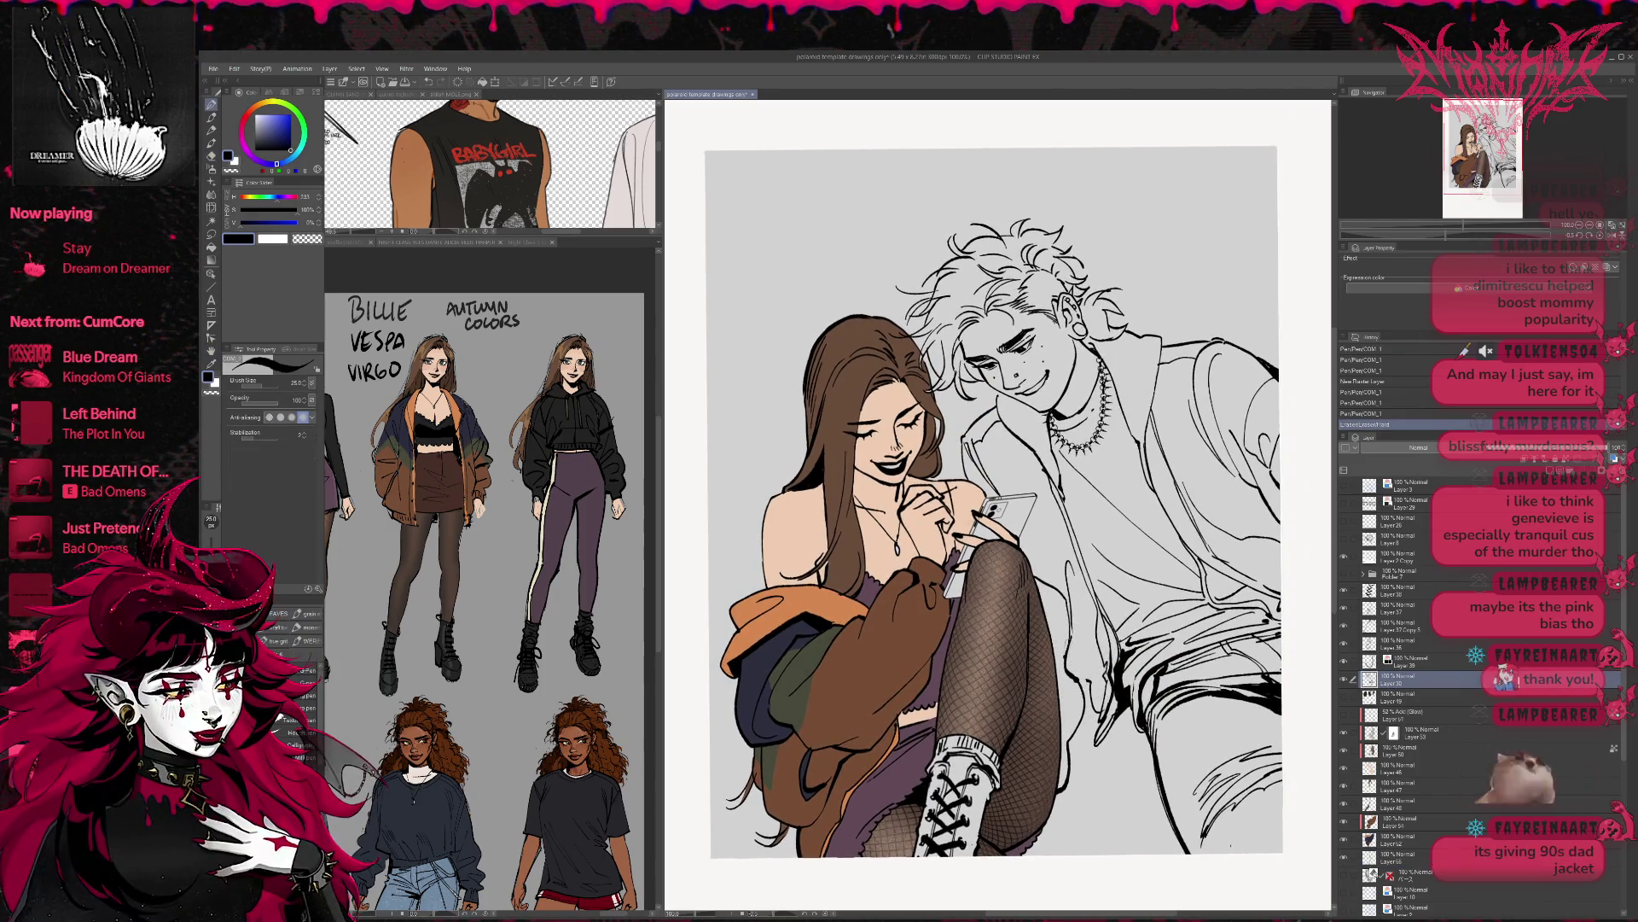
{"action": "left_click_drag", "start_coordinate": [1065, 668], "coordinate": [1092, 685]}
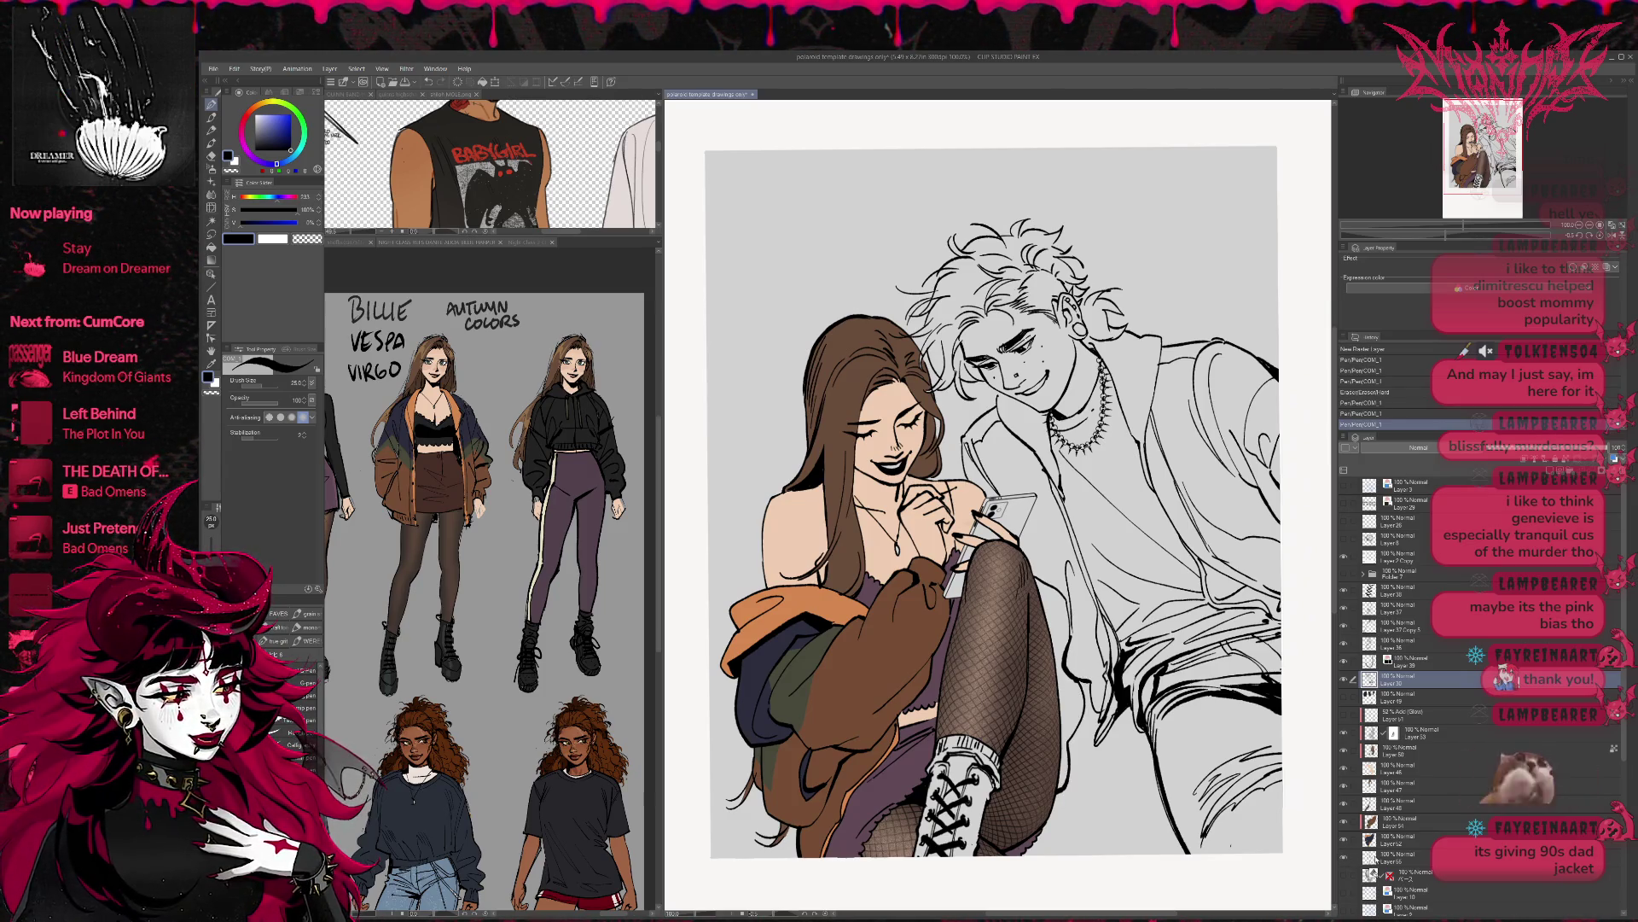
{"action": "left_click", "coordinate": [1374, 855]}
{"action": "left_click_drag", "start_coordinate": [1066, 722], "coordinate": [1072, 726]}
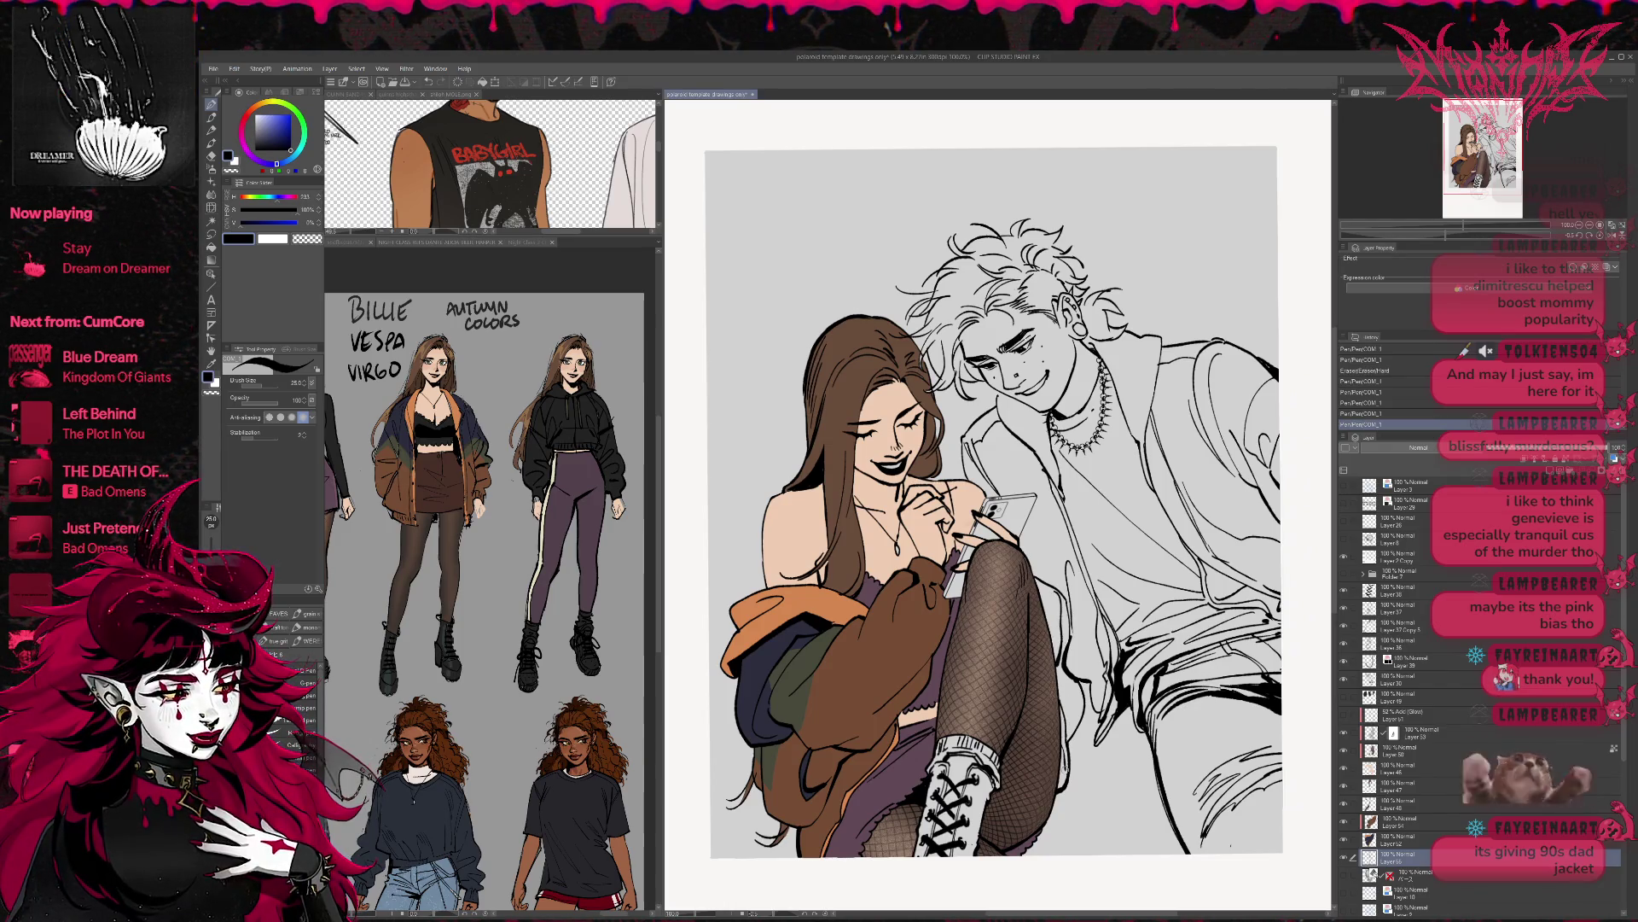
{"action": "left_click_drag", "start_coordinate": [1068, 723], "coordinate": [1074, 728]}
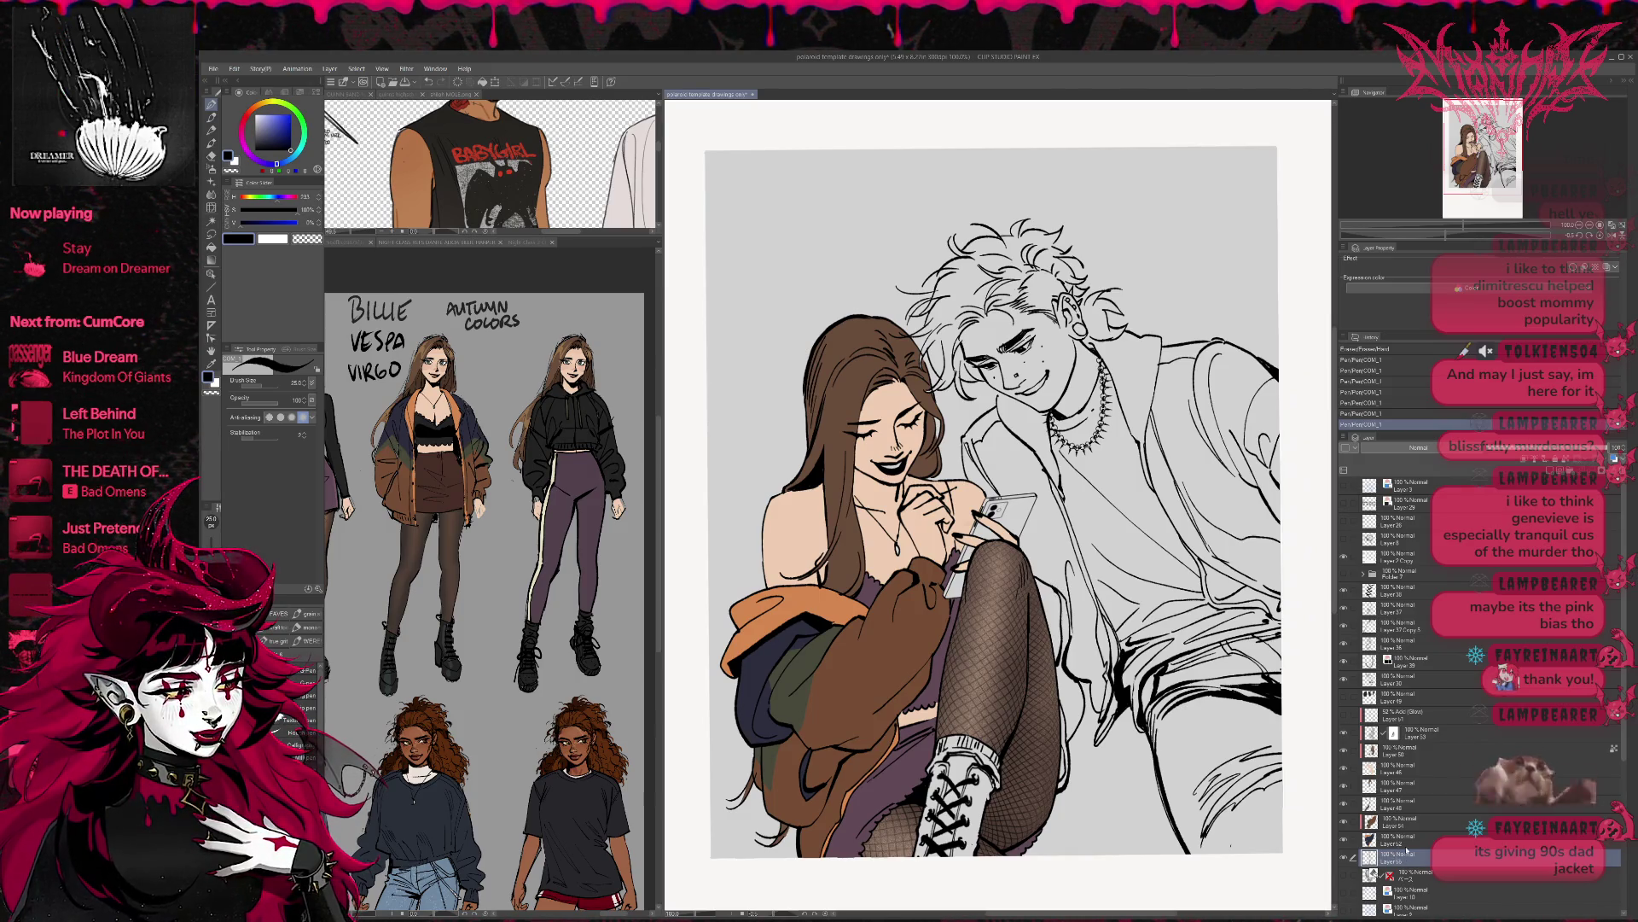
{"action": "left_click_drag", "start_coordinate": [1413, 603], "coordinate": [1415, 611]}
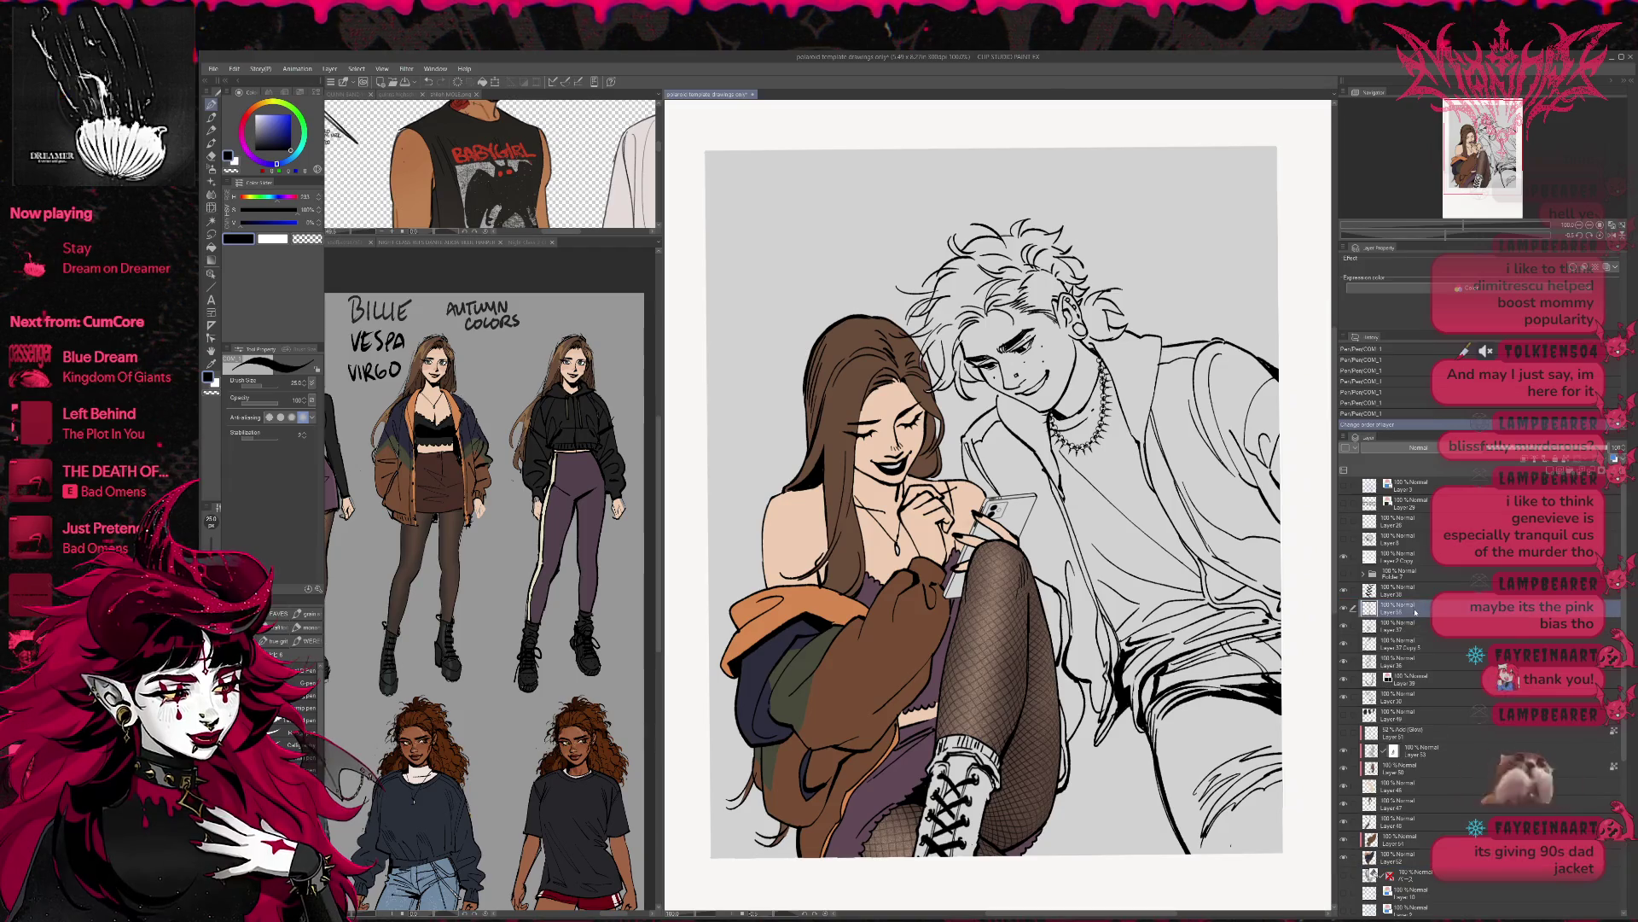
{"action": "left_click", "coordinate": [1298, 761], "text": "ctrl+shift"}
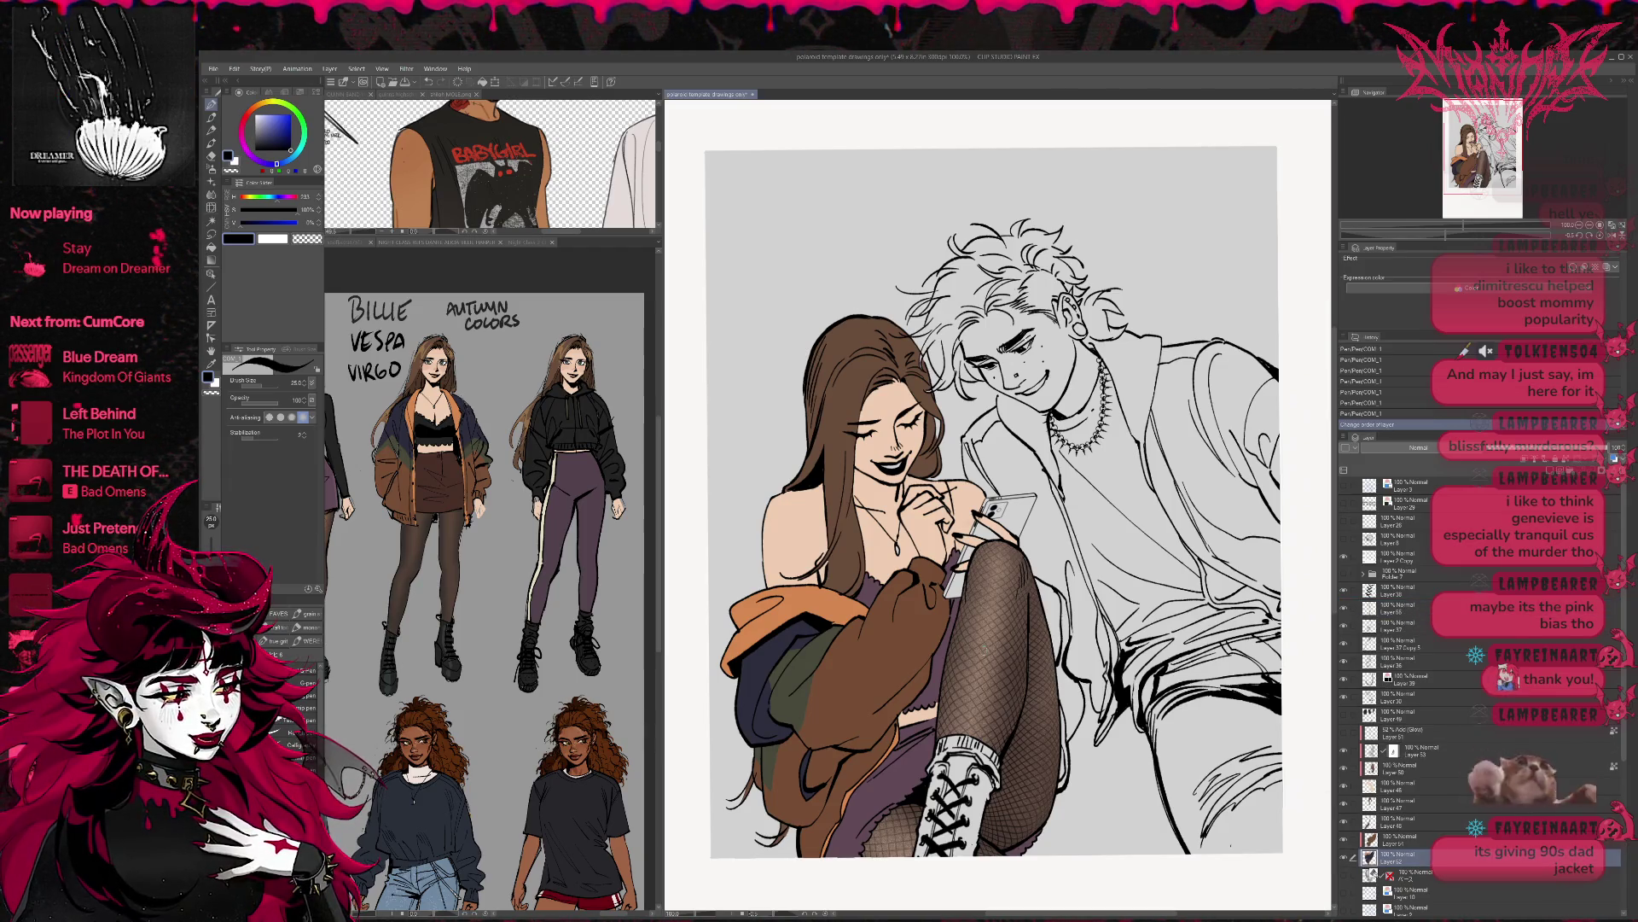
- Eyedrop the jacket's brown and dark green and fill the strip and gap beside the knee
{"action": "key", "text": "g"}
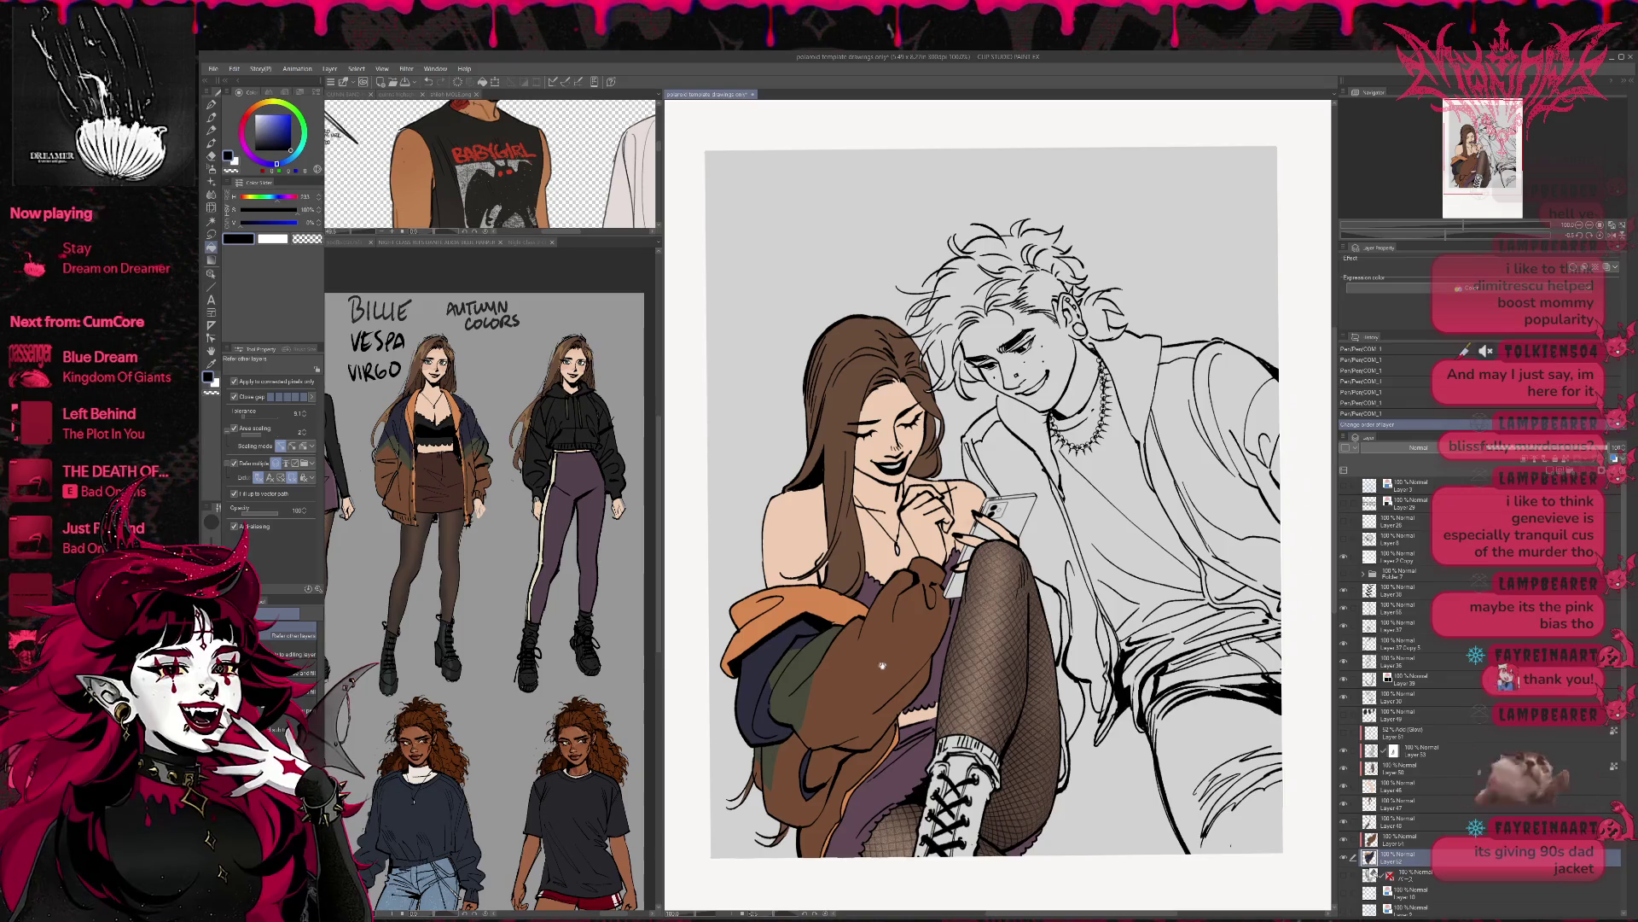
{"action": "left_click", "coordinate": [900, 660], "text": "alt"}
{"action": "left_click", "coordinate": [1073, 661]}
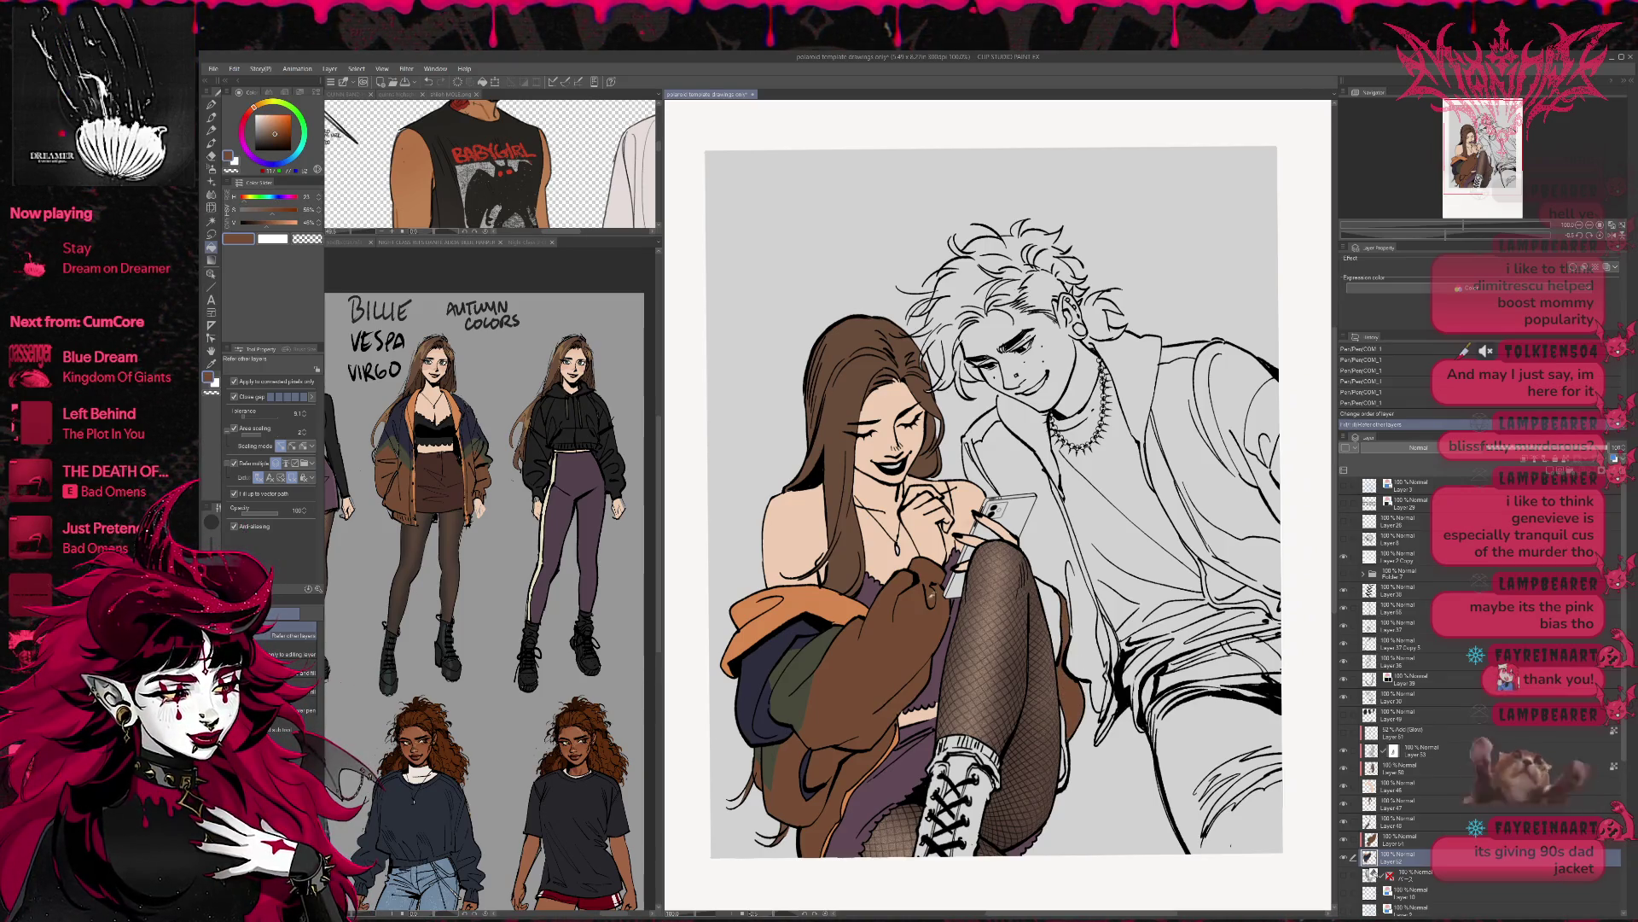
{"action": "left_click", "coordinate": [804, 701], "text": "alt"}
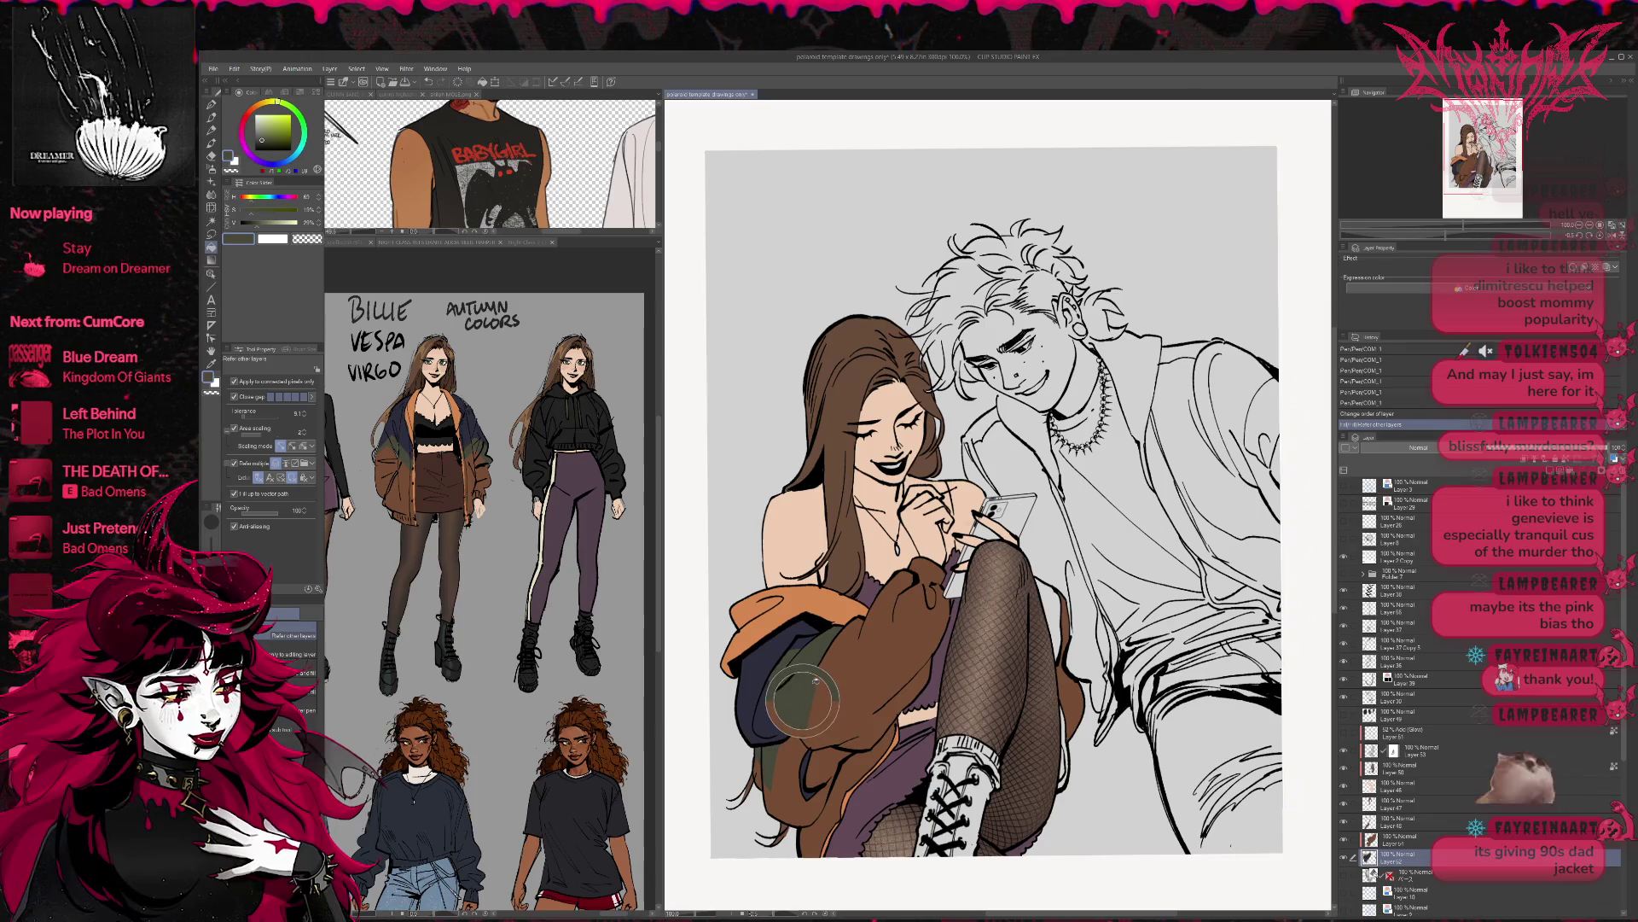
{"action": "left_click", "coordinate": [1061, 602]}
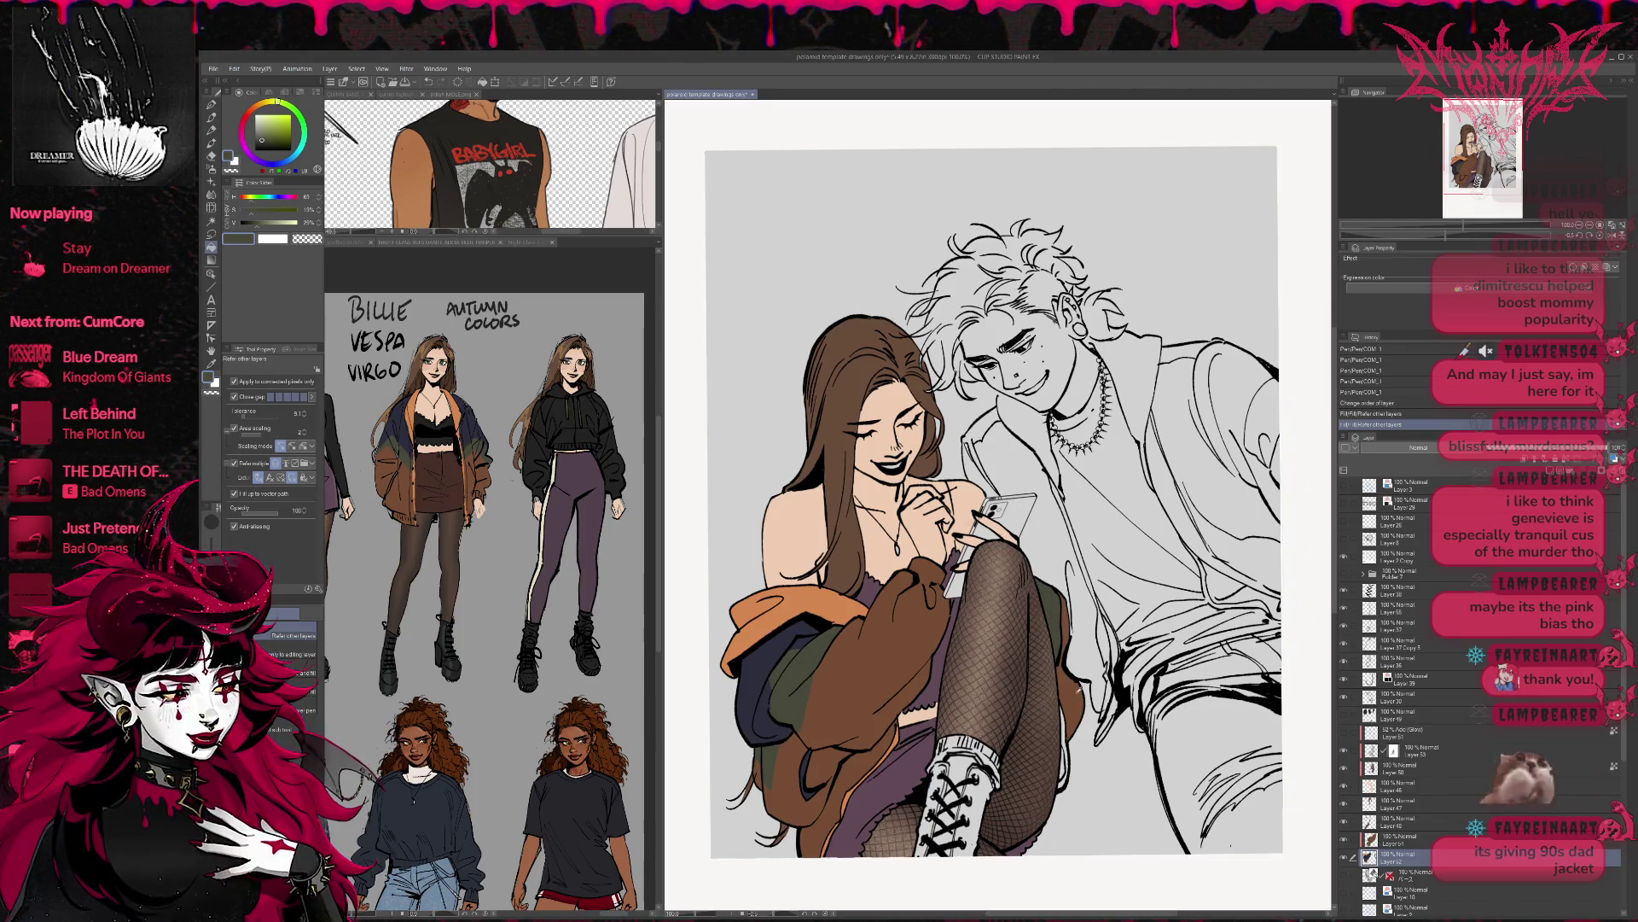
- Redo the knee gap fill with a resampled colour, then add a new layer below Layer 52
{"action": "left_click", "coordinate": [1073, 708], "text": "alt"}
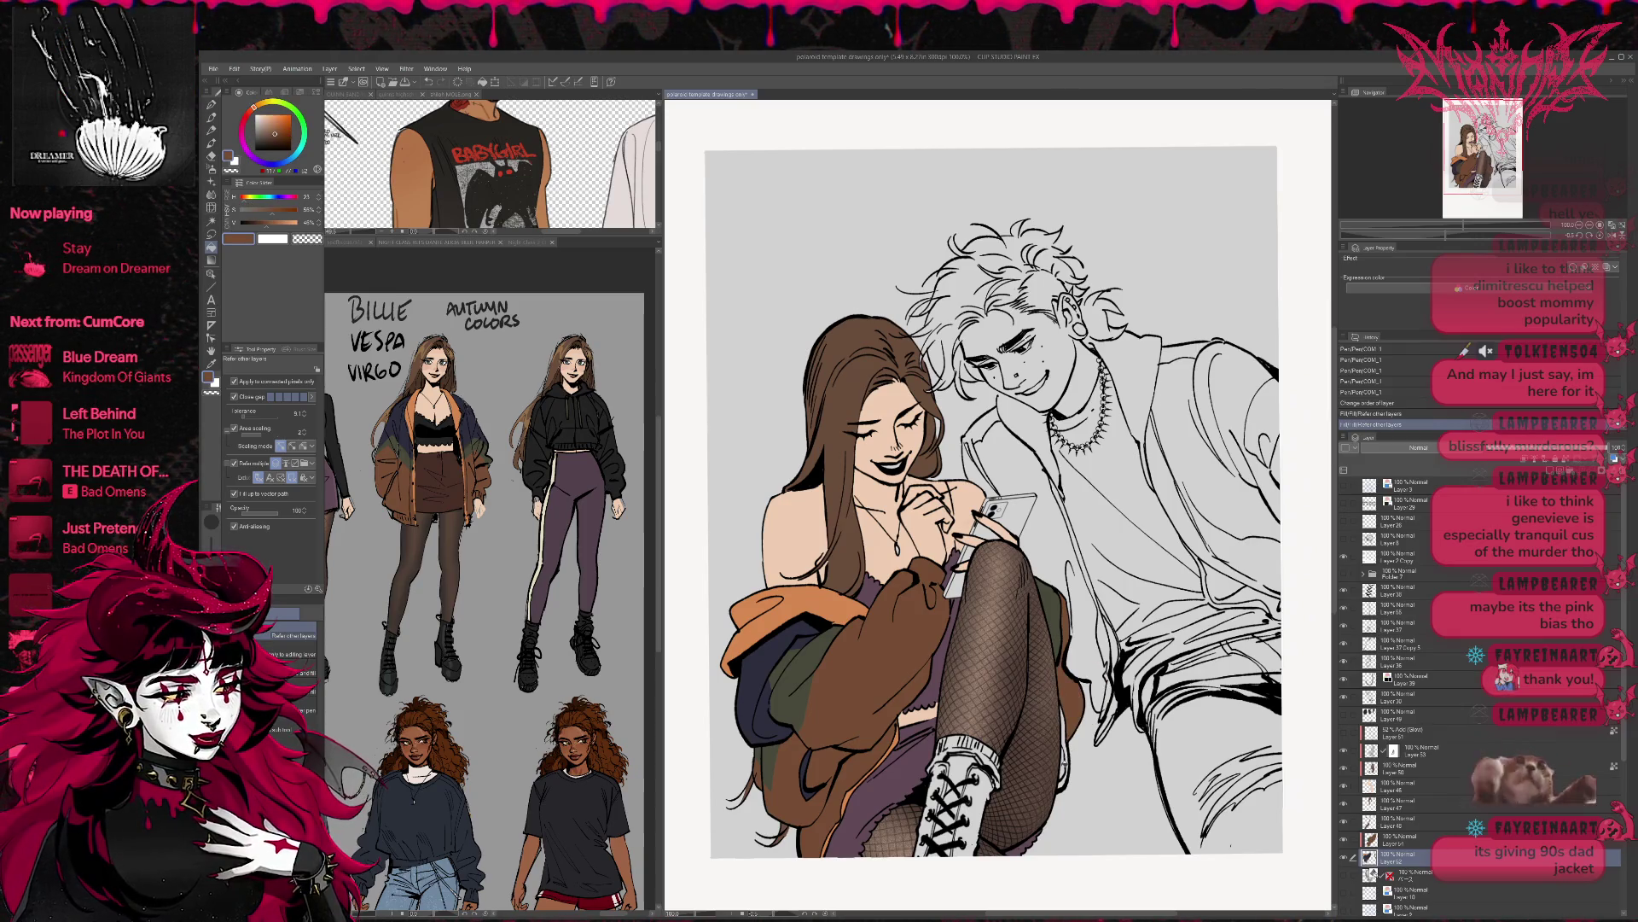
{"action": "key", "text": "ctrl+z"}
{"action": "left_click", "coordinate": [851, 610], "text": "alt"}
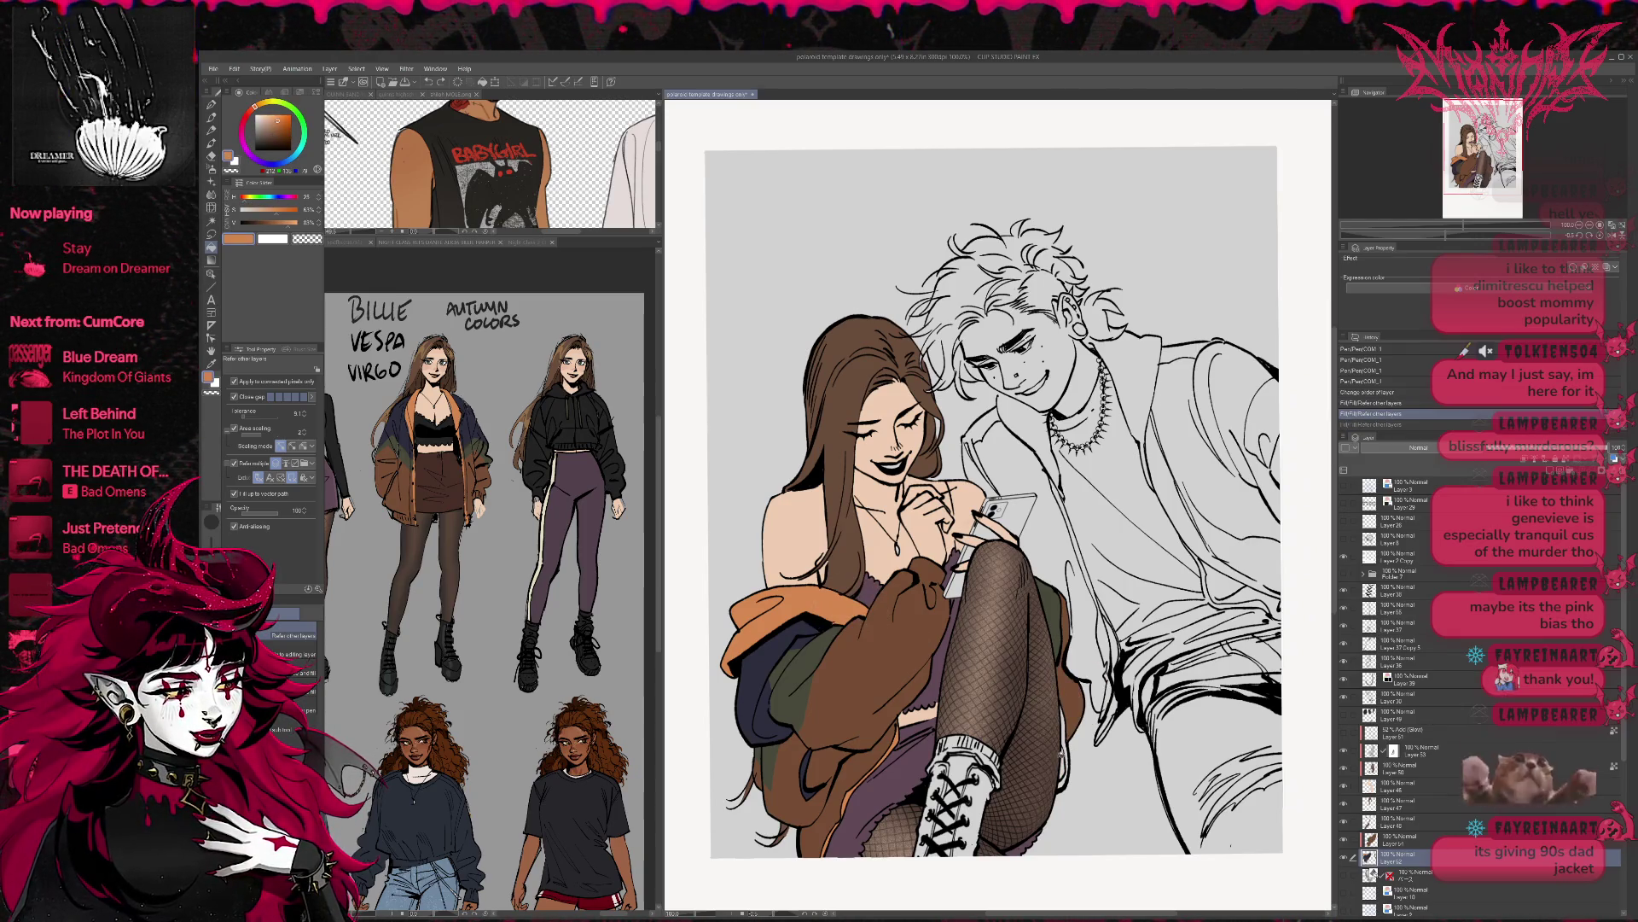
{"action": "left_click", "coordinate": [1065, 748]}
{"action": "left_click_drag", "start_coordinate": [1092, 660], "coordinate": [1094, 626]}
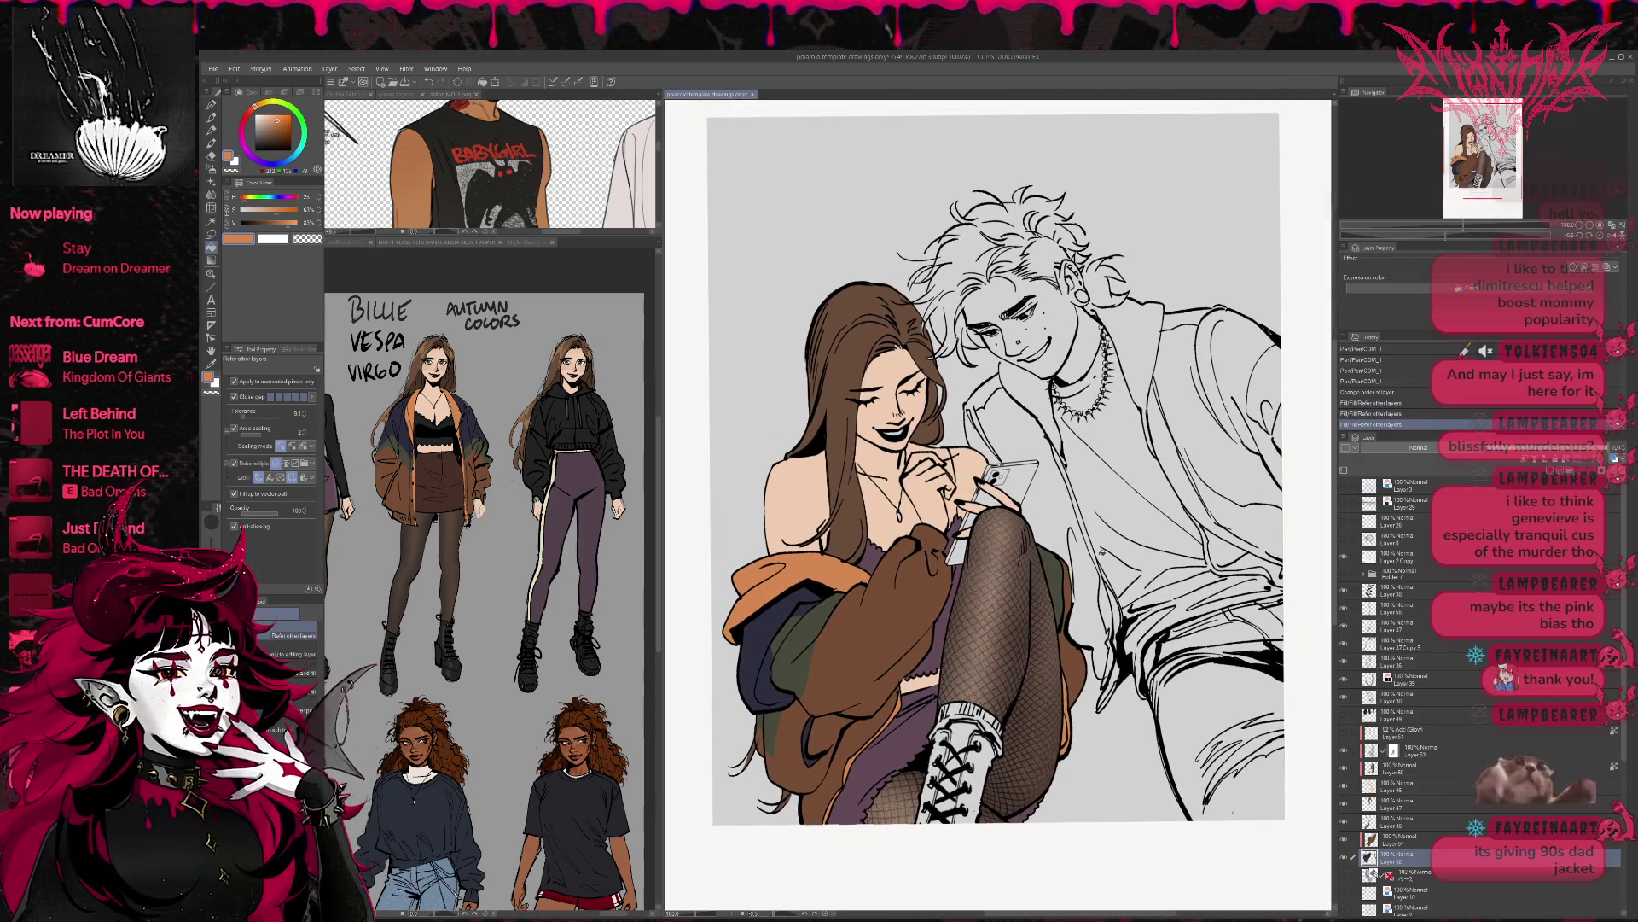
{"action": "left_click", "coordinate": [1417, 877]}
{"action": "key", "text": "ctrl+shift+n"}
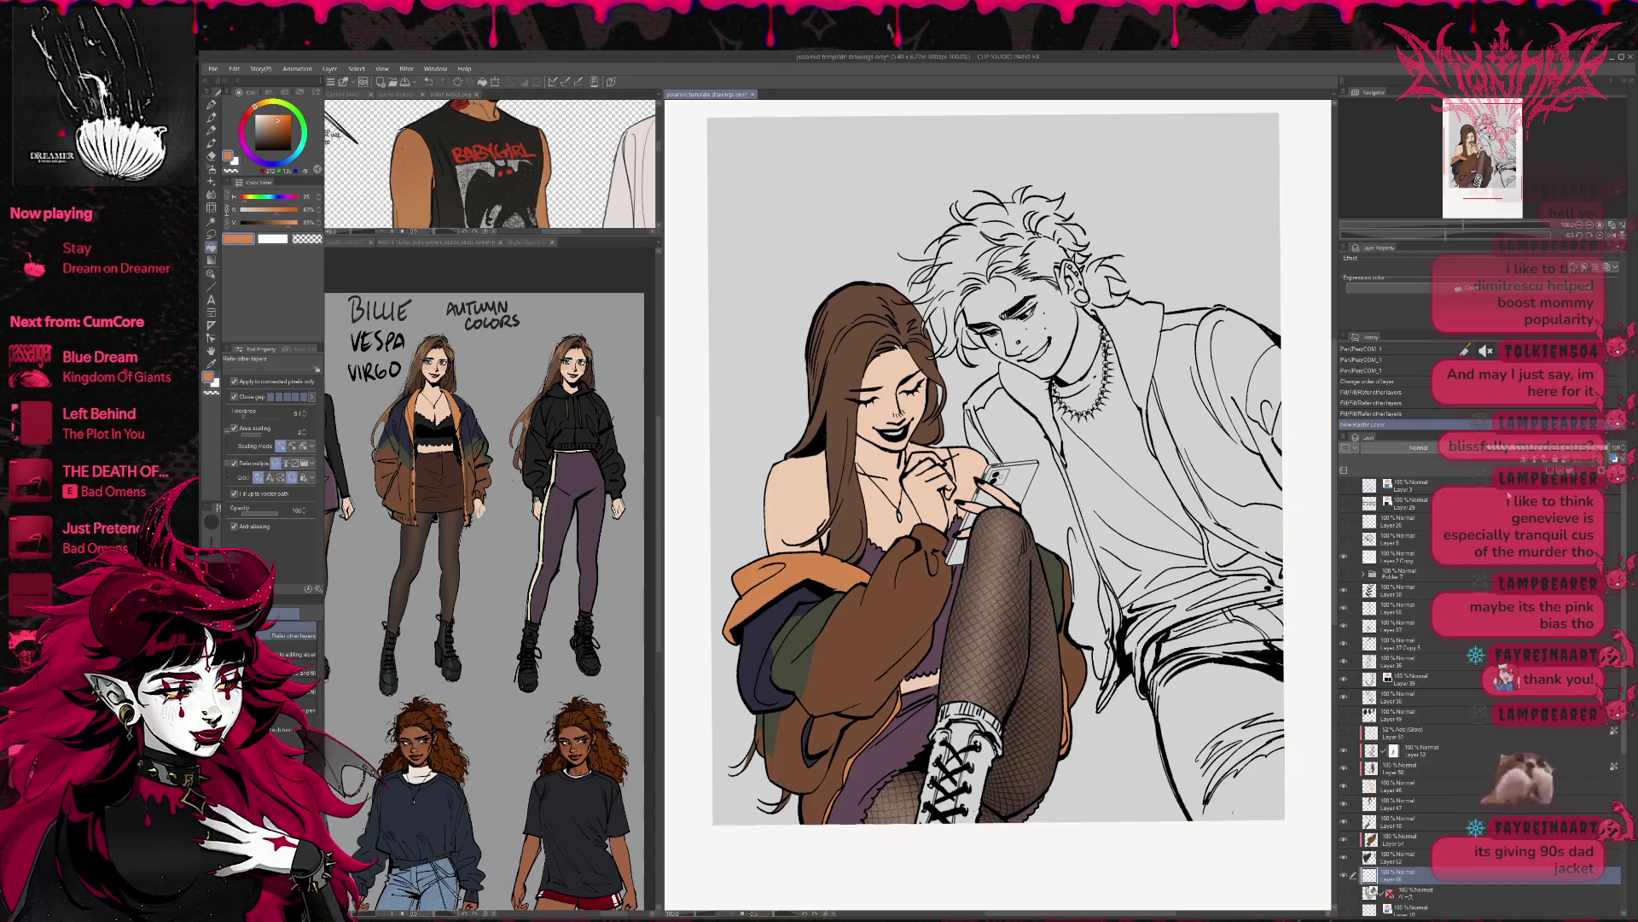
- Paint the laced boot solid black using black sampled from the reference boot
{"action": "key", "text": "p"}
{"action": "left_click", "coordinate": [591, 657], "text": "alt"}
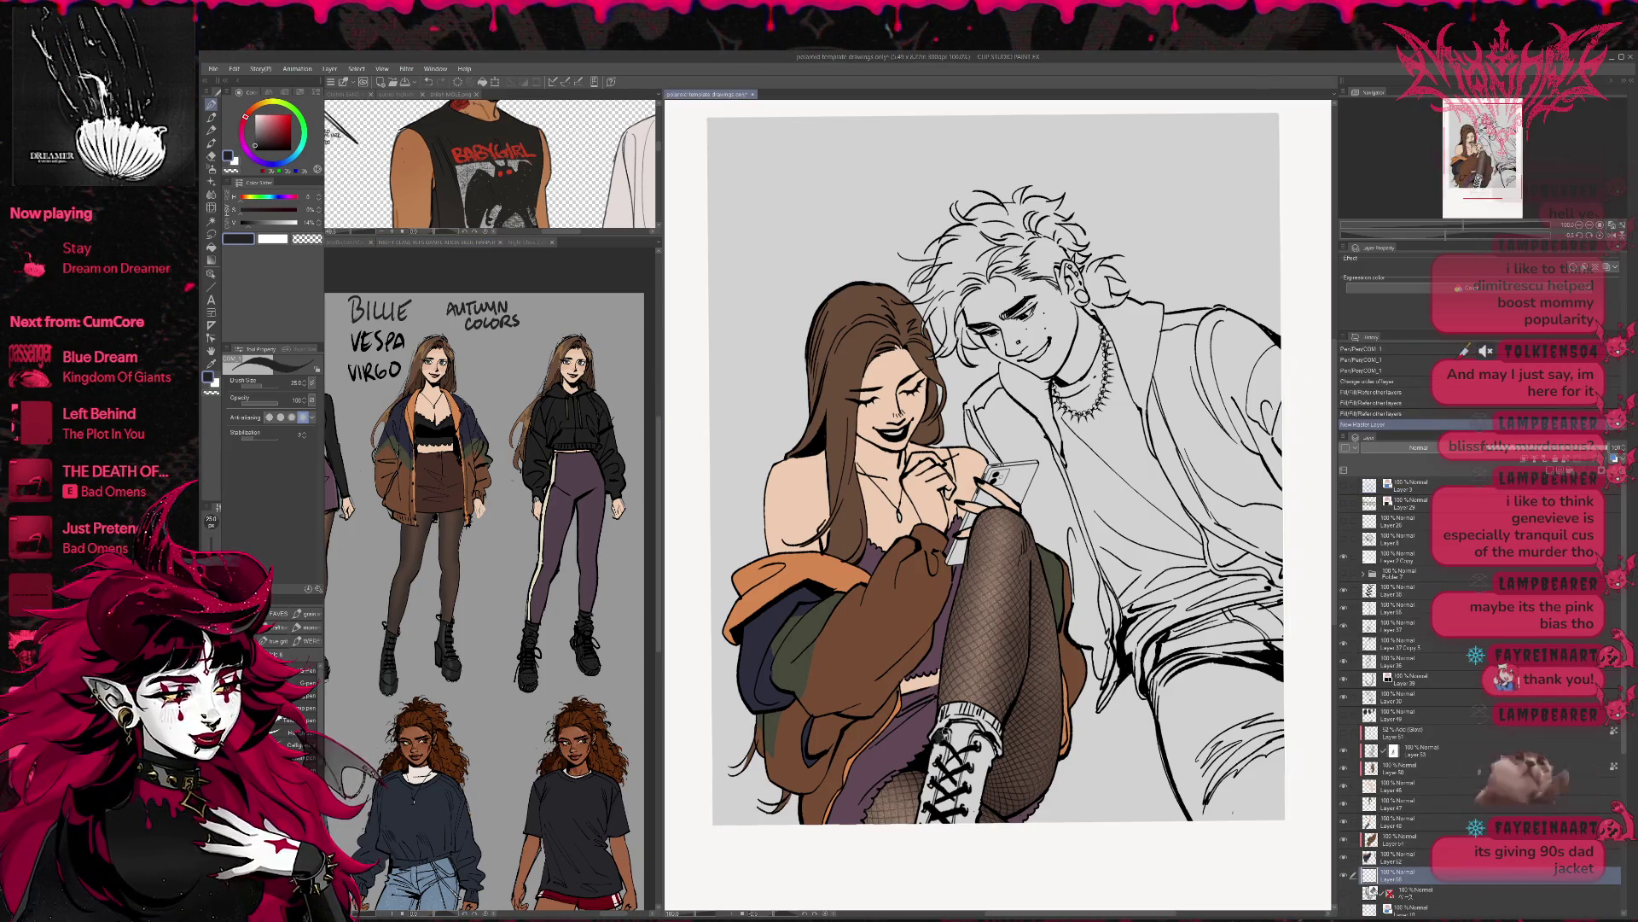
{"action": "left_click_drag", "start_coordinate": [969, 408], "coordinate": [973, 427]}
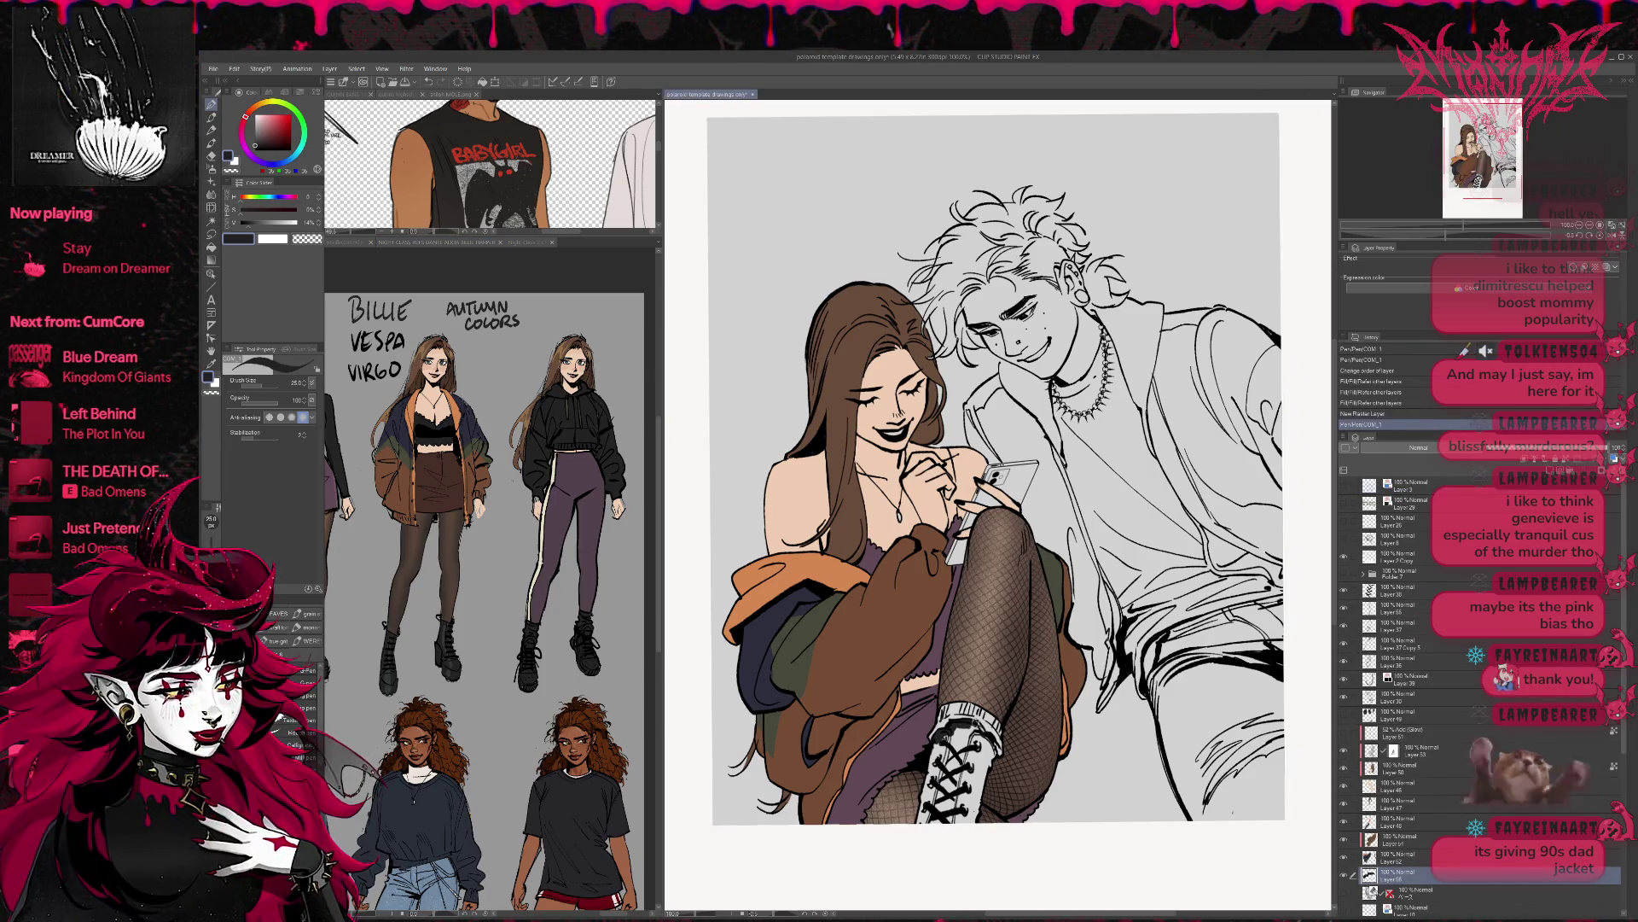
{"action": "left_click_drag", "start_coordinate": [960, 672], "coordinate": [965, 678]}
{"action": "left_click_drag", "start_coordinate": [947, 751], "coordinate": [913, 826]}
{"action": "mouse_move", "coordinate": [951, 730]}
{"action": "left_mouse_down"}
{"action": "mouse_move", "coordinate": [981, 749]}
{"action": "mouse_move", "coordinate": [956, 783]}
{"action": "mouse_move", "coordinate": [971, 753]}
{"action": "mouse_move", "coordinate": [967, 810]}
{"action": "mouse_move", "coordinate": [971, 784]}
{"action": "left_mouse_up"}
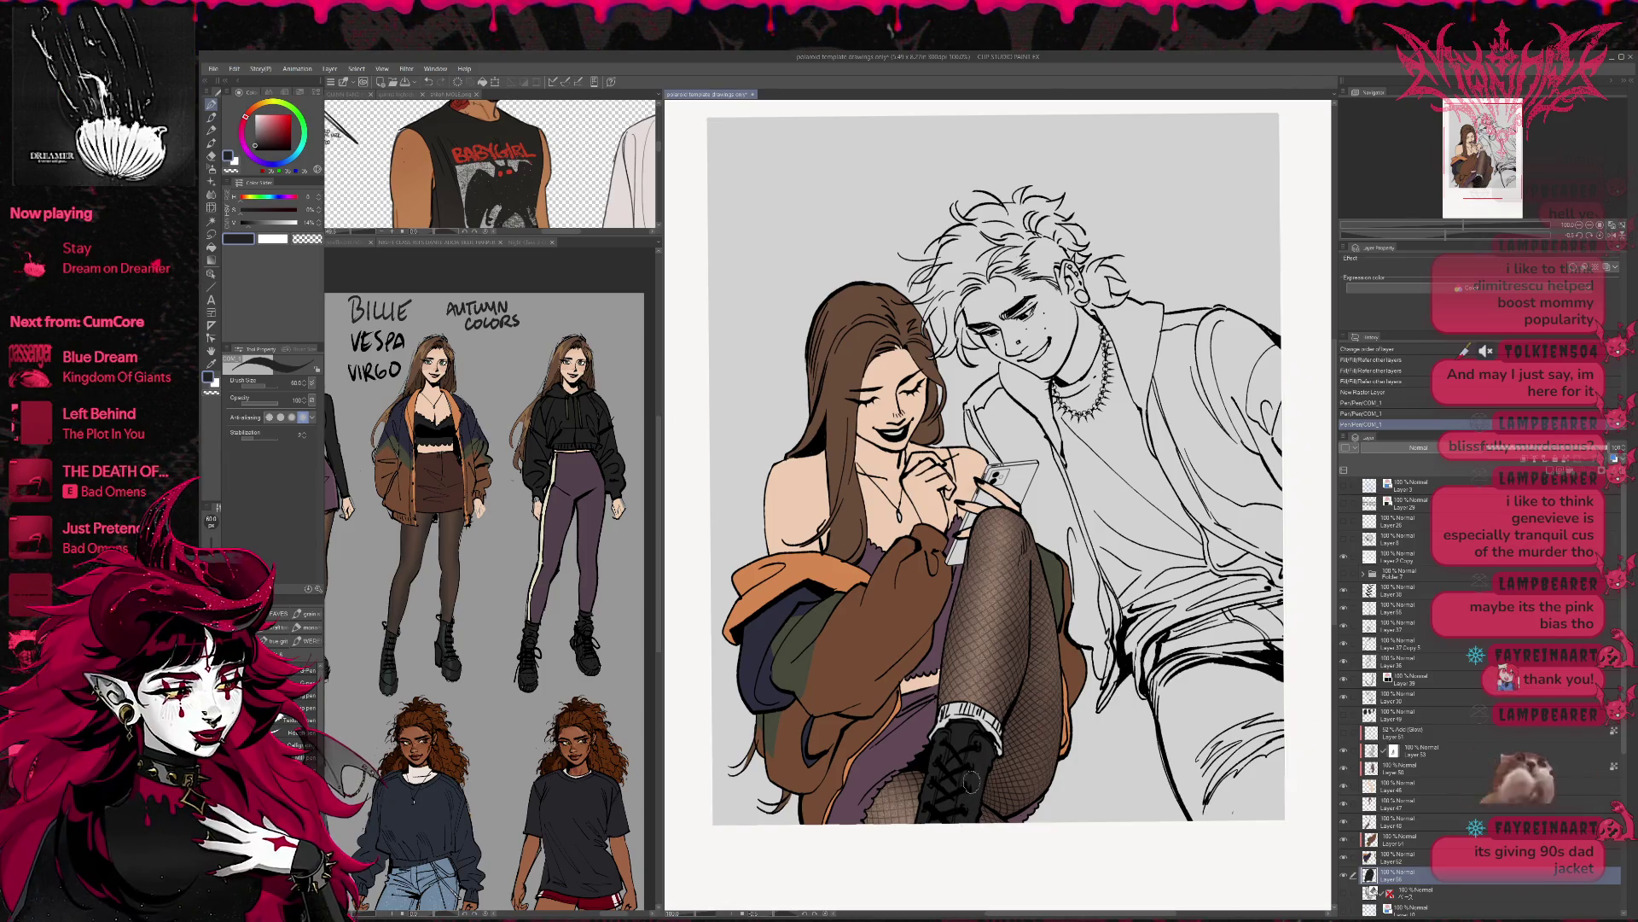
- Add a new layer and shade the top of the black boot
{"action": "left_click", "coordinate": [552, 566]}
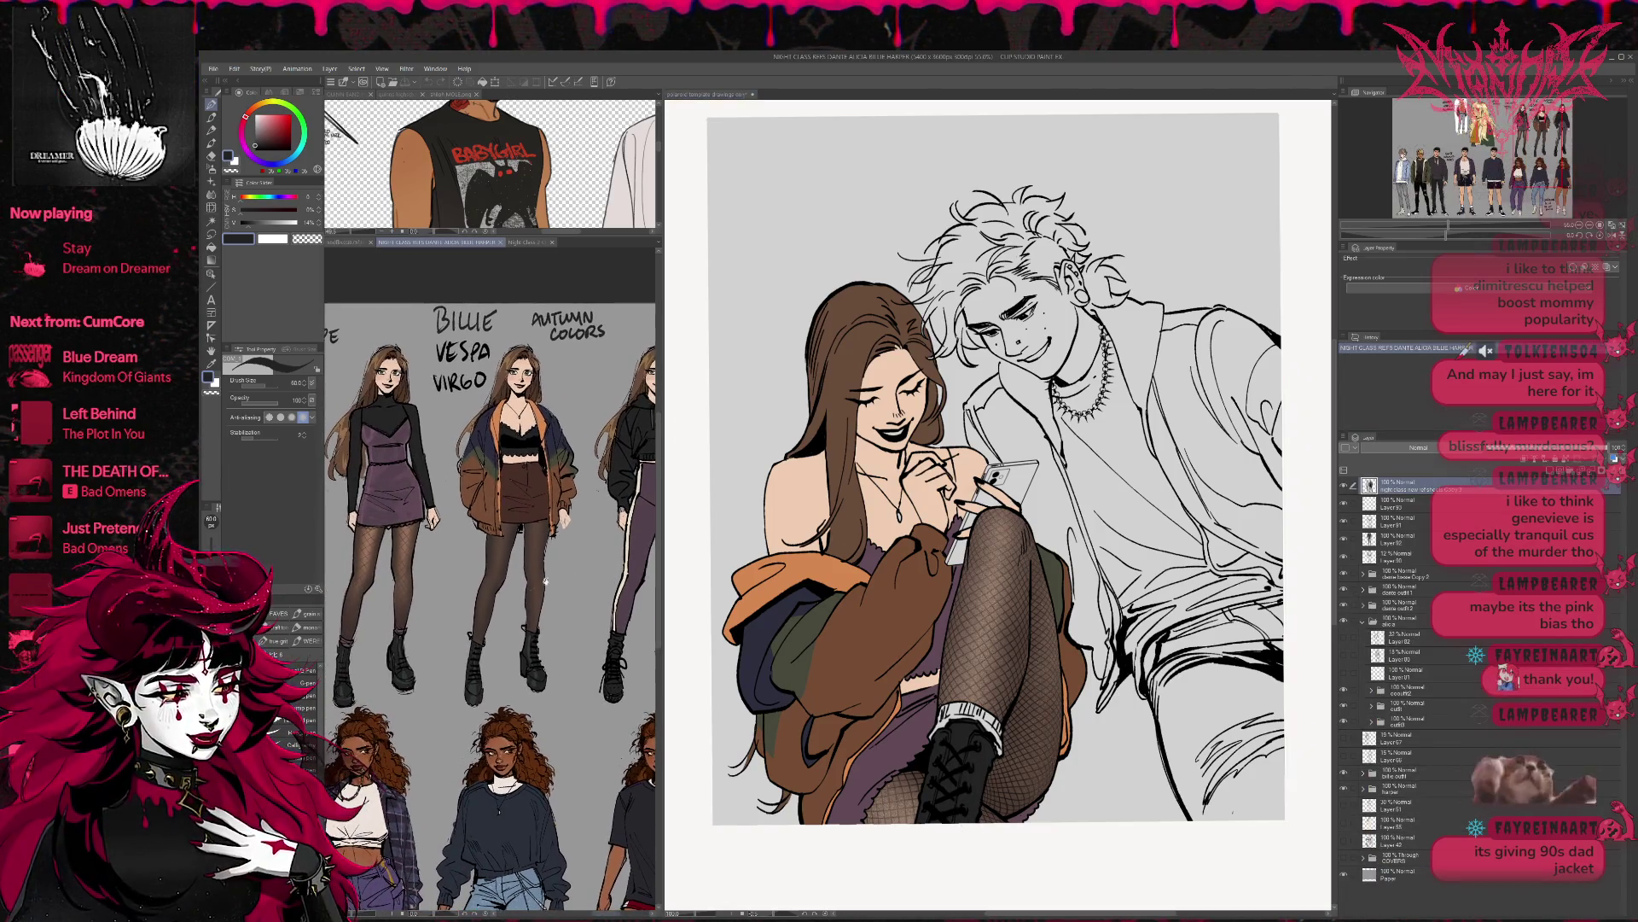
{"action": "left_click", "coordinate": [1121, 717]}
{"action": "key", "text": "ctrl+shift+n"}
{"action": "mouse_move", "coordinate": [947, 708]}
{"action": "left_mouse_down"}
{"action": "mouse_move", "coordinate": [926, 750]}
{"action": "mouse_move", "coordinate": [985, 725]}
{"action": "mouse_move", "coordinate": [955, 707]}
{"action": "mouse_move", "coordinate": [996, 723]}
{"action": "left_mouse_up"}
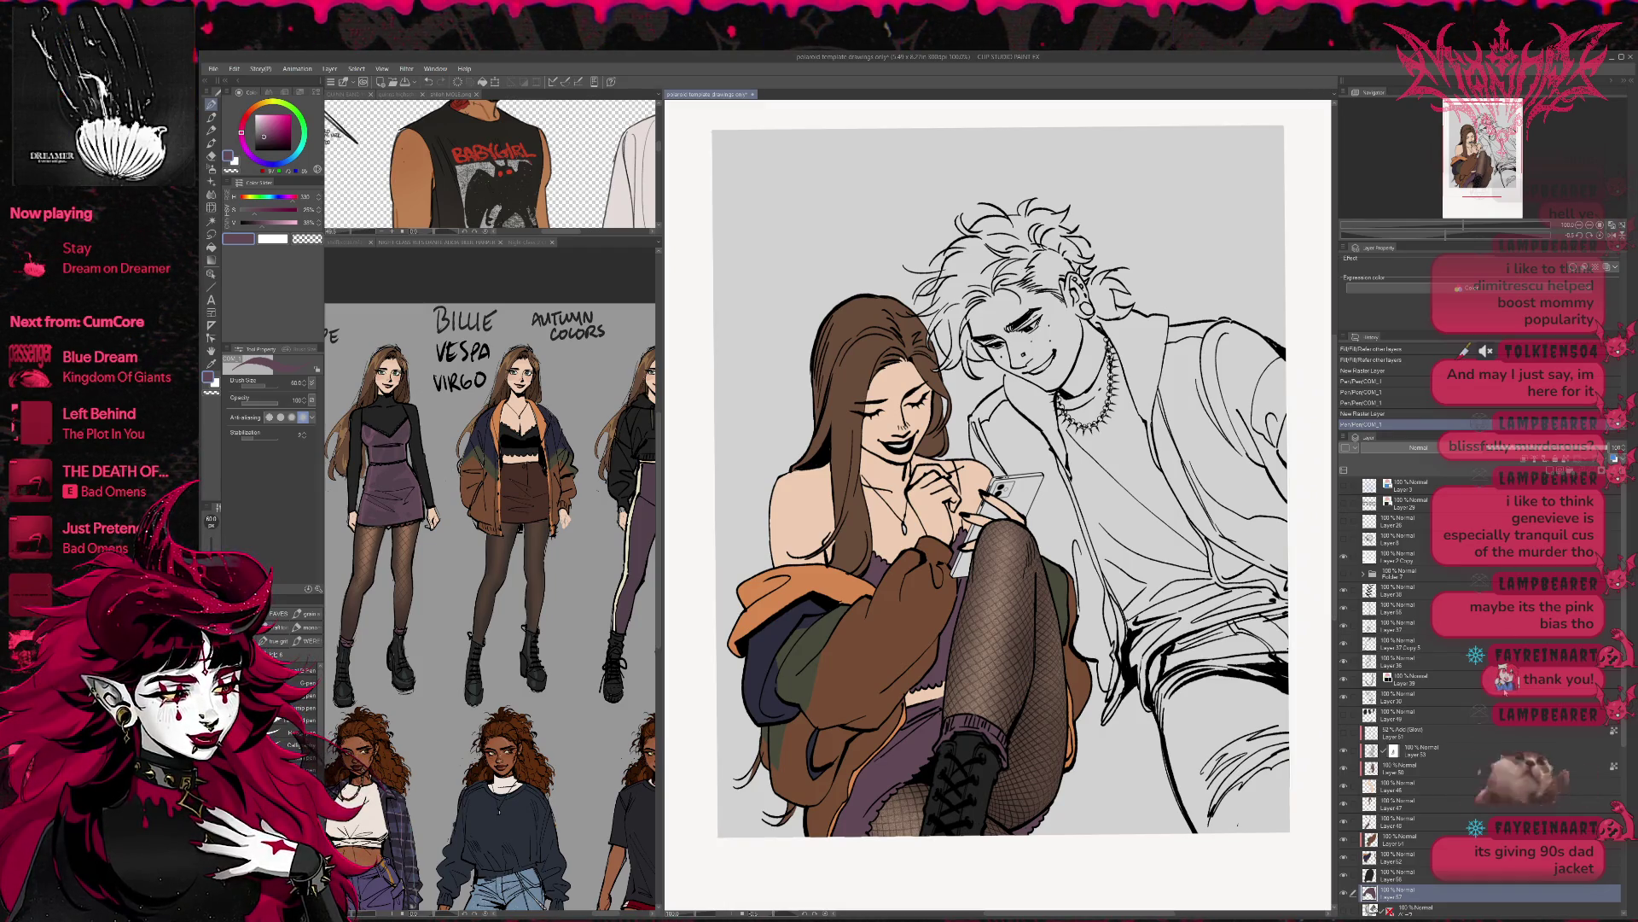
- Add a face-details layer above Layer 46 and paint the woman's teeth white
{"action": "left_click", "coordinate": [1402, 789]}
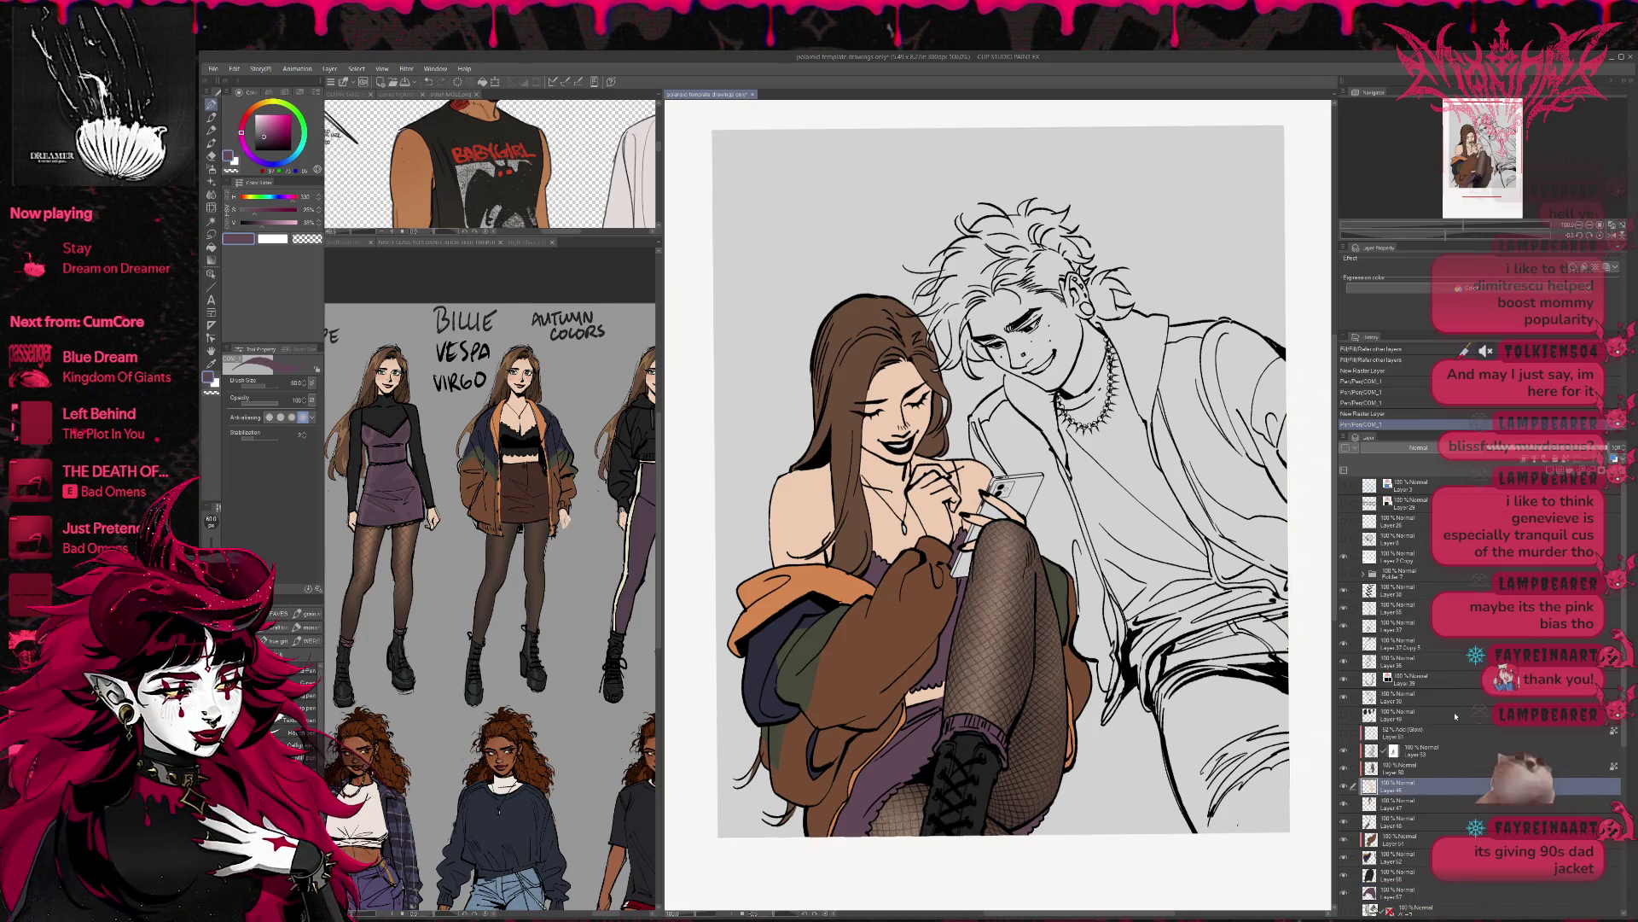
{"action": "left_click", "coordinate": [1527, 471]}
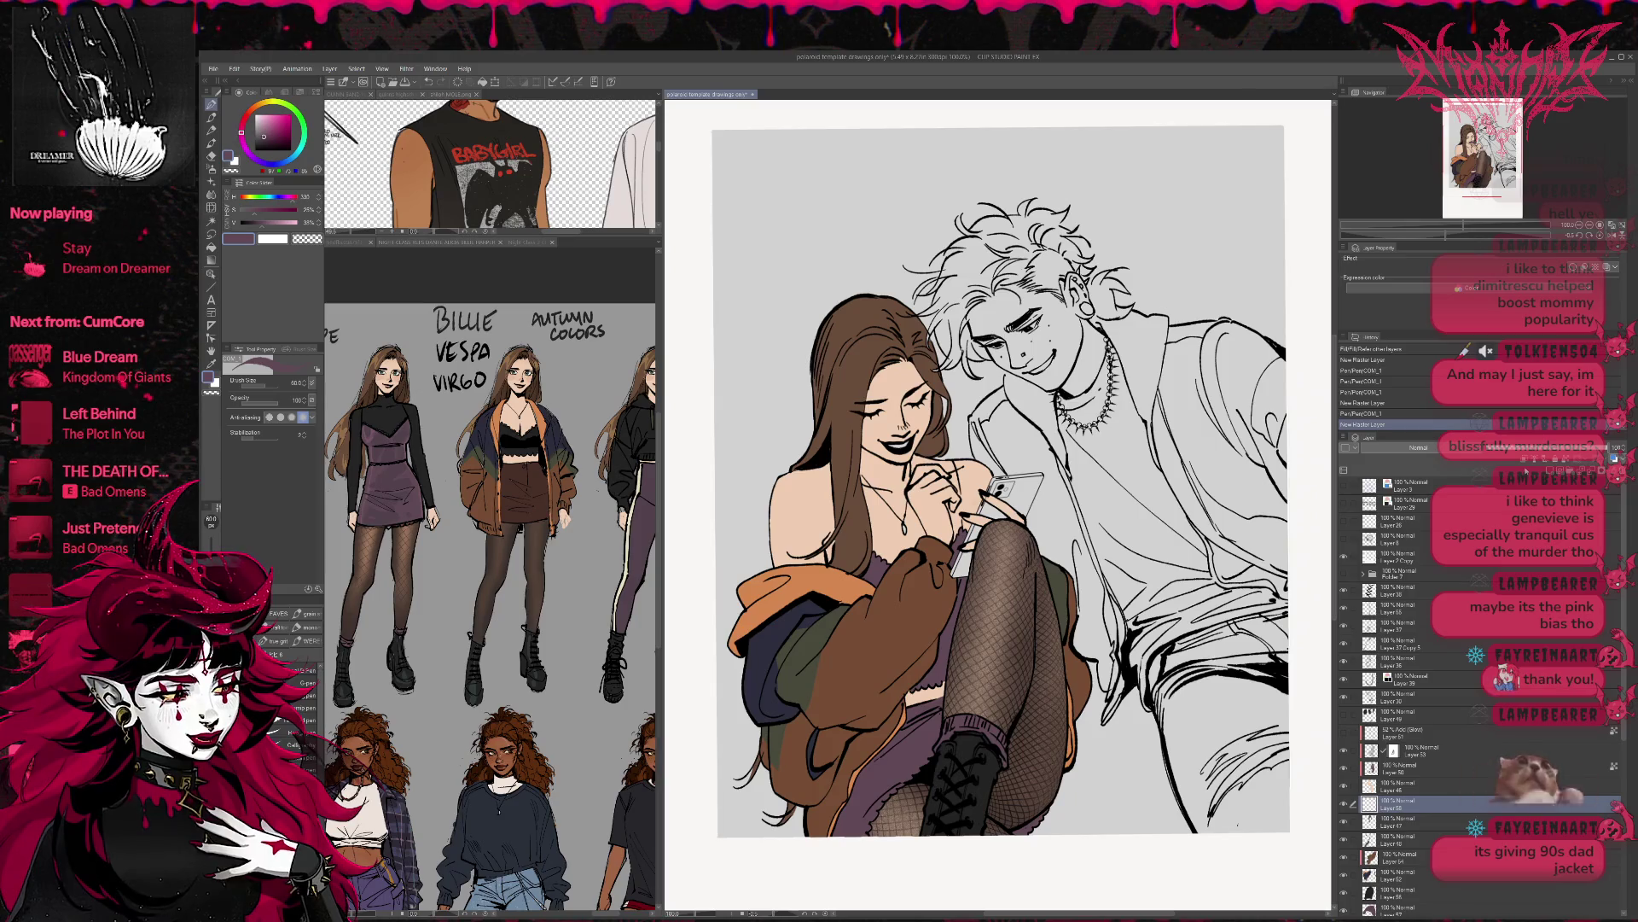
{"action": "scroll", "coordinate": [956, 349], "scroll_direction": "up", "scroll_amount": 4}
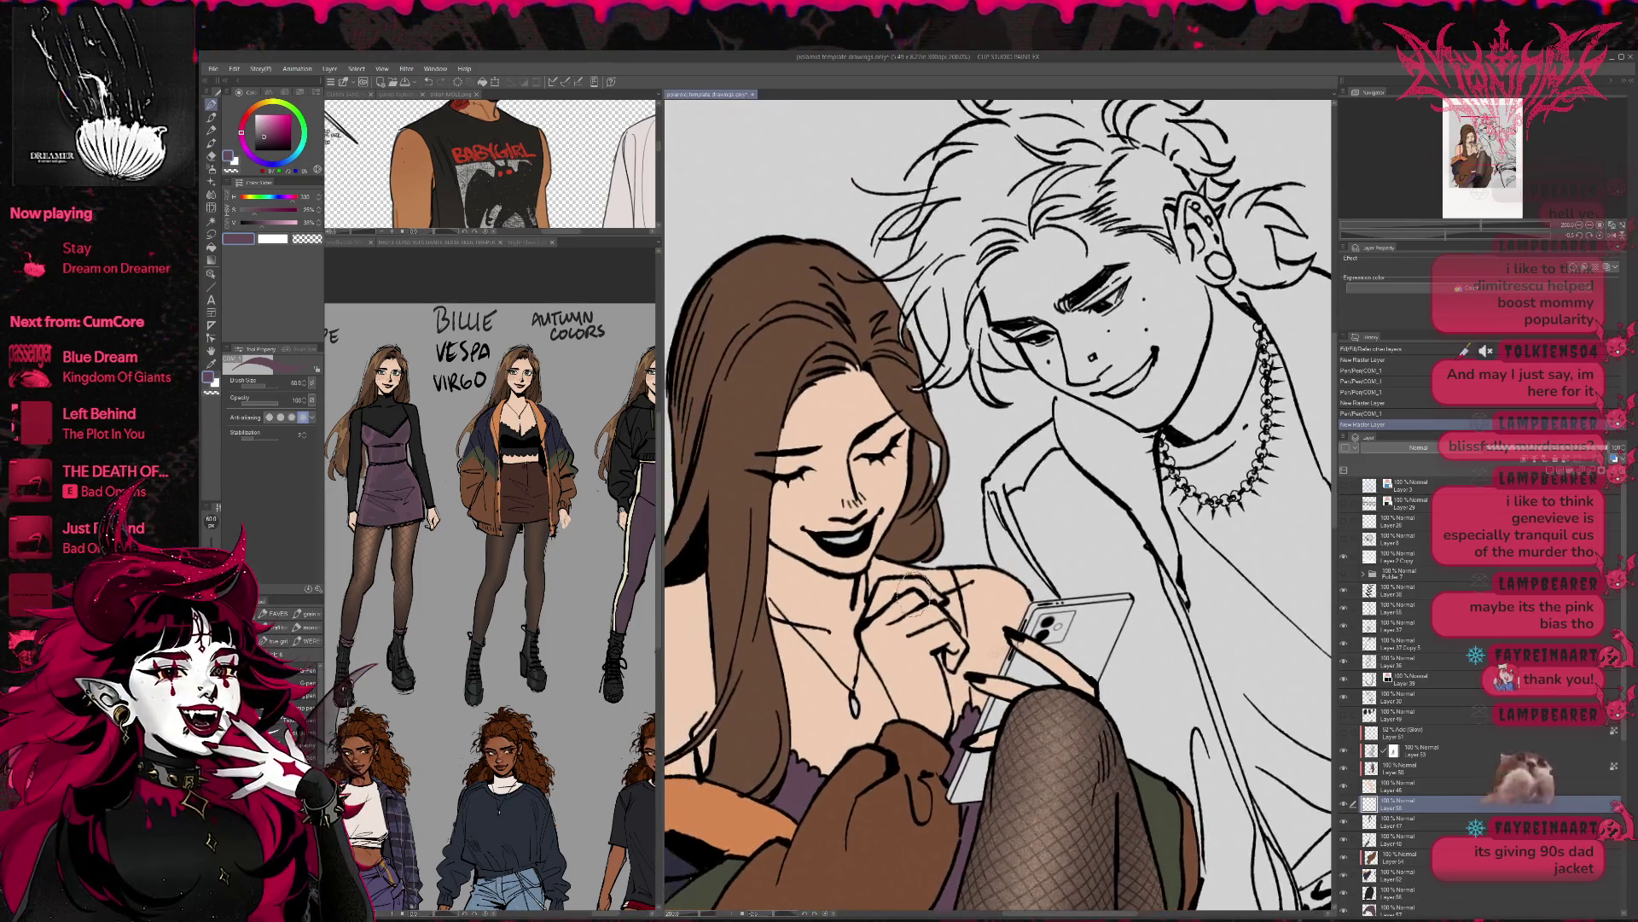
{"action": "key", "text": "x"}
{"action": "mouse_move", "coordinate": [824, 537]}
{"action": "left_mouse_down"}
{"action": "mouse_move", "coordinate": [936, 507]}
{"action": "mouse_move", "coordinate": [1027, 589]}
{"action": "left_mouse_up"}
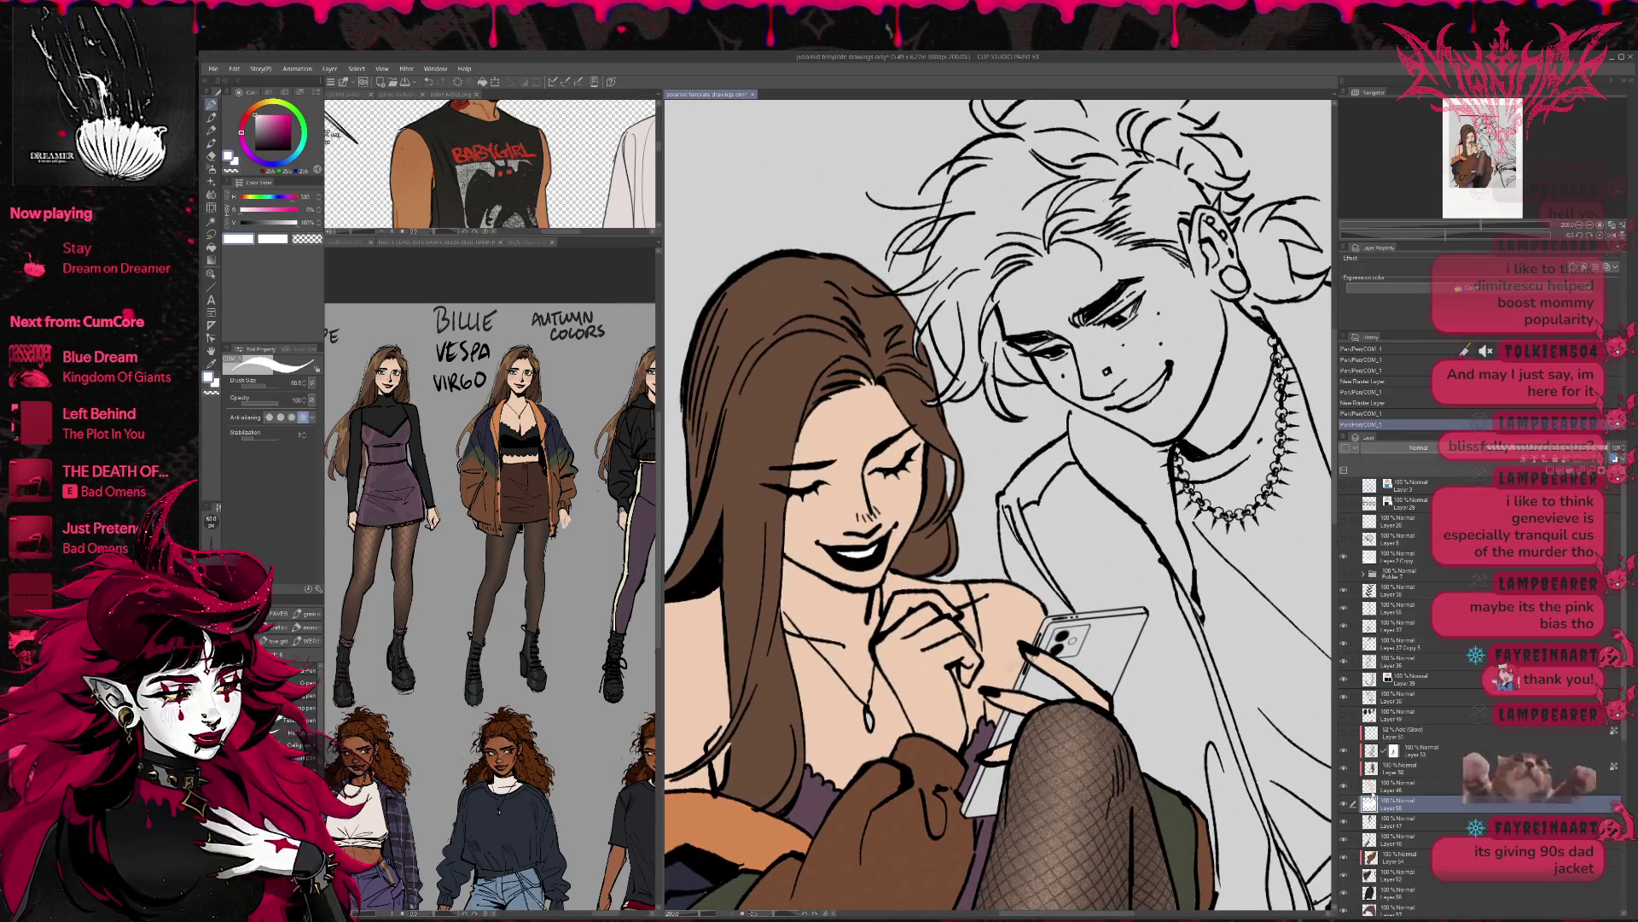
- Sample the reference face's skin tone, lock transparent pixels, and brush pink blush on both cheeks
{"action": "left_click", "coordinate": [1387, 784]}
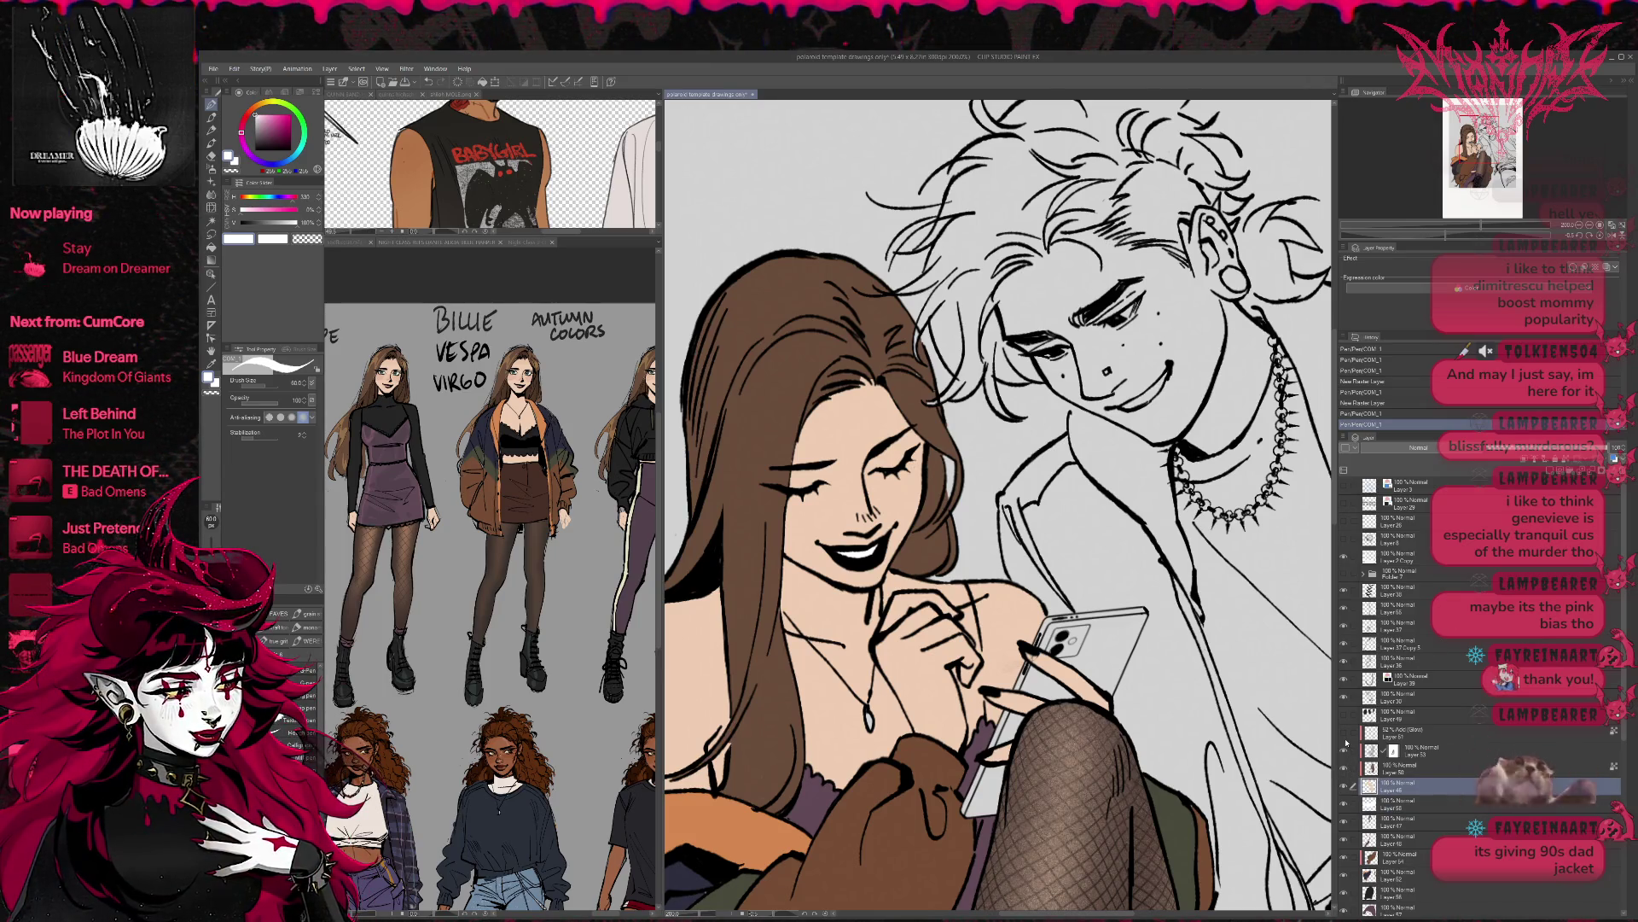
{"action": "left_click", "coordinate": [601, 473]}
{"action": "scroll", "coordinate": [601, 473], "scroll_direction": "up", "scroll_amount": 3}
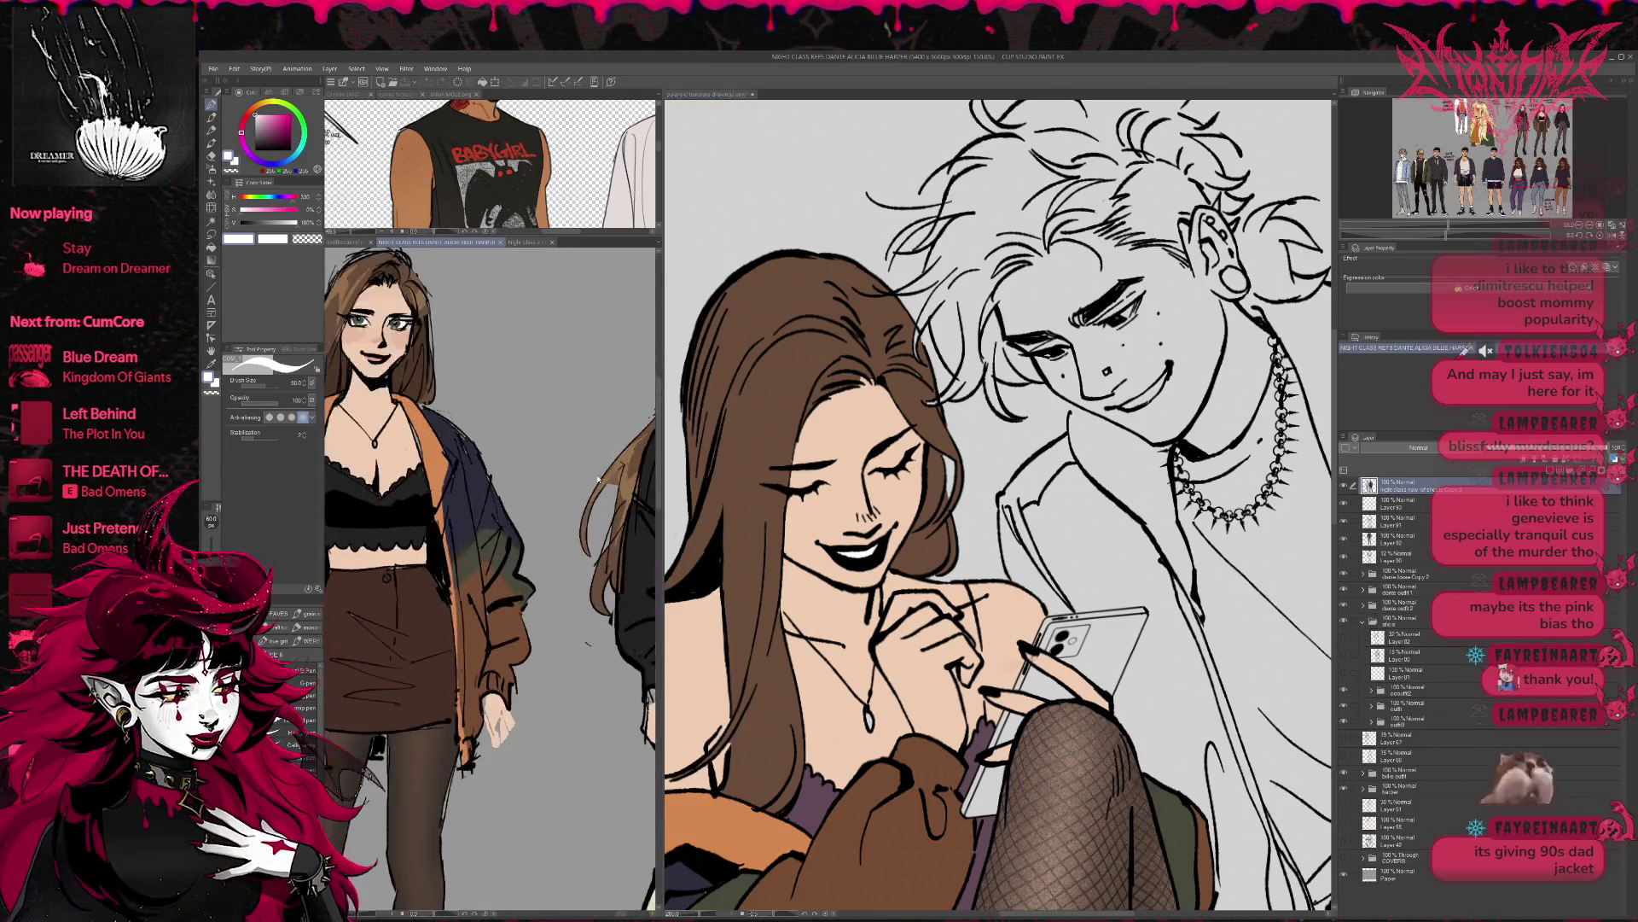
{"action": "left_click_drag", "start_coordinate": [570, 556], "coordinate": [367, 556]}
{"action": "left_click", "coordinate": [524, 468], "text": "alt"}
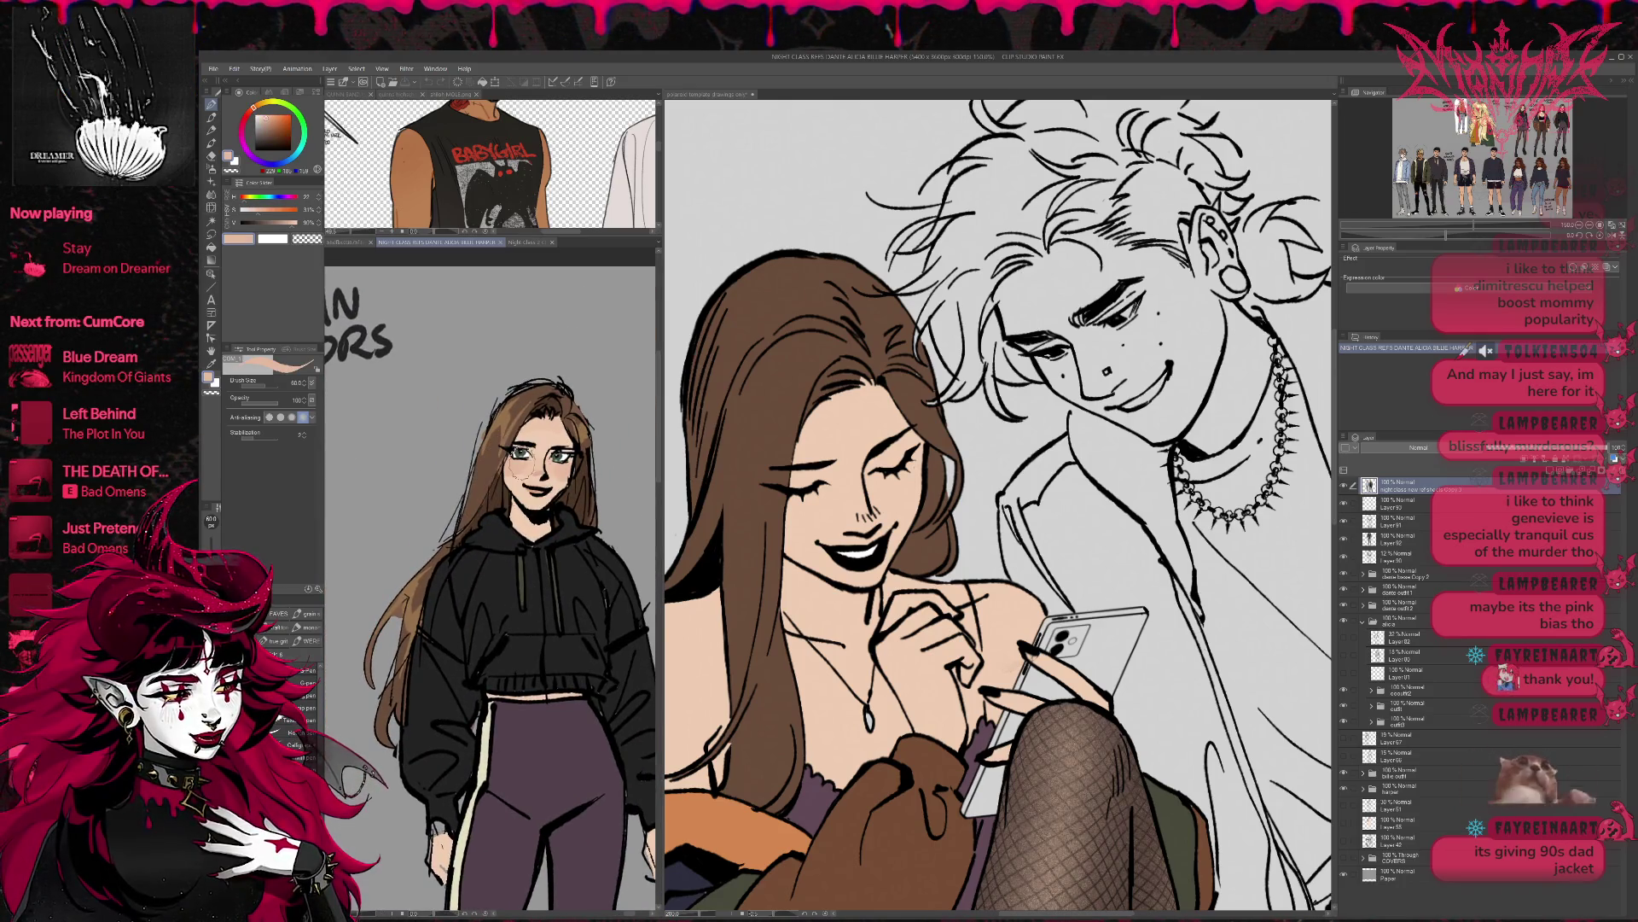
{"action": "left_click", "coordinate": [825, 520]}
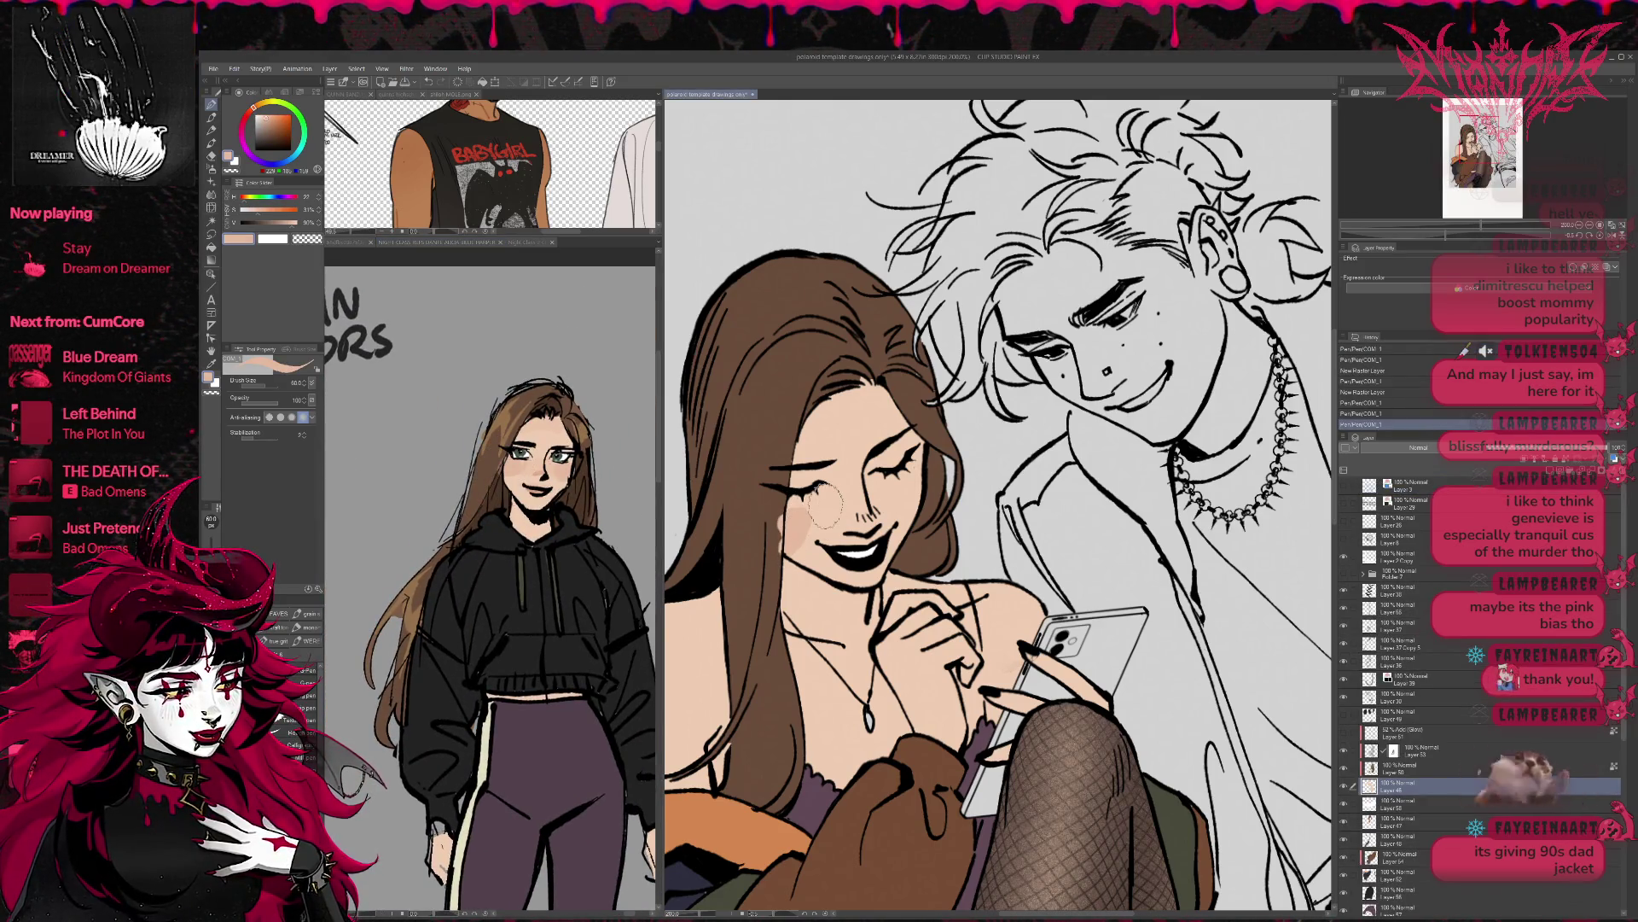
{"action": "key", "text": "ctrl+z"}
{"action": "key", "text": "ctrl+shift+l"}
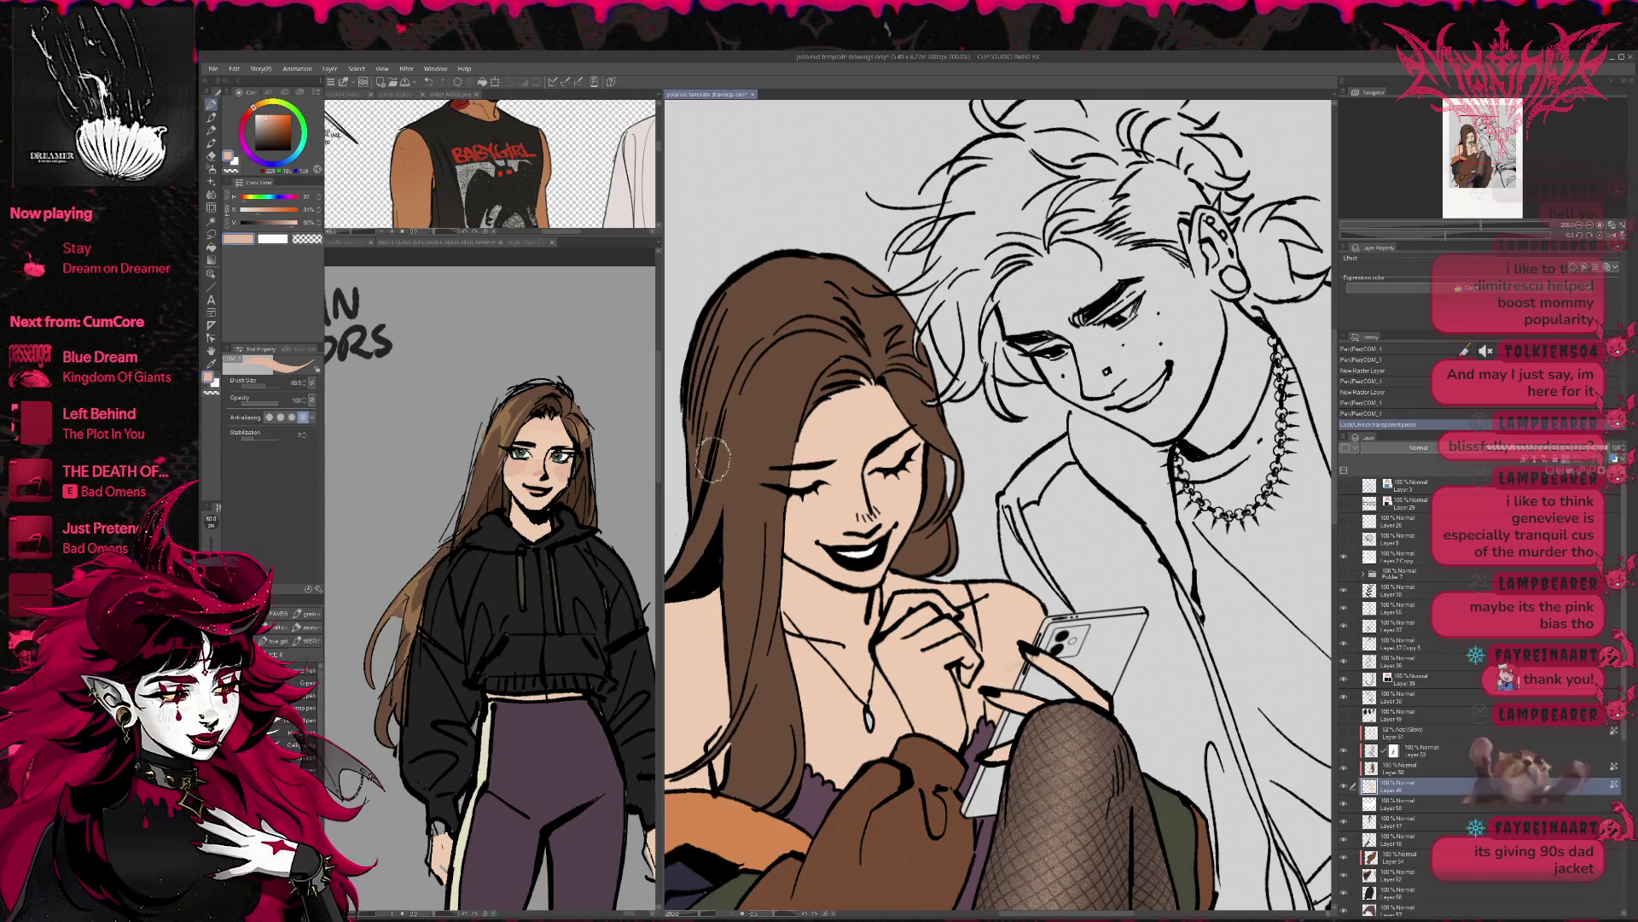
{"action": "mouse_move", "coordinate": [778, 510]}
{"action": "left_mouse_down"}
{"action": "mouse_move", "coordinate": [787, 537]}
{"action": "mouse_move", "coordinate": [806, 531]}
{"action": "left_mouse_up"}
{"action": "mouse_move", "coordinate": [906, 476]}
{"action": "left_mouse_down"}
{"action": "mouse_move", "coordinate": [917, 499]}
{"action": "mouse_move", "coordinate": [872, 513]}
{"action": "left_mouse_up"}
- Add a stroke near the left eye and soft lighter blush on the left cheek
{"action": "left_click", "coordinate": [540, 488], "text": "alt"}
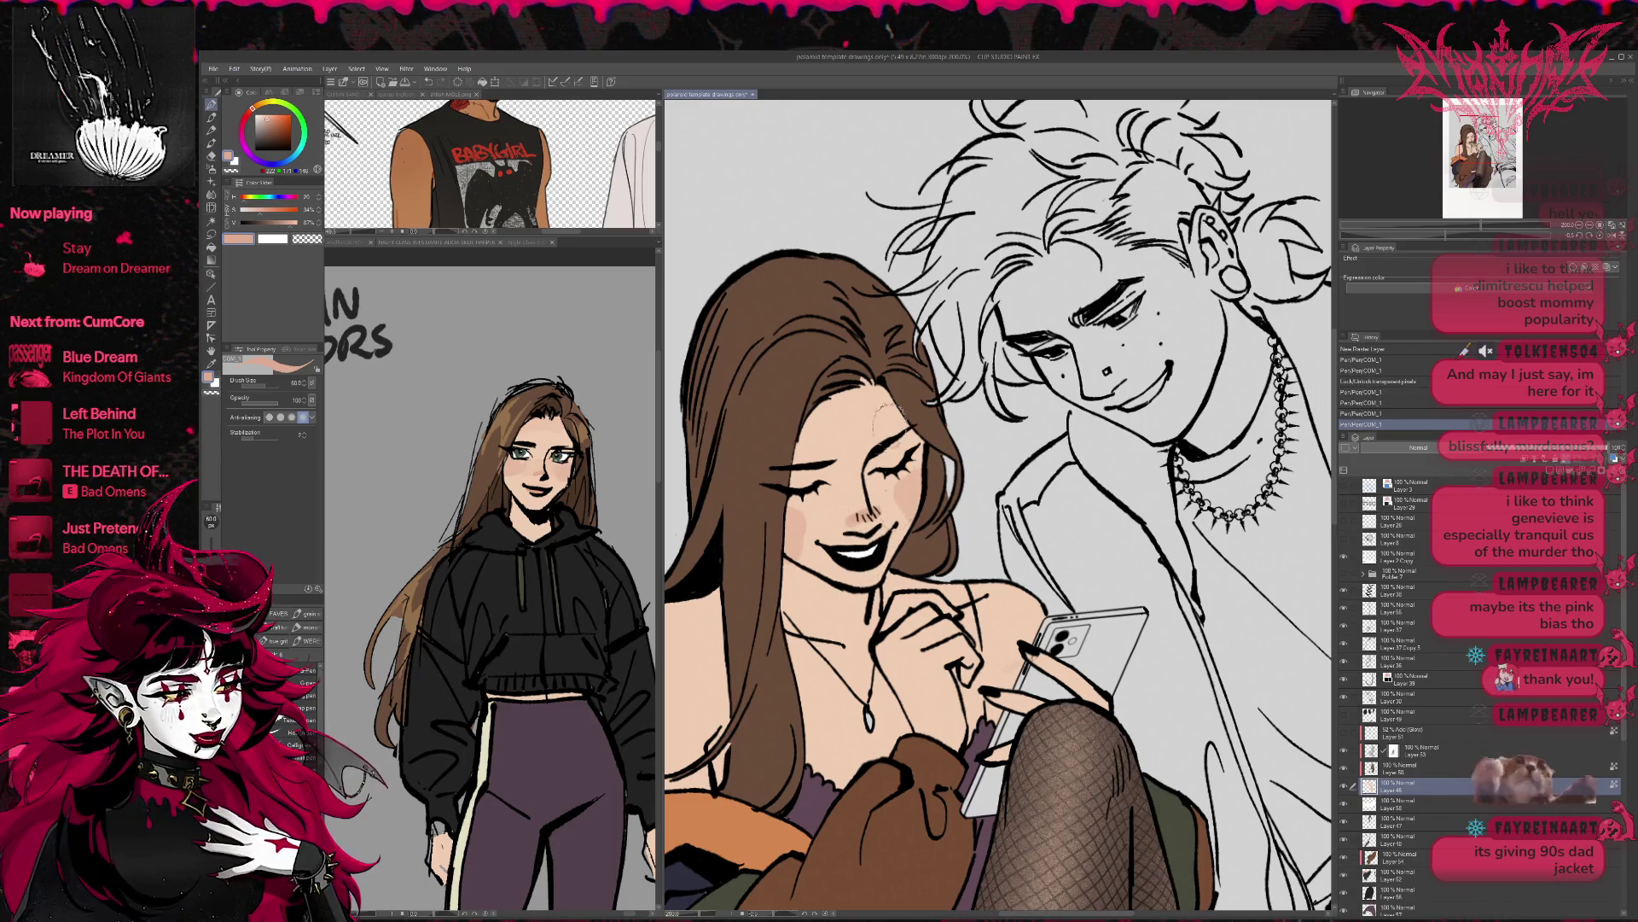
{"action": "mouse_move", "coordinate": [806, 476]}
{"action": "left_mouse_down"}
{"action": "mouse_move", "coordinate": [920, 422]}
{"action": "mouse_move", "coordinate": [970, 427]}
{"action": "mouse_move", "coordinate": [969, 399]}
{"action": "left_mouse_up"}
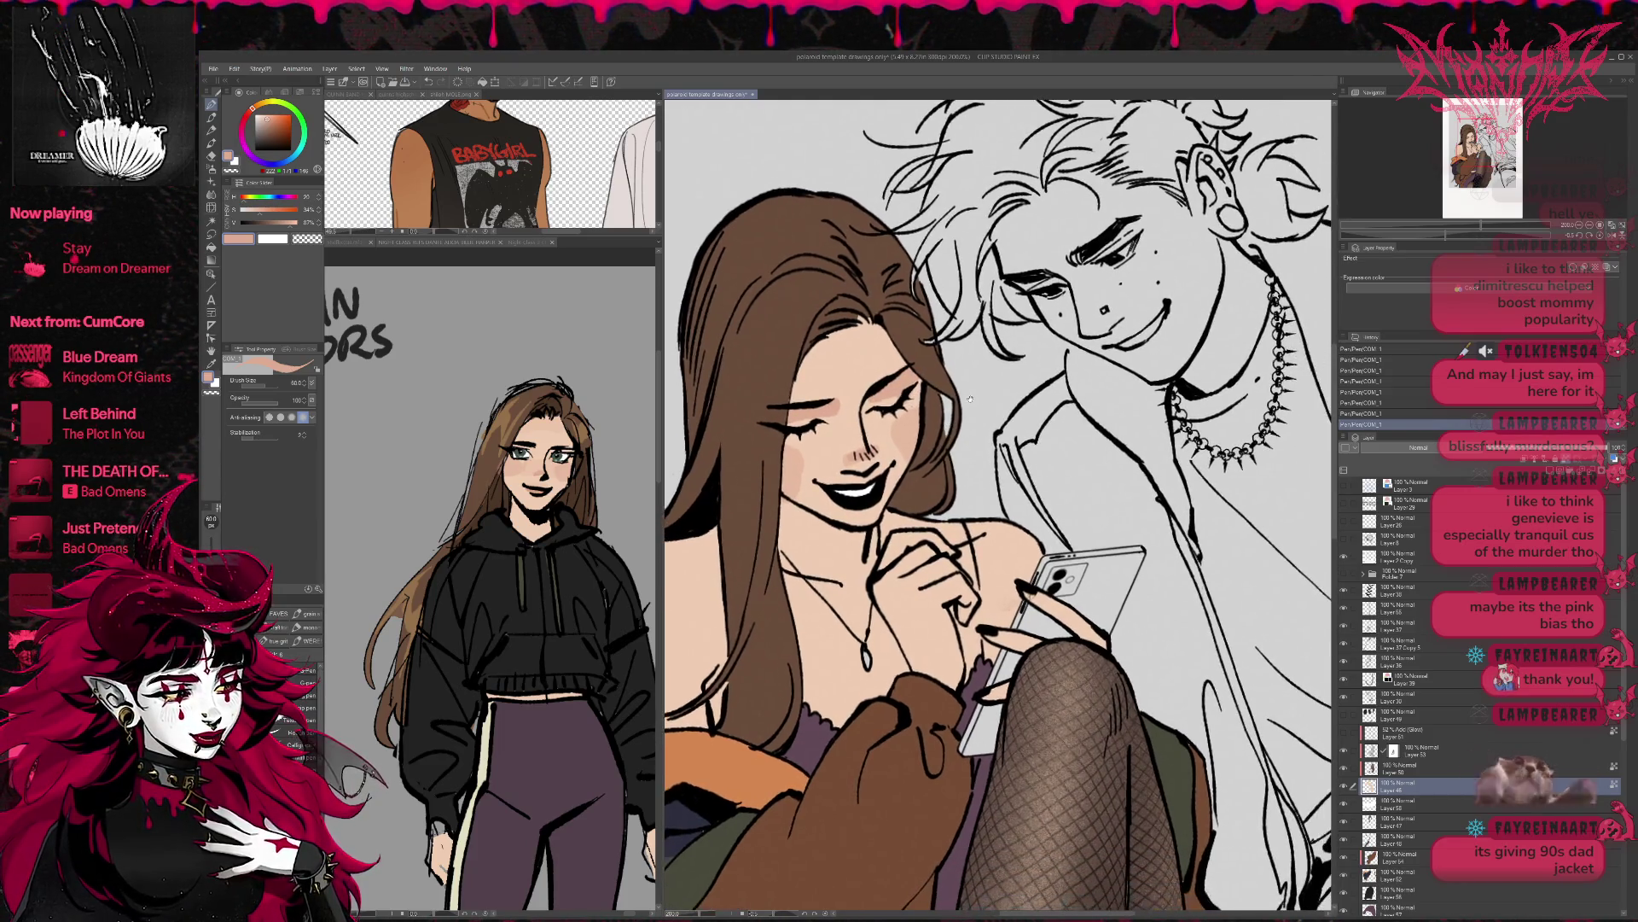
{"action": "left_click", "coordinate": [535, 466], "text": "alt"}
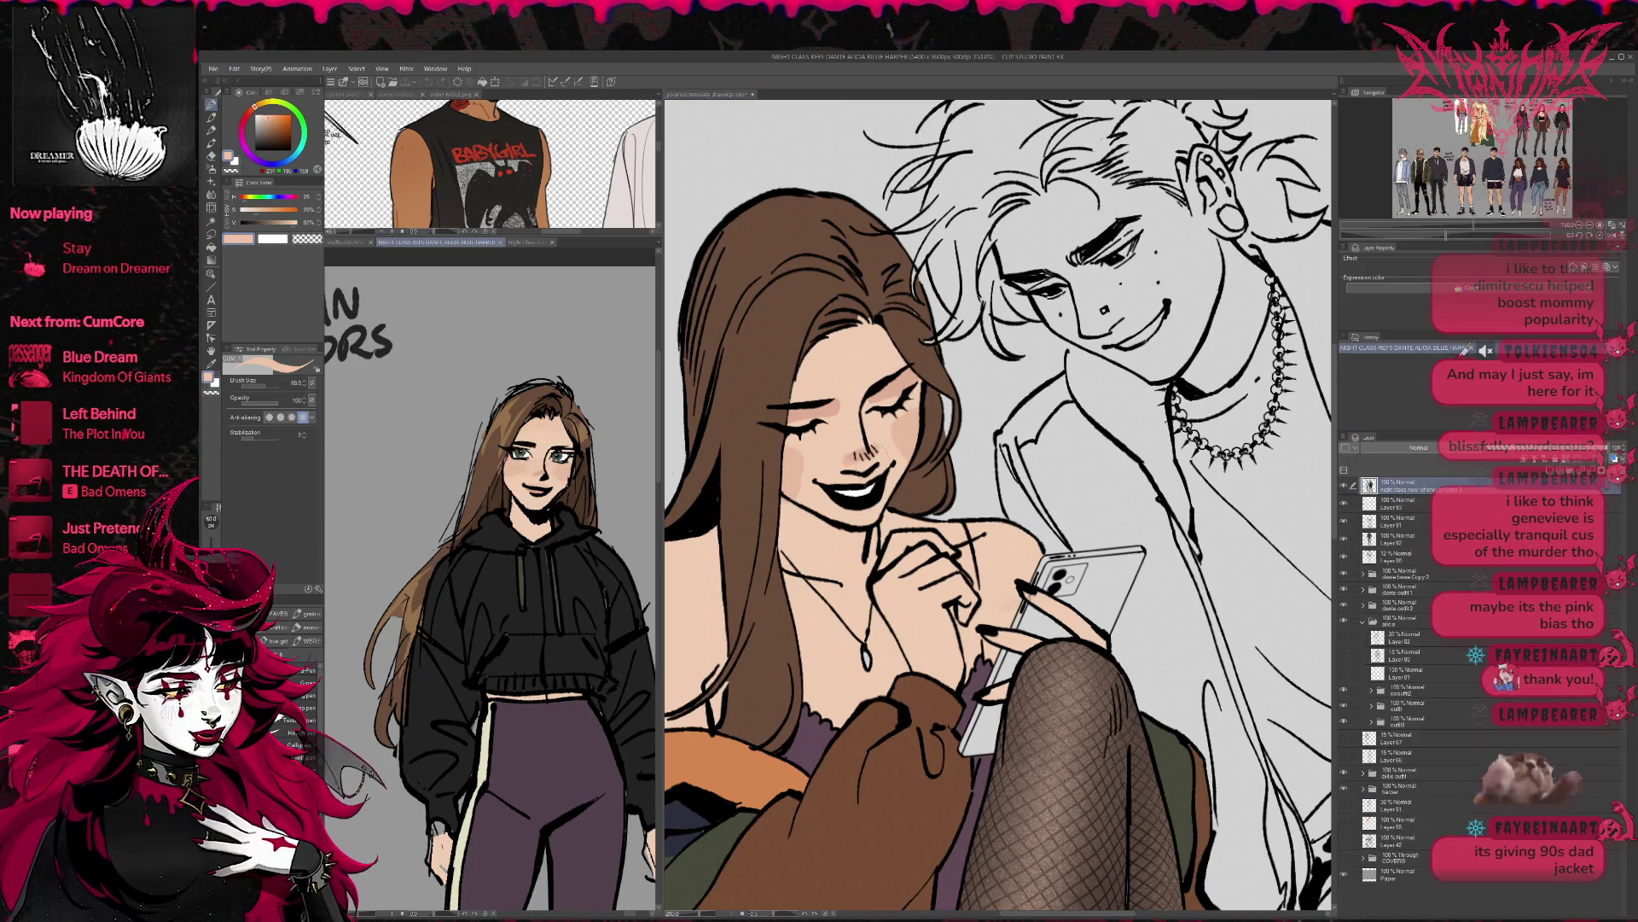
{"action": "left_click", "coordinate": [825, 439]}
{"action": "left_click_drag", "start_coordinate": [798, 422], "coordinate": [821, 480]}
{"action": "left_click_drag", "start_coordinate": [918, 377], "coordinate": [926, 431]}
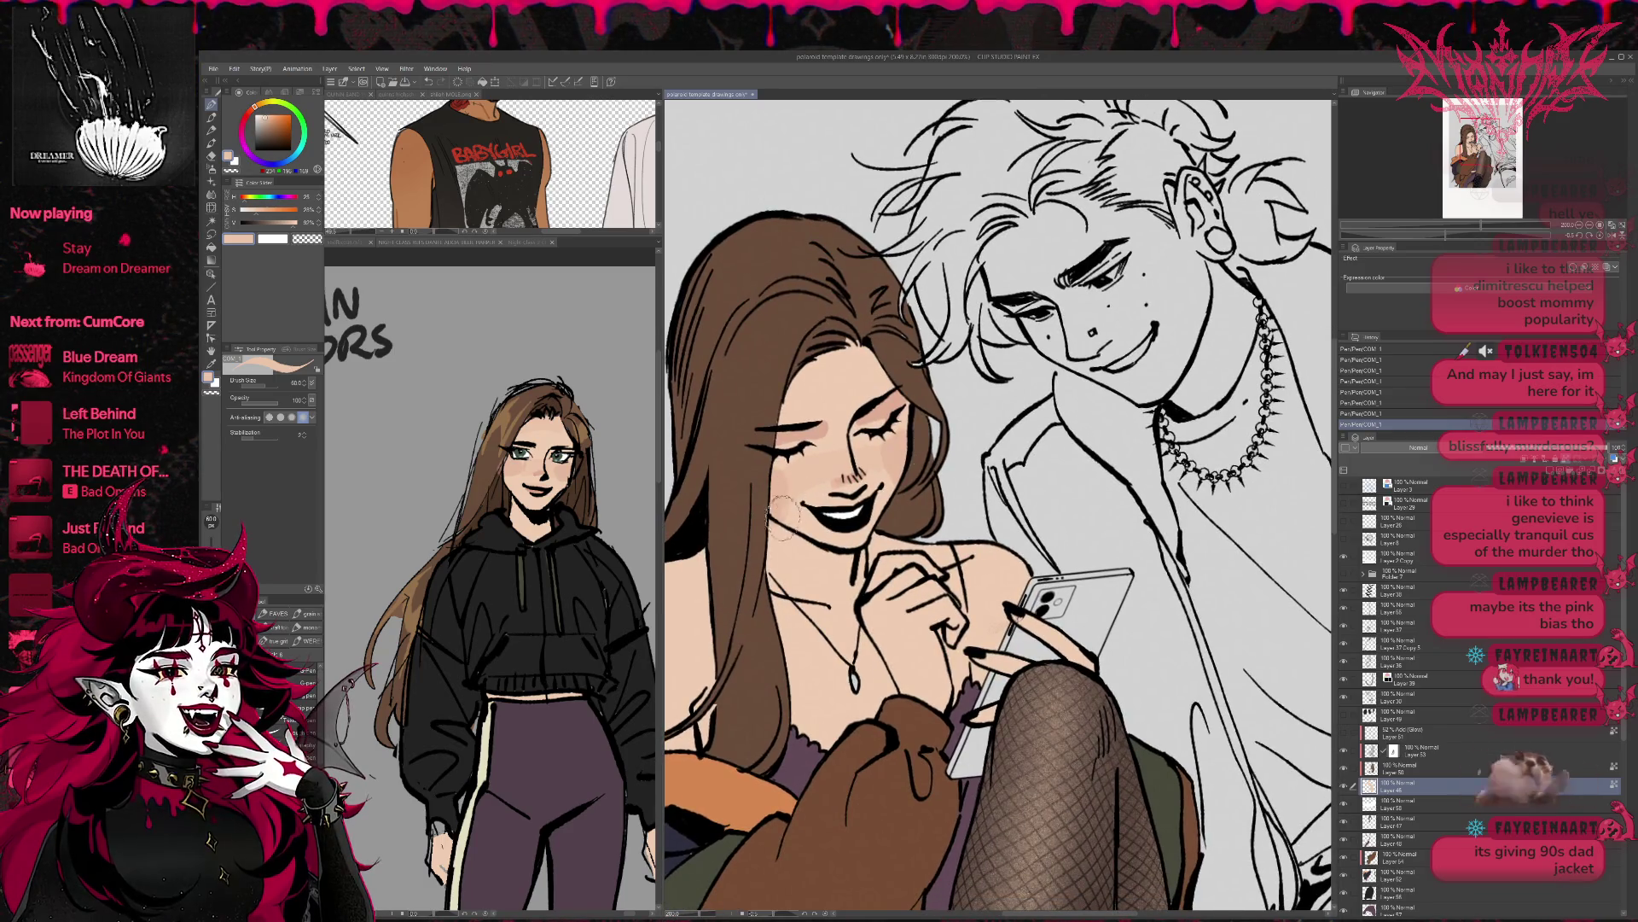
{"action": "left_click_drag", "start_coordinate": [781, 486], "coordinate": [734, 474]}
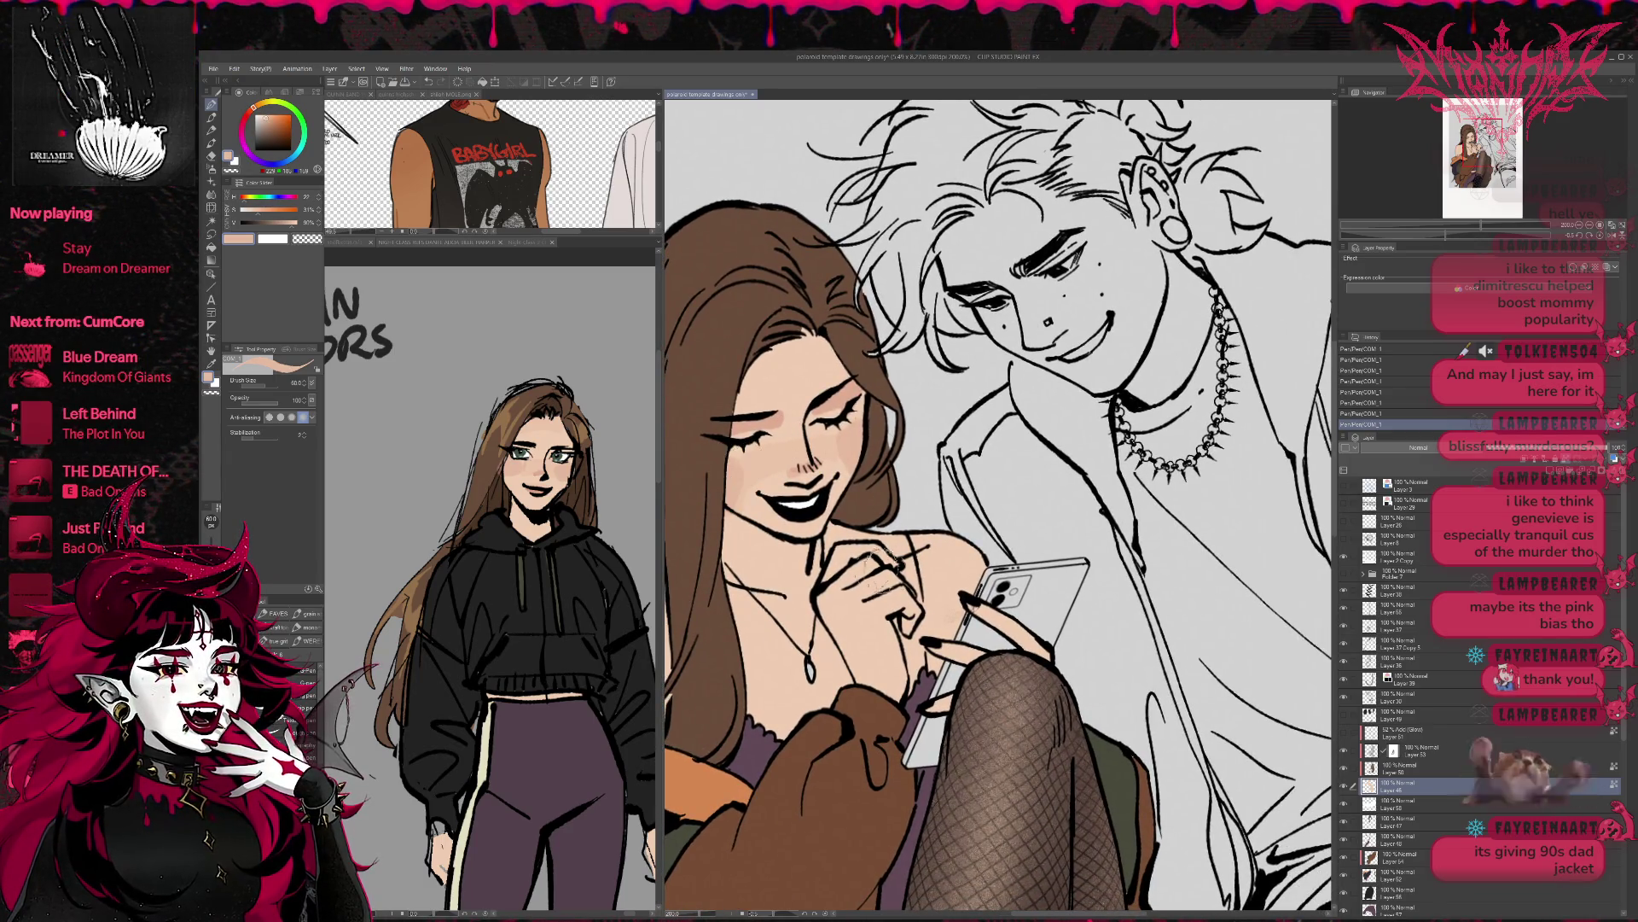
{"action": "left_click_drag", "start_coordinate": [903, 606], "coordinate": [911, 597]}
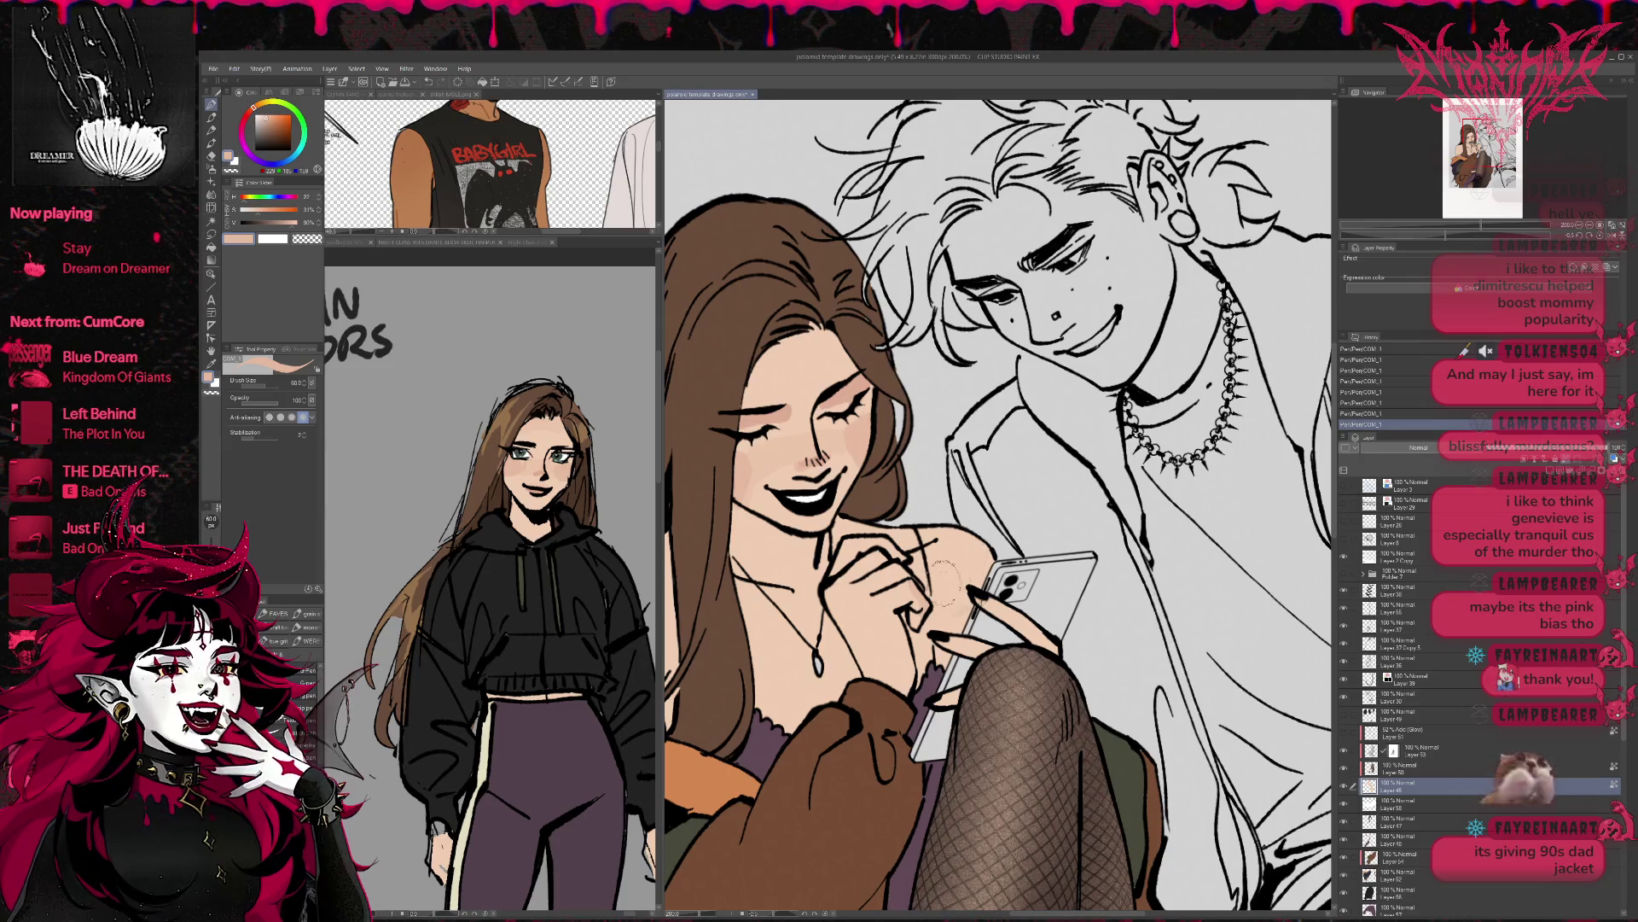
{"action": "key", "text": "ctrl+z"}
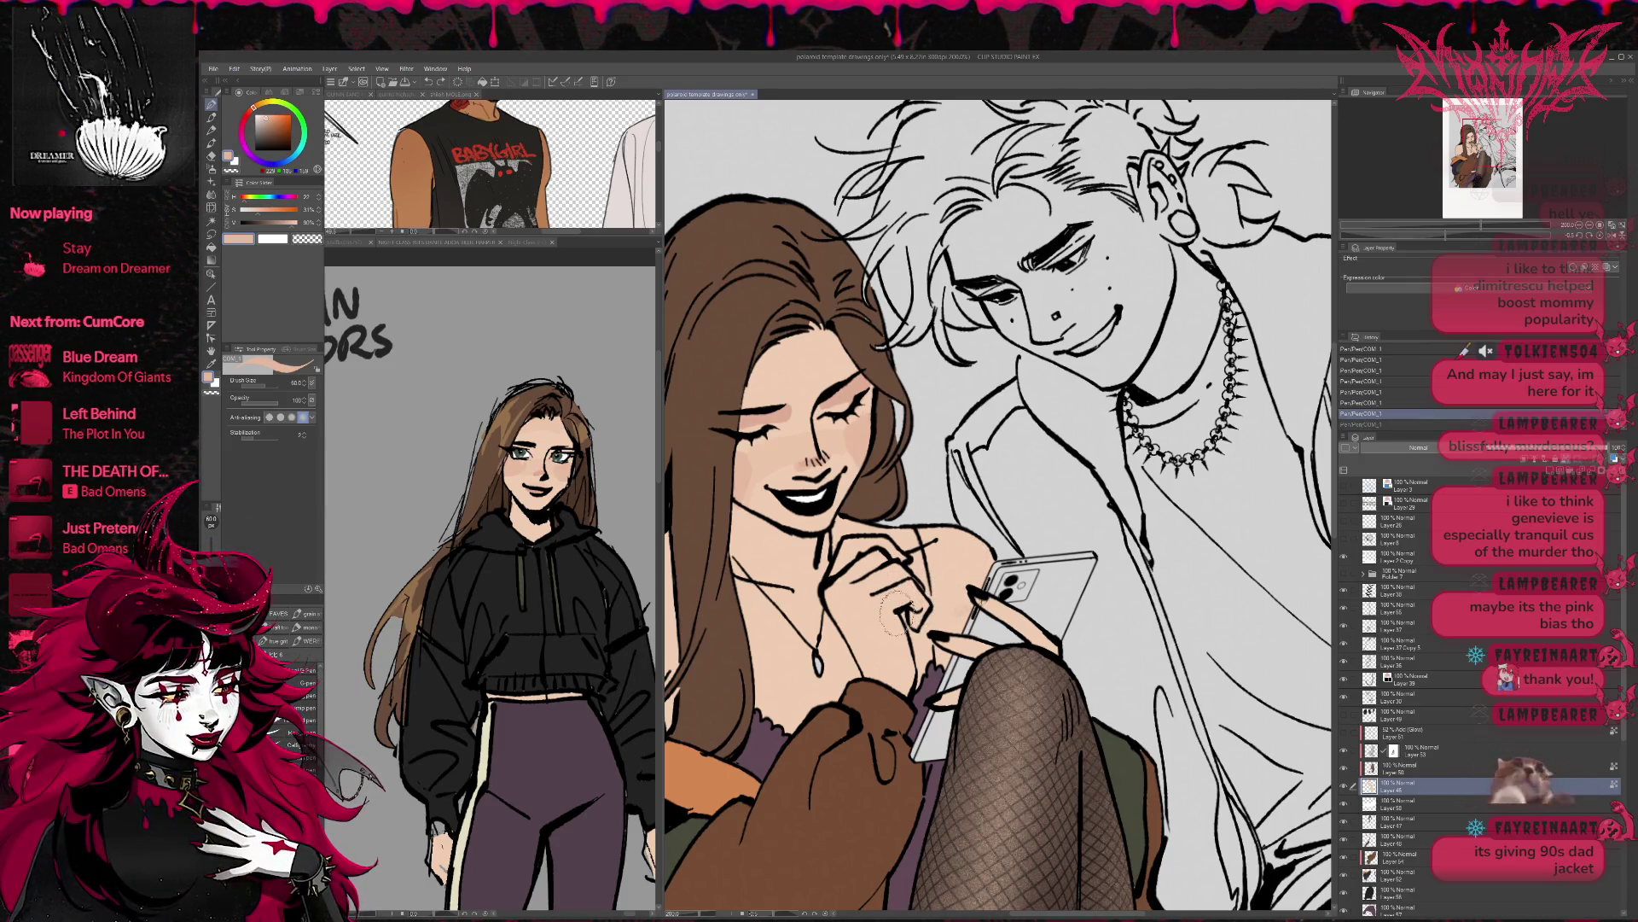
{"action": "key", "text": "ctrl+y"}
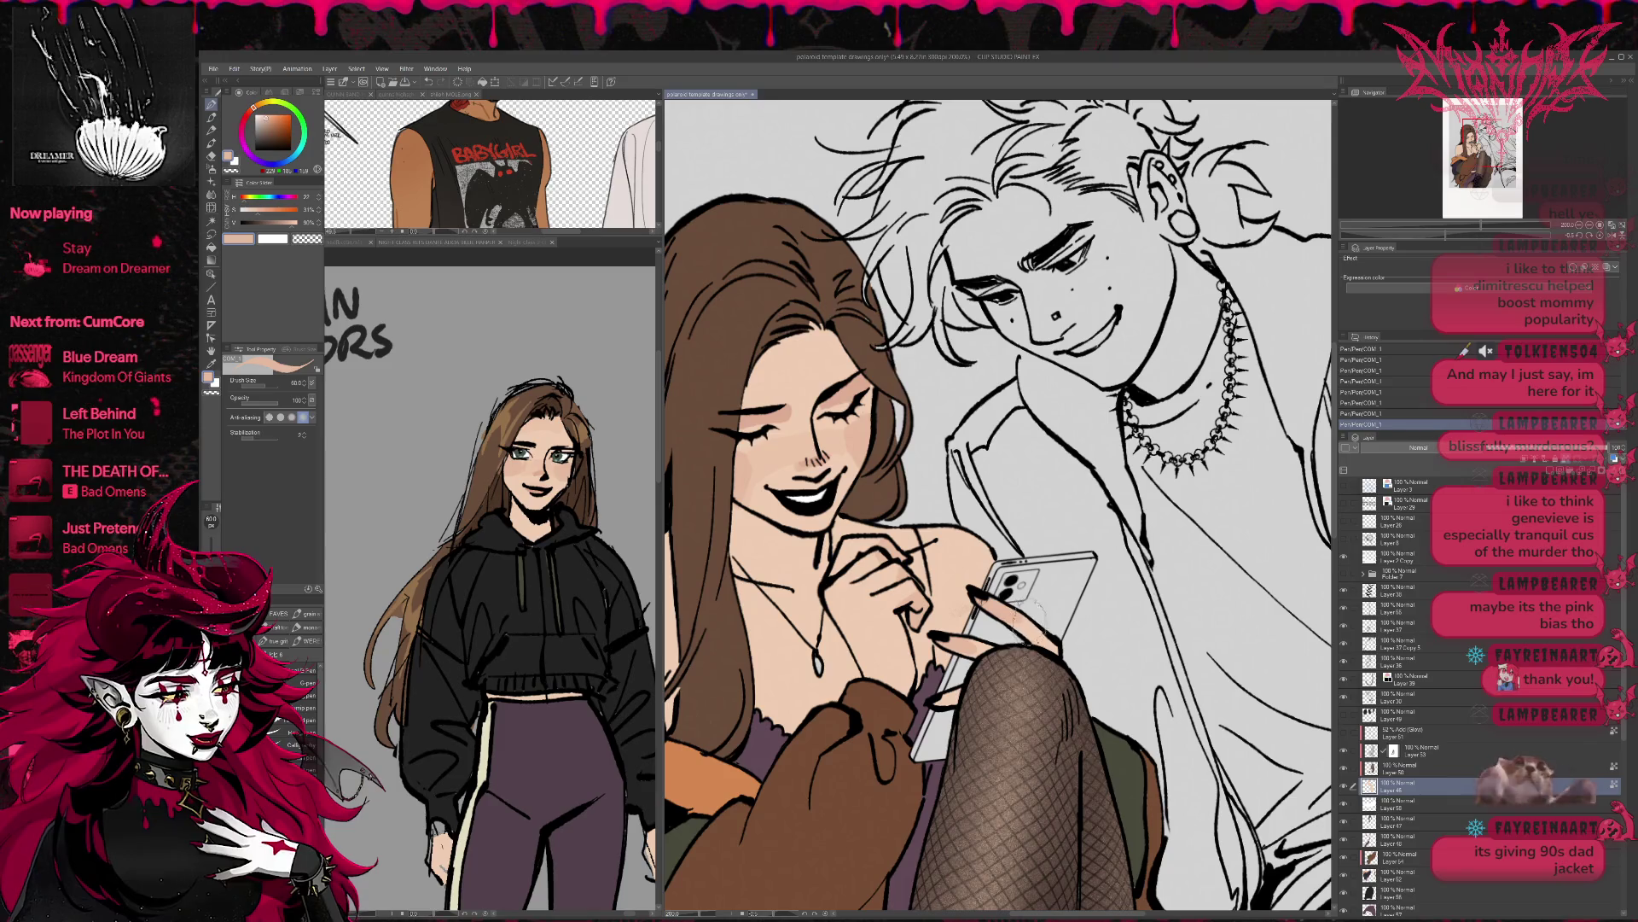
{"action": "scroll", "coordinate": [1051, 616], "scroll_direction": "left", "scroll_amount": 3}
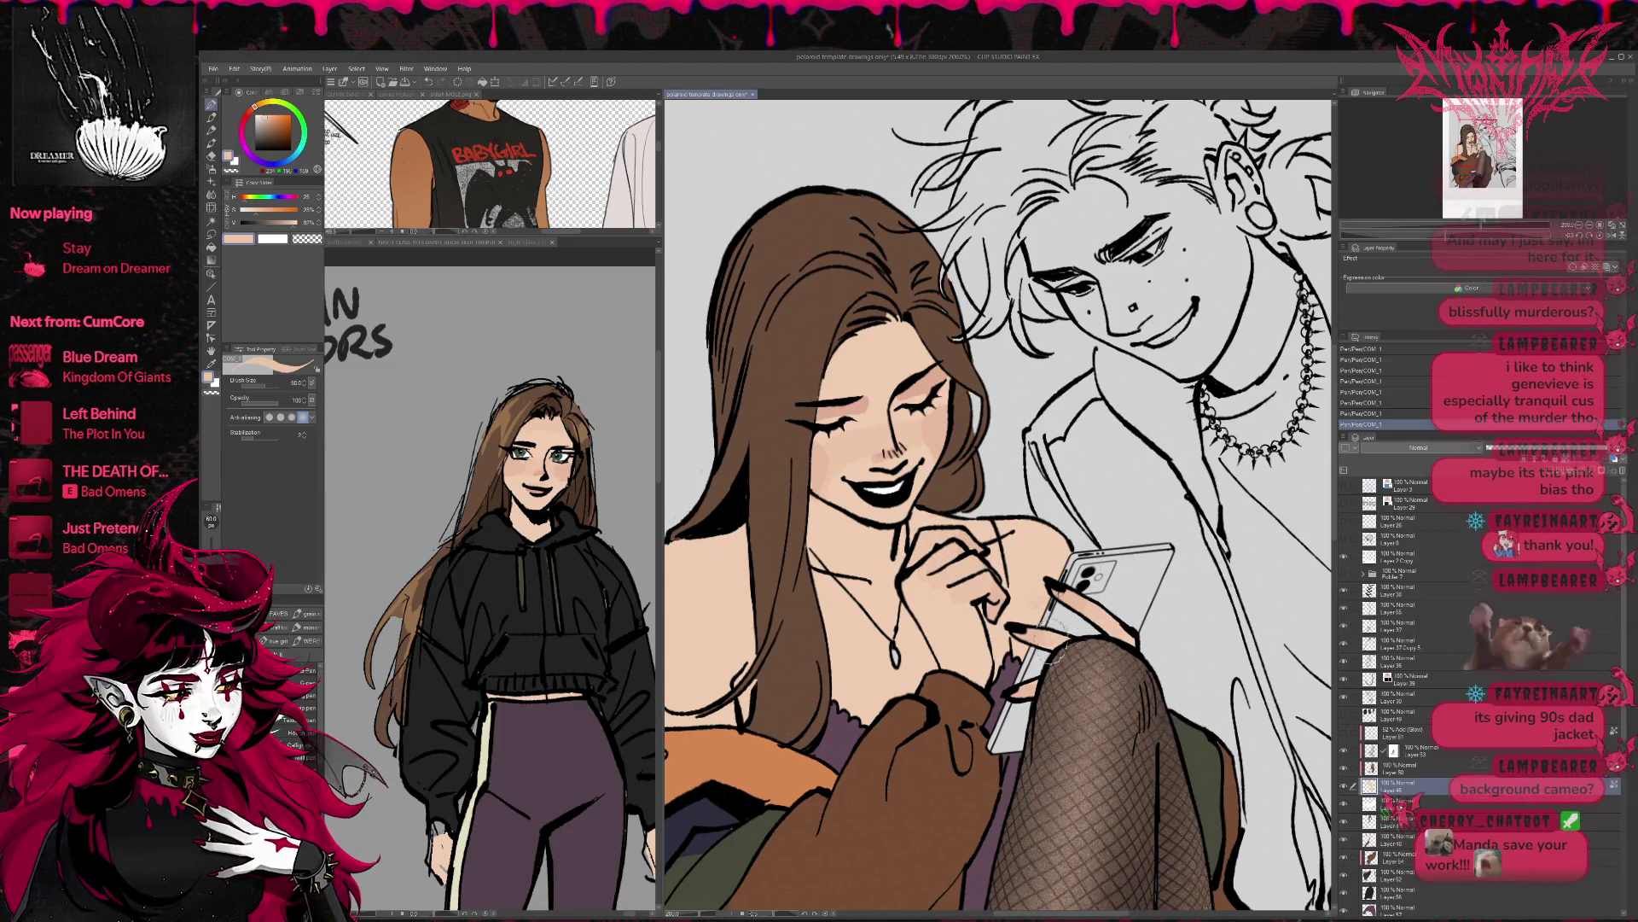
{"action": "scroll", "coordinate": [1062, 646], "scroll_direction": "down", "scroll_amount": 2}
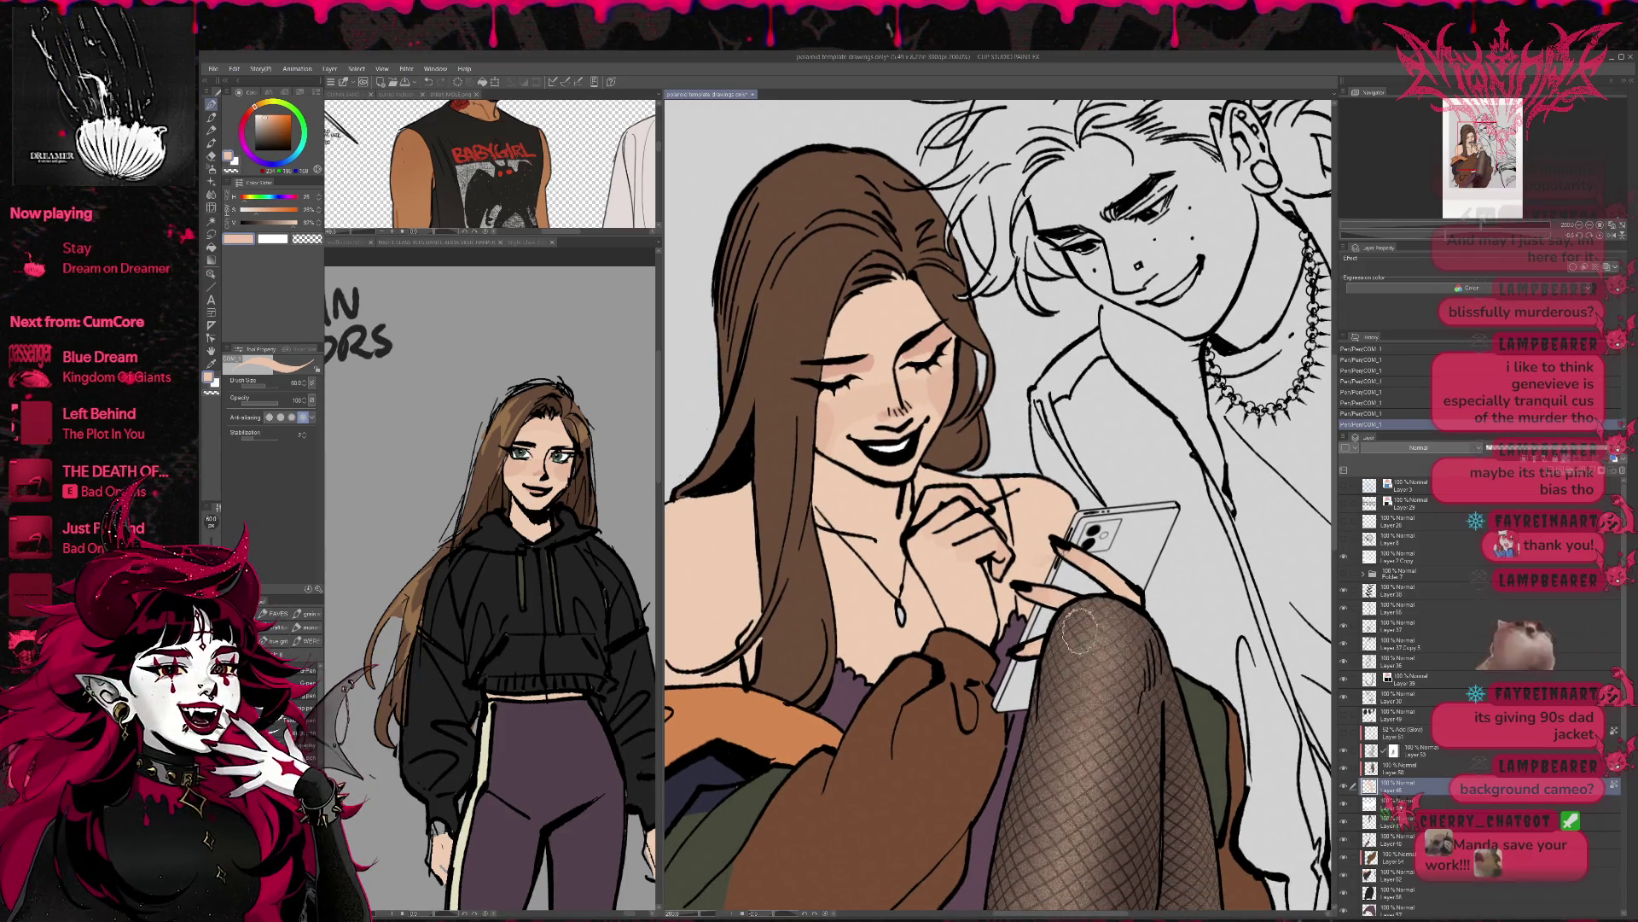
- Add a peach stroke around the face and shade the woman's left shoulder darker
{"action": "key", "text": "ctrl+z"}
{"action": "left_click_drag", "start_coordinate": [1027, 648], "coordinate": [1084, 707]}
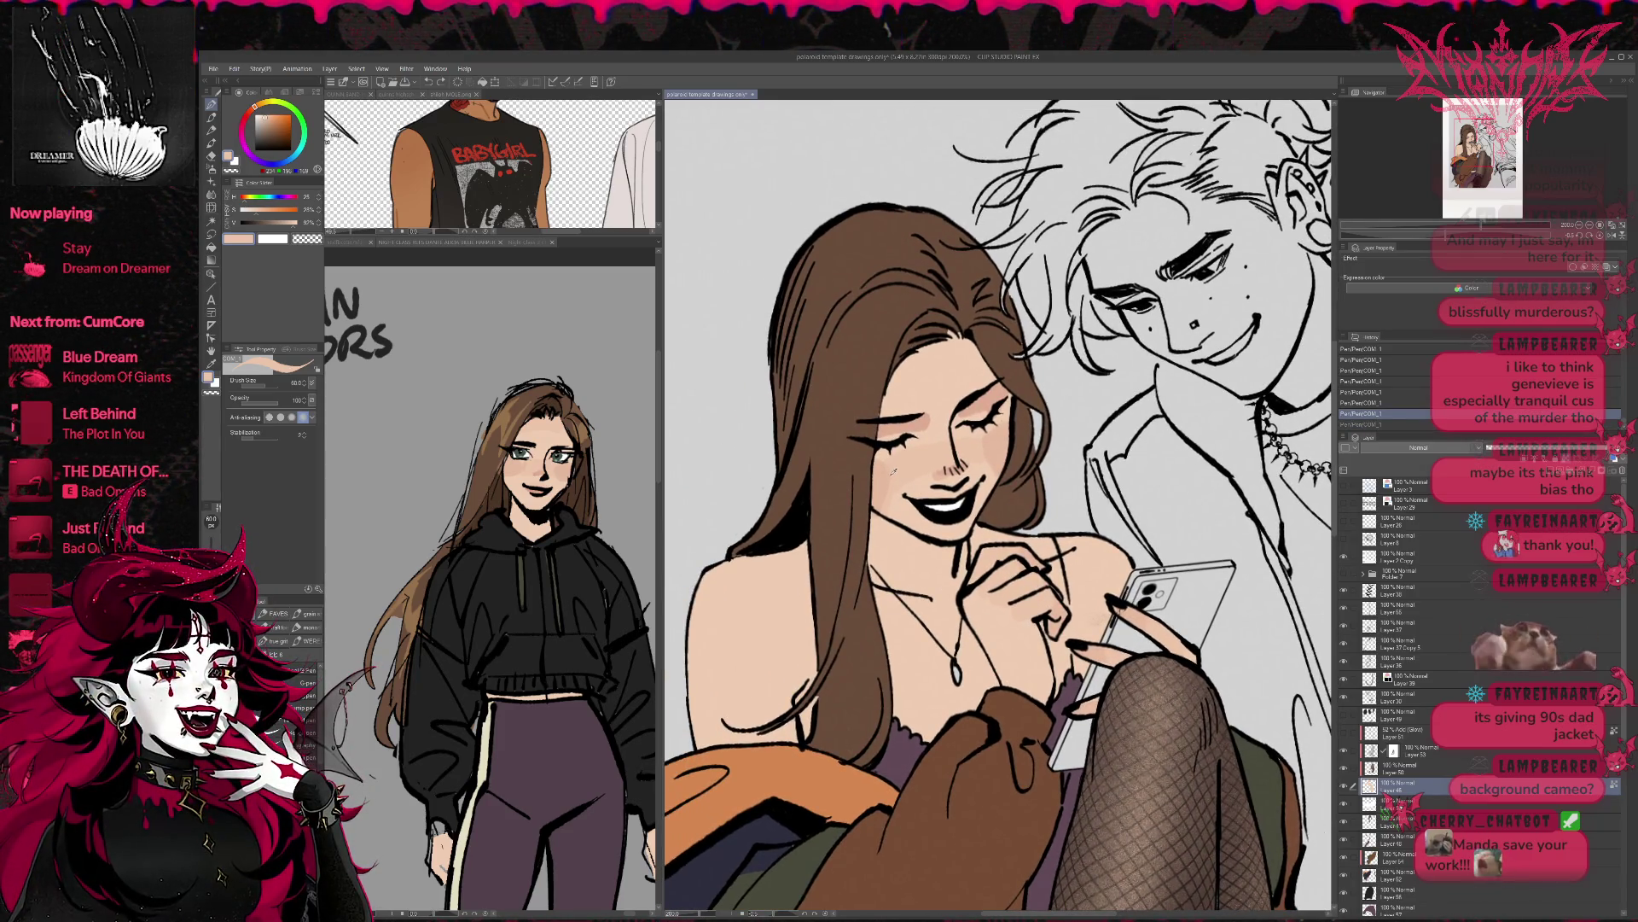
{"action": "left_click_drag", "start_coordinate": [892, 470], "coordinate": [887, 521]}
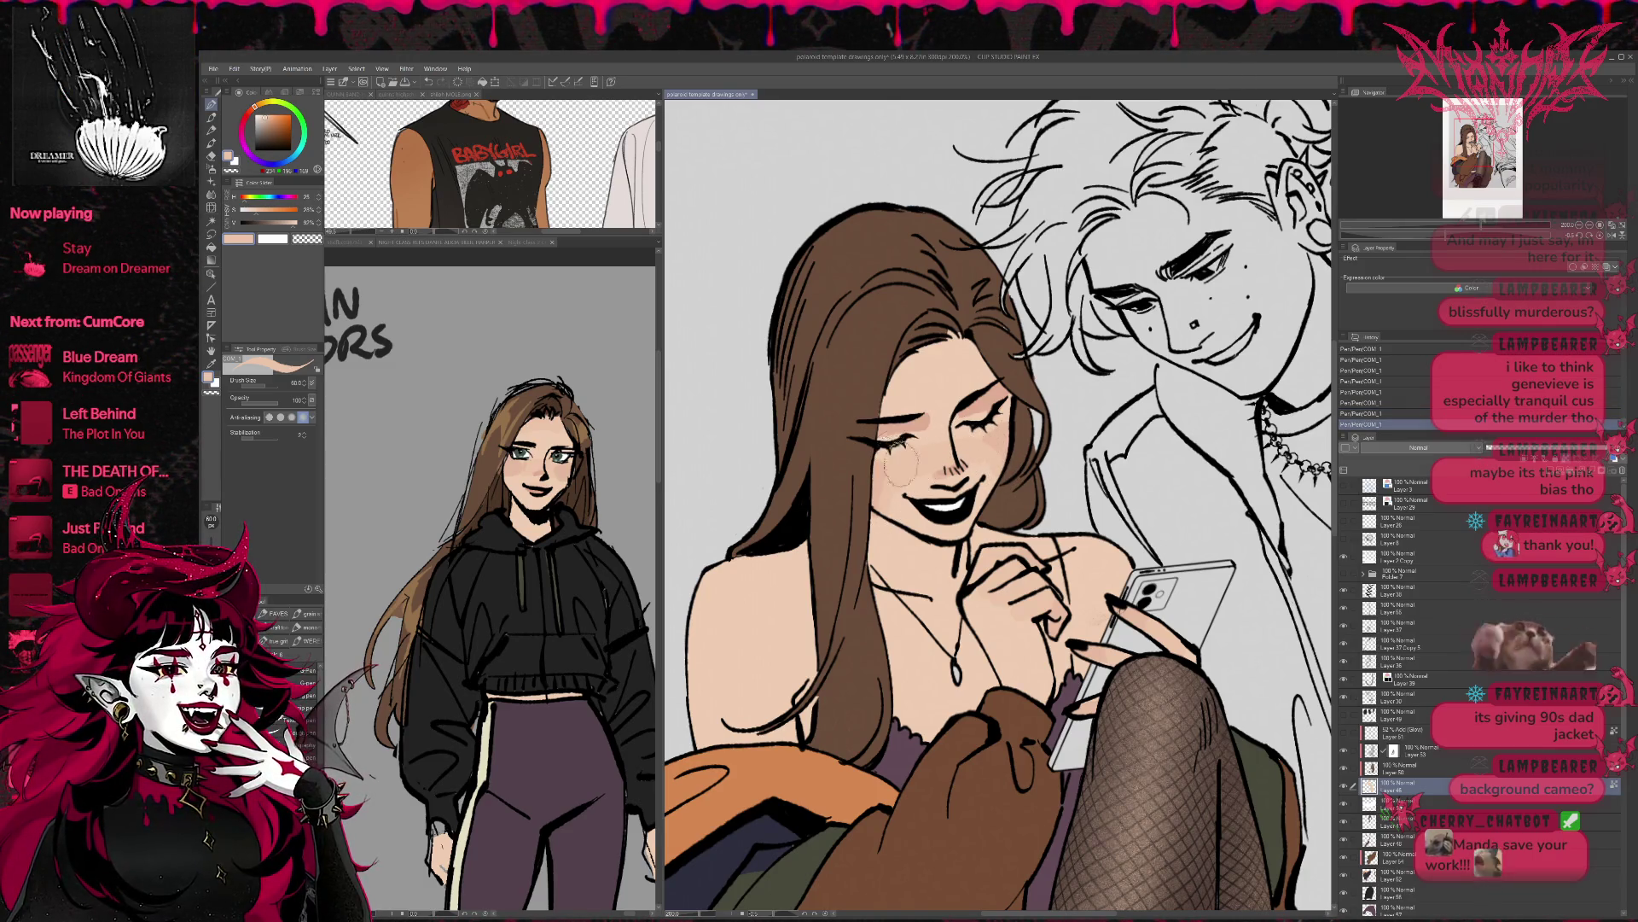
{"action": "left_click", "coordinate": [884, 482], "text": "alt"}
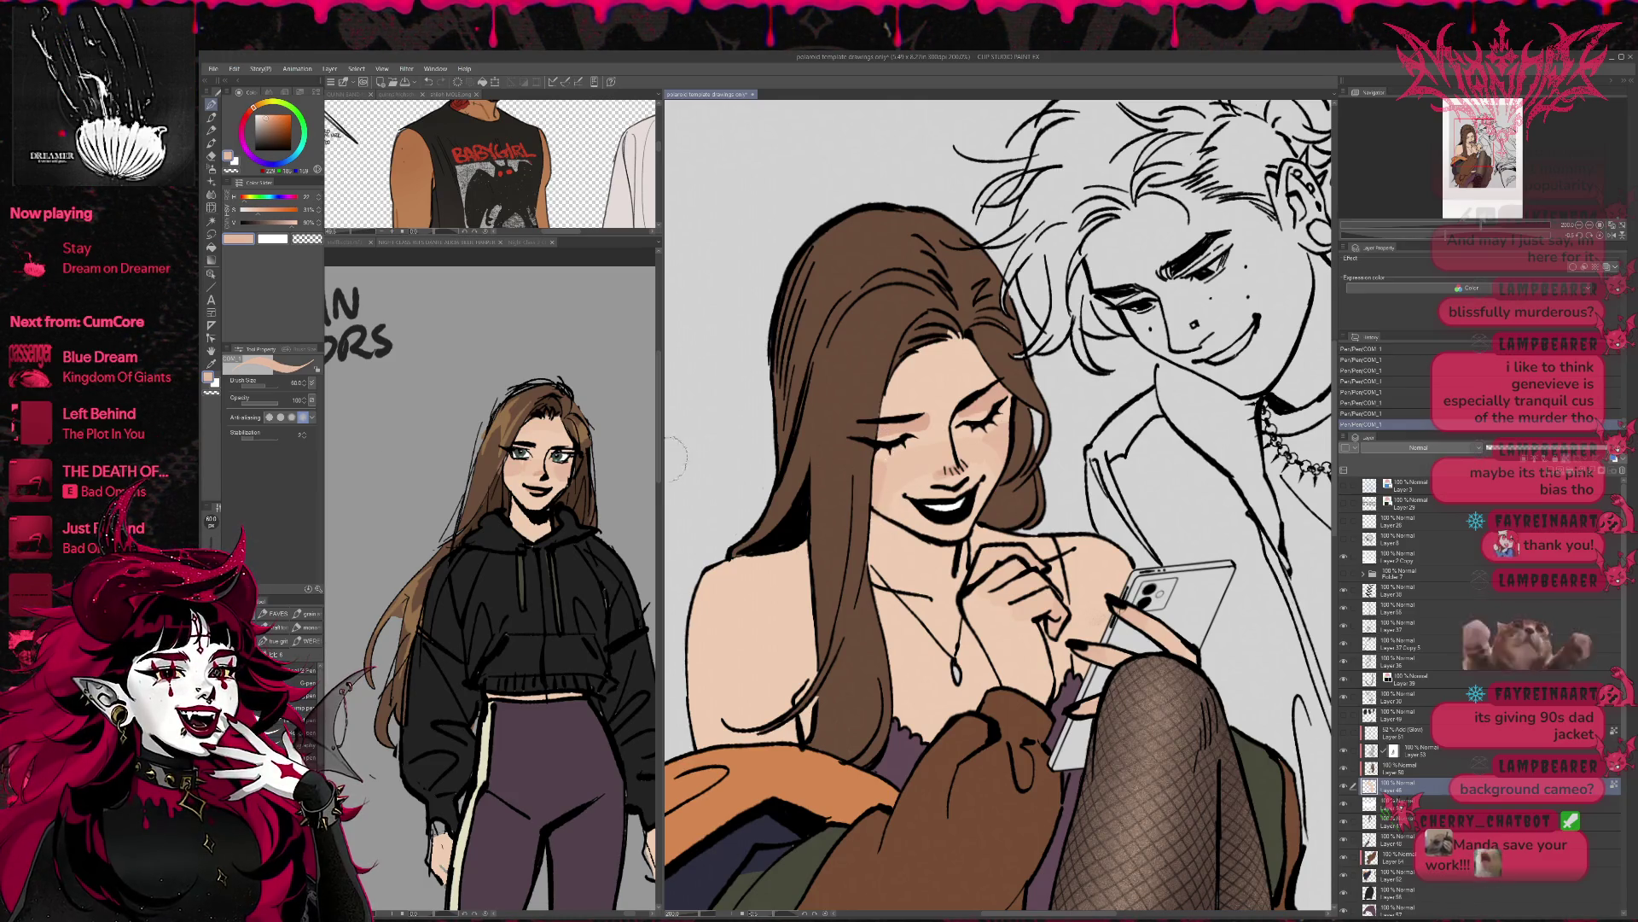
{"action": "mouse_move", "coordinate": [713, 567]}
{"action": "left_mouse_down"}
{"action": "mouse_move", "coordinate": [704, 632]}
{"action": "mouse_move", "coordinate": [742, 598]}
{"action": "left_mouse_up"}
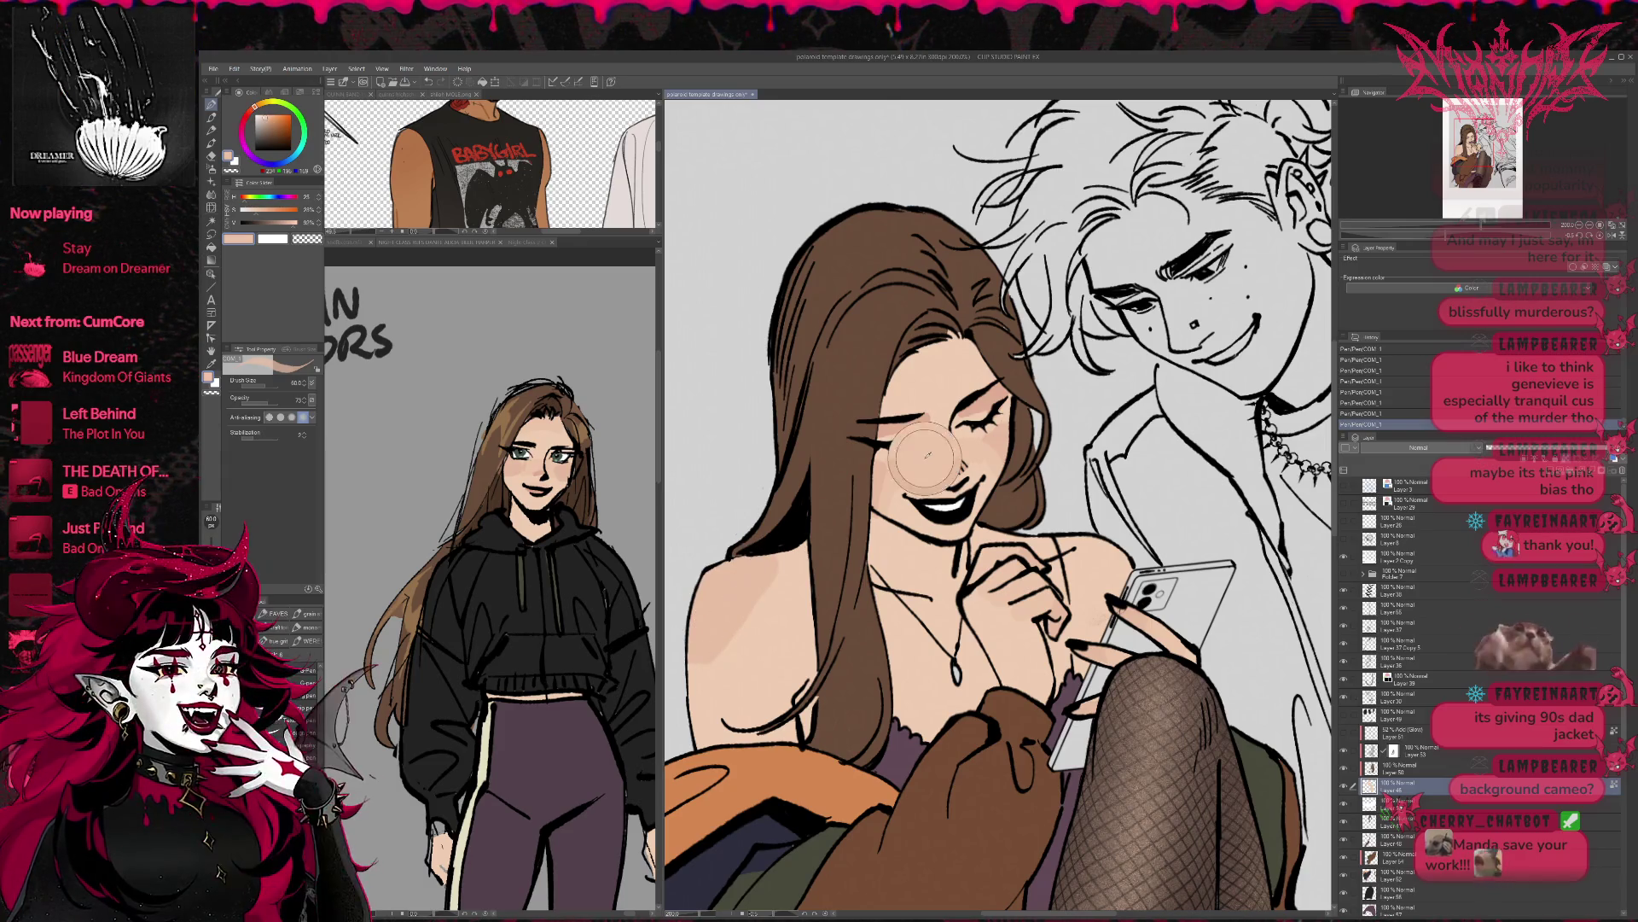
- Sample skin tones from the shoulder, eye and cheek and shrink the brush to 25
{"action": "left_click", "coordinate": [745, 638], "text": "alt"}
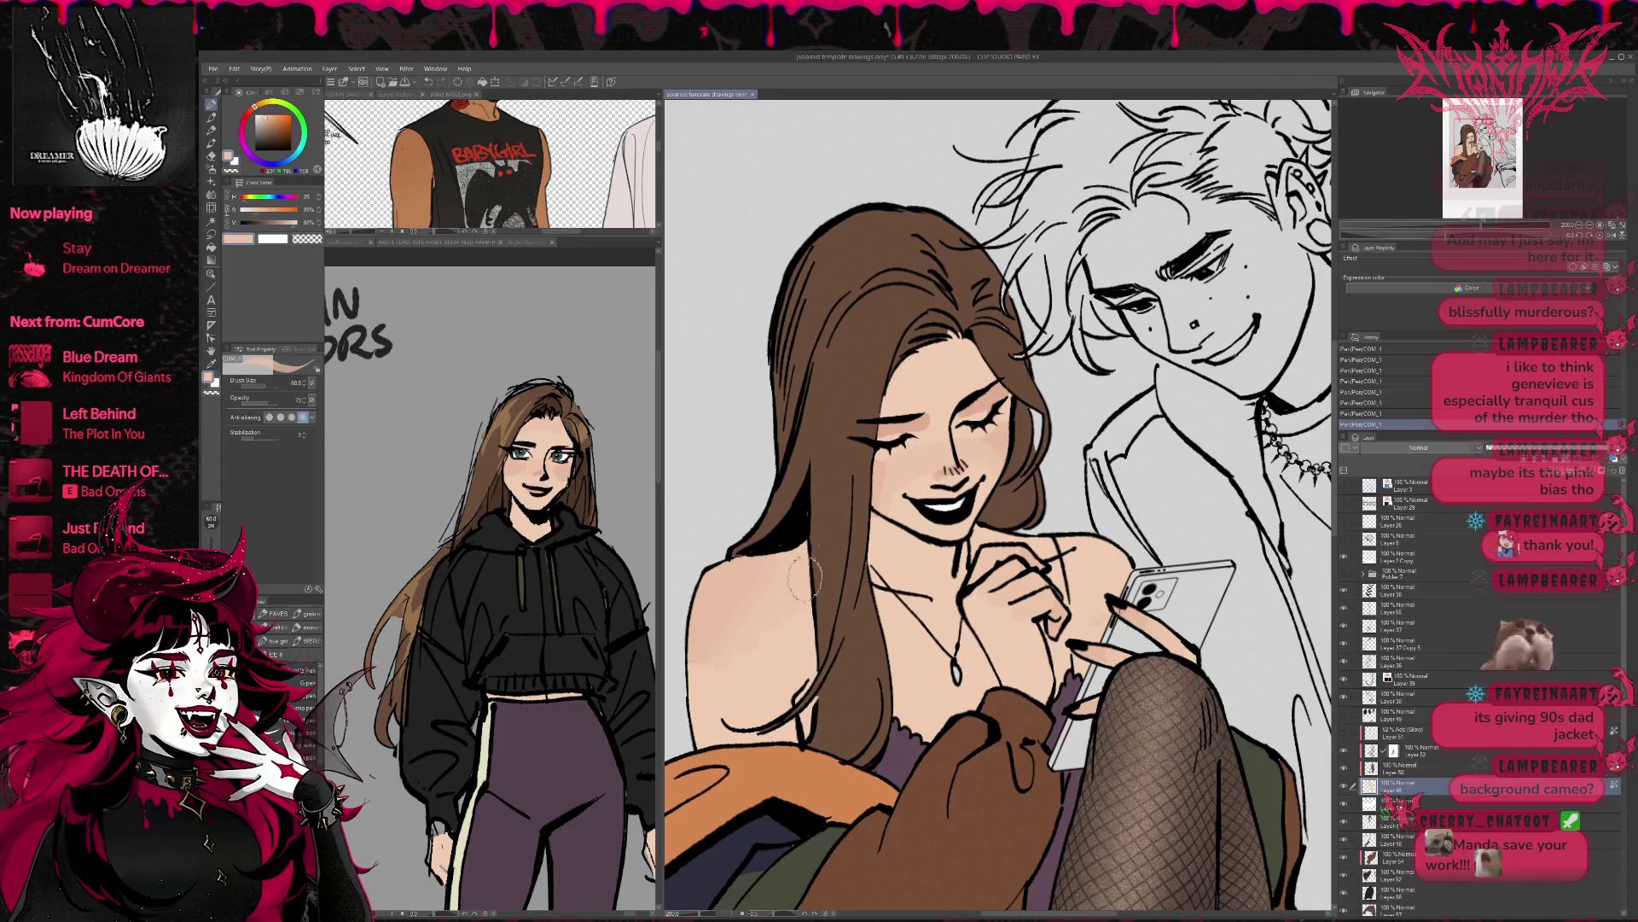
{"action": "left_click", "coordinate": [1029, 555], "text": "alt"}
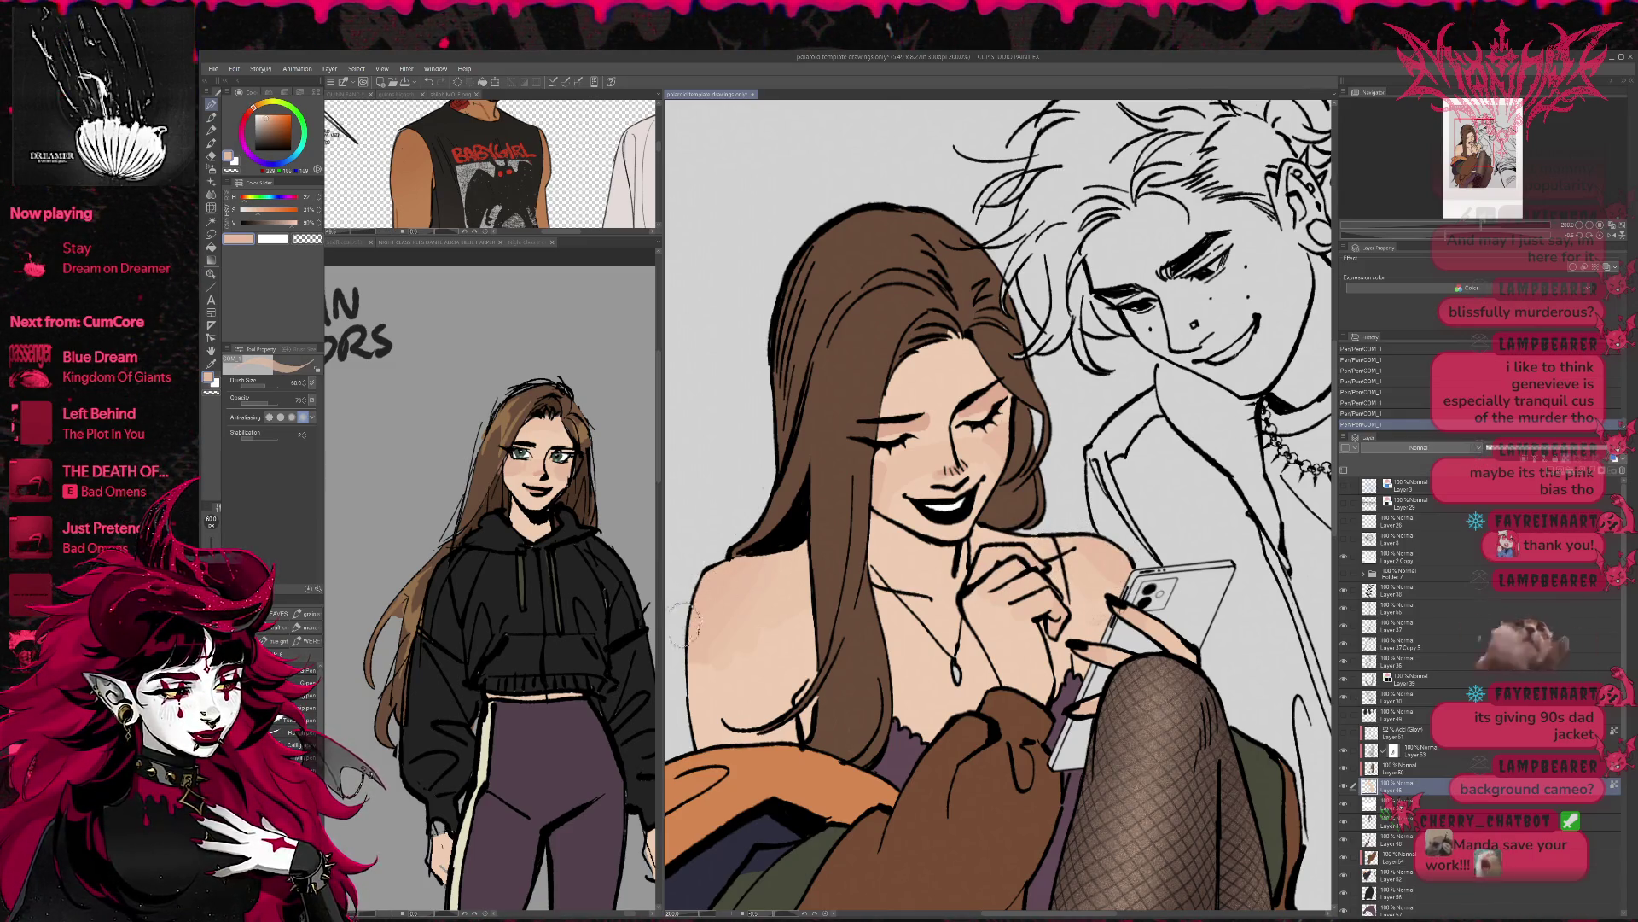
{"action": "left_click", "coordinate": [980, 414], "text": "alt"}
{"action": "left_click_drag", "start_coordinate": [979, 414], "coordinate": [995, 418]}
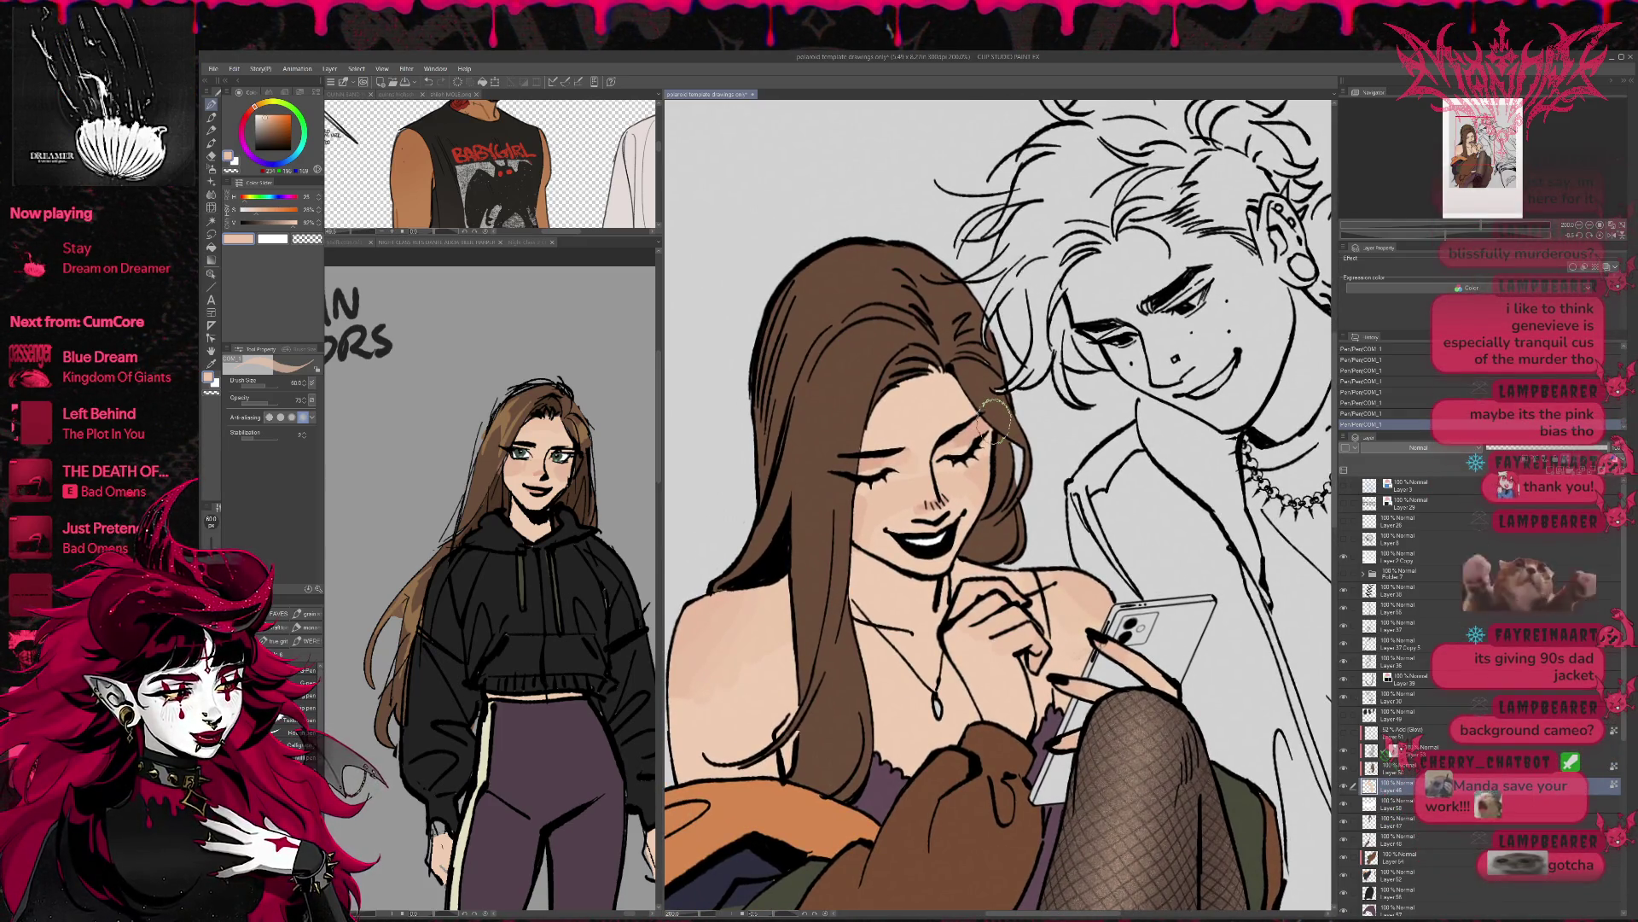
{"action": "left_click", "coordinate": [872, 520], "text": "alt"}
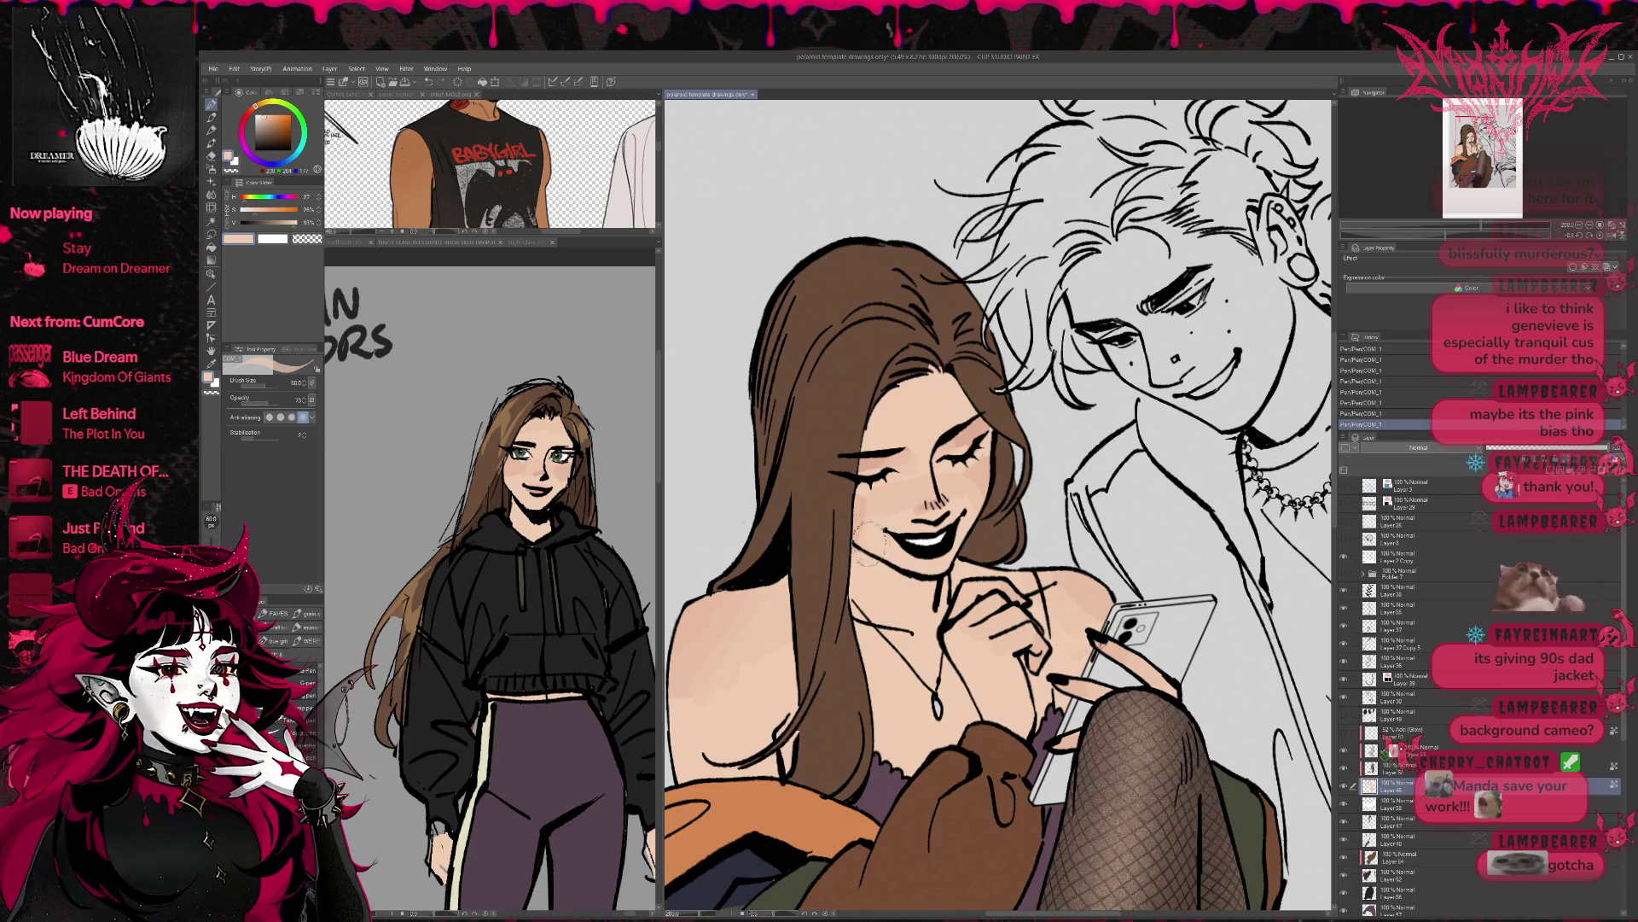
{"action": "key", "text": "bracketleft"}
{"action": "left_click", "coordinate": [939, 516], "text": "alt"}
{"action": "key", "text": "bracketleft"}
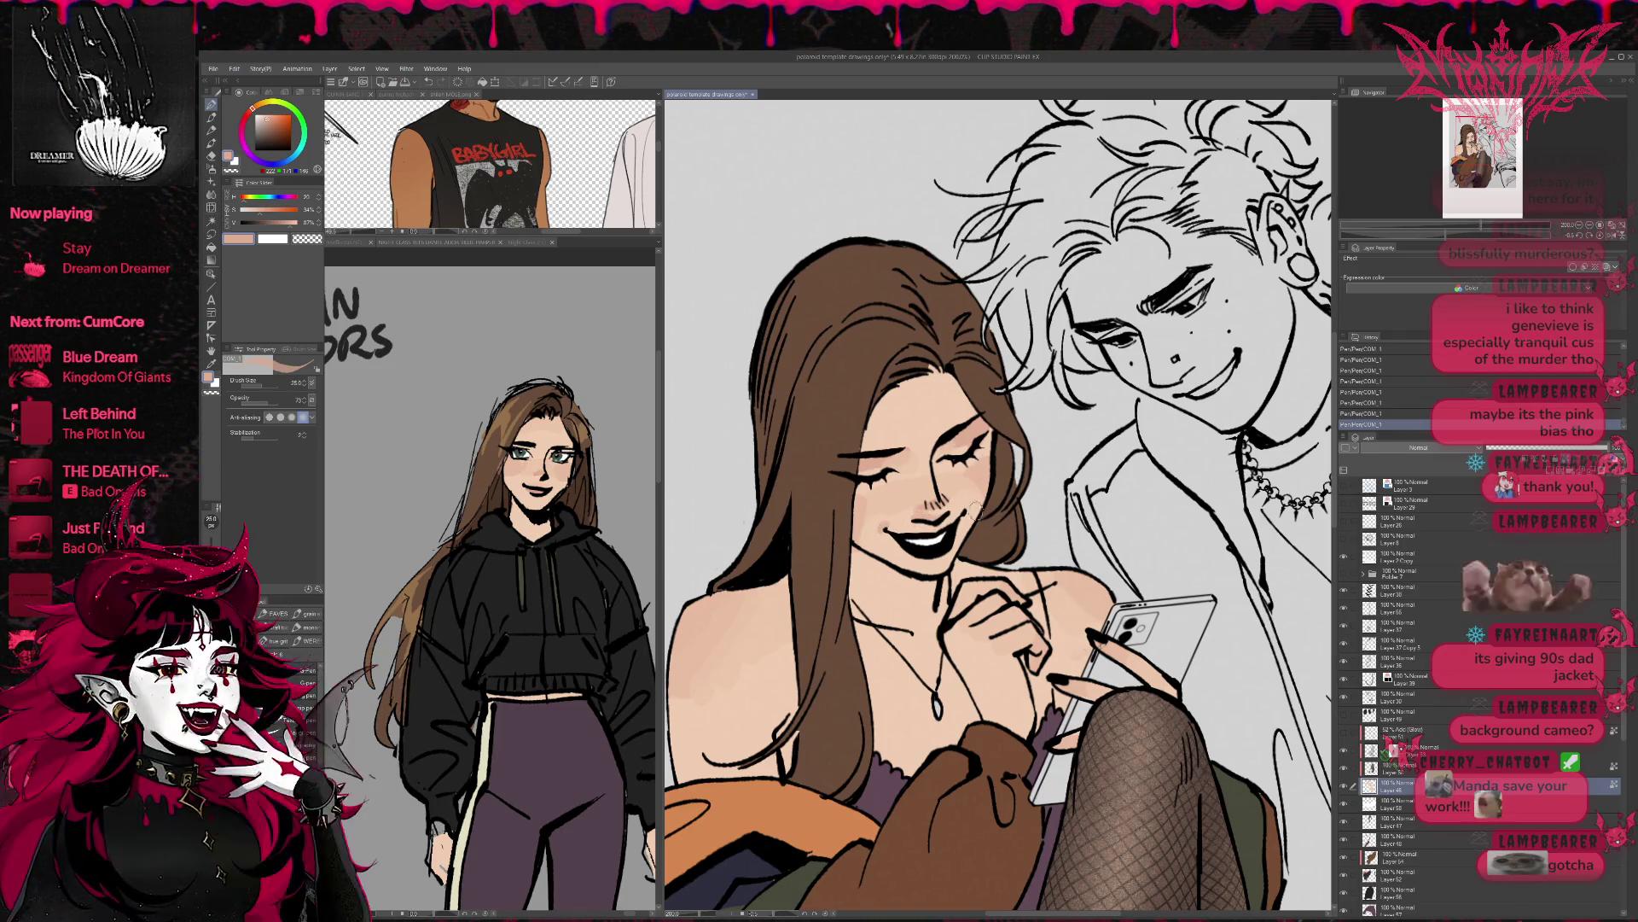
{"action": "mouse_move", "coordinate": [1011, 506]}
{"action": "left_mouse_down"}
{"action": "mouse_move", "coordinate": [1058, 587]}
{"action": "mouse_move", "coordinate": [942, 507]}
{"action": "left_mouse_up"}
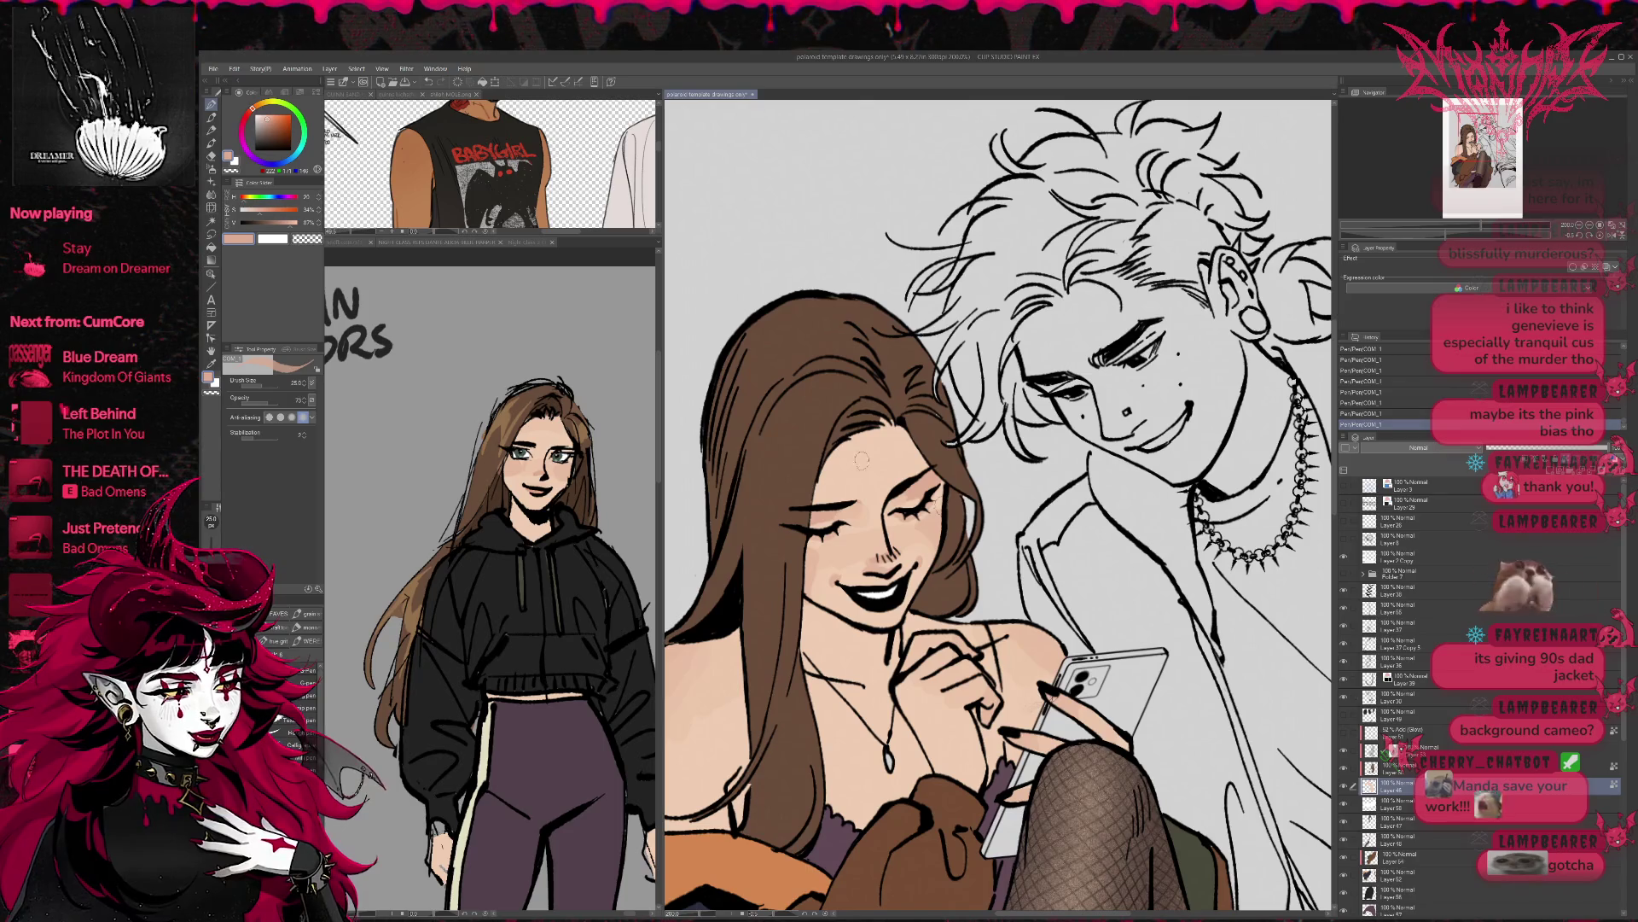
{"action": "scroll", "coordinate": [981, 546], "scroll_direction": "down", "scroll_amount": 2}
{"action": "scroll", "coordinate": [1018, 588], "scroll_direction": "down", "scroll_amount": 2}
{"action": "scroll", "coordinate": [1208, 538], "scroll_direction": "down", "scroll_amount": 1}
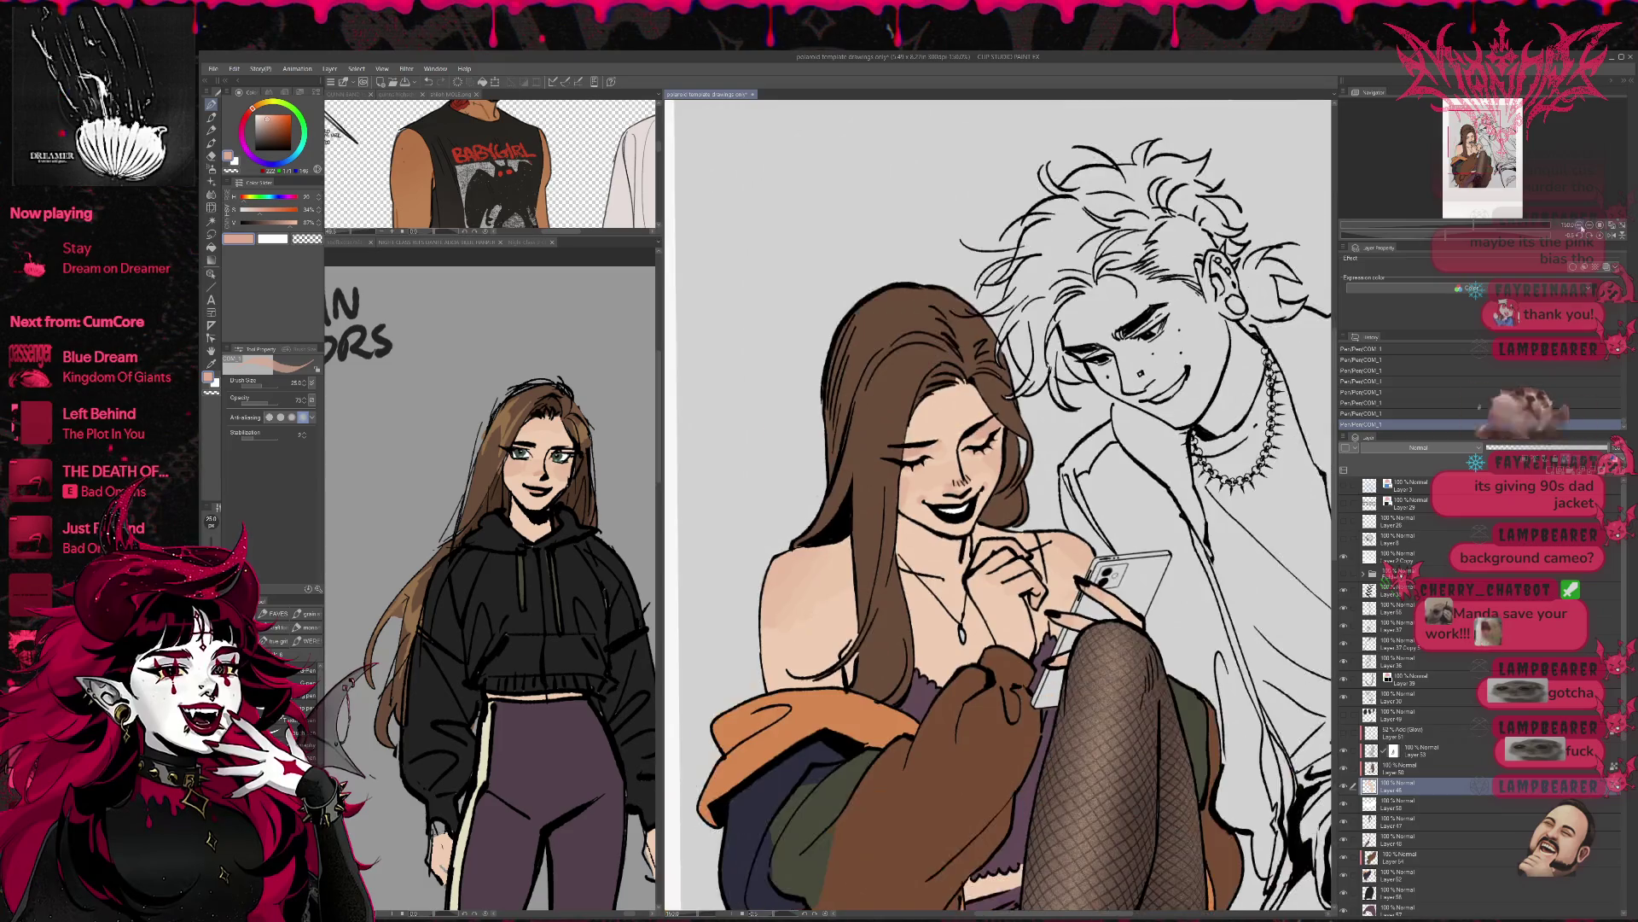
{"action": "left_click_drag", "start_coordinate": [1208, 539], "coordinate": [1086, 410]}
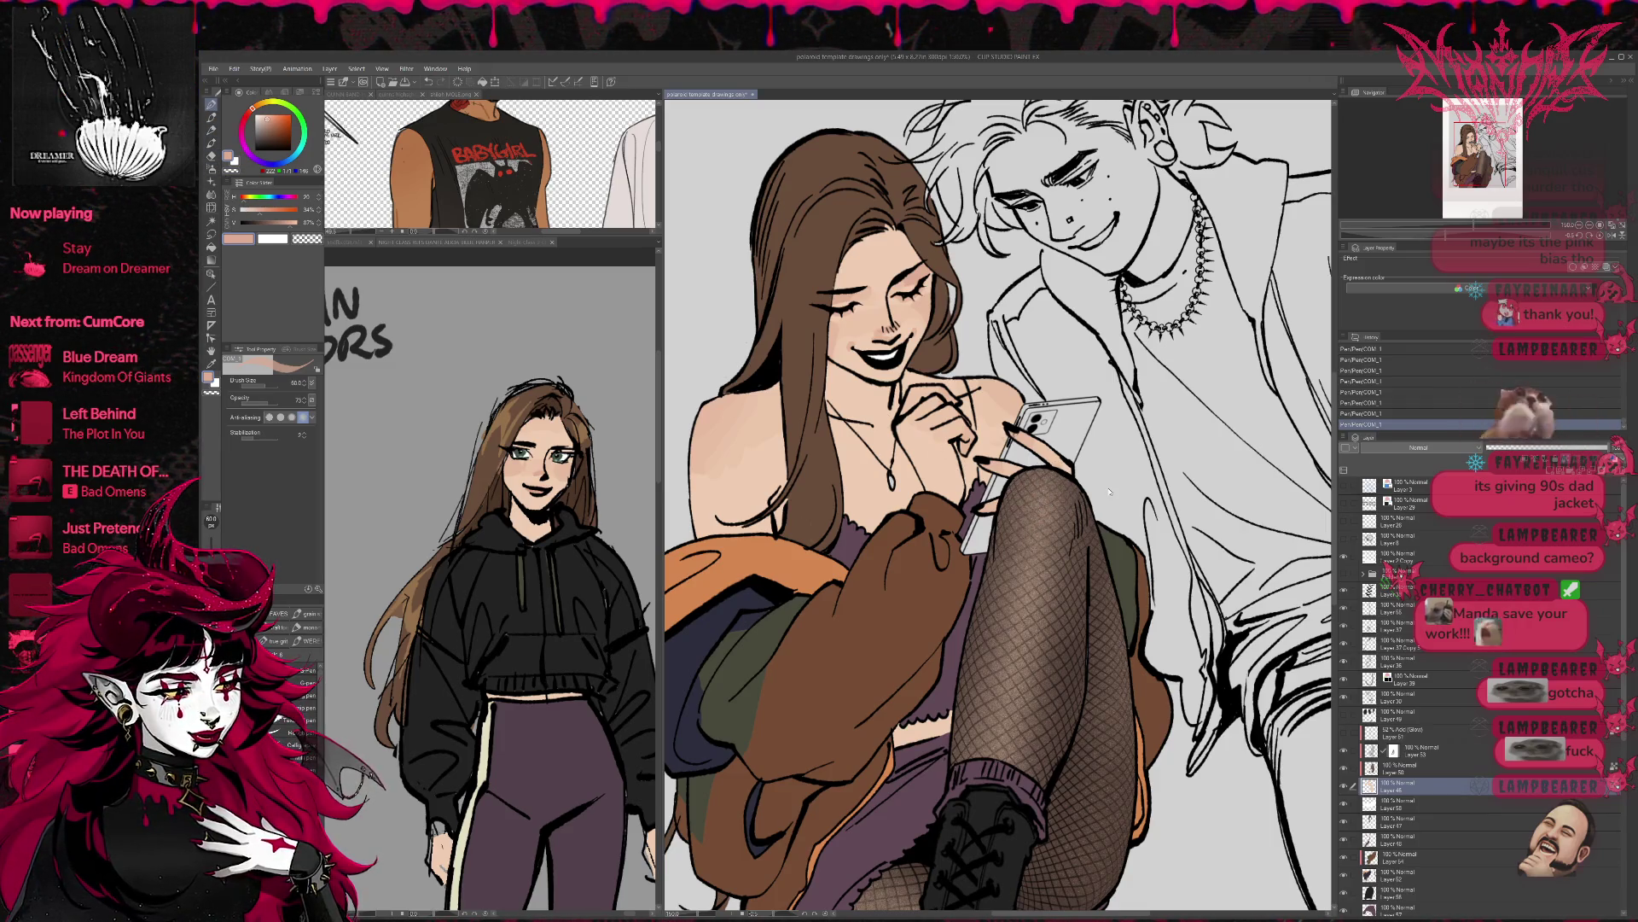
- Undo the last stroke and toggle the fishnet-leg layer off and on to compare
{"action": "key", "text": "ctrl+z"}
{"action": "left_click", "coordinate": [1344, 770]}
{"action": "left_click", "coordinate": [1344, 769]}
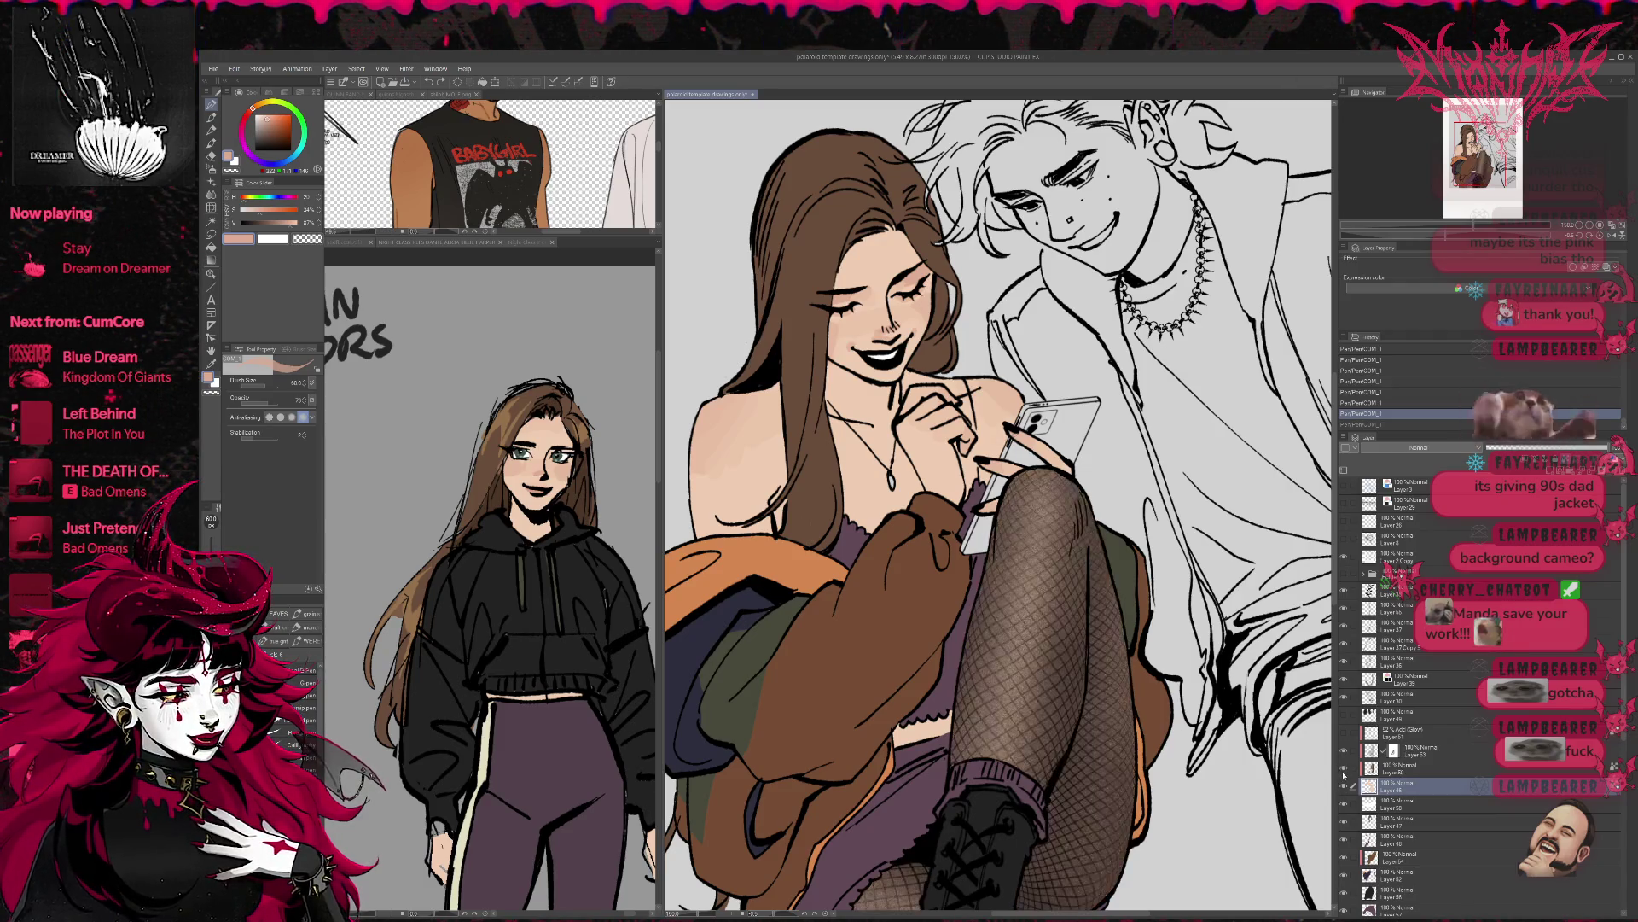
{"action": "left_click", "coordinate": [1344, 769]}
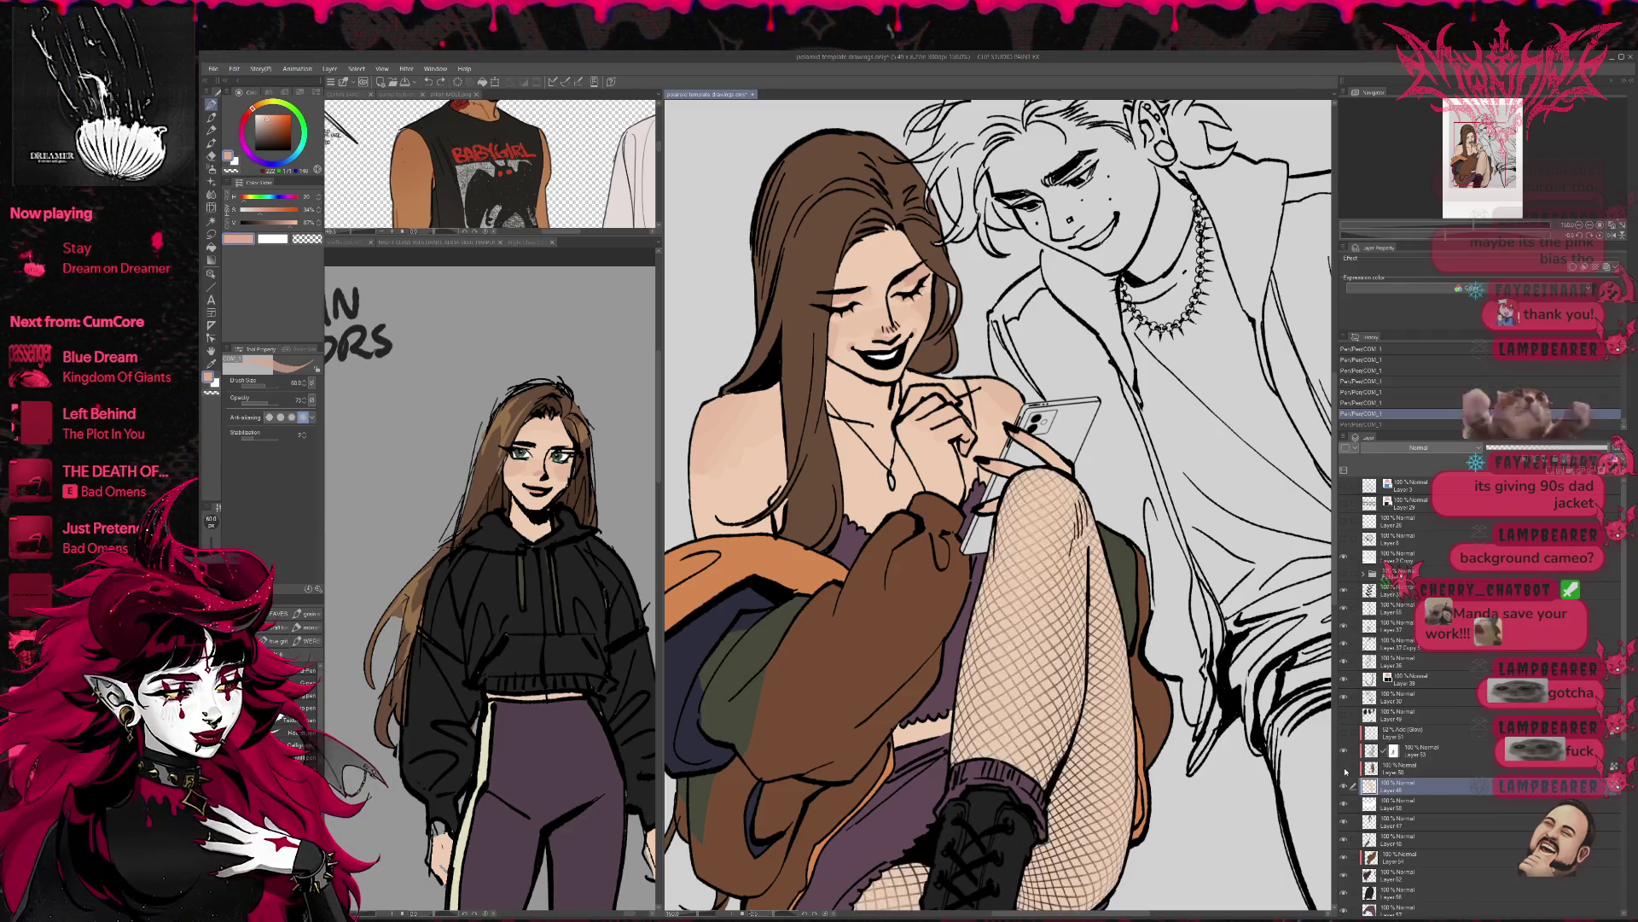
{"action": "left_click", "coordinate": [1344, 770]}
- Set the fishnet layer's blending mode to Multiply after briefly trying Darken
{"action": "left_click", "coordinate": [1416, 768]}
{"action": "left_click", "coordinate": [1419, 447]}
{"action": "left_click", "coordinate": [1415, 482]}
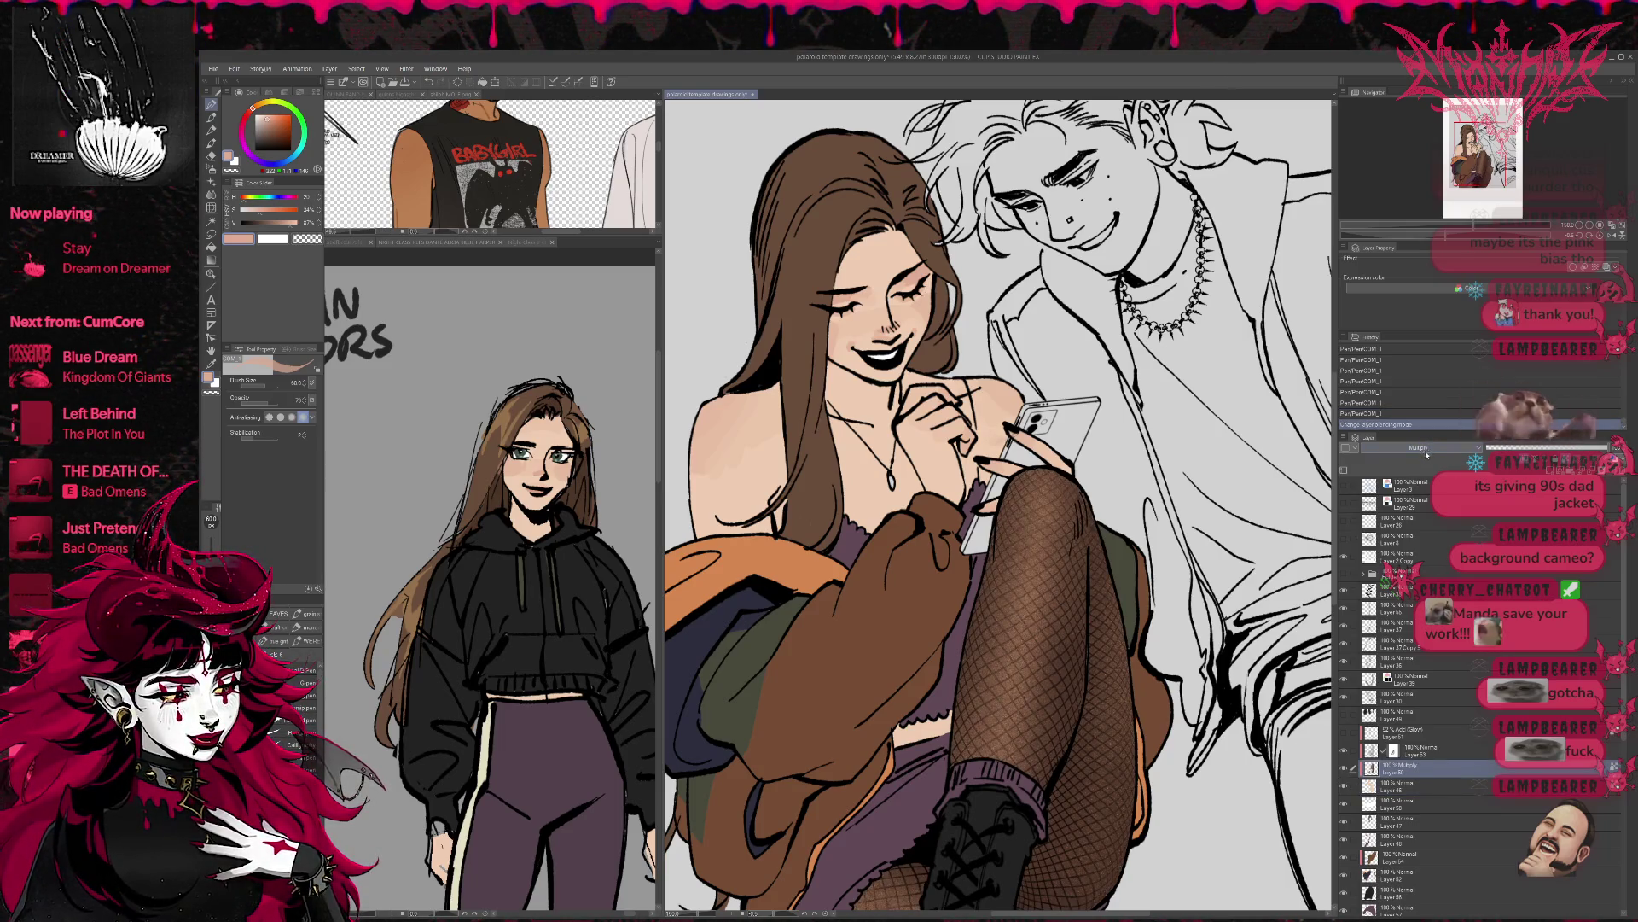
{"action": "key", "text": "Up"}
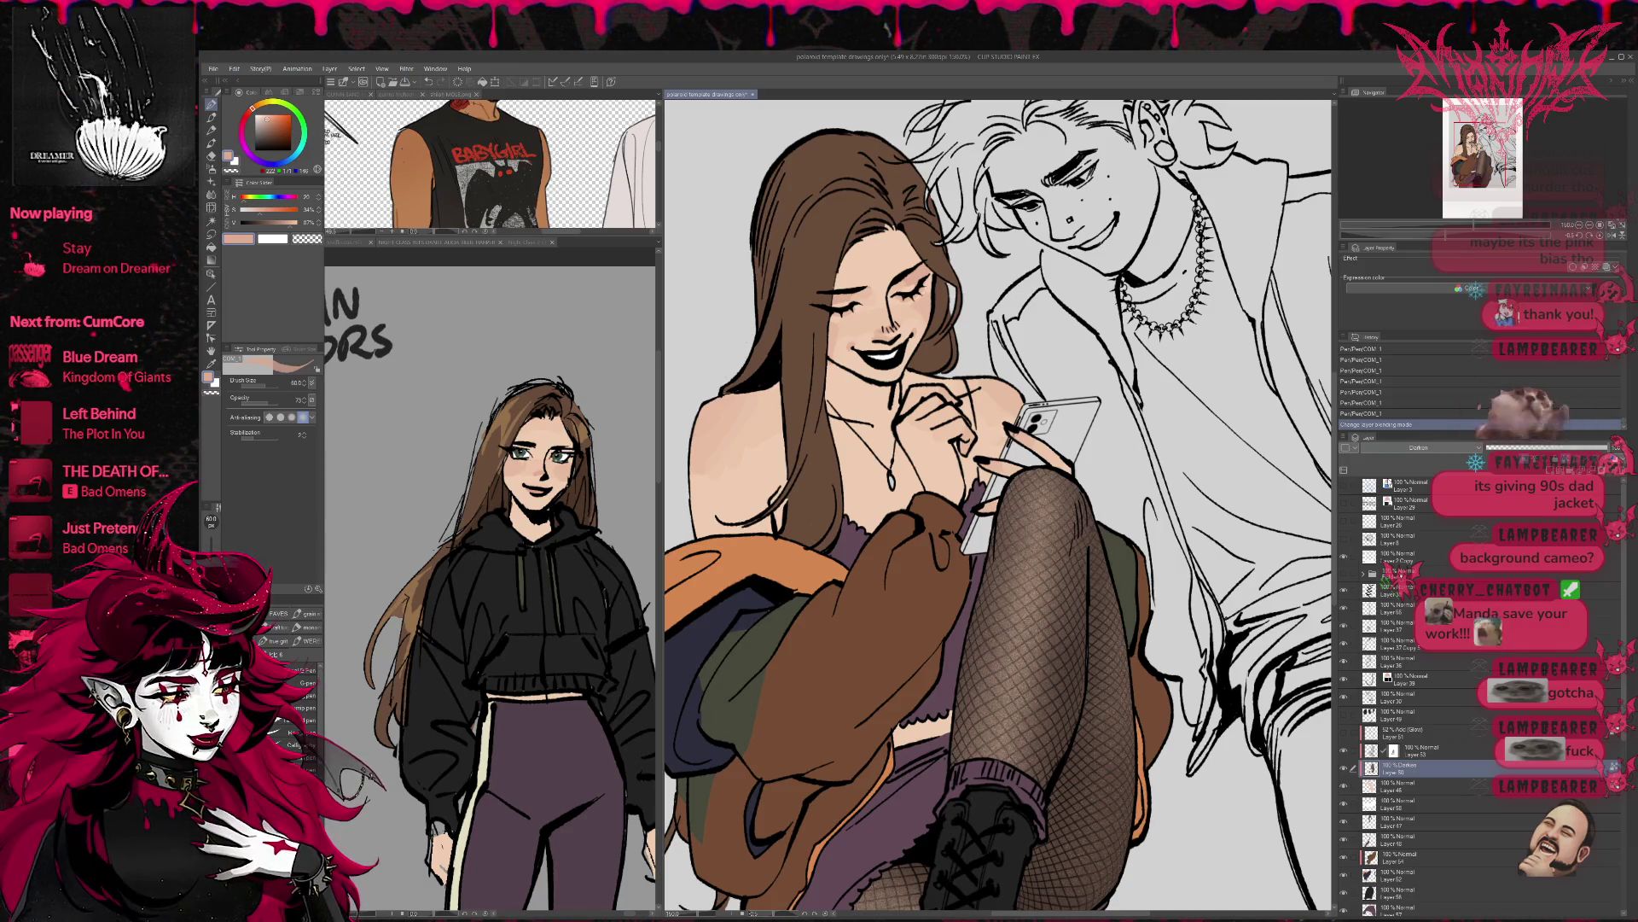
{"action": "key", "text": "Down"}
- On the layer beneath the fishnets, brush a stroke over the knee
{"action": "left_click", "coordinate": [1417, 785]}
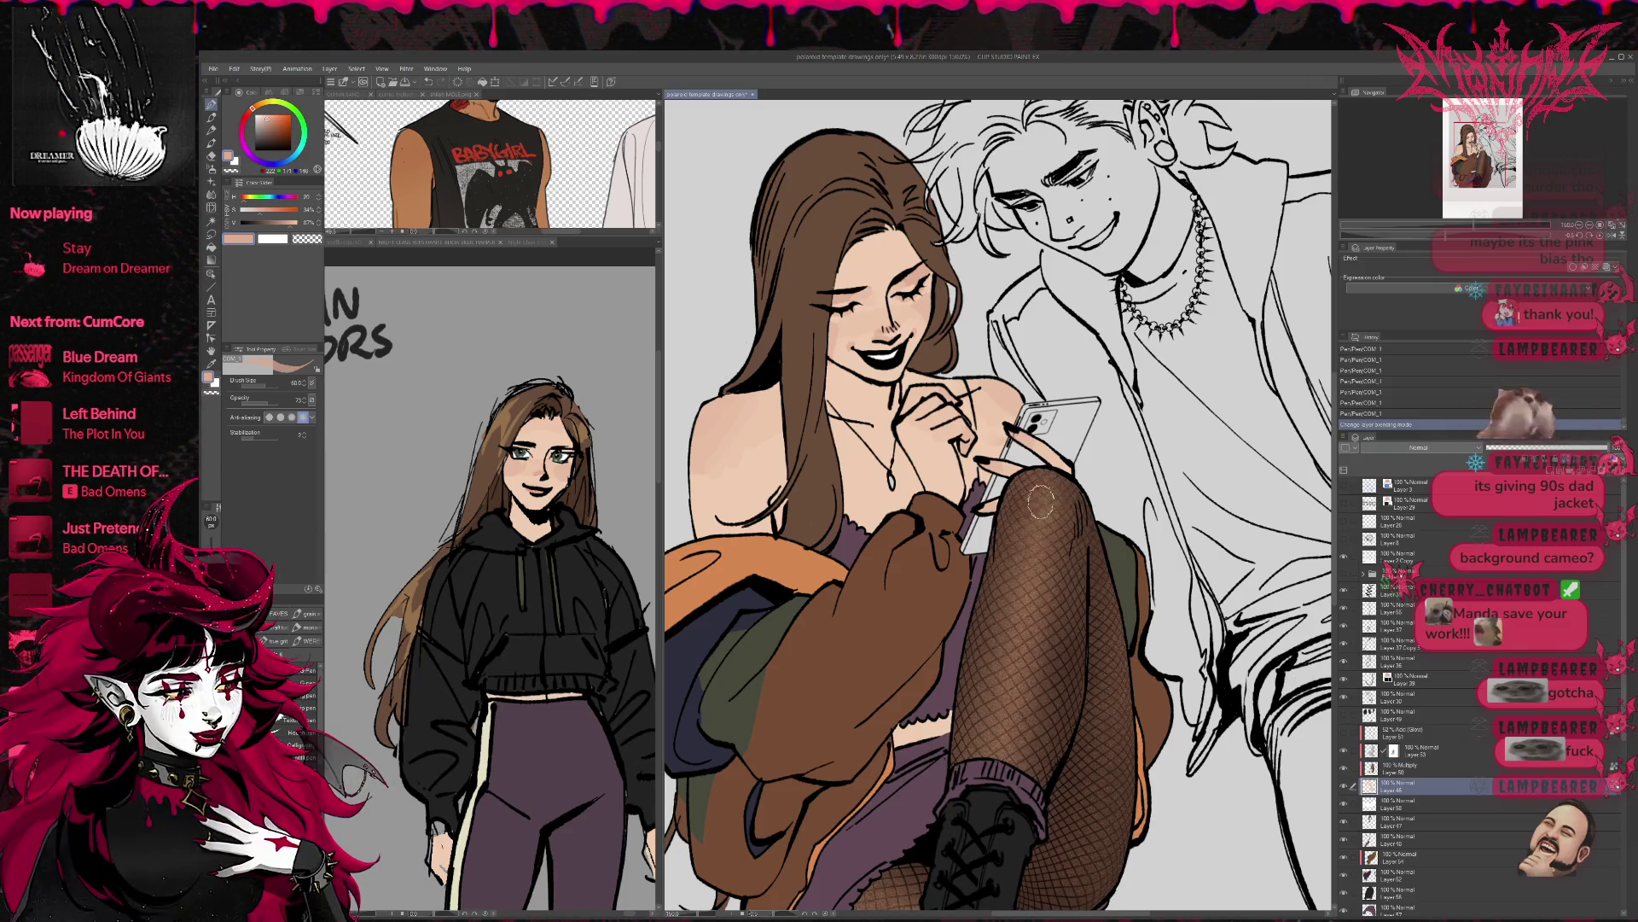
{"action": "left_click_drag", "start_coordinate": [1033, 512], "coordinate": [1058, 538]}
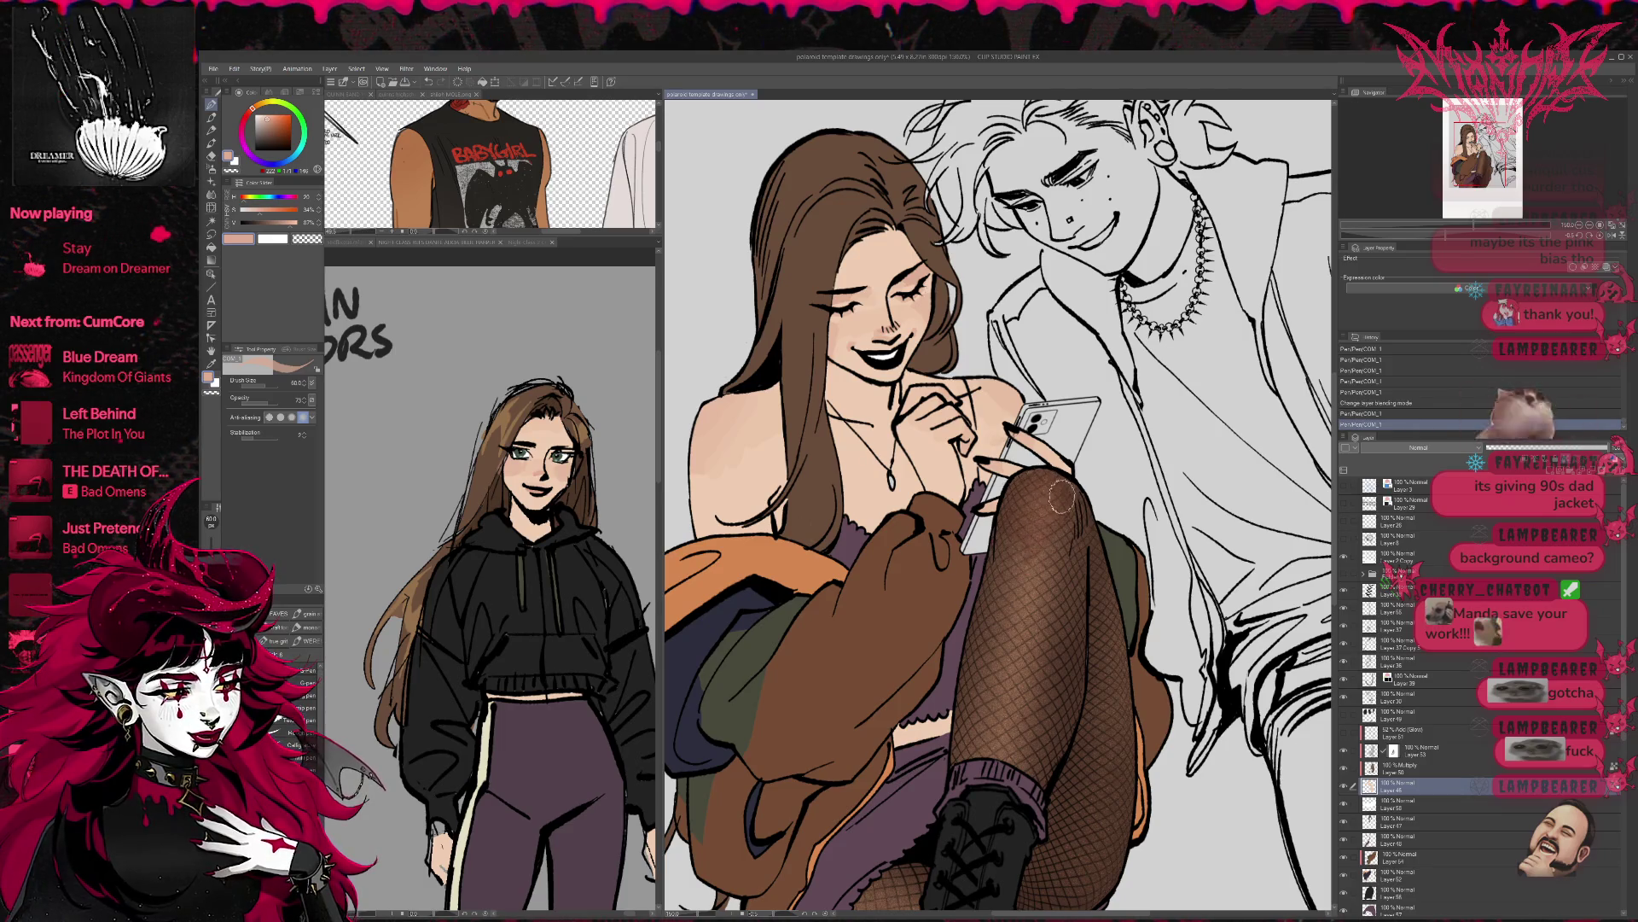
{"action": "scroll", "coordinate": [1061, 501], "scroll_direction": "down", "scroll_amount": 2}
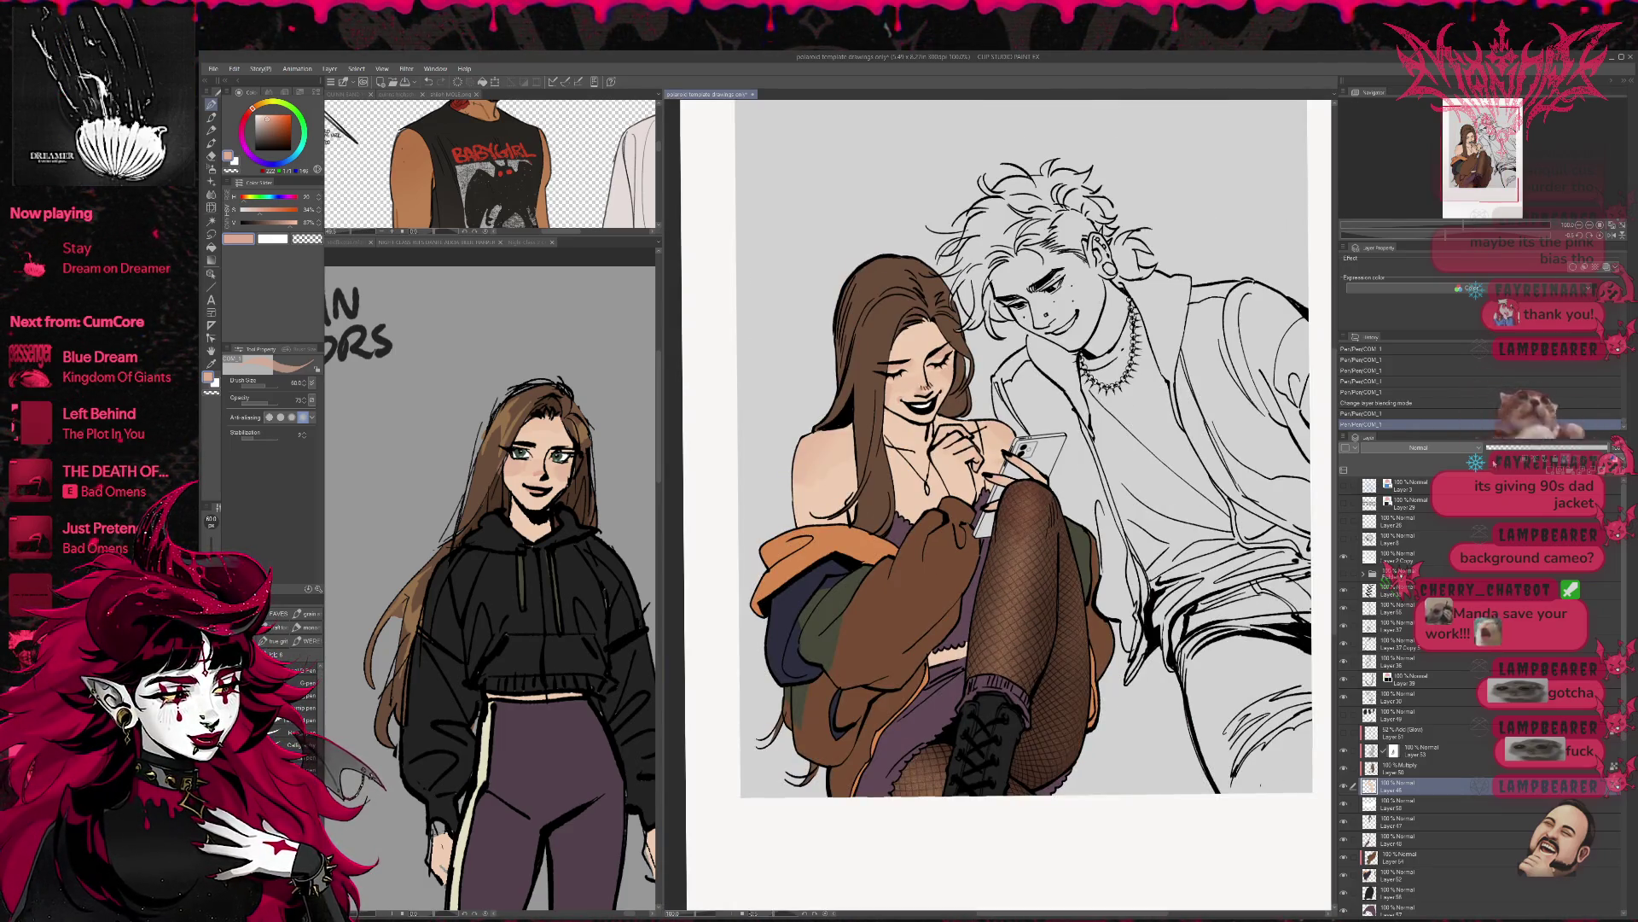
- Lower the fishnet shading opacity, then paint sampled skin tone onto the knee below it
{"action": "mouse_move", "coordinate": [1595, 446]}
{"action": "left_mouse_down"}
{"action": "mouse_move", "coordinate": [1507, 446]}
{"action": "mouse_move", "coordinate": [1583, 447]}
{"action": "mouse_move", "coordinate": [1547, 446]}
{"action": "left_mouse_up"}
{"action": "left_click", "coordinate": [1400, 766]}
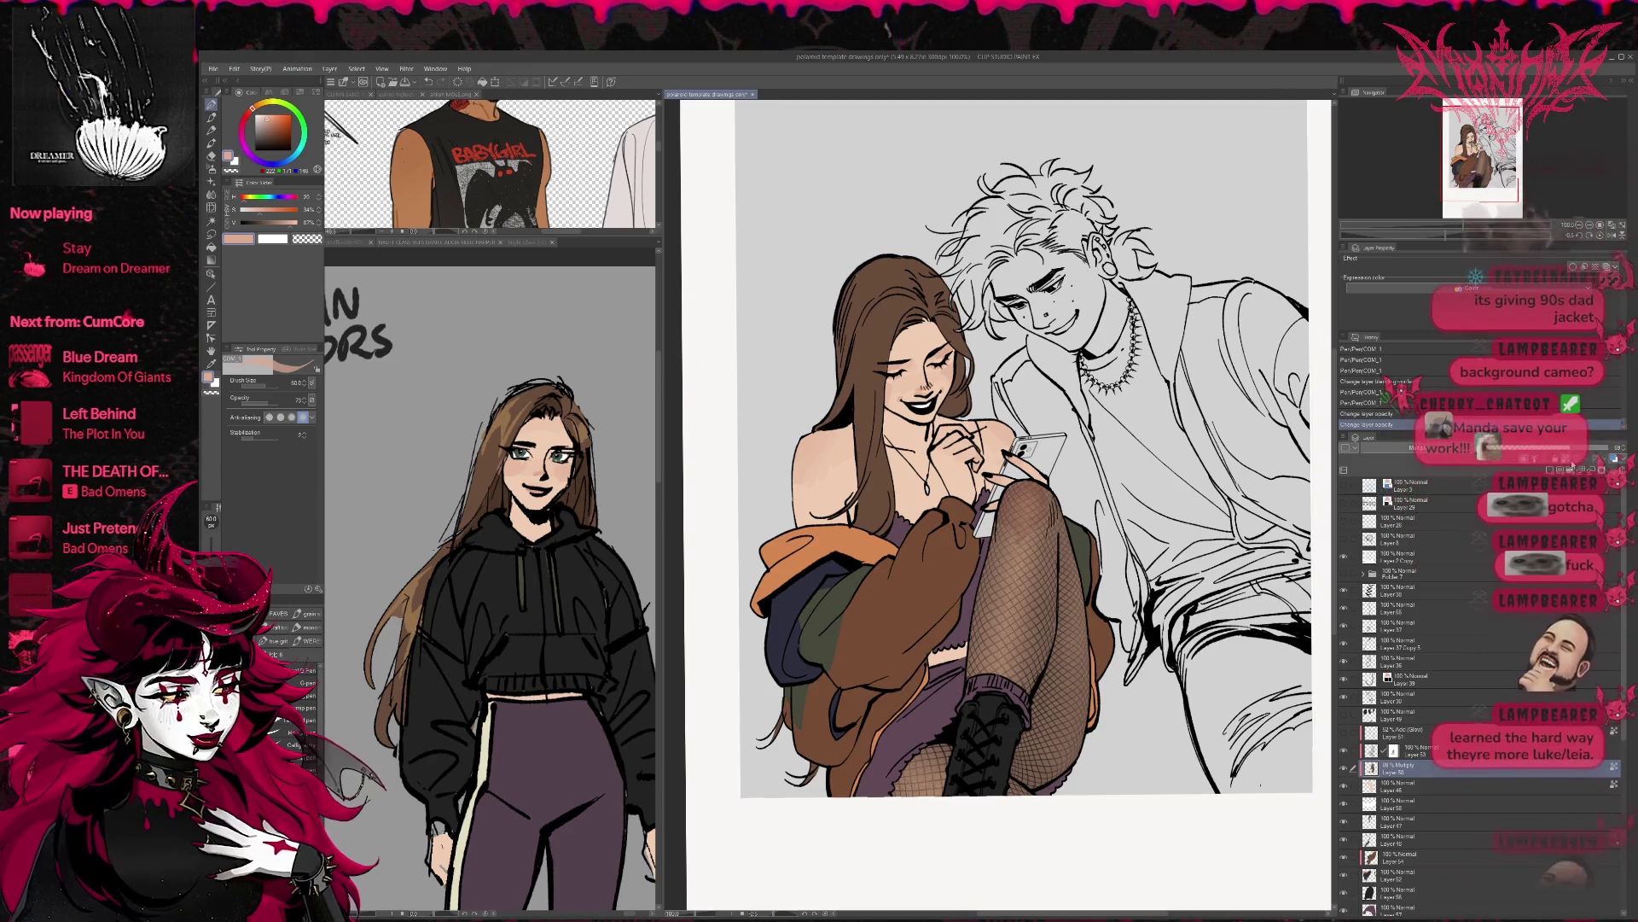
{"action": "left_click", "coordinate": [1391, 785]}
{"action": "left_click", "coordinate": [815, 454], "text": "alt"}
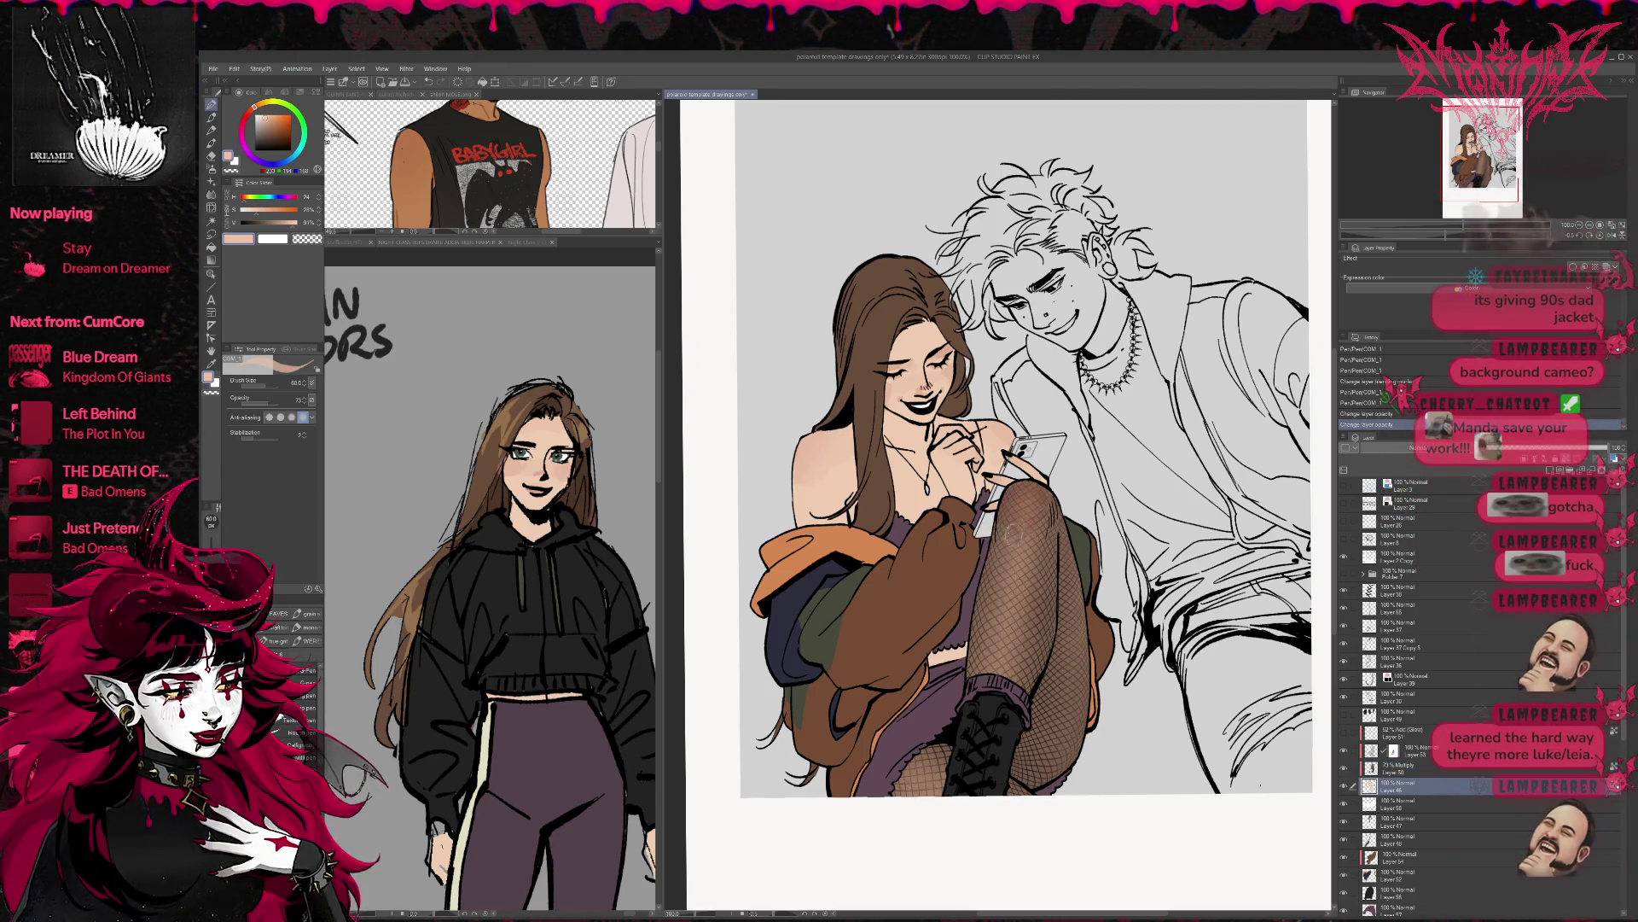
{"action": "mouse_move", "coordinate": [1050, 524]}
{"action": "left_mouse_down"}
{"action": "mouse_move", "coordinate": [1028, 485]}
{"action": "mouse_move", "coordinate": [1048, 499]}
{"action": "left_mouse_up"}
{"action": "left_click", "coordinate": [1032, 495], "text": "alt"}
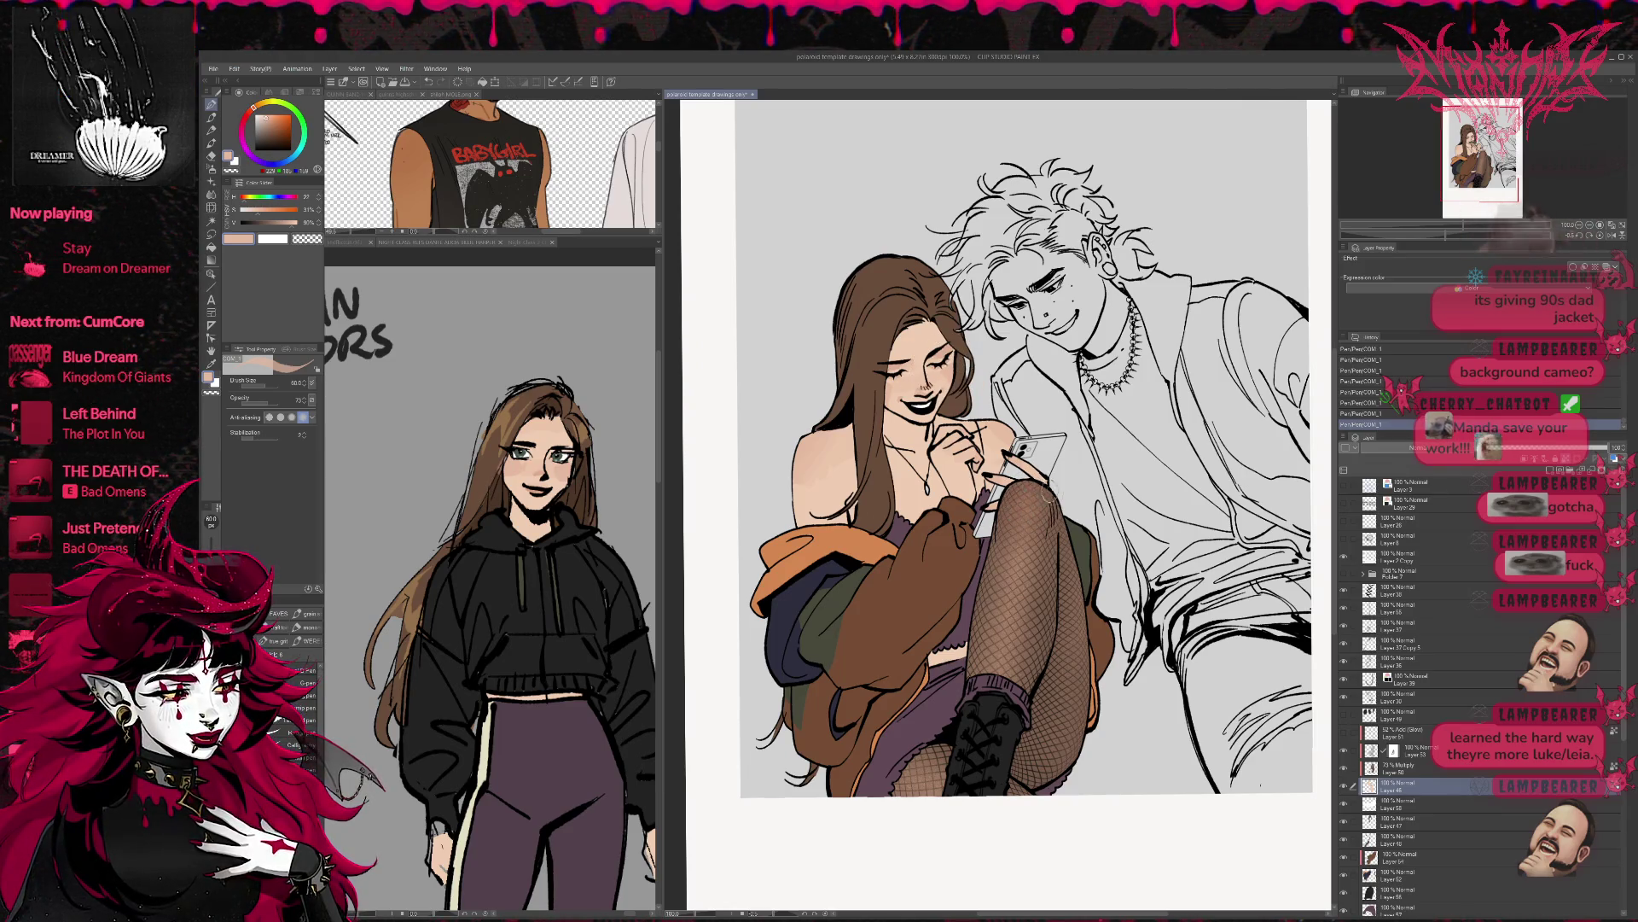
- Set the fishnet shading layer to Darken at 100% opacity, try Hard light, and save
{"action": "left_click", "coordinate": [1399, 767]}
{"action": "mouse_move", "coordinate": [1556, 447]}
{"action": "left_mouse_down"}
{"action": "mouse_move", "coordinate": [1476, 447]}
{"action": "mouse_move", "coordinate": [1613, 447]}
{"action": "left_mouse_up"}
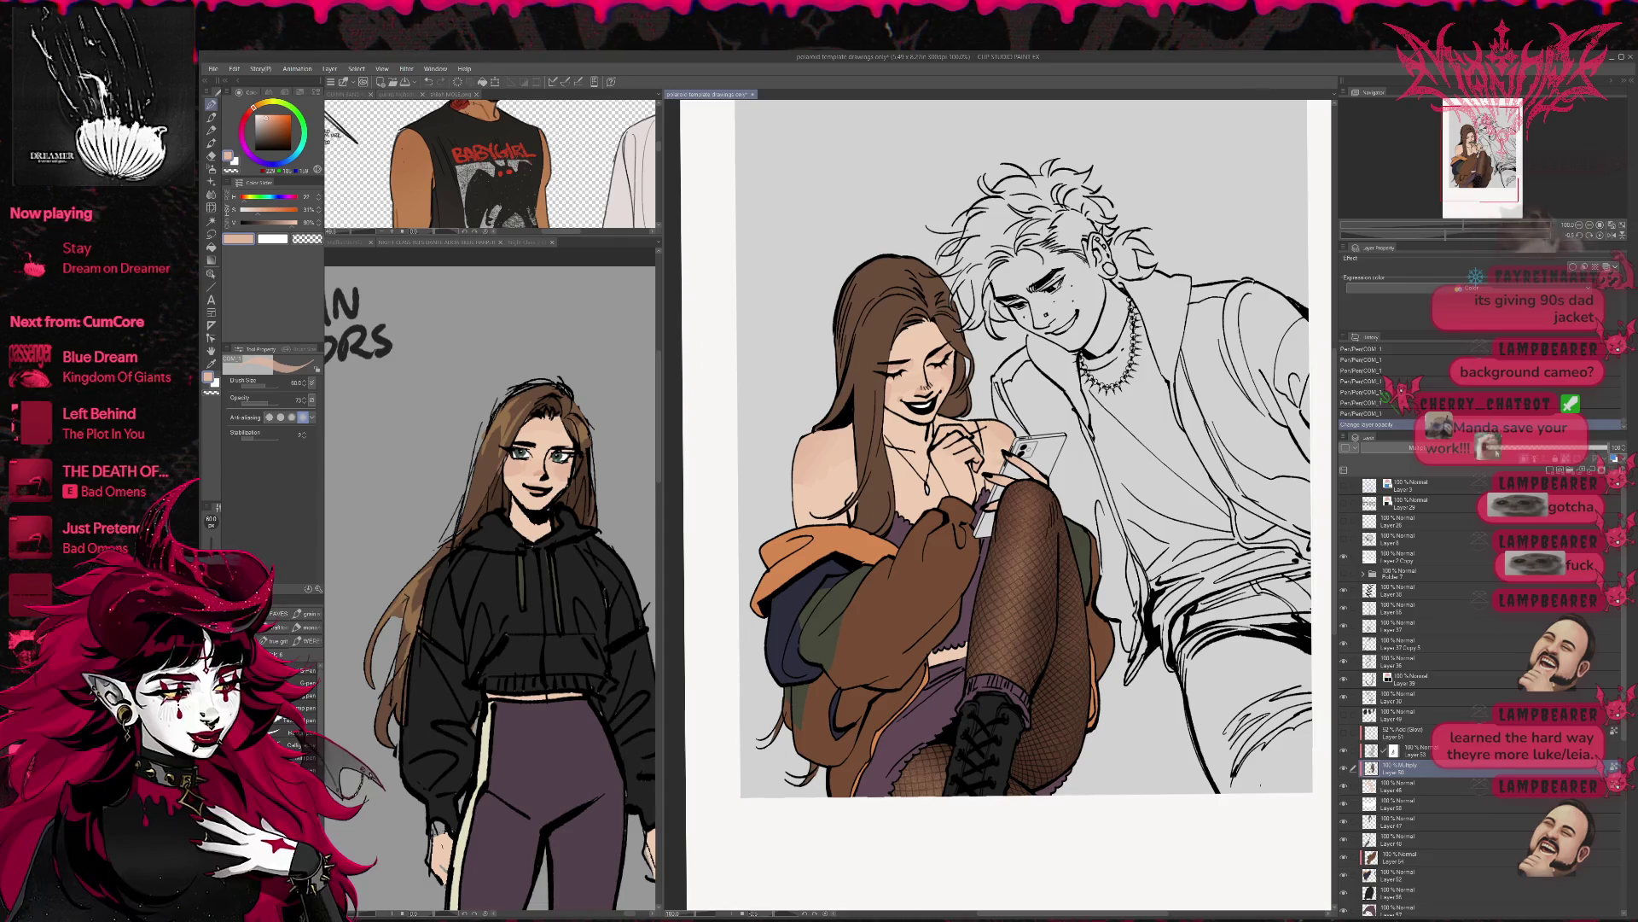
{"action": "left_click", "coordinate": [1463, 447]}
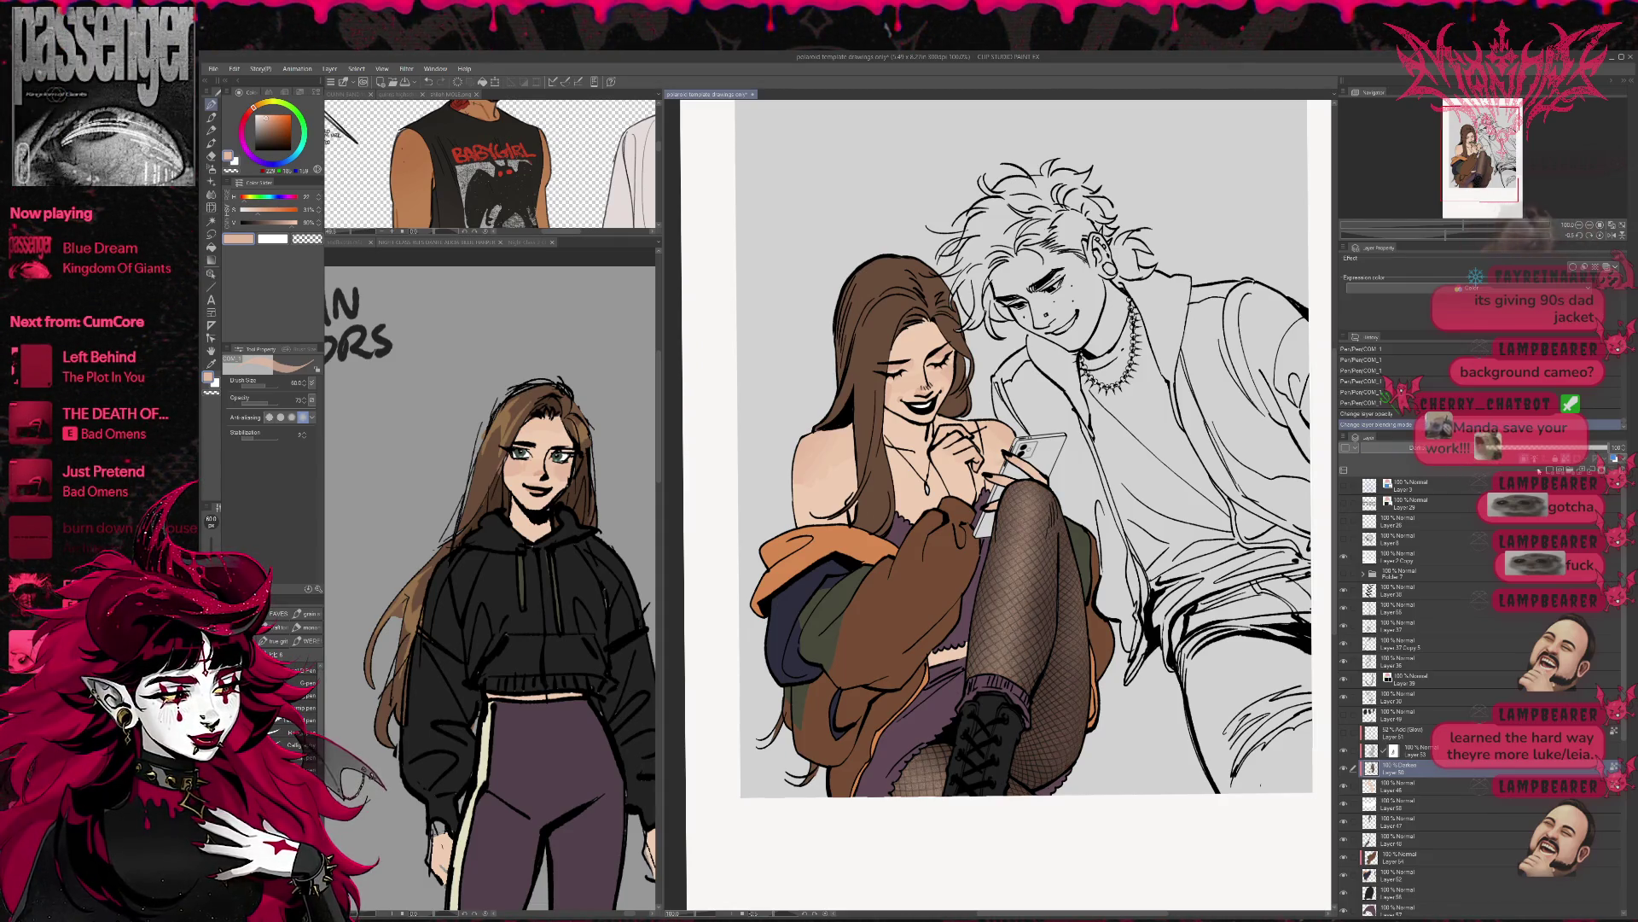
{"action": "mouse_move", "coordinate": [1463, 447]}
{"action": "left_mouse_down"}
{"action": "mouse_move", "coordinate": [1442, 447]}
{"action": "mouse_move", "coordinate": [1613, 448]}
{"action": "mouse_move", "coordinate": [1594, 449]}
{"action": "left_mouse_up"}
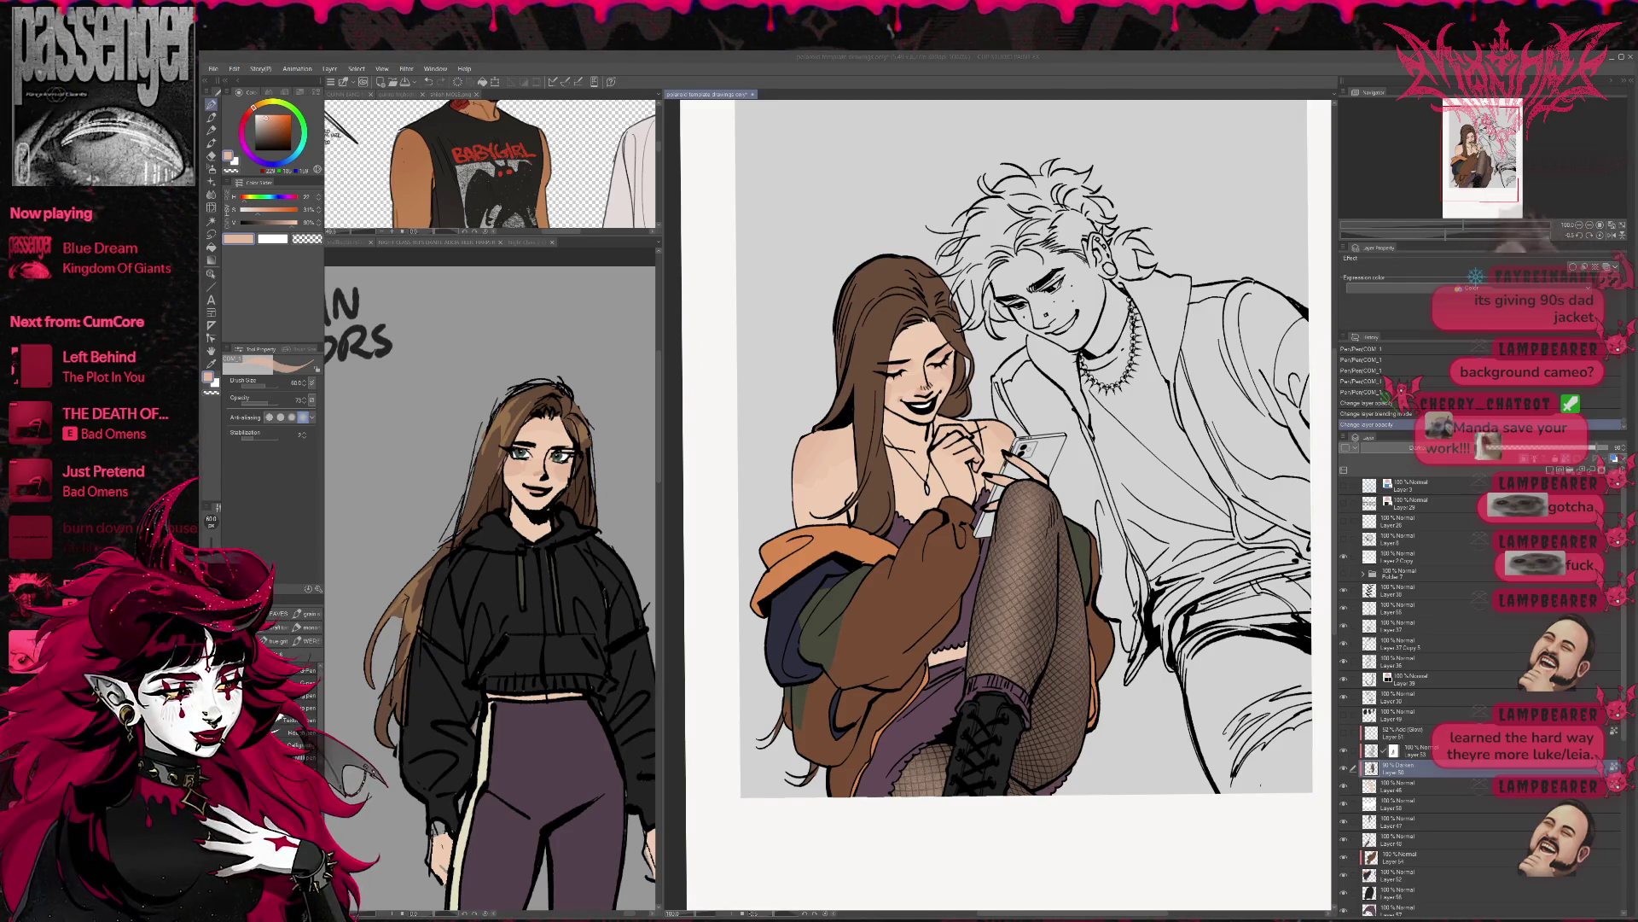
{"action": "key", "text": "alt+Tab"}
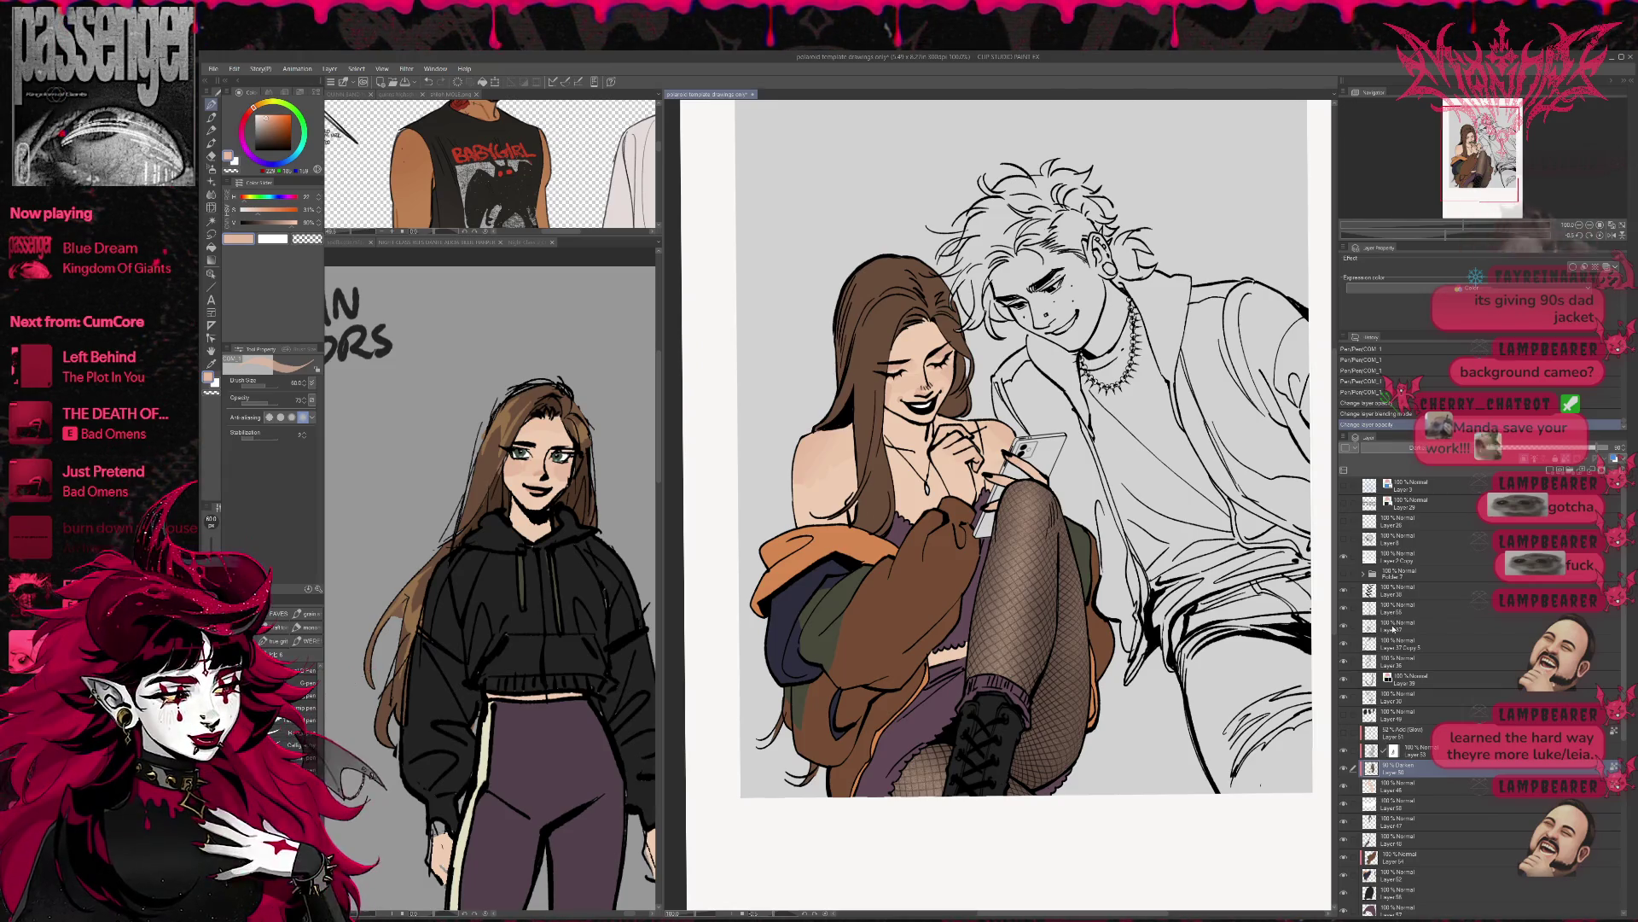
{"action": "left_click", "coordinate": [1427, 447]}
{"action": "left_click", "coordinate": [1422, 489]}
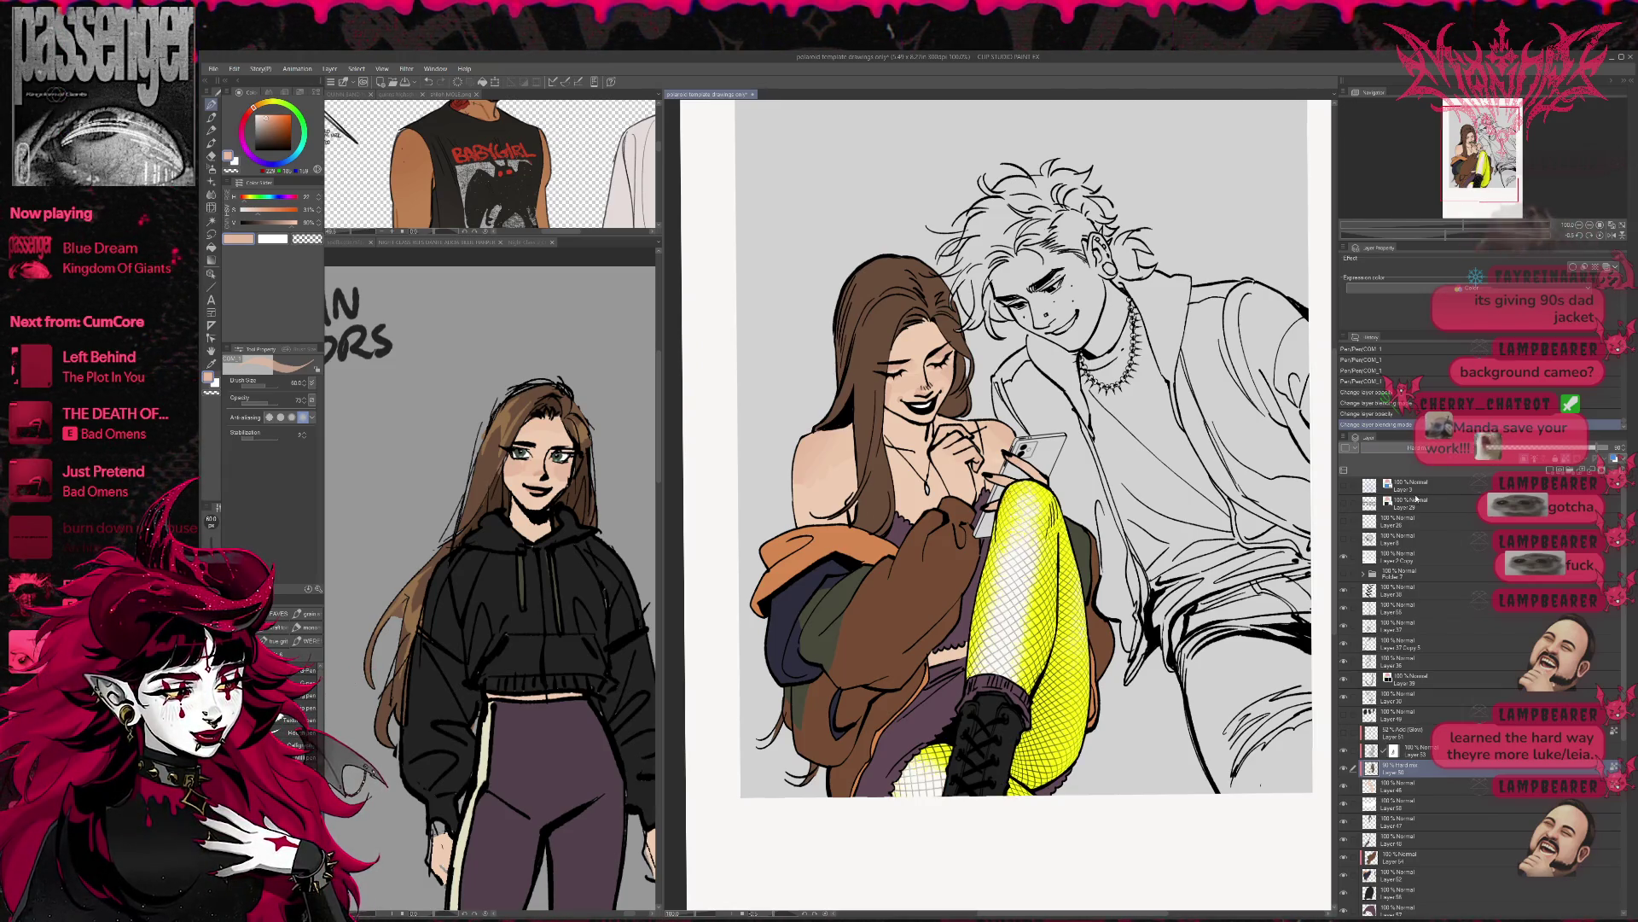
{"action": "scroll", "coordinate": [1470, 447], "scroll_direction": "up", "scroll_amount": 2}
{"action": "scroll", "coordinate": [1470, 447], "scroll_direction": "up", "scroll_amount": 2}
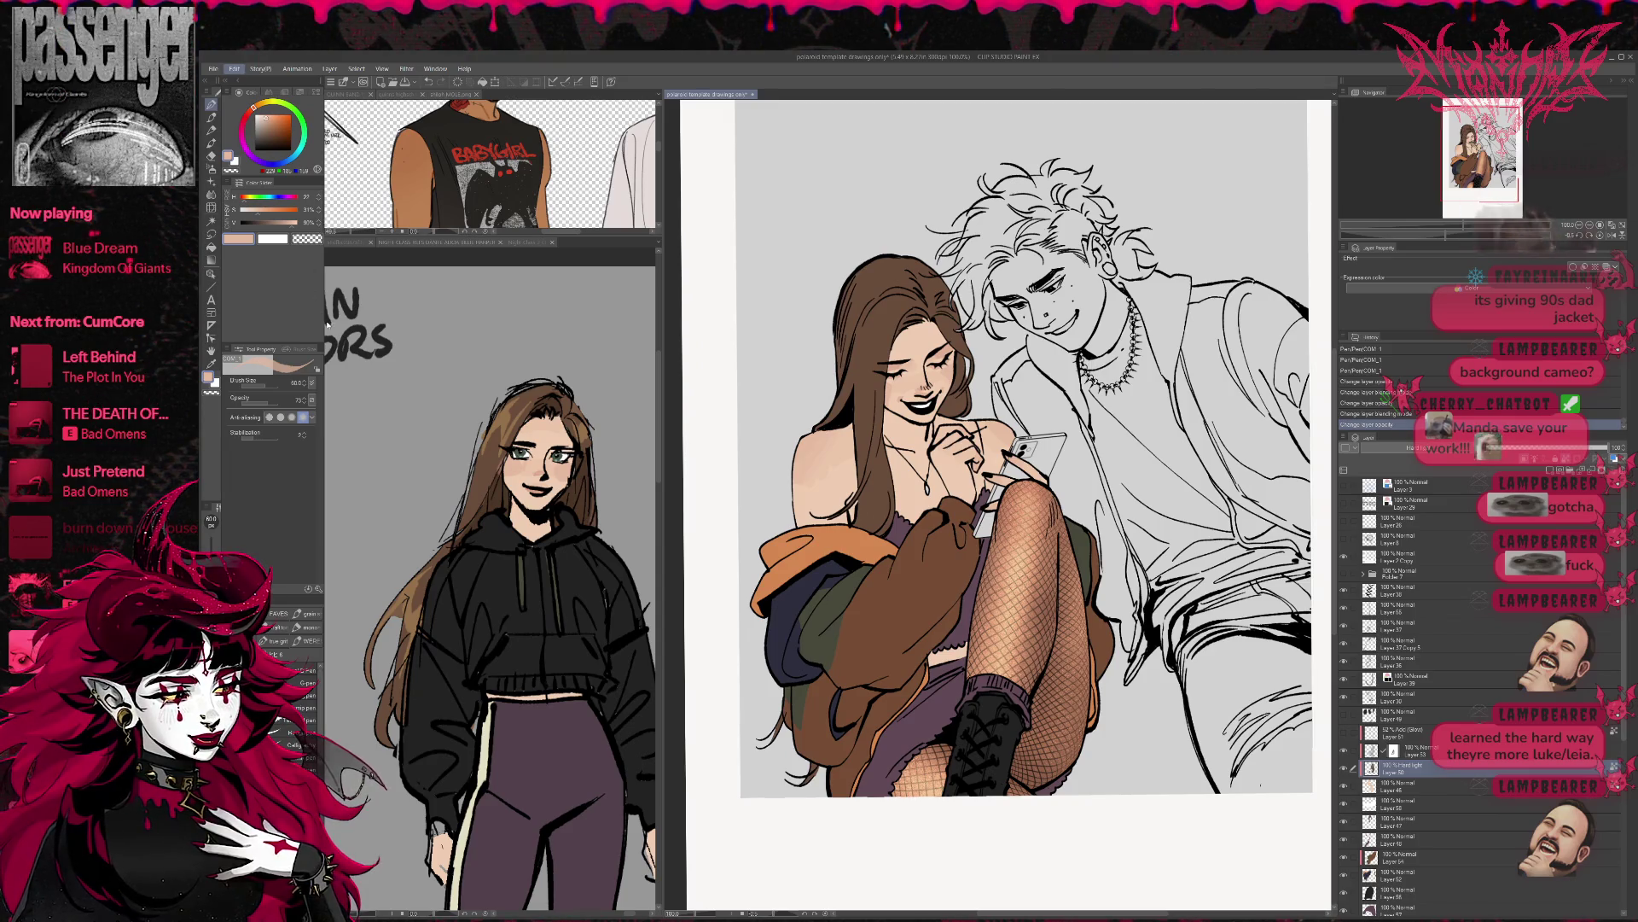
{"action": "key", "text": "ctrl+s"}
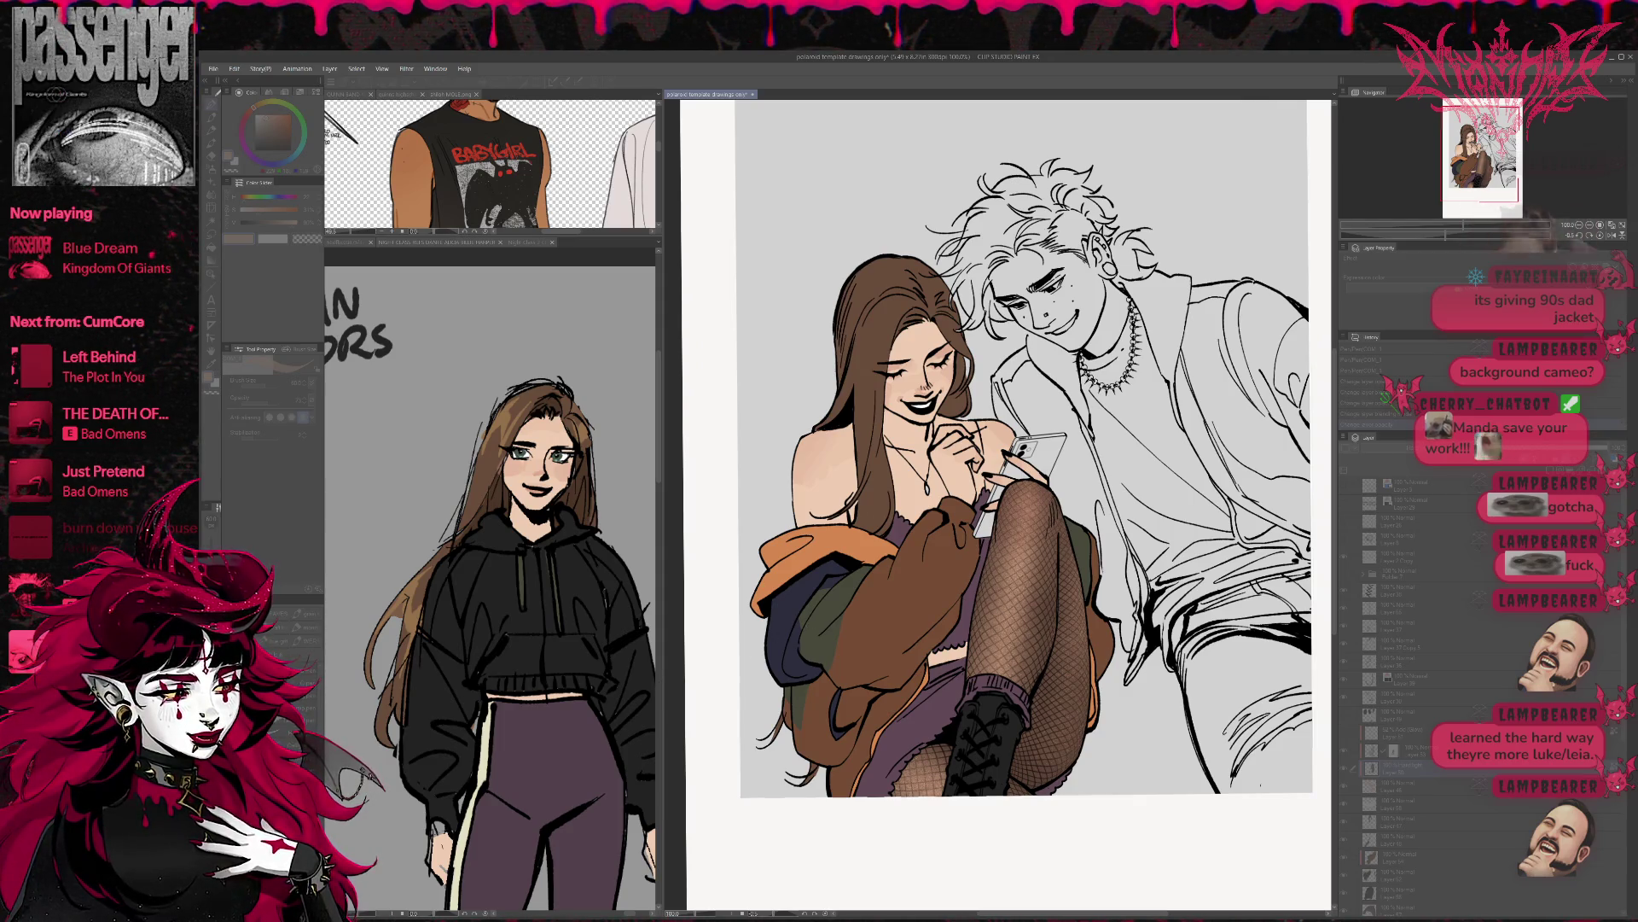
{"action": "scroll", "coordinate": [878, 602], "scroll_direction": "down", "scroll_amount": 3}
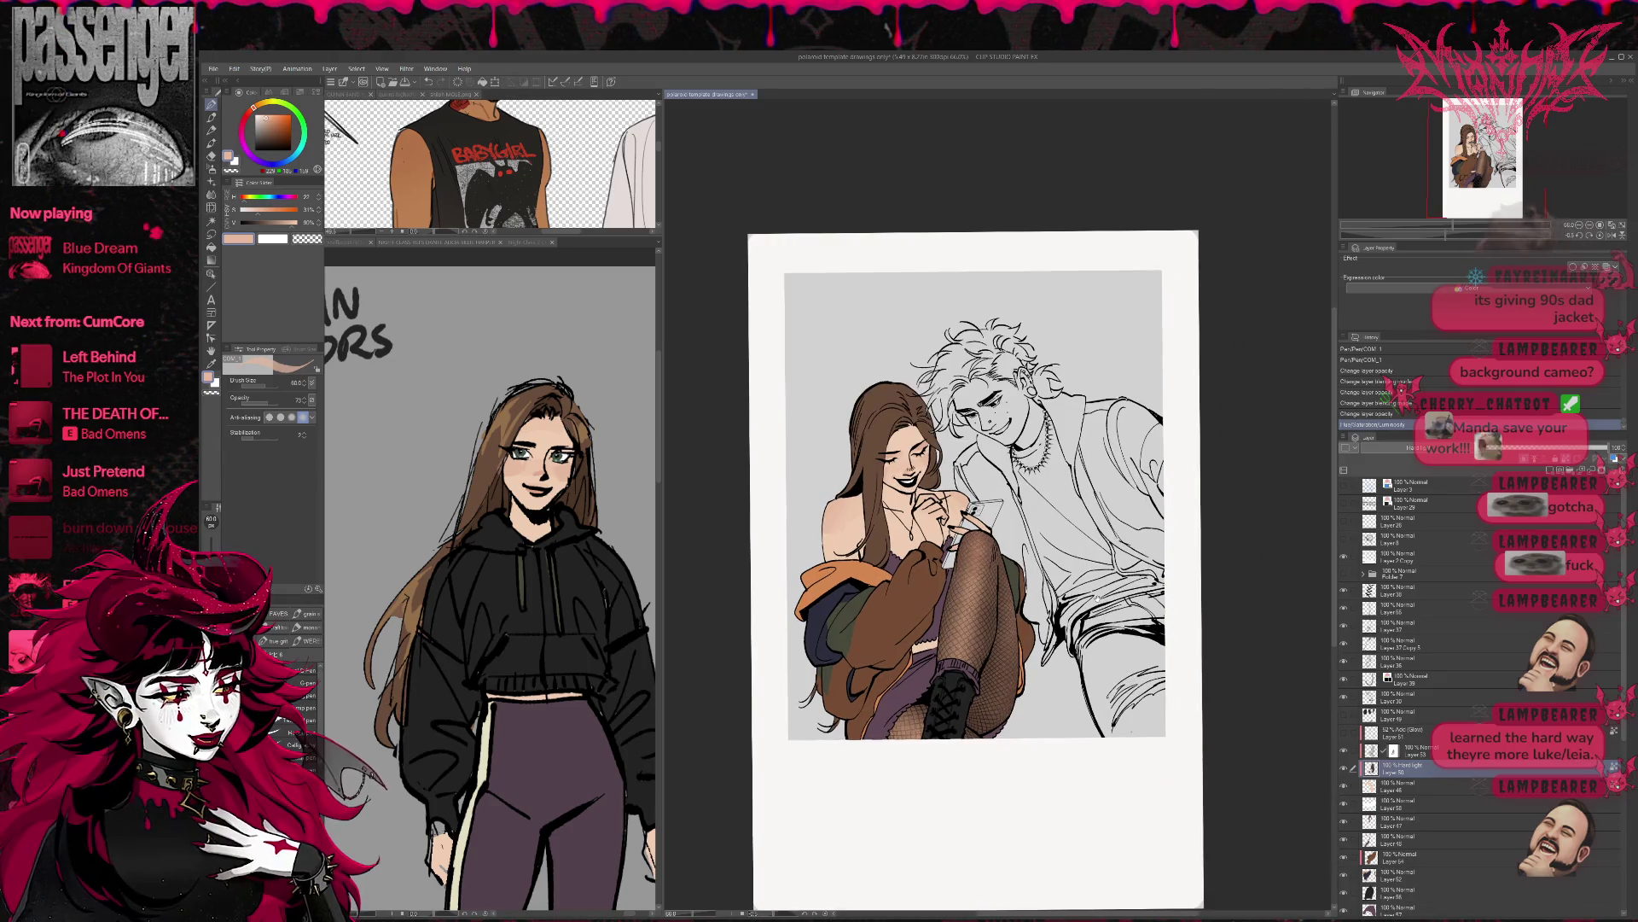
- Recentre the polaroid page and toggle the fishnet shading layer off and on to compare
{"action": "left_click_drag", "start_coordinate": [985, 579], "coordinate": [1064, 672]}
{"action": "left_click", "coordinate": [1344, 767]}
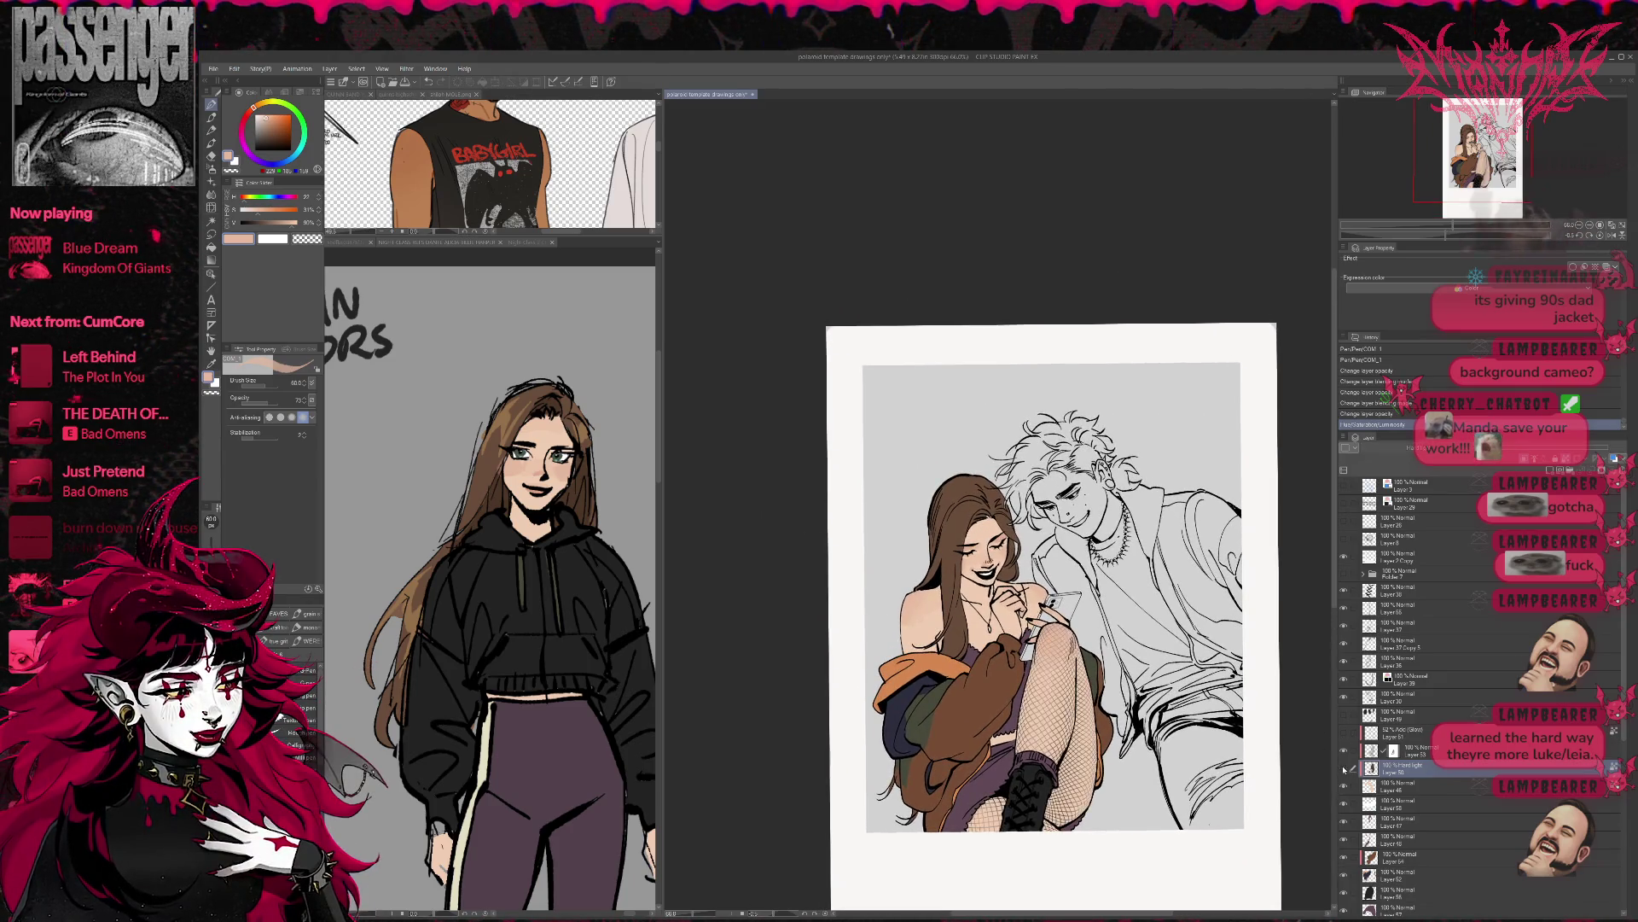
{"action": "left_click", "coordinate": [1344, 768]}
{"action": "left_click_drag", "start_coordinate": [1092, 674], "coordinate": [1047, 674]}
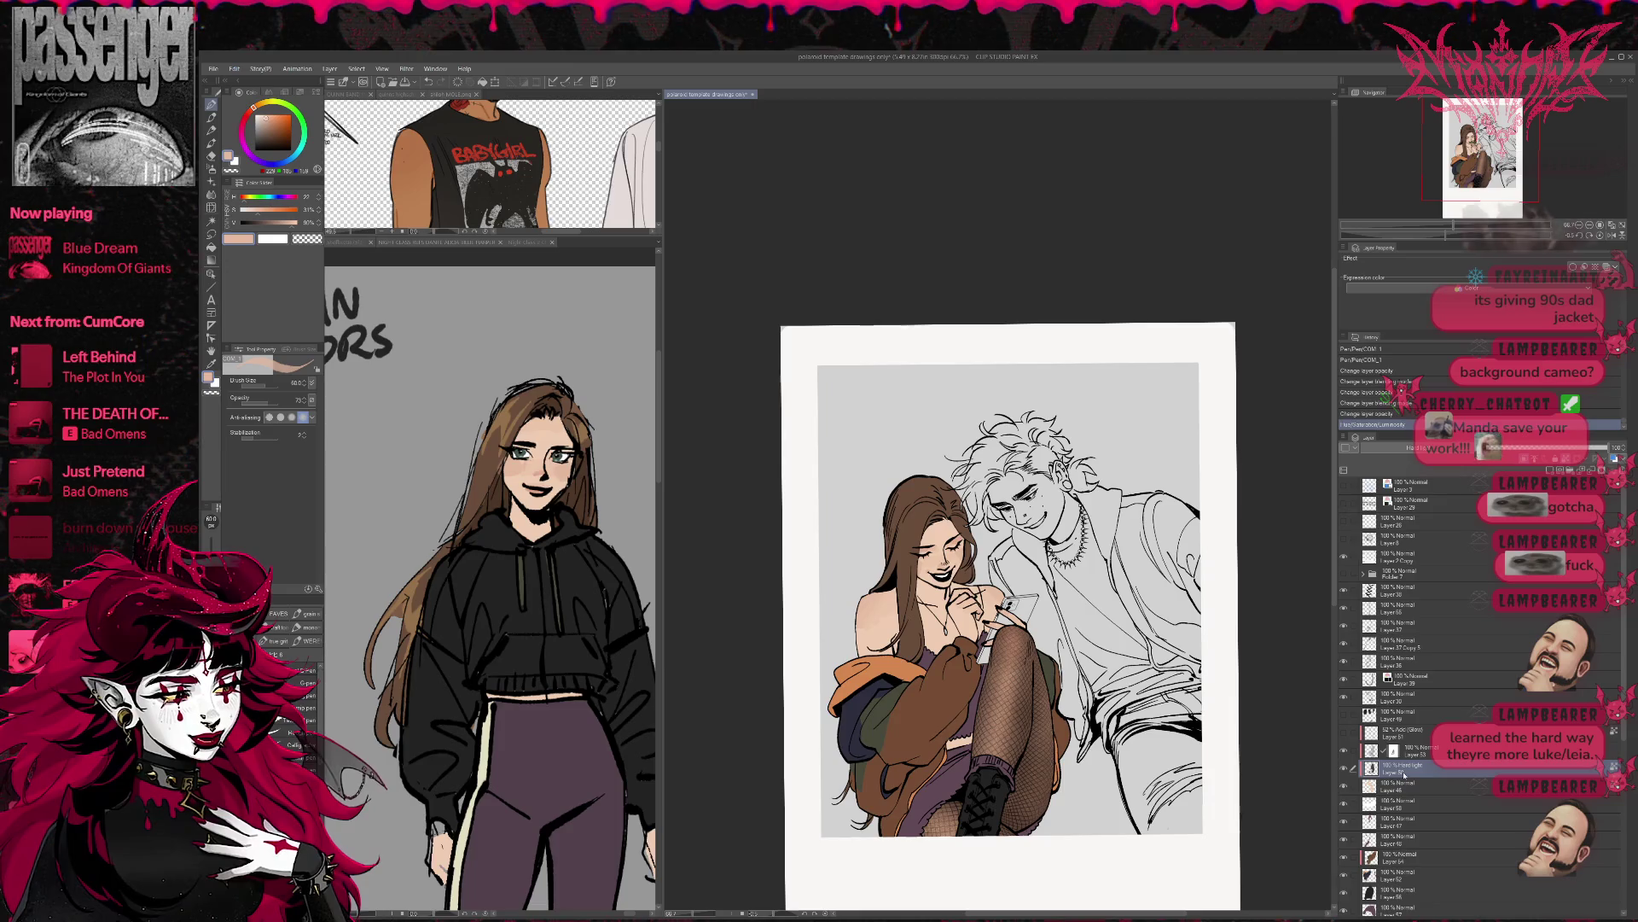
- Select Layer 56 and pan the reference sheet to show the fishnet legs and boots
{"action": "left_click", "coordinate": [1395, 891]}
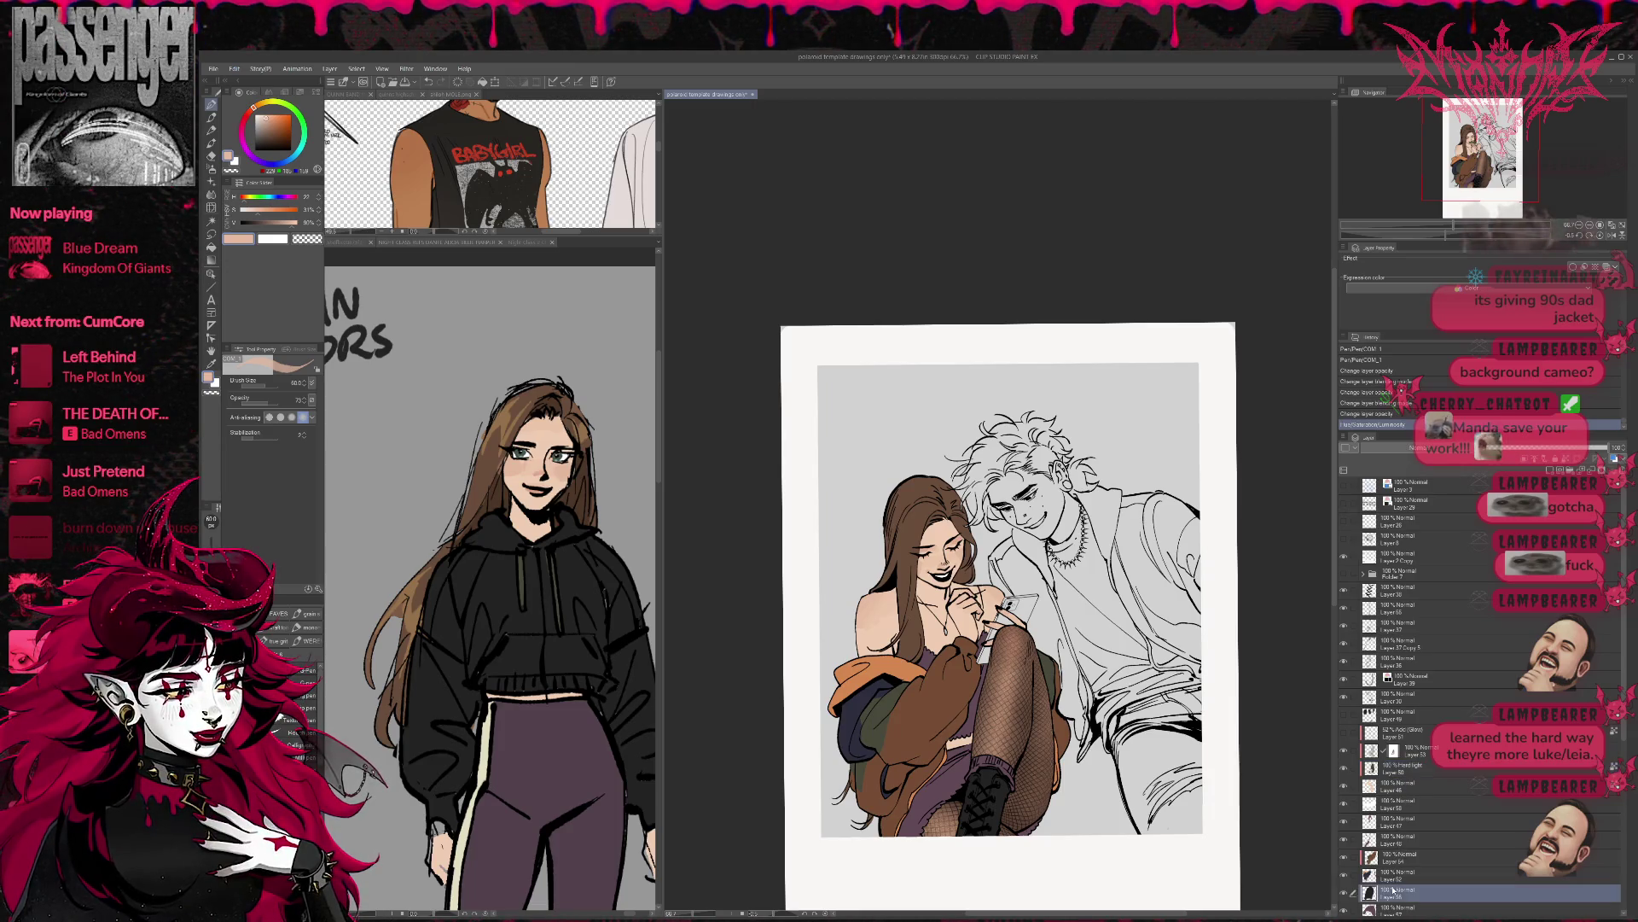
{"action": "mouse_move", "coordinate": [494, 768]}
{"action": "left_mouse_down"}
{"action": "mouse_move", "coordinate": [495, 333]}
{"action": "mouse_move", "coordinate": [793, 333]}
{"action": "left_mouse_up"}
{"action": "mouse_move", "coordinate": [978, 719]}
{"action": "left_mouse_down"}
{"action": "mouse_move", "coordinate": [1052, 673]}
{"action": "mouse_move", "coordinate": [978, 588]}
{"action": "left_mouse_up"}
{"action": "left_click", "coordinate": [1052, 673]}
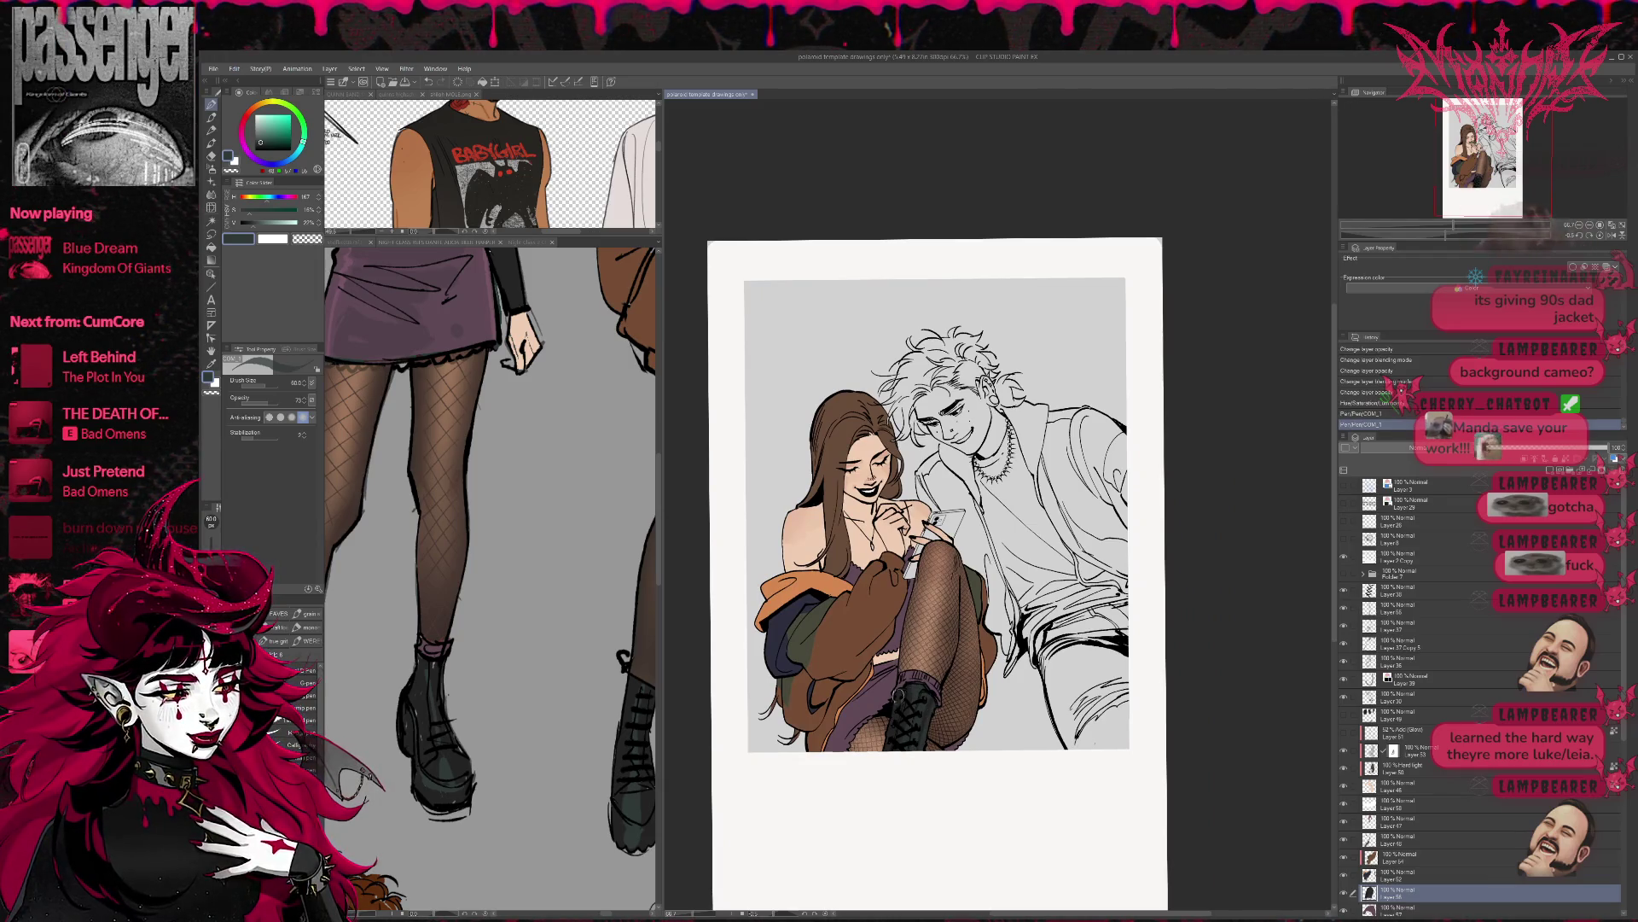
- Add a new raster layer above the Glow layer
{"action": "left_click_drag", "start_coordinate": [919, 760], "coordinate": [909, 803]}
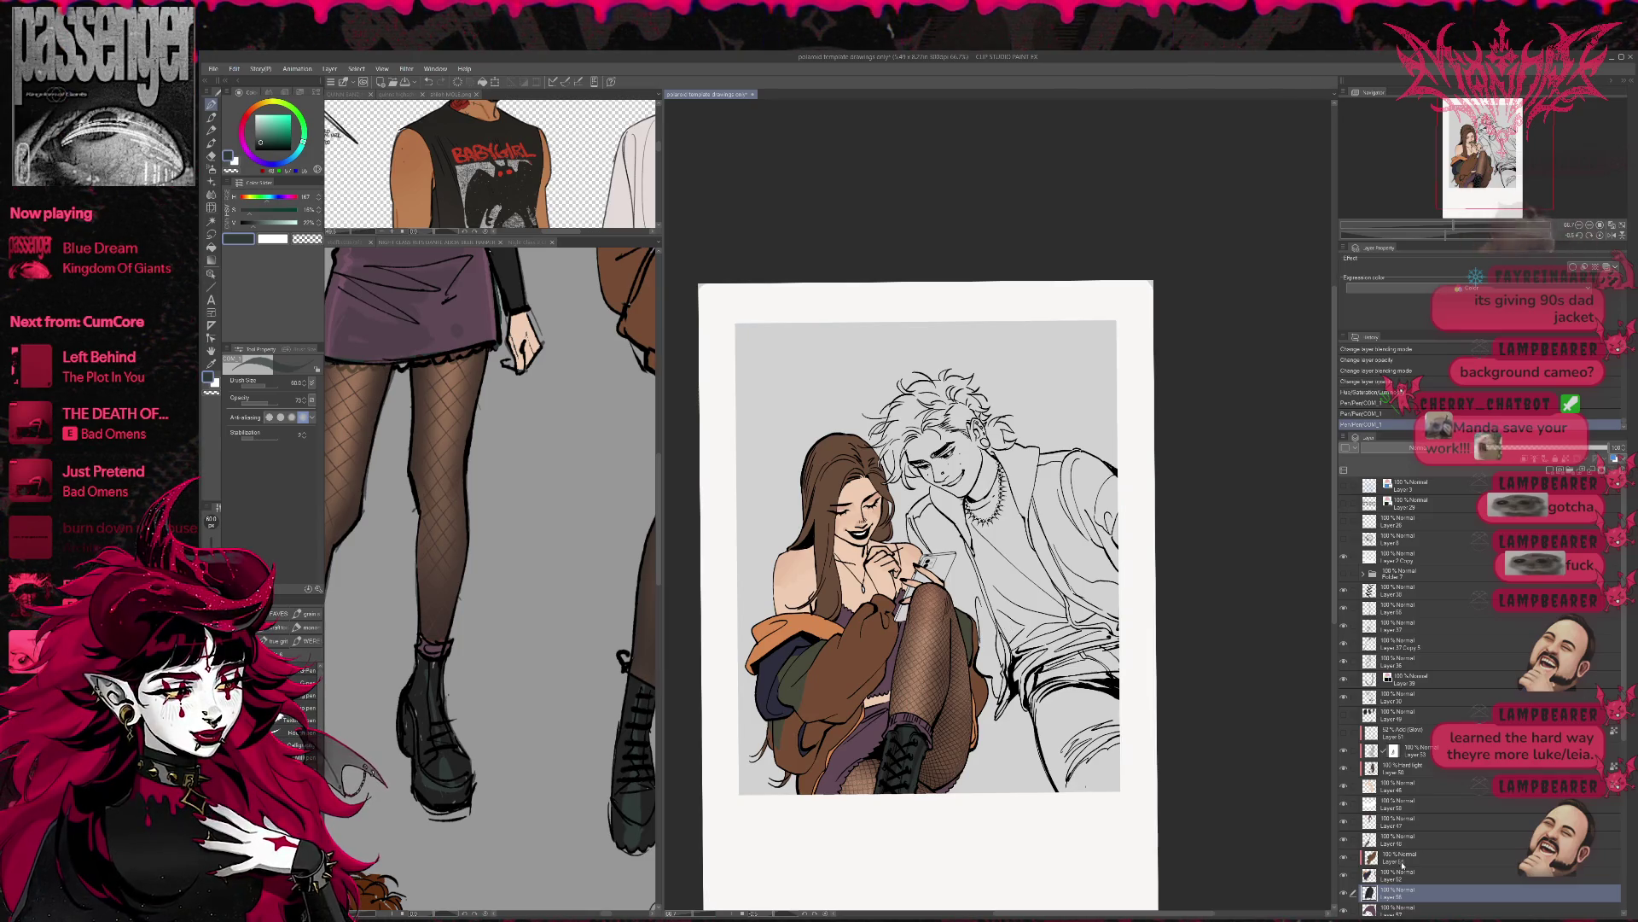
{"action": "left_click", "coordinate": [1447, 732]}
{"action": "left_click", "coordinate": [1540, 470]}
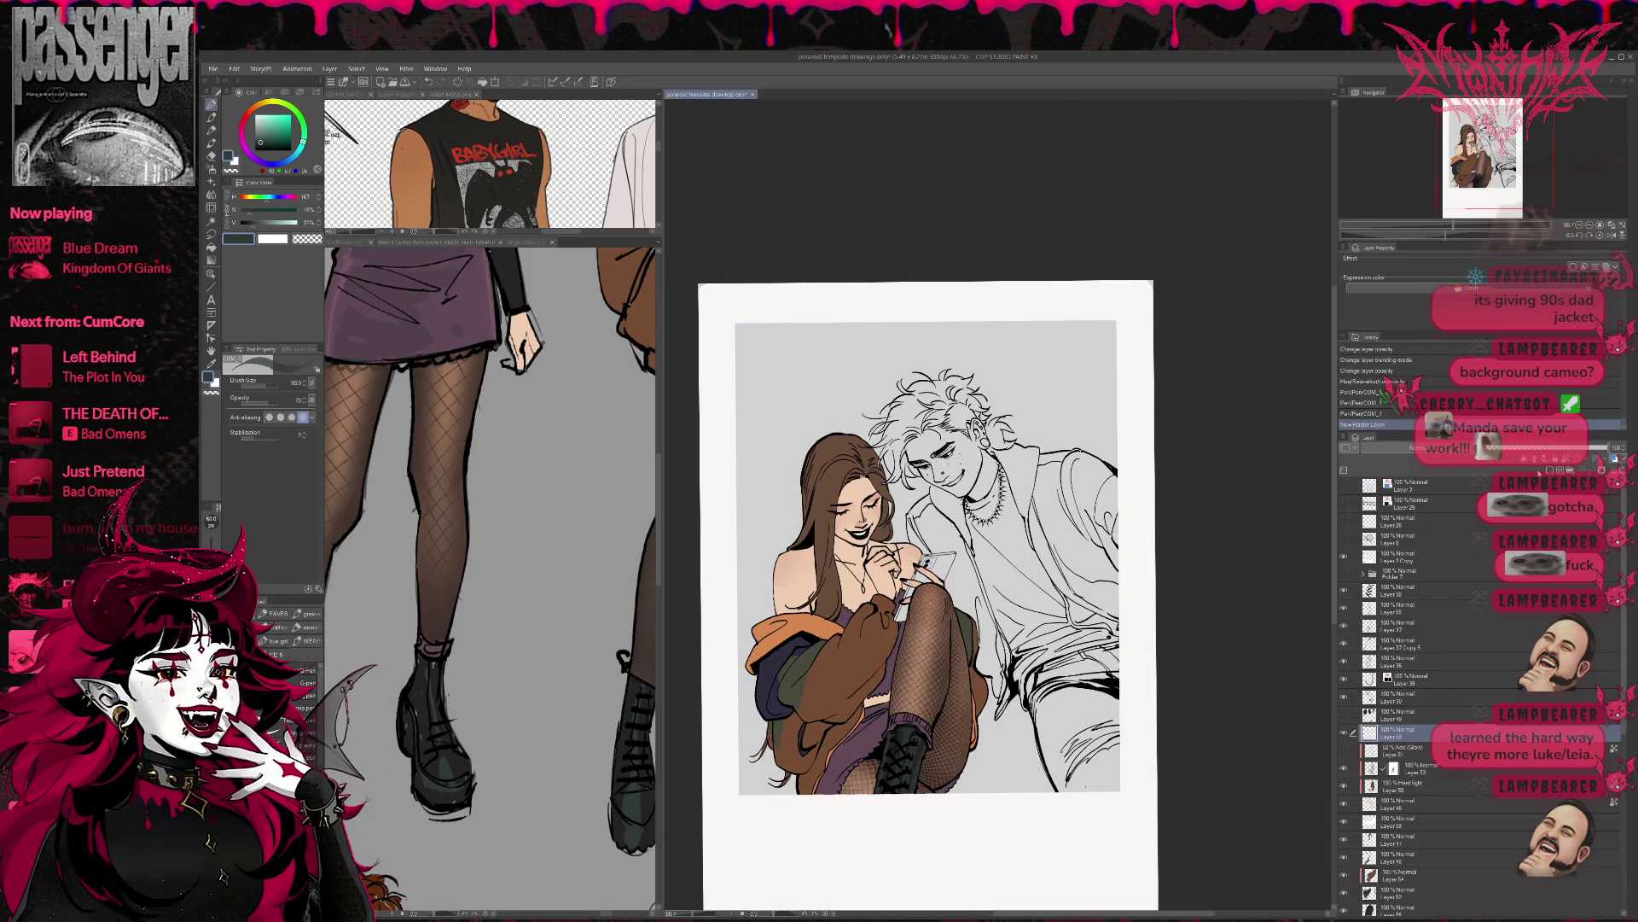
- Draw black detail strokes on the brown jacket
{"action": "left_click_drag", "start_coordinate": [926, 538], "coordinate": [1003, 528]}
{"action": "mouse_move", "coordinate": [880, 689]}
{"action": "left_mouse_down"}
{"action": "mouse_move", "coordinate": [862, 691]}
{"action": "mouse_move", "coordinate": [879, 695]}
{"action": "left_mouse_up"}
{"action": "left_click_drag", "start_coordinate": [866, 682], "coordinate": [896, 691]}
{"action": "mouse_move", "coordinate": [887, 683]}
{"action": "left_mouse_down"}
{"action": "mouse_move", "coordinate": [938, 687]}
{"action": "mouse_move", "coordinate": [926, 703]}
{"action": "left_mouse_up"}
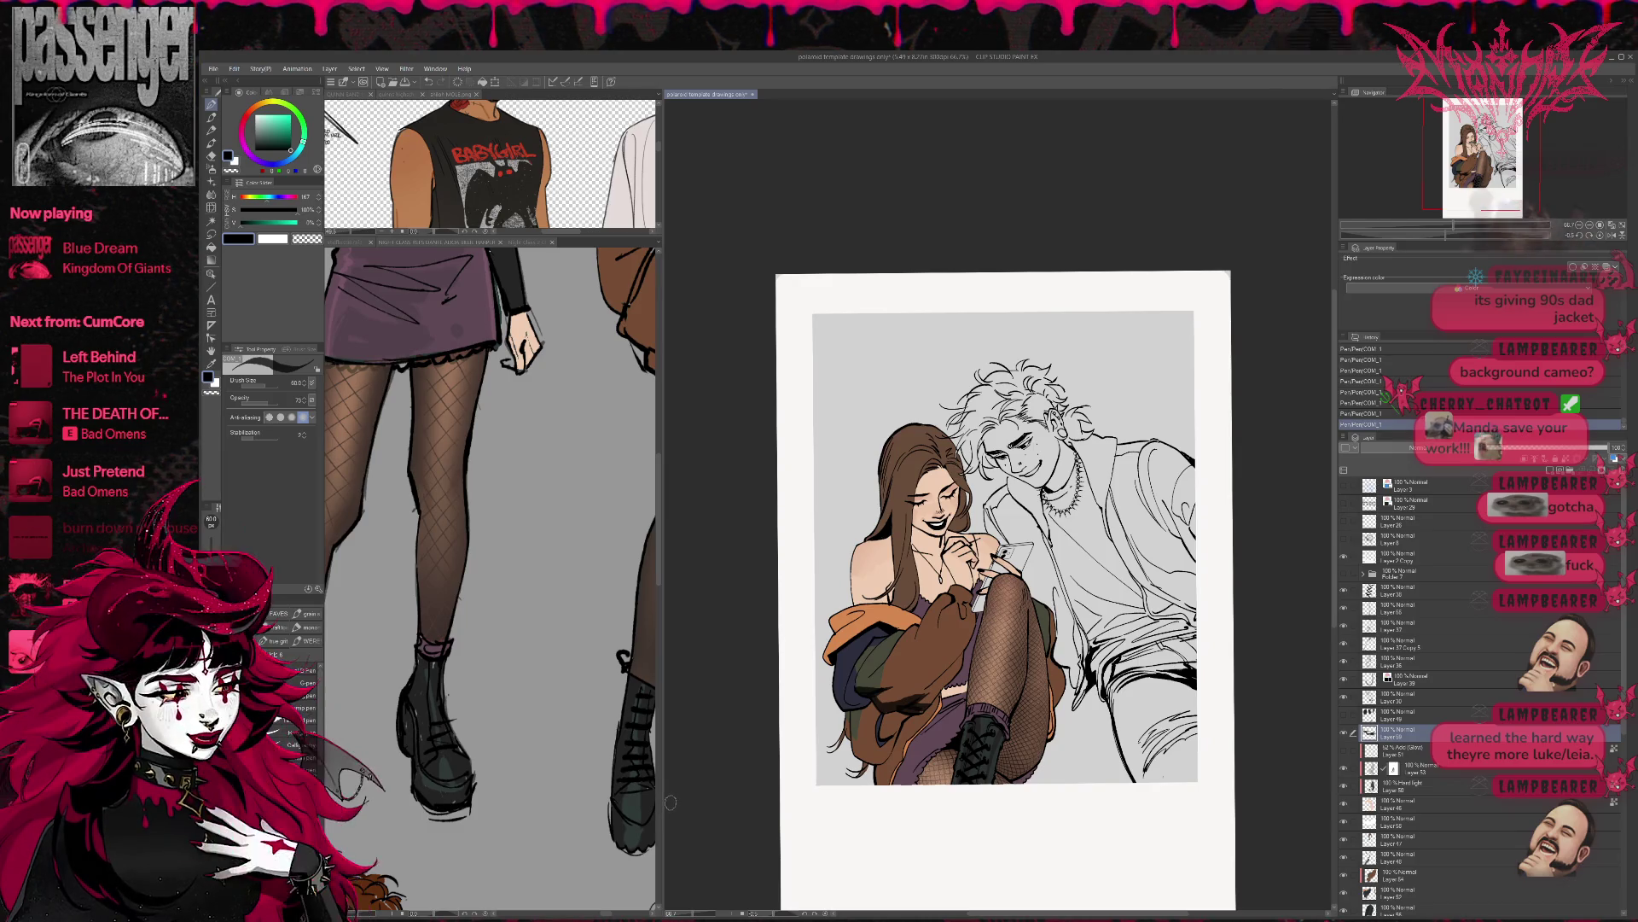
- Switch pens, undo and redo the jacket strokes, and add more short black strokes
{"action": "left_click", "coordinate": [295, 720]}
{"action": "key", "text": "ctrl+z"}
{"action": "key", "text": "ctrl+z"}
{"action": "key", "text": "ctrl+z"}
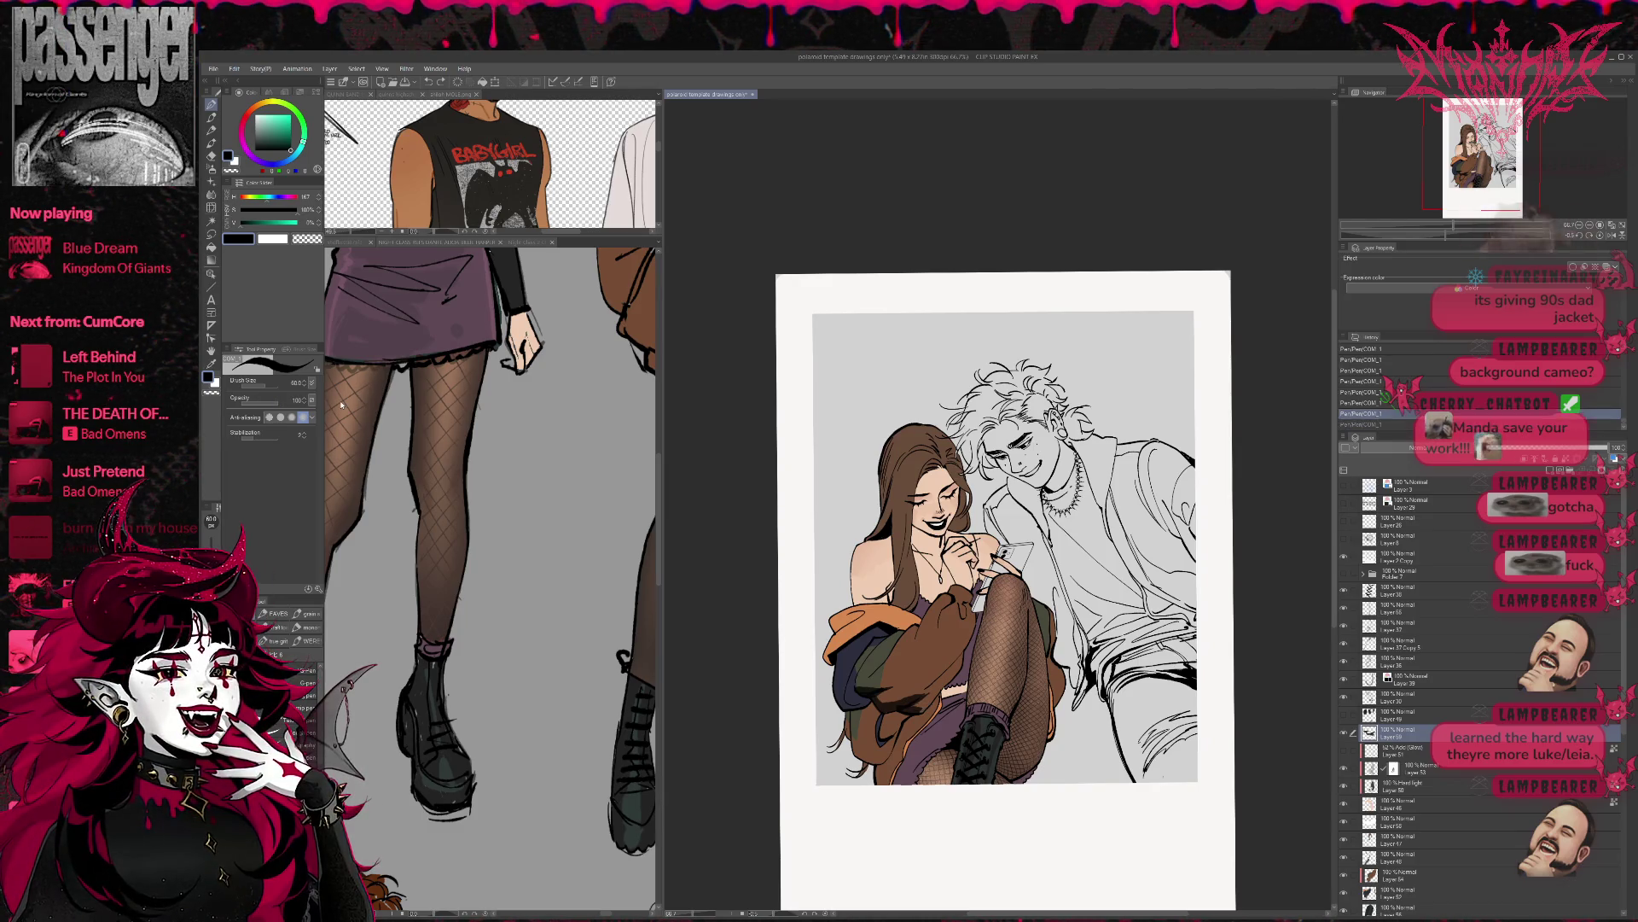
{"action": "key", "text": "ctrl+z"}
{"action": "key", "text": "ctrl+z"}
{"action": "key", "text": "ctrl+z"}
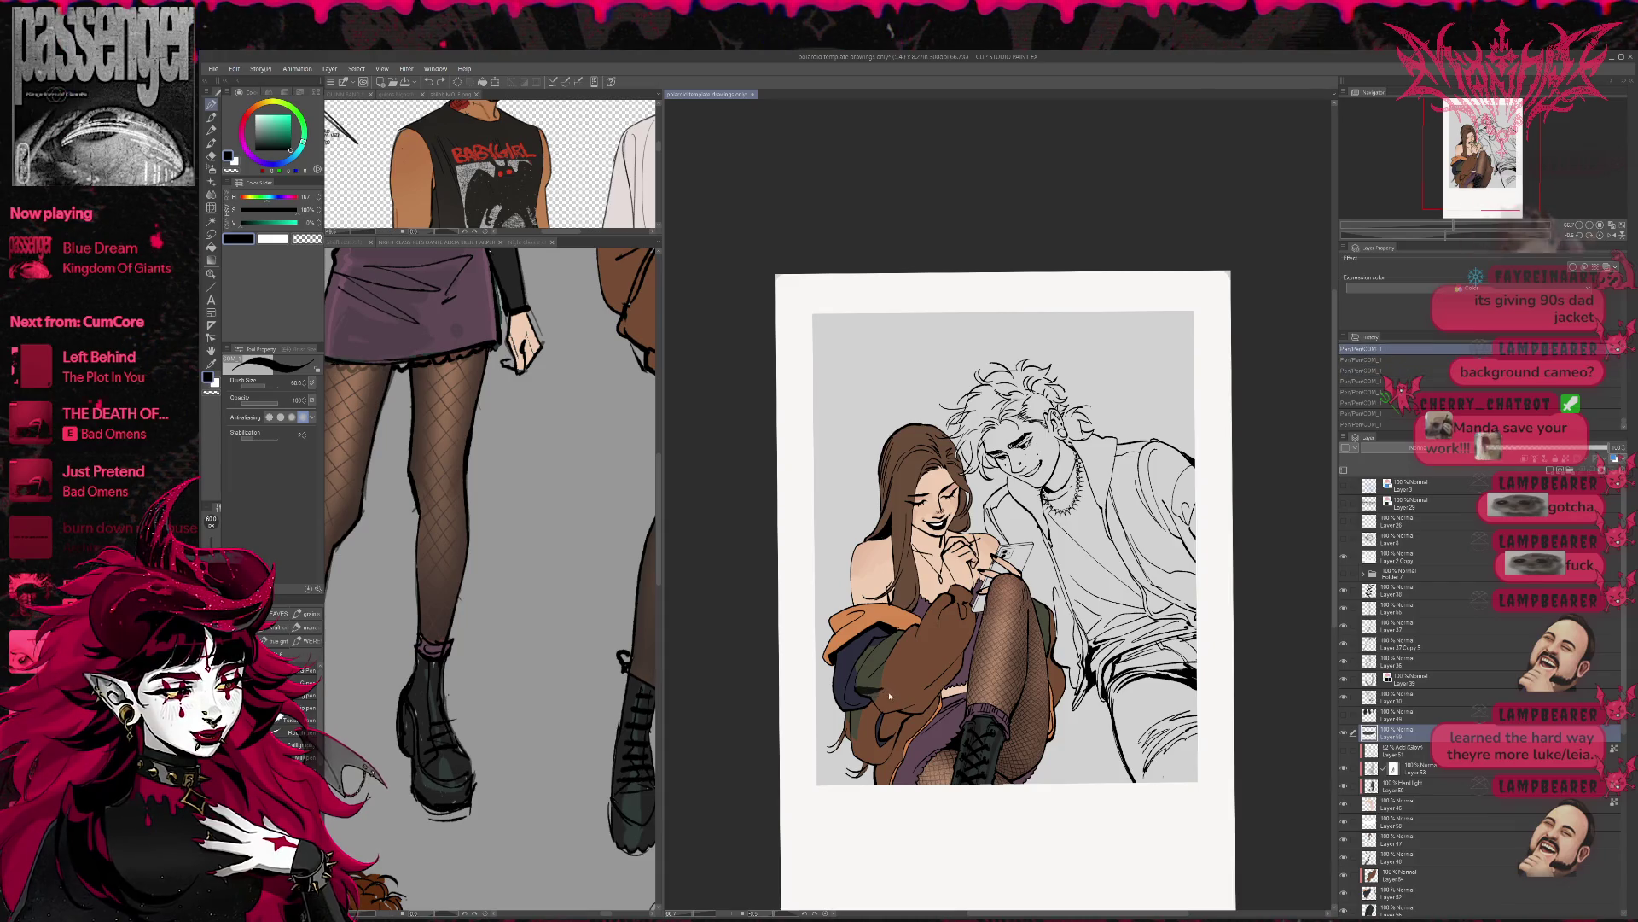
{"action": "key", "text": "ctrl+z"}
{"action": "key", "text": "ctrl+y"}
{"action": "key", "text": "ctrl+y"}
{"action": "key", "text": "ctrl+y"}
{"action": "mouse_move", "coordinate": [879, 709]}
{"action": "left_mouse_down"}
{"action": "mouse_move", "coordinate": [937, 687]}
{"action": "mouse_move", "coordinate": [902, 689]}
{"action": "mouse_move", "coordinate": [906, 708]}
{"action": "left_mouse_up"}
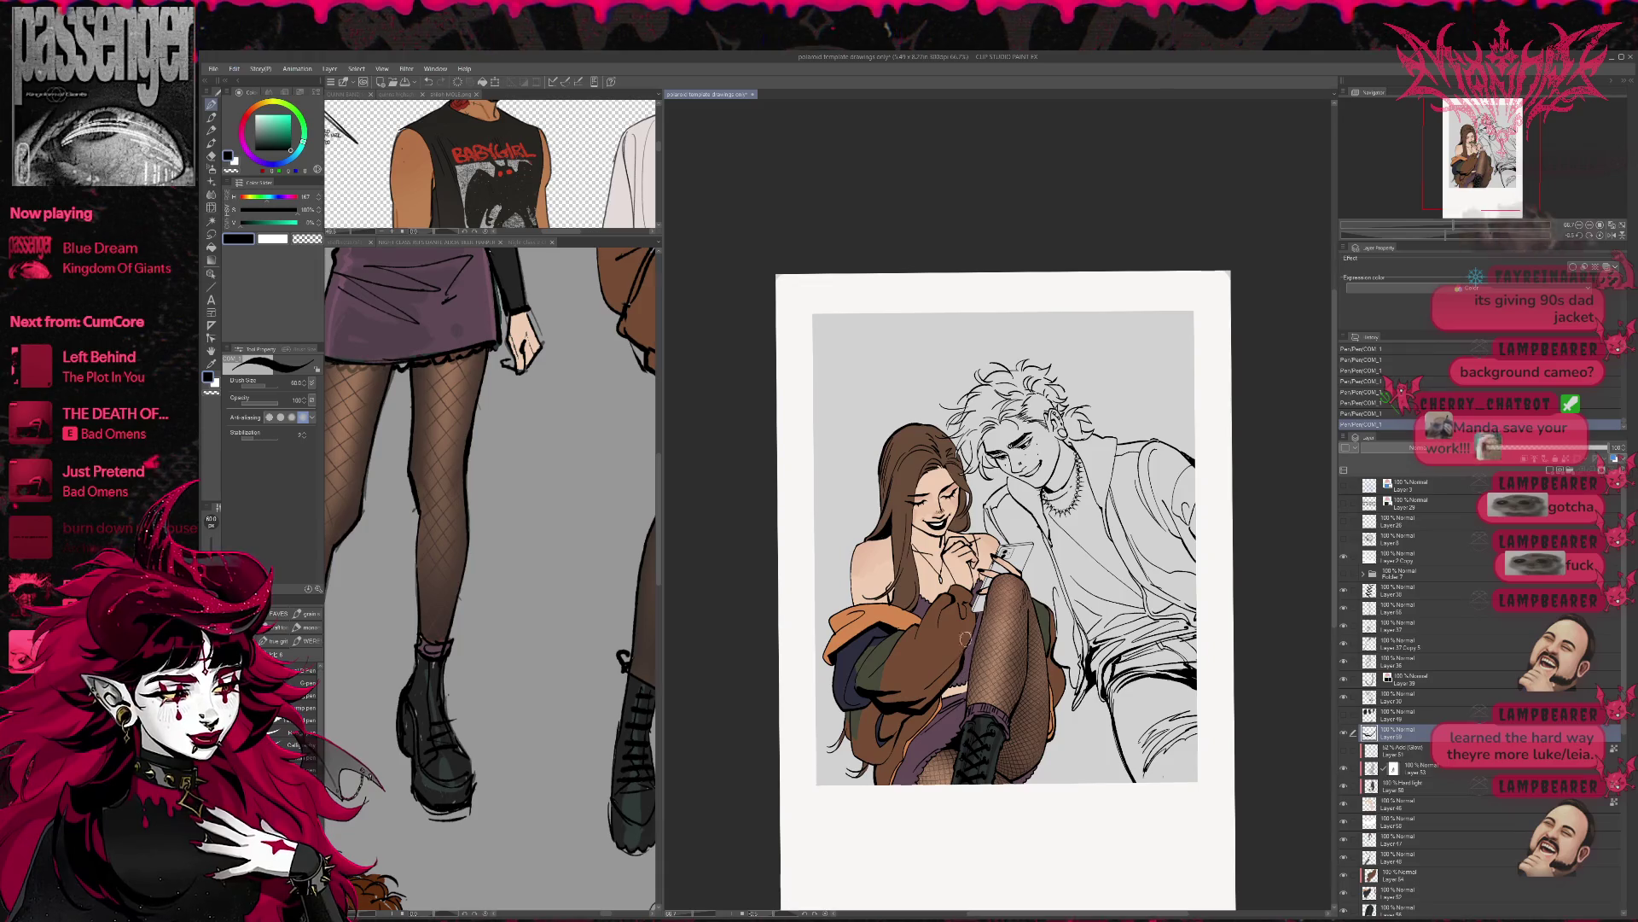
{"action": "mouse_move", "coordinate": [1034, 633]}
{"action": "left_mouse_down"}
{"action": "mouse_move", "coordinate": [1000, 616]}
{"action": "mouse_move", "coordinate": [1038, 555]}
{"action": "left_mouse_up"}
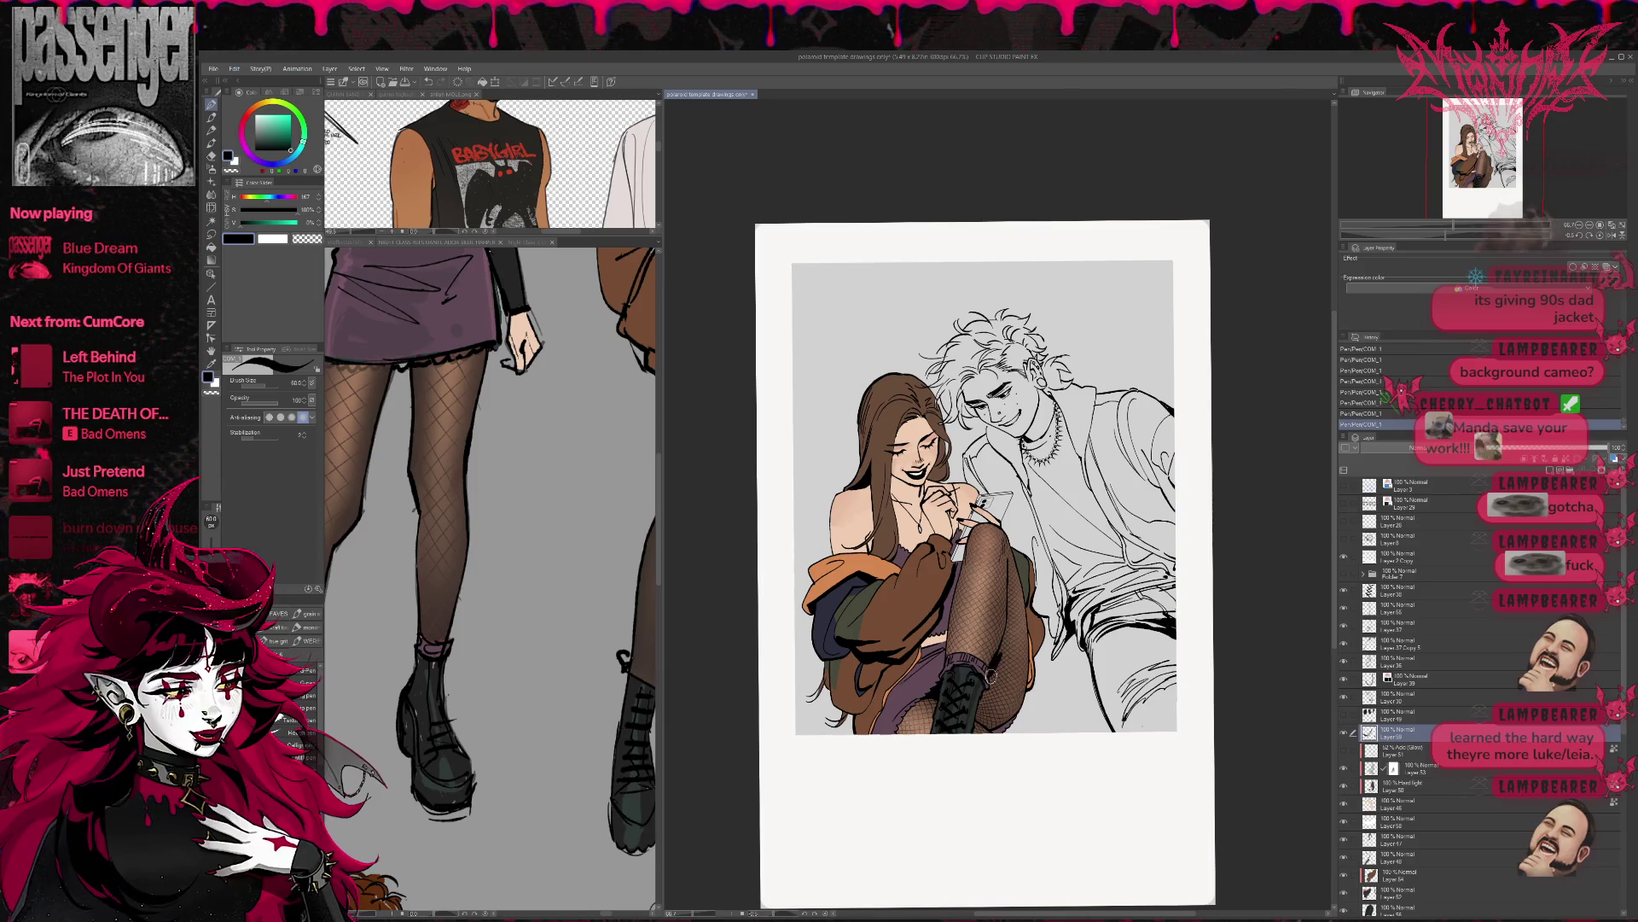
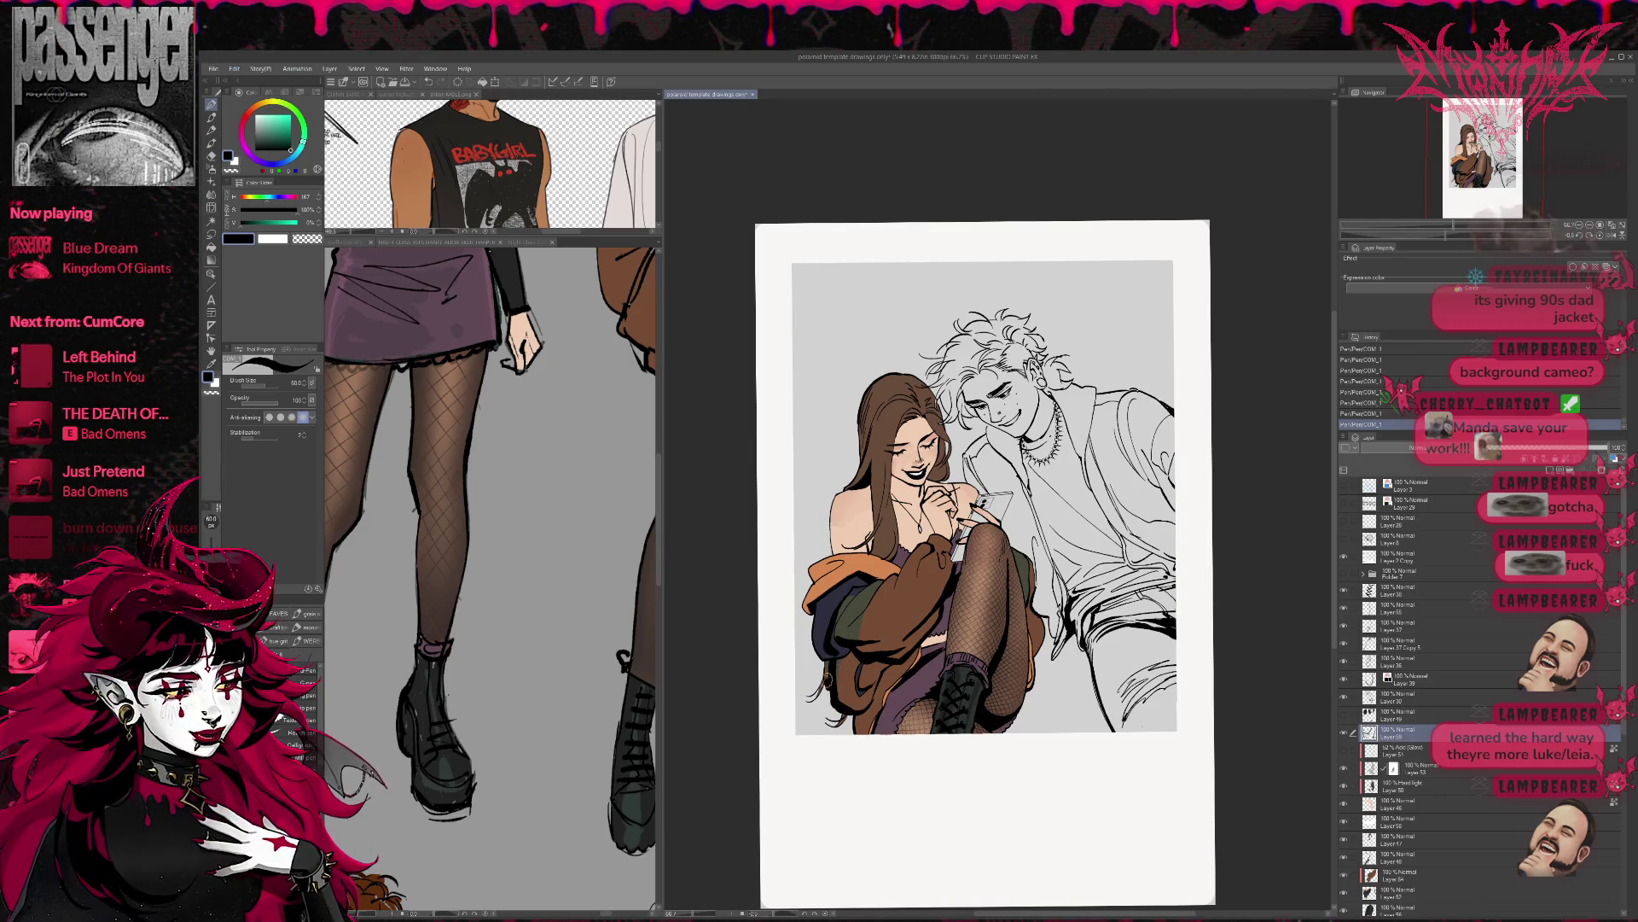
- Undo and redo the recent coat strokes to compare them
{"action": "key", "text": "ctrl+z"}
{"action": "key", "text": "ctrl+z"}
{"action": "key", "text": "ctrl+z"}
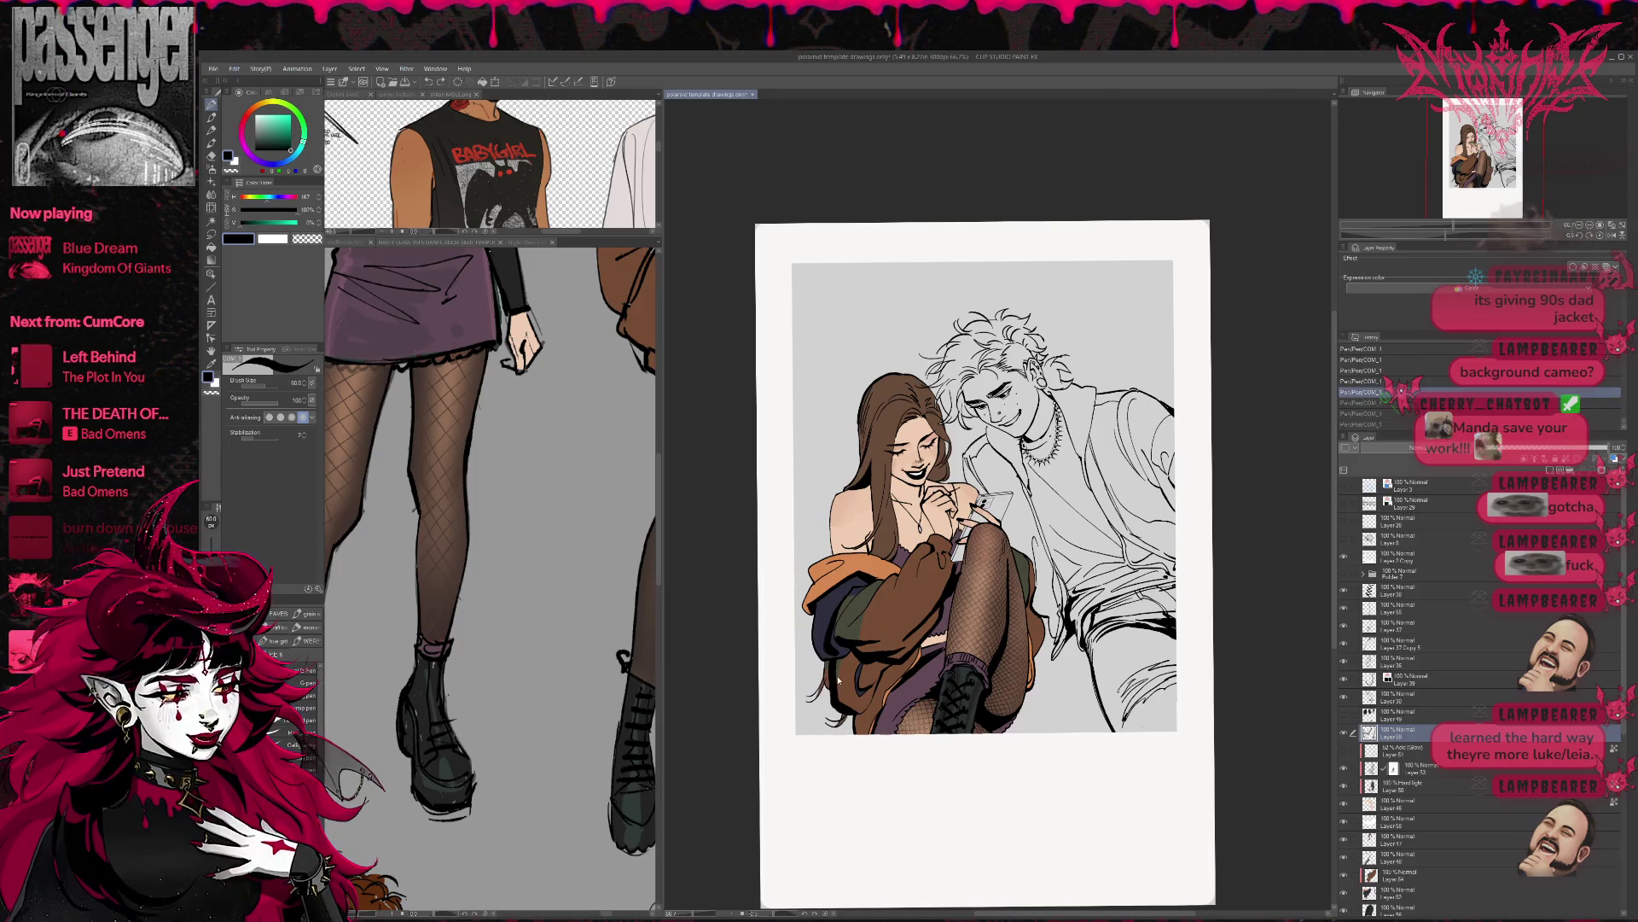
{"action": "key", "text": "ctrl+y"}
{"action": "key", "text": "ctrl+y"}
{"action": "key", "text": "ctrl+y"}
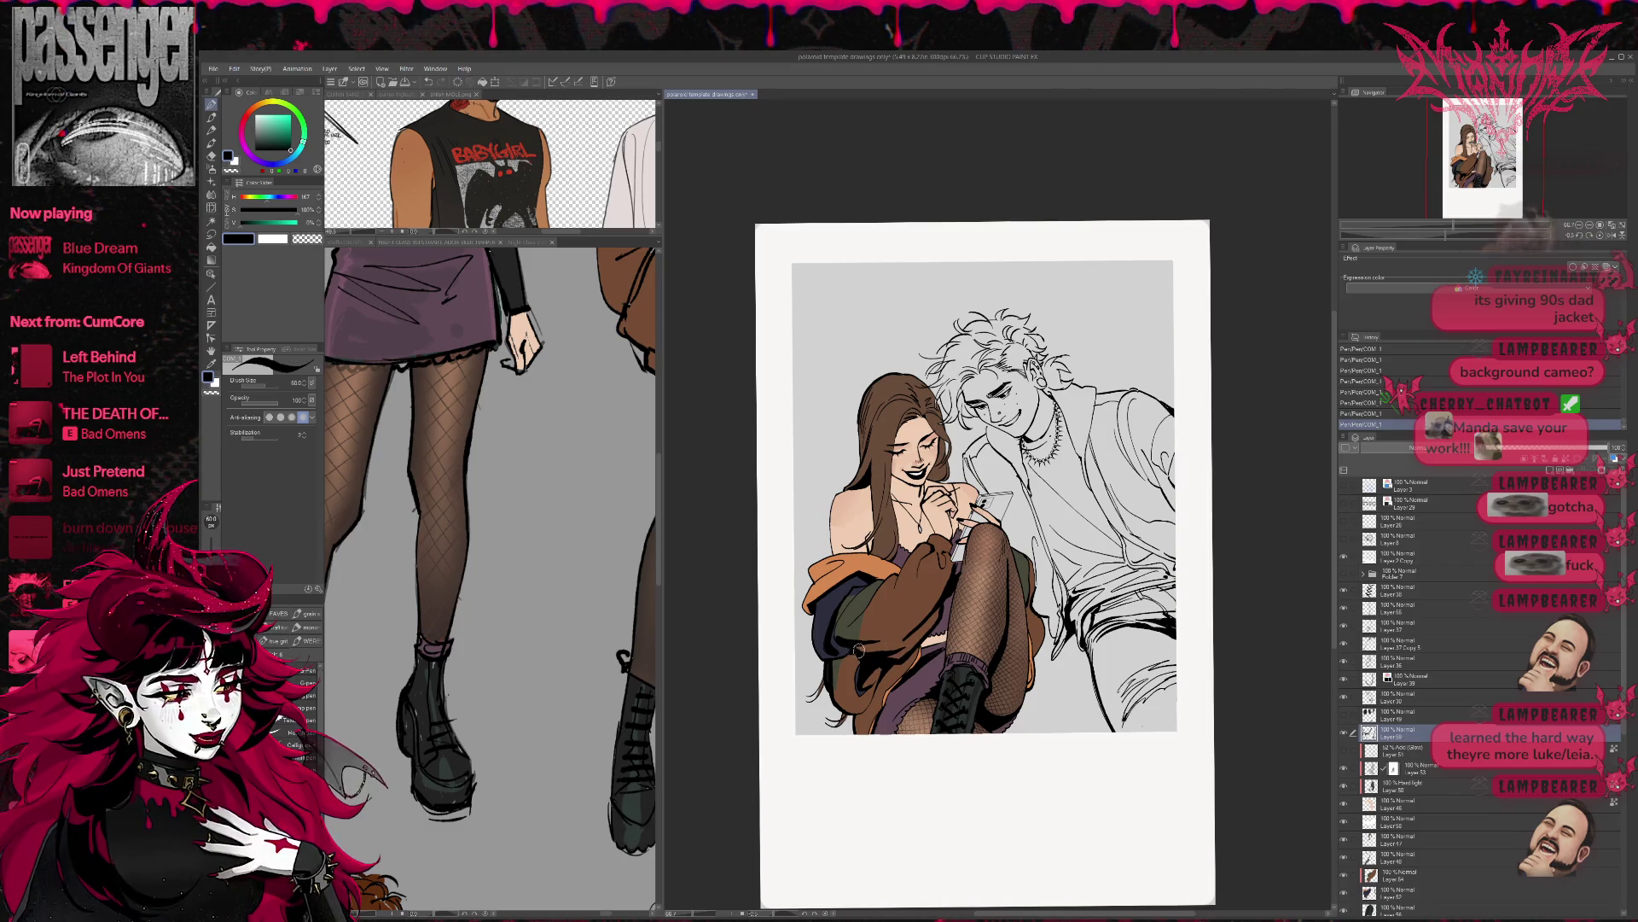
{"action": "left_click_drag", "start_coordinate": [1017, 537], "coordinate": [1005, 578]}
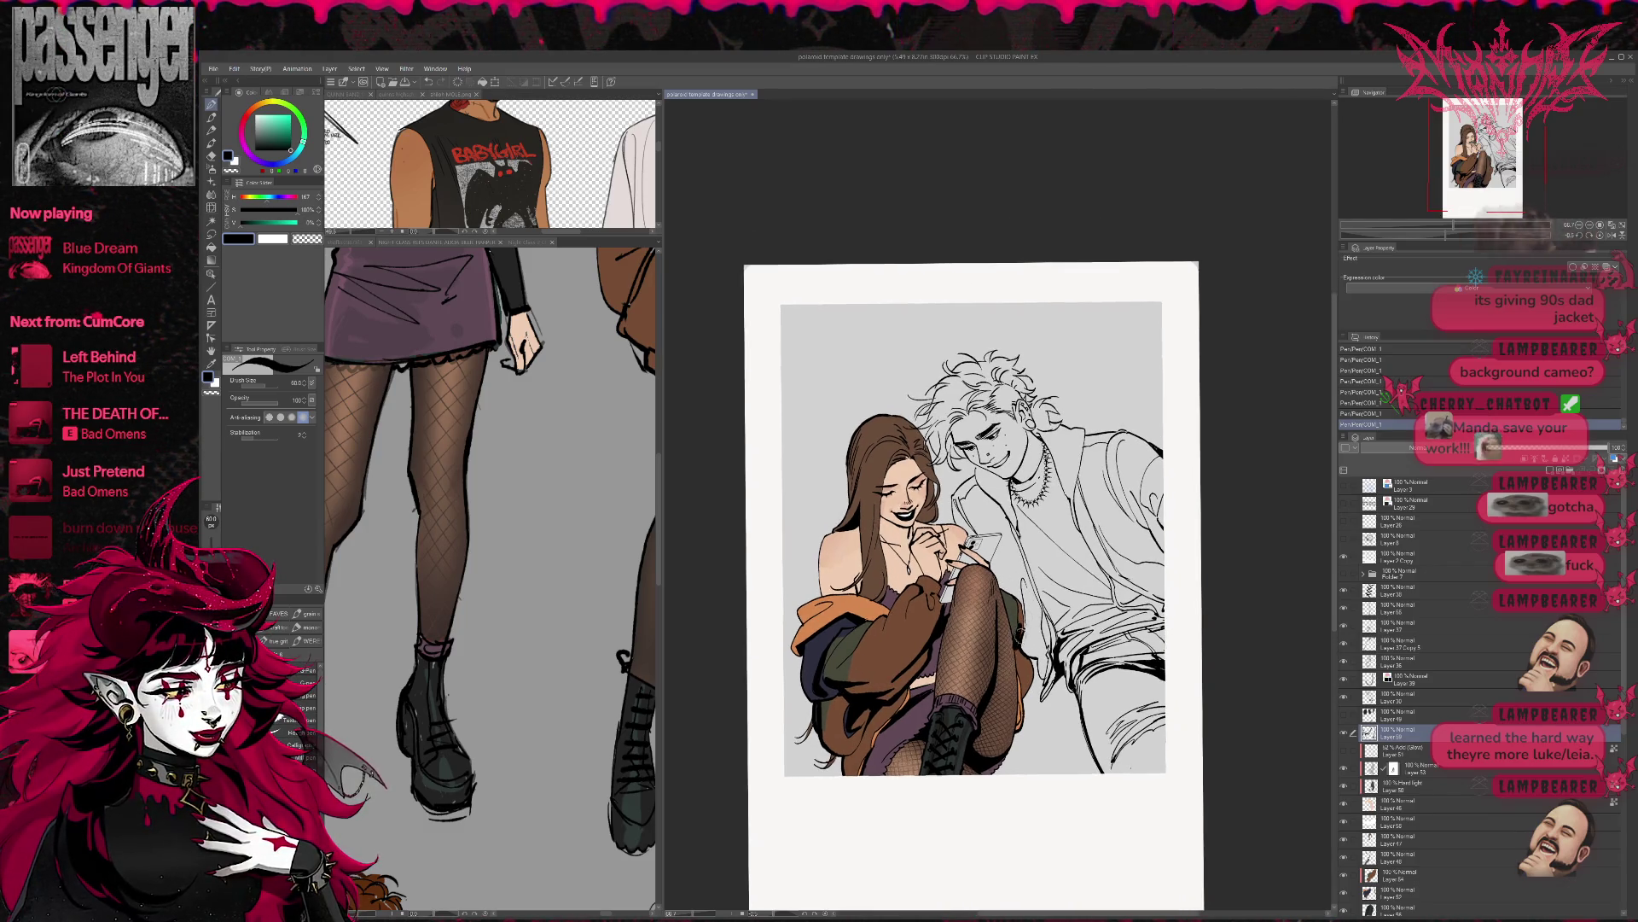
{"action": "key", "text": "ctrl+z"}
{"action": "key", "text": "ctrl+z"}
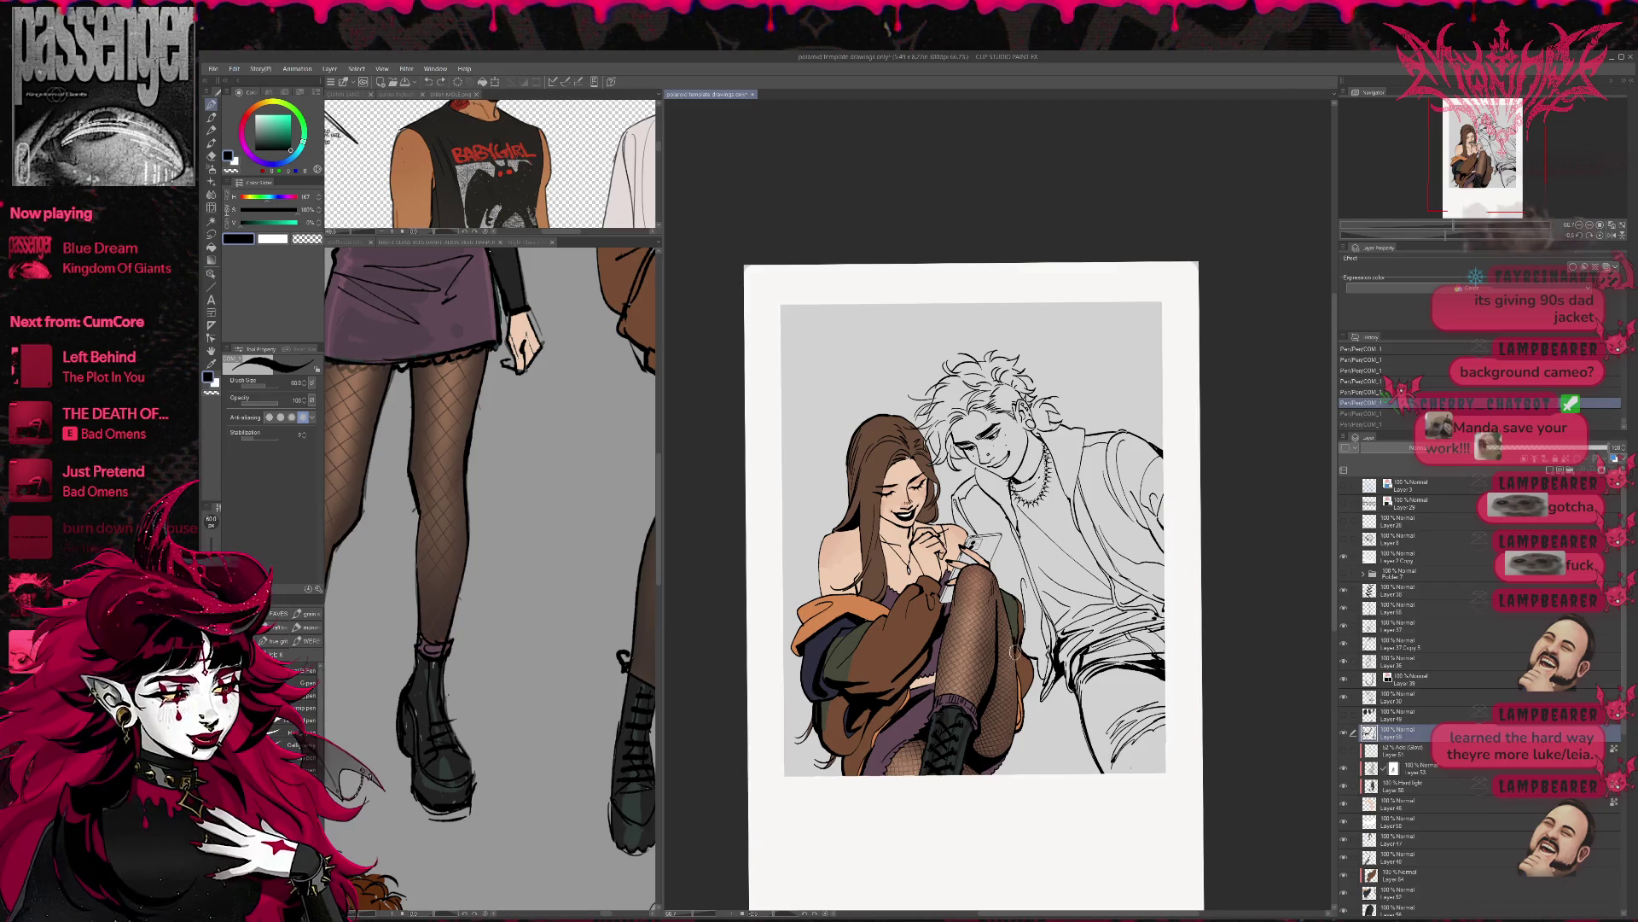
{"action": "key", "text": "ctrl+y"}
{"action": "key", "text": "ctrl+y"}
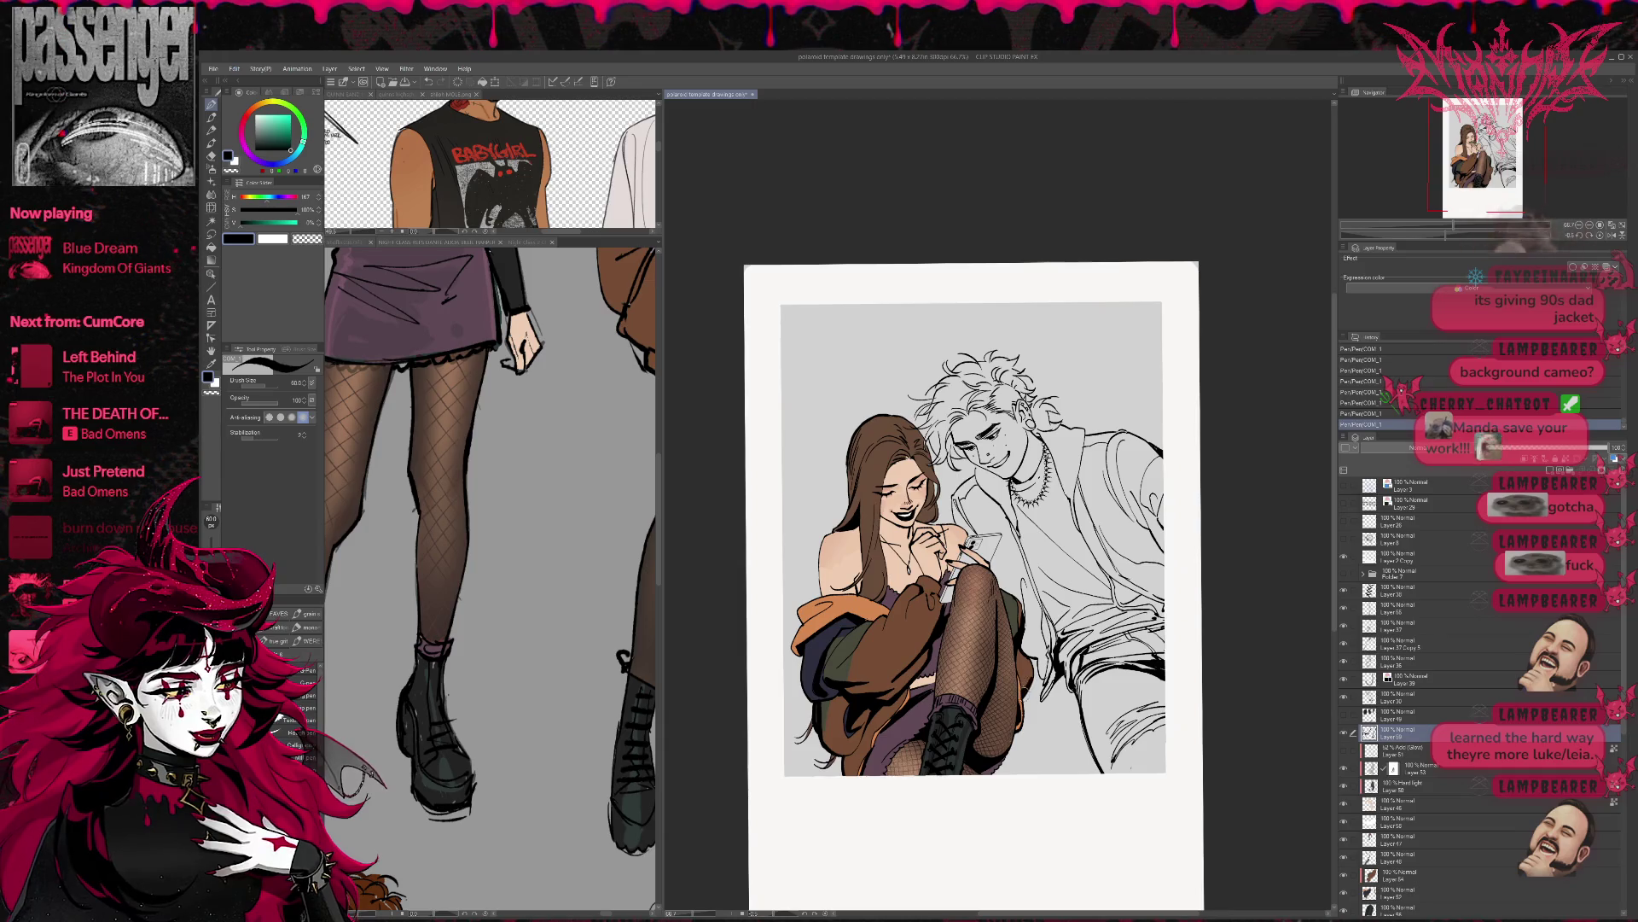
- Erase the stray line and small mark at the woman's knee
{"action": "key", "text": "e"}
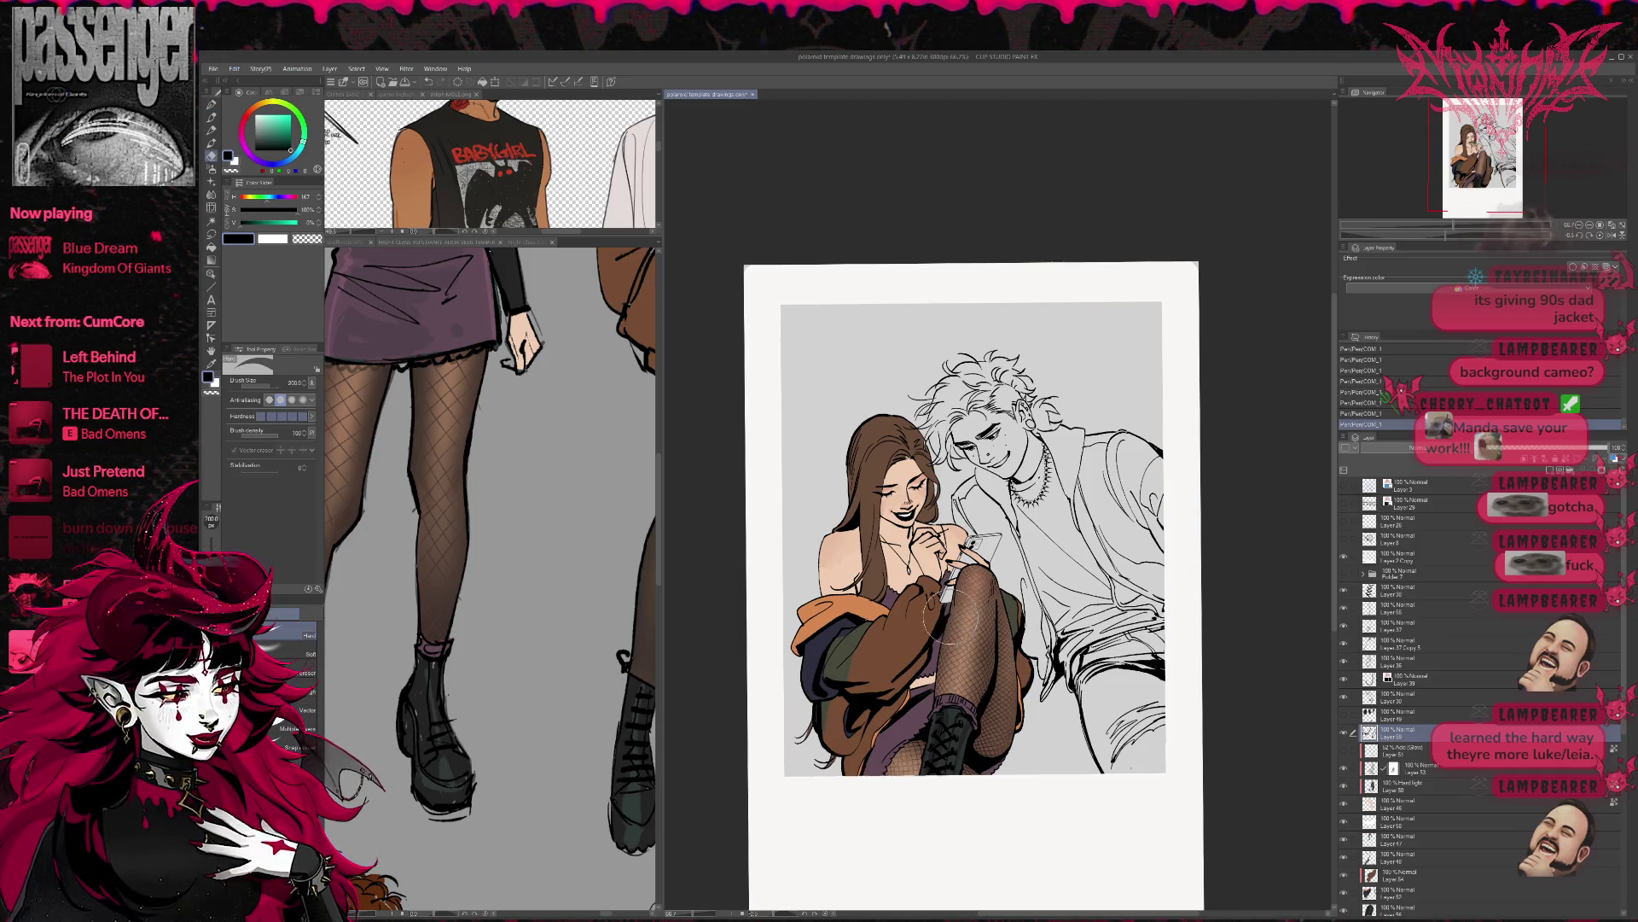
{"action": "left_click_drag", "start_coordinate": [942, 597], "coordinate": [946, 618]}
{"action": "key", "text": "p"}
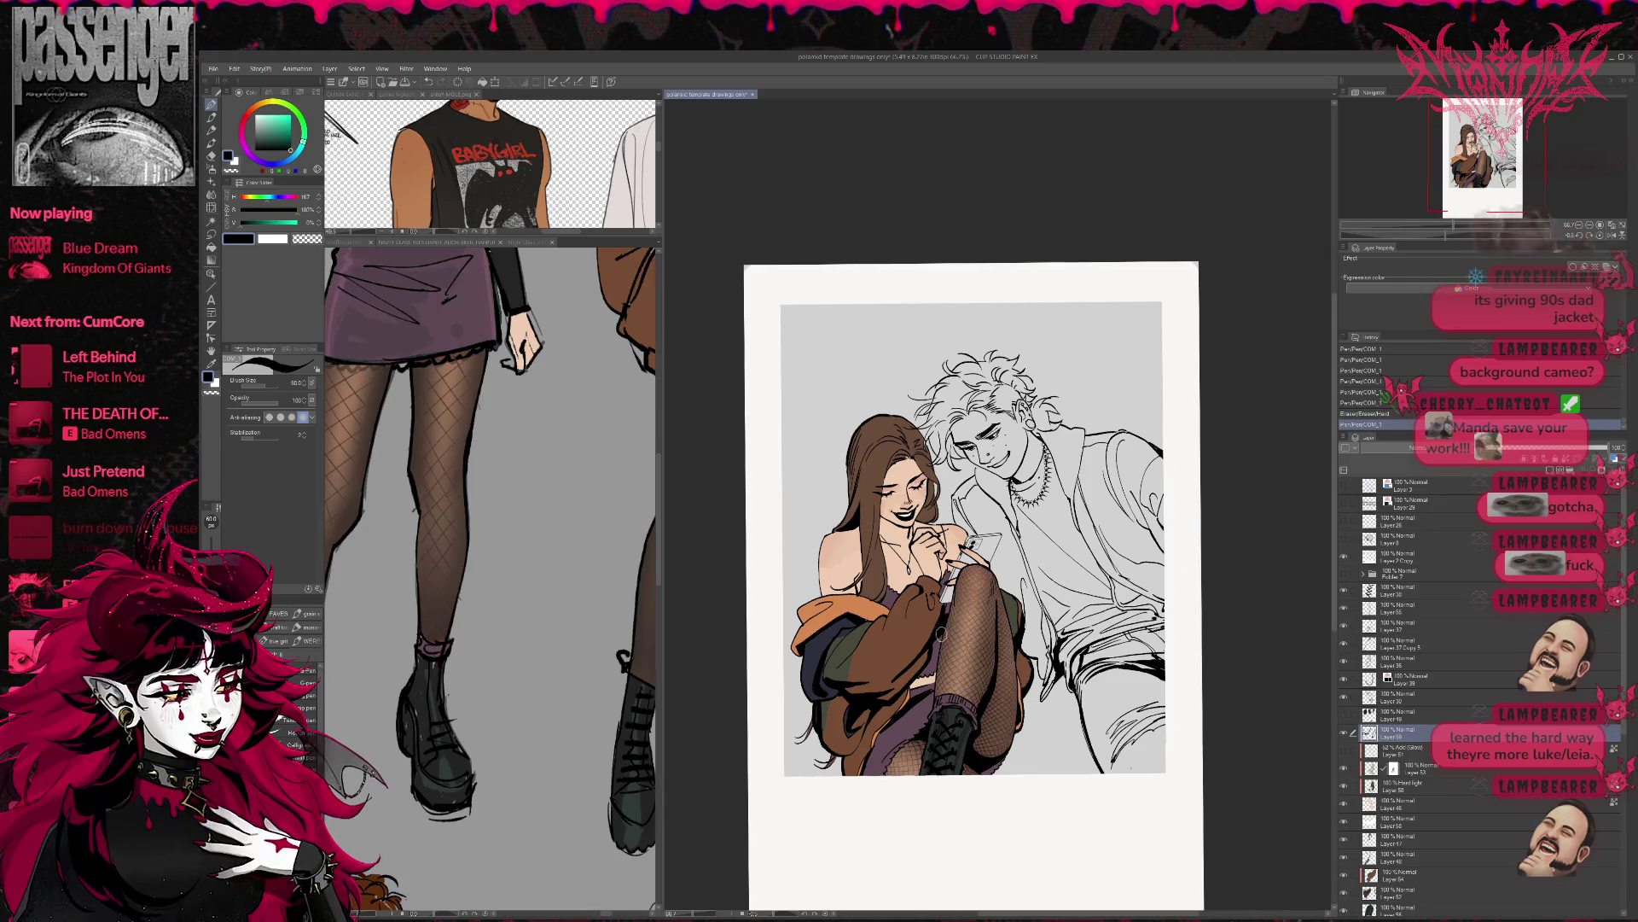
{"action": "key", "text": "e"}
{"action": "left_click_drag", "start_coordinate": [947, 635], "coordinate": [942, 641]}
{"action": "key", "text": "p"}
- Add small pen touch-ups near the jacket, fishnets, phone and hair
{"action": "left_click_drag", "start_coordinate": [911, 693], "coordinate": [920, 678]}
{"action": "mouse_move", "coordinate": [975, 517]}
{"action": "left_mouse_down"}
{"action": "mouse_move", "coordinate": [981, 538]}
{"action": "mouse_move", "coordinate": [936, 529]}
{"action": "left_mouse_up"}
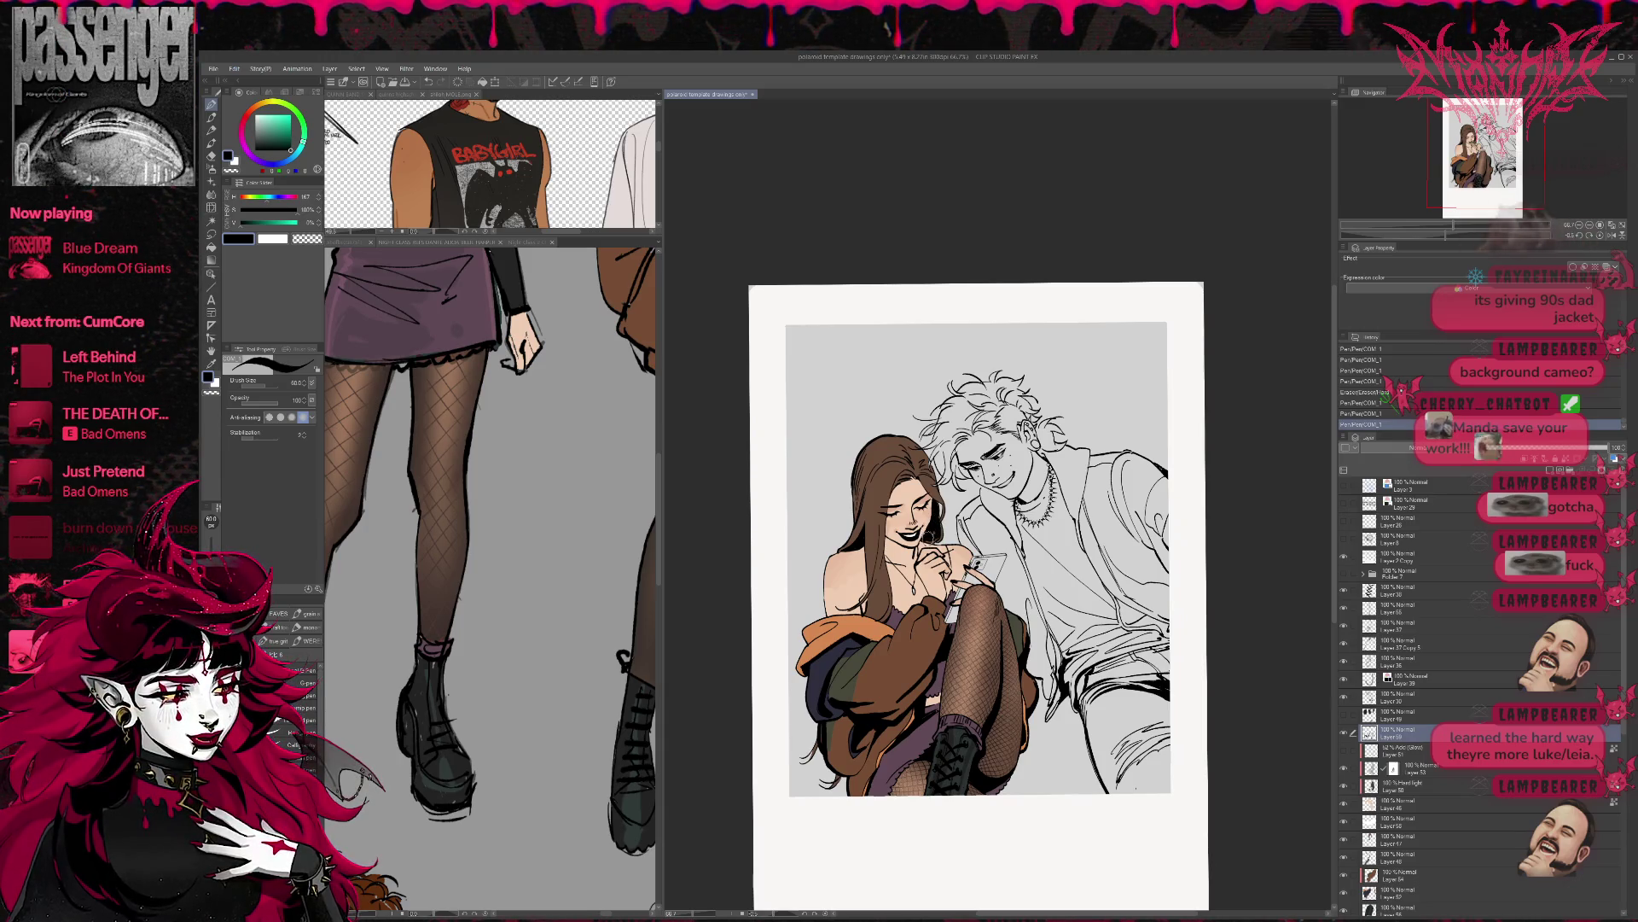
{"action": "key", "text": "e"}
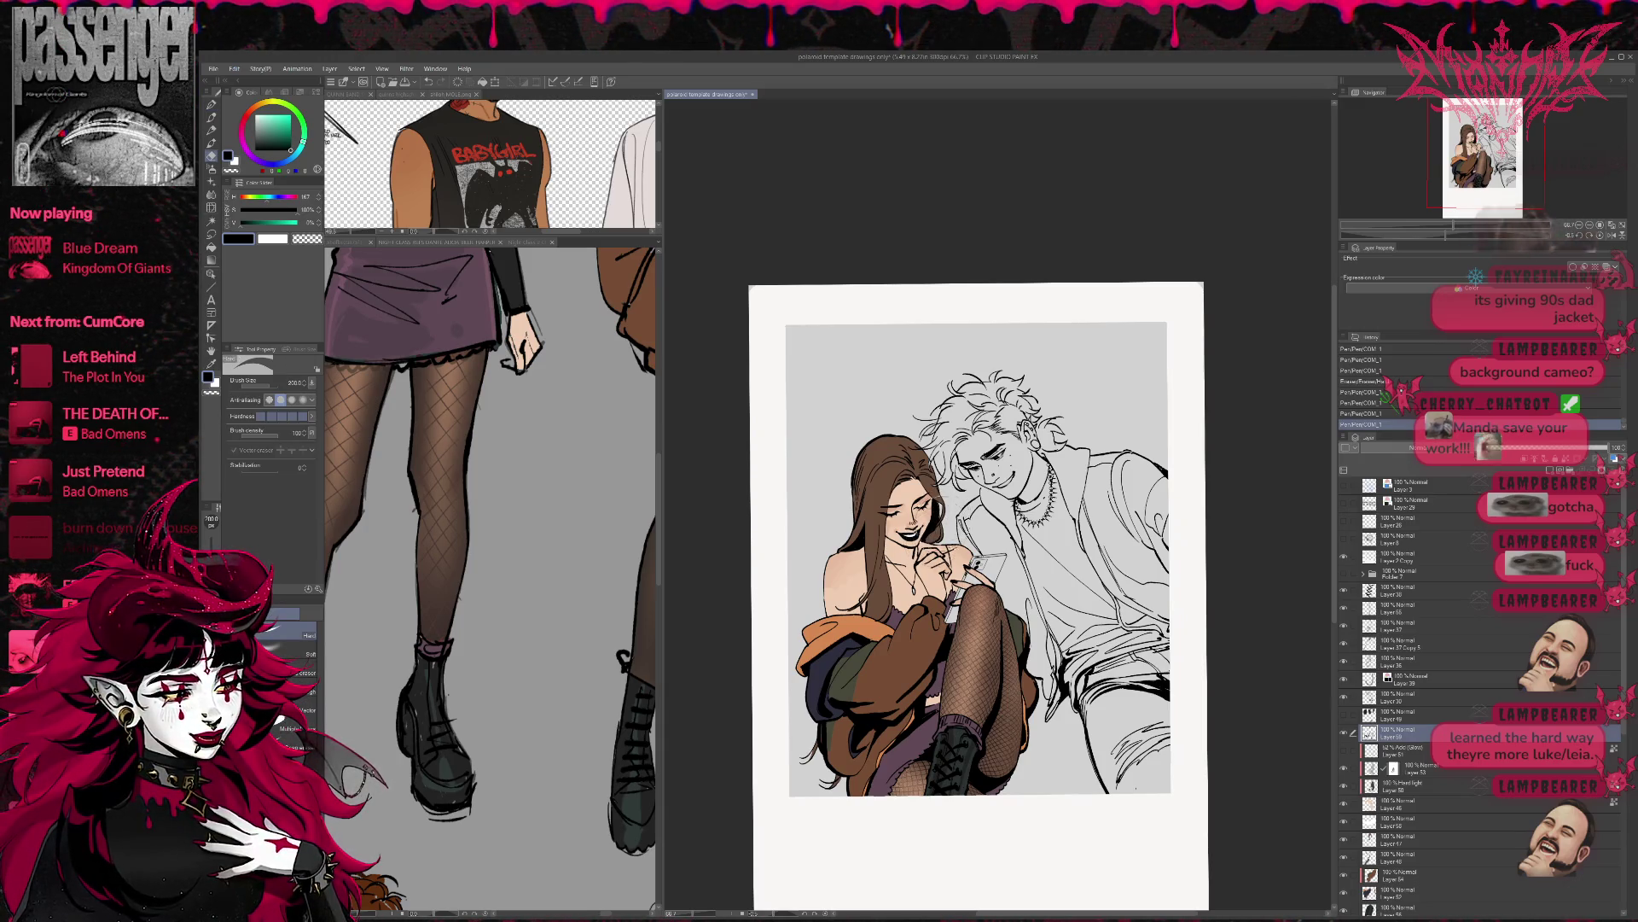
{"action": "key", "text": "p"}
{"action": "left_click_drag", "start_coordinate": [934, 518], "coordinate": [938, 524]}
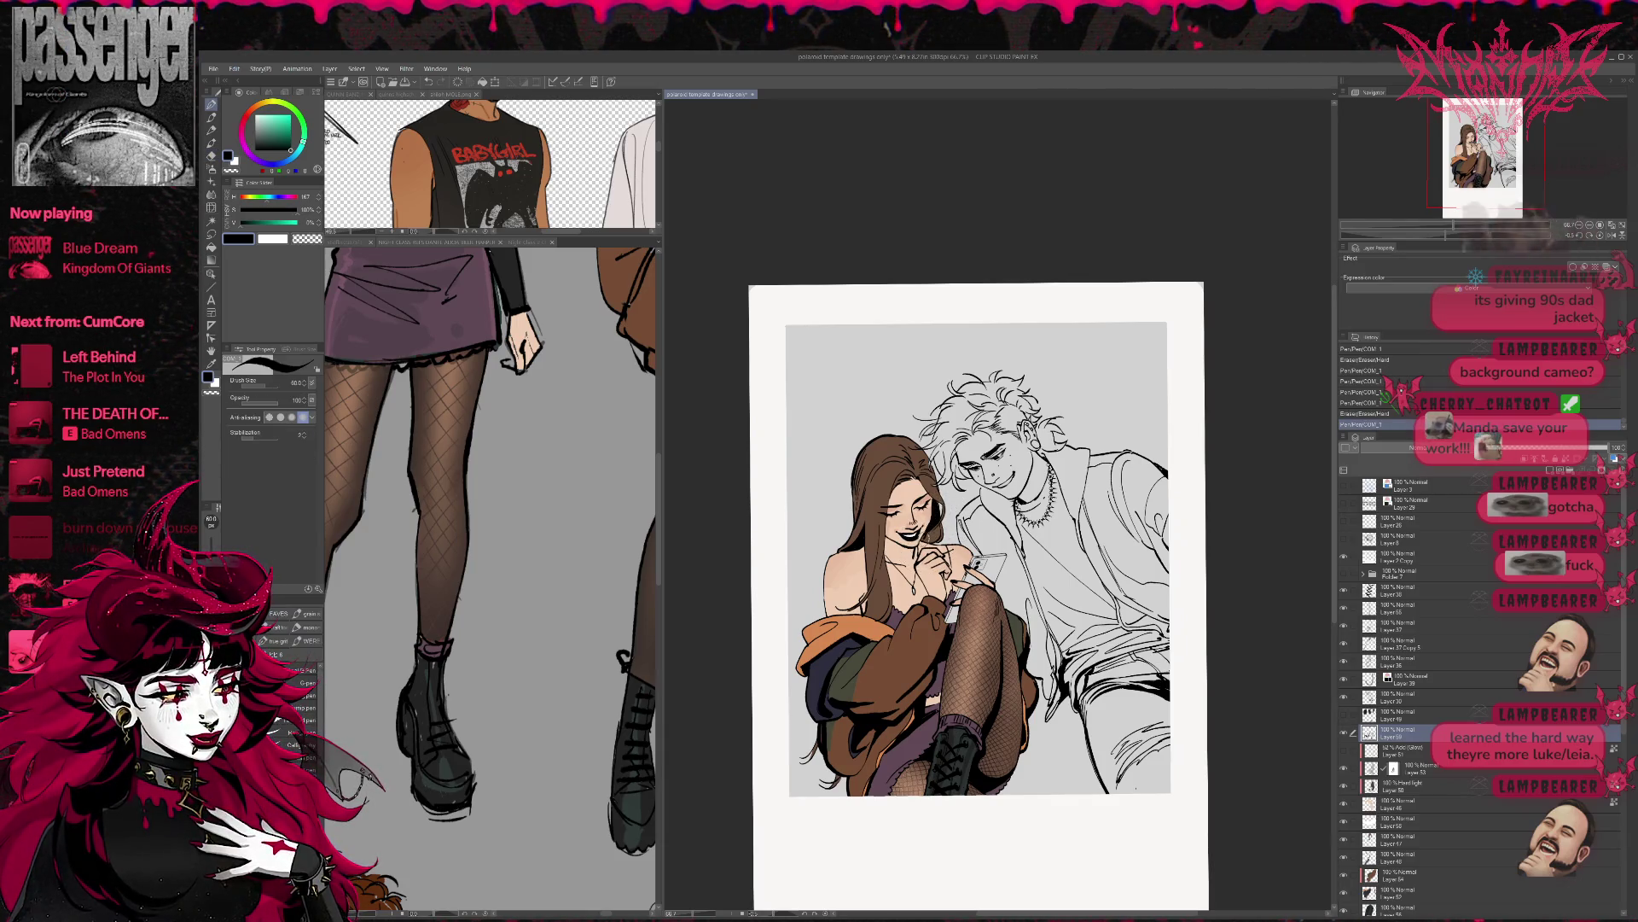
{"action": "left_click_drag", "start_coordinate": [928, 541], "coordinate": [935, 531]}
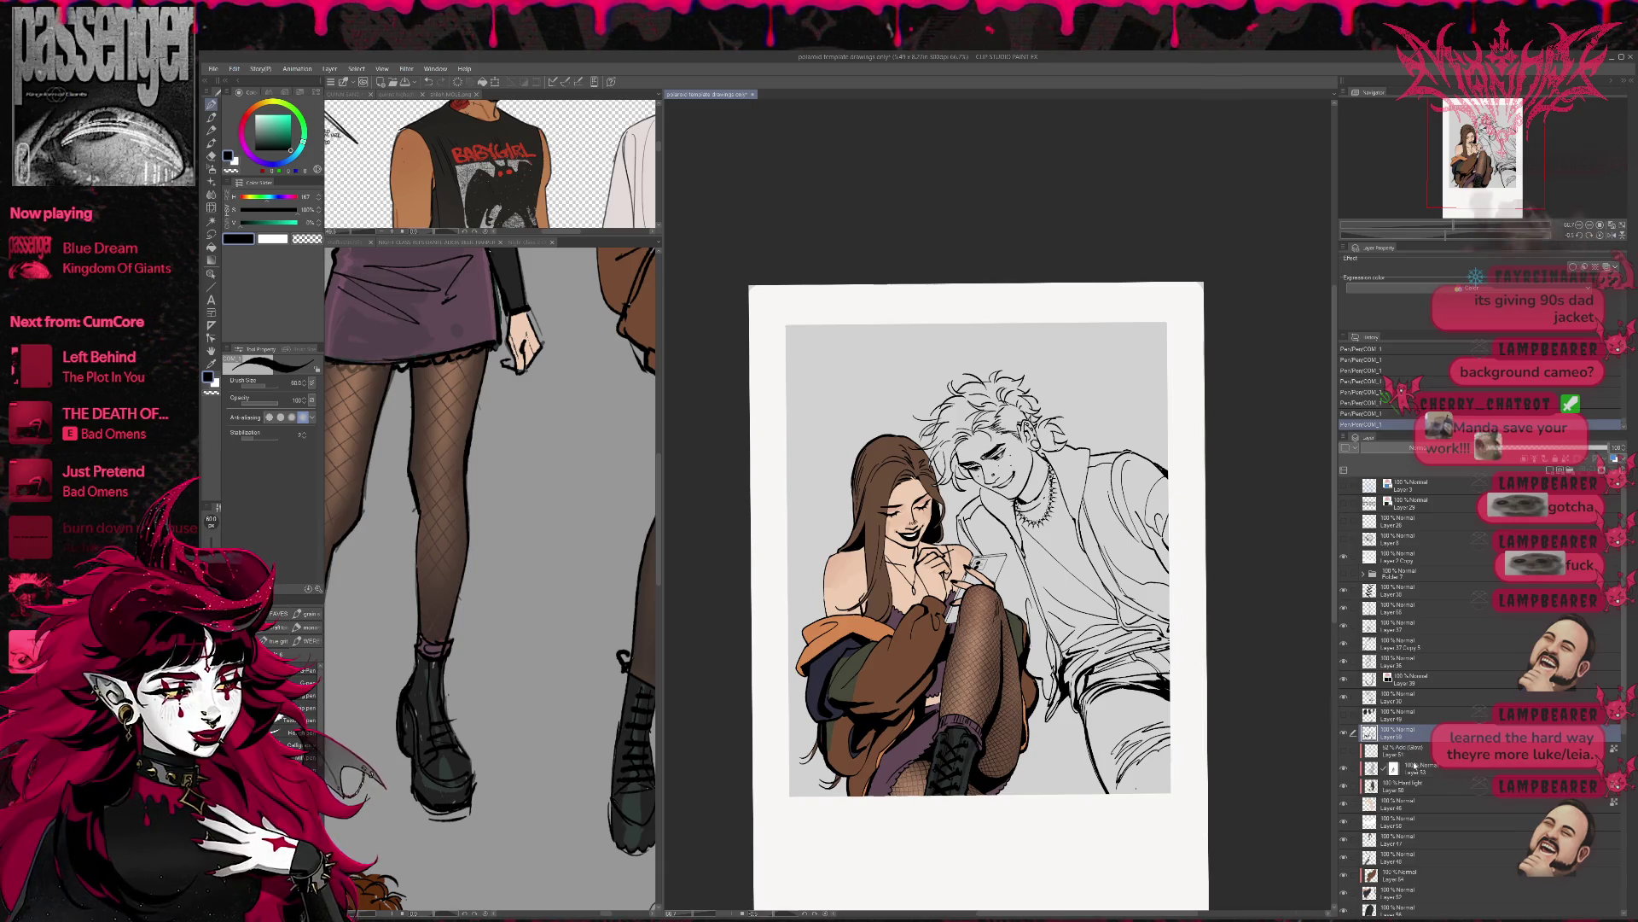
{"action": "left_click", "coordinate": [1421, 765]}
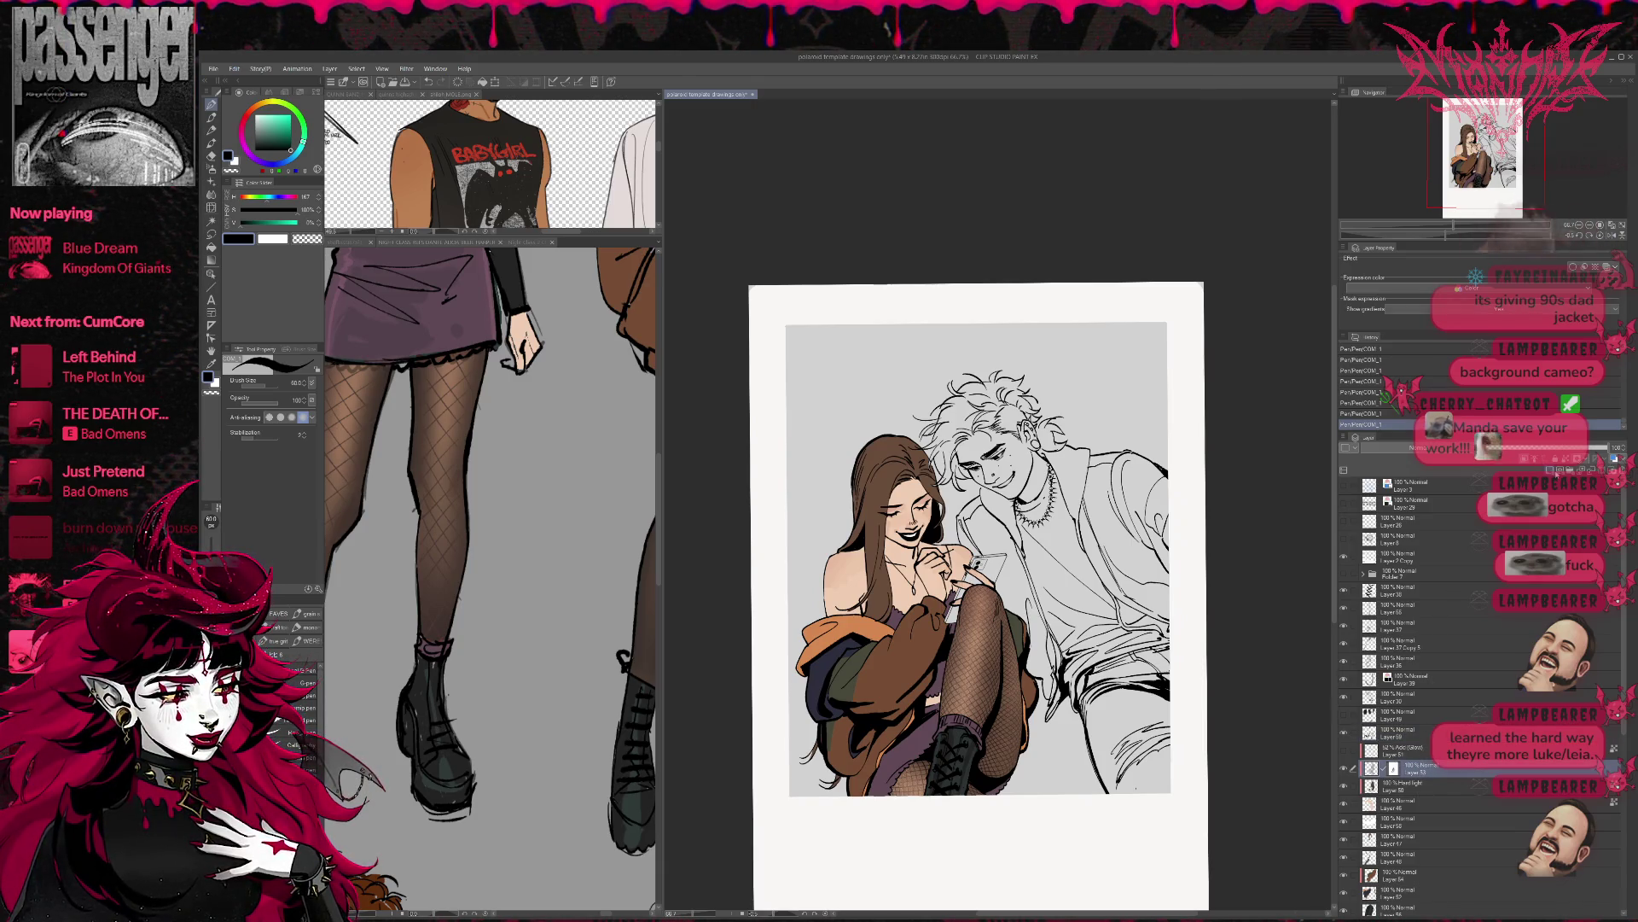
- Create a new raster layer below Layer 58 and draw the first hair strands near the face
{"action": "left_click", "coordinate": [1549, 469]}
{"action": "left_click_drag", "start_coordinate": [928, 459], "coordinate": [924, 471]}
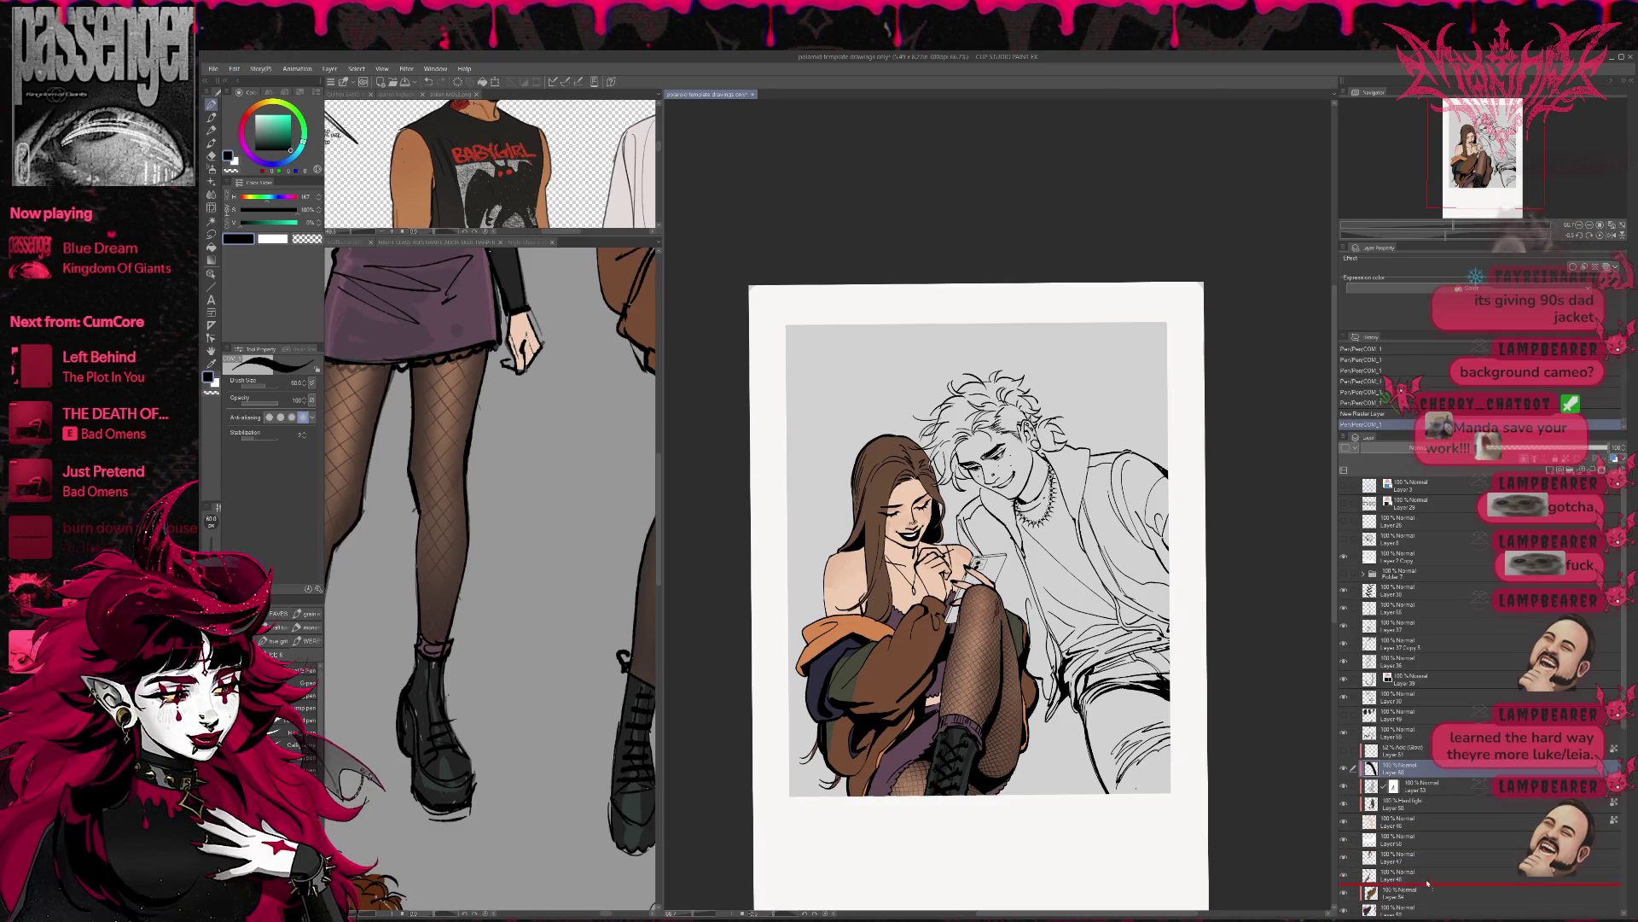
{"action": "left_click_drag", "start_coordinate": [1433, 853], "coordinate": [1433, 849]}
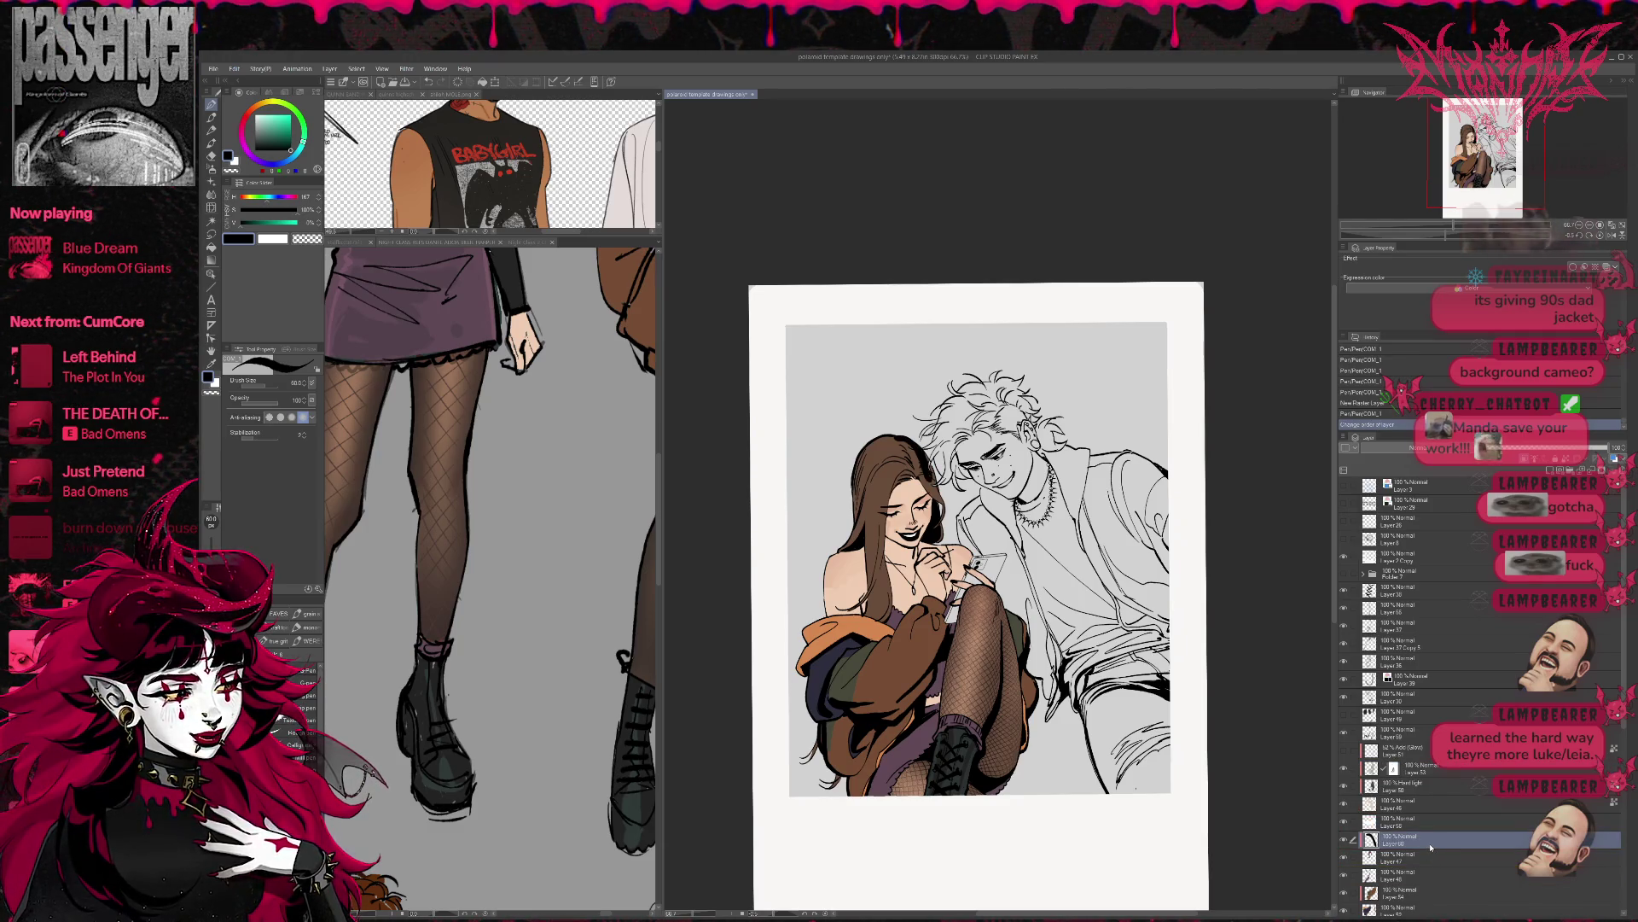
{"action": "key", "text": "e"}
{"action": "key", "text": "p"}
{"action": "mouse_move", "coordinate": [888, 451]}
{"action": "left_mouse_down"}
{"action": "mouse_move", "coordinate": [935, 479]}
{"action": "mouse_move", "coordinate": [924, 462]}
{"action": "mouse_move", "coordinate": [946, 502]}
{"action": "mouse_move", "coordinate": [921, 478]}
{"action": "mouse_move", "coordinate": [935, 485]}
{"action": "left_mouse_up"}
- Add strands along the left edge of the woman's hair, erasing part of the edge
{"action": "key", "text": "e"}
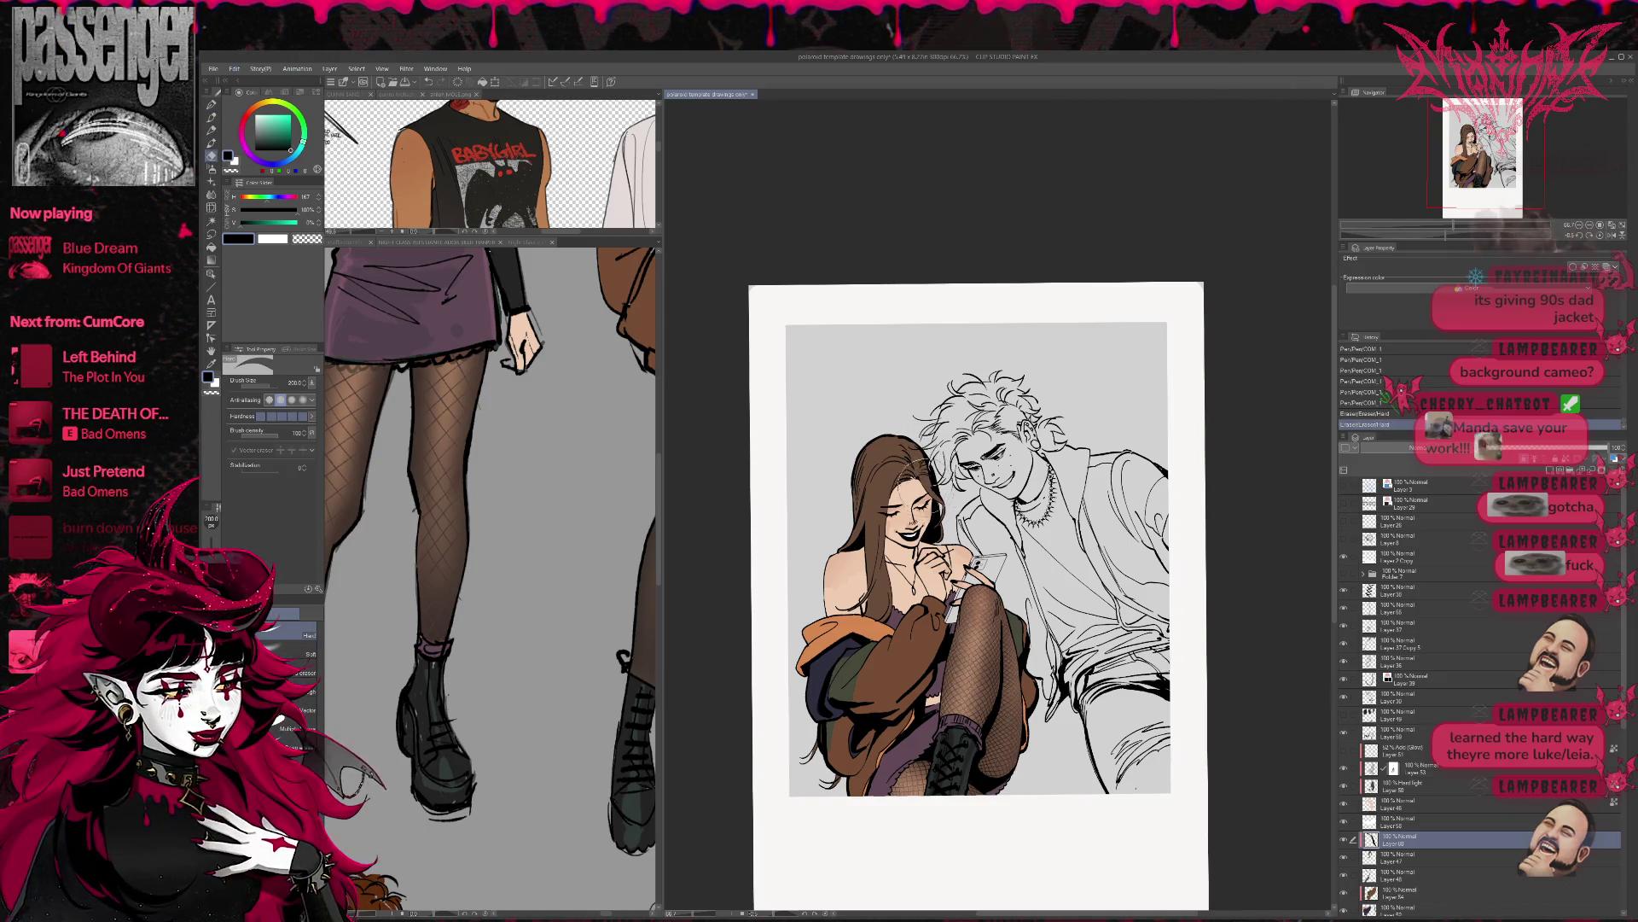
{"action": "key", "text": "p"}
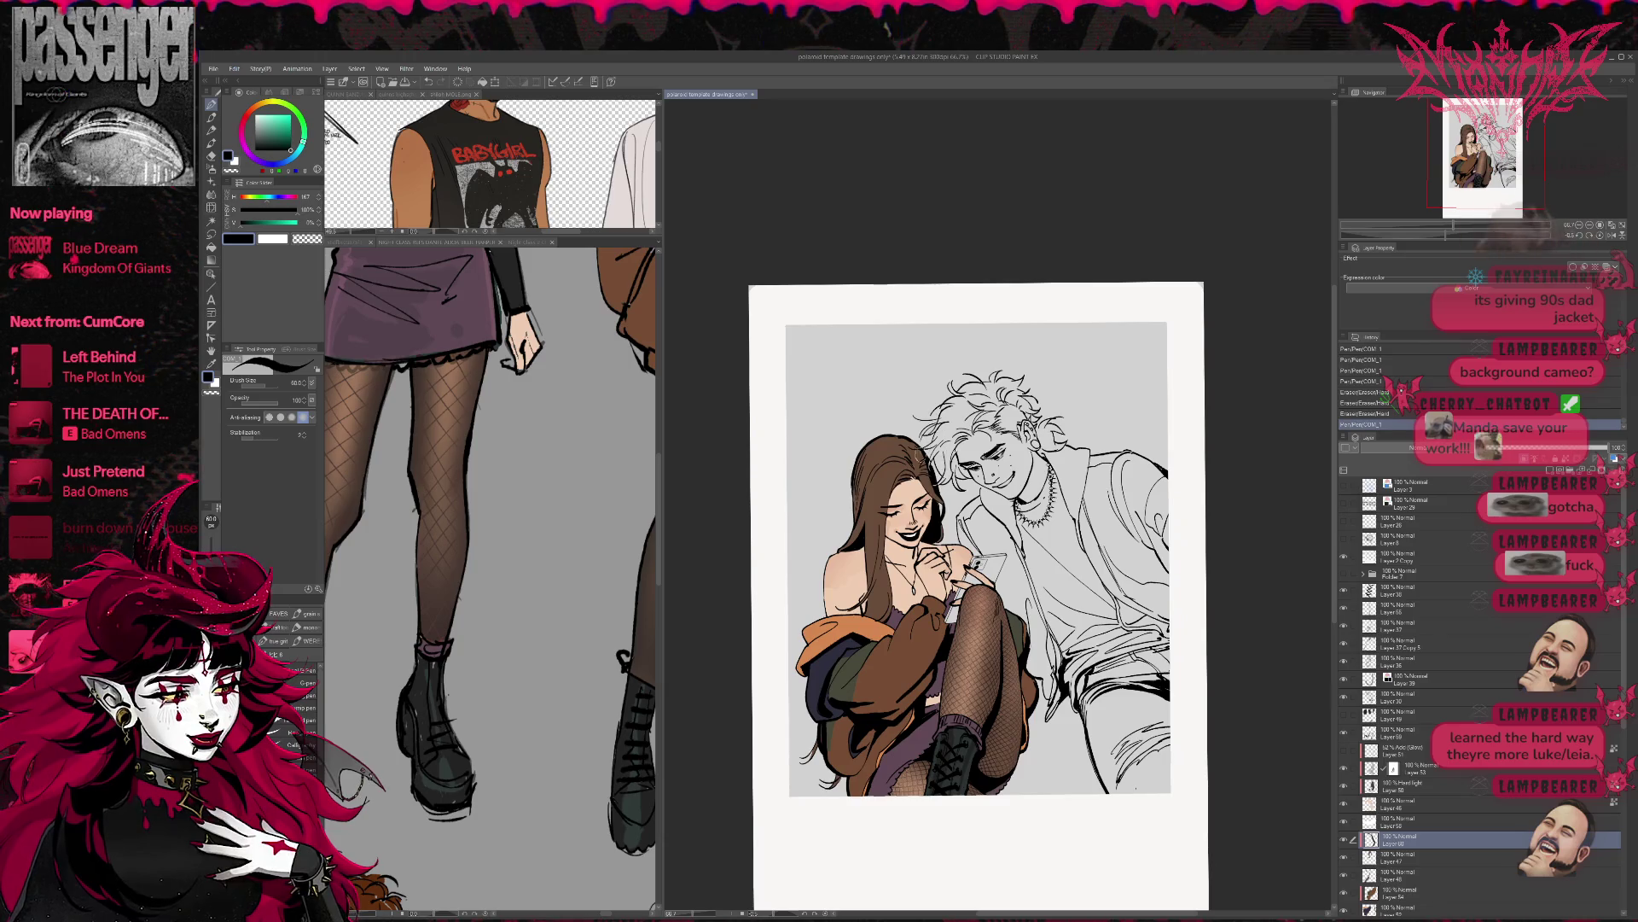
{"action": "mouse_move", "coordinate": [900, 469]}
{"action": "left_mouse_down"}
{"action": "mouse_move", "coordinate": [932, 482]}
{"action": "mouse_move", "coordinate": [859, 459]}
{"action": "mouse_move", "coordinate": [841, 383]}
{"action": "left_mouse_up"}
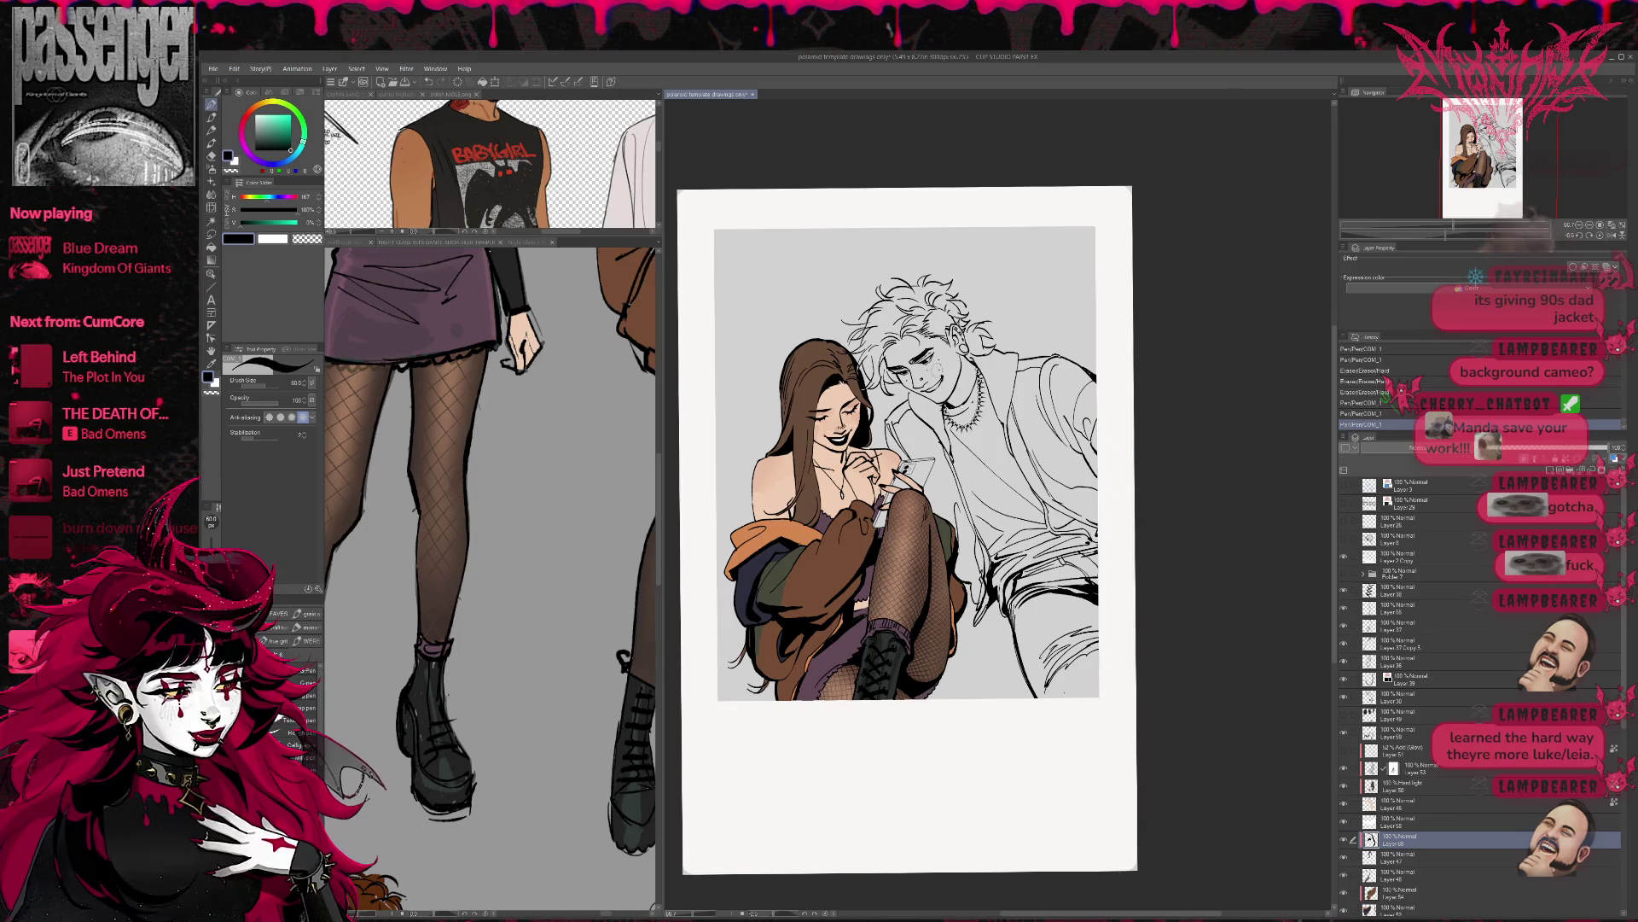
{"action": "mouse_move", "coordinate": [785, 431]}
{"action": "left_mouse_down"}
{"action": "mouse_move", "coordinate": [783, 351]}
{"action": "mouse_move", "coordinate": [783, 413]}
{"action": "mouse_move", "coordinate": [789, 368]}
{"action": "mouse_move", "coordinate": [791, 401]}
{"action": "left_mouse_up"}
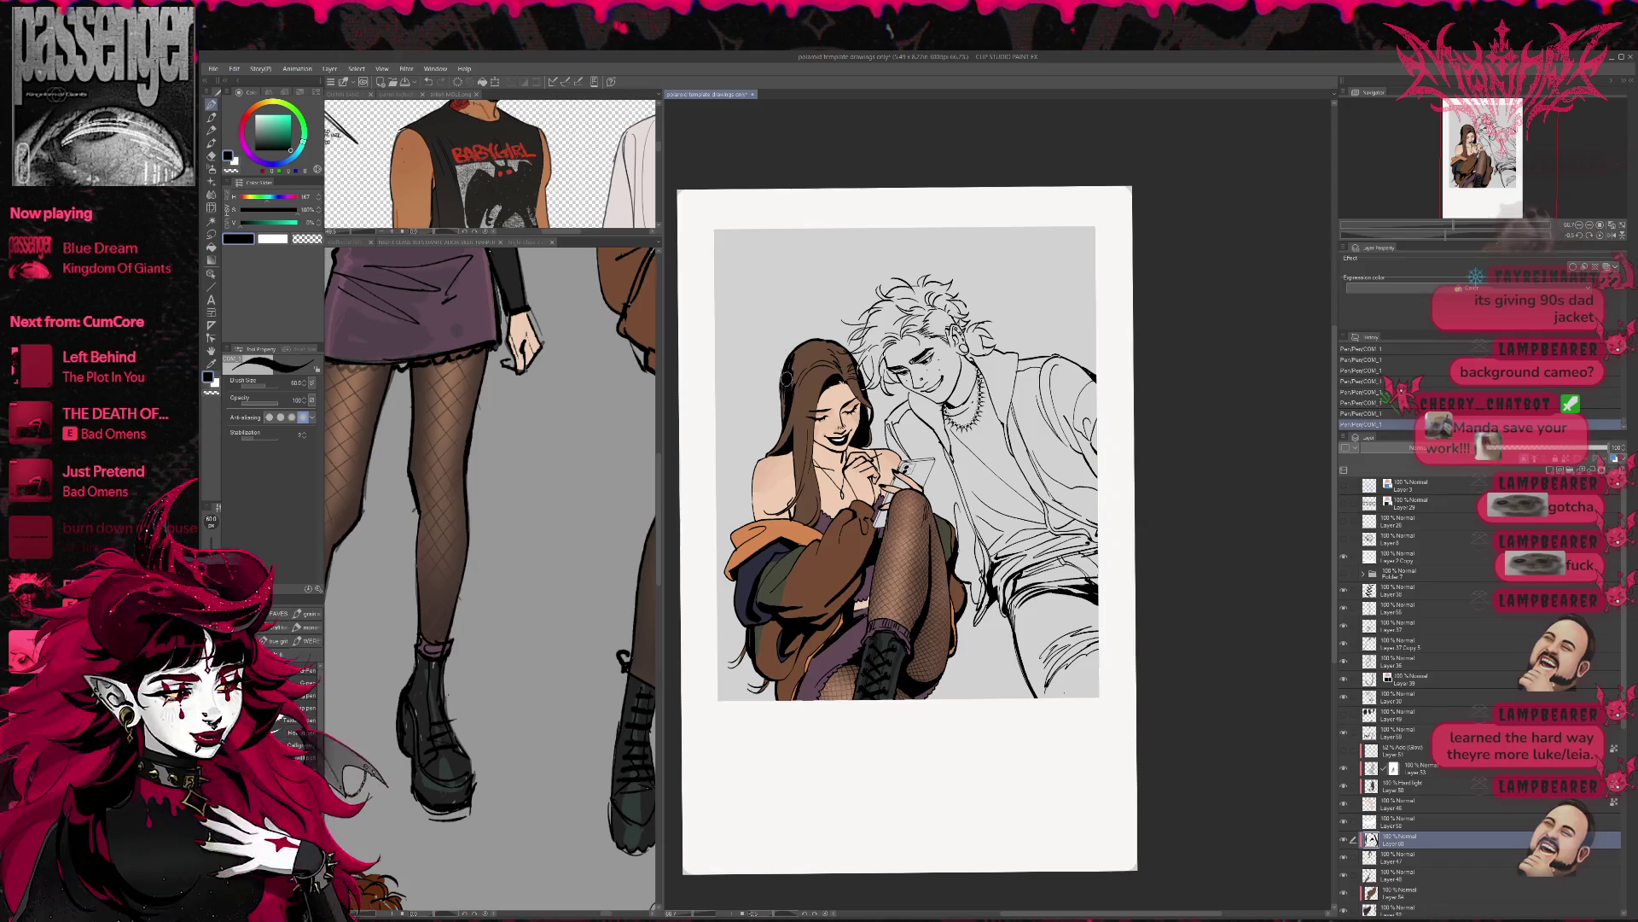
{"action": "key", "text": "e"}
{"action": "mouse_move", "coordinate": [790, 388]}
{"action": "left_mouse_down"}
{"action": "mouse_move", "coordinate": [832, 350]}
{"action": "mouse_move", "coordinate": [815, 354]}
{"action": "mouse_move", "coordinate": [824, 337]}
{"action": "mouse_move", "coordinate": [817, 362]}
{"action": "left_mouse_up"}
{"action": "key", "text": "p"}
- Undo the last hair stroke, trim the hair edge and redraw strands upward
{"action": "key", "text": "e"}
{"action": "key", "text": "p"}
{"action": "key", "text": "e"}
{"action": "key", "text": "ctrl+z"}
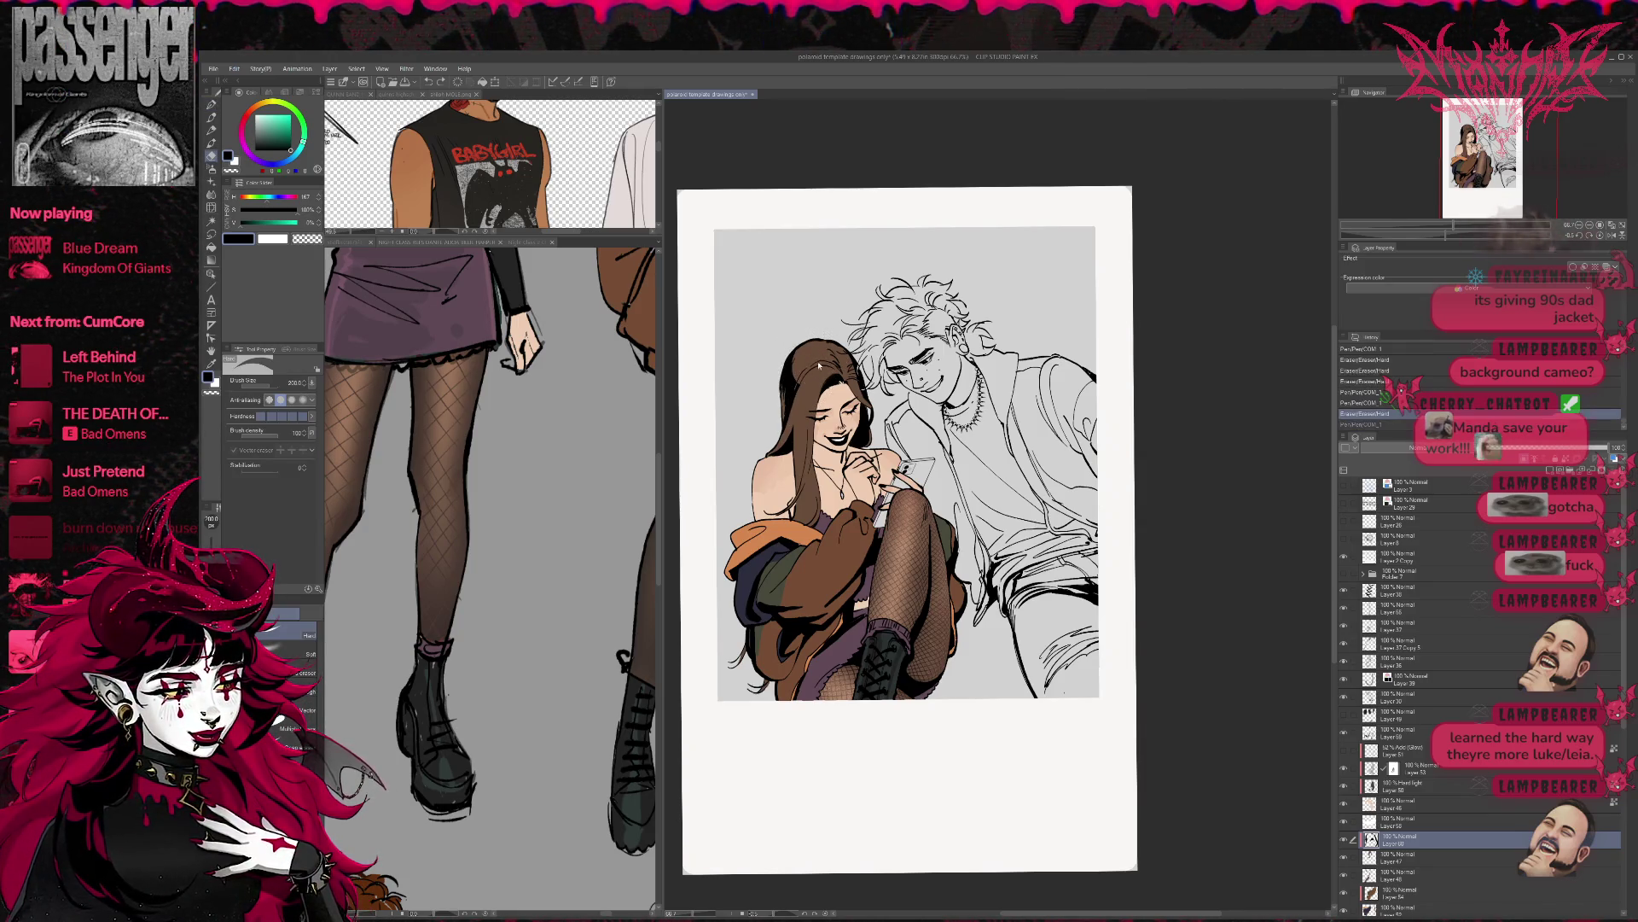
{"action": "left_click_drag", "start_coordinate": [778, 359], "coordinate": [802, 357]}
{"action": "key", "text": "p"}
{"action": "mouse_move", "coordinate": [807, 354]}
{"action": "left_mouse_down"}
{"action": "mouse_move", "coordinate": [835, 366]}
{"action": "mouse_move", "coordinate": [819, 354]}
{"action": "left_mouse_up"}
- Draw loose hair strands framing the side of the woman's face
{"action": "key", "text": "e"}
{"action": "key", "text": "p"}
{"action": "key", "text": "e"}
{"action": "key", "text": "p"}
{"action": "key", "text": "e"}
{"action": "key", "text": "p"}
{"action": "left_click_drag", "start_coordinate": [809, 422], "coordinate": [792, 388]}
{"action": "mouse_move", "coordinate": [811, 452]}
{"action": "left_mouse_down"}
{"action": "mouse_move", "coordinate": [789, 392]}
{"action": "mouse_move", "coordinate": [841, 345]}
{"action": "left_mouse_up"}
{"action": "key", "text": "e"}
{"action": "key", "text": "p"}
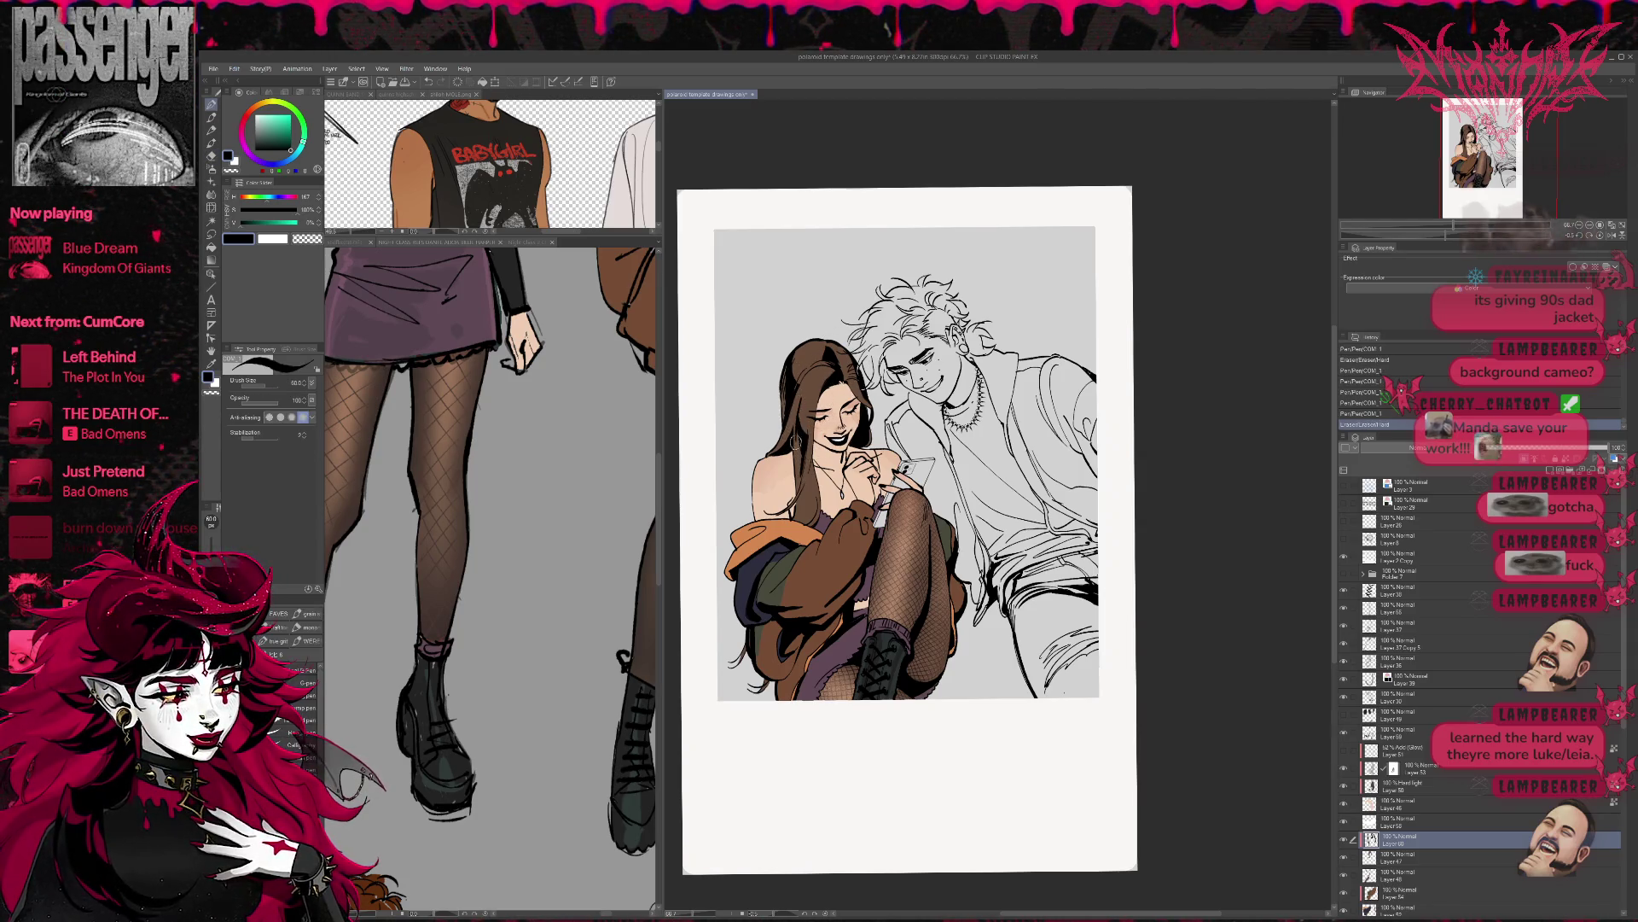
- Add more face-framing strands, erasing stray strokes and redrawing the strand
{"action": "mouse_move", "coordinate": [809, 430]}
{"action": "left_mouse_down"}
{"action": "mouse_move", "coordinate": [794, 412]}
{"action": "mouse_move", "coordinate": [802, 423]}
{"action": "left_mouse_up"}
{"action": "left_click_drag", "start_coordinate": [812, 478], "coordinate": [794, 410]}
{"action": "key", "text": "e"}
{"action": "mouse_move", "coordinate": [814, 474]}
{"action": "left_mouse_down"}
{"action": "mouse_move", "coordinate": [781, 426]}
{"action": "mouse_move", "coordinate": [799, 418]}
{"action": "left_mouse_up"}
{"action": "key", "text": "p"}
{"action": "left_click_drag", "start_coordinate": [810, 491], "coordinate": [794, 401]}
{"action": "key", "text": "e"}
{"action": "key", "text": "p"}
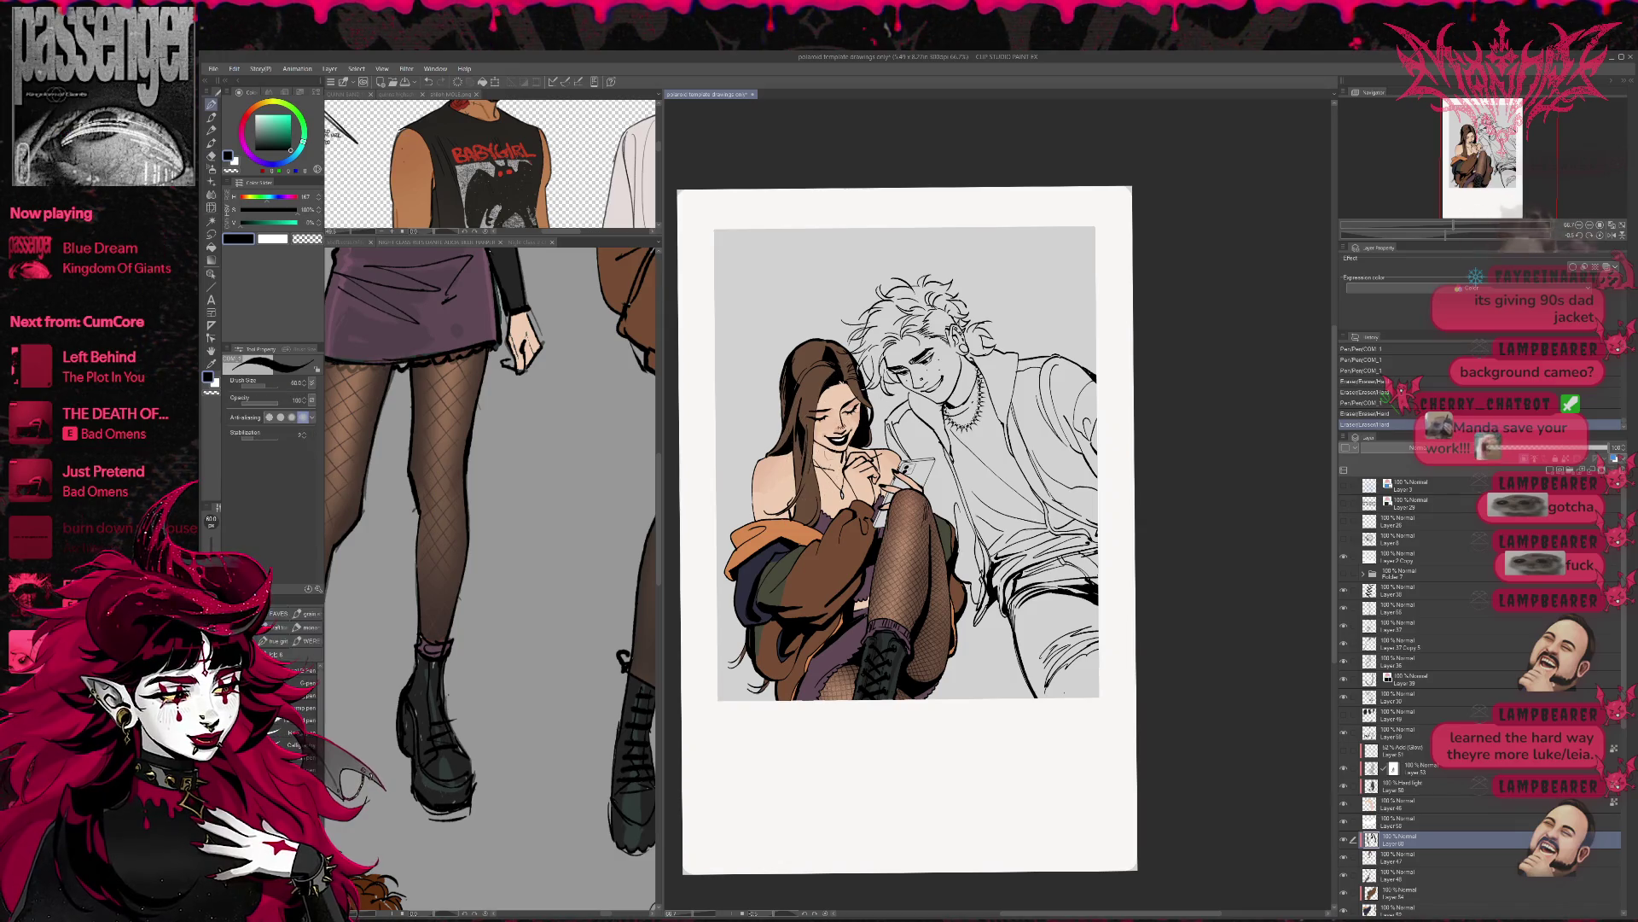
- Draw hair strands falling over the woman's shoulder
{"action": "mouse_move", "coordinate": [814, 495]}
{"action": "left_mouse_down"}
{"action": "mouse_move", "coordinate": [802, 443]}
{"action": "mouse_move", "coordinate": [806, 469]}
{"action": "mouse_move", "coordinate": [789, 462]}
{"action": "mouse_move", "coordinate": [809, 490]}
{"action": "left_mouse_up"}
{"action": "key", "text": "e"}
{"action": "key", "text": "p"}
{"action": "mouse_move", "coordinate": [939, 512]}
{"action": "left_mouse_down"}
{"action": "mouse_move", "coordinate": [925, 514]}
{"action": "mouse_move", "coordinate": [939, 514]}
{"action": "left_mouse_up"}
{"action": "mouse_move", "coordinate": [927, 407]}
{"action": "left_mouse_down"}
{"action": "mouse_move", "coordinate": [946, 405]}
{"action": "mouse_move", "coordinate": [954, 375]}
{"action": "left_mouse_up"}
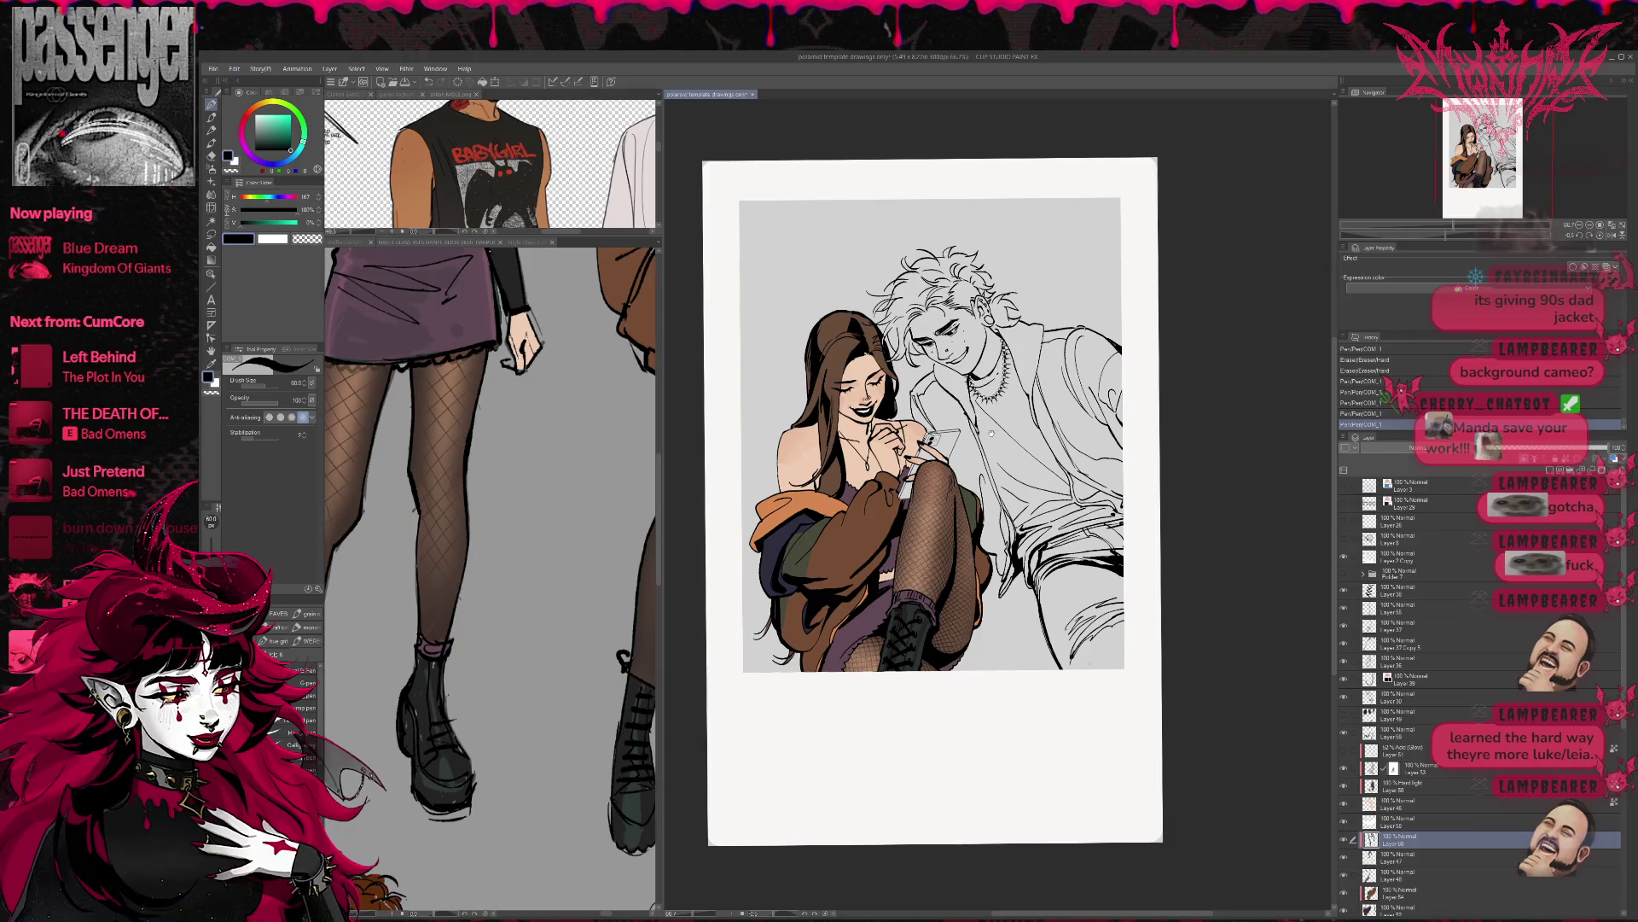
{"action": "left_click_drag", "start_coordinate": [817, 482], "coordinate": [804, 494]}
{"action": "left_click", "coordinate": [885, 486]}
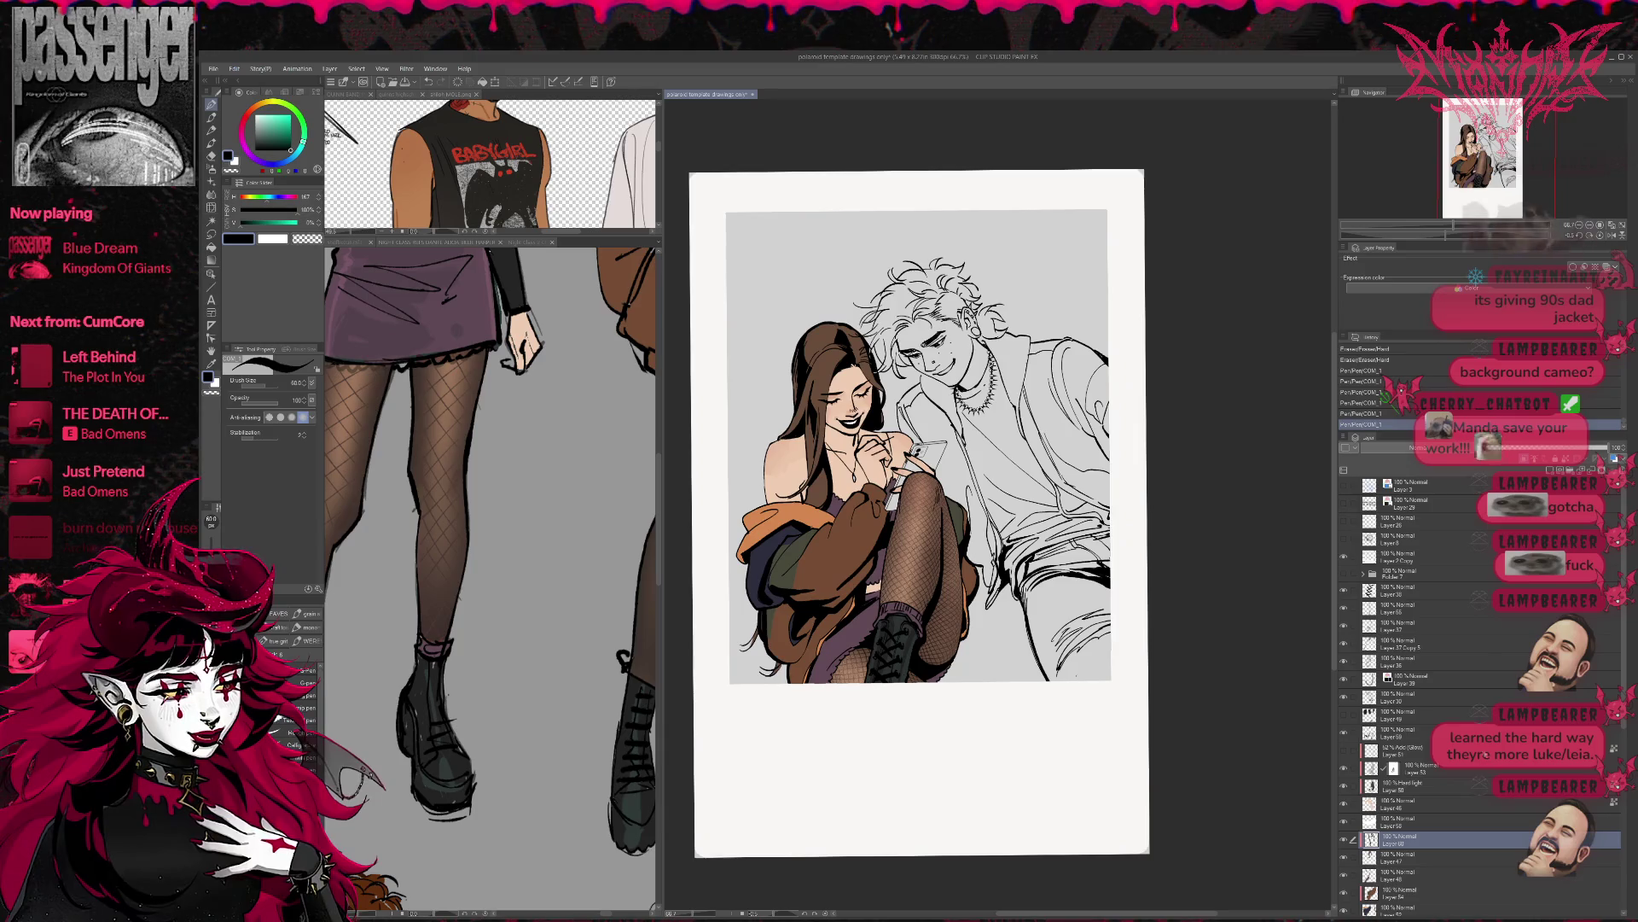
- Add a new raster layer above the パース layer
{"action": "scroll", "coordinate": [1618, 768], "scroll_direction": "down", "scroll_amount": 3}
{"action": "scroll", "coordinate": [1619, 768], "scroll_direction": "down", "scroll_amount": 3}
{"action": "left_click", "coordinate": [1472, 811]}
{"action": "left_click", "coordinate": [1548, 471]}
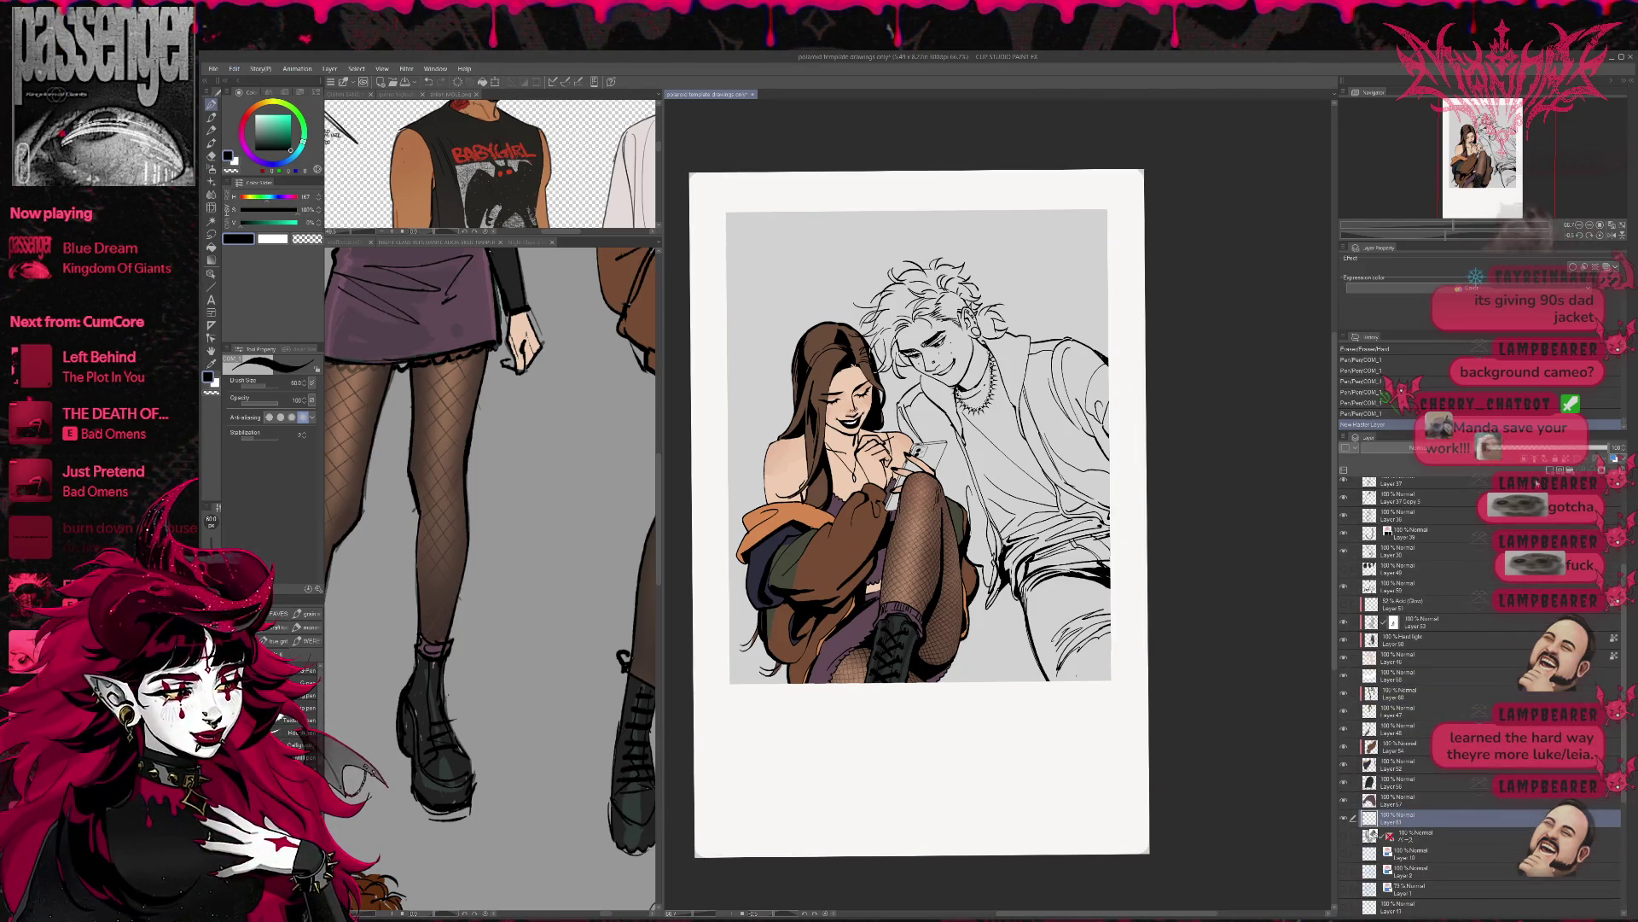
- Sample the olive jacket green from the reference, brighten it, and paint over the phone
{"action": "scroll", "coordinate": [585, 566], "scroll_direction": "up", "scroll_amount": 10}
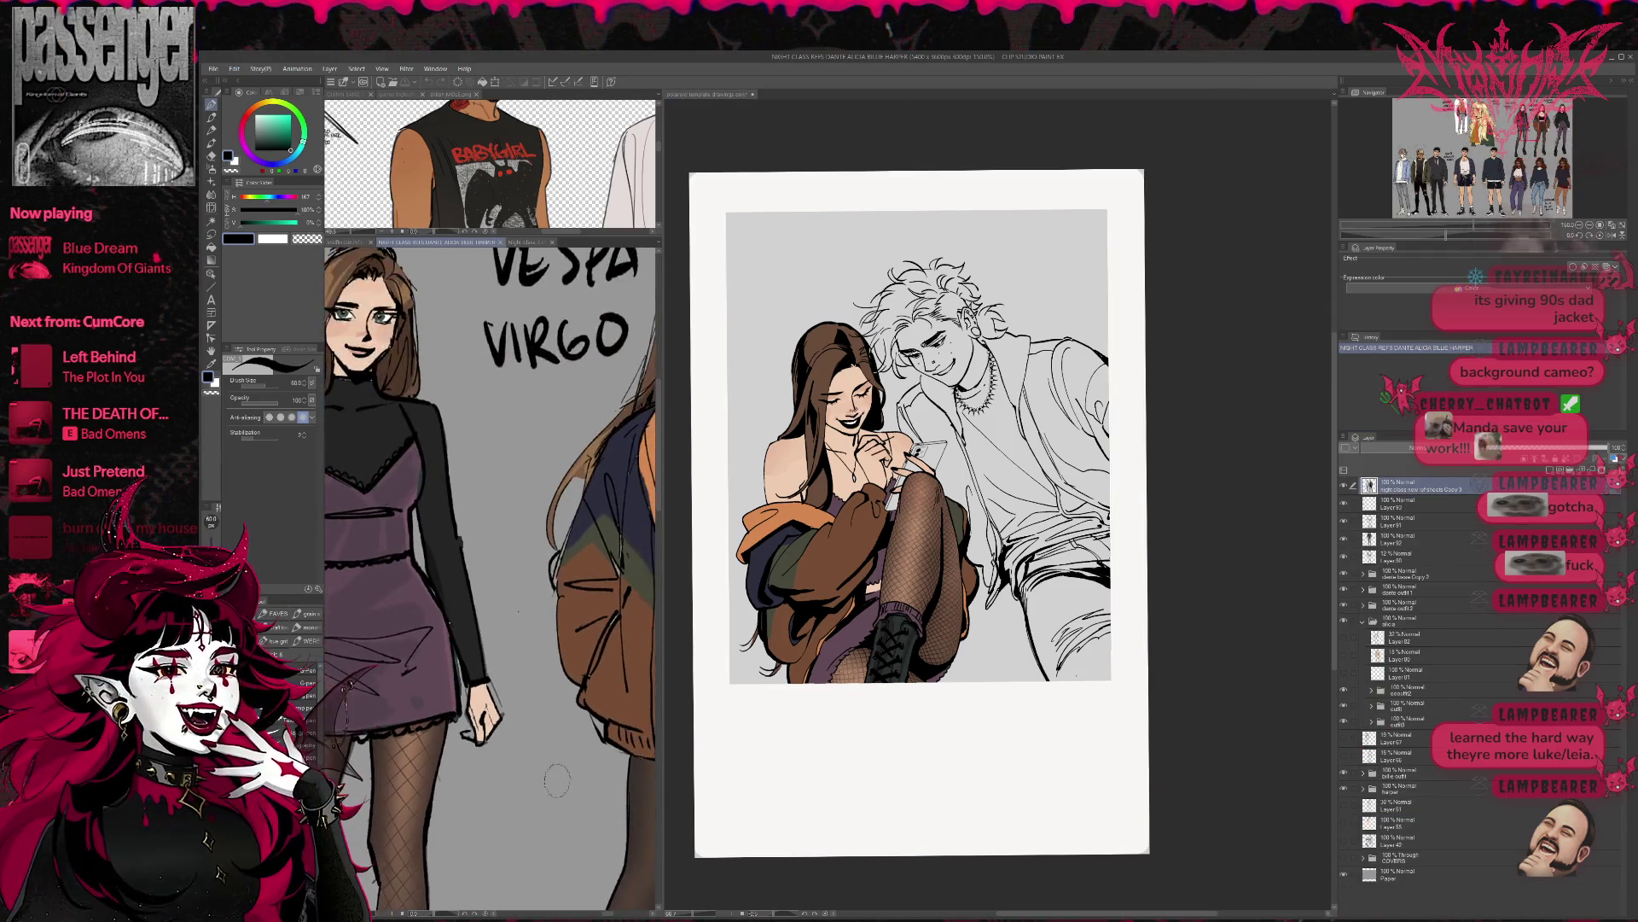
{"action": "scroll", "coordinate": [588, 762], "scroll_direction": "right", "scroll_amount": 5}
{"action": "scroll", "coordinate": [593, 743], "scroll_direction": "down", "scroll_amount": 3}
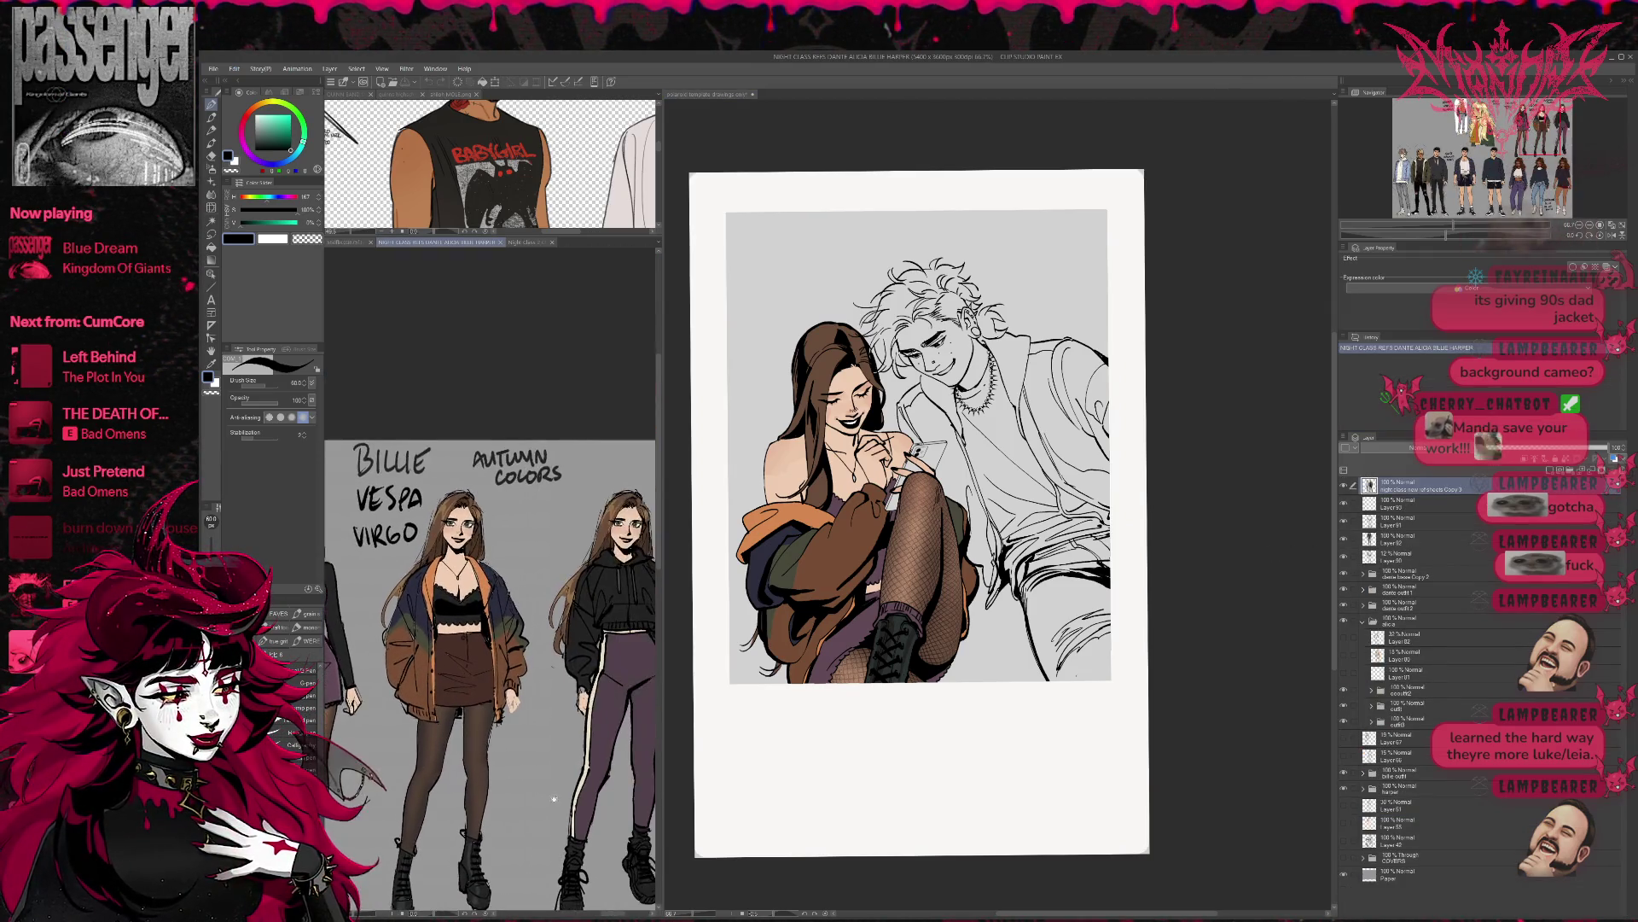
{"action": "scroll", "coordinate": [599, 712], "scroll_direction": "up", "scroll_amount": 3}
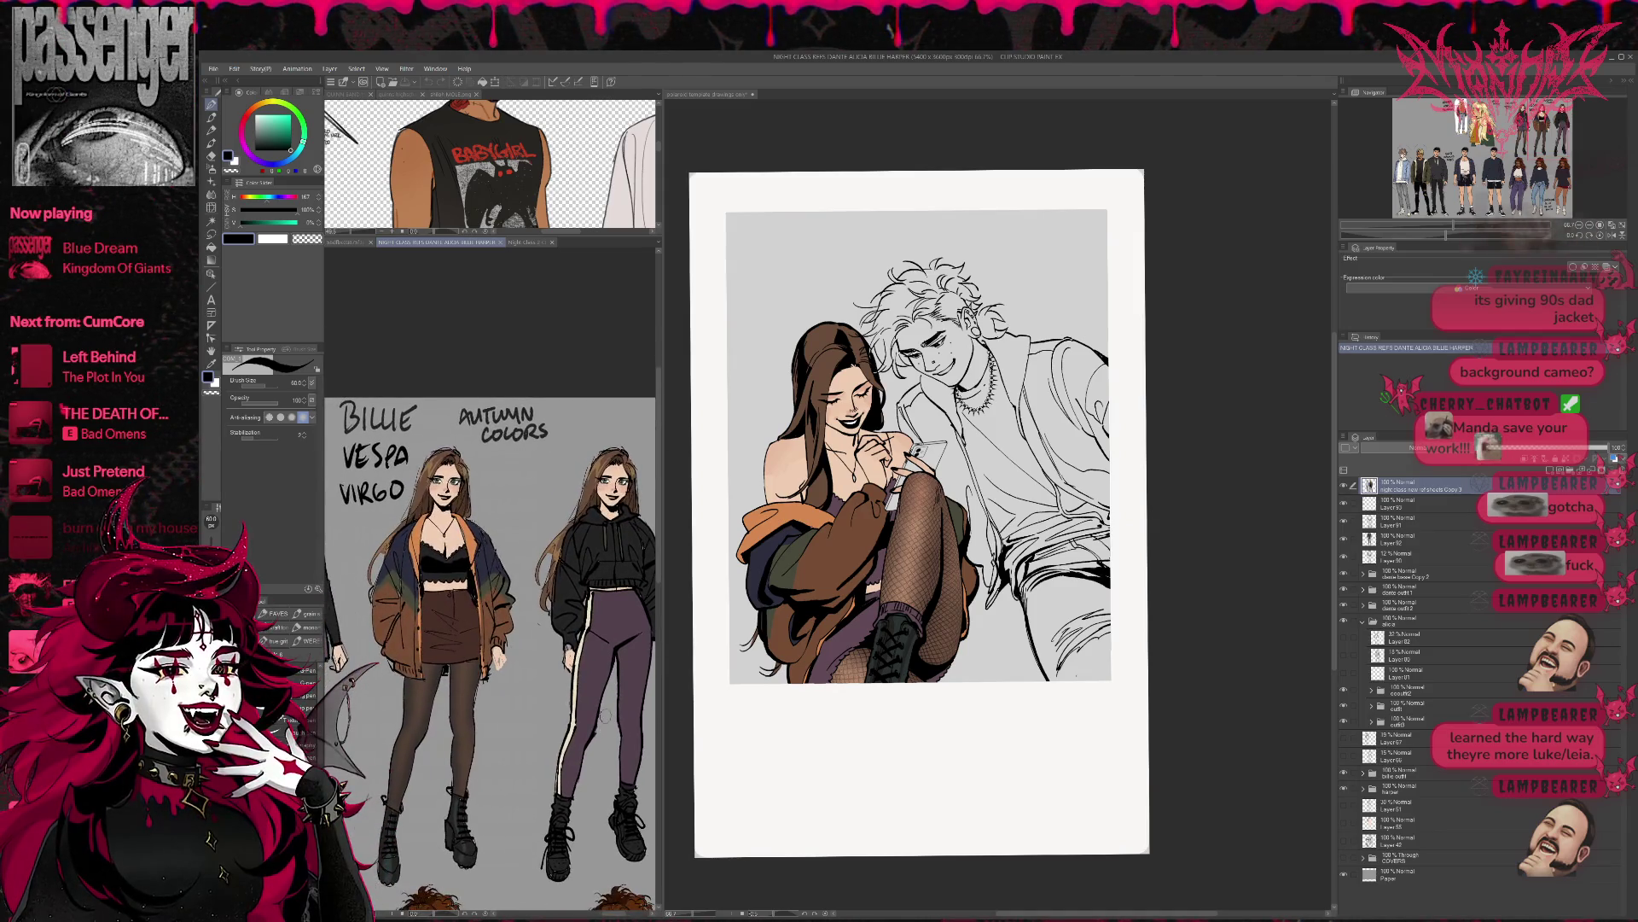
{"action": "left_click", "coordinate": [785, 565], "text": "alt"}
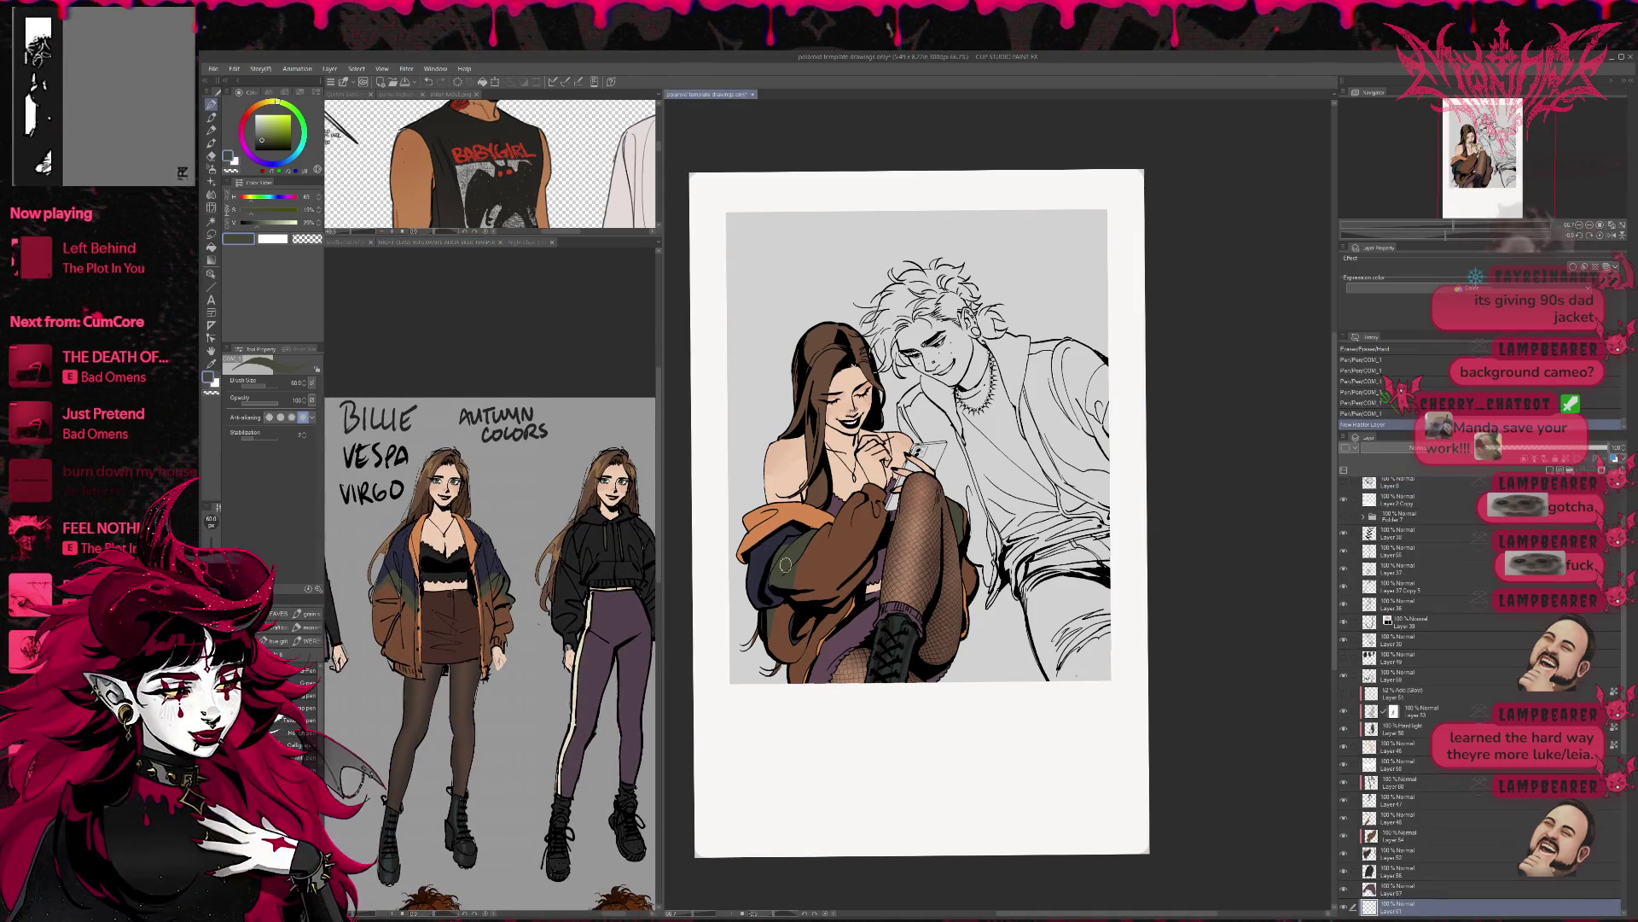
{"action": "left_click", "coordinate": [285, 126]}
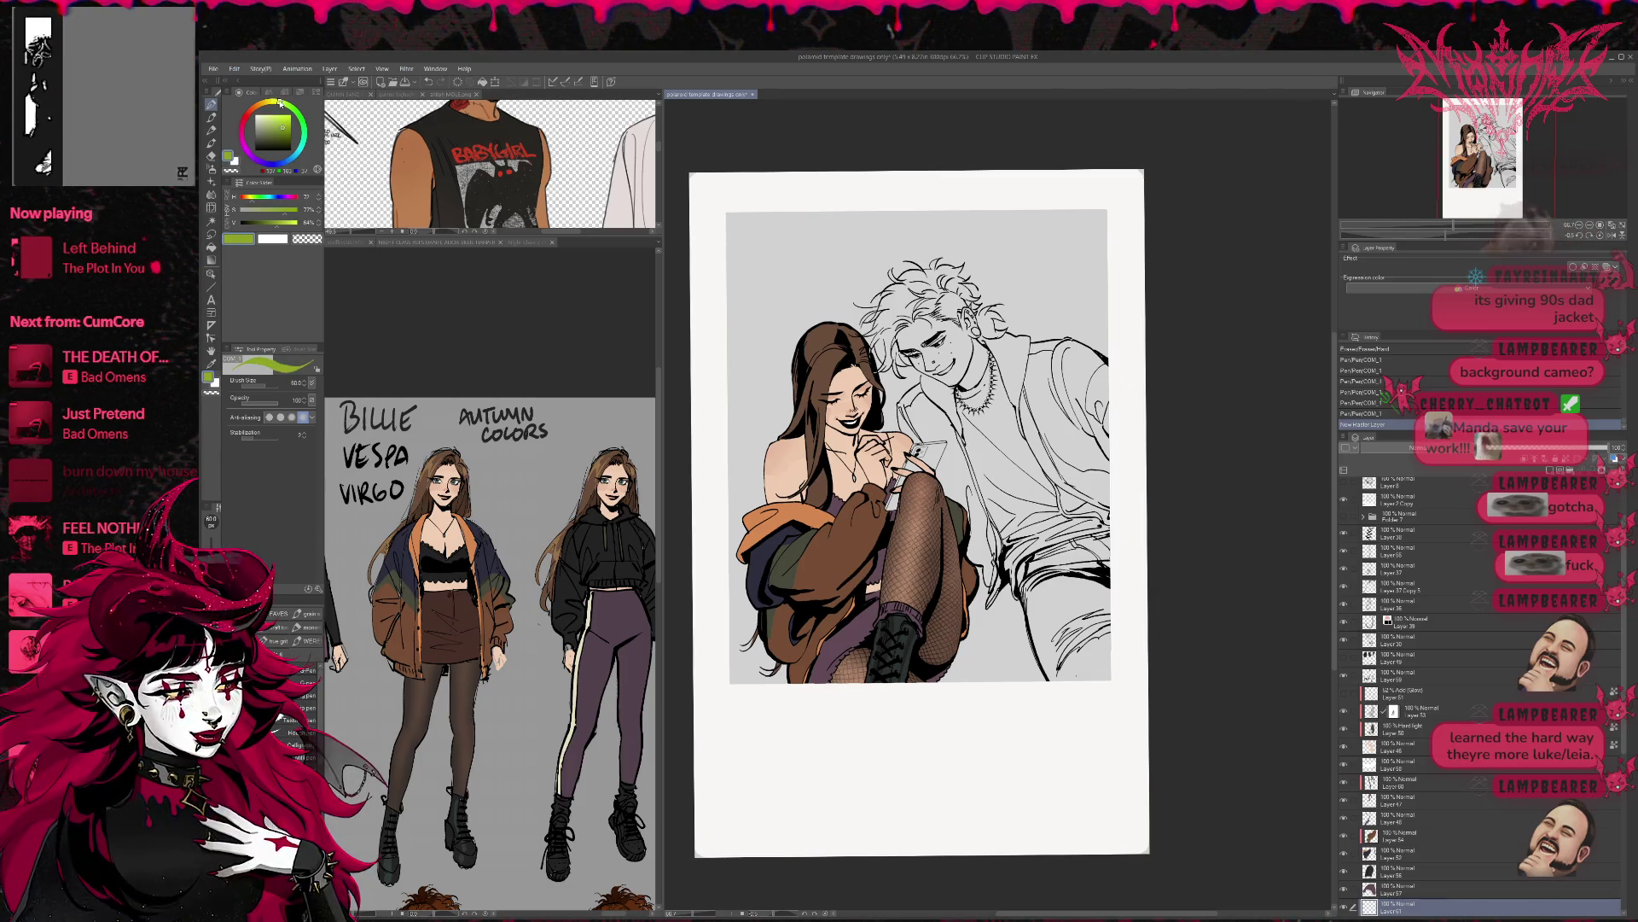
{"action": "left_click", "coordinate": [286, 127]}
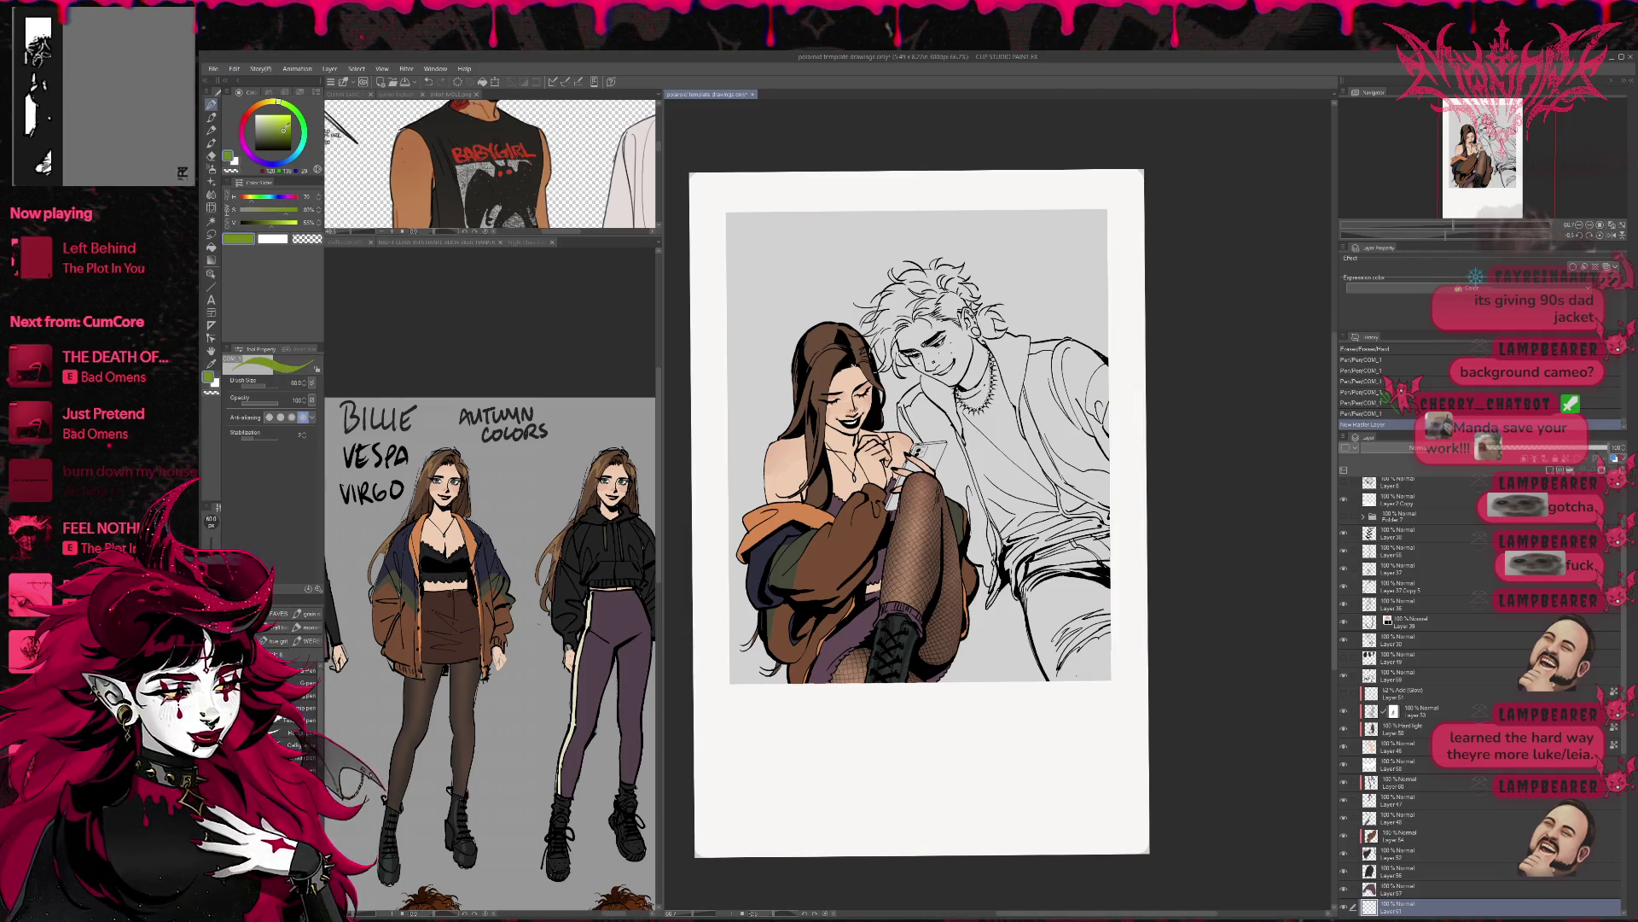
{"action": "left_click_drag", "start_coordinate": [915, 461], "coordinate": [889, 510]}
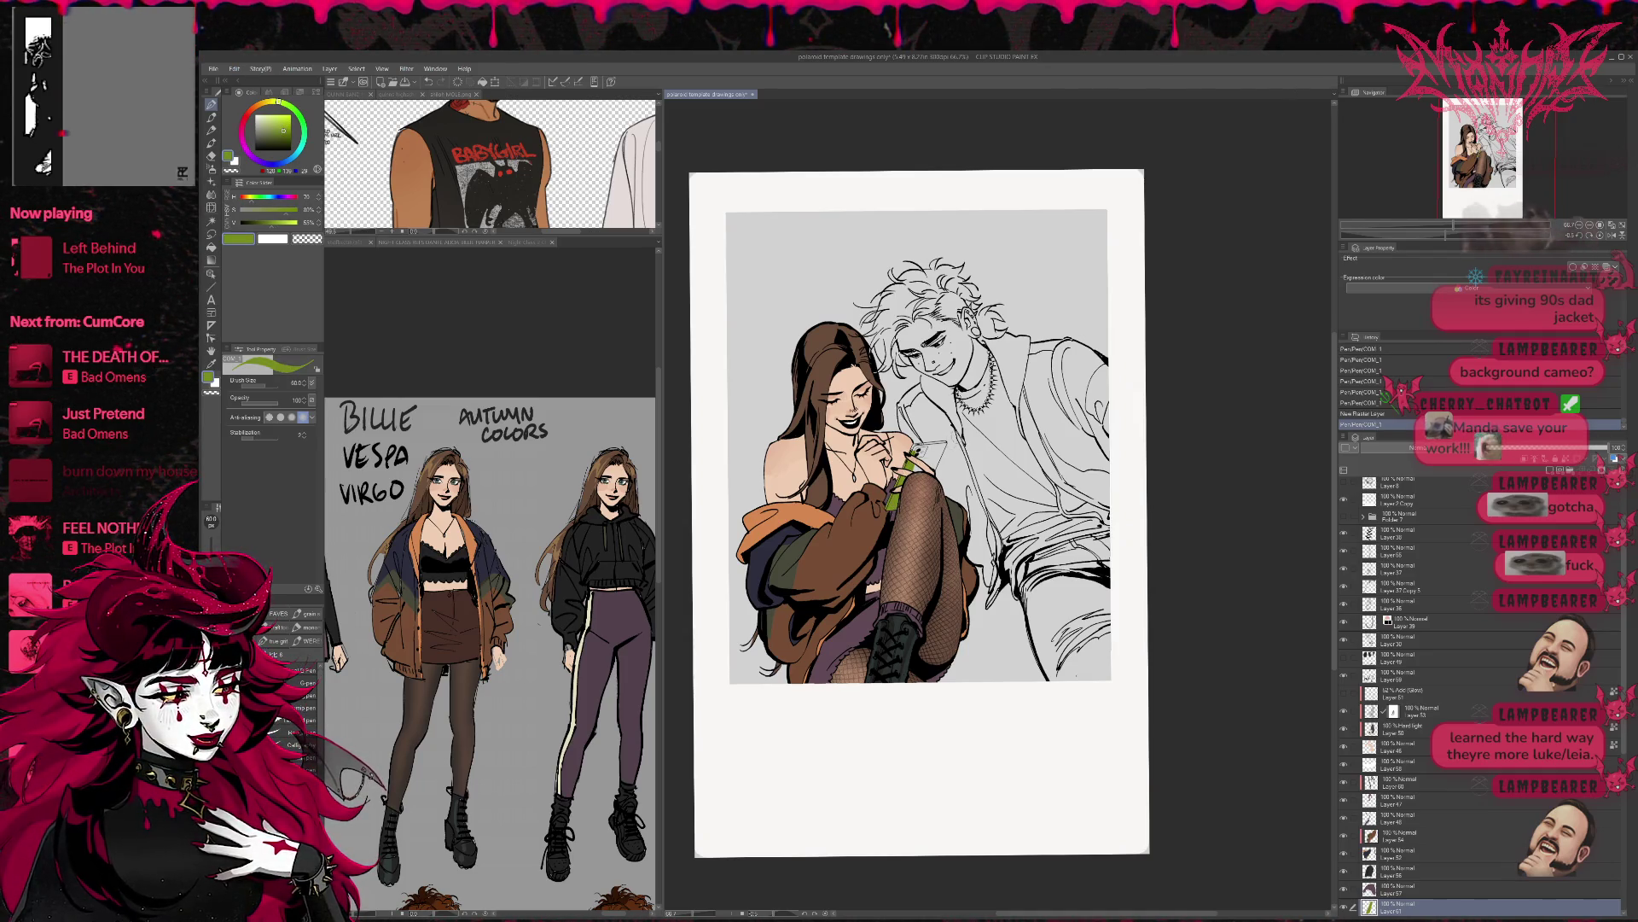
- Fill the phone area green and touch up its outline with the pen
{"action": "key", "text": "g"}
{"action": "left_click", "coordinate": [928, 456]}
{"action": "left_click", "coordinate": [926, 461]}
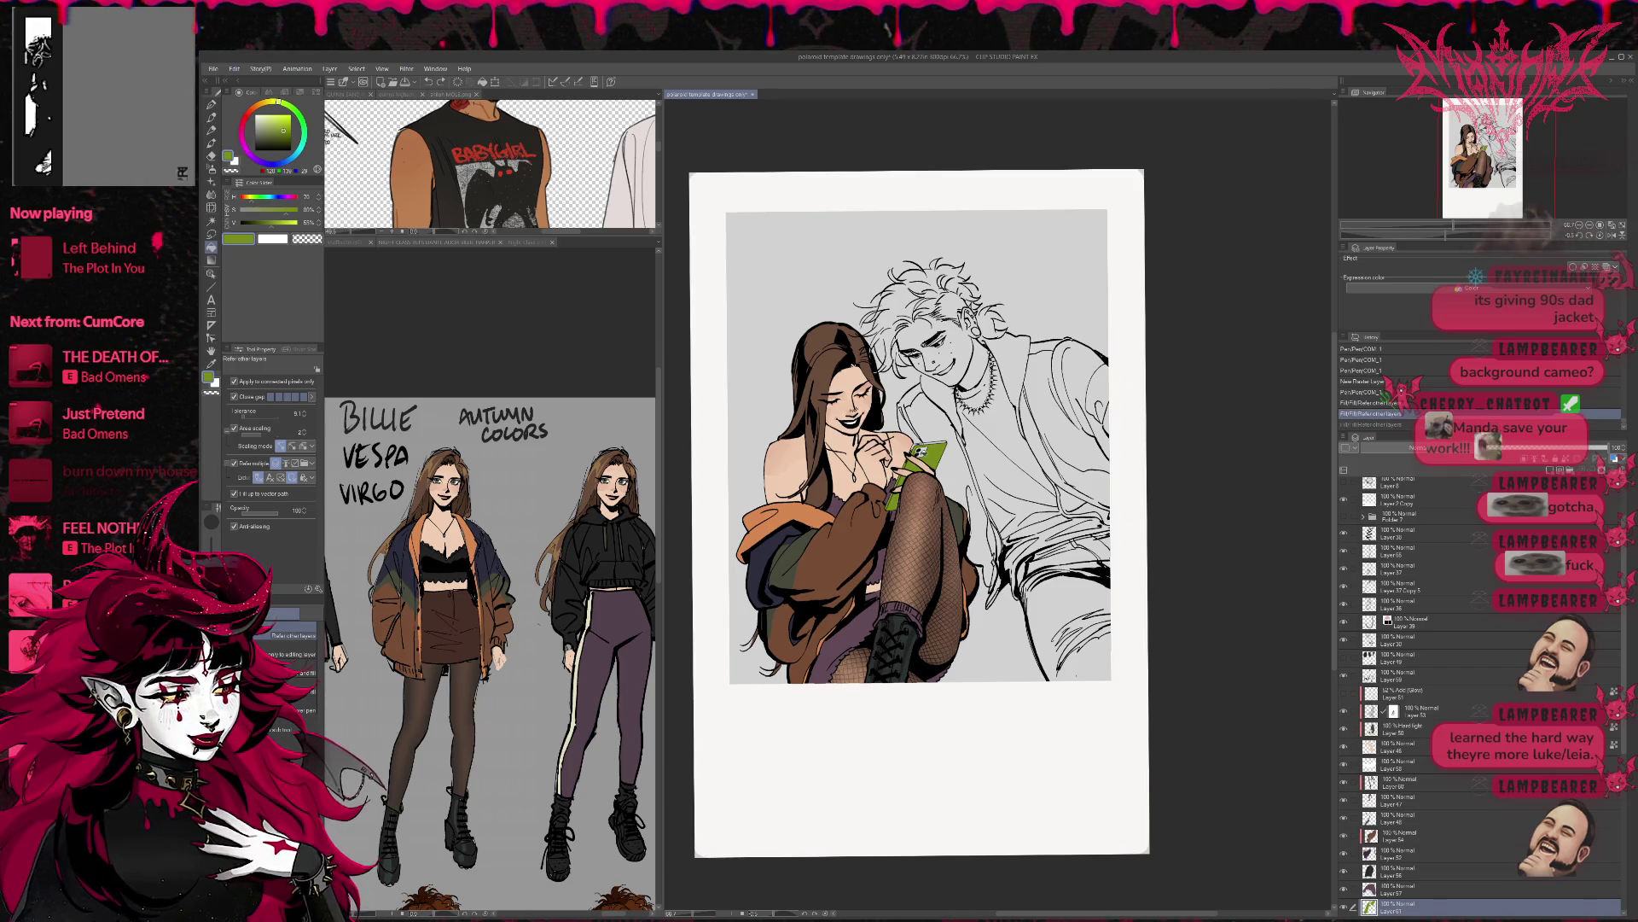
{"action": "key", "text": "p"}
{"action": "left_click_drag", "start_coordinate": [930, 445], "coordinate": [941, 444]}
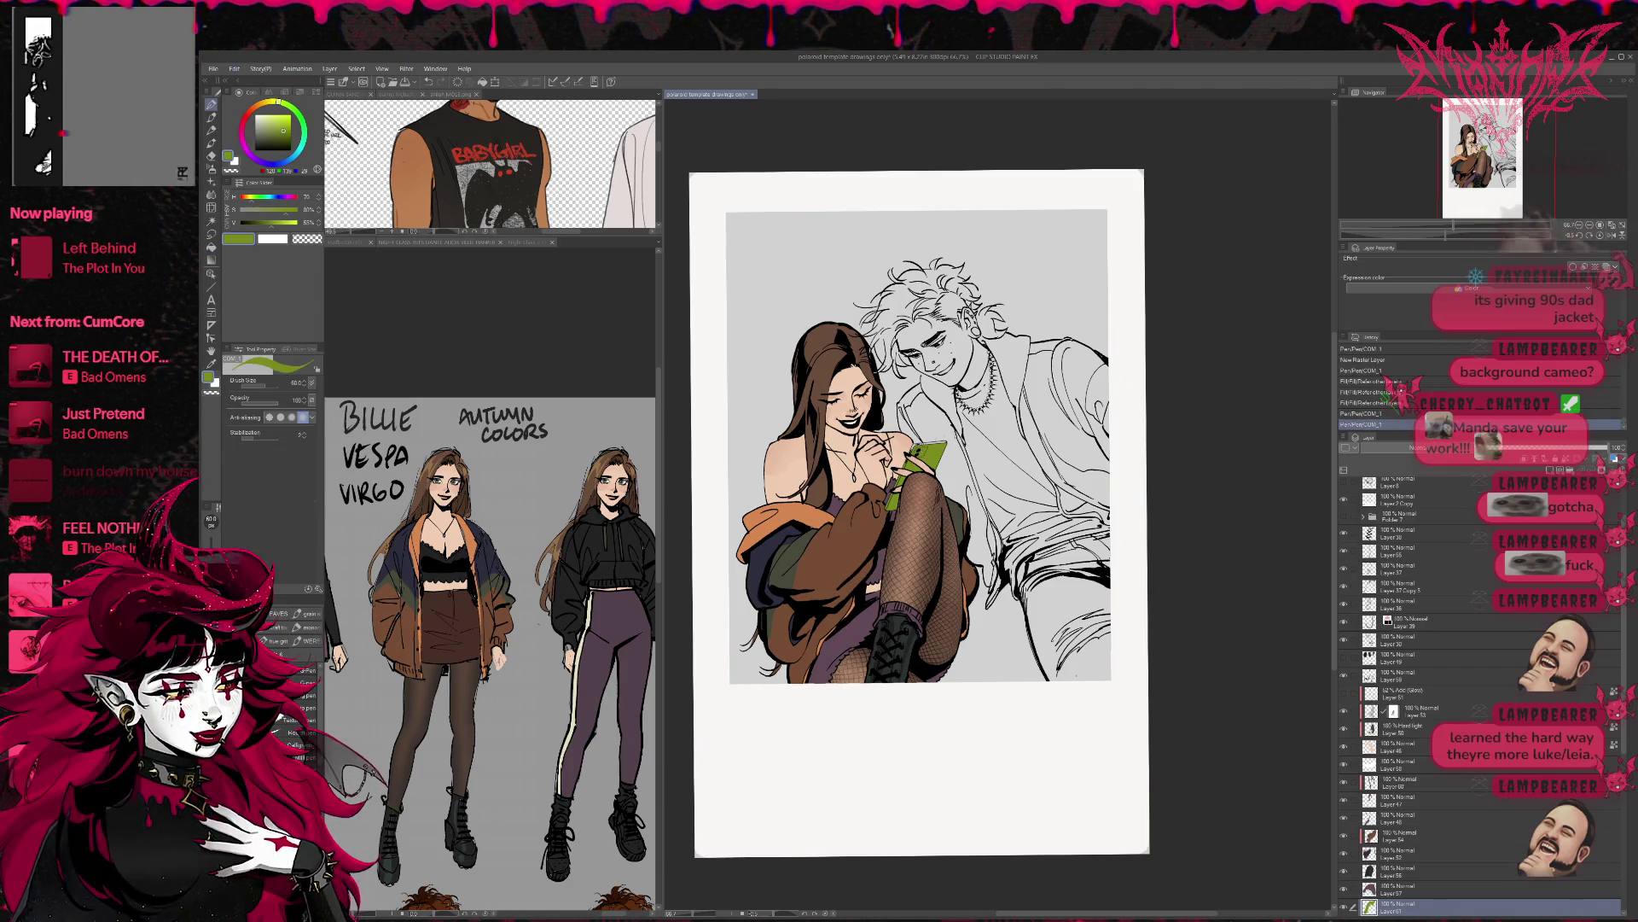
- Pick a brighter green and fill the leftover gaps on the phone
{"action": "left_click", "coordinate": [932, 453], "text": "alt"}
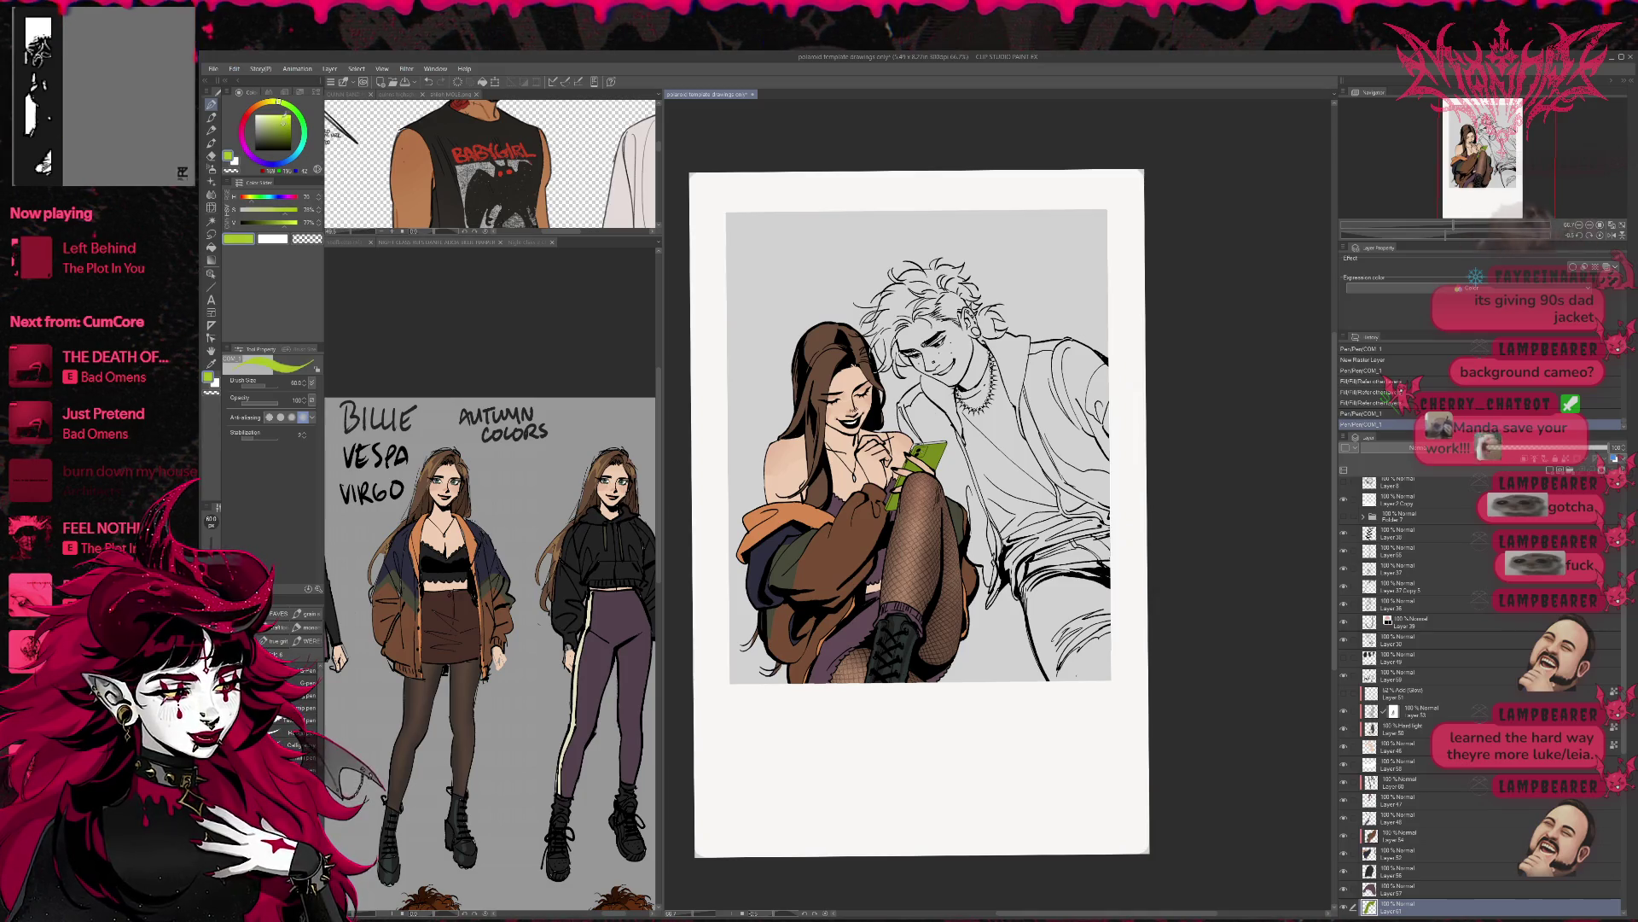
{"action": "key", "text": "g"}
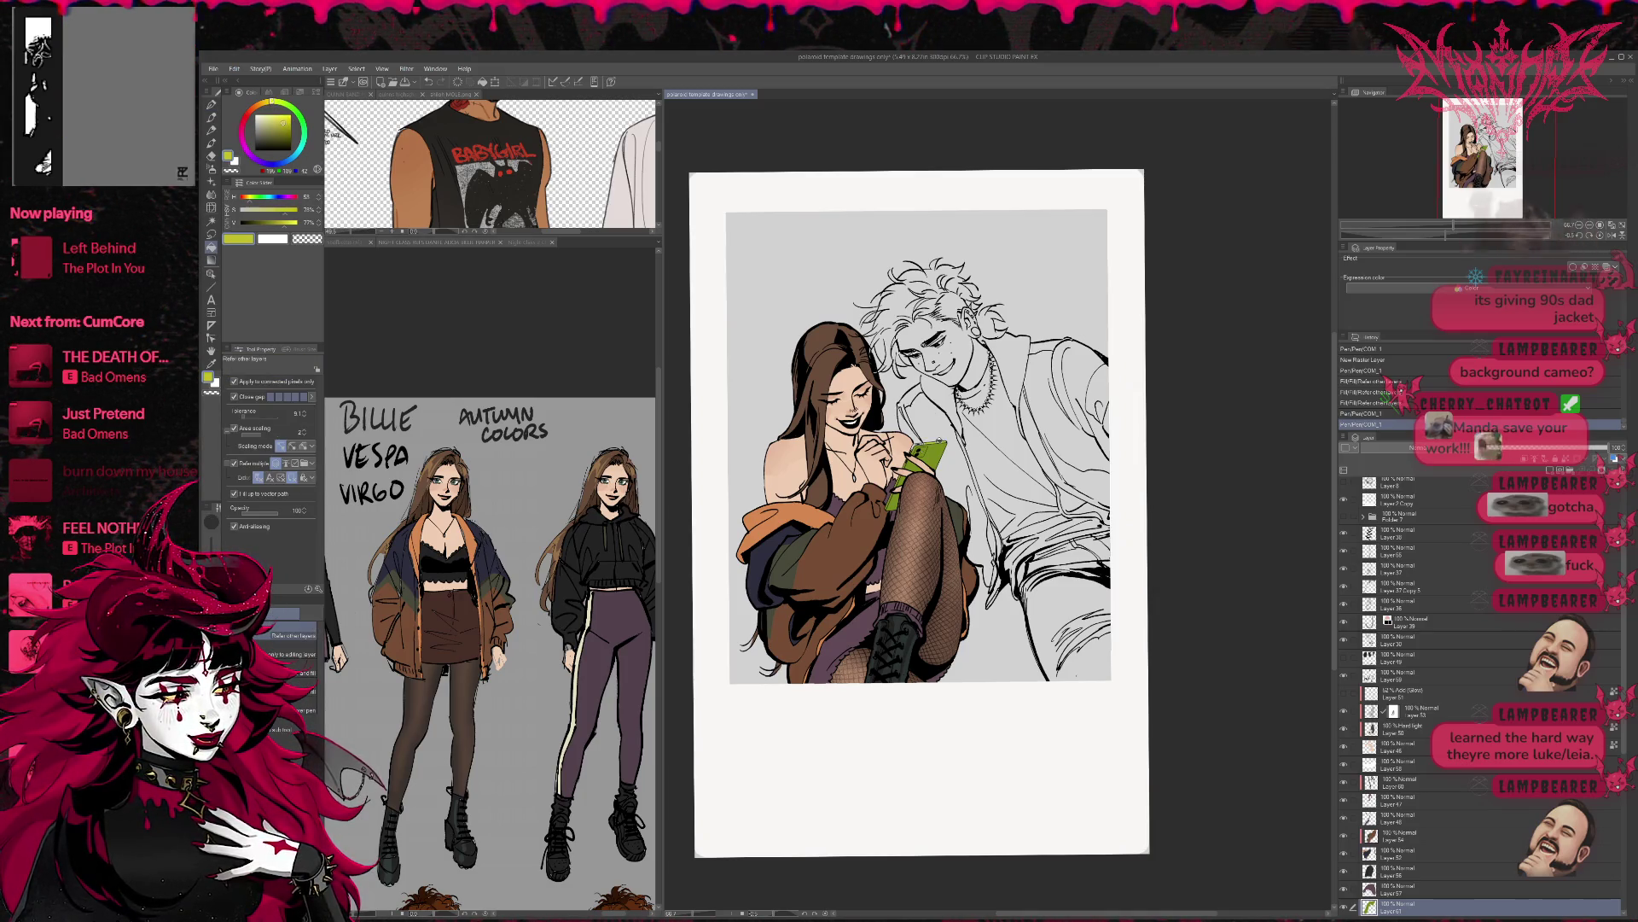
{"action": "left_click", "coordinate": [920, 442]}
{"action": "left_click", "coordinate": [922, 447]}
{"action": "left_click", "coordinate": [922, 446]}
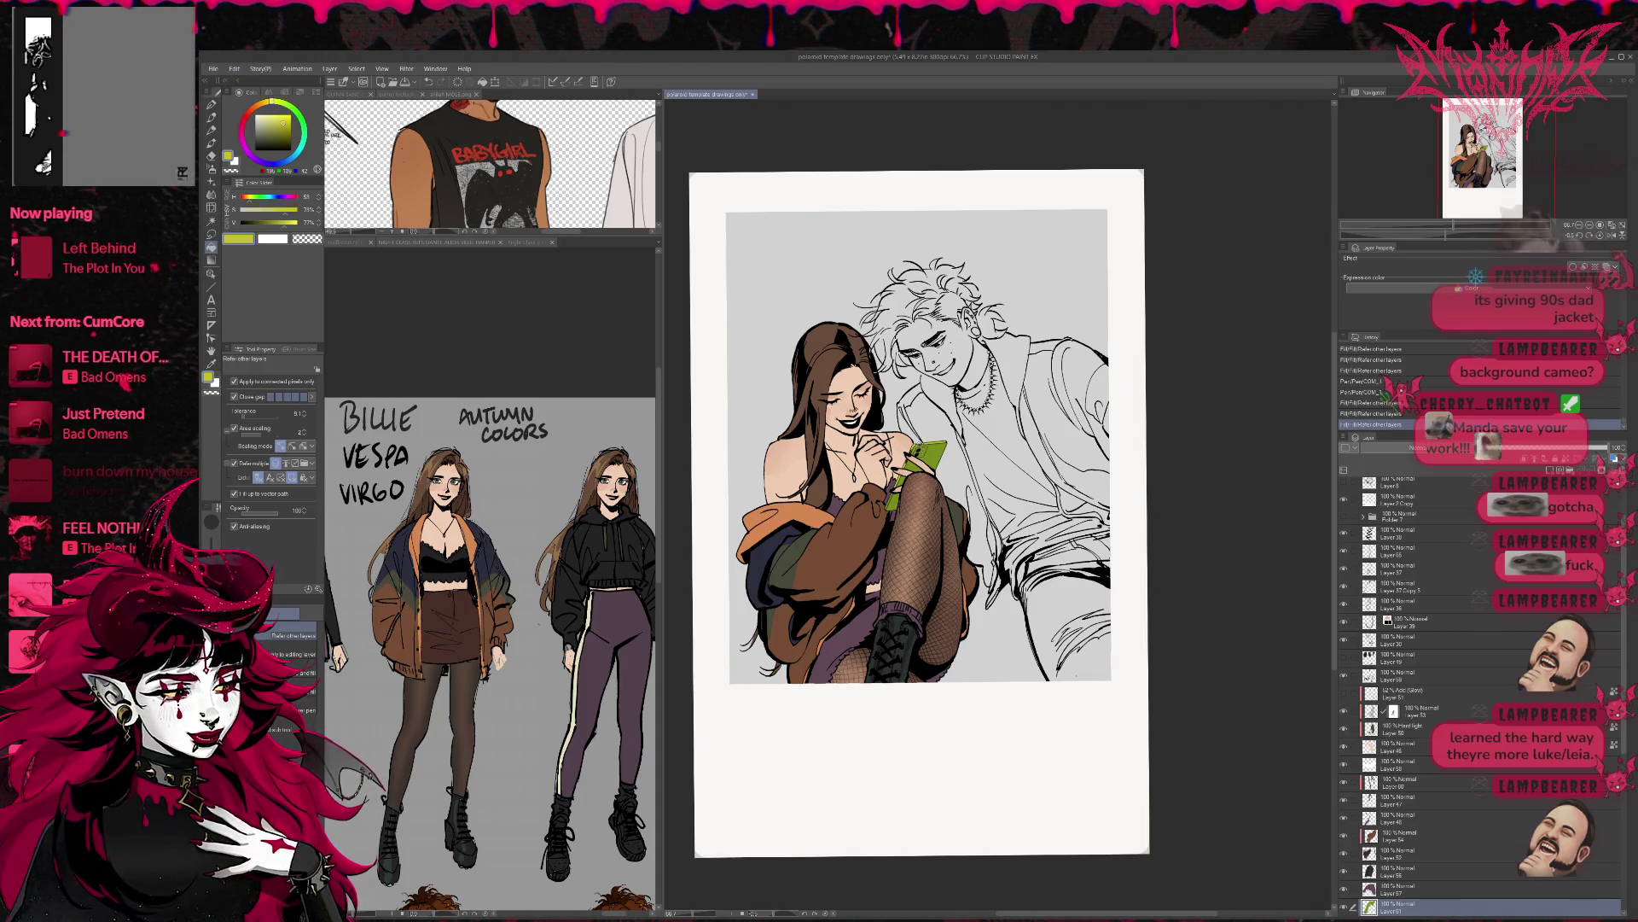
{"action": "left_click", "coordinate": [890, 500]}
{"action": "left_click_drag", "start_coordinate": [889, 500], "coordinate": [895, 519]}
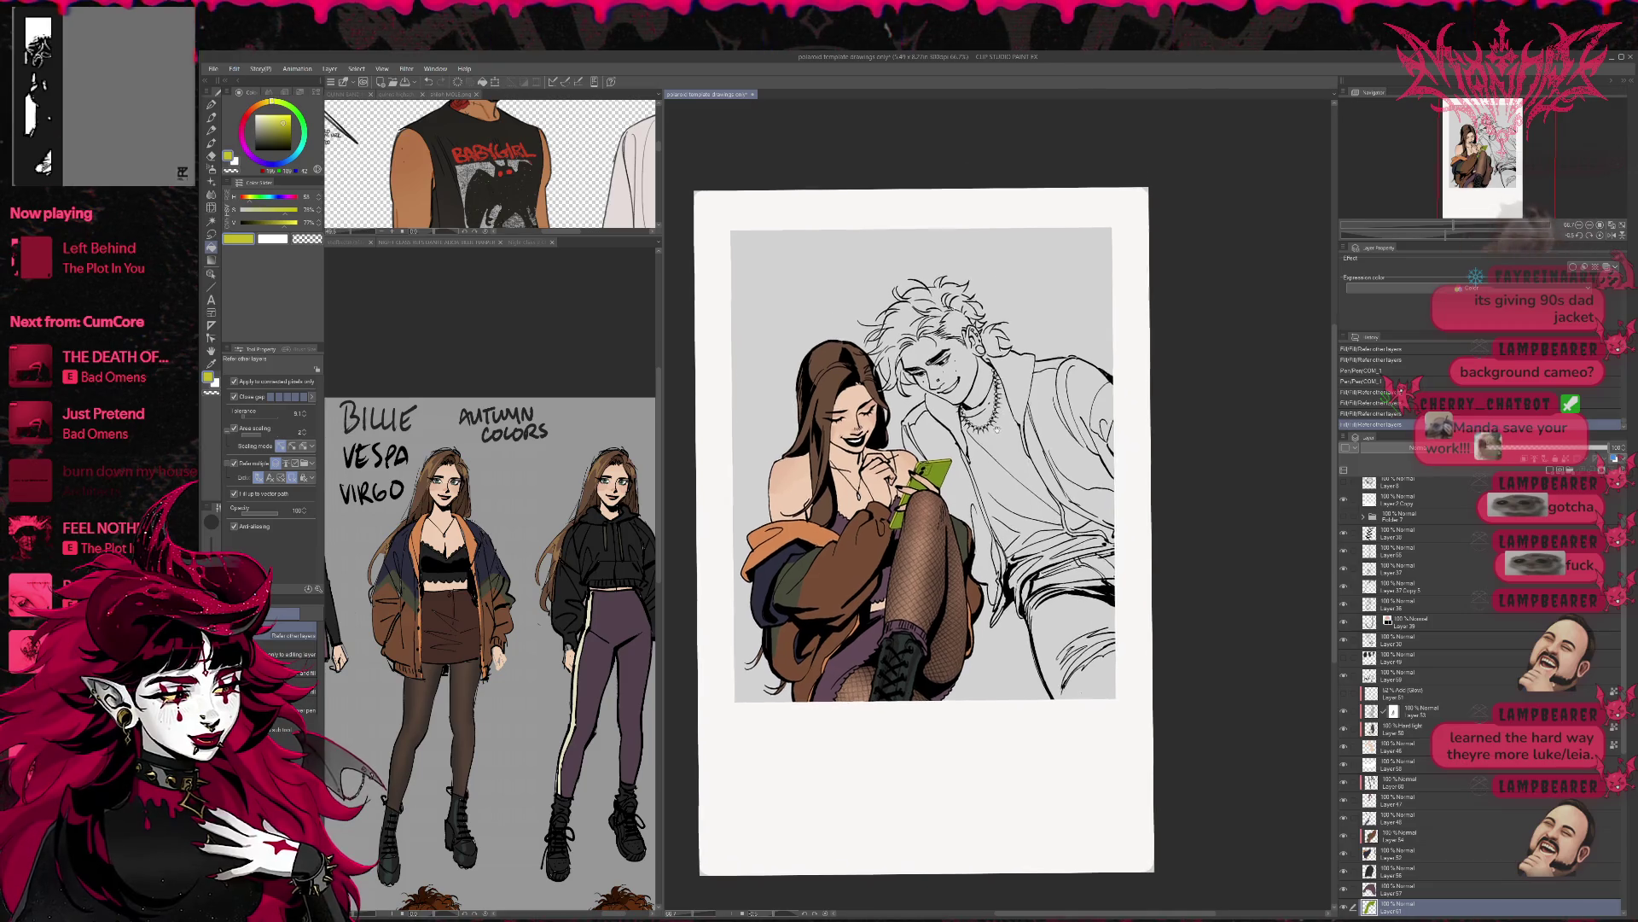
{"action": "left_click", "coordinate": [925, 470]}
{"action": "key", "text": "ctrl+z"}
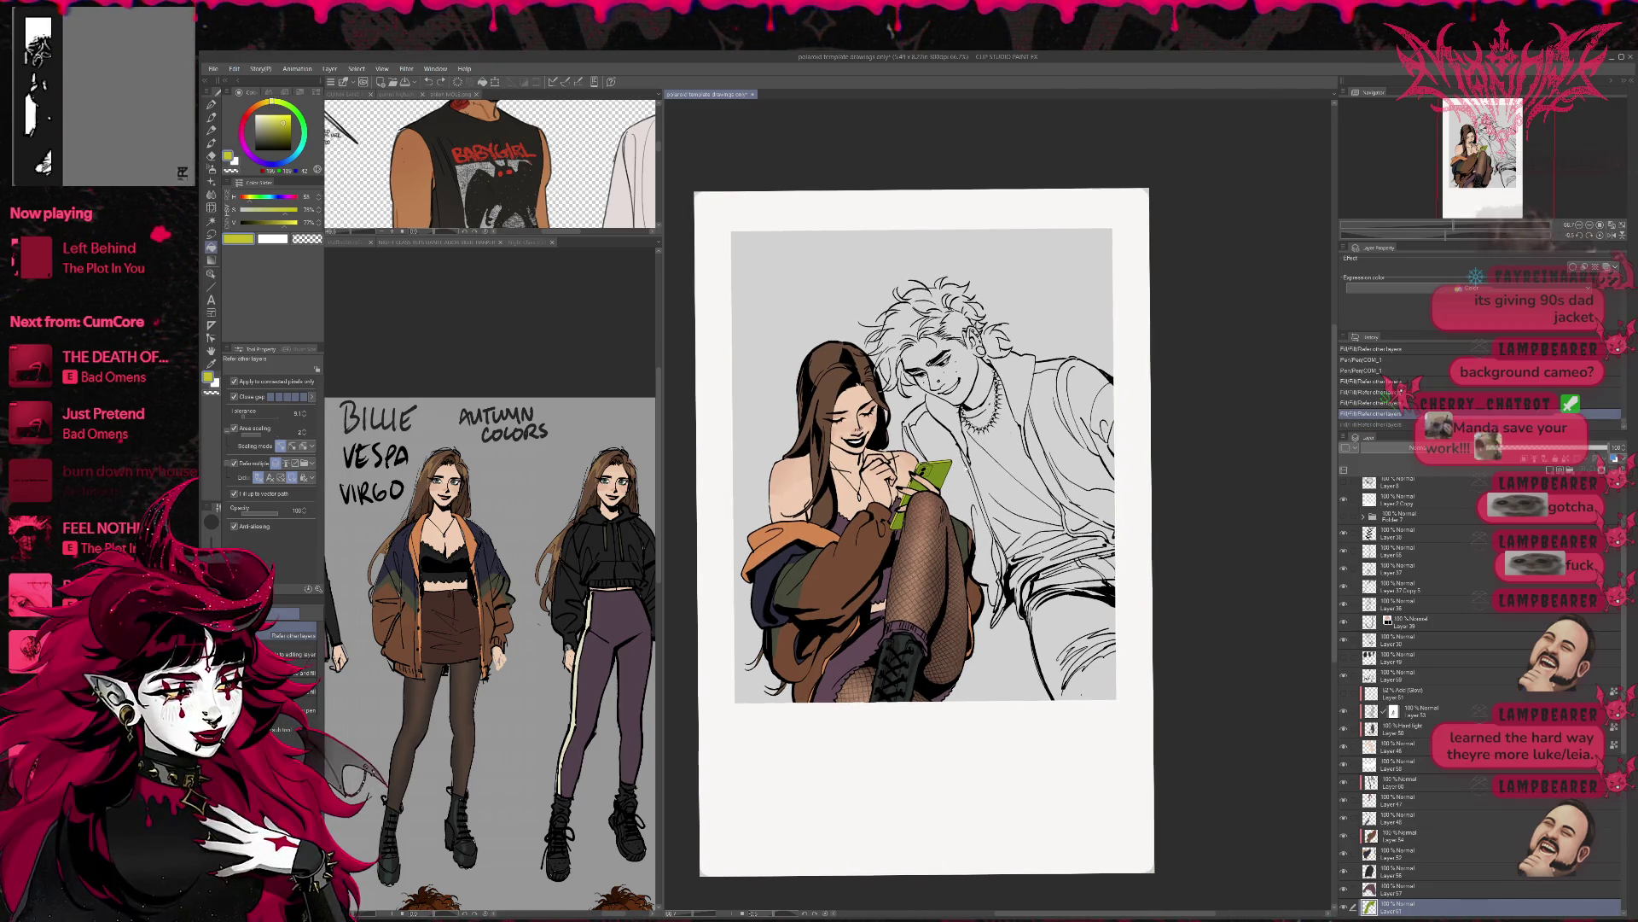
{"action": "key", "text": "p"}
{"action": "left_click_drag", "start_coordinate": [921, 470], "coordinate": [941, 477]}
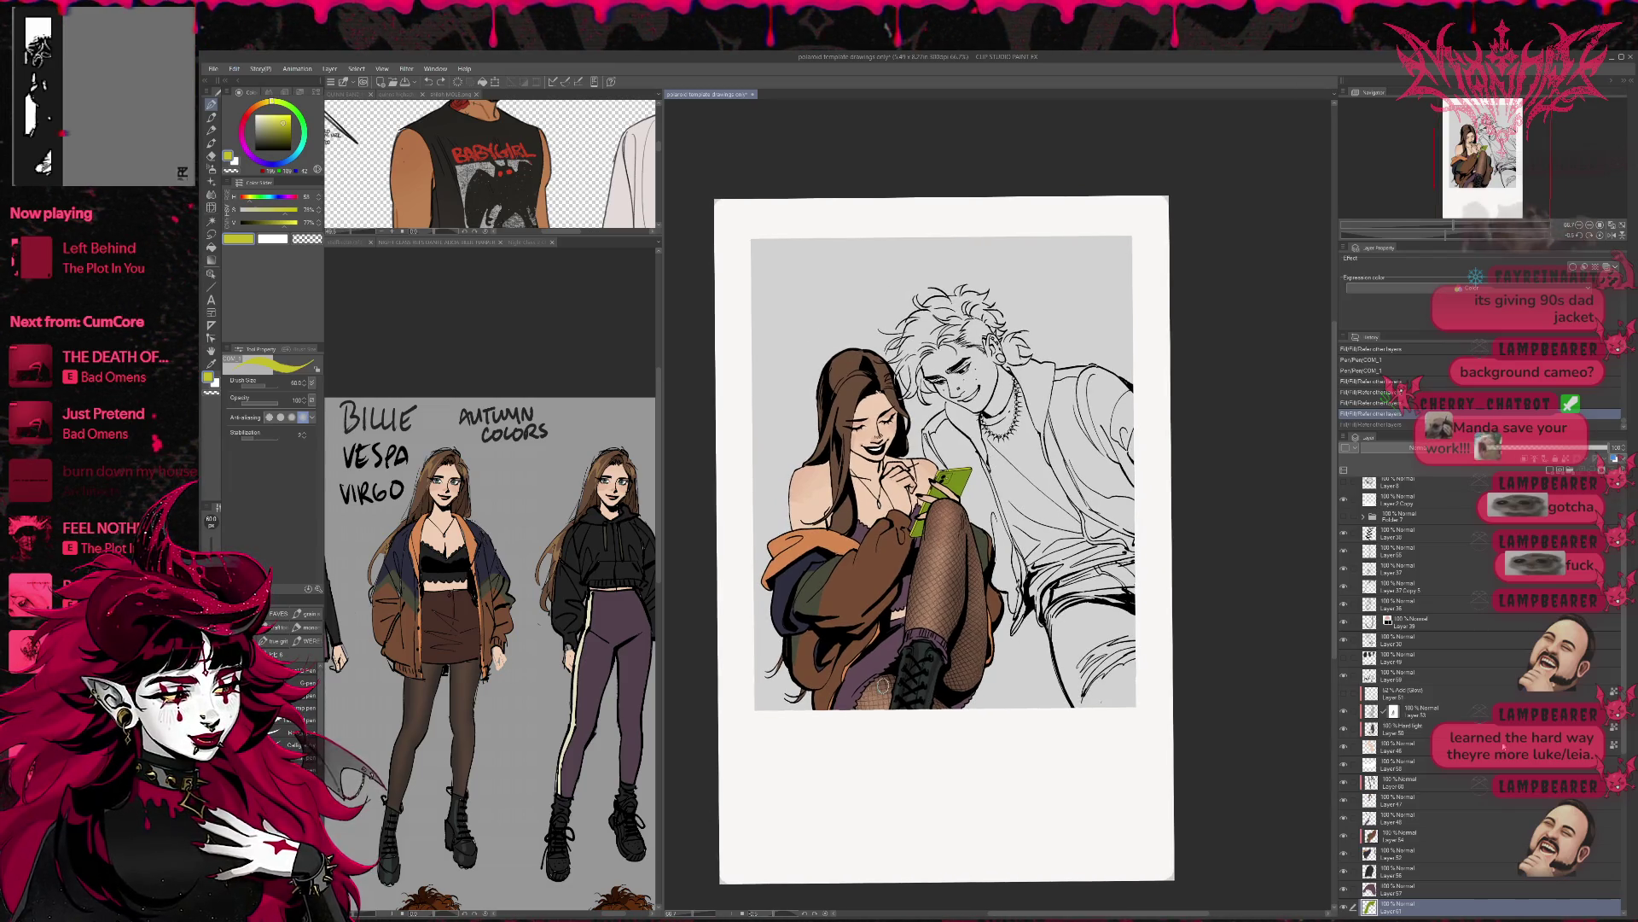
- On a new clipped layer, draw black touch-up strokes near the hand and knee
{"action": "key", "text": "ctrl+shift+n"}
{"action": "key", "text": "ctrl+alt+g"}
{"action": "mouse_move", "coordinate": [934, 487]}
{"action": "left_mouse_down"}
{"action": "mouse_move", "coordinate": [949, 502]}
{"action": "mouse_move", "coordinate": [924, 531]}
{"action": "left_mouse_up"}
{"action": "key", "text": "ctrl+z"}
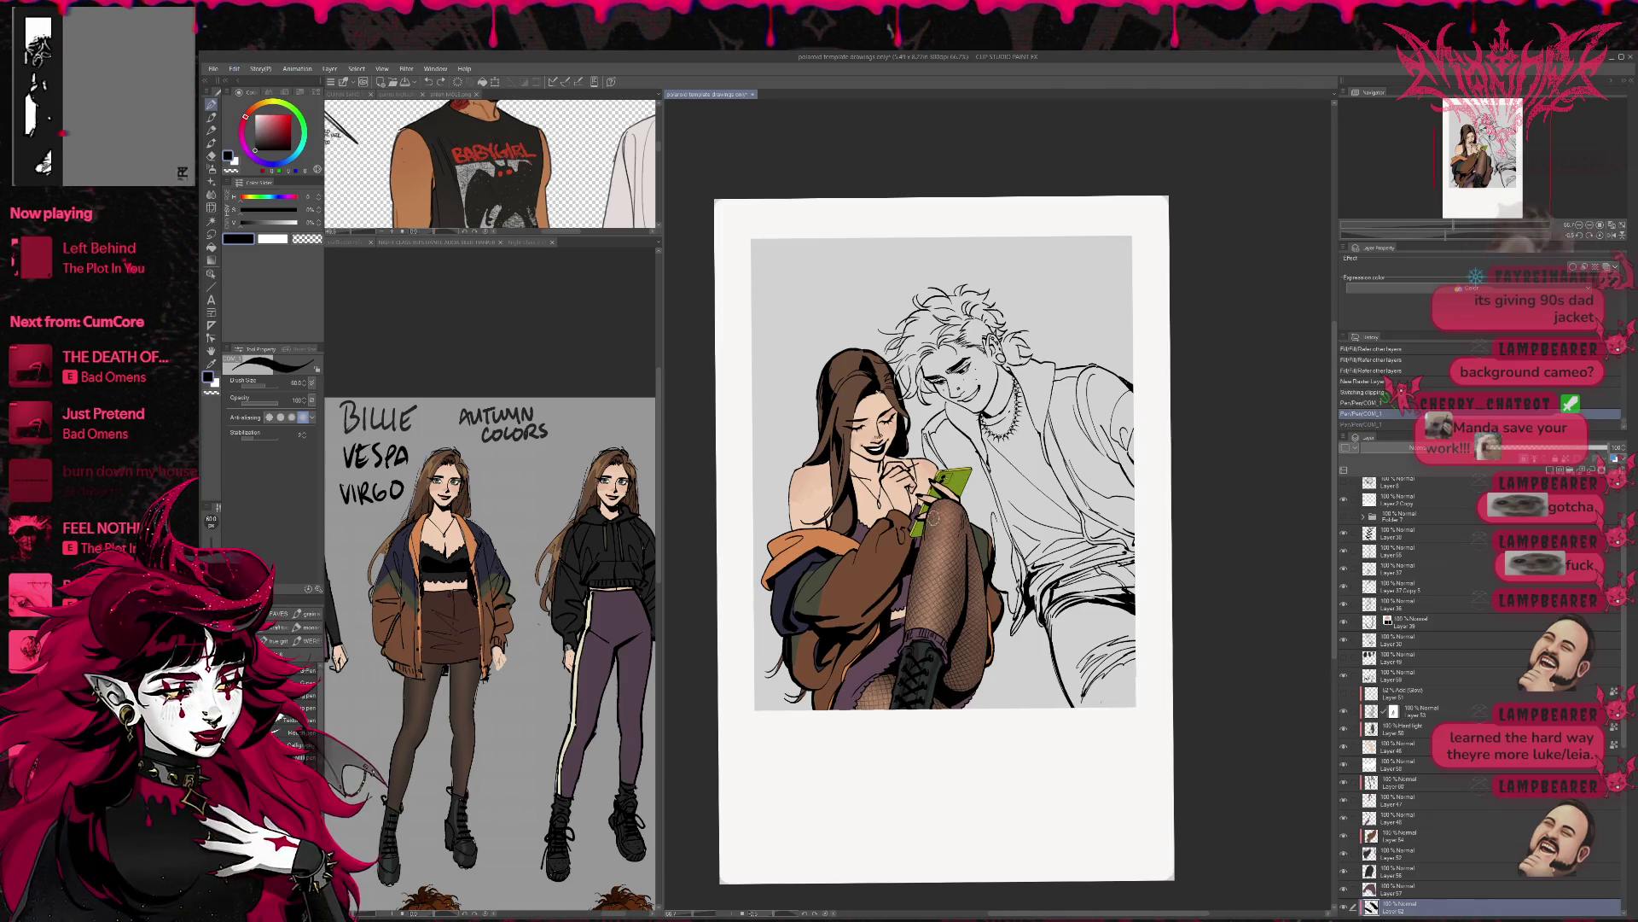
{"action": "key", "text": "ctrl+y"}
{"action": "left_click_drag", "start_coordinate": [930, 517], "coordinate": [920, 532]}
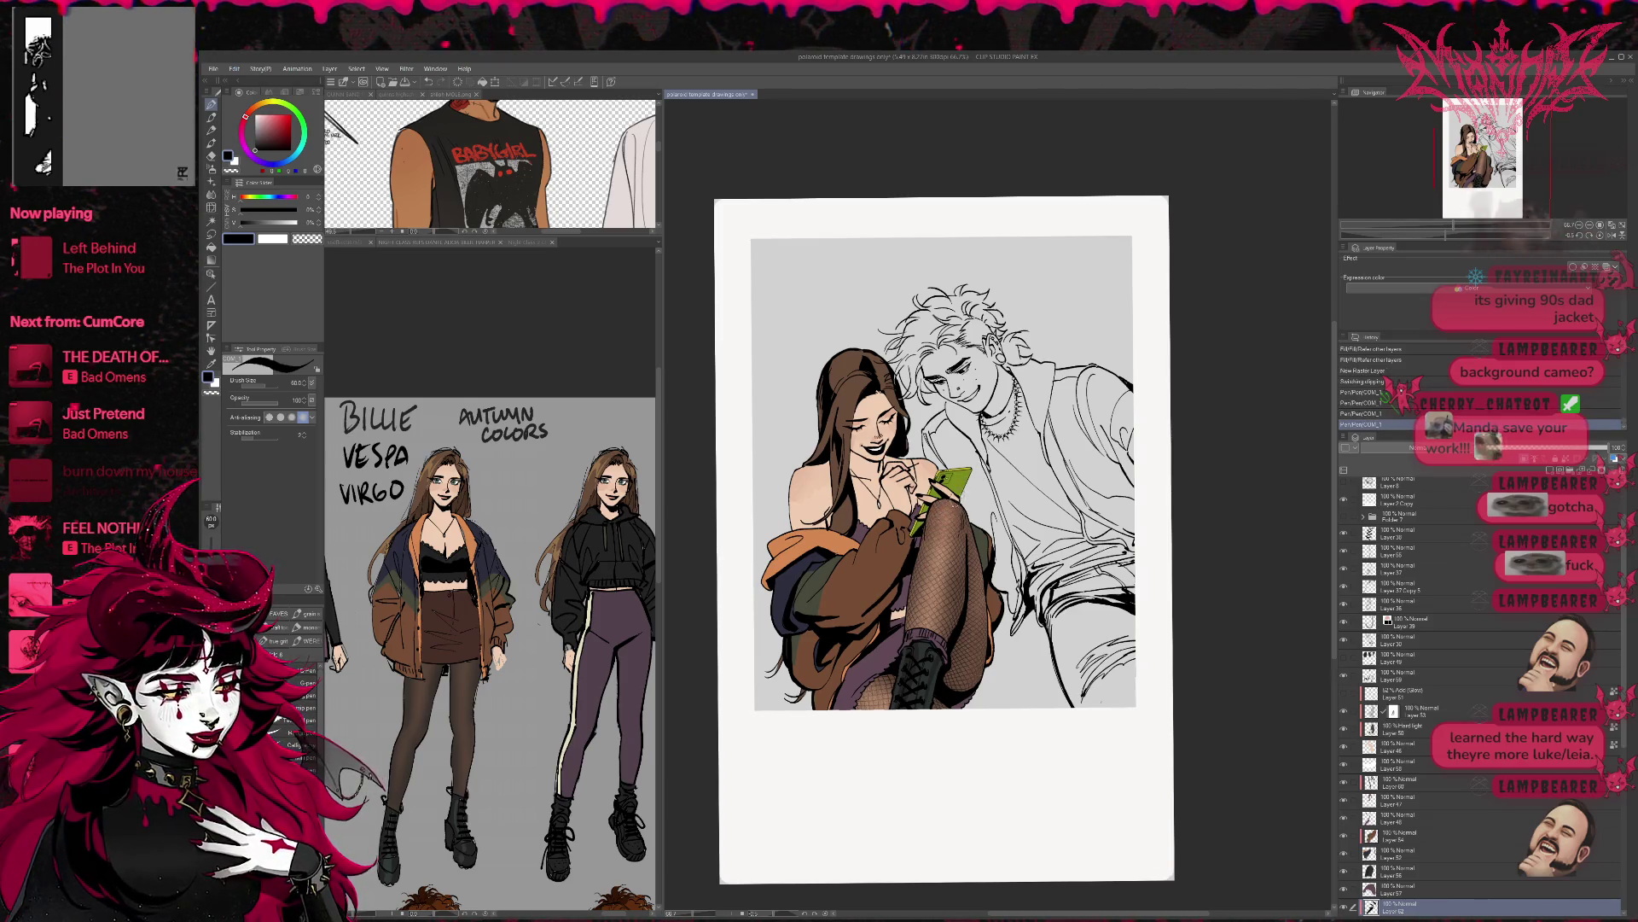
{"action": "key", "text": "ctrl+z"}
{"action": "key", "text": "ctrl+z"}
{"action": "key", "text": "ctrl+z"}
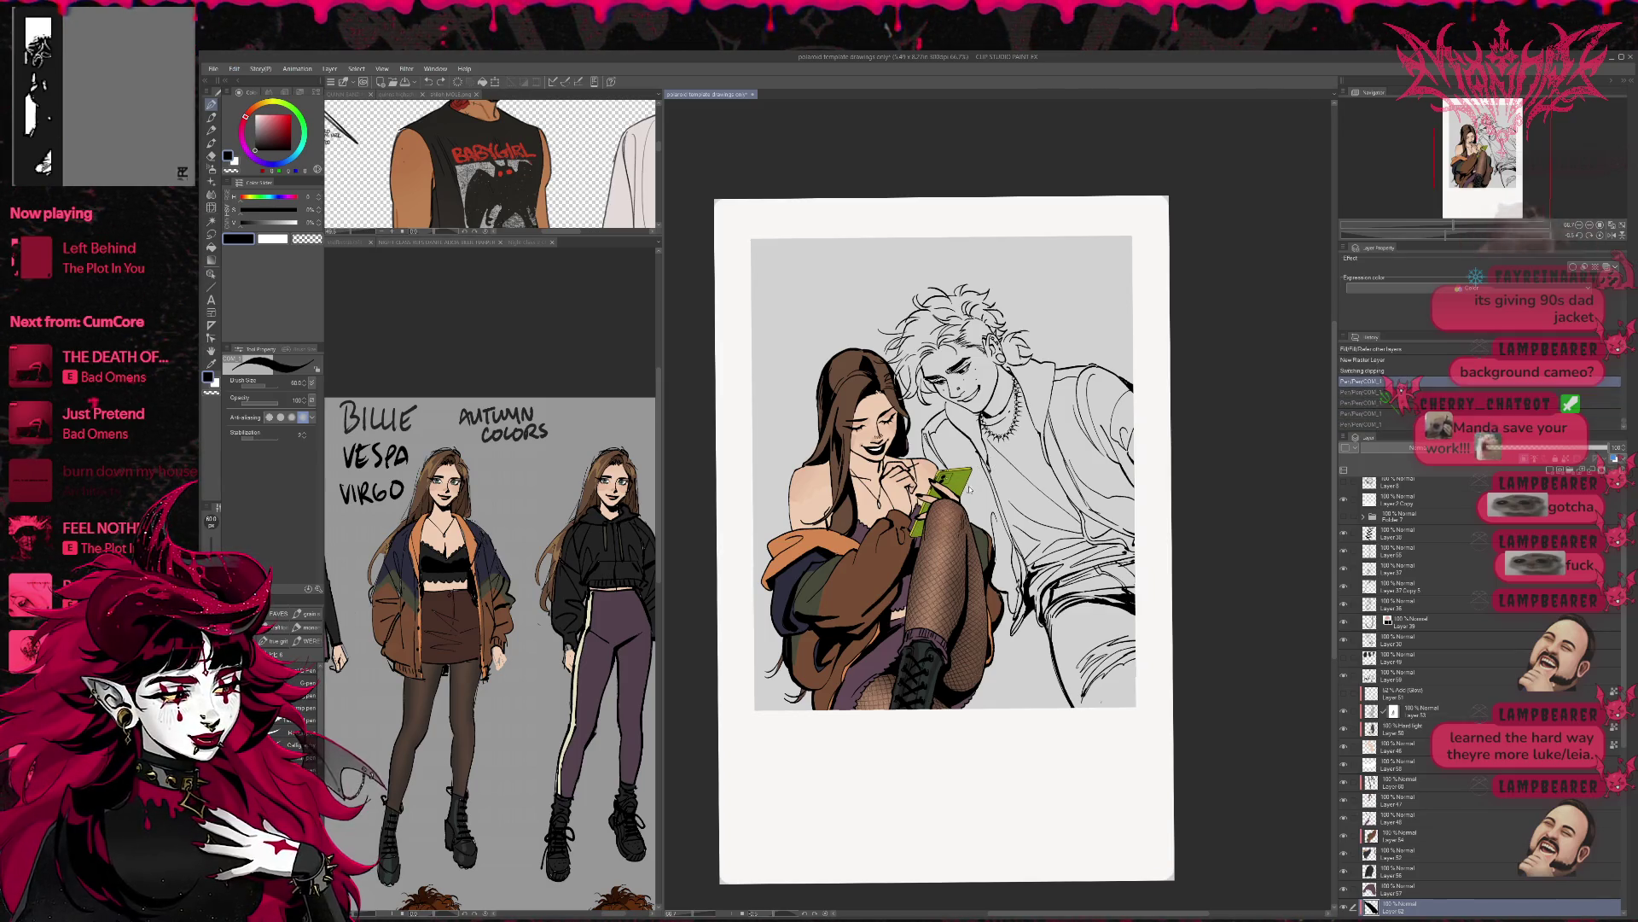
{"action": "mouse_move", "coordinate": [946, 508]}
{"action": "left_mouse_down"}
{"action": "mouse_move", "coordinate": [935, 481]}
{"action": "mouse_move", "coordinate": [913, 544]}
{"action": "left_mouse_up"}
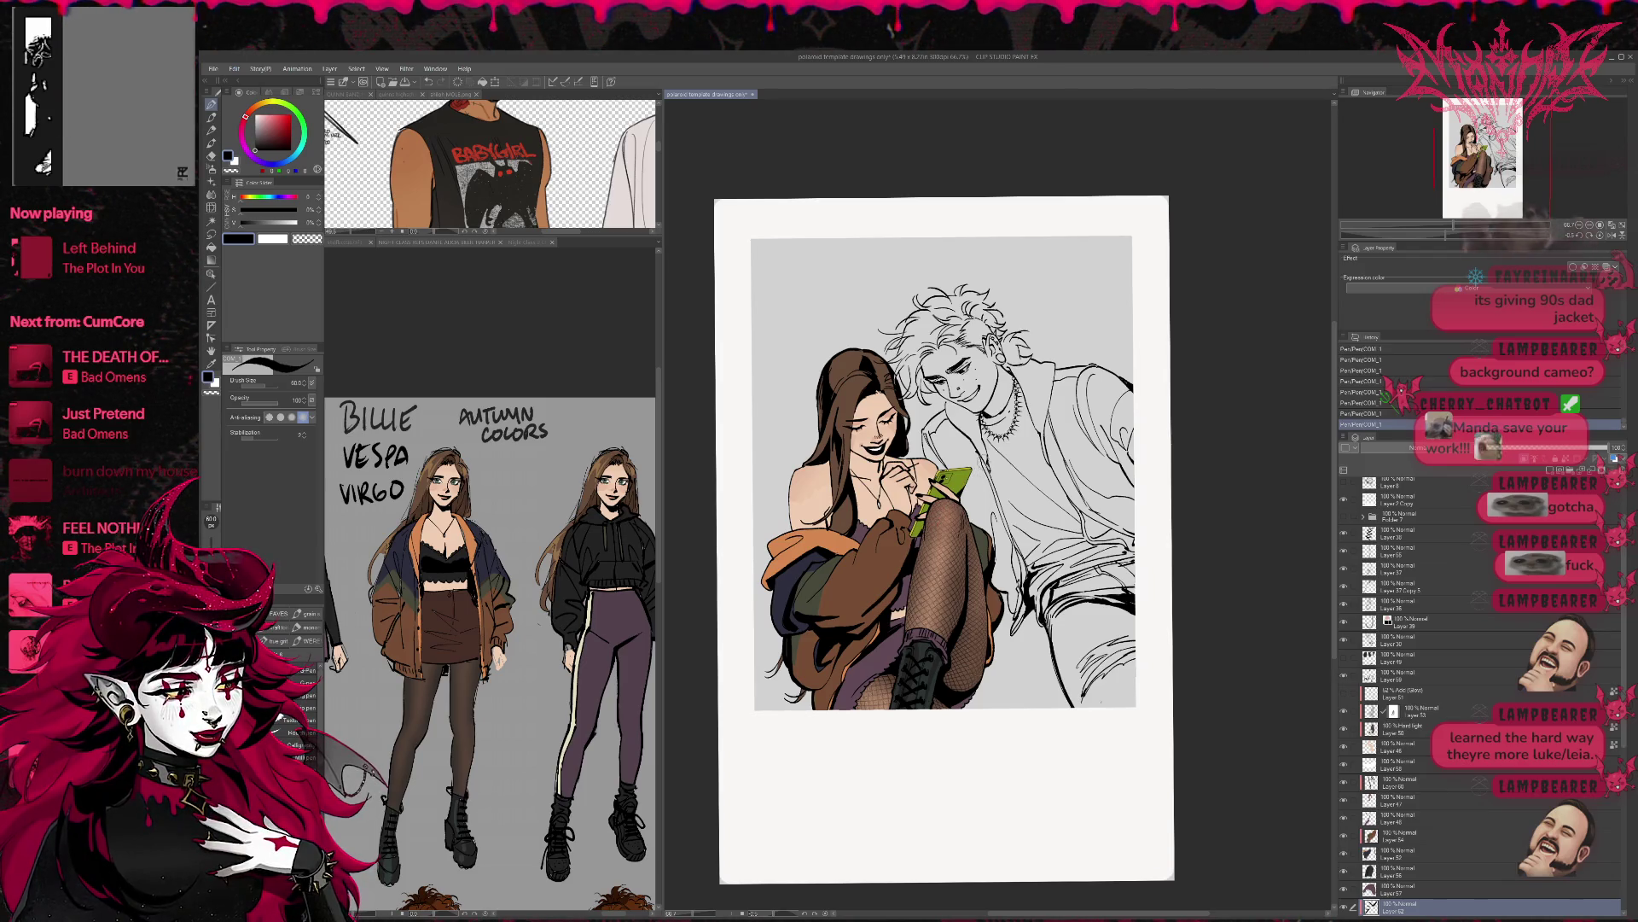
- Select the working layer and undo/redo the strokes near the boot to compare
{"action": "left_click_drag", "start_coordinate": [1038, 474], "coordinate": [1057, 461]}
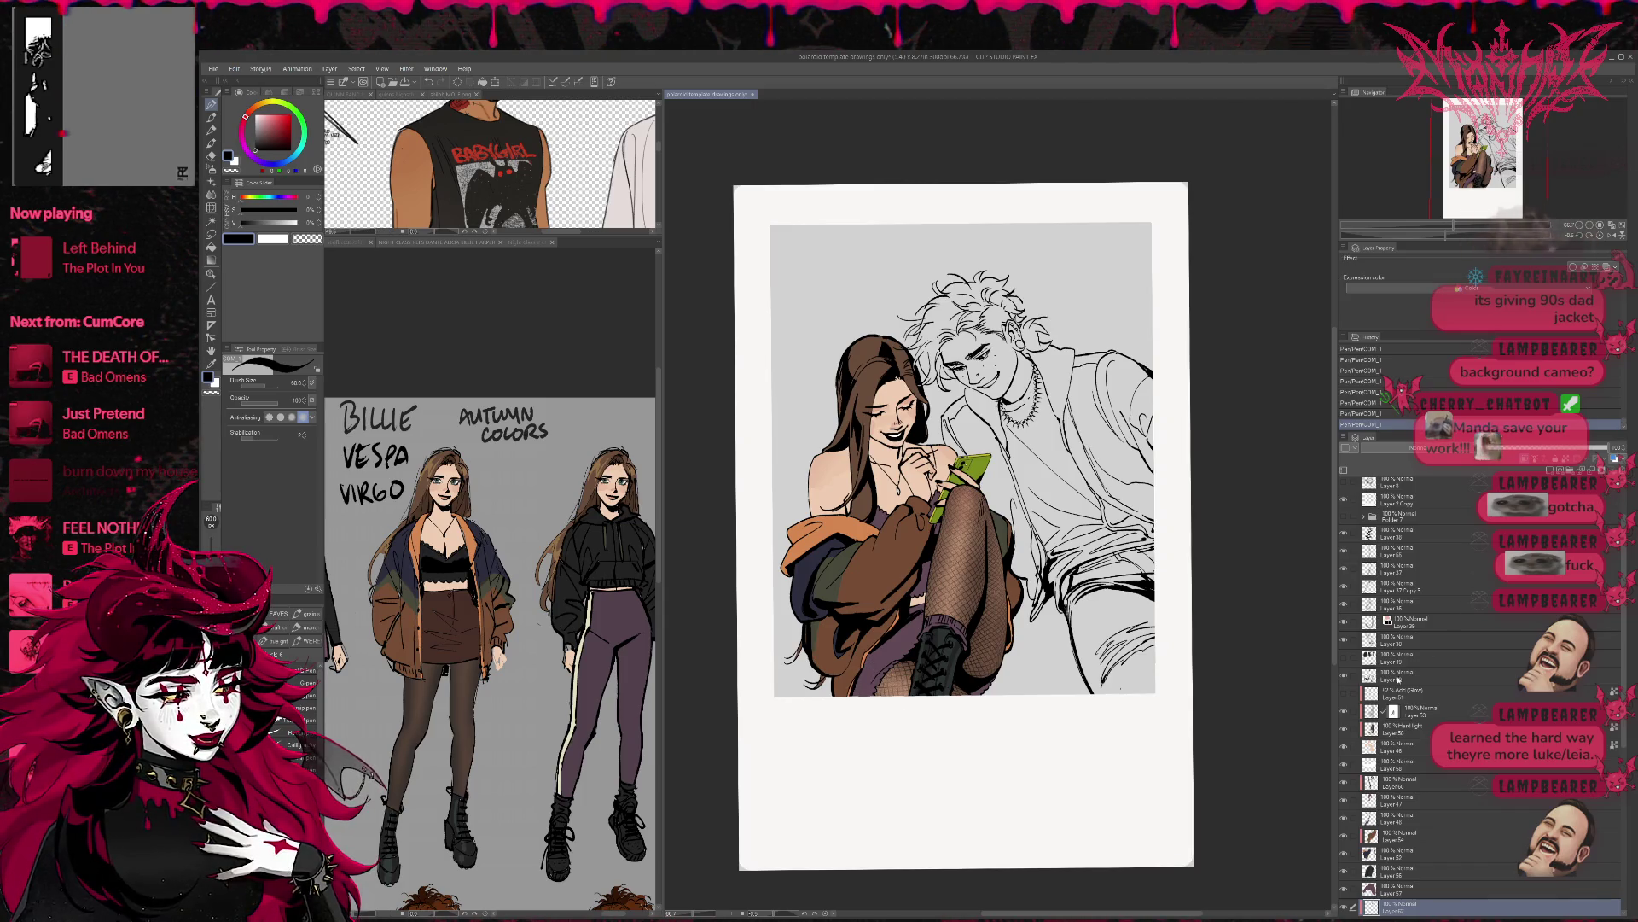
{"action": "left_click", "coordinate": [1396, 677]}
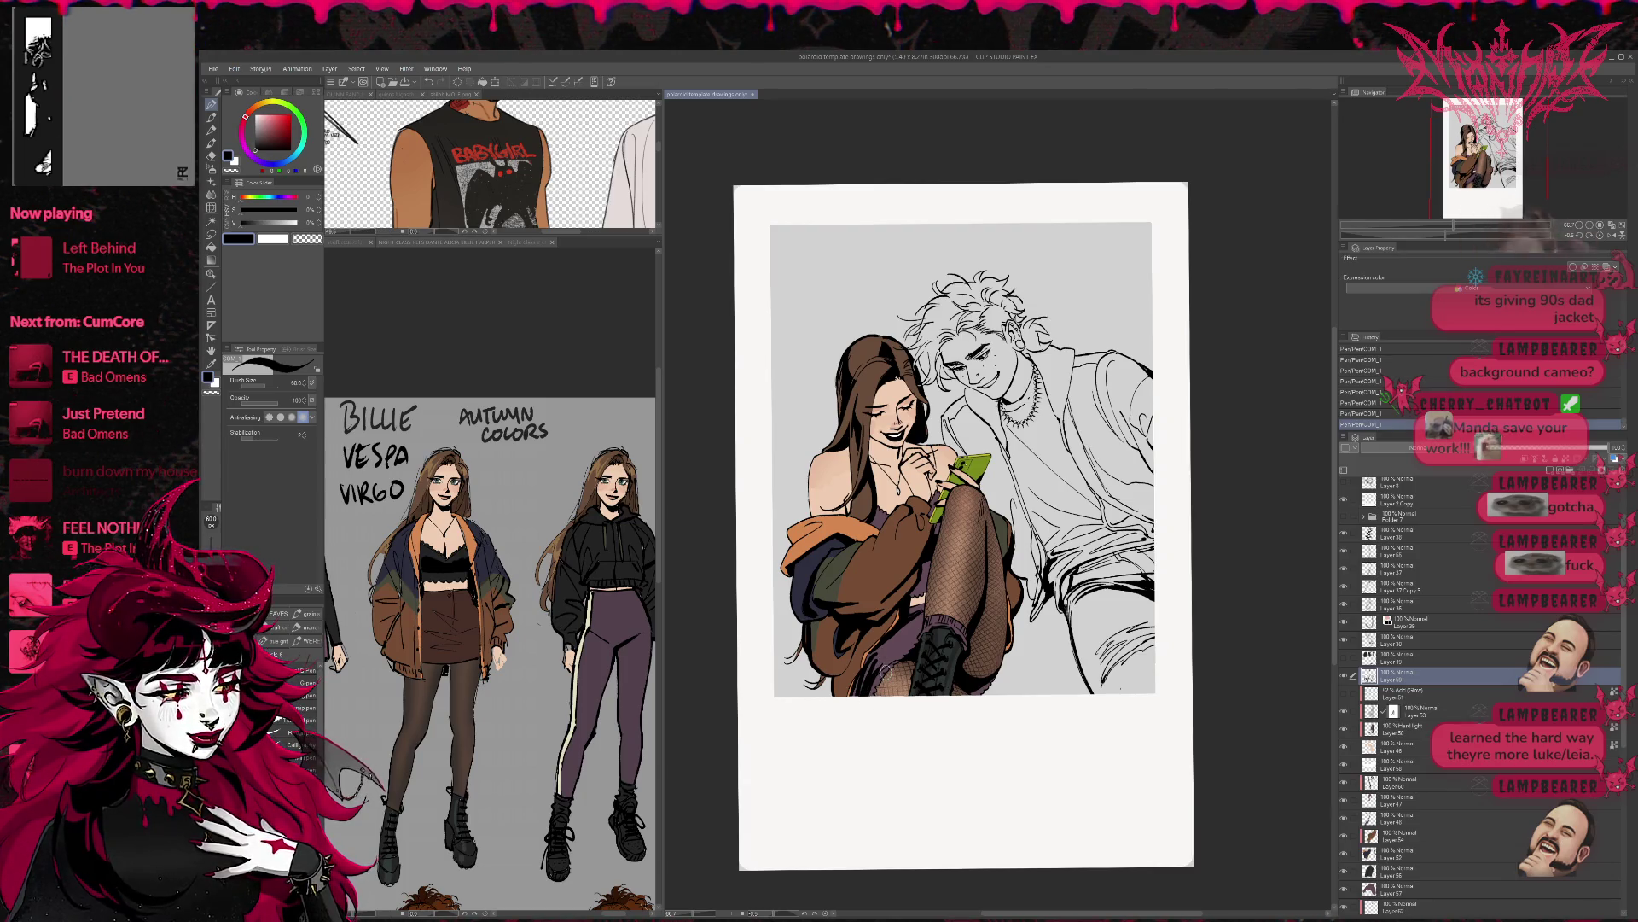
{"action": "key", "text": "ctrl+z"}
{"action": "key", "text": "ctrl+z"}
{"action": "key", "text": "ctrl+z"}
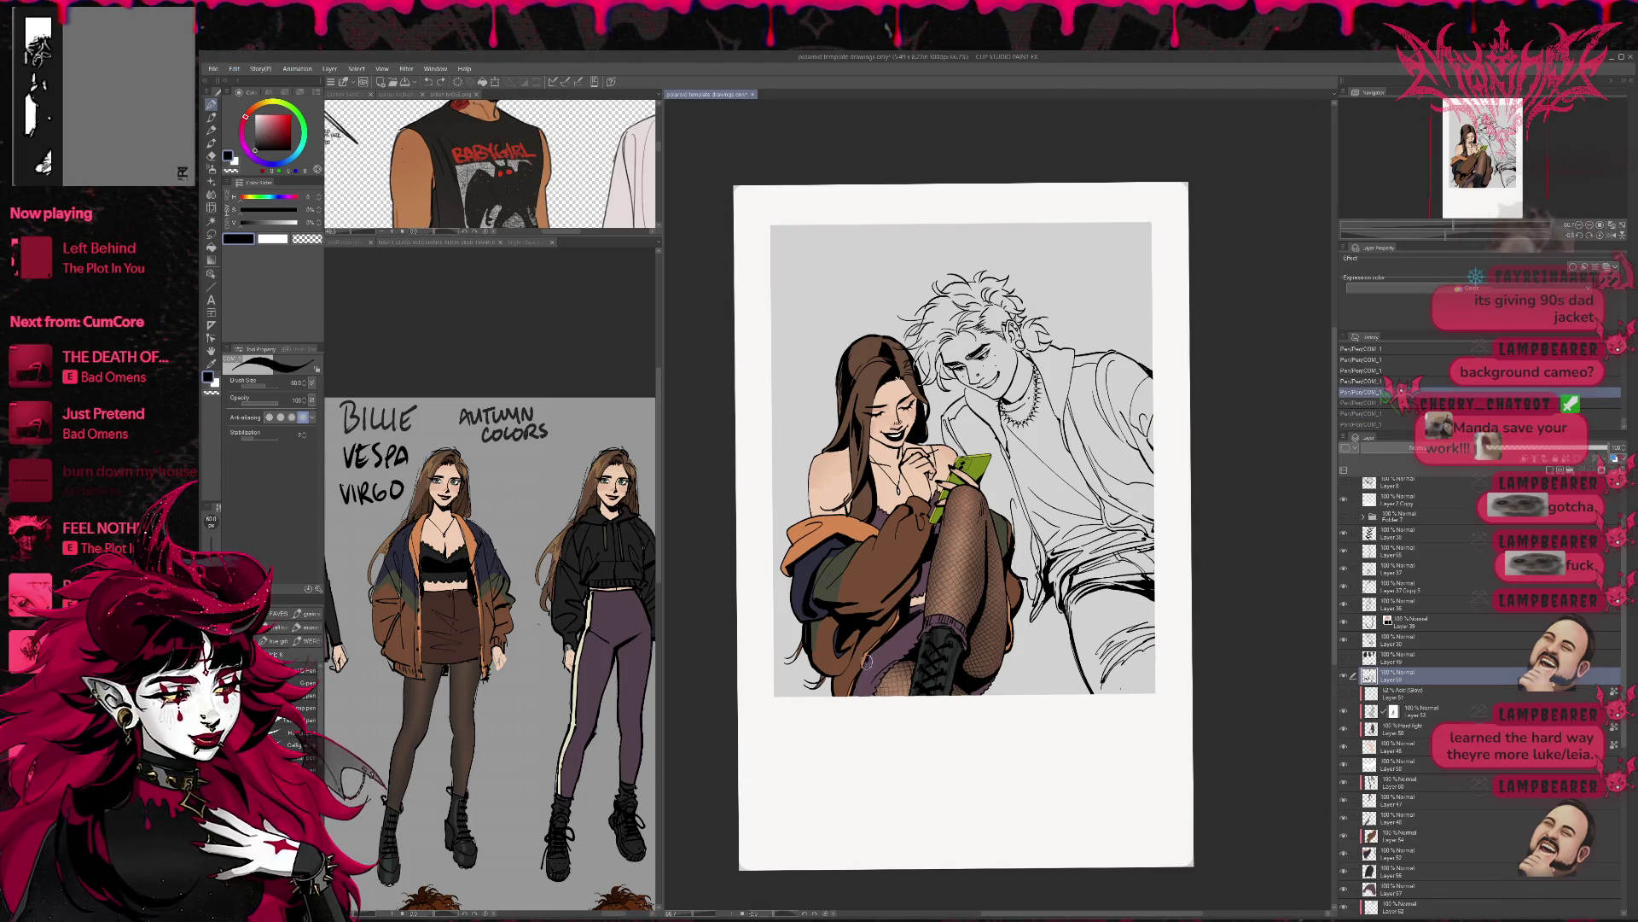
{"action": "key", "text": "ctrl+y"}
{"action": "key", "text": "ctrl+y"}
{"action": "key", "text": "ctrl+y"}
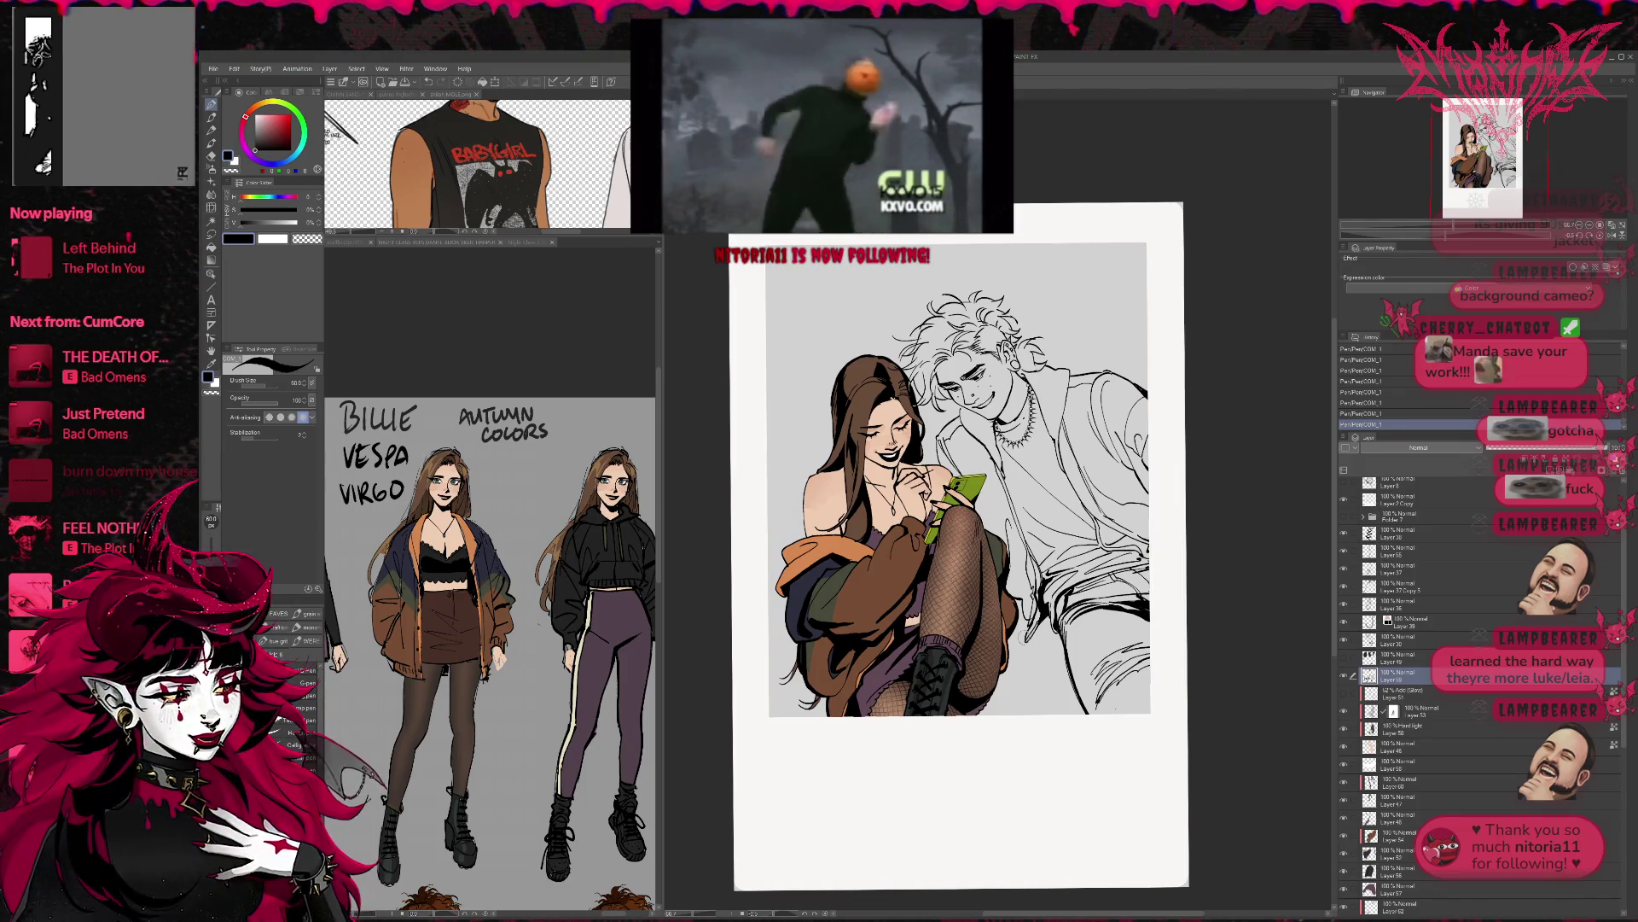
- Sample the boot's grey-teal, lighten it, and paint highlights on the boot at 61 opacity
{"action": "left_click", "coordinate": [1400, 870]}
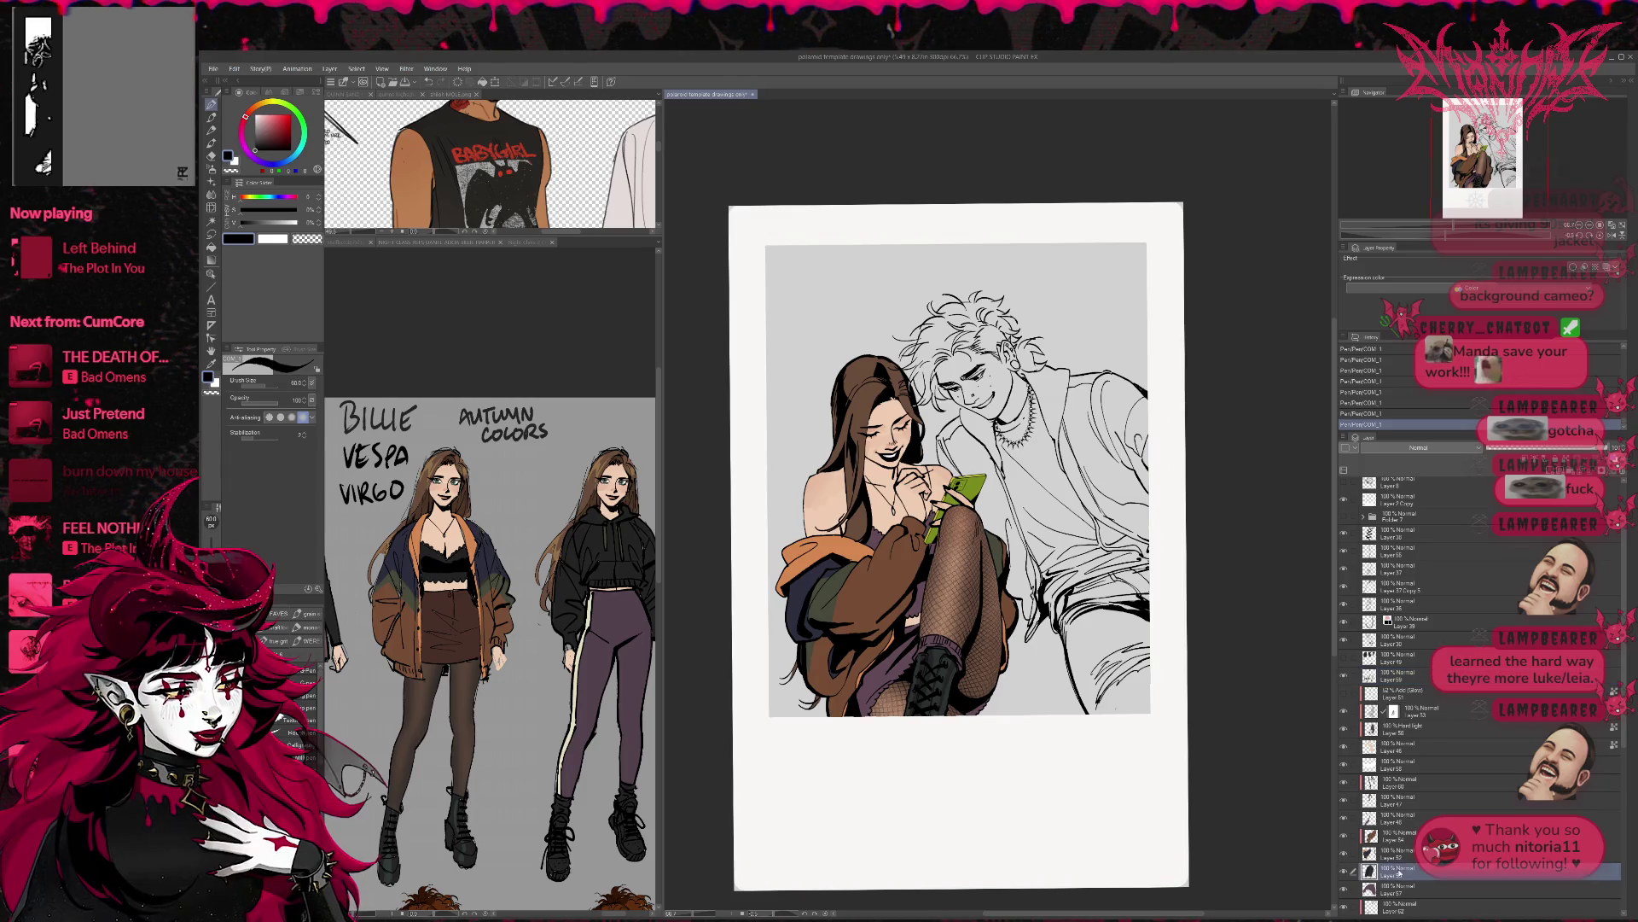
{"action": "left_click", "coordinate": [946, 700], "text": "alt"}
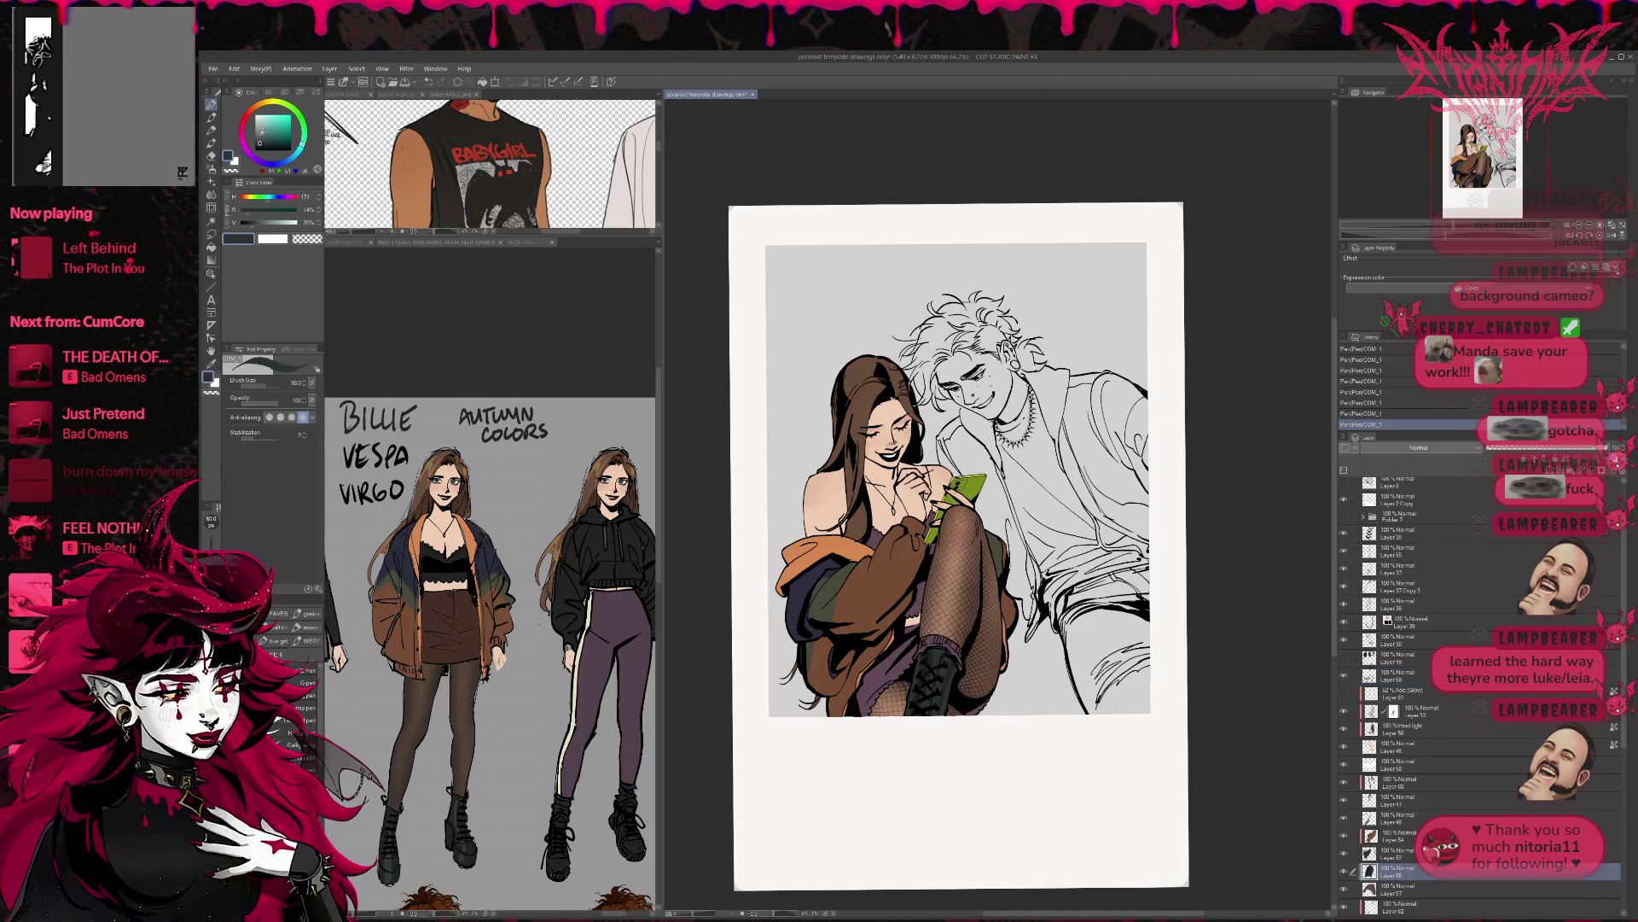
{"action": "left_click_drag", "start_coordinate": [260, 143], "coordinate": [265, 119]}
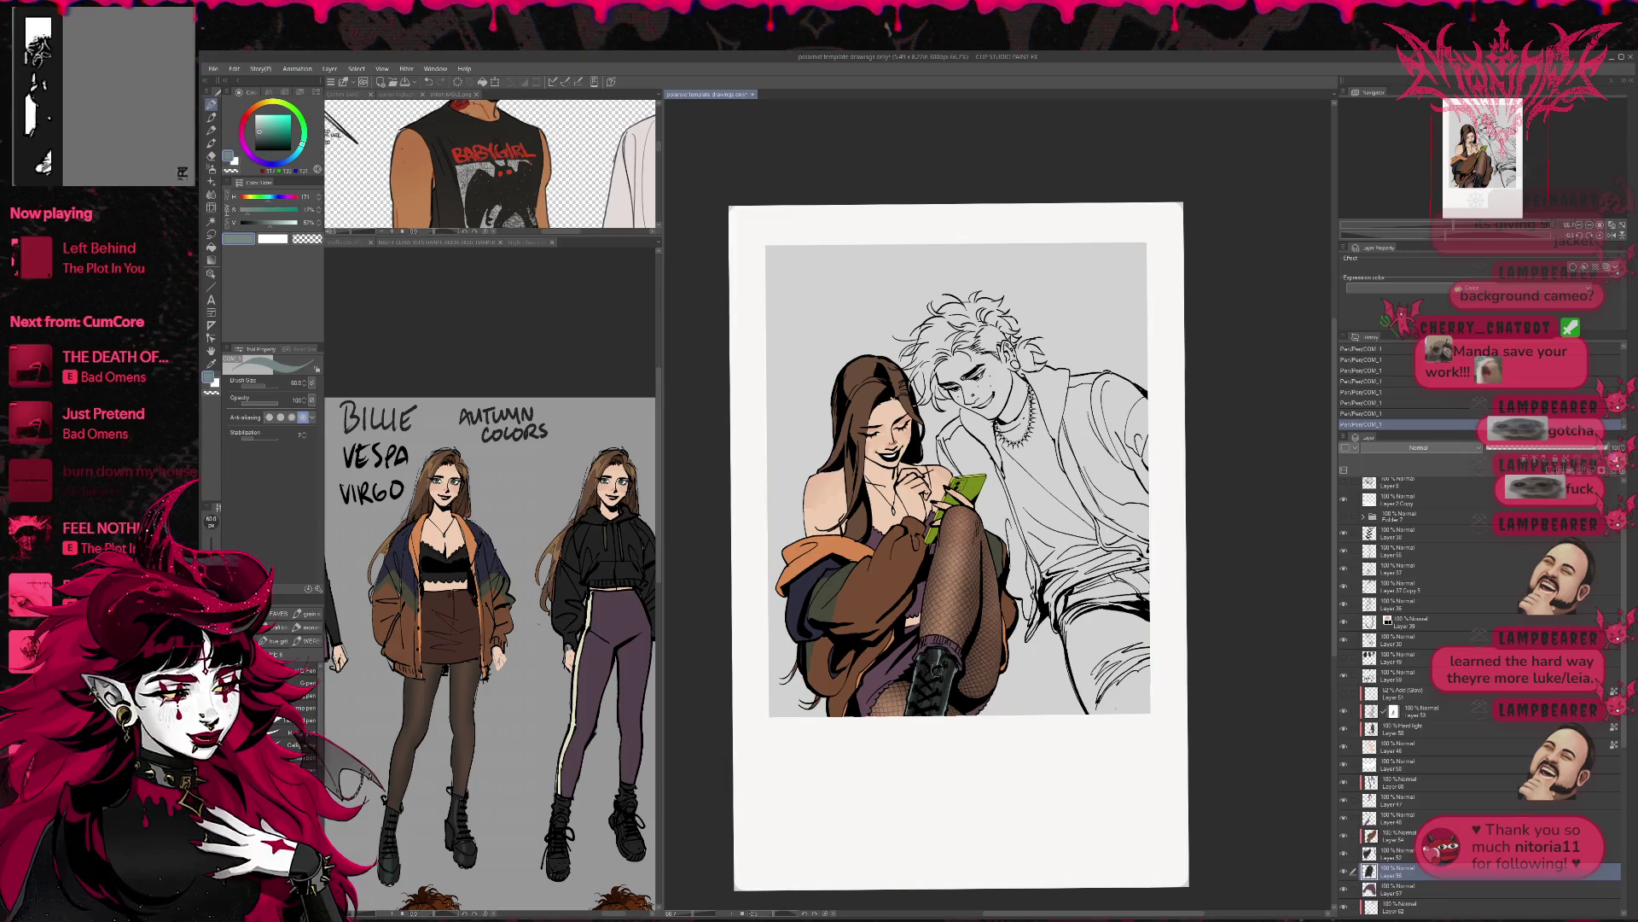
{"action": "key", "text": "ctrl+z"}
{"action": "key", "text": "ctrl+z"}
{"action": "key", "text": "ctrl+z"}
{"action": "left_click_drag", "start_coordinate": [966, 661], "coordinate": [965, 652]}
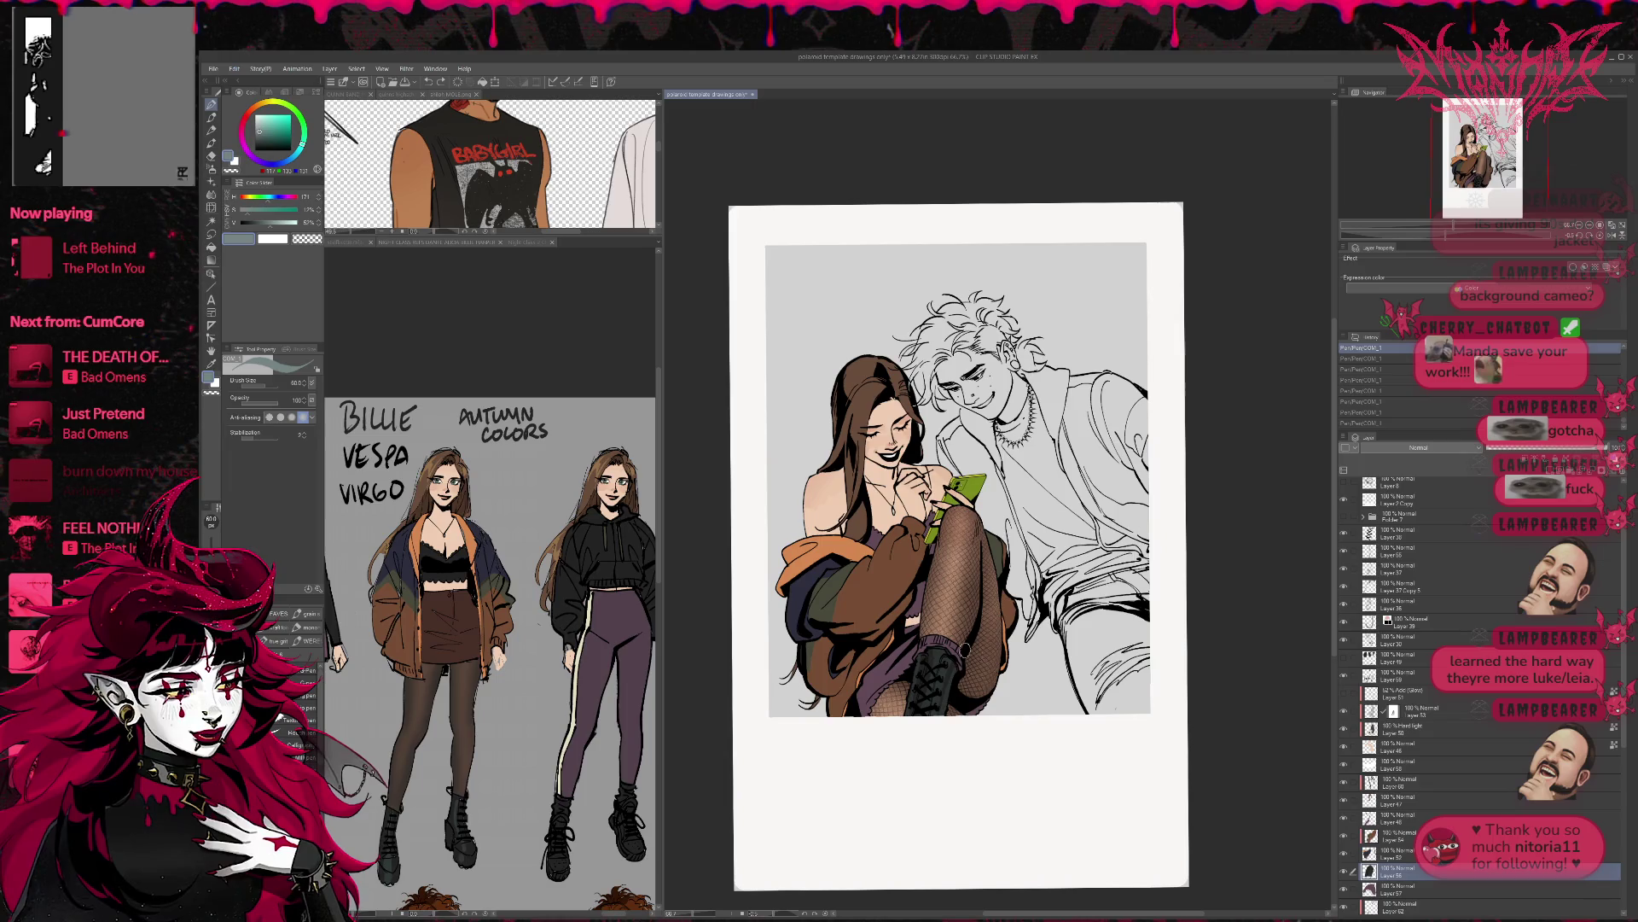
{"action": "left_click_drag", "start_coordinate": [264, 400], "coordinate": [278, 400]}
{"action": "left_click_drag", "start_coordinate": [934, 648], "coordinate": [939, 670]}
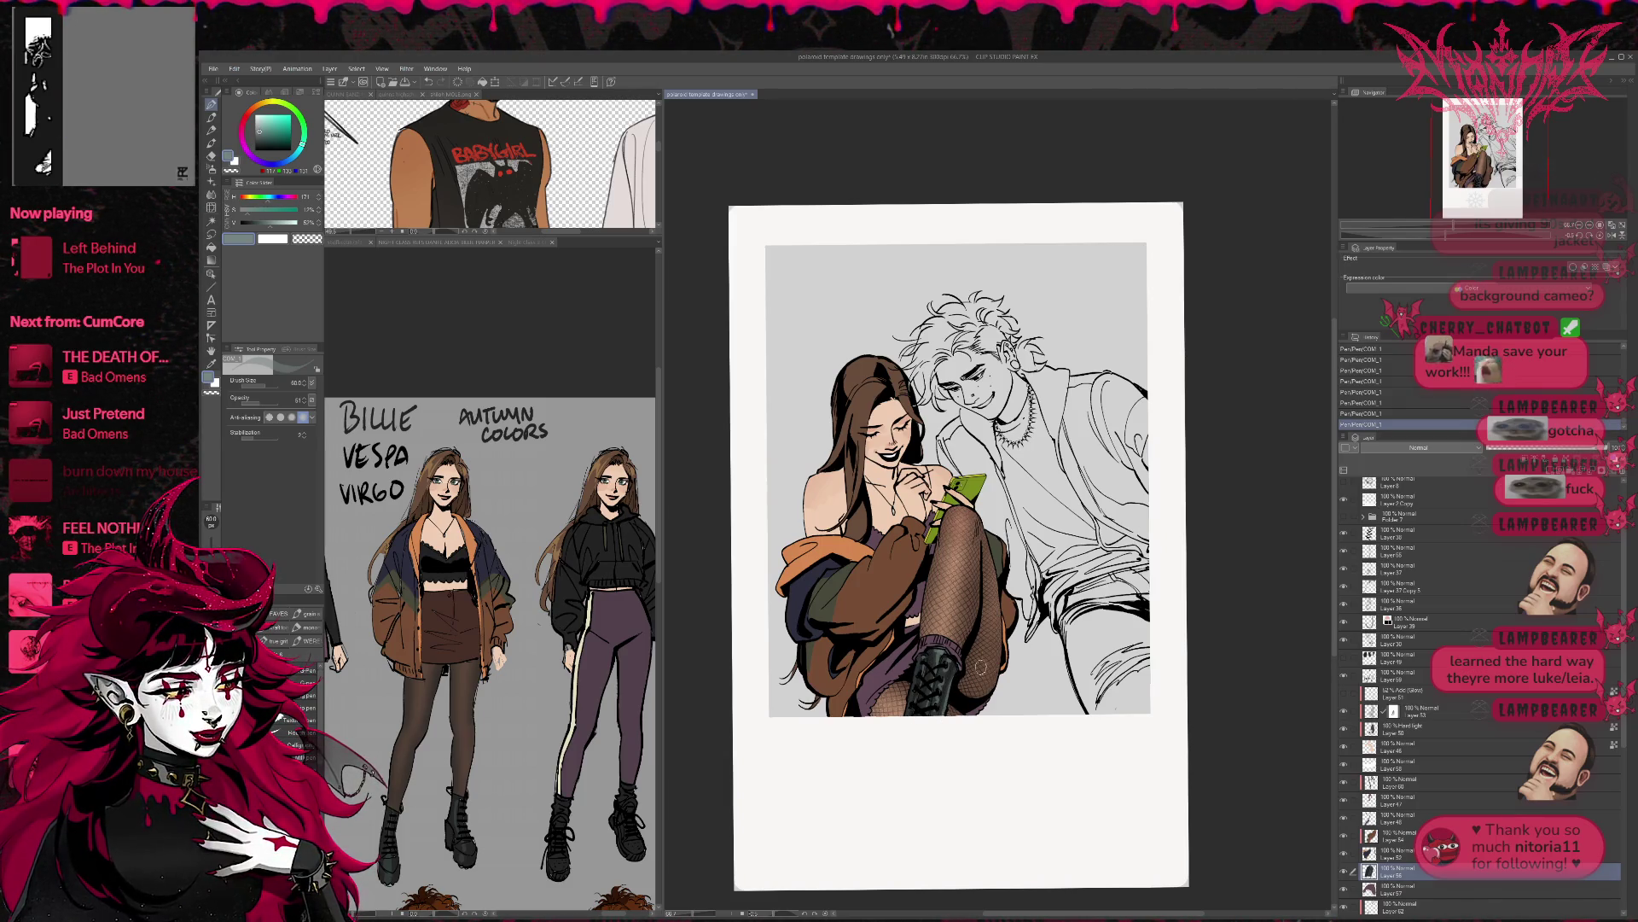
{"action": "left_click", "coordinate": [1611, 237]}
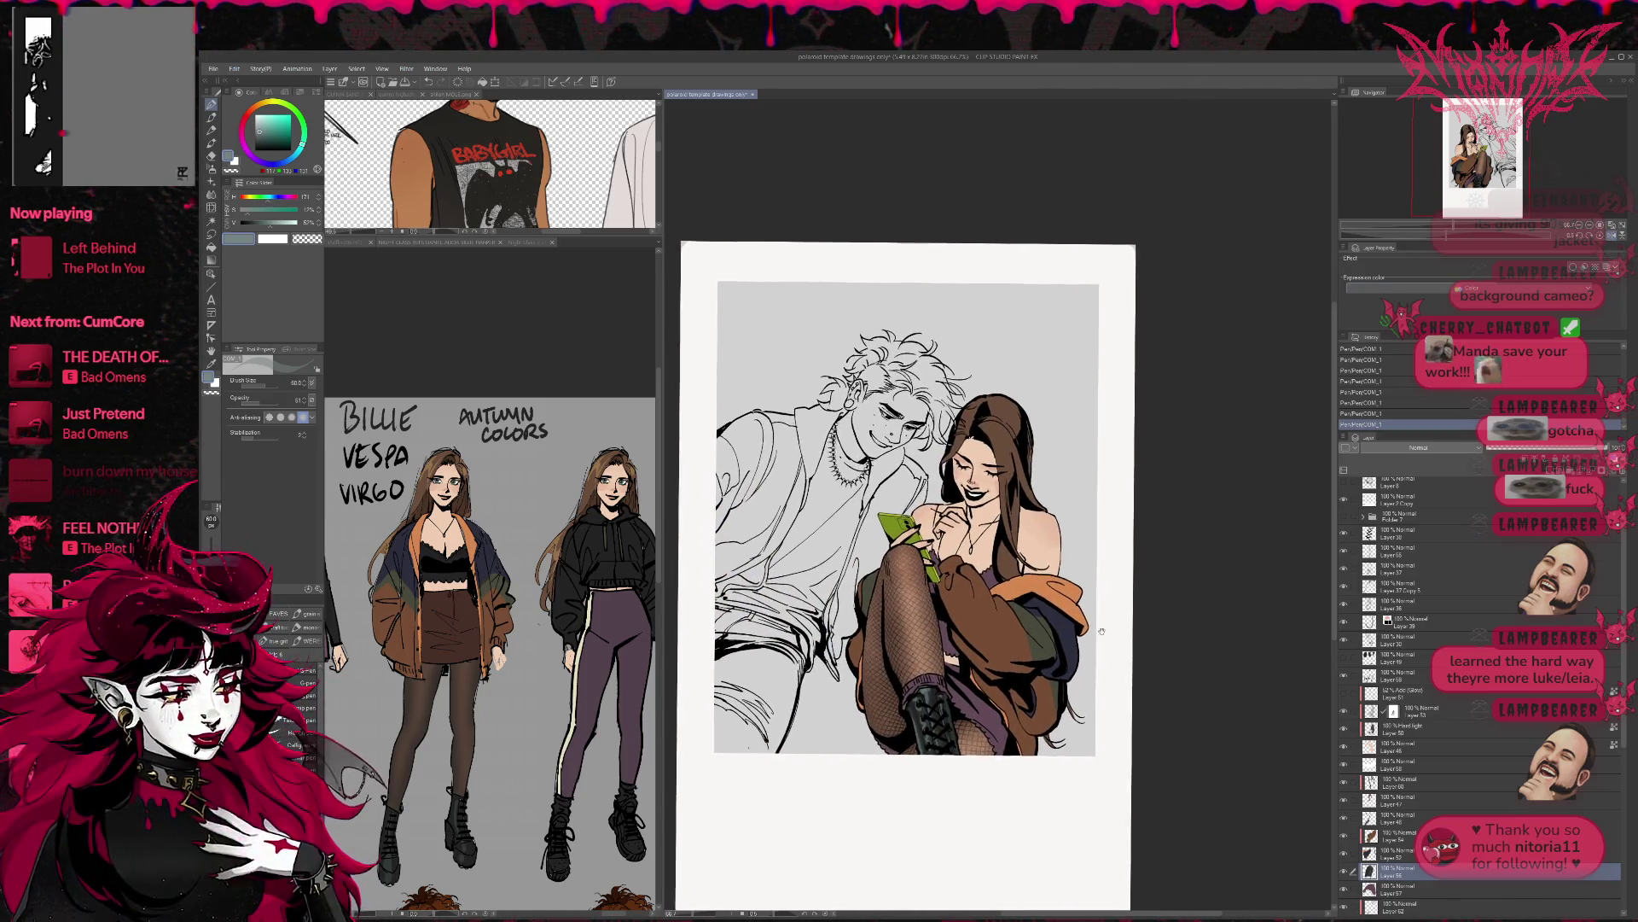
- On Layer 47, paint the woman's hair with reference brown at 100 opacity
{"action": "mouse_move", "coordinate": [1103, 630]}
{"action": "left_mouse_down"}
{"action": "mouse_move", "coordinate": [1121, 671]}
{"action": "mouse_move", "coordinate": [1142, 671]}
{"action": "left_mouse_up"}
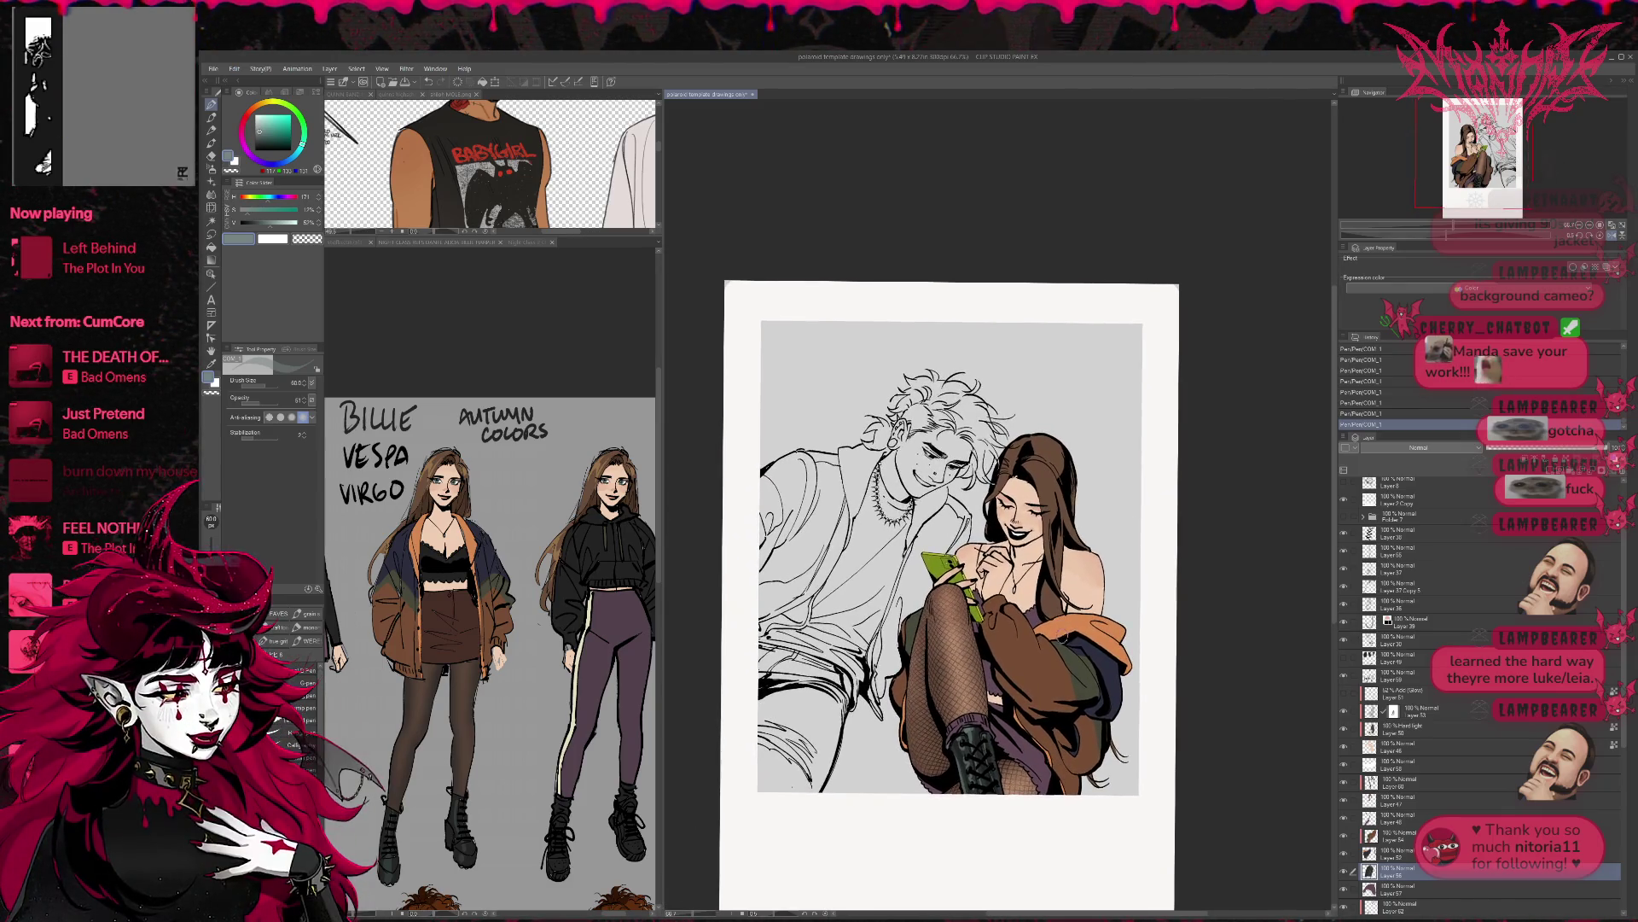
{"action": "left_click_drag", "start_coordinate": [1060, 632], "coordinate": [1075, 636]}
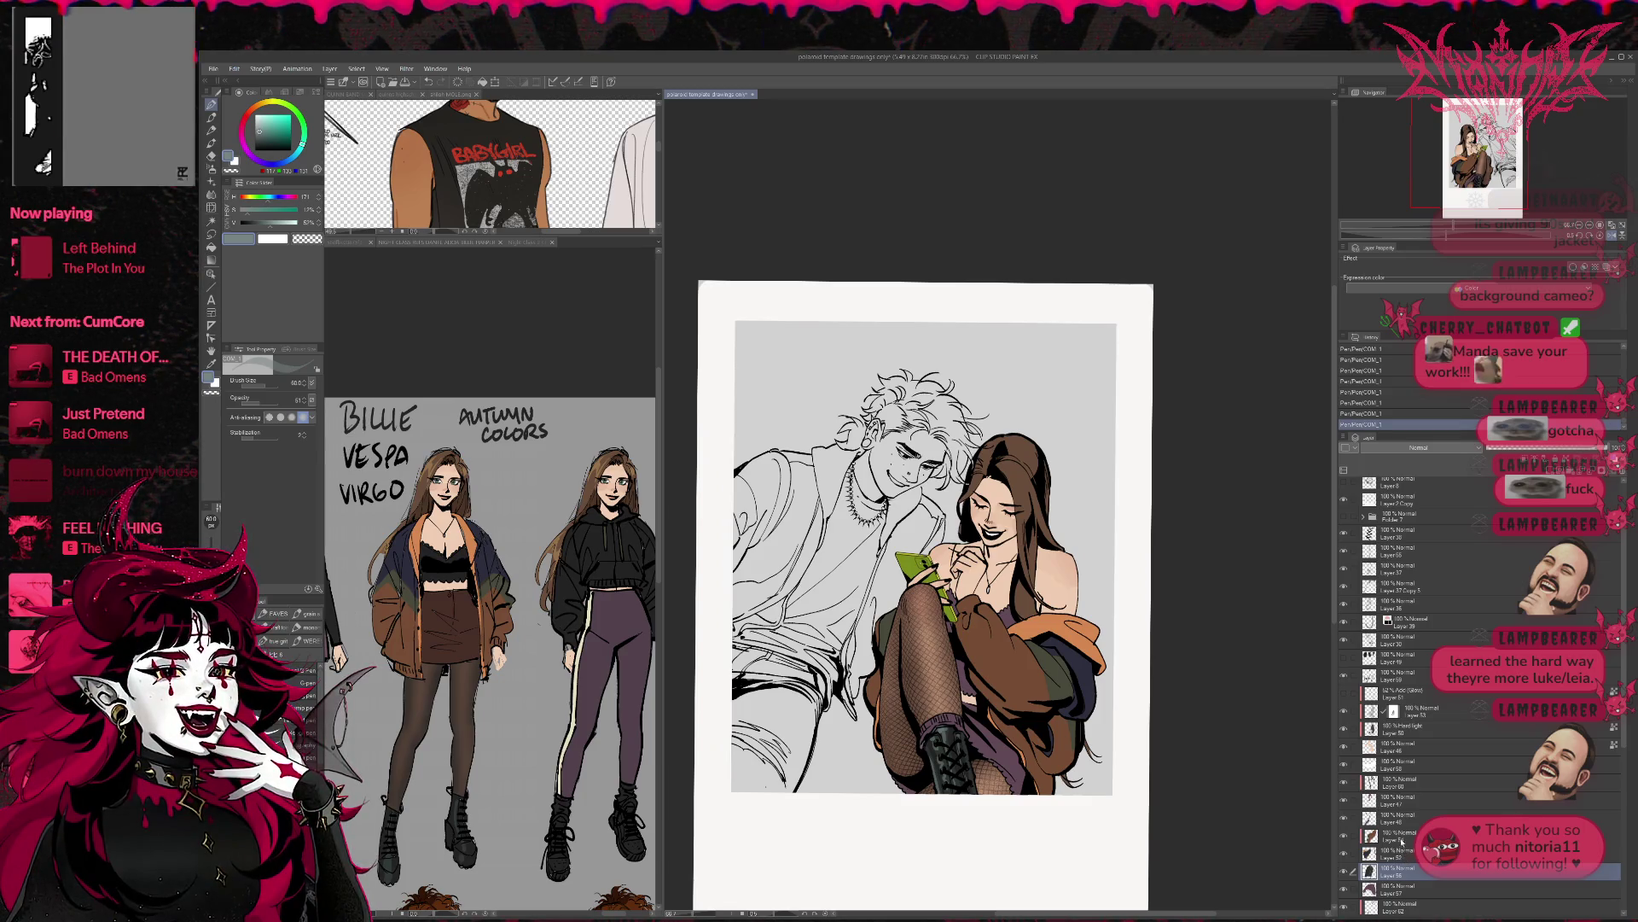
{"action": "left_click", "coordinate": [1403, 800]}
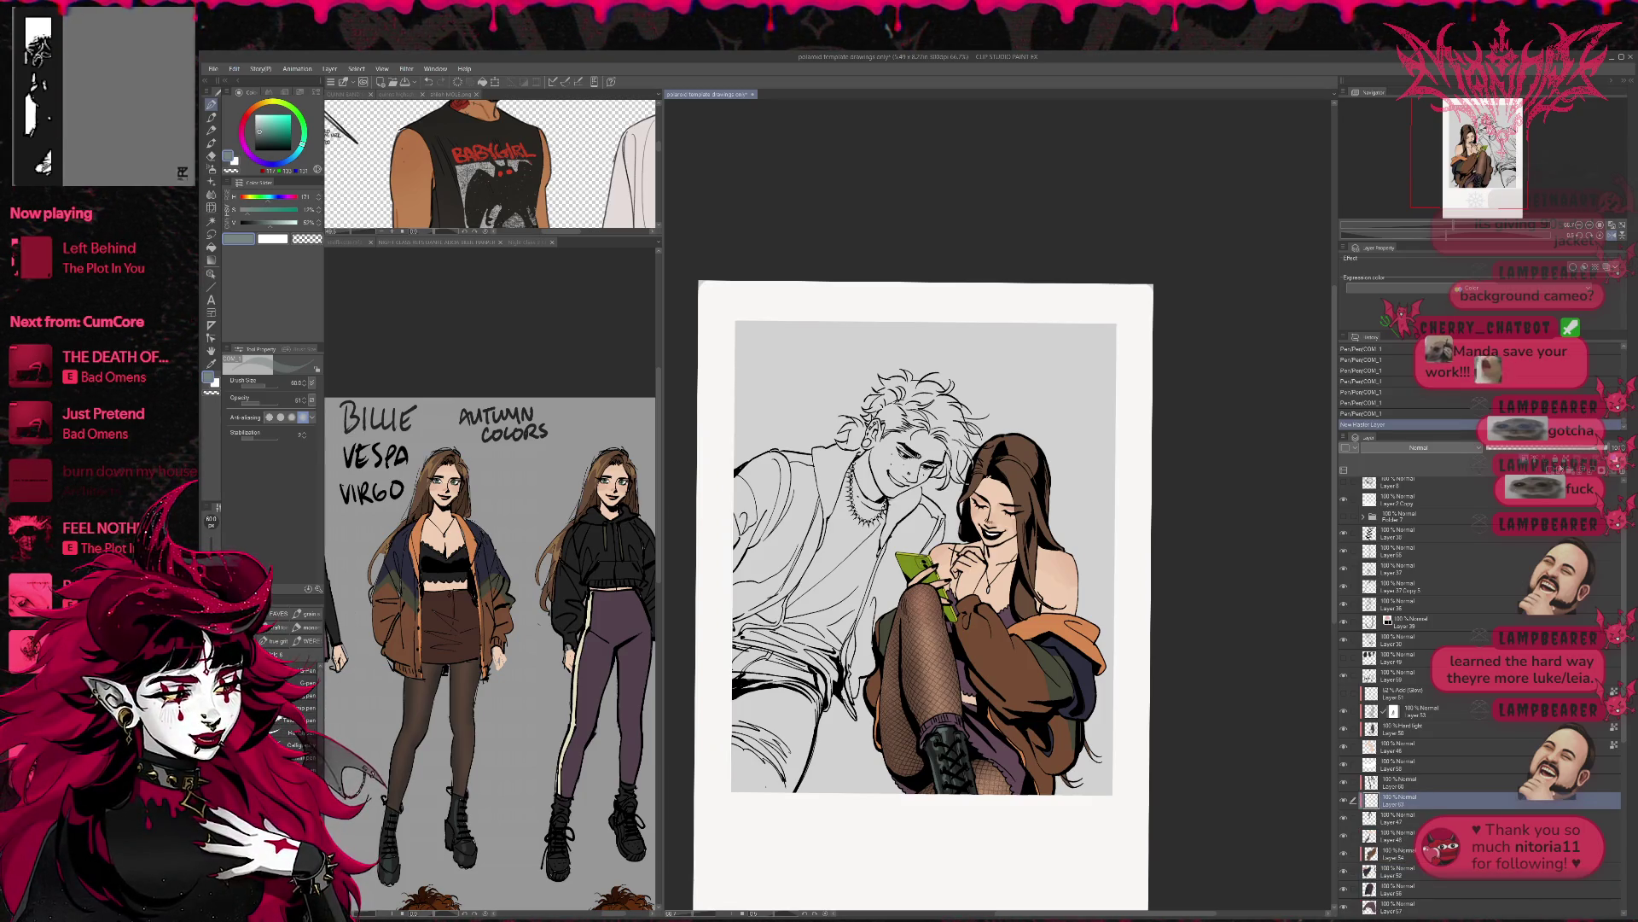
{"action": "left_click", "coordinate": [601, 465], "text": "alt"}
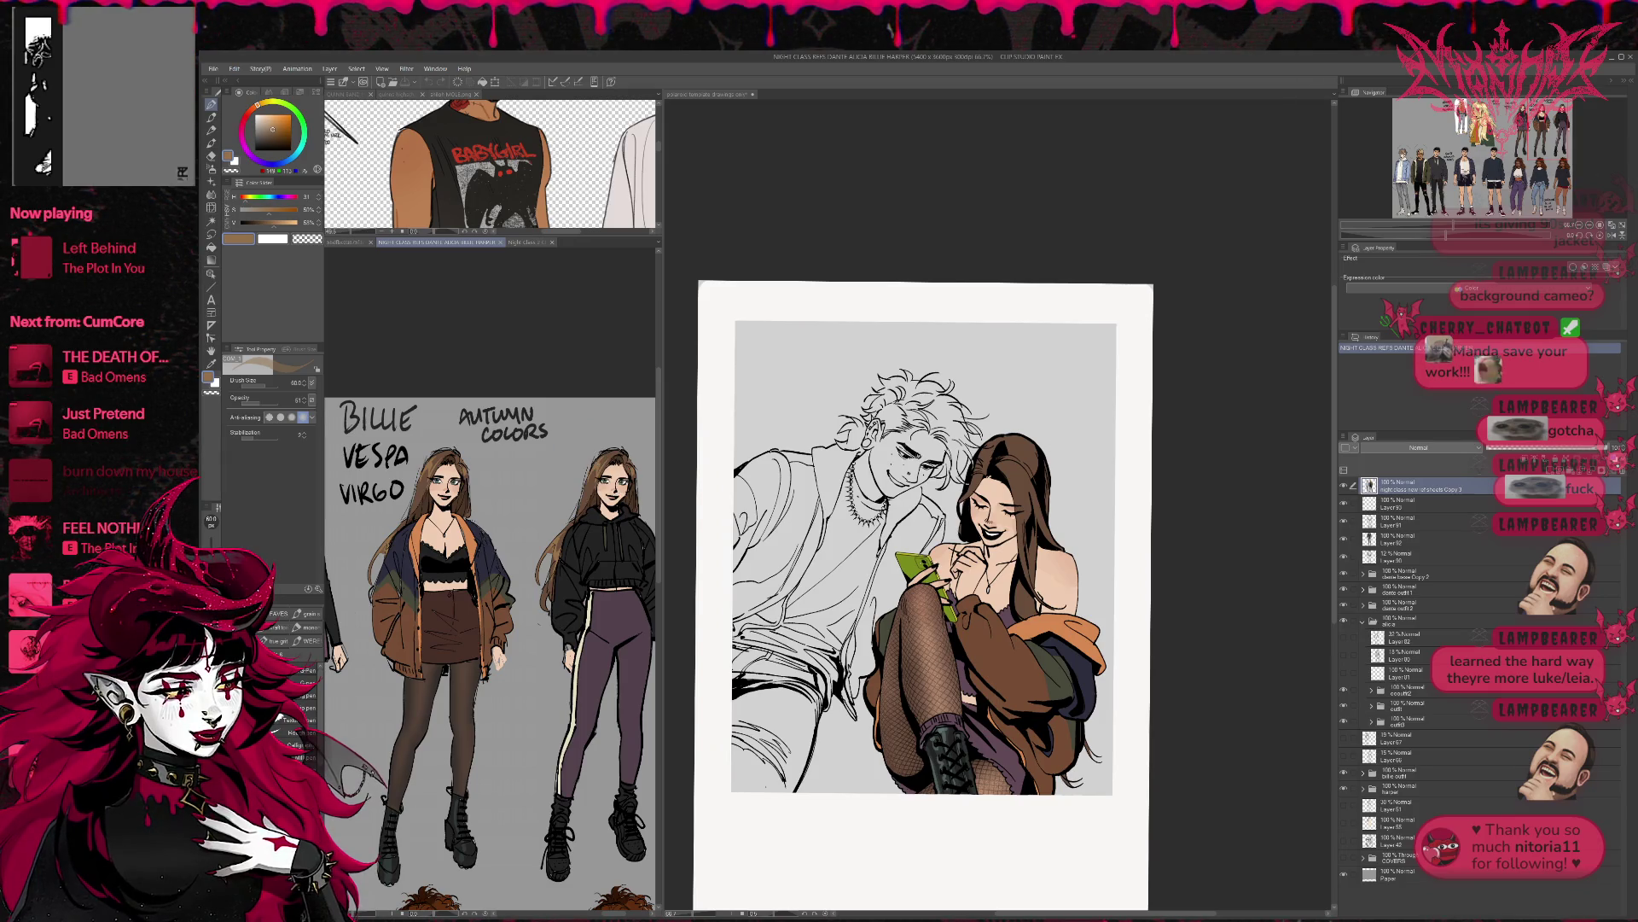
{"action": "left_click", "coordinate": [1016, 469]}
{"action": "left_click_drag", "start_coordinate": [261, 403], "coordinate": [423, 423]}
{"action": "mouse_move", "coordinate": [1015, 482]}
{"action": "left_mouse_down"}
{"action": "mouse_move", "coordinate": [1028, 452]}
{"action": "mouse_move", "coordinate": [1021, 468]}
{"action": "mouse_move", "coordinate": [988, 439]}
{"action": "left_mouse_up"}
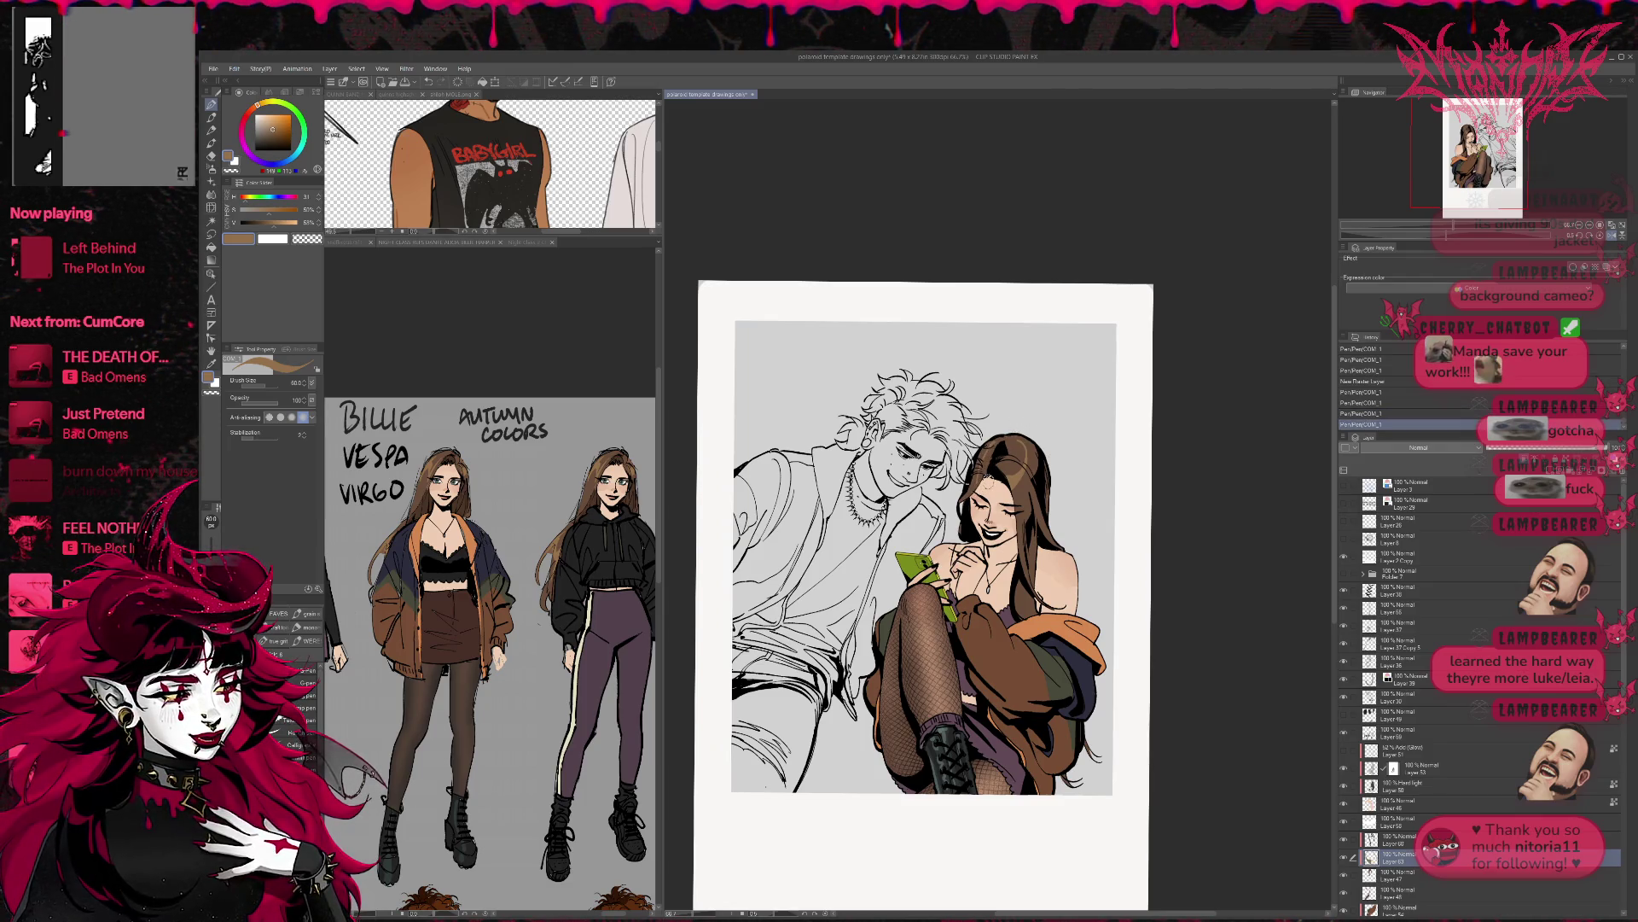
- Flip the view back to normal, lock transparent pixels on Layer 36 and zoom to the faces
{"action": "left_click_drag", "start_coordinate": [1100, 456], "coordinate": [1089, 508]}
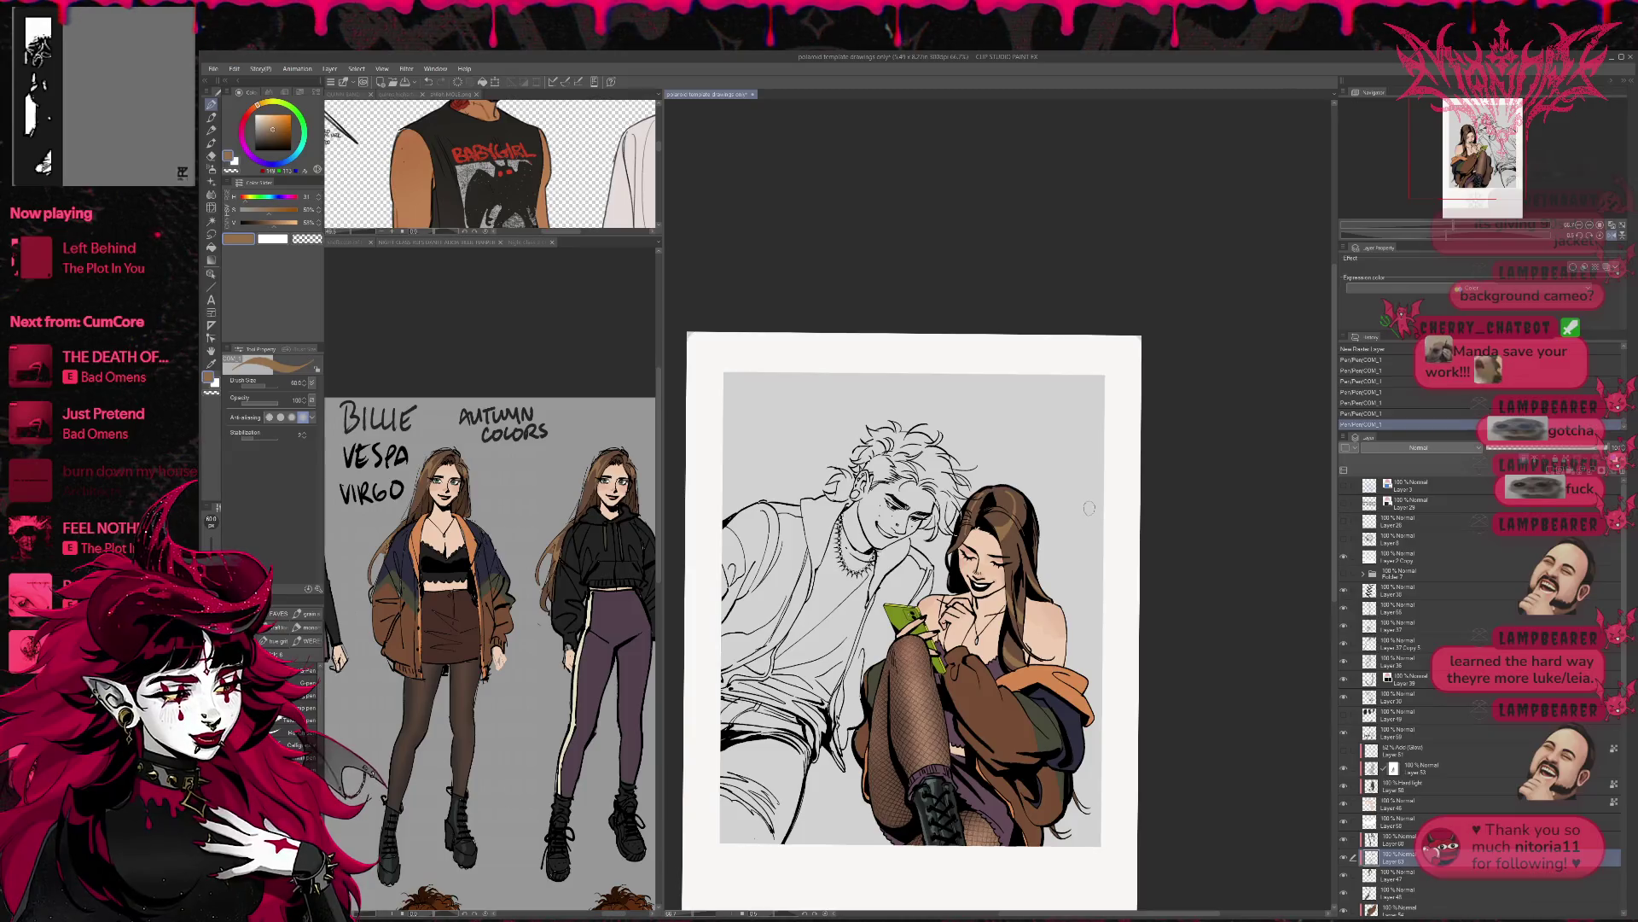
{"action": "key", "text": "h"}
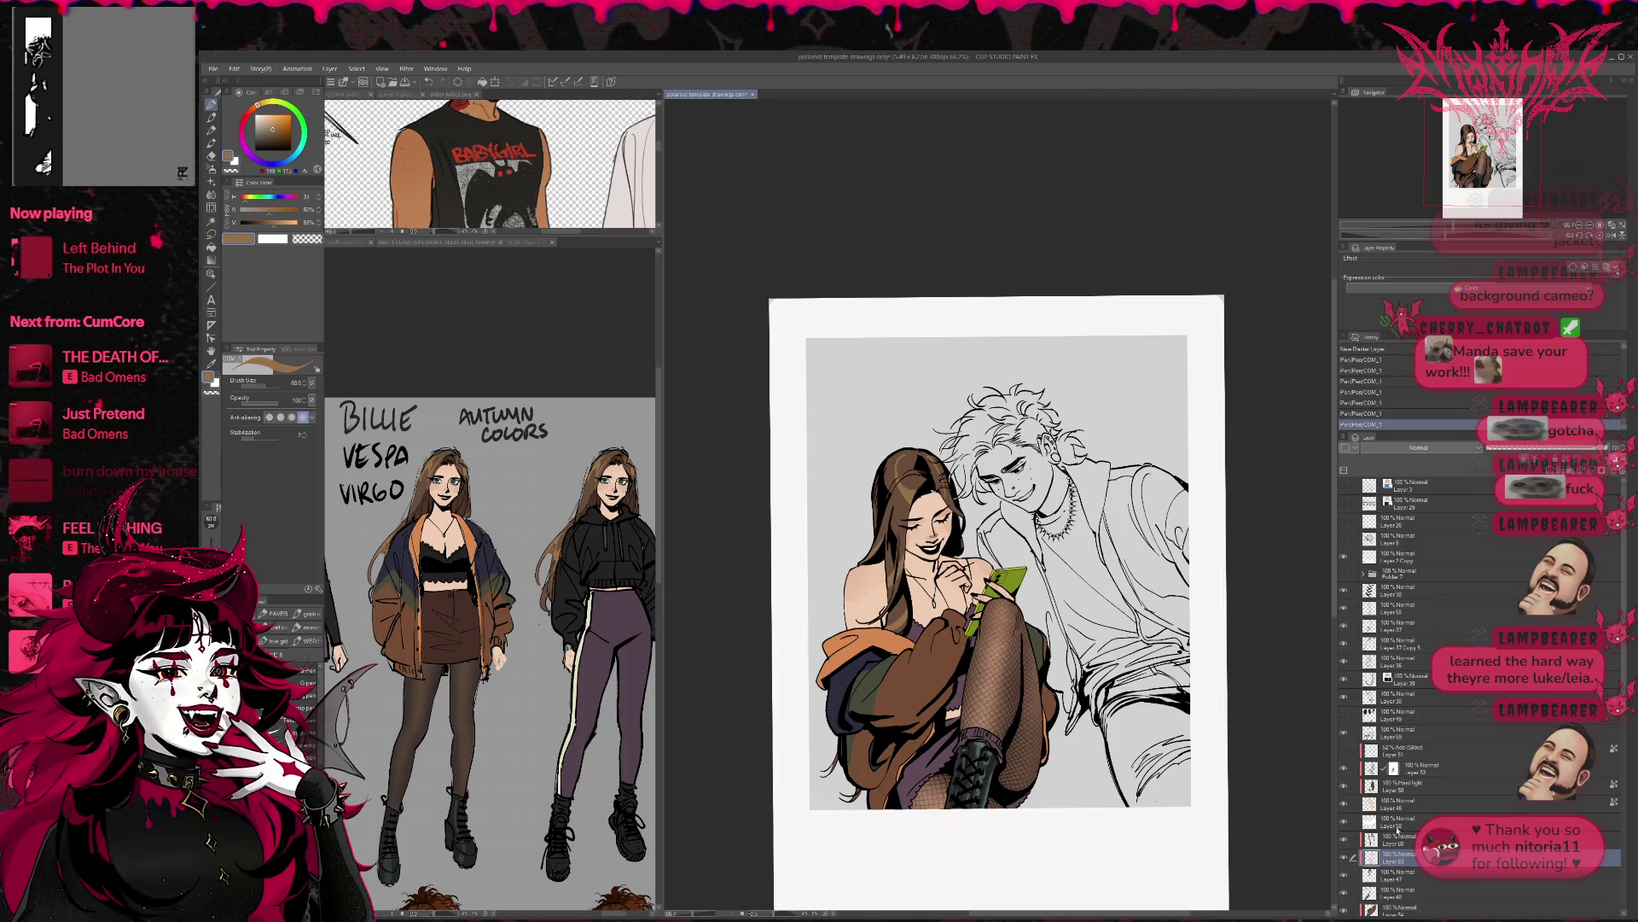
{"action": "left_click", "coordinate": [1344, 643]}
{"action": "left_click", "coordinate": [1344, 643]}
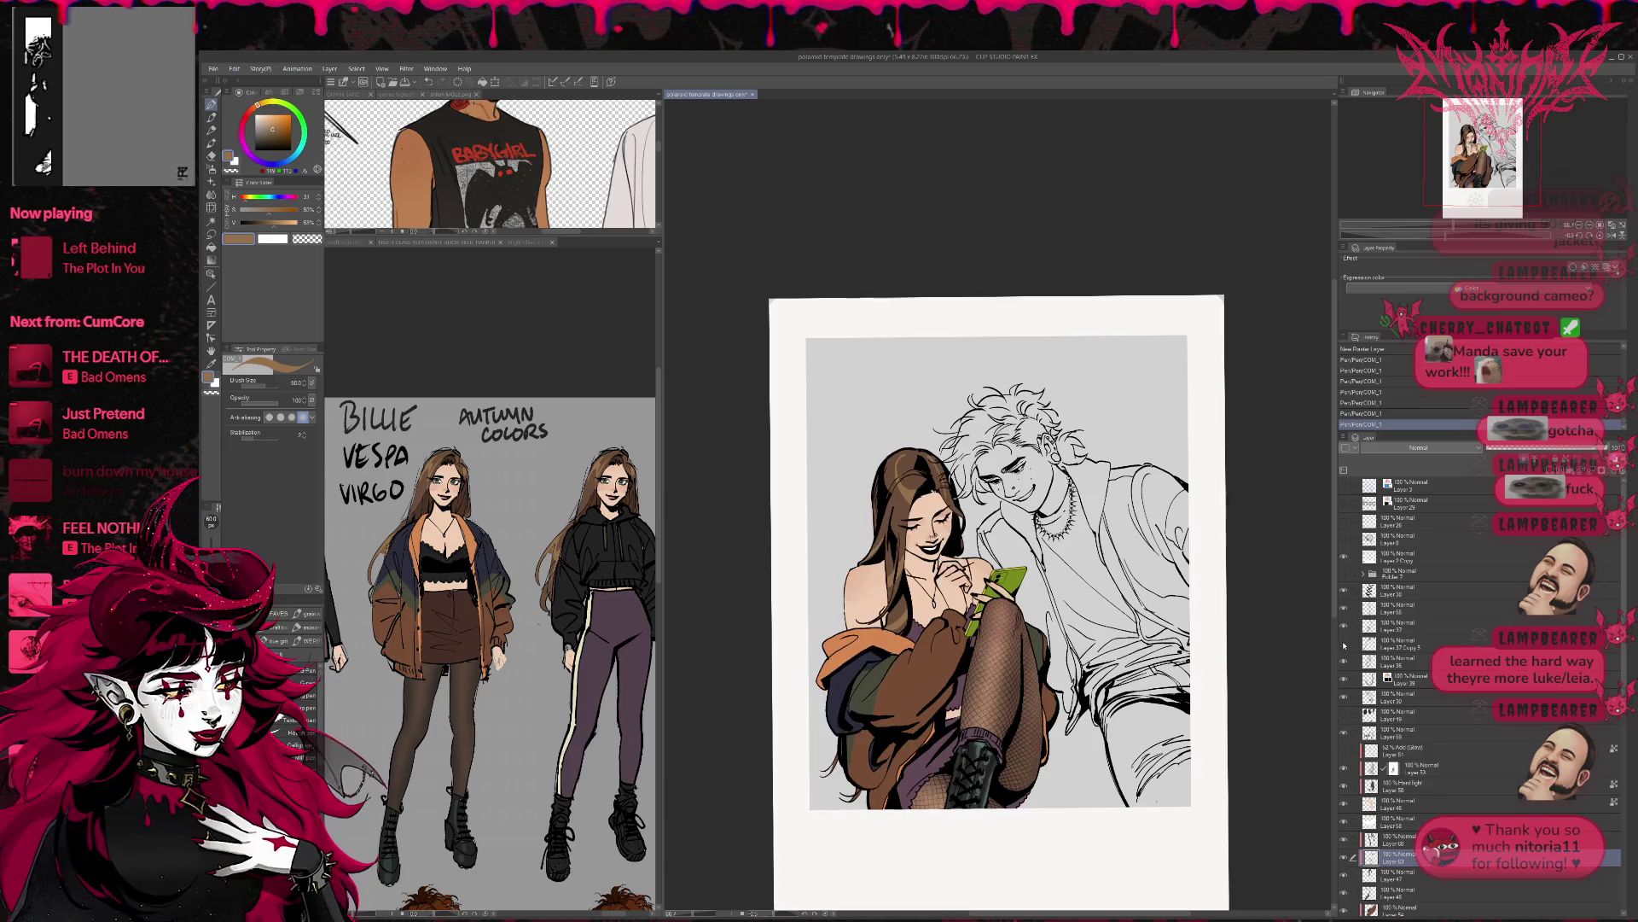
{"action": "left_click", "coordinate": [1383, 661]}
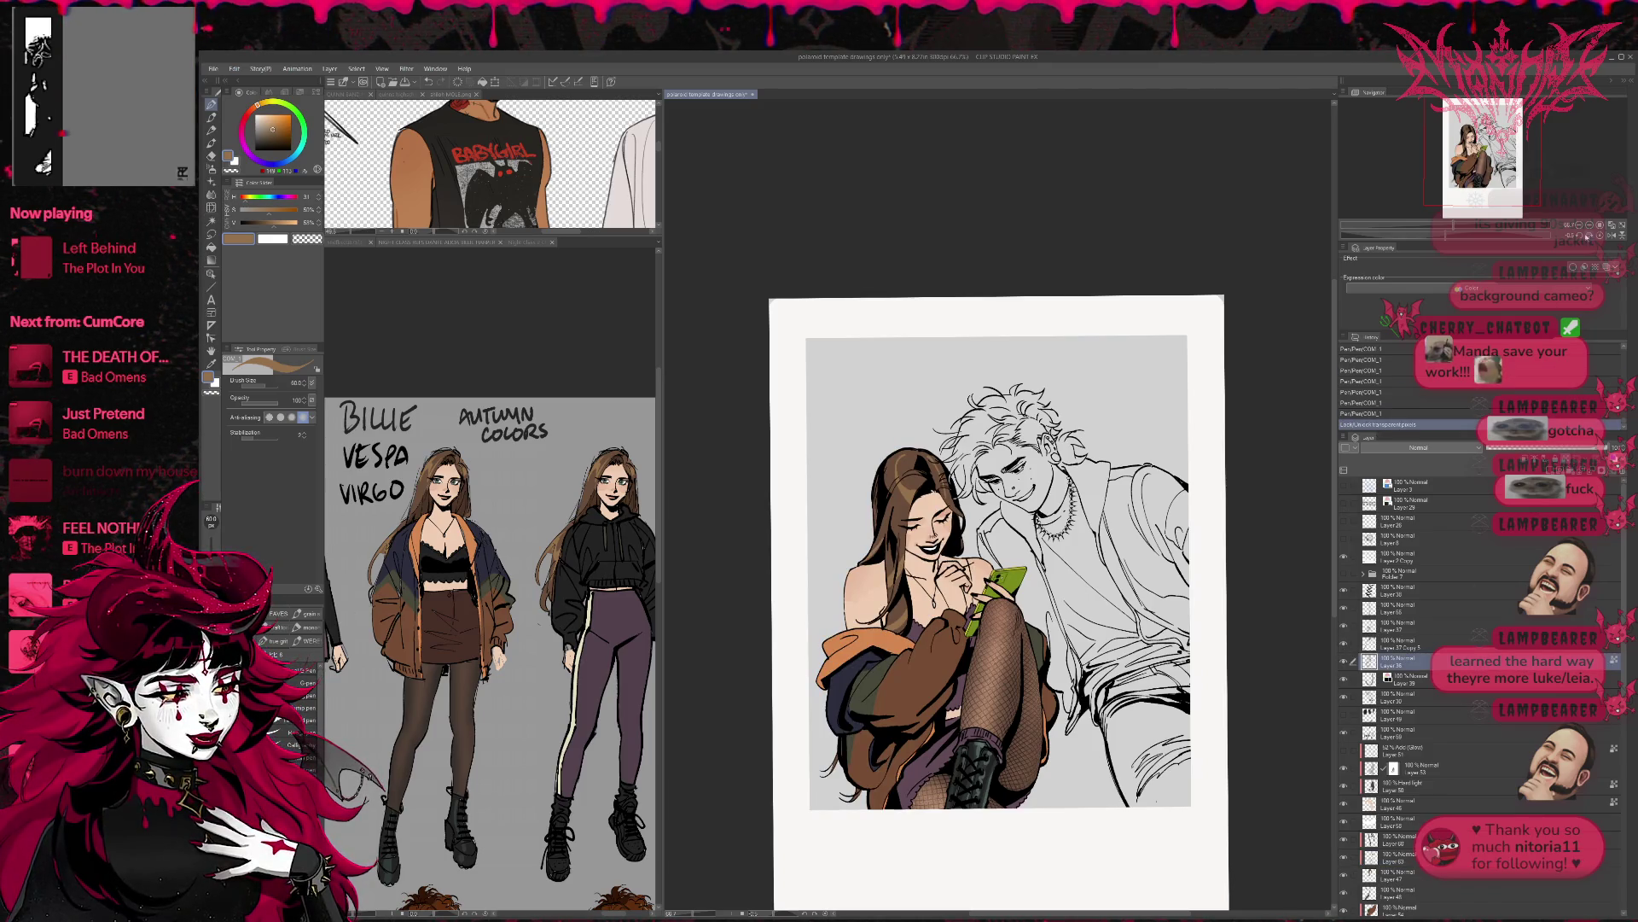
{"action": "left_click", "coordinate": [1581, 237]}
{"action": "left_click", "coordinate": [1581, 237]}
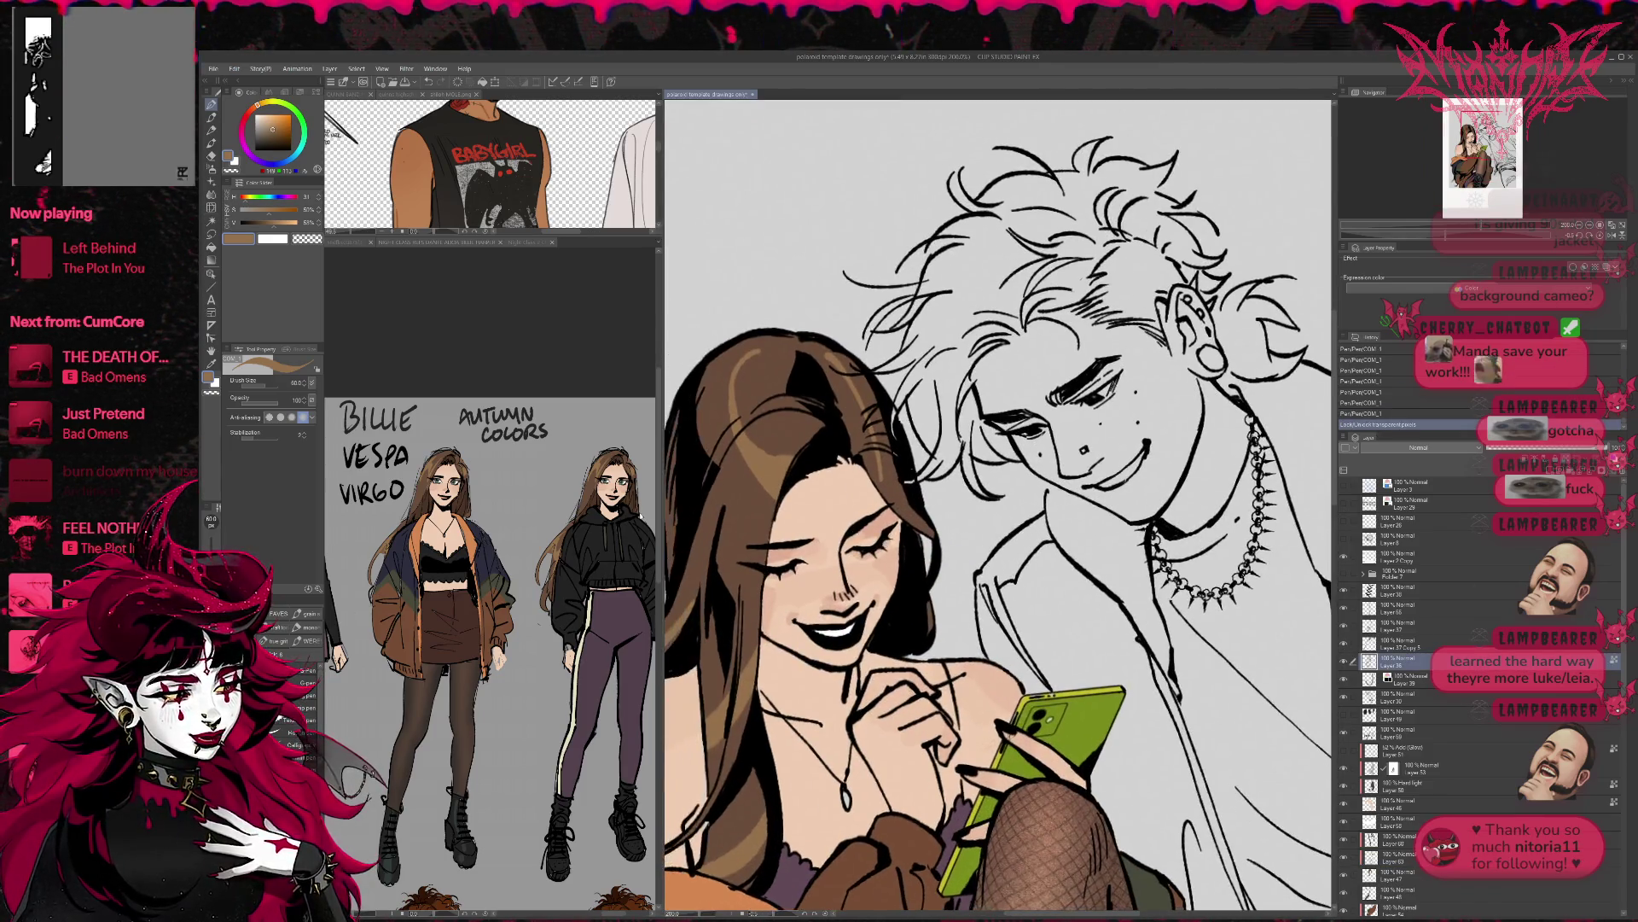
- Pick a reddish lipstick colour on the colour wheel and paint it onto the woman's lips
{"action": "left_click", "coordinate": [613, 495], "text": "alt"}
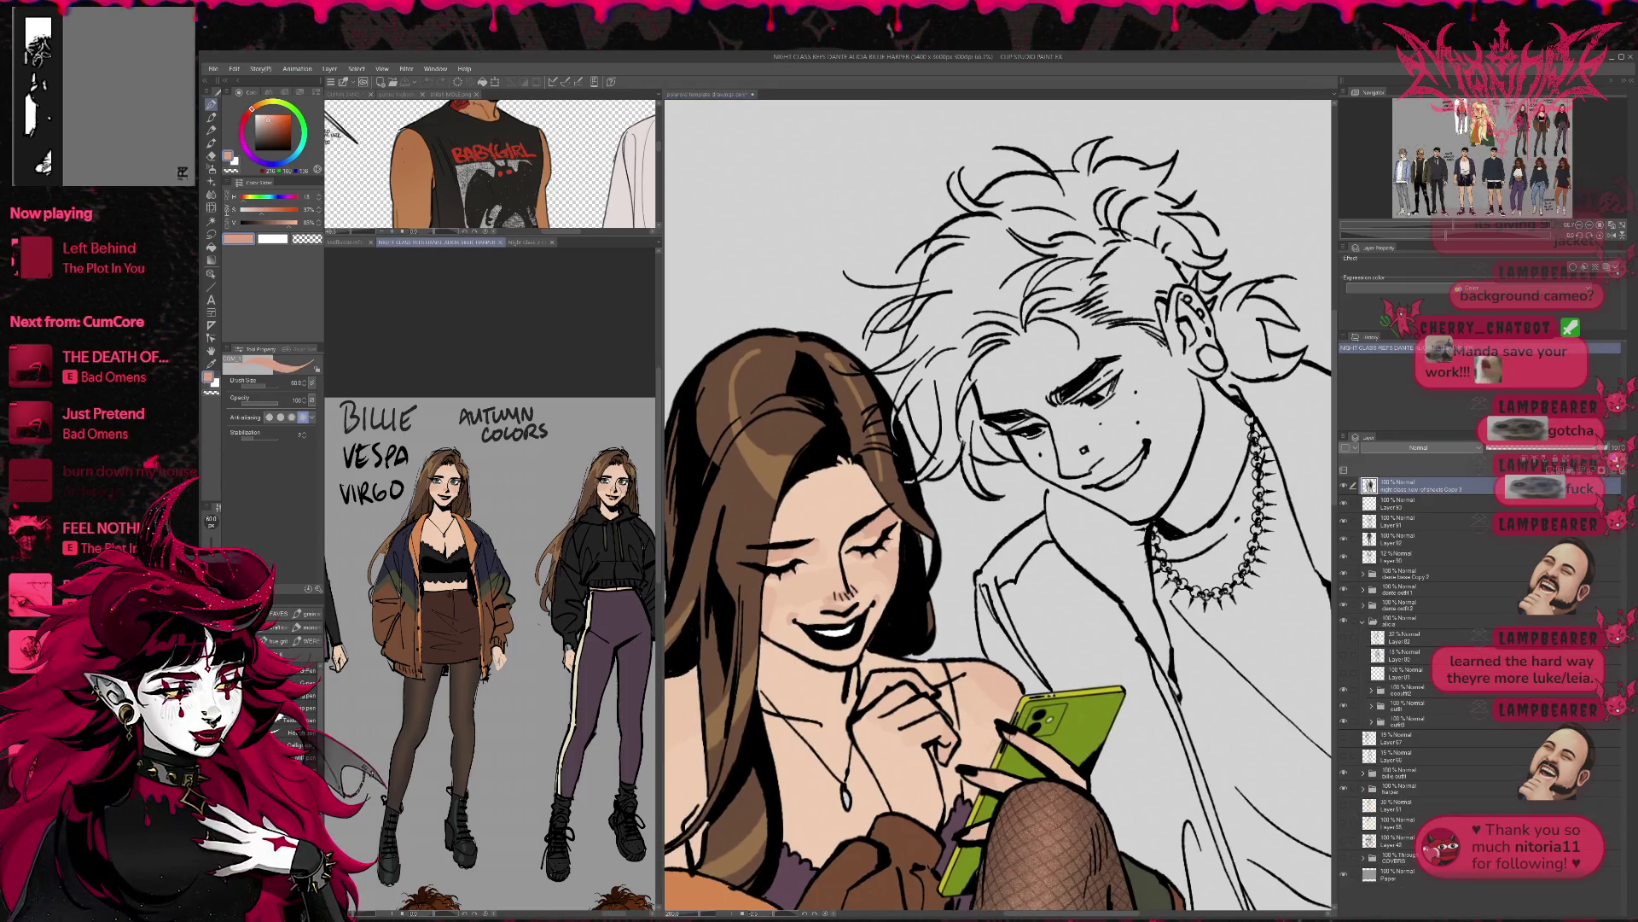
{"action": "left_click", "coordinate": [274, 126]}
{"action": "left_click_drag", "start_coordinate": [249, 110], "coordinate": [247, 114]}
{"action": "left_click", "coordinate": [887, 655]}
{"action": "mouse_move", "coordinate": [798, 627]}
{"action": "left_mouse_down"}
{"action": "mouse_move", "coordinate": [866, 632]}
{"action": "mouse_move", "coordinate": [883, 580]}
{"action": "mouse_move", "coordinate": [862, 632]}
{"action": "mouse_move", "coordinate": [815, 633]}
{"action": "mouse_move", "coordinate": [841, 648]}
{"action": "left_mouse_up"}
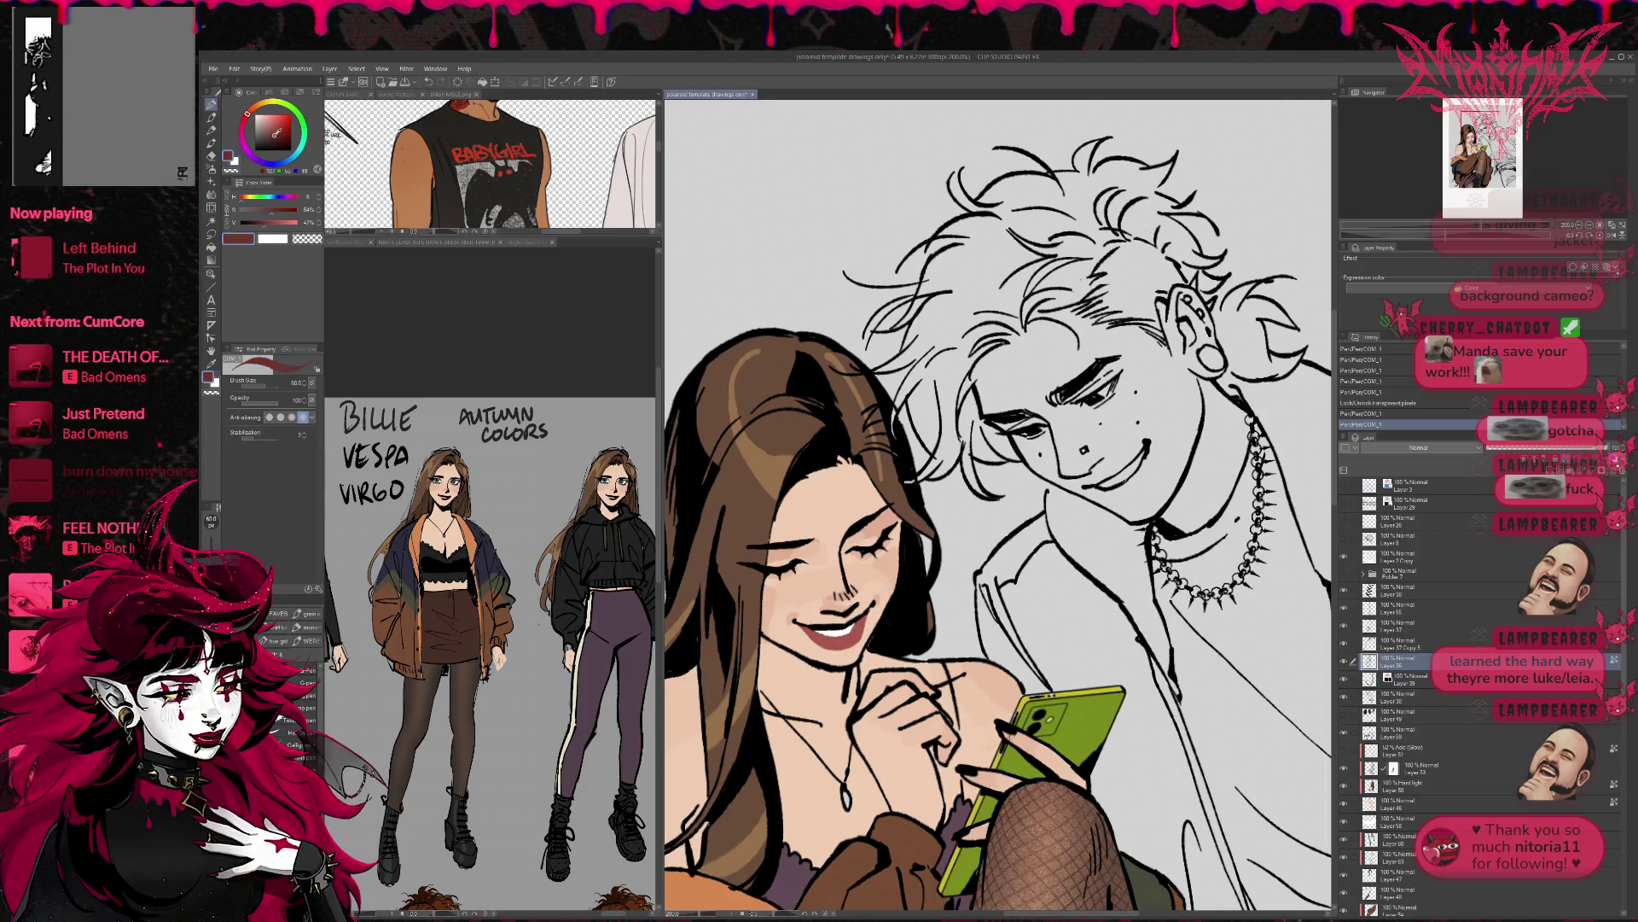
- With a smaller brush, refine the lips using sampled, pinker and muted pink shades
{"action": "key", "text": "bracketleft"}
{"action": "key", "text": "bracketleft"}
{"action": "key", "text": "bracketleft"}
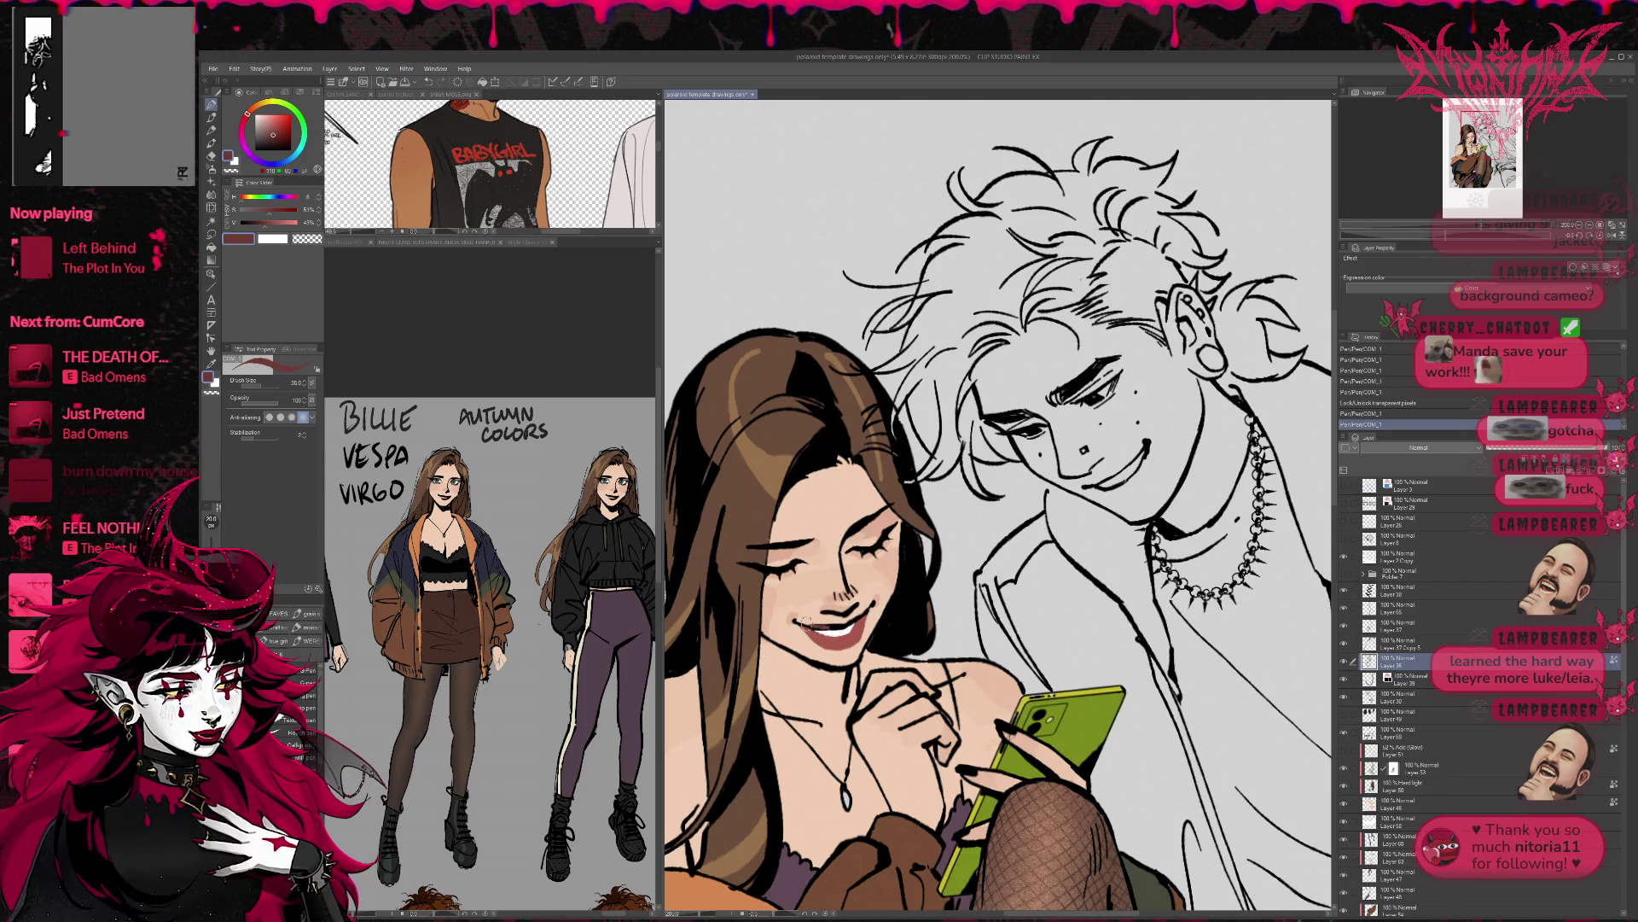
{"action": "left_click", "coordinate": [871, 601]}
{"action": "left_click", "coordinate": [872, 601]}
{"action": "left_click", "coordinate": [872, 602]}
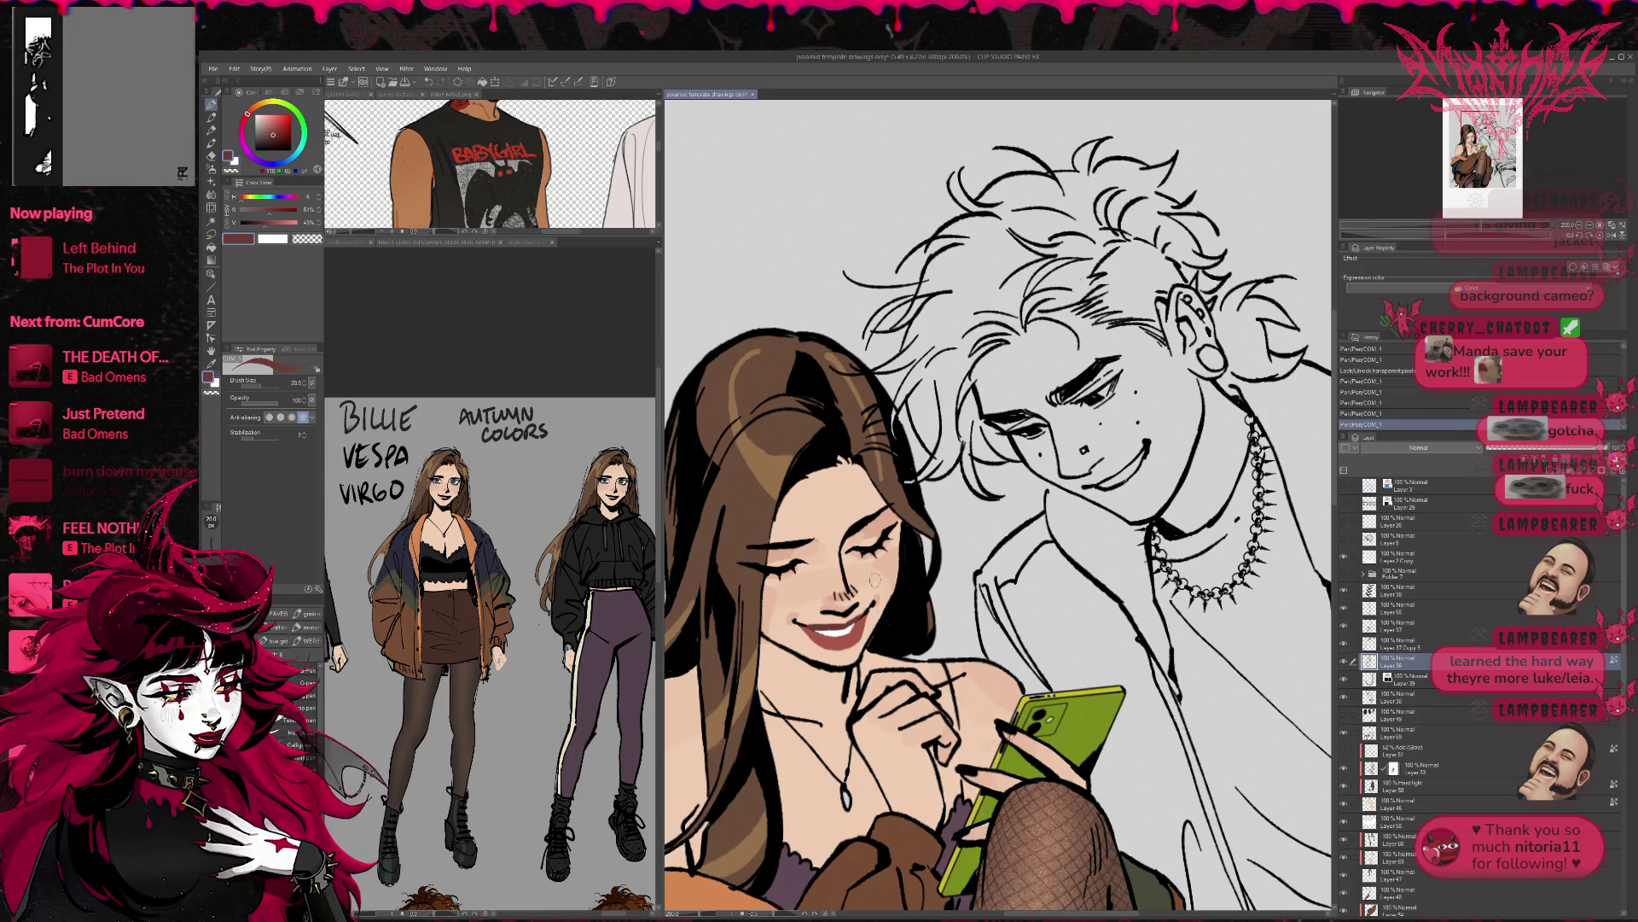
{"action": "left_click", "coordinate": [832, 638], "text": "alt"}
{"action": "left_click", "coordinate": [244, 121]}
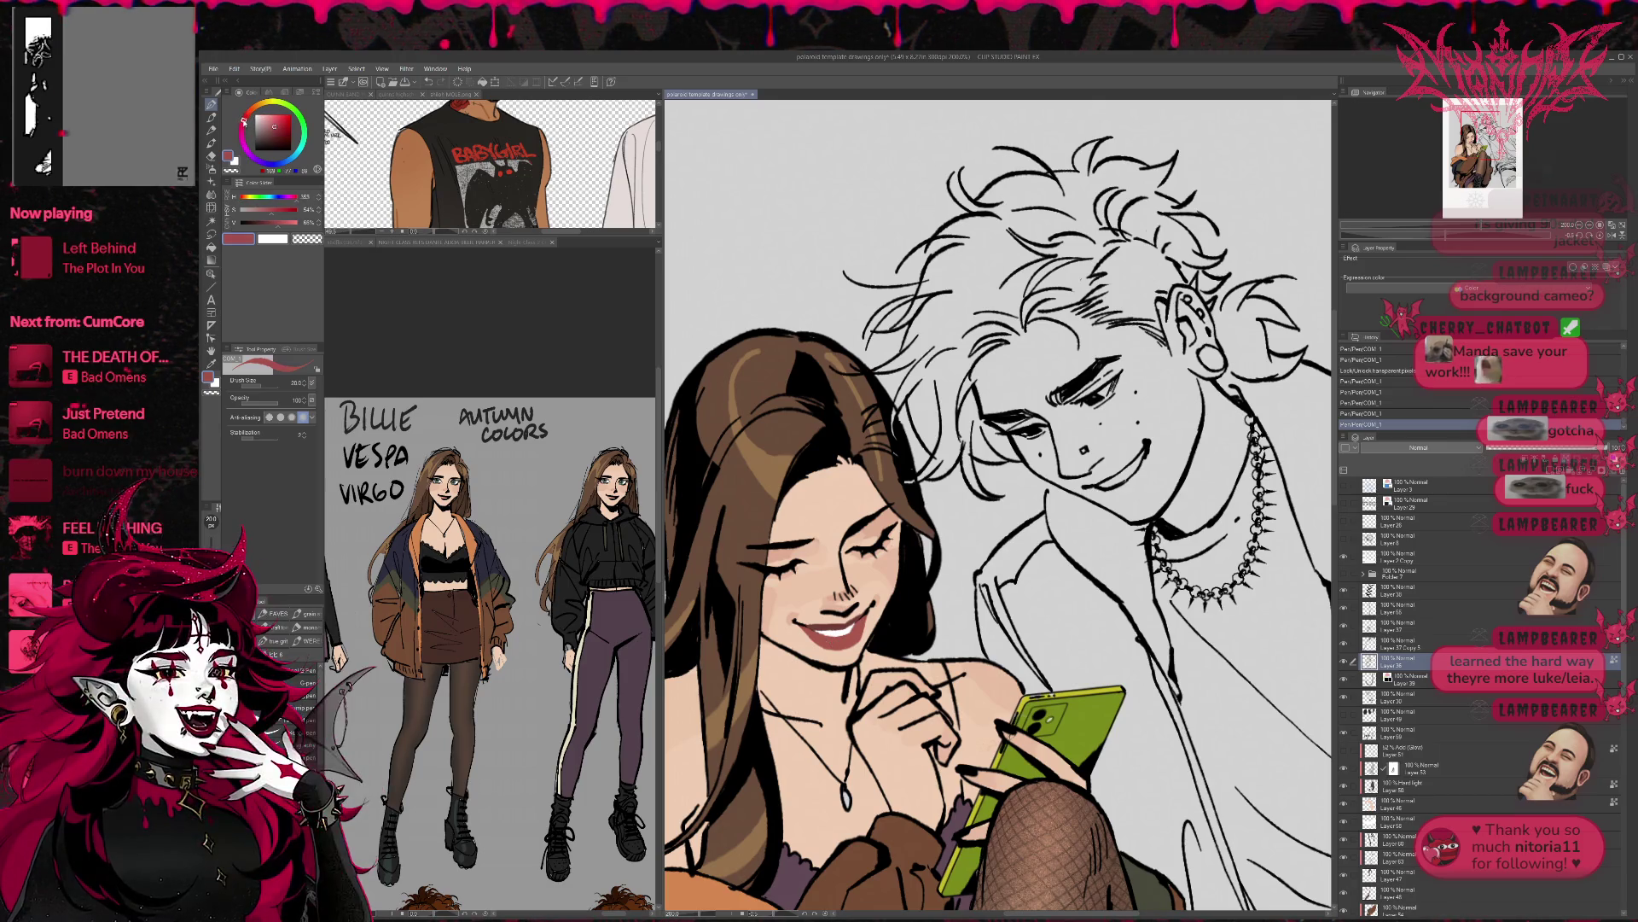
{"action": "left_click", "coordinate": [271, 127]}
{"action": "mouse_move", "coordinate": [817, 638]}
{"action": "left_mouse_down"}
{"action": "mouse_move", "coordinate": [801, 631]}
{"action": "mouse_move", "coordinate": [863, 624]}
{"action": "left_mouse_up"}
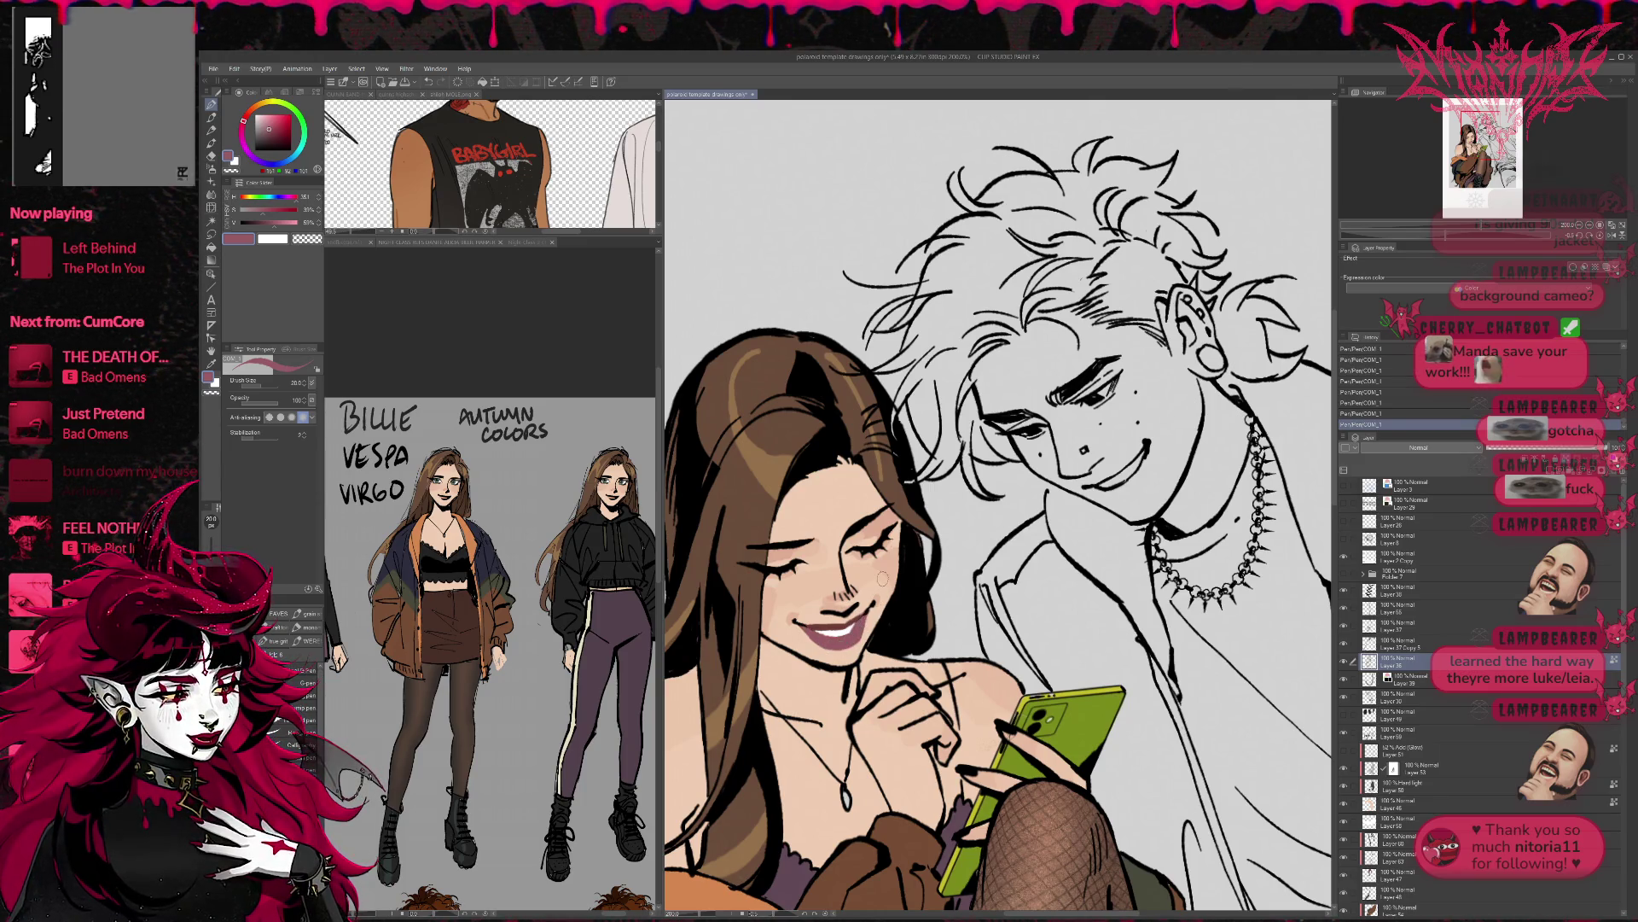
{"action": "left_click", "coordinate": [271, 134]}
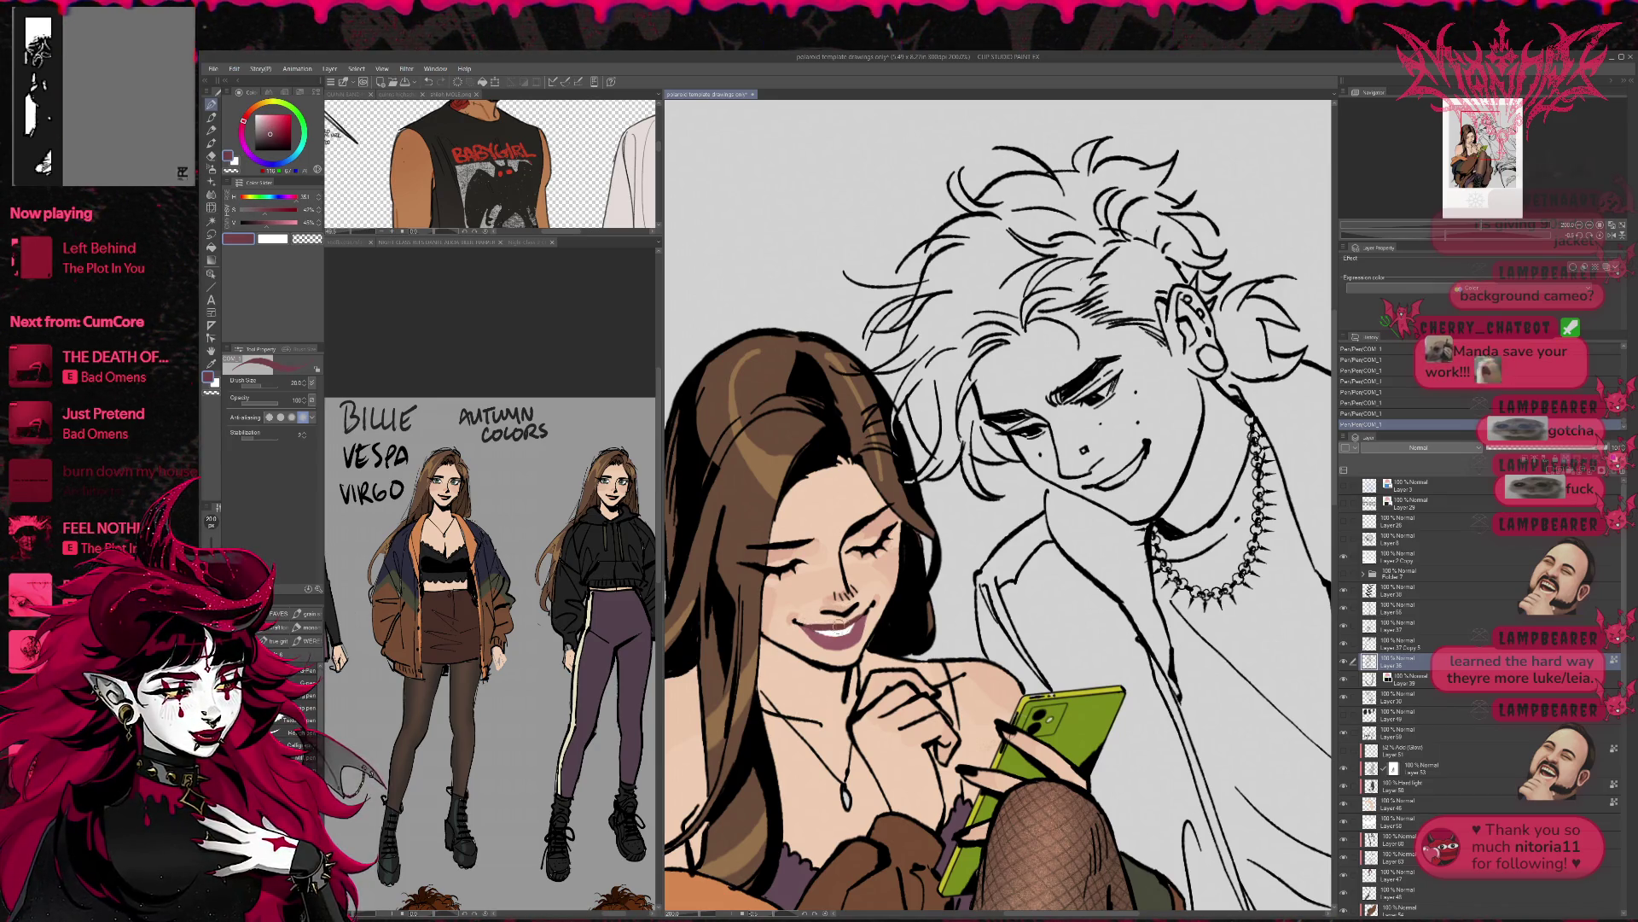
- Sample the woman's cheek skin tones with the eyedropper
{"action": "key", "text": "minus"}
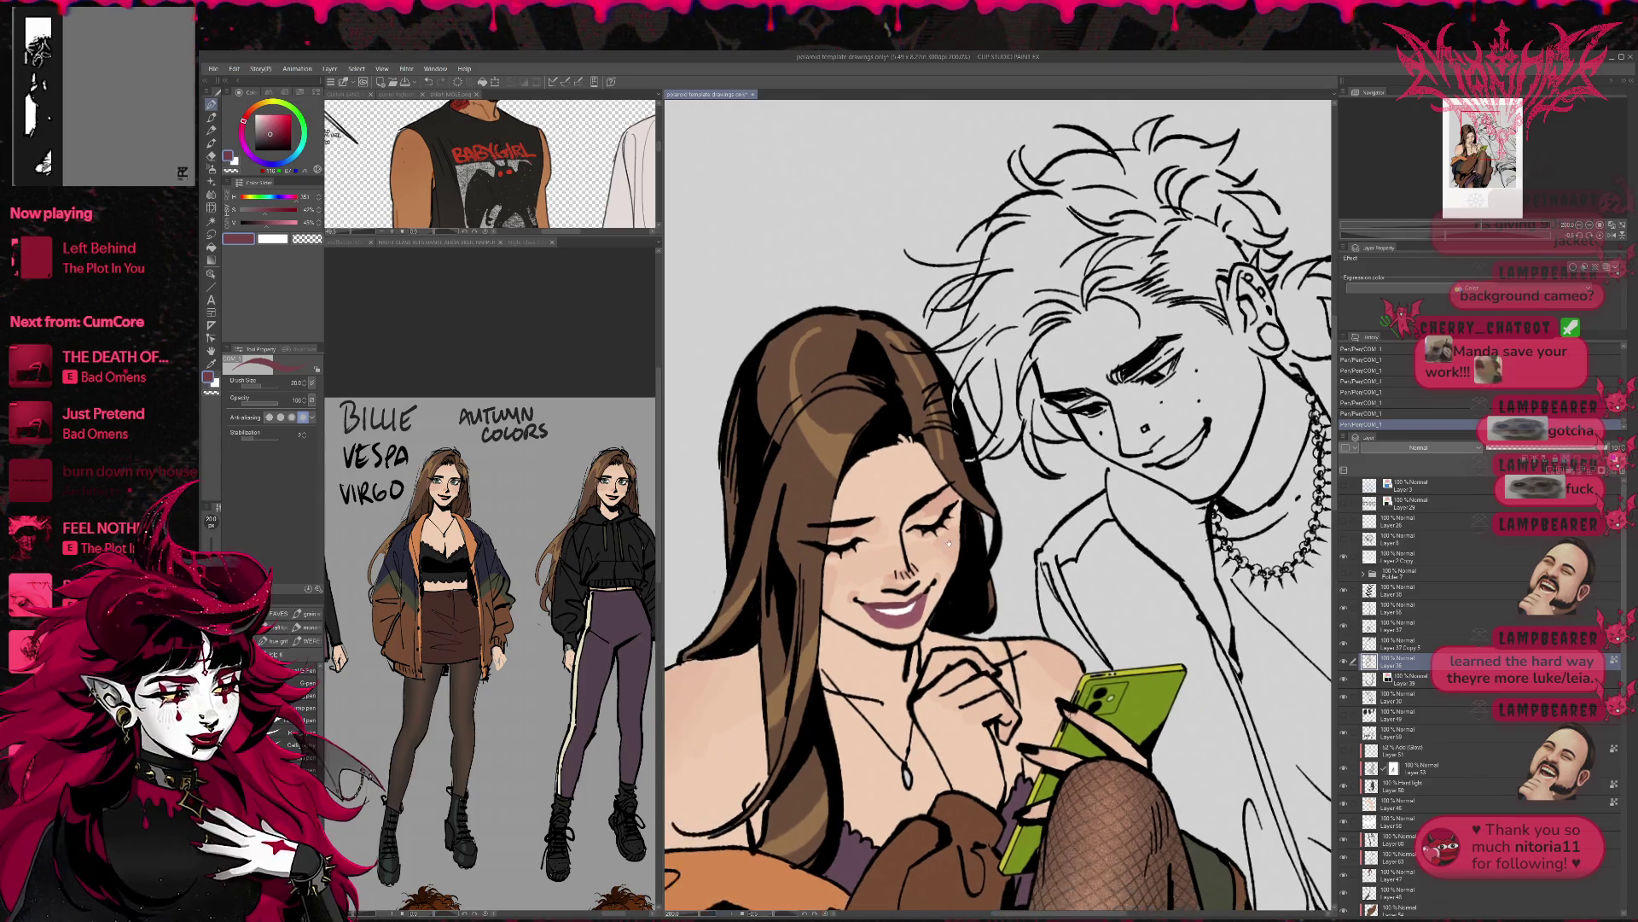
{"action": "left_click", "coordinate": [844, 588], "text": "alt"}
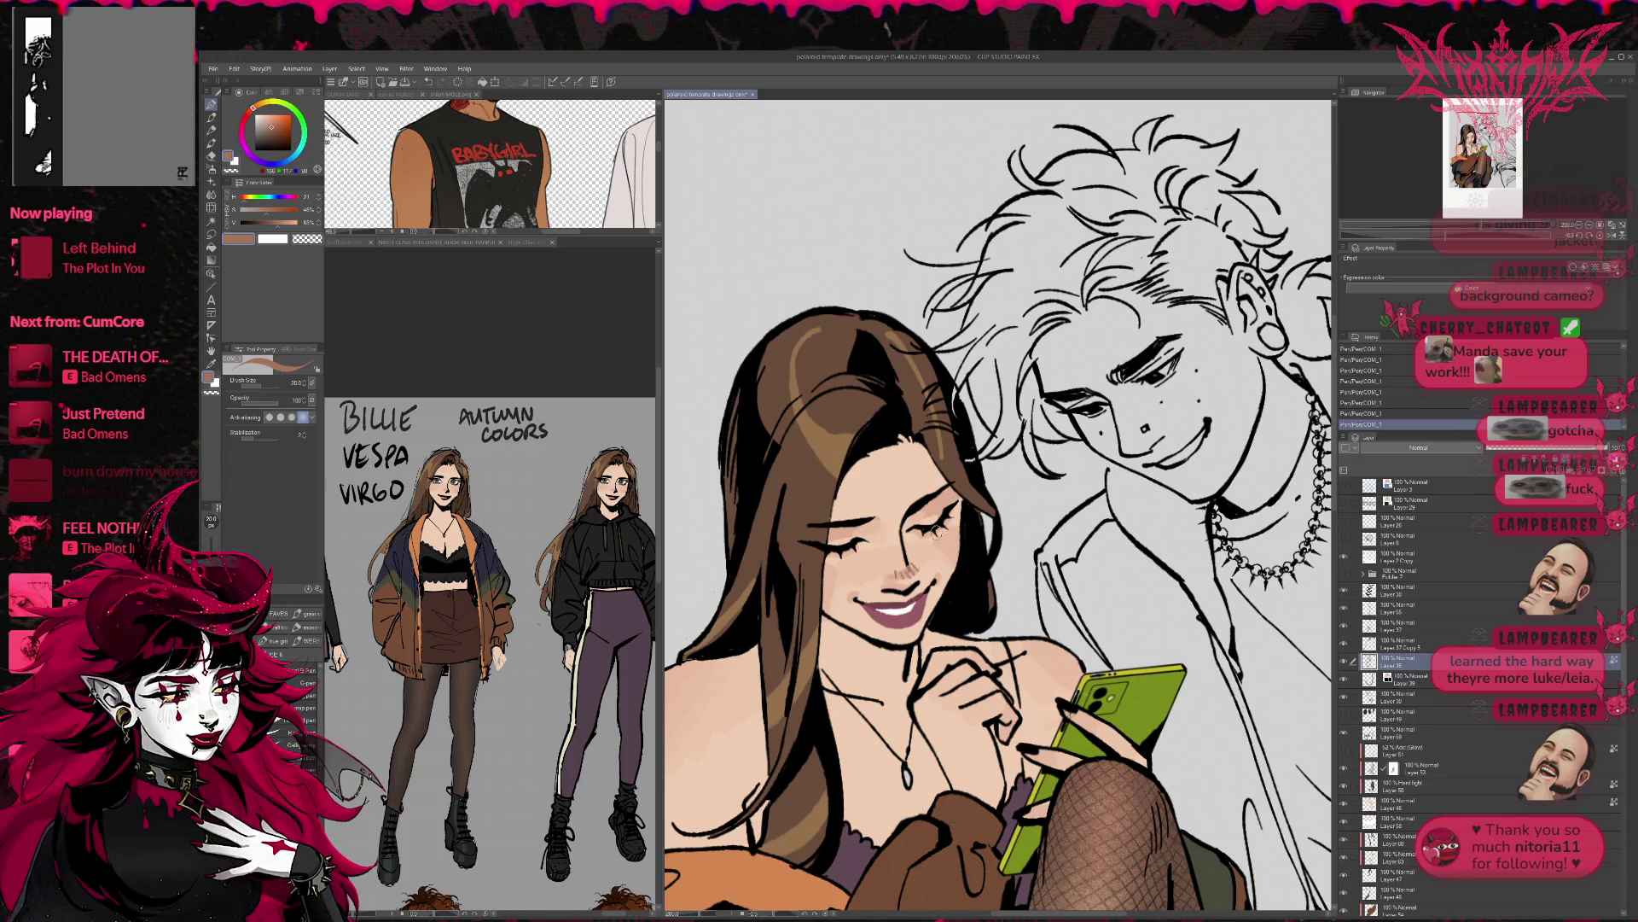
{"action": "left_click", "coordinate": [905, 570], "text": "alt"}
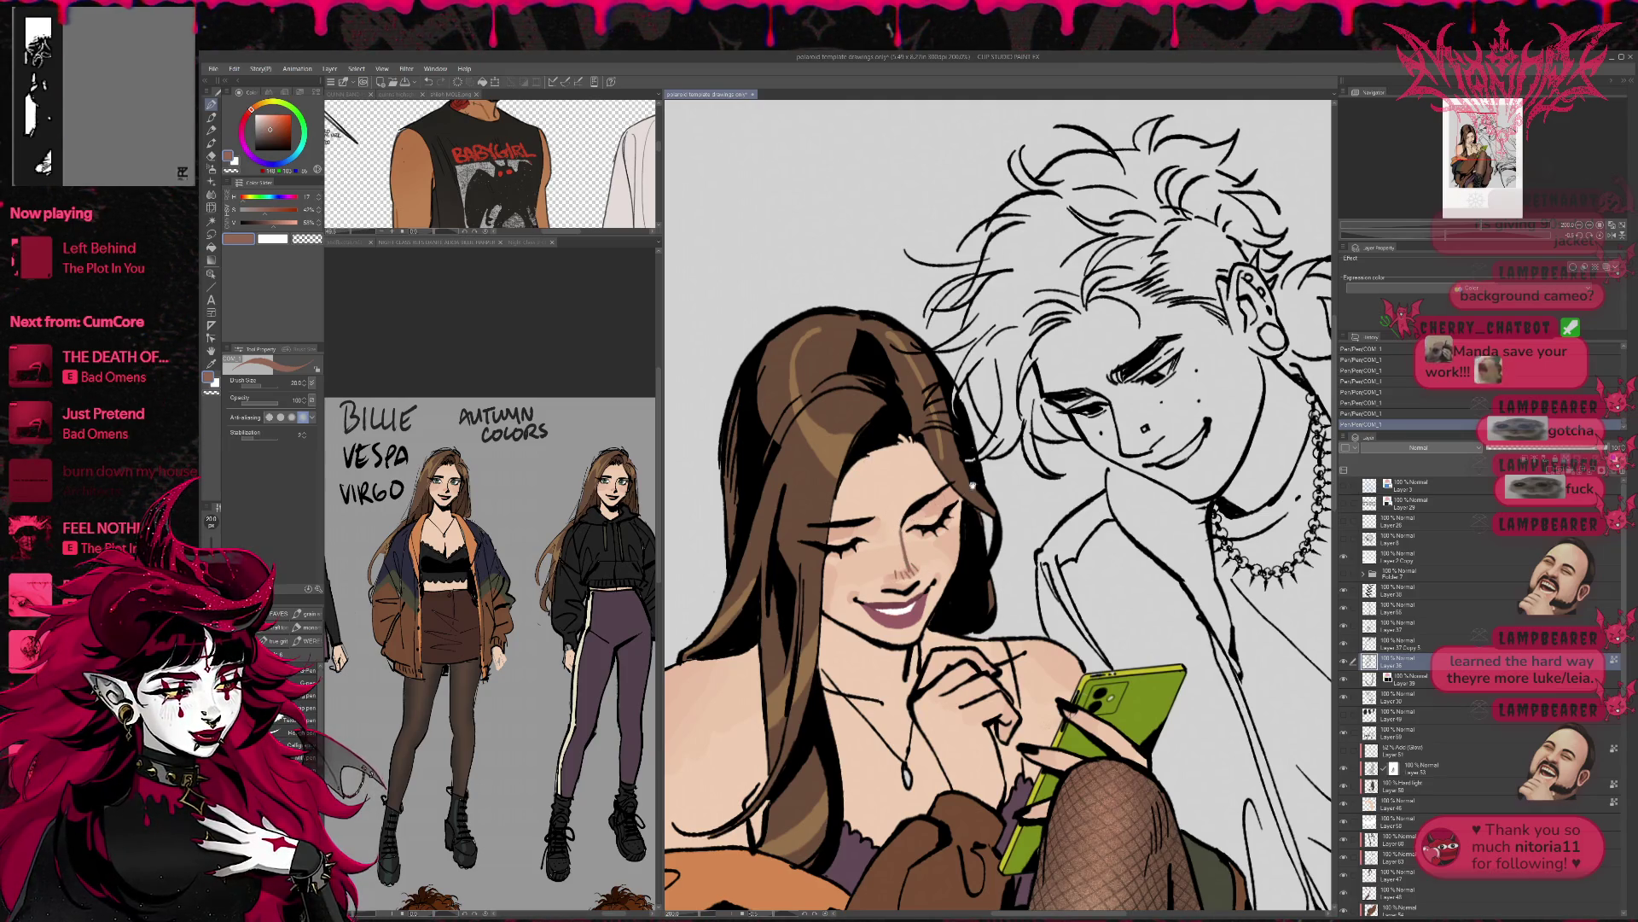
{"action": "left_click_drag", "start_coordinate": [977, 480], "coordinate": [919, 415]}
- Sample dark and lighter hair browns, then zoom out to the whole polaroid page
{"action": "left_click", "coordinate": [789, 514], "text": "alt"}
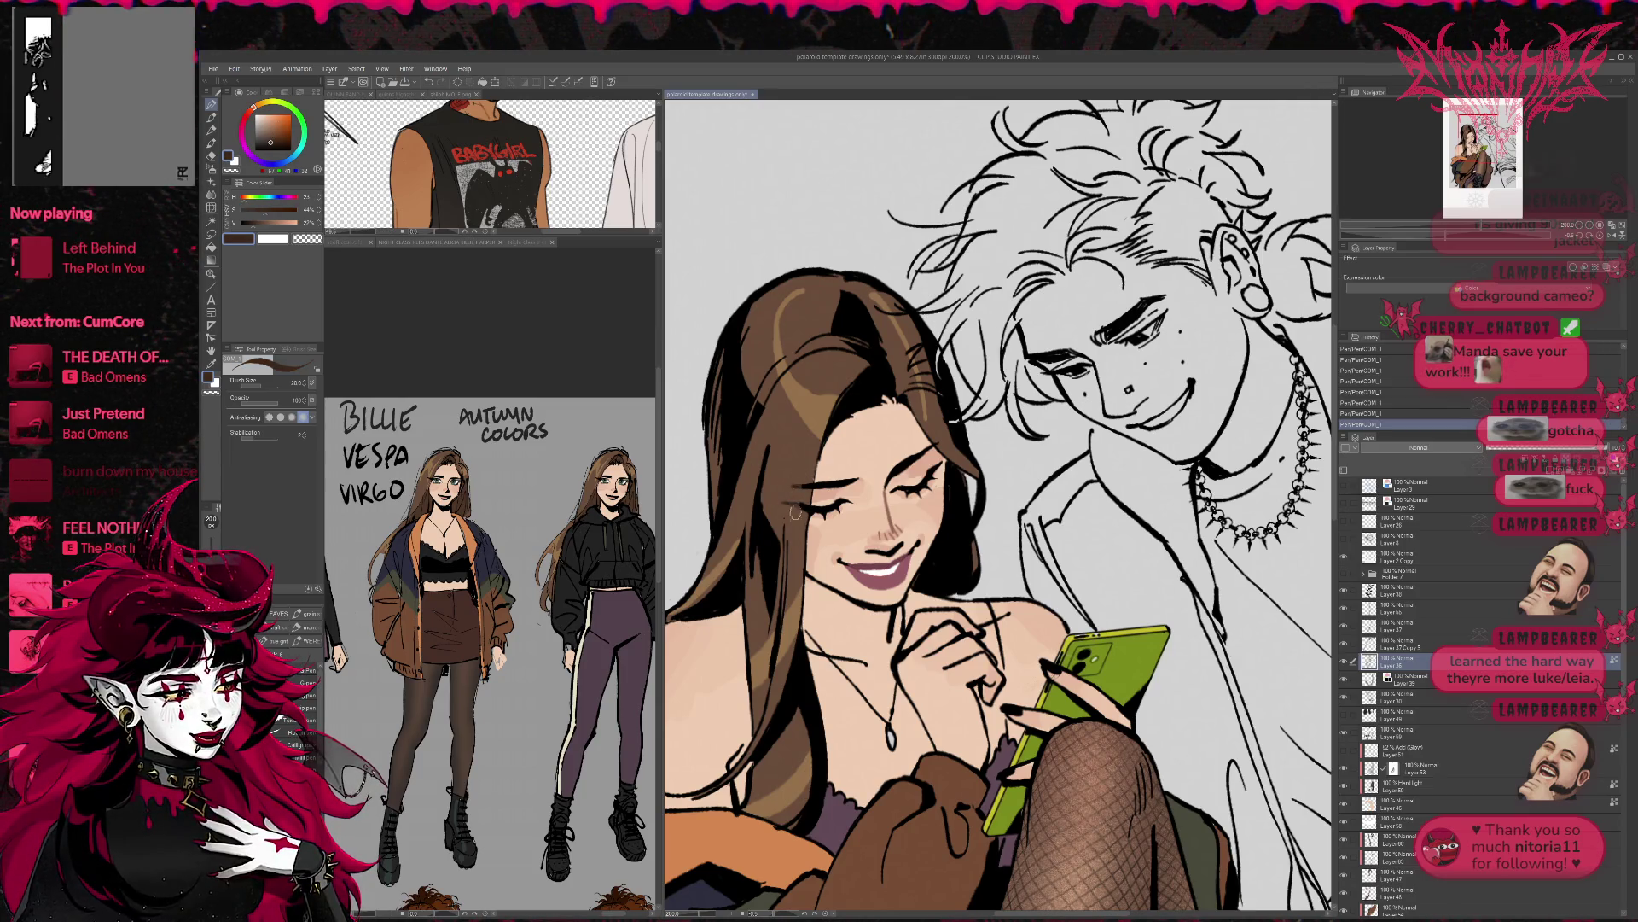
{"action": "left_click", "coordinate": [807, 478], "text": "alt"}
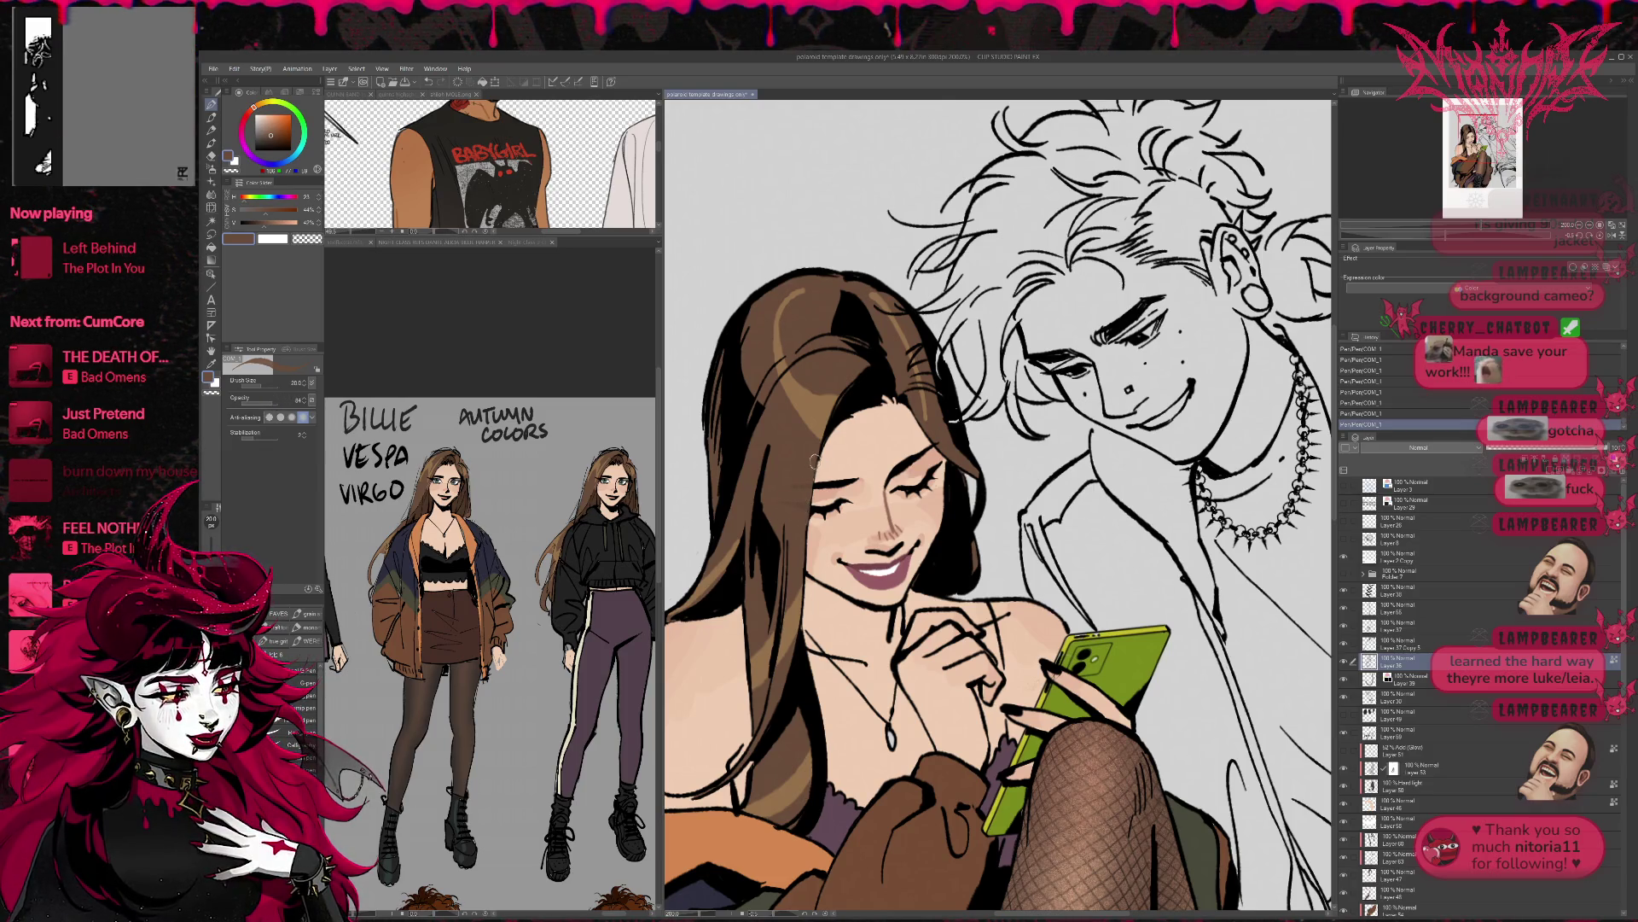
{"action": "key", "text": "ctrl+z"}
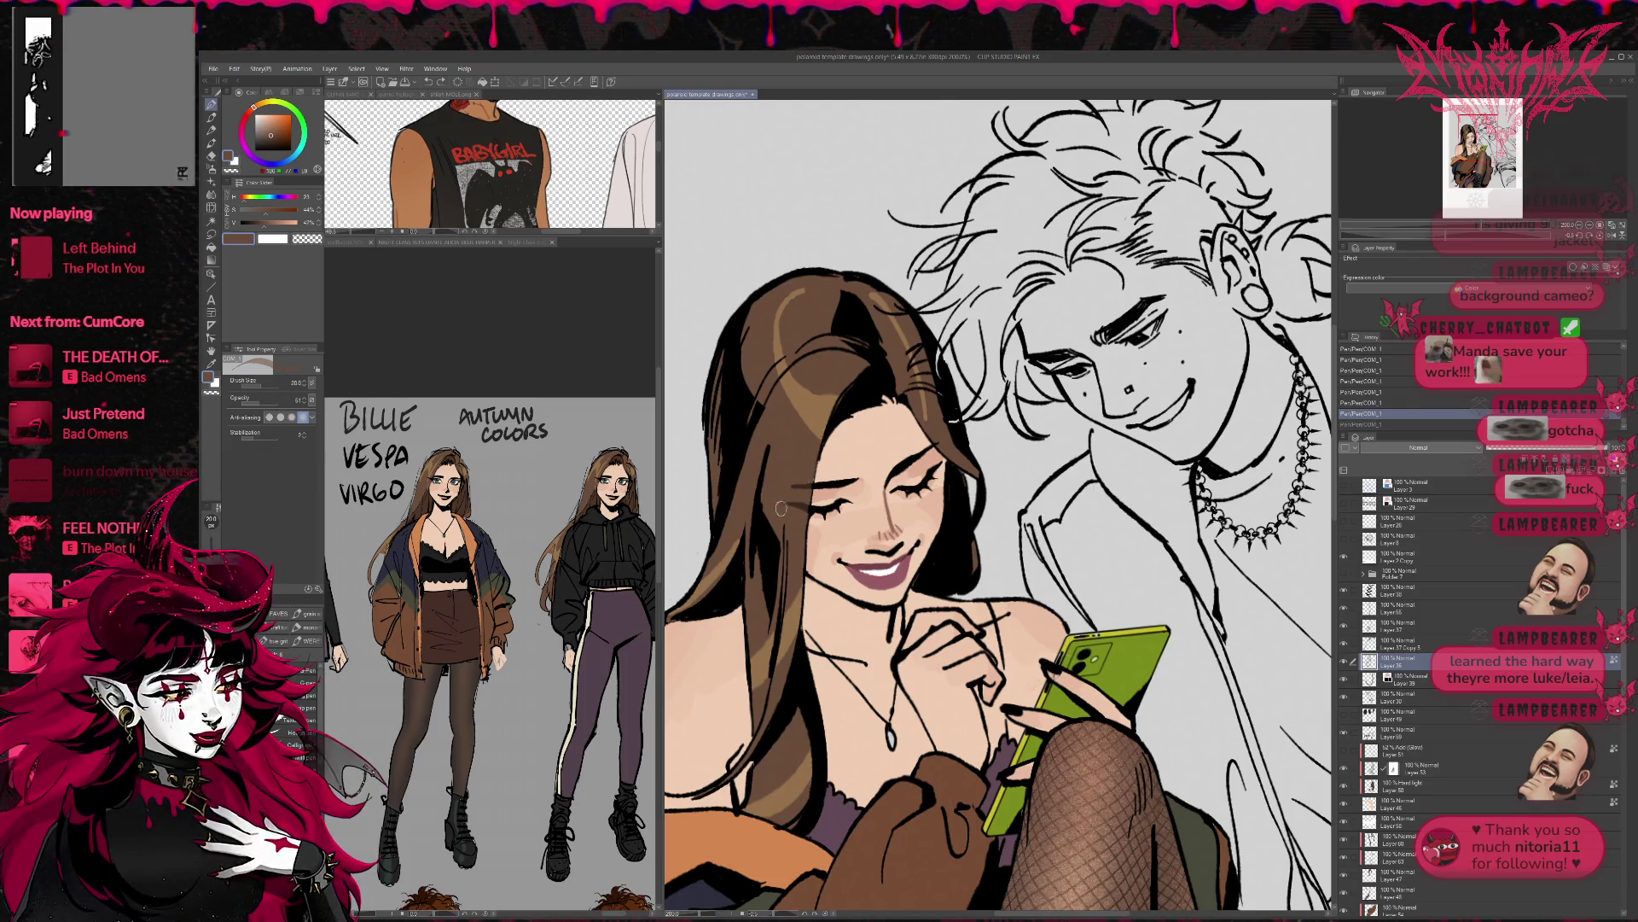
{"action": "key", "text": "ctrl+y"}
{"action": "left_click", "coordinate": [790, 503], "text": "alt"}
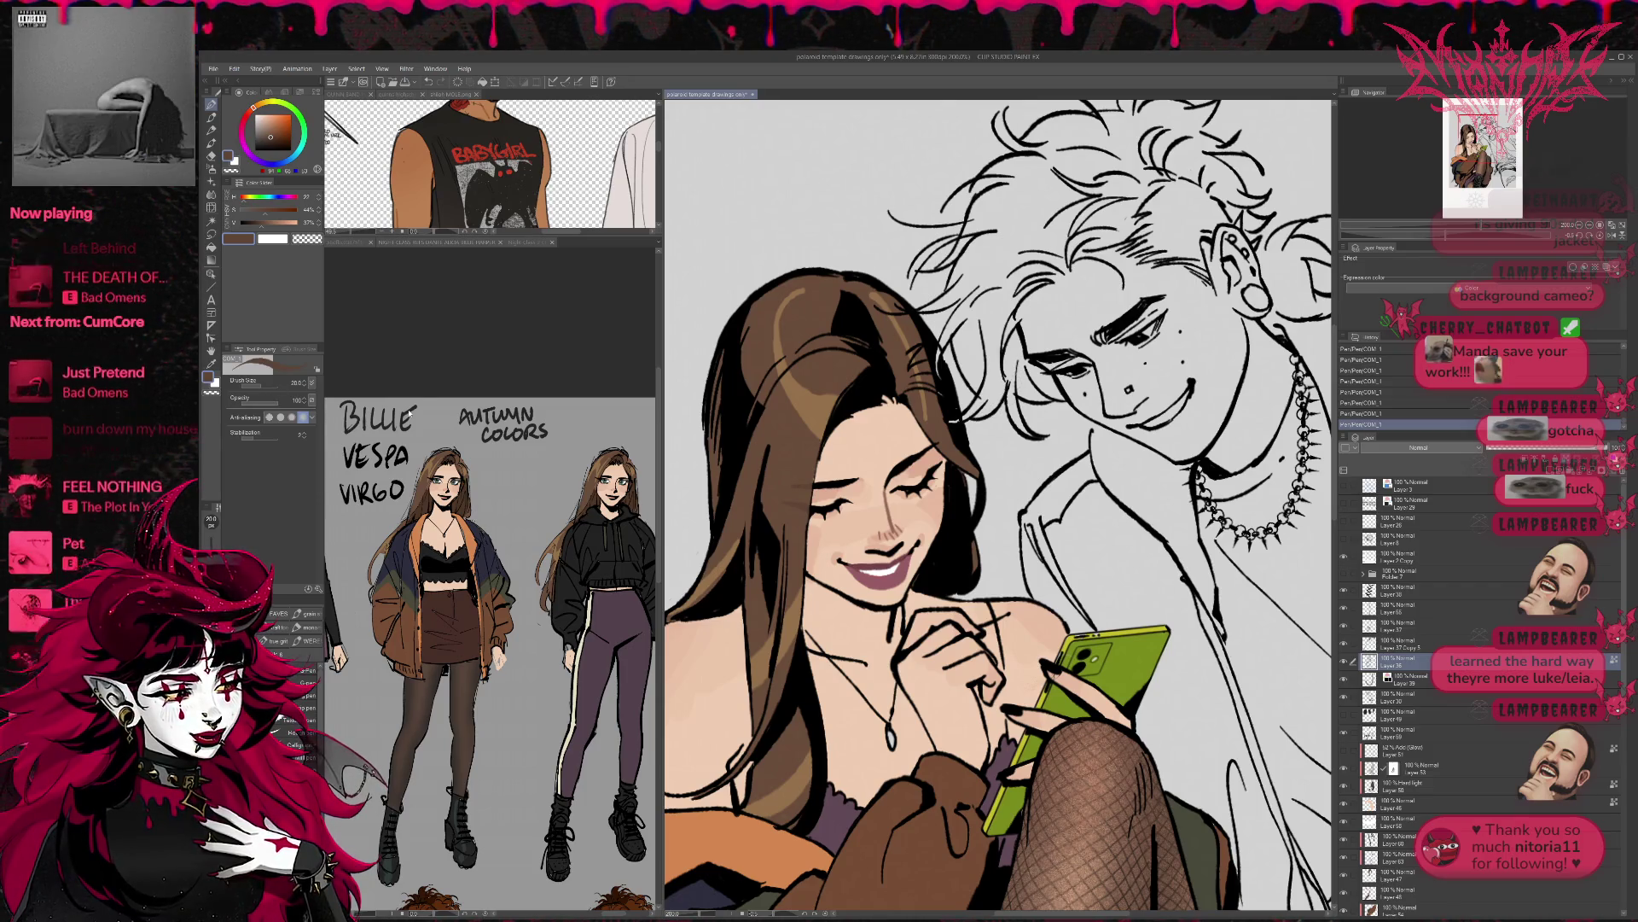
{"action": "mouse_move", "coordinate": [943, 440]}
{"action": "left_mouse_down"}
{"action": "mouse_move", "coordinate": [1014, 475]}
{"action": "mouse_move", "coordinate": [1091, 480]}
{"action": "left_mouse_up"}
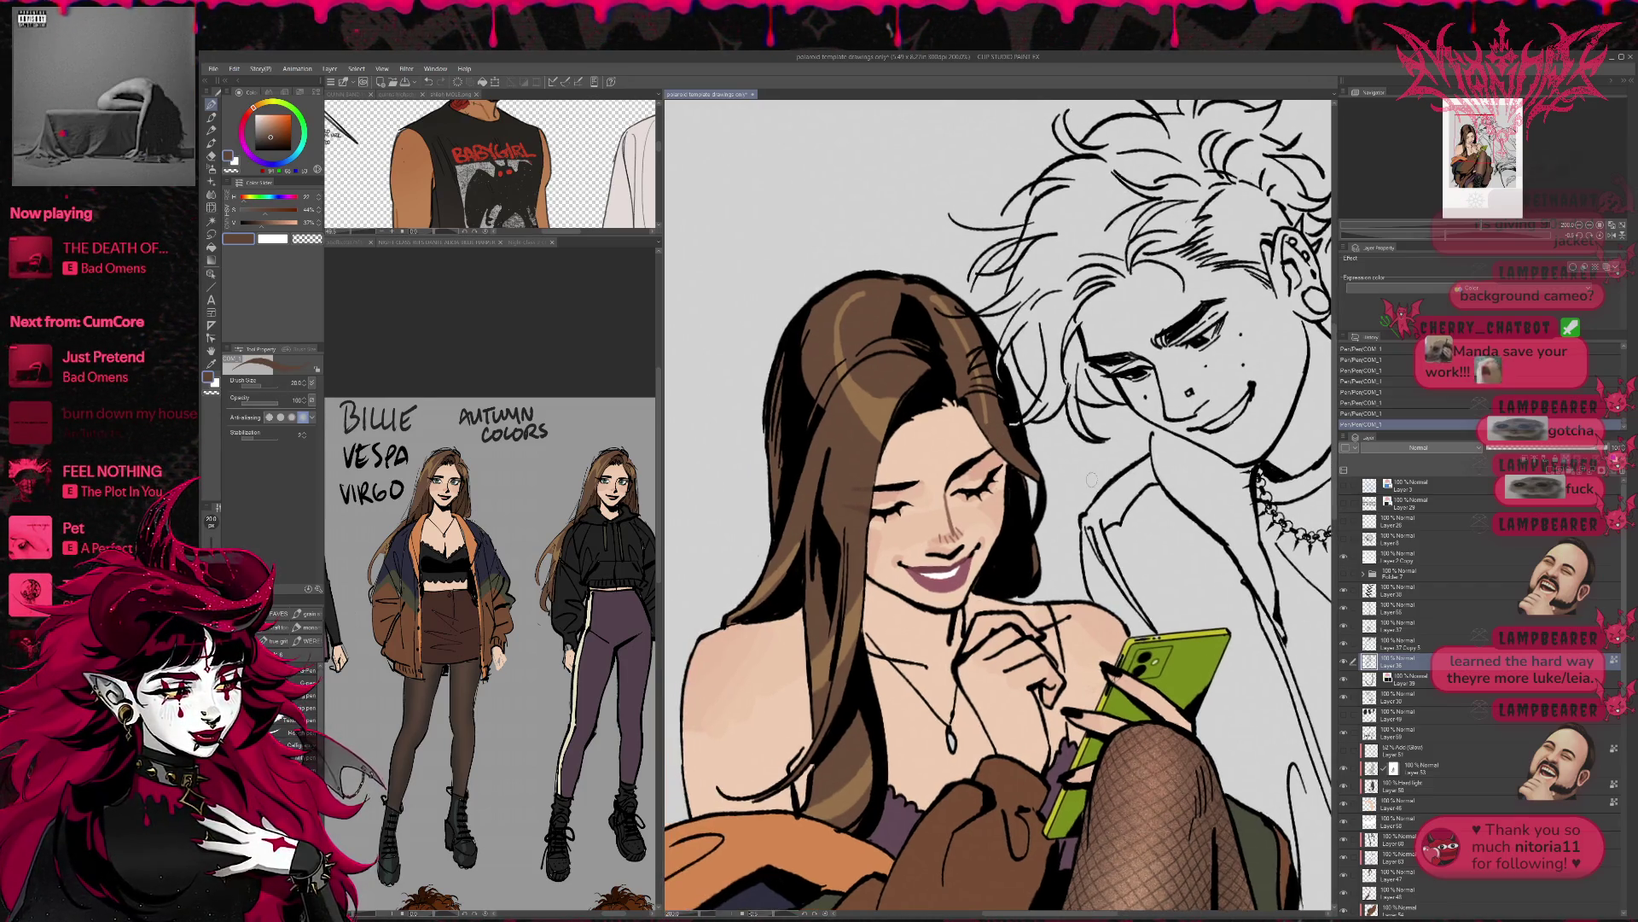
{"action": "left_click", "coordinate": [1581, 226]}
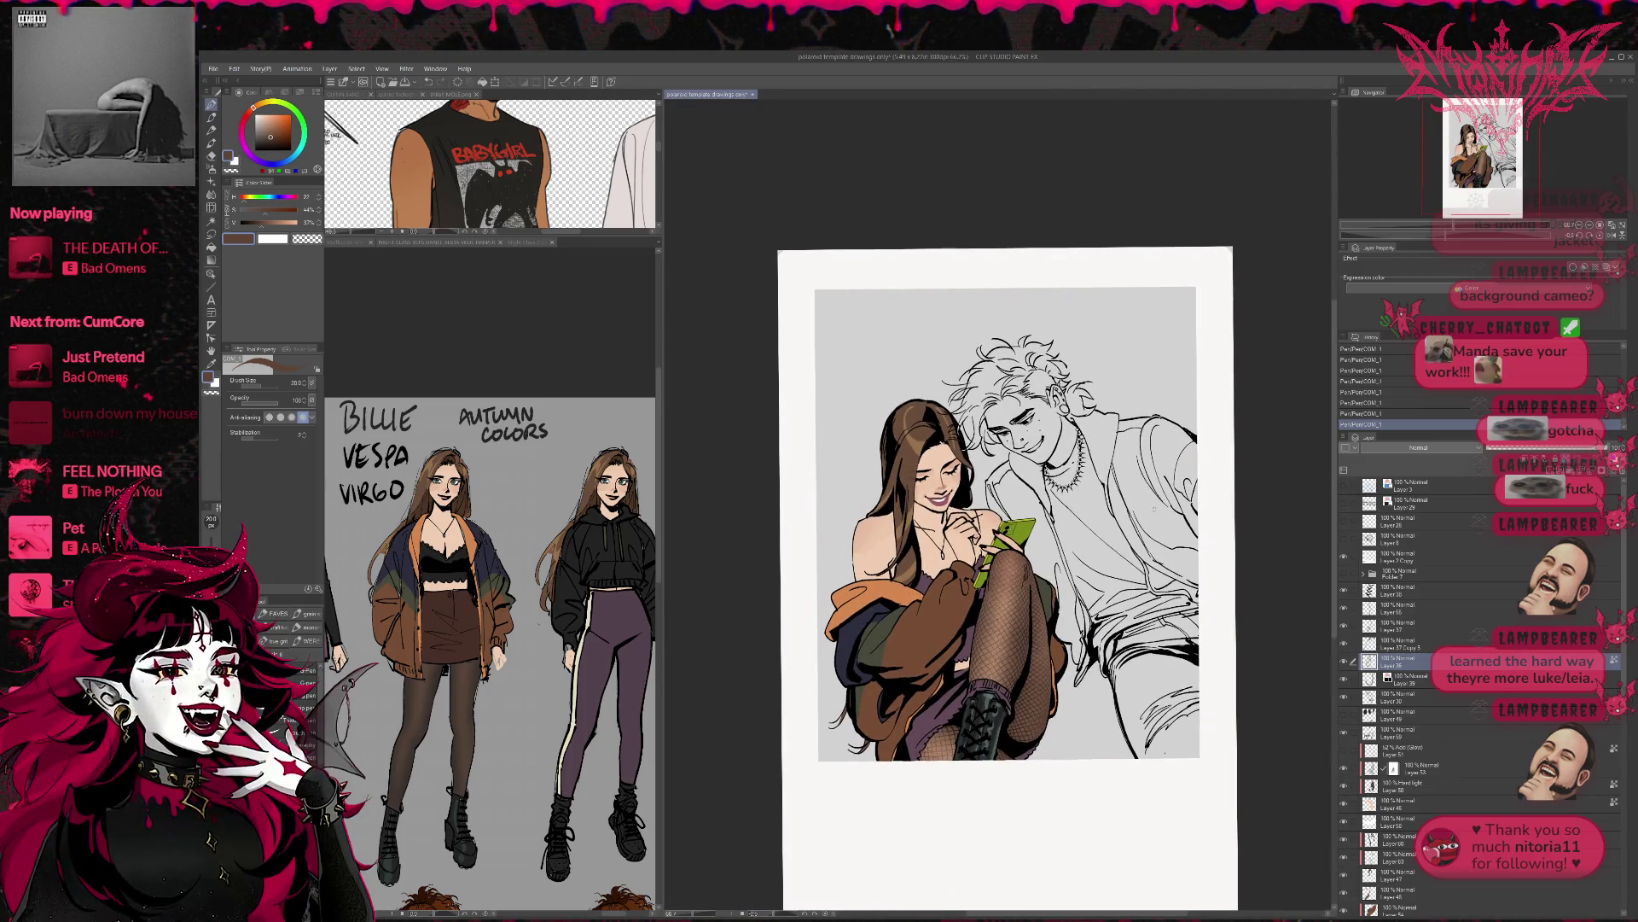
- Check the woman on the character colour reference sheet, then return to the polaroid
{"action": "left_click", "coordinate": [531, 529]}
{"action": "scroll", "coordinate": [531, 528], "scroll_direction": "up", "scroll_amount": 3}
{"action": "mouse_move", "coordinate": [427, 614]}
{"action": "left_mouse_down"}
{"action": "mouse_move", "coordinate": [598, 529]}
{"action": "mouse_move", "coordinate": [518, 633]}
{"action": "left_mouse_up"}
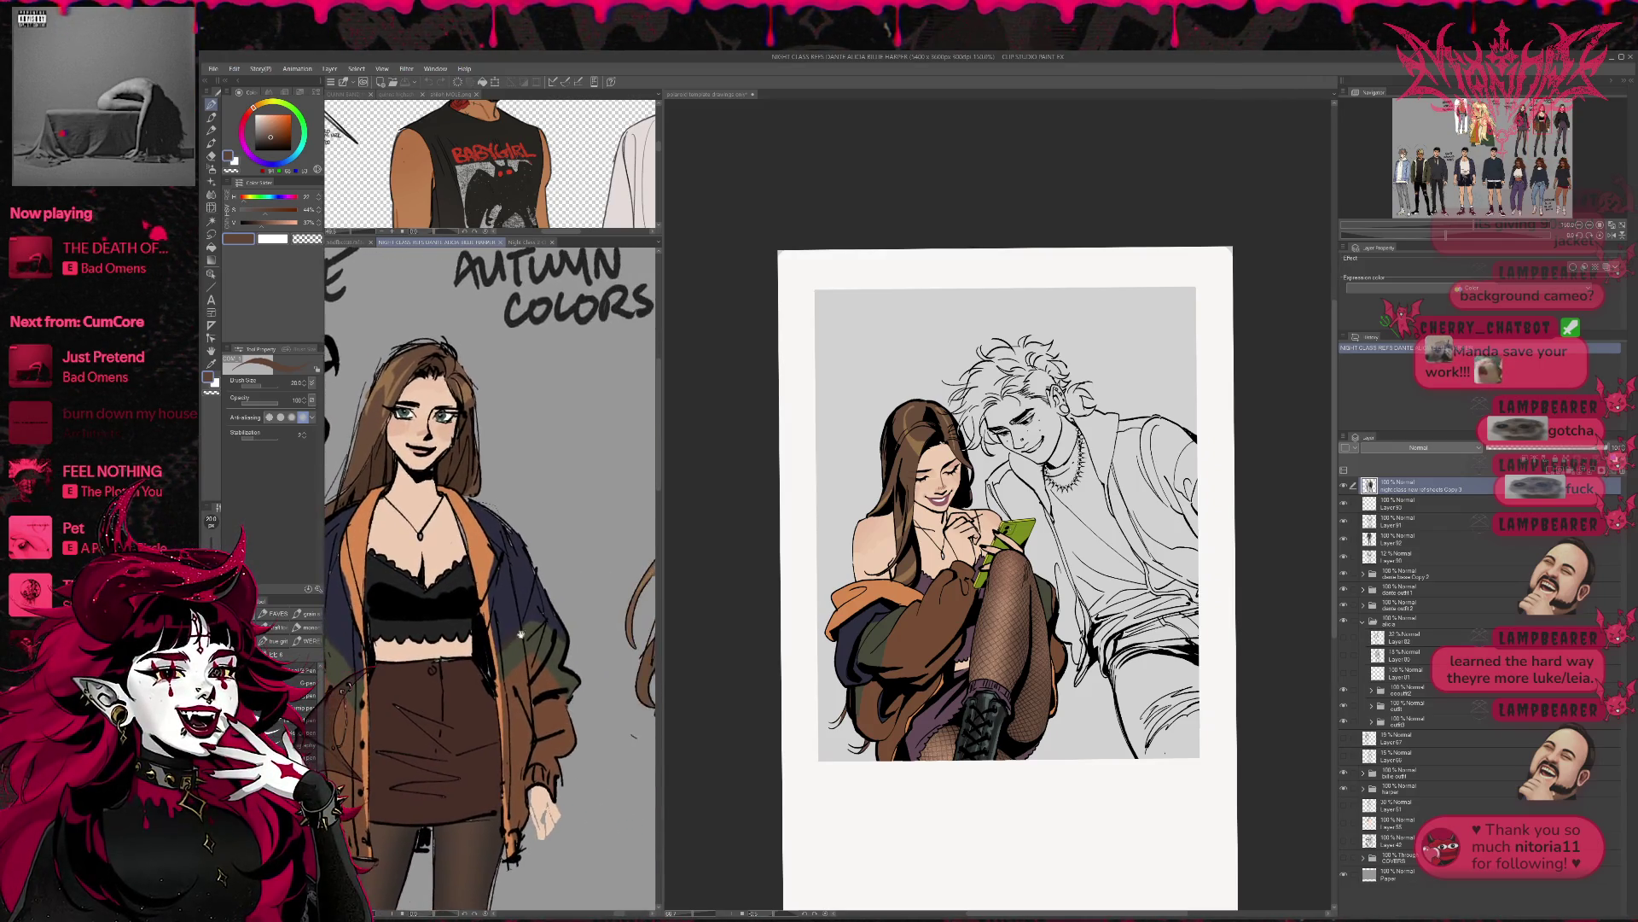
{"action": "left_click", "coordinate": [1277, 709]}
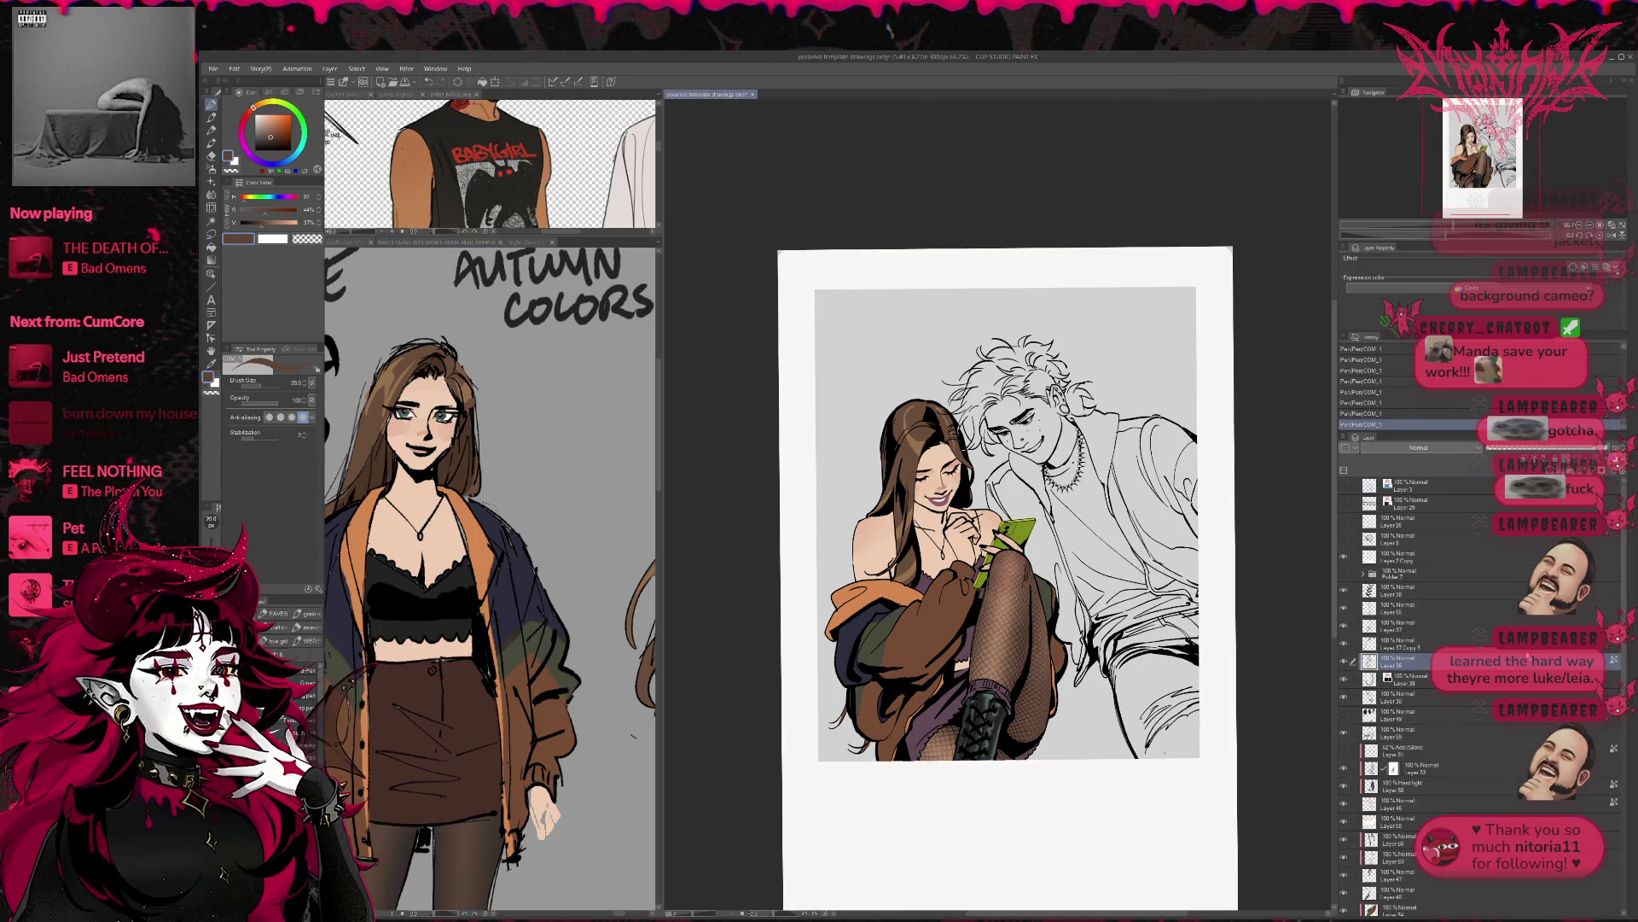
{"action": "scroll", "coordinate": [1579, 649], "scroll_direction": "down", "scroll_amount": 5}
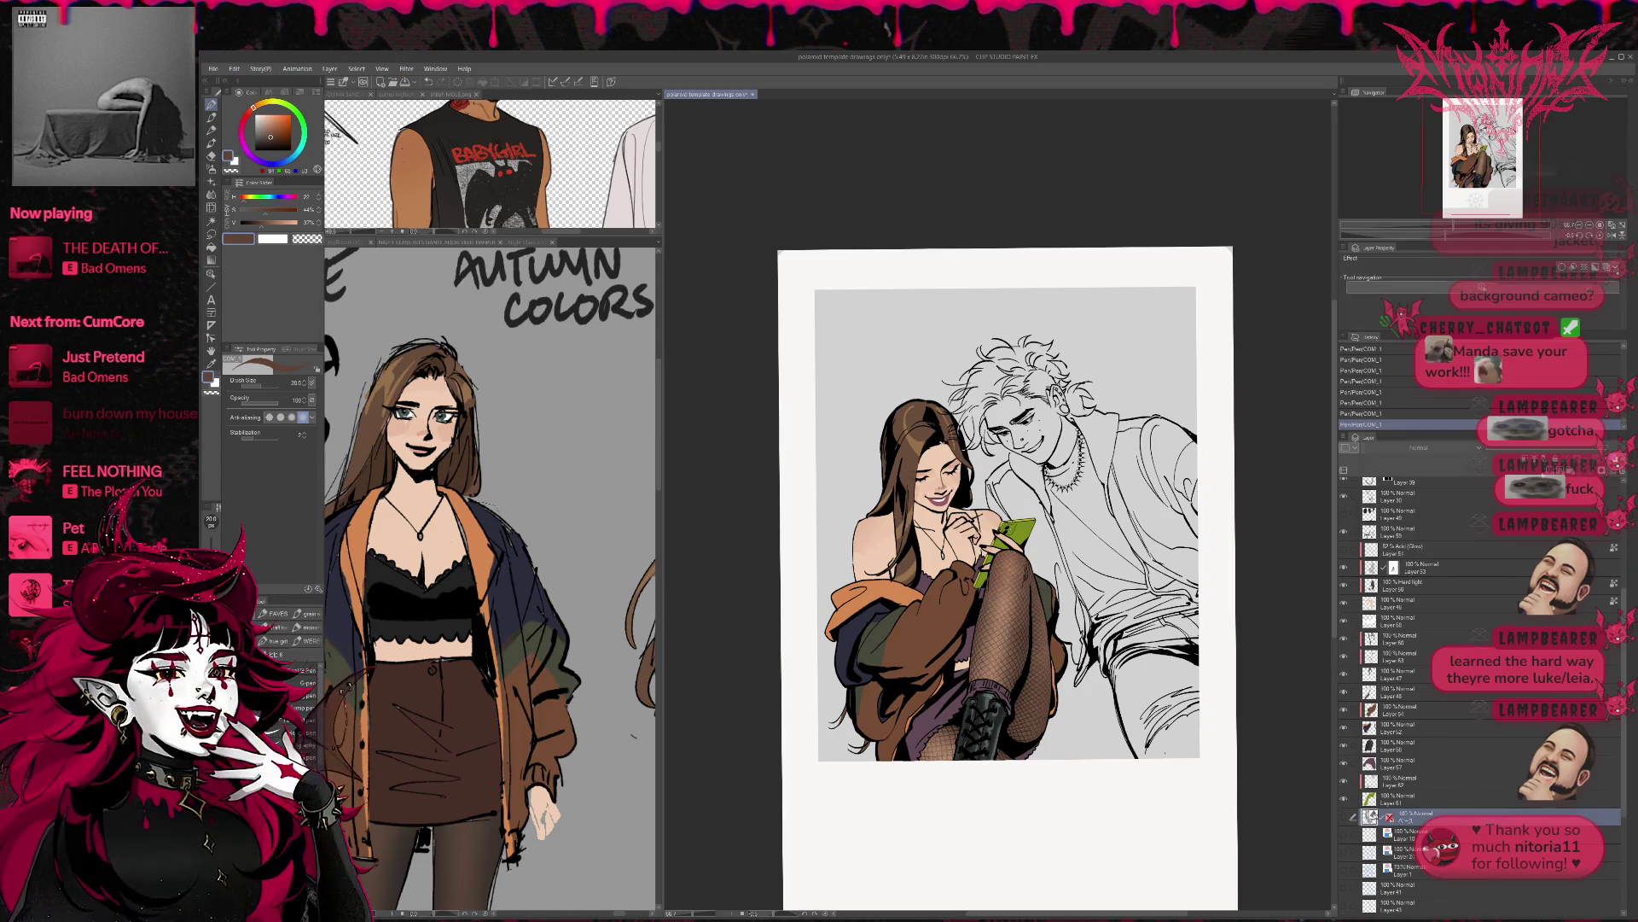
- On a new raster layer, paint the pendant with the phone's olive green
{"action": "key", "text": "ctrl+shift+n"}
{"action": "left_click", "coordinate": [1015, 529], "text": "alt"}
{"action": "left_click_drag", "start_coordinate": [998, 512], "coordinate": [1041, 555]}
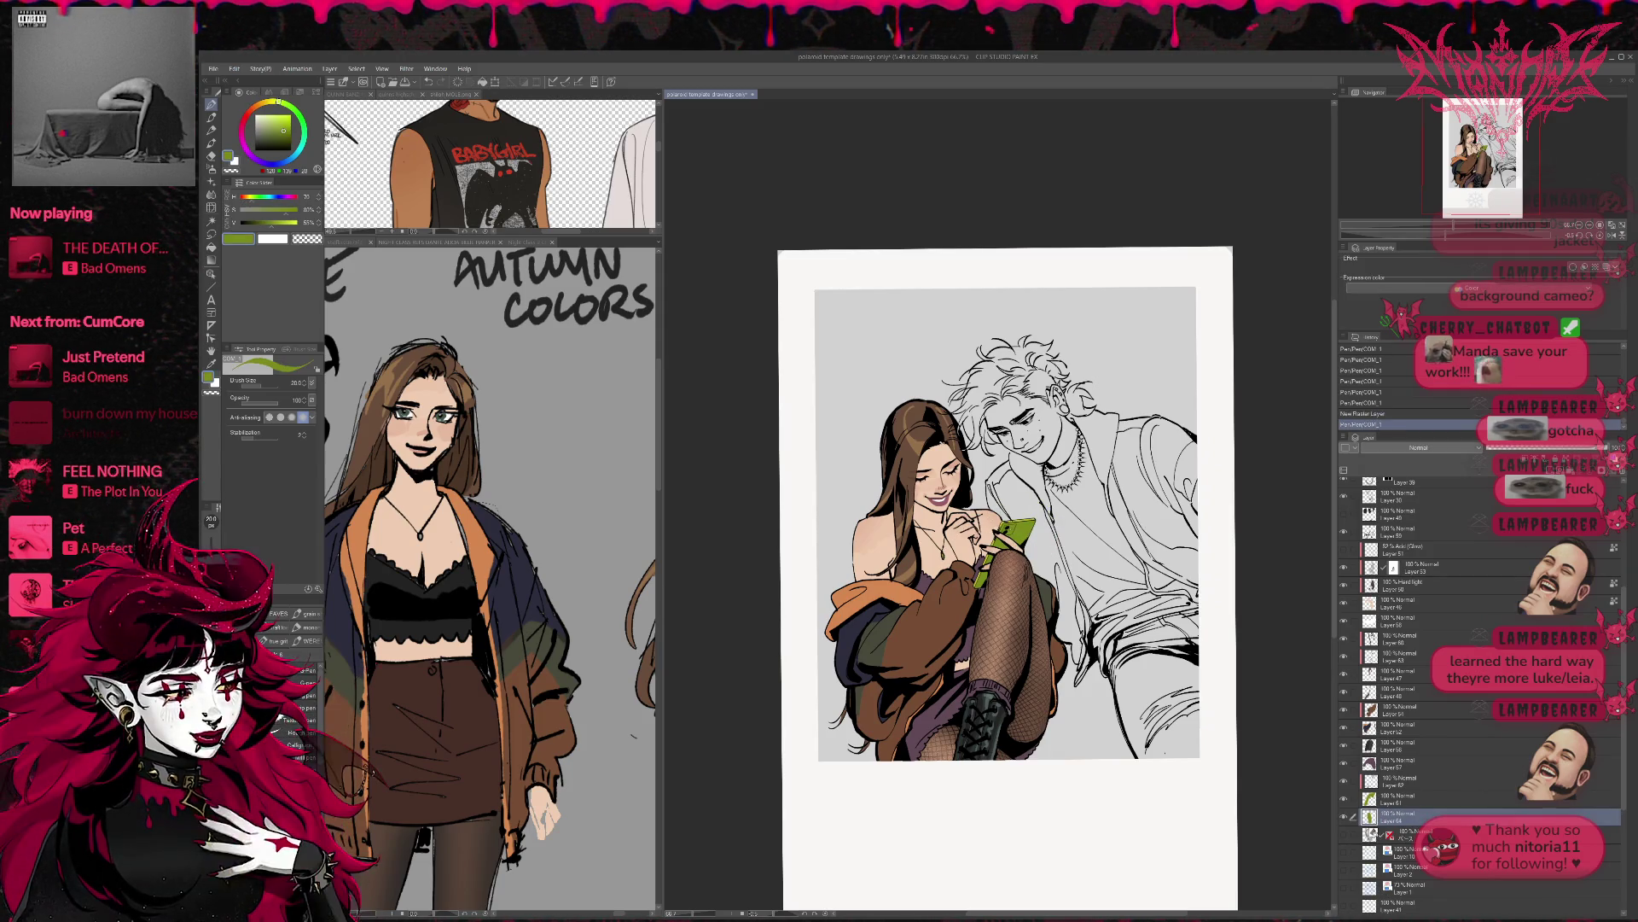
{"action": "key", "text": "ctrl+z"}
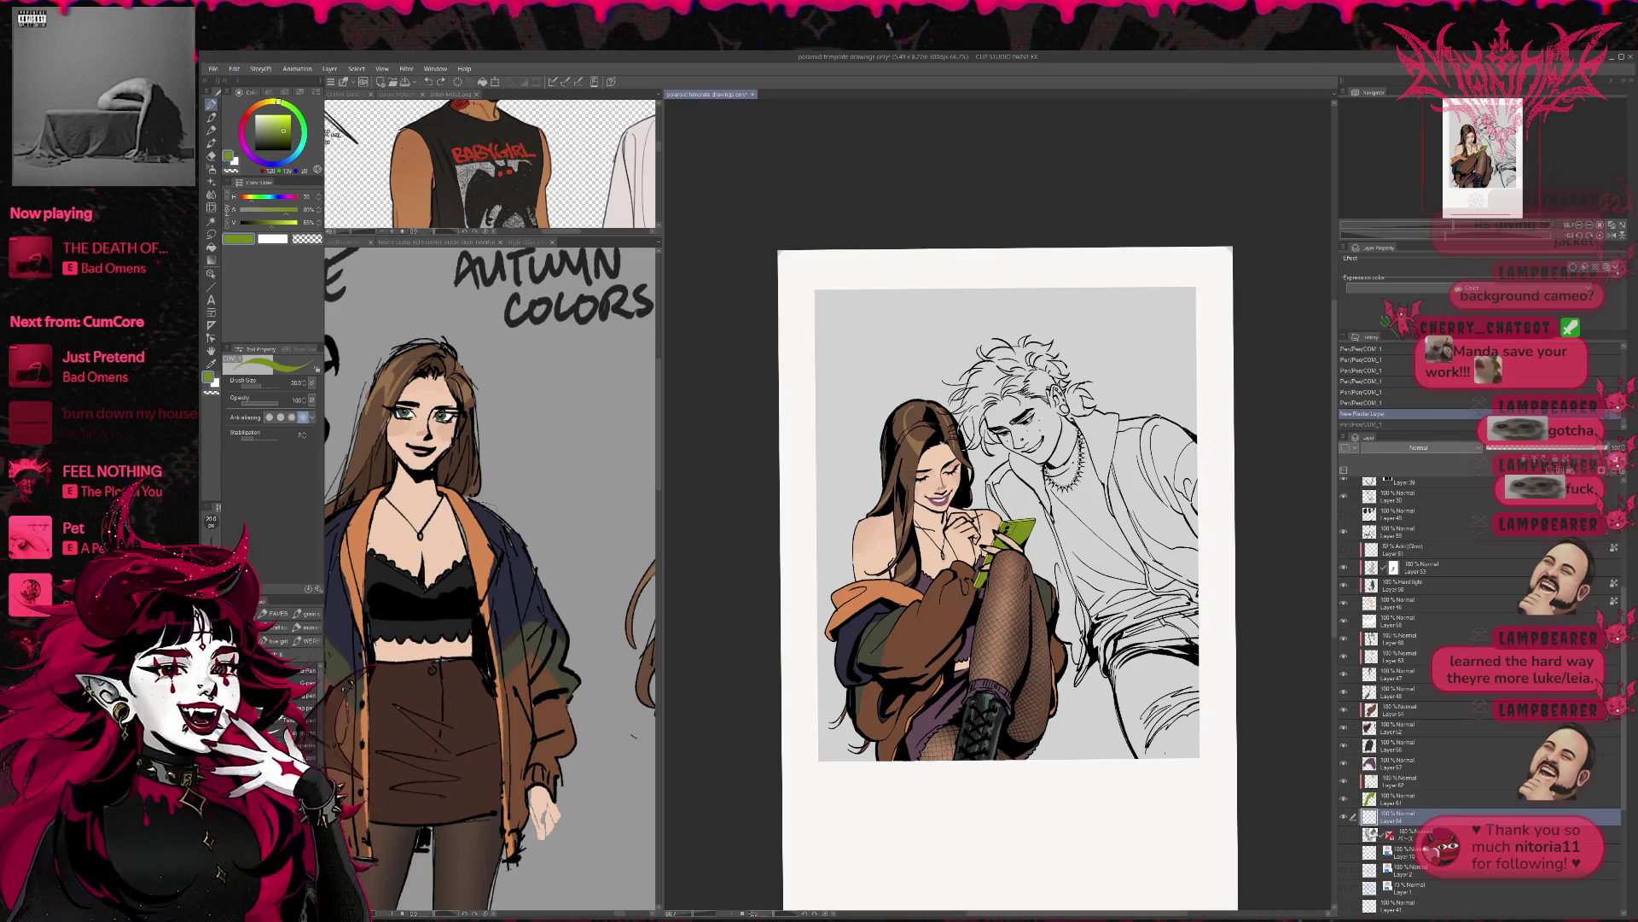
{"action": "key", "text": "ctrl+y"}
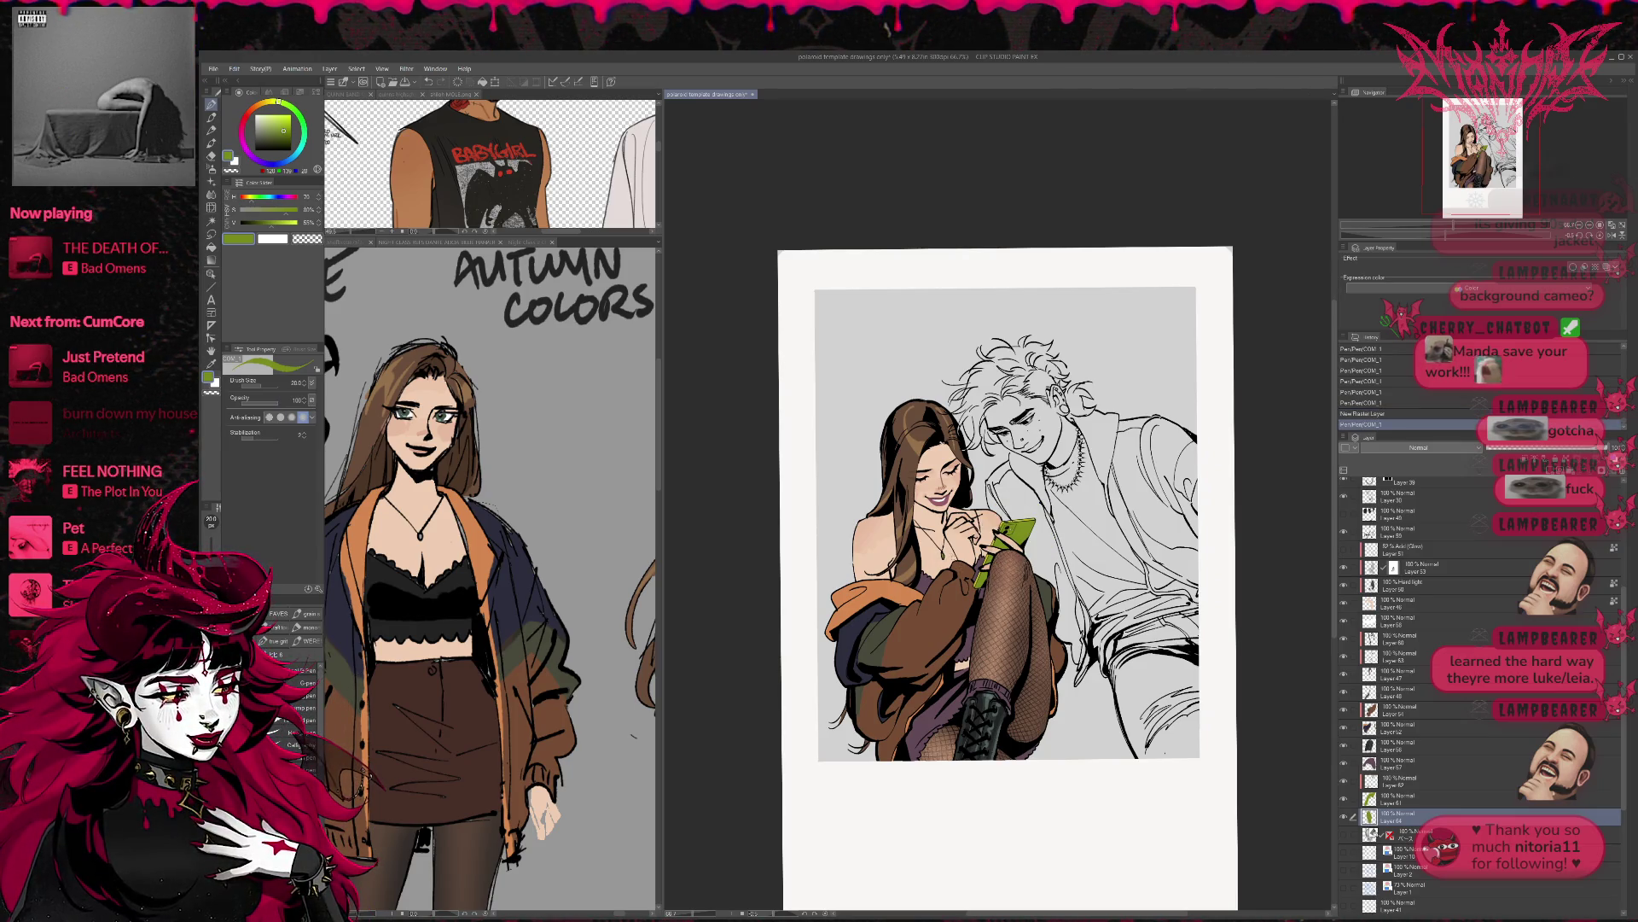
{"action": "left_click_drag", "start_coordinate": [1007, 512], "coordinate": [1033, 522]}
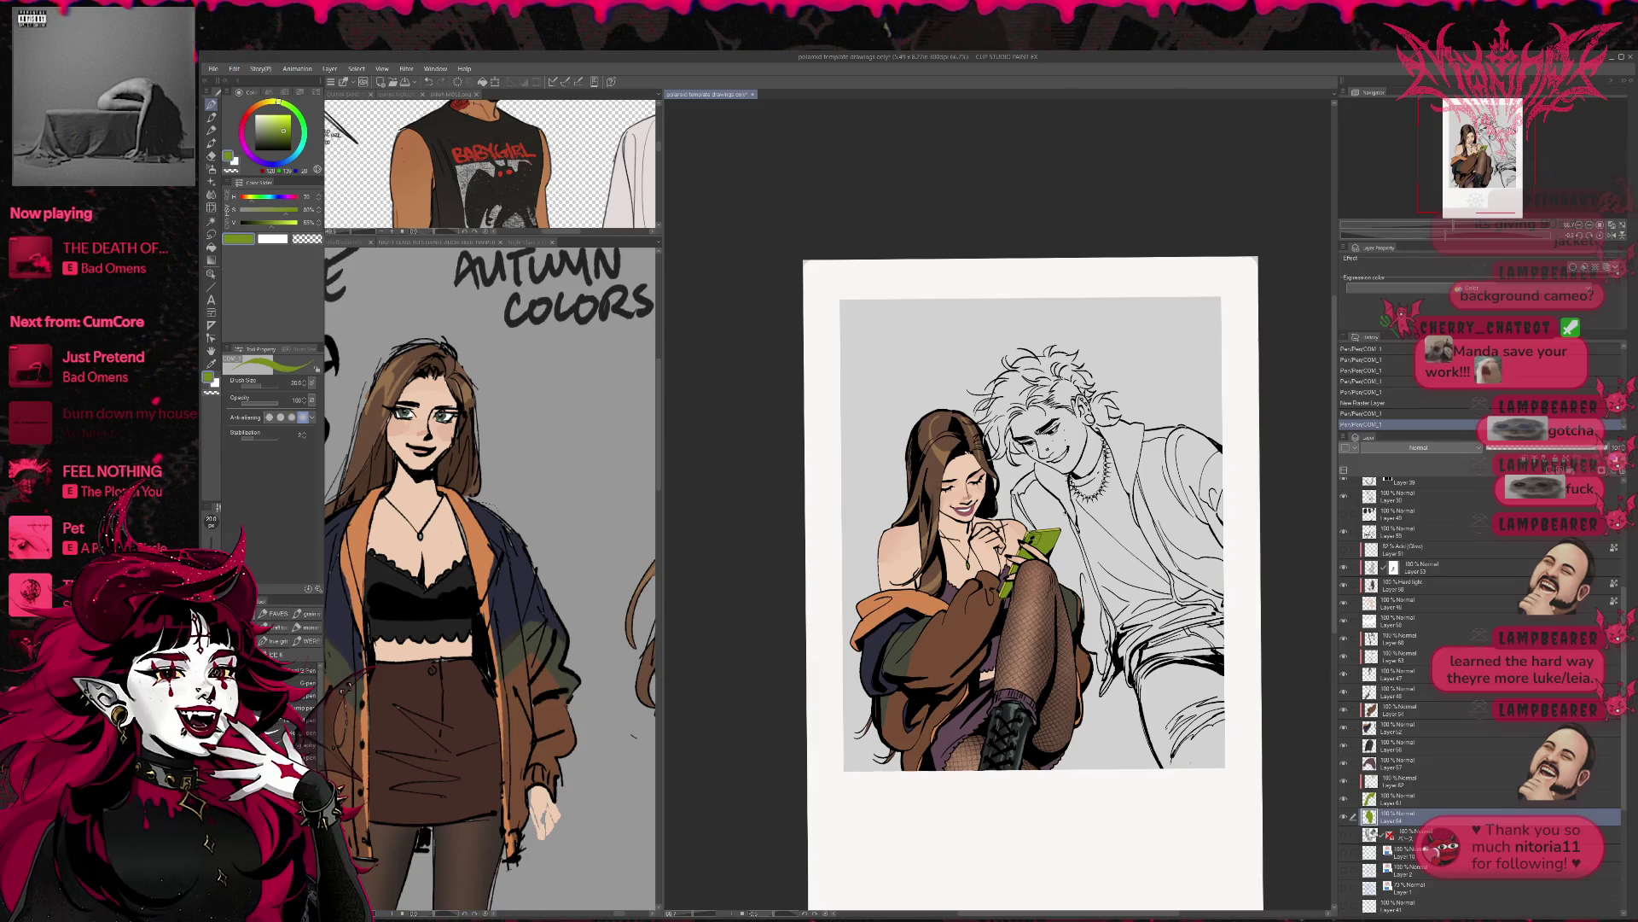
- On the line layer at 100% zoom, draw black touch-ups around the mouth and chin
{"action": "left_click", "coordinate": [1416, 641]}
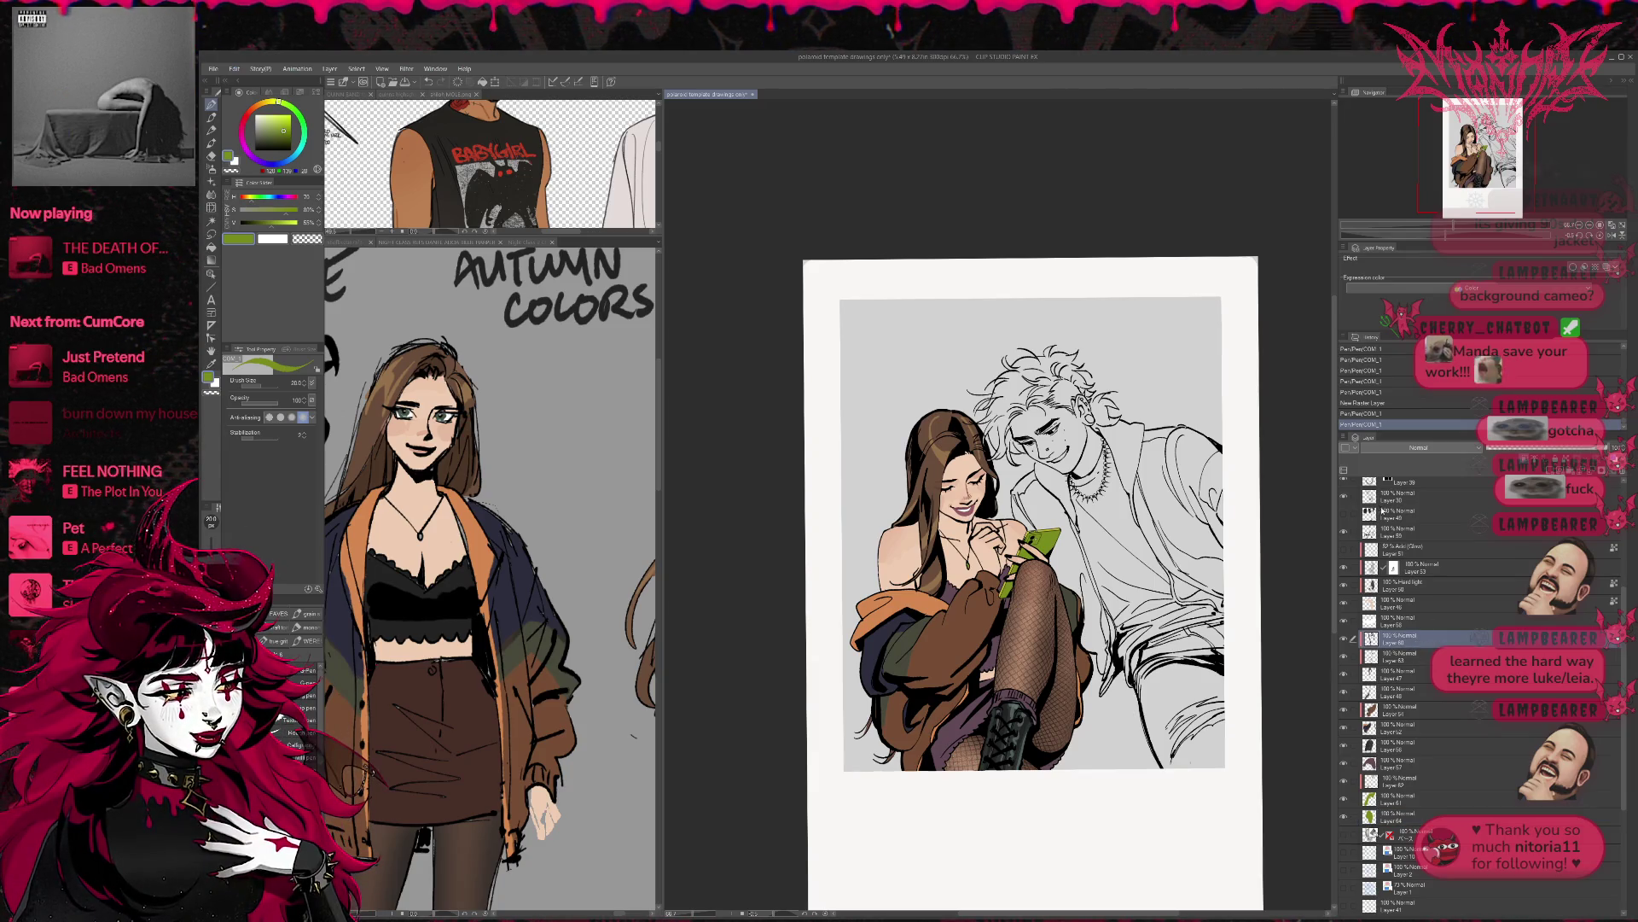
{"action": "left_click", "coordinate": [1344, 530]}
{"action": "left_click", "coordinate": [1344, 530]}
{"action": "left_click", "coordinate": [1403, 531]}
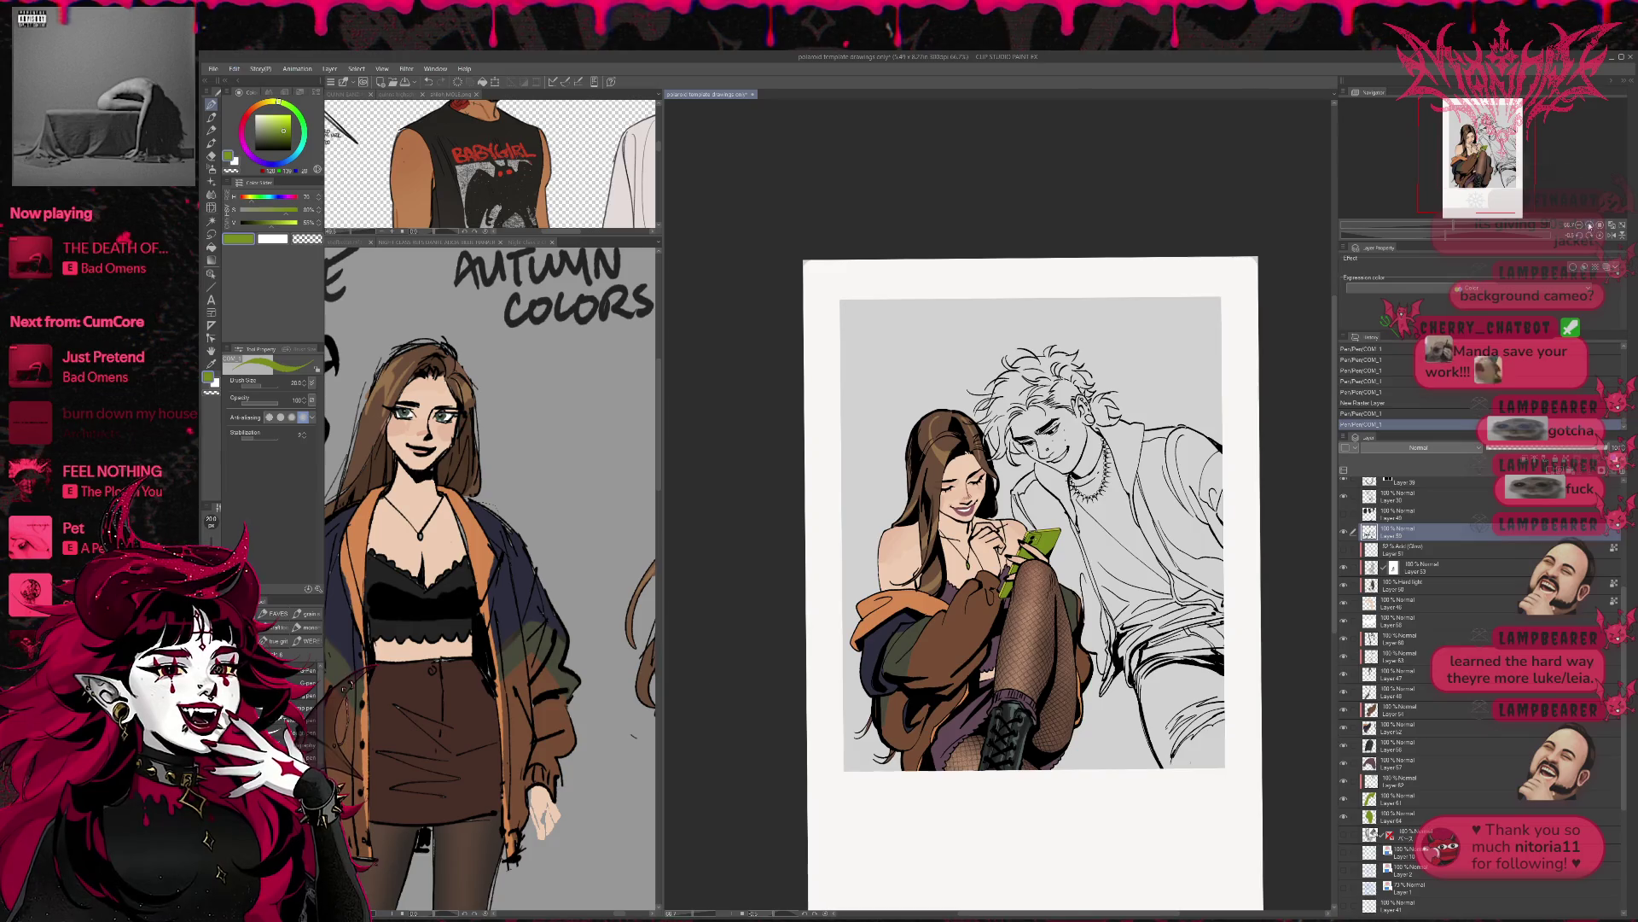
{"action": "left_click", "coordinate": [1589, 224]}
{"action": "key", "text": "d"}
{"action": "left_click_drag", "start_coordinate": [911, 516], "coordinate": [951, 543]}
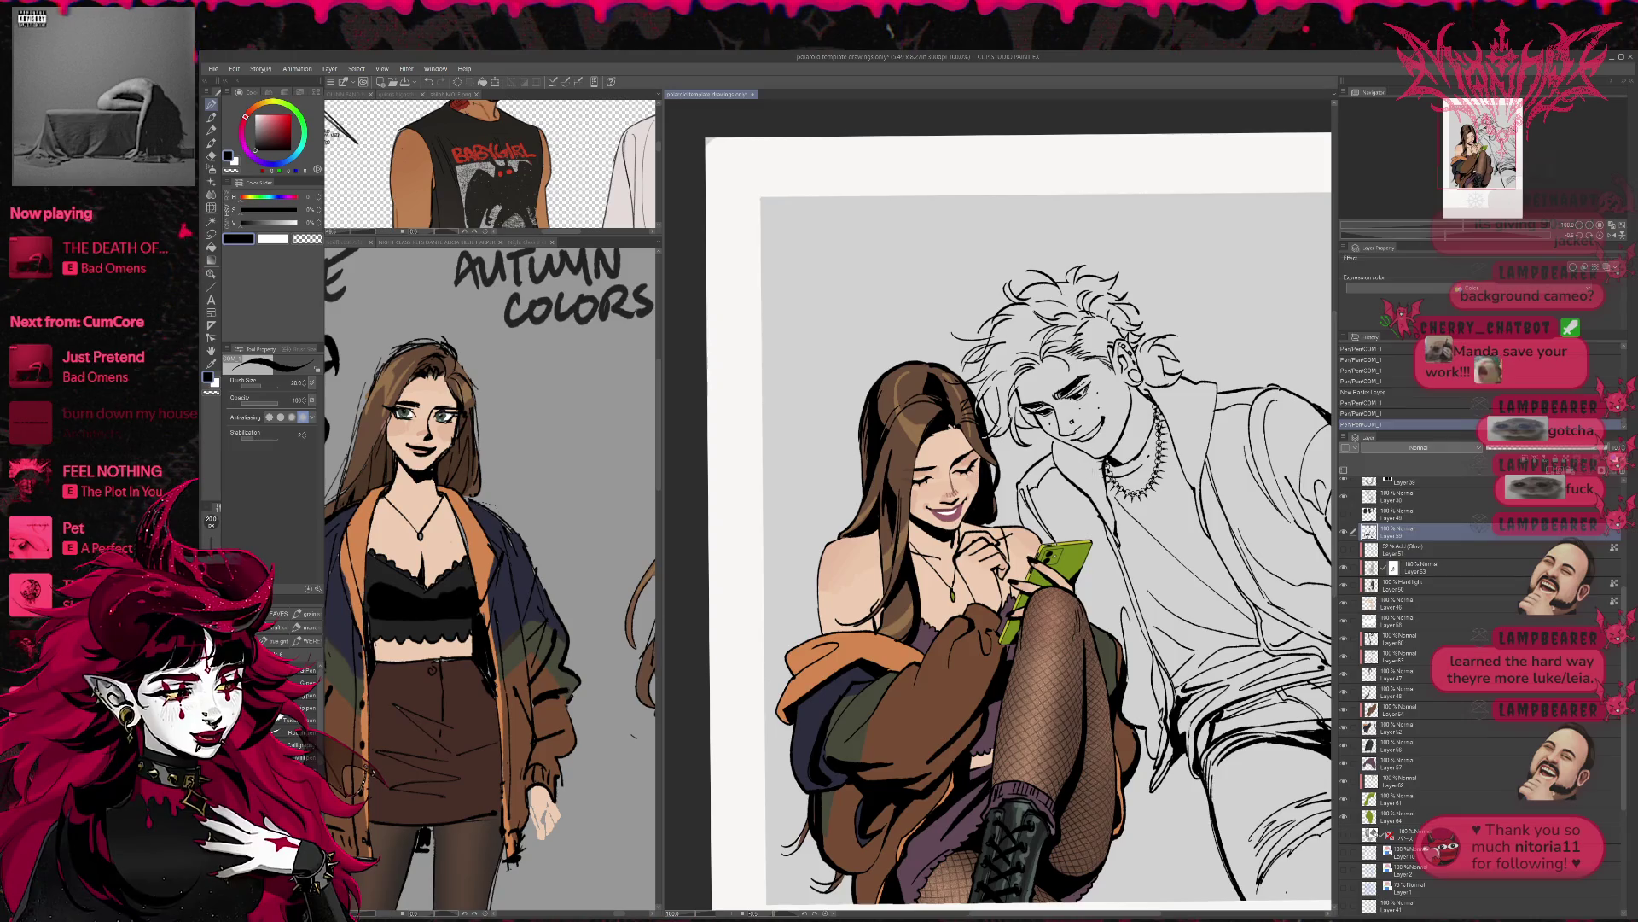
- Flip the canvas horizontally and test a black line stroke on the mirrored figure
{"action": "key", "text": "h"}
{"action": "mouse_move", "coordinate": [1243, 502]}
{"action": "left_mouse_down"}
{"action": "mouse_move", "coordinate": [1088, 501]}
{"action": "mouse_move", "coordinate": [1078, 602]}
{"action": "mouse_move", "coordinate": [1123, 478]}
{"action": "left_mouse_up"}
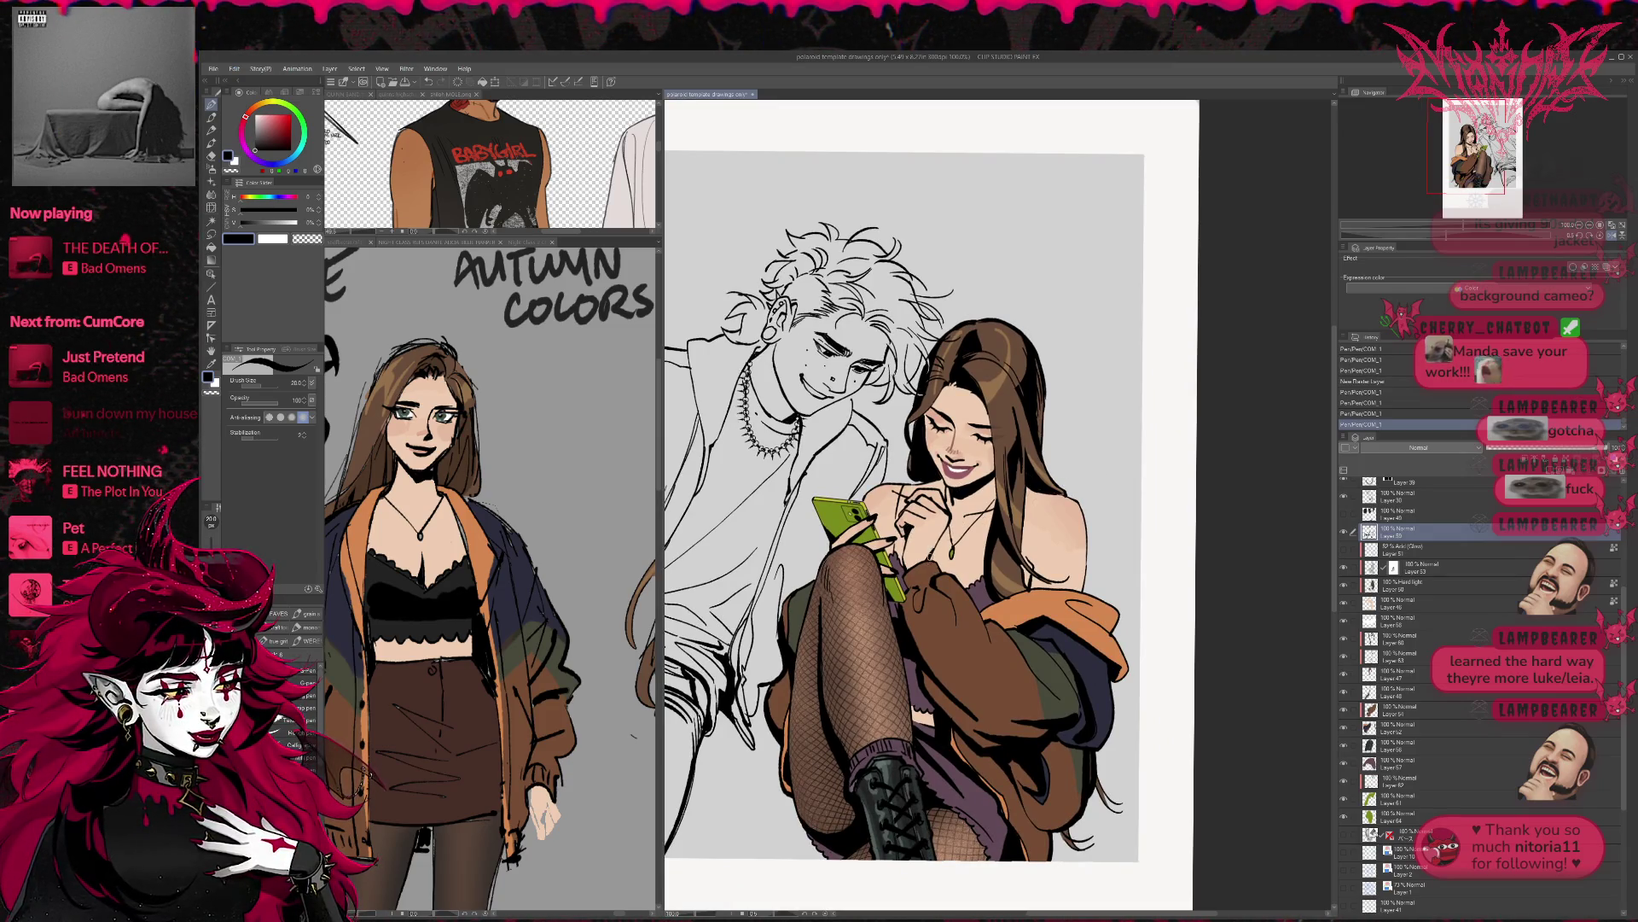
{"action": "left_click_drag", "start_coordinate": [935, 547], "coordinate": [937, 552]}
{"action": "key", "text": "ctrl+z"}
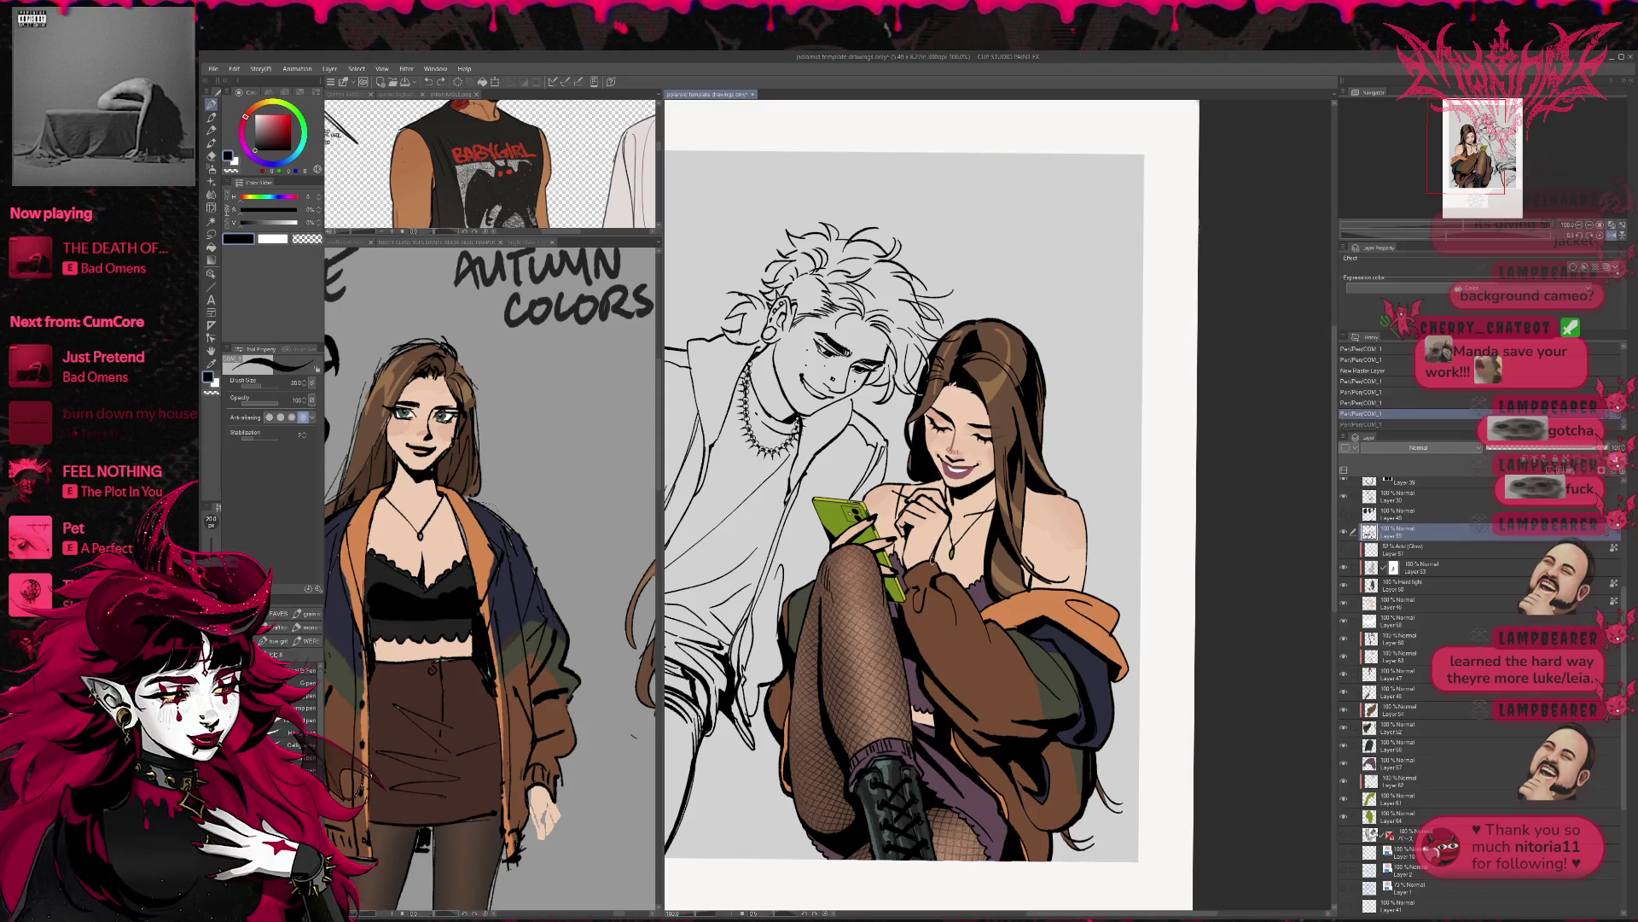
{"action": "key", "text": "ctrl+y"}
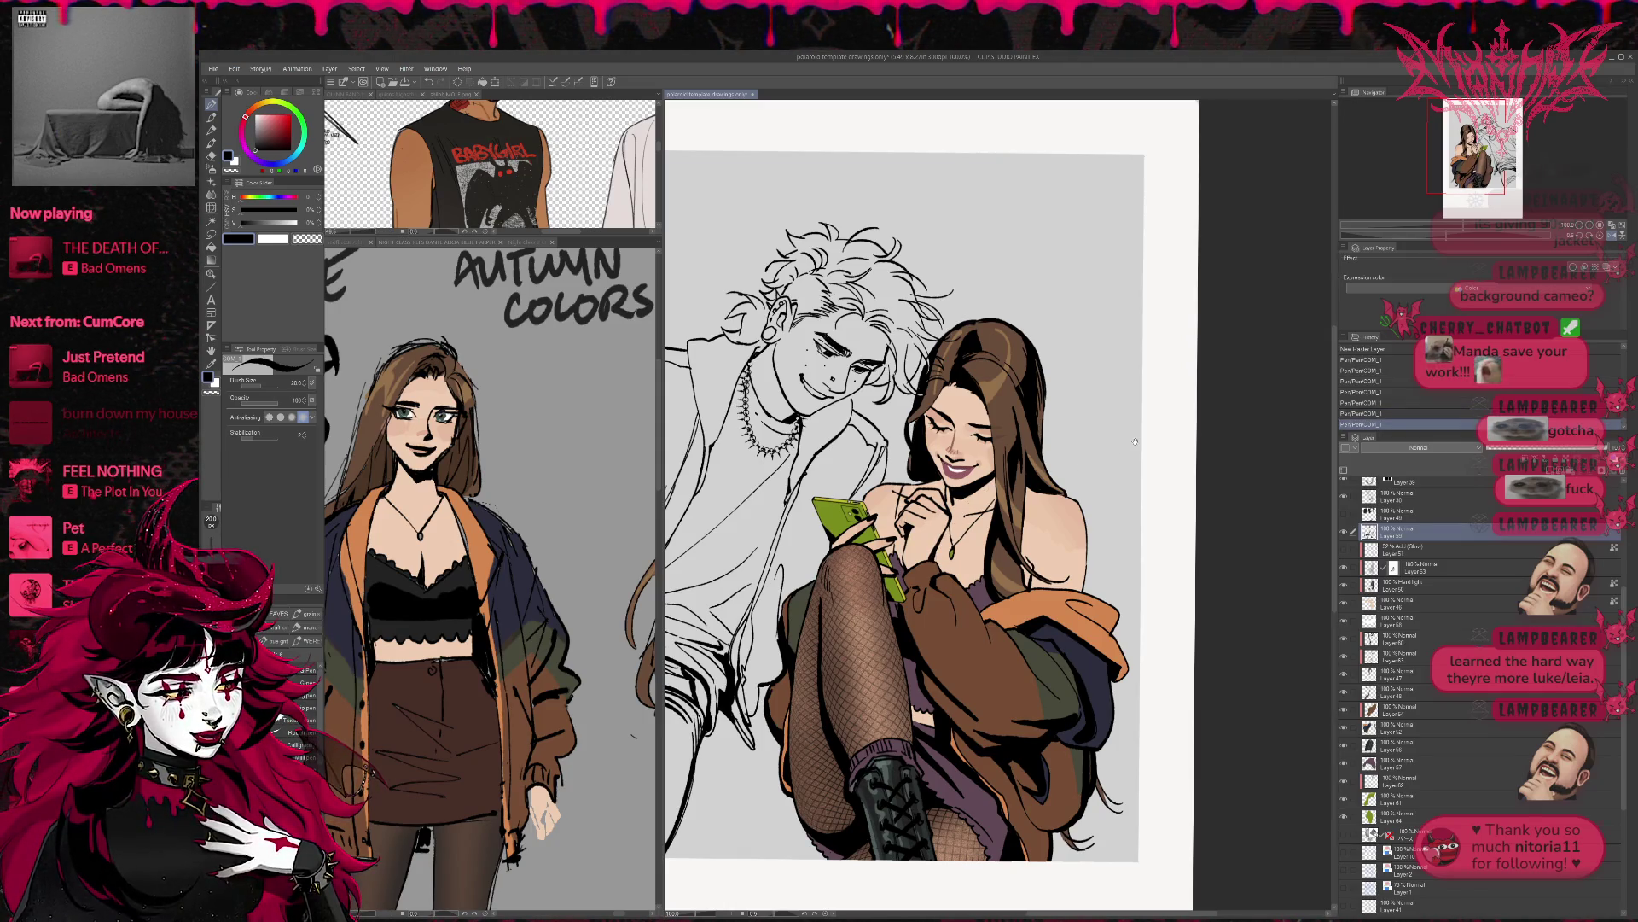
{"action": "scroll", "coordinate": [1135, 441], "scroll_direction": "down", "scroll_amount": 2}
{"action": "scroll", "coordinate": [1063, 533], "scroll_direction": "up", "scroll_amount": 2}
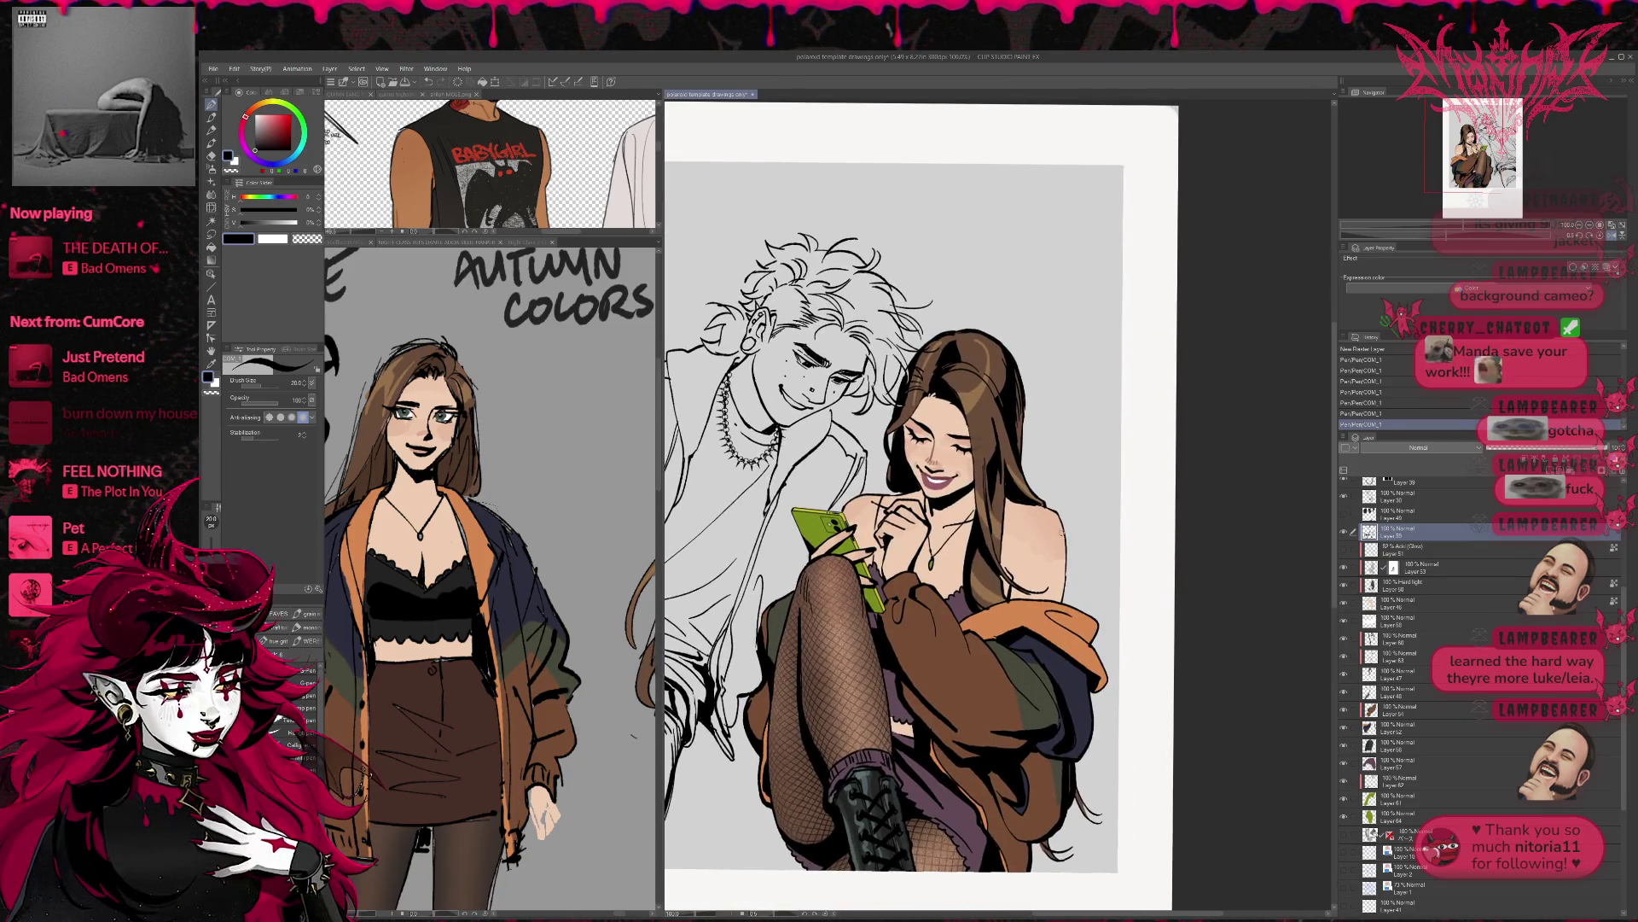
{"action": "left_click_drag", "start_coordinate": [1107, 542], "coordinate": [1134, 556]}
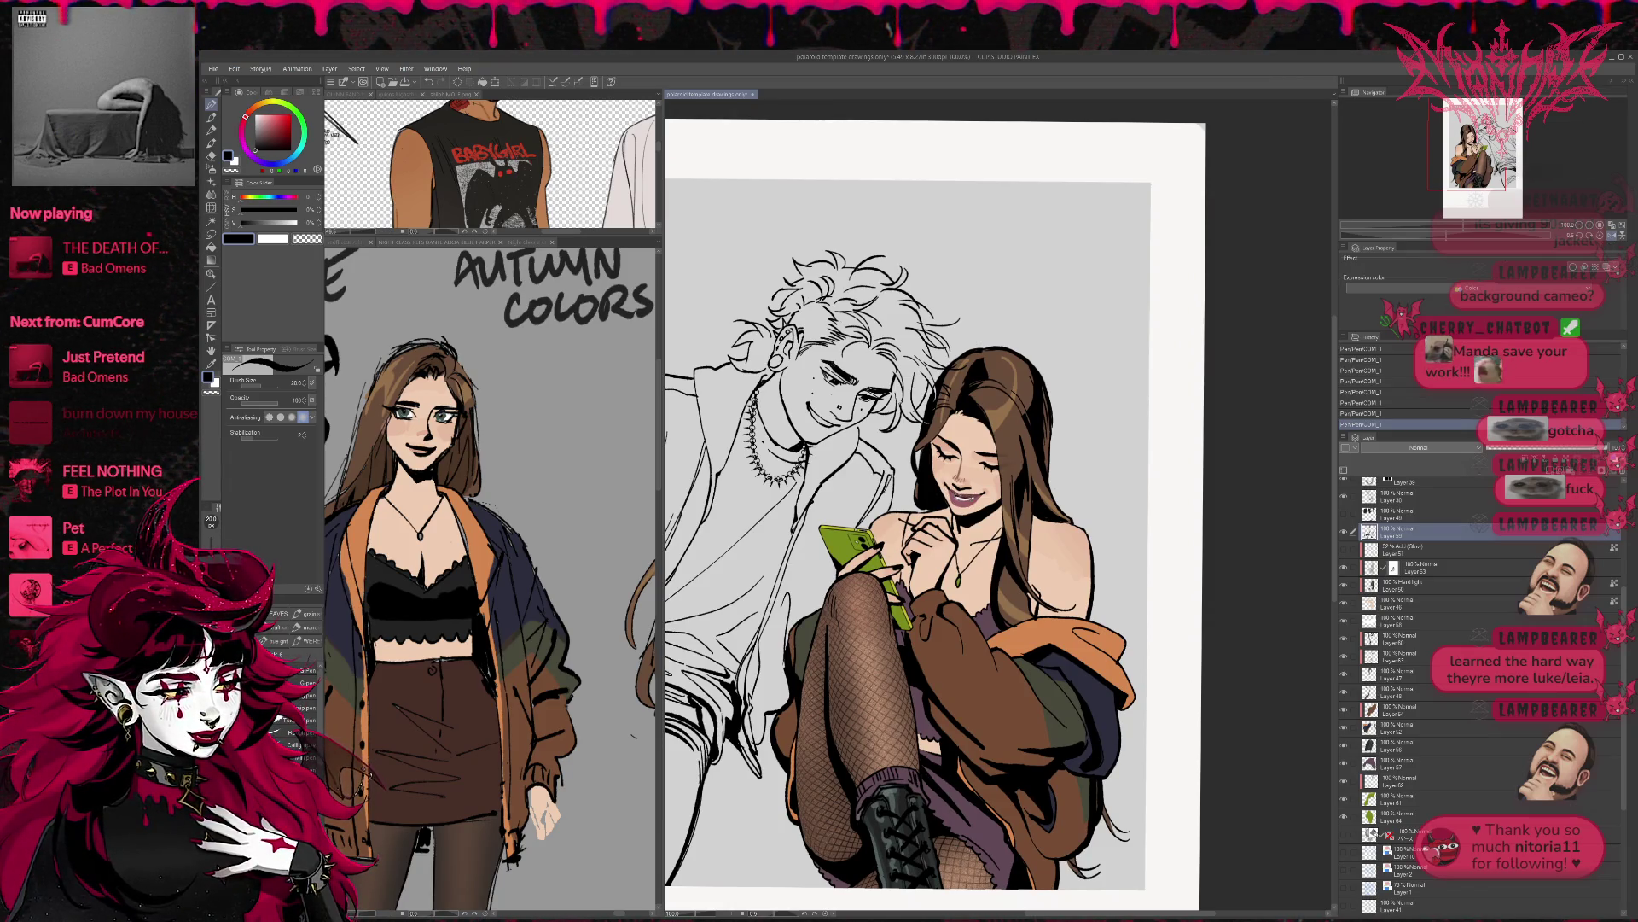
- Undo the recent line strokes, unflip the canvas and zoom in to 200% on the face
{"action": "key", "text": "ctrl+z"}
{"action": "key", "text": "ctrl+z"}
{"action": "key", "text": "ctrl+z"}
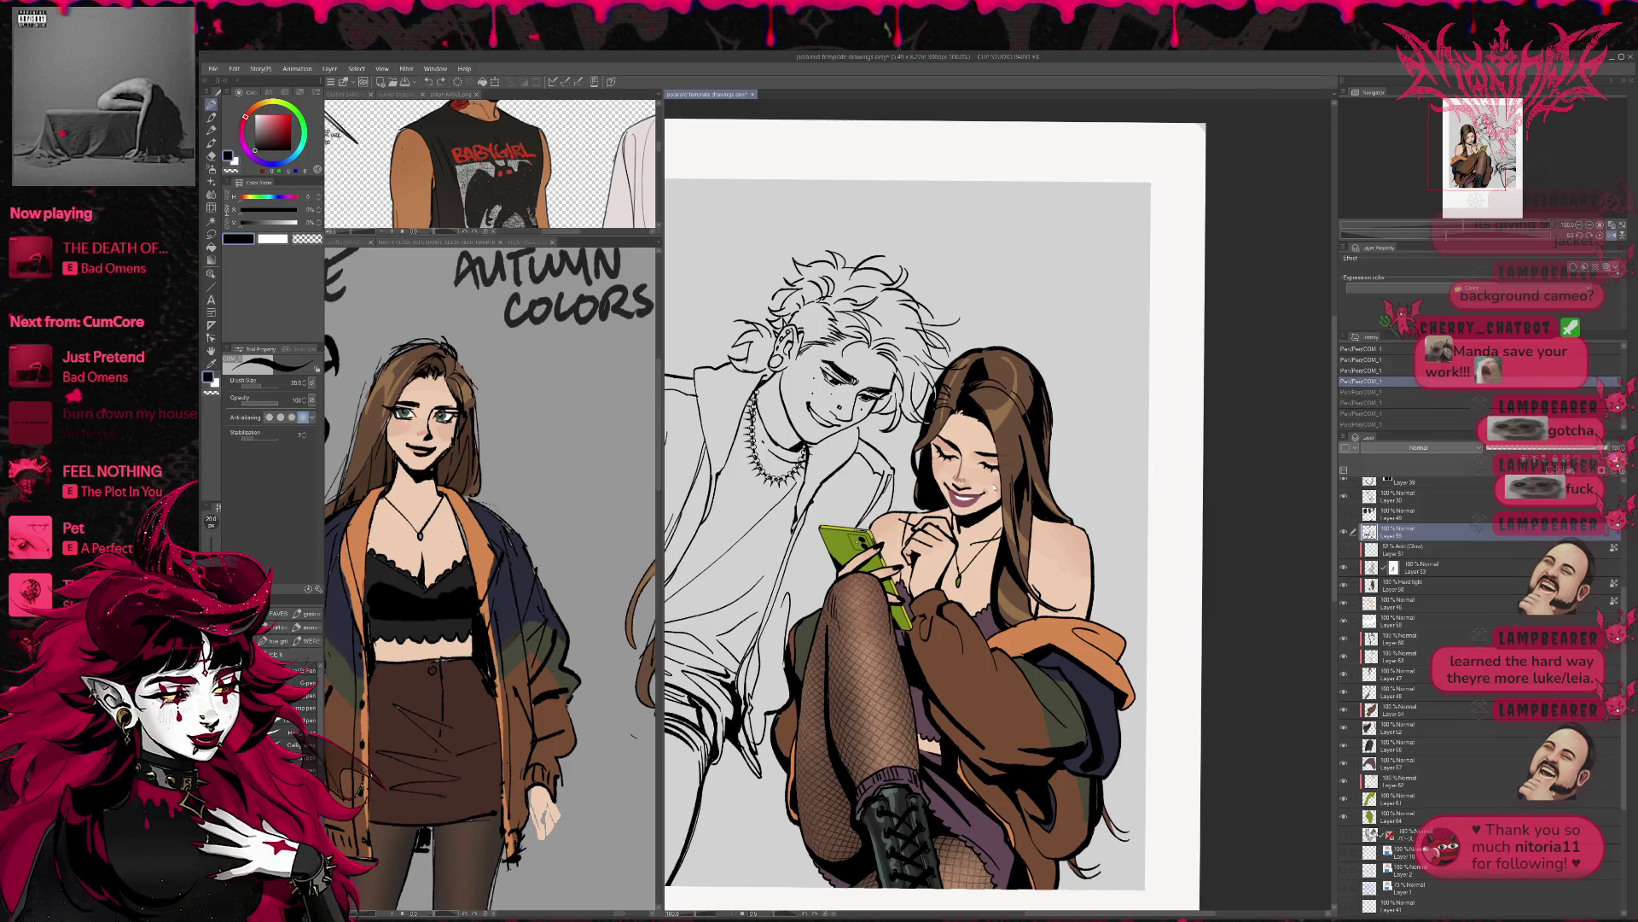
{"action": "left_click", "coordinate": [1601, 232]}
{"action": "left_click", "coordinate": [1601, 226]}
{"action": "left_click", "coordinate": [1601, 225]}
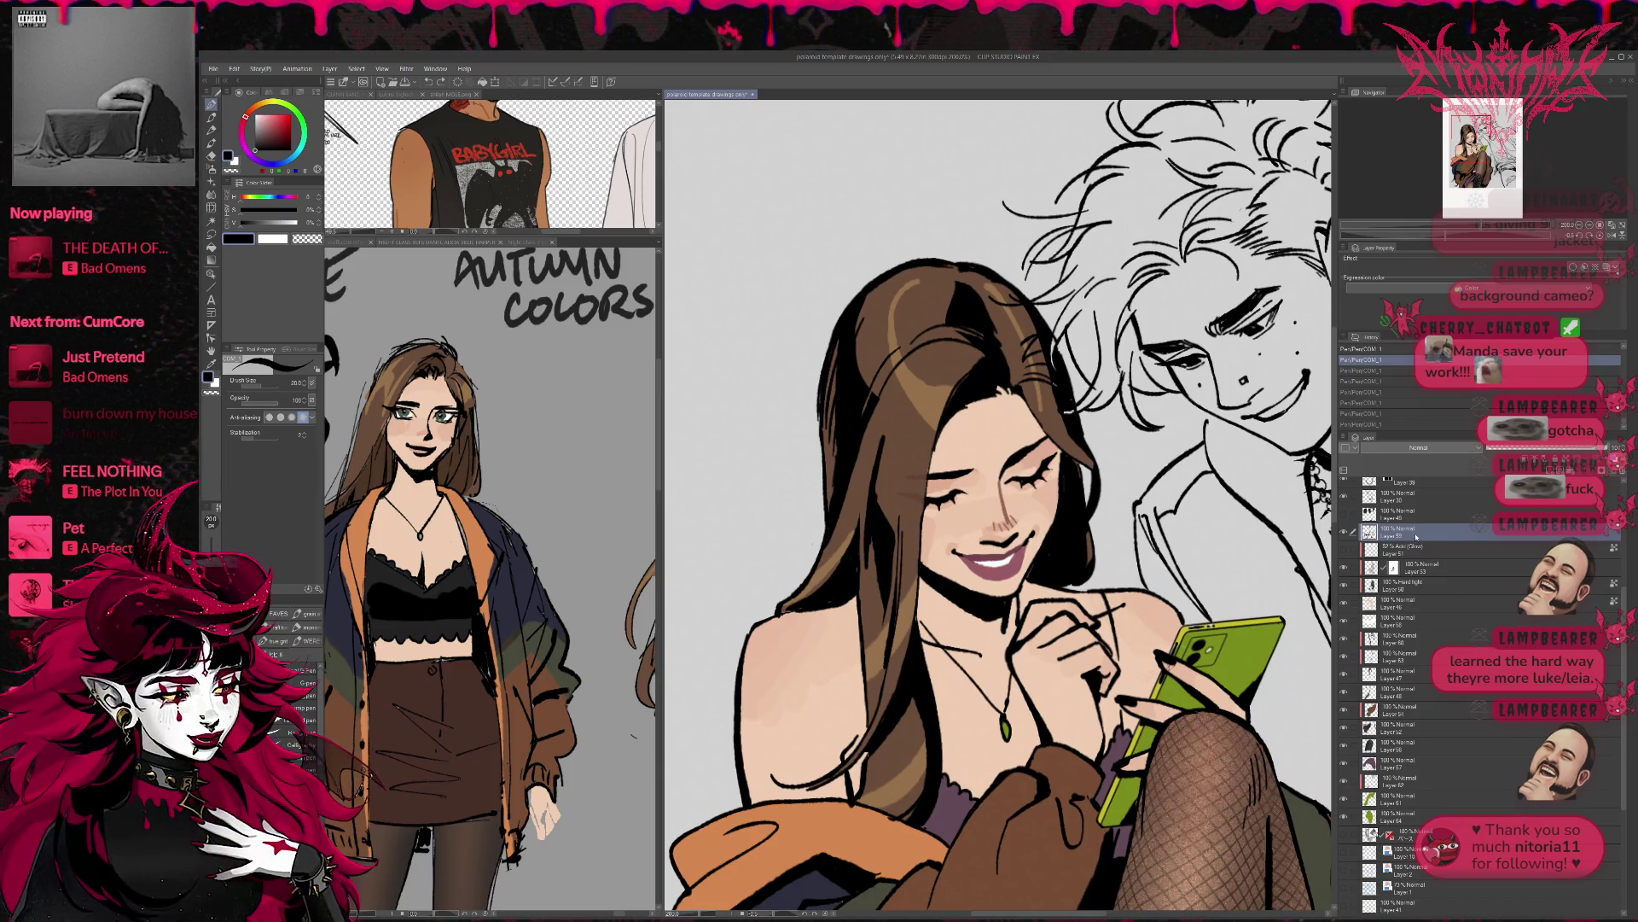
- Add a stroke near the girl's mouth on the chosen layer
{"action": "scroll", "coordinate": [1570, 612], "scroll_direction": "up", "scroll_amount": 5}
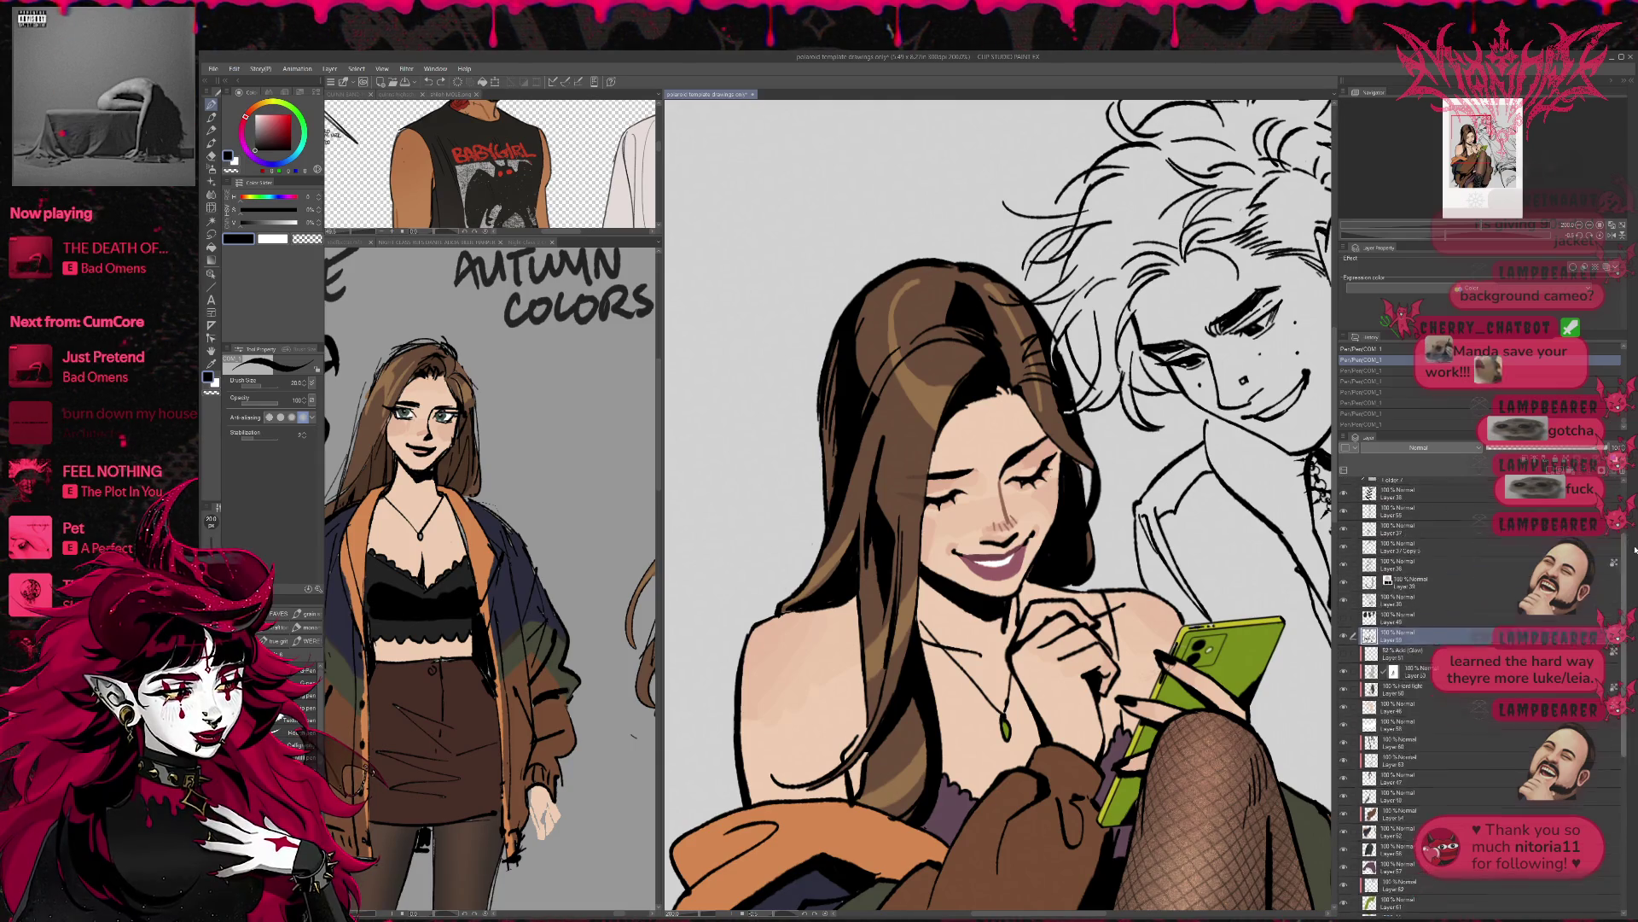
{"action": "left_click", "coordinate": [1546, 610]}
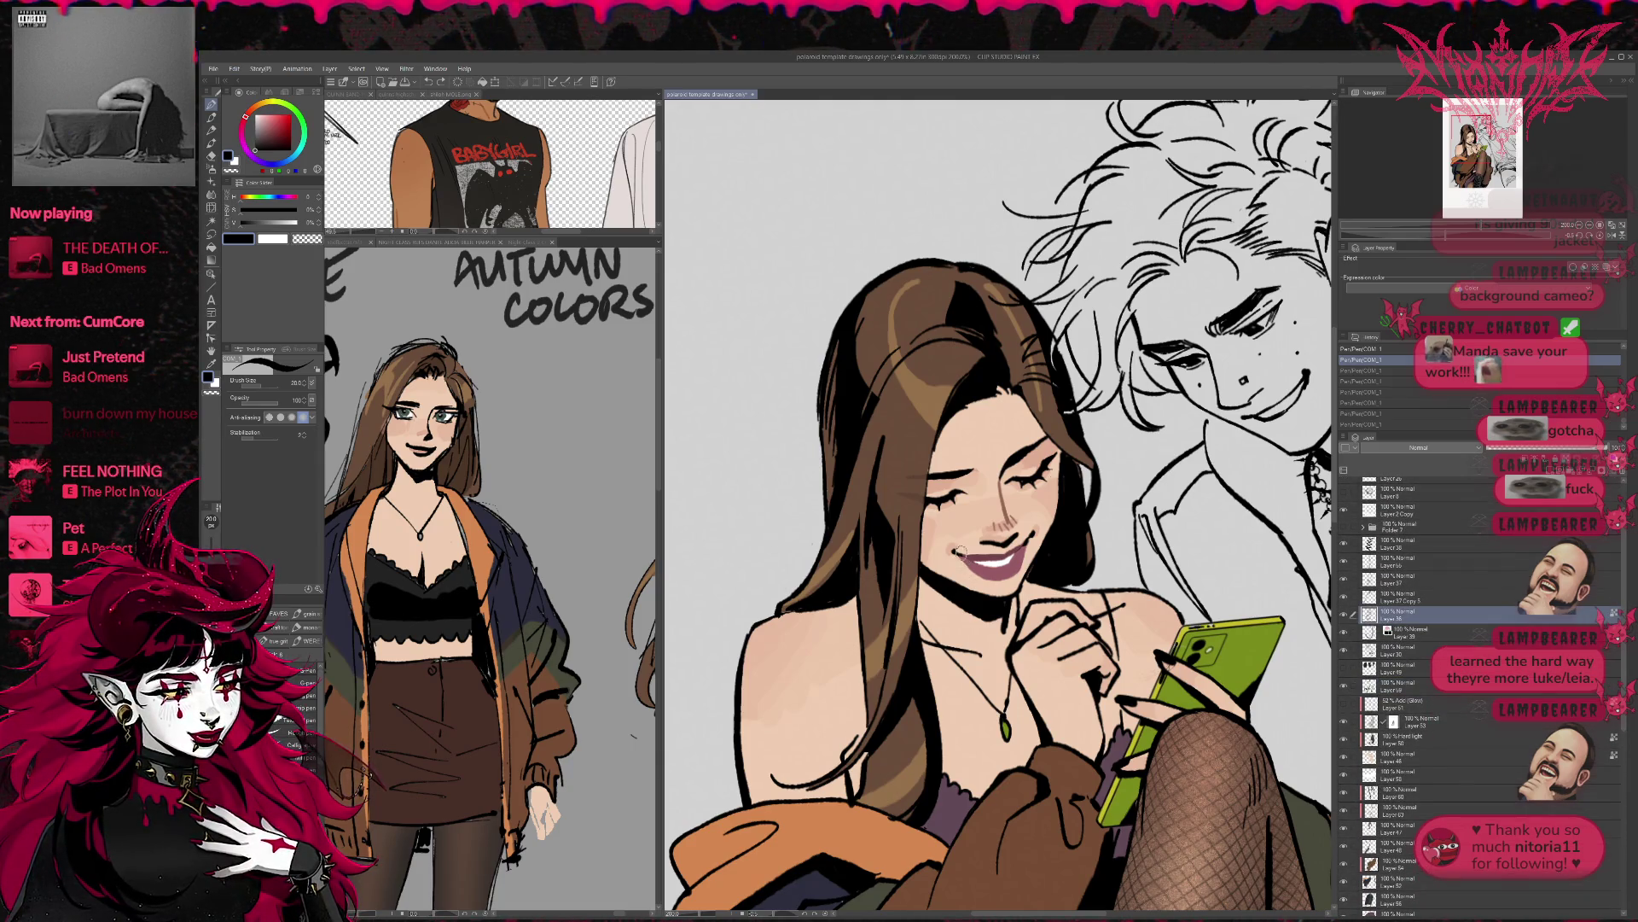
{"action": "left_click_drag", "start_coordinate": [962, 552], "coordinate": [975, 560]}
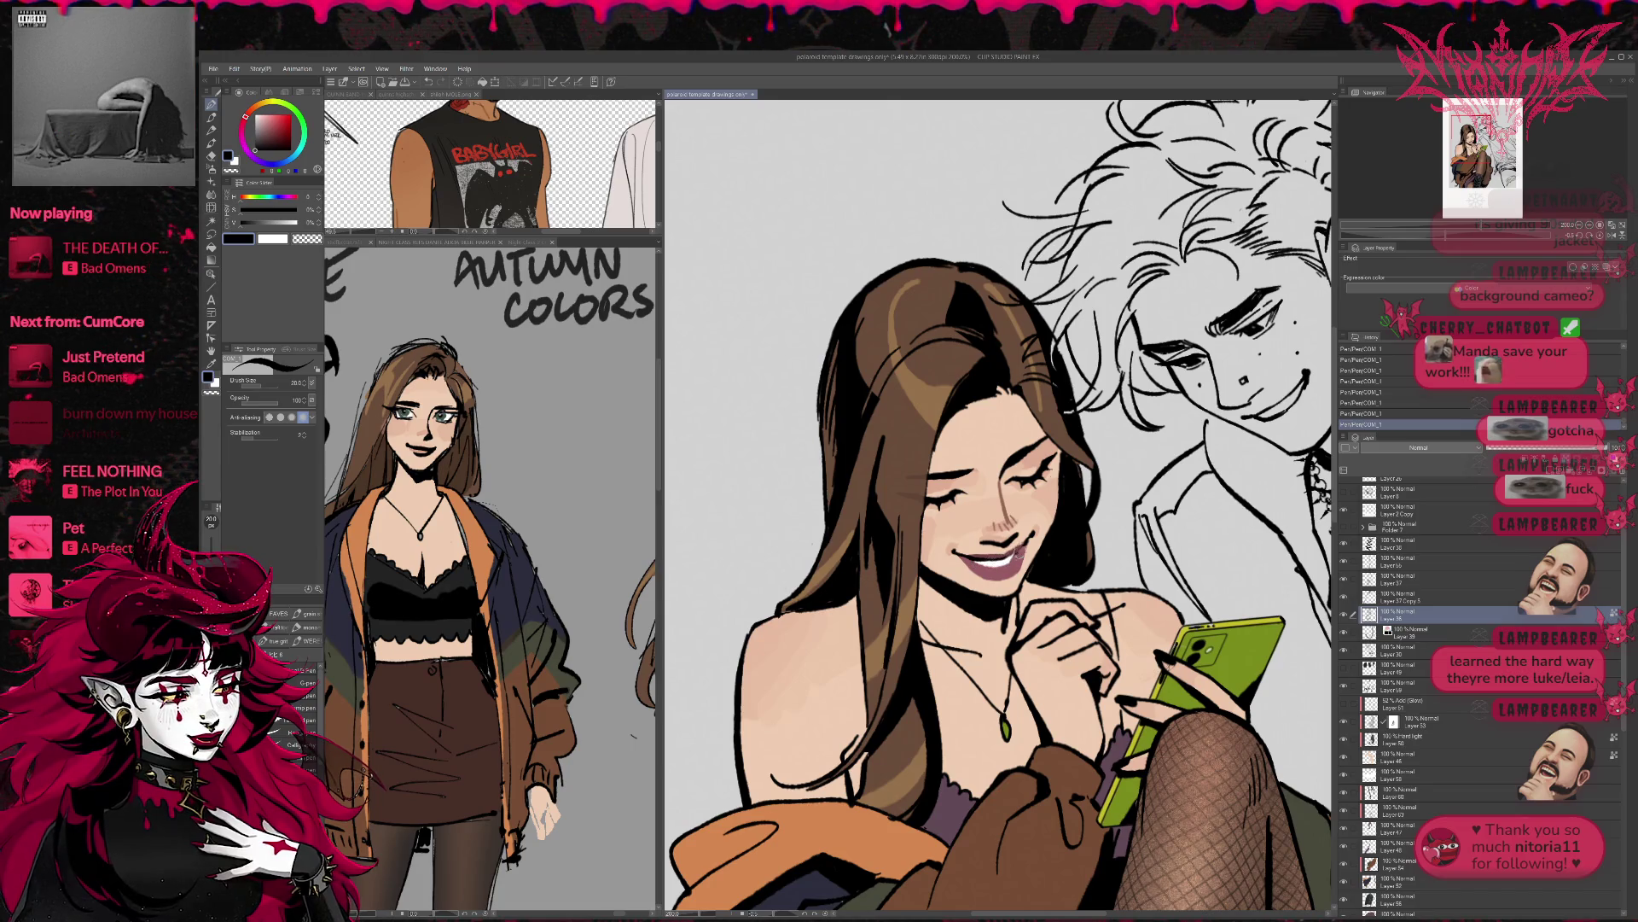
{"action": "left_click_drag", "start_coordinate": [1068, 508], "coordinate": [1055, 583]}
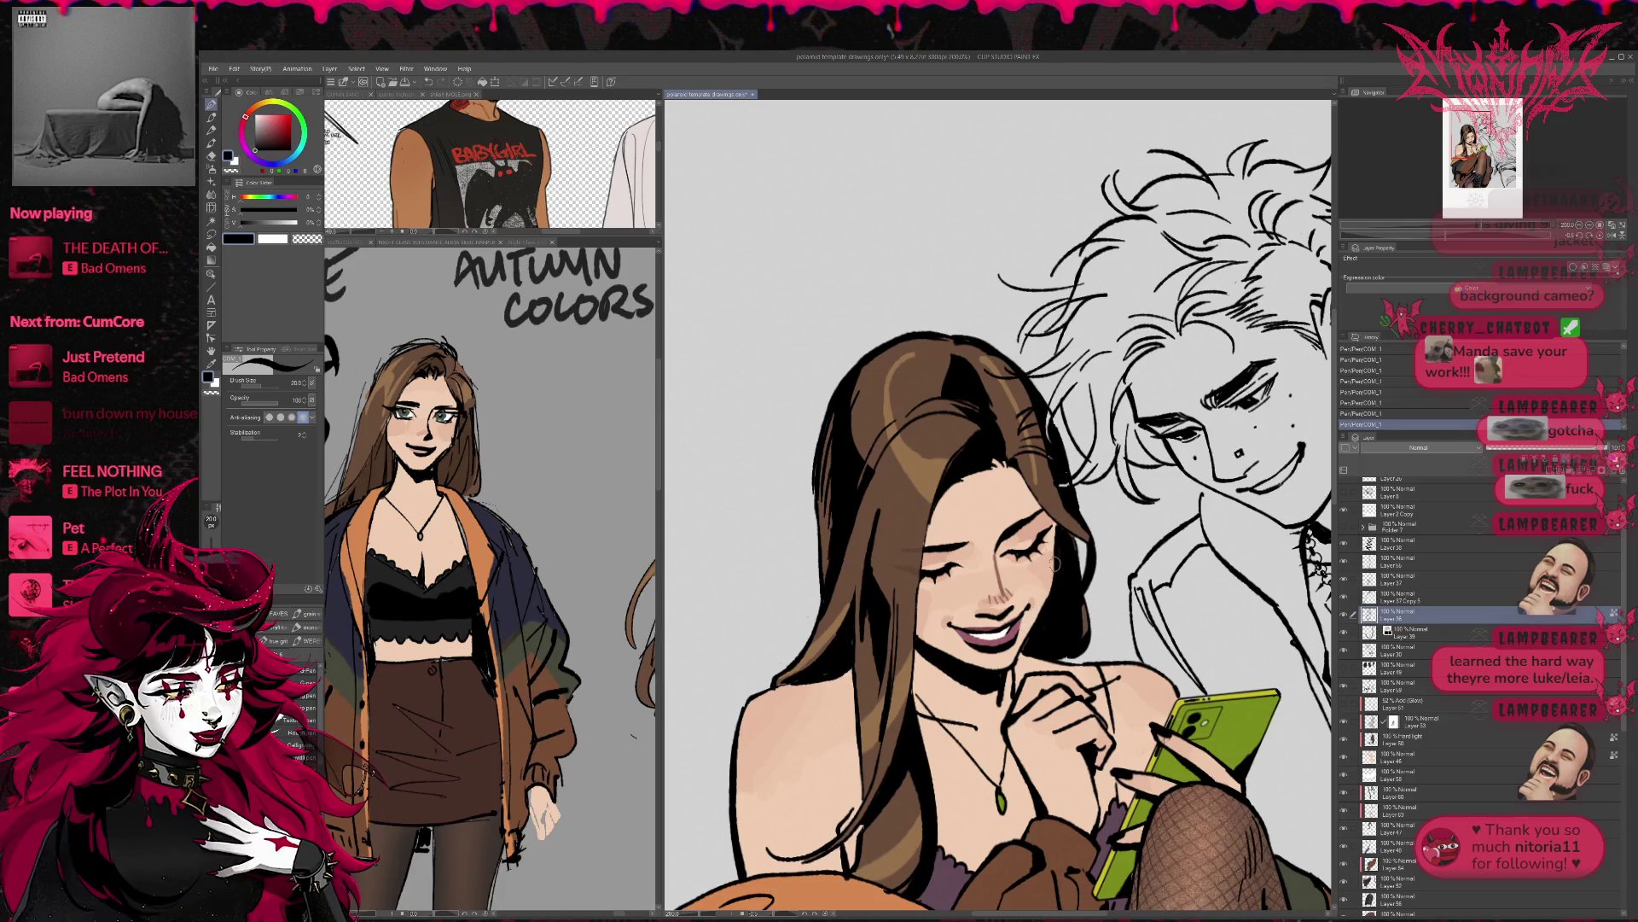
{"action": "key", "text": "ctrl+z"}
{"action": "key", "text": "ctrl+z"}
{"action": "key", "text": "ctrl+z"}
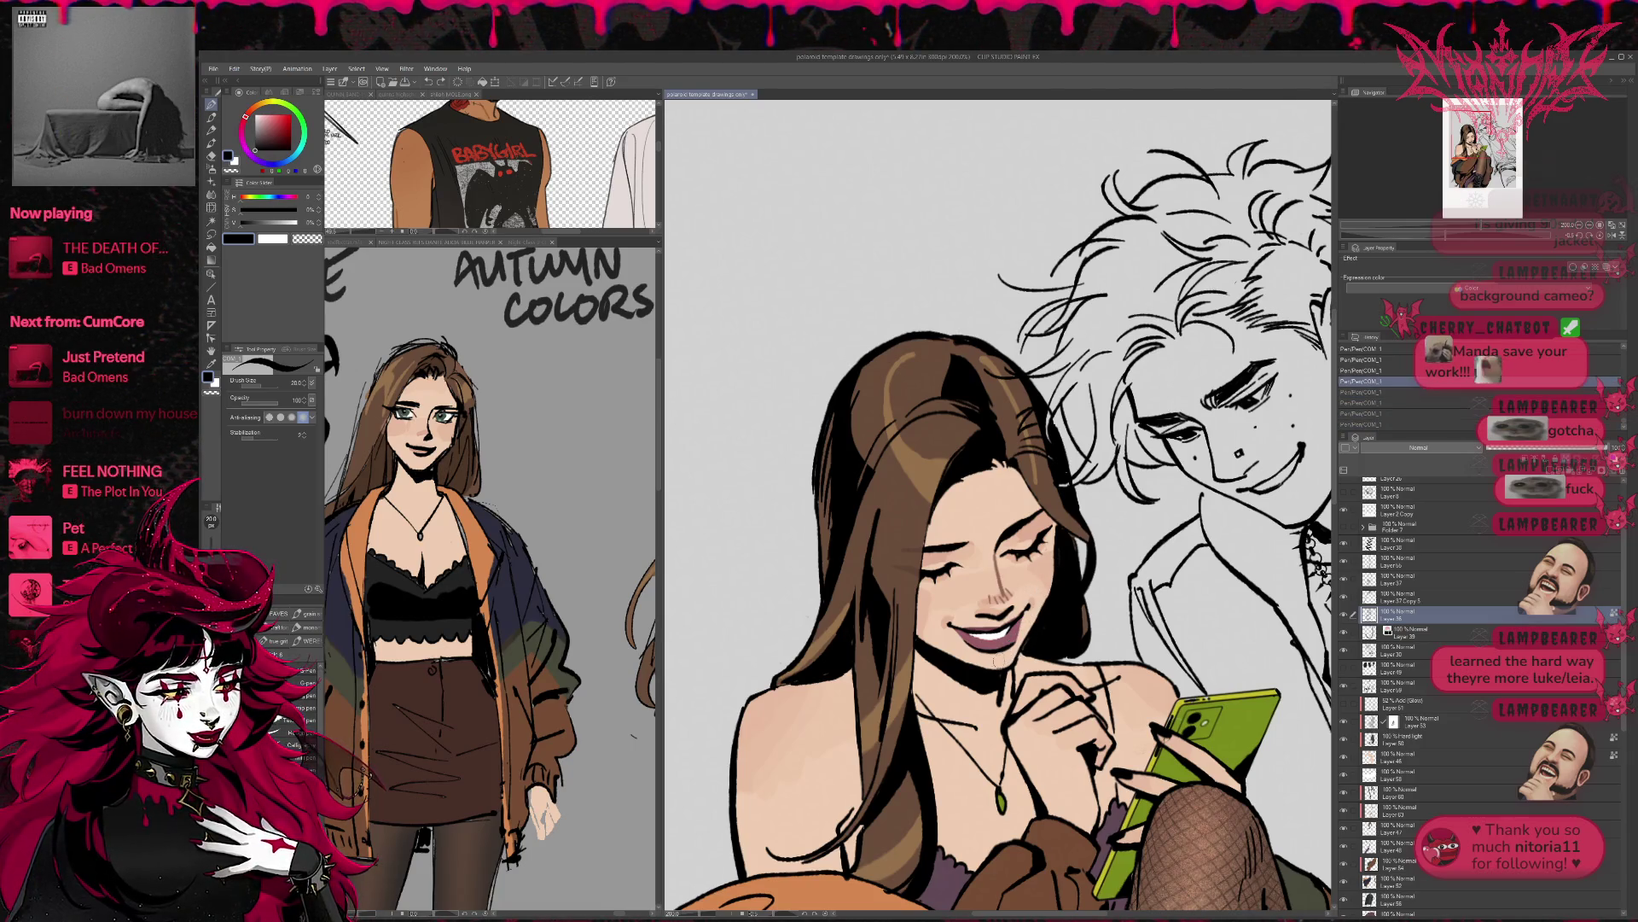
{"action": "key", "text": "ctrl+y"}
{"action": "key", "text": "ctrl+y"}
{"action": "key", "text": "ctrl+y"}
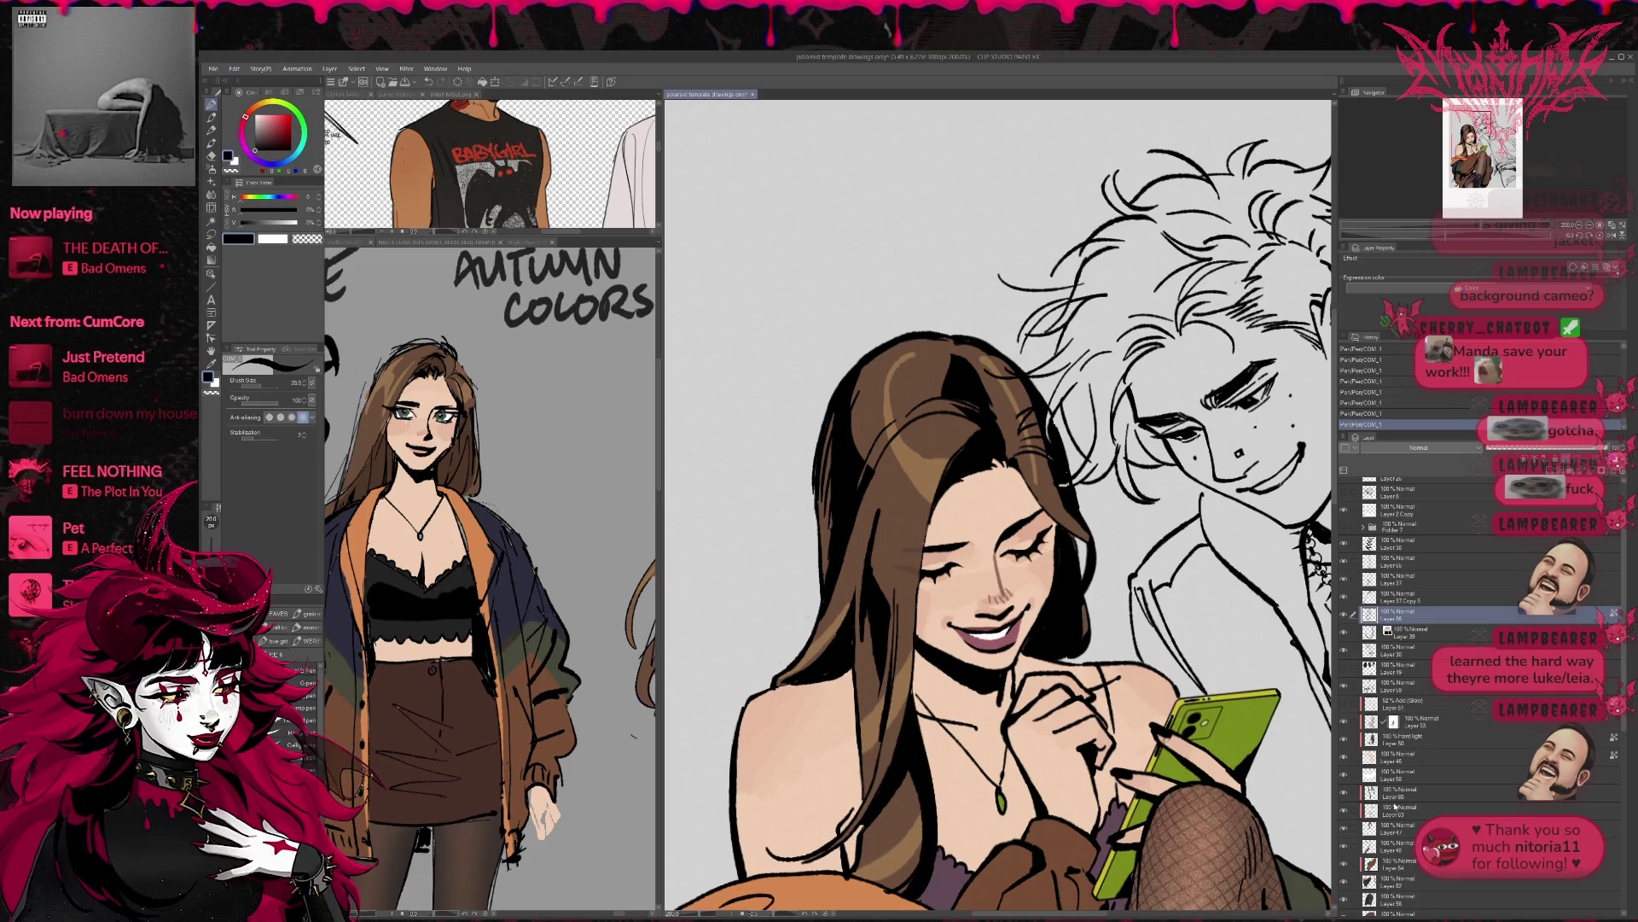
- Add a new raster layer, glance at the MOLE reference, and paint the teeth white
{"action": "left_click", "coordinate": [1446, 721]}
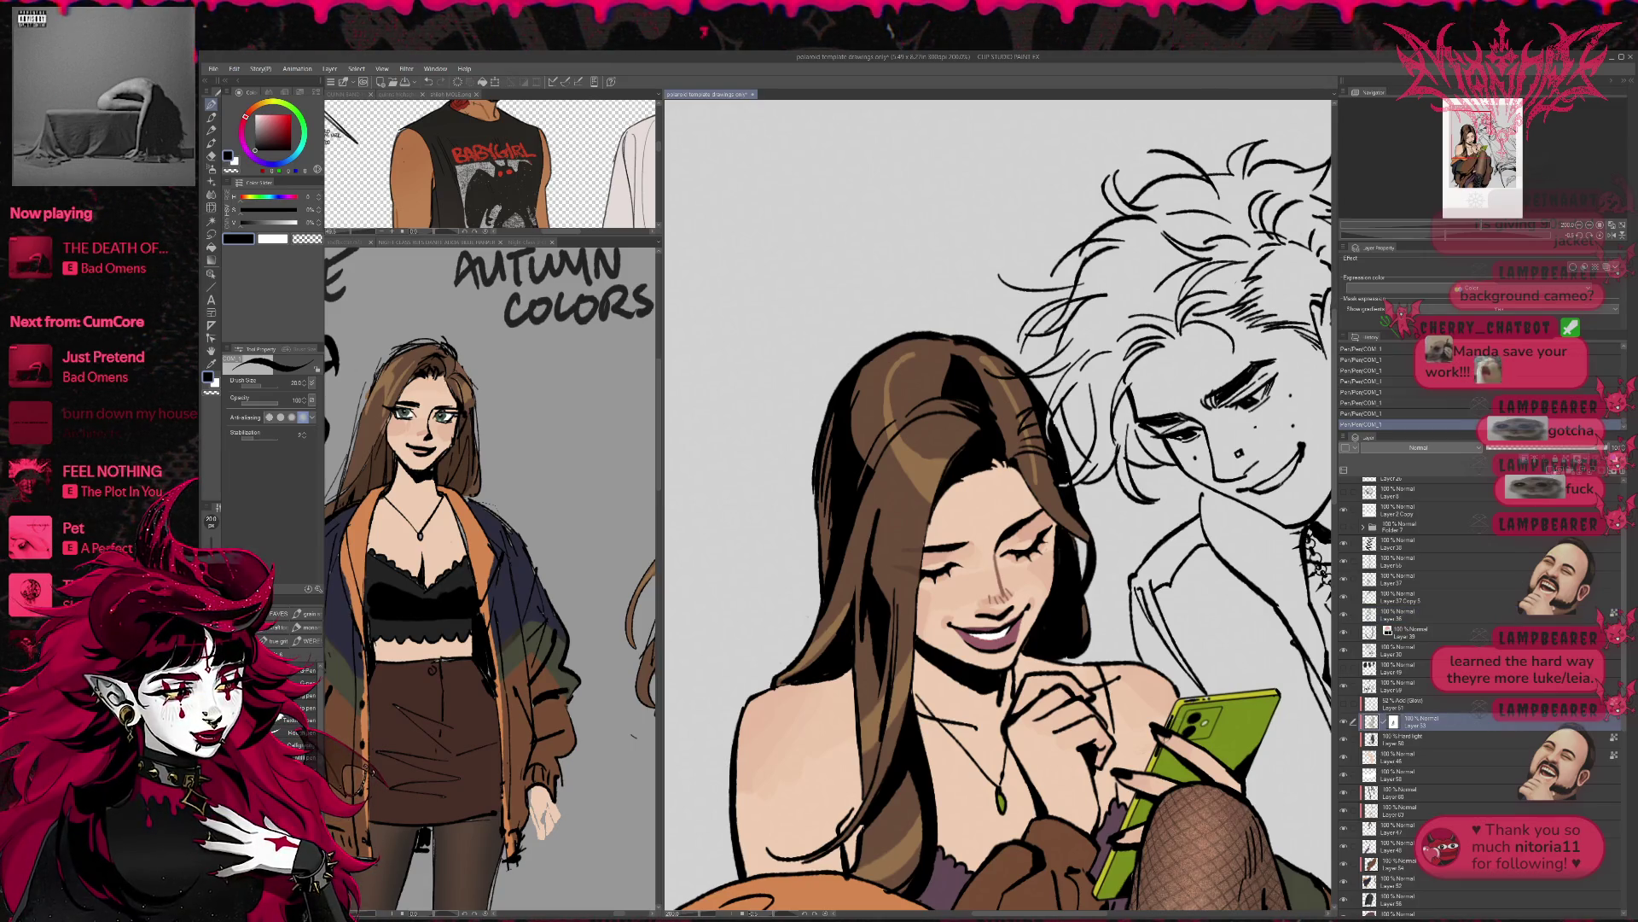
{"action": "key", "text": "ctrl+shift+n"}
{"action": "left_click", "coordinate": [452, 443]}
{"action": "left_click", "coordinate": [627, 200]}
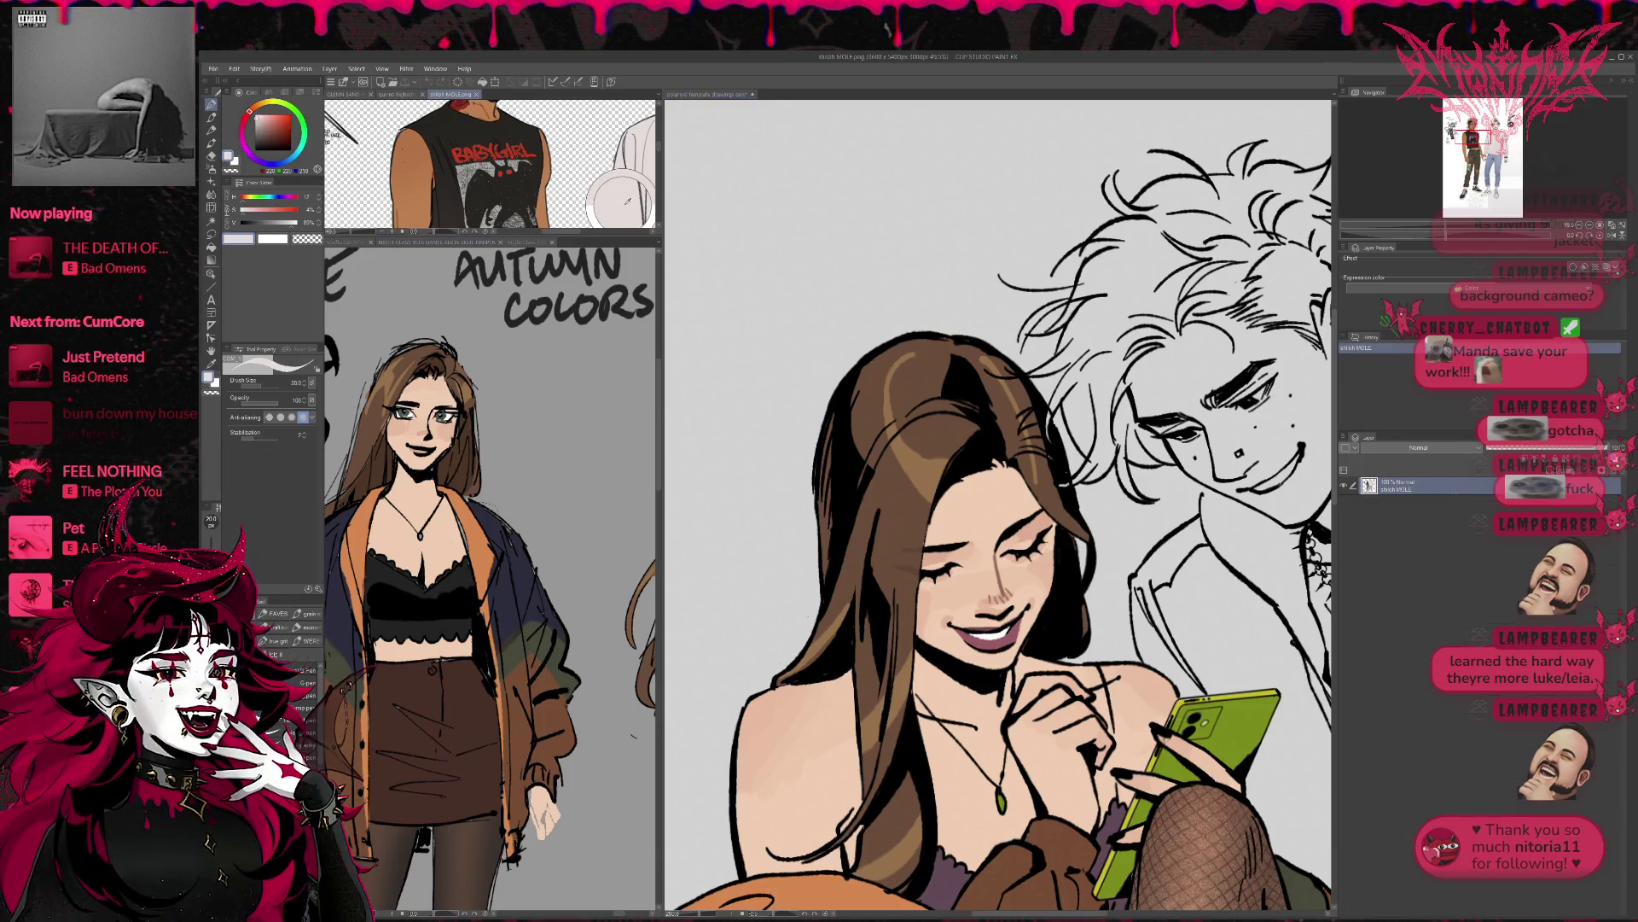
{"action": "left_click", "coordinate": [977, 635]}
{"action": "left_click_drag", "start_coordinate": [960, 630], "coordinate": [999, 635]}
{"action": "left_click_drag", "start_coordinate": [981, 632], "coordinate": [1003, 634]}
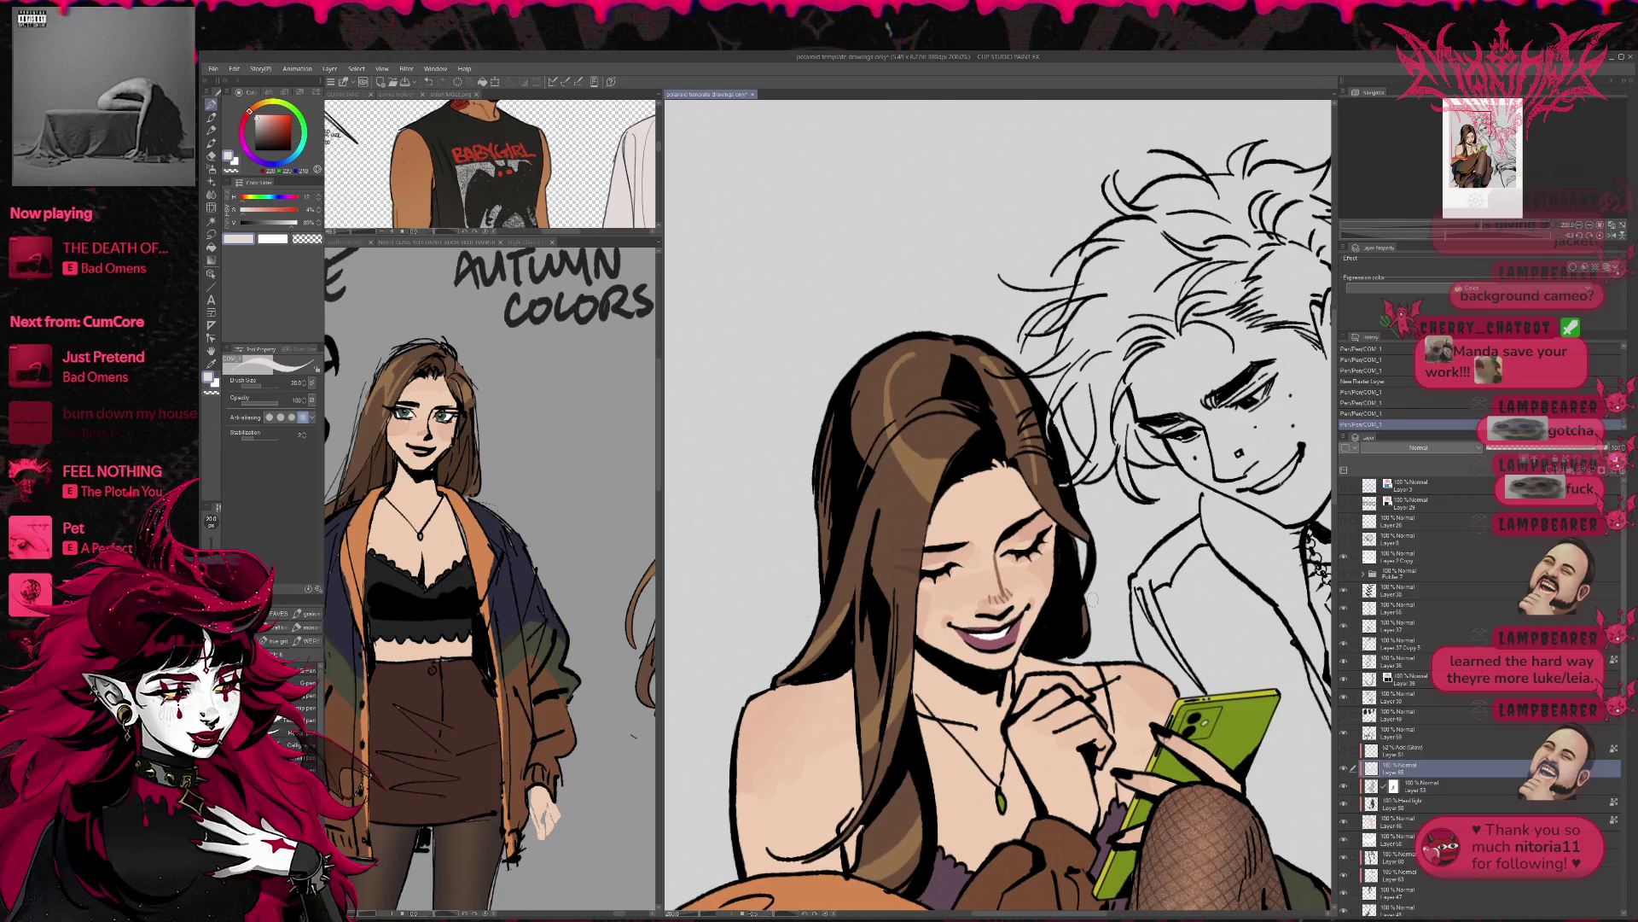
- Paint more of the teeth white and clean their edges with a small eraser
{"action": "left_click", "coordinate": [1014, 618], "text": "ctrl+shift"}
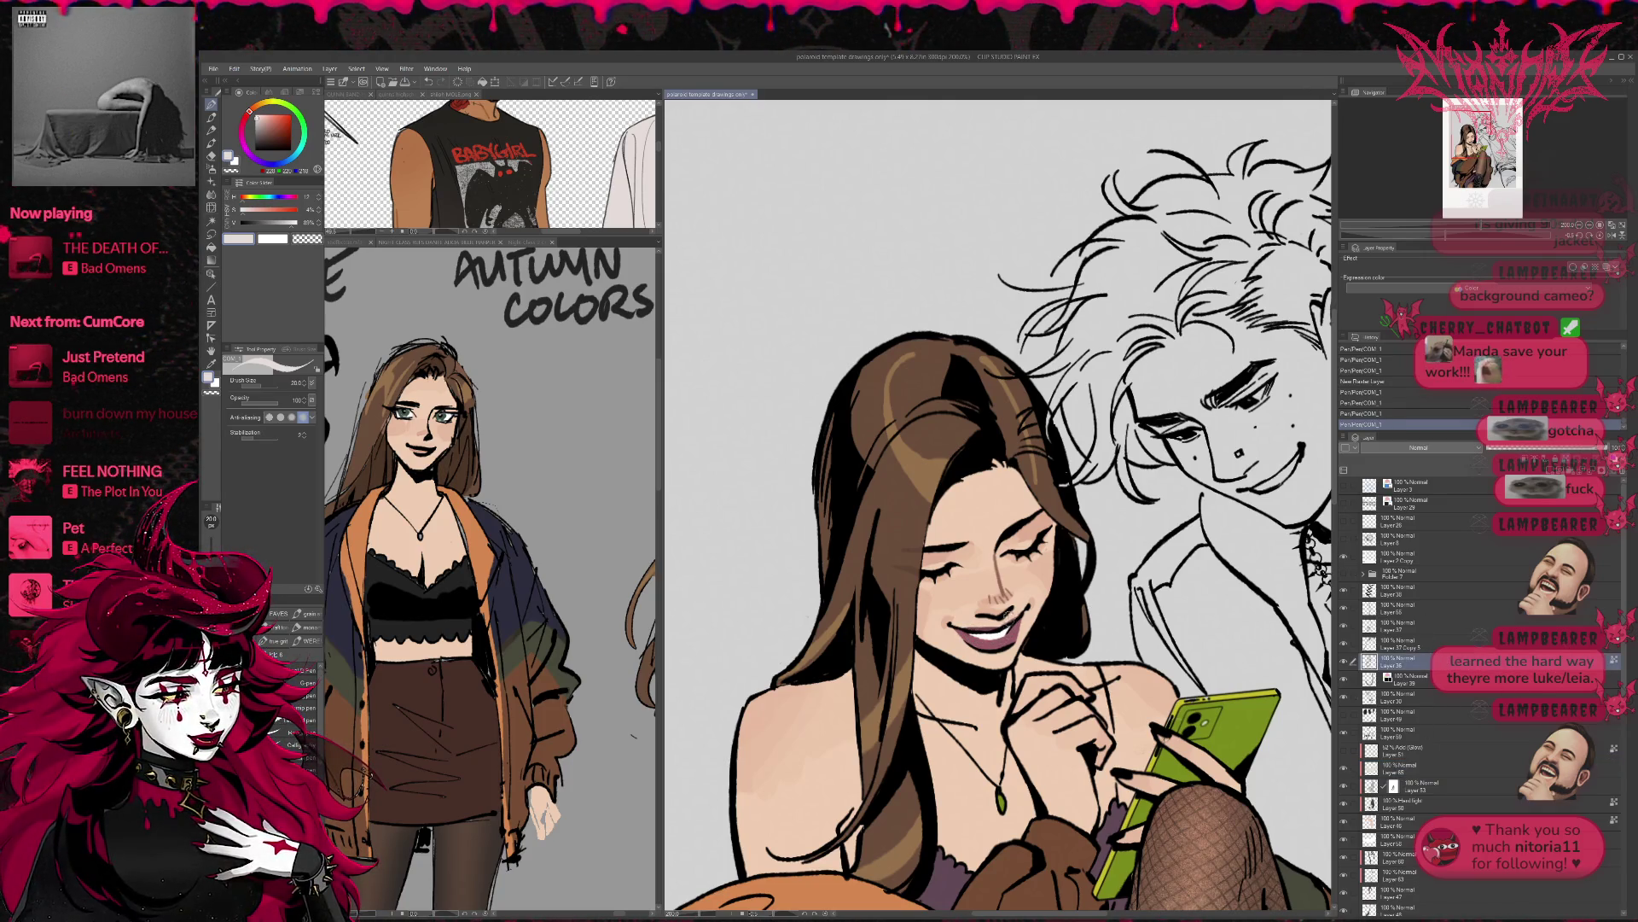
{"action": "key", "text": "alt"}
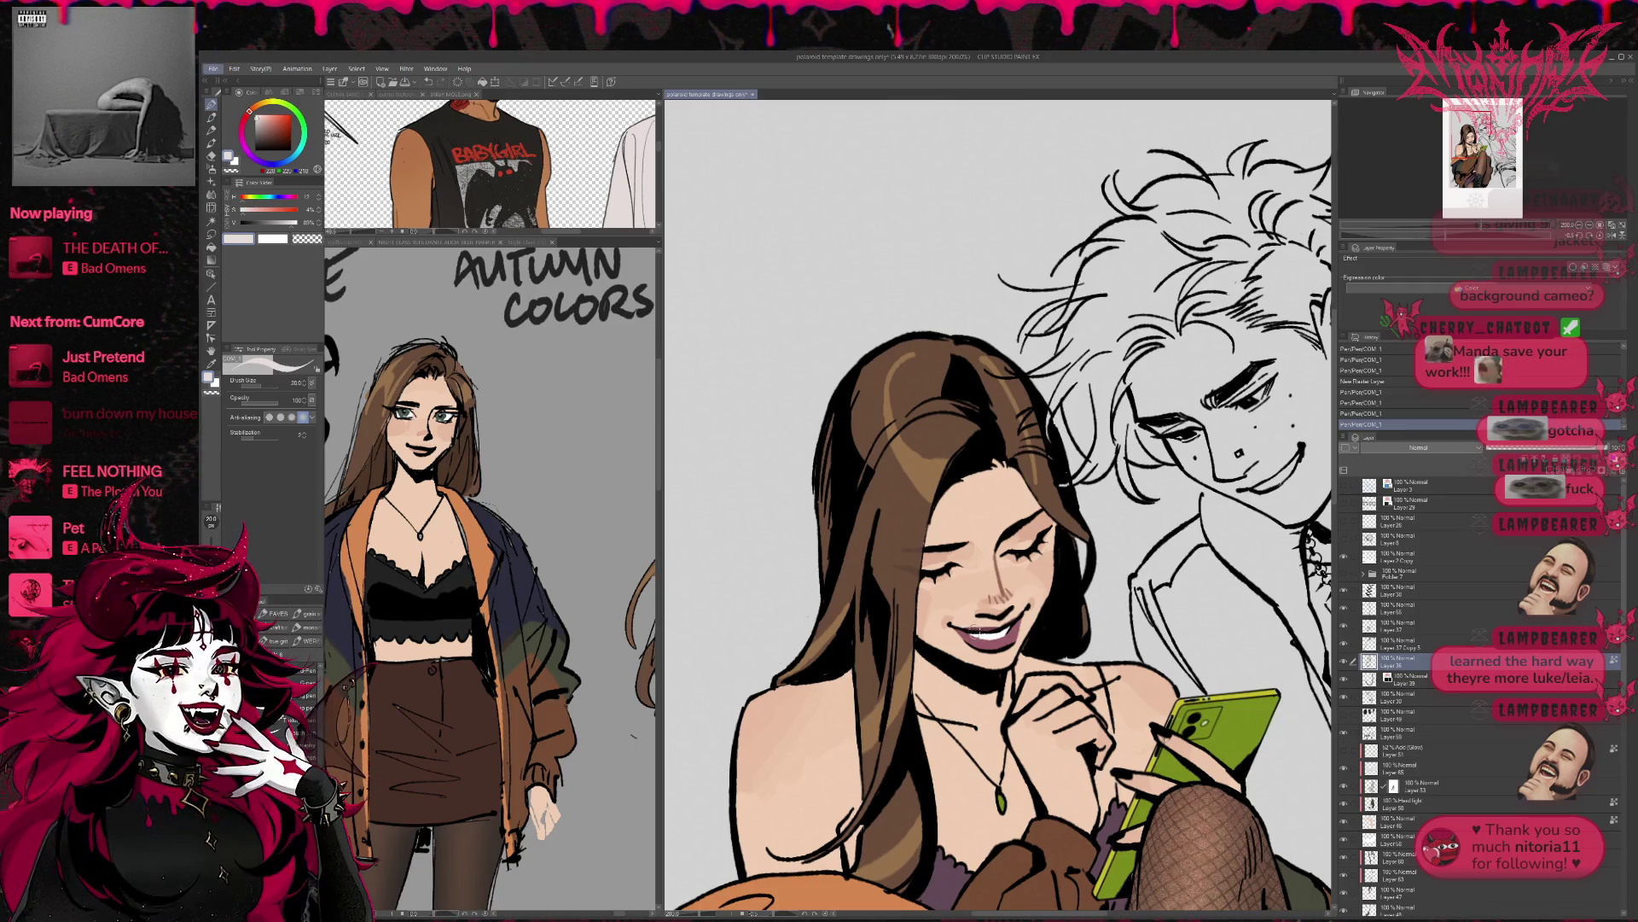
{"action": "left_click_drag", "start_coordinate": [959, 629], "coordinate": [988, 628]}
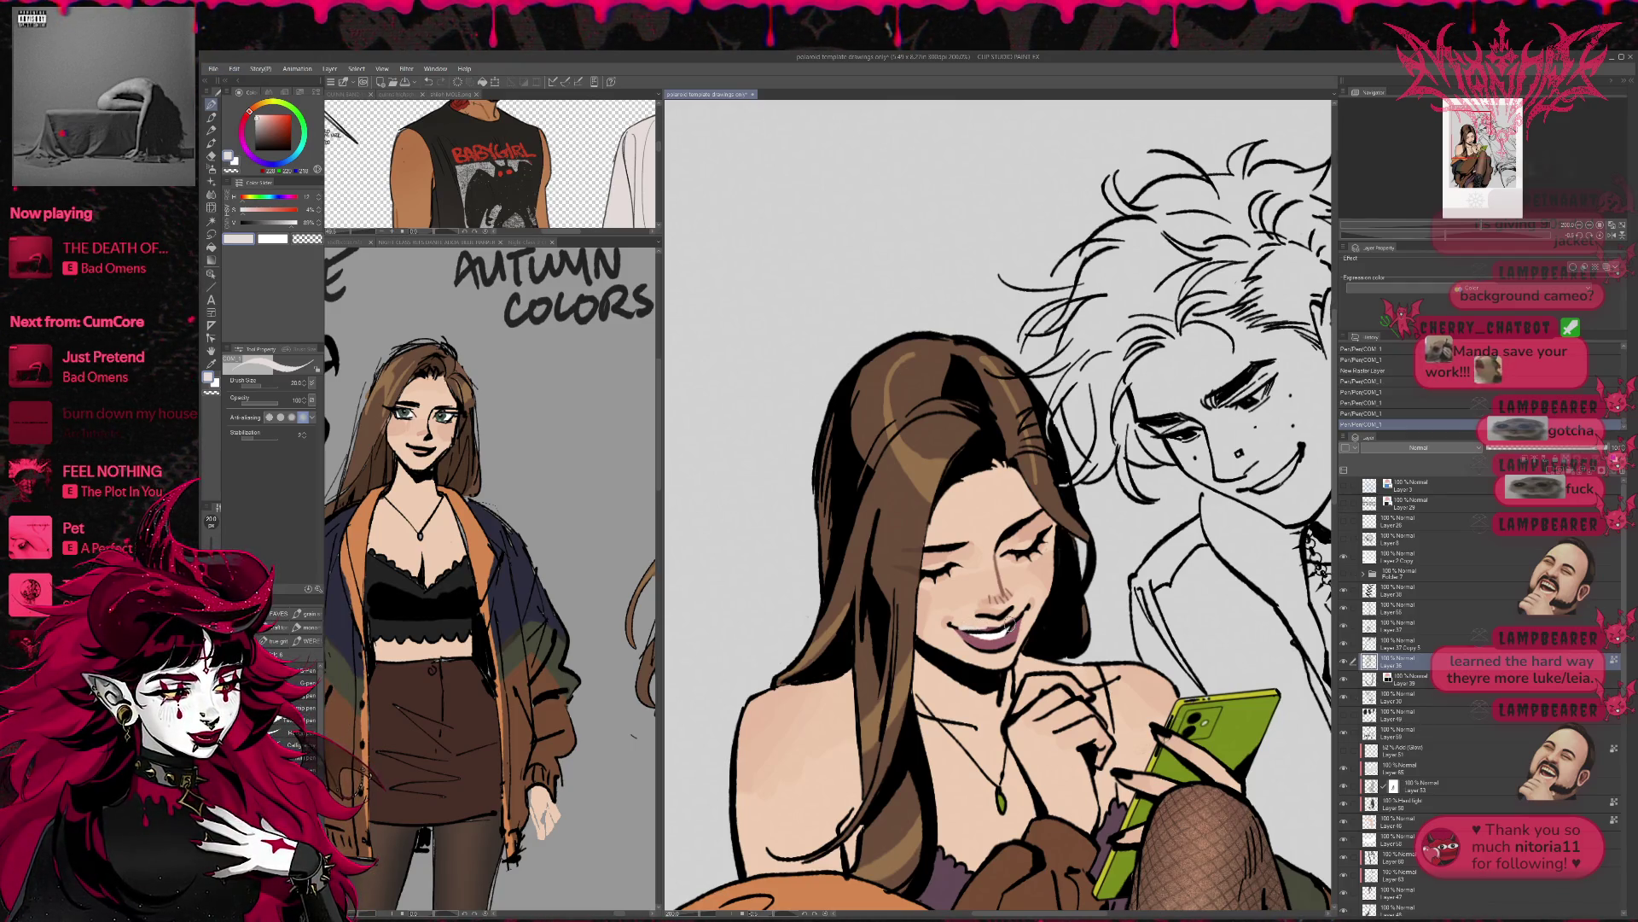
{"action": "key", "text": "ctrl+z"}
{"action": "left_click", "coordinate": [964, 633], "text": "ctrl+shift"}
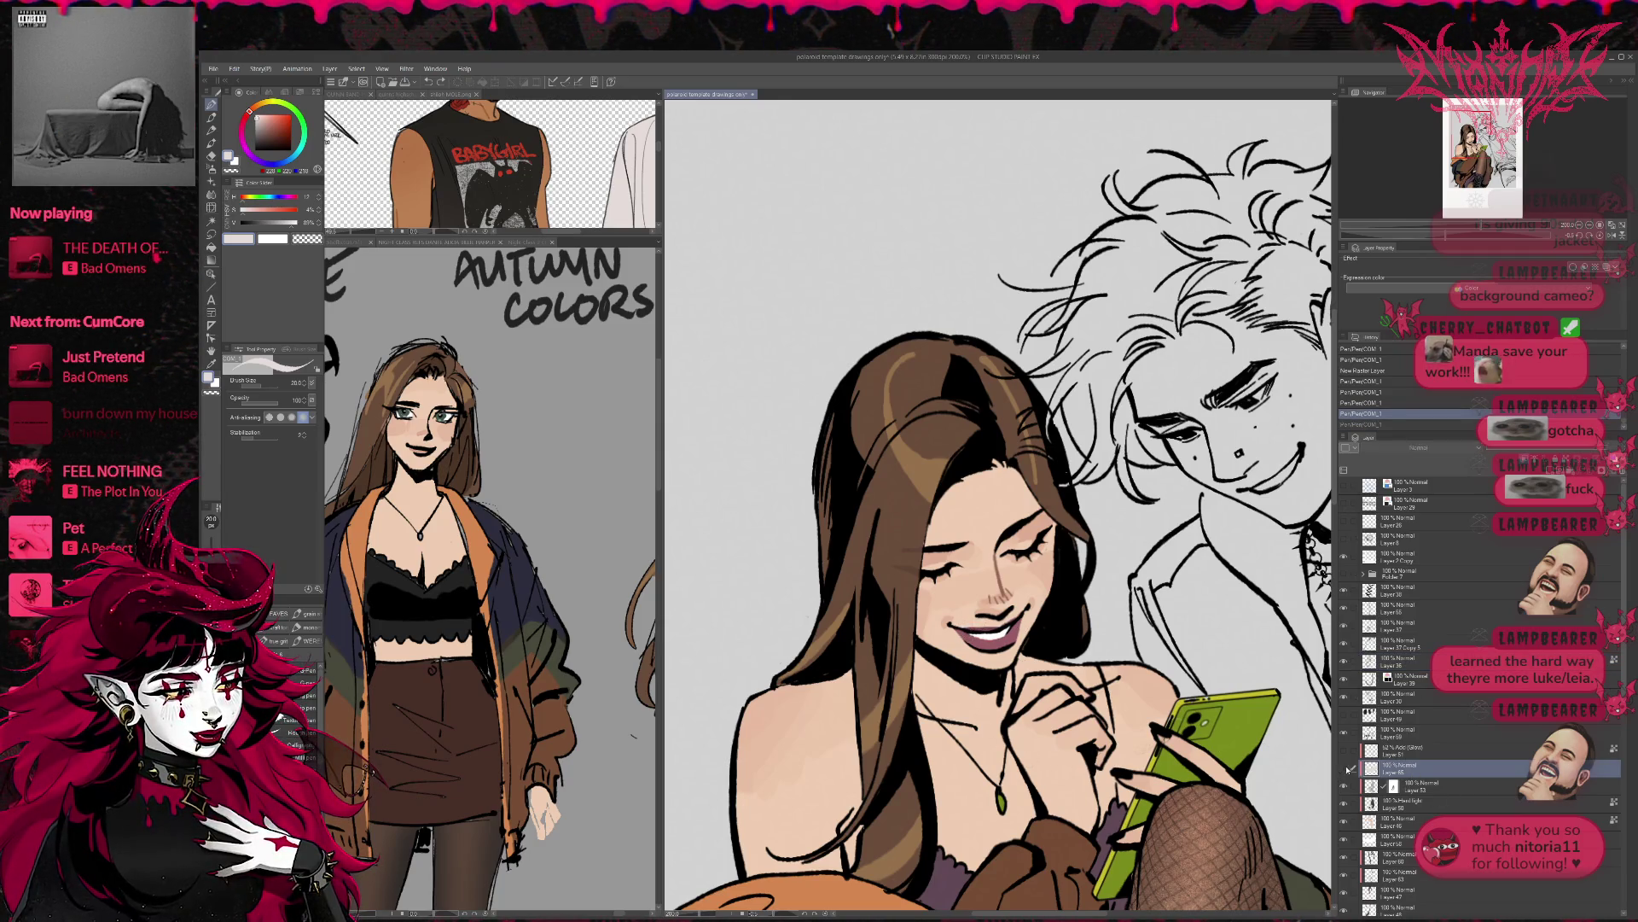
{"action": "key", "text": "e"}
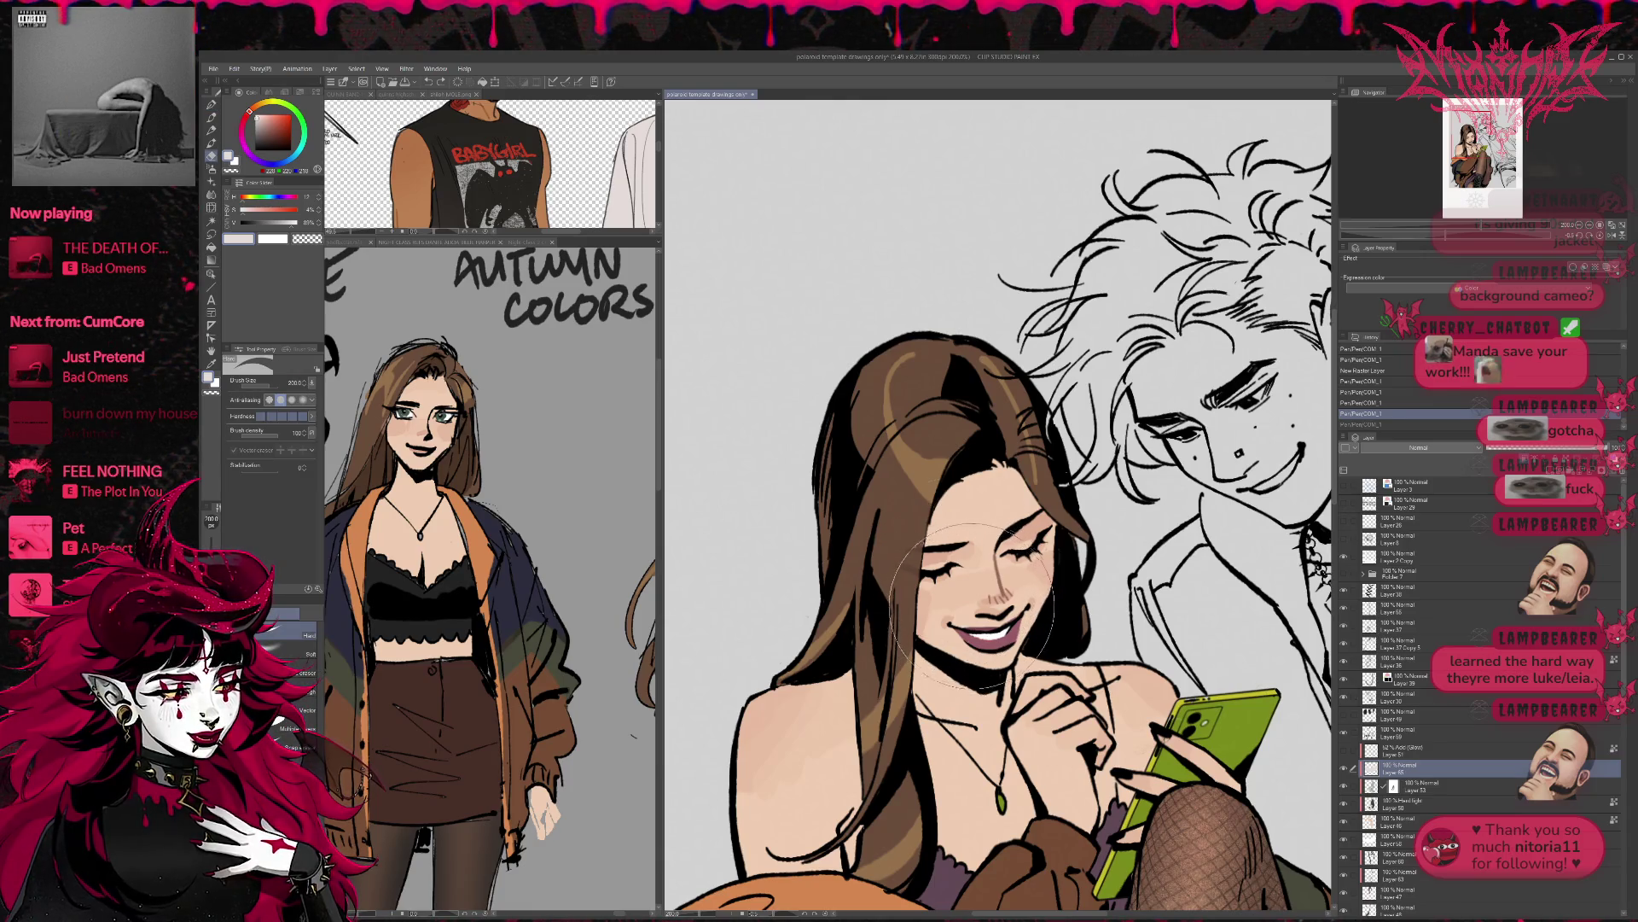
{"action": "mouse_move", "coordinate": [969, 629]}
{"action": "left_mouse_down"}
{"action": "mouse_move", "coordinate": [1011, 627]}
{"action": "mouse_move", "coordinate": [966, 623]}
{"action": "left_mouse_up"}
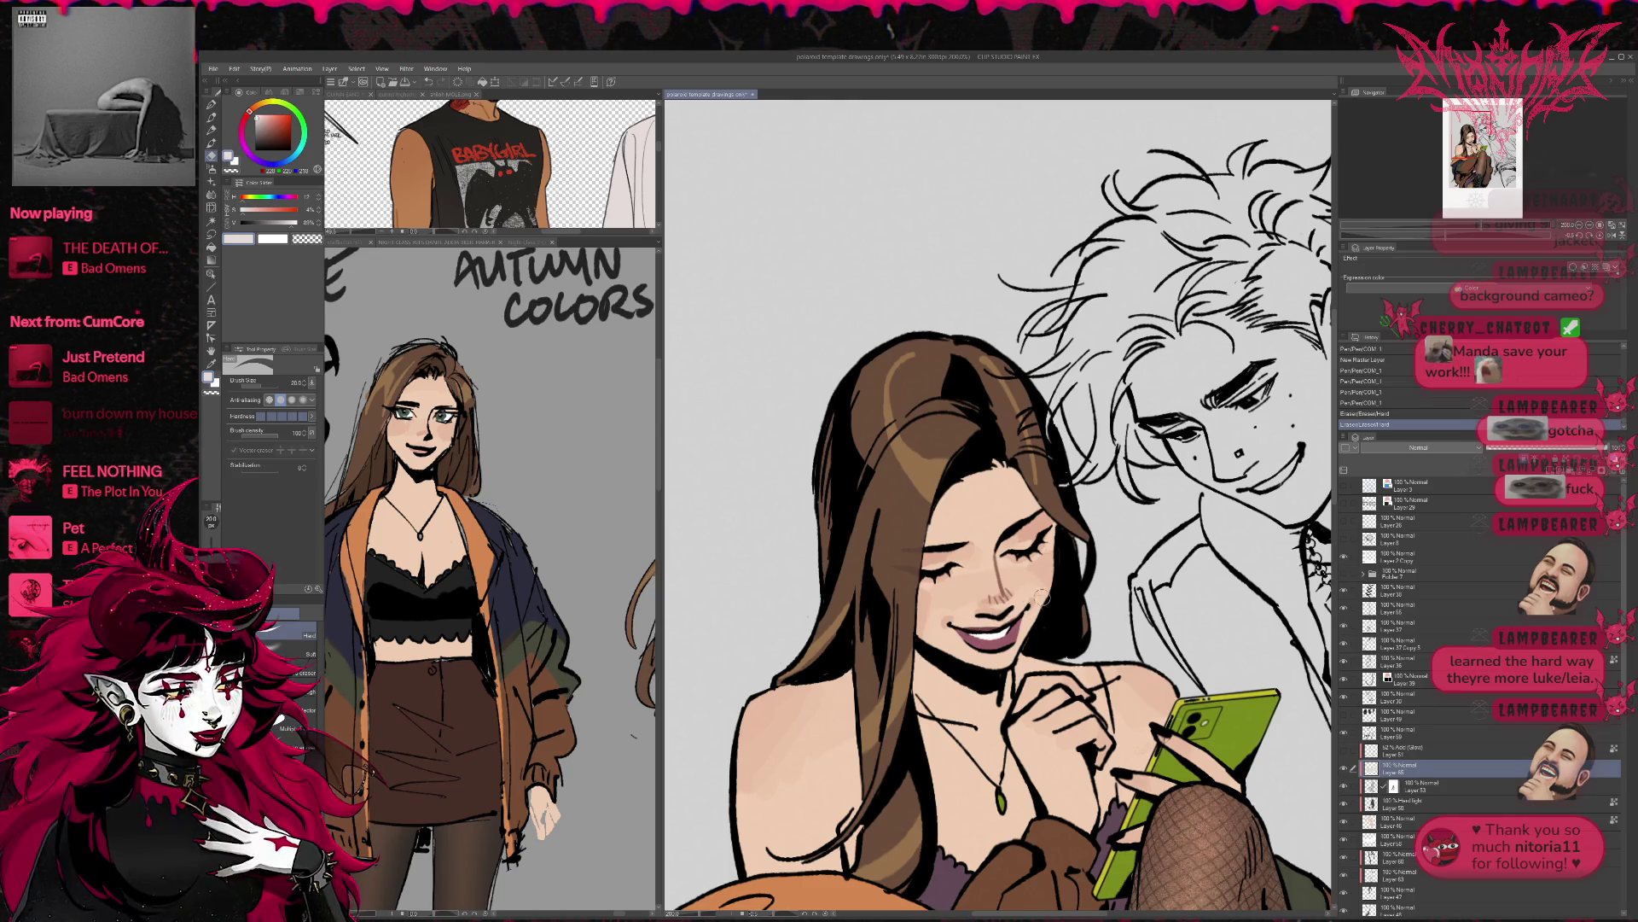
- Redraw the dark lip line around the teeth with the Pen
{"action": "left_click", "coordinate": [1442, 663]}
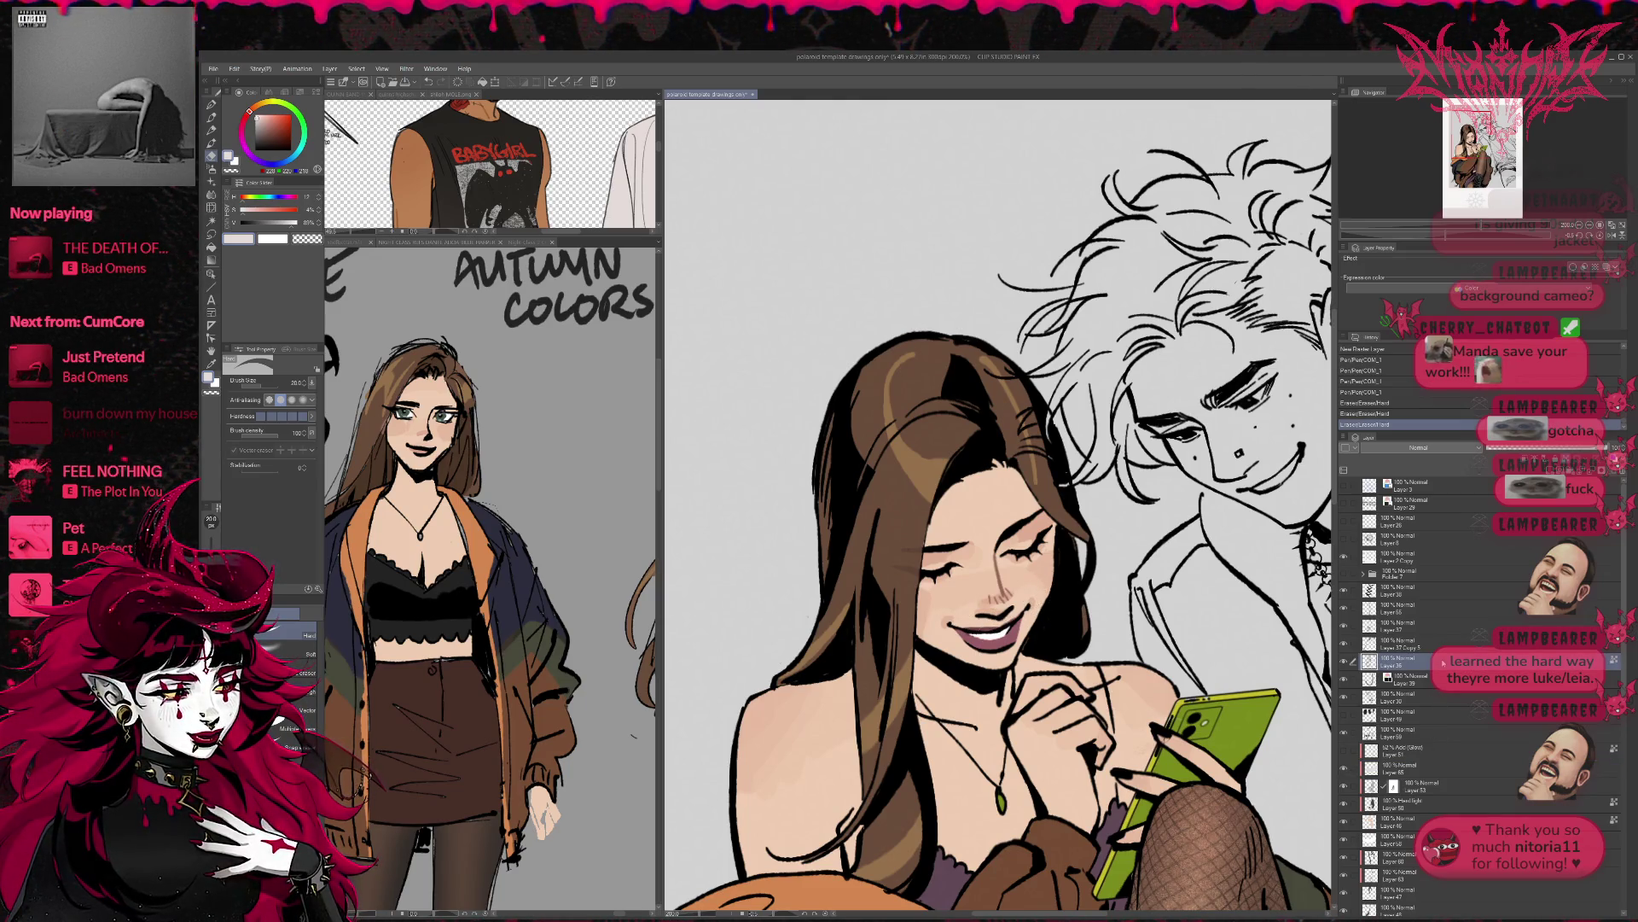
{"action": "key", "text": "p"}
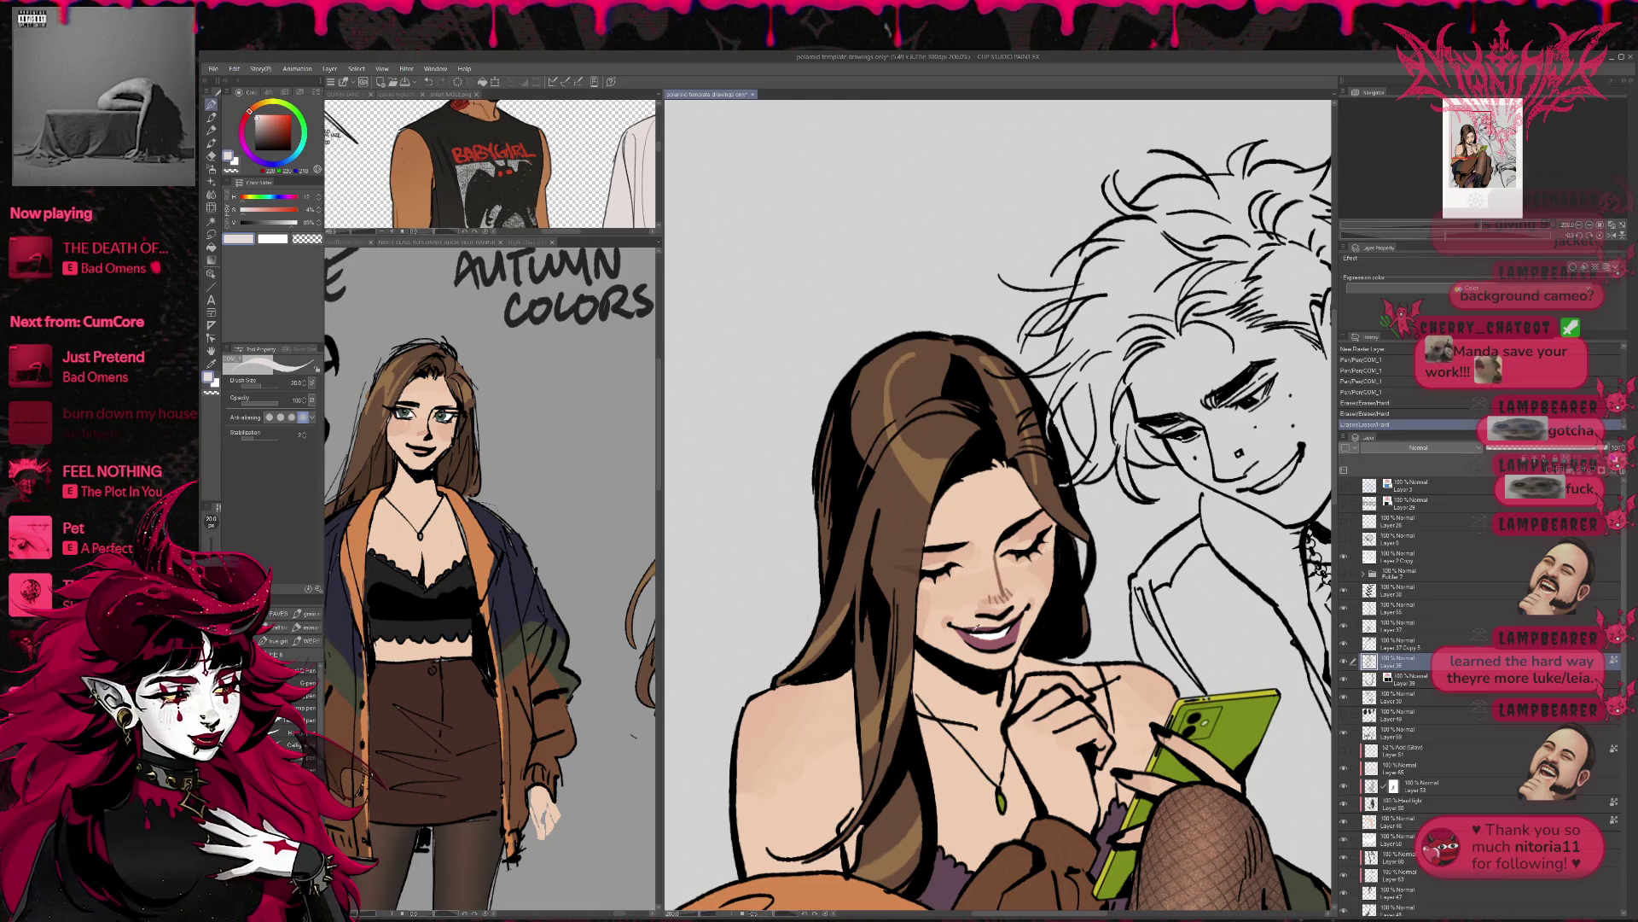
{"action": "left_click", "coordinate": [973, 636], "text": "alt"}
{"action": "left_click_drag", "start_coordinate": [968, 632], "coordinate": [1003, 621]}
{"action": "left_click_drag", "start_coordinate": [994, 630], "coordinate": [1011, 619]}
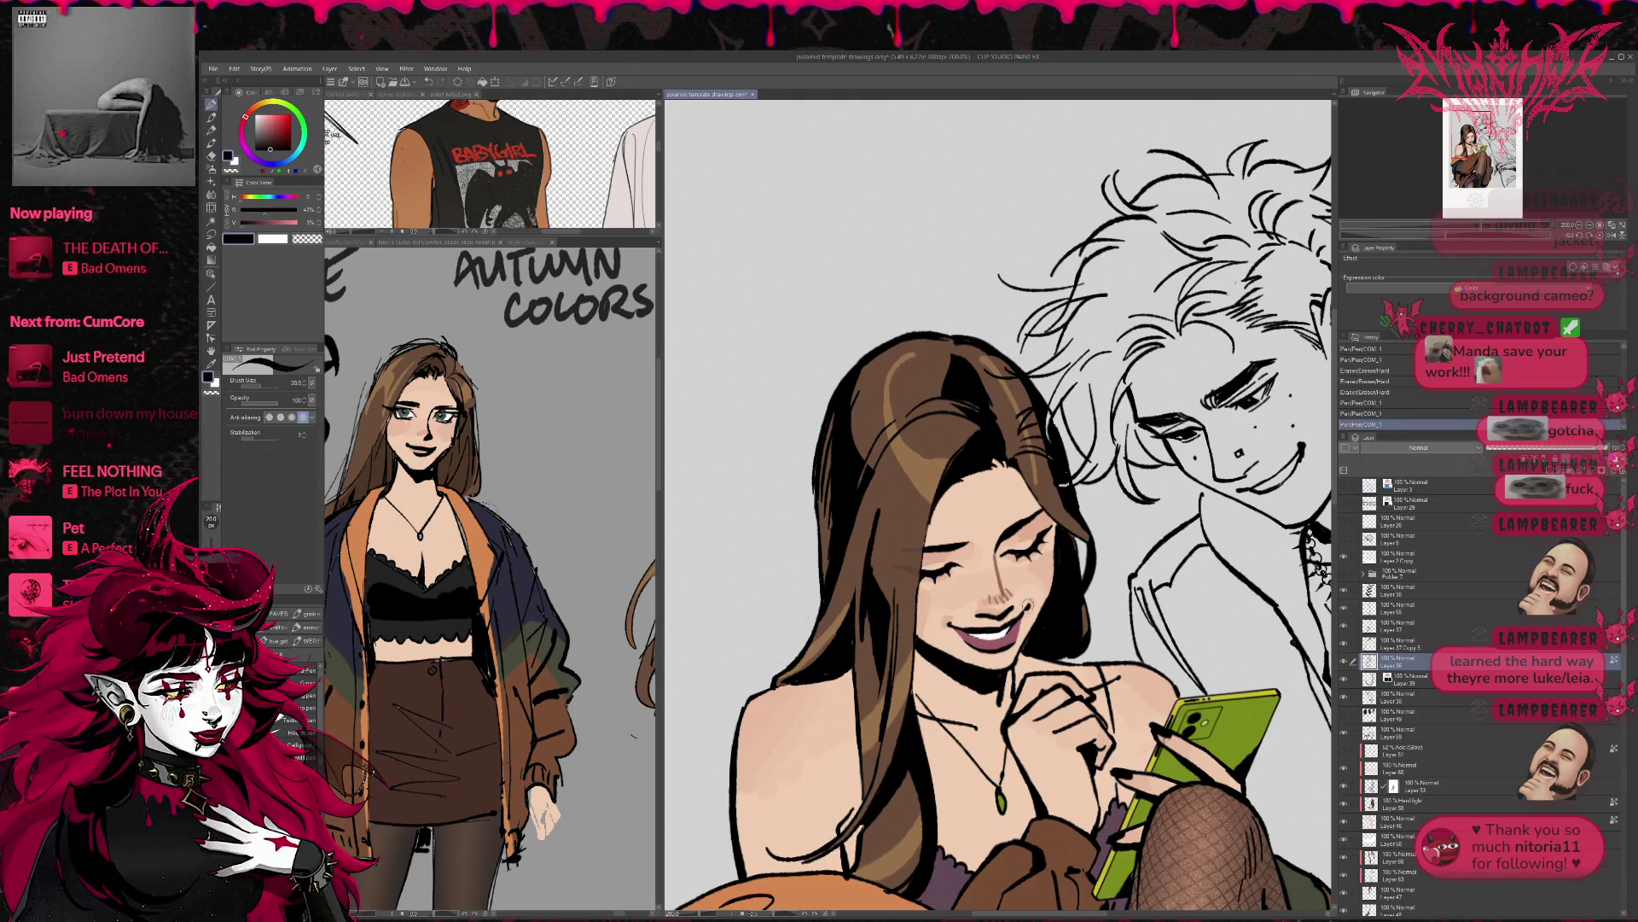
{"action": "left_click_drag", "start_coordinate": [1070, 540], "coordinate": [1022, 558]}
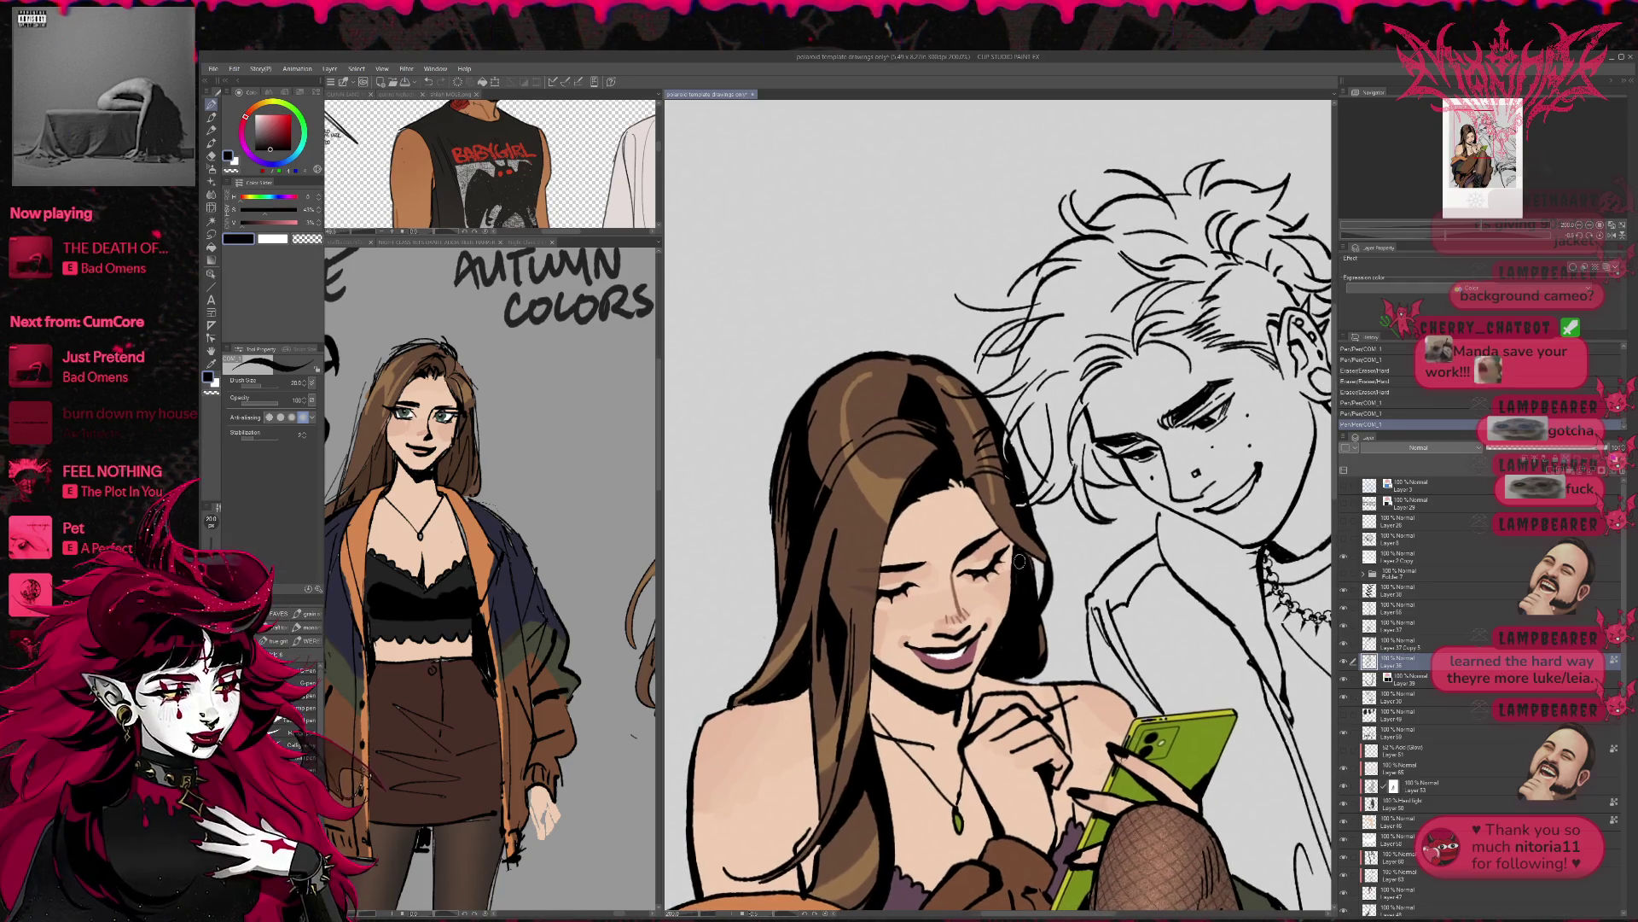
- Add mauve-pink and black Pen strokes to the lips, undoing the stray ones
{"action": "mouse_move", "coordinate": [976, 657]}
{"action": "left_mouse_down"}
{"action": "mouse_move", "coordinate": [941, 669]}
{"action": "mouse_move", "coordinate": [973, 672]}
{"action": "left_mouse_up"}
{"action": "left_click", "coordinate": [947, 662], "text": "alt"}
{"action": "left_click", "coordinate": [971, 641], "text": "alt"}
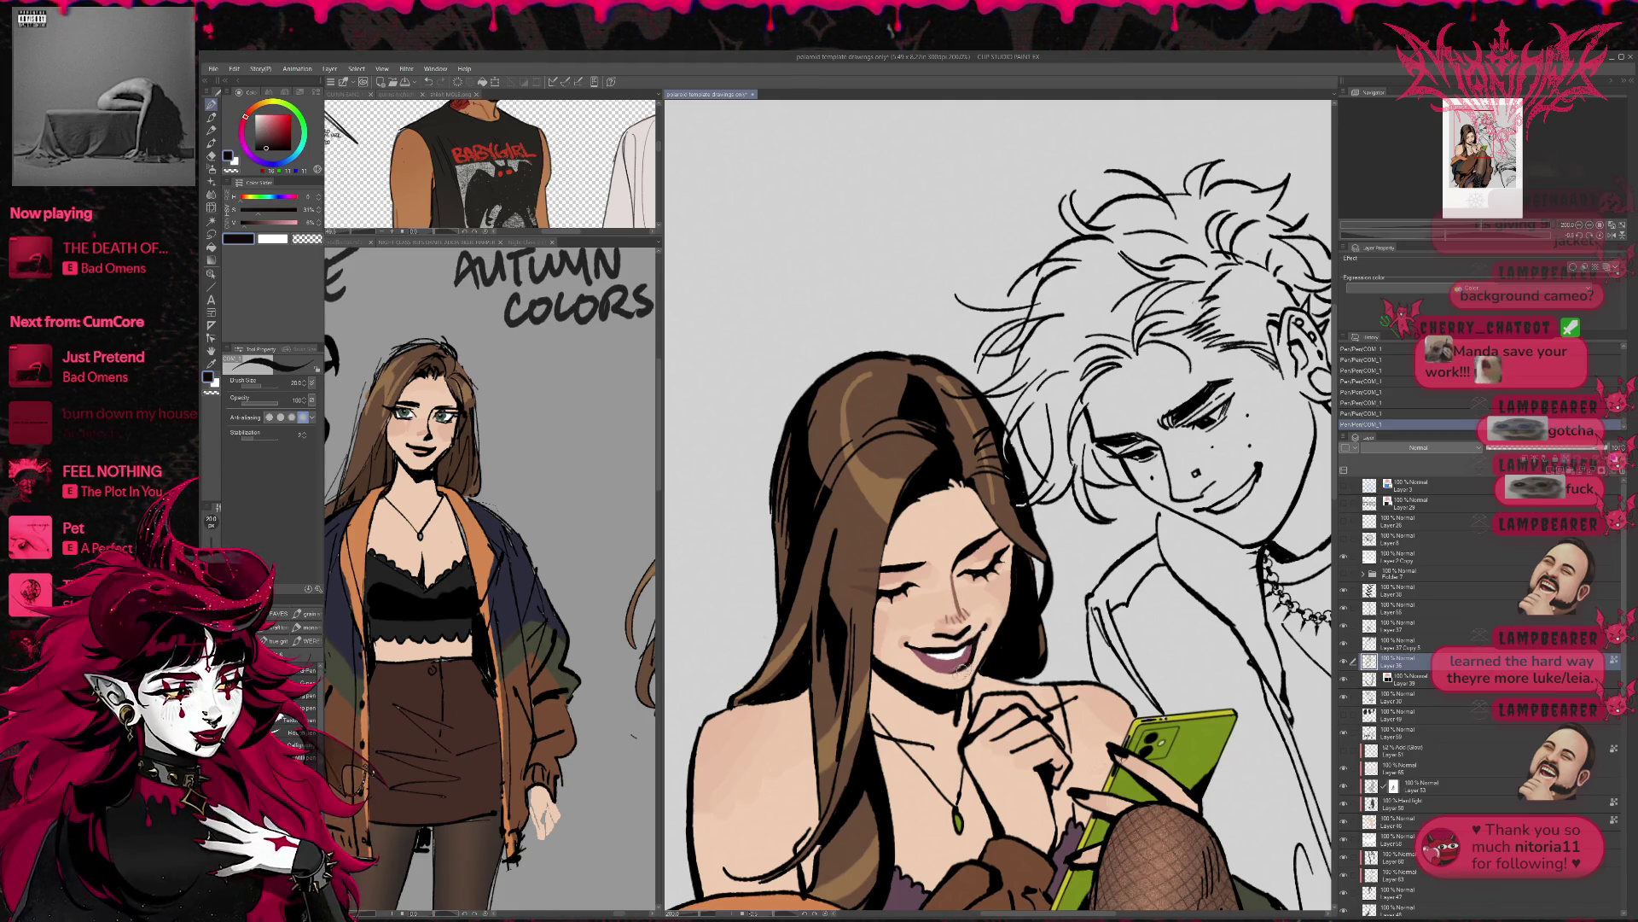
{"action": "key", "text": "ctrl+z"}
{"action": "key", "text": "ctrl+z"}
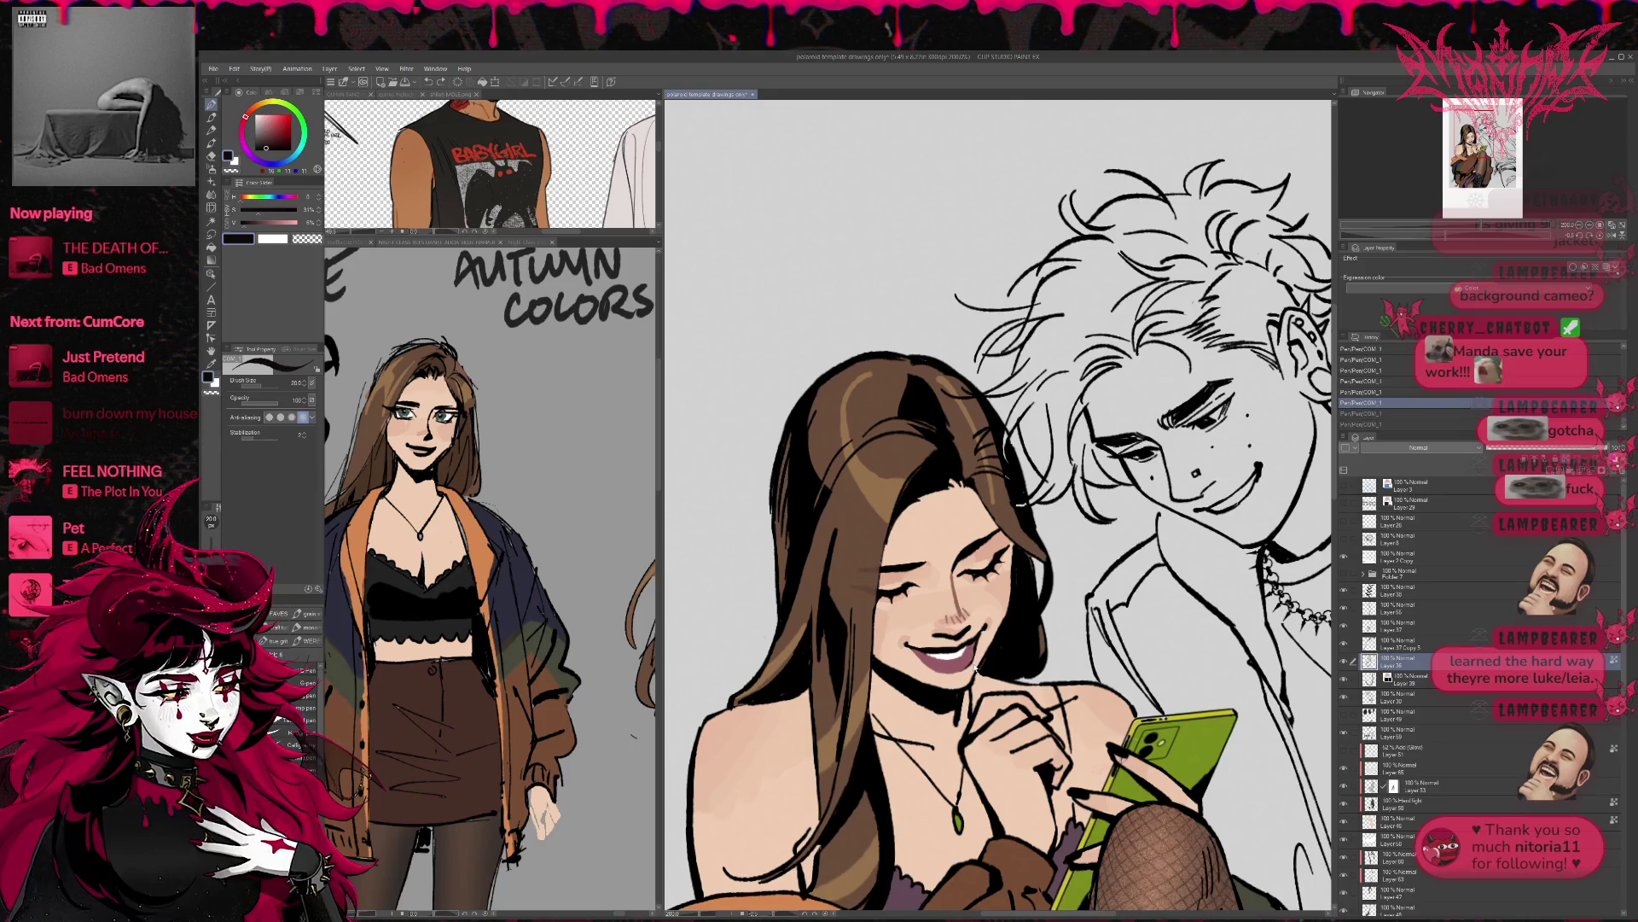
{"action": "left_click", "coordinate": [979, 638], "text": "alt"}
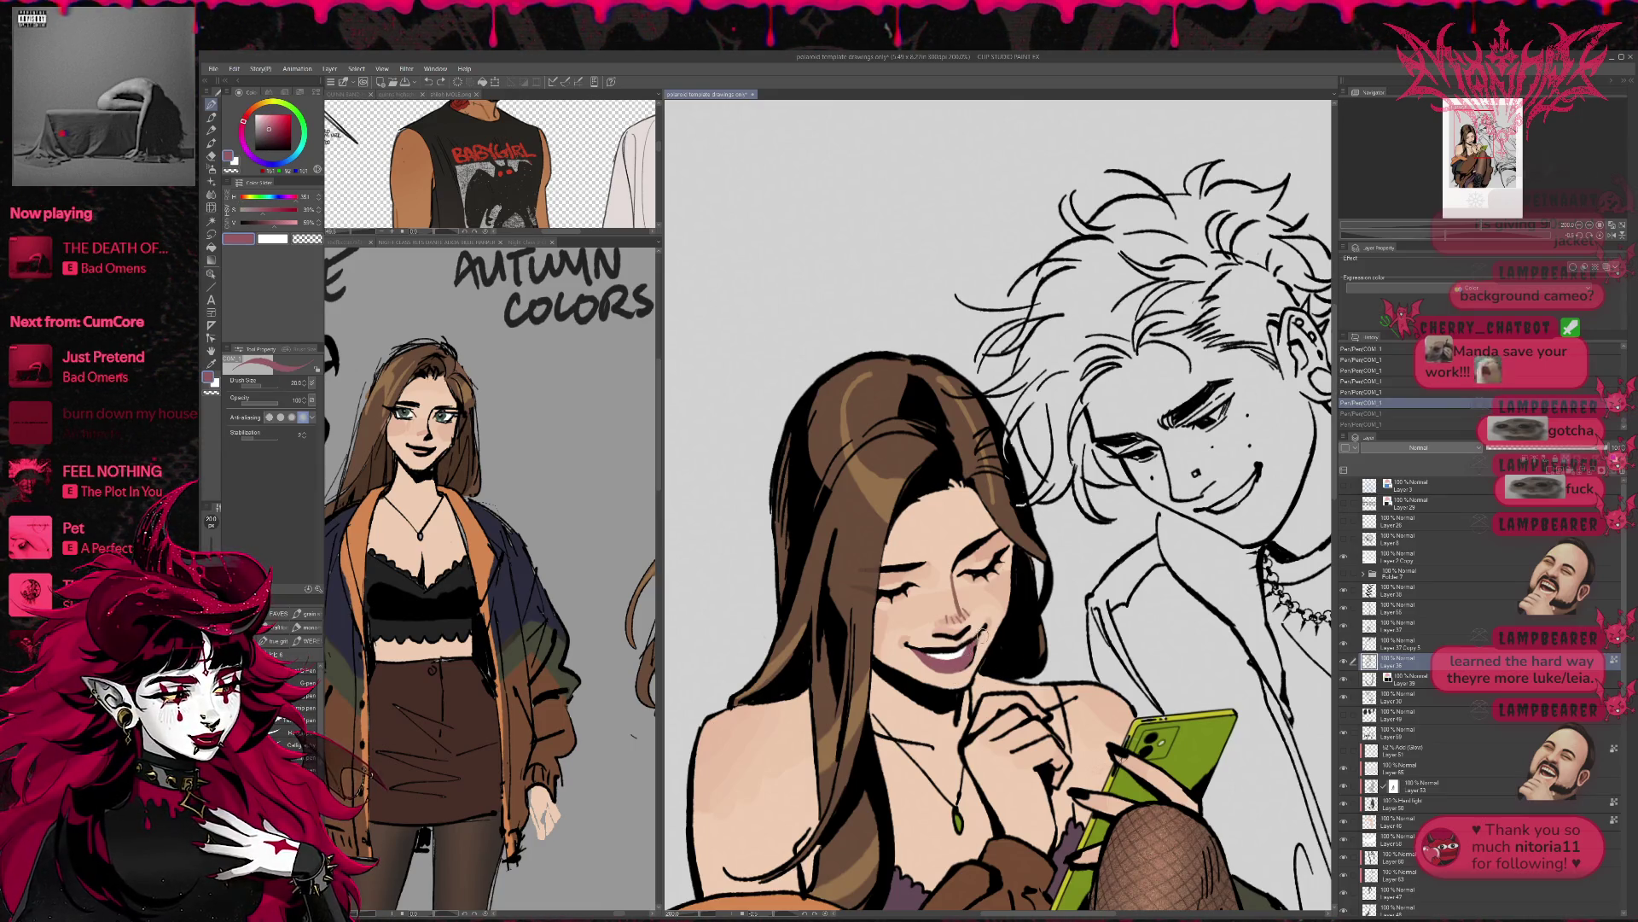
{"action": "left_click_drag", "start_coordinate": [957, 672], "coordinate": [977, 653]}
{"action": "left_click", "coordinate": [996, 615], "text": "alt"}
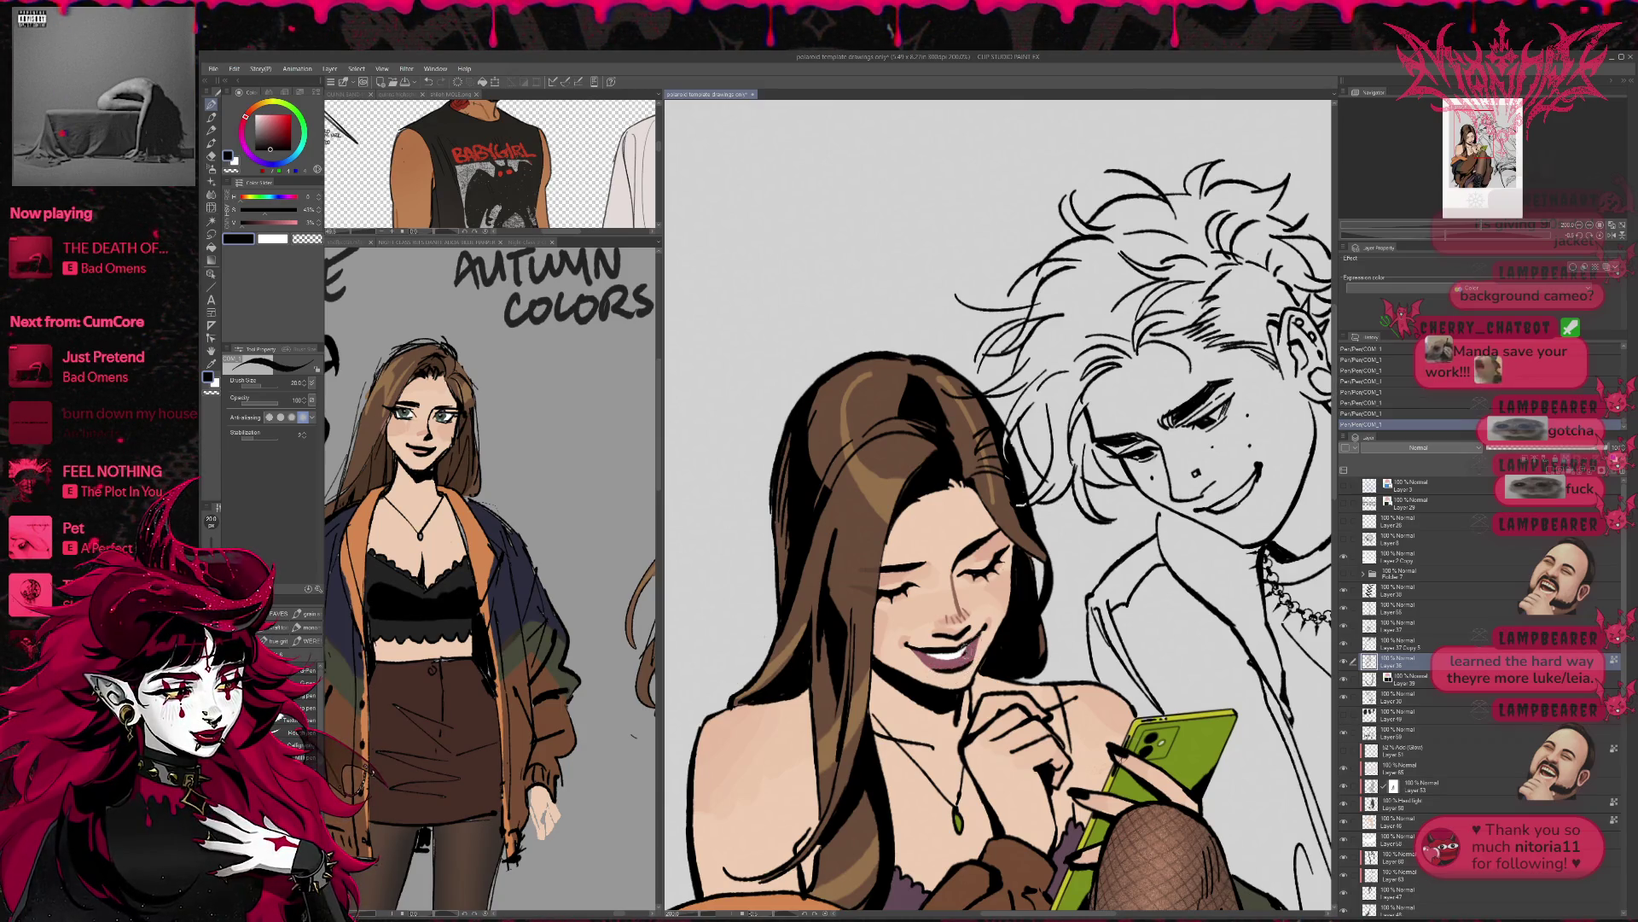
- Sample the lips' mauve and the black line colour, then zoom out to fit the page
{"action": "scroll", "coordinate": [1024, 623], "scroll_direction": "left", "scroll_amount": 2}
{"action": "left_click", "coordinate": [964, 663], "text": "alt"}
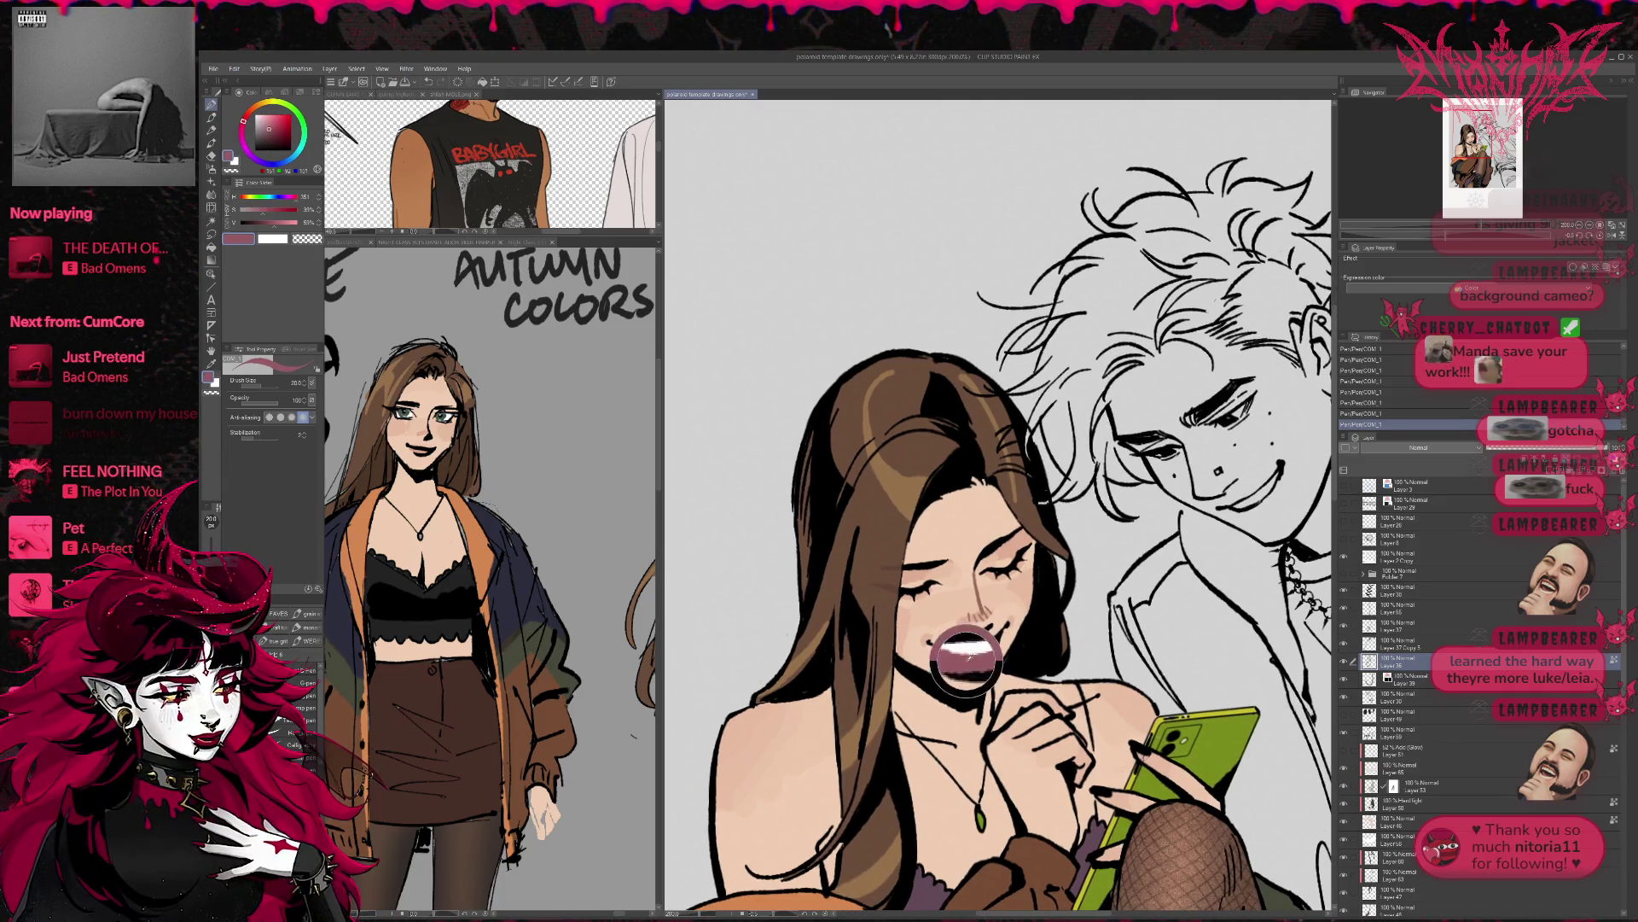
{"action": "left_click", "coordinate": [964, 661], "text": "alt"}
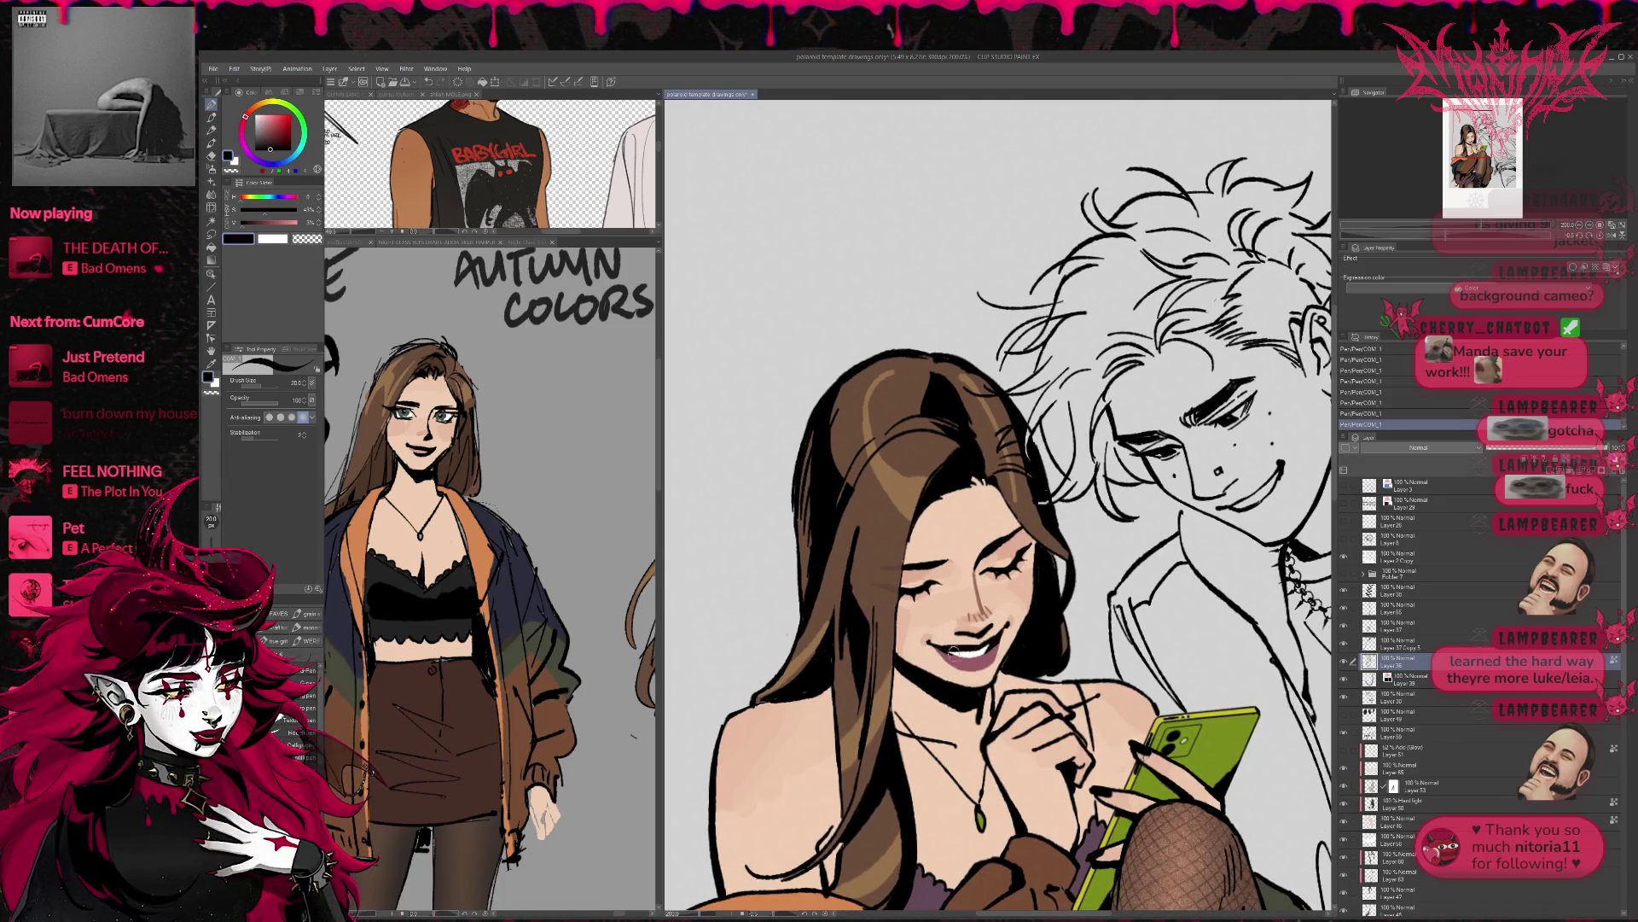
{"action": "scroll", "coordinate": [1020, 594], "scroll_direction": "up", "scroll_amount": 1}
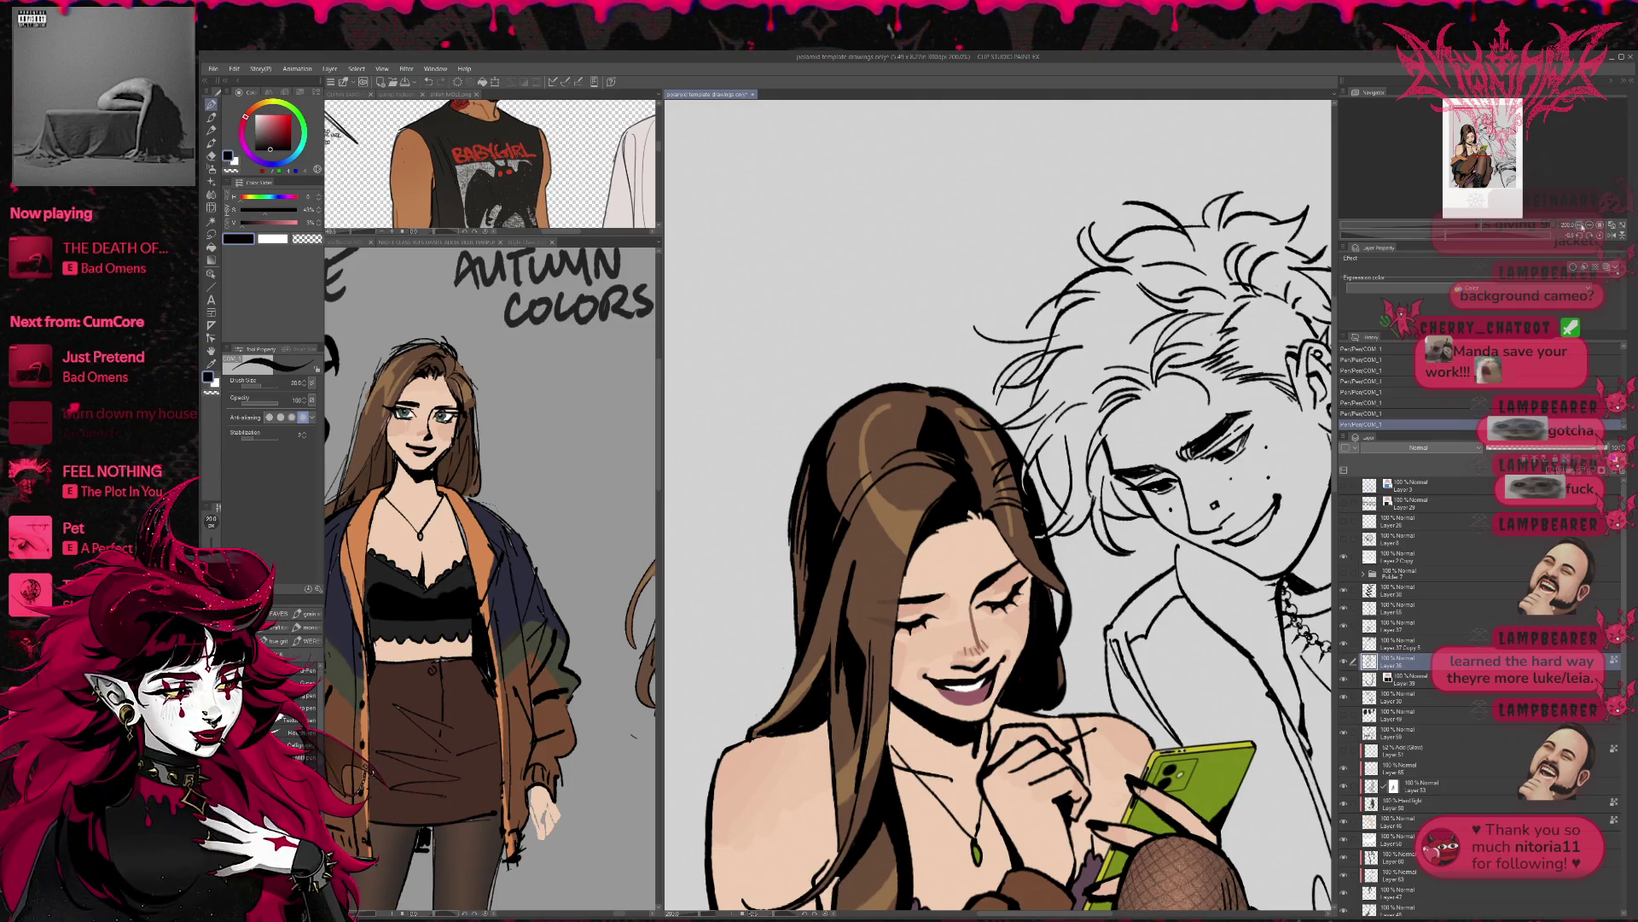
{"action": "scroll", "coordinate": [1152, 580], "scroll_direction": "down", "scroll_amount": 2}
{"action": "scroll", "coordinate": [1152, 580], "scroll_direction": "down", "scroll_amount": 1}
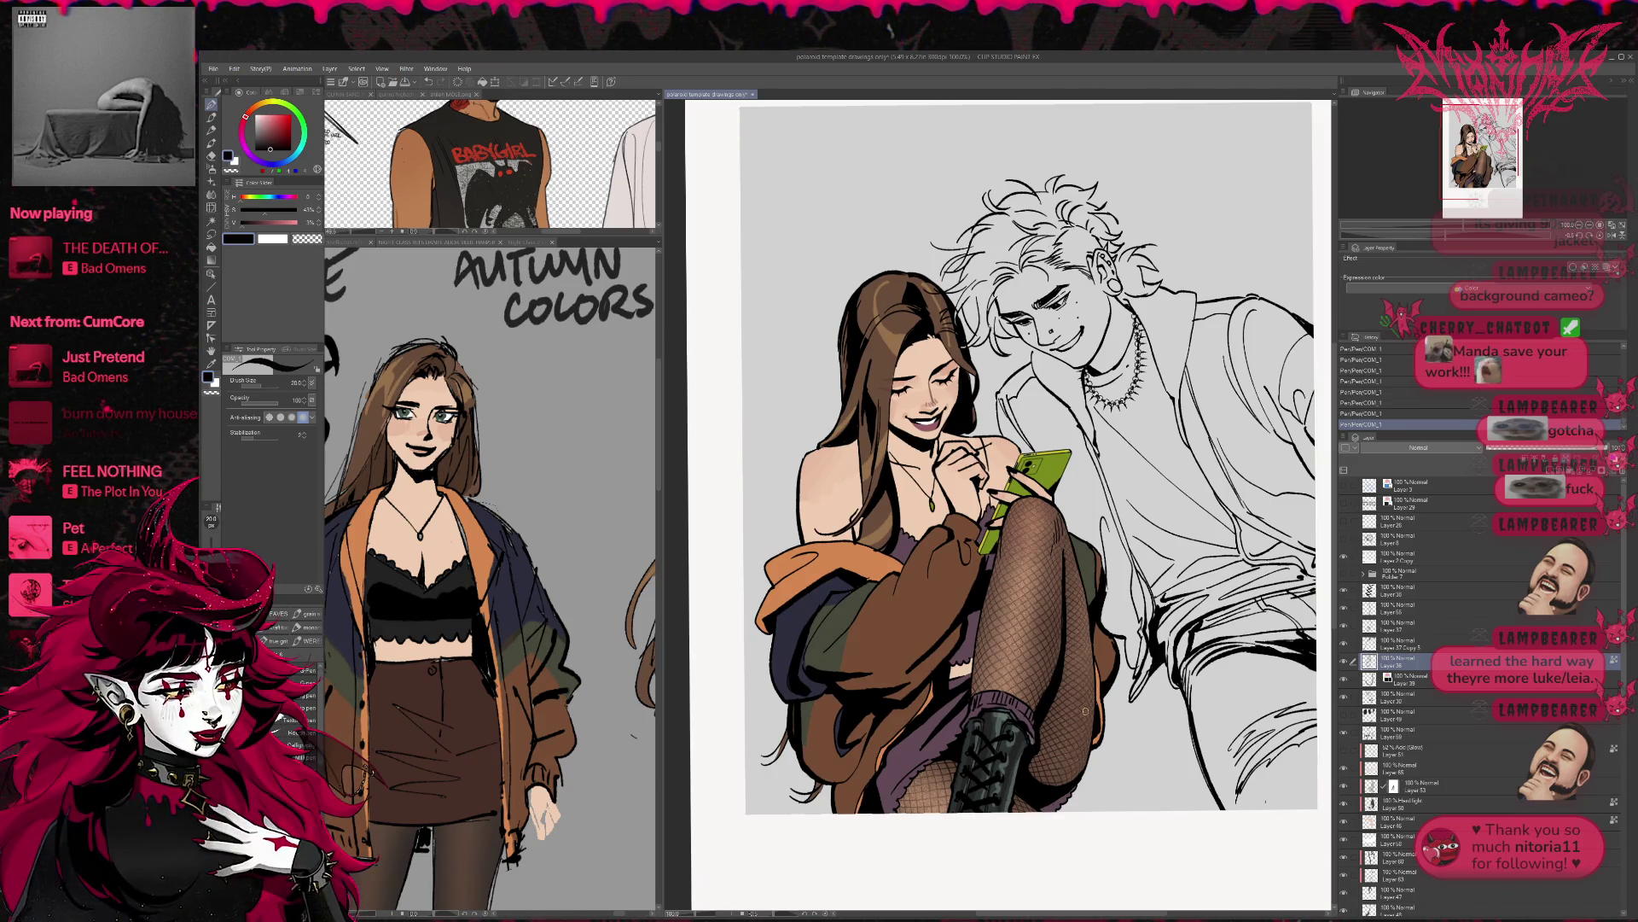
- On a lower layer, draw a black Pen stroke along the woman's hair
{"action": "left_click", "coordinate": [883, 365], "text": "alt"}
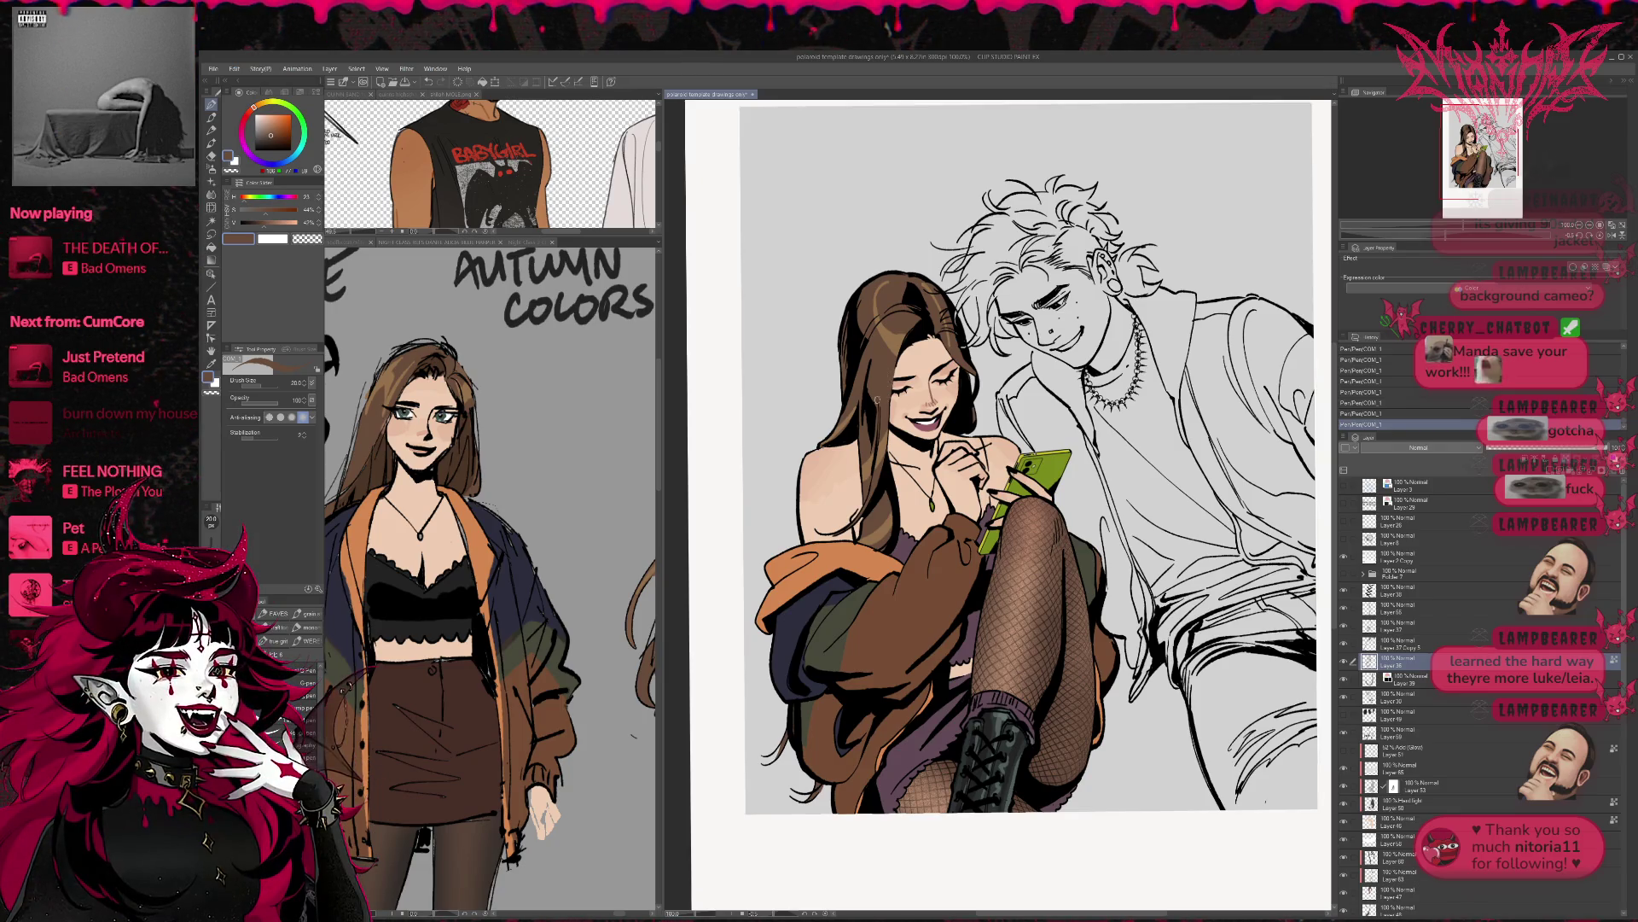
{"action": "key", "text": "ctrl+z"}
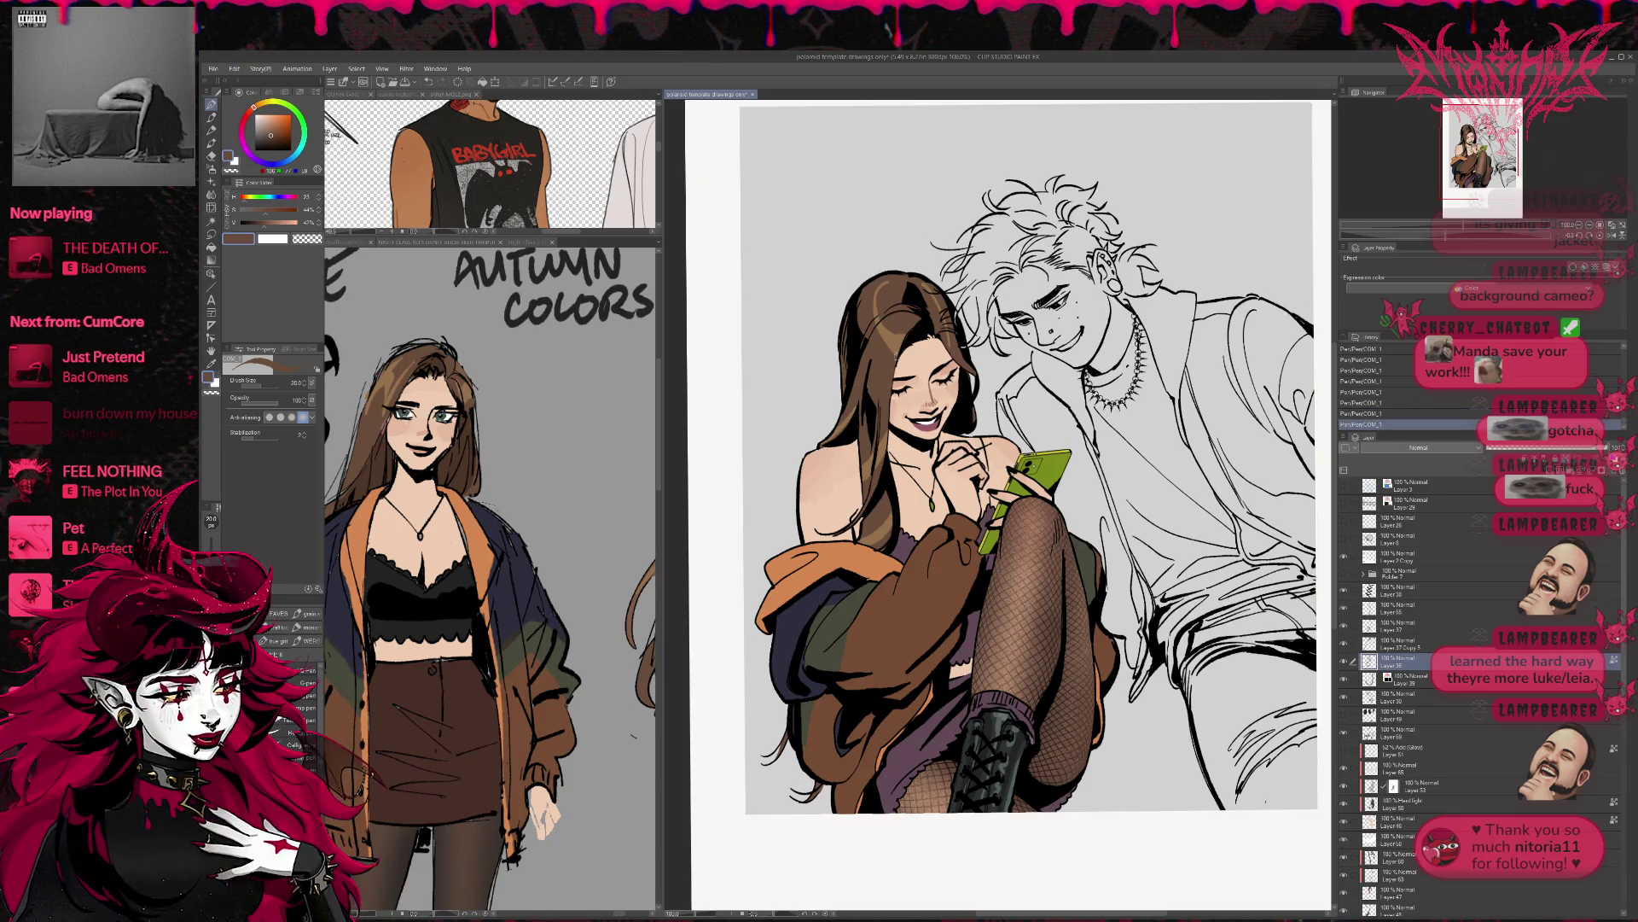
{"action": "key", "text": "ctrl+y"}
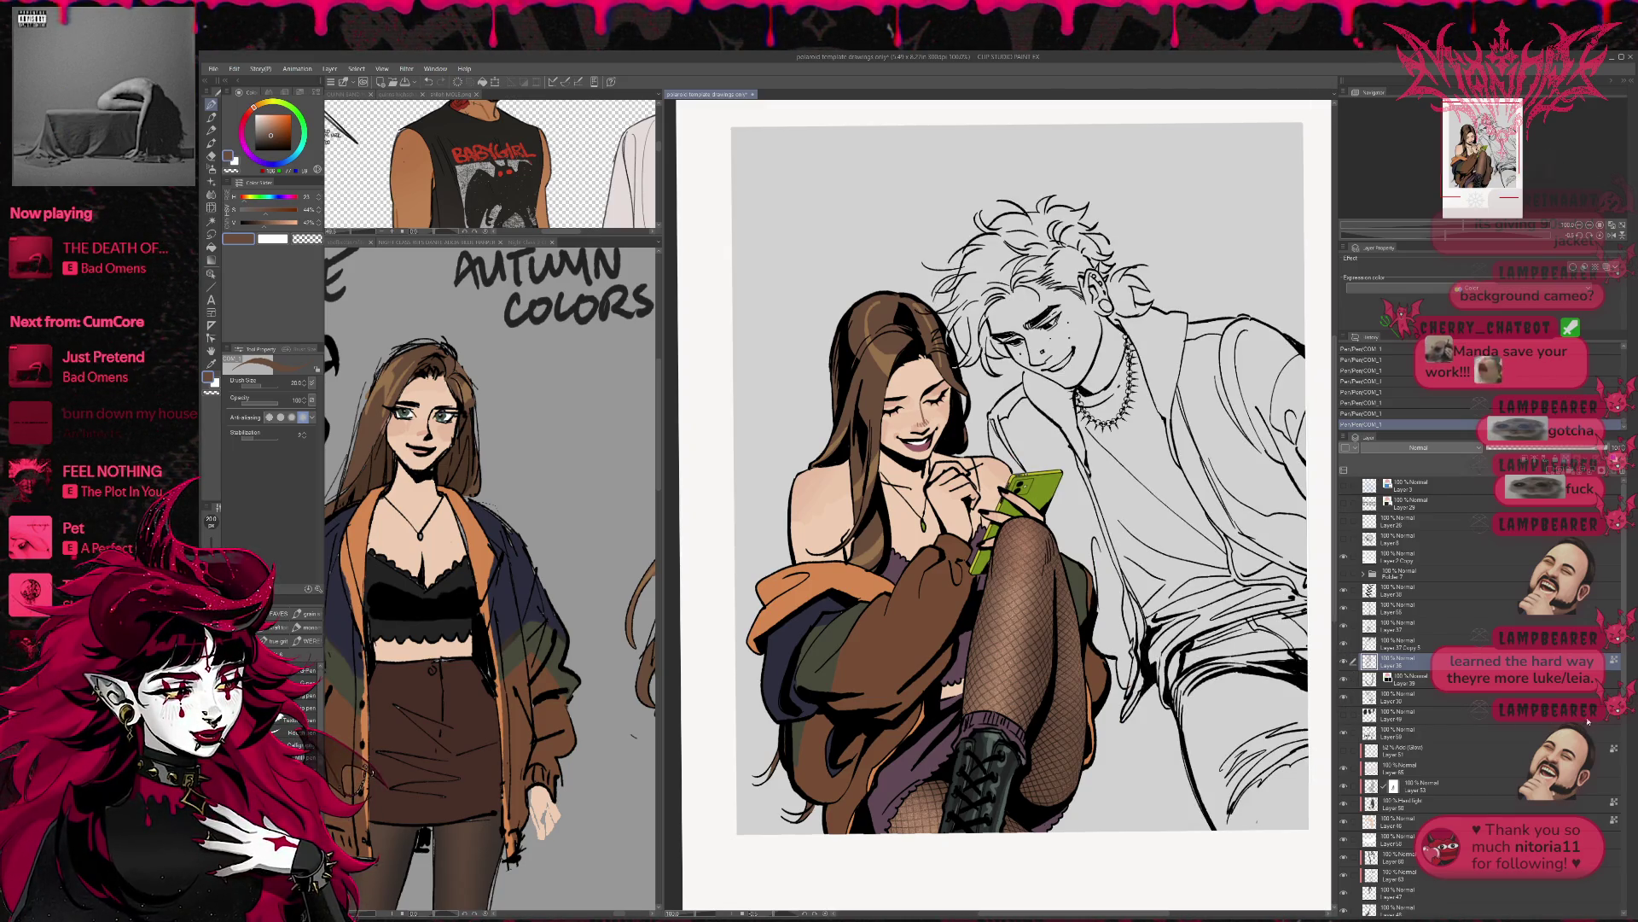
{"action": "left_click", "coordinate": [1400, 857]}
{"action": "key", "text": "r"}
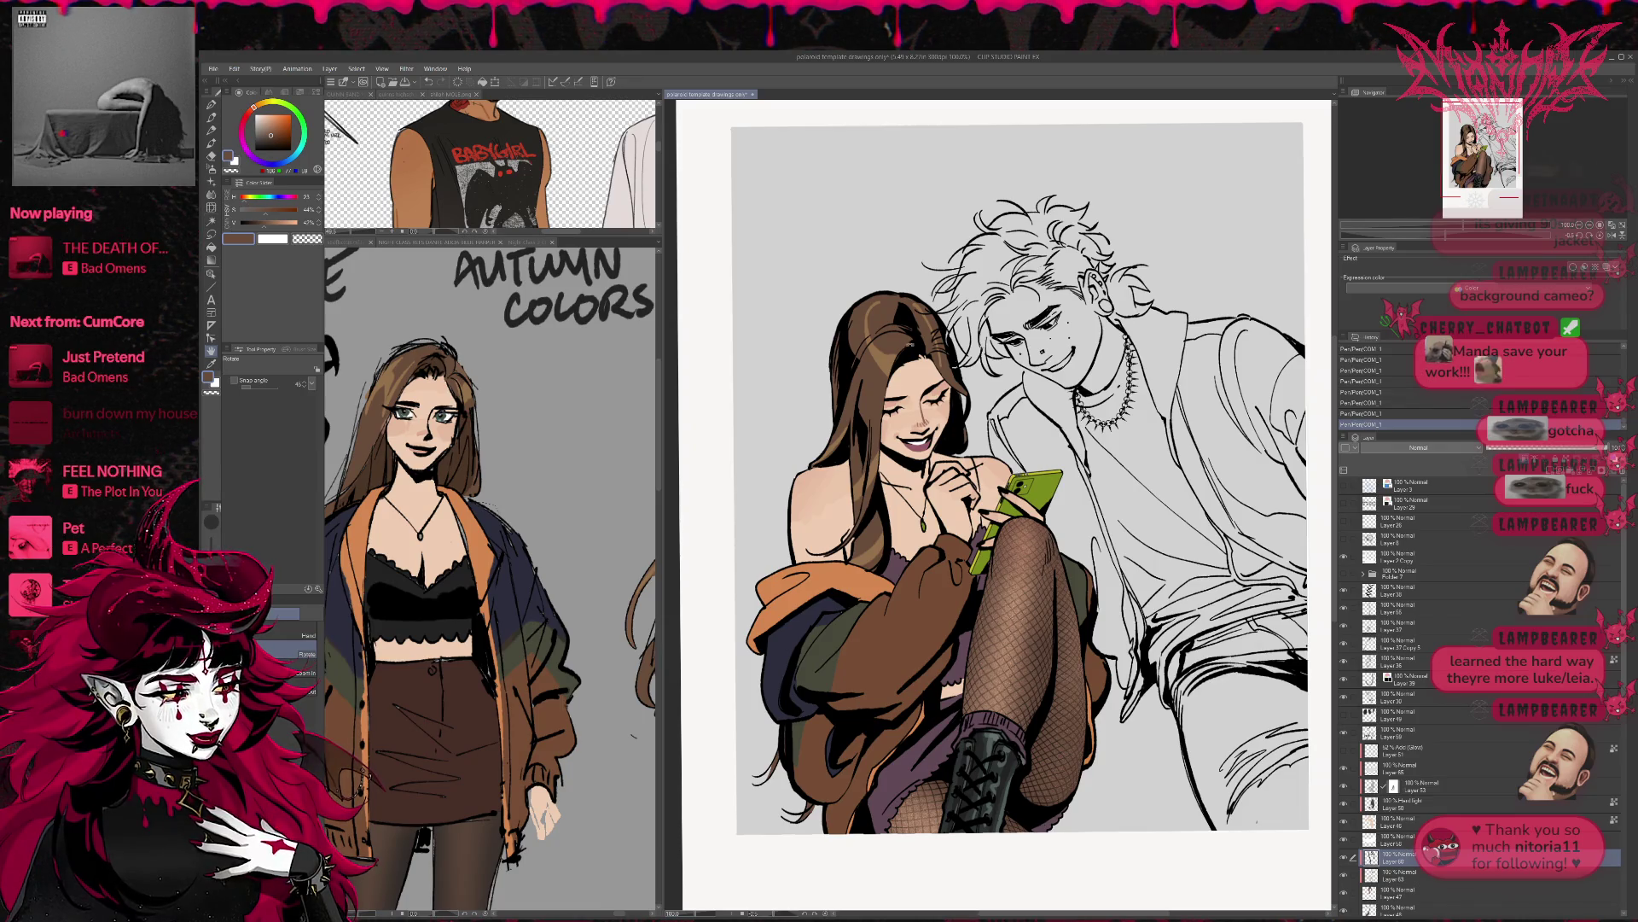
{"action": "key", "text": "e"}
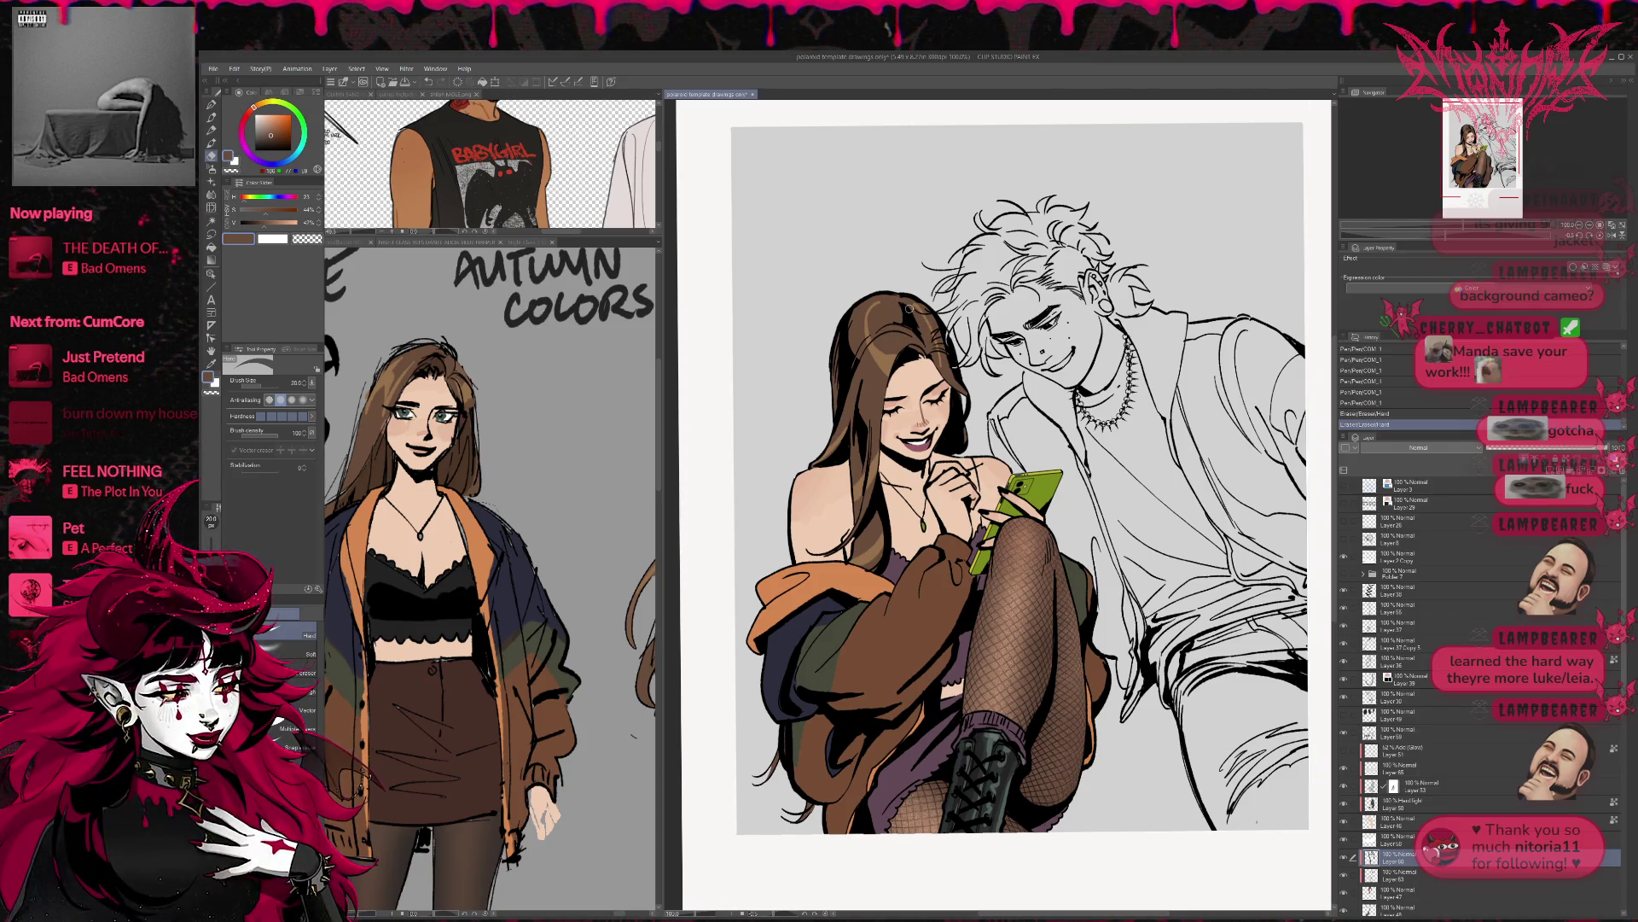
{"action": "key", "text": "p"}
{"action": "left_click_drag", "start_coordinate": [907, 322], "coordinate": [925, 344]}
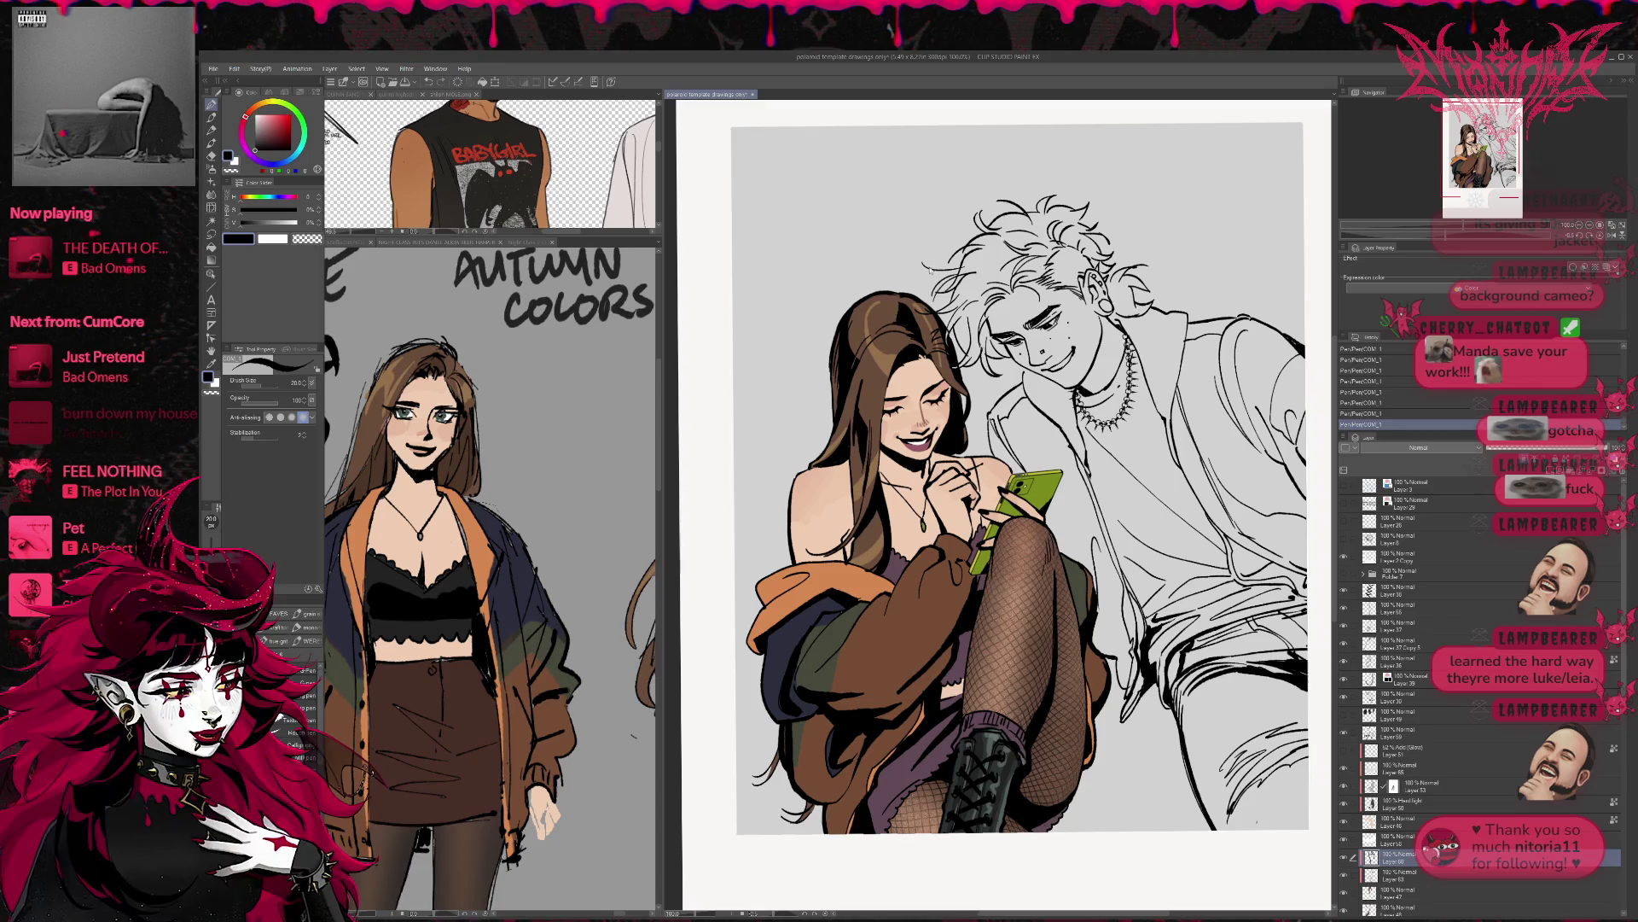
- Undo the recent small strokes on the woman's hair
{"action": "key", "text": "ctrl+z"}
{"action": "mouse_move", "coordinate": [921, 345]}
{"action": "left_mouse_down"}
{"action": "mouse_move", "coordinate": [929, 370]}
{"action": "mouse_move", "coordinate": [903, 341]}
{"action": "left_mouse_up"}
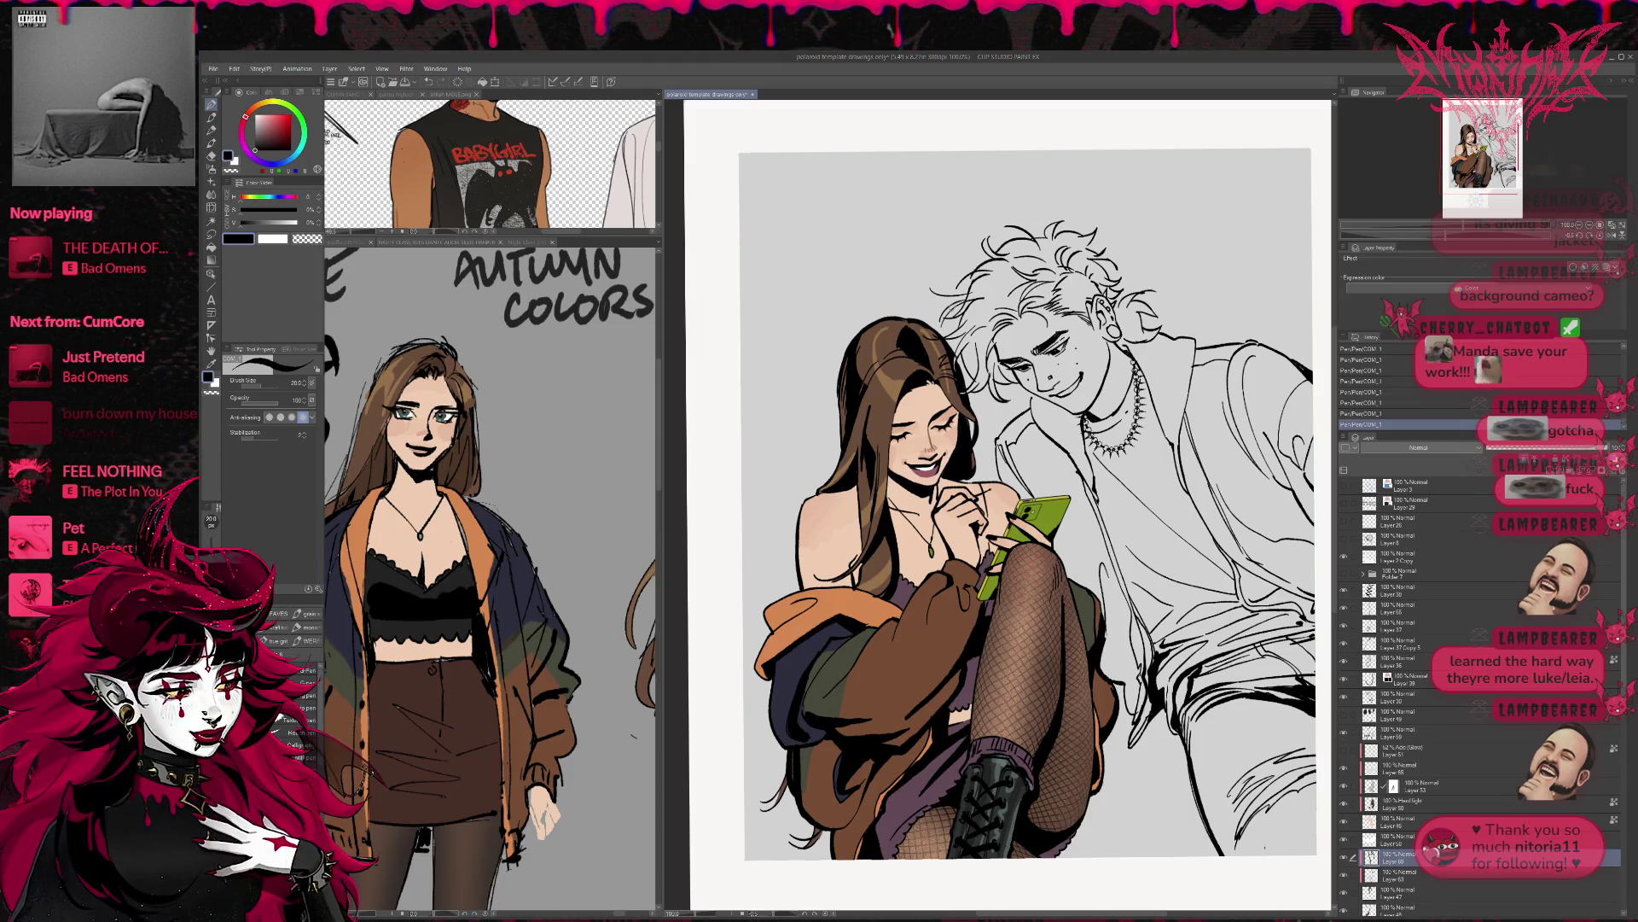
{"action": "key", "text": "ctrl+z"}
{"action": "key", "text": "ctrl+z"}
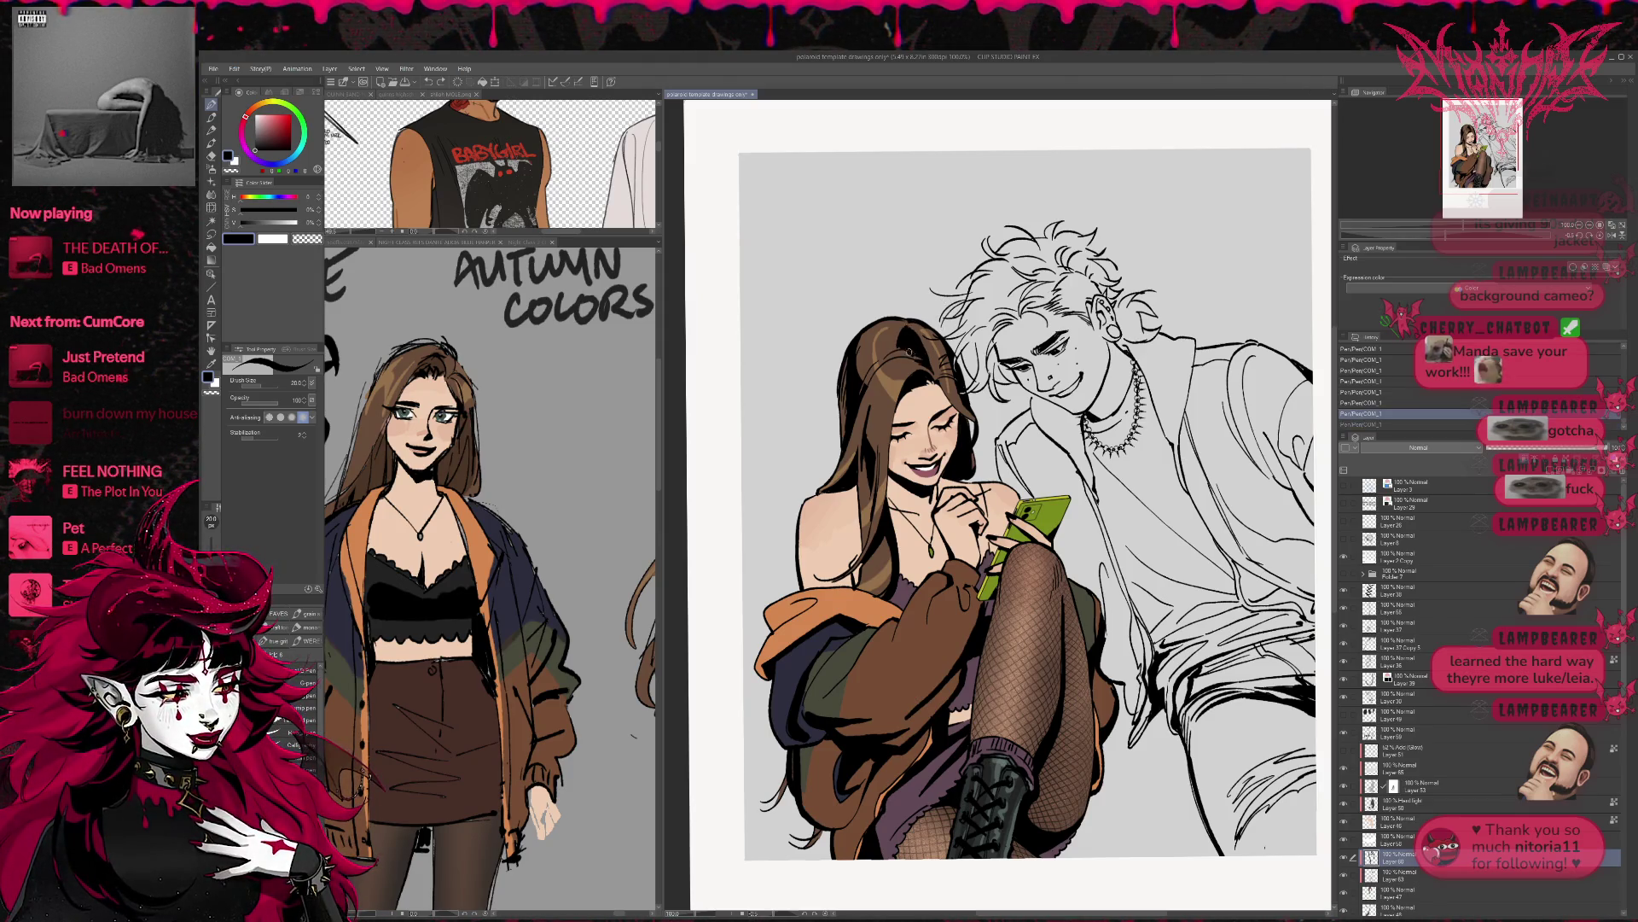
{"action": "key", "text": "ctrl+z"}
{"action": "key", "text": "ctrl+z"}
{"action": "key", "text": "ctrl+z"}
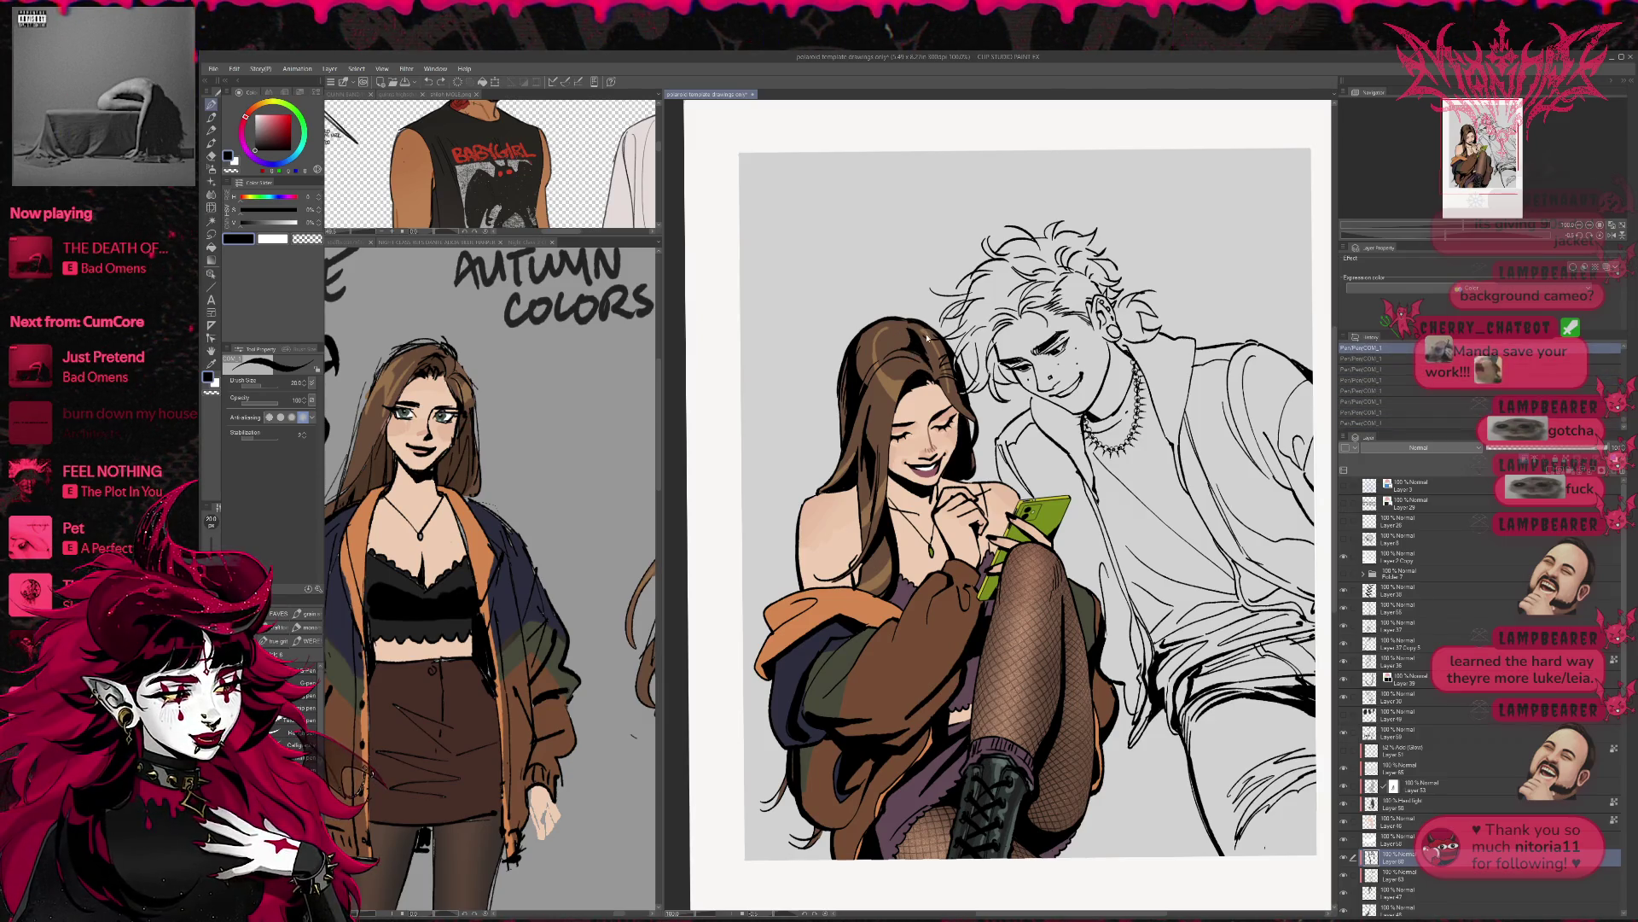
{"action": "key", "text": "ctrl+z"}
{"action": "key", "text": "ctrl+z"}
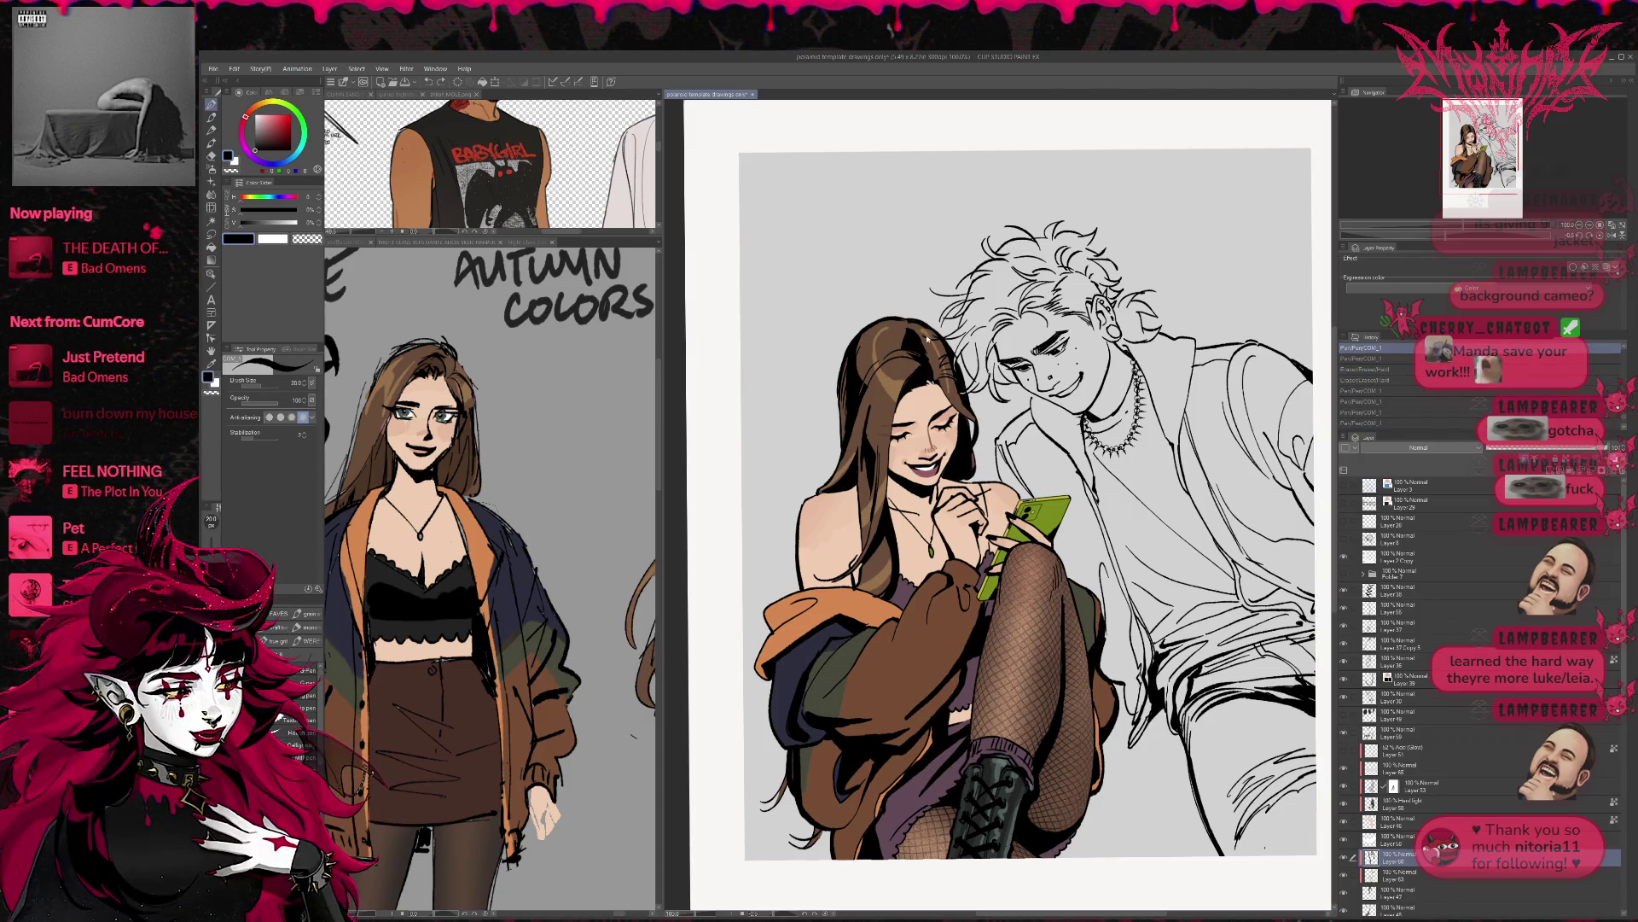
- Erase the stray bits of the hair line art
{"action": "key", "text": "e"}
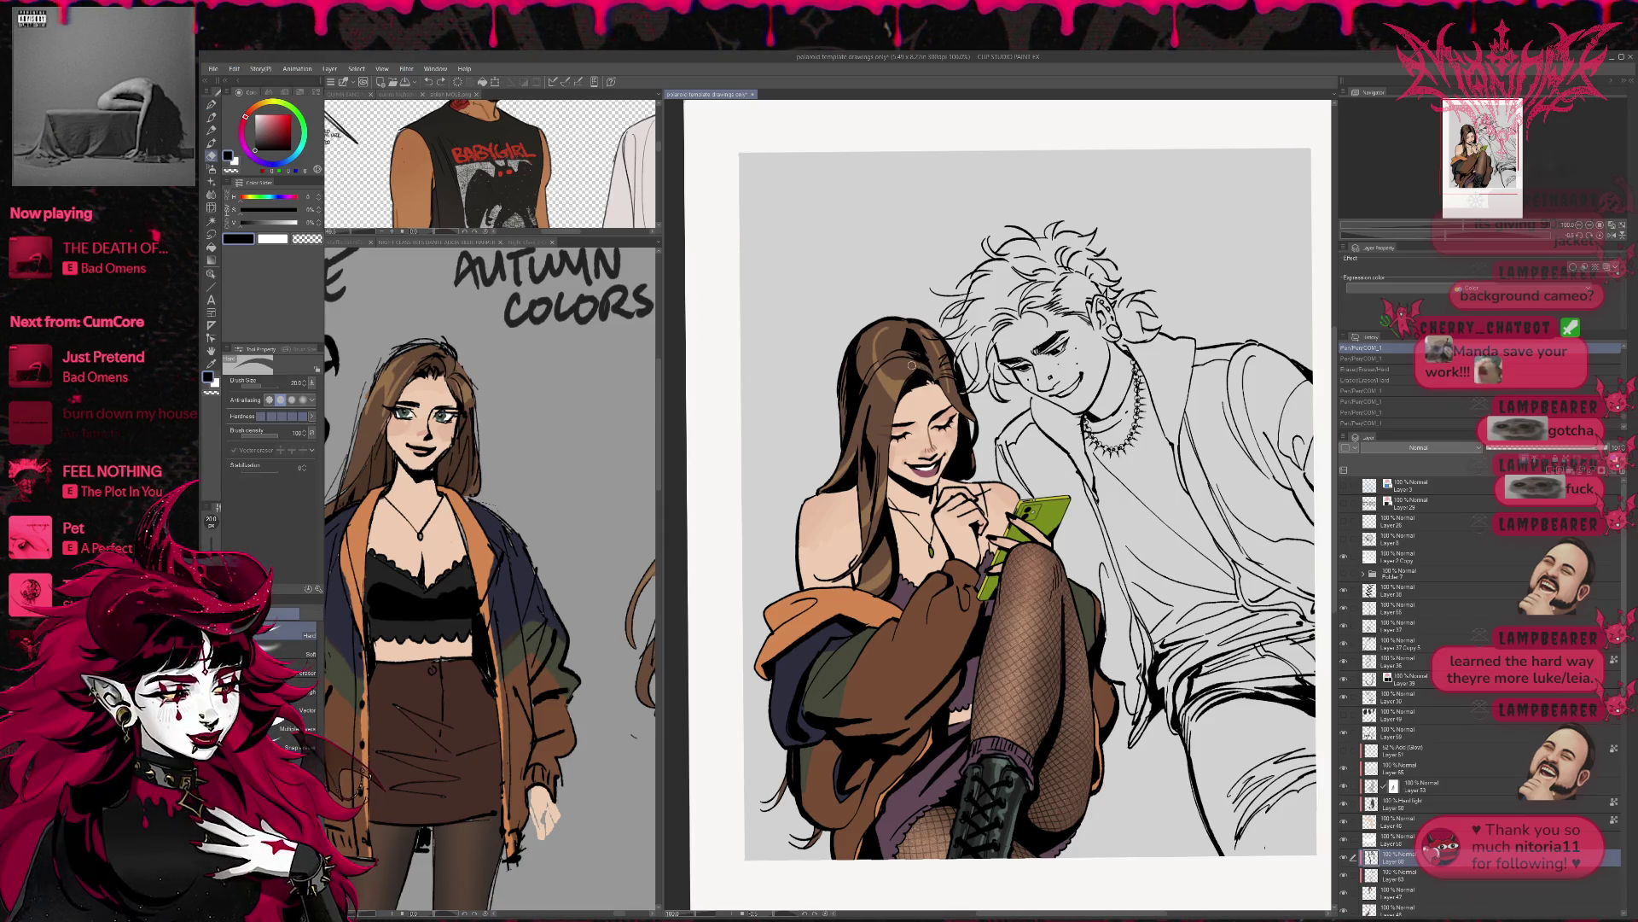
{"action": "left_click_drag", "start_coordinate": [911, 365], "coordinate": [910, 366]}
{"action": "left_click", "coordinate": [911, 366]}
{"action": "left_click", "coordinate": [915, 364]}
{"action": "left_click", "coordinate": [918, 362]}
{"action": "left_click", "coordinate": [924, 358]}
{"action": "left_click", "coordinate": [923, 358]}
{"action": "left_click", "coordinate": [921, 357]}
{"action": "left_click", "coordinate": [918, 357]}
- Redraw short Pen strokes along the hair, then recentre and zoom out
{"action": "key", "text": "p"}
{"action": "left_click", "coordinate": [907, 352]}
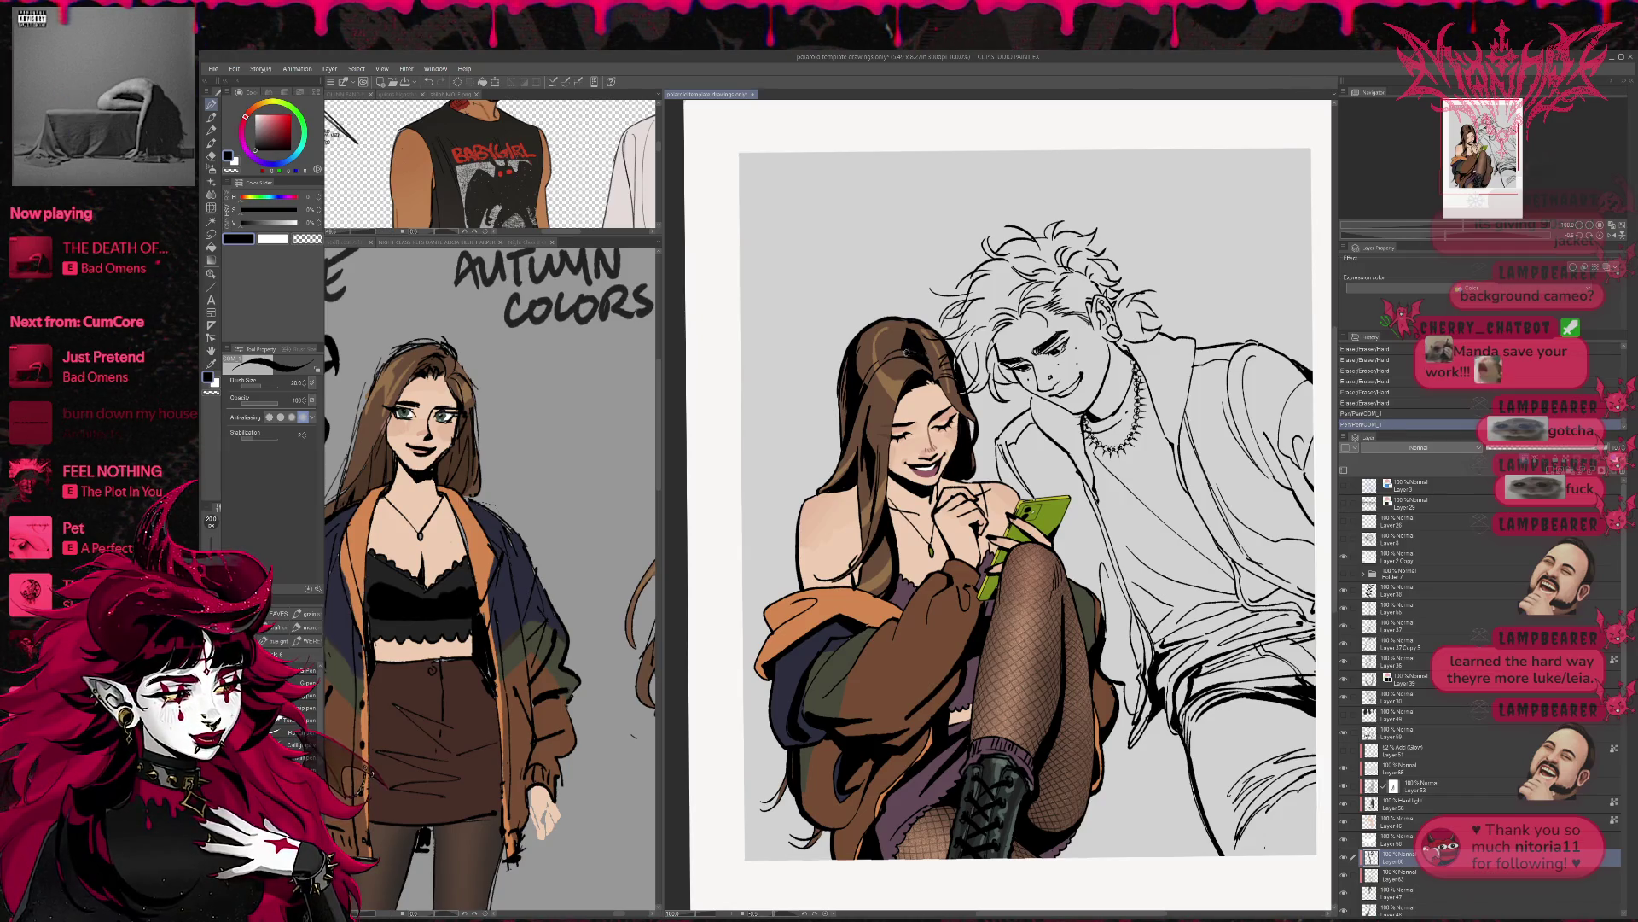
{"action": "key", "text": "ctrl+z"}
{"action": "key", "text": "ctrl+z"}
{"action": "left_click", "coordinate": [923, 361]}
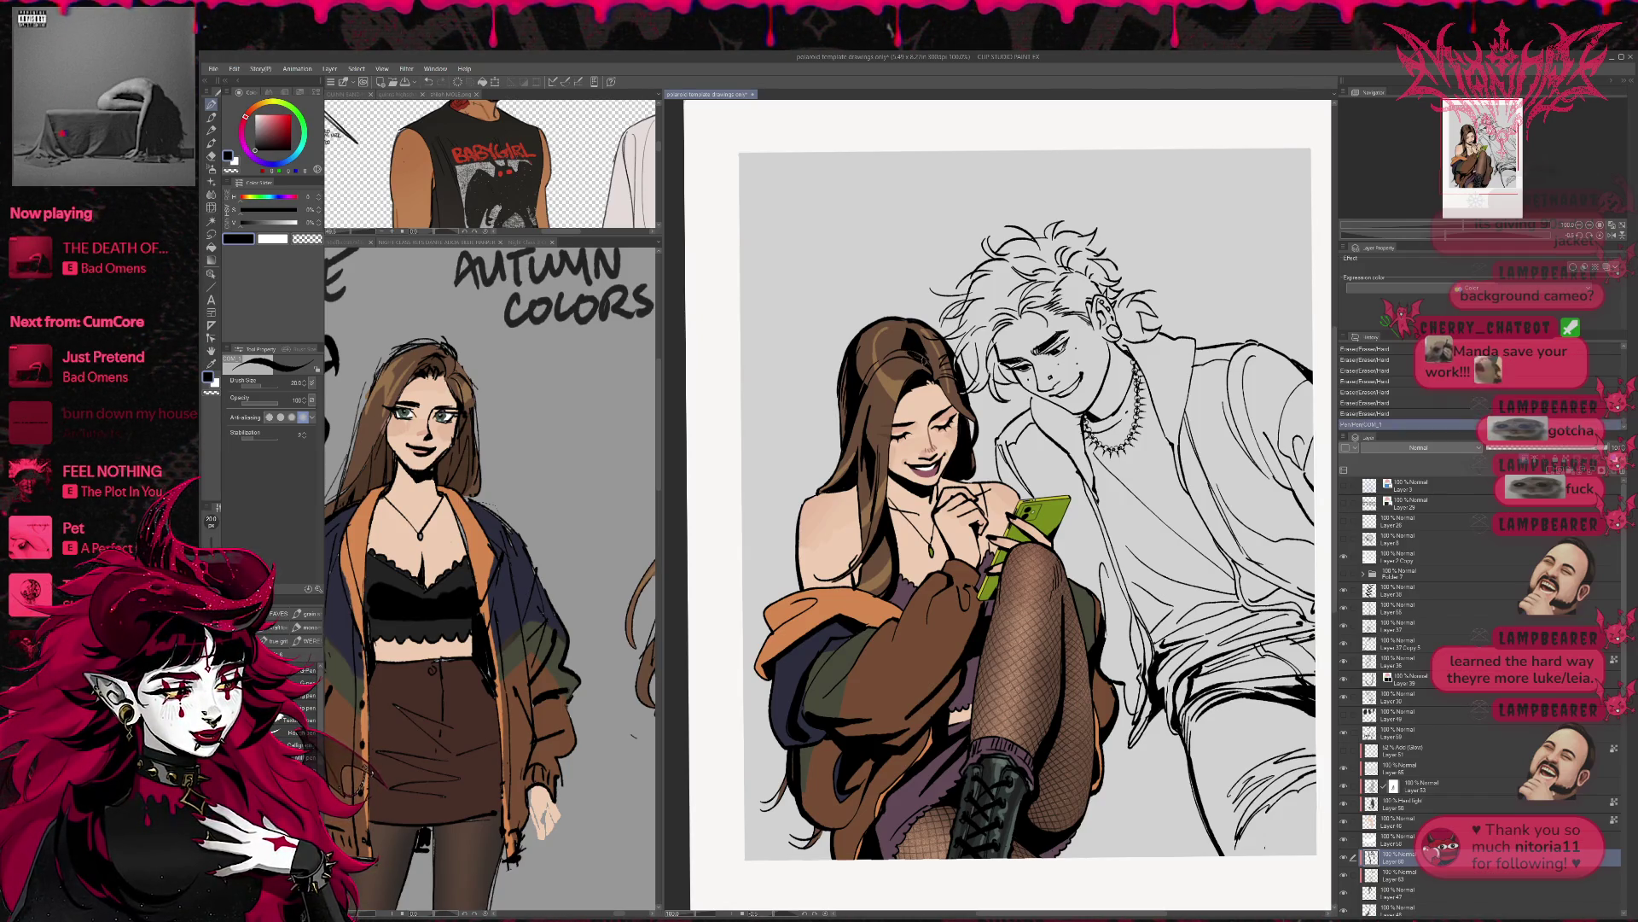
{"action": "left_click", "coordinate": [911, 355]}
{"action": "left_click", "coordinate": [912, 356]}
{"action": "left_click", "coordinate": [914, 356]}
{"action": "left_click", "coordinate": [915, 357]}
{"action": "left_click", "coordinate": [916, 359]}
{"action": "left_click", "coordinate": [919, 360]}
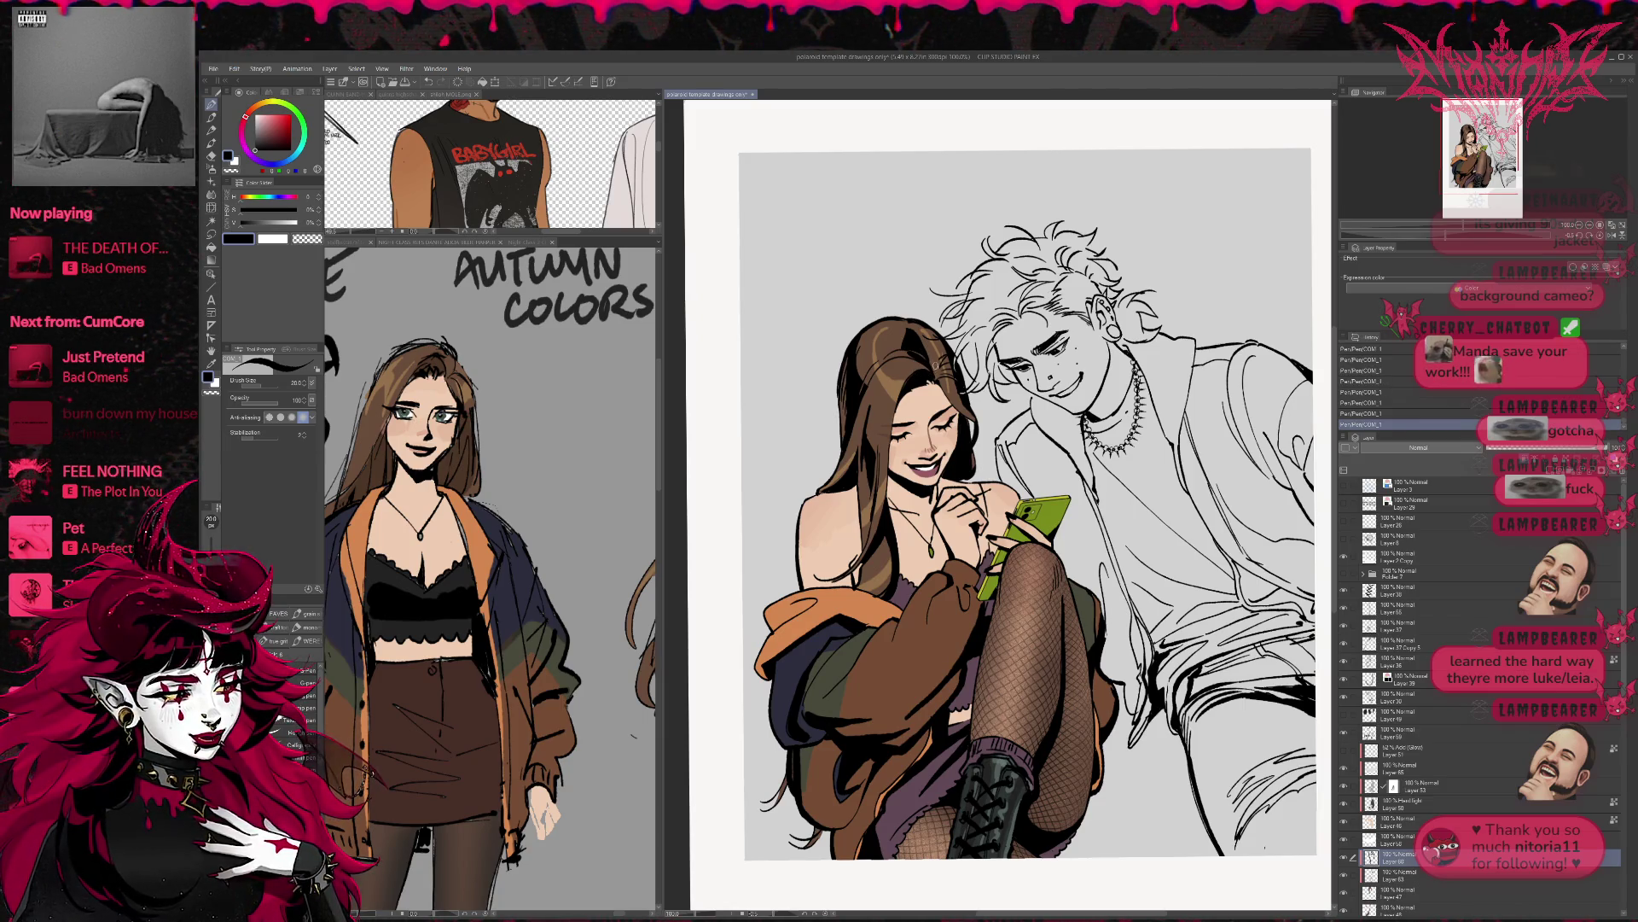
{"action": "left_click_drag", "start_coordinate": [926, 295], "coordinate": [933, 333]}
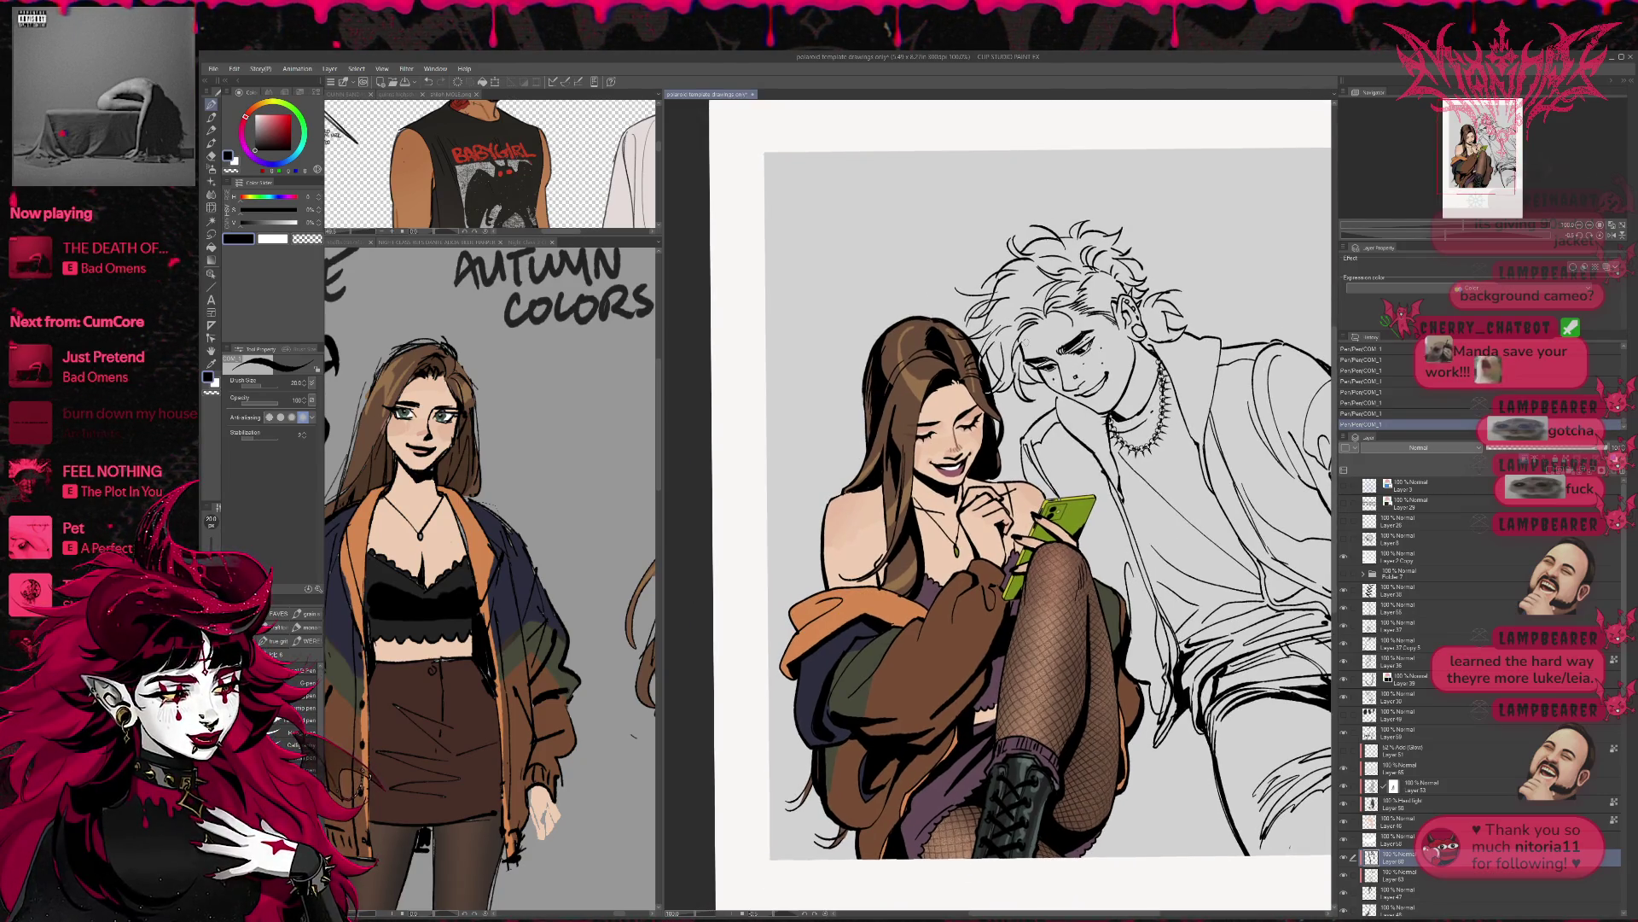
{"action": "scroll", "coordinate": [1025, 343], "scroll_direction": "down", "scroll_amount": 1}
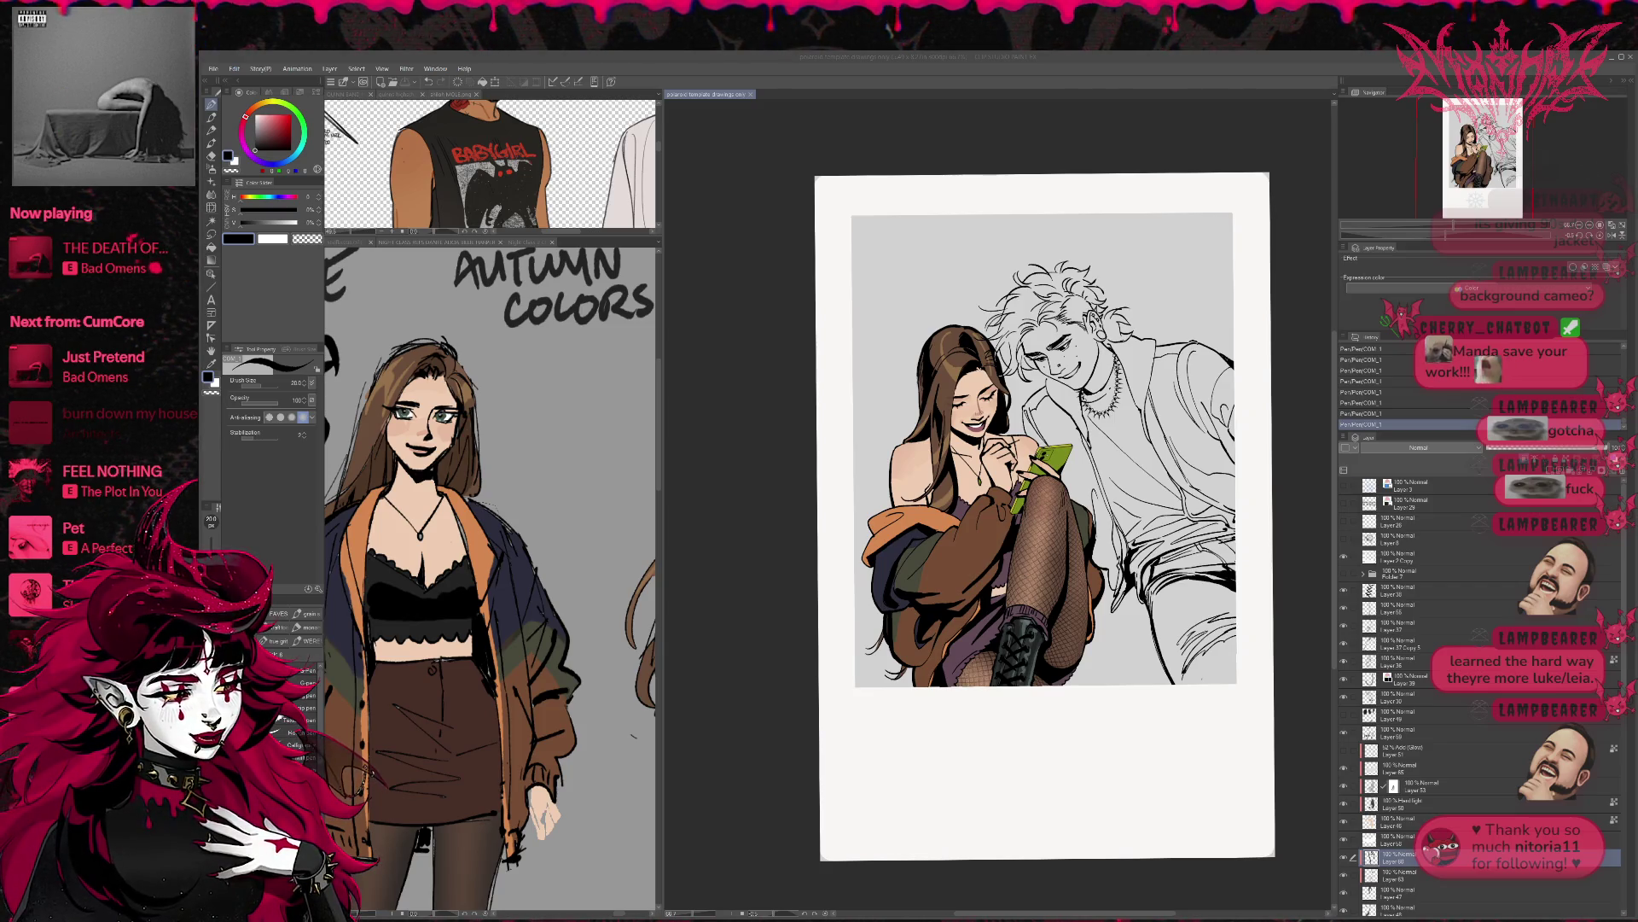
- Toggle the woman's black top layer off and on to compare the drawing
{"action": "scroll", "coordinate": [855, 580], "scroll_direction": "down", "scroll_amount": 2}
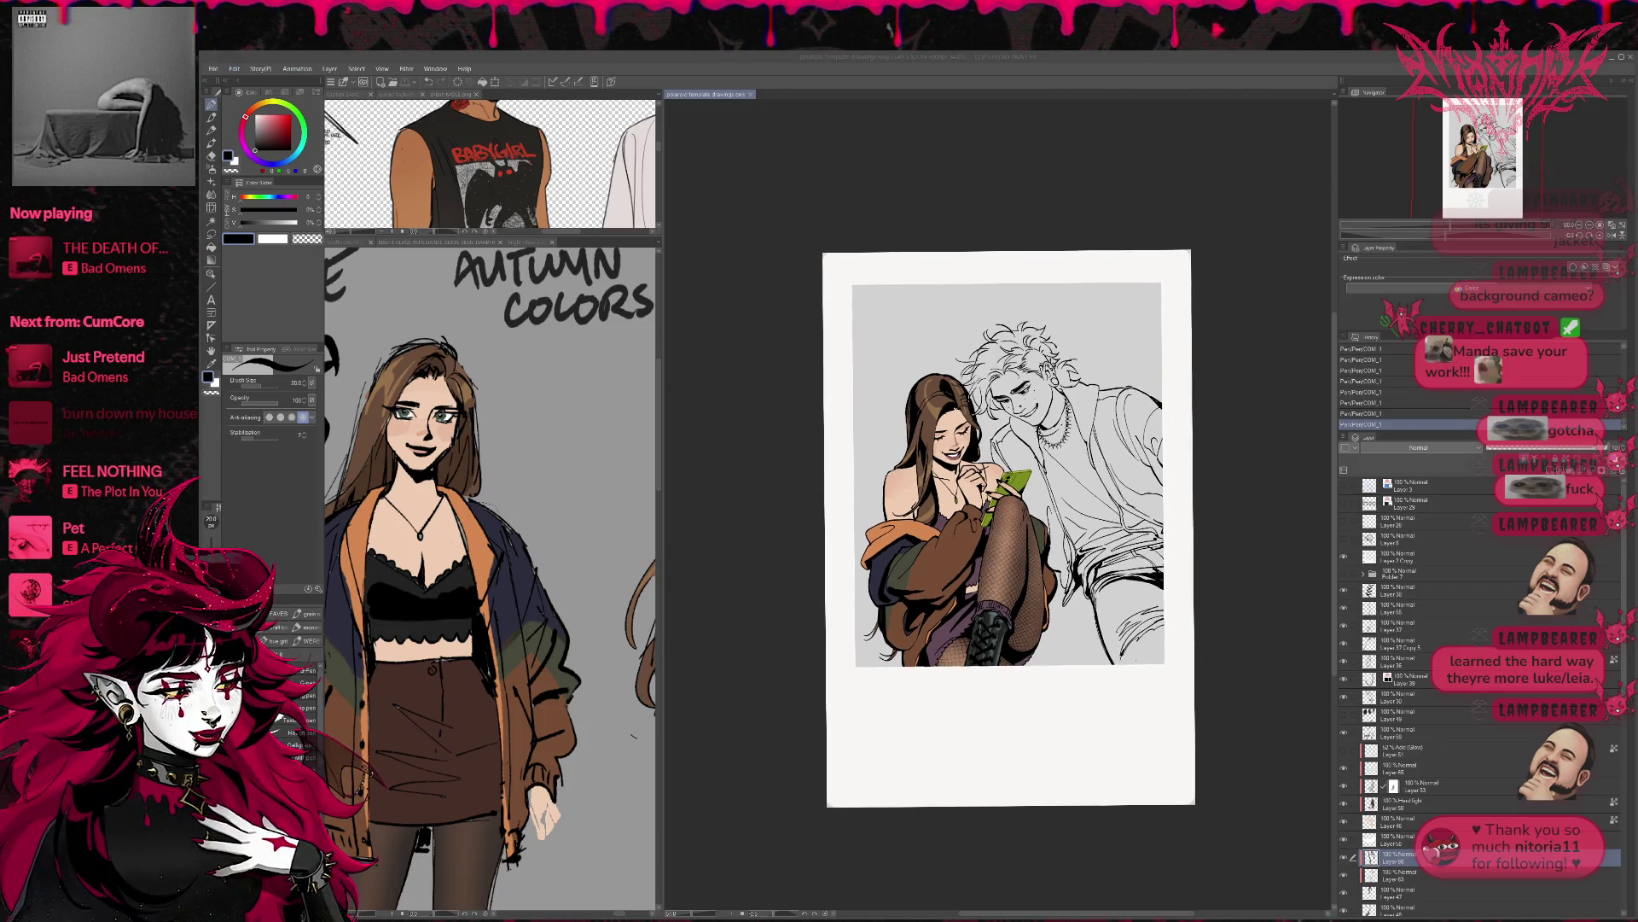
{"action": "scroll", "coordinate": [1408, 700], "scroll_direction": "down", "scroll_amount": 1}
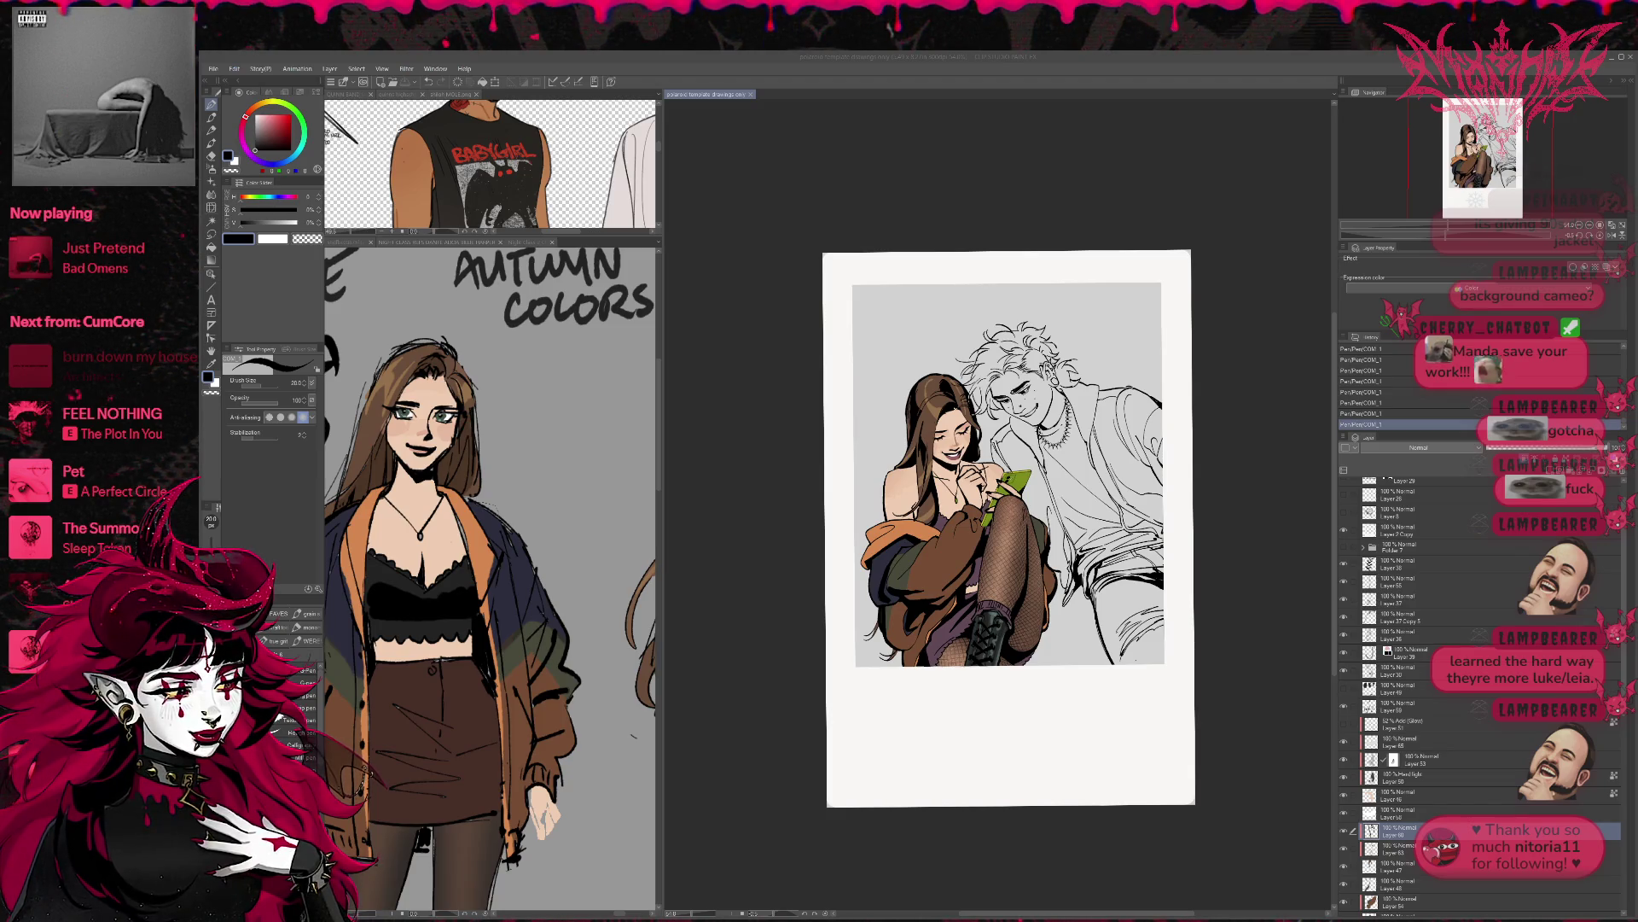
{"action": "left_click", "coordinate": [1343, 690]}
{"action": "left_click", "coordinate": [1343, 690]}
{"action": "left_click", "coordinate": [1343, 690]}
{"action": "left_click", "coordinate": [1343, 690]}
{"action": "left_click", "coordinate": [1343, 690]}
- Set Layer 19's blending mode to Hard light at 100% opacity
{"action": "left_click", "coordinate": [1402, 691]}
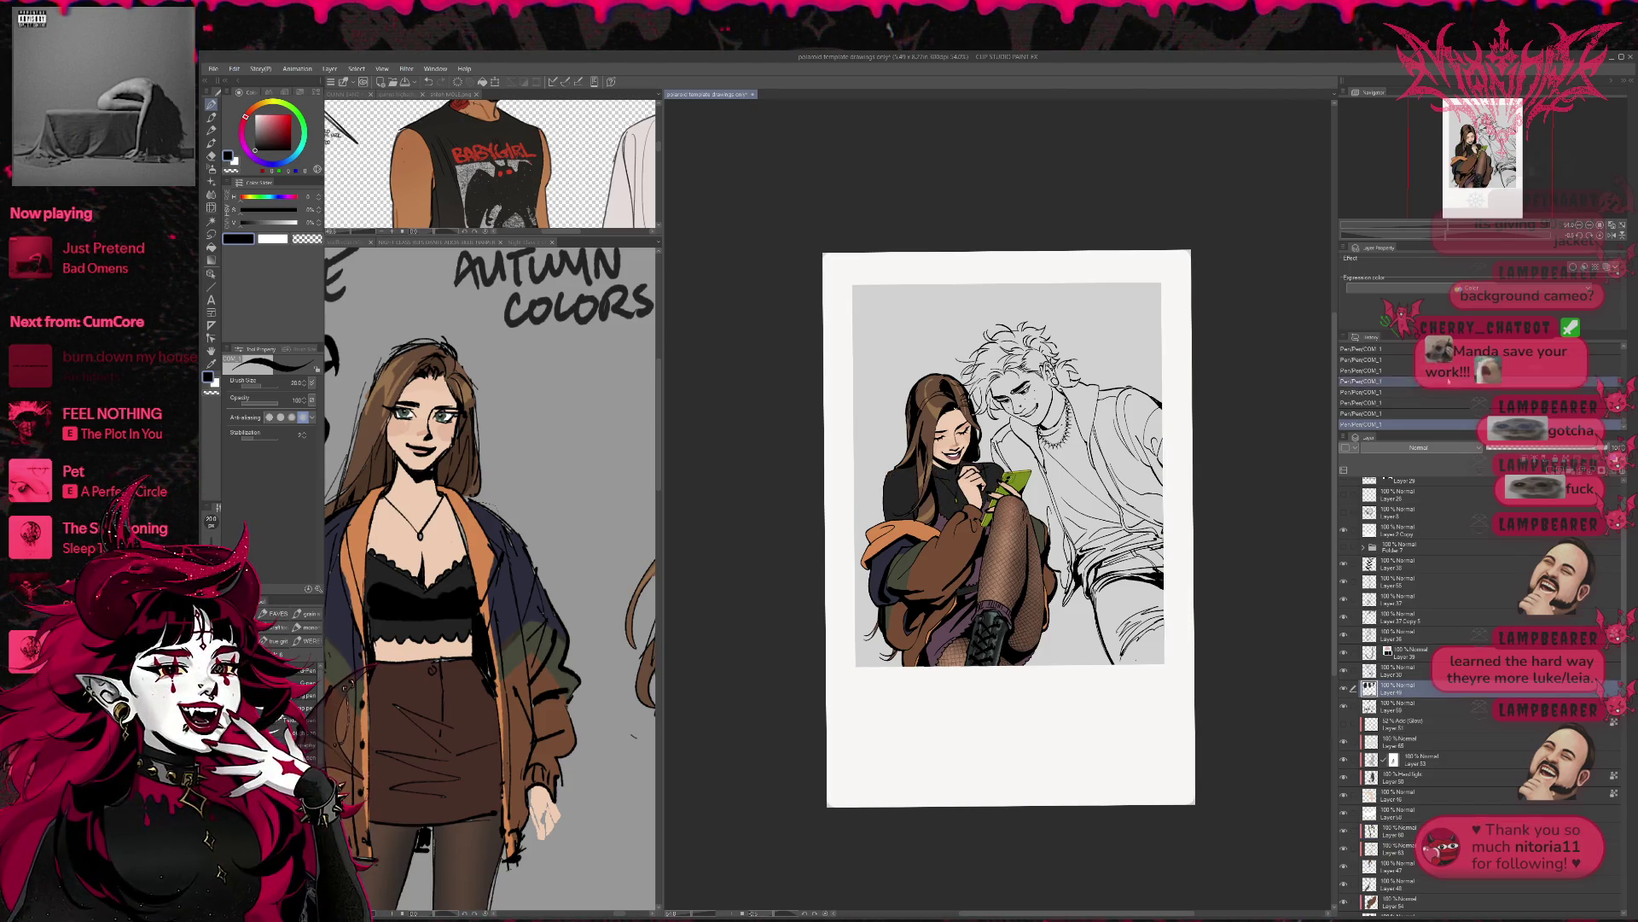
{"action": "left_click", "coordinate": [1602, 235]}
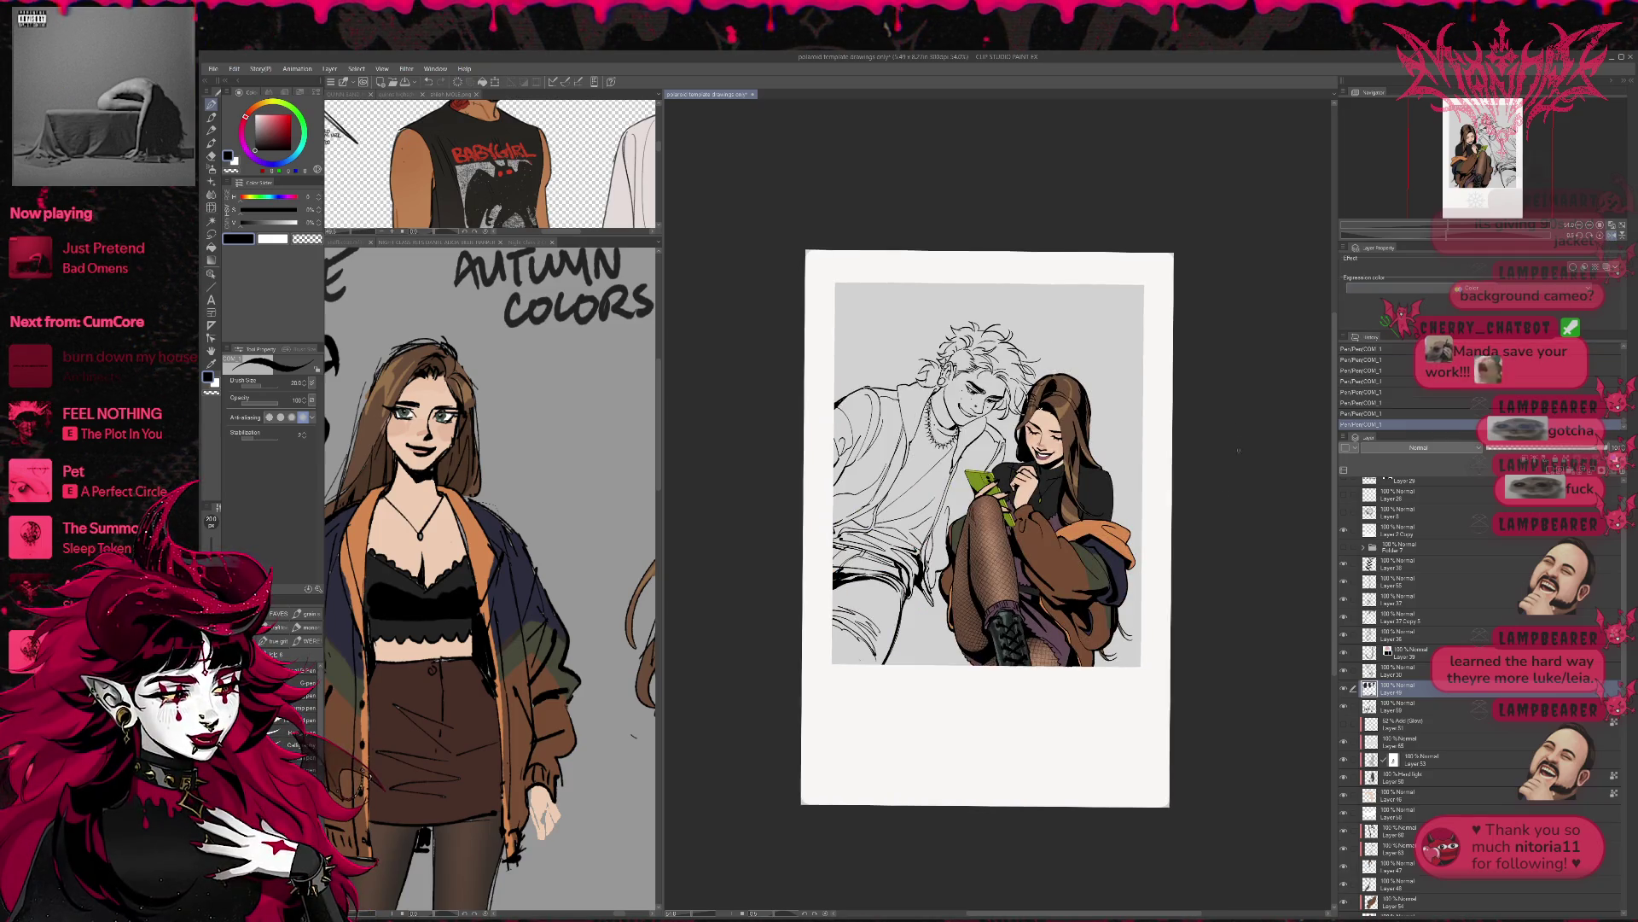
{"action": "left_click_drag", "start_coordinate": [1527, 450], "coordinate": [1577, 453]}
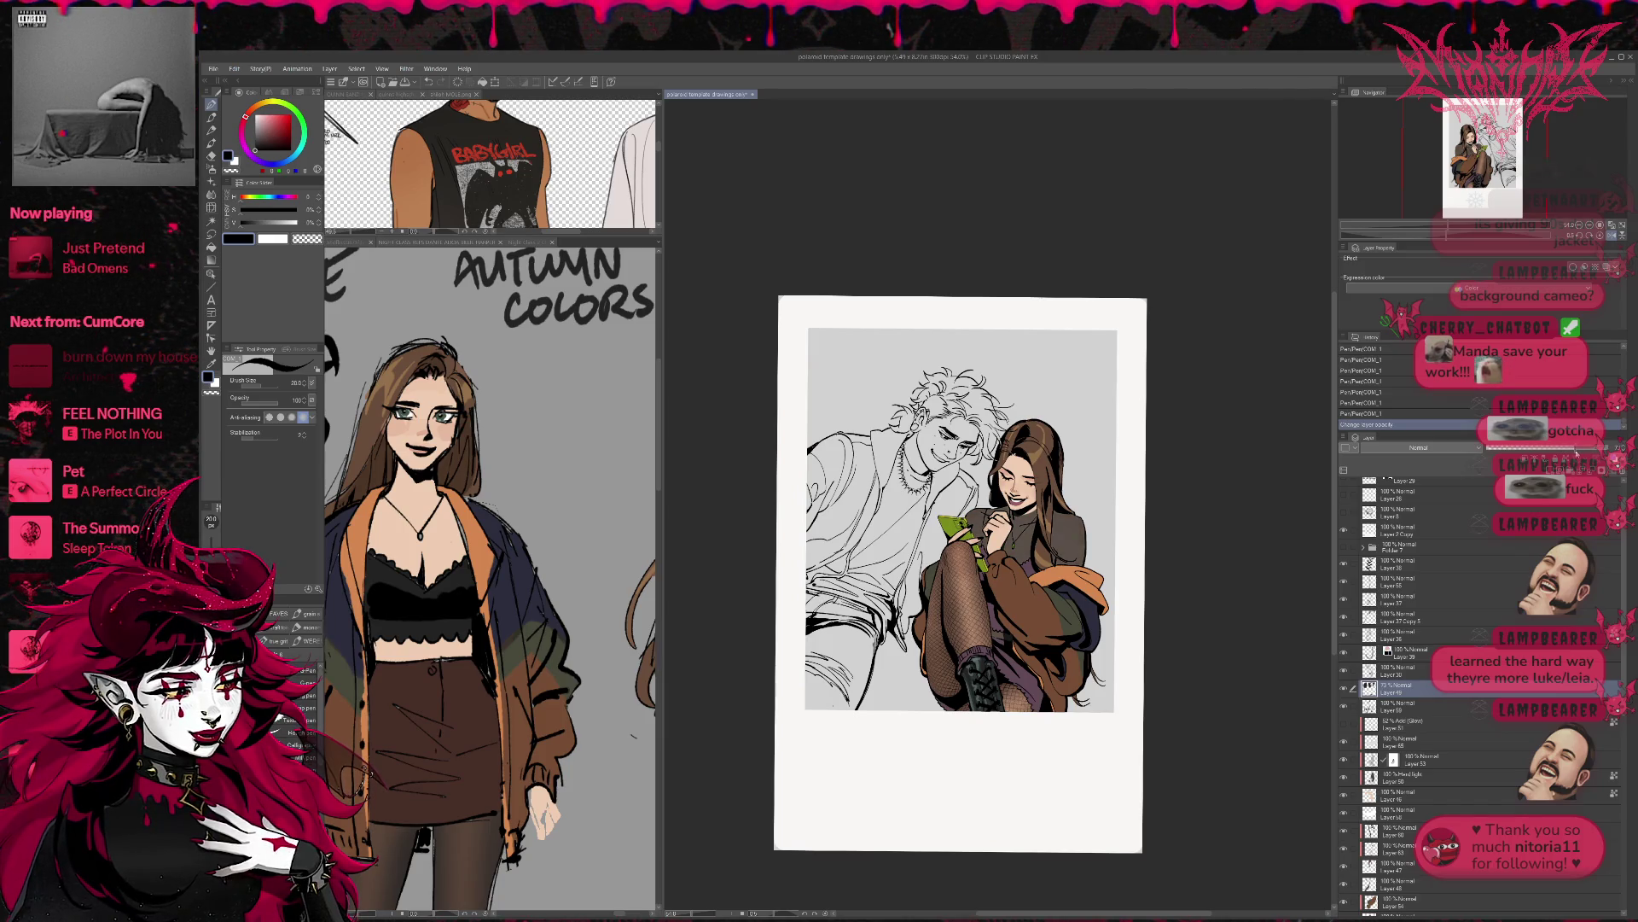
{"action": "left_click", "coordinate": [1412, 603]}
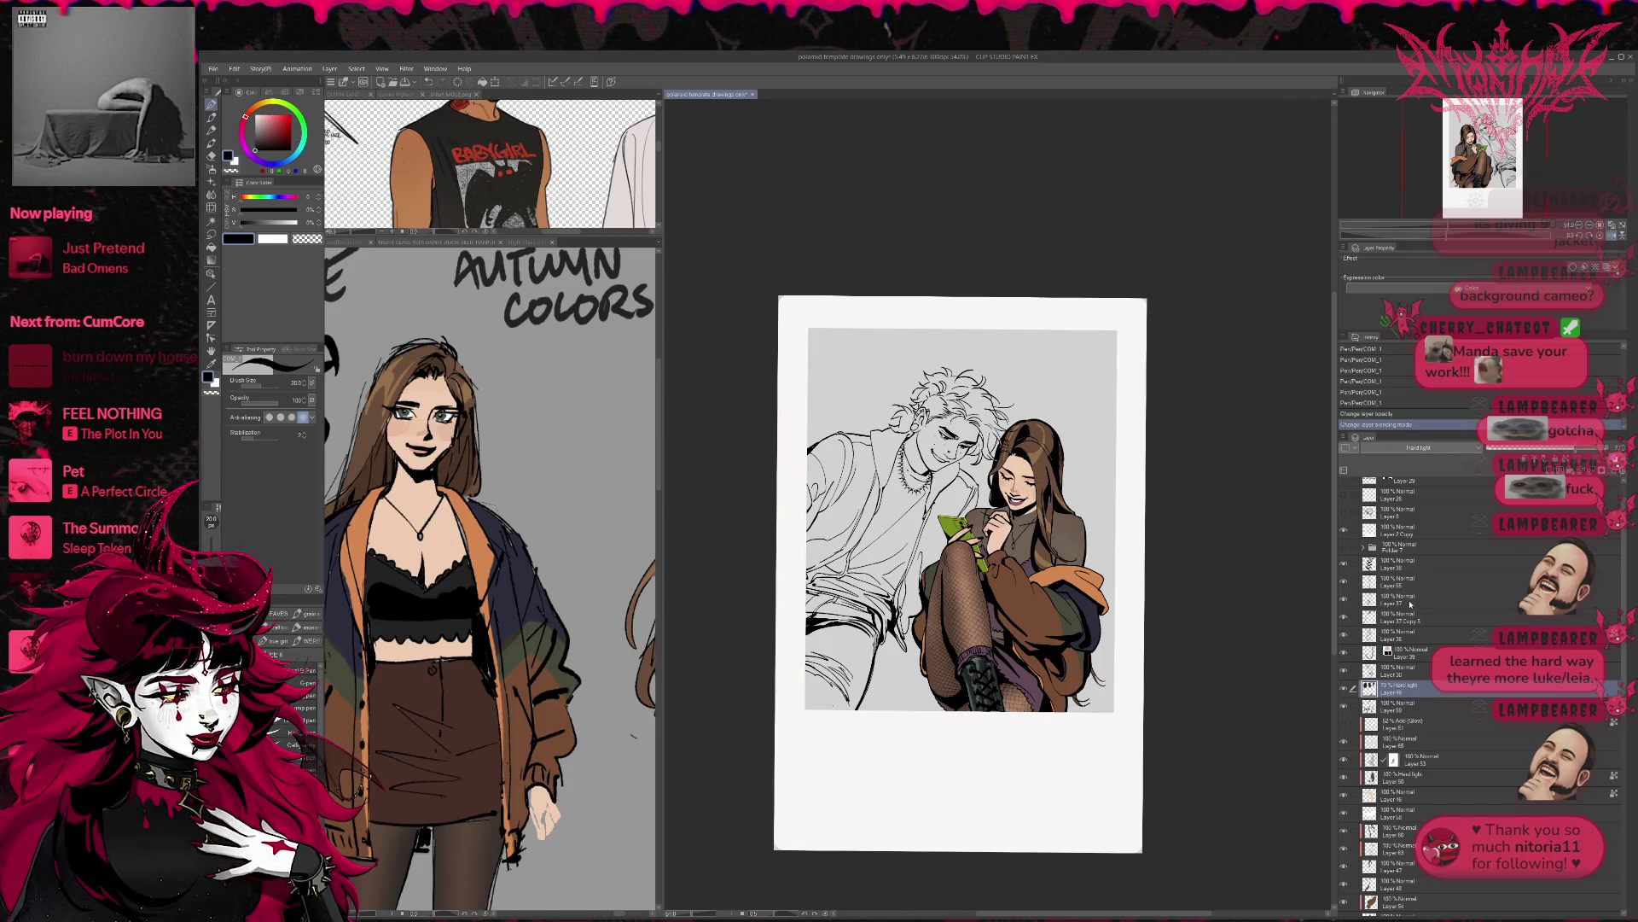
{"action": "left_click_drag", "start_coordinate": [1536, 449], "coordinate": [1609, 450]}
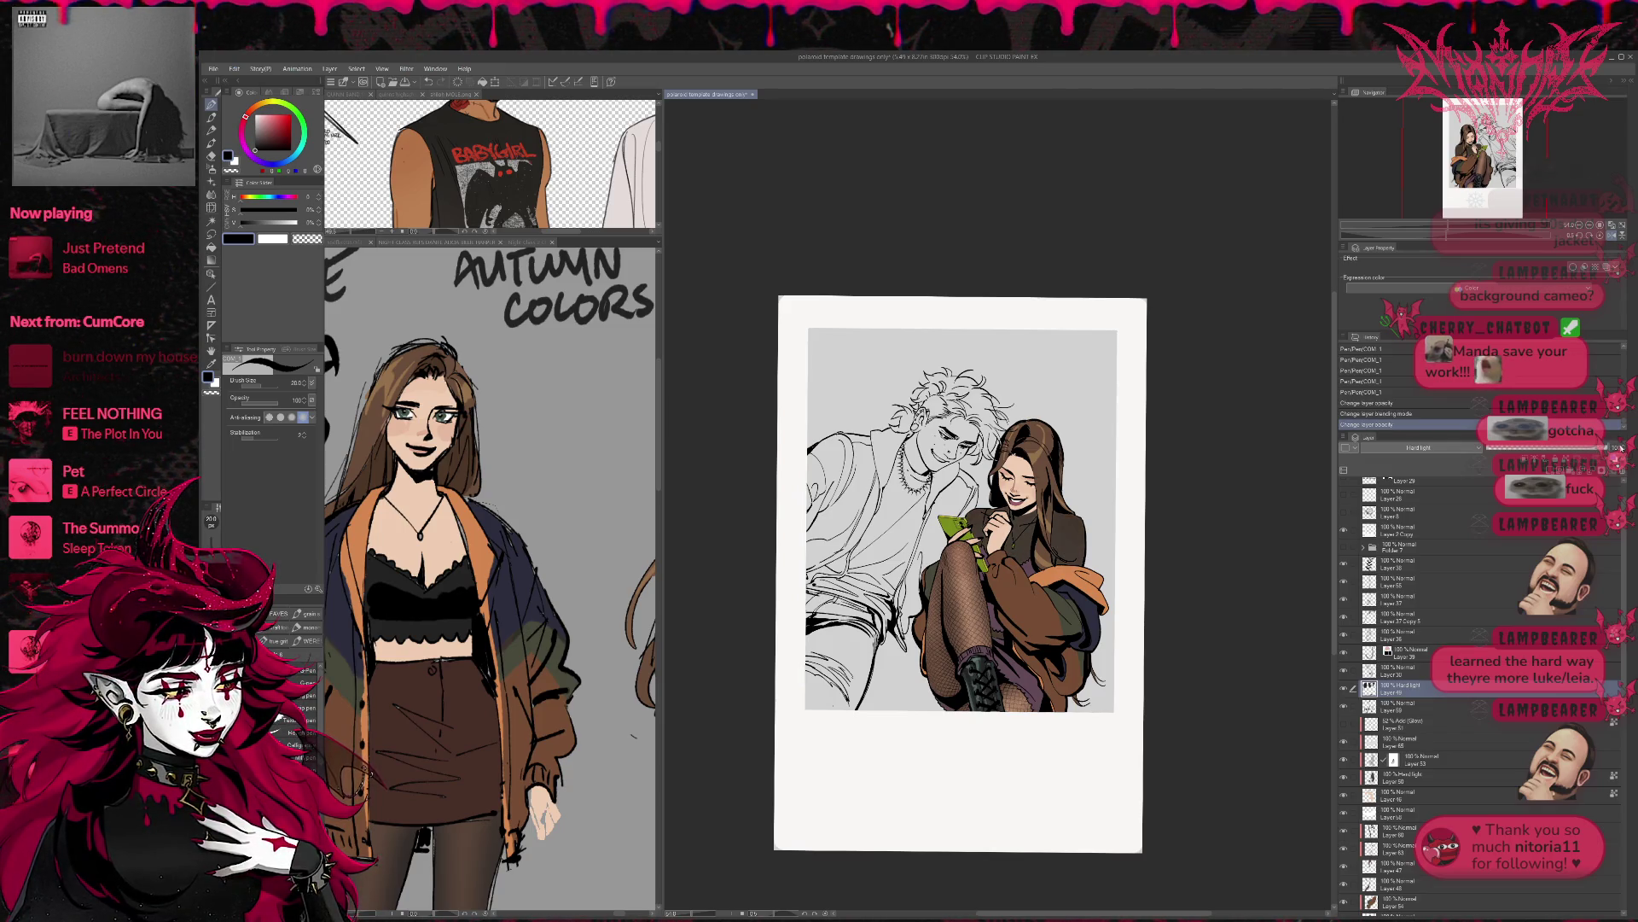
- Mirror the canvas to check the drawing, then restore normal orientation
{"action": "left_click", "coordinate": [1609, 236]}
{"action": "left_click", "coordinate": [1609, 237]}
{"action": "left_click", "coordinate": [1609, 236]}
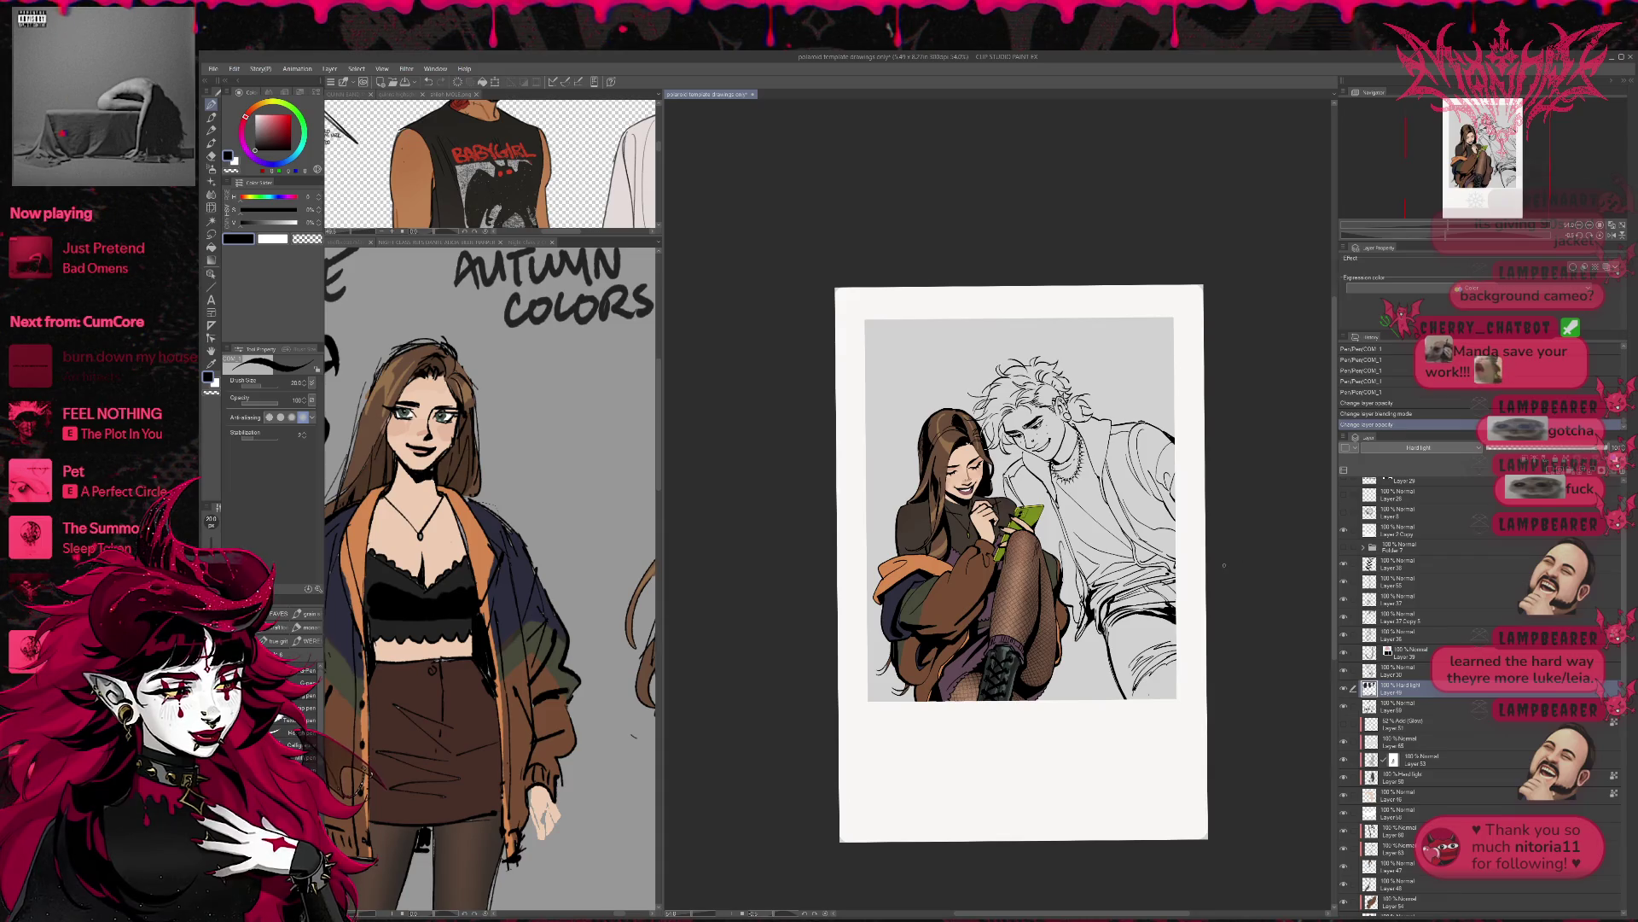
- Group Layer 51 down to the bottom layer into Folder 8 and collapse it
{"action": "scroll", "coordinate": [1442, 736], "scroll_direction": "down", "scroll_amount": 5}
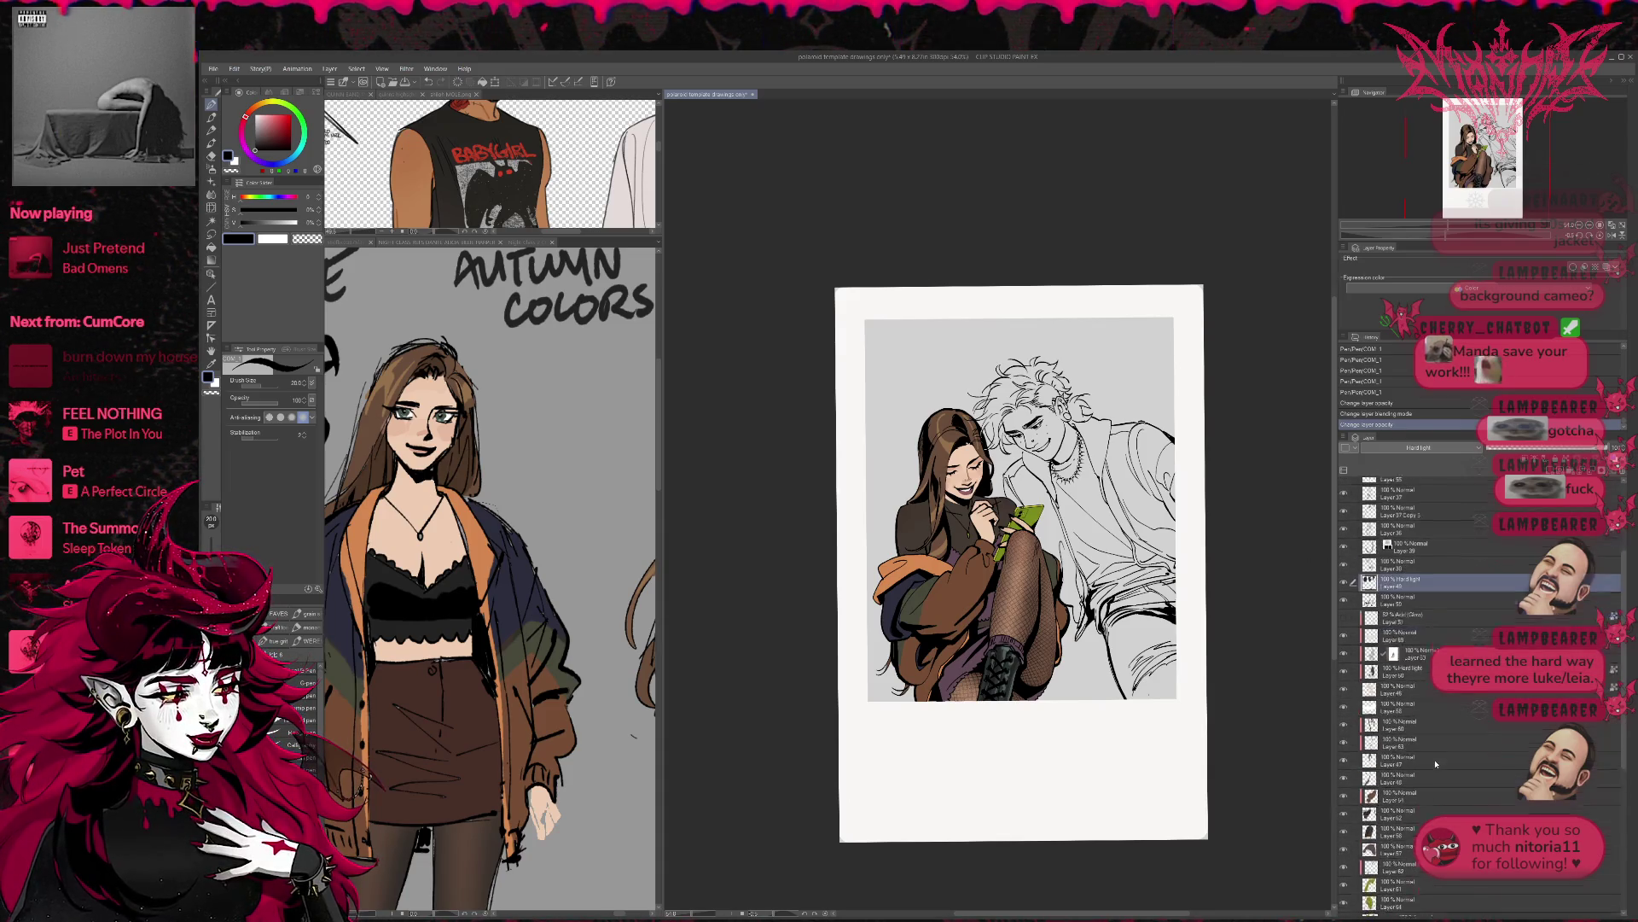
{"action": "scroll", "coordinate": [1433, 845], "scroll_direction": "up", "scroll_amount": 2}
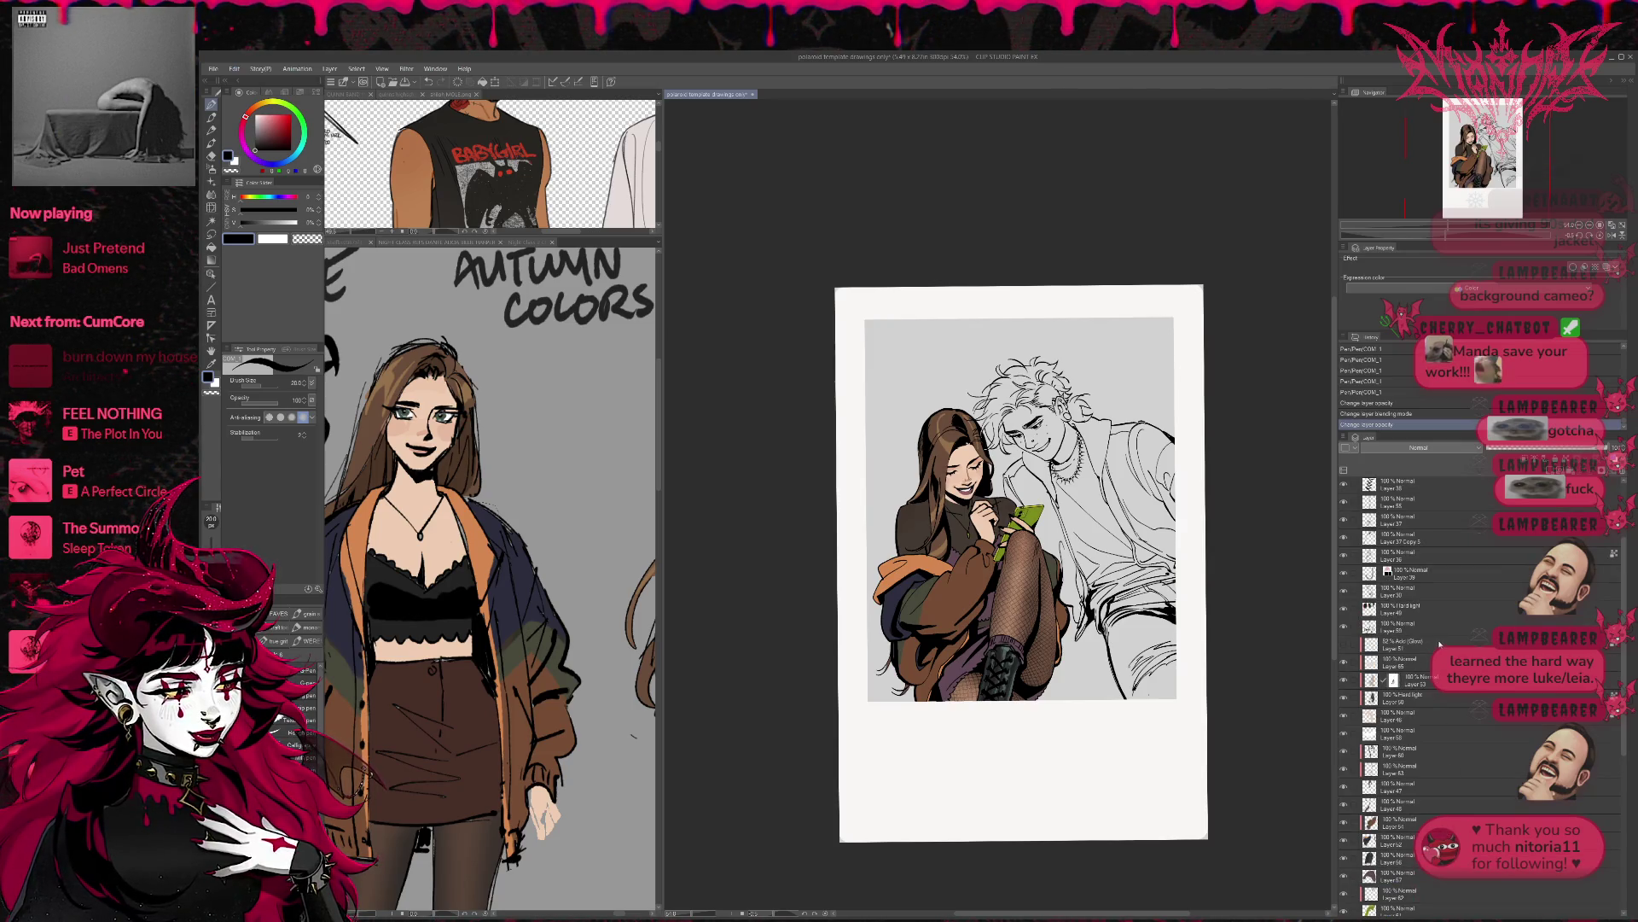
{"action": "scroll", "coordinate": [1433, 713], "scroll_direction": "up", "scroll_amount": 1}
{"action": "left_click", "coordinate": [1428, 688], "text": "shift"}
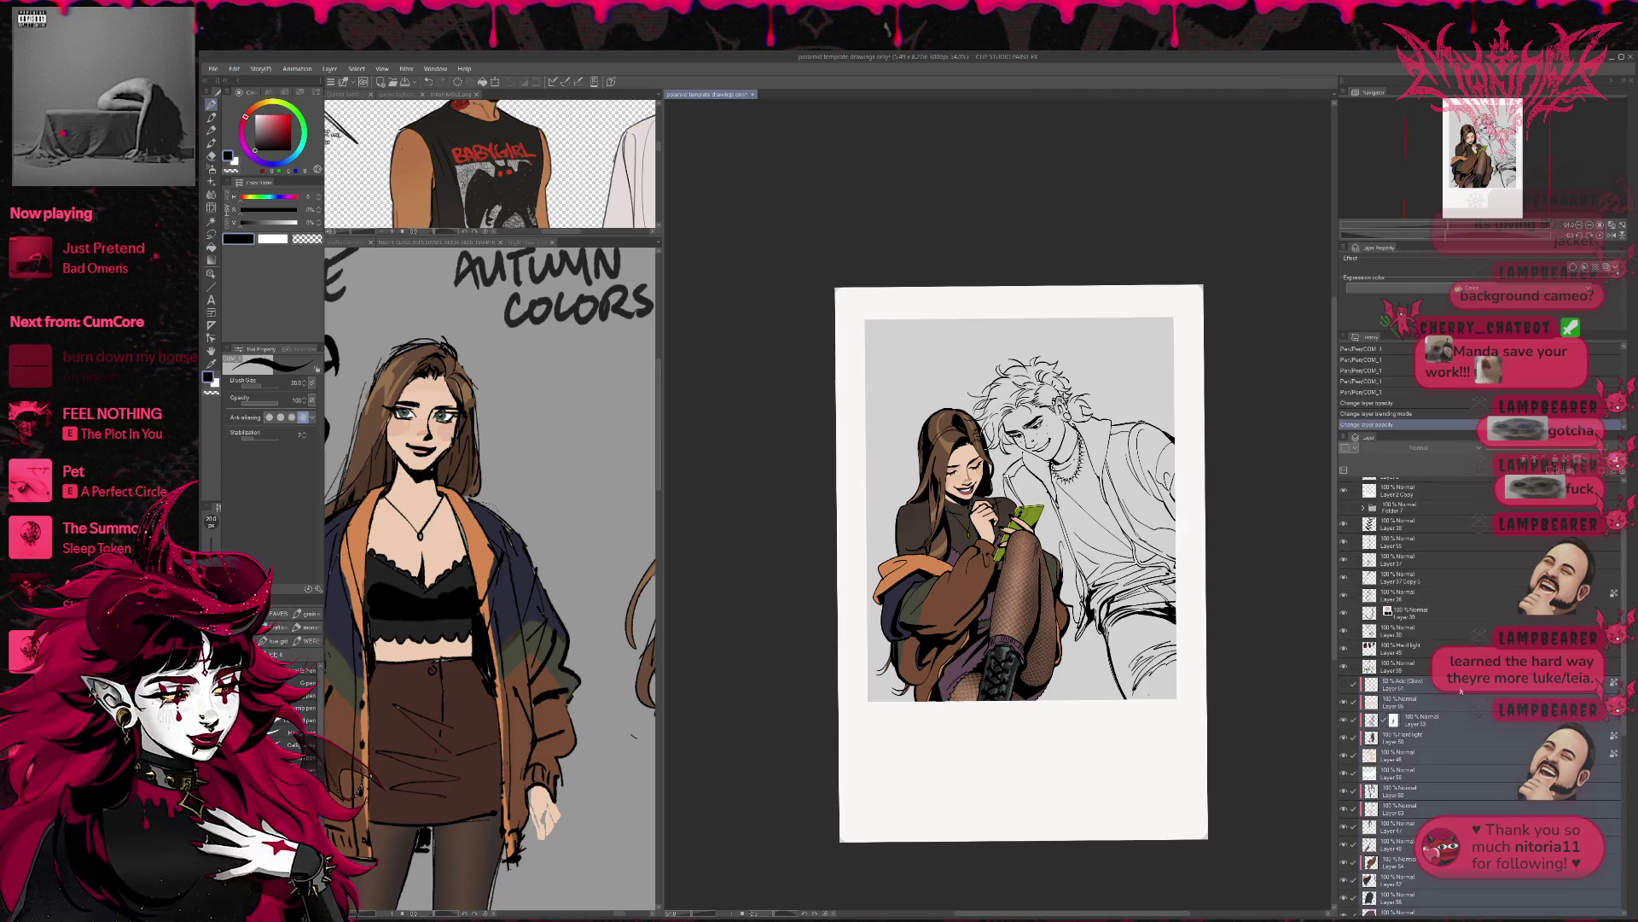
{"action": "key", "text": "ctrl+g"}
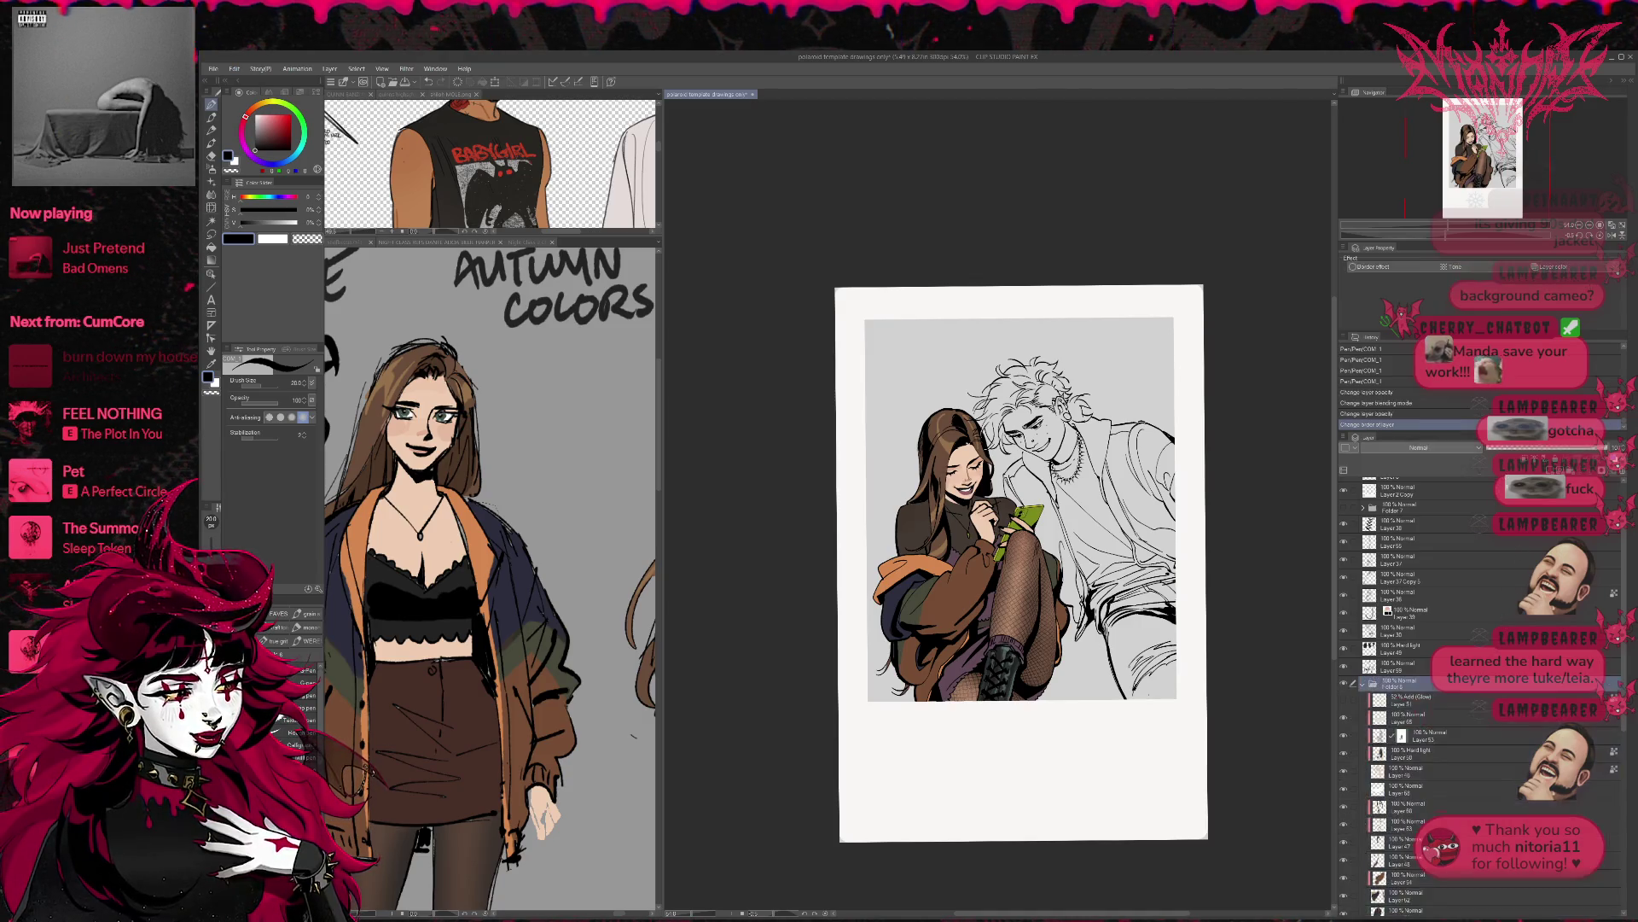
{"action": "left_click", "coordinate": [1362, 683]}
{"action": "left_click", "coordinate": [1344, 684]}
{"action": "left_click", "coordinate": [1344, 684]}
- Add a new raster layer above the ベース layer and choose the Fill tool
{"action": "left_click", "coordinate": [1439, 696]}
{"action": "key", "text": "ctrl+shift+n"}
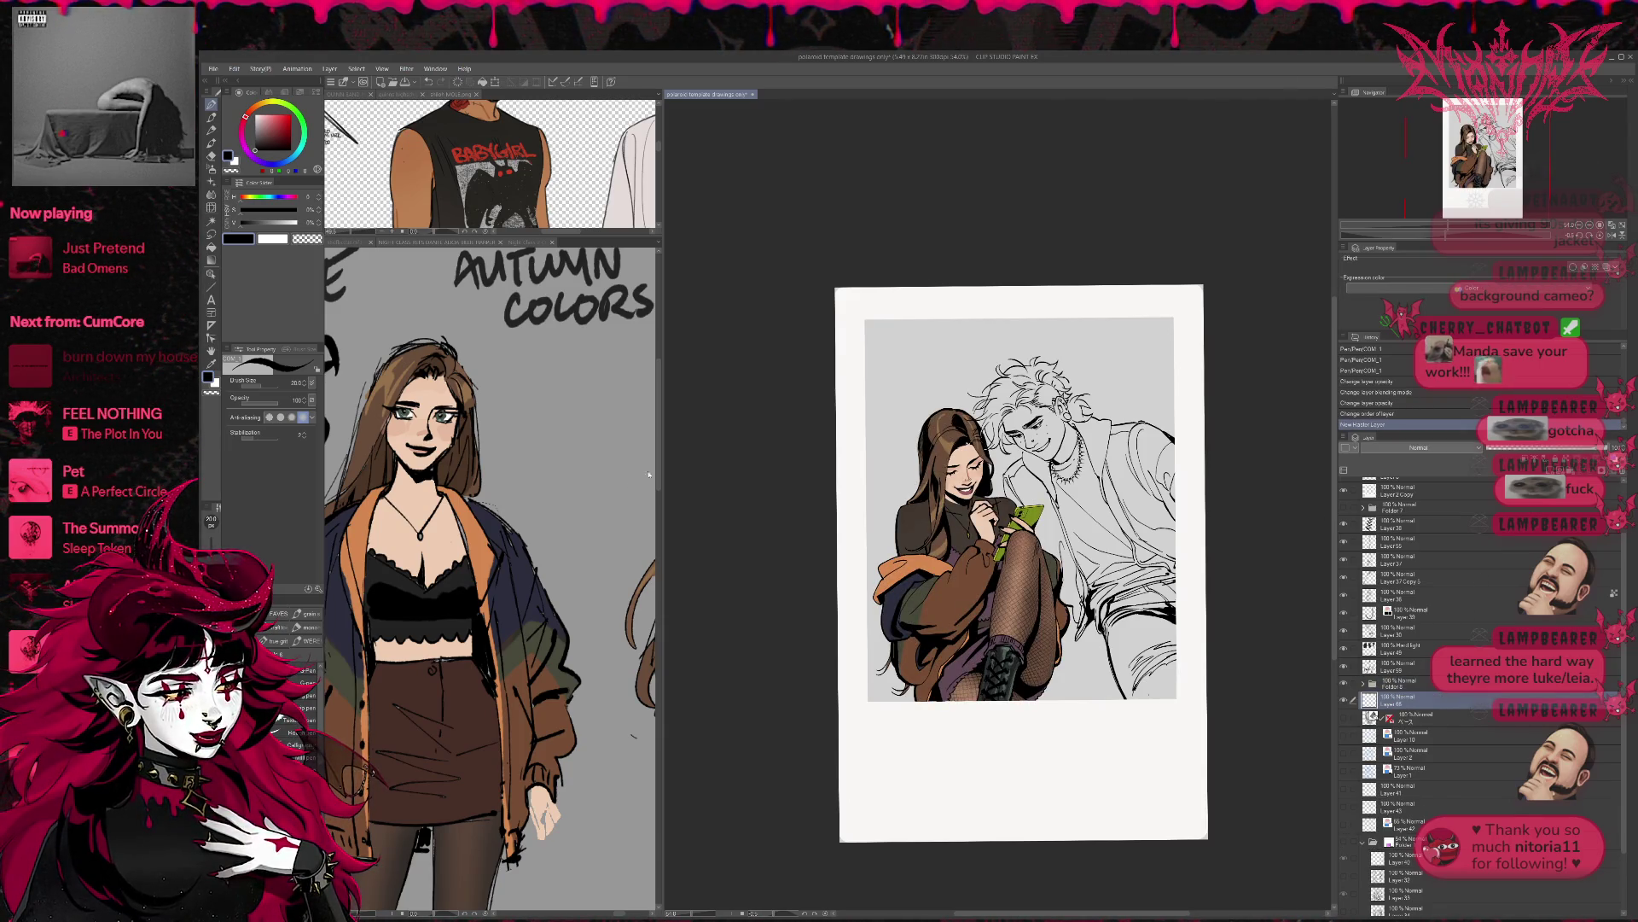
{"action": "left_click", "coordinate": [211, 247]}
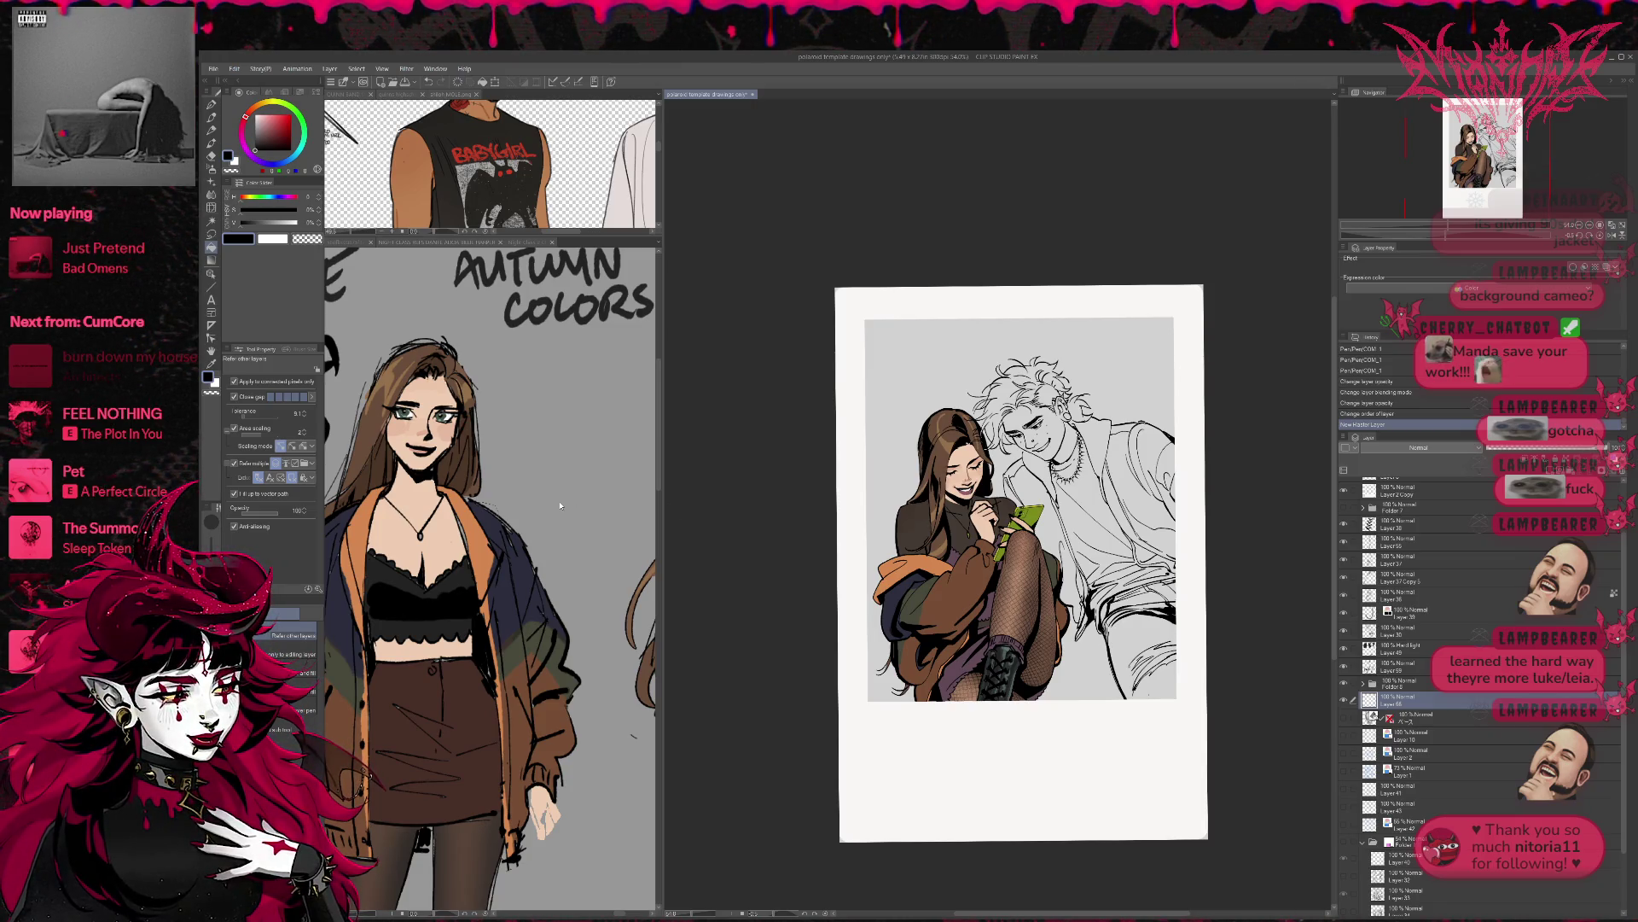
- Enlarge the tan man's Dante reference sheet pane beside the polaroid
{"action": "scroll", "coordinate": [560, 505], "scroll_direction": "down", "scroll_amount": 5}
{"action": "scroll", "coordinate": [516, 510], "scroll_direction": "down", "scroll_amount": 2}
{"action": "mouse_move", "coordinate": [516, 509]}
{"action": "left_mouse_down"}
{"action": "mouse_move", "coordinate": [518, 624]}
{"action": "mouse_move", "coordinate": [533, 566]}
{"action": "left_mouse_up"}
{"action": "left_click_drag", "start_coordinate": [442, 236], "coordinate": [444, 744]}
{"action": "left_click", "coordinate": [715, 660]}
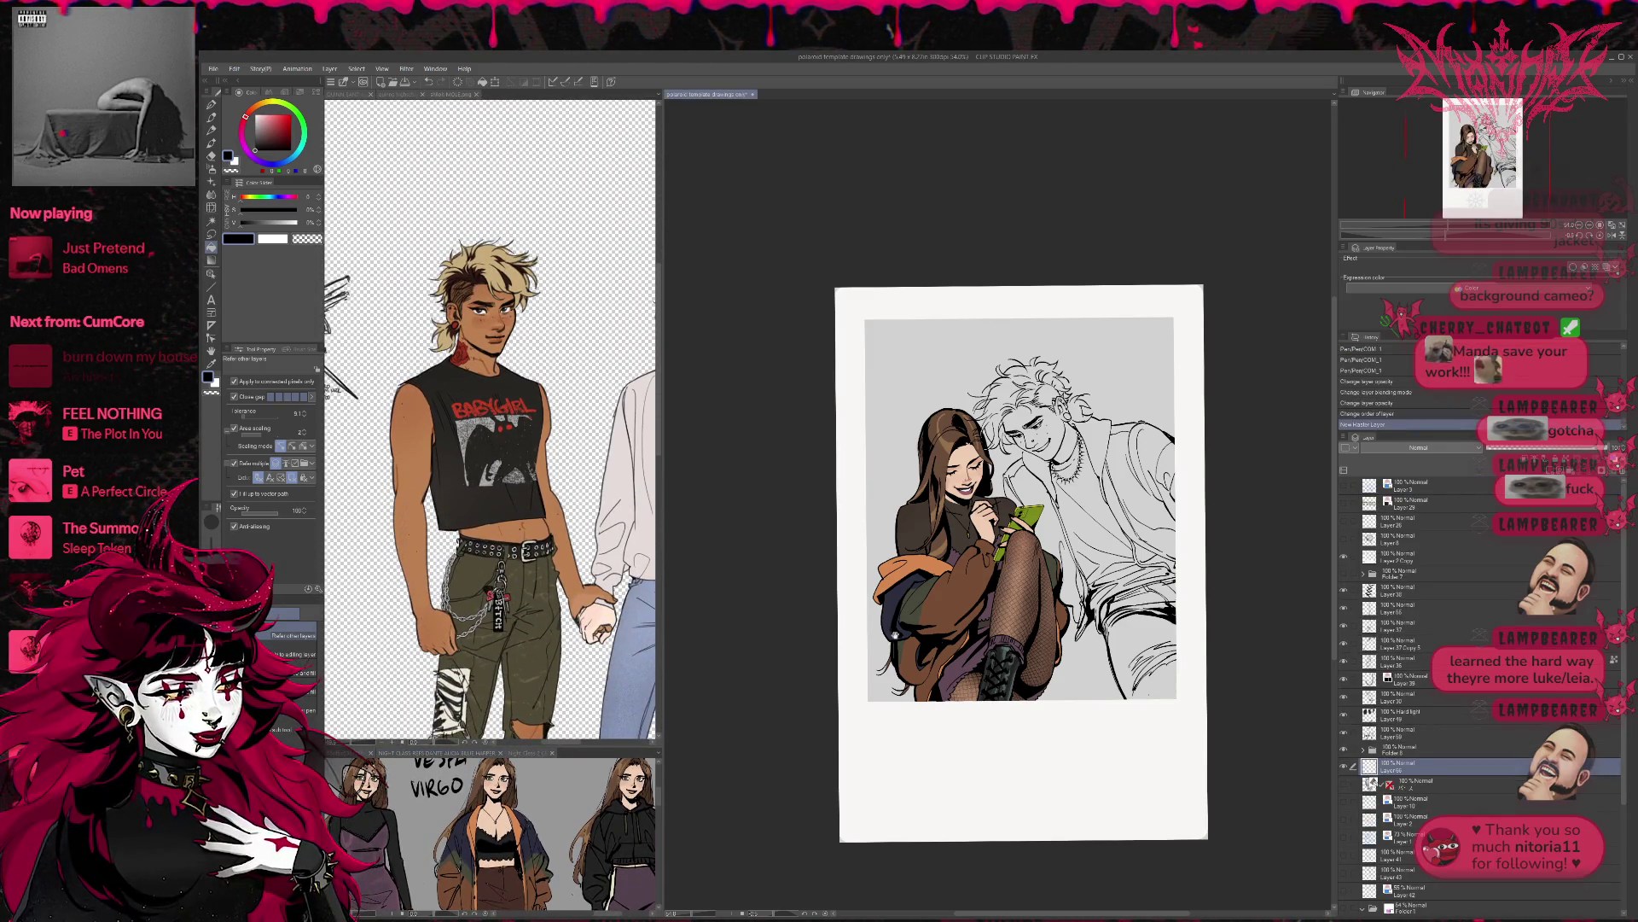
- Sample the tan skin tone from the reference and fill the man's face, neck, ear and hairline gaps
{"action": "scroll", "coordinate": [851, 631], "scroll_direction": "up", "scroll_amount": 3}
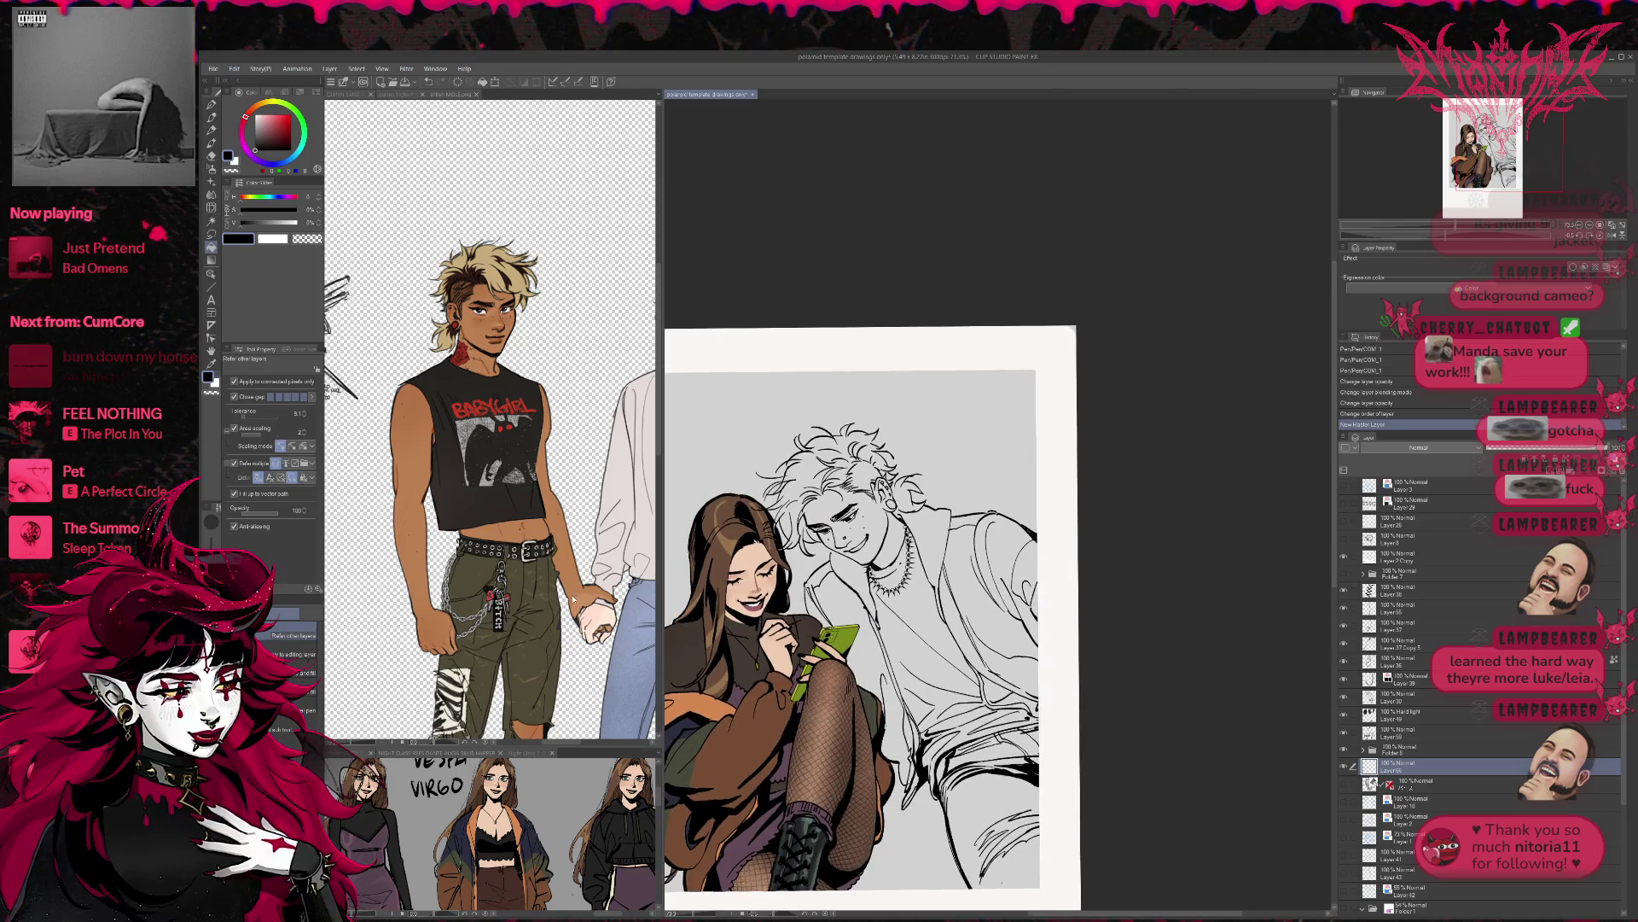
{"action": "left_click", "coordinate": [573, 600]}
{"action": "left_click", "coordinate": [511, 529], "text": "alt"}
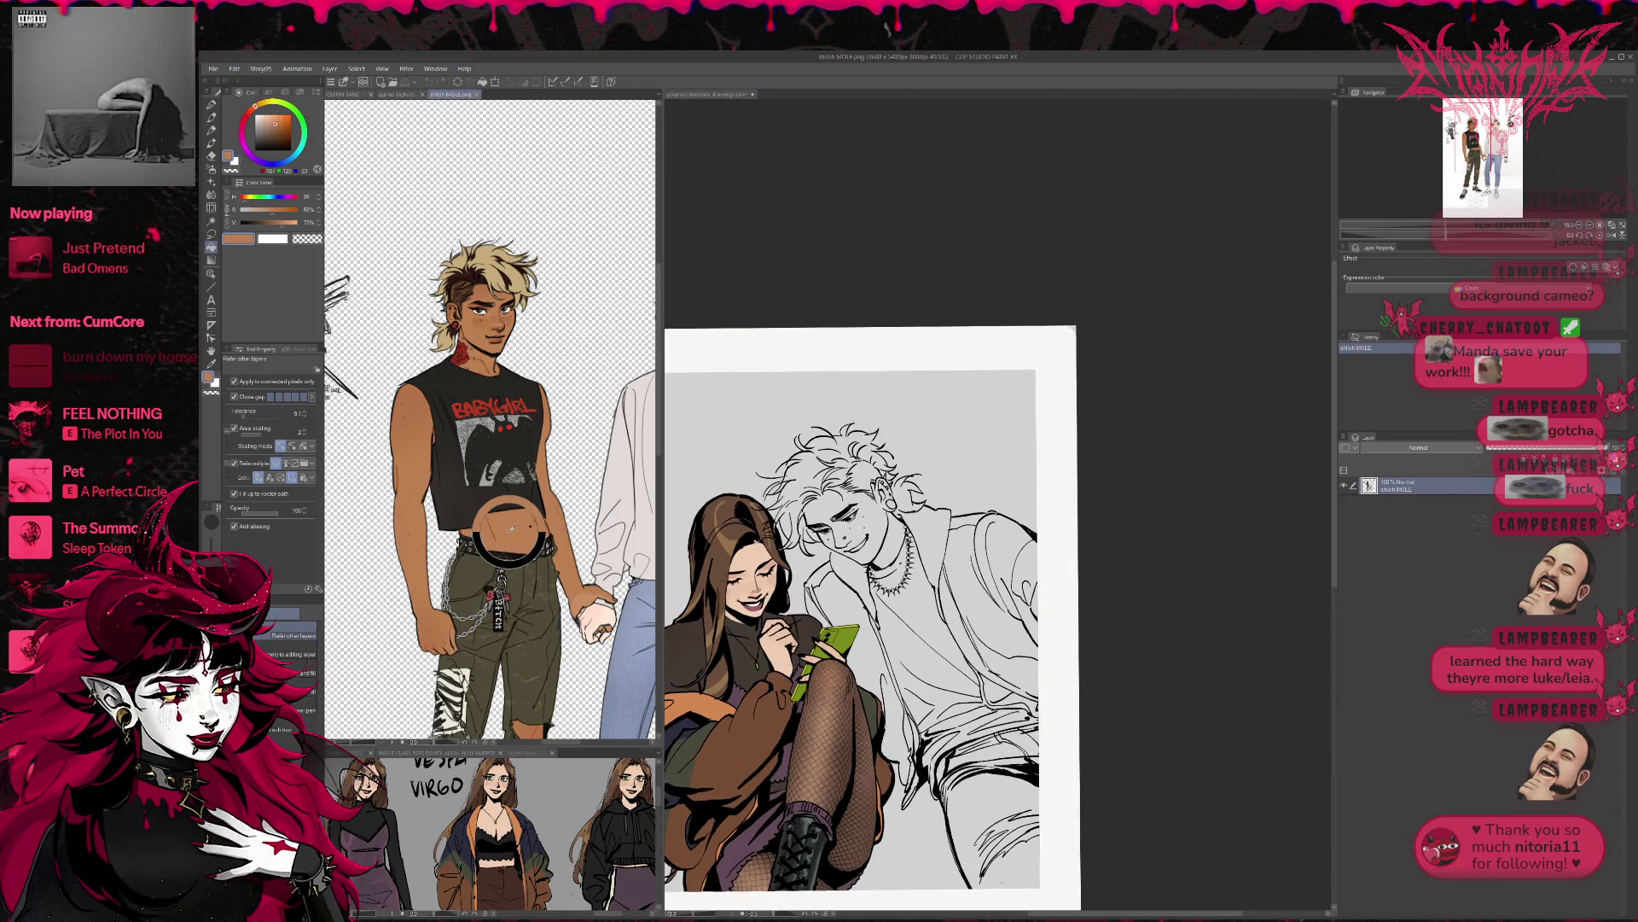
{"action": "left_click", "coordinate": [853, 597]}
{"action": "scroll", "coordinate": [853, 598], "scroll_direction": "up", "scroll_amount": 3}
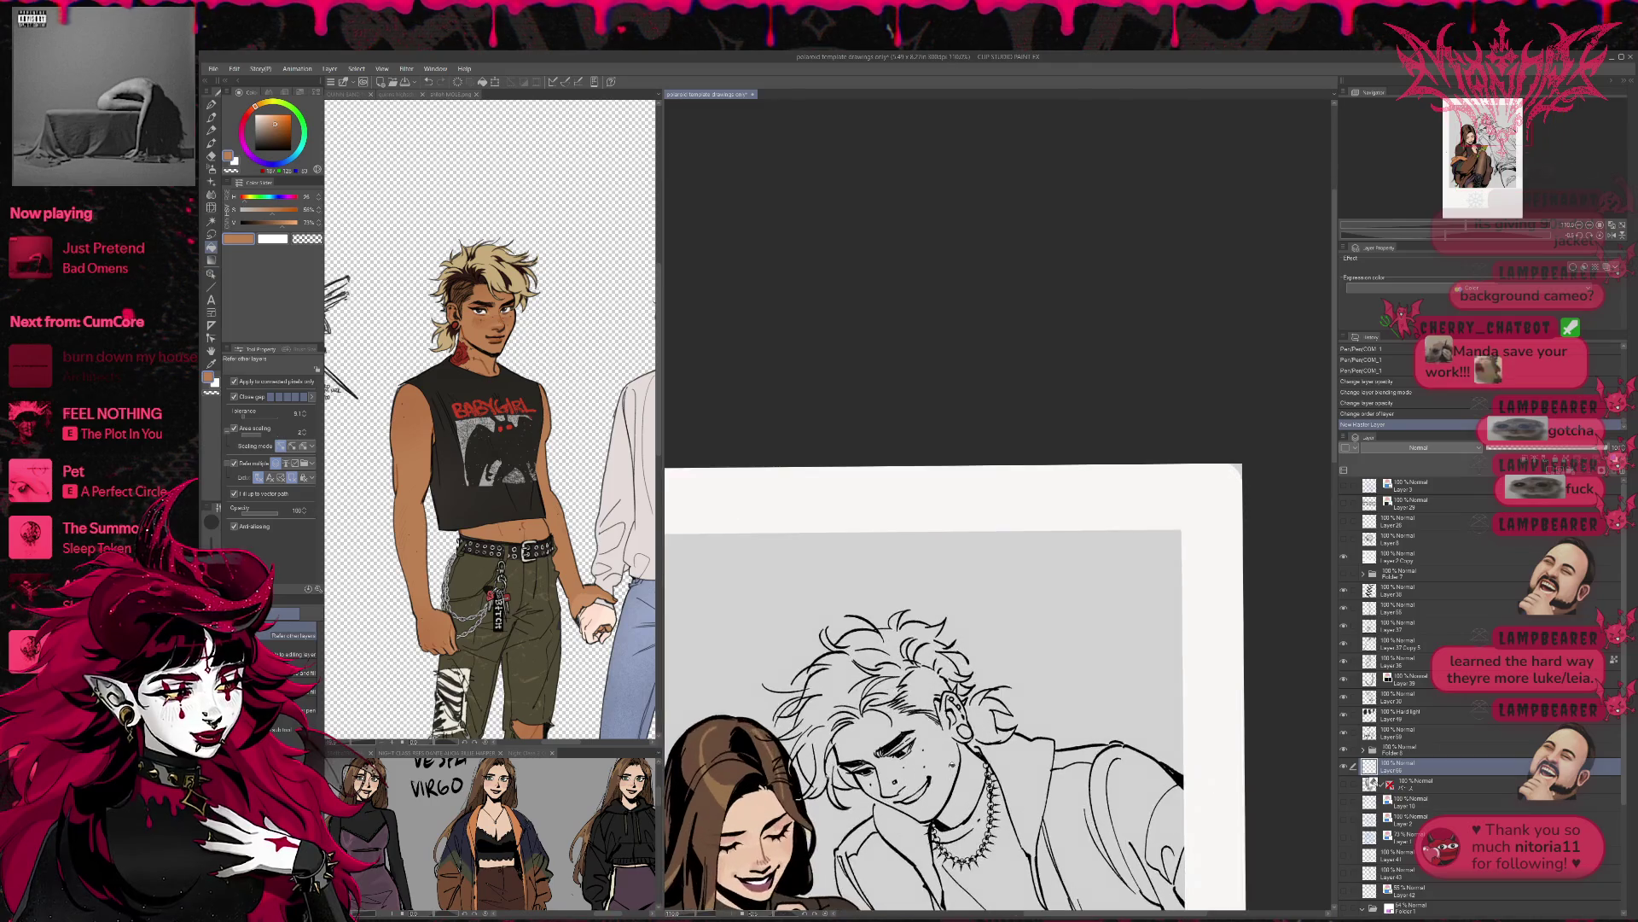
{"action": "left_click", "coordinate": [913, 759]}
{"action": "left_click", "coordinate": [962, 785]}
{"action": "left_click", "coordinate": [955, 713]}
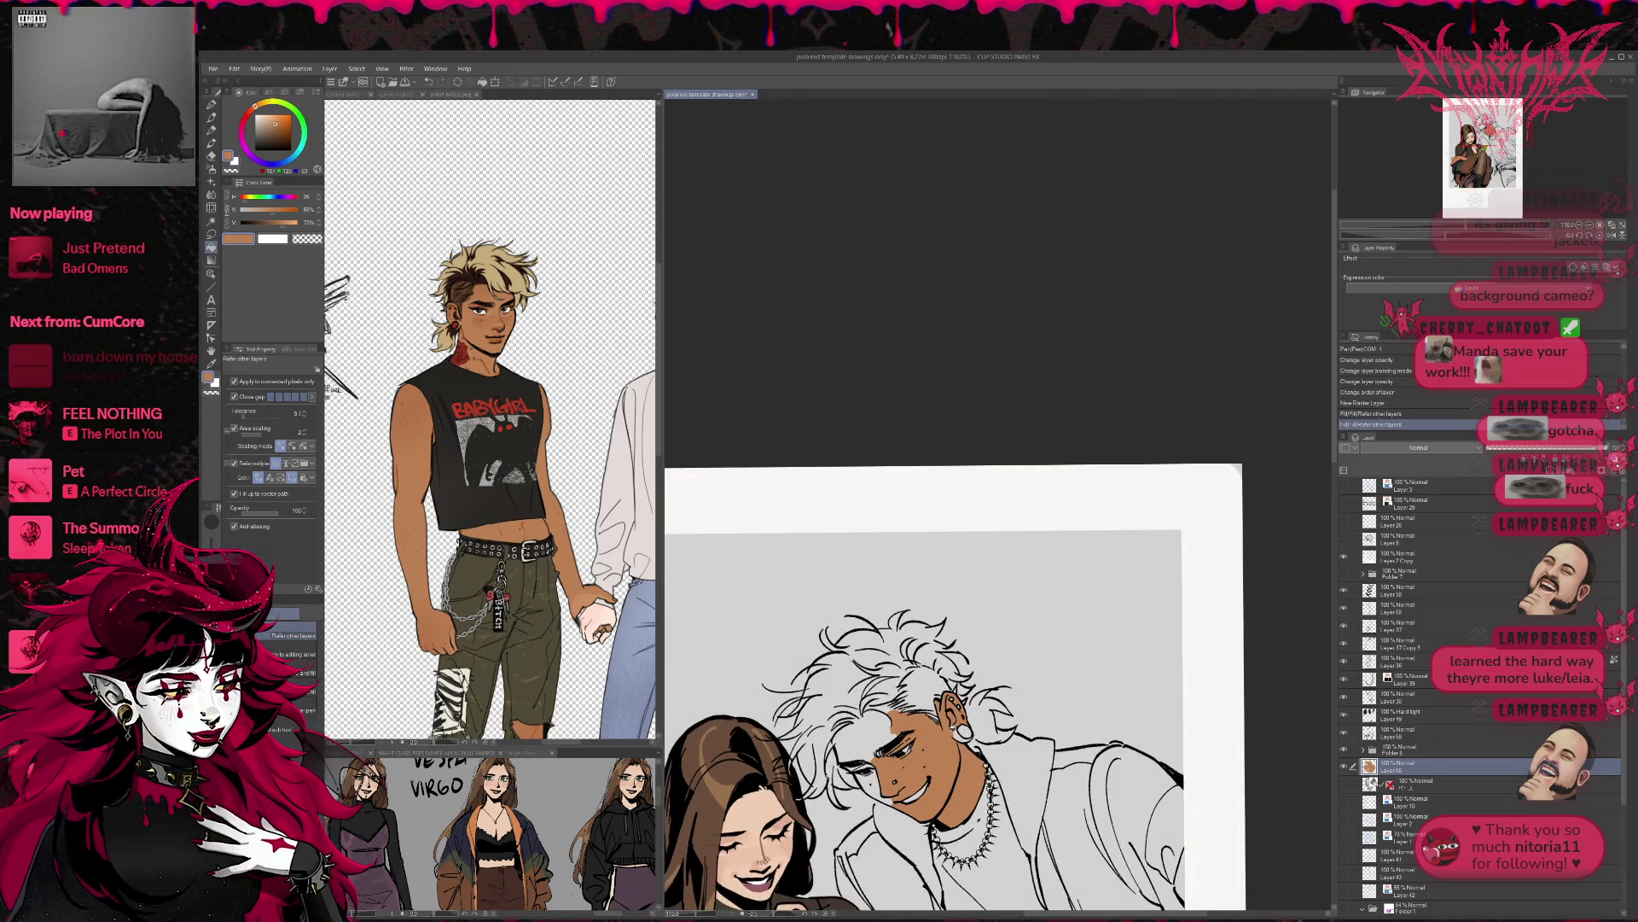
{"action": "left_click", "coordinate": [888, 724]}
{"action": "left_click", "coordinate": [853, 742]}
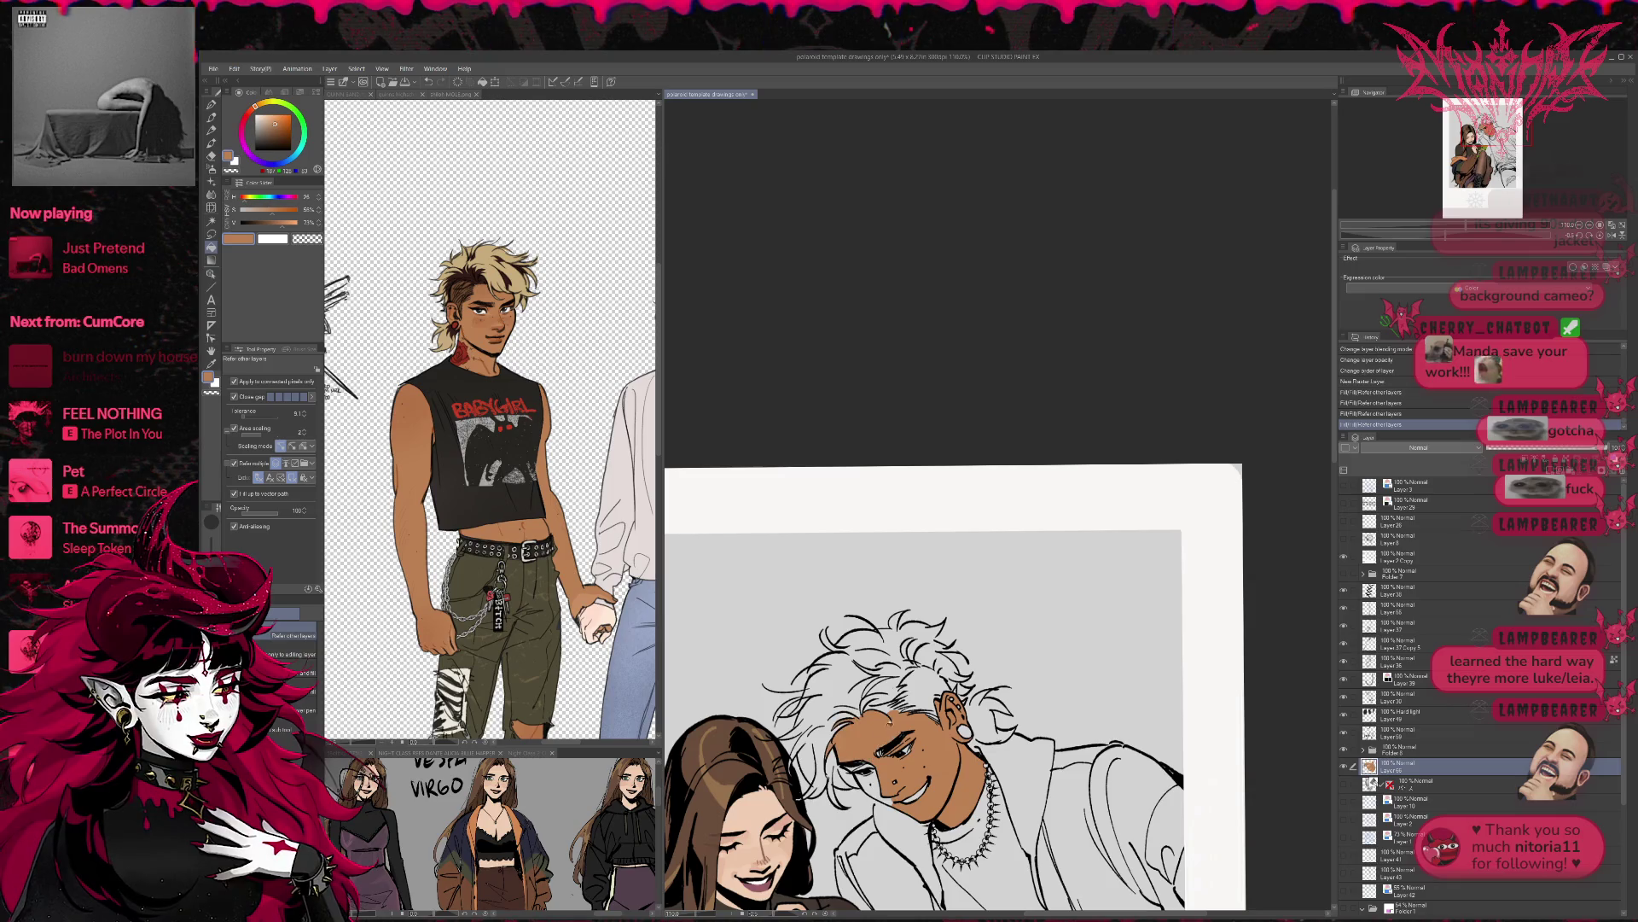
{"action": "left_click", "coordinate": [901, 701]}
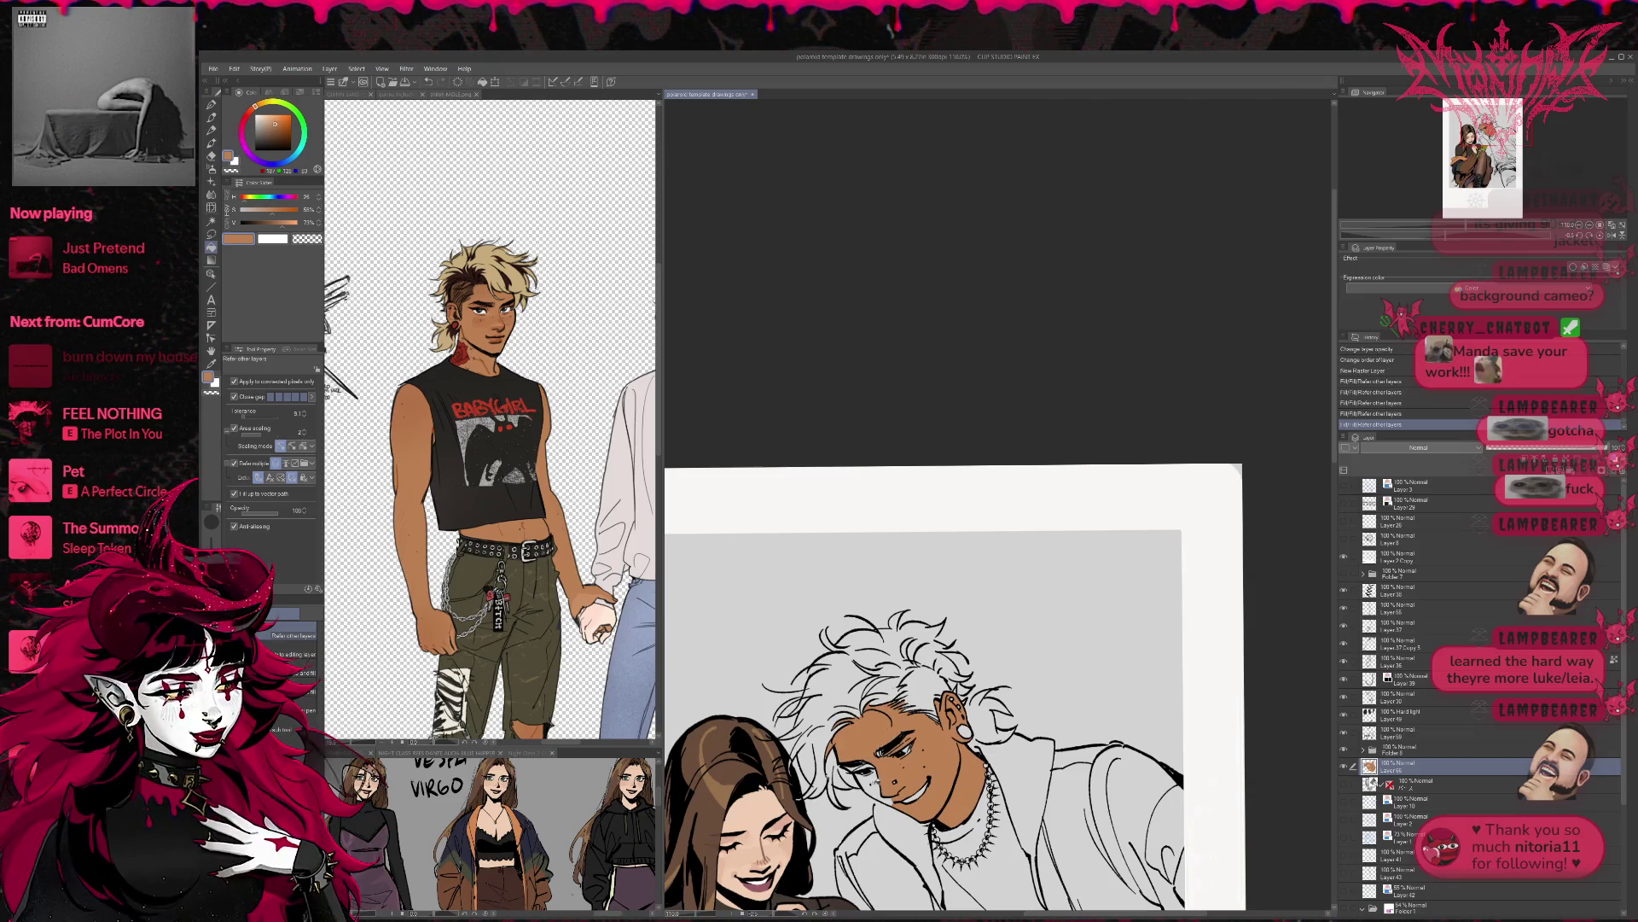
- Zoom and rotate the view around the young man's face and take the pen
{"action": "scroll", "coordinate": [930, 775], "scroll_direction": "up", "scroll_amount": 1}
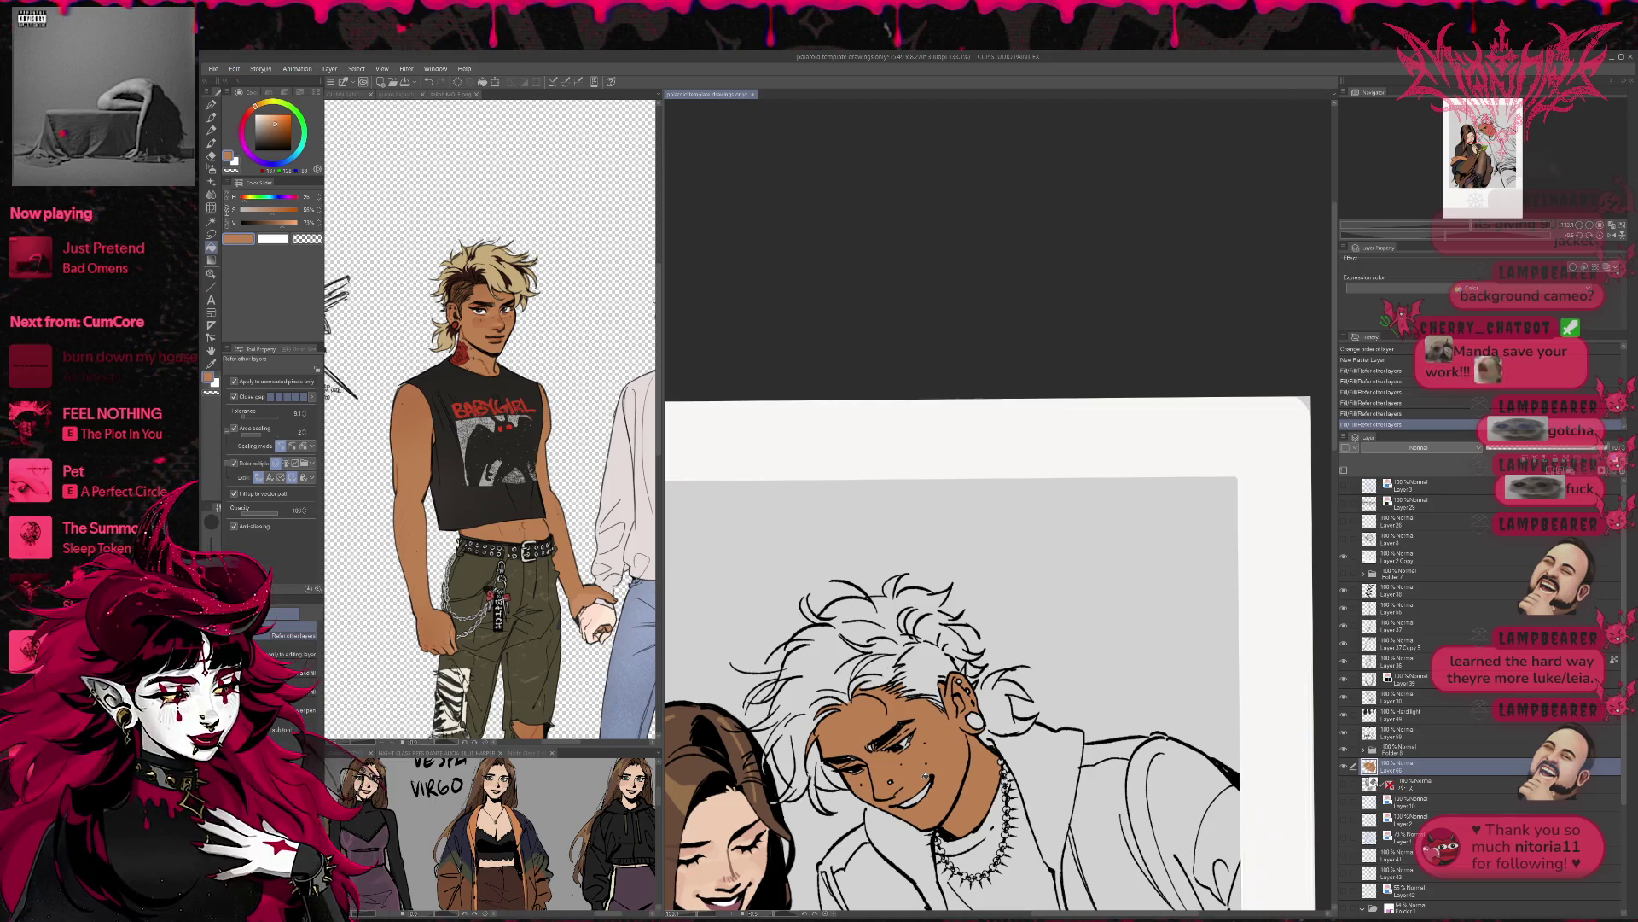
{"action": "key", "text": "e"}
{"action": "left_click_drag", "start_coordinate": [946, 255], "coordinate": [1035, 253]}
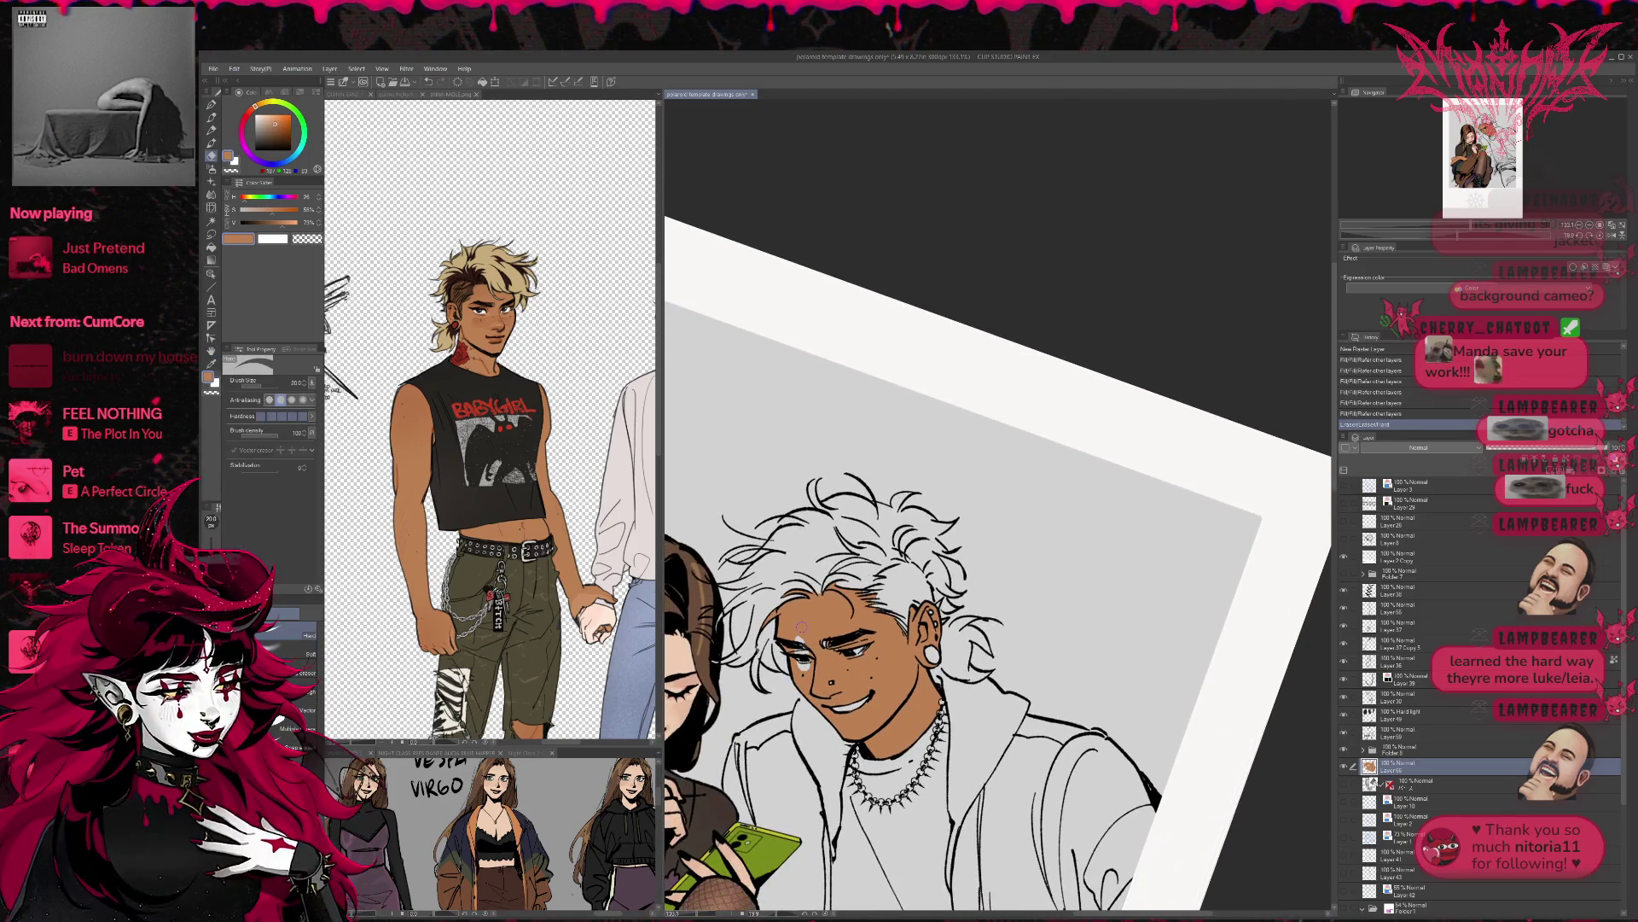
{"action": "left_click", "coordinate": [211, 105]}
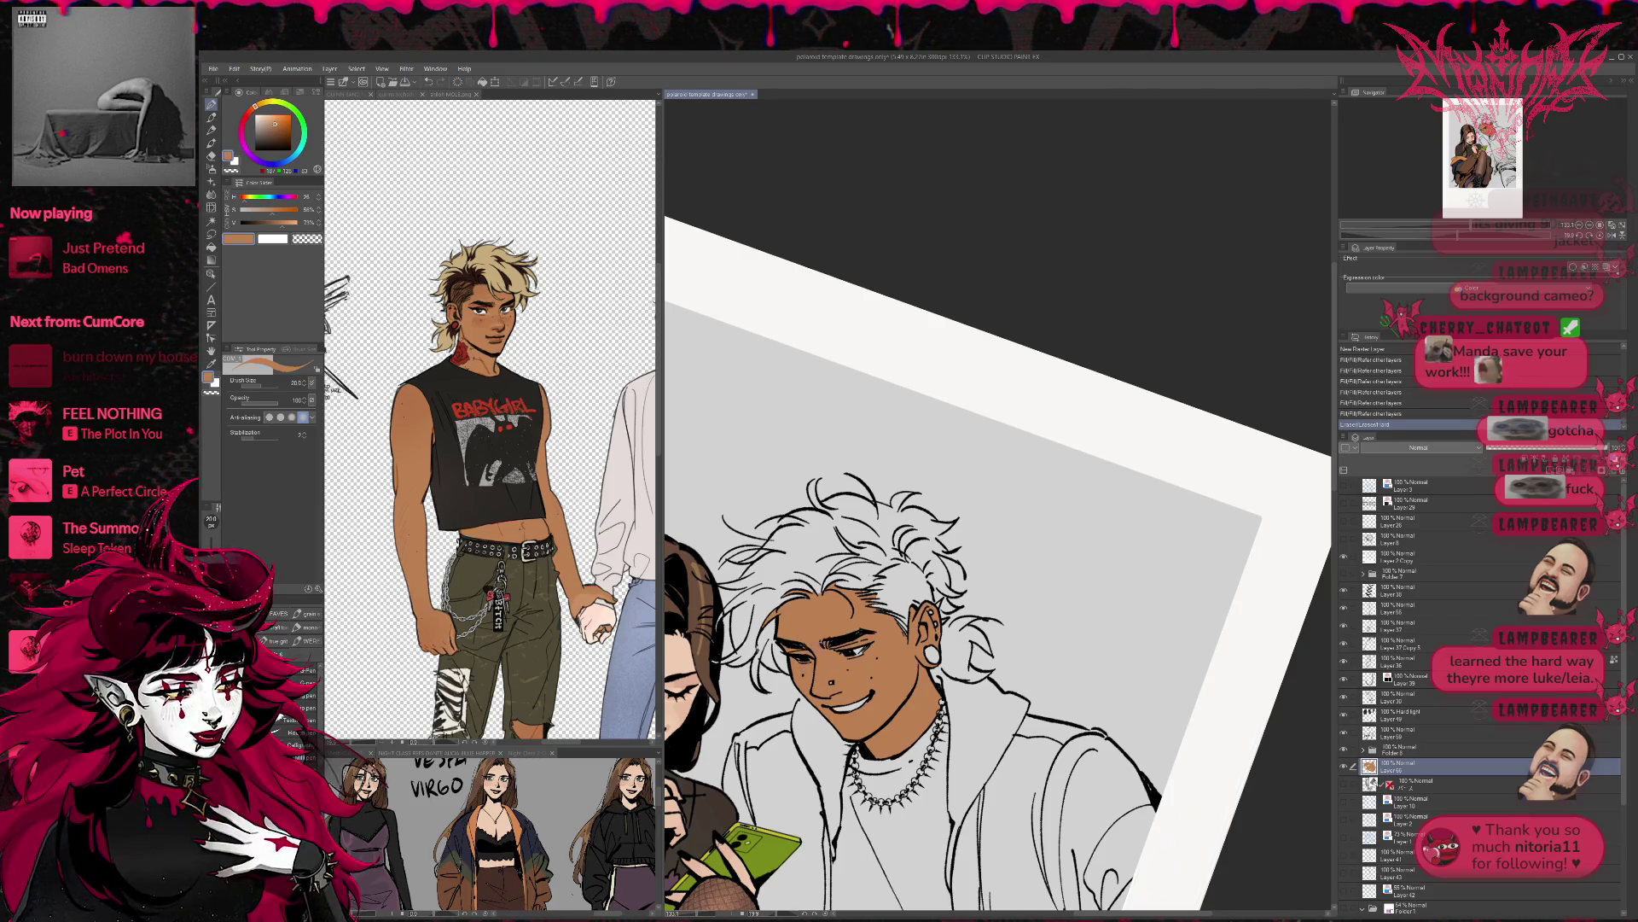
- Draw small red blush strokes across the young man's nose with the G-pen
{"action": "left_click_drag", "start_coordinate": [834, 671], "coordinate": [841, 674]}
{"action": "left_click_drag", "start_coordinate": [836, 675], "coordinate": [834, 682]}
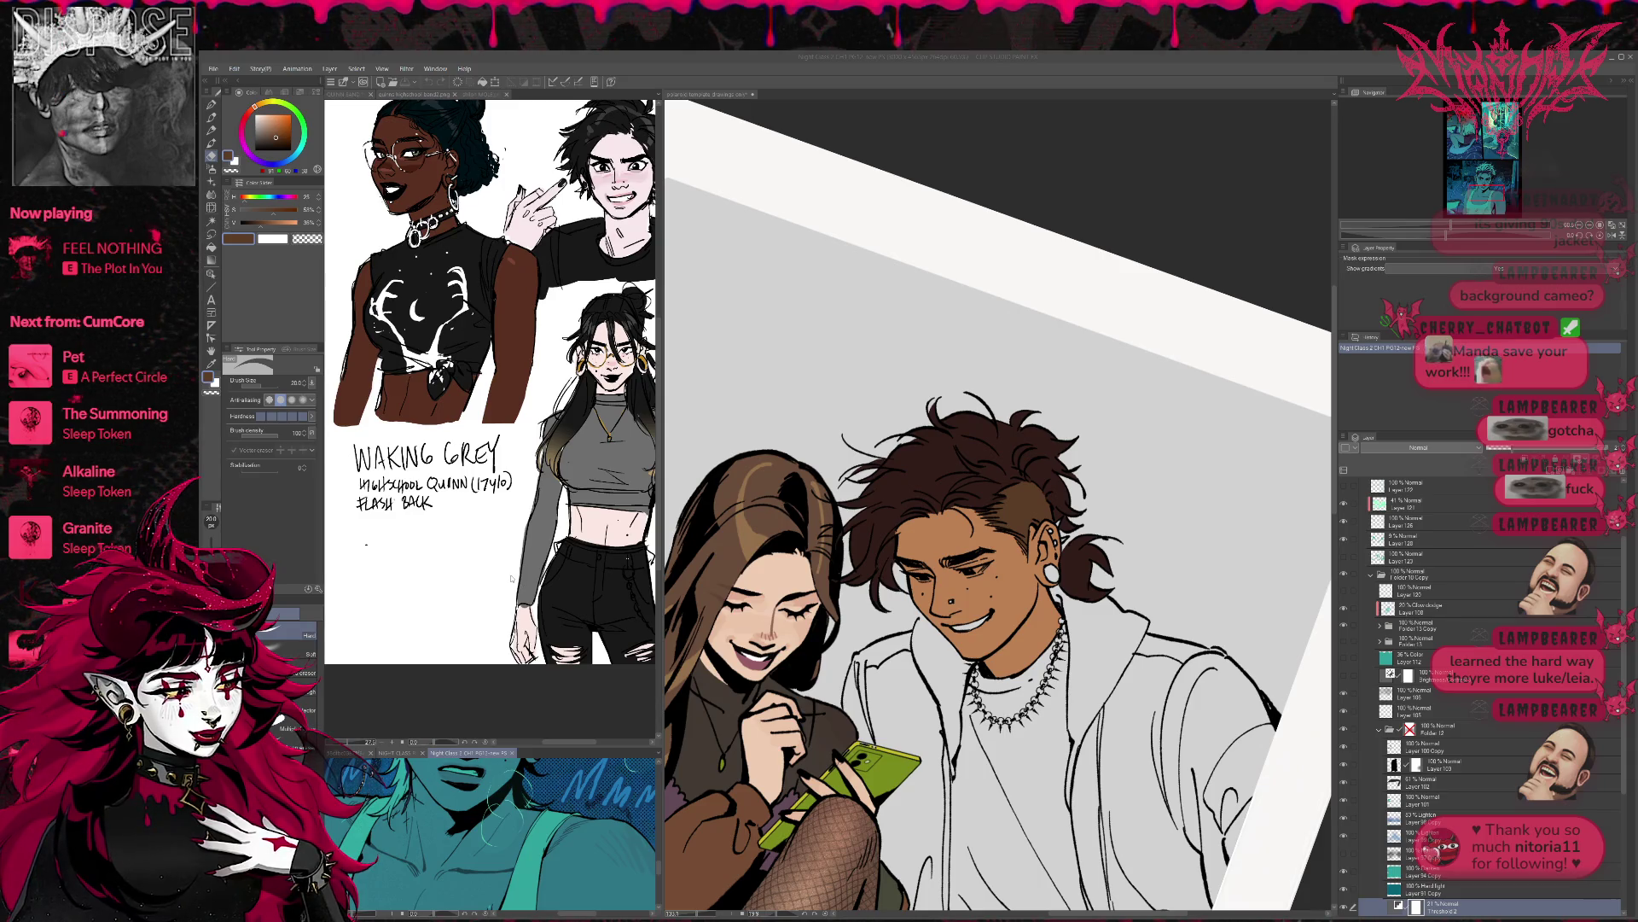
- Add a new raster layer clipped to Layer 67 in the polaroid document
{"action": "mouse_move", "coordinate": [100, 130]}
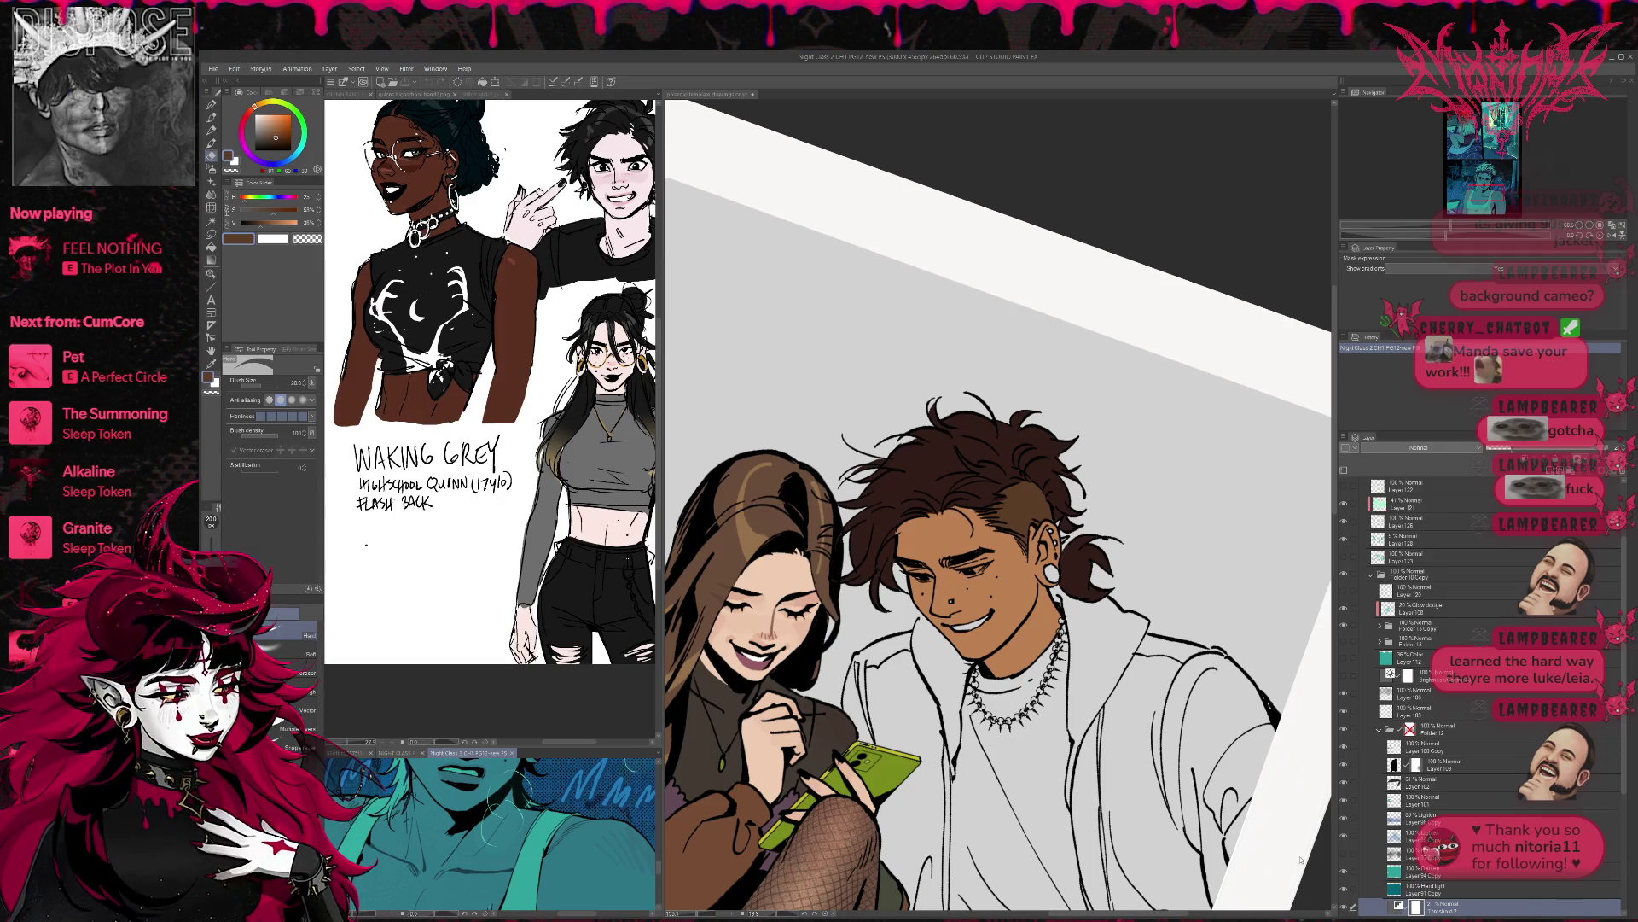
{"action": "scroll", "coordinate": [1626, 641], "scroll_direction": "down", "scroll_amount": 1}
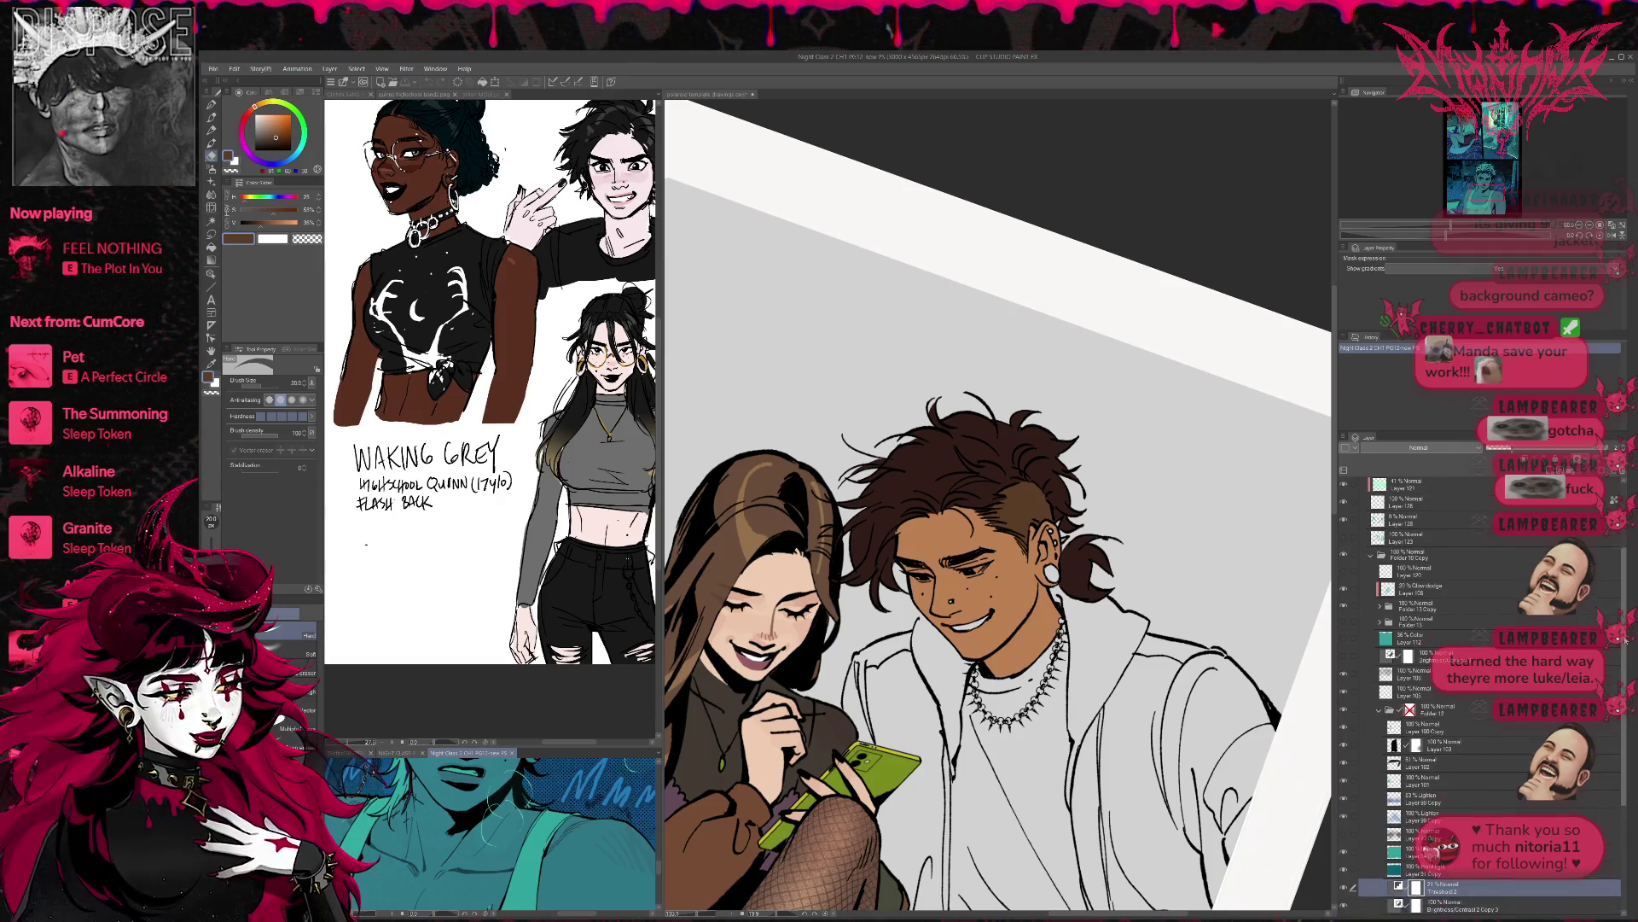
{"action": "key", "text": "ctrl+Tab"}
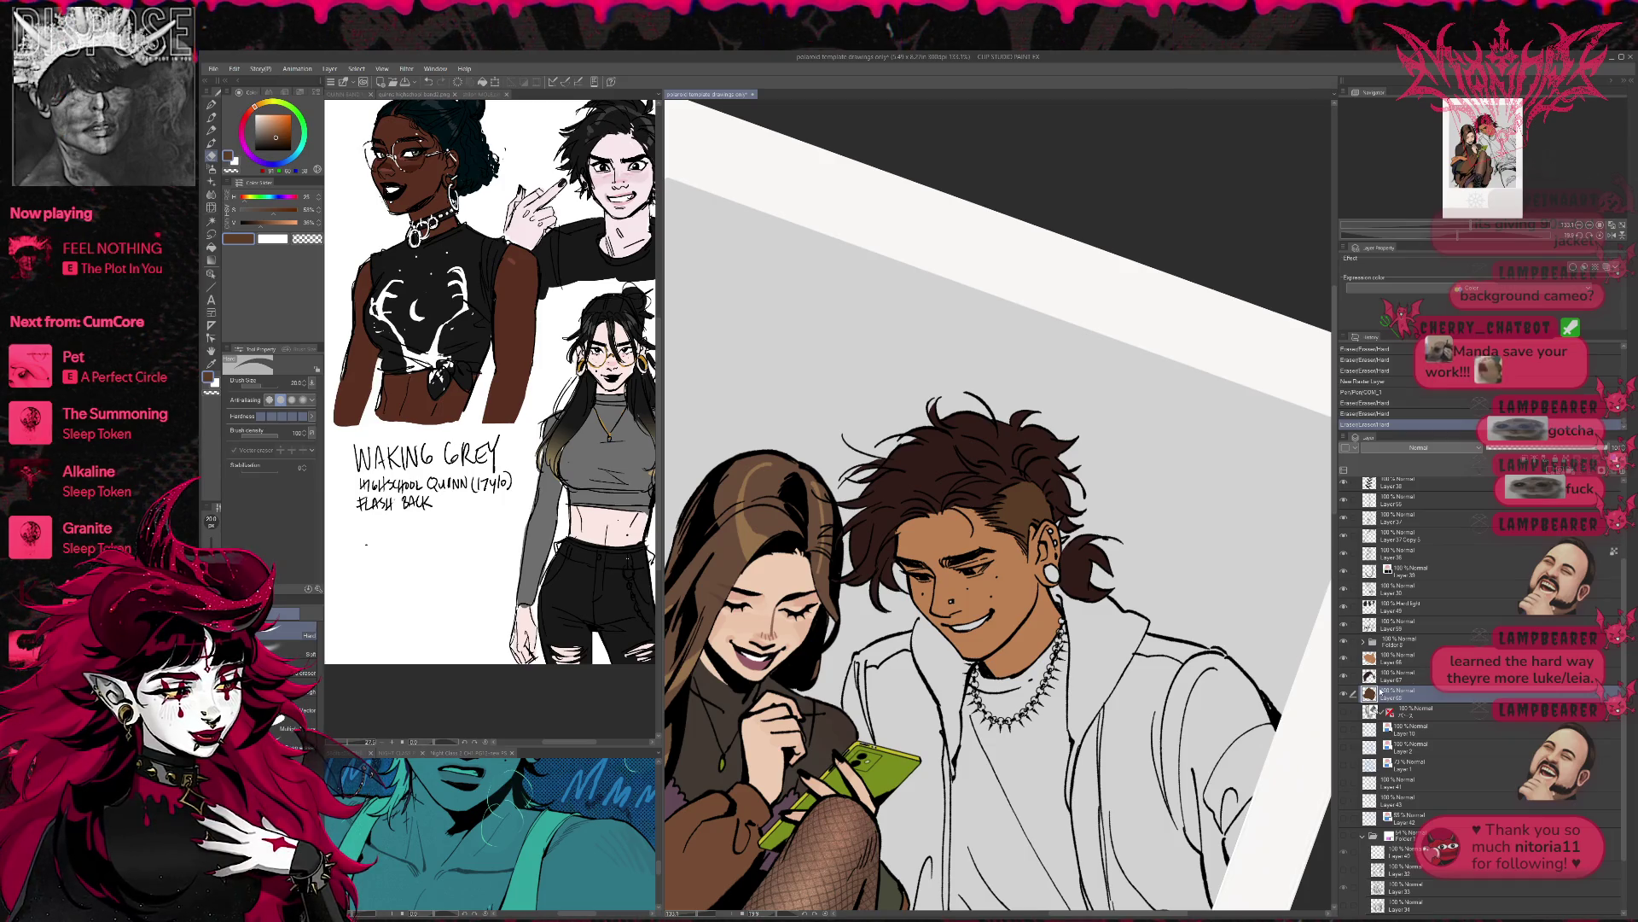
{"action": "left_click", "coordinate": [1373, 677]}
{"action": "key", "text": "ctrl+shift+n"}
{"action": "left_click", "coordinate": [1509, 463]}
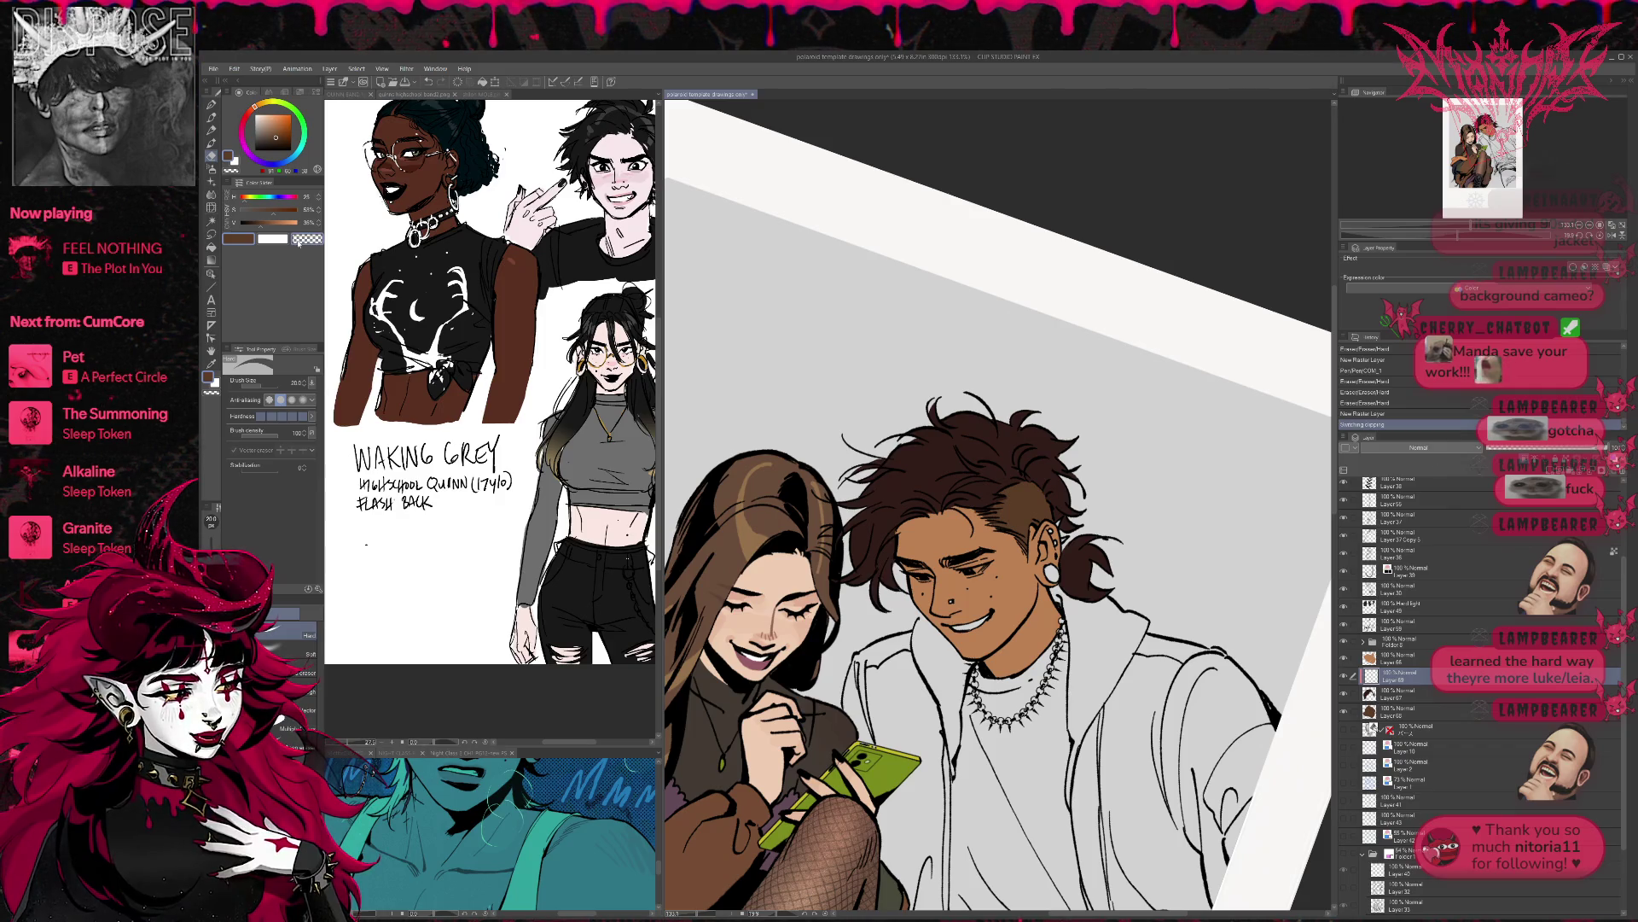
- Shift the sampled hair brown toward red-brown and airbrush it near the temple and ear
{"action": "left_click", "coordinate": [942, 444], "text": "alt"}
{"action": "left_click", "coordinate": [245, 199]}
{"action": "left_click", "coordinate": [258, 223]}
{"action": "key", "text": "b"}
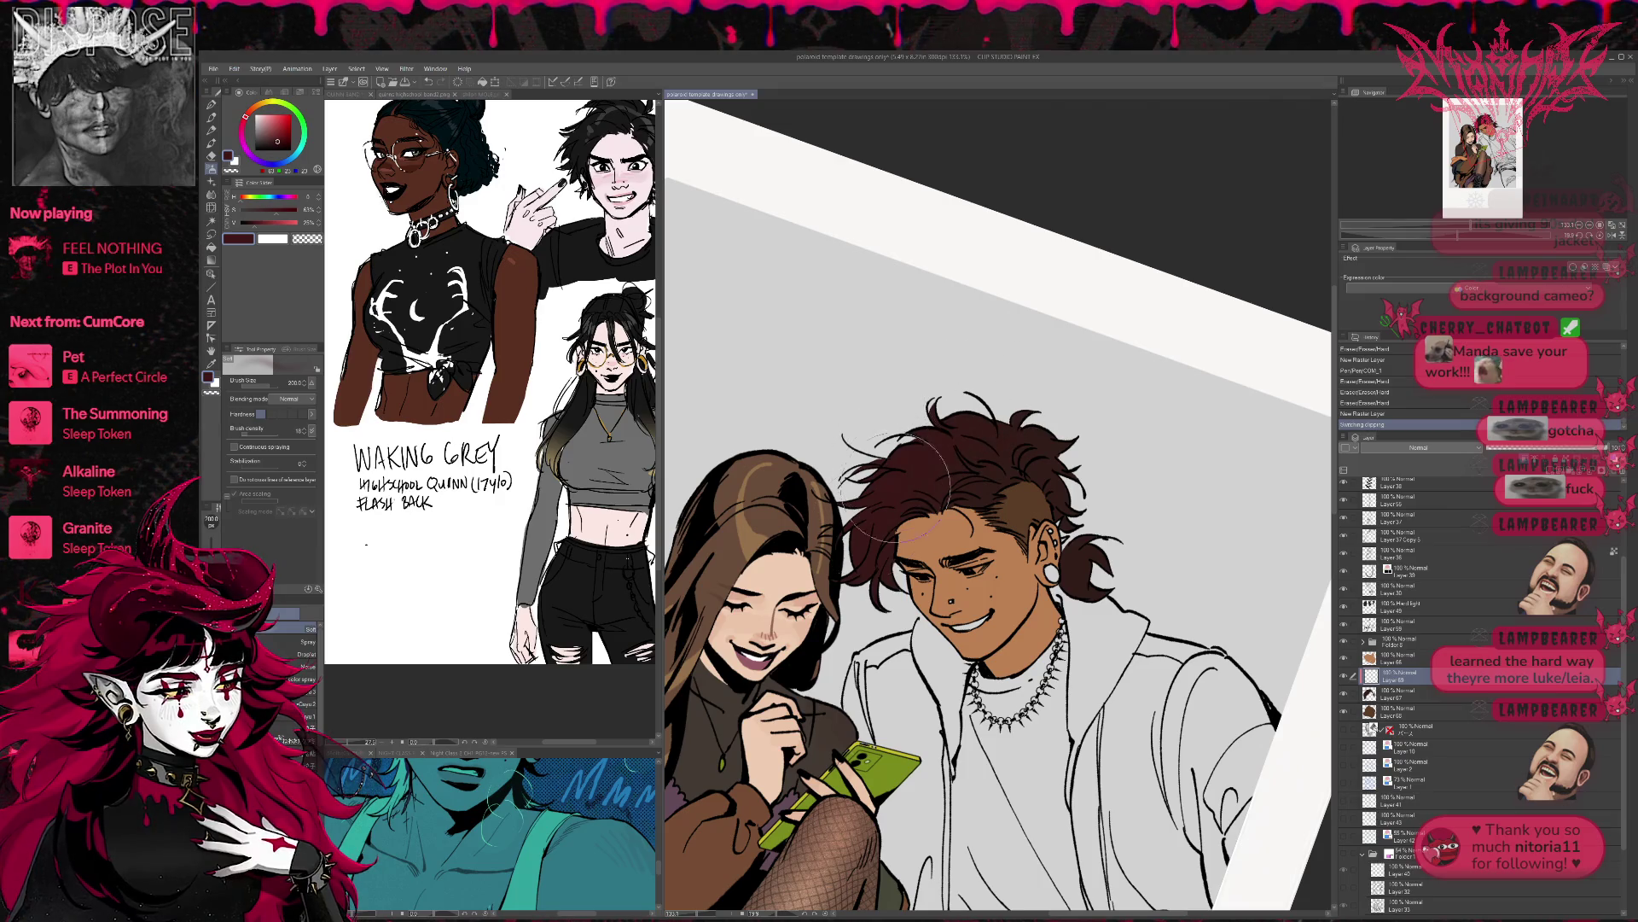
{"action": "mouse_move", "coordinate": [888, 563]}
{"action": "left_mouse_down"}
{"action": "mouse_move", "coordinate": [844, 559]}
{"action": "mouse_move", "coordinate": [879, 567]}
{"action": "left_mouse_up"}
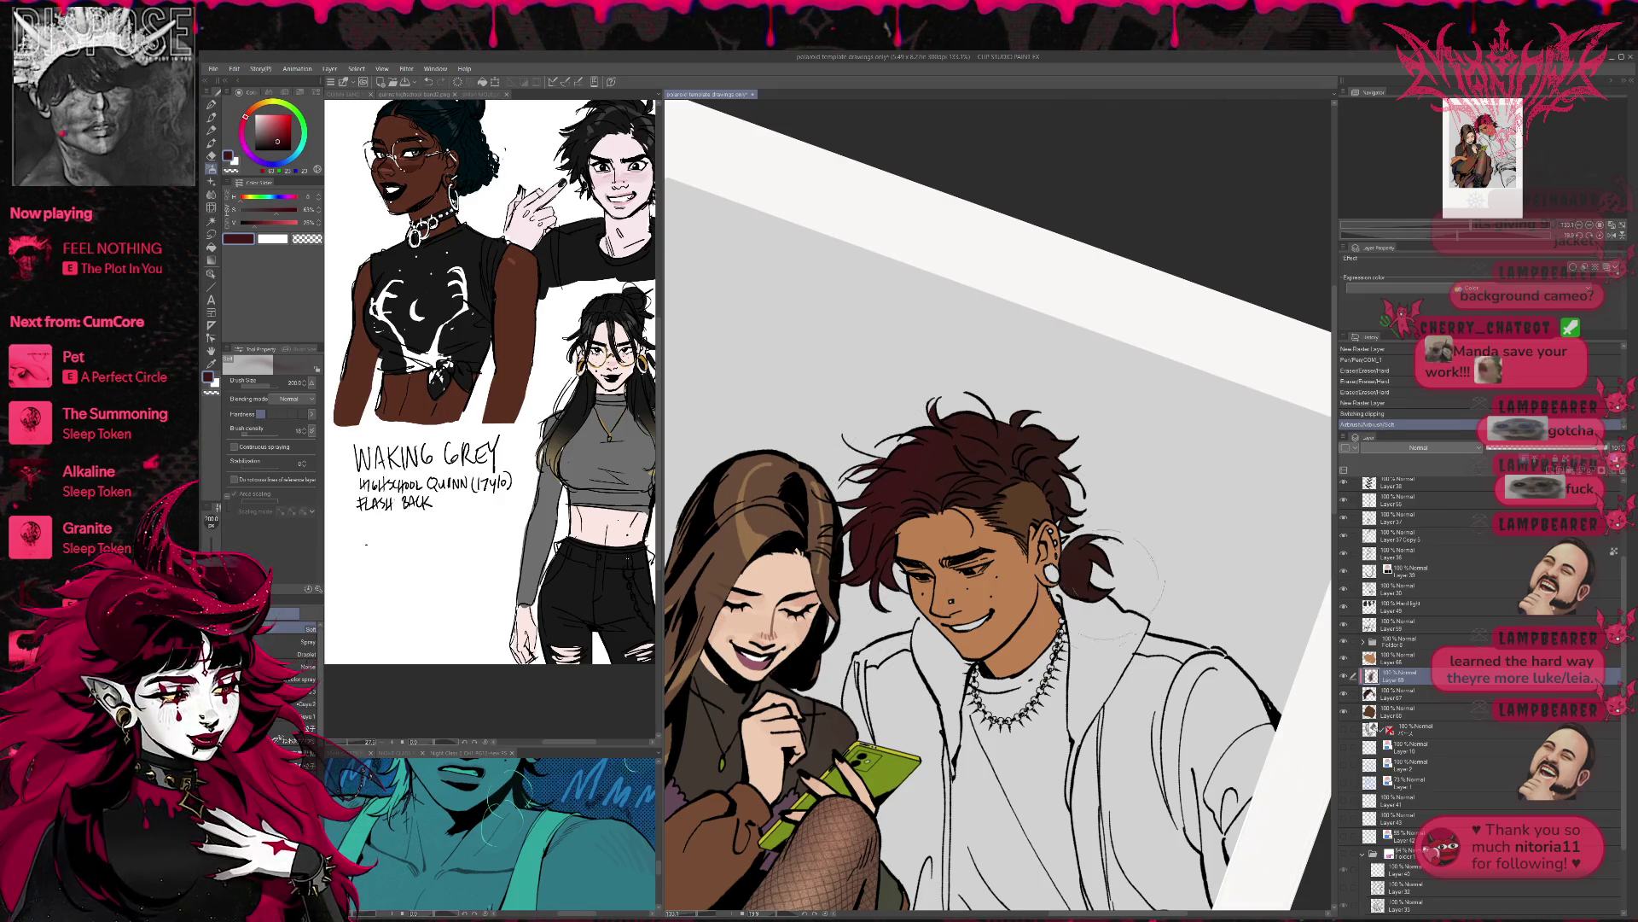
{"action": "left_click_drag", "start_coordinate": [1082, 529], "coordinate": [1080, 602]}
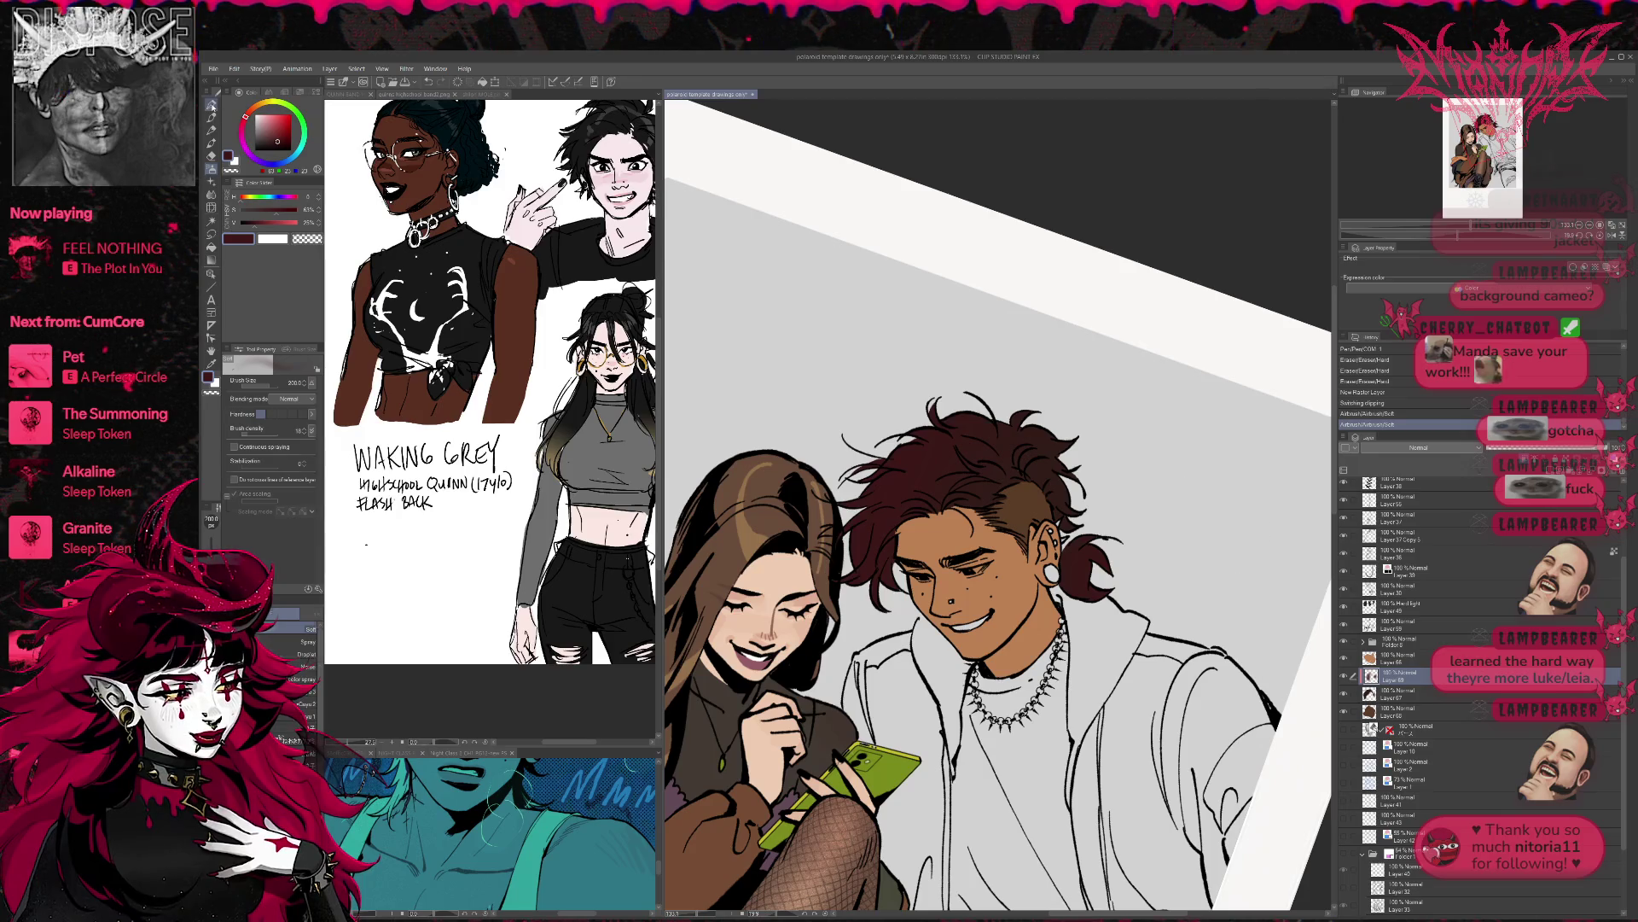
- Pen red-brown strokes over the hair, resampling darker and lighter tones
{"action": "left_click", "coordinate": [211, 106]}
{"action": "mouse_move", "coordinate": [927, 484]}
{"action": "left_mouse_down"}
{"action": "mouse_move", "coordinate": [894, 487]}
{"action": "mouse_move", "coordinate": [950, 491]}
{"action": "mouse_move", "coordinate": [958, 436]}
{"action": "mouse_move", "coordinate": [1066, 461]}
{"action": "left_mouse_up"}
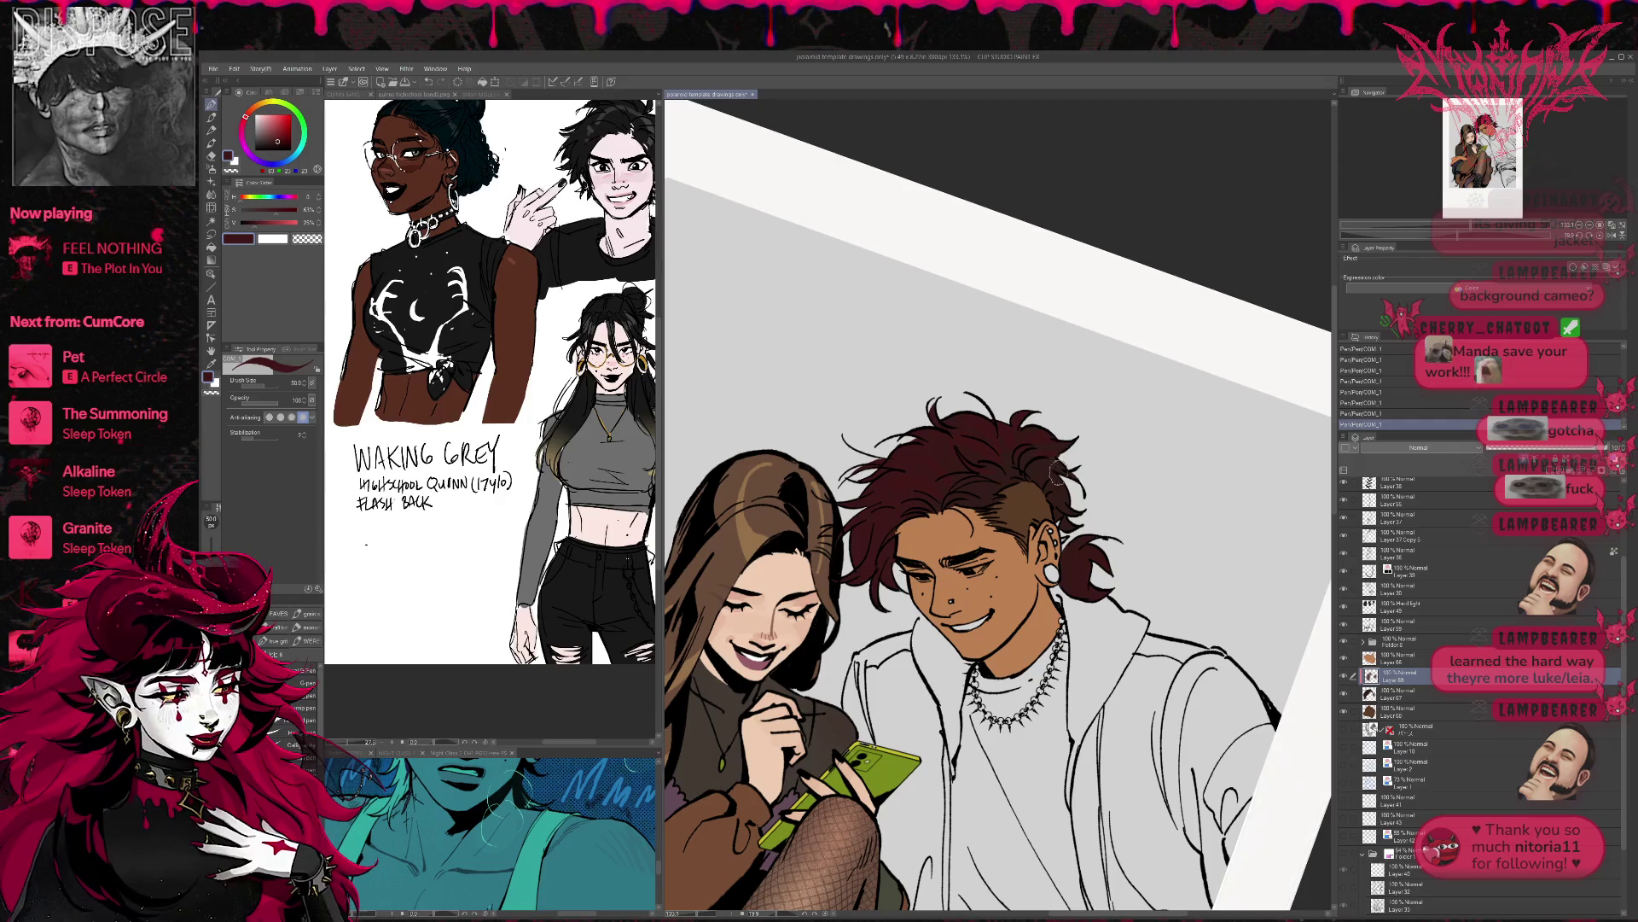
{"action": "left_click", "coordinate": [987, 486], "text": "alt"}
{"action": "left_click", "coordinate": [988, 485], "text": "alt"}
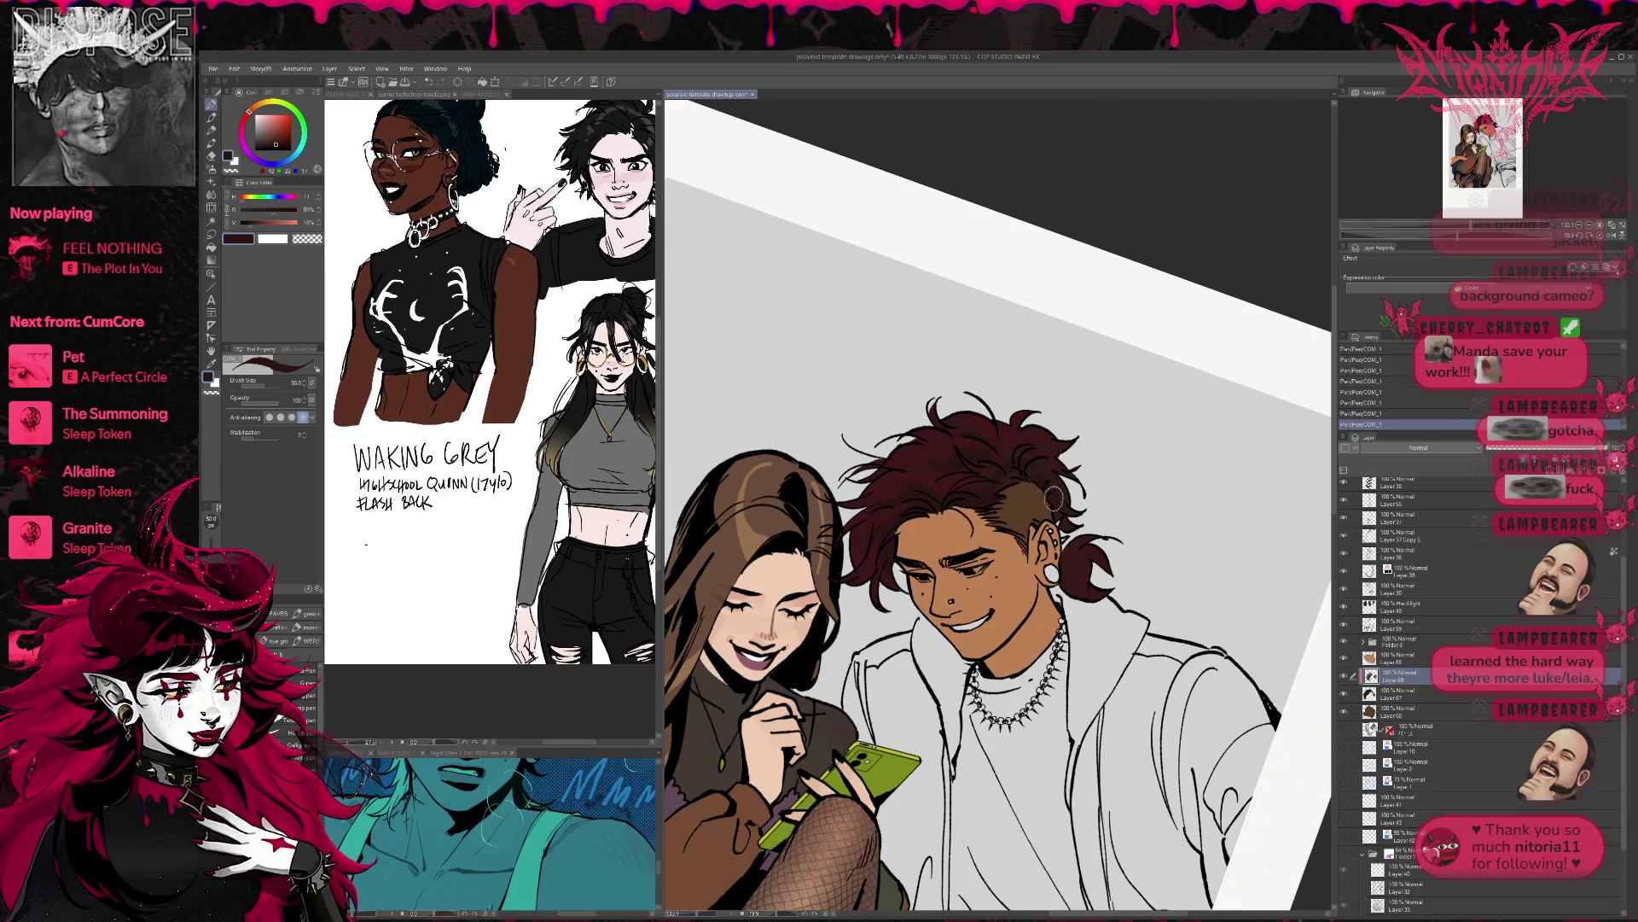
{"action": "left_click", "coordinate": [924, 456], "text": "alt"}
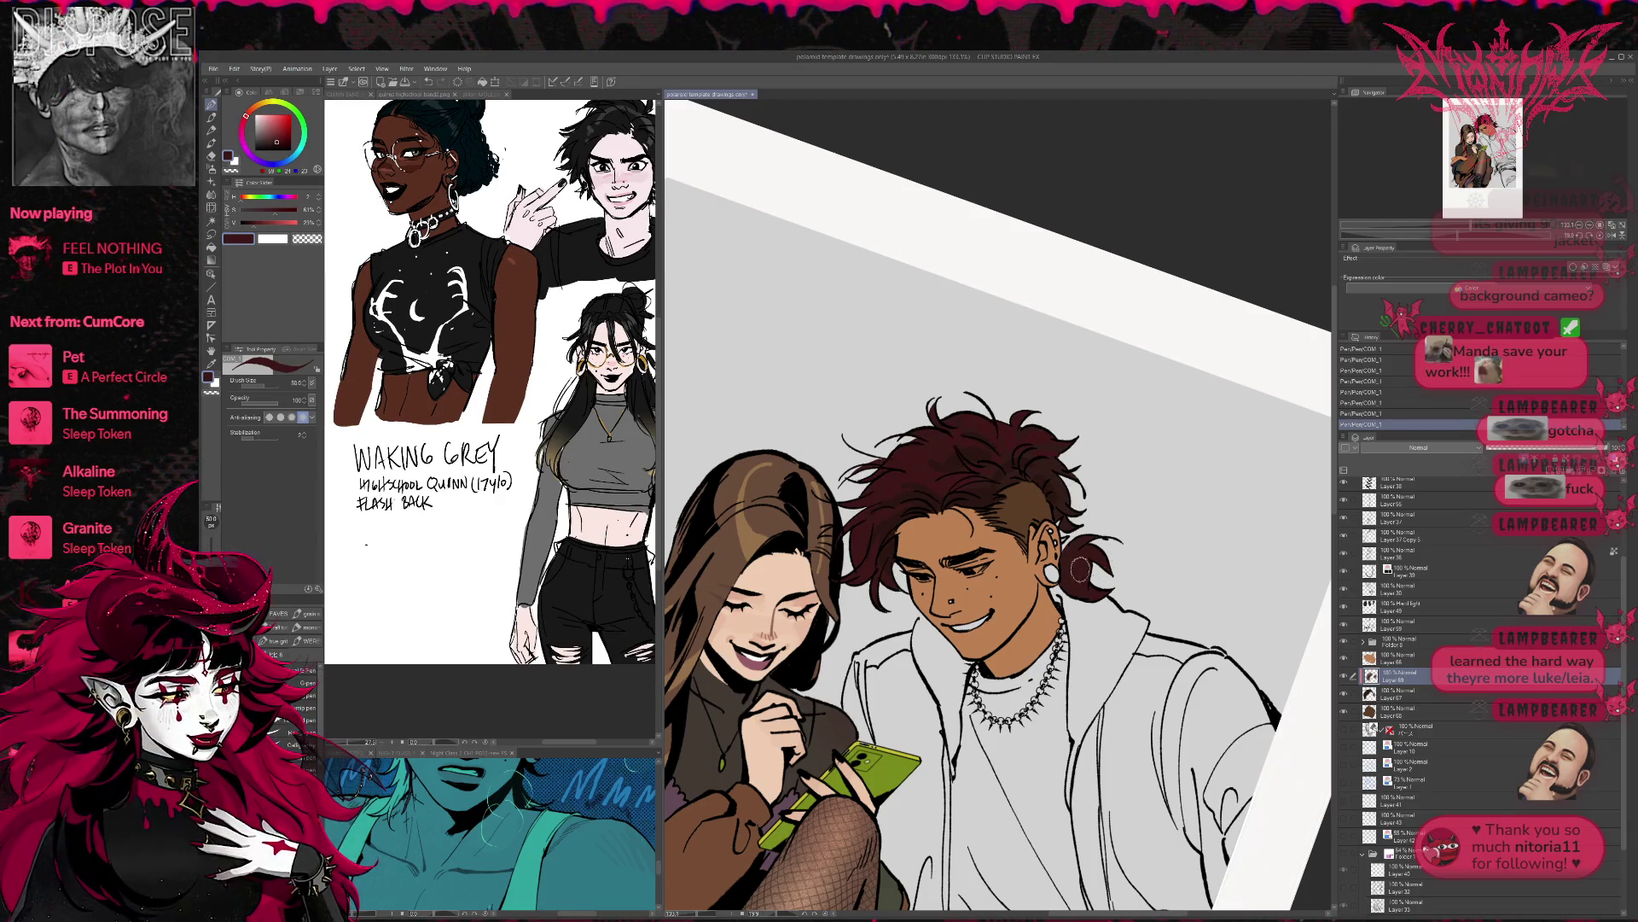
{"action": "left_click", "coordinate": [1016, 483], "text": "alt"}
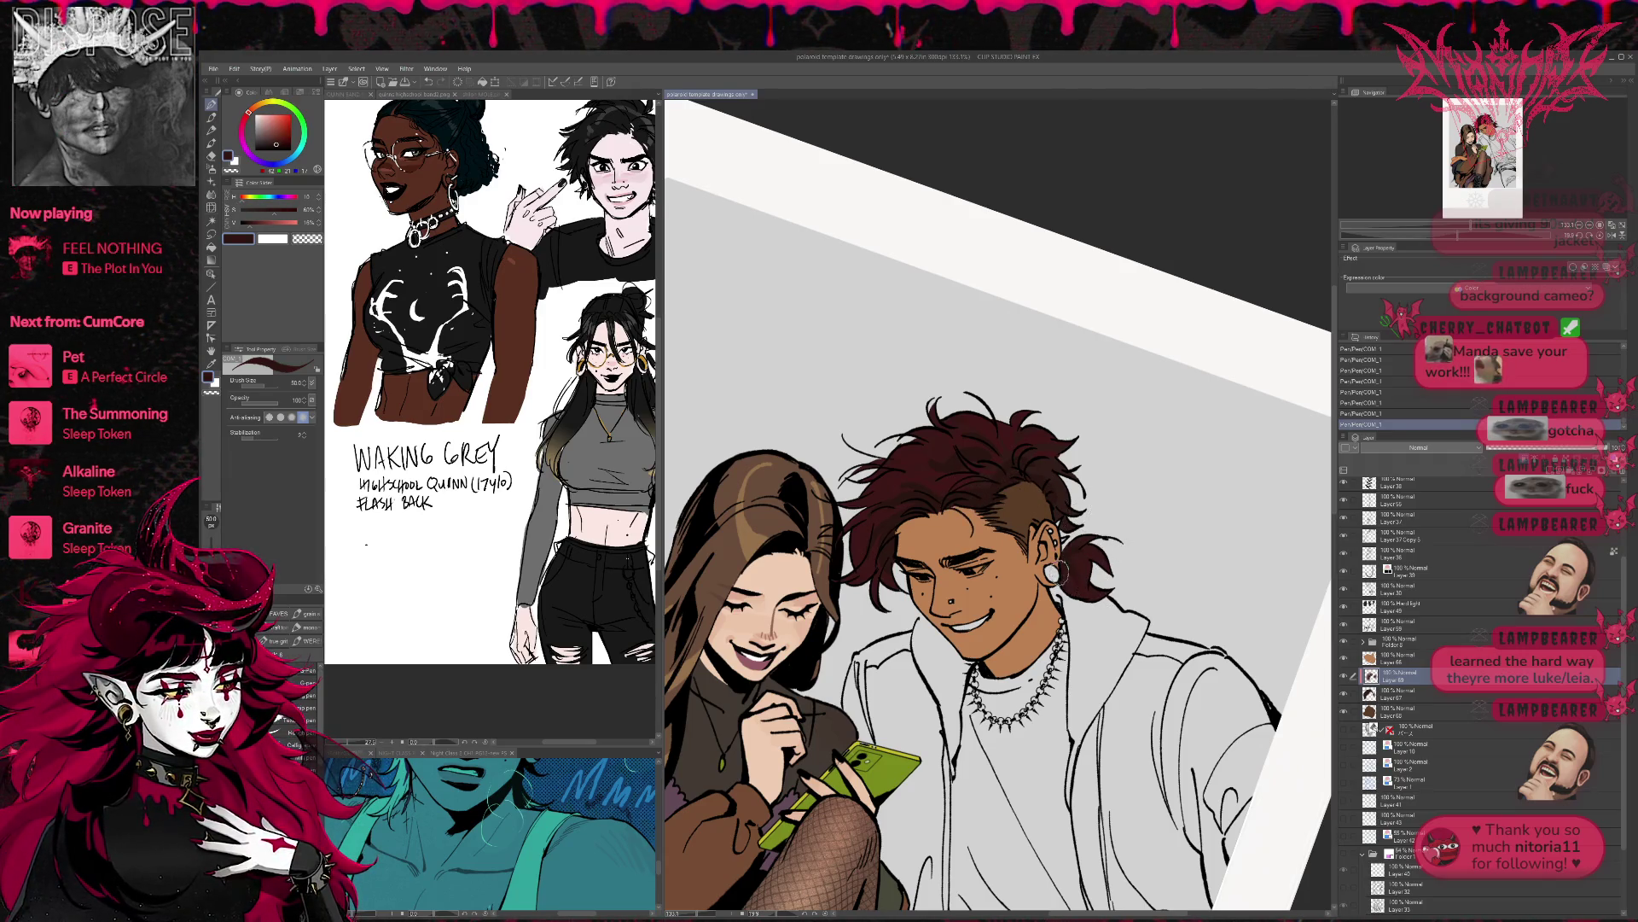
{"action": "scroll", "coordinate": [1064, 574], "scroll_direction": "up", "scroll_amount": 2}
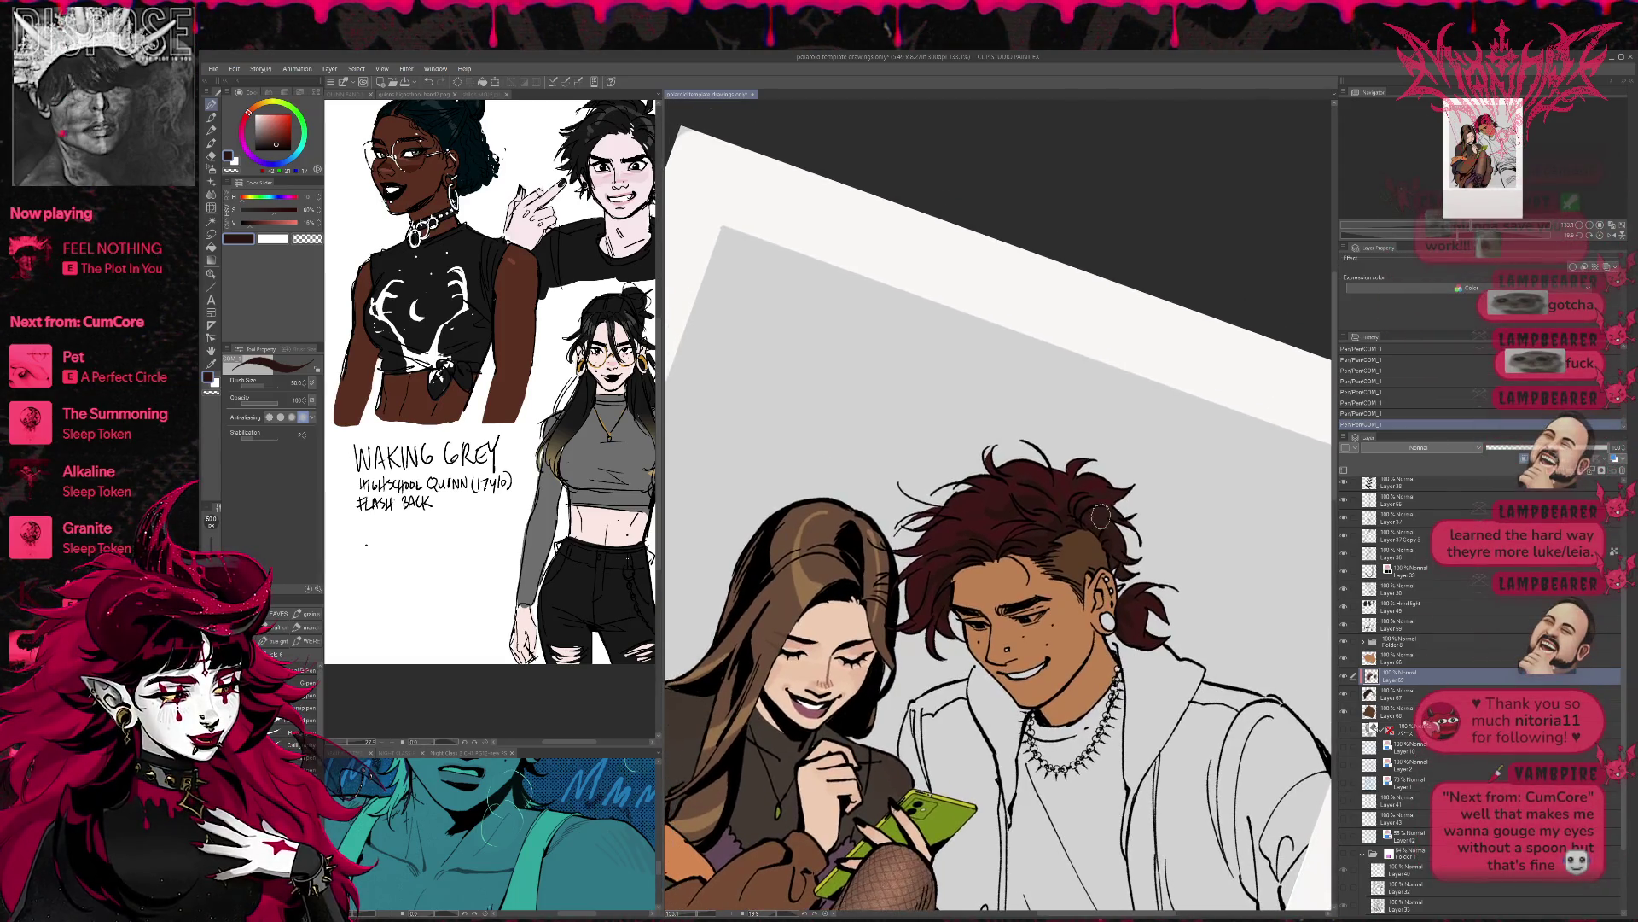
{"action": "left_click", "coordinate": [918, 574], "text": "alt"}
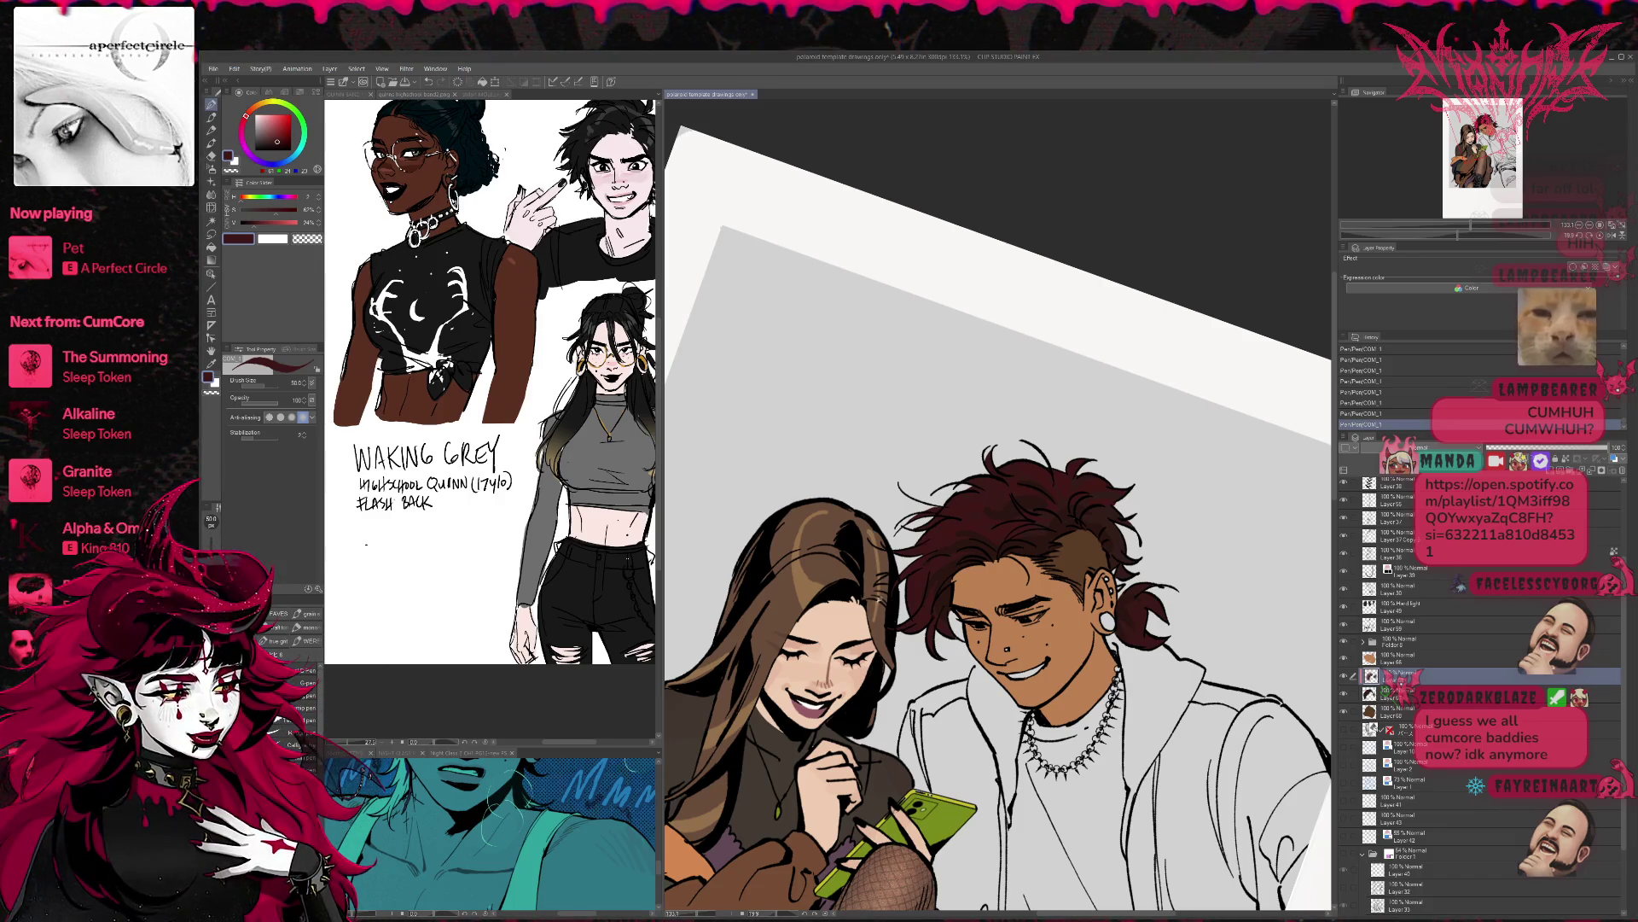
{"action": "left_click", "coordinate": [853, 587], "text": "alt"}
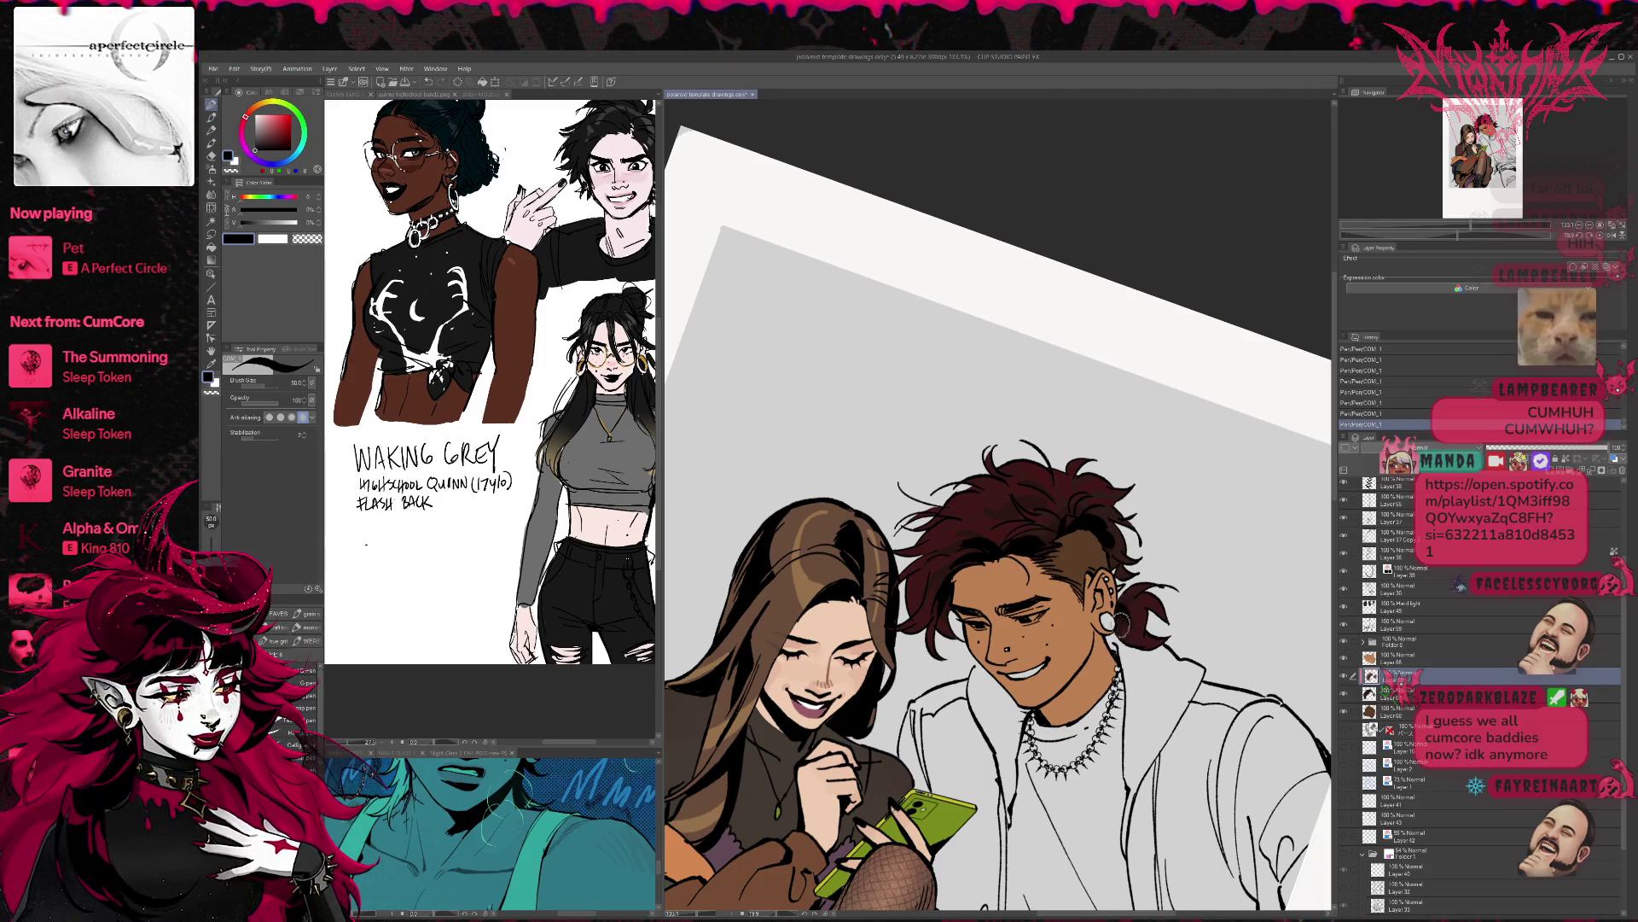
- Straighten and mirror the canvas to check the couple, then flip it back
{"action": "scroll", "coordinate": [1125, 628], "scroll_direction": "up", "scroll_amount": 2}
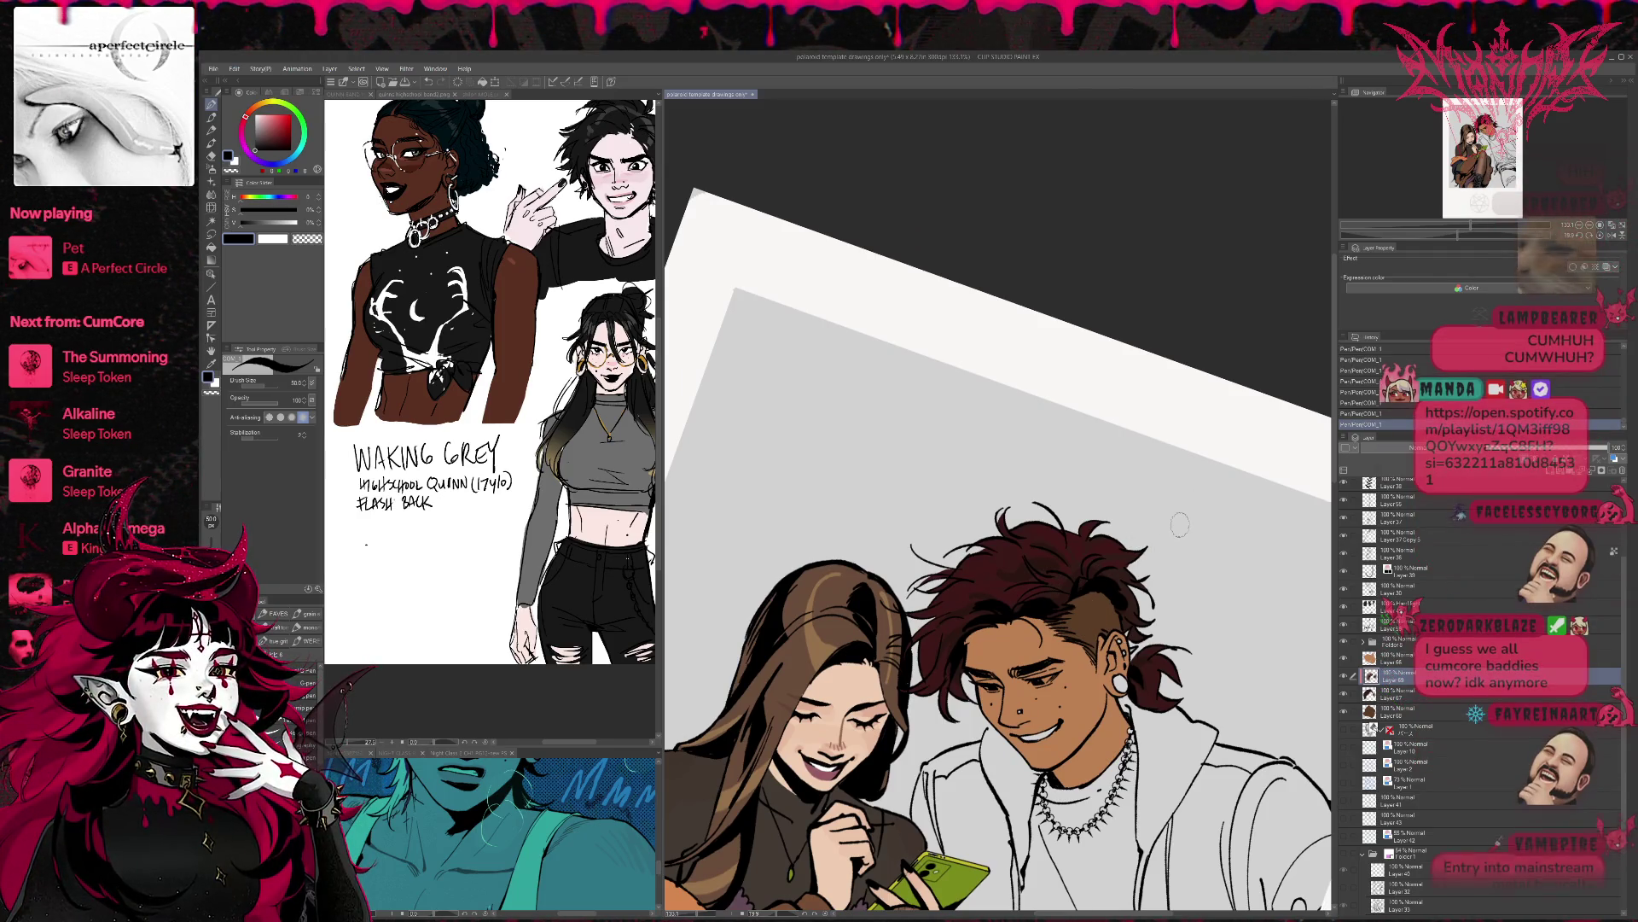
{"action": "left_click", "coordinate": [1601, 235]}
{"action": "left_click", "coordinate": [1611, 235]}
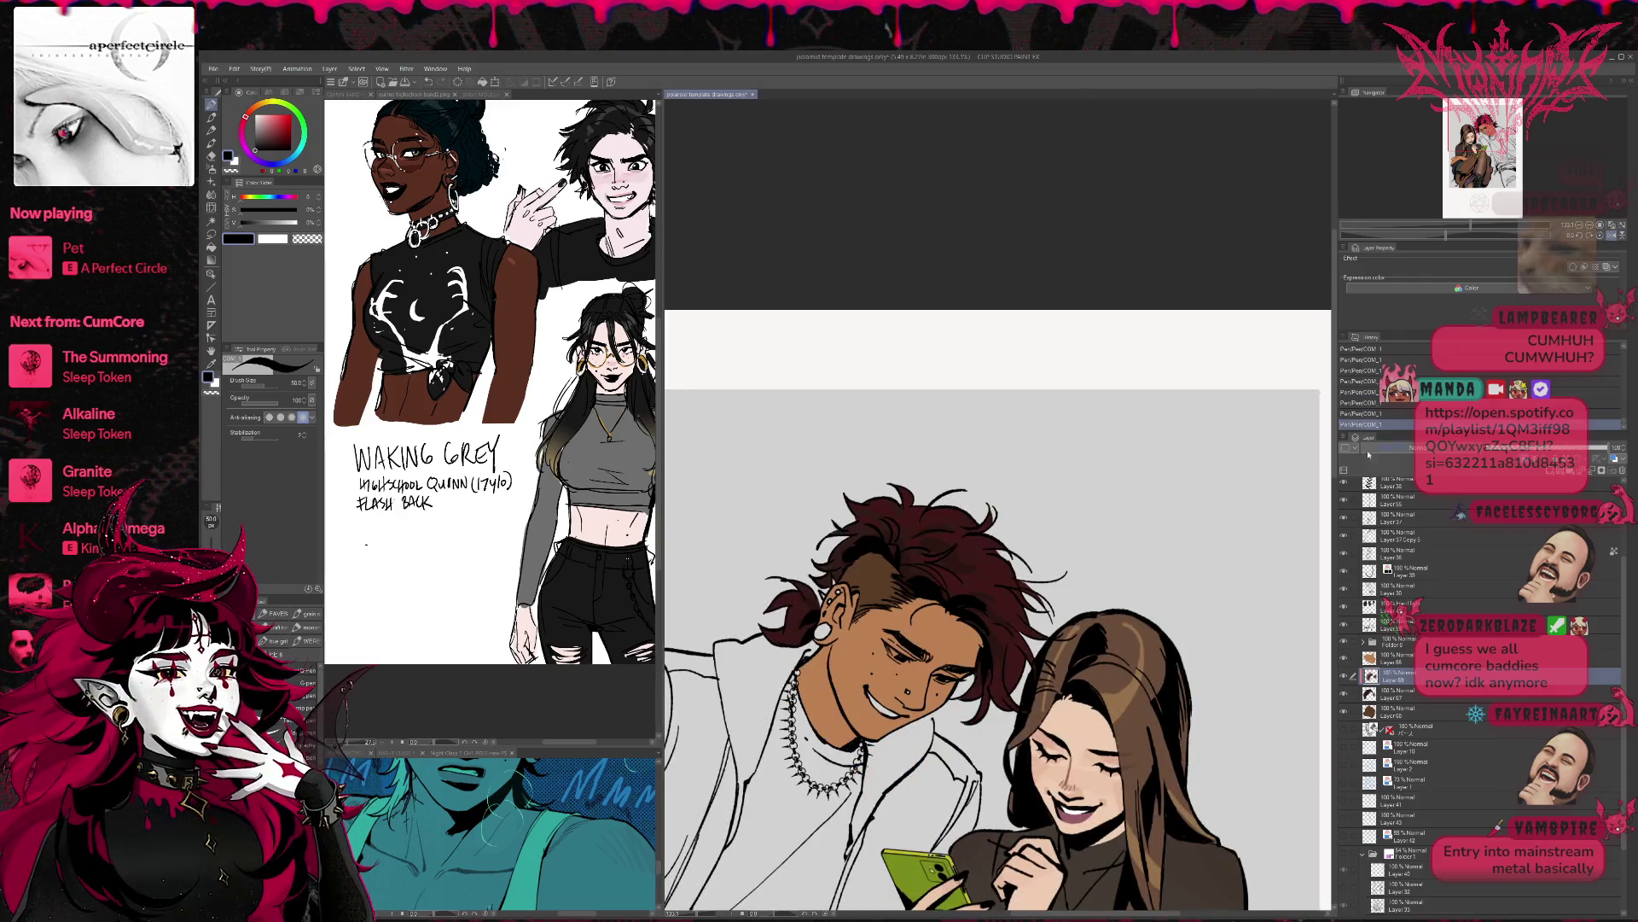
{"action": "mouse_move", "coordinate": [1004, 674]}
{"action": "left_mouse_down"}
{"action": "mouse_move", "coordinate": [1048, 611]}
{"action": "mouse_move", "coordinate": [1023, 459]}
{"action": "left_mouse_up"}
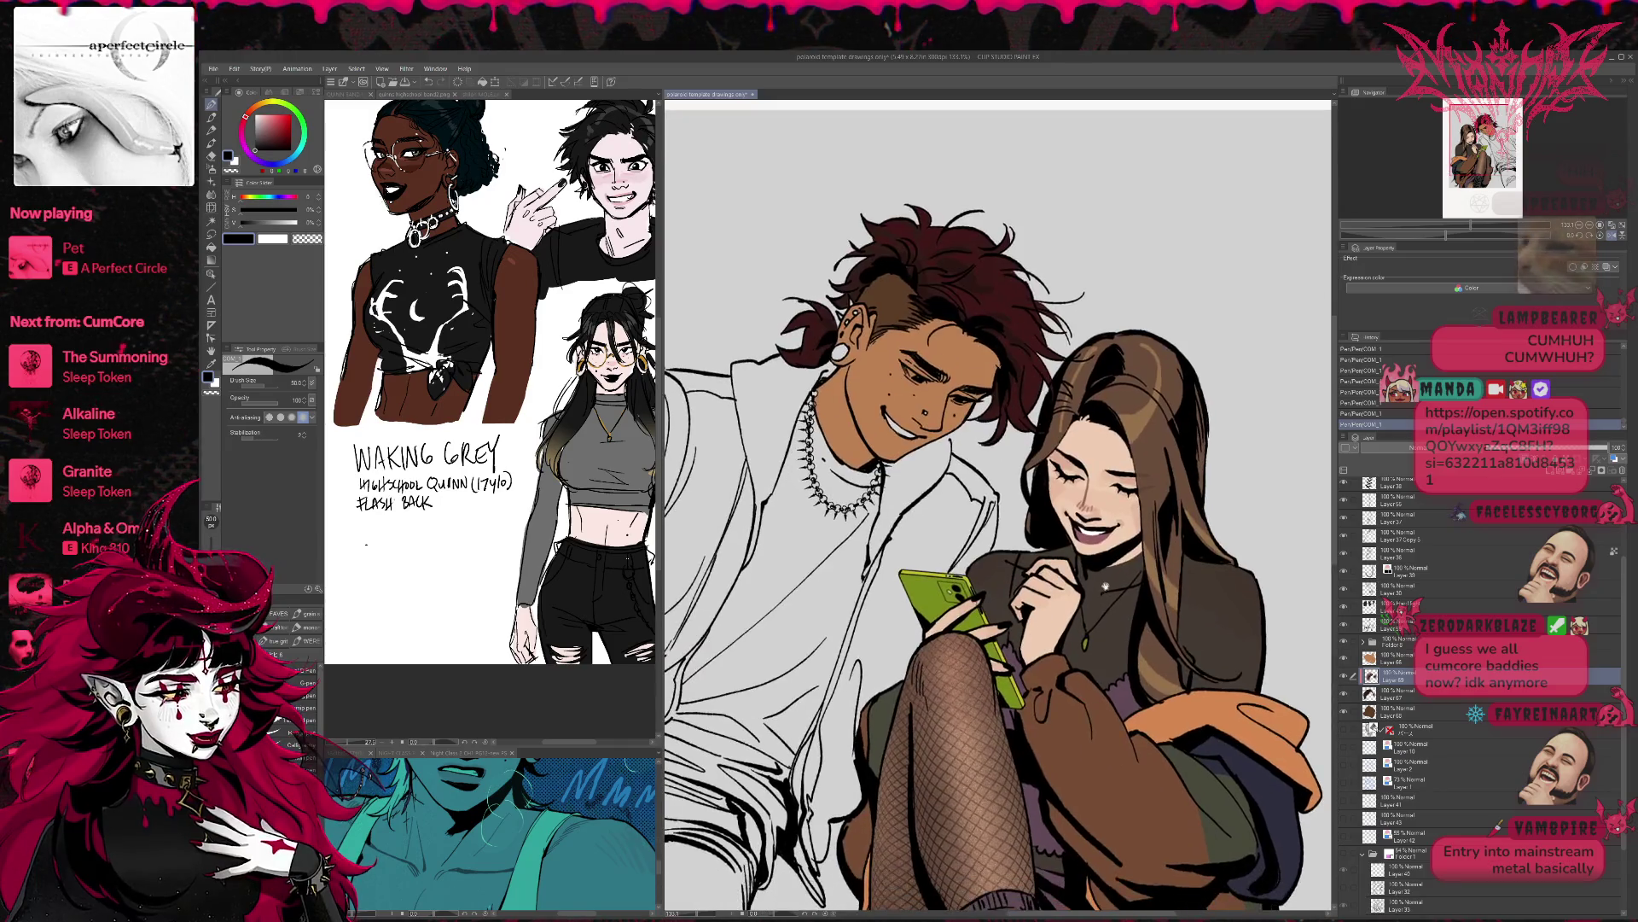
{"action": "scroll", "coordinate": [1109, 580], "scroll_direction": "up", "scroll_amount": 1}
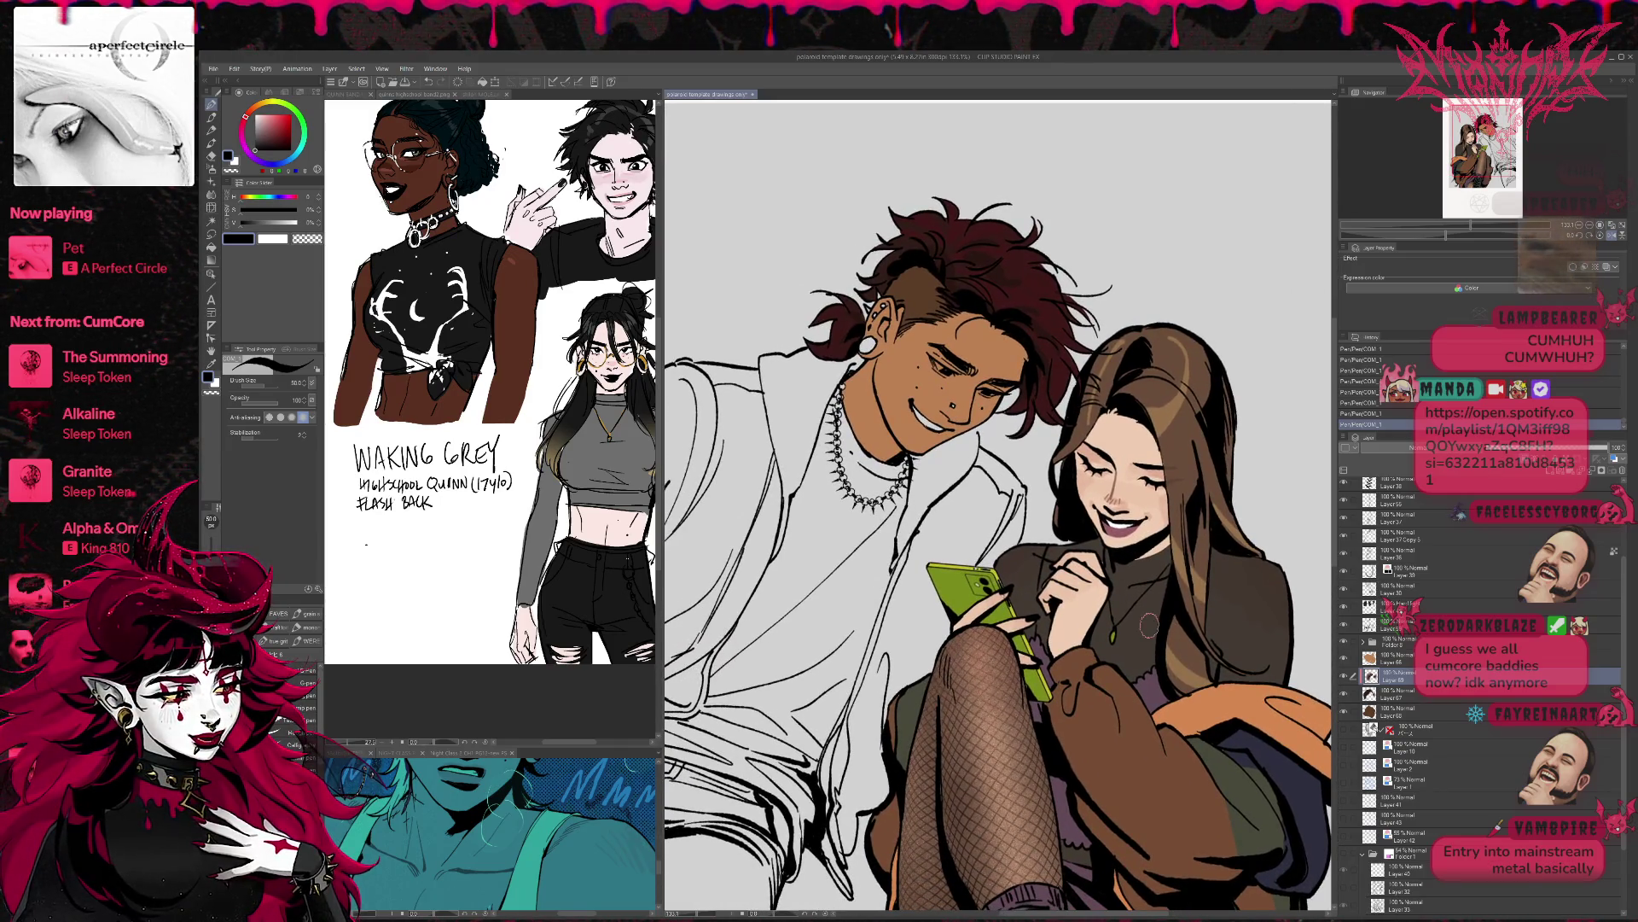
{"action": "key", "text": "h"}
{"action": "left_click_drag", "start_coordinate": [914, 307], "coordinate": [914, 409]}
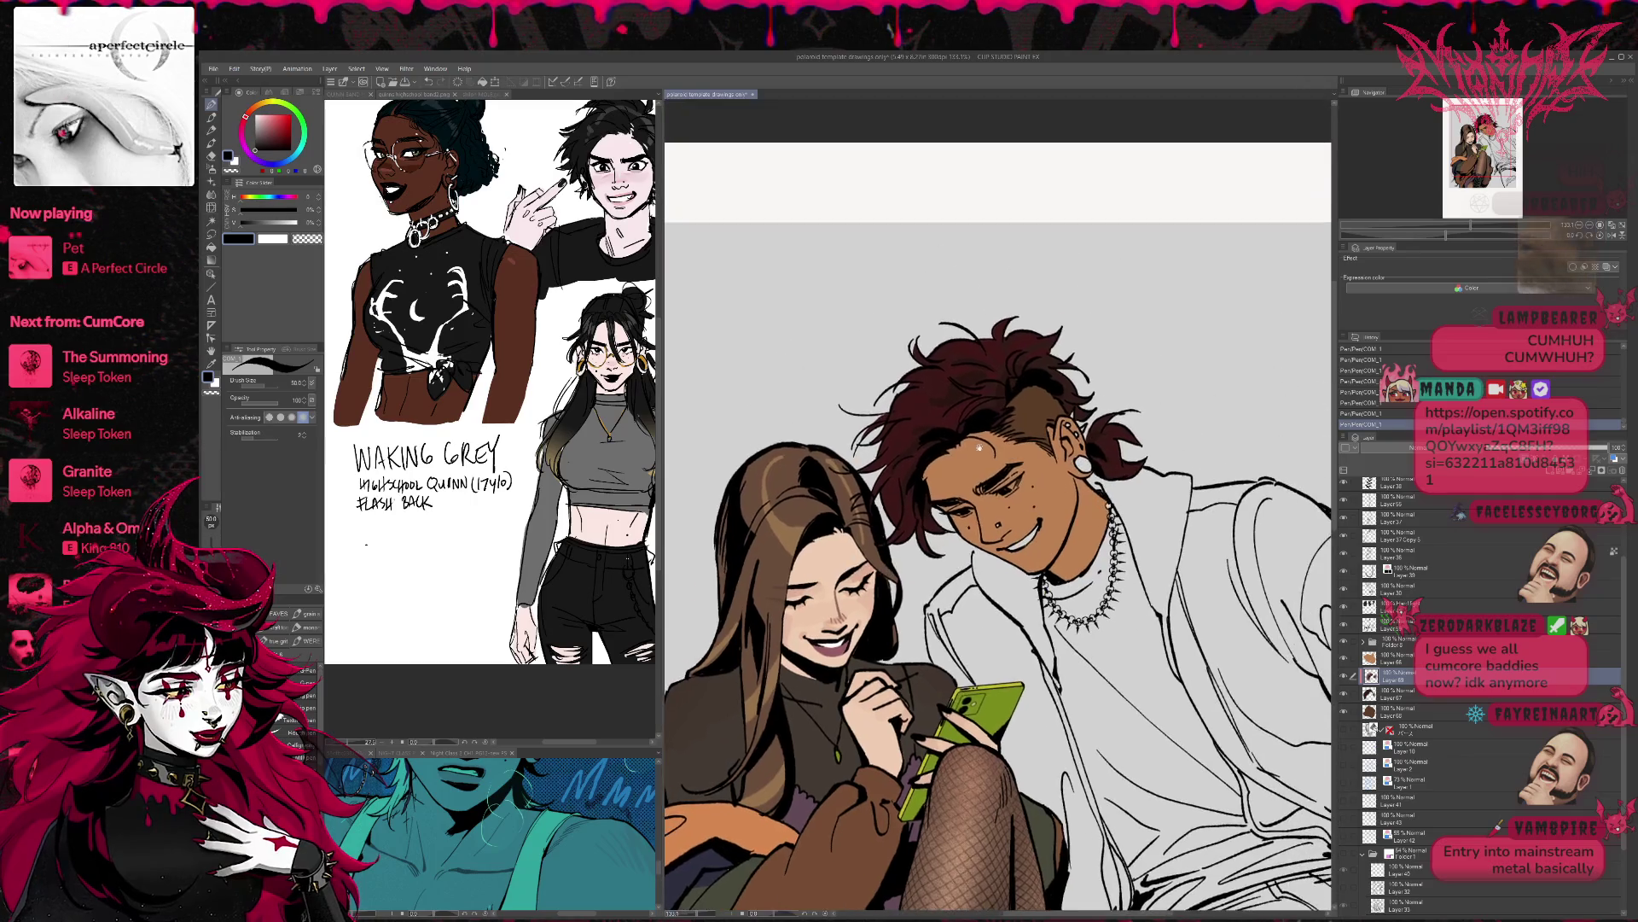
- Undo and redo the recent hair strokes to compare, keeping all of them
{"action": "left_click", "coordinate": [912, 410], "text": "alt"}
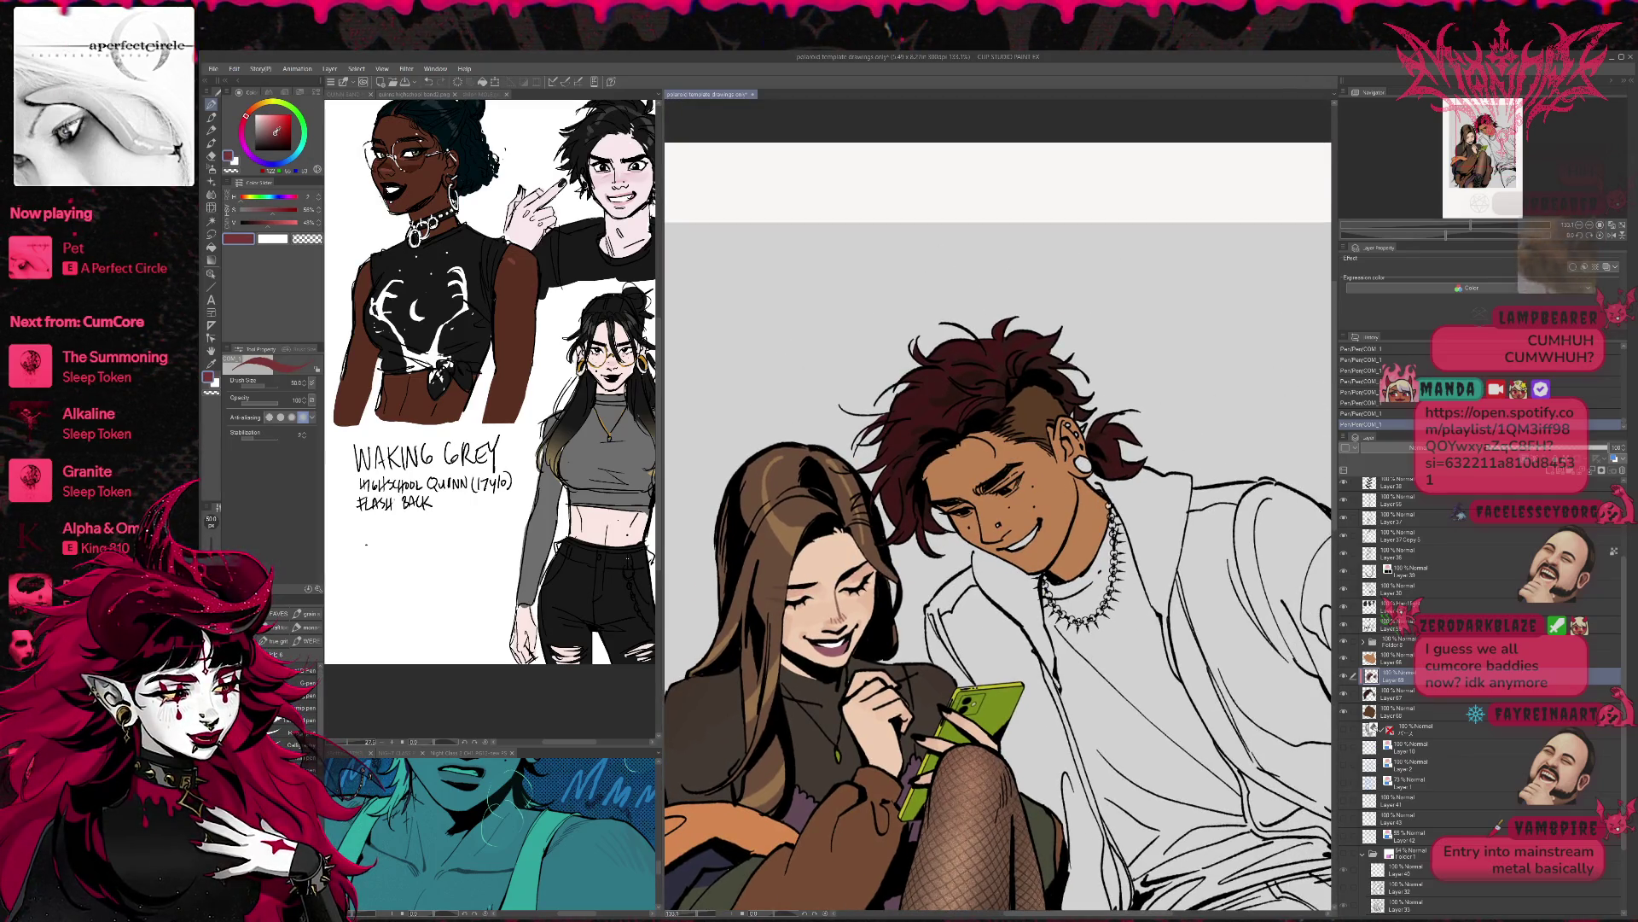
{"action": "key", "text": "ctrl+z"}
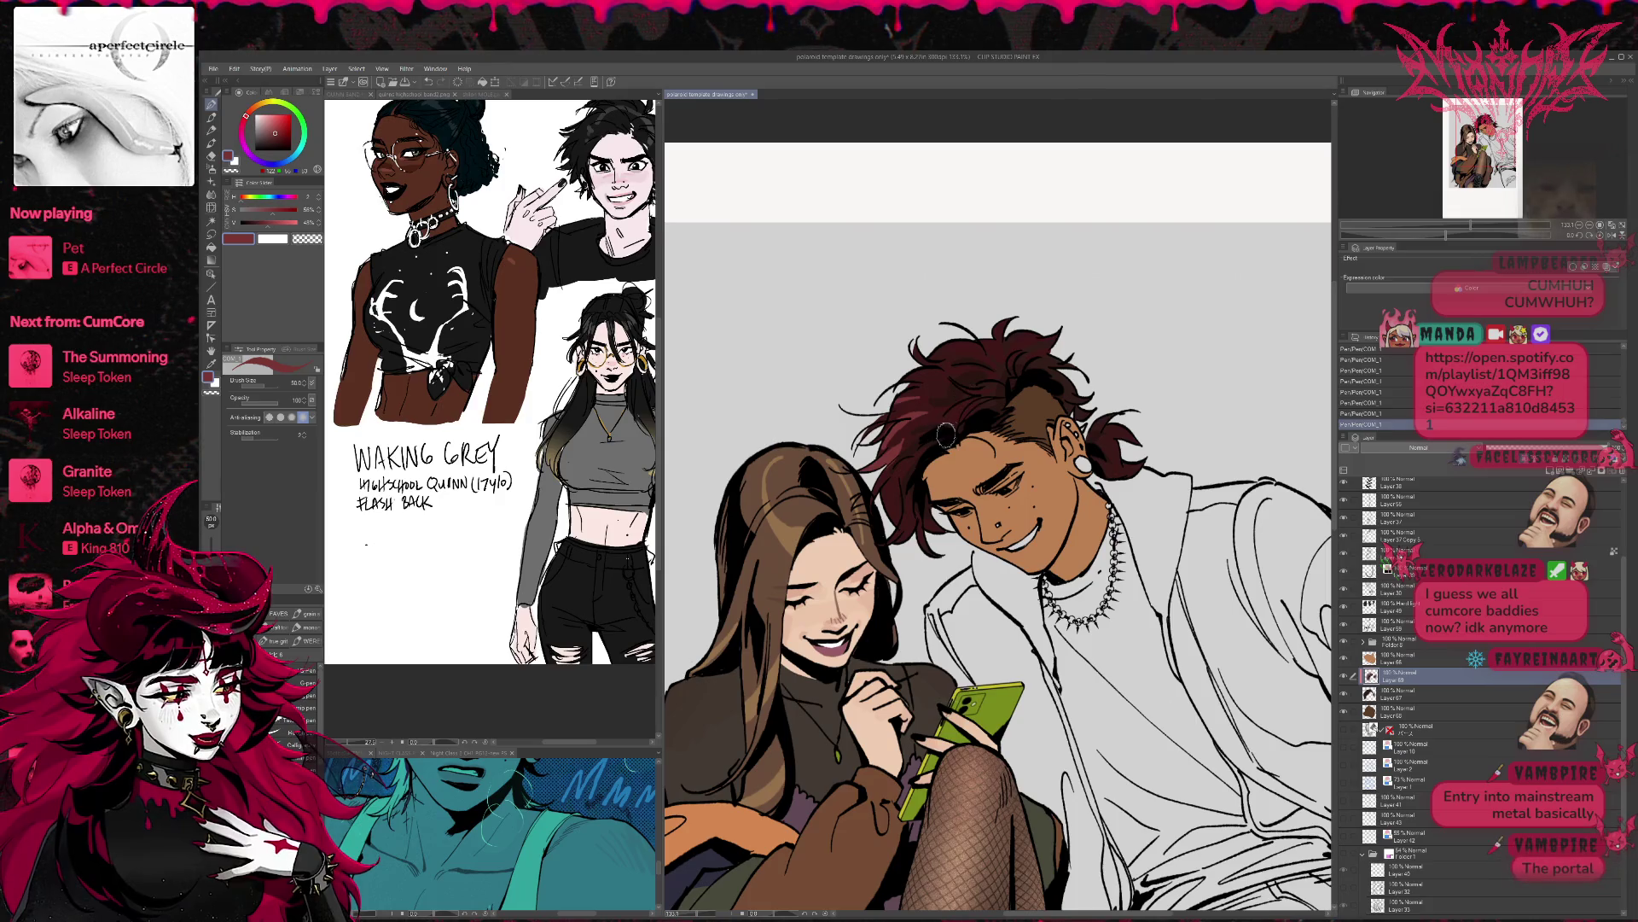
{"action": "key", "text": "ctrl+z"}
{"action": "key", "text": "ctrl+y"}
{"action": "key", "text": "ctrl+y"}
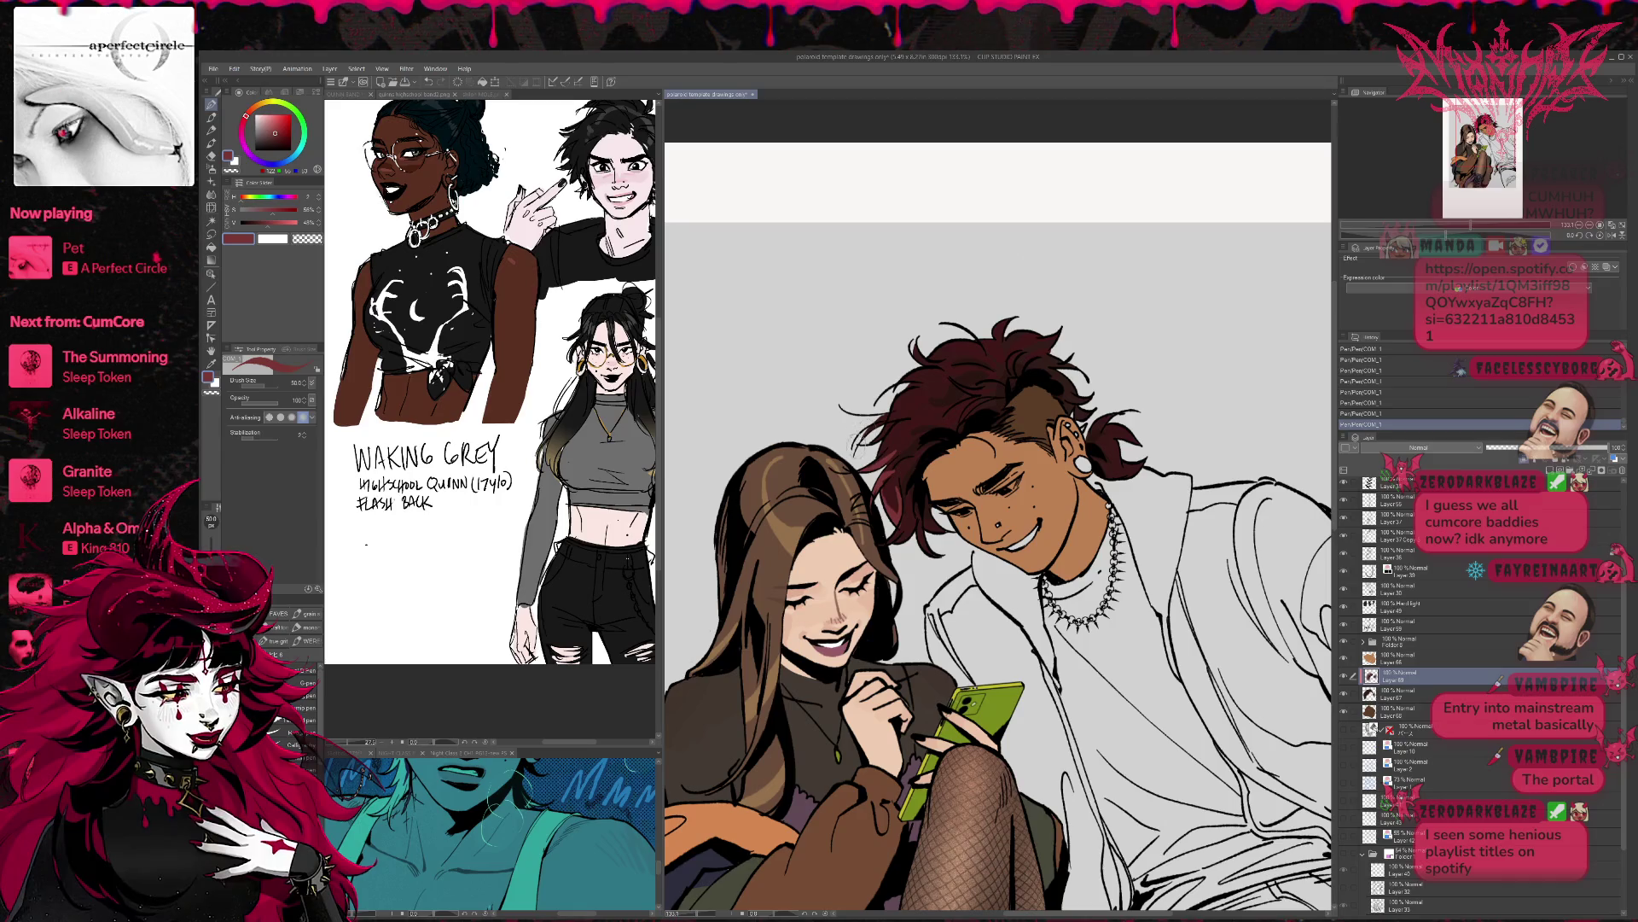
{"action": "key", "text": "ctrl+z"}
{"action": "key", "text": "ctrl+z"}
{"action": "key", "text": "ctrl+z"}
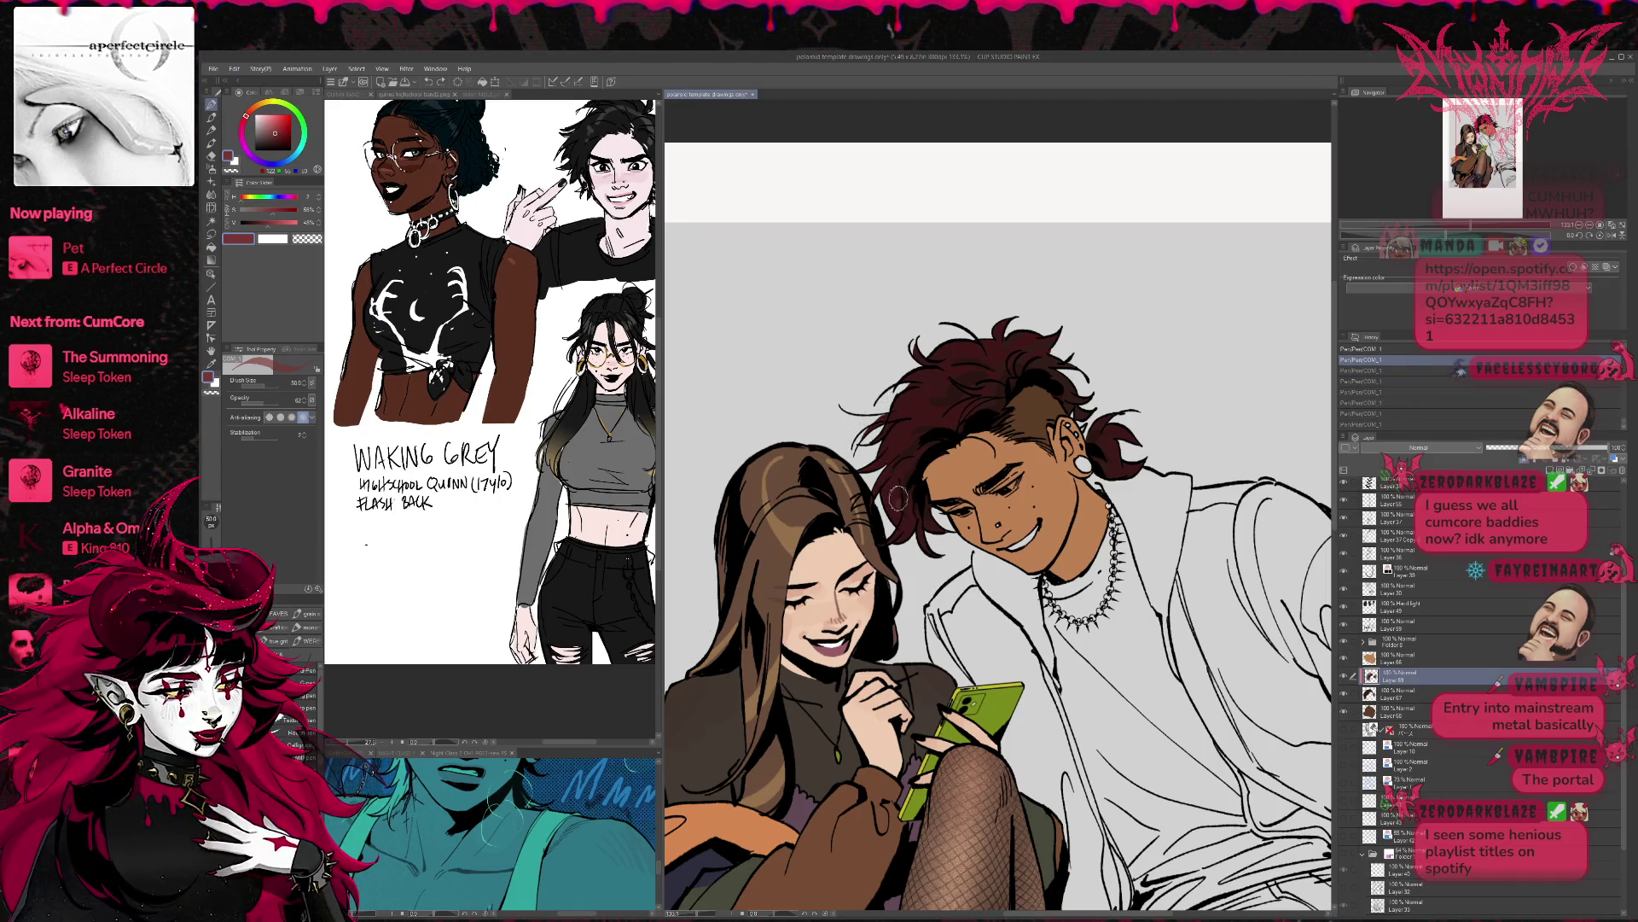
{"action": "mouse_move", "coordinate": [919, 429]}
{"action": "left_mouse_down"}
{"action": "mouse_move", "coordinate": [957, 350]}
{"action": "mouse_move", "coordinate": [1003, 333]}
{"action": "left_mouse_up"}
- View the canvas at 100% and bring up the Night Class reference sheet
{"action": "left_click_drag", "start_coordinate": [1115, 454], "coordinate": [1166, 446]}
{"action": "key", "text": "ctrl+minus"}
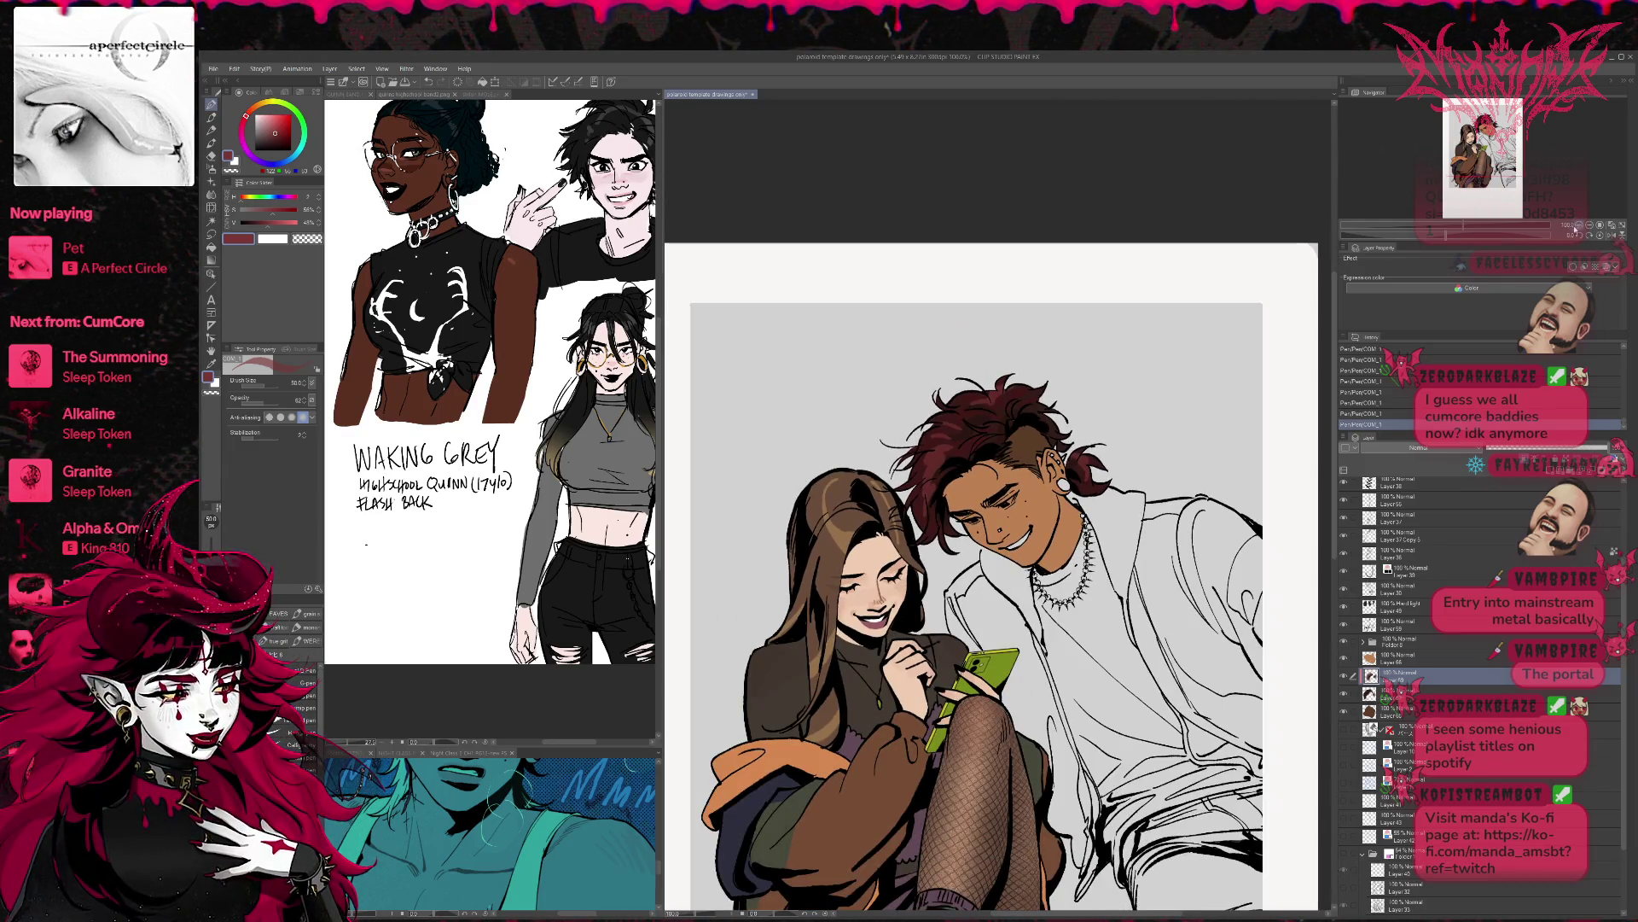
{"action": "left_click", "coordinate": [1399, 657]}
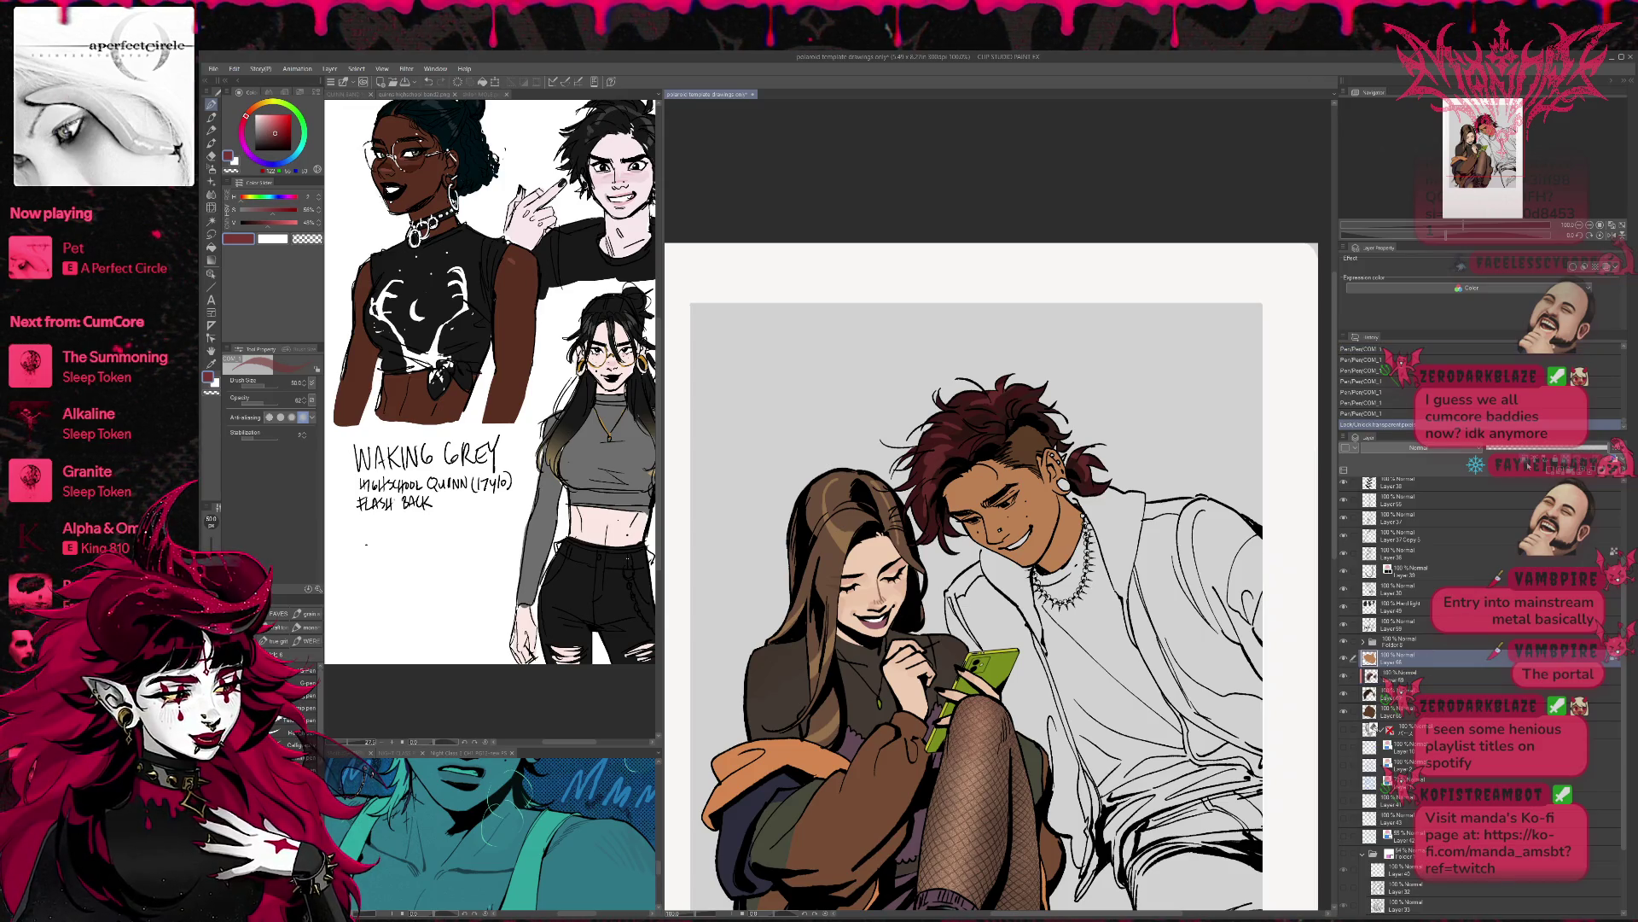
{"action": "left_click", "coordinate": [398, 754]}
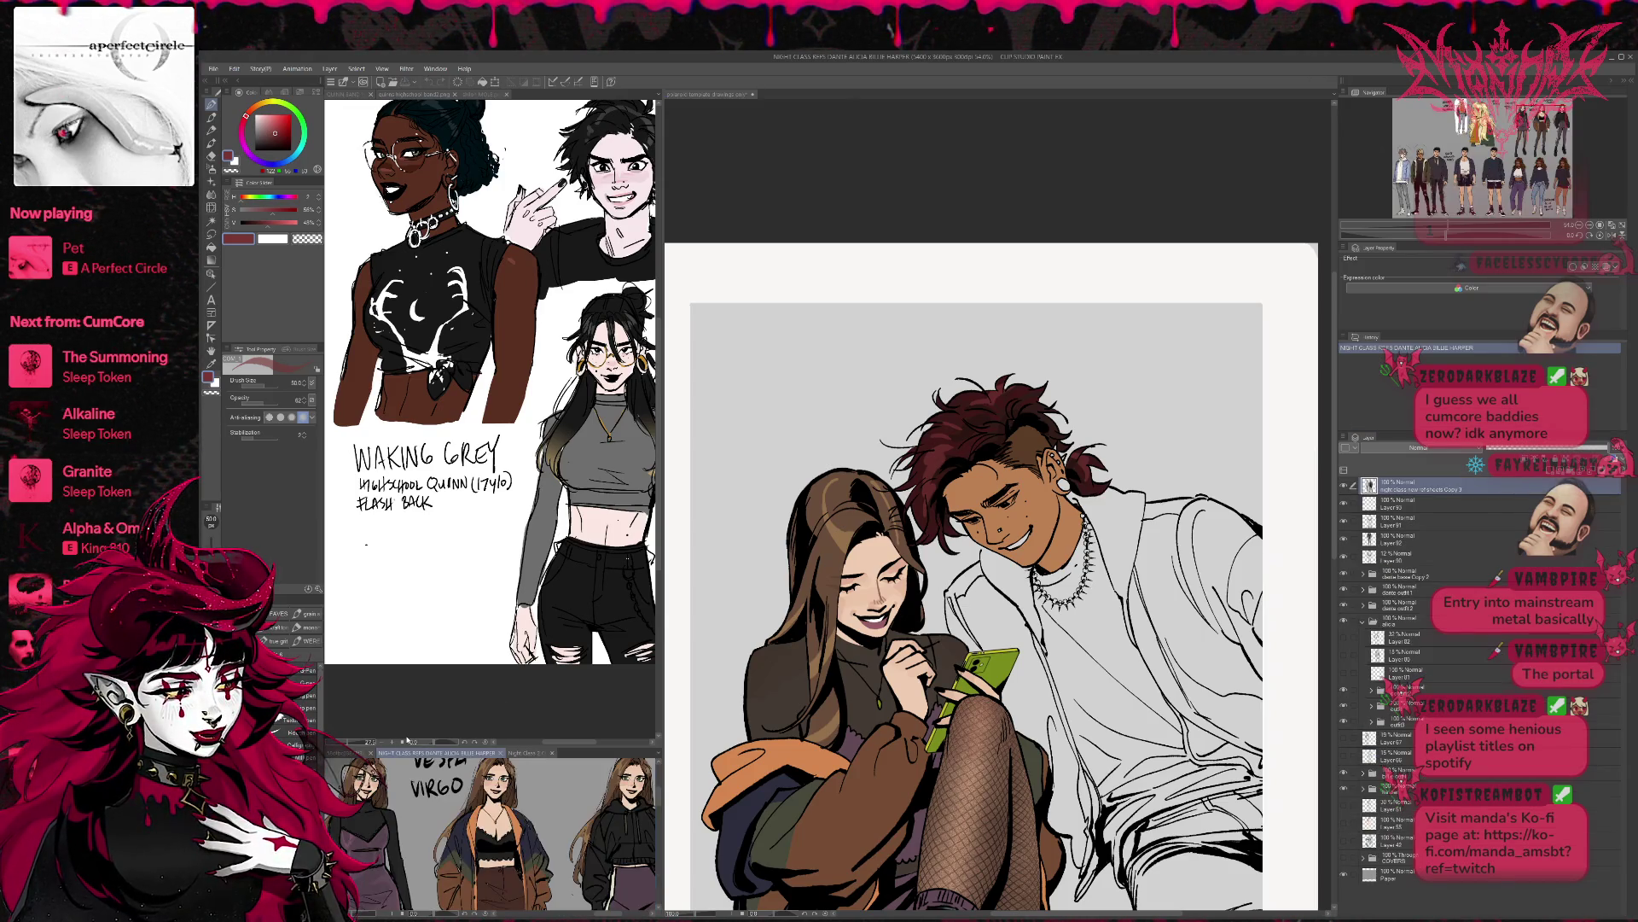
- Sample skin colour from the blond character's reference and dab it on the man's cheek and ear
{"action": "left_click", "coordinate": [482, 93]}
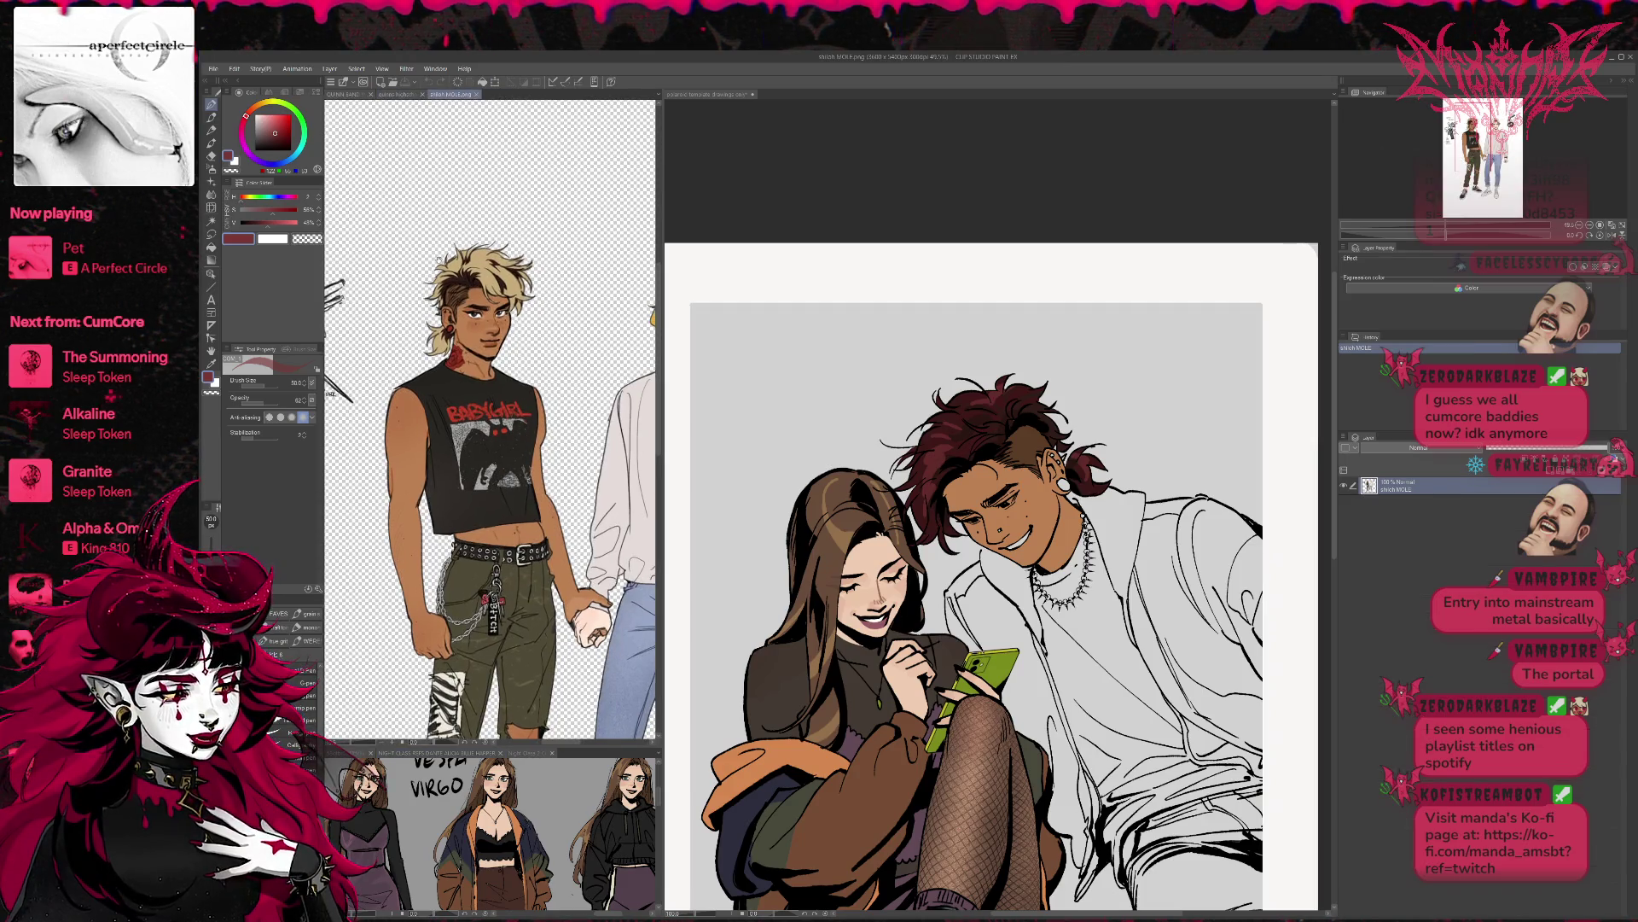
{"action": "scroll", "coordinate": [499, 399], "scroll_direction": "up", "scroll_amount": 3}
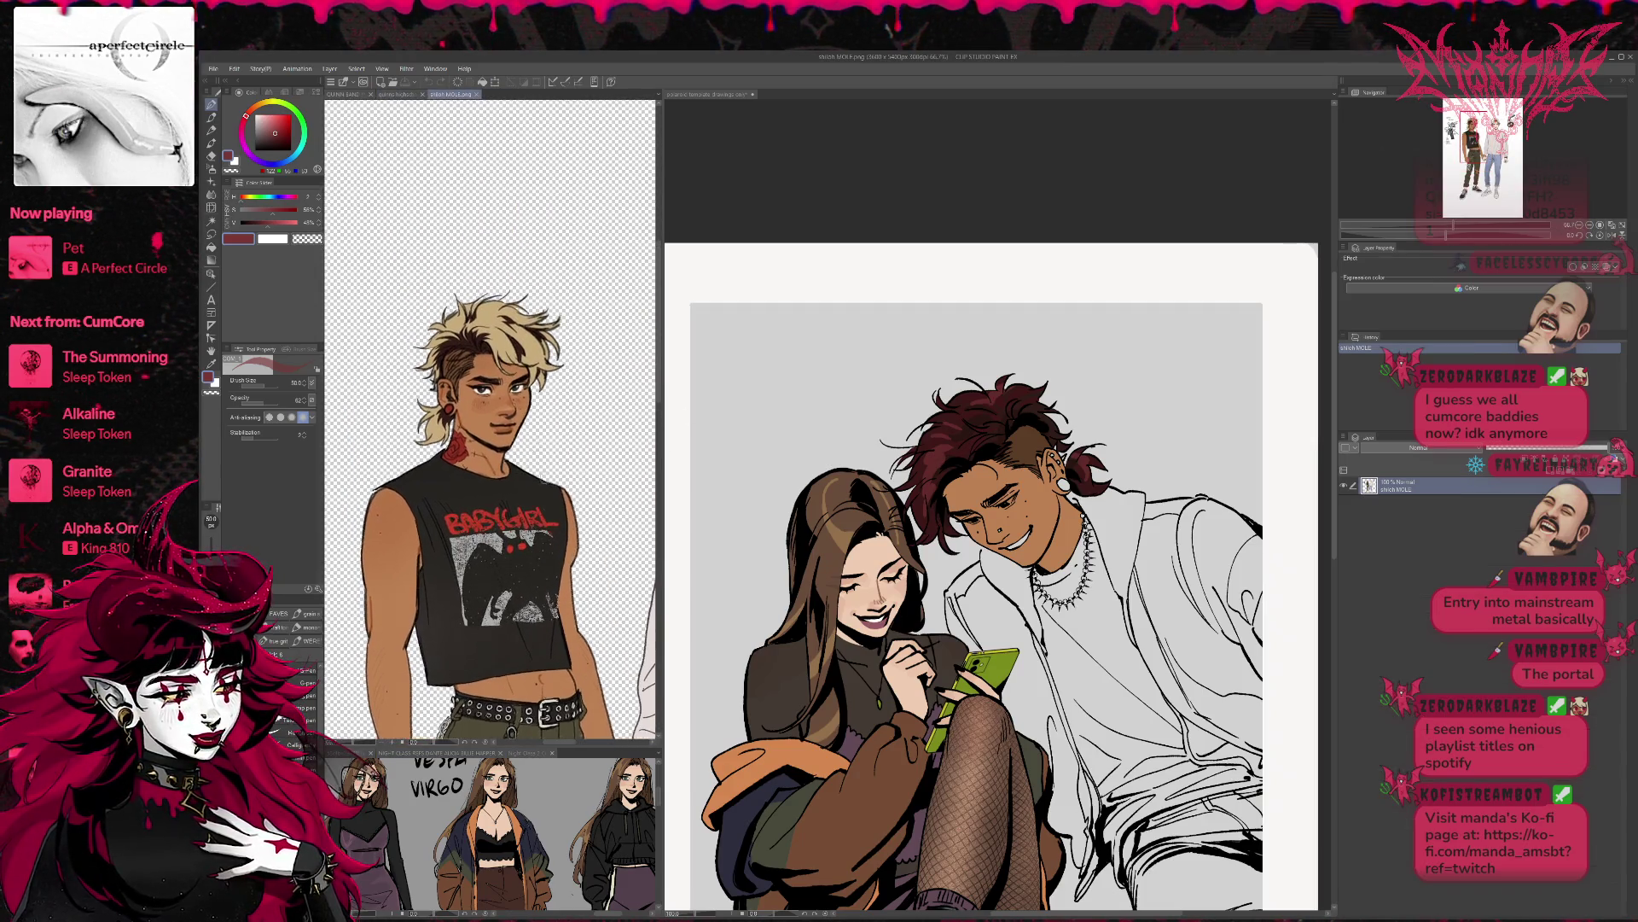
{"action": "left_click", "coordinate": [499, 398], "text": "alt"}
{"action": "left_click", "coordinate": [1020, 507]}
{"action": "left_click", "coordinate": [1041, 492]}
{"action": "left_click", "coordinate": [478, 422]}
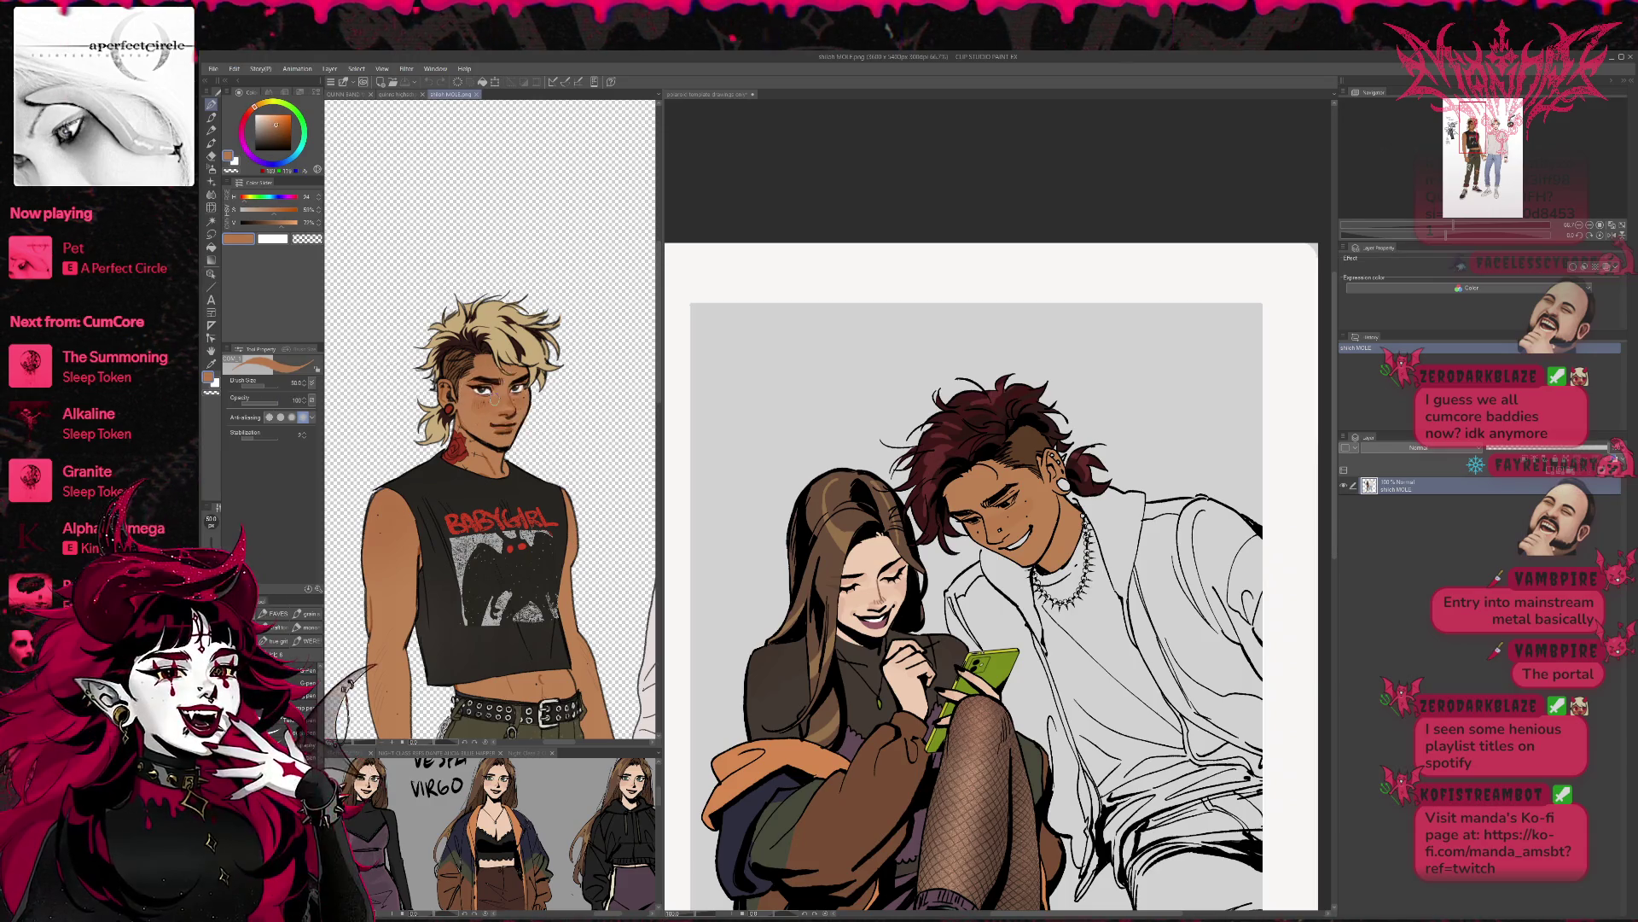
{"action": "left_click", "coordinate": [981, 511]}
{"action": "left_click", "coordinate": [1045, 490]}
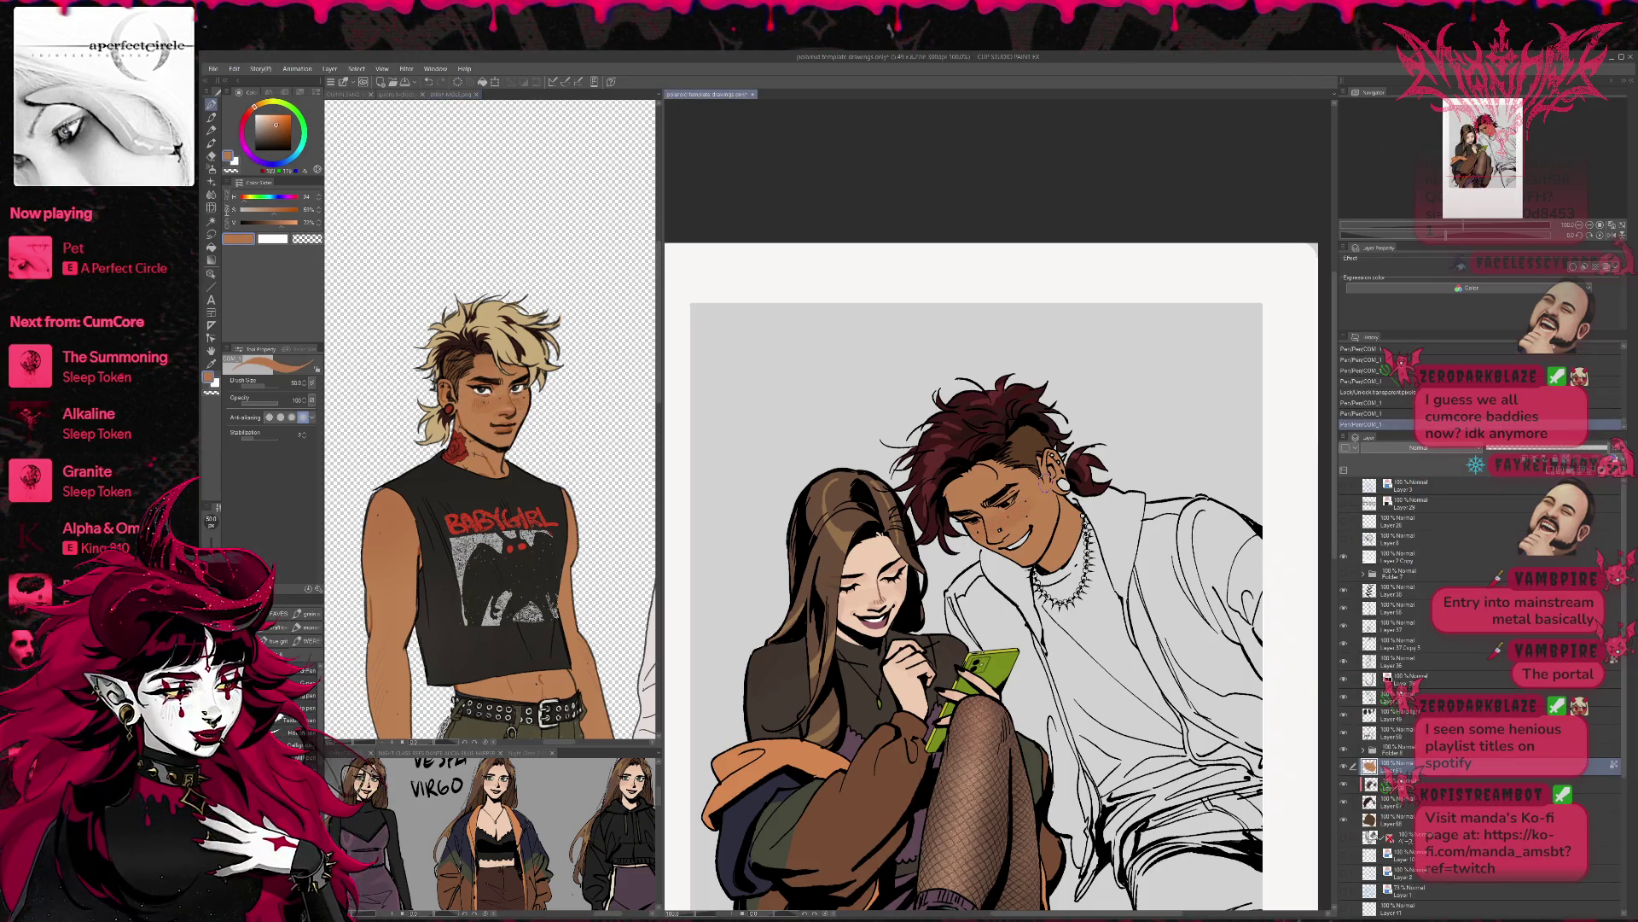
- Resample the reference skin tone and build up blush on the man's cheek
{"action": "left_click", "coordinate": [467, 397], "text": "alt"}
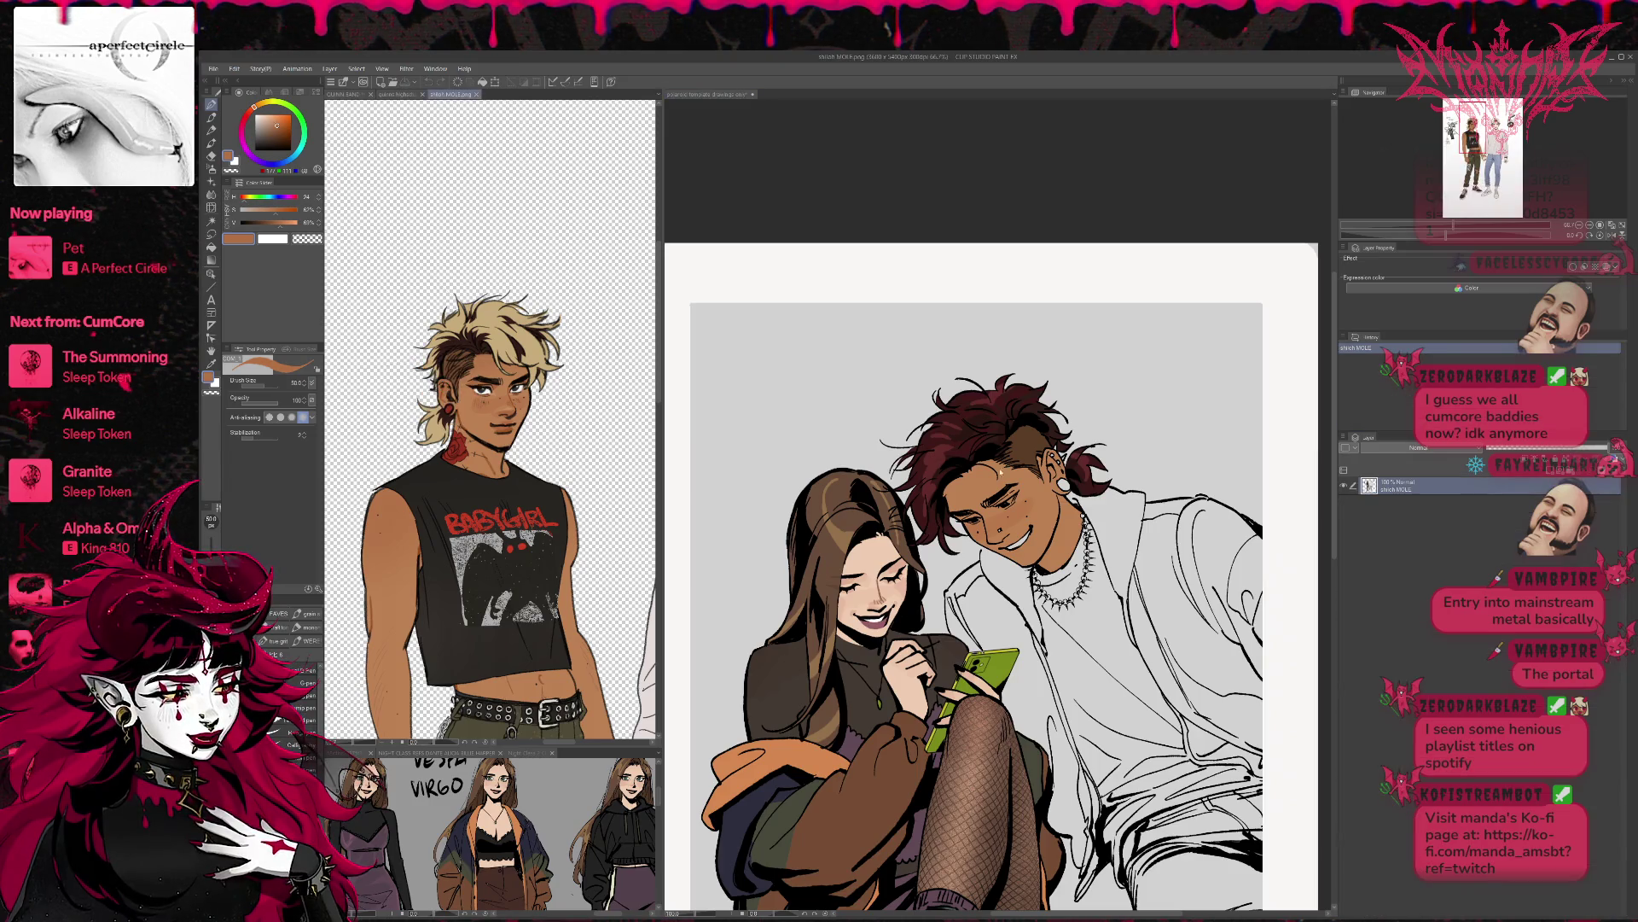
{"action": "left_click", "coordinate": [1032, 503]}
{"action": "left_click_drag", "start_coordinate": [1033, 504], "coordinate": [973, 539]}
{"action": "left_click", "coordinate": [973, 539]}
{"action": "left_click", "coordinate": [975, 540]}
{"action": "left_click", "coordinate": [971, 538]}
{"action": "left_click", "coordinate": [968, 536]}
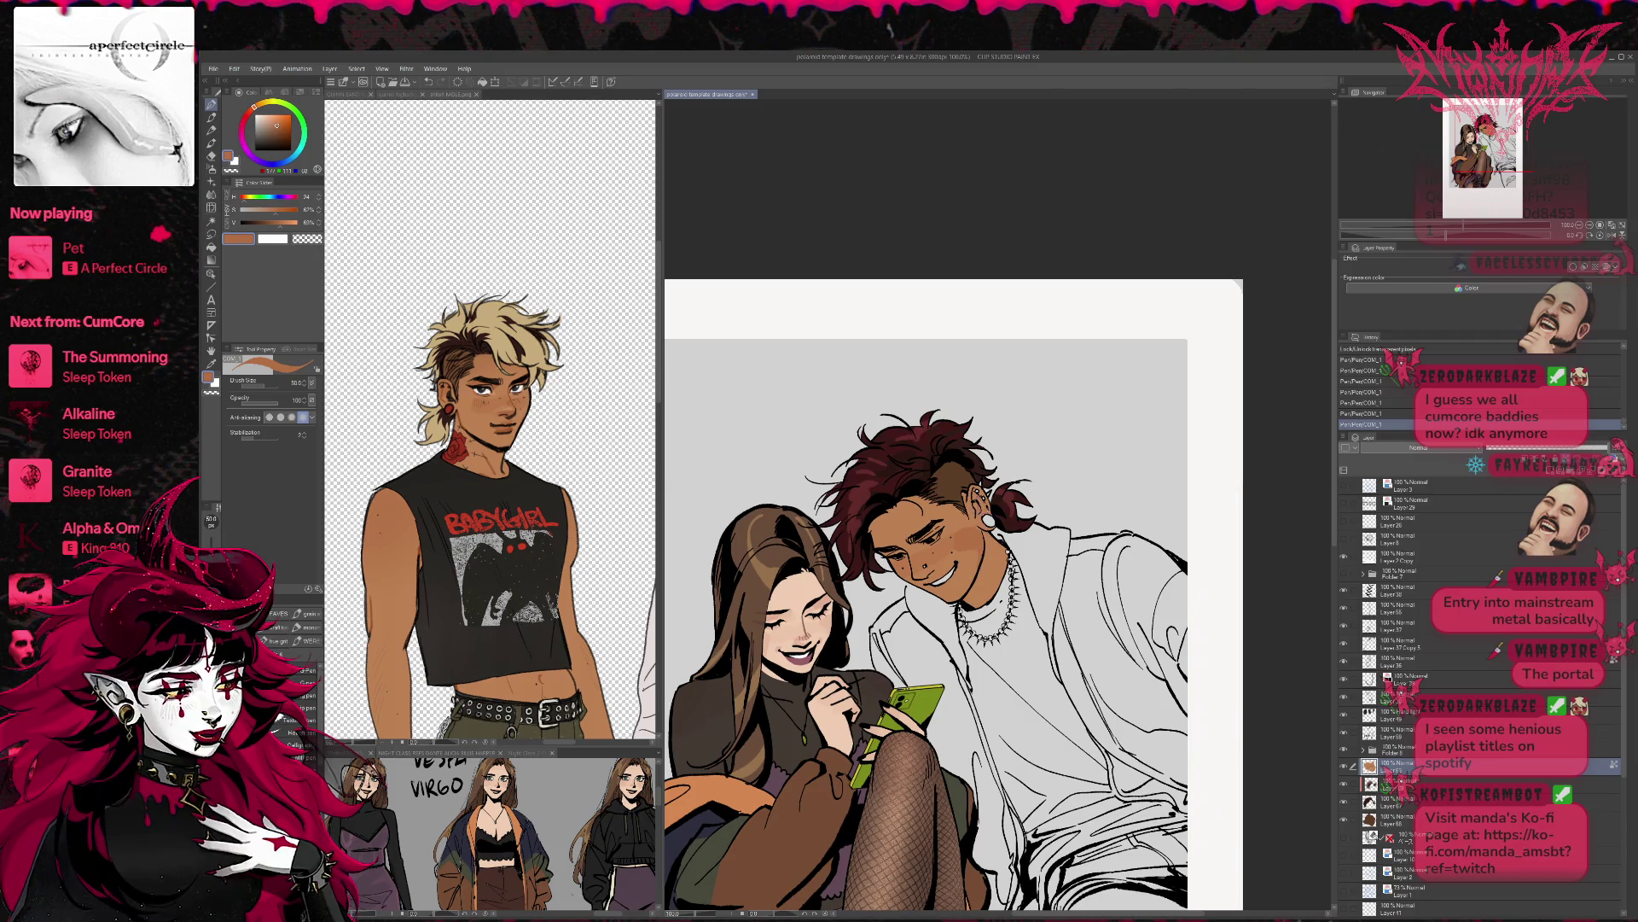
{"action": "left_click", "coordinate": [980, 495]}
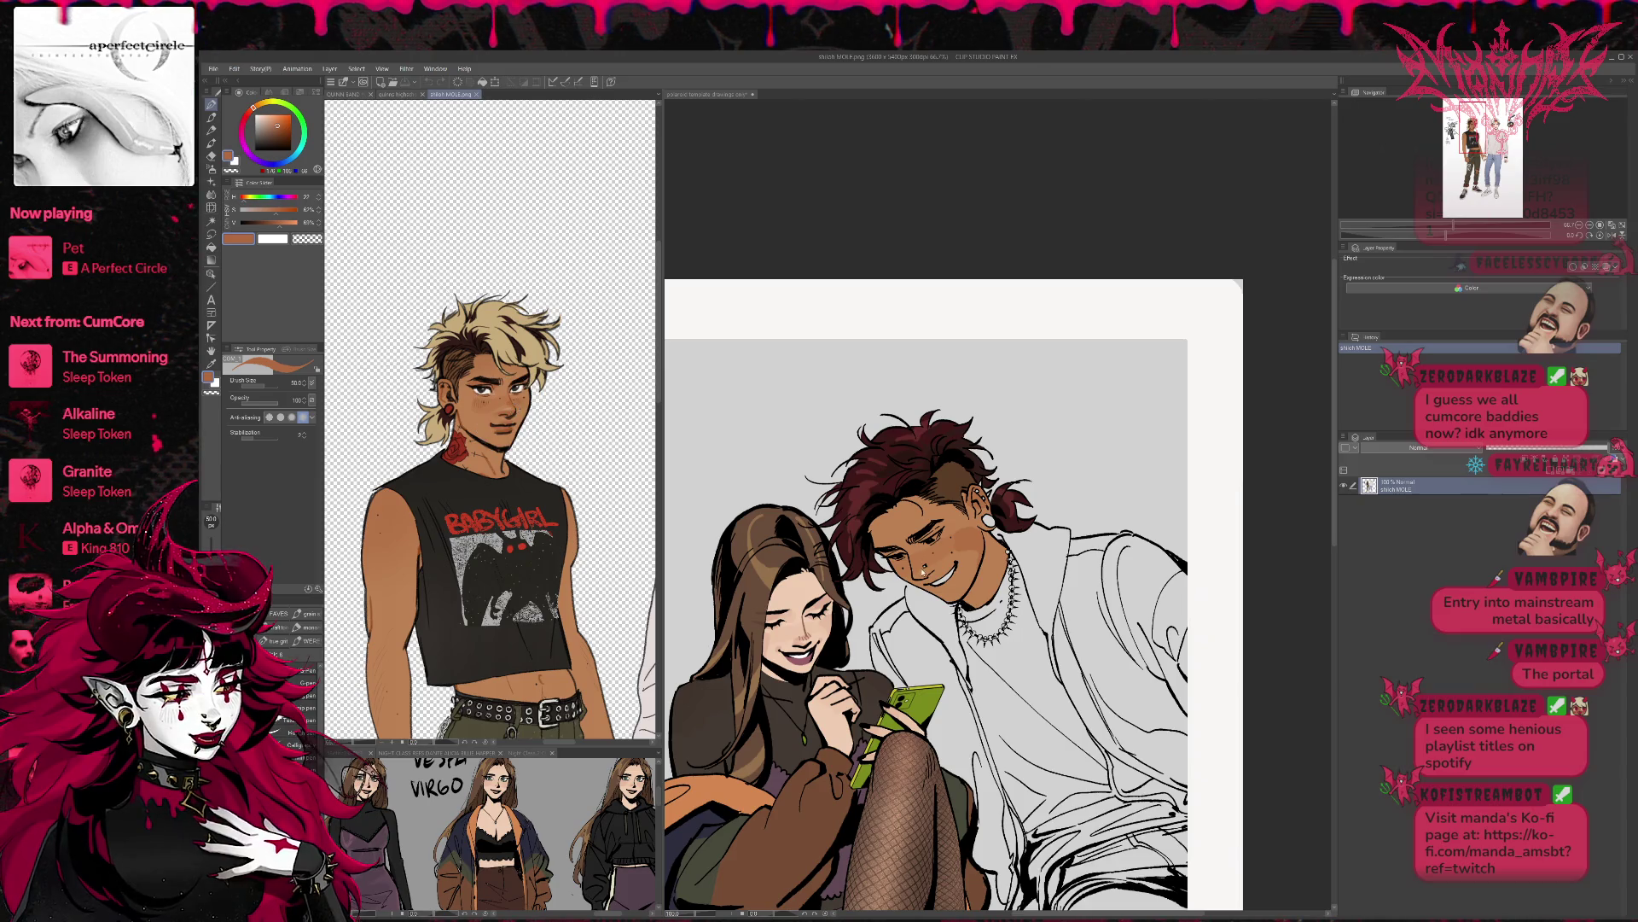
- Try a slightly adjusted colour mark near the man's mouth, then undo it
{"action": "left_click", "coordinate": [924, 563], "text": "alt"}
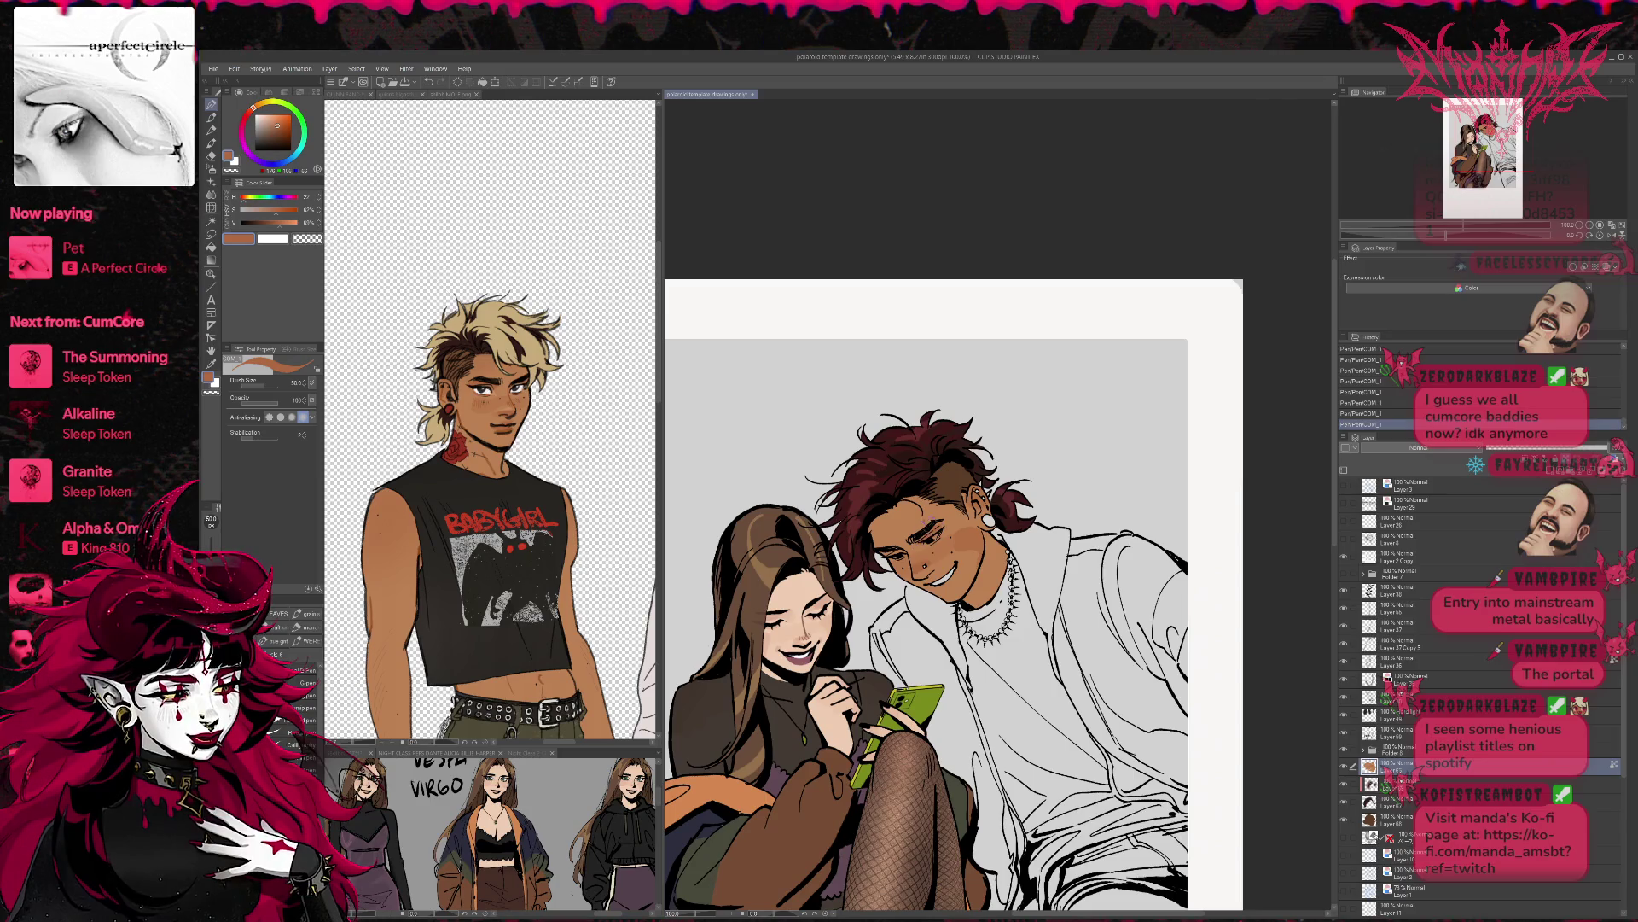
{"action": "left_click", "coordinate": [512, 427]}
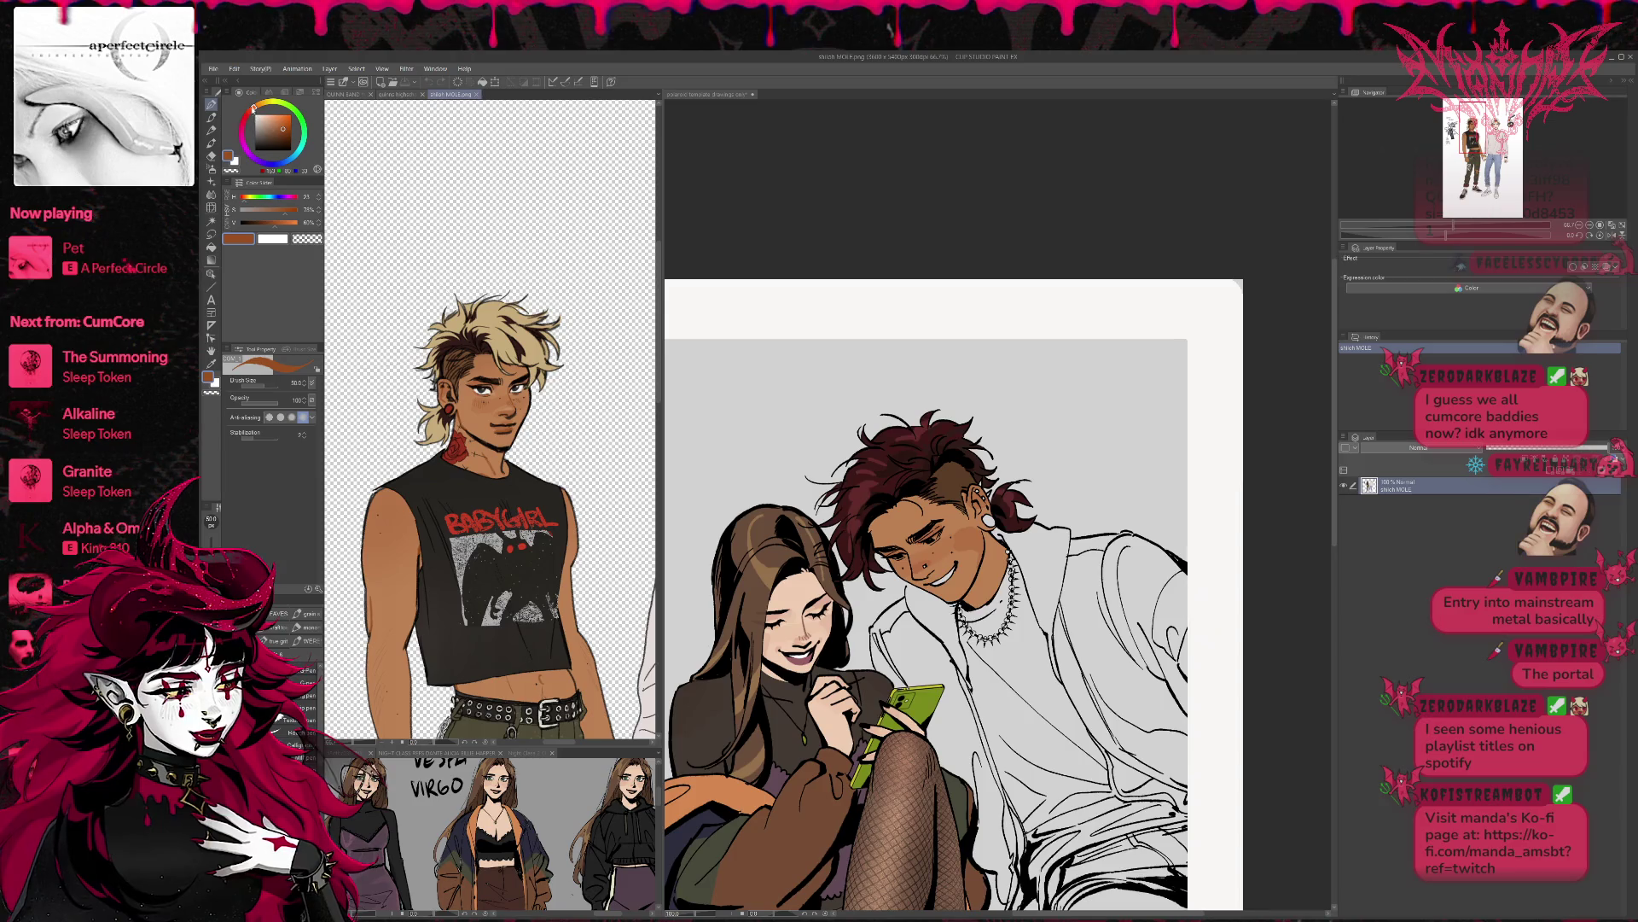
{"action": "left_click", "coordinate": [954, 593]}
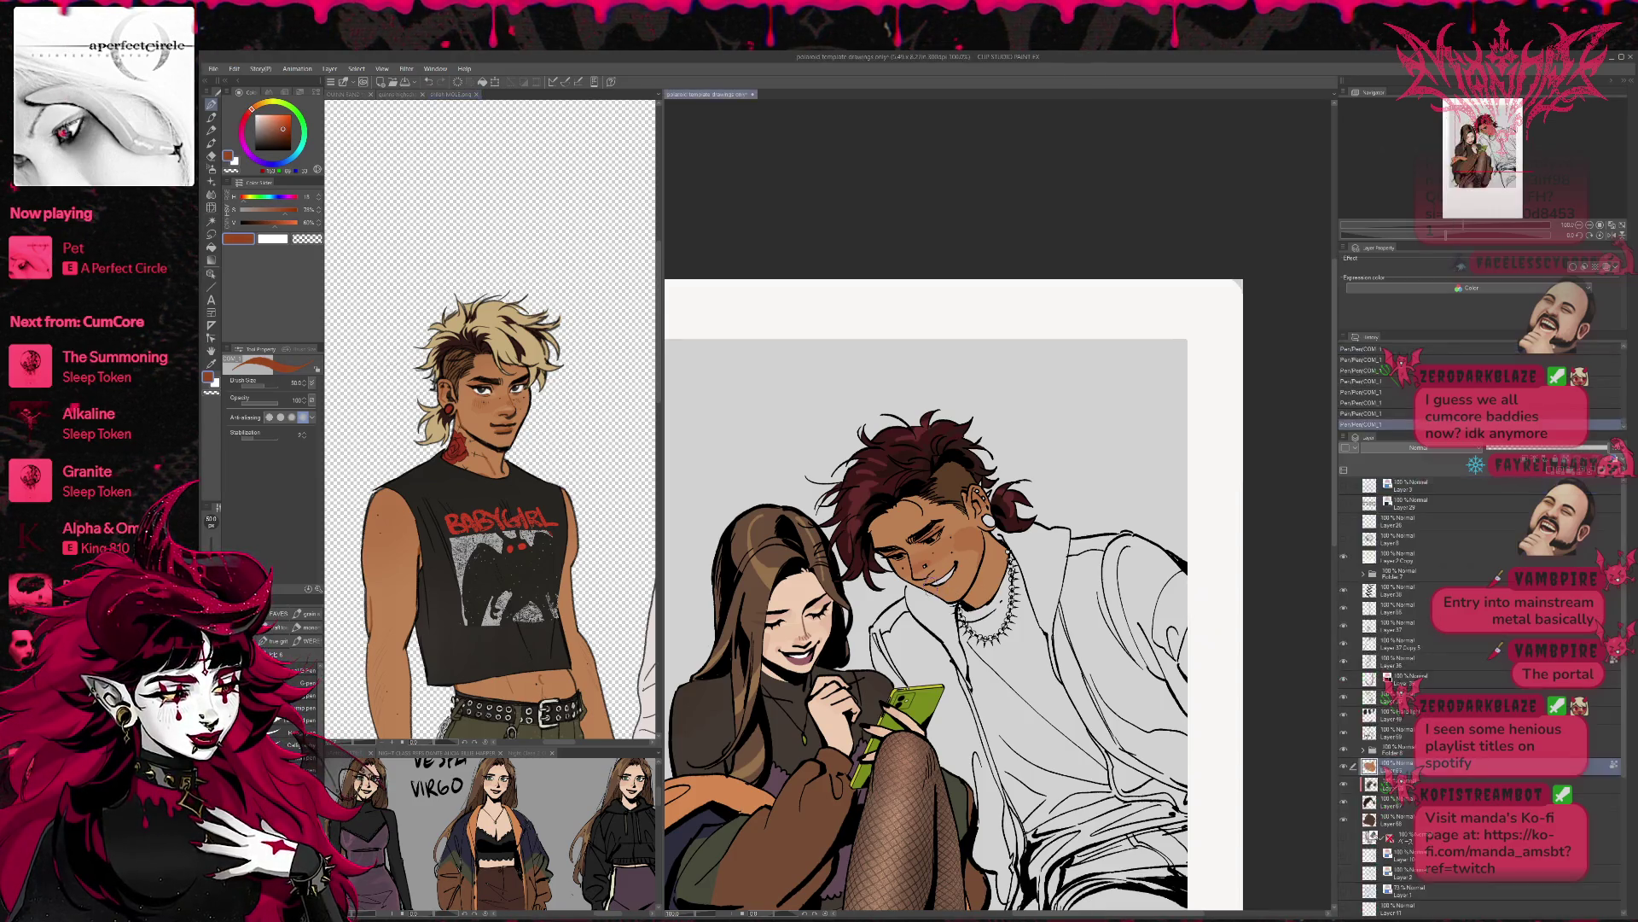
{"action": "key", "text": "ctrl+z"}
{"action": "left_click", "coordinate": [278, 128]}
{"action": "left_click_drag", "start_coordinate": [929, 583], "coordinate": [938, 597]}
{"action": "key", "text": "ctrl+z"}
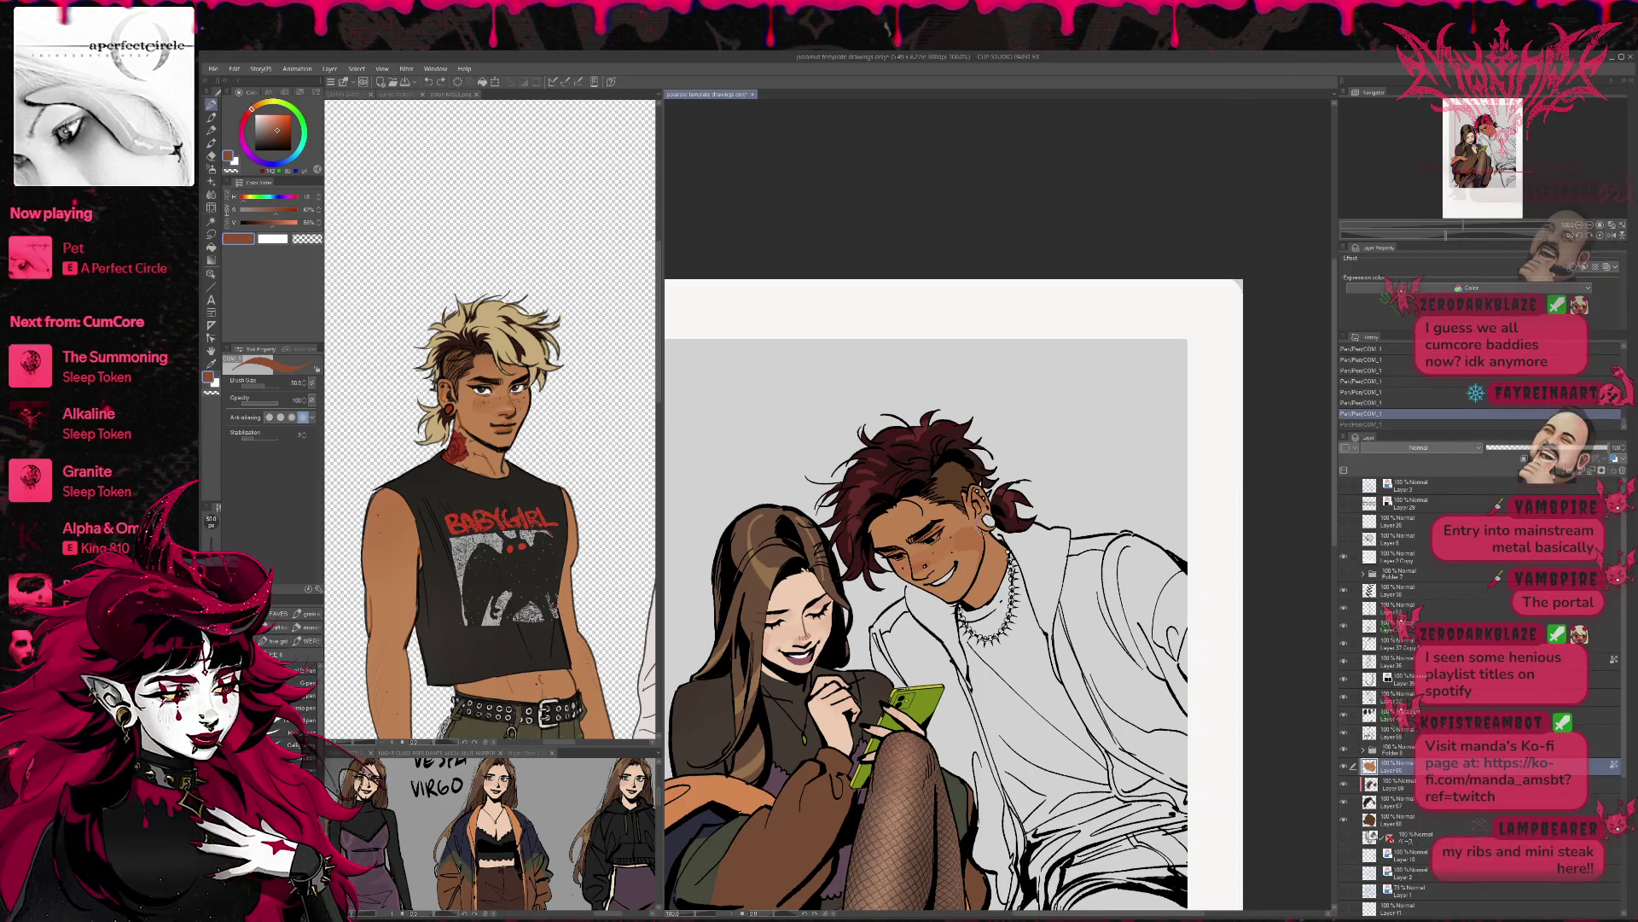
- Lower the brush opacity to 80, paint blush across the cheek, and mirror the view
{"action": "left_click", "coordinate": [270, 406]}
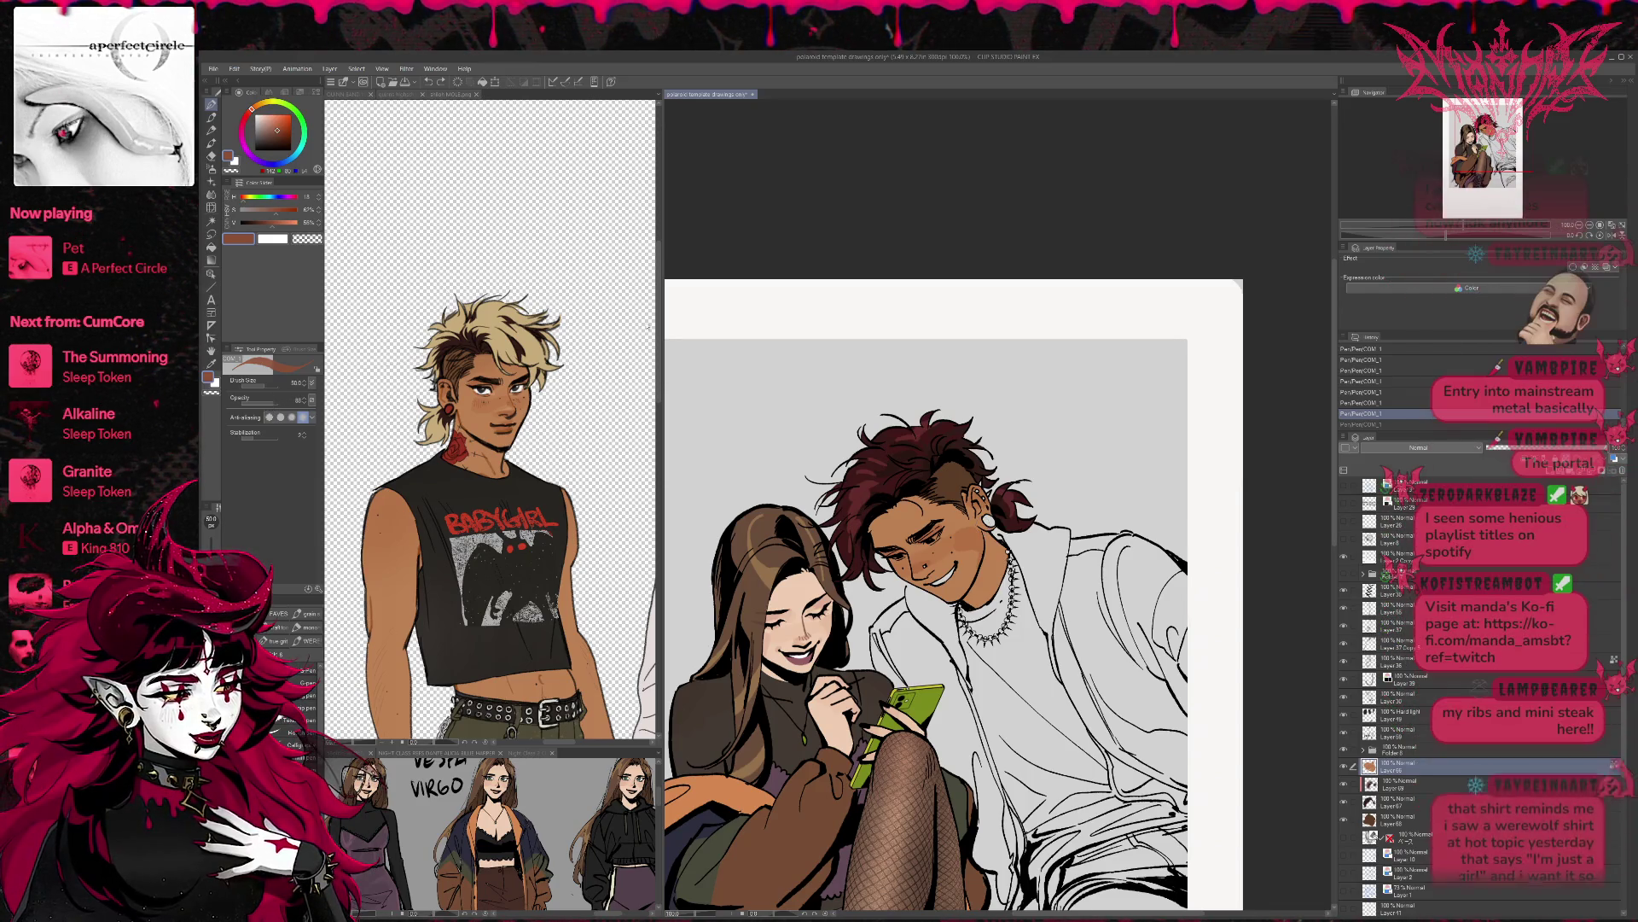
{"action": "mouse_move", "coordinate": [186, 140]}
{"action": "left_click", "coordinate": [149, 96]}
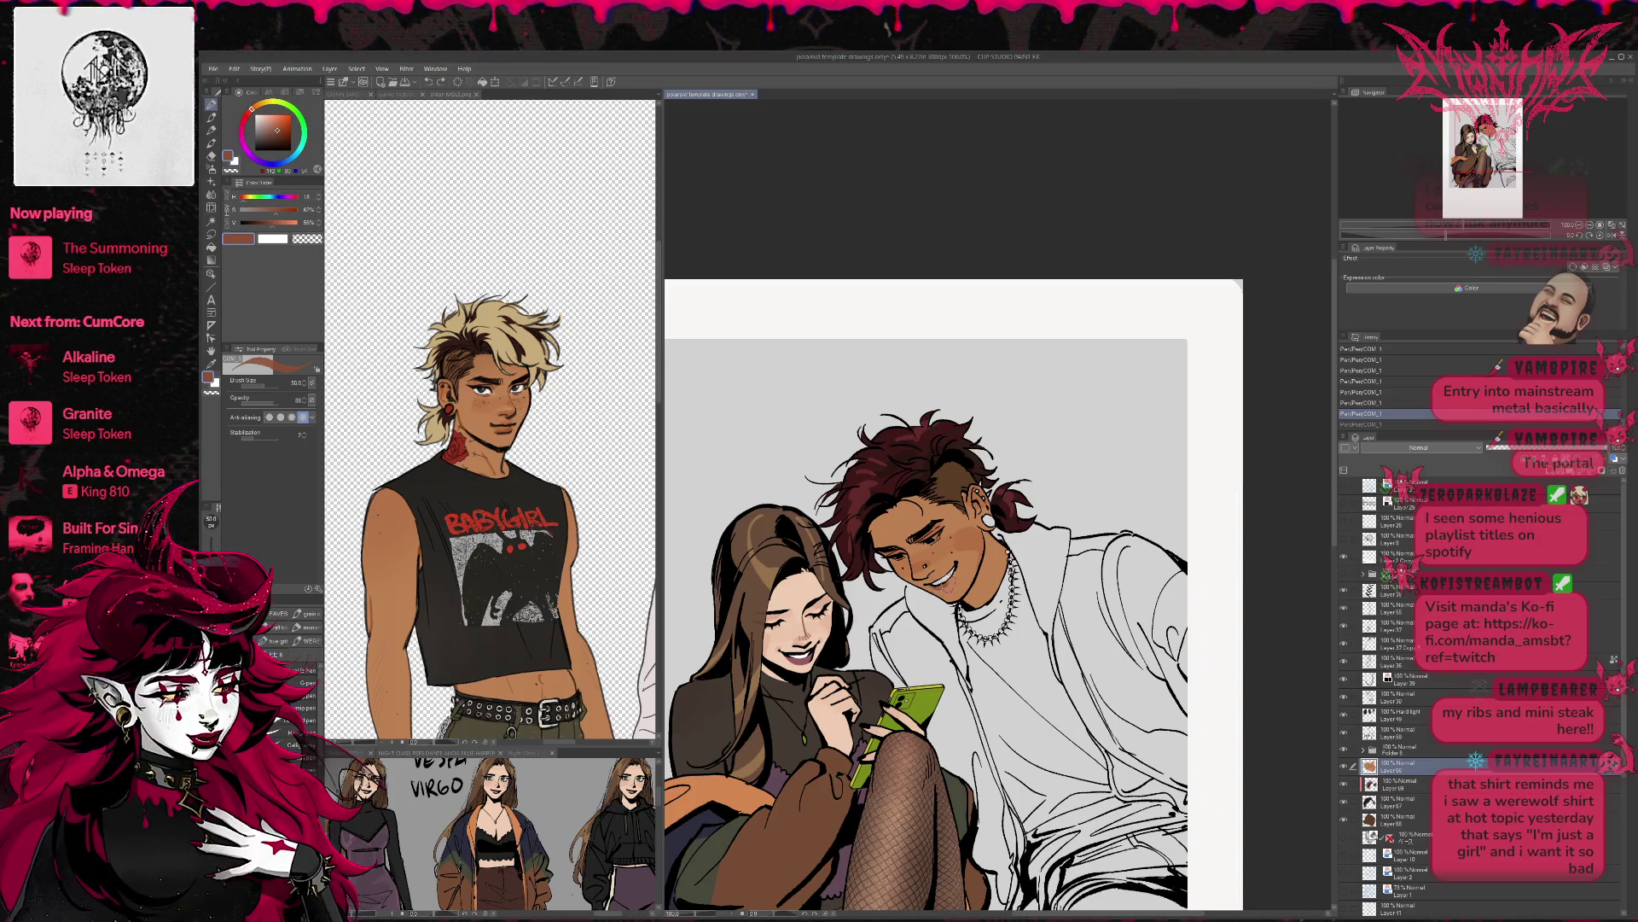
{"action": "left_click_drag", "start_coordinate": [954, 574], "coordinate": [963, 556]}
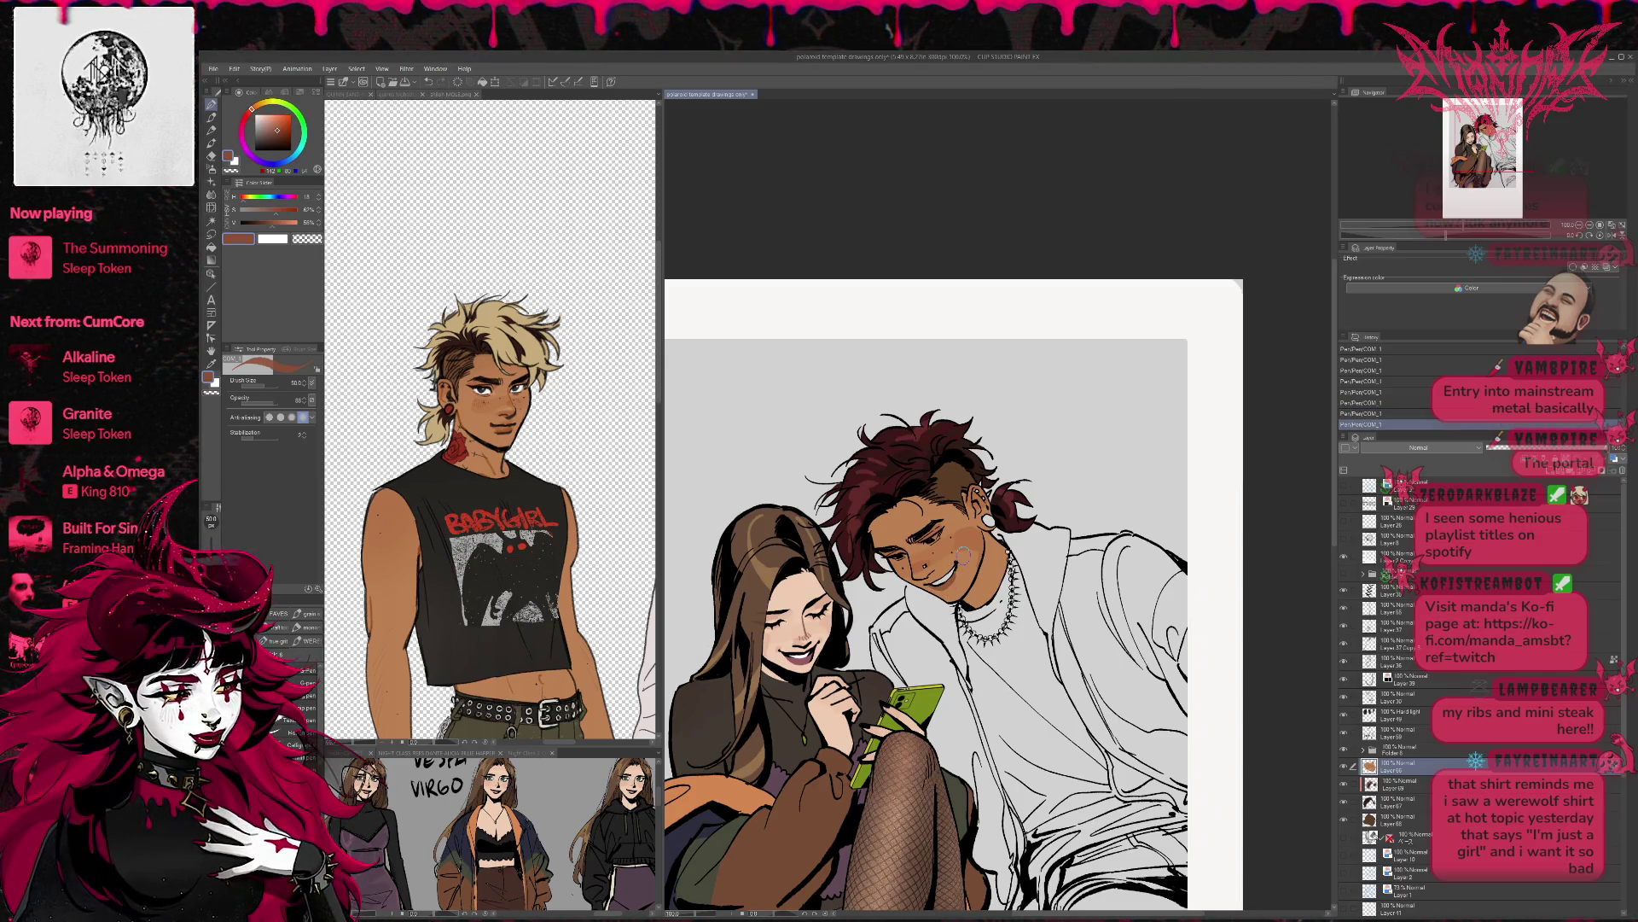
{"action": "left_click", "coordinate": [1591, 227]}
{"action": "scroll", "coordinate": [957, 445], "scroll_direction": "up", "scroll_amount": 3}
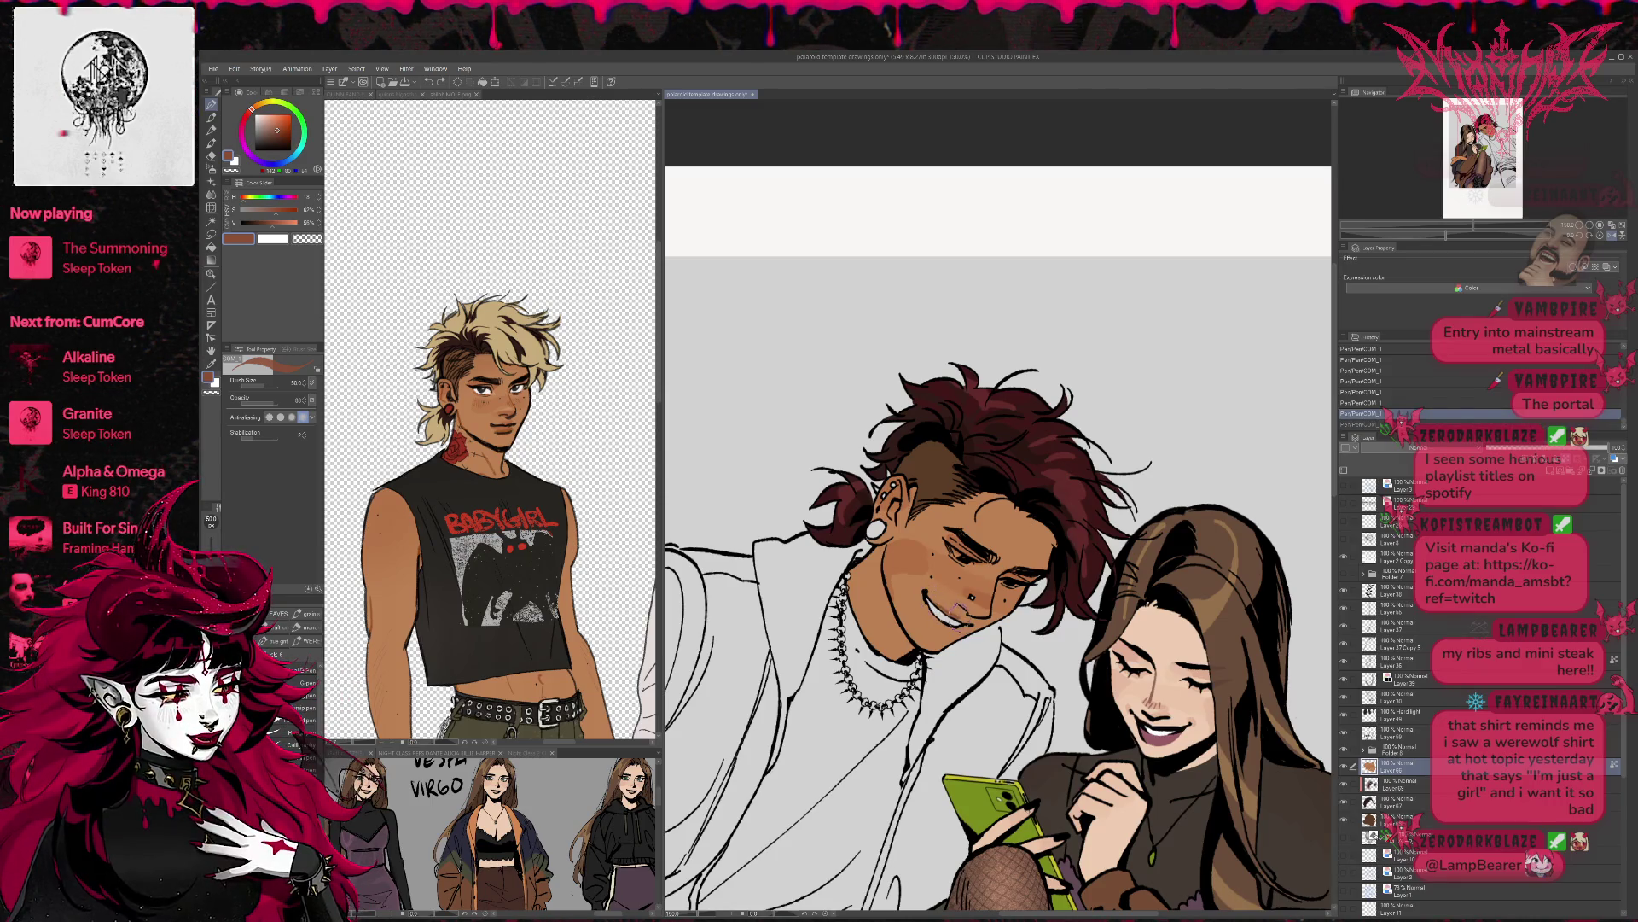
- Shade inside the man's smiling mouth and darken his lower lip with a redder cheek tone
{"action": "left_click", "coordinate": [905, 567], "text": "alt"}
{"action": "left_click_drag", "start_coordinate": [921, 608], "coordinate": [940, 625]}
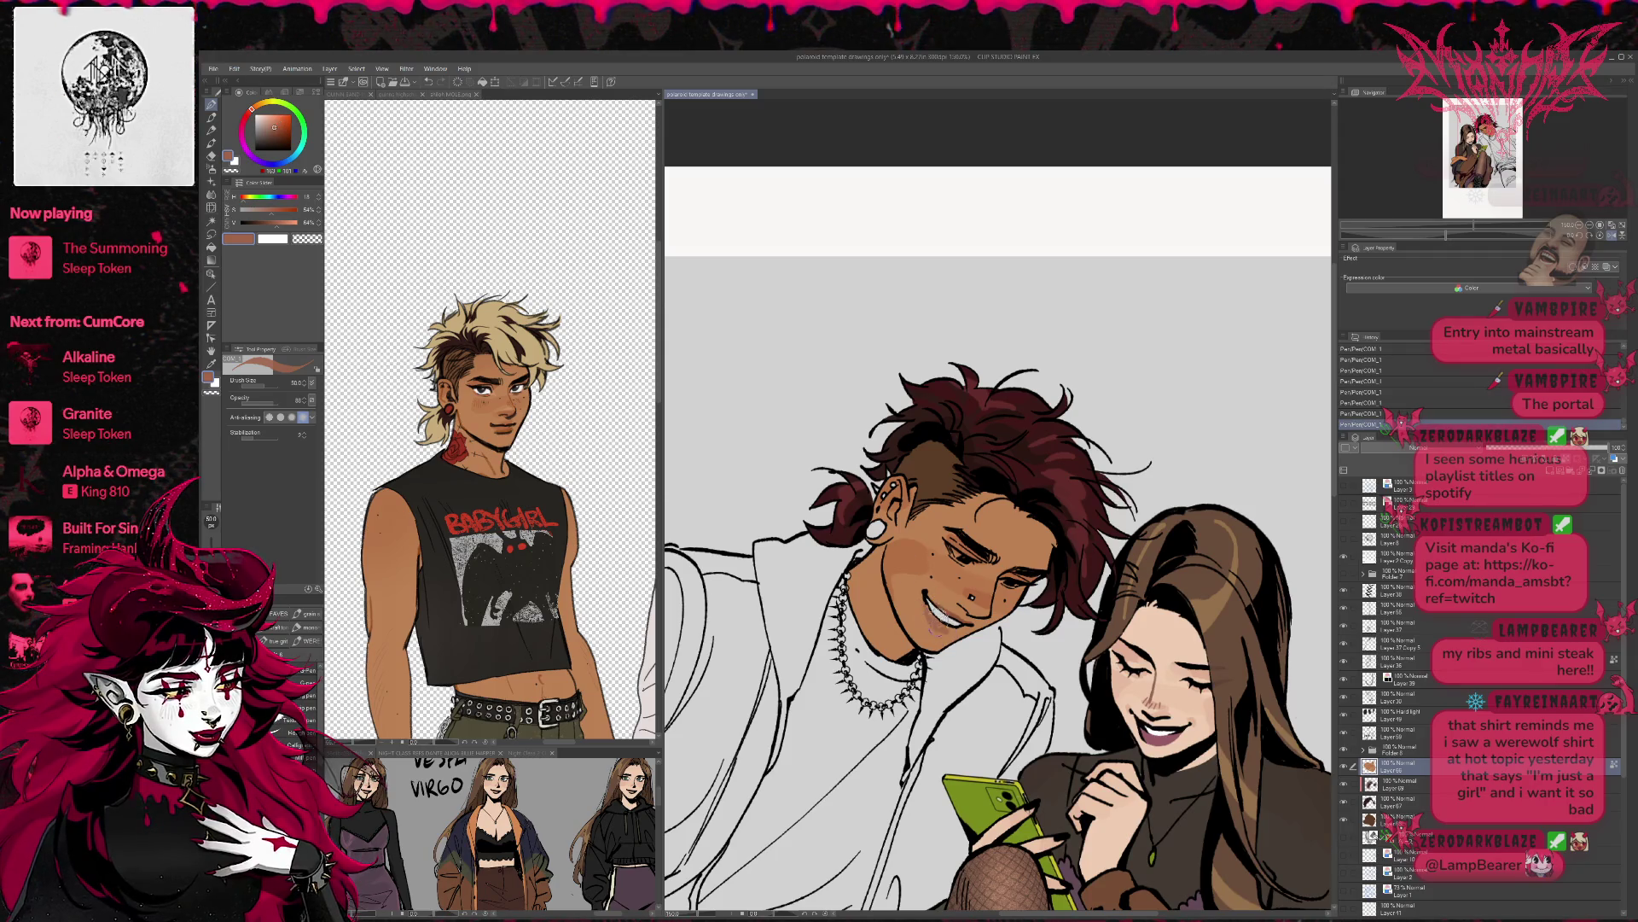
{"action": "key", "text": "ctrl+z"}
{"action": "left_click", "coordinate": [914, 553], "text": "alt"}
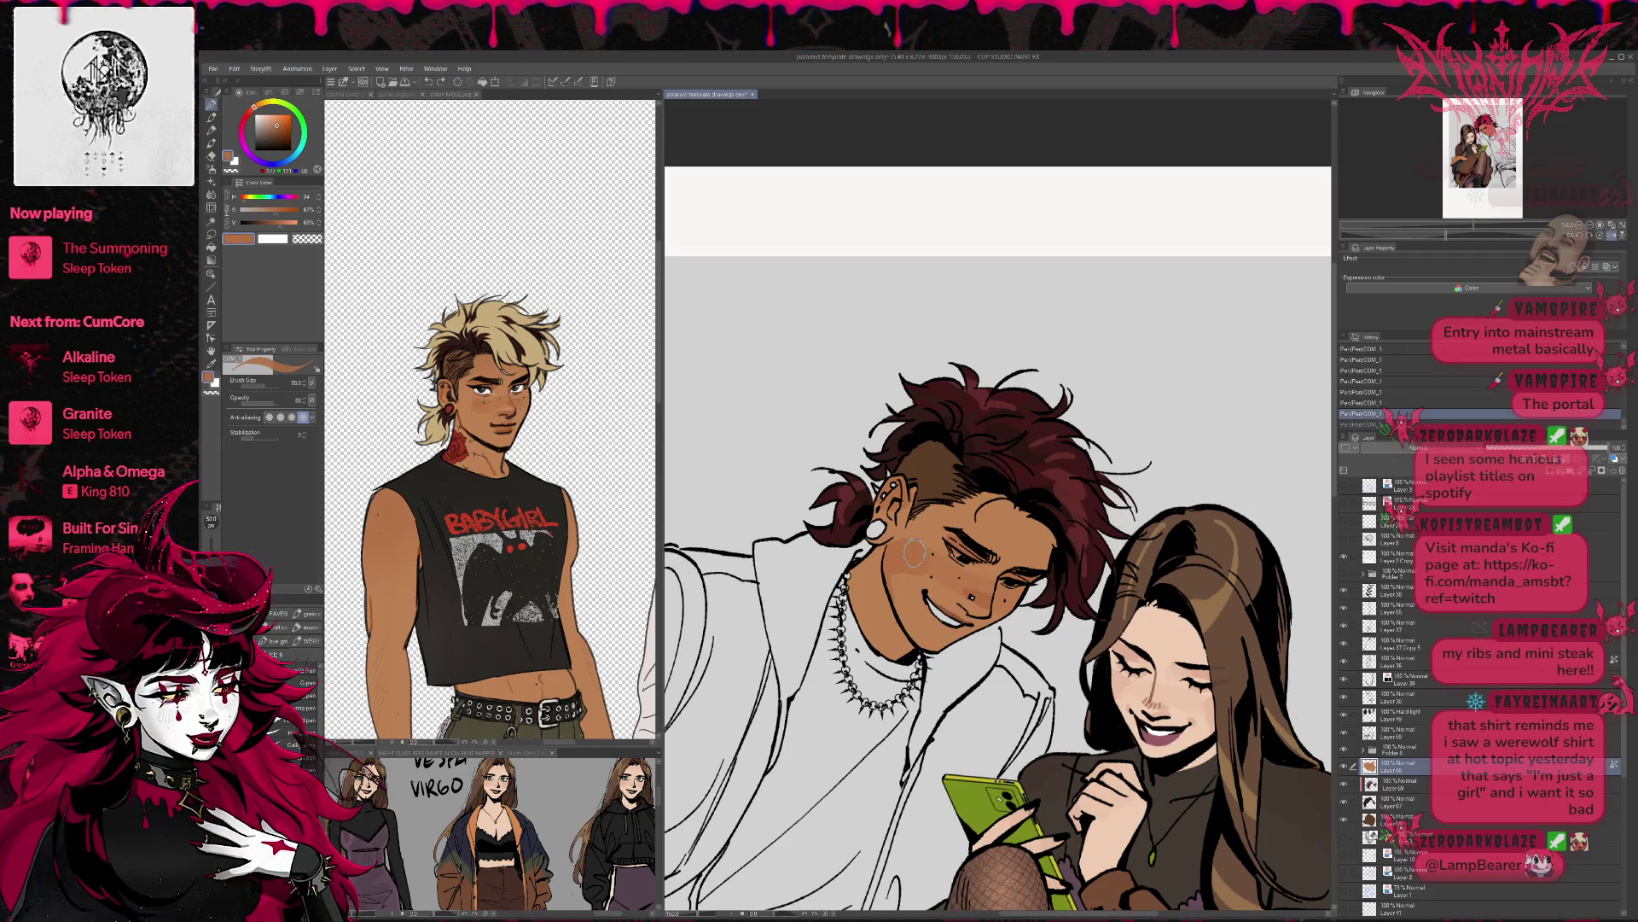
{"action": "left_click", "coordinate": [251, 111]}
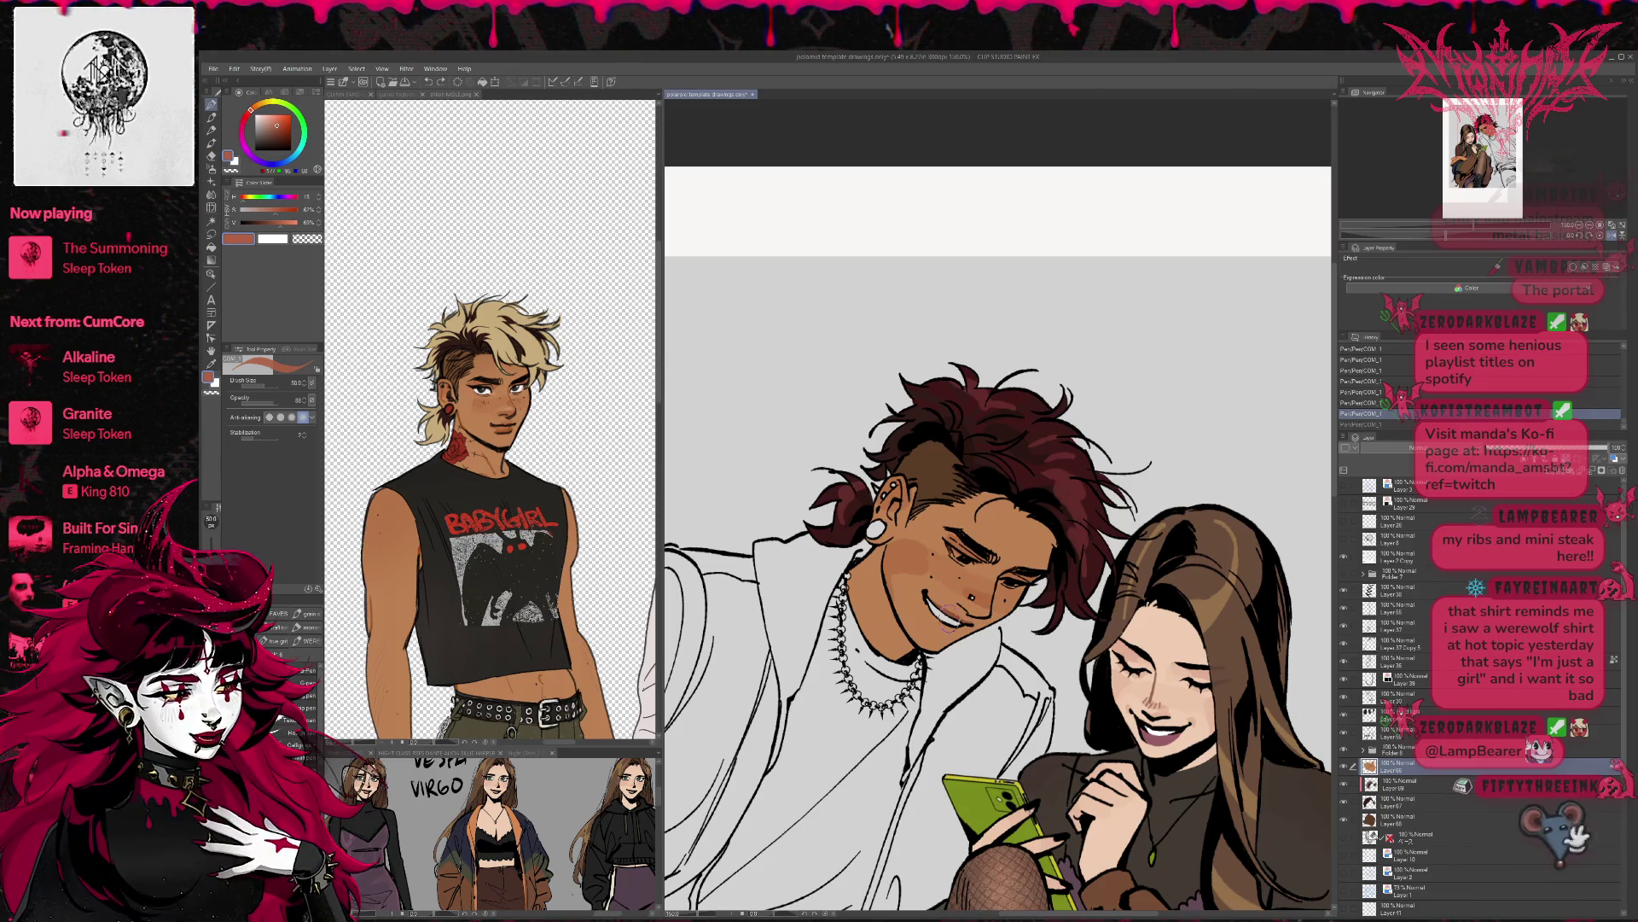
{"action": "left_click_drag", "start_coordinate": [925, 607], "coordinate": [943, 597]}
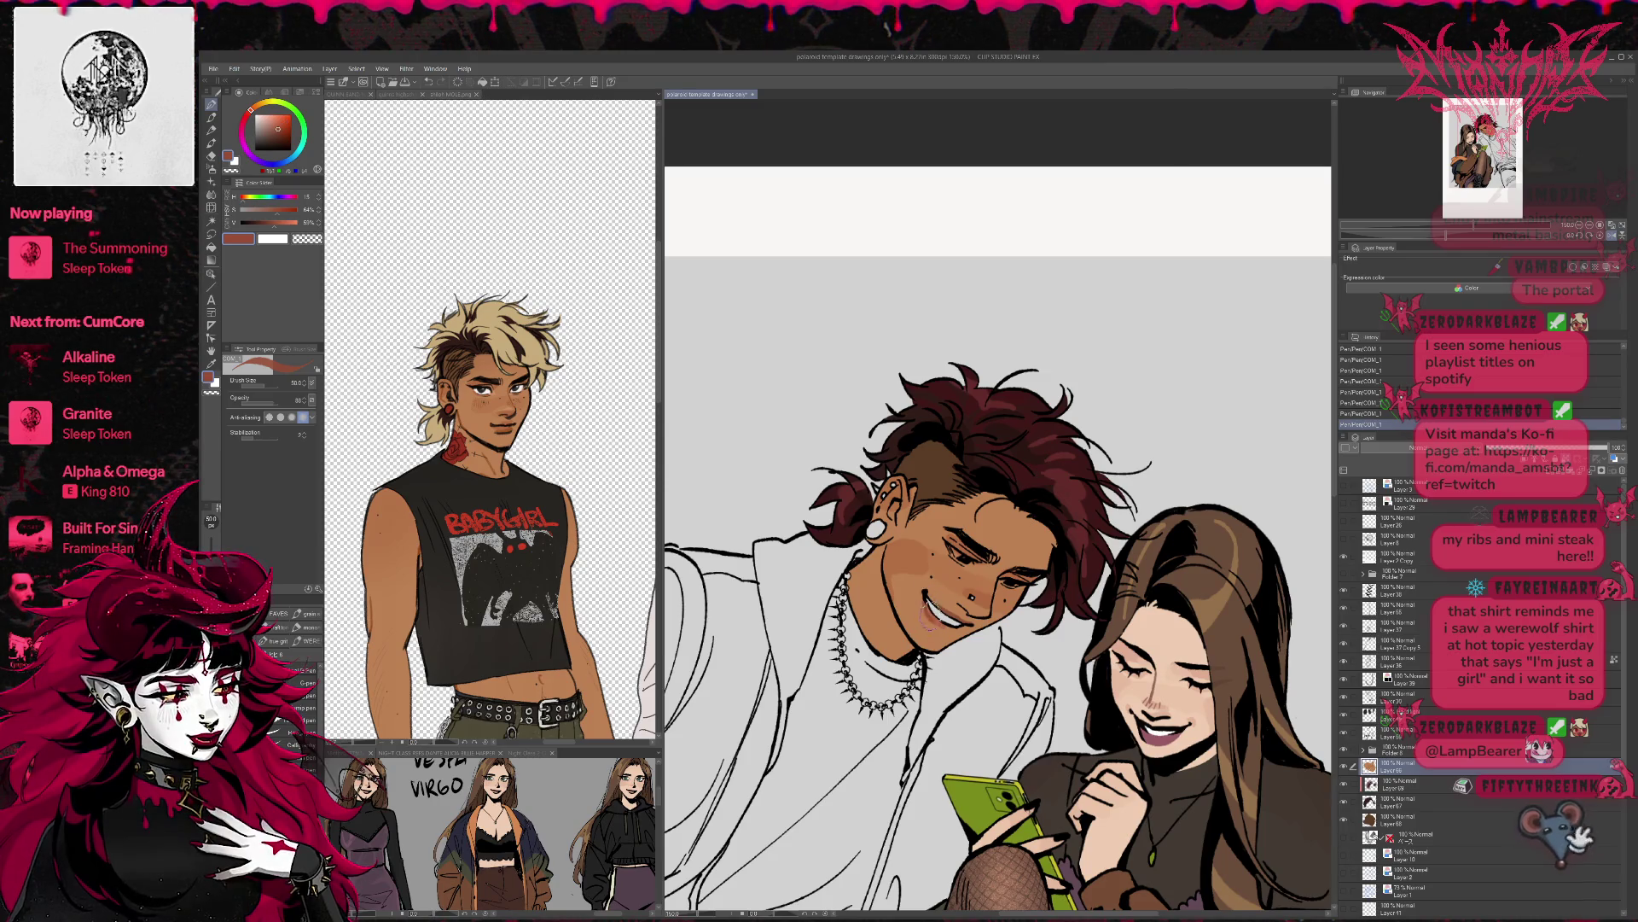
{"action": "mouse_move", "coordinate": [931, 606]}
{"action": "left_mouse_down"}
{"action": "mouse_move", "coordinate": [956, 627]}
{"action": "mouse_move", "coordinate": [872, 627]}
{"action": "left_mouse_up"}
- Restore the canvas orientation and repaint tan skin over the man's mouth corner
{"action": "key", "text": "h"}
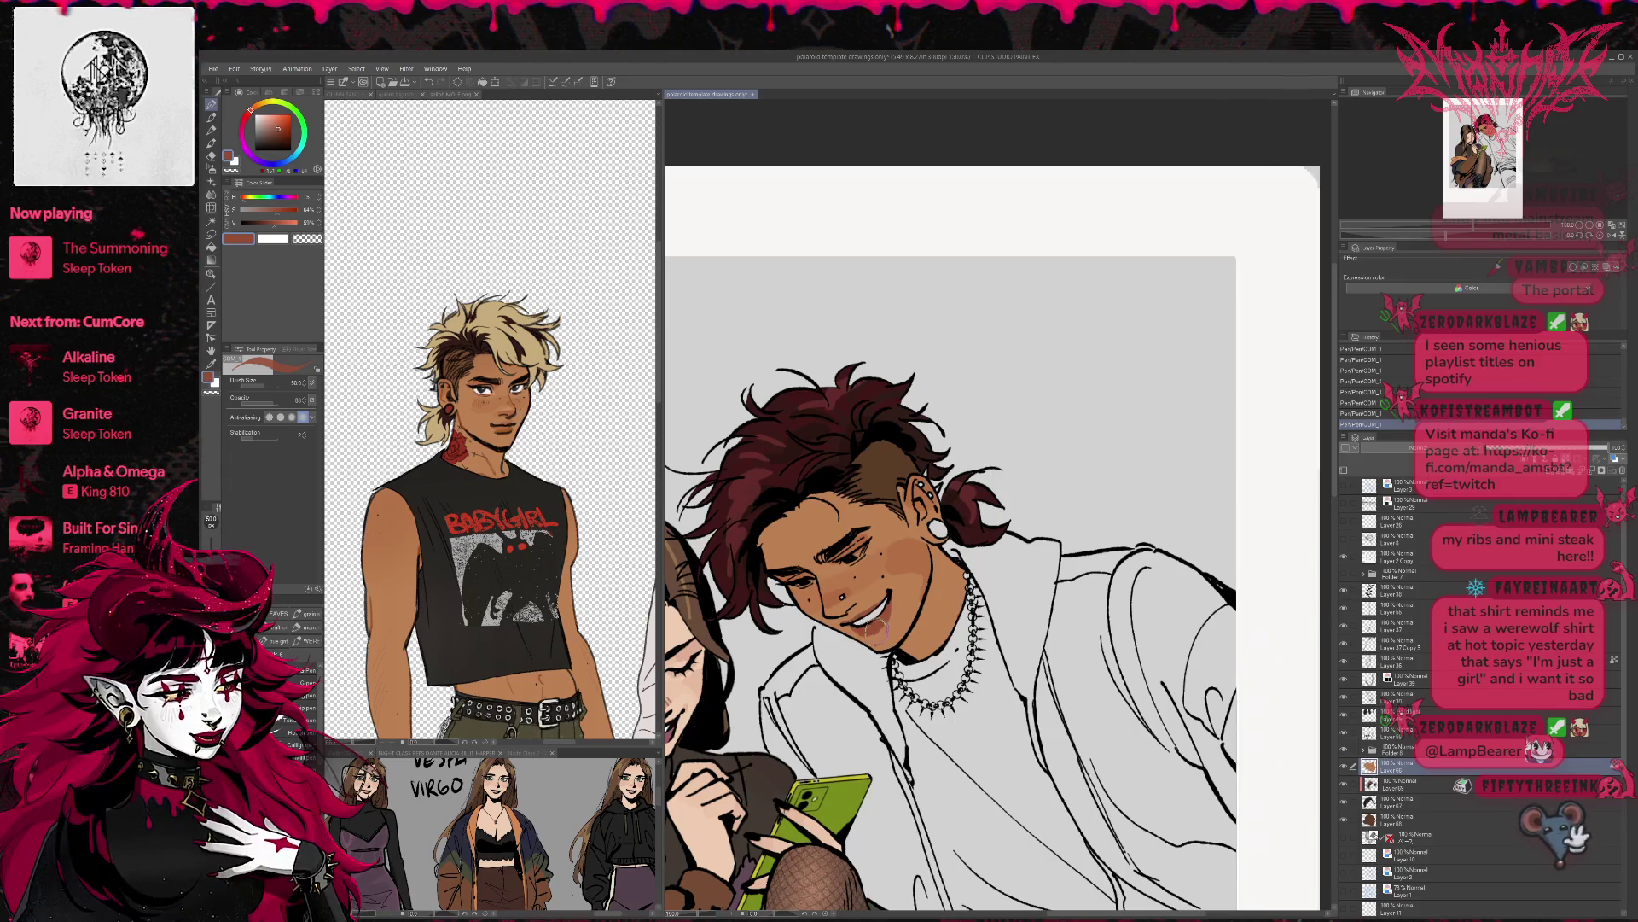
{"action": "left_click", "coordinate": [880, 630], "text": "alt"}
{"action": "left_click_drag", "start_coordinate": [884, 629], "coordinate": [894, 607]}
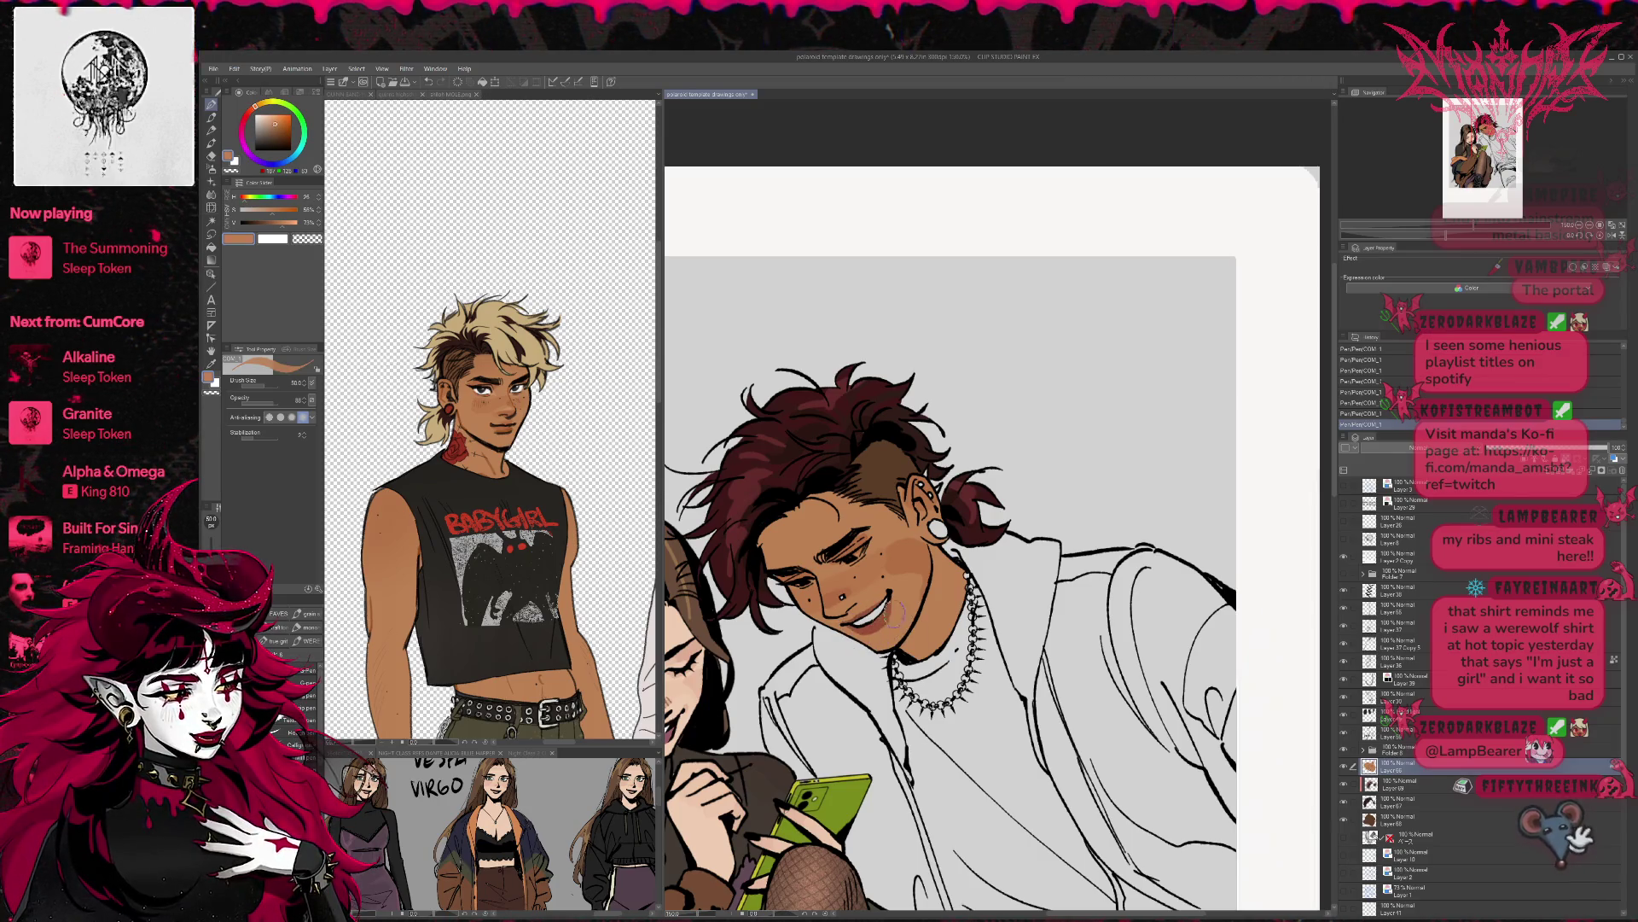
{"action": "left_click", "coordinate": [881, 607], "text": "alt"}
{"action": "left_click", "coordinate": [267, 222]}
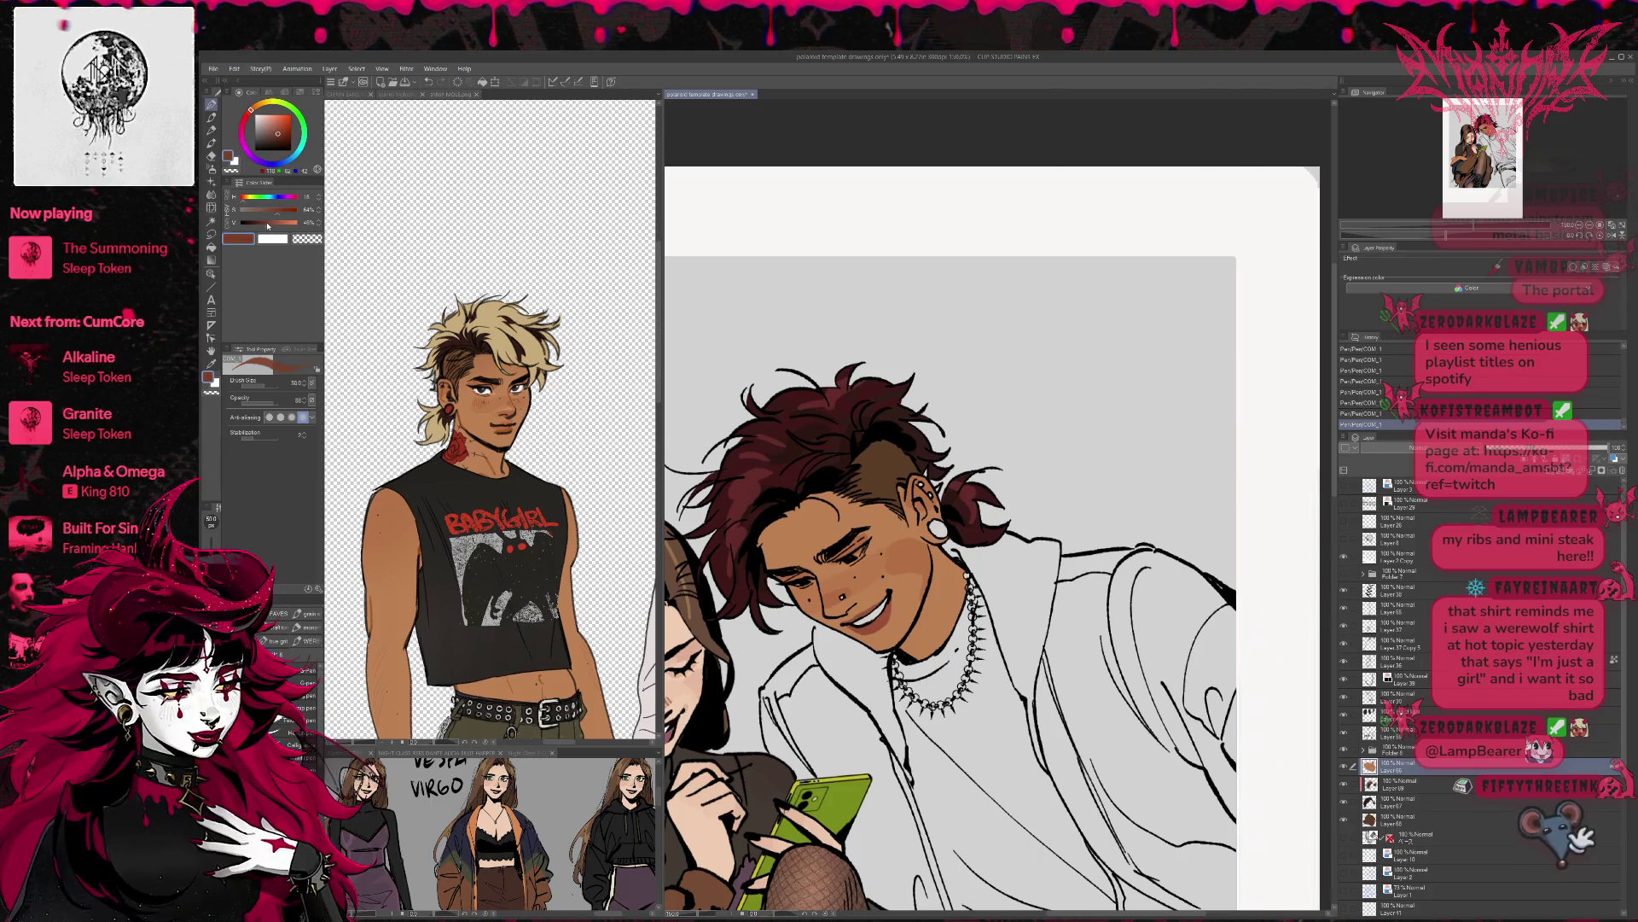
{"action": "left_click", "coordinate": [872, 604], "text": "alt"}
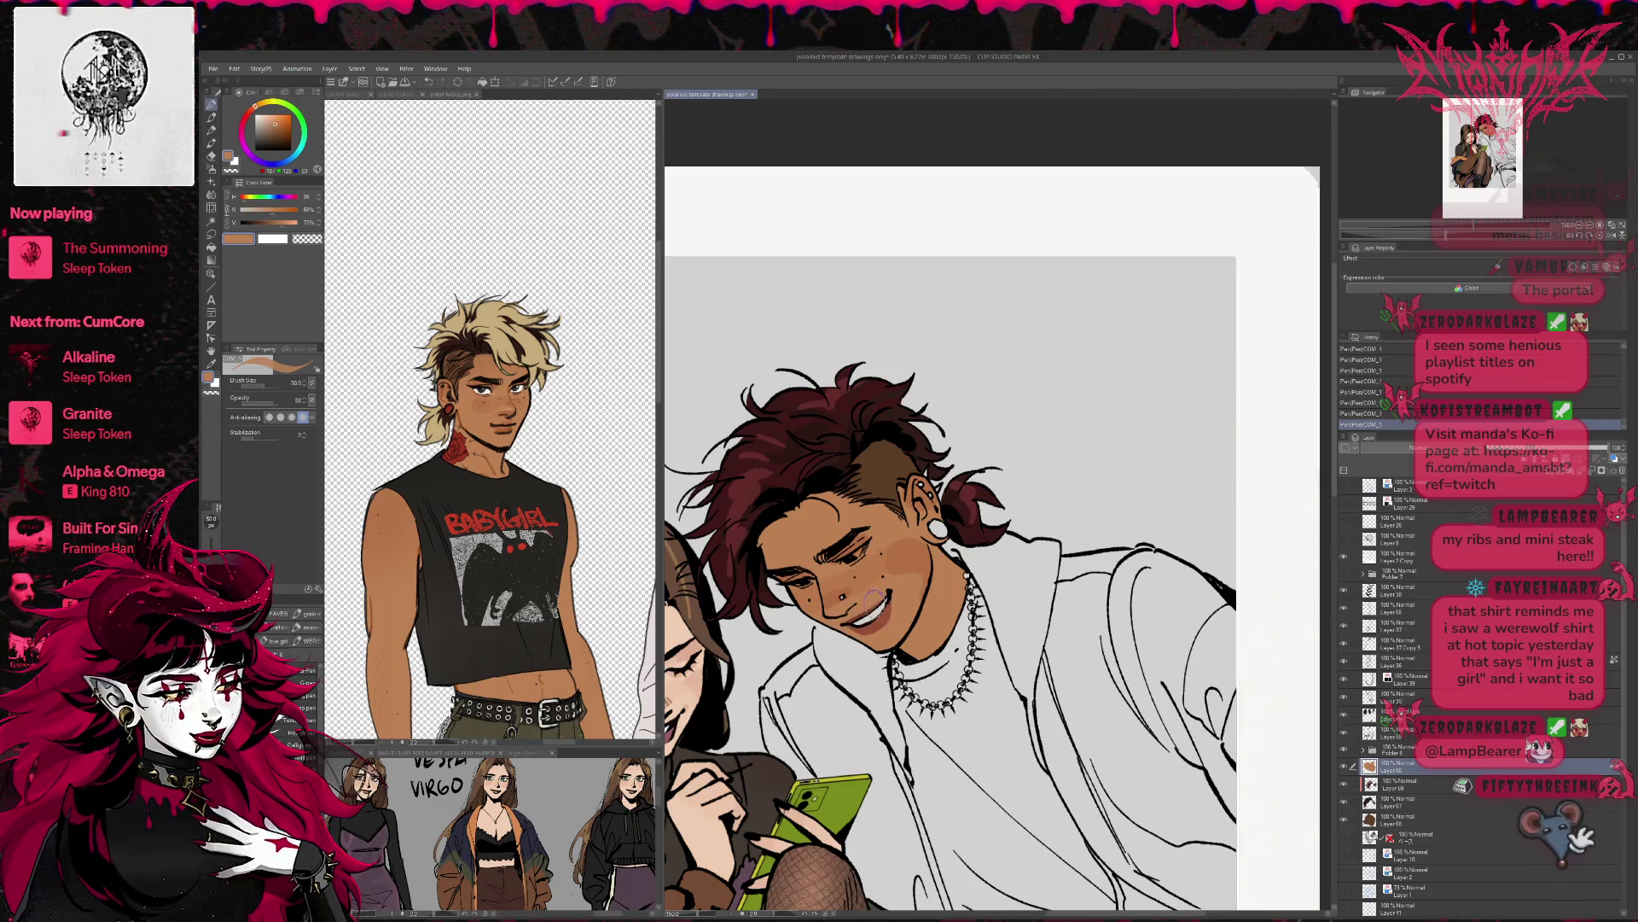
{"action": "left_click", "coordinate": [877, 606], "text": "alt"}
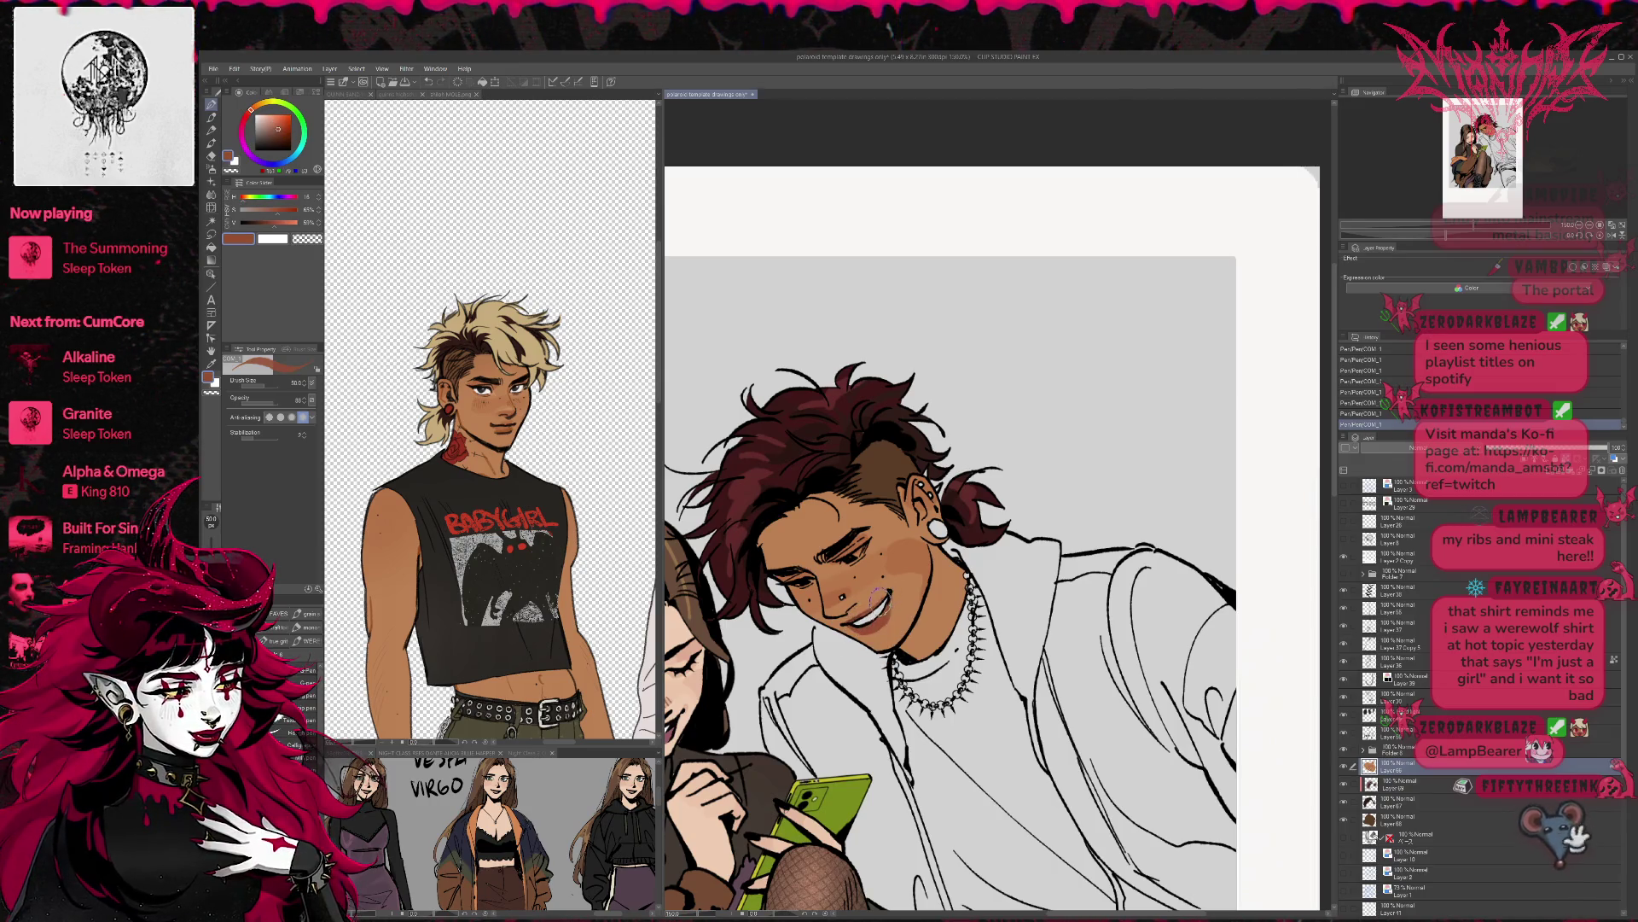
{"action": "left_click_drag", "start_coordinate": [880, 596], "coordinate": [854, 599]}
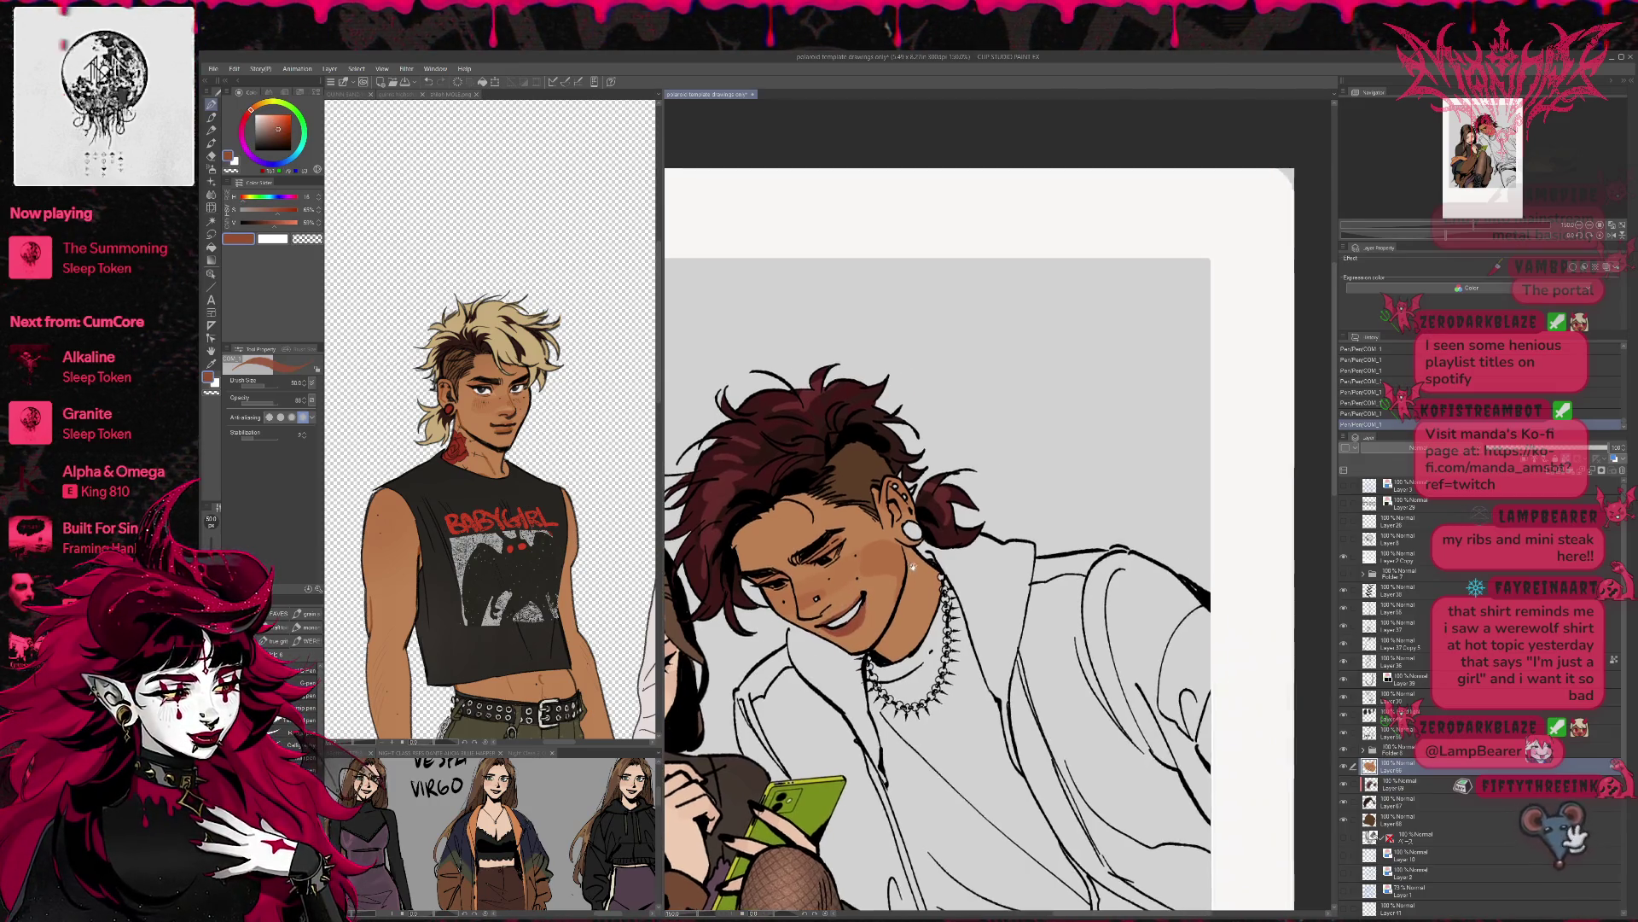
{"action": "left_click", "coordinate": [858, 602], "text": "alt"}
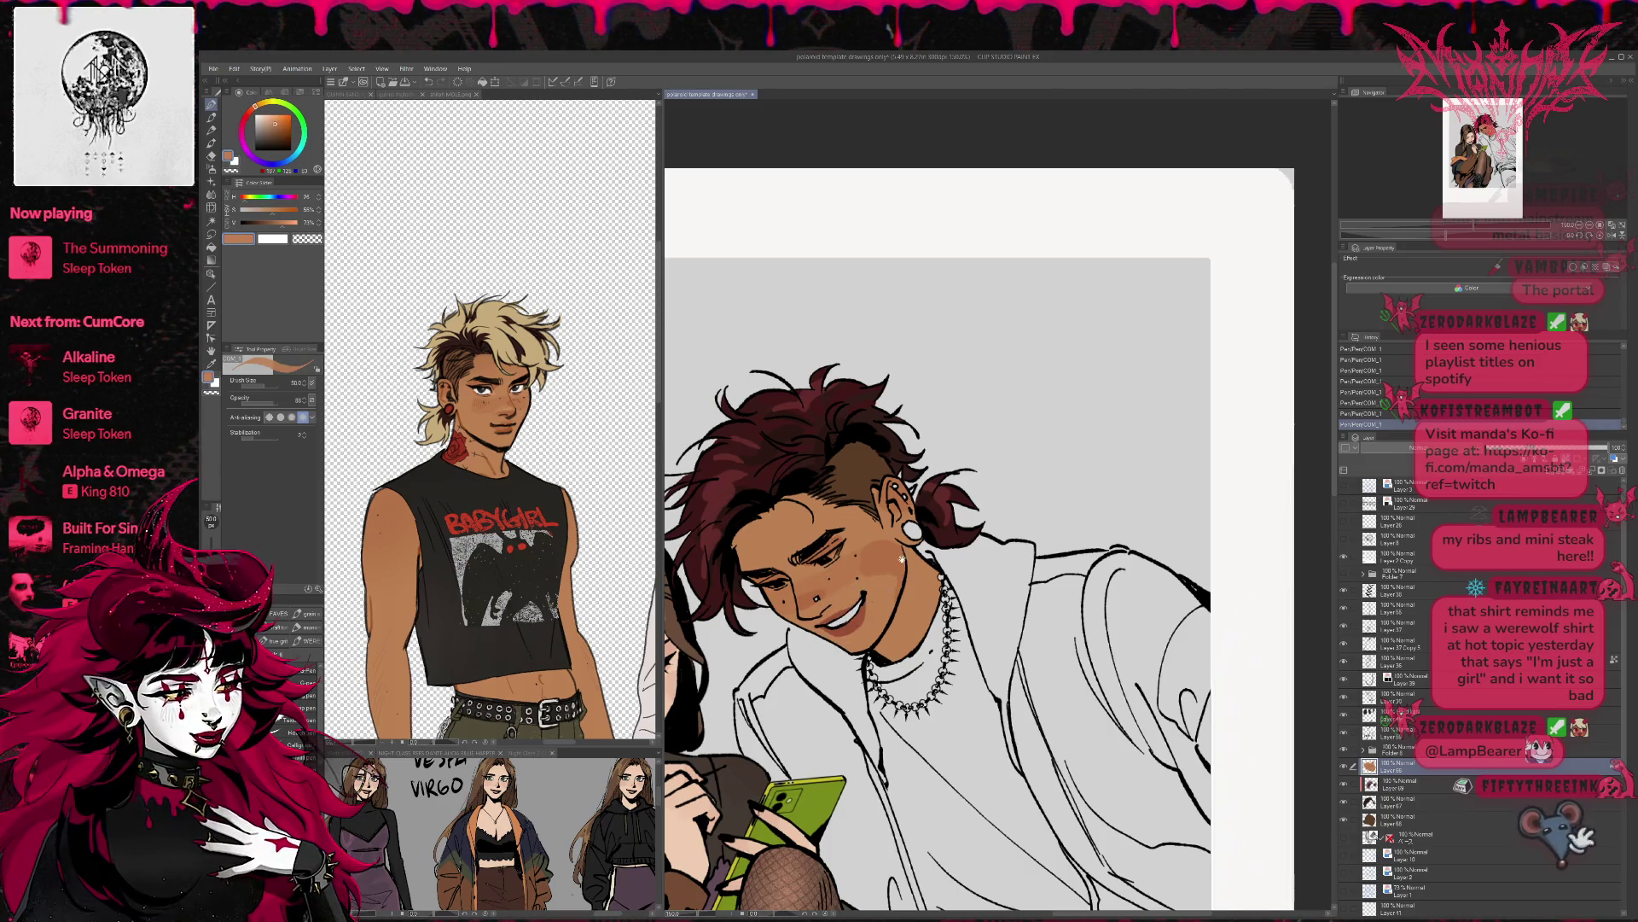
- Softly shade the woman's cheek on a layer inside Folder 8, sampling light grey then orange-brown
{"action": "left_click_drag", "start_coordinate": [901, 561], "coordinate": [1048, 532]}
{"action": "left_click", "coordinate": [775, 698], "text": "alt"}
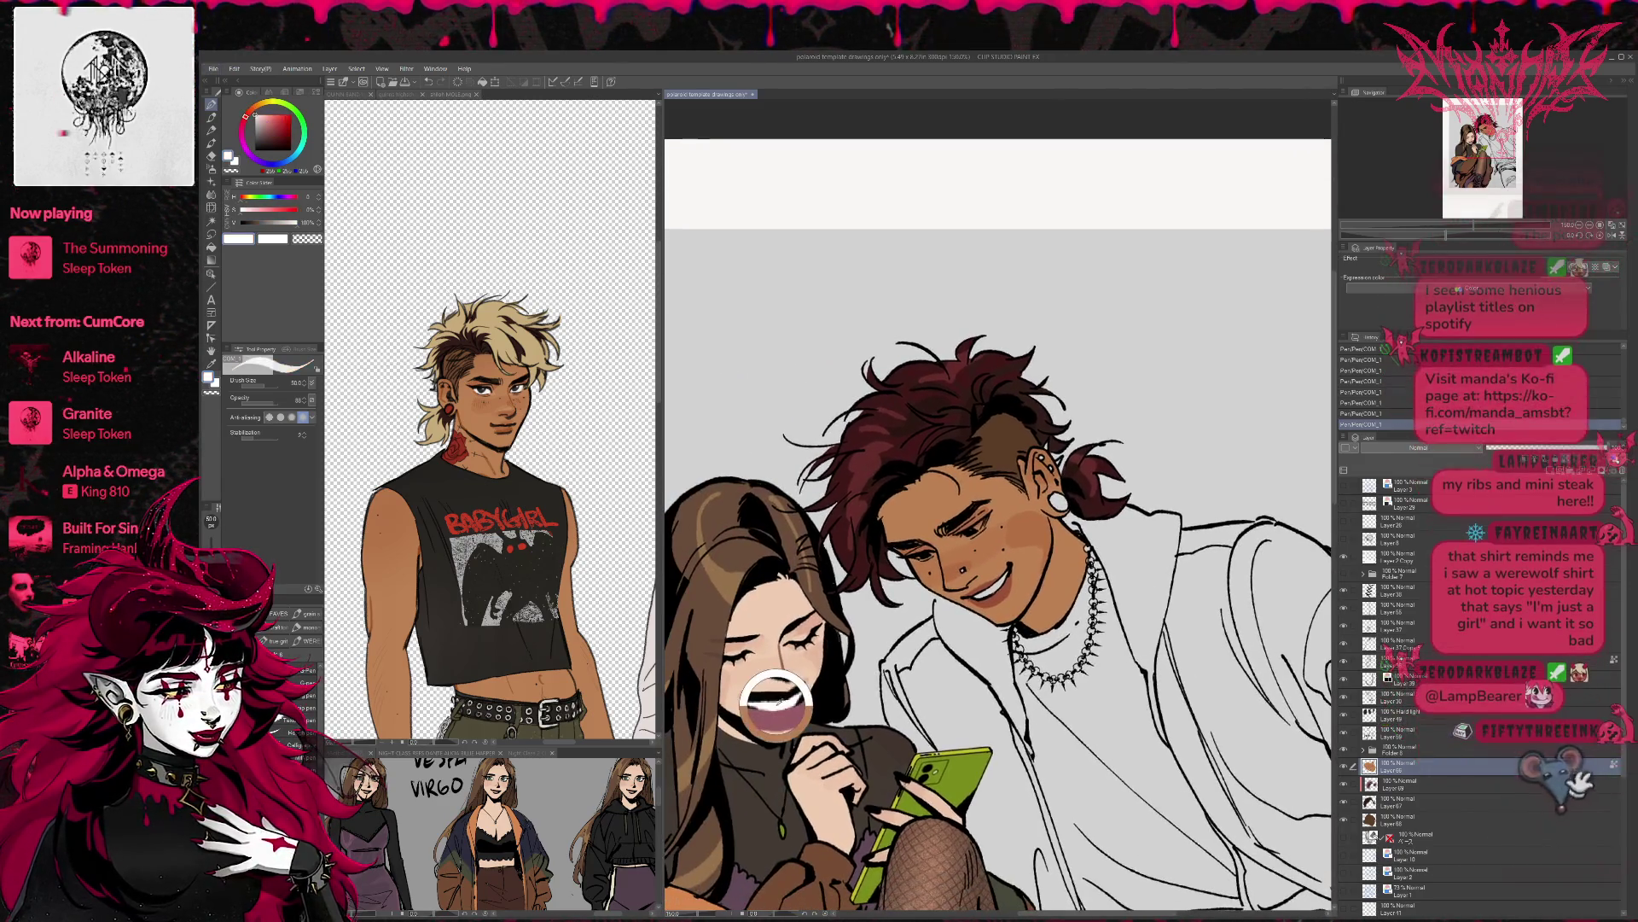
{"action": "left_click", "coordinate": [775, 698], "text": "alt"}
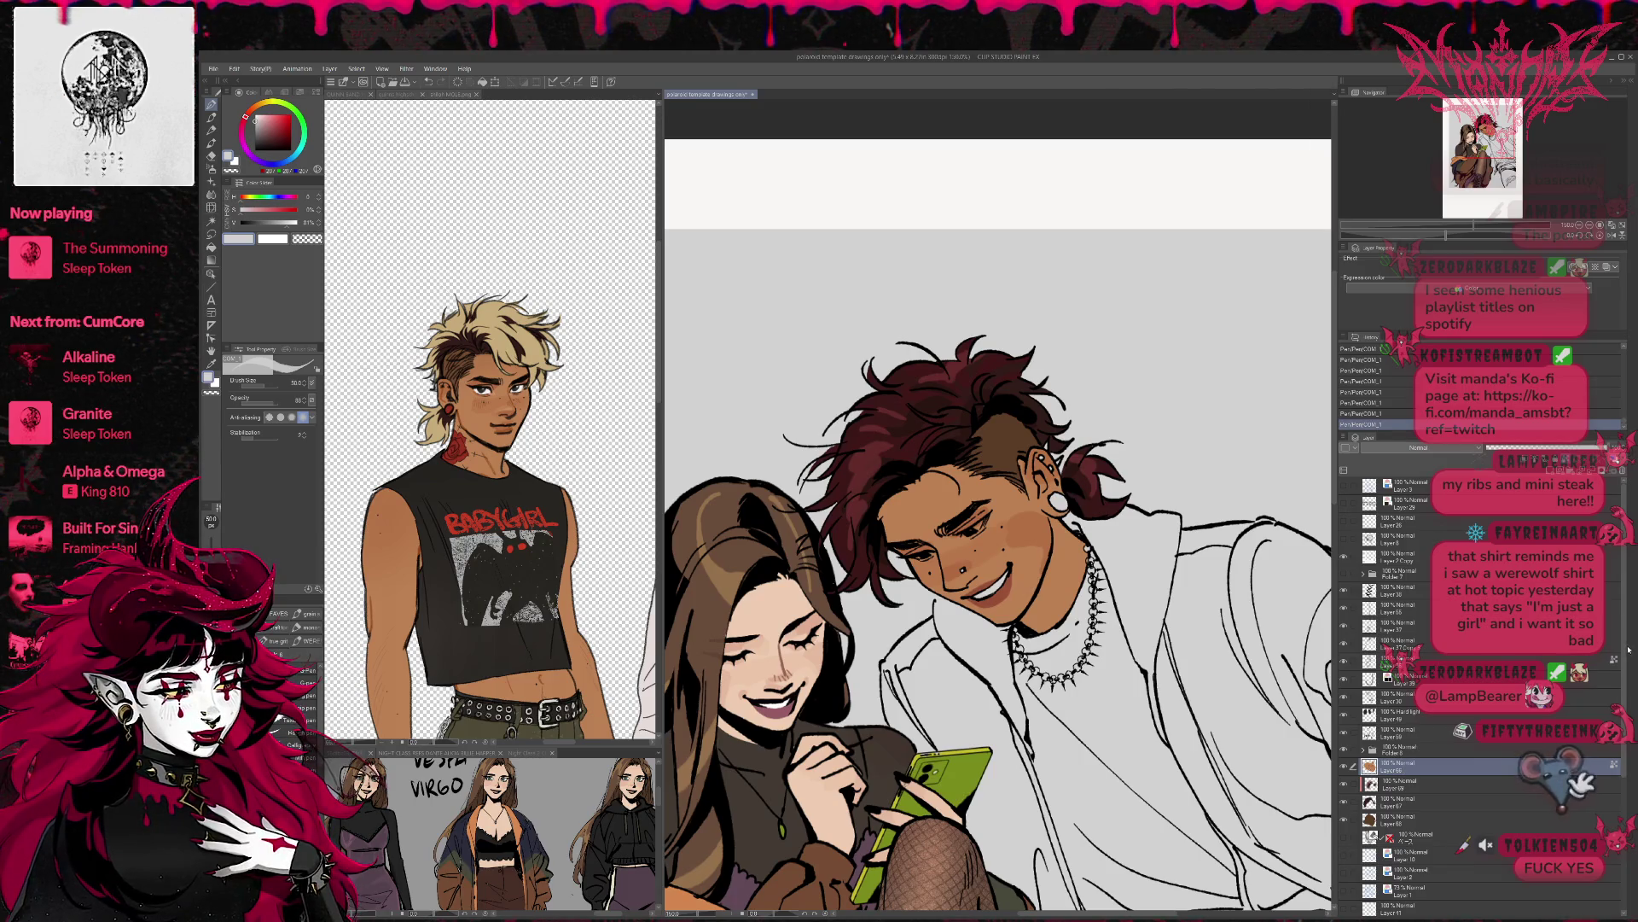
{"action": "left_click", "coordinate": [1363, 748]}
{"action": "scroll", "coordinate": [1387, 768], "scroll_direction": "down", "scroll_amount": 1}
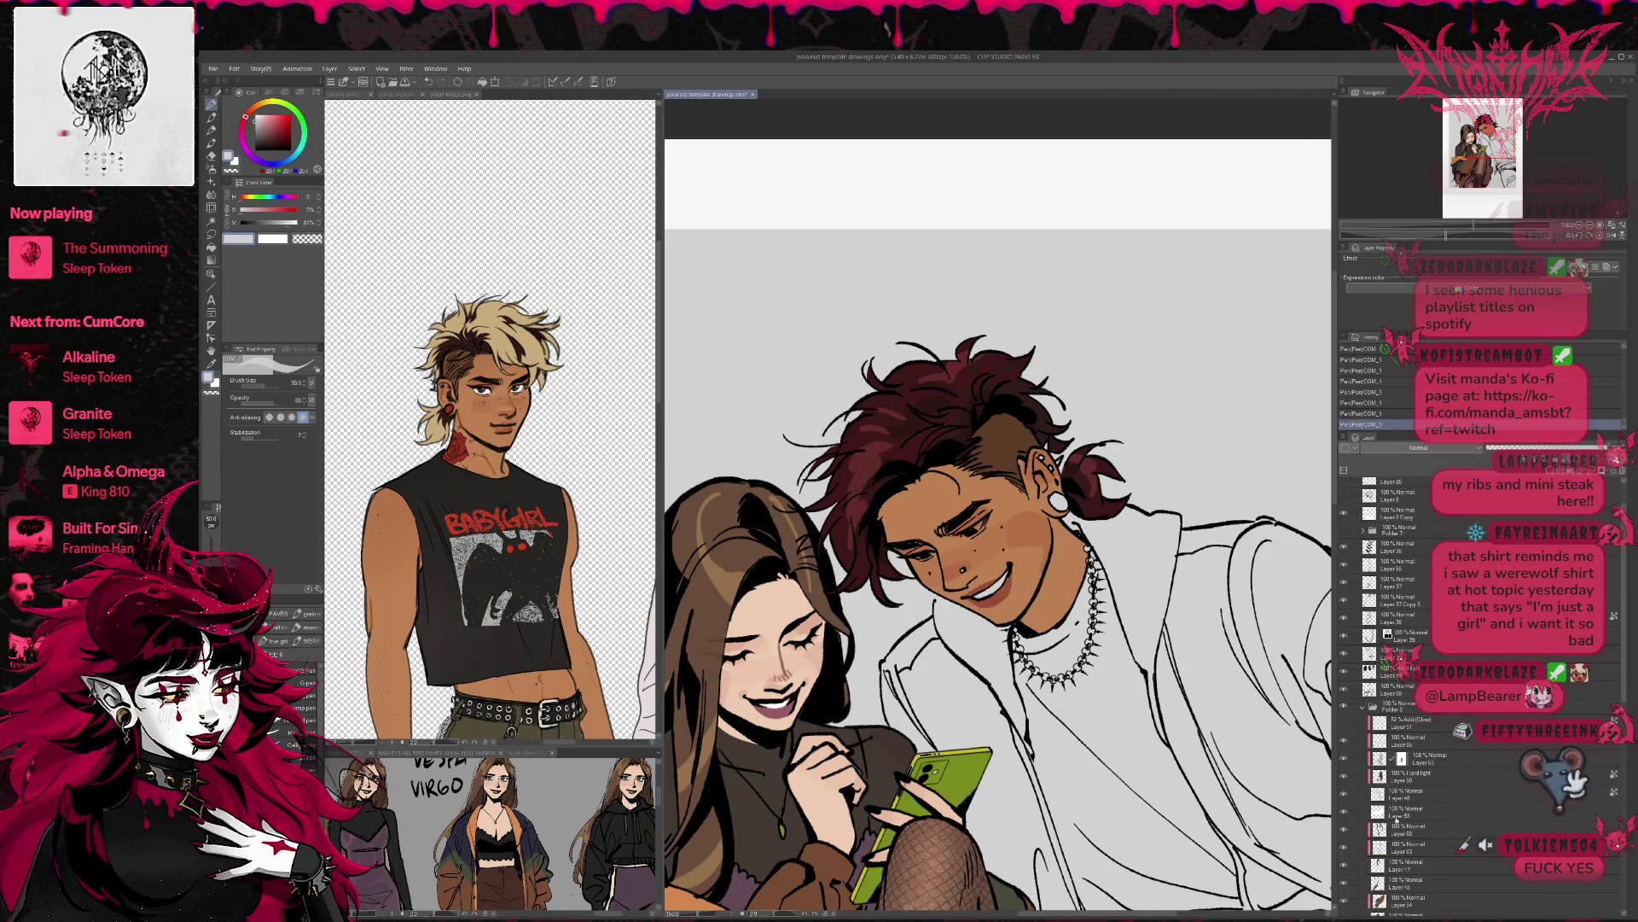
{"action": "left_click", "coordinate": [1428, 746]}
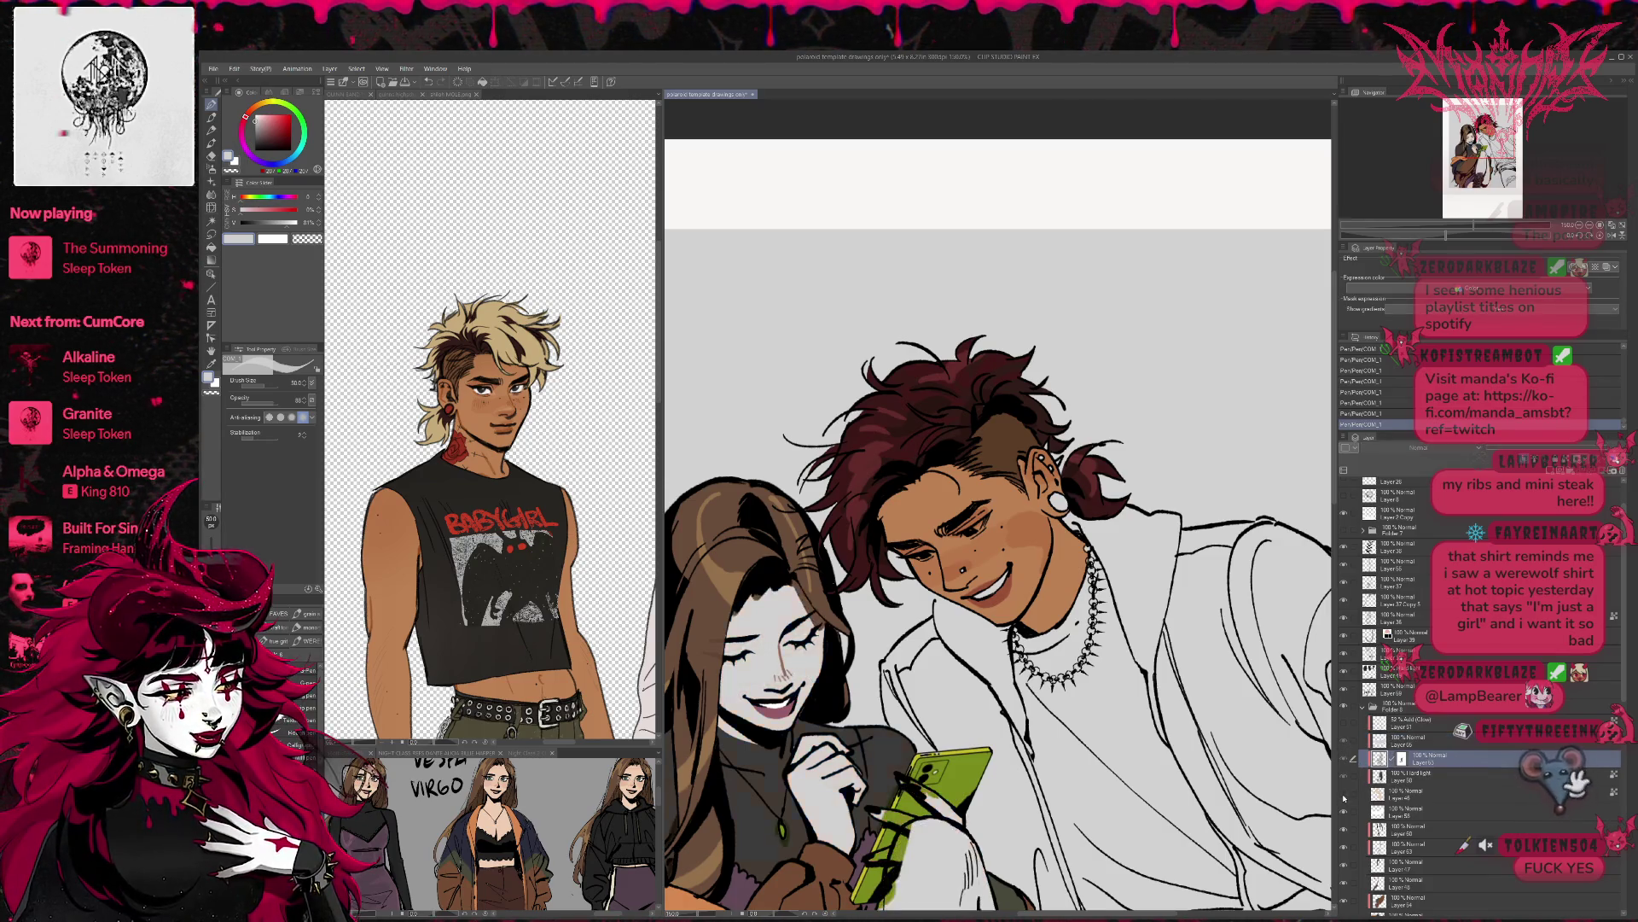
{"action": "left_click", "coordinate": [1401, 809]}
{"action": "left_click_drag", "start_coordinate": [760, 693], "coordinate": [790, 717]}
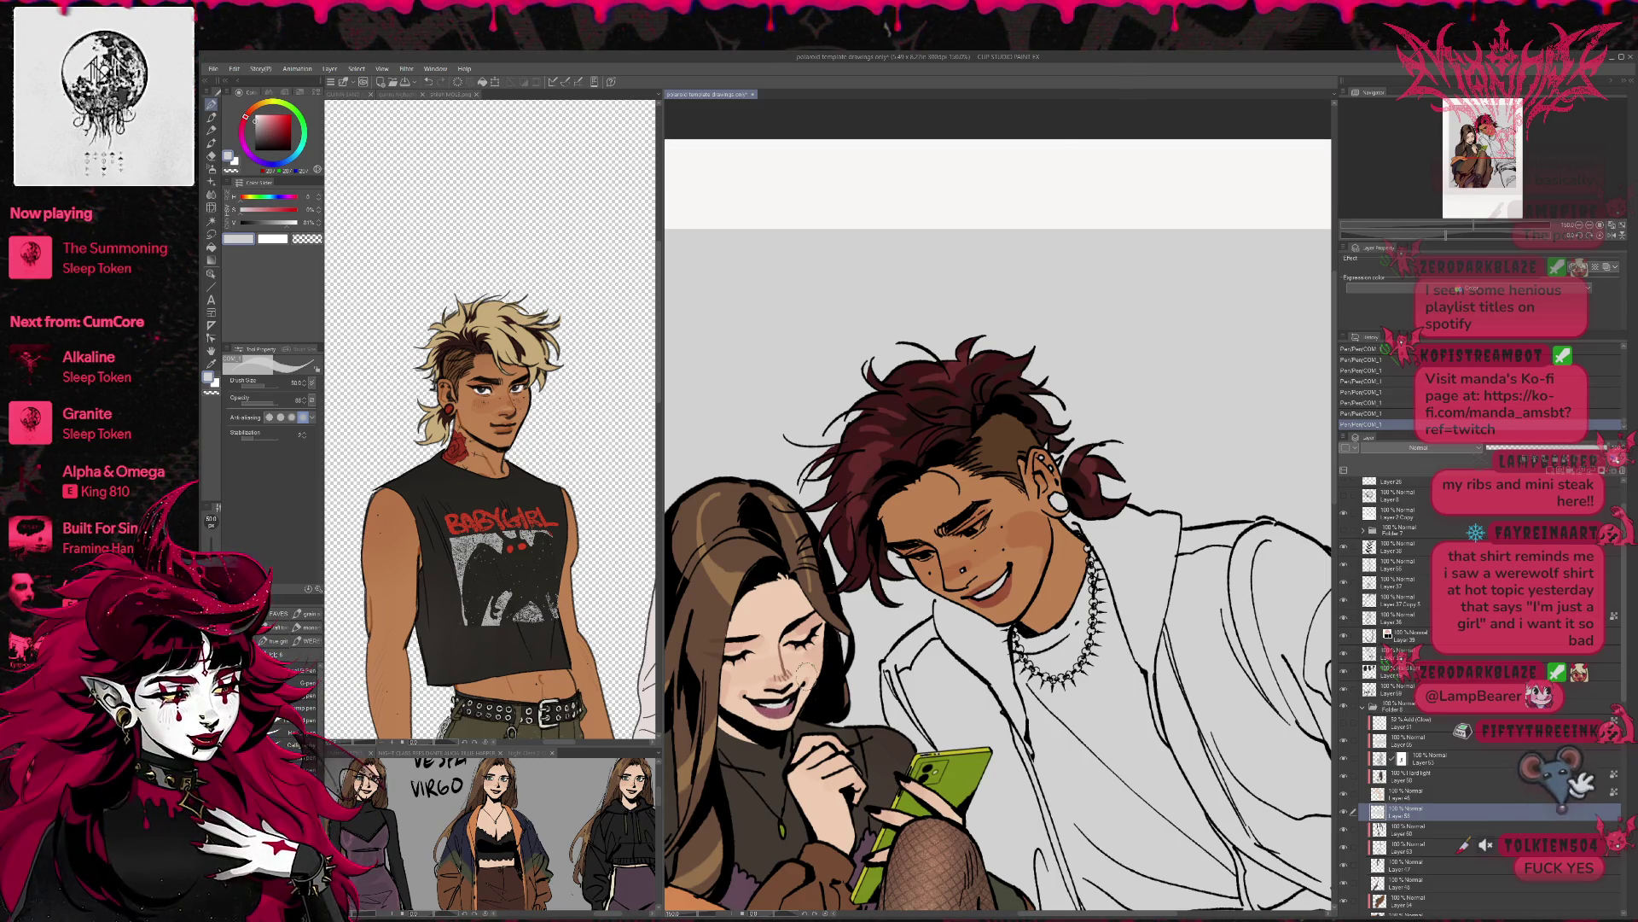
{"action": "left_click", "coordinate": [260, 105]}
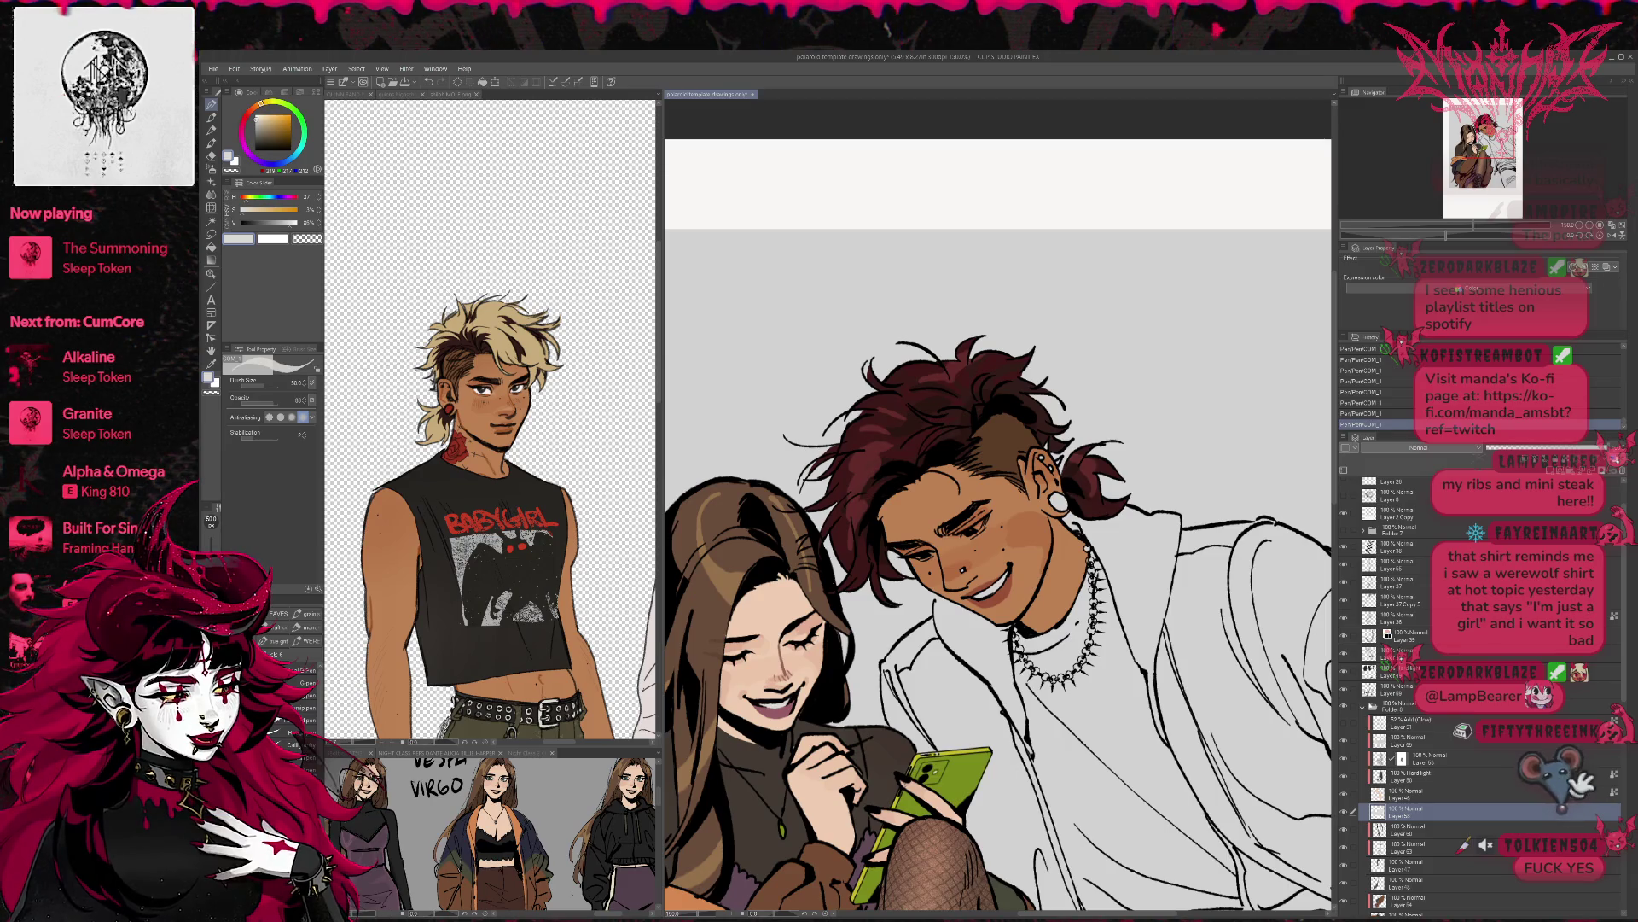
- Collapse Folder 8 and add a new raster layer above Layer 69
{"action": "left_click", "coordinate": [1393, 708]}
{"action": "left_click", "coordinate": [1404, 723]}
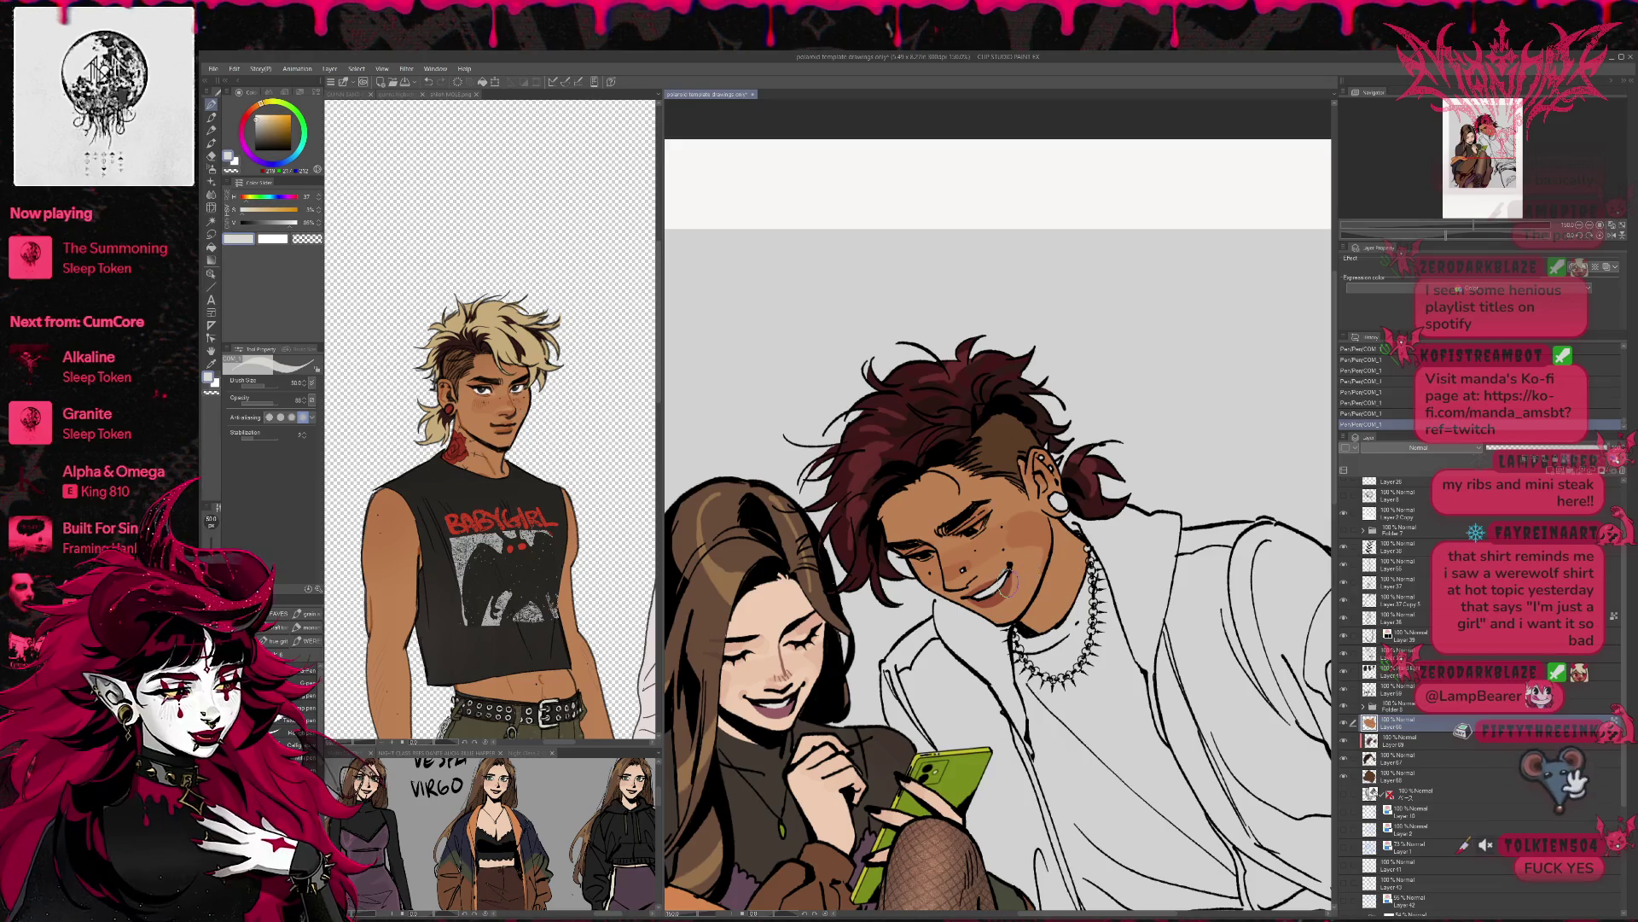
{"action": "key", "text": "ctrl+shift+n"}
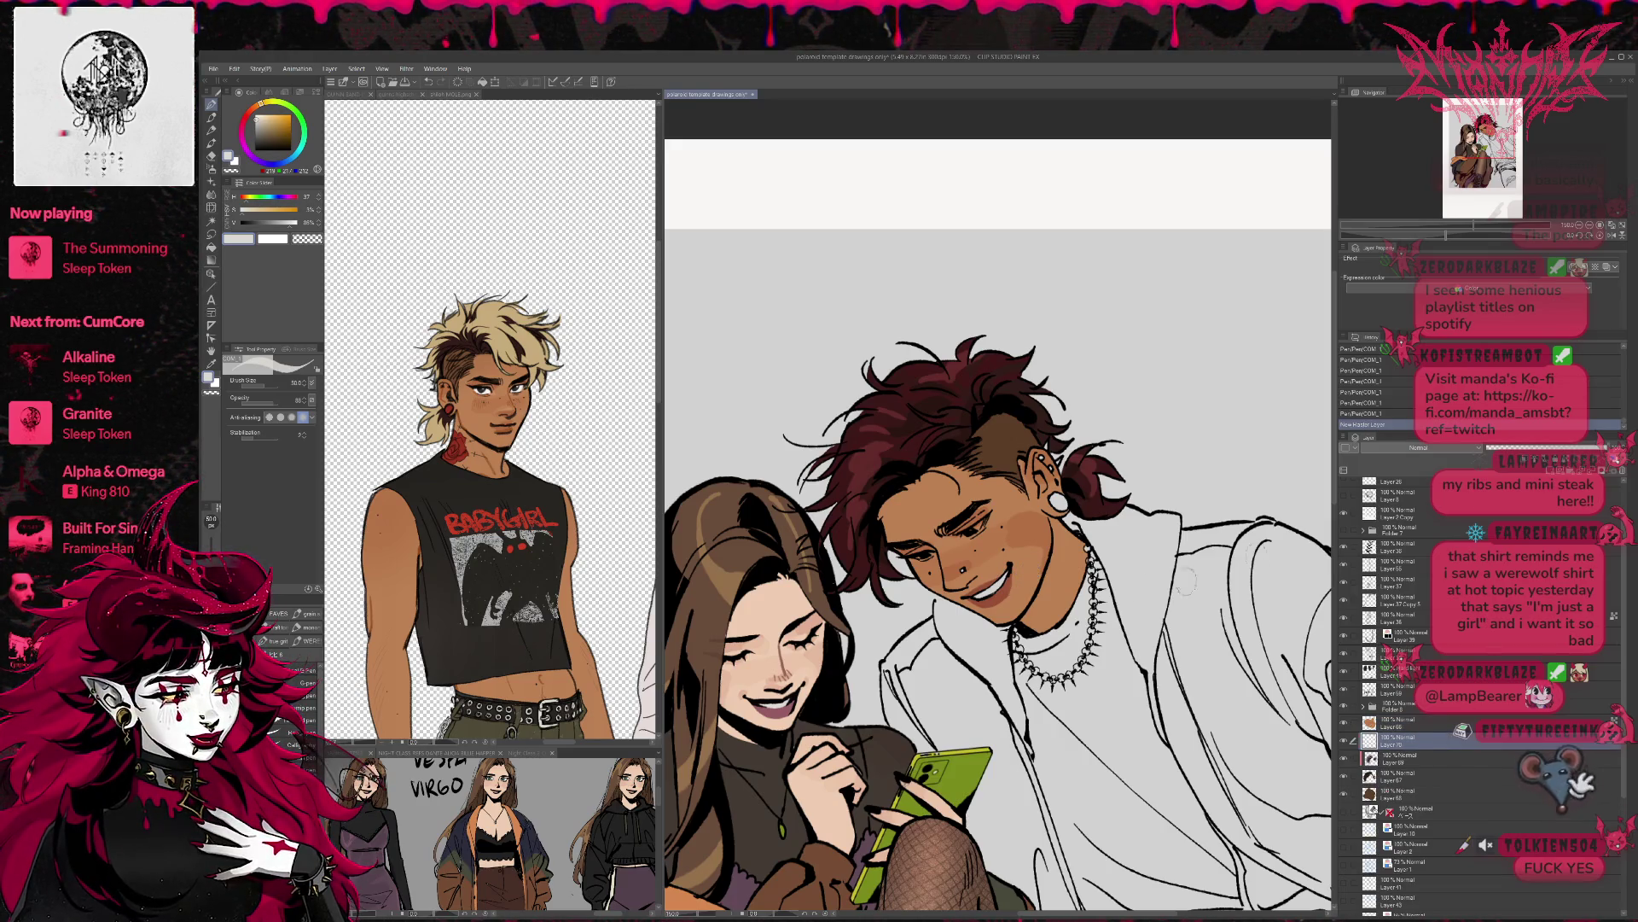
- Add light highlights to the man's mouth and cheek, then to the woman's lips and eye on Layer 53
{"action": "left_click_drag", "start_coordinate": [994, 589], "coordinate": [981, 617]}
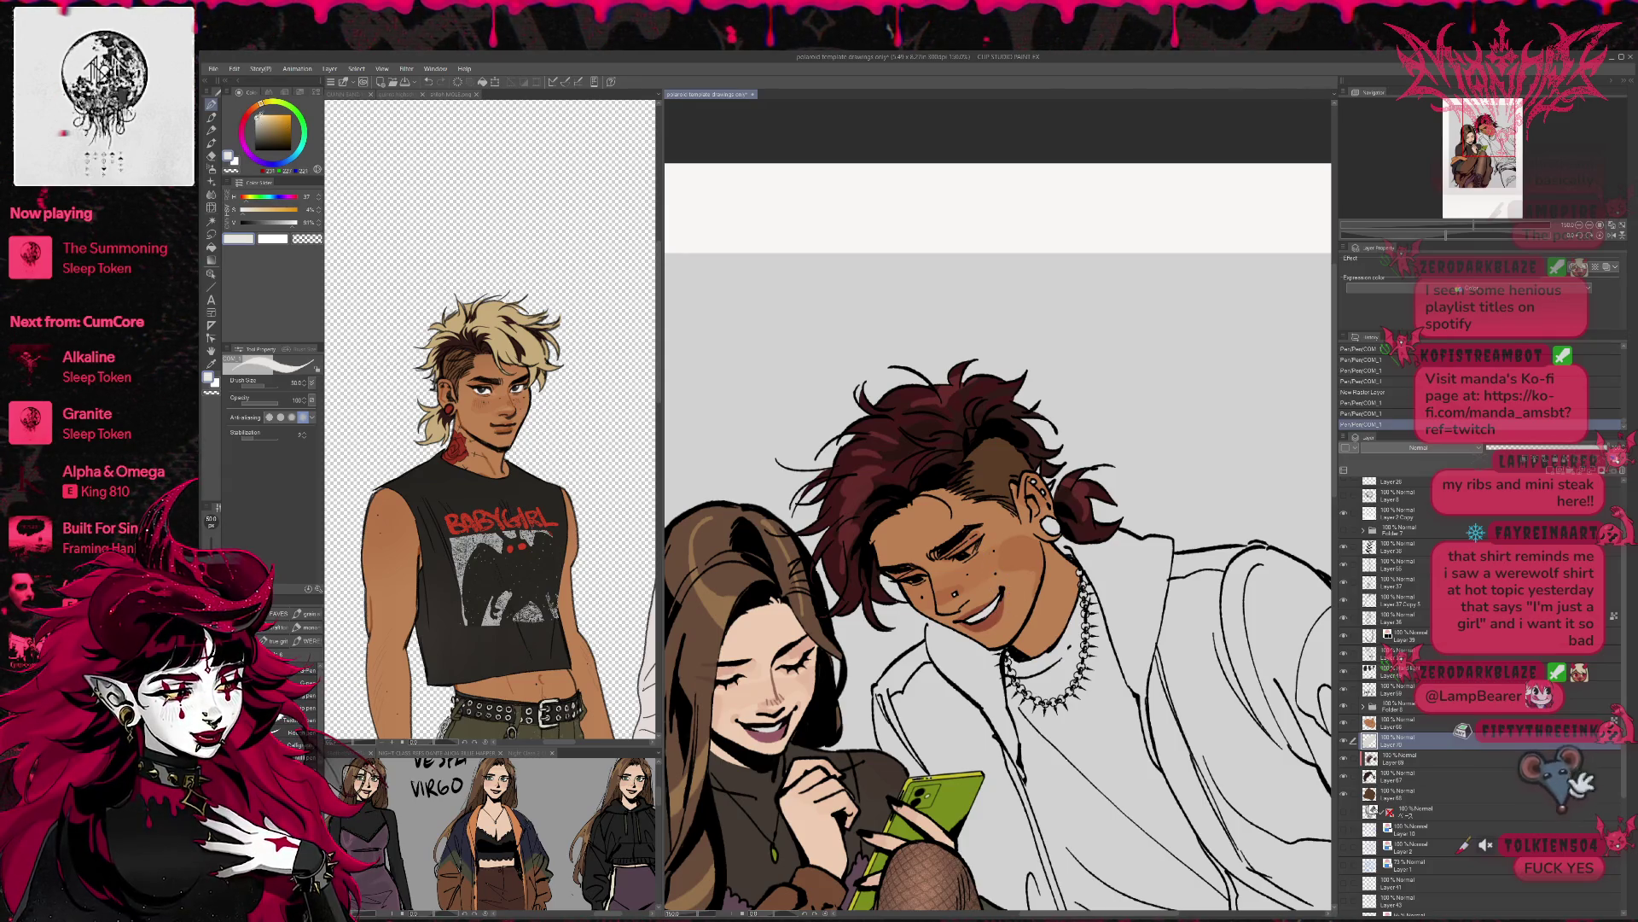
{"action": "mouse_move", "coordinate": [996, 602]}
{"action": "left_mouse_down"}
{"action": "mouse_move", "coordinate": [981, 621]}
{"action": "mouse_move", "coordinate": [1013, 565]}
{"action": "left_mouse_up"}
{"action": "left_click", "coordinate": [1362, 705]}
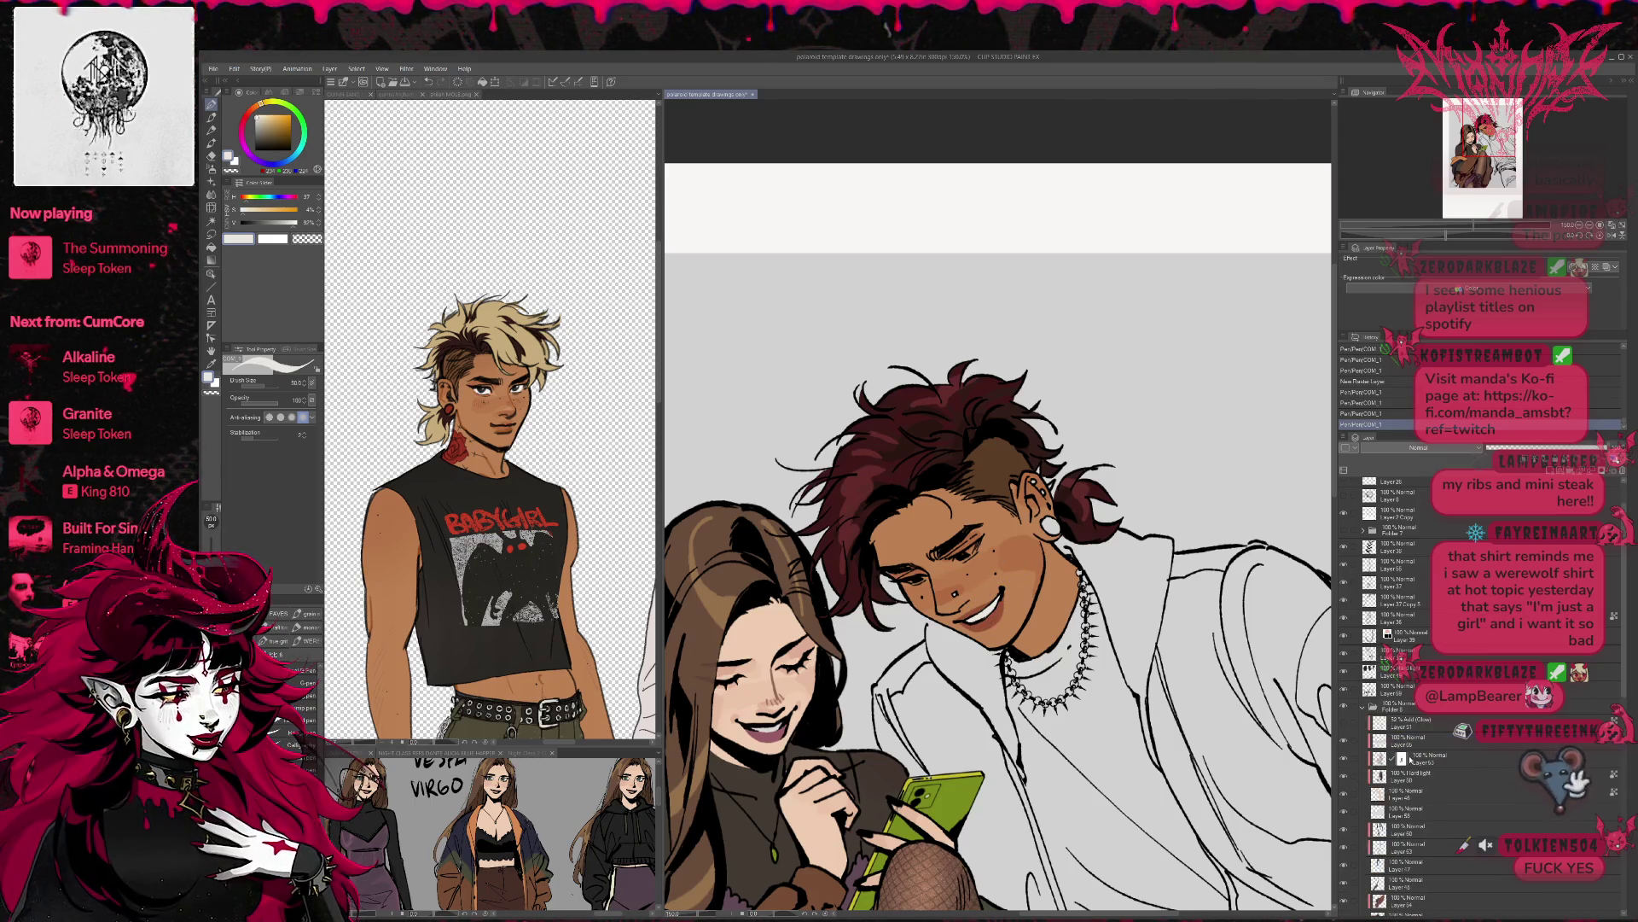
{"action": "left_click", "coordinate": [1385, 809]}
{"action": "left_click_drag", "start_coordinate": [751, 721], "coordinate": [777, 733]}
{"action": "left_click_drag", "start_coordinate": [798, 661], "coordinate": [805, 669]}
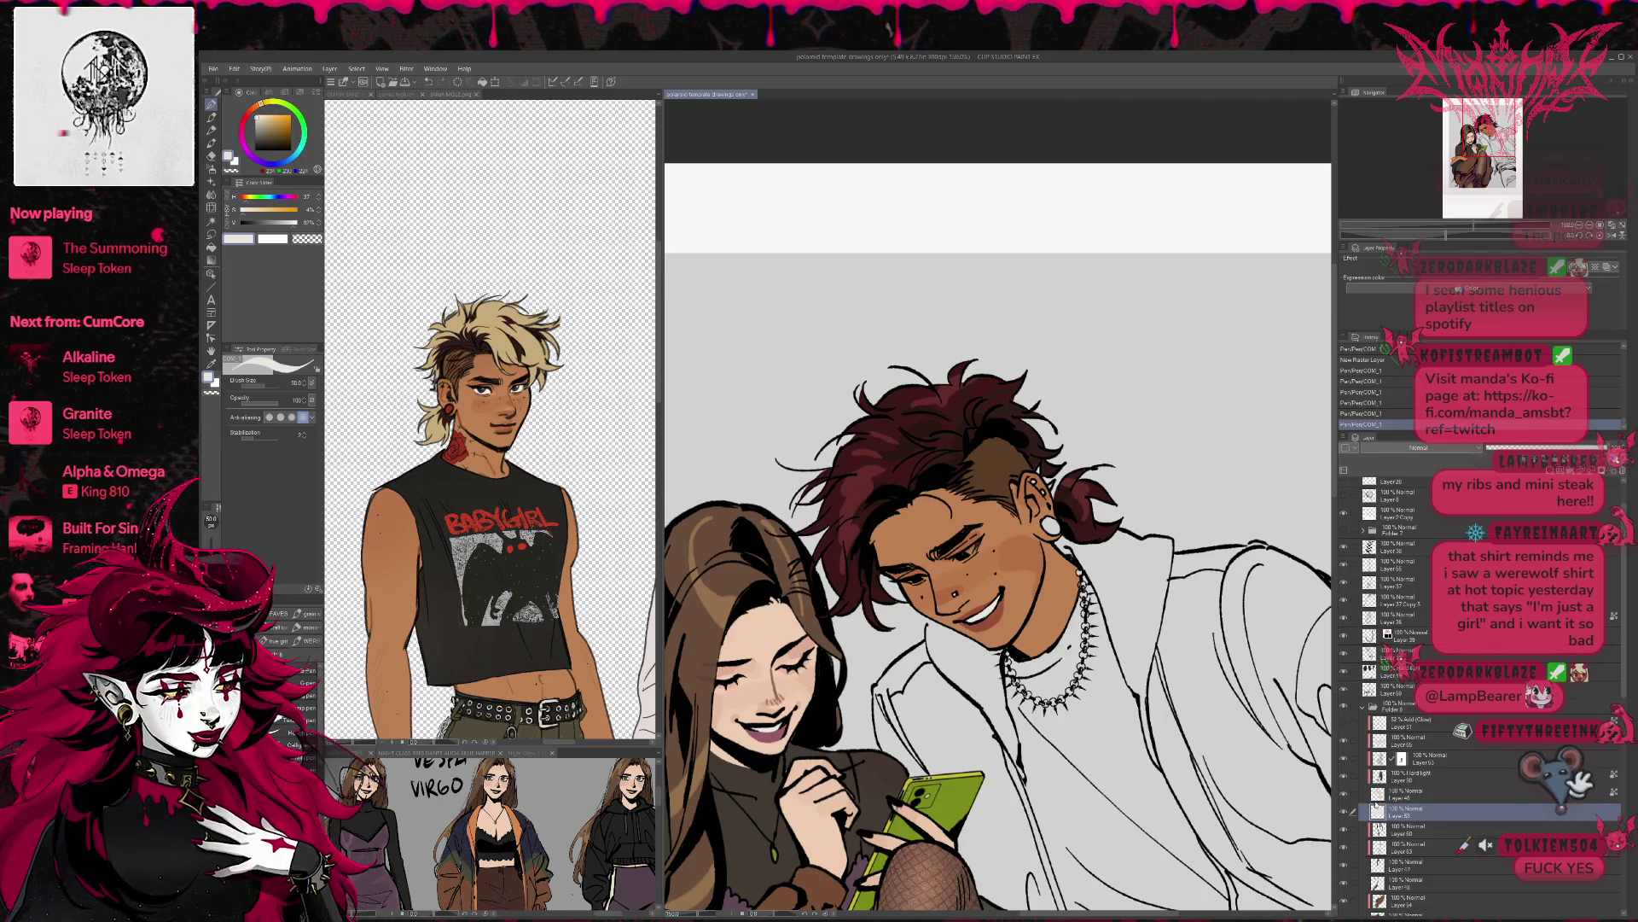
- On Layer 65, with the brush size at 25, add a small highlight near the man's eye
{"action": "left_click", "coordinate": [1363, 705]}
{"action": "left_click", "coordinate": [1380, 721]}
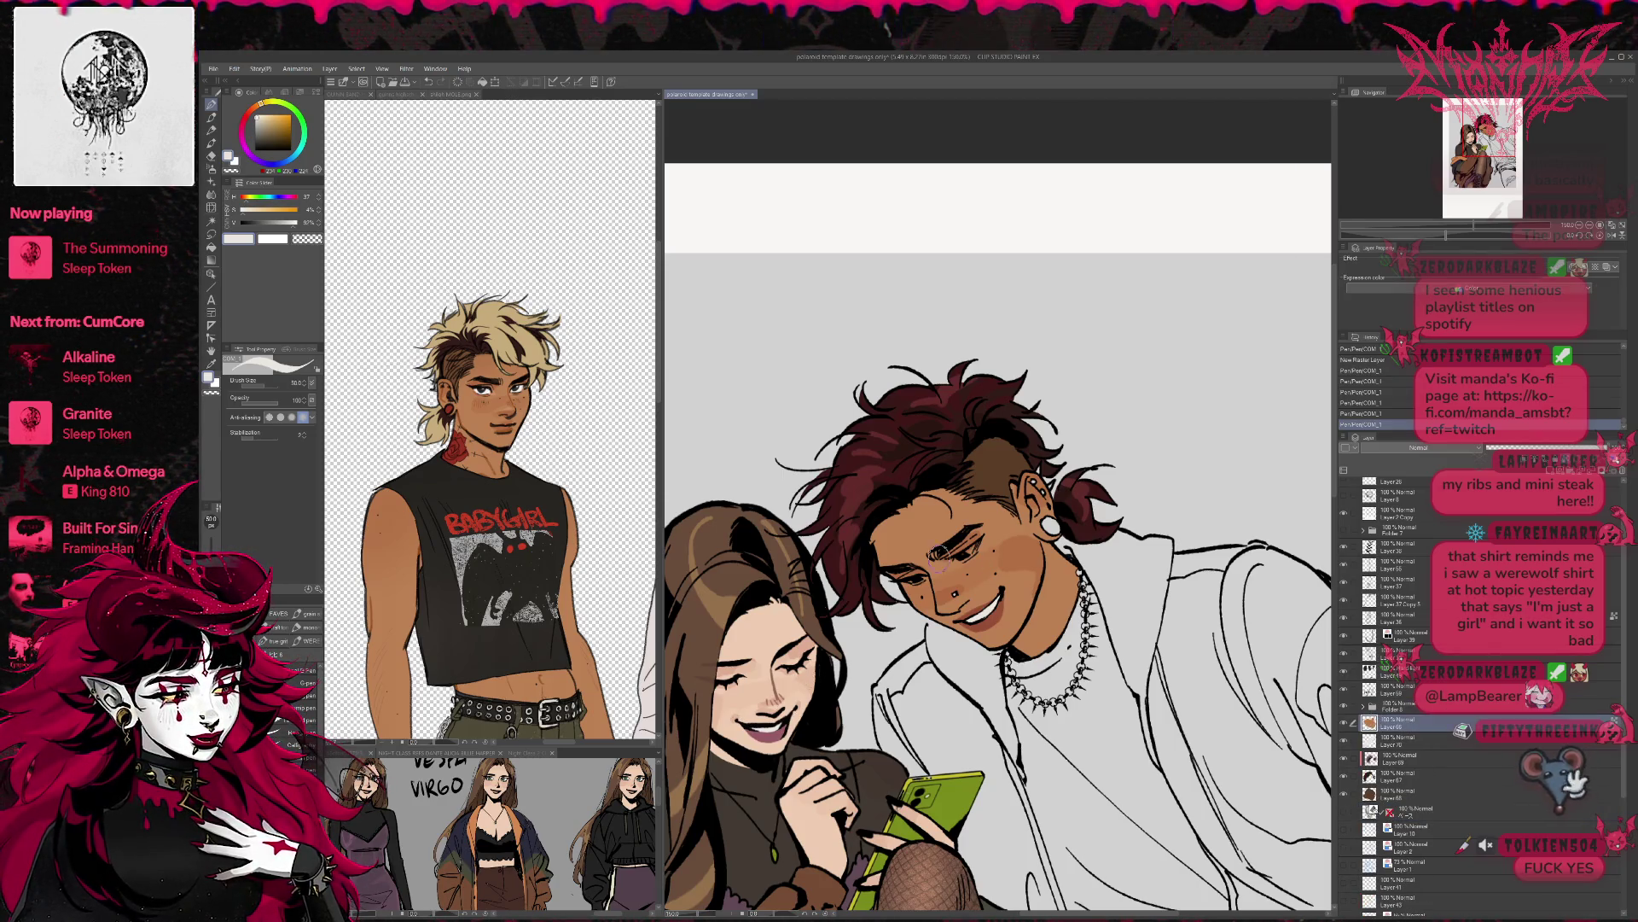
{"action": "key", "text": "["}
{"action": "left_click_drag", "start_coordinate": [971, 548], "coordinate": [972, 556]}
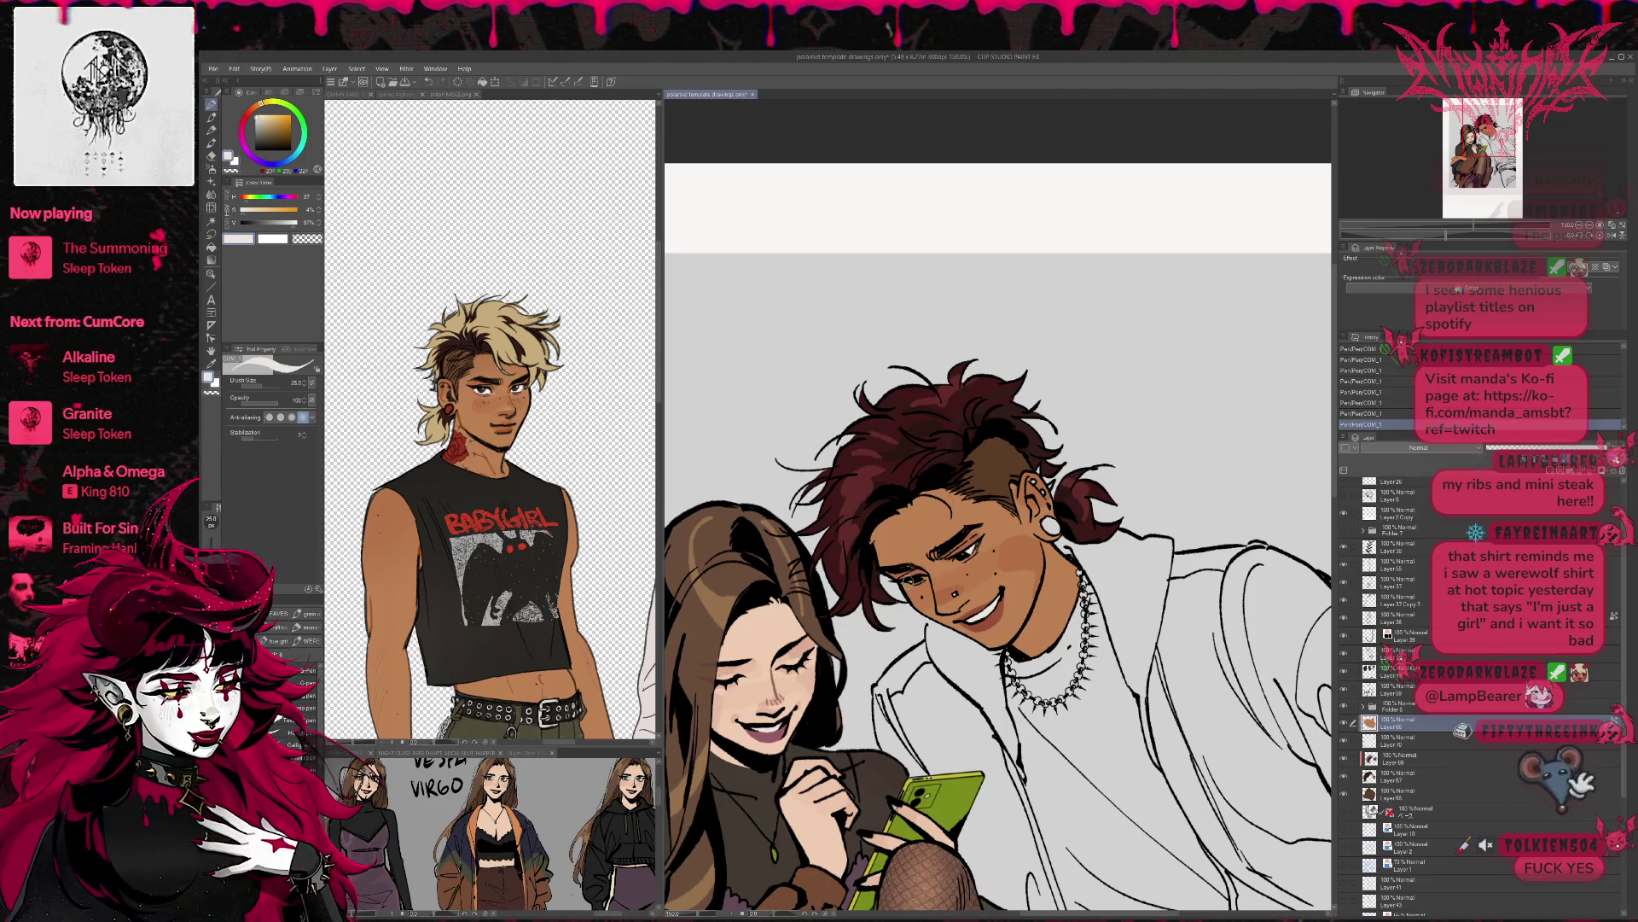
{"action": "left_click", "coordinate": [1608, 236]}
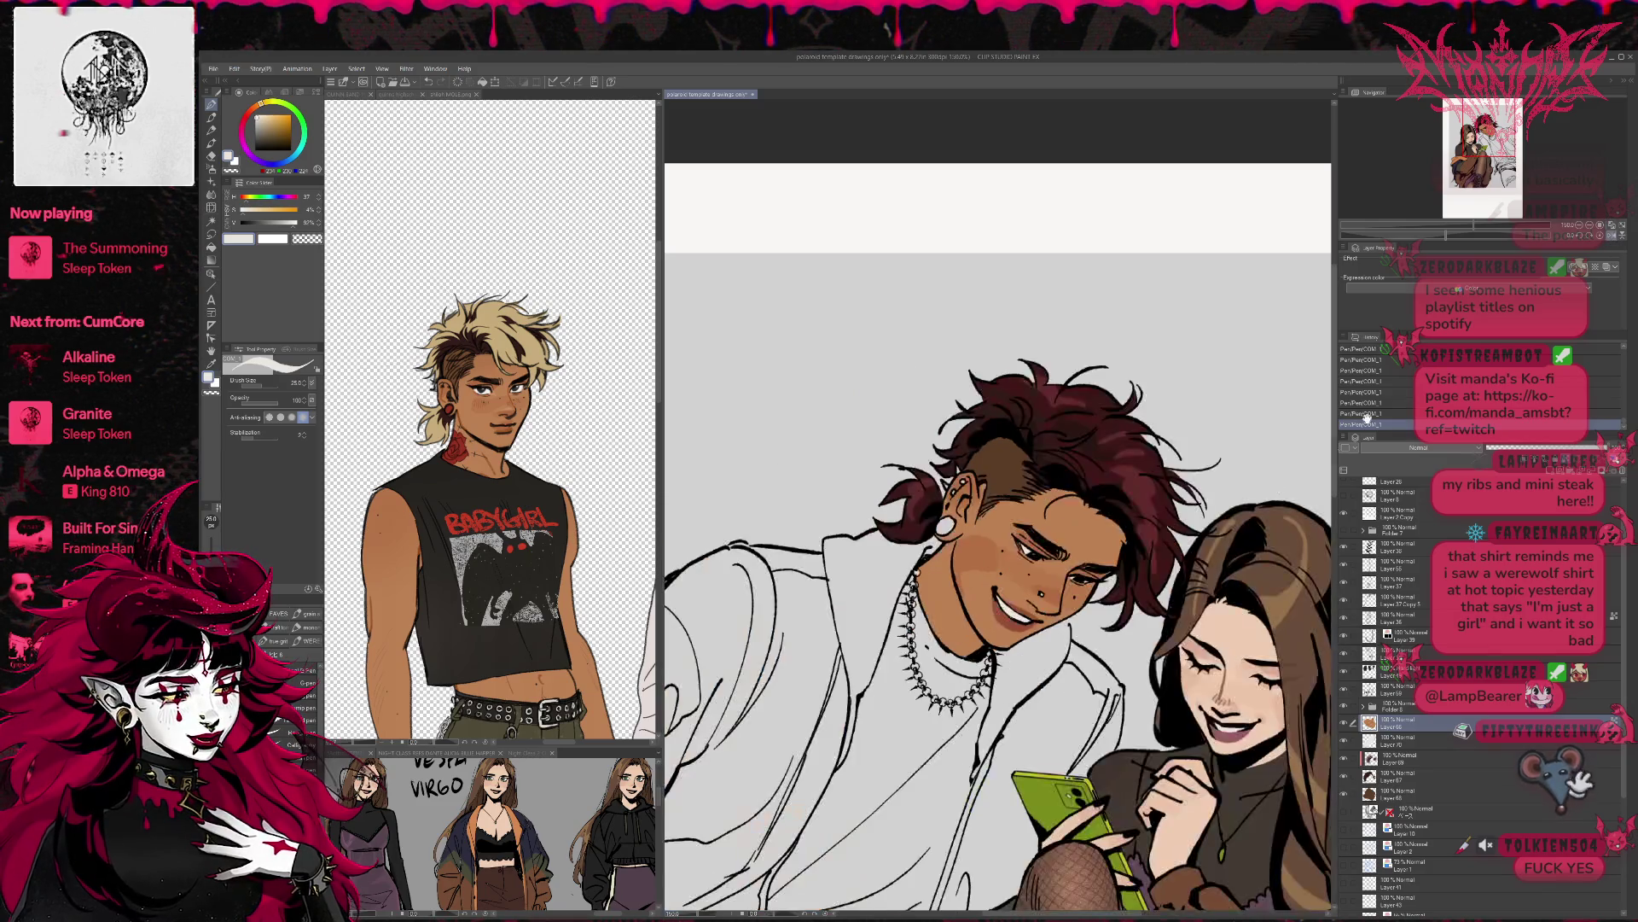
{"action": "left_click", "coordinate": [973, 550], "text": "alt"}
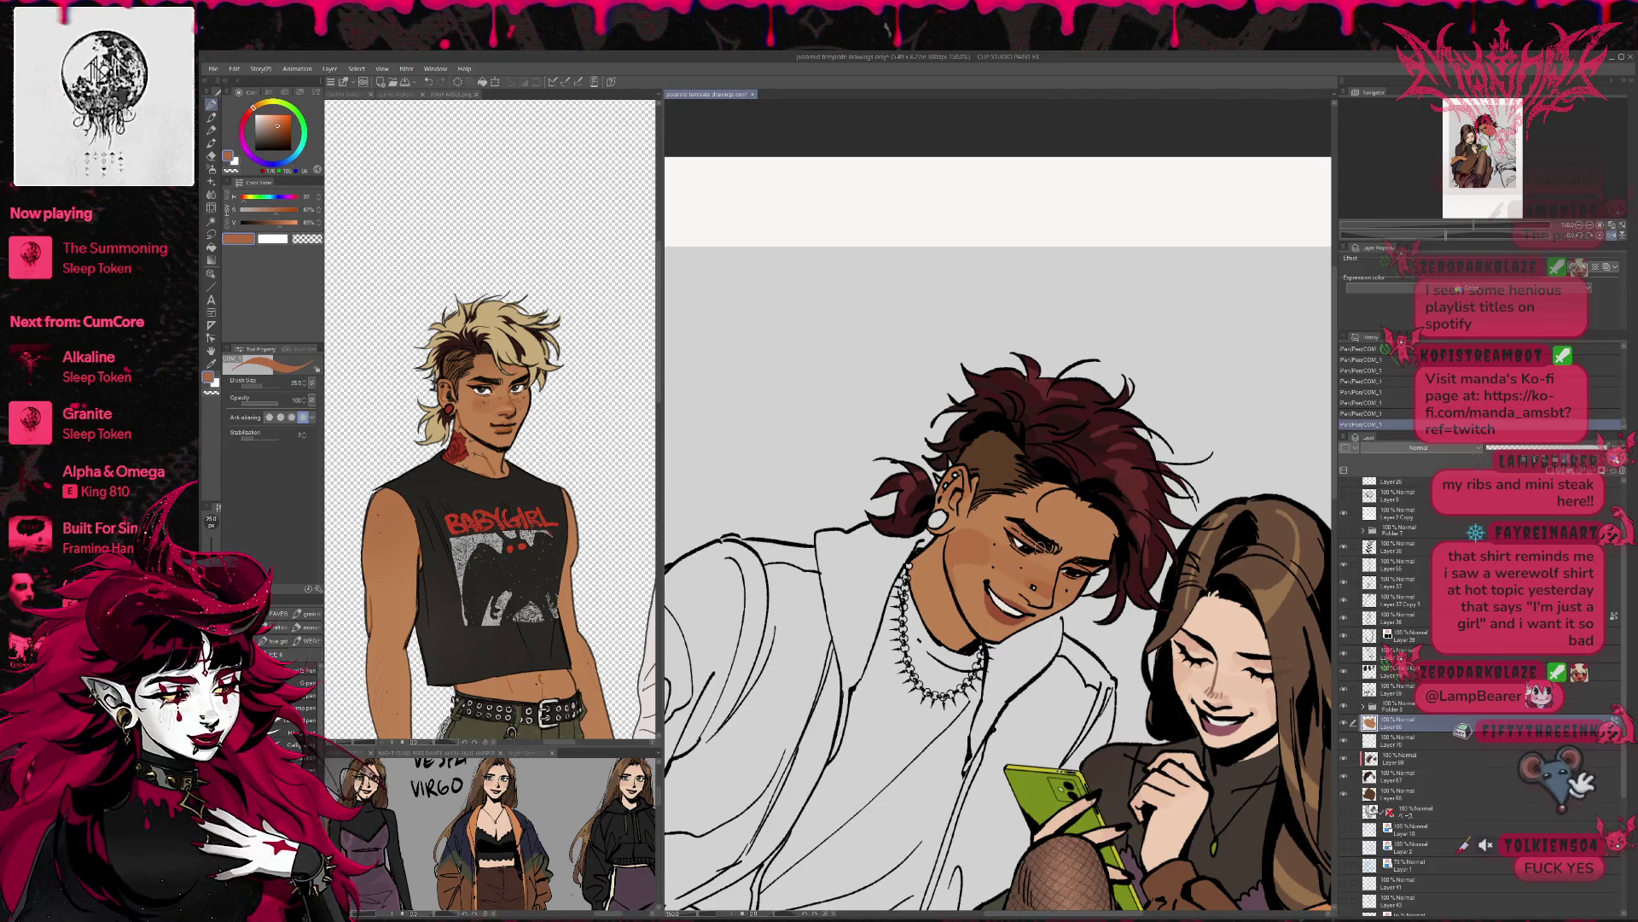
- Sample skin, brow and cheek tones from the man's face, undoing and redoing the last two strokes
{"action": "left_click_drag", "start_coordinate": [1089, 552], "coordinate": [1078, 581]}
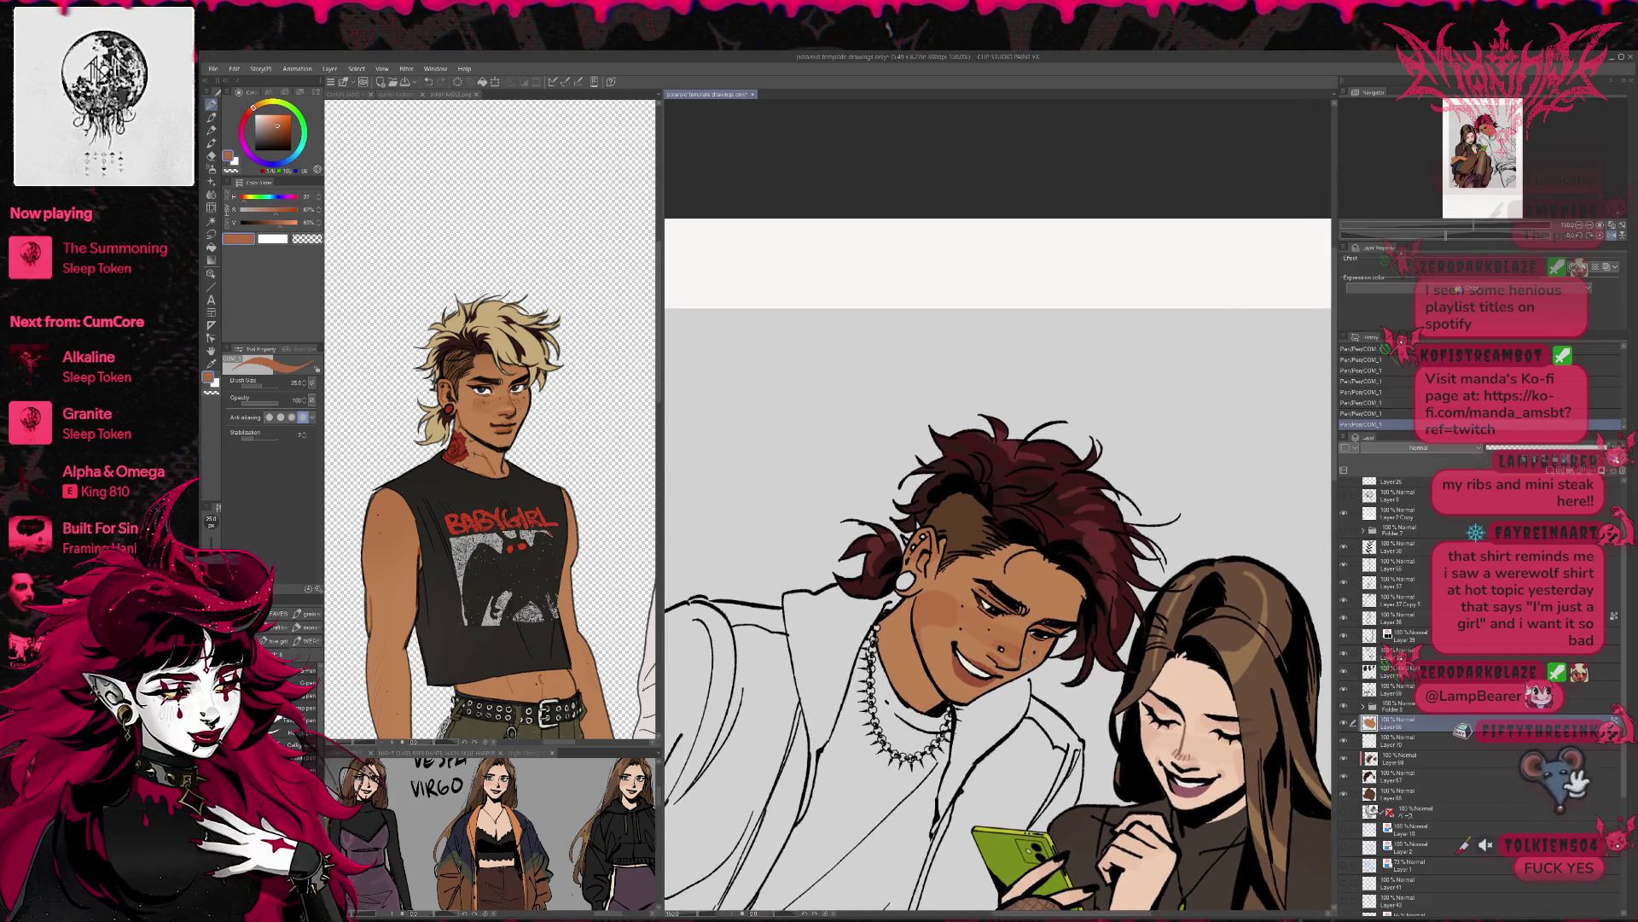
{"action": "left_click", "coordinate": [999, 663], "text": "alt"}
{"action": "left_click_drag", "start_coordinate": [1046, 589], "coordinate": [1055, 577]}
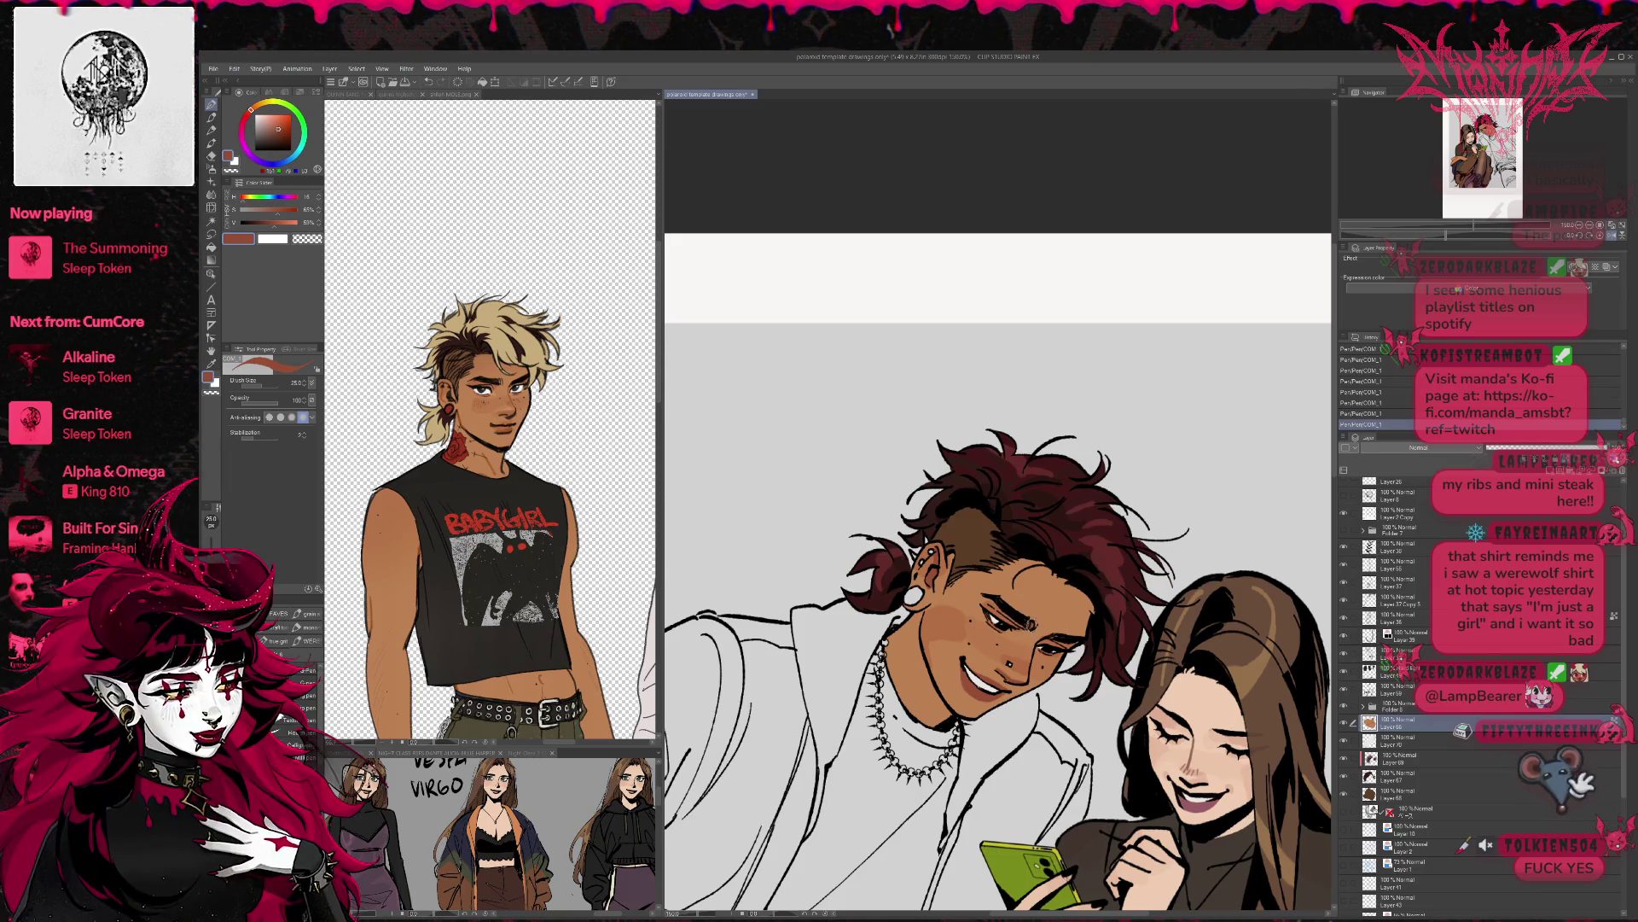
{"action": "left_click", "coordinate": [987, 591], "text": "alt"}
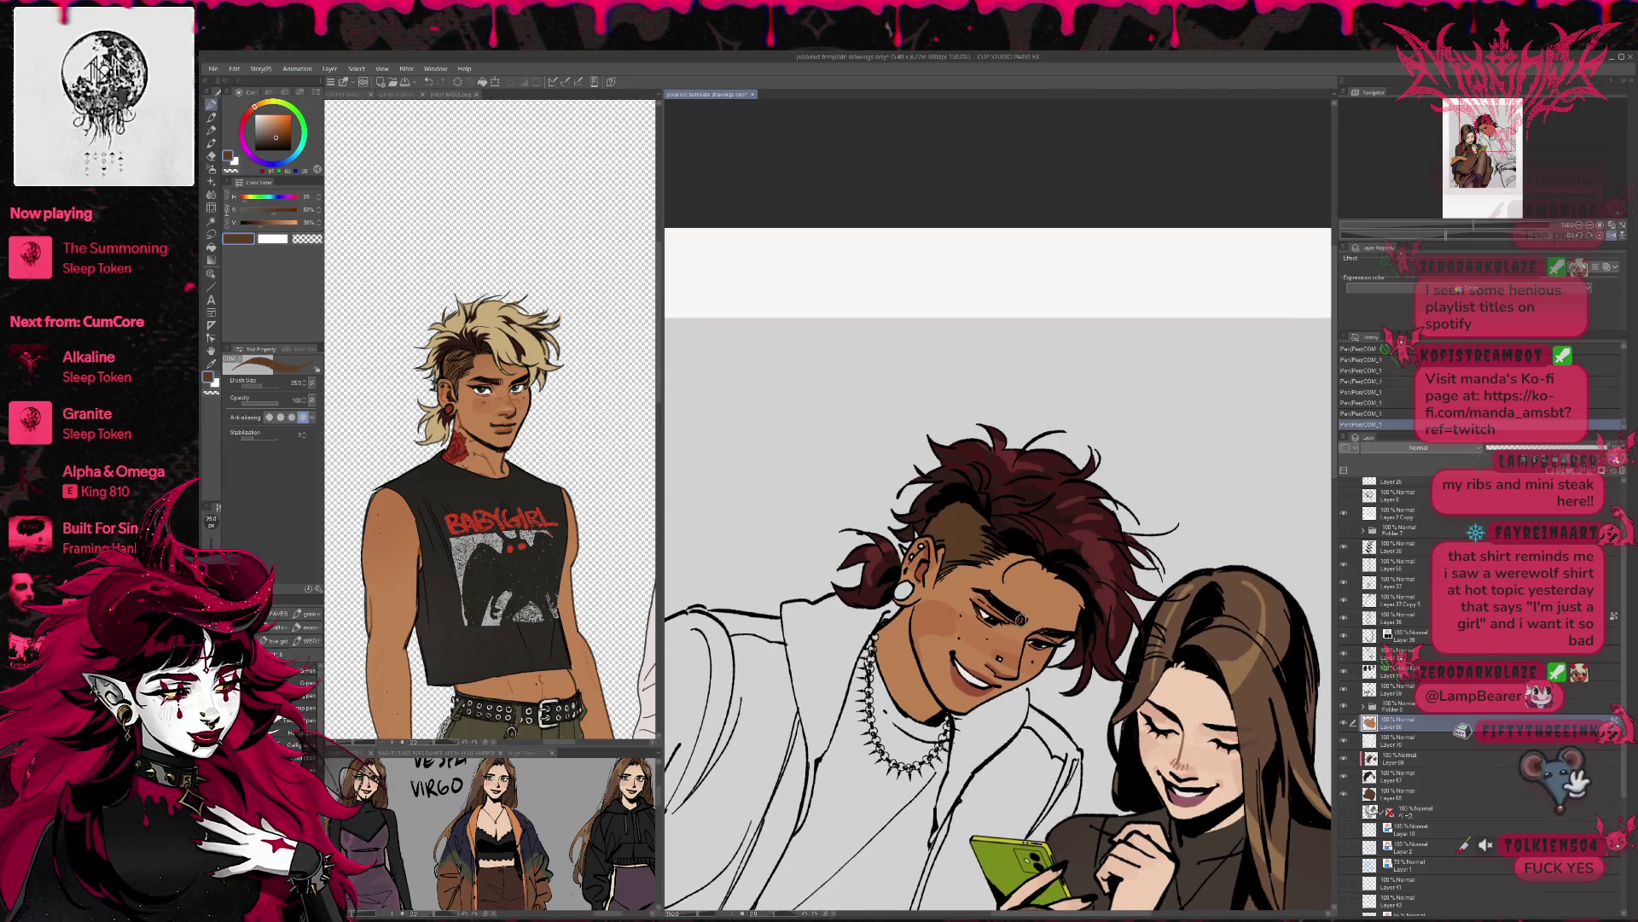
{"action": "left_click_drag", "start_coordinate": [987, 591], "coordinate": [1004, 572]}
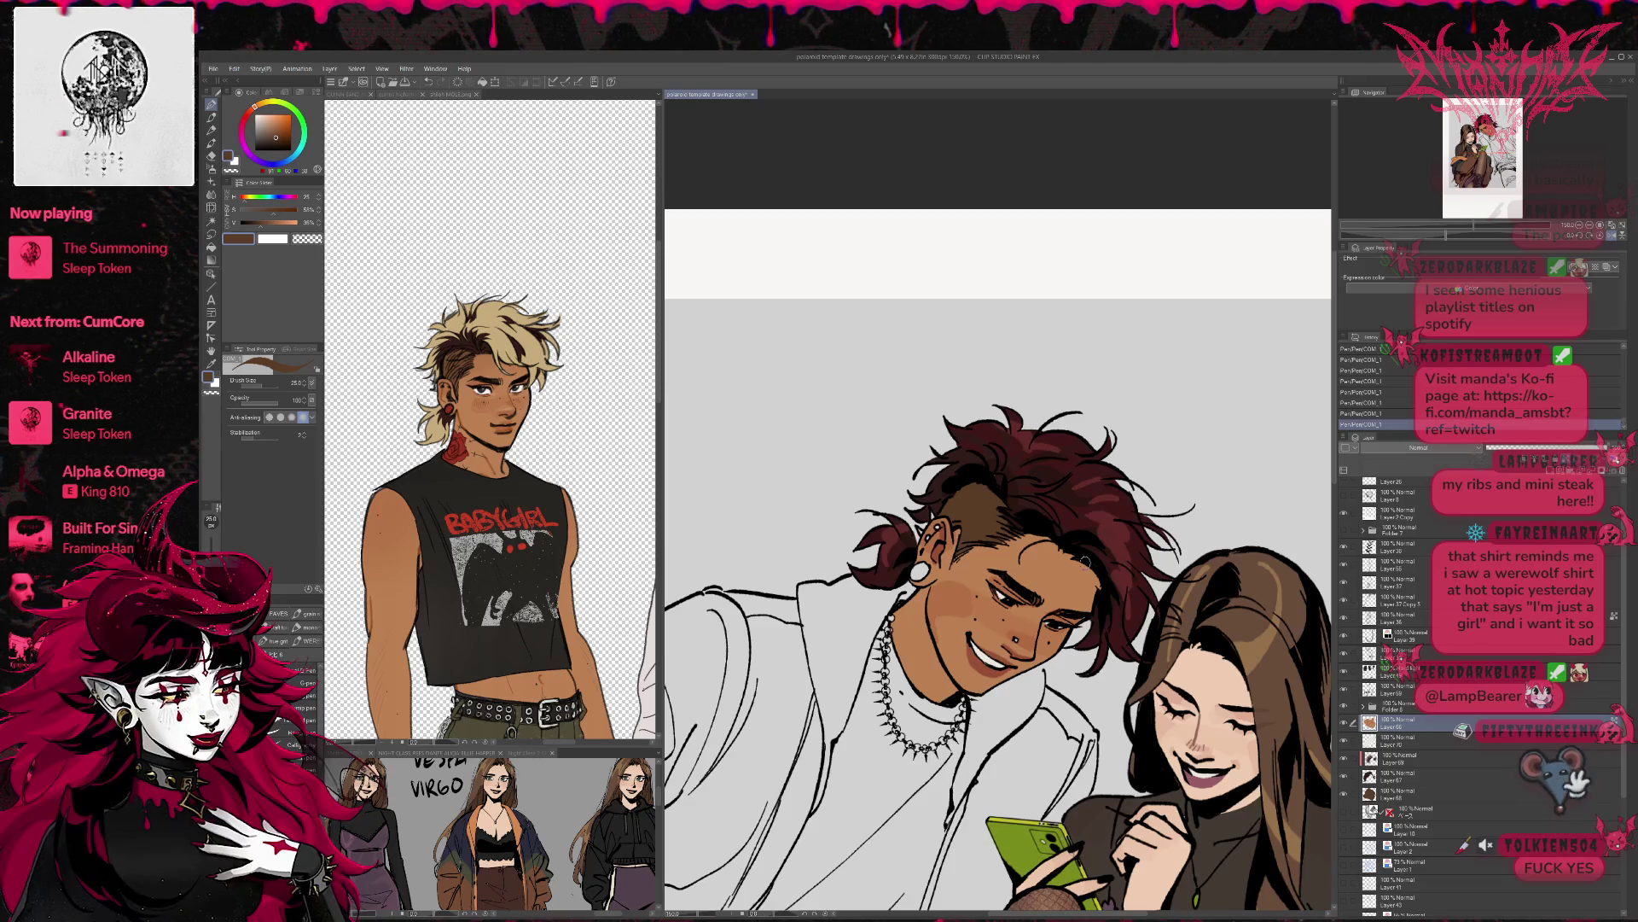
{"action": "left_click", "coordinate": [950, 600], "text": "alt"}
{"action": "key", "text": "ctrl+z"}
{"action": "key", "text": "ctrl+z"}
{"action": "left_click_drag", "start_coordinate": [1111, 592], "coordinate": [1077, 562]}
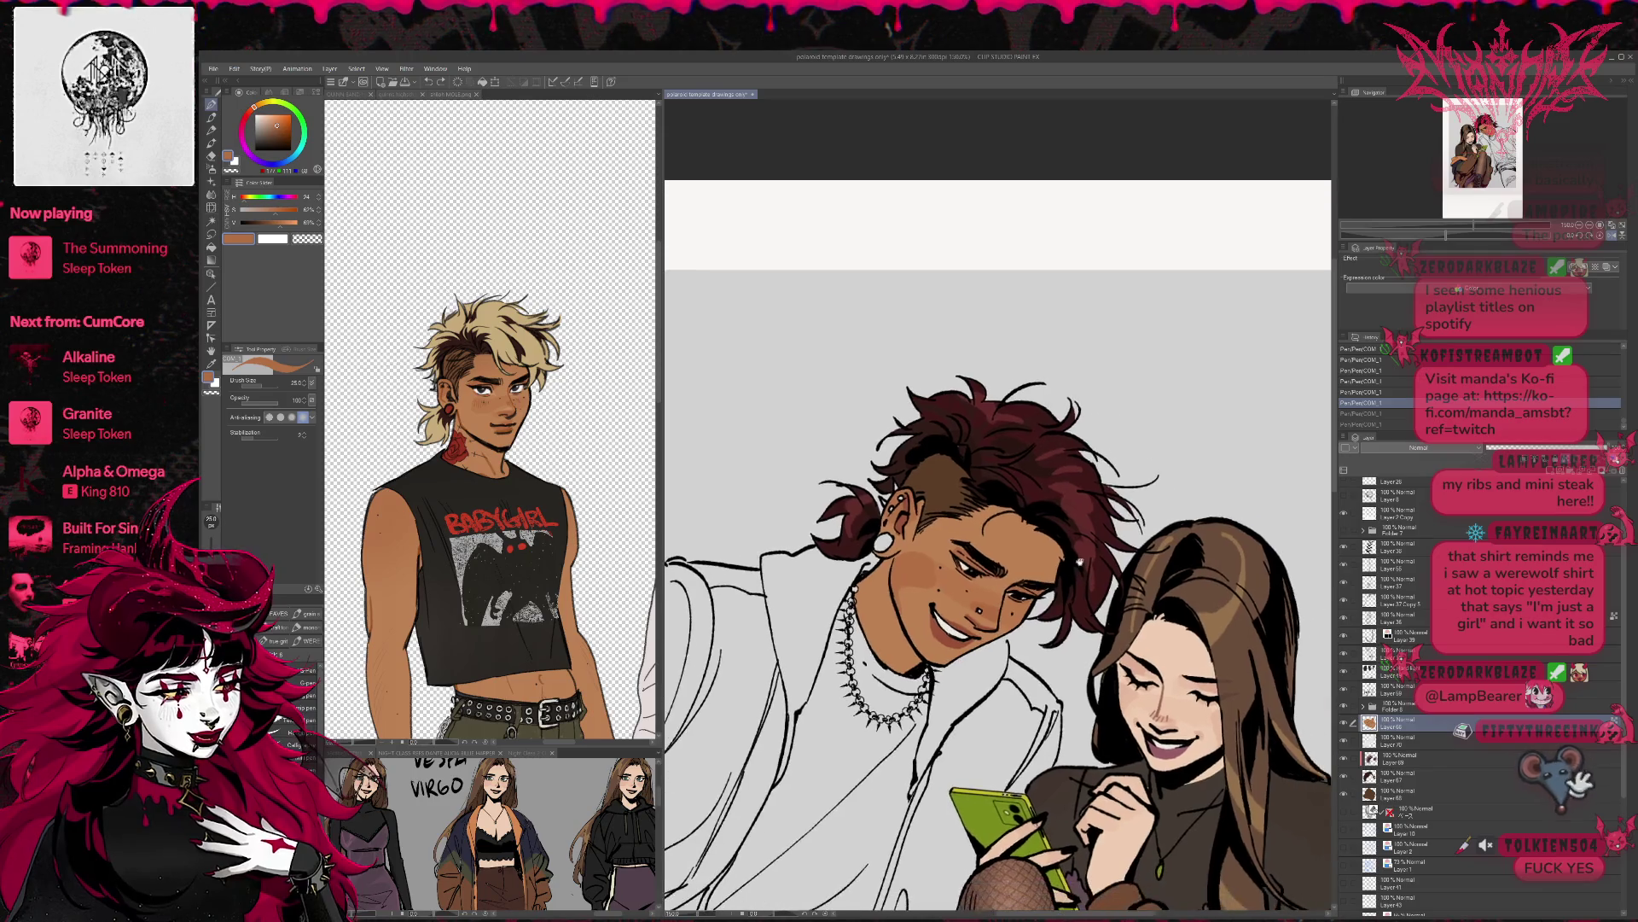
{"action": "key", "text": "ctrl+y"}
{"action": "key", "text": "ctrl+y"}
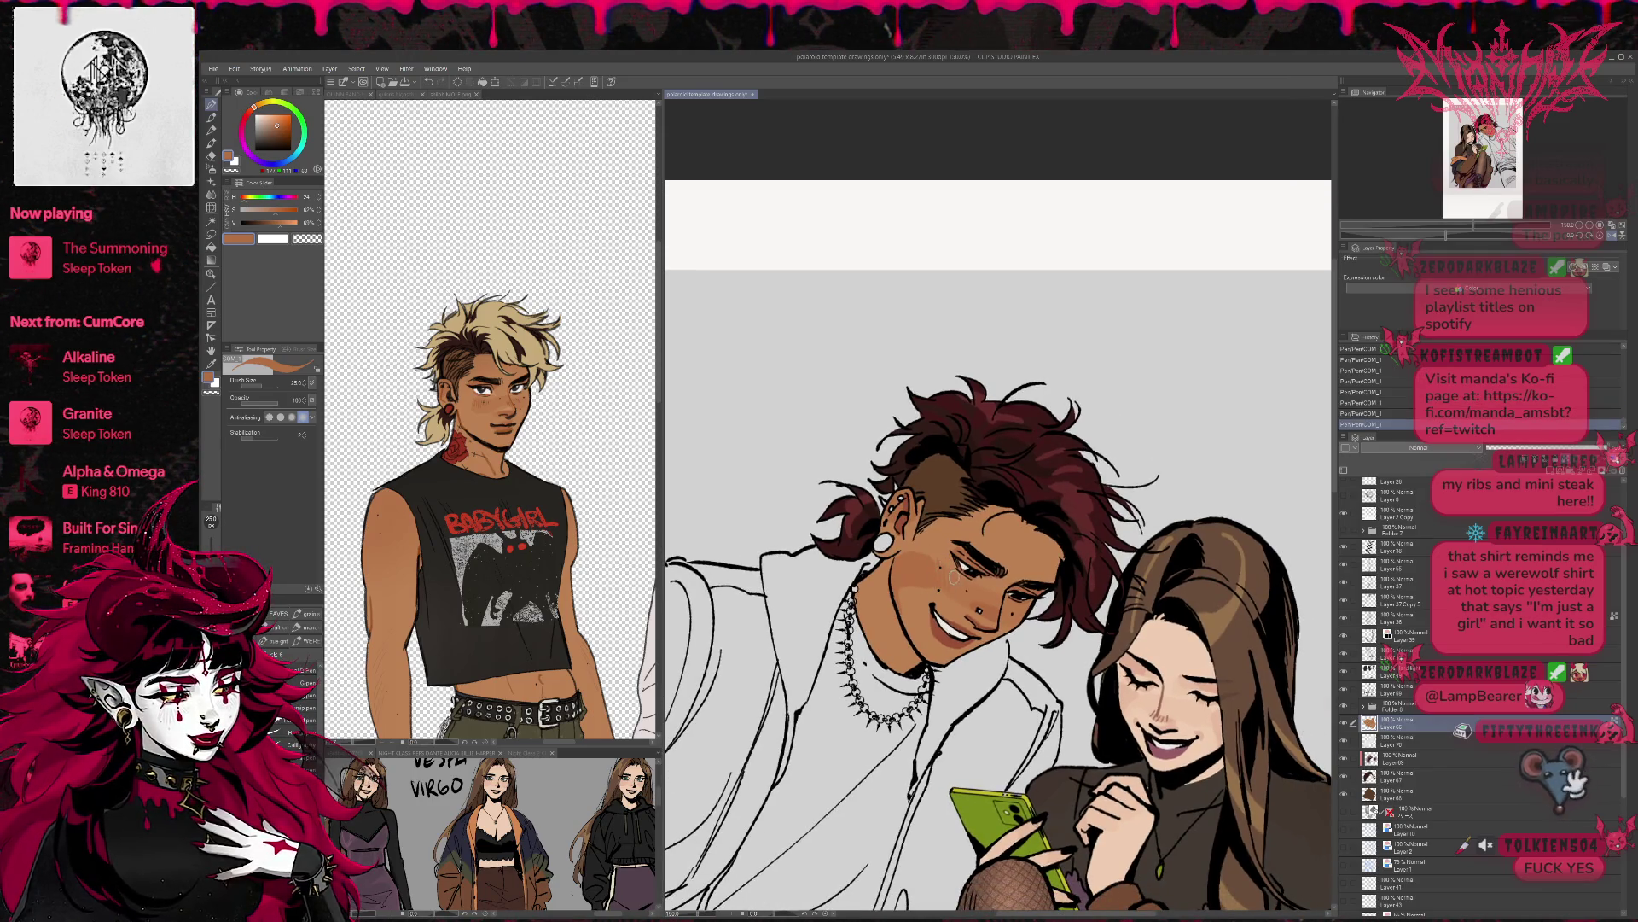
- Check the reference, undo the last stroke and mirror the view back to normal
{"action": "left_click_drag", "start_coordinate": [1082, 567], "coordinate": [1104, 590]}
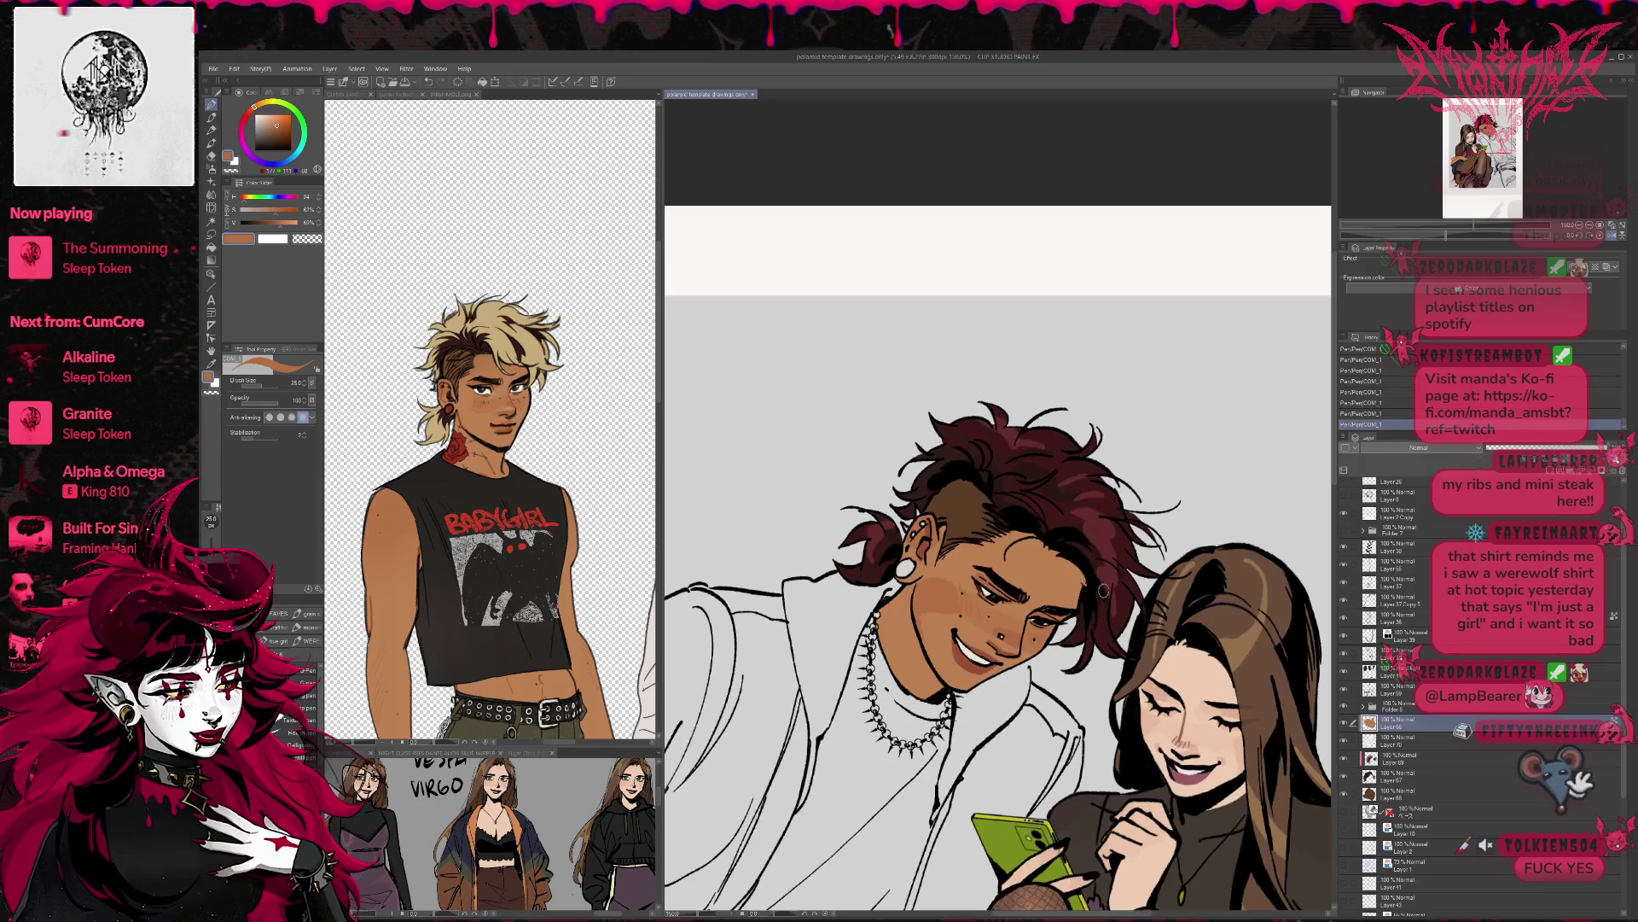
{"action": "left_click", "coordinate": [998, 612]}
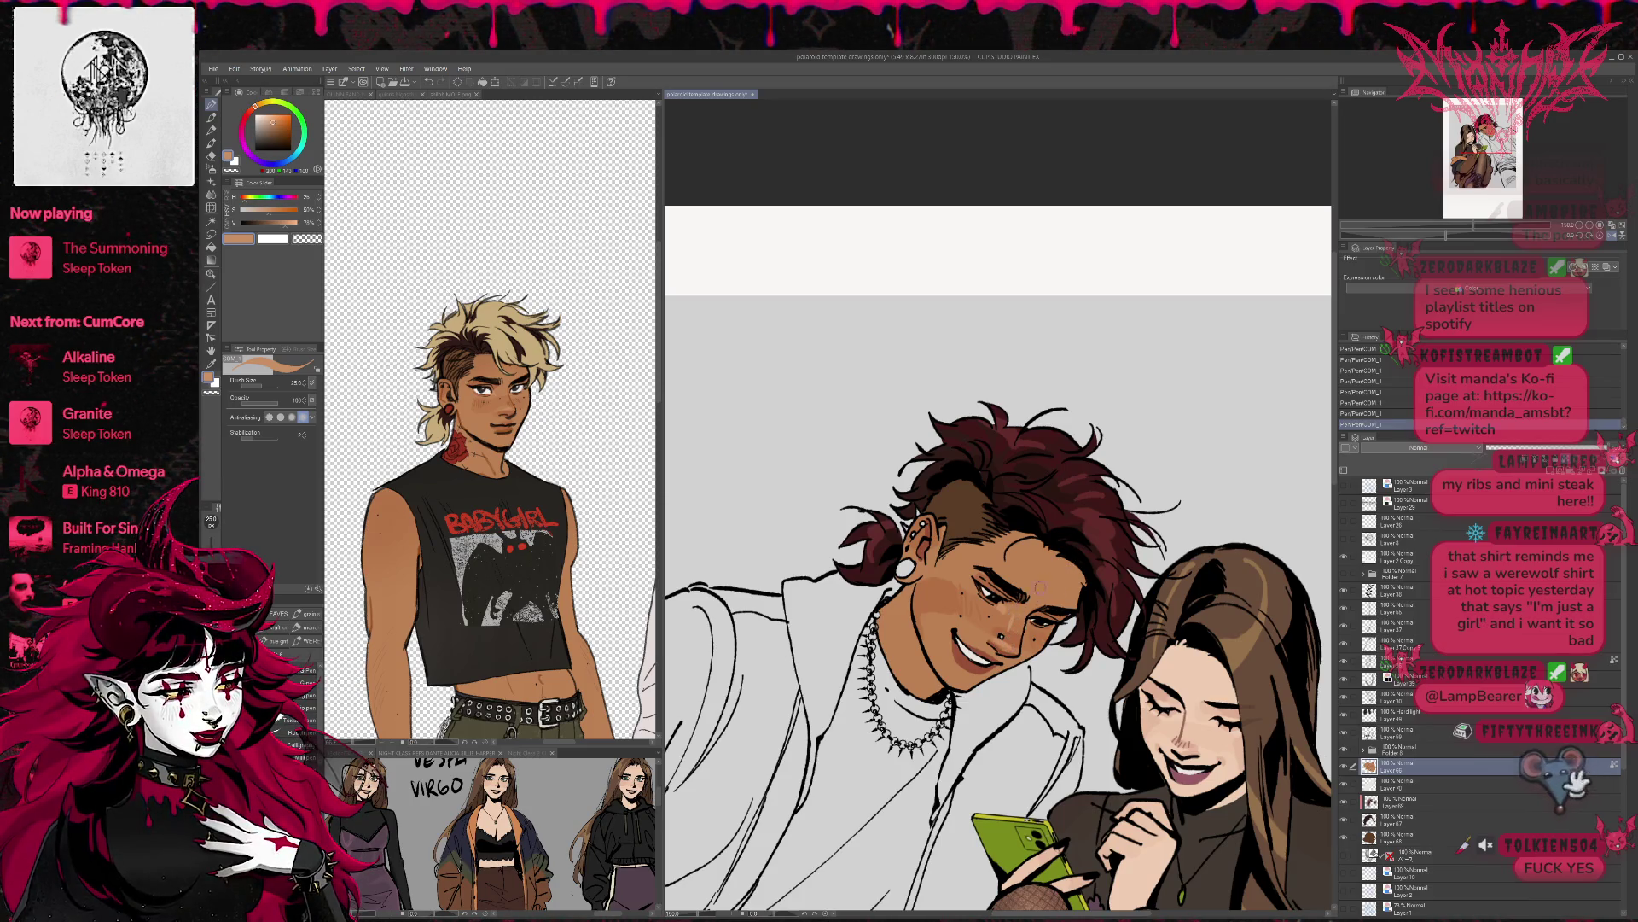
{"action": "key", "text": "ctrl+z"}
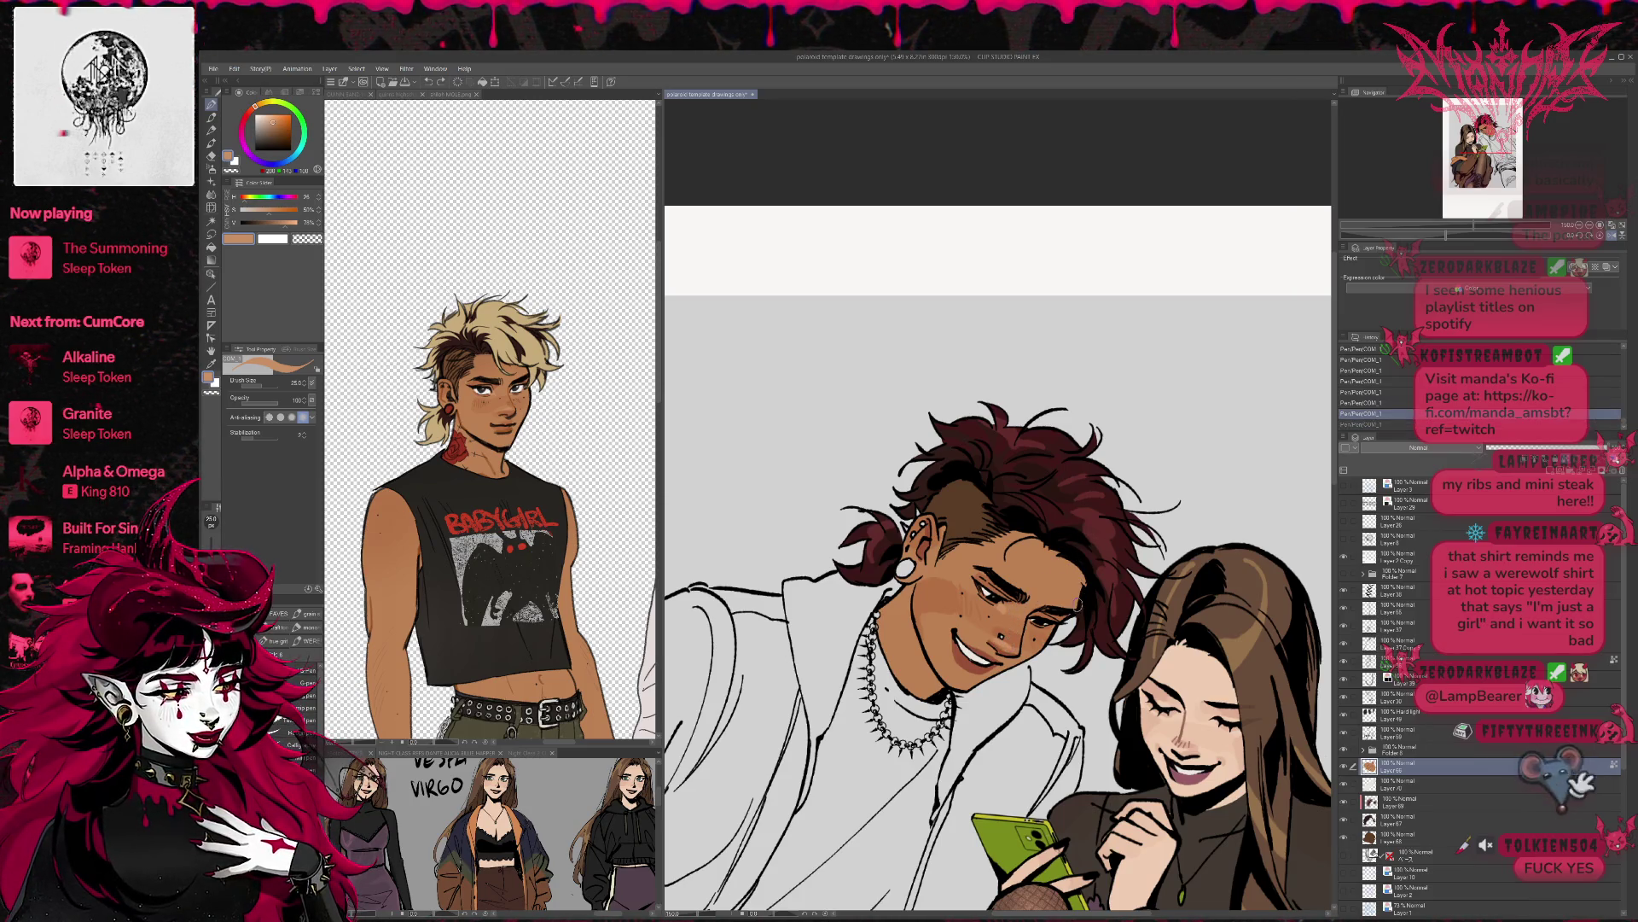
{"action": "key", "text": "h"}
{"action": "scroll", "coordinate": [1096, 536], "scroll_direction": "down", "scroll_amount": 2}
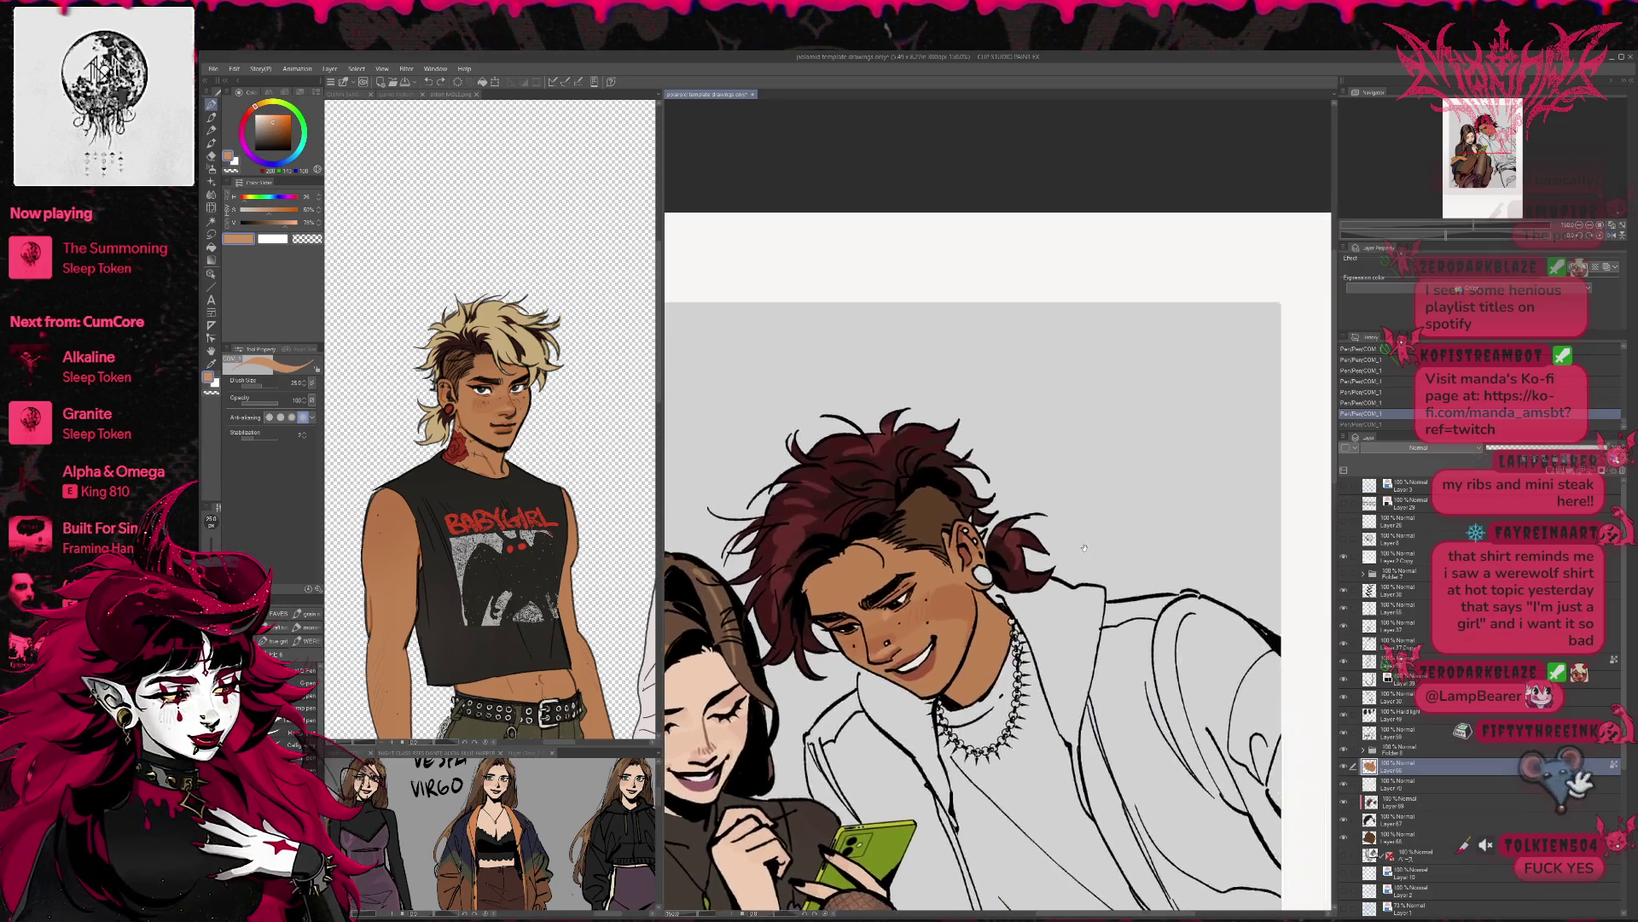
- Redo the undone stroke and zoom out to see more of the drawing
{"action": "key", "text": "ctrl+y"}
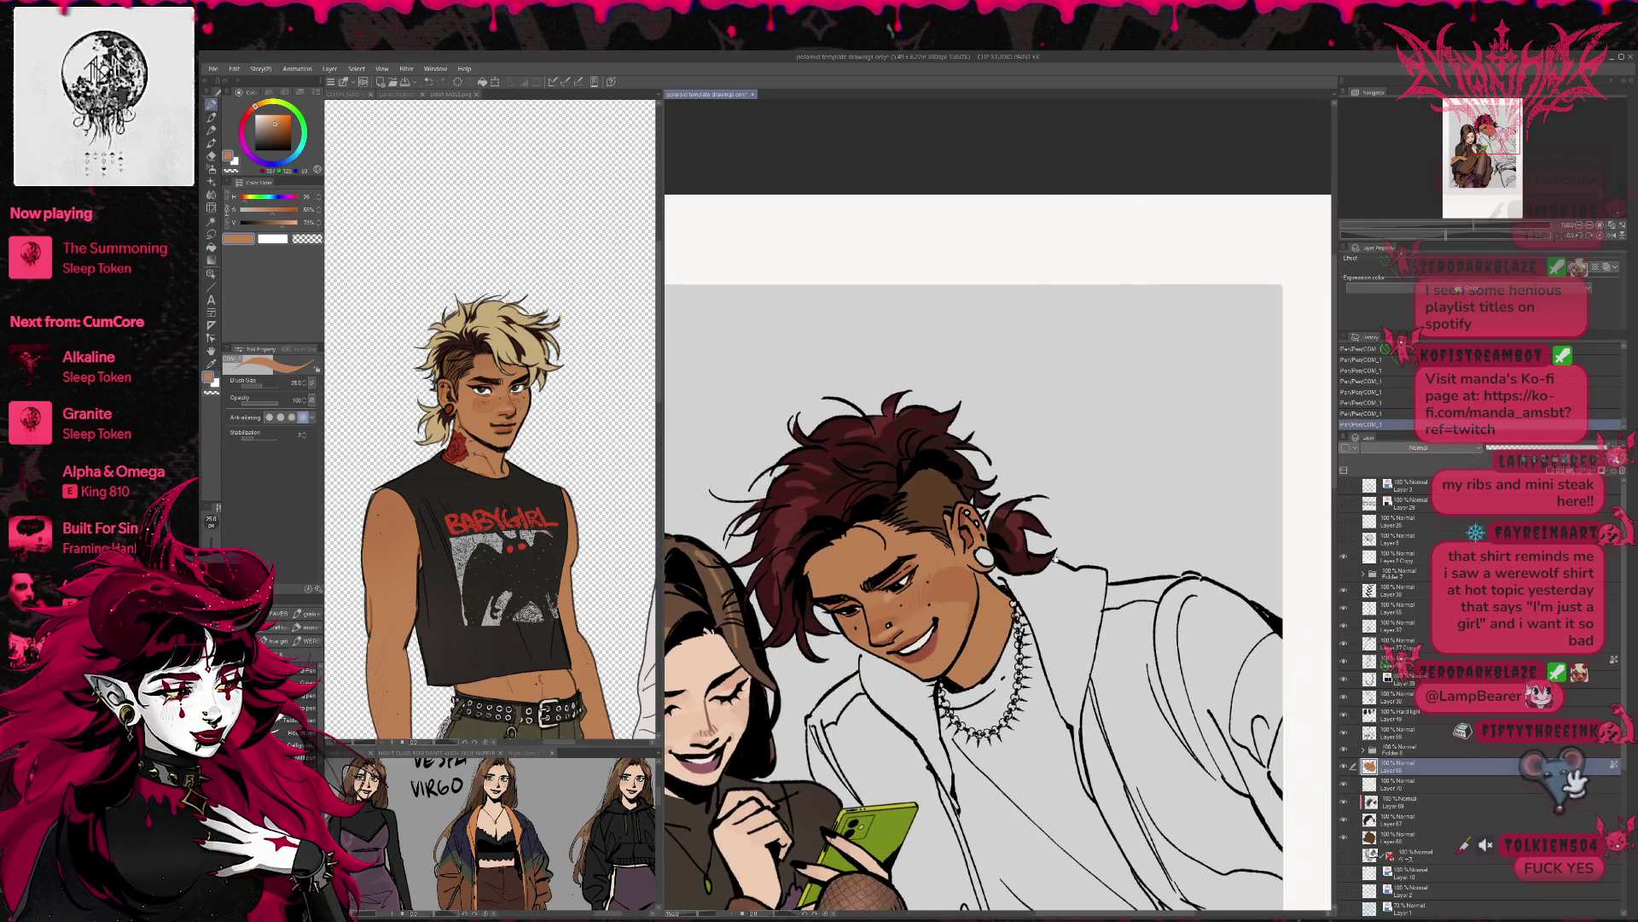
{"action": "scroll", "coordinate": [1231, 620], "scroll_direction": "down", "scroll_amount": 1}
{"action": "left_click", "coordinate": [1579, 226]}
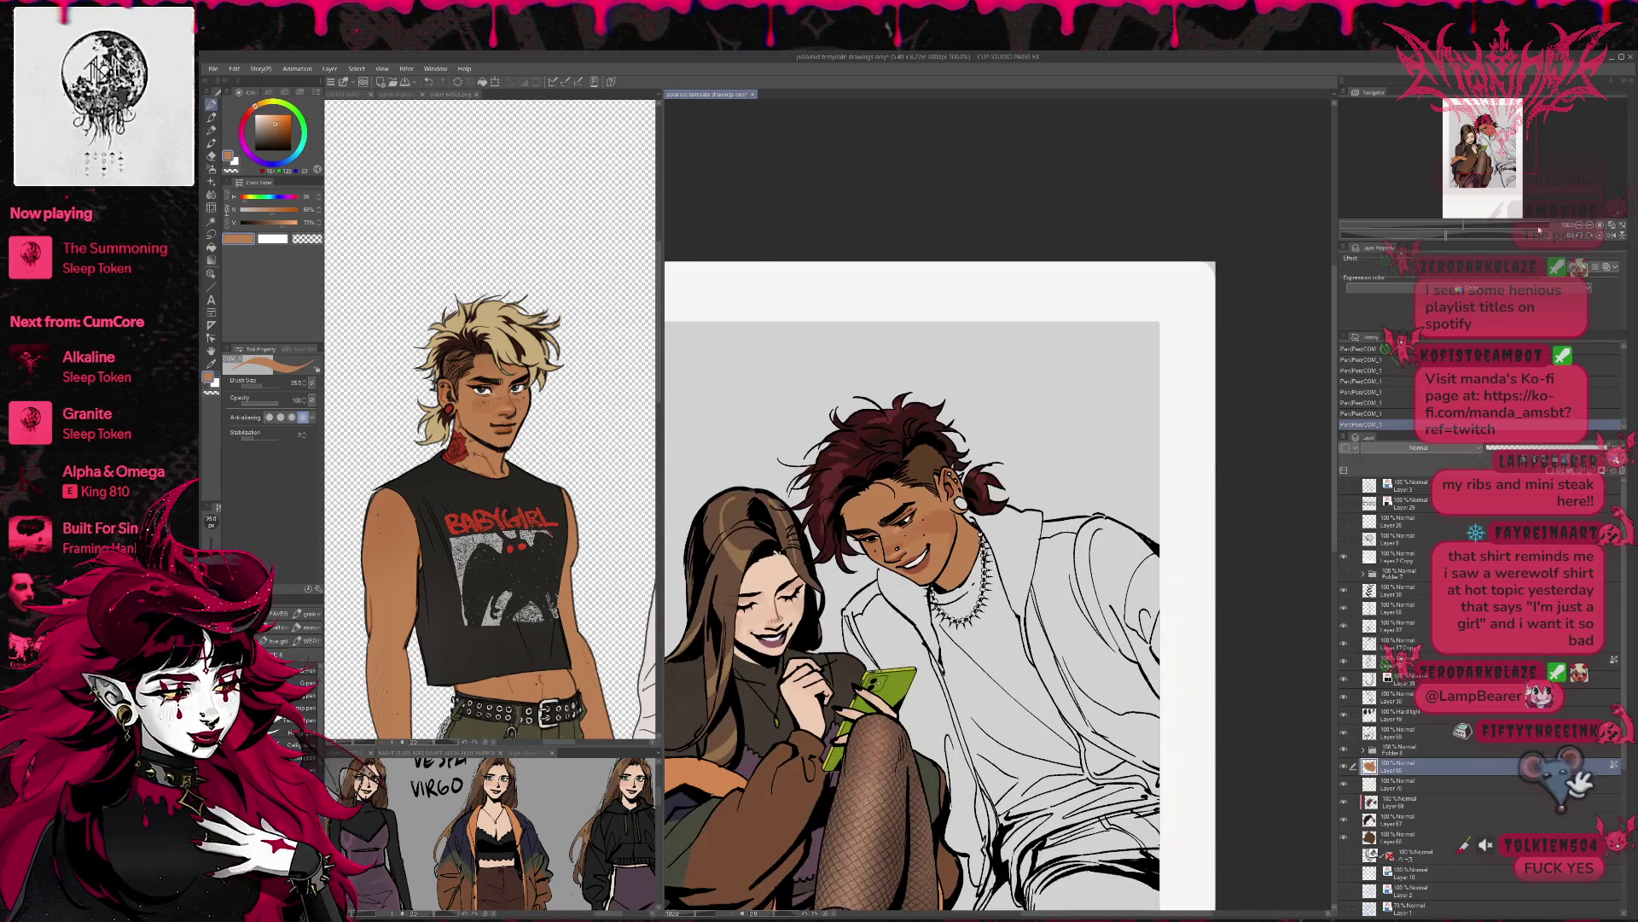
{"action": "left_click", "coordinate": [877, 509], "text": "alt"}
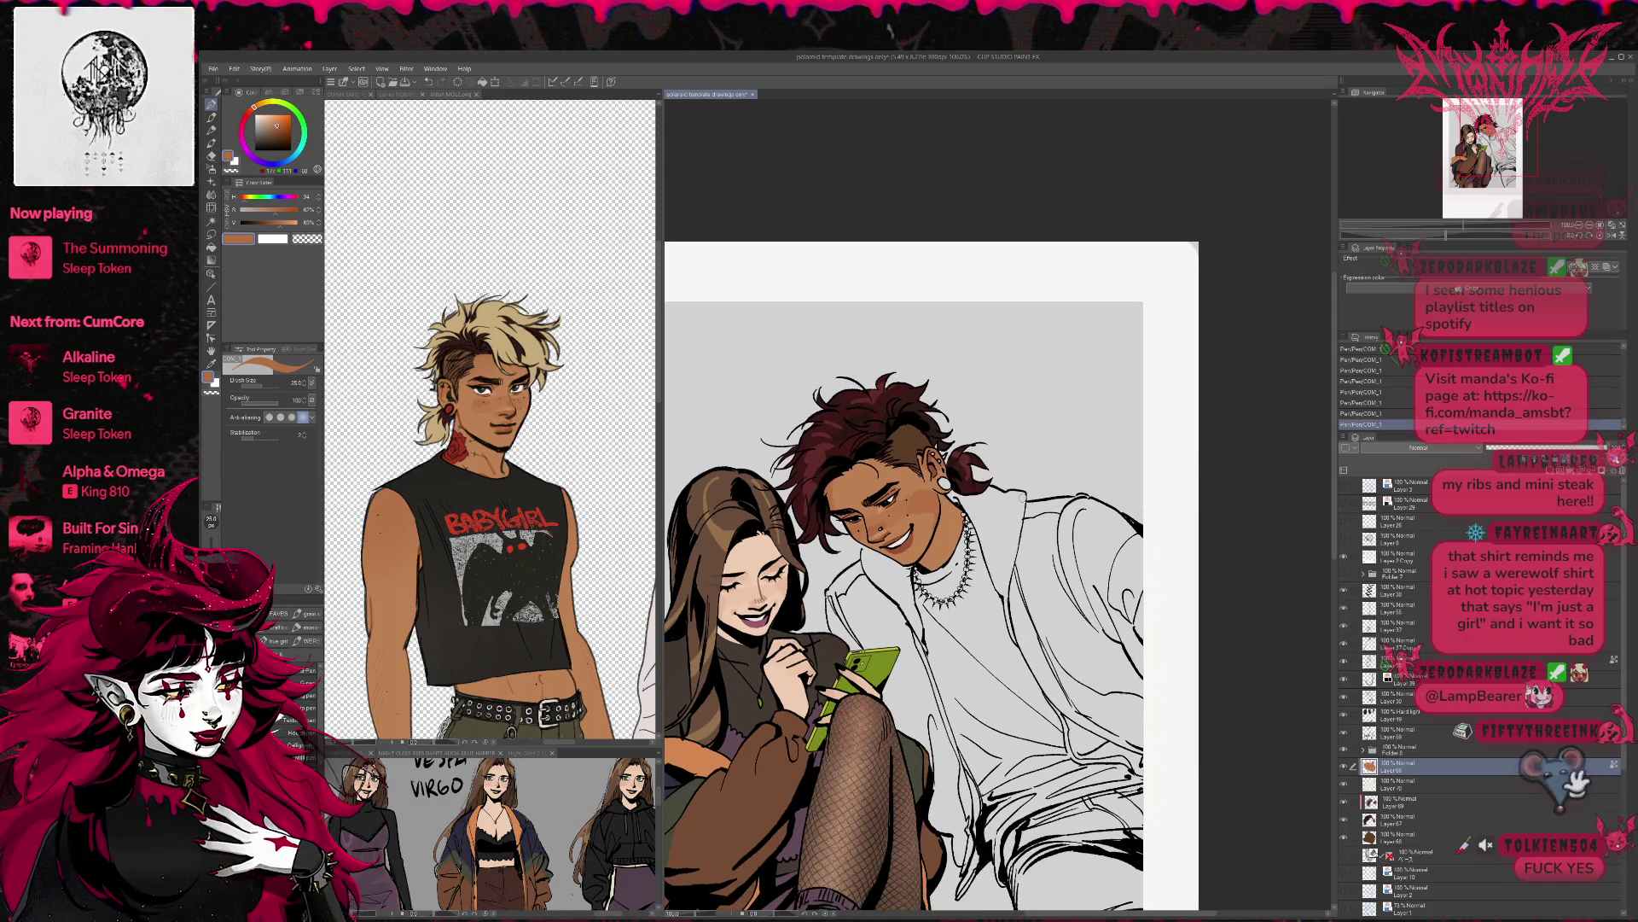
- Add a new layer above ベース and sample the reference's dark shirt colour for filling
{"action": "left_click", "coordinate": [1452, 854]}
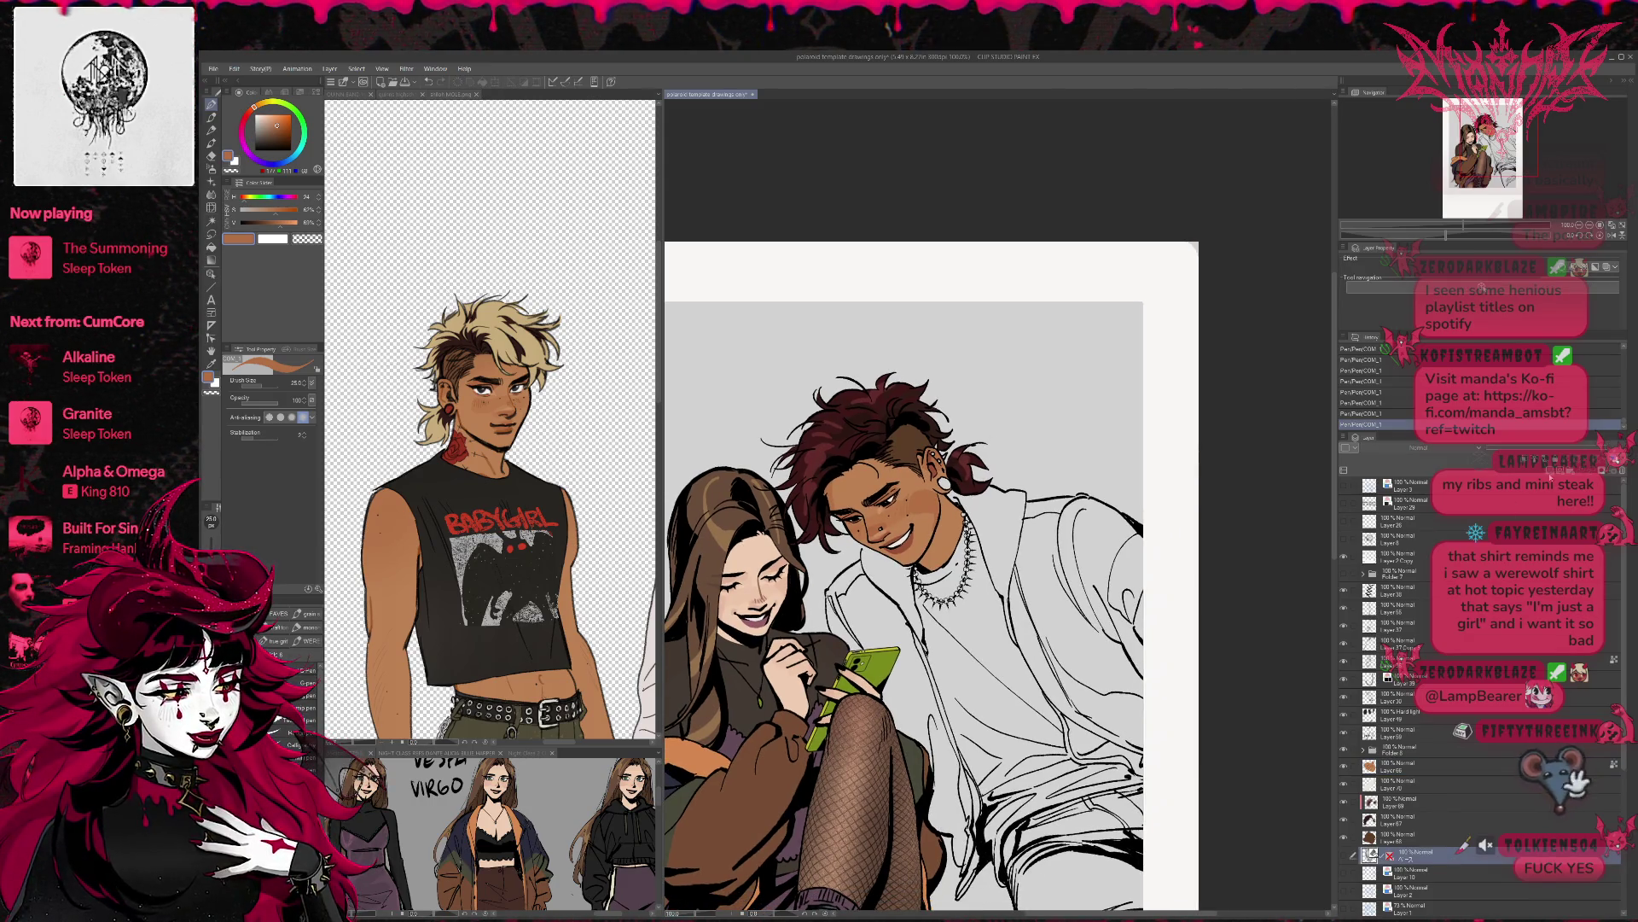
{"action": "key", "text": "ctrl+shift+n"}
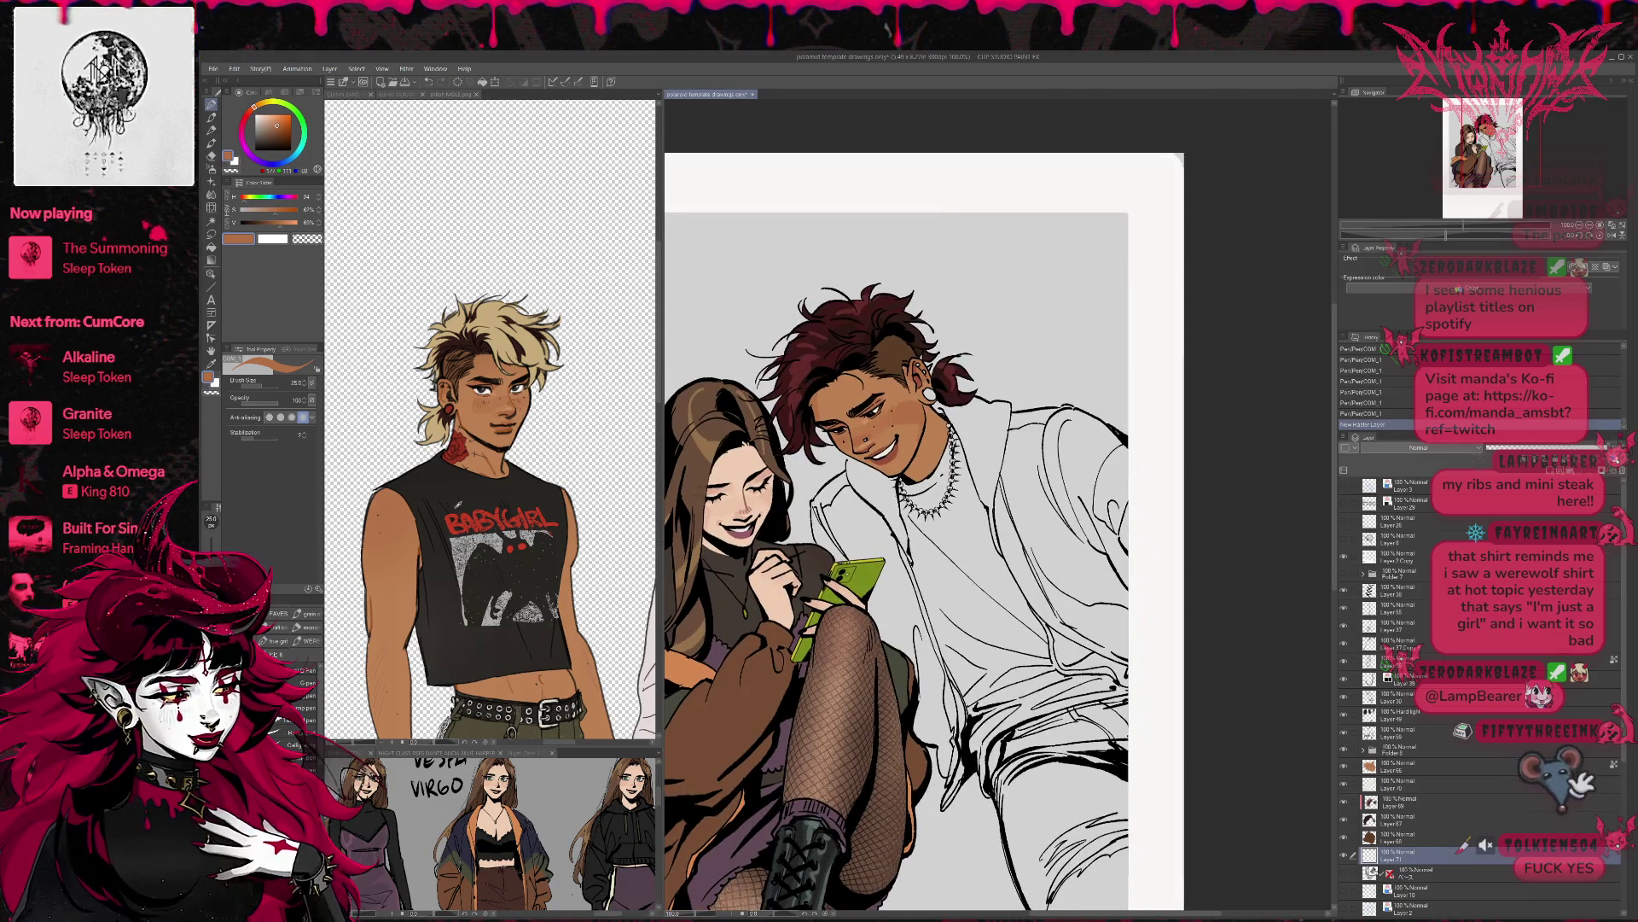
{"action": "left_click", "coordinate": [480, 490], "text": "alt"}
{"action": "left_click", "coordinate": [962, 526]}
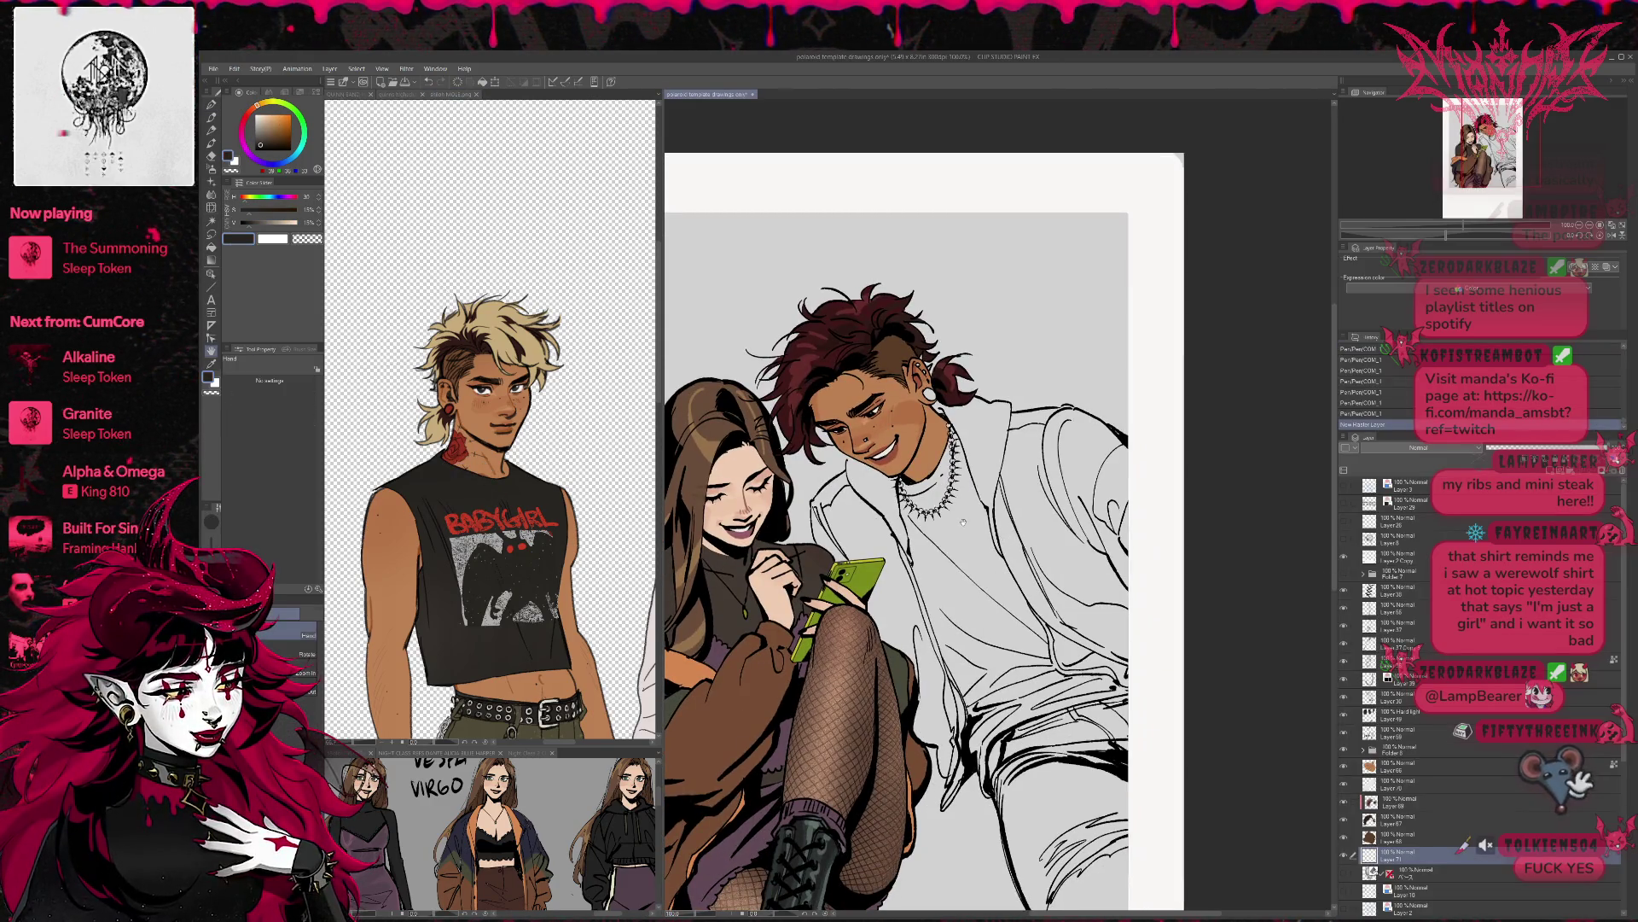
{"action": "key", "text": "g"}
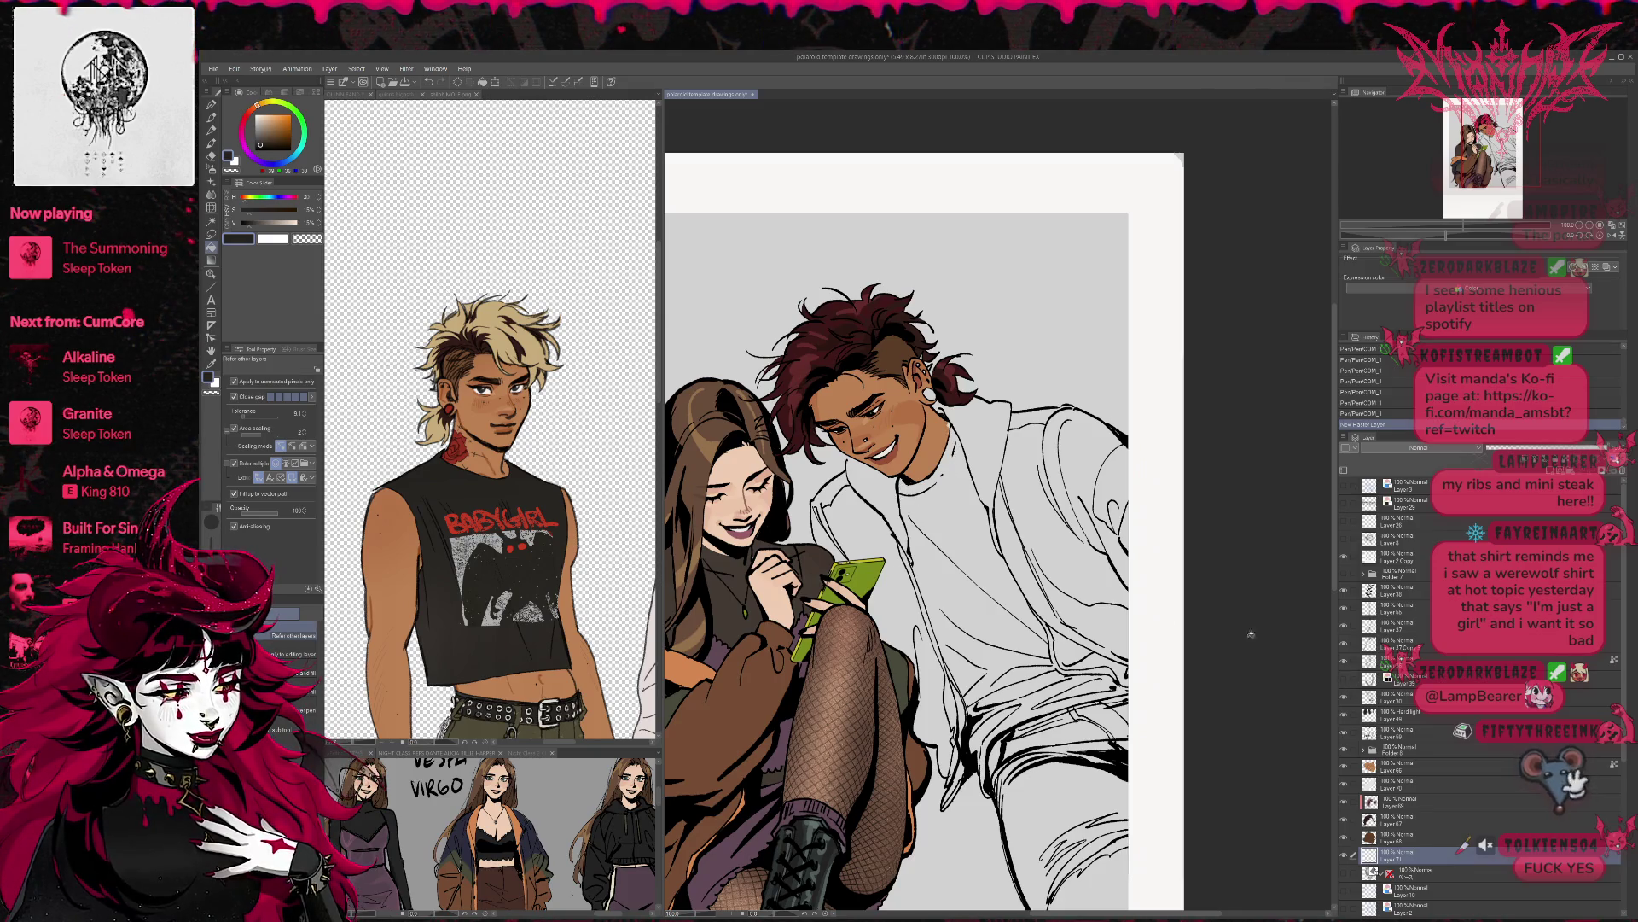
- Fill the man's undershirt dark charcoal, including the gaps at the collar and waistband
{"action": "left_click", "coordinate": [973, 529]}
{"action": "left_click", "coordinate": [981, 632]}
{"action": "left_click", "coordinate": [922, 486]}
{"action": "left_click", "coordinate": [929, 482]}
{"action": "left_click", "coordinate": [912, 489]}
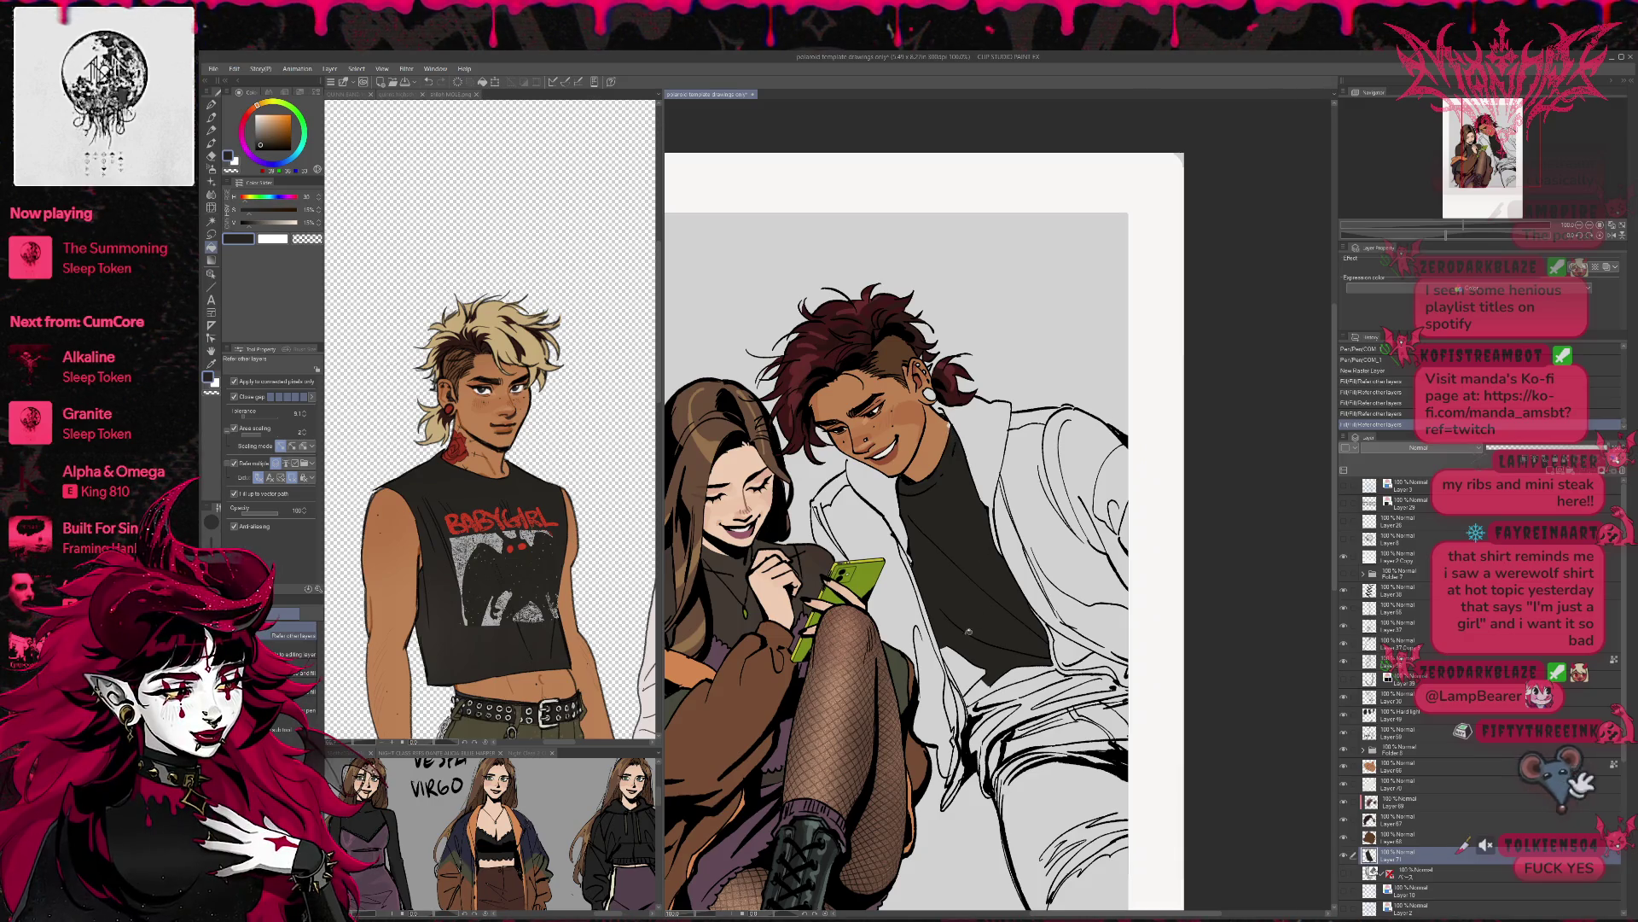
{"action": "left_click", "coordinate": [964, 670]}
{"action": "left_click", "coordinate": [1024, 679]}
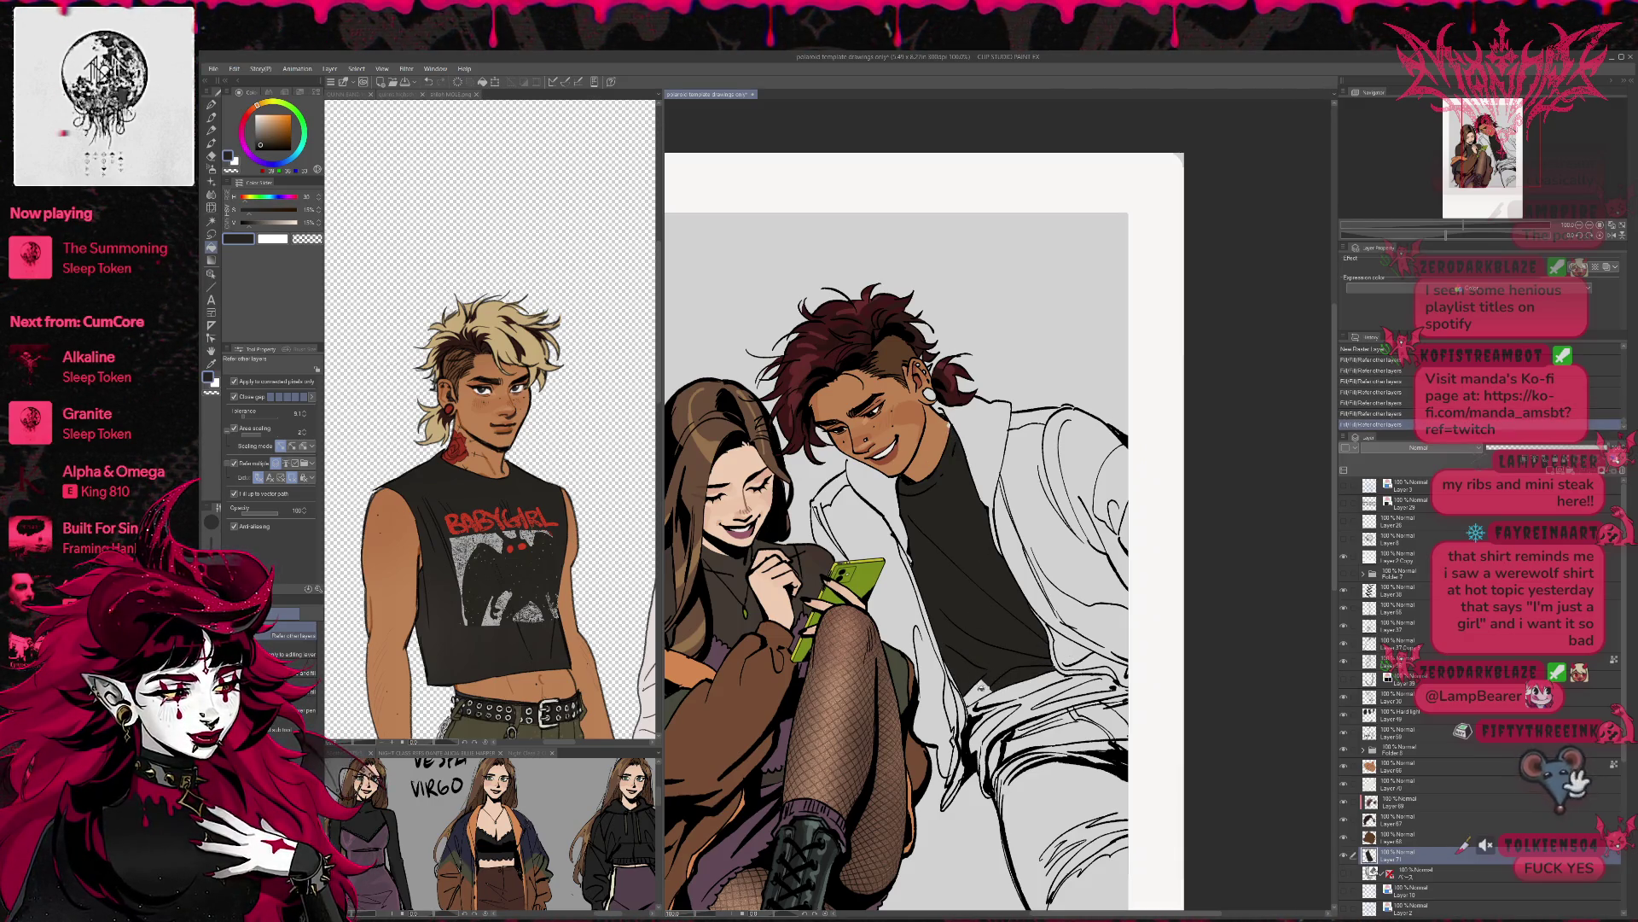
{"action": "left_click", "coordinate": [998, 688]}
{"action": "left_click", "coordinate": [977, 713]}
{"action": "left_click", "coordinate": [1015, 691]}
{"action": "left_click", "coordinate": [1054, 698]}
{"action": "left_click", "coordinate": [1096, 685]}
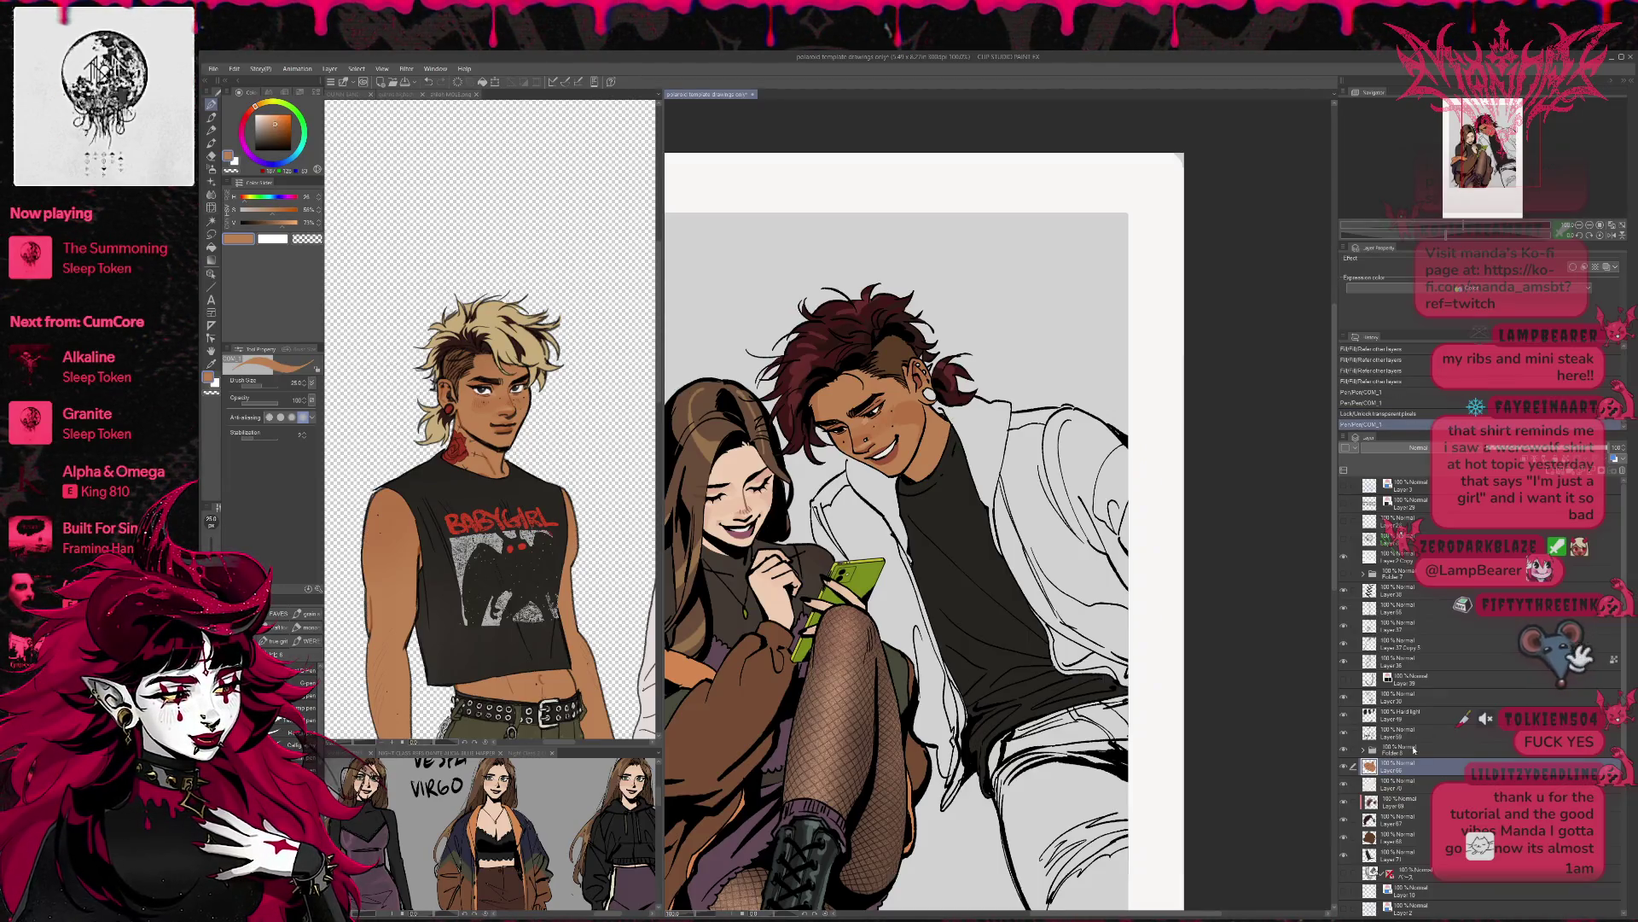
{"action": "left_click", "coordinate": [945, 499], "text": "ctrl+shift"}
{"action": "left_click", "coordinate": [945, 499], "text": "alt"}
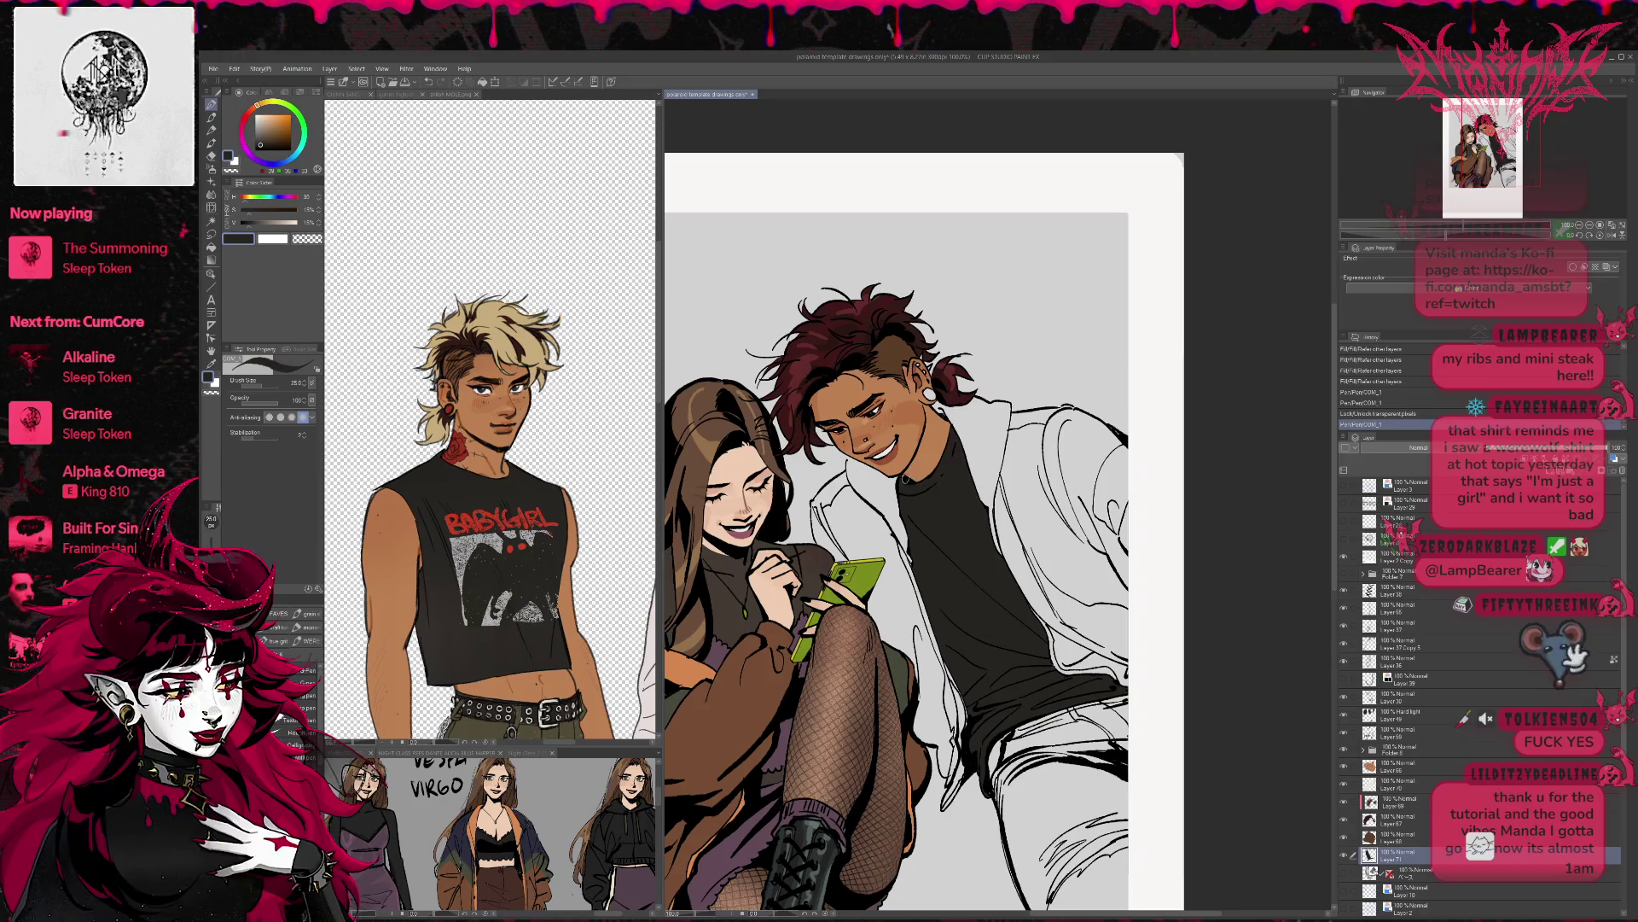
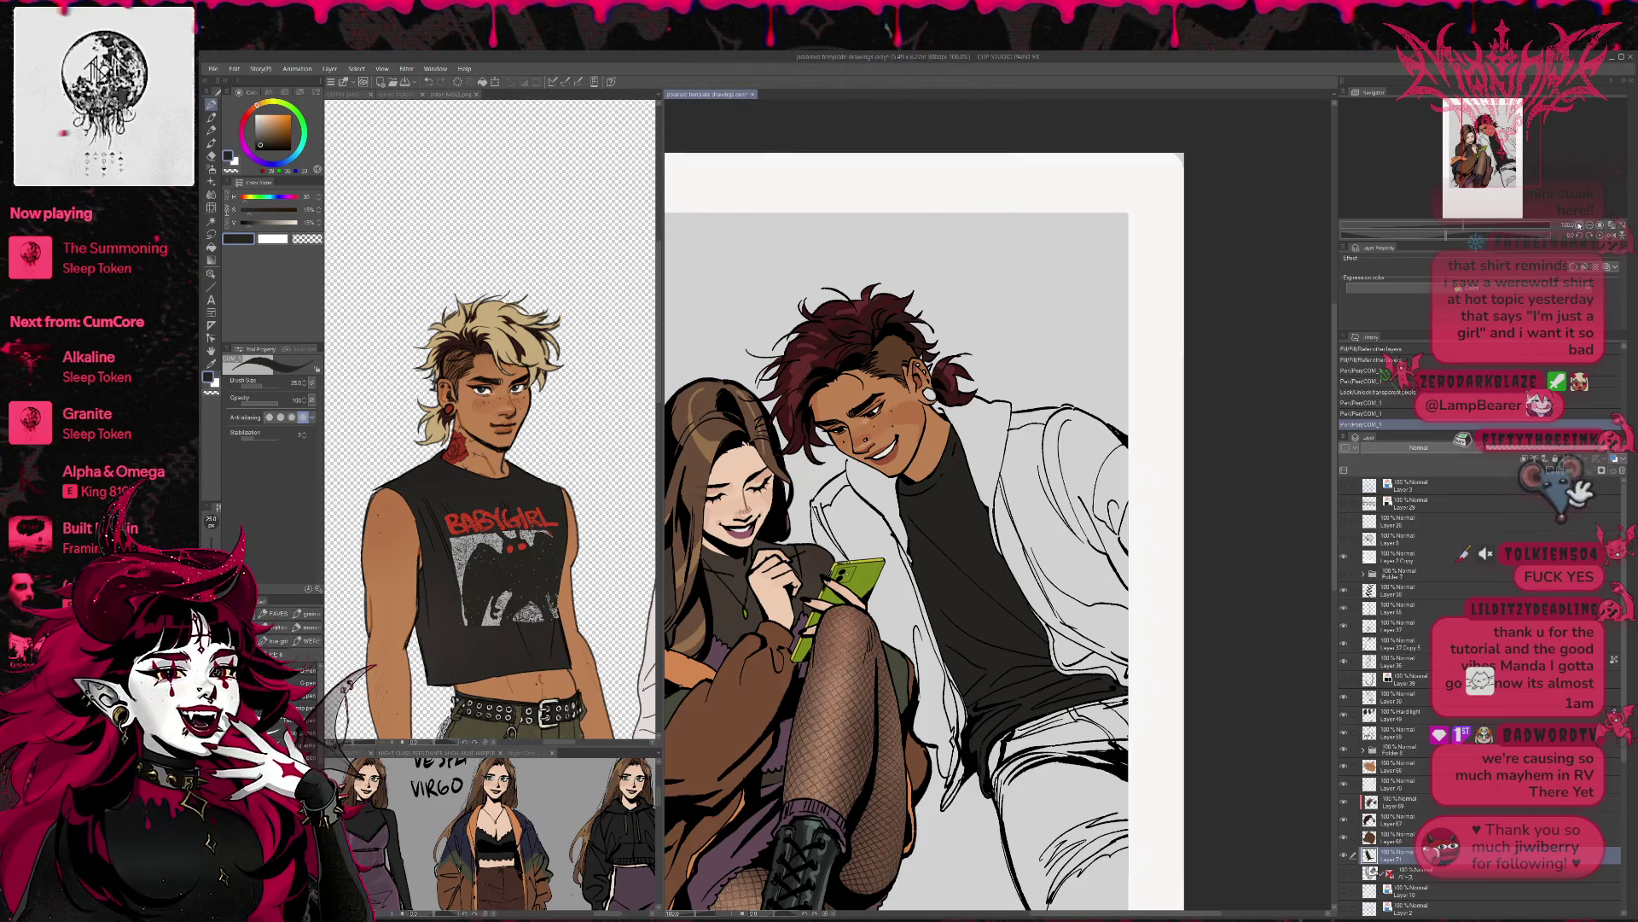
- Zoom out and add a new layer above the base colour layer, checking the character reference
{"action": "key", "text": "ctrl+minus"}
{"action": "key", "text": "ctrl+minus"}
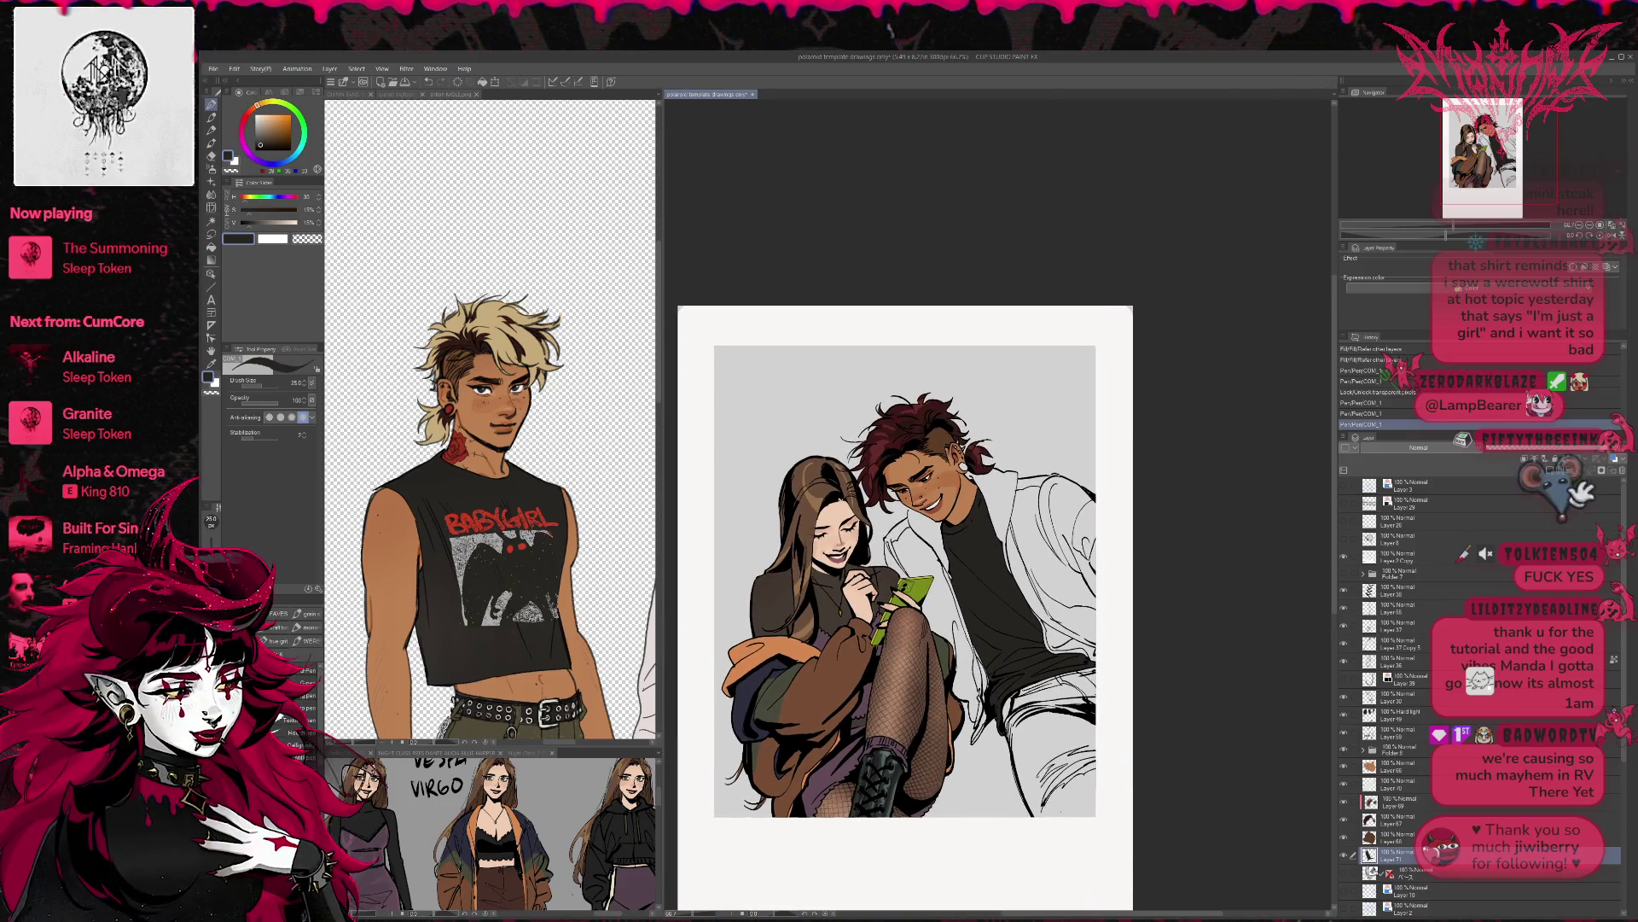
{"action": "key", "text": "alt+bracketleft"}
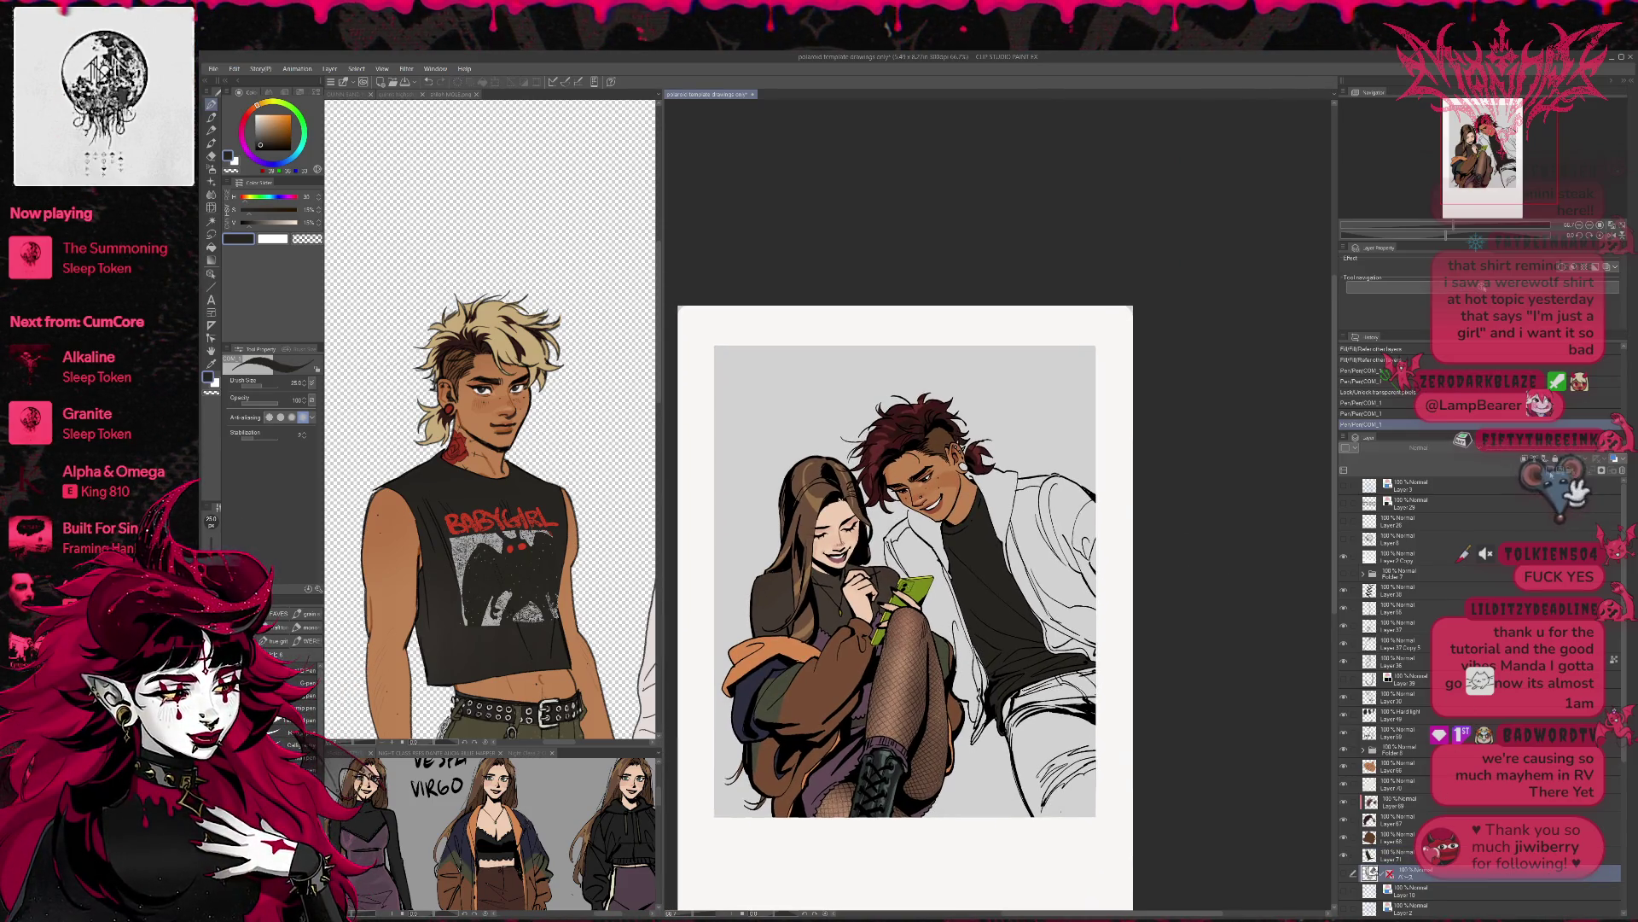
{"action": "key", "text": "ctrl+shift+n"}
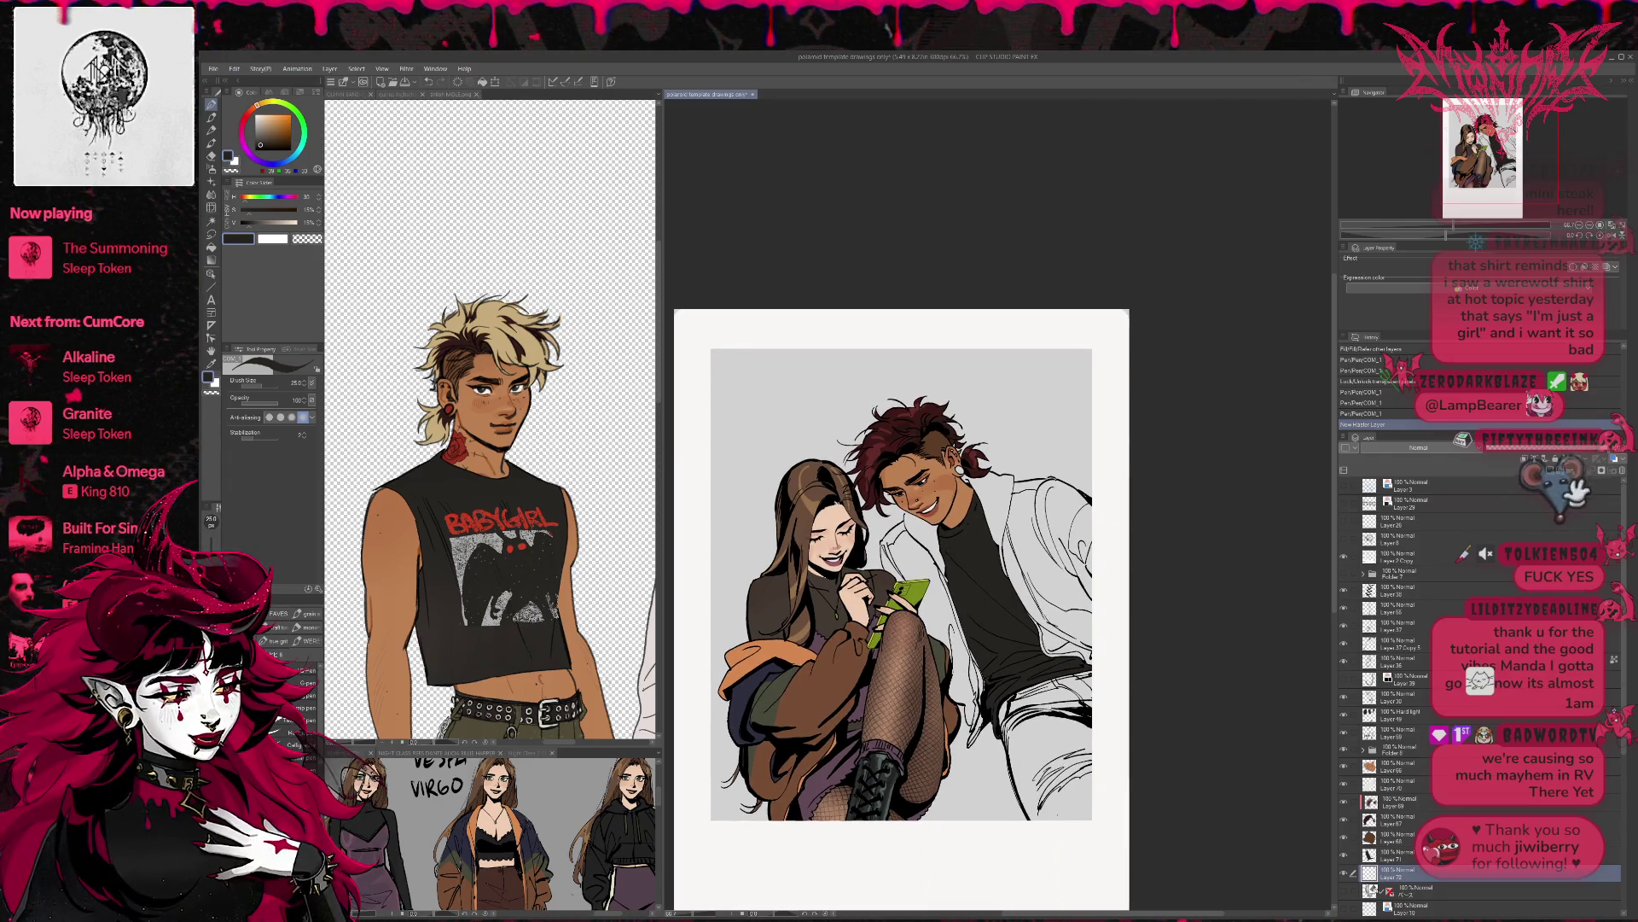
{"action": "key", "text": "ctrl+Tab"}
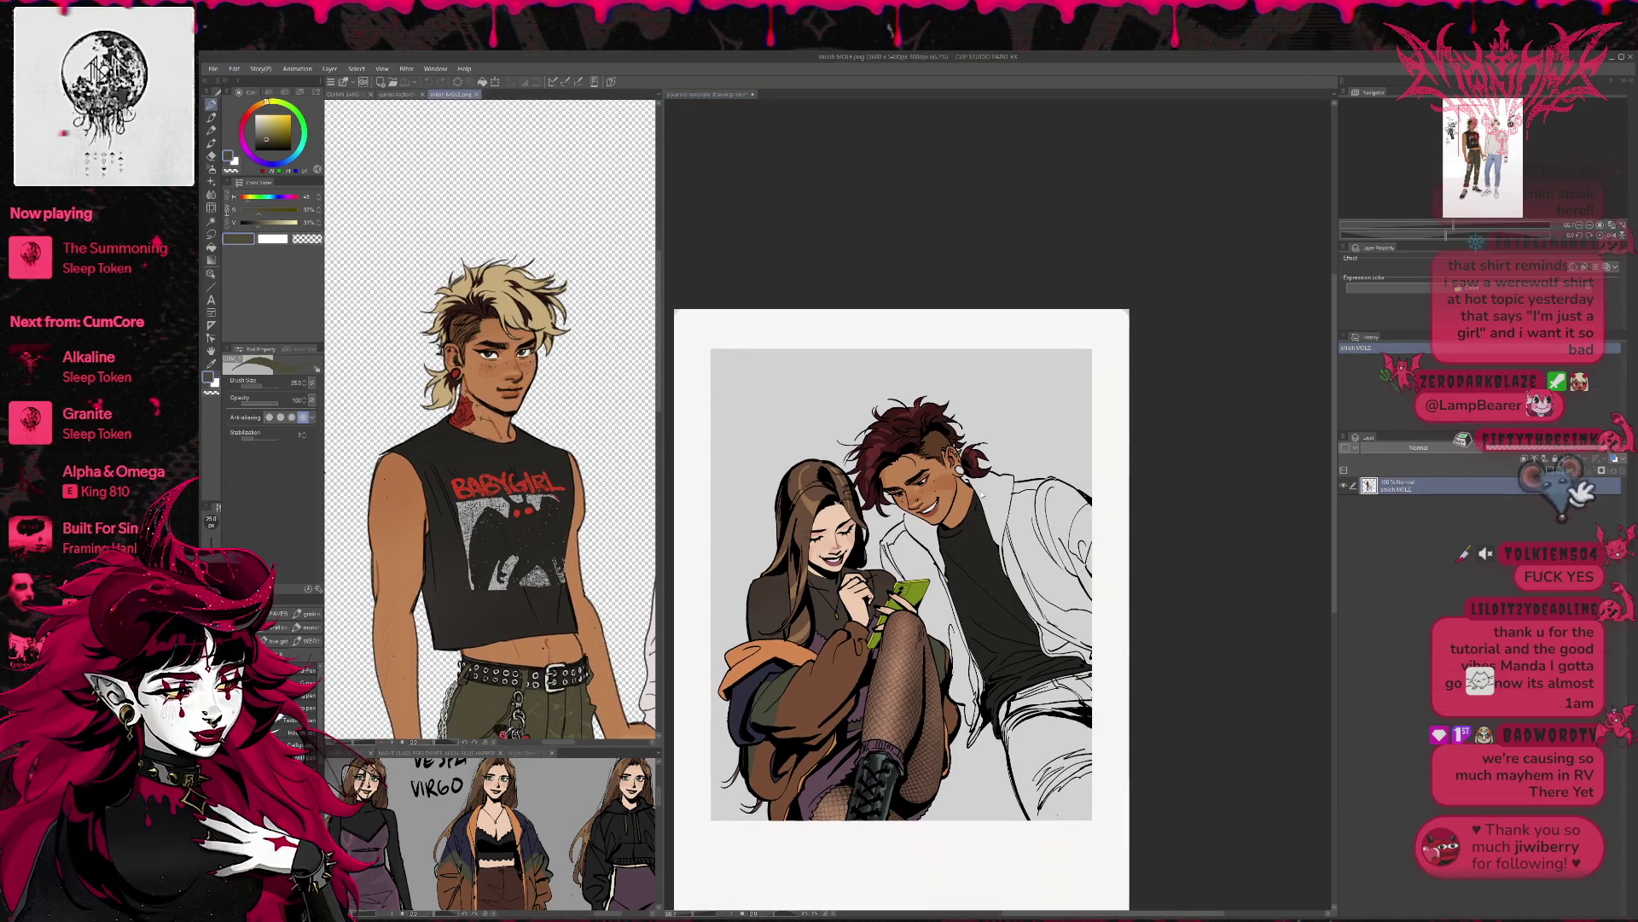
{"action": "key", "text": "ctrl+Tab"}
- Fill both sides and the gaps of the man's jacket collar with dark olive
{"action": "key", "text": "g"}
{"action": "left_click", "coordinate": [994, 490]}
{"action": "left_click", "coordinate": [926, 546]}
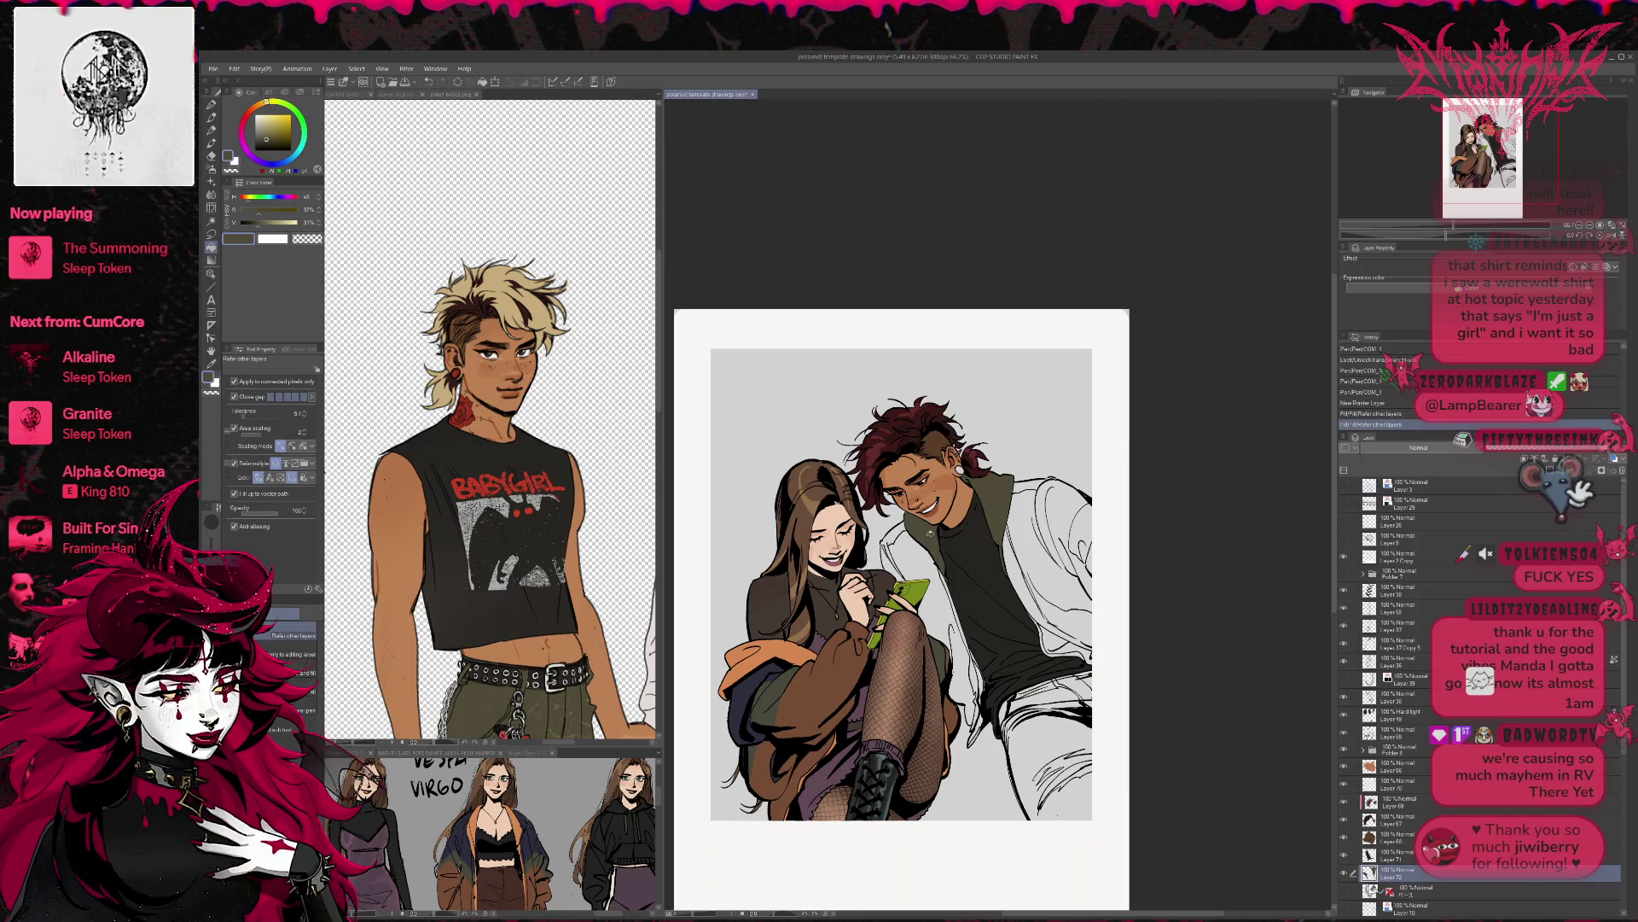
{"action": "left_click", "coordinate": [1085, 656]}
{"action": "mouse_move", "coordinate": [997, 674]}
{"action": "left_mouse_down"}
{"action": "mouse_move", "coordinate": [966, 682]}
{"action": "mouse_move", "coordinate": [965, 703]}
{"action": "left_mouse_up"}
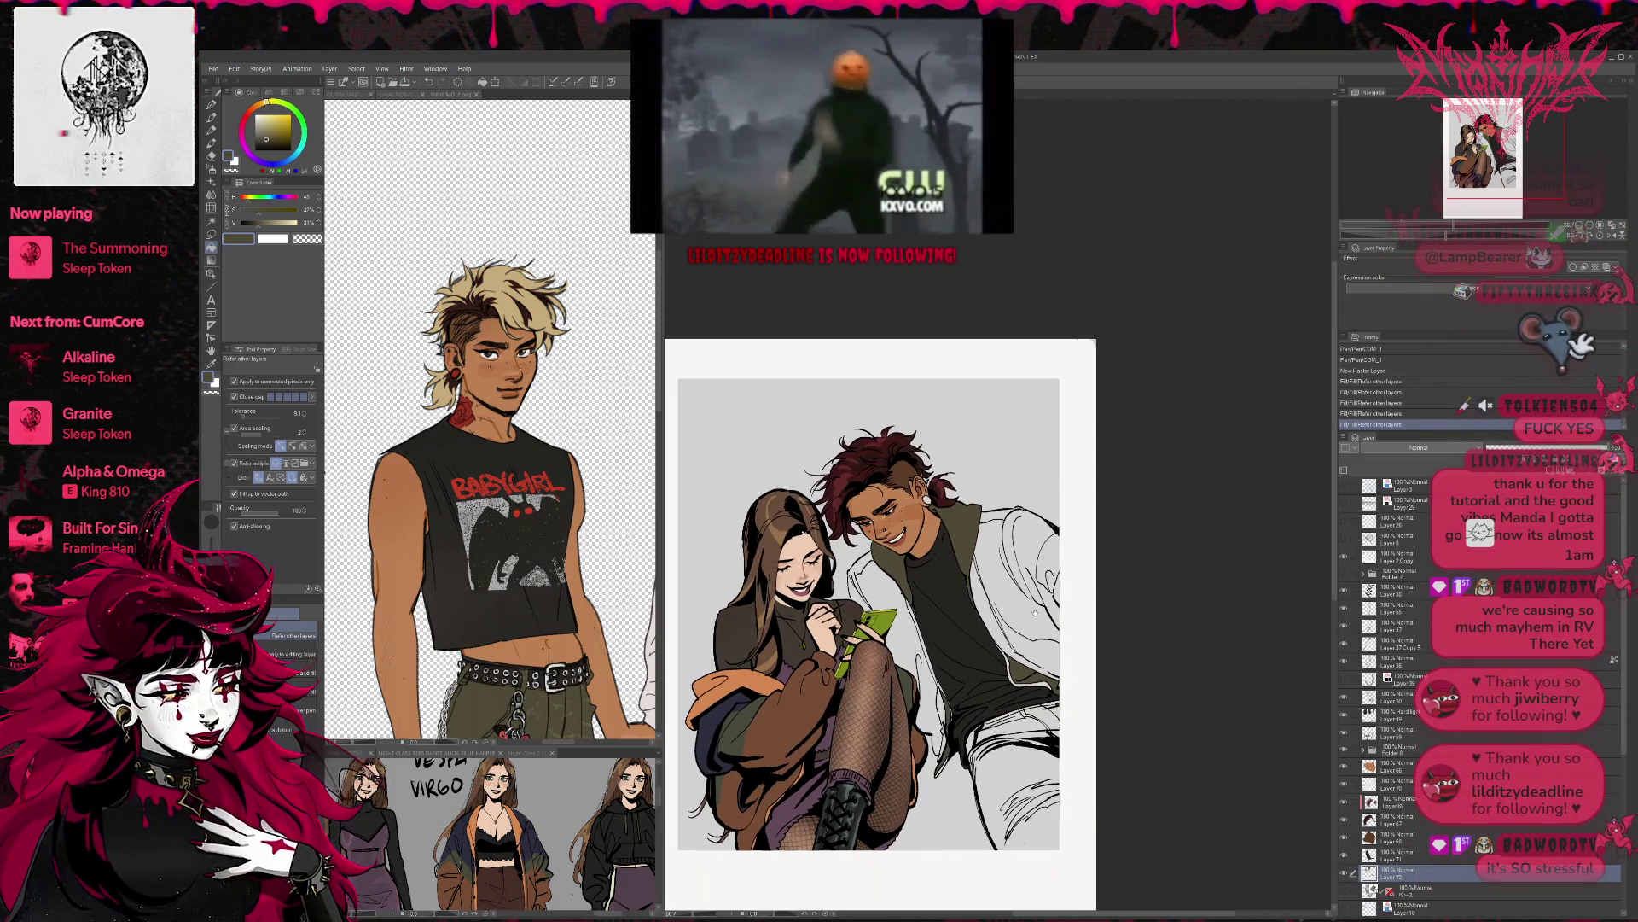
- Select the layer below and look at the trousers on the reference sheet
{"action": "left_click", "coordinate": [1408, 890]}
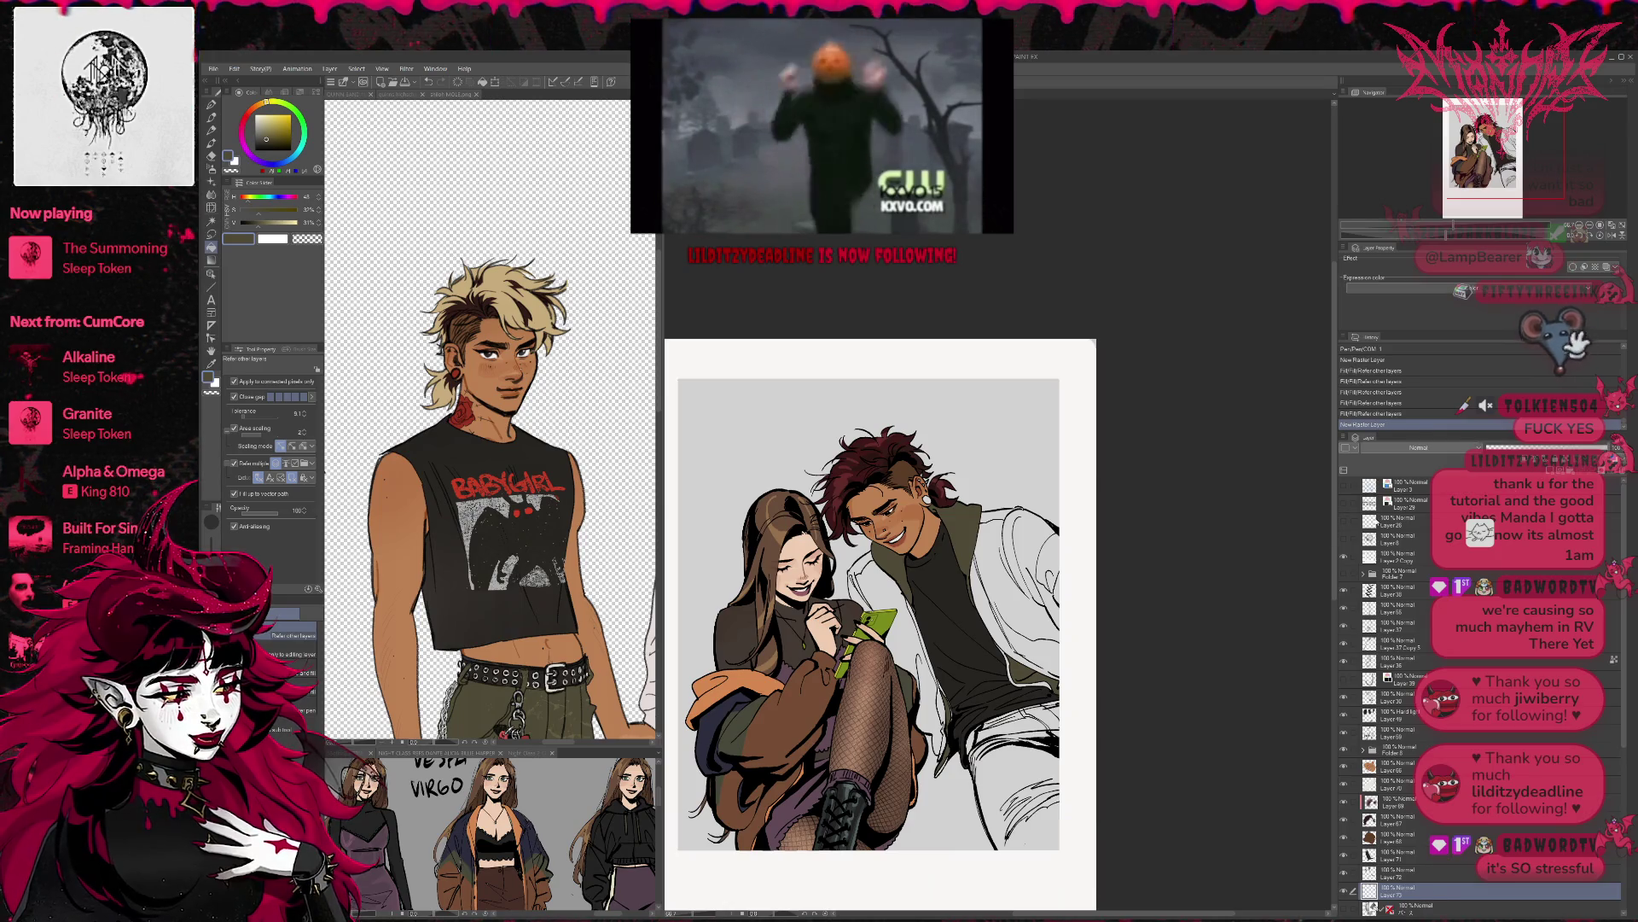
{"action": "left_click", "coordinate": [375, 691]}
{"action": "mouse_move", "coordinate": [472, 721]}
{"action": "left_mouse_down"}
{"action": "mouse_move", "coordinate": [484, 610]}
{"action": "mouse_move", "coordinate": [600, 440]}
{"action": "mouse_move", "coordinate": [634, 226]}
{"action": "left_mouse_up"}
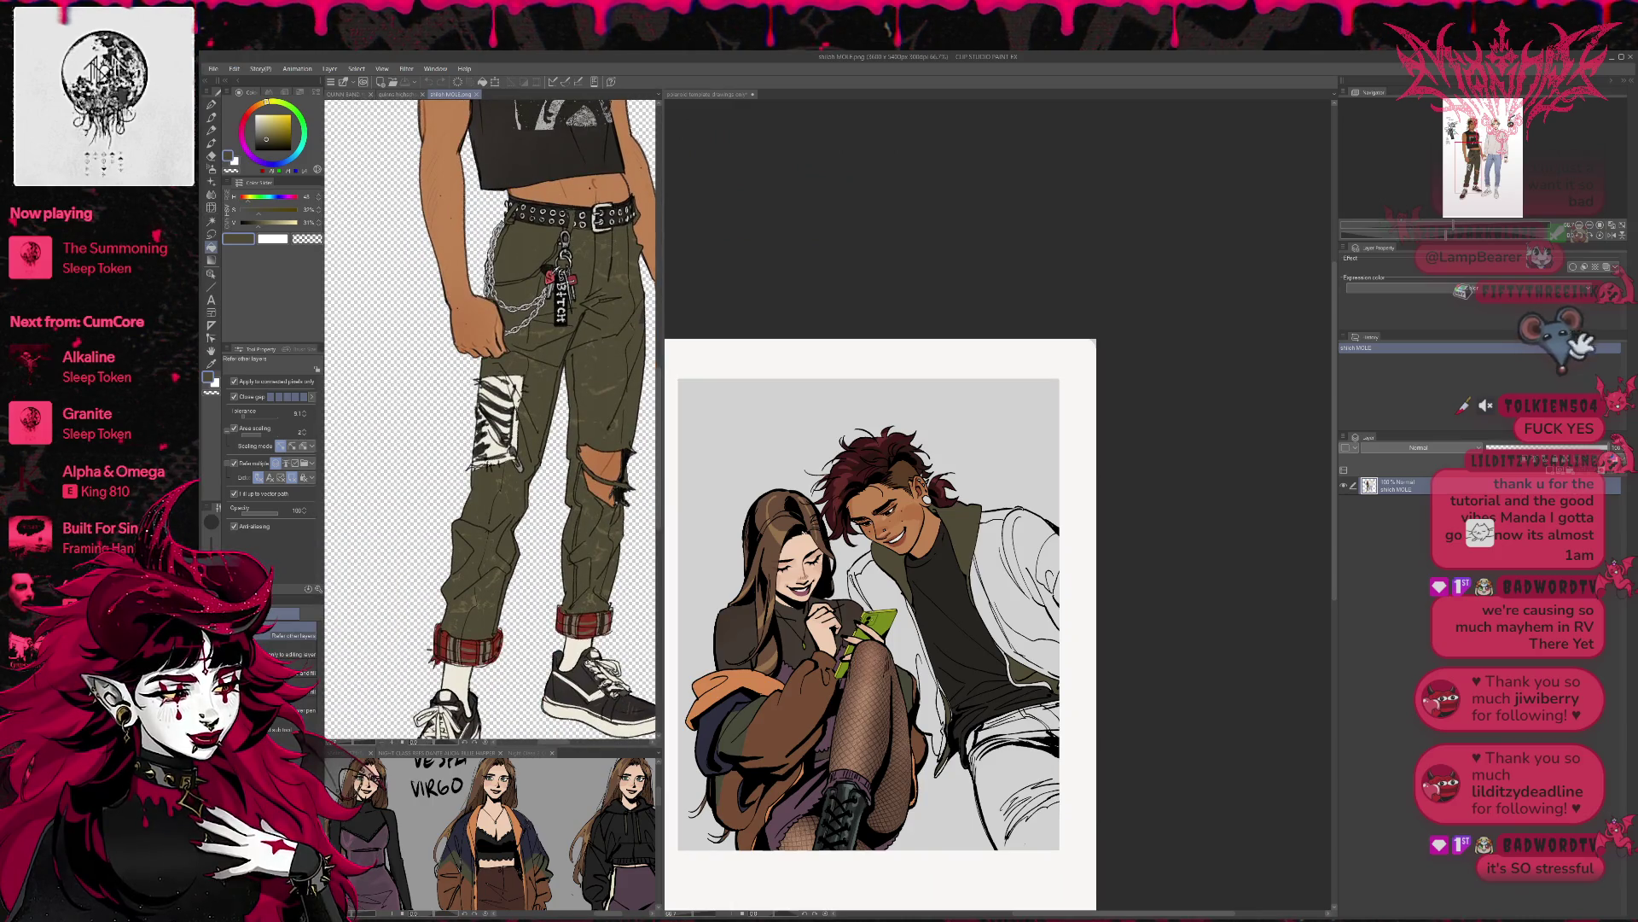
{"action": "left_click", "coordinate": [1019, 602]}
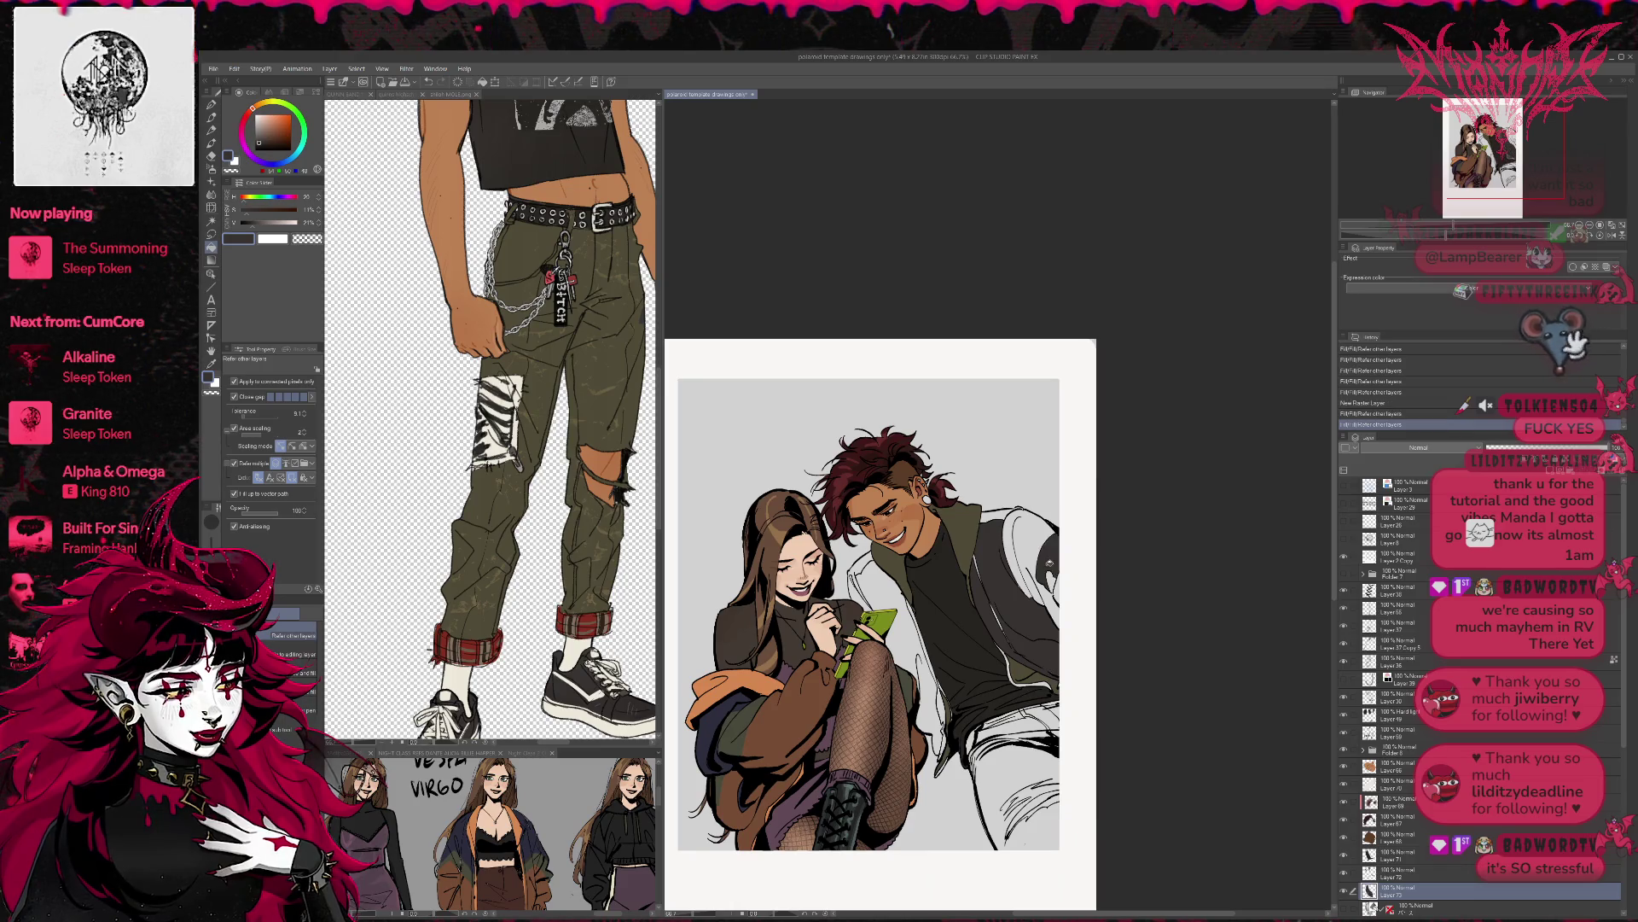
- Fill the jacket dark grey and add small pen marks along it
{"action": "left_click", "coordinate": [1046, 589]}
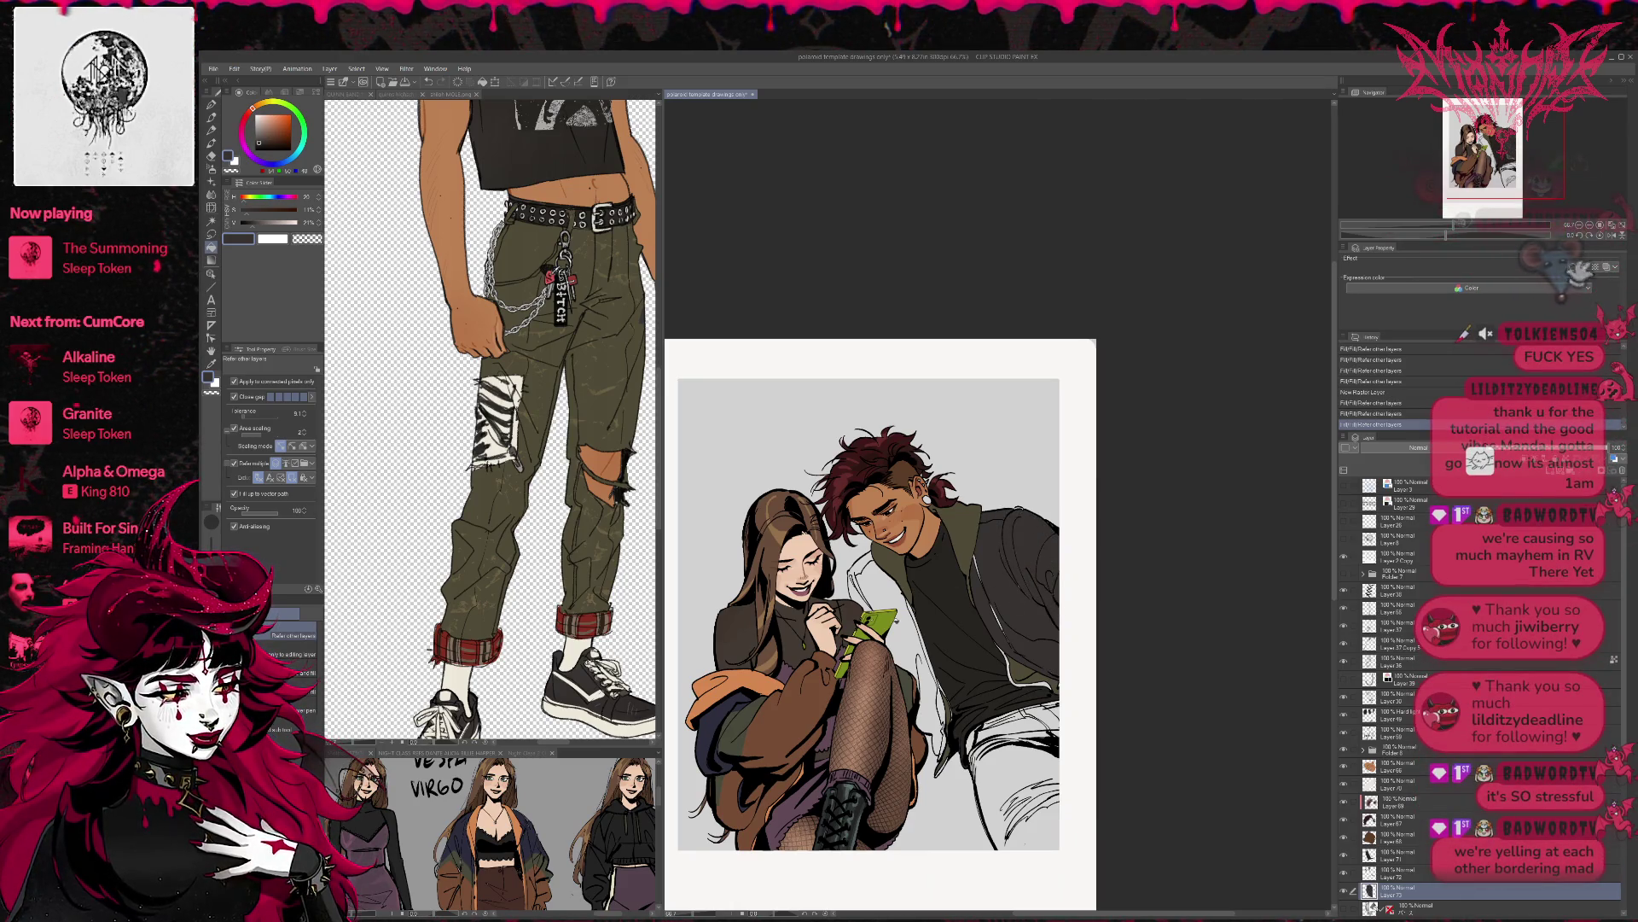
{"action": "left_click", "coordinate": [866, 597]}
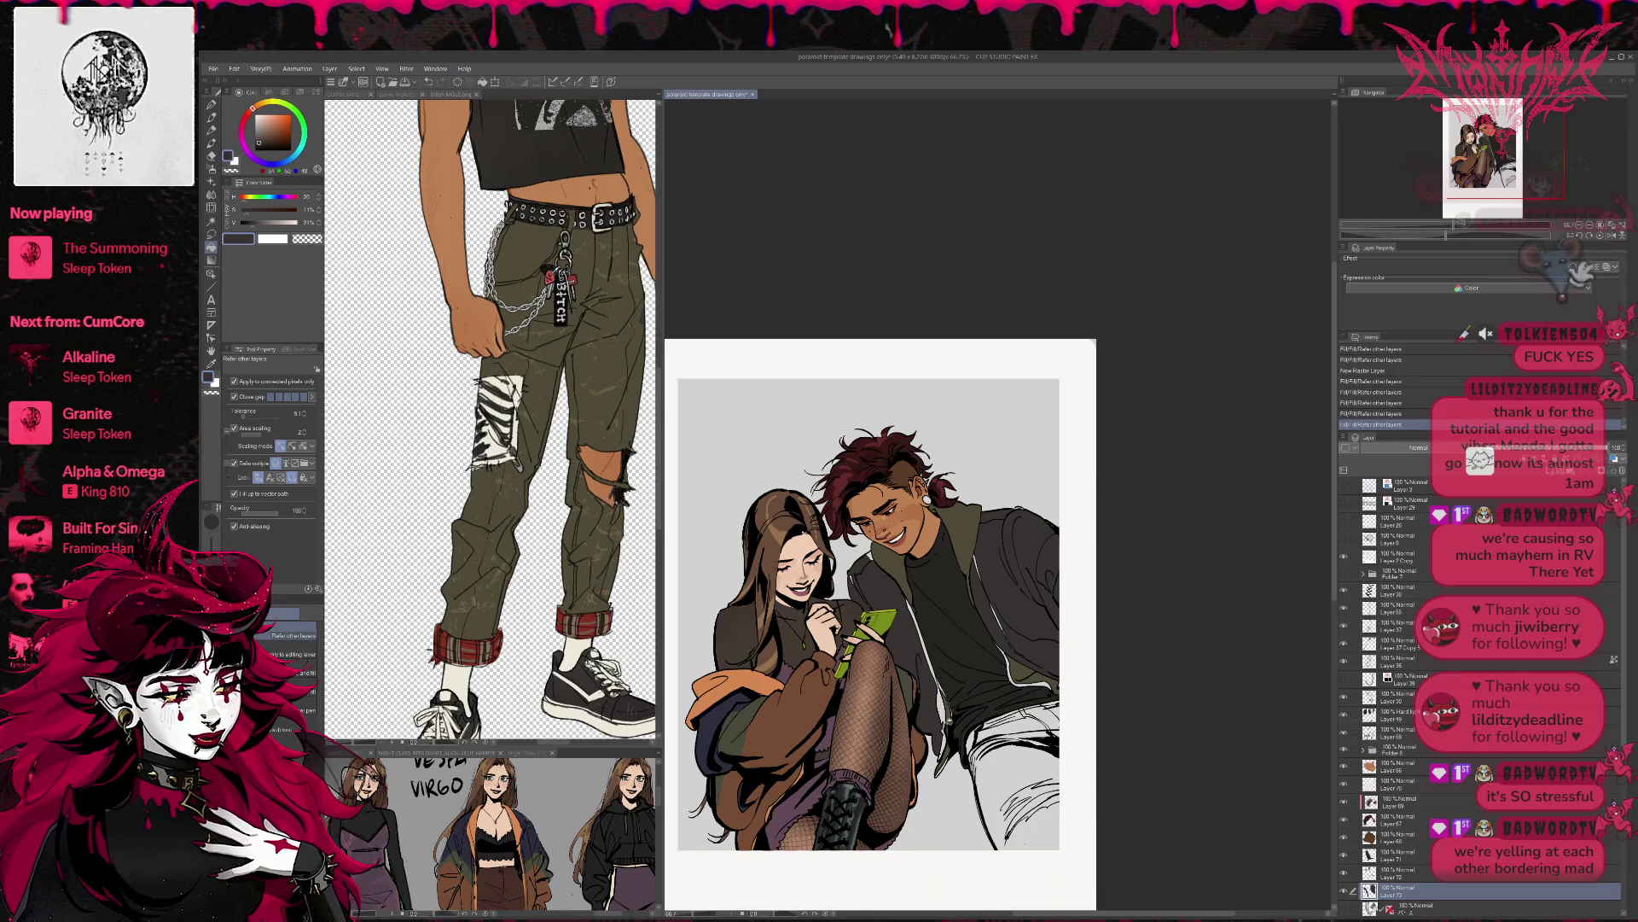
{"action": "key", "text": "p"}
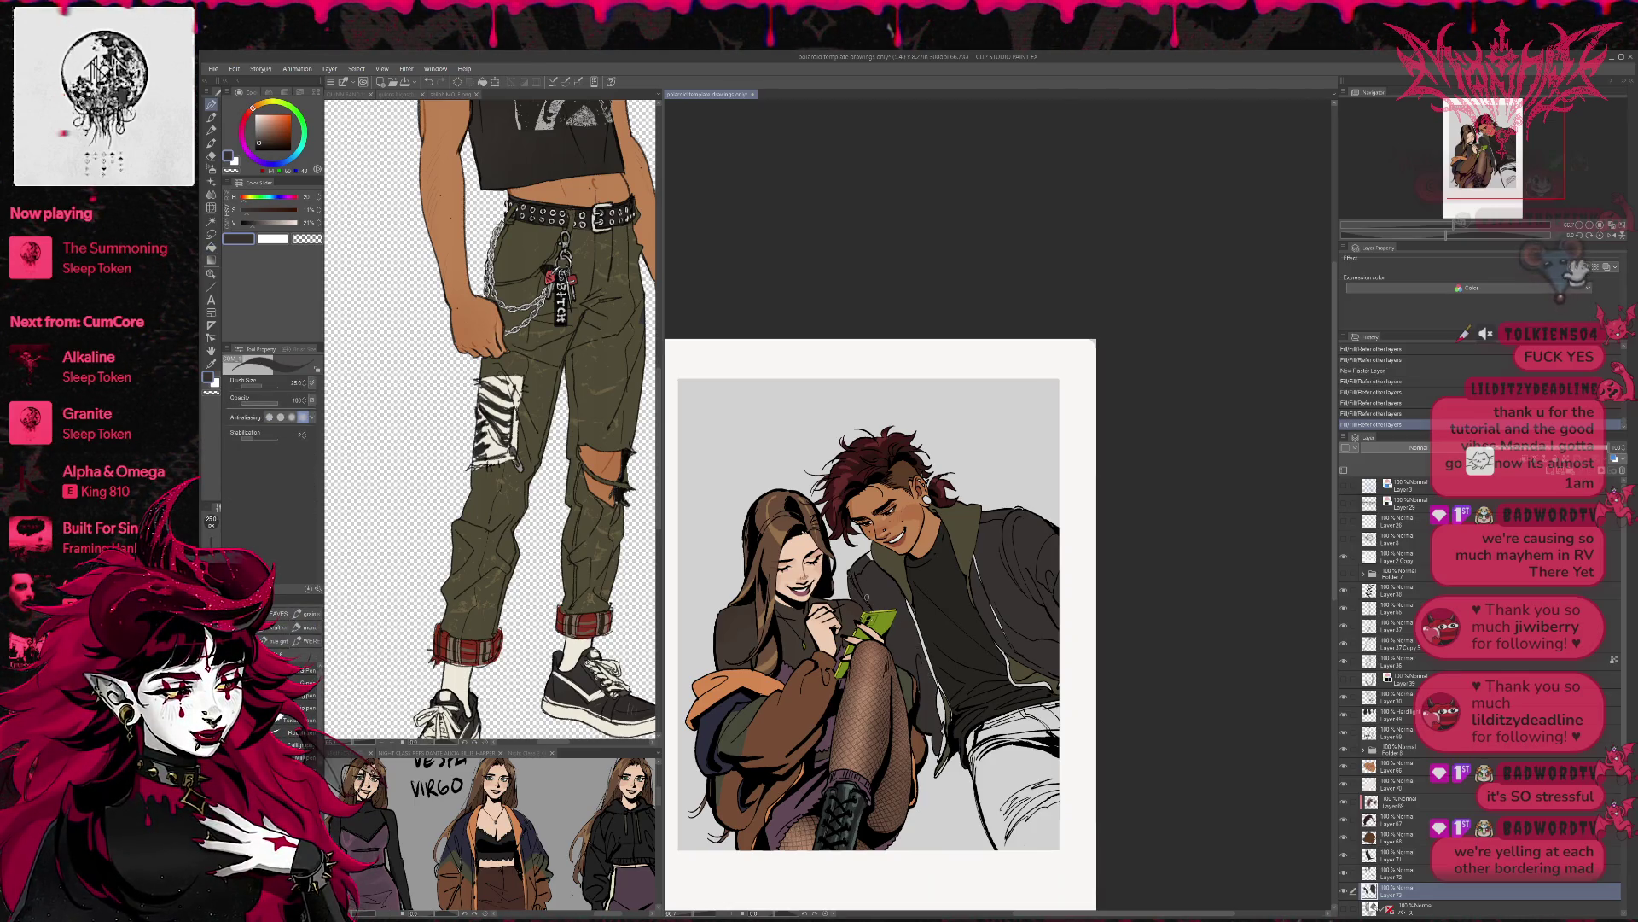
{"action": "left_click_drag", "start_coordinate": [871, 556], "coordinate": [879, 567]}
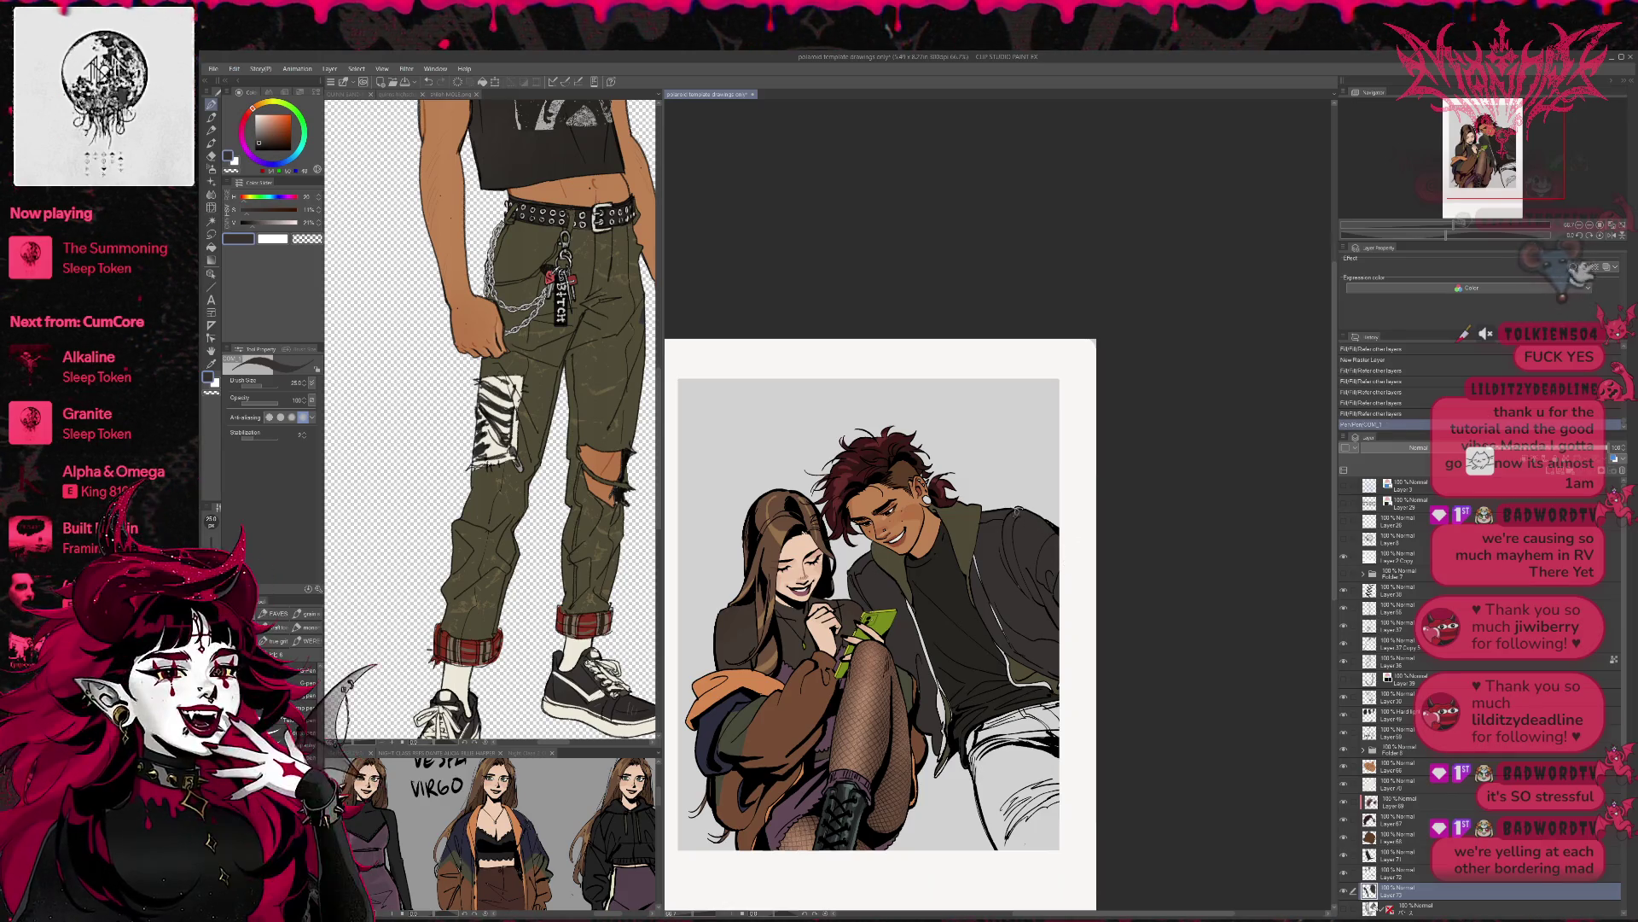
{"action": "left_click_drag", "start_coordinate": [1027, 511], "coordinate": [1024, 522]}
{"action": "mouse_move", "coordinate": [1023, 526]}
{"action": "left_mouse_down"}
{"action": "mouse_move", "coordinate": [1020, 596]}
{"action": "mouse_move", "coordinate": [978, 573]}
{"action": "left_mouse_up"}
{"action": "left_click_drag", "start_coordinate": [1009, 642], "coordinate": [1062, 650]}
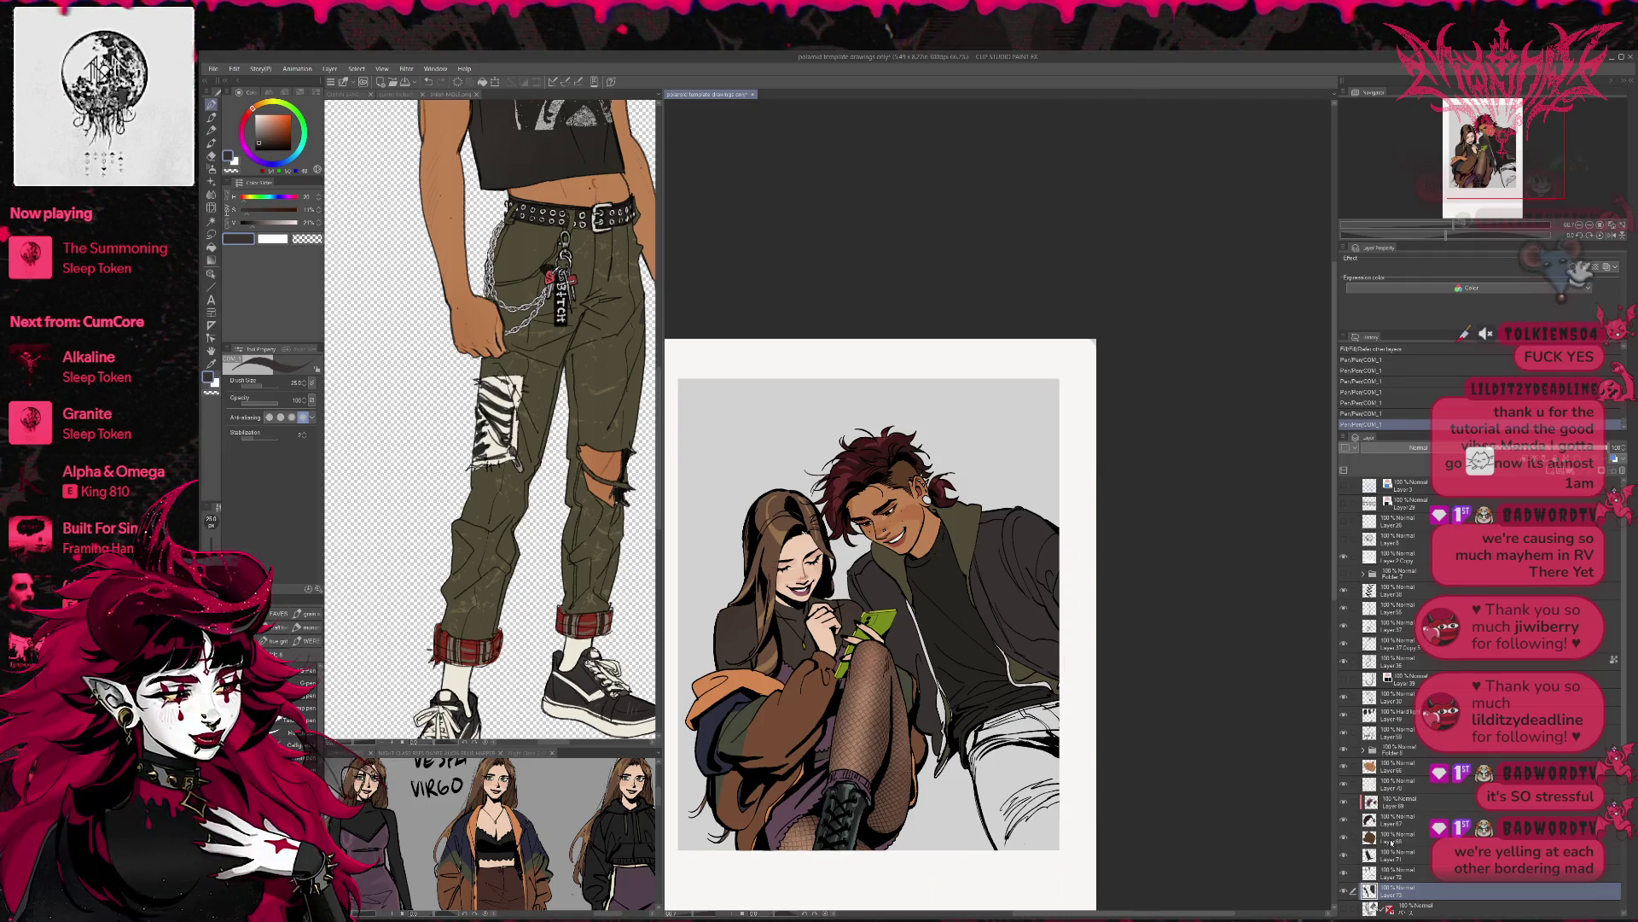
- On a new layer, draw a dark line on the jacket after checking the reference
{"action": "key", "text": "ctrl+shift+n"}
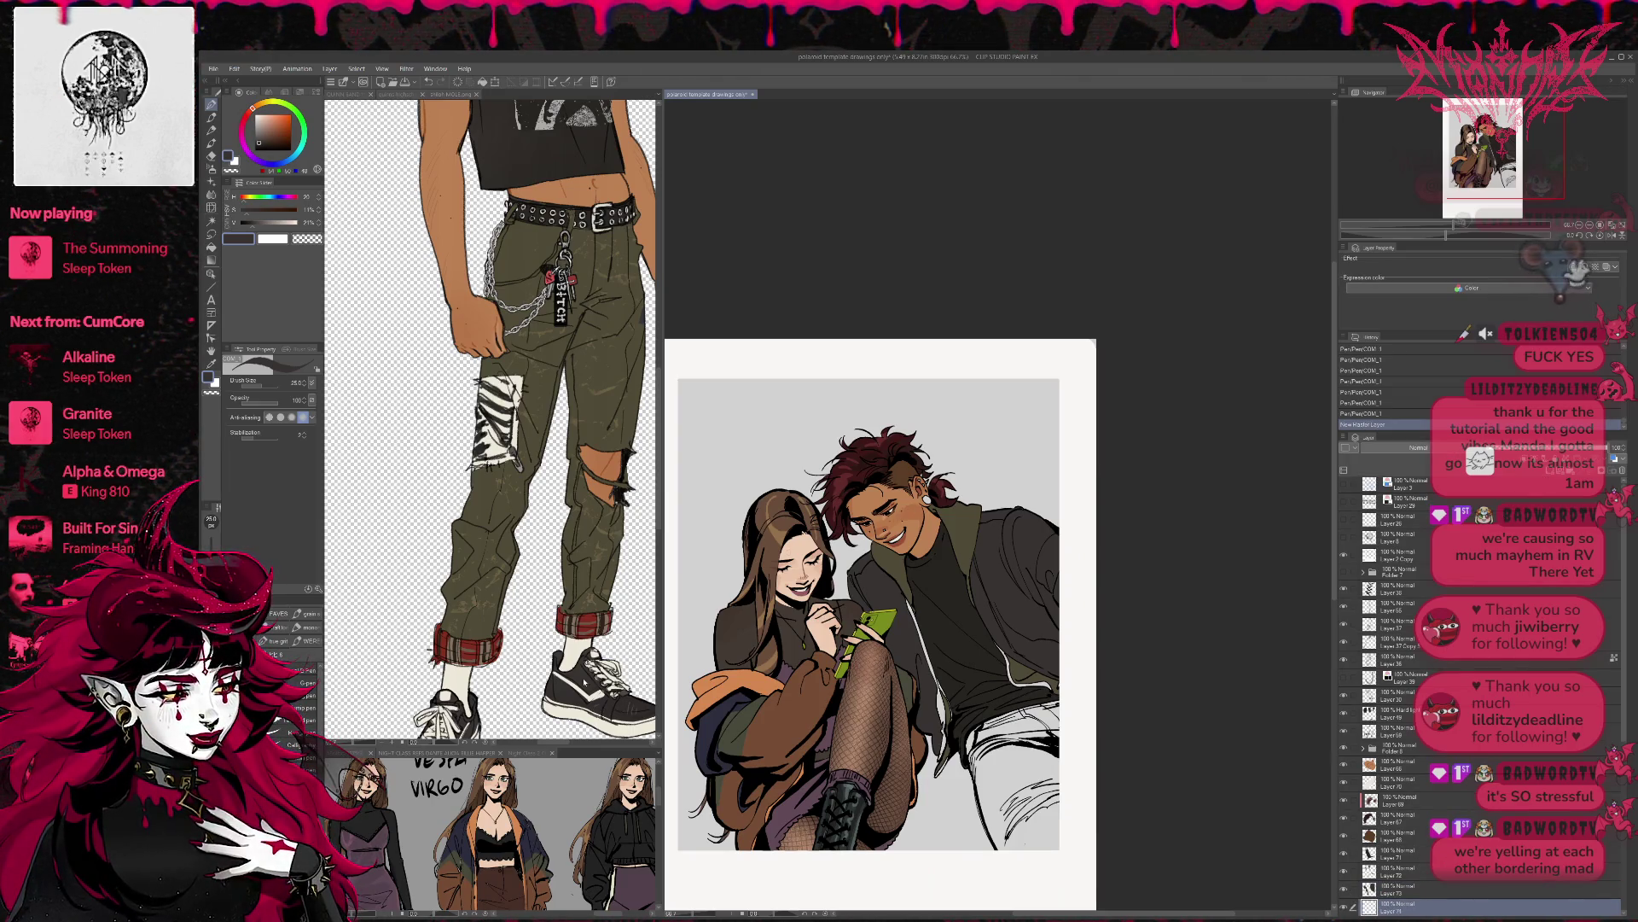
{"action": "left_click", "coordinate": [602, 613]}
{"action": "left_click", "coordinate": [904, 599]}
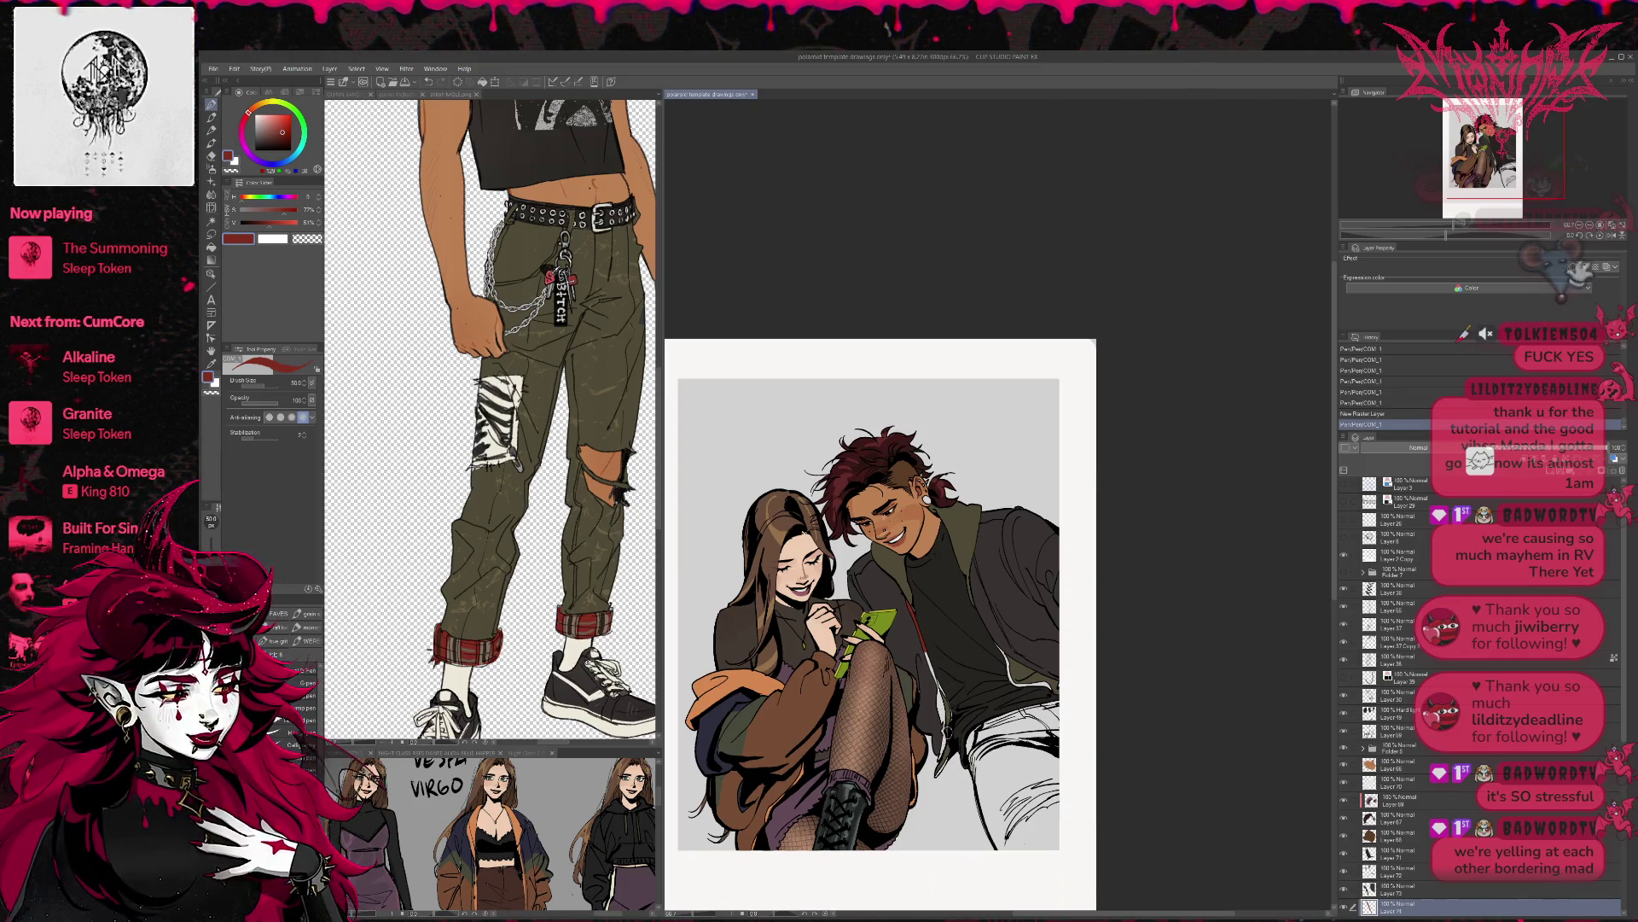
{"action": "mouse_move", "coordinate": [940, 759]}
{"action": "left_mouse_down"}
{"action": "mouse_move", "coordinate": [932, 687]}
{"action": "mouse_move", "coordinate": [945, 740]}
{"action": "left_mouse_up"}
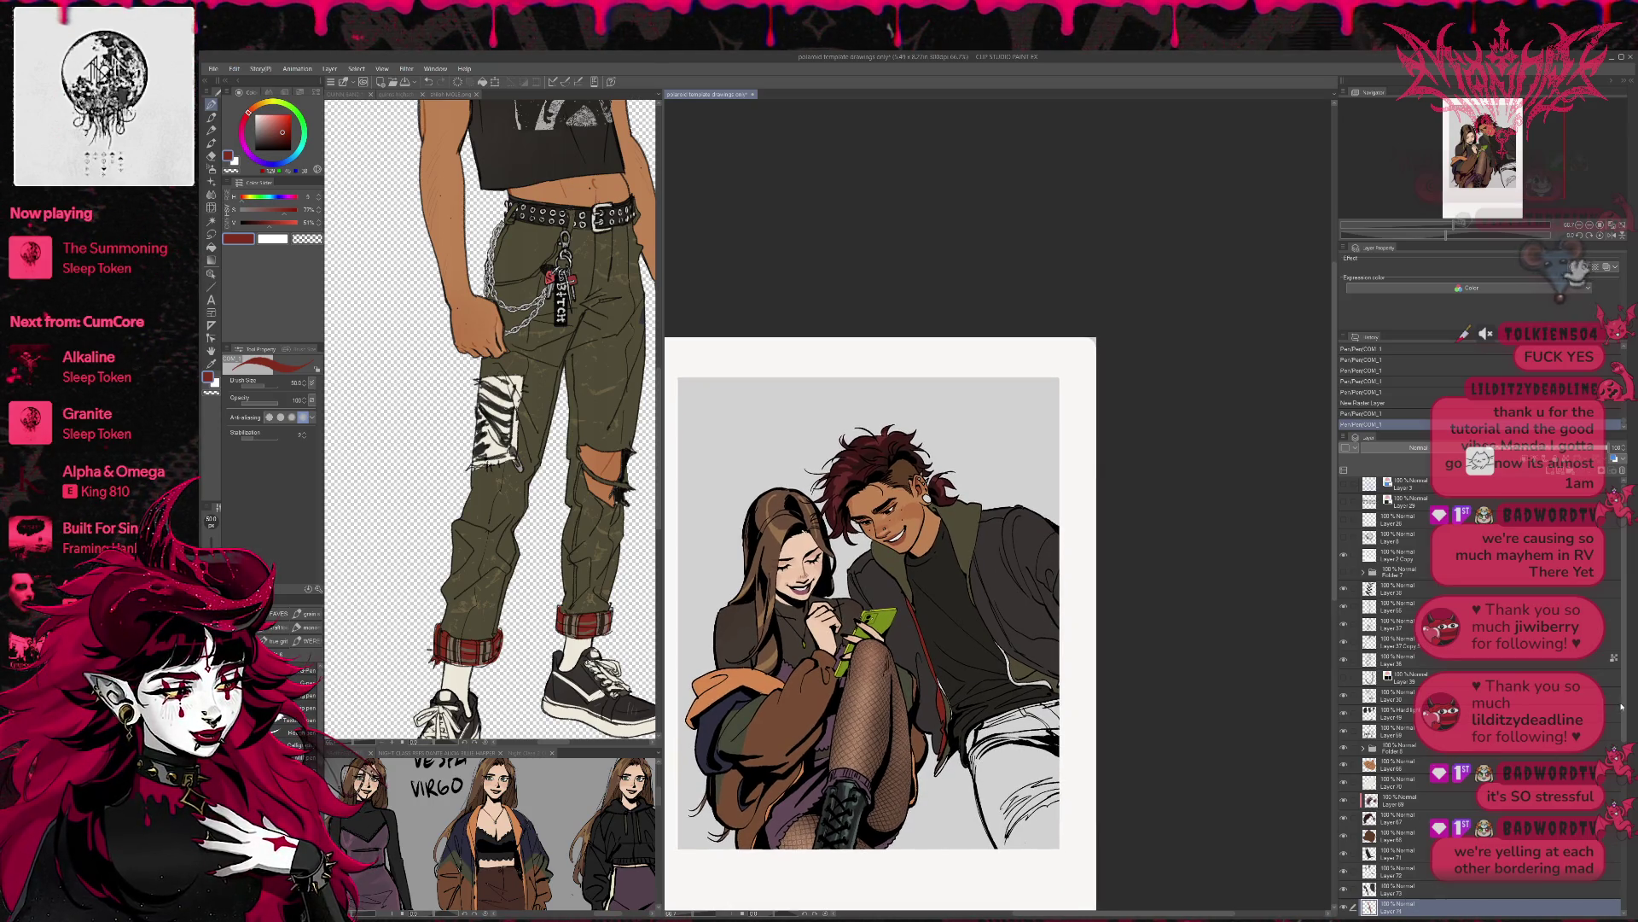
- On another new layer, paint grey-blue and lighter grey highlight strokes on the jacket edge
{"action": "key", "text": "ctrl+shift+n"}
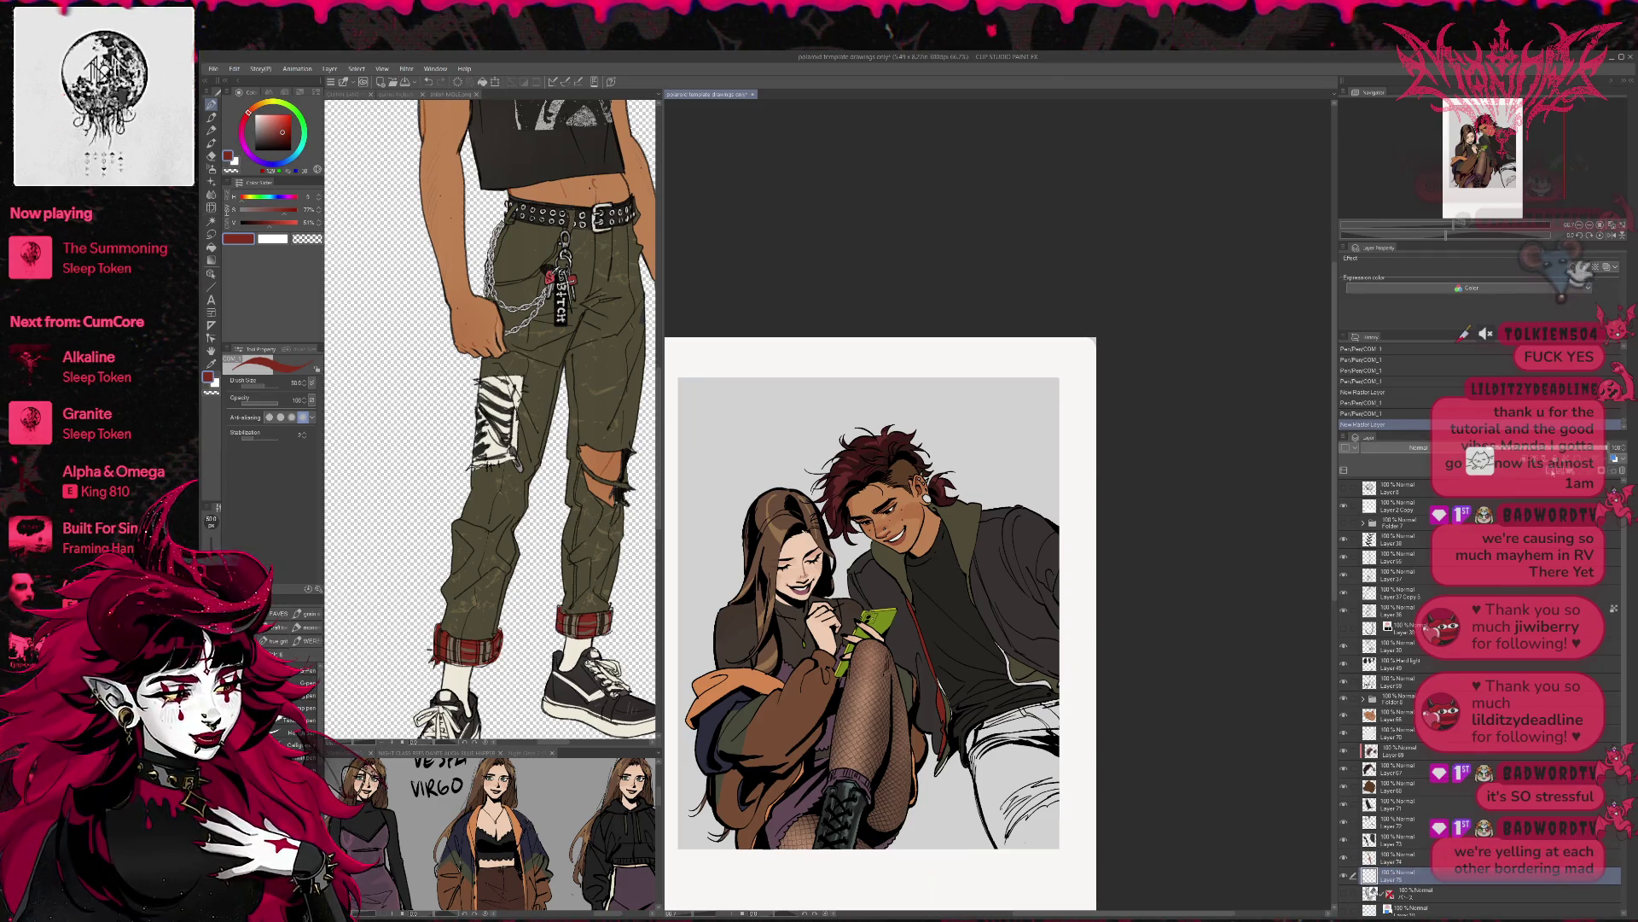
{"action": "left_click", "coordinate": [850, 778], "text": "alt"}
{"action": "left_click_drag", "start_coordinate": [852, 776], "coordinate": [857, 782]}
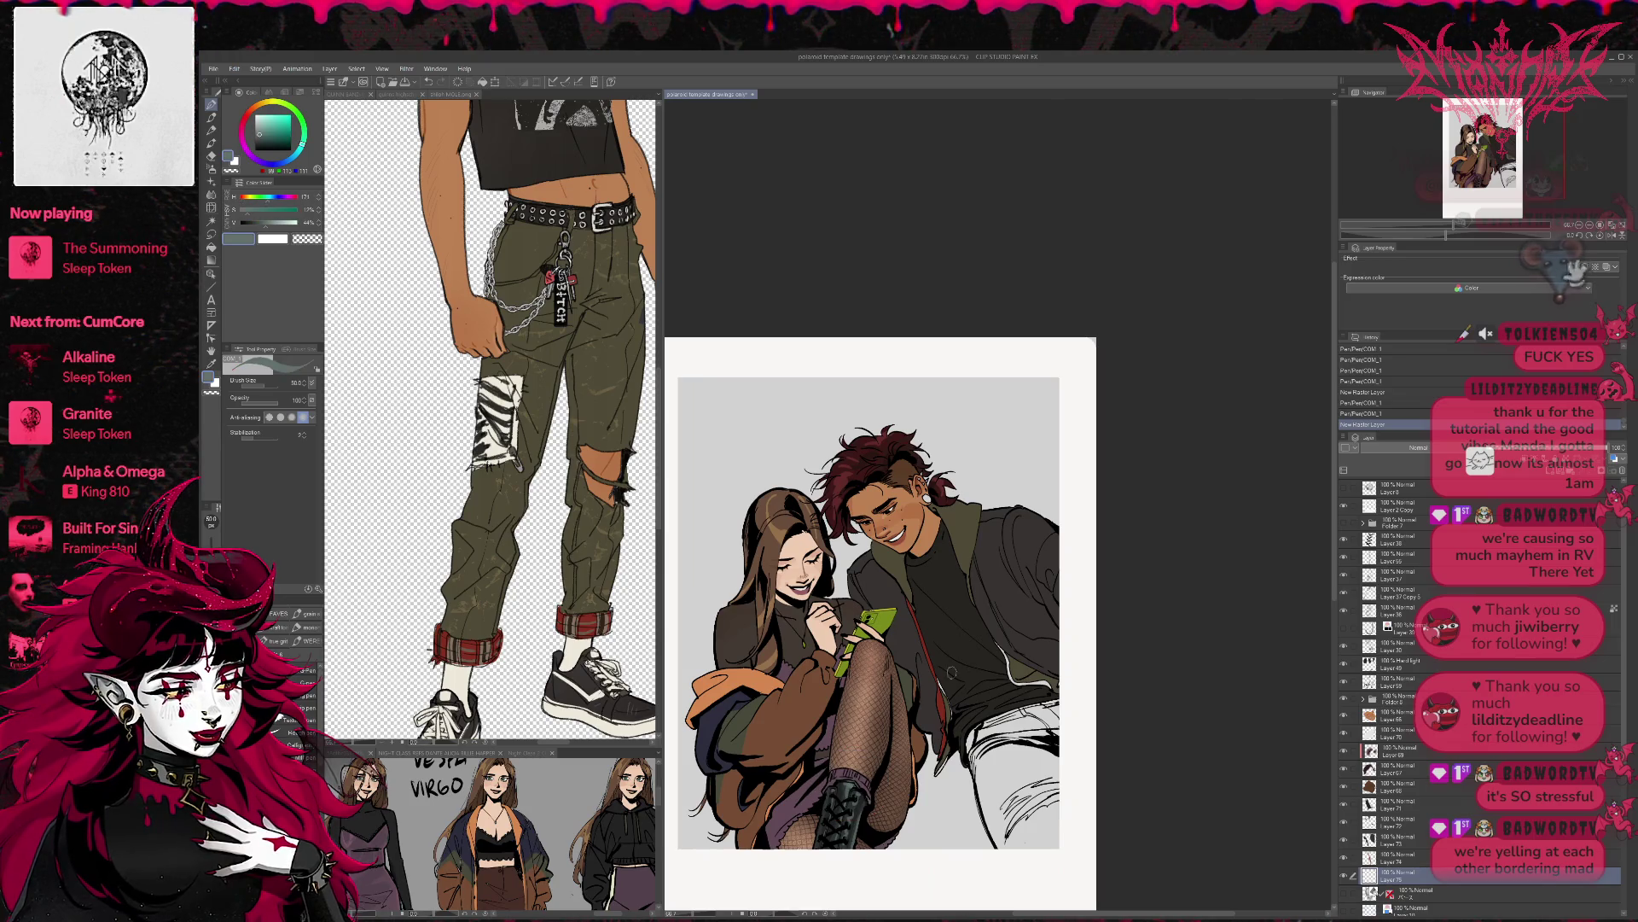
{"action": "left_click_drag", "start_coordinate": [954, 702], "coordinate": [949, 698]}
{"action": "left_click", "coordinate": [949, 698], "text": "alt"}
{"action": "mouse_move", "coordinate": [948, 720]}
{"action": "left_mouse_down"}
{"action": "mouse_move", "coordinate": [950, 739]}
{"action": "mouse_move", "coordinate": [943, 670]}
{"action": "left_mouse_up"}
{"action": "left_click_drag", "start_coordinate": [1081, 603], "coordinate": [1088, 610]}
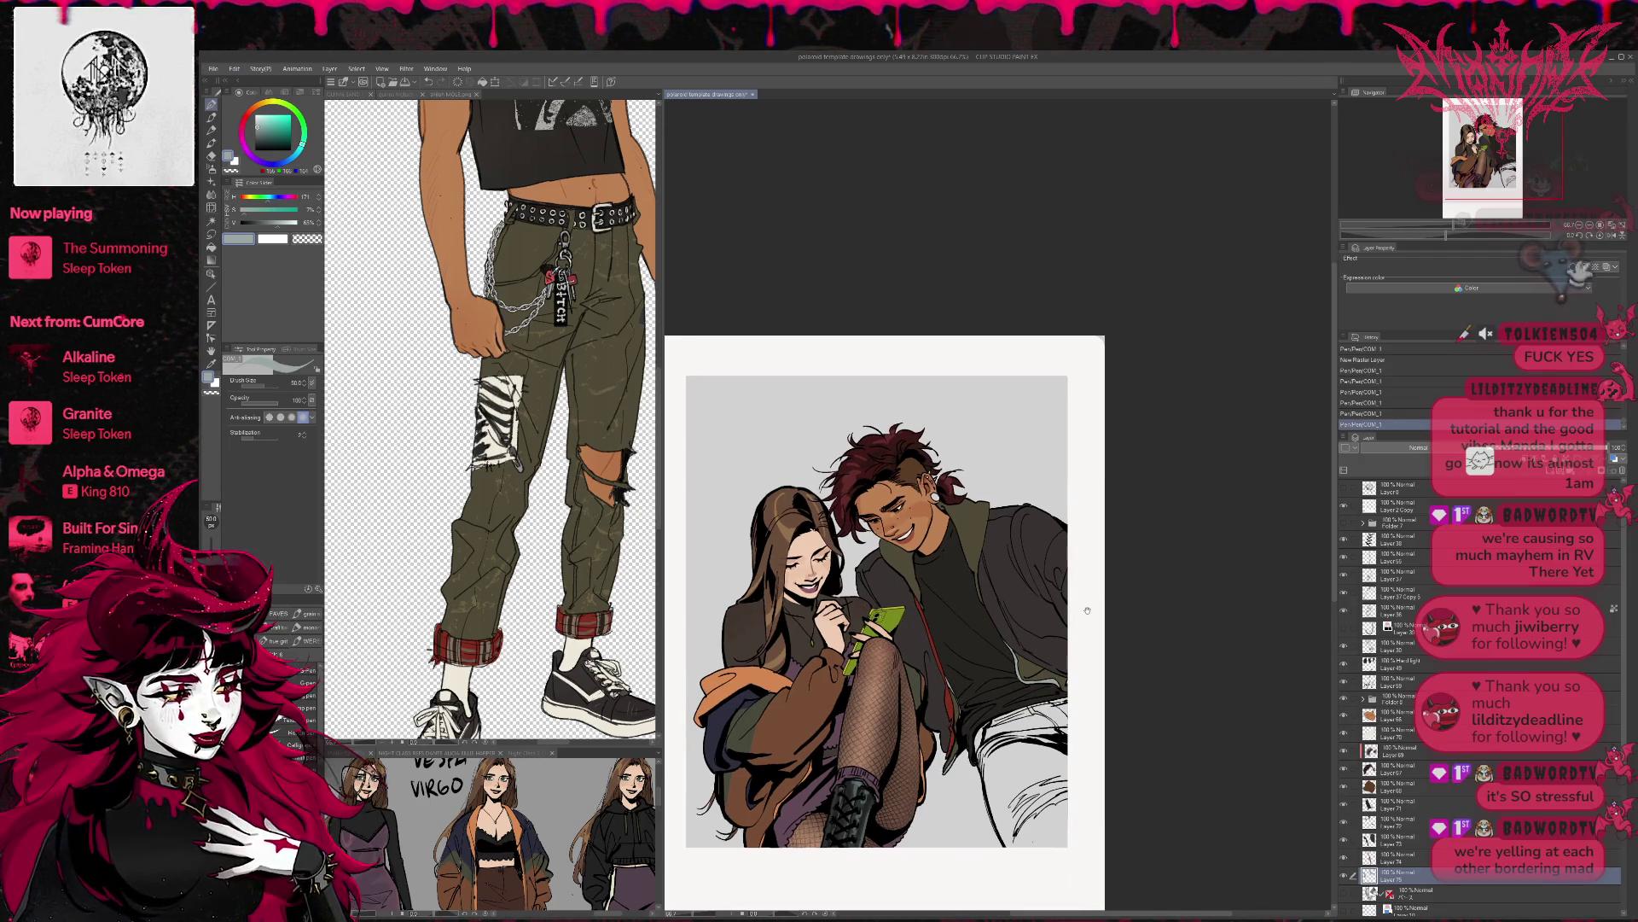
- Add a new layer below and sample dark brown from the reference shirt
{"action": "left_click", "coordinate": [1447, 893]}
{"action": "key", "text": "ctrl+shift+n"}
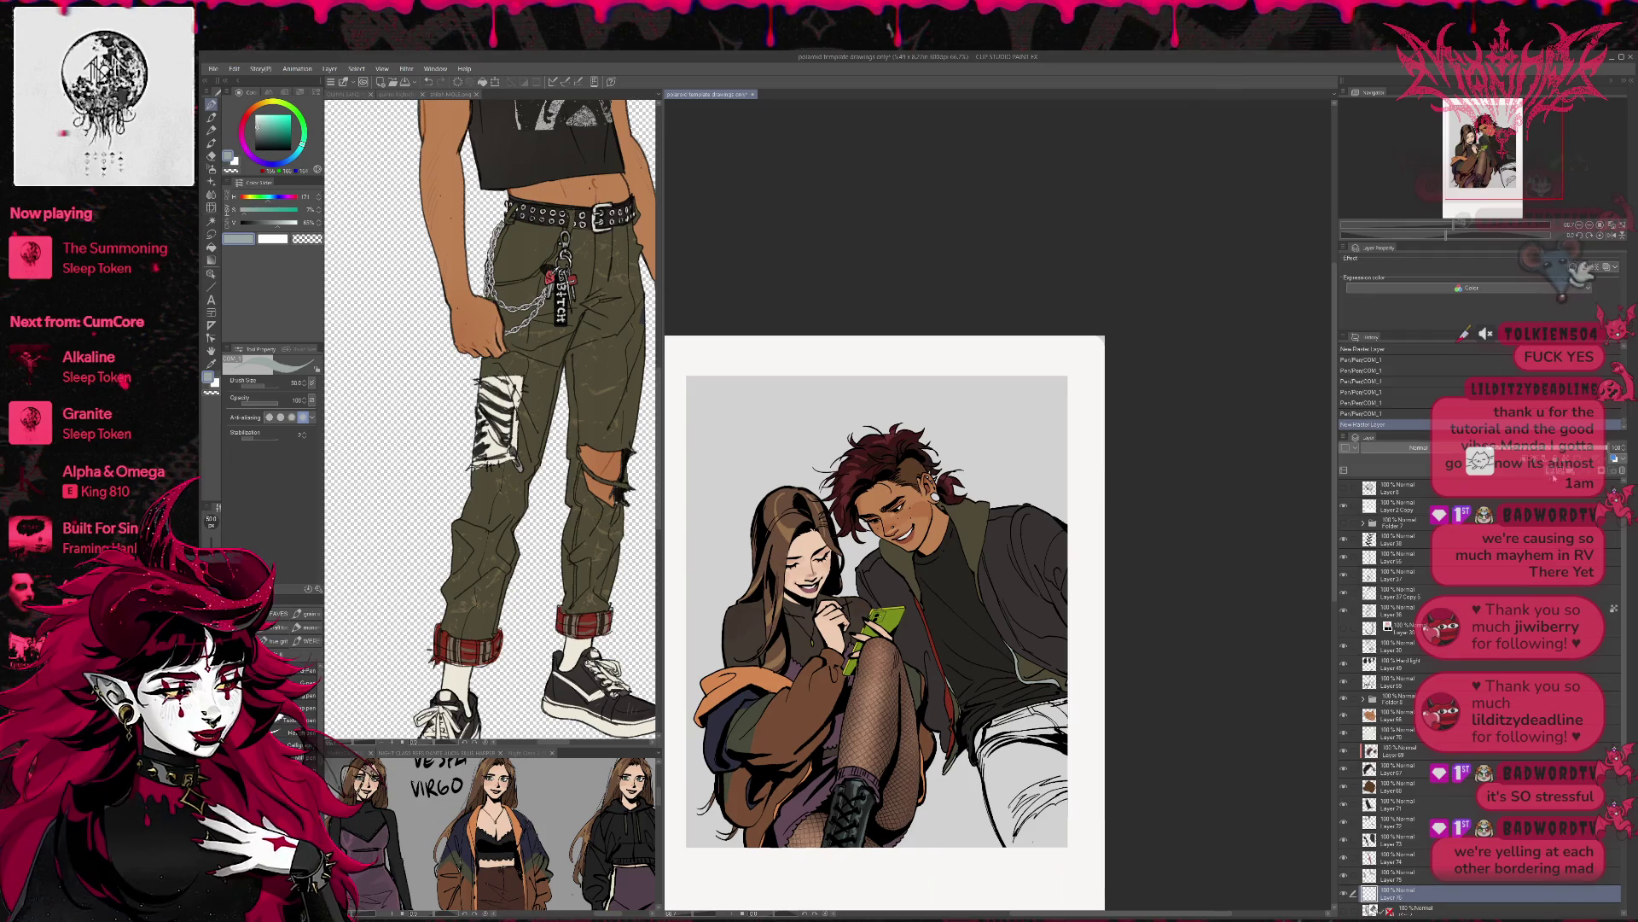
{"action": "left_click", "coordinate": [452, 94]}
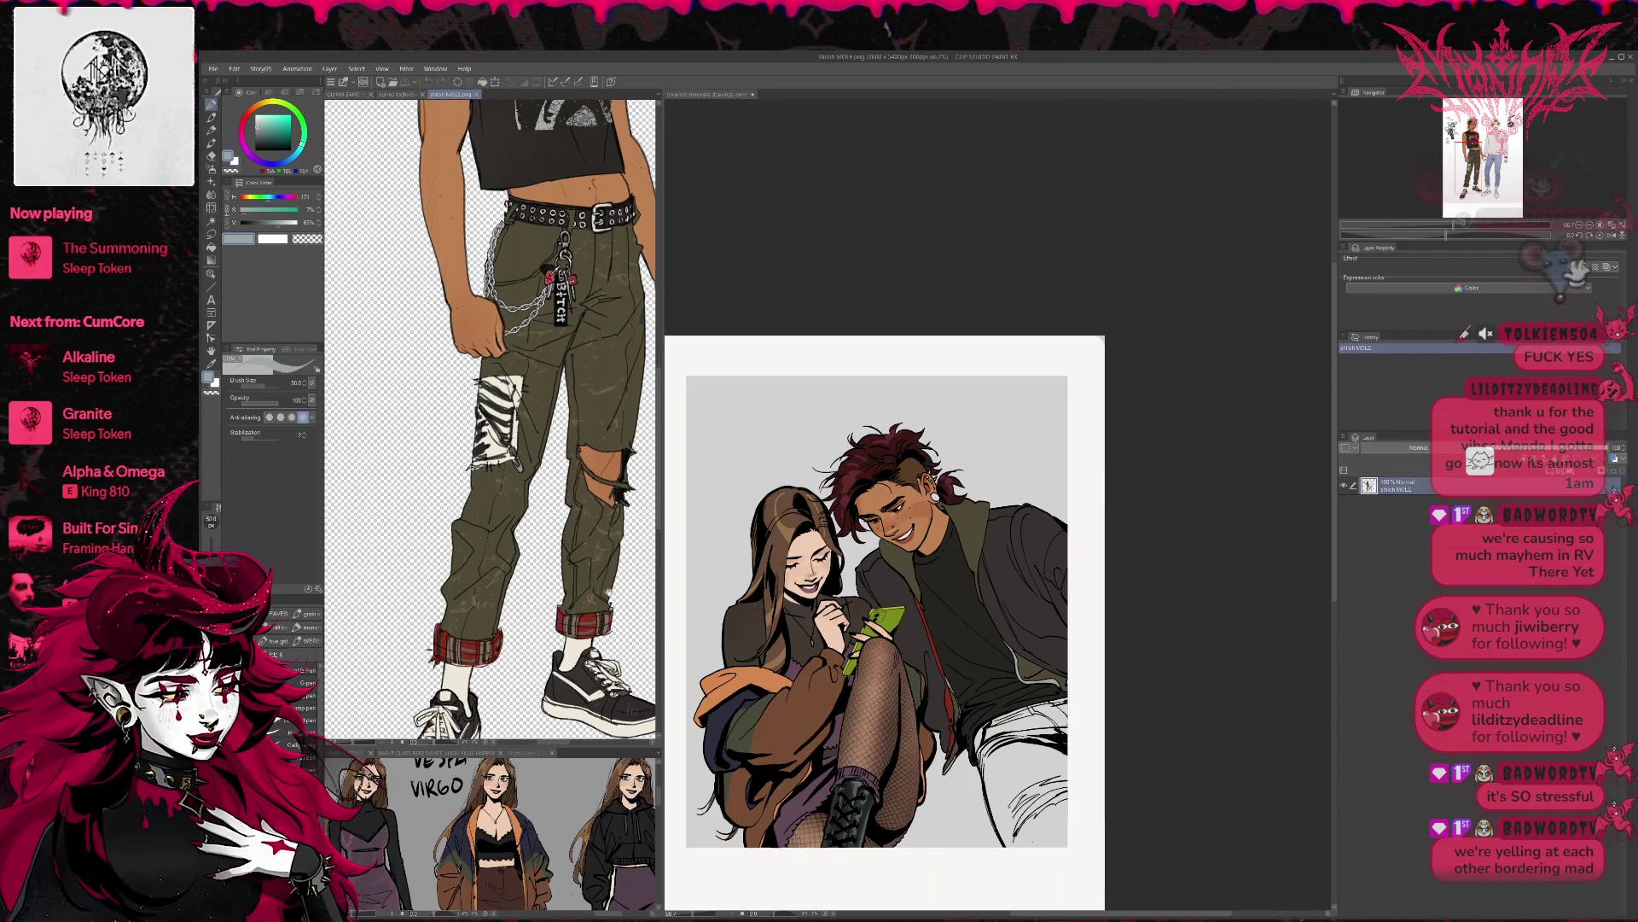
{"action": "scroll", "coordinate": [577, 699], "scroll_direction": "up", "scroll_amount": 3}
{"action": "scroll", "coordinate": [576, 700], "scroll_direction": "up", "scroll_amount": 5}
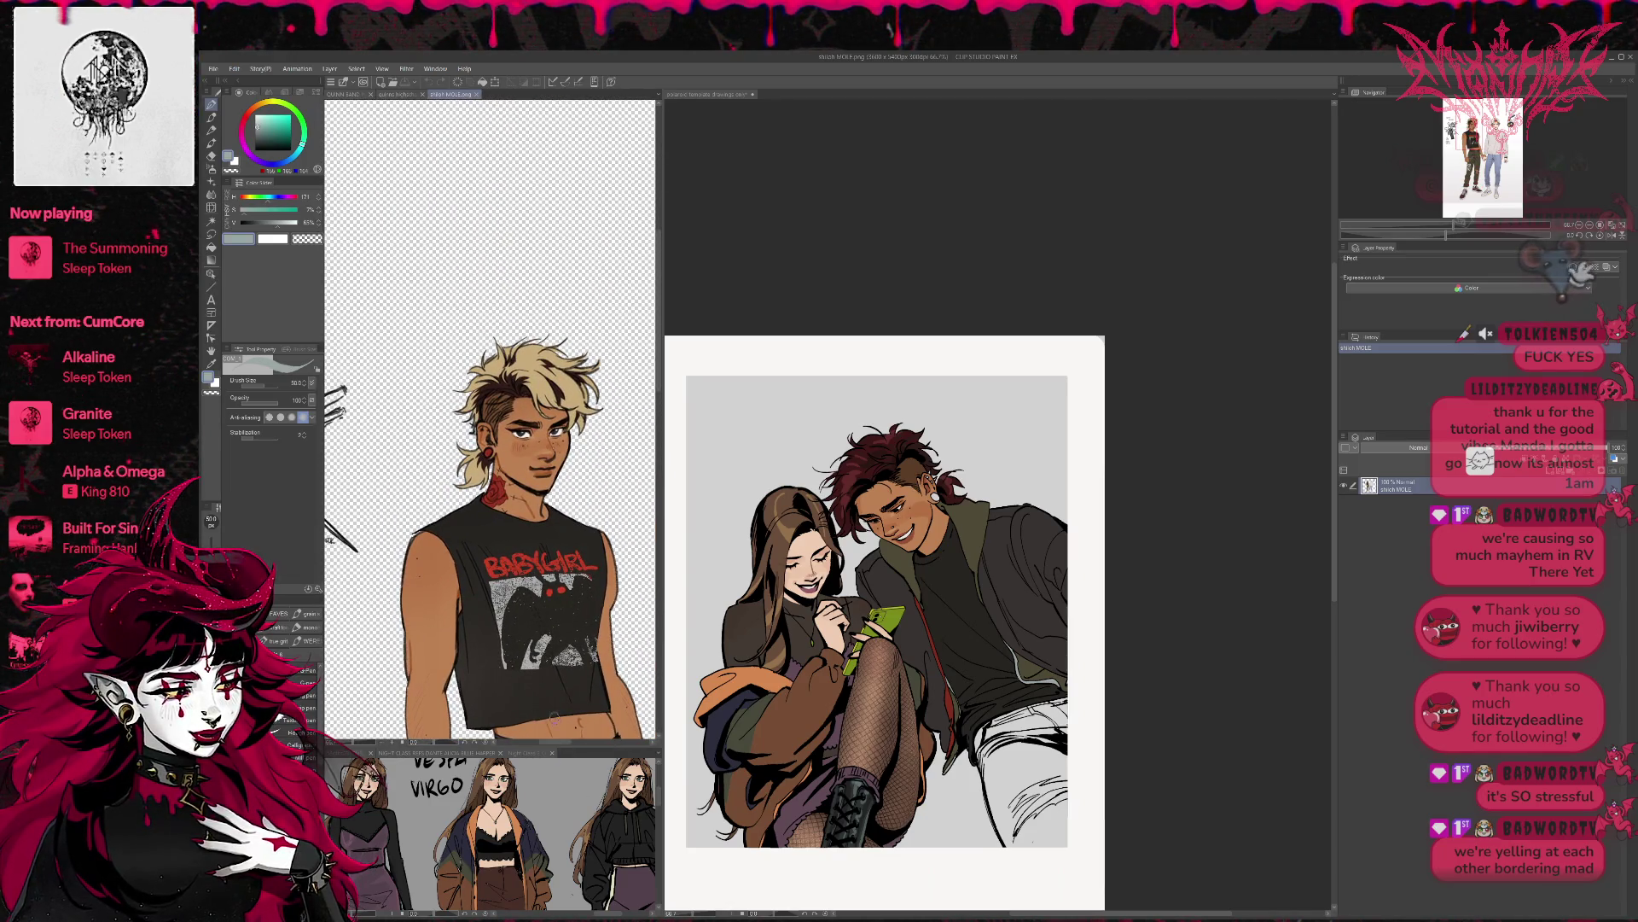
{"action": "left_click", "coordinate": [553, 719], "text": "alt"}
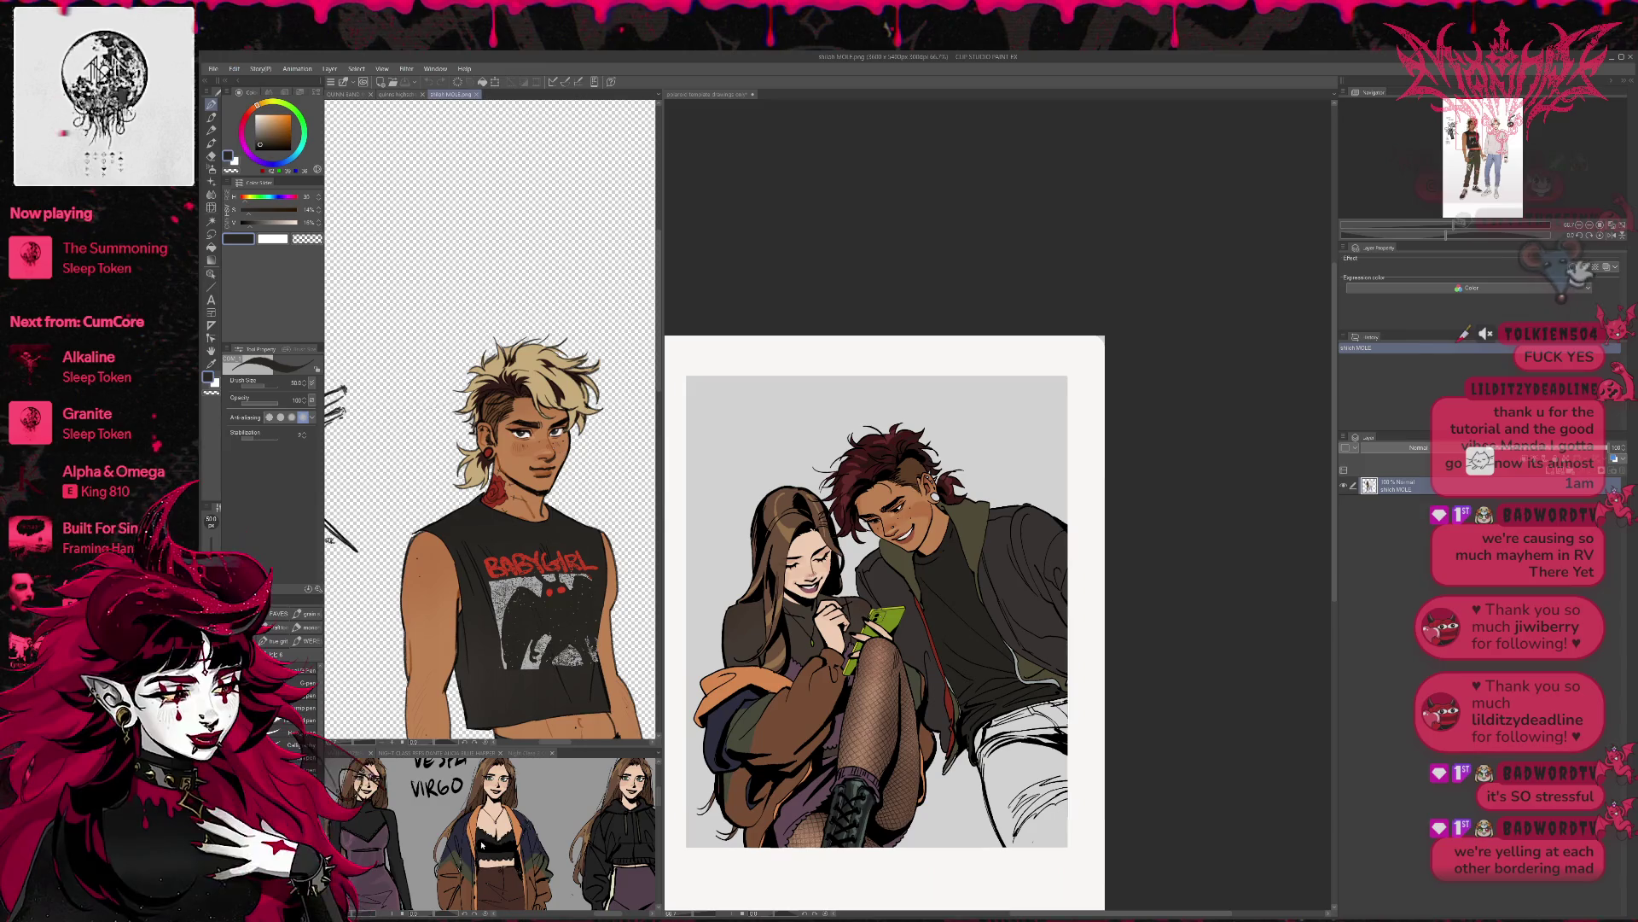
{"action": "left_click", "coordinate": [569, 755]}
- Draw dark shading strokes on the man's leg, then sample a lighter dark grey
{"action": "left_click_drag", "start_coordinate": [879, 598], "coordinate": [855, 521]}
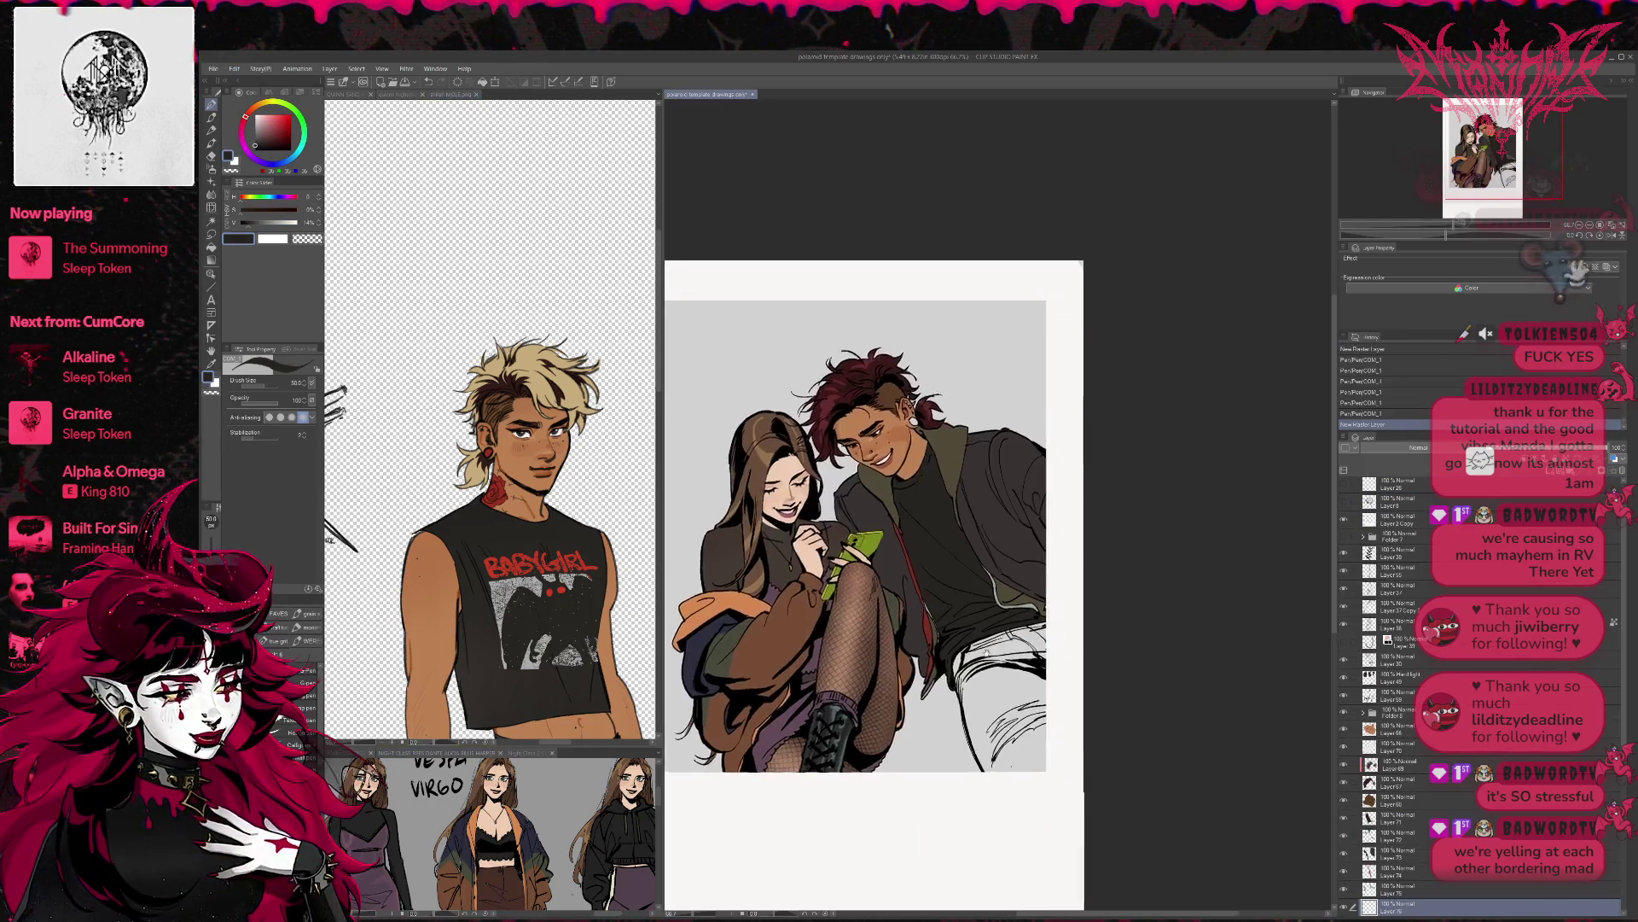
{"action": "left_click", "coordinate": [855, 521]}
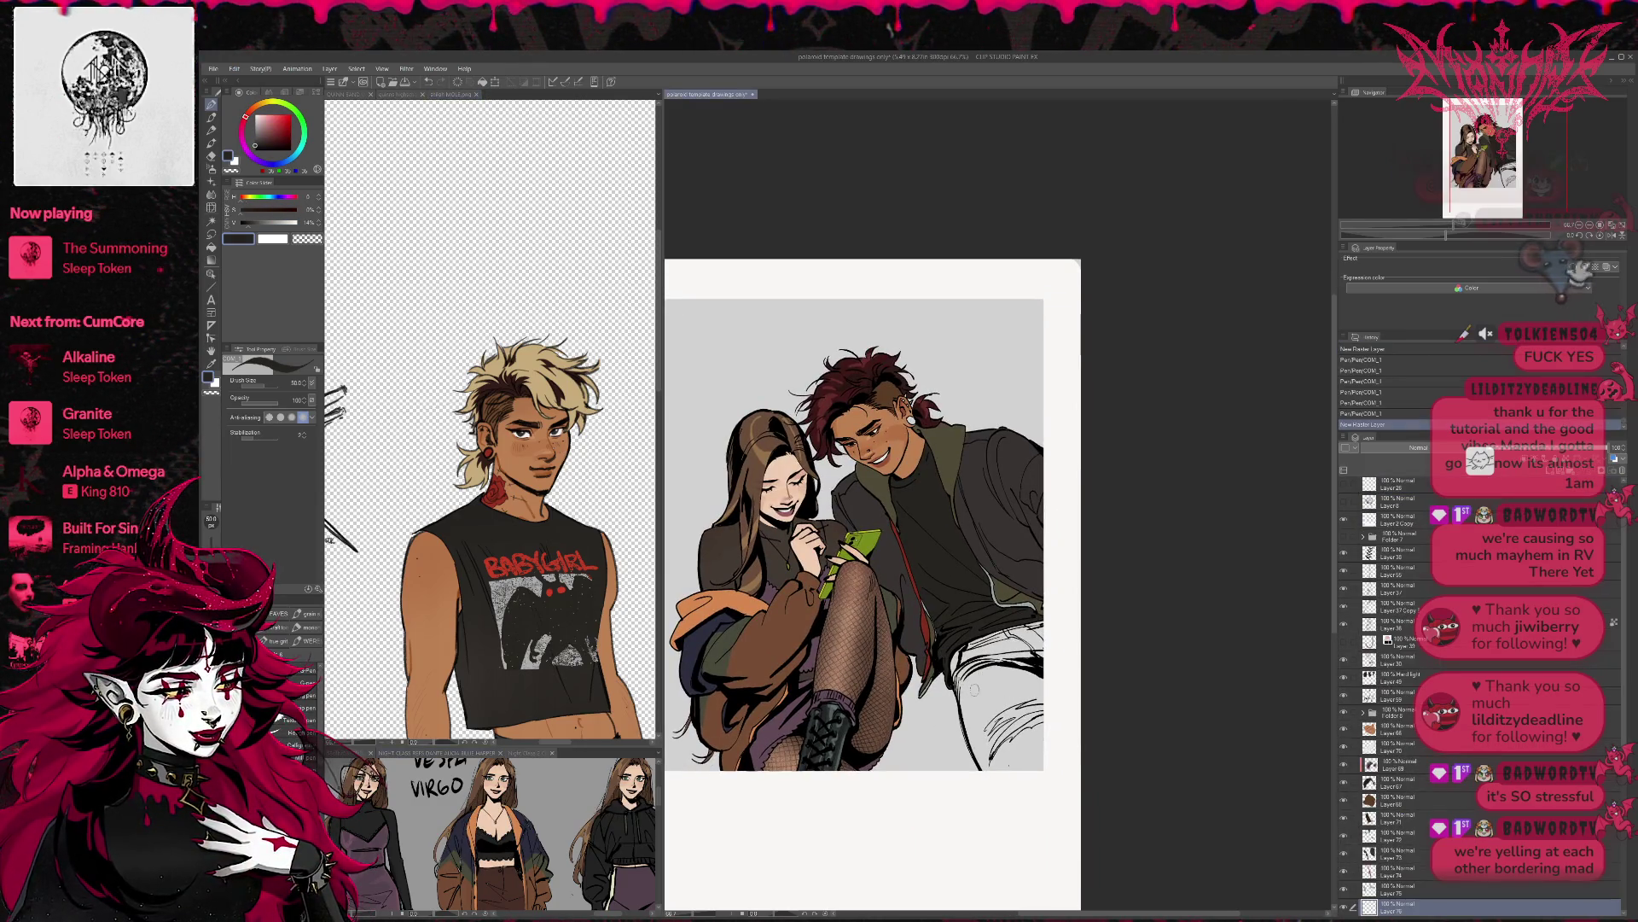
{"action": "mouse_move", "coordinate": [960, 652]}
{"action": "left_mouse_down"}
{"action": "mouse_move", "coordinate": [956, 682]}
{"action": "mouse_move", "coordinate": [1033, 623]}
{"action": "mouse_move", "coordinate": [972, 674]}
{"action": "mouse_move", "coordinate": [1044, 668]}
{"action": "mouse_move", "coordinate": [1011, 725]}
{"action": "mouse_move", "coordinate": [968, 691]}
{"action": "mouse_move", "coordinate": [973, 751]}
{"action": "mouse_move", "coordinate": [1024, 755]}
{"action": "mouse_move", "coordinate": [1036, 683]}
{"action": "mouse_move", "coordinate": [981, 713]}
{"action": "mouse_move", "coordinate": [1016, 683]}
{"action": "left_mouse_up"}
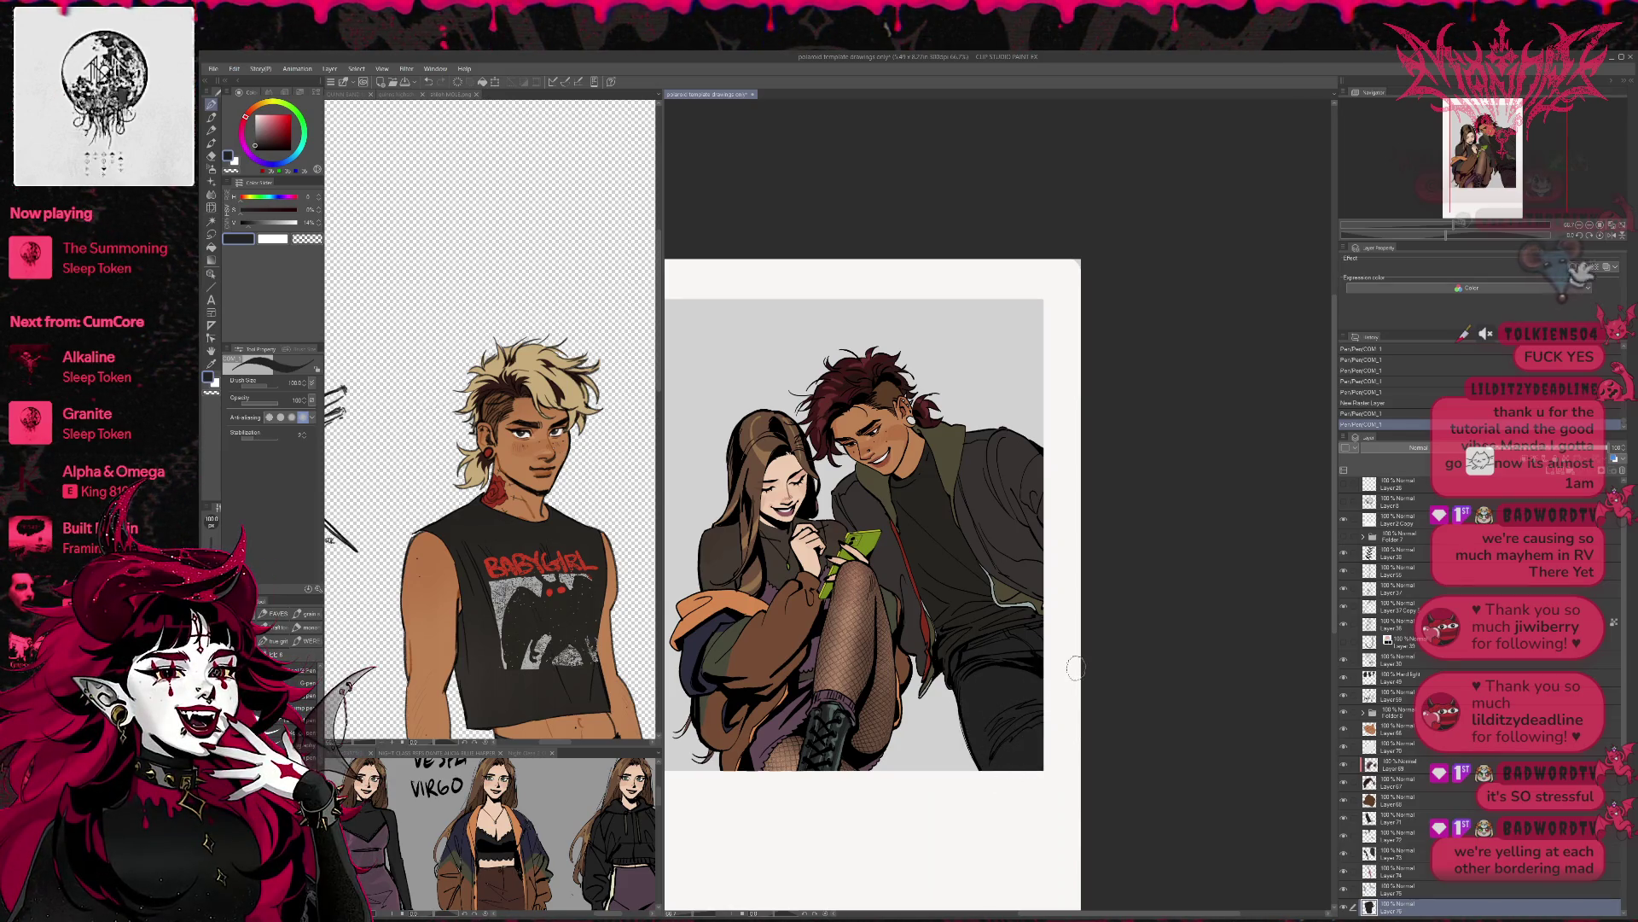
{"action": "left_click", "coordinate": [1015, 683], "text": "alt"}
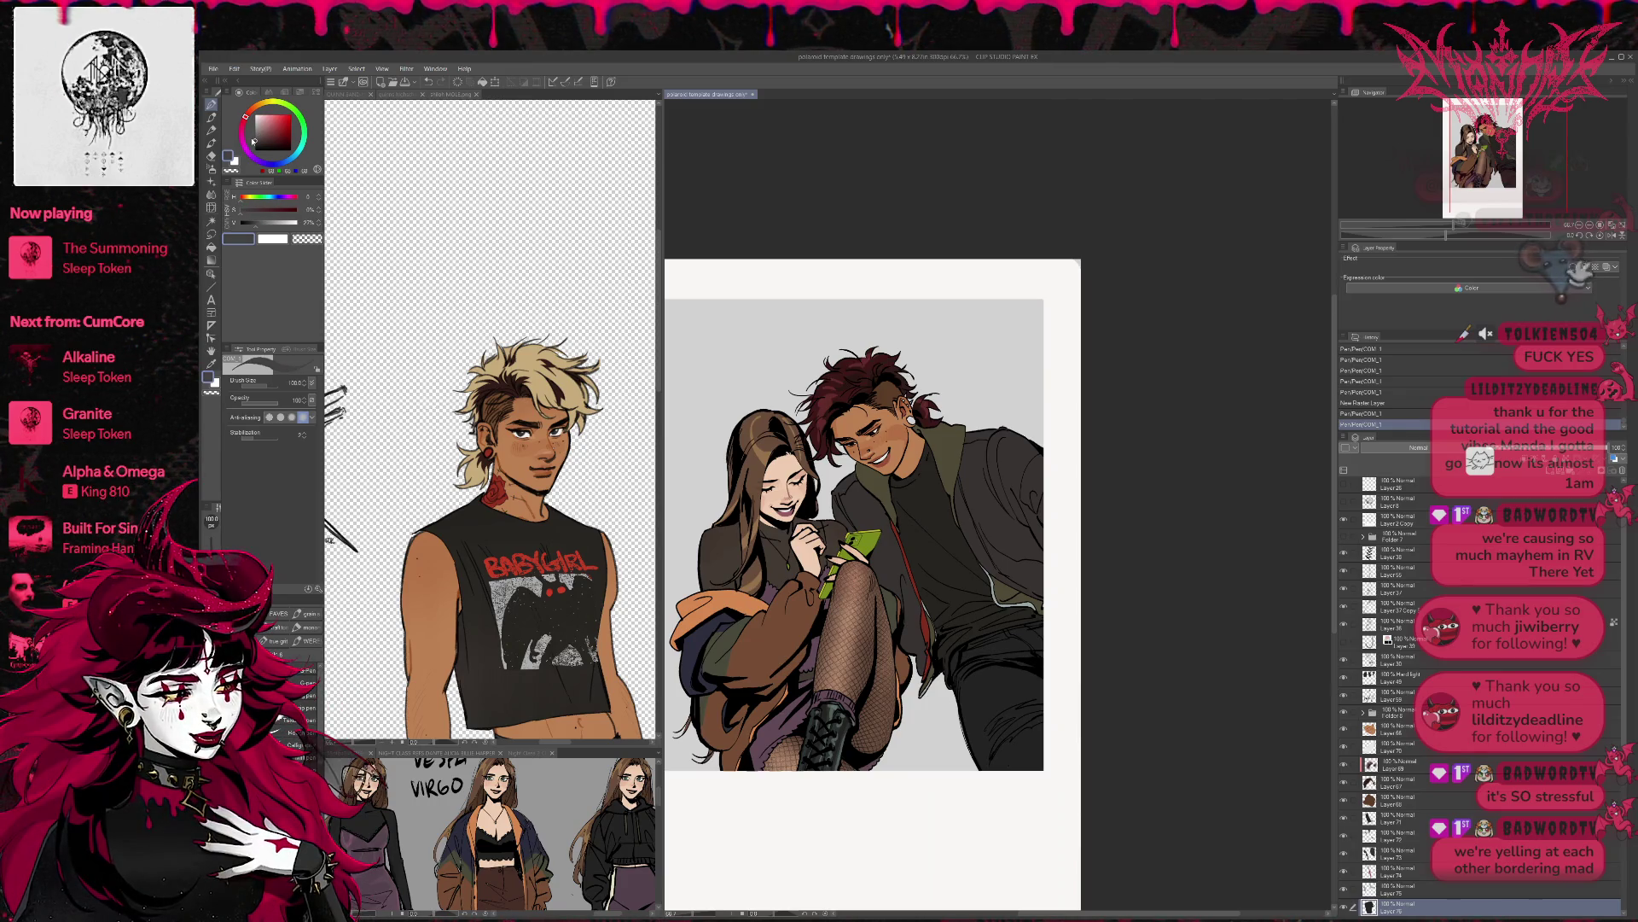
- Fill the man's lower trousers and a trouser patch with grey
{"action": "key", "text": "g"}
{"action": "left_click", "coordinate": [969, 674]}
{"action": "left_click", "coordinate": [965, 648]}
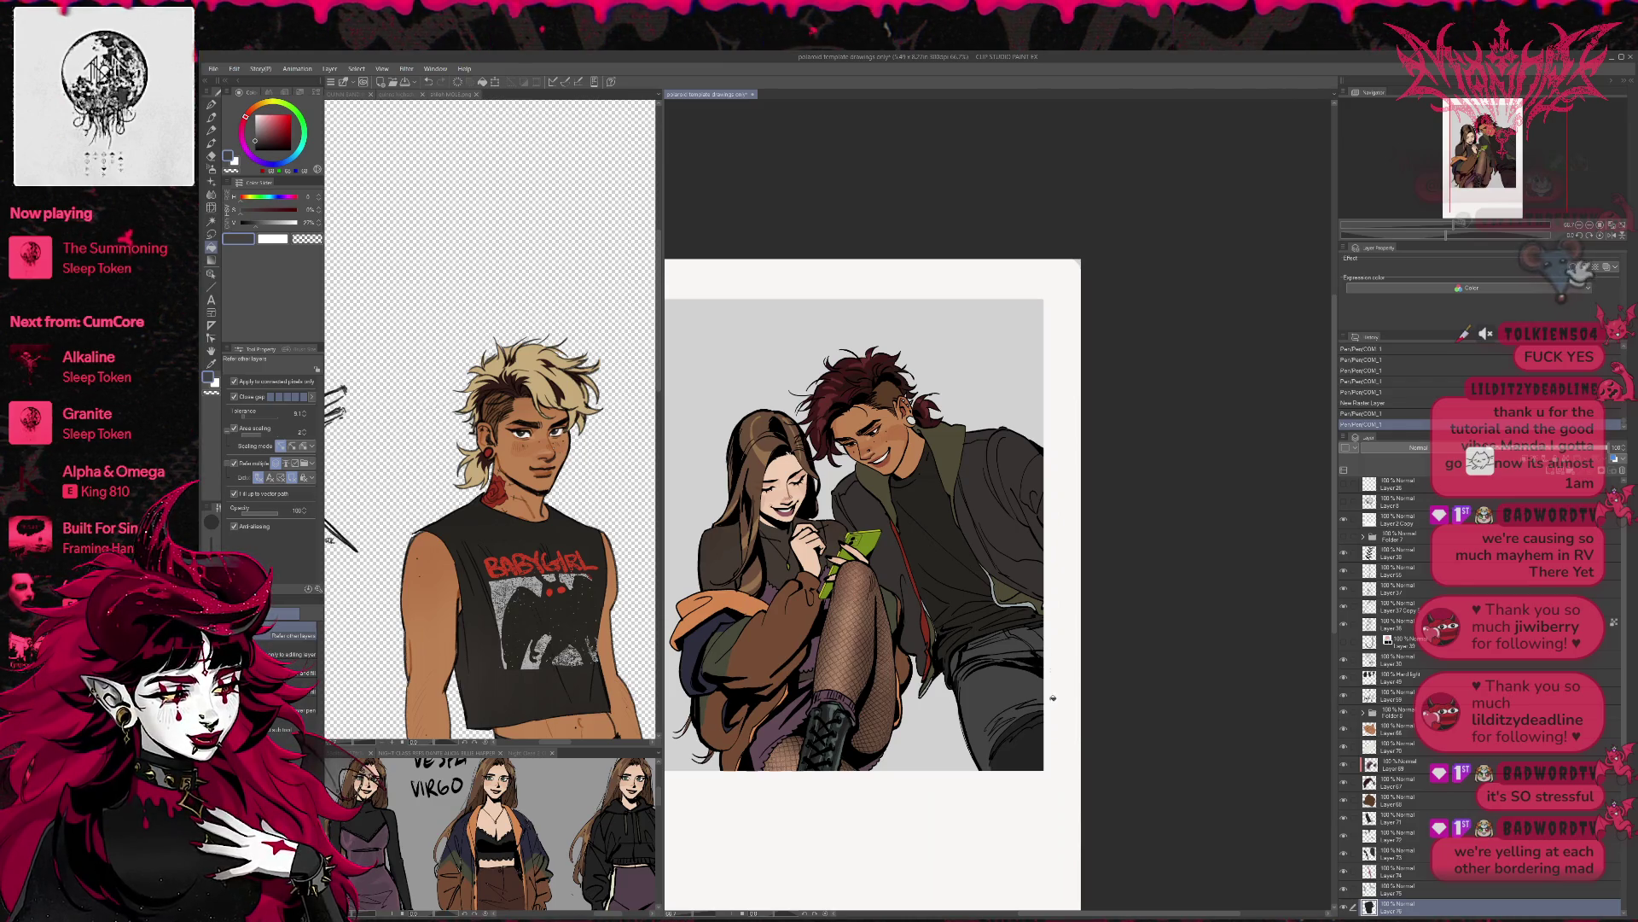
{"action": "left_click", "coordinate": [1034, 730]}
- Fill the trouser rips with skin tone from his face, then refill nearby areas dark grey
{"action": "left_click", "coordinate": [908, 453], "text": "alt"}
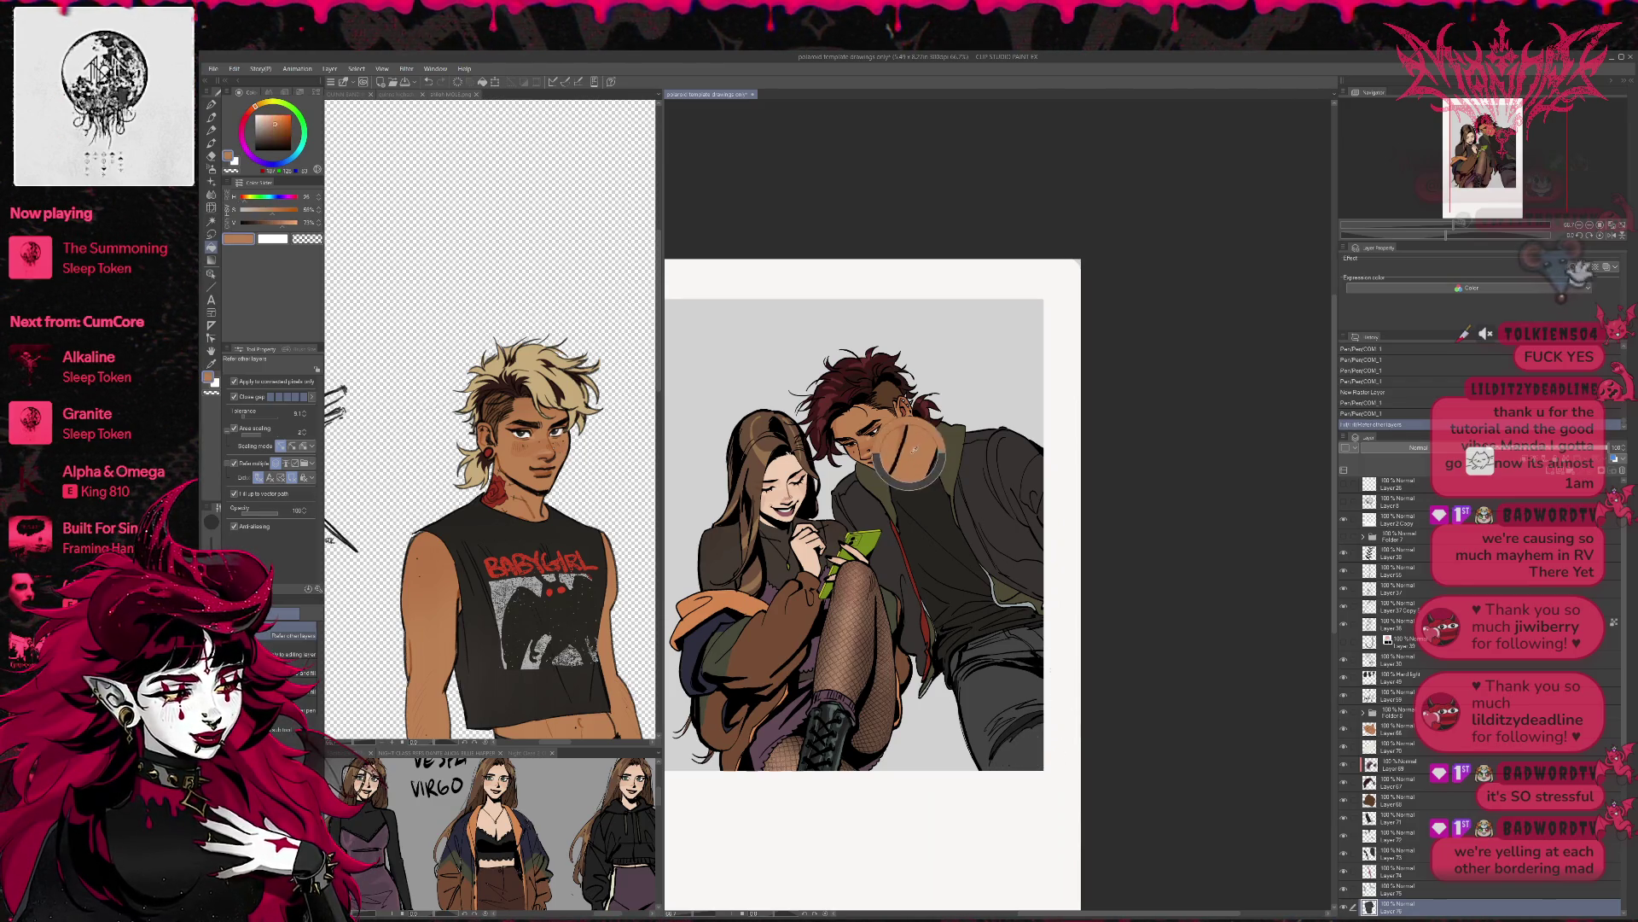
{"action": "left_click", "coordinate": [1048, 718], "text": "ctrl+shift"}
{"action": "left_click", "coordinate": [1037, 721]}
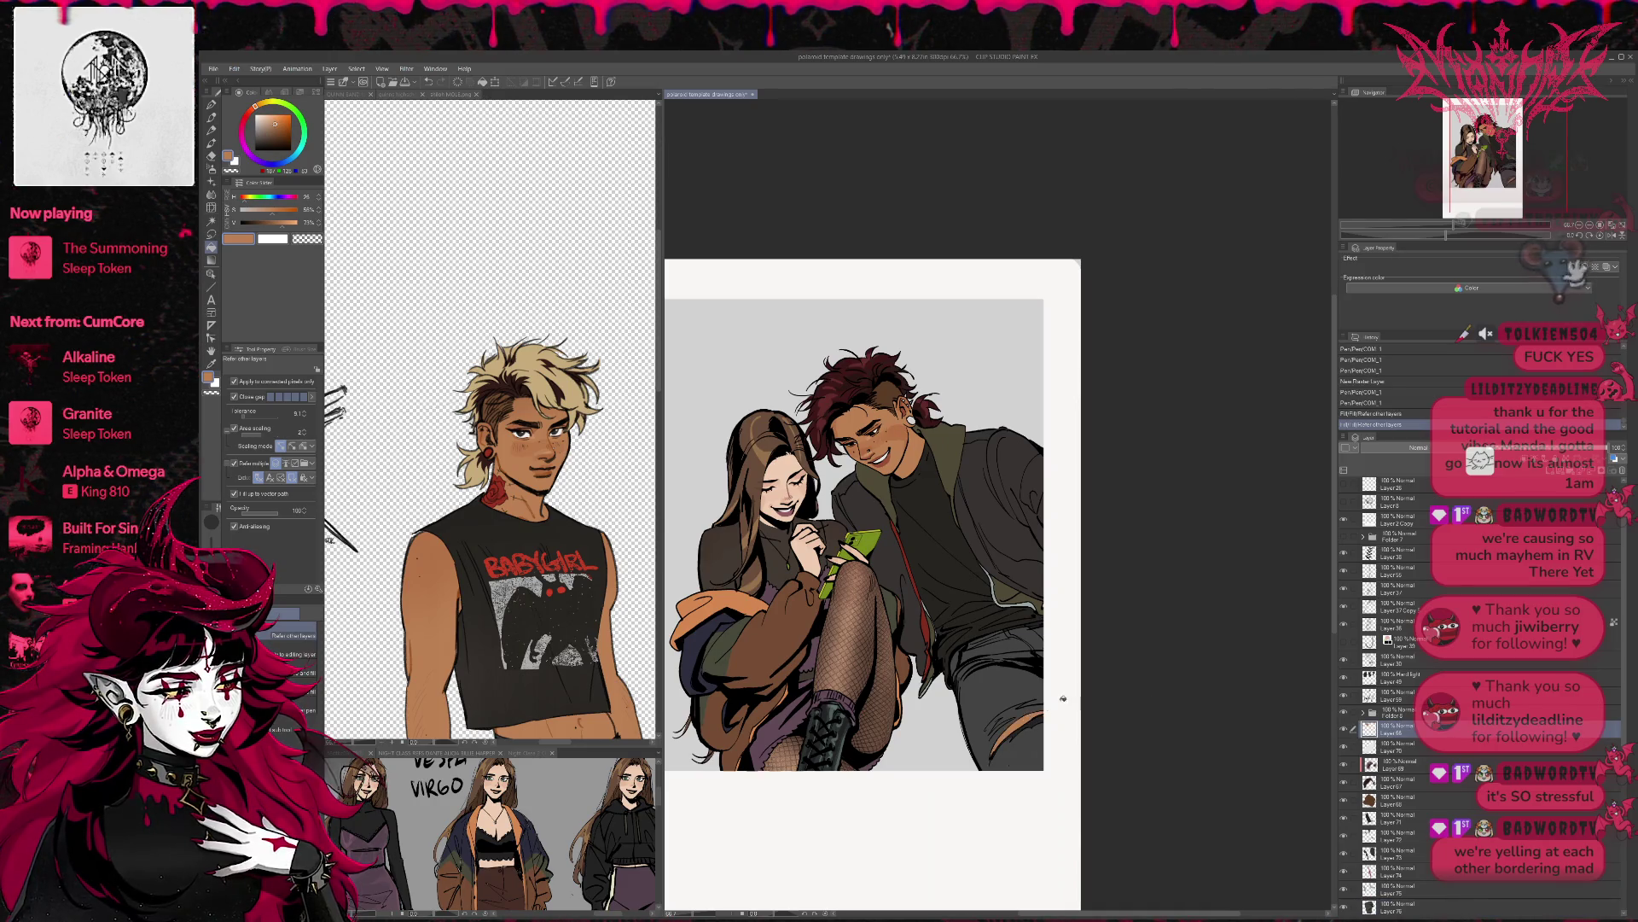
{"action": "key", "text": "t"}
{"action": "left_click", "coordinate": [1020, 685], "text": "alt"}
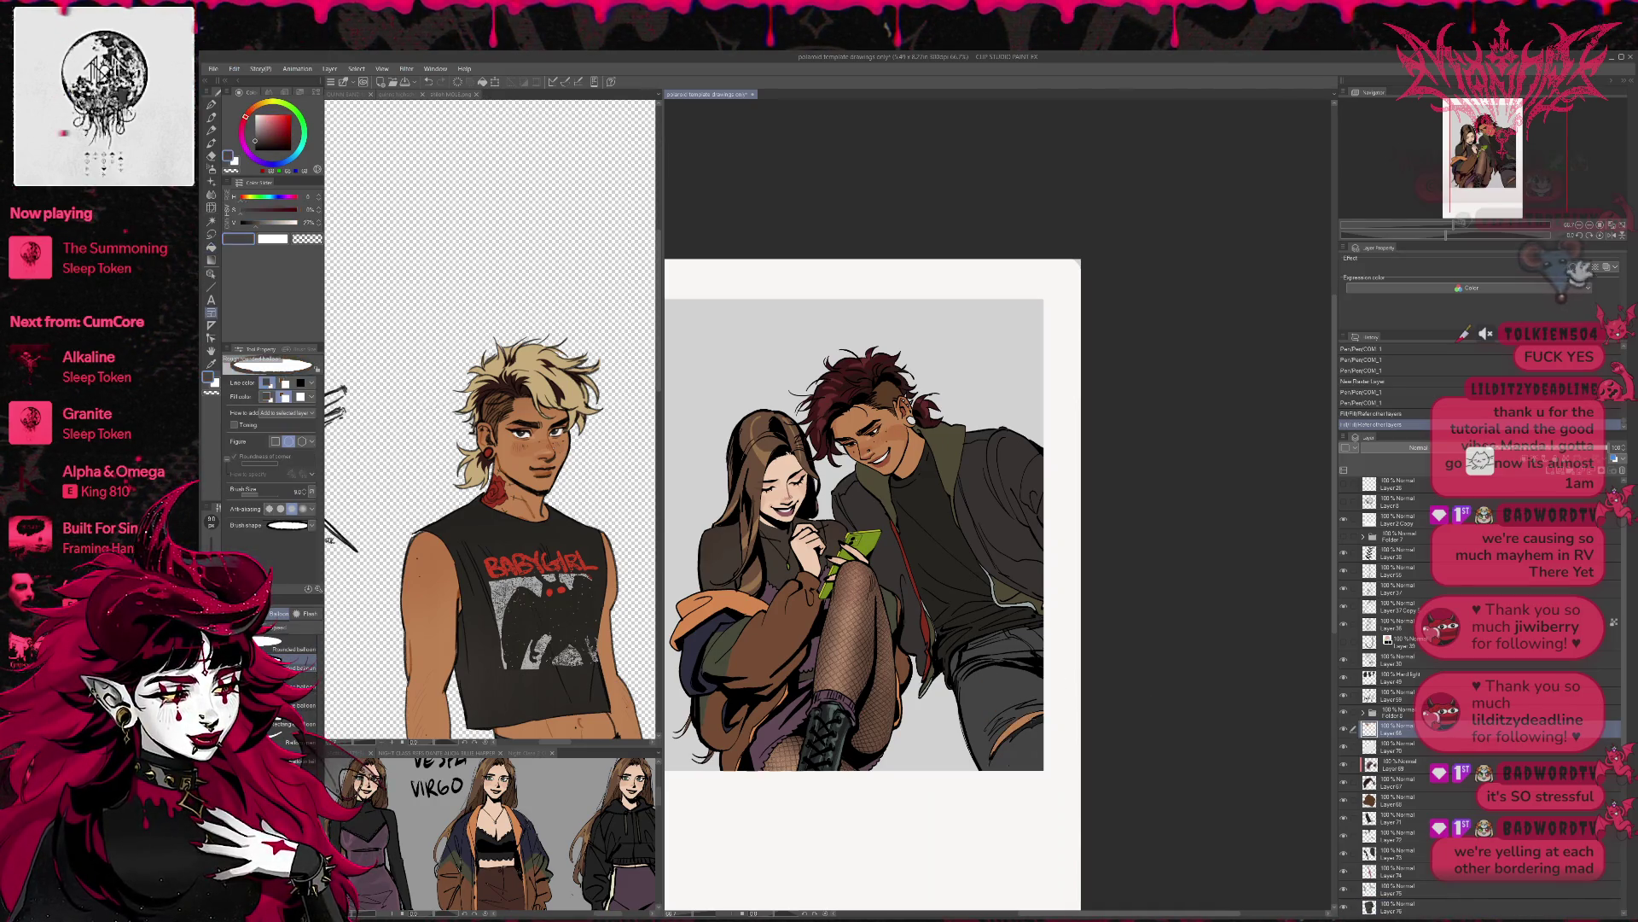
{"action": "key", "text": "g"}
{"action": "left_click", "coordinate": [1037, 720]}
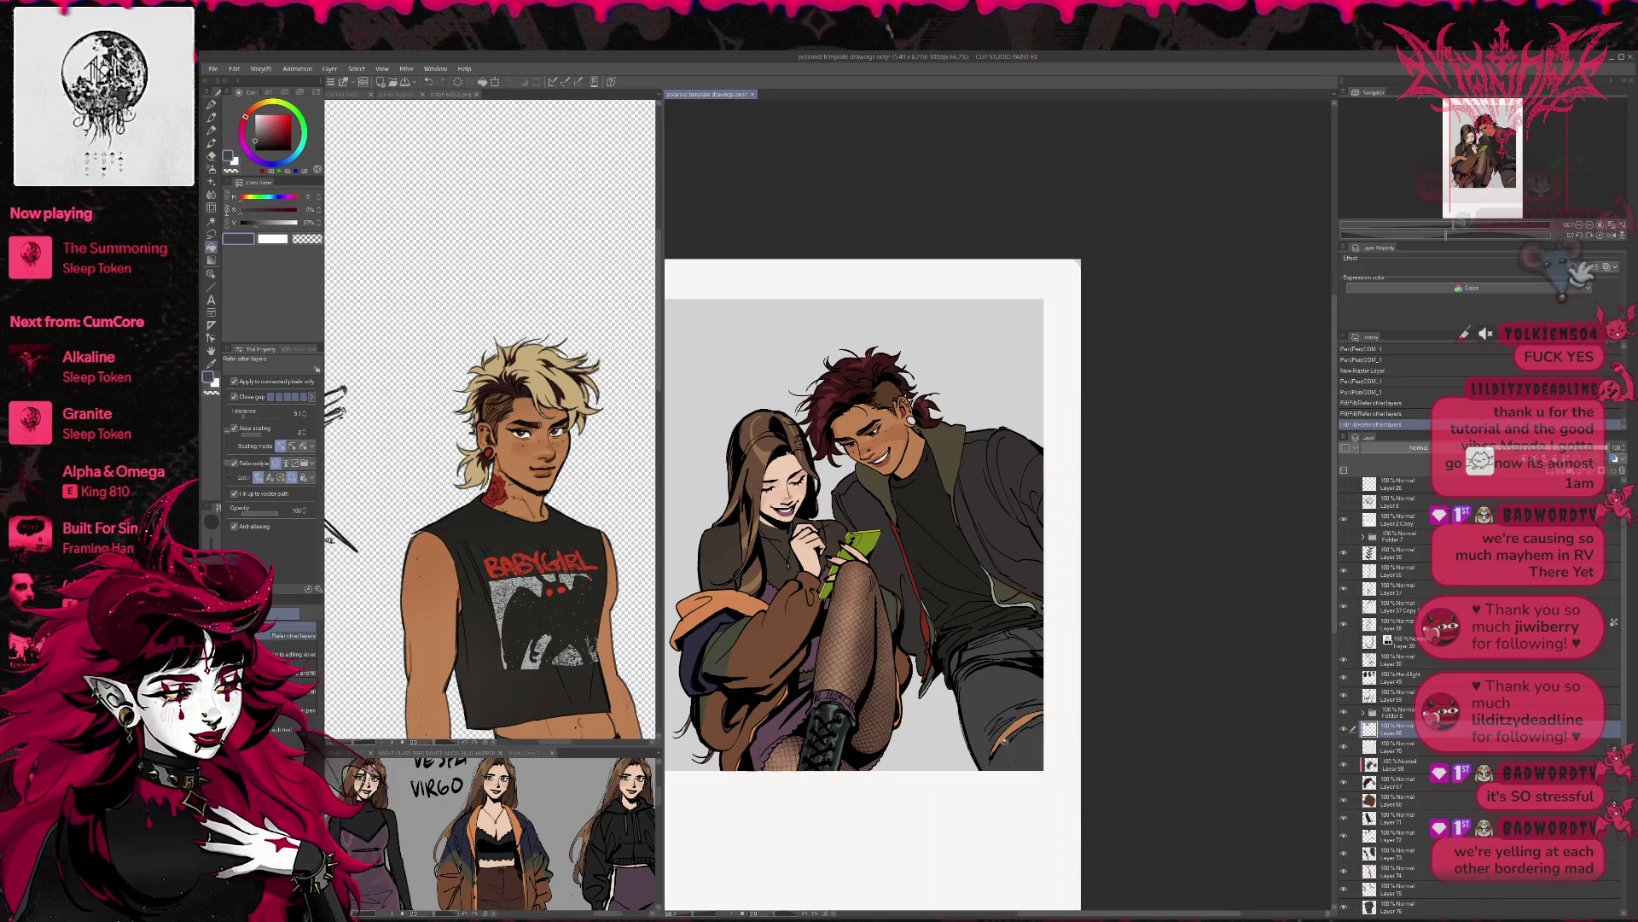
{"action": "left_click", "coordinate": [991, 759]}
- Fill the torn area and sketch light grey highlight strokes on the trousers
{"action": "key", "text": "p"}
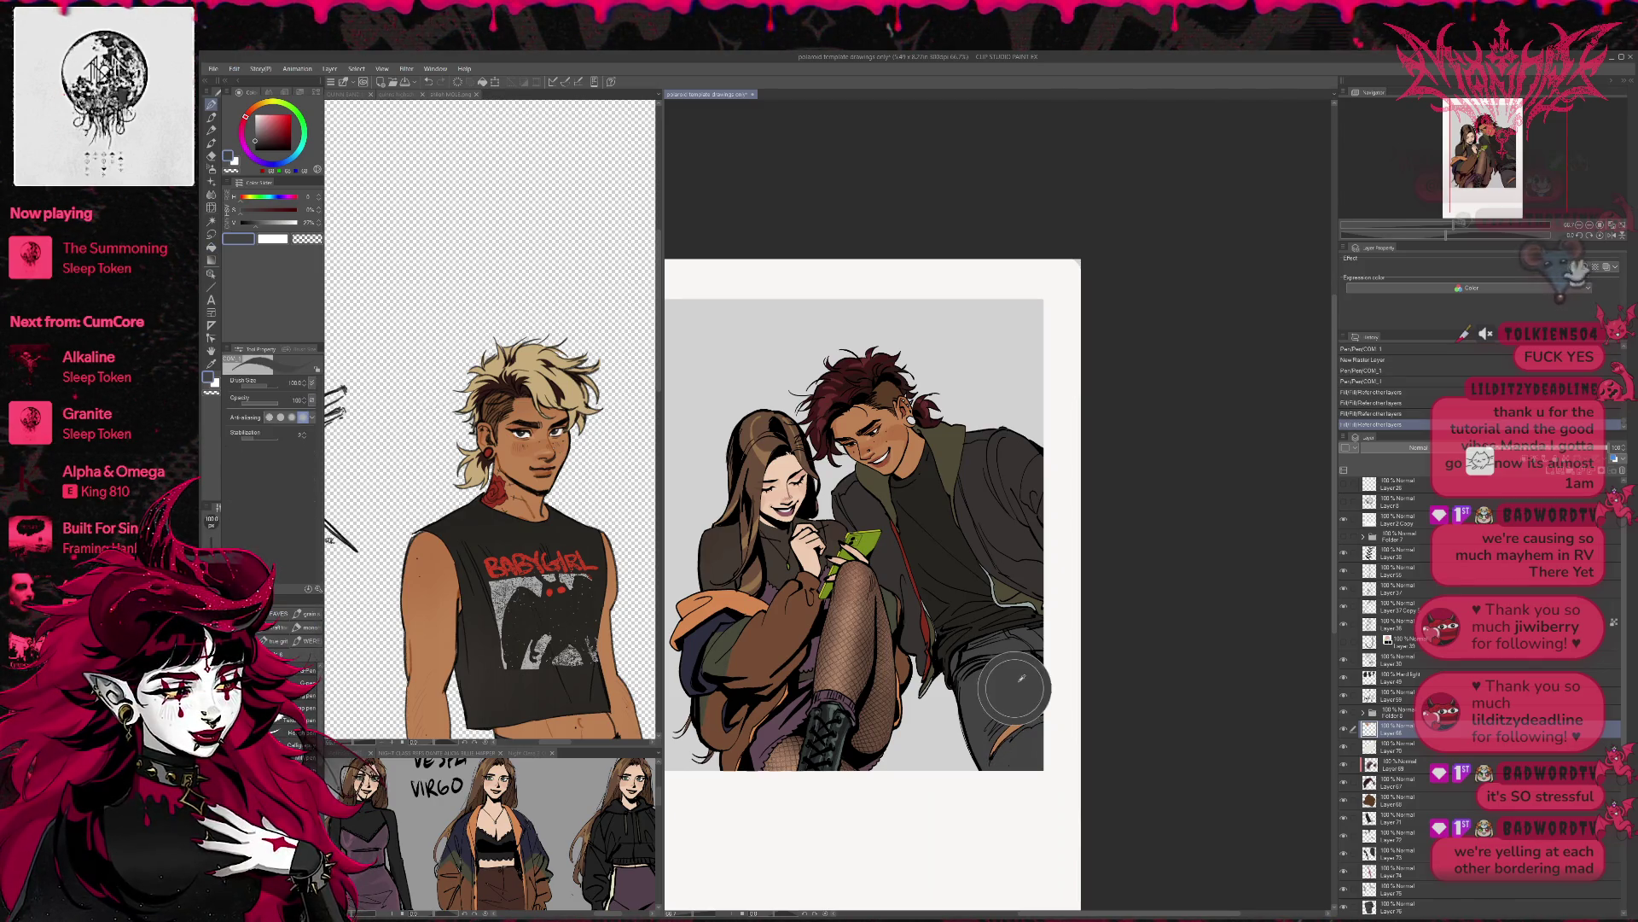
{"action": "left_click", "coordinate": [1023, 704], "text": "alt"}
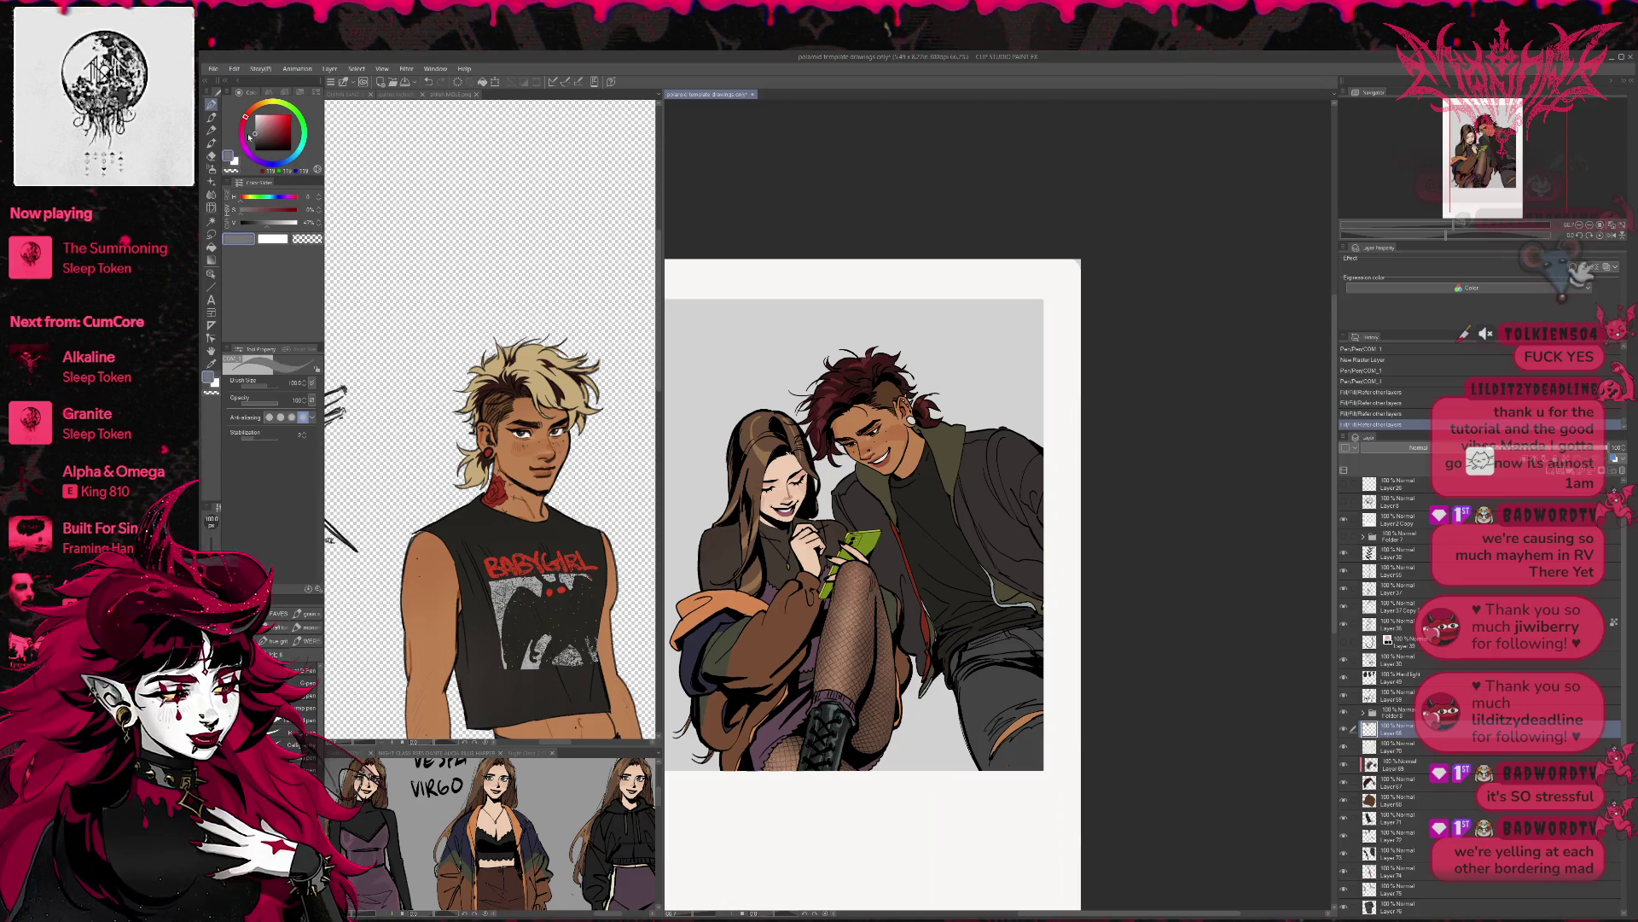
{"action": "key", "text": "g"}
{"action": "left_click", "coordinate": [1024, 726]}
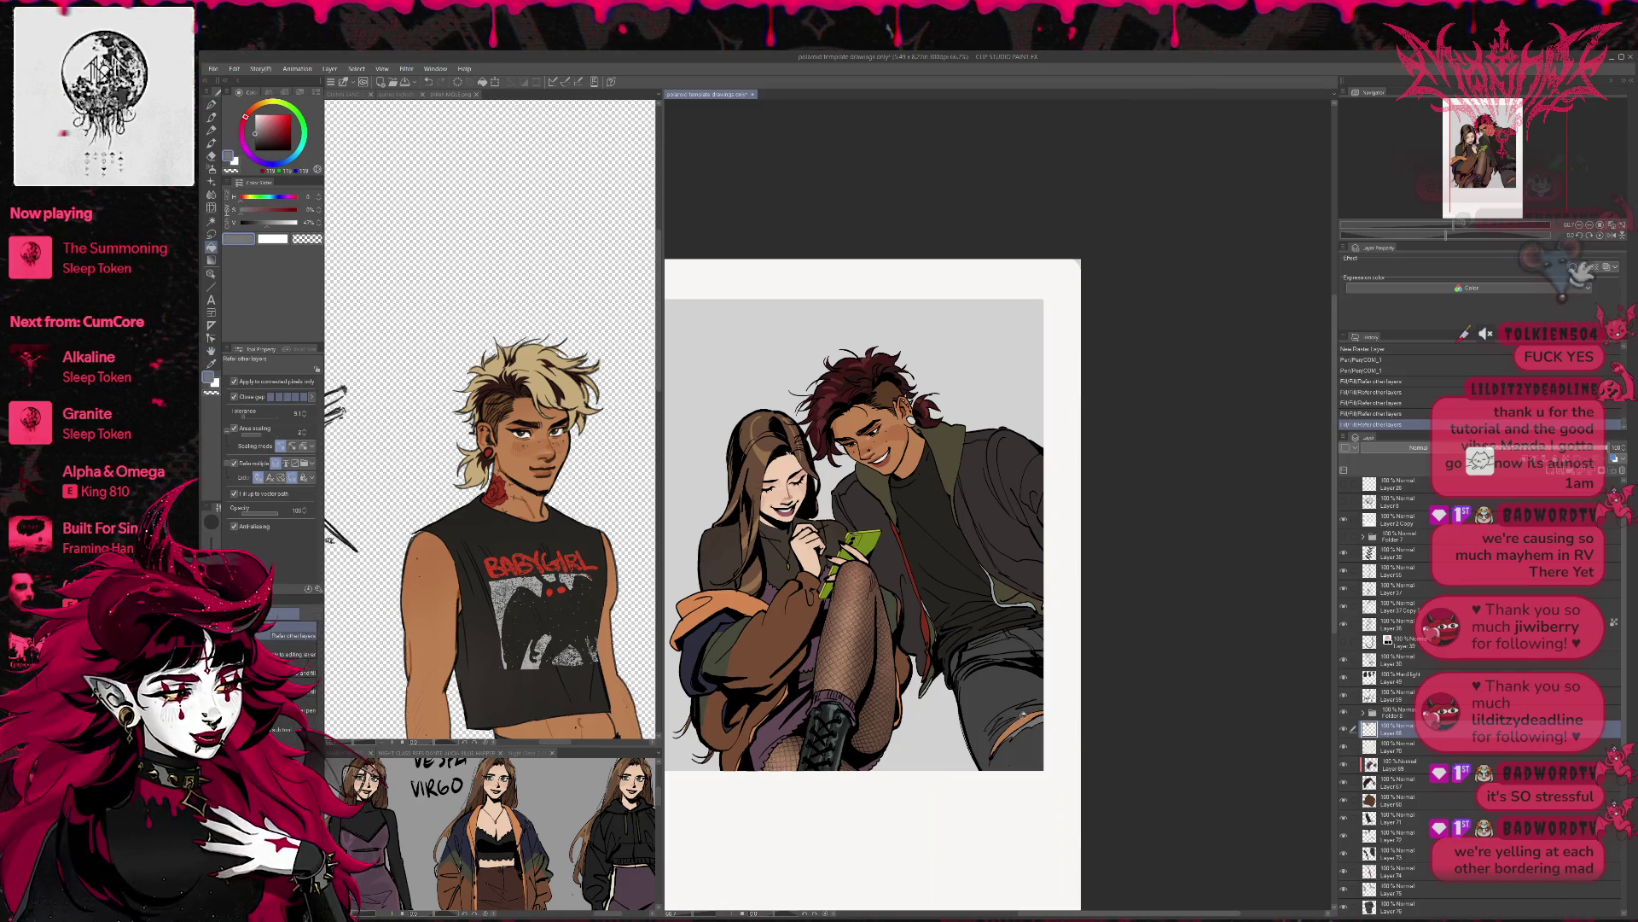
{"action": "key", "text": "p"}
{"action": "mouse_move", "coordinate": [989, 725]}
{"action": "left_mouse_down"}
{"action": "mouse_move", "coordinate": [1014, 704]}
{"action": "mouse_move", "coordinate": [1037, 735]}
{"action": "left_mouse_up"}
{"action": "key", "text": "ctrl+z"}
{"action": "key", "text": "ctrl+z"}
{"action": "mouse_move", "coordinate": [1020, 755]}
{"action": "left_mouse_down"}
{"action": "mouse_move", "coordinate": [1045, 723]}
{"action": "mouse_move", "coordinate": [1041, 744]}
{"action": "left_mouse_up"}
{"action": "left_click_drag", "start_coordinate": [1031, 757], "coordinate": [1042, 744]}
{"action": "scroll", "coordinate": [1066, 723], "scroll_direction": "up", "scroll_amount": 3}
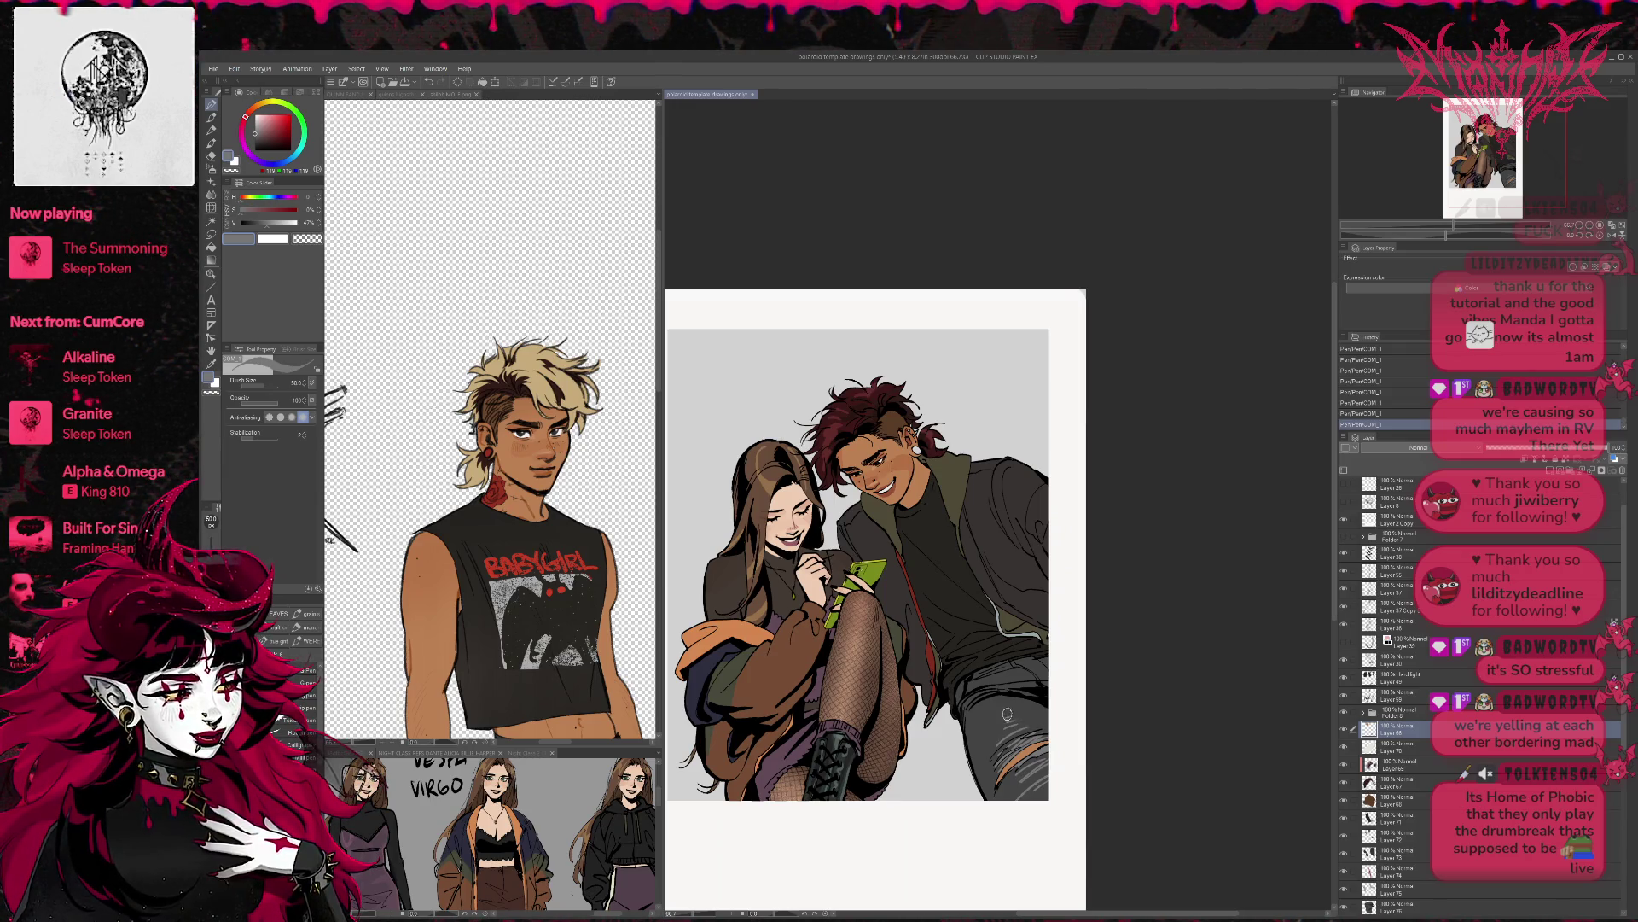
{"action": "scroll", "coordinate": [1016, 713], "scroll_direction": "right", "scroll_amount": 2}
{"action": "key", "text": "ctrl+z"}
{"action": "key", "text": "ctrl+z"}
{"action": "scroll", "coordinate": [1036, 715], "scroll_direction": "up", "scroll_amount": 1}
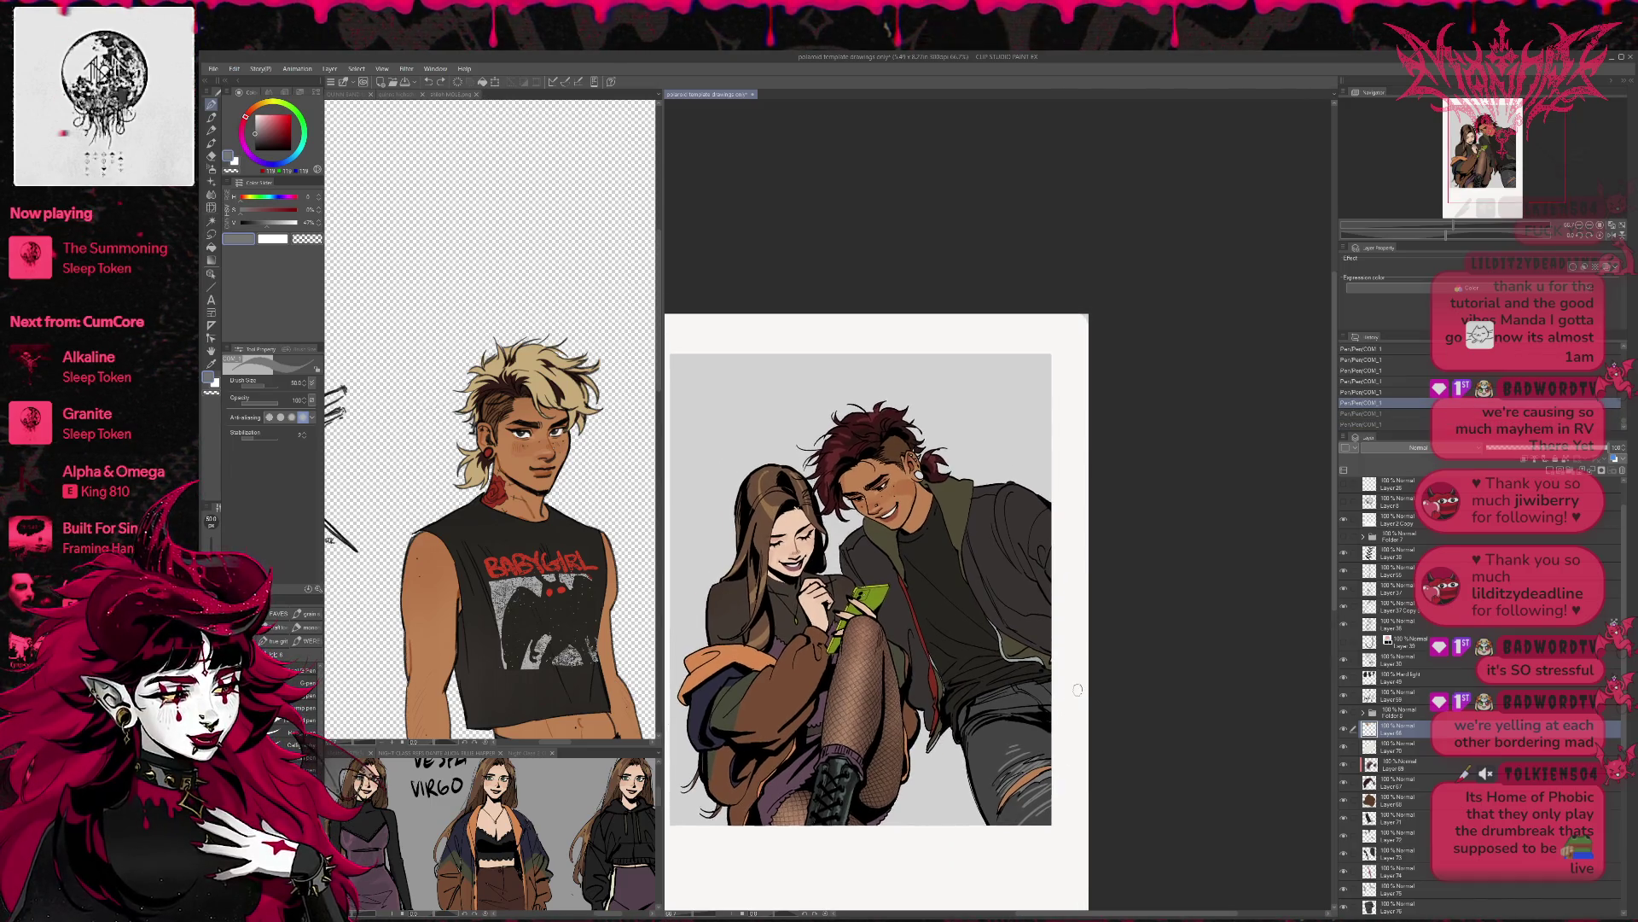
- Lock transparent pixels on jacket Layer 73 and pick a mid brown
{"action": "left_click", "coordinate": [1404, 907]}
{"action": "left_click", "coordinate": [1408, 851]}
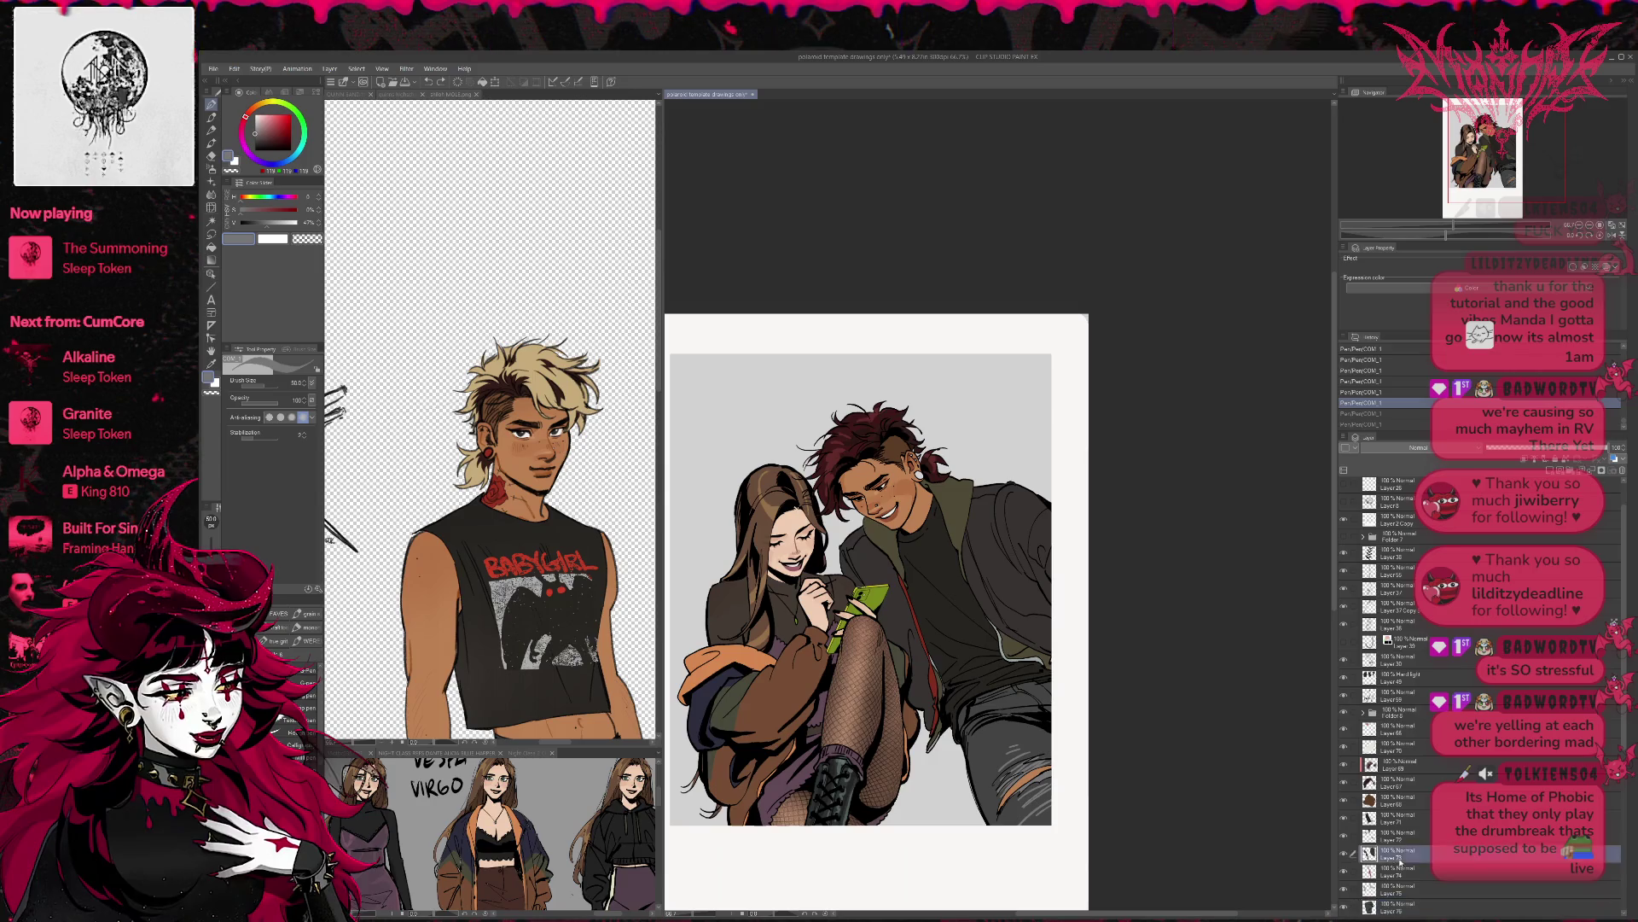
{"action": "left_click", "coordinate": [1565, 460]}
{"action": "left_click", "coordinate": [1010, 589], "text": "alt"}
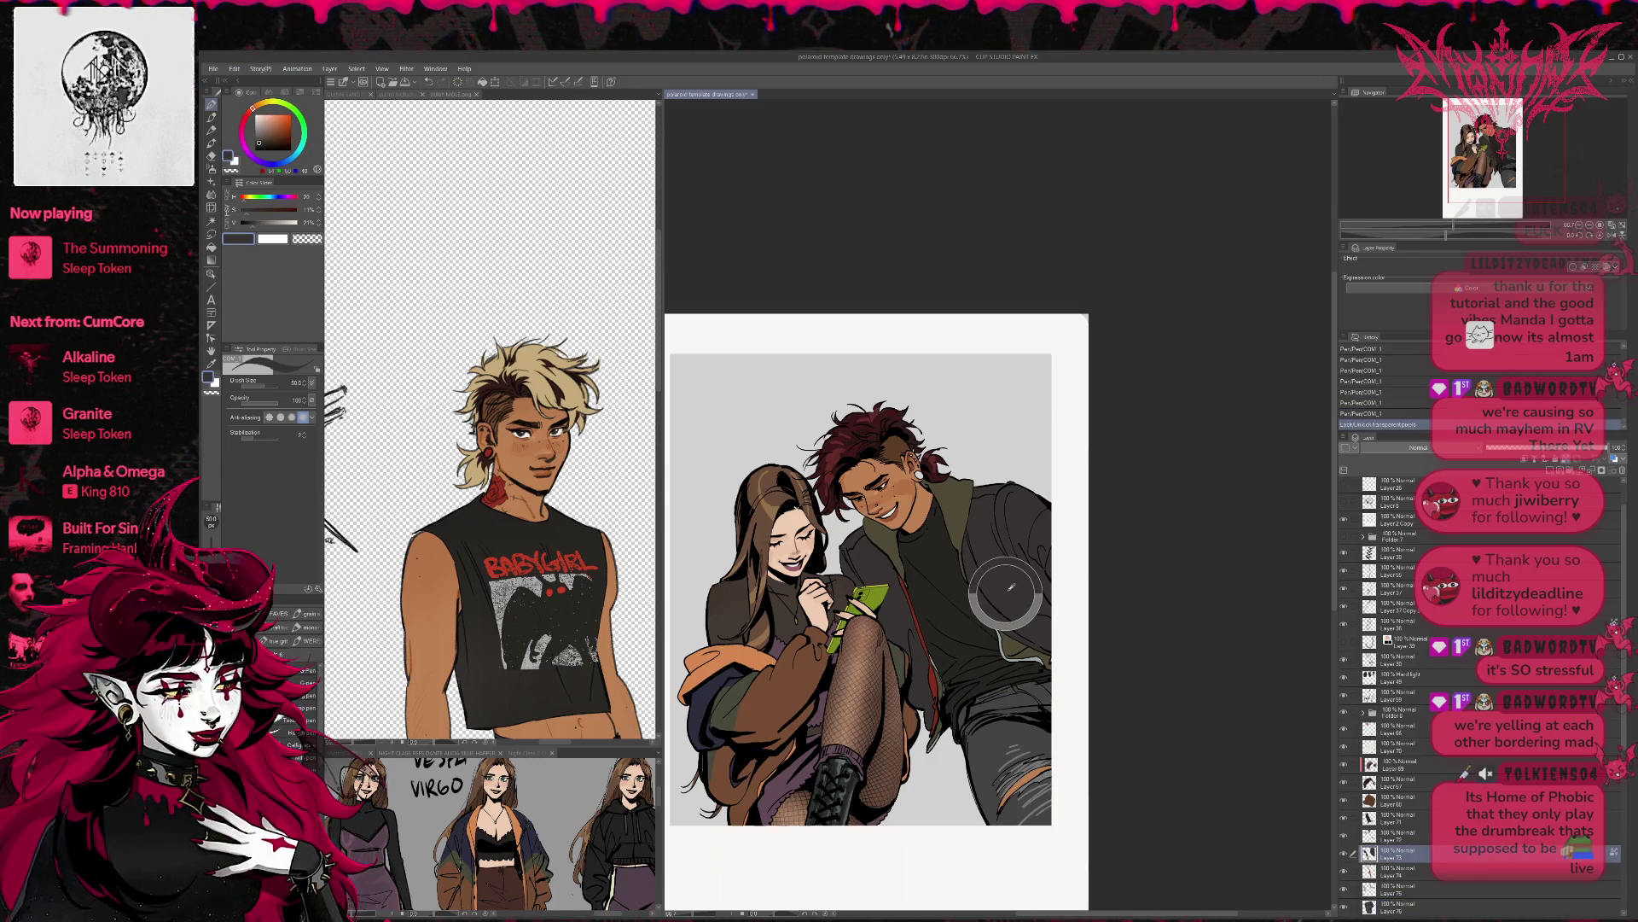
{"action": "left_click", "coordinate": [985, 512], "text": "alt"}
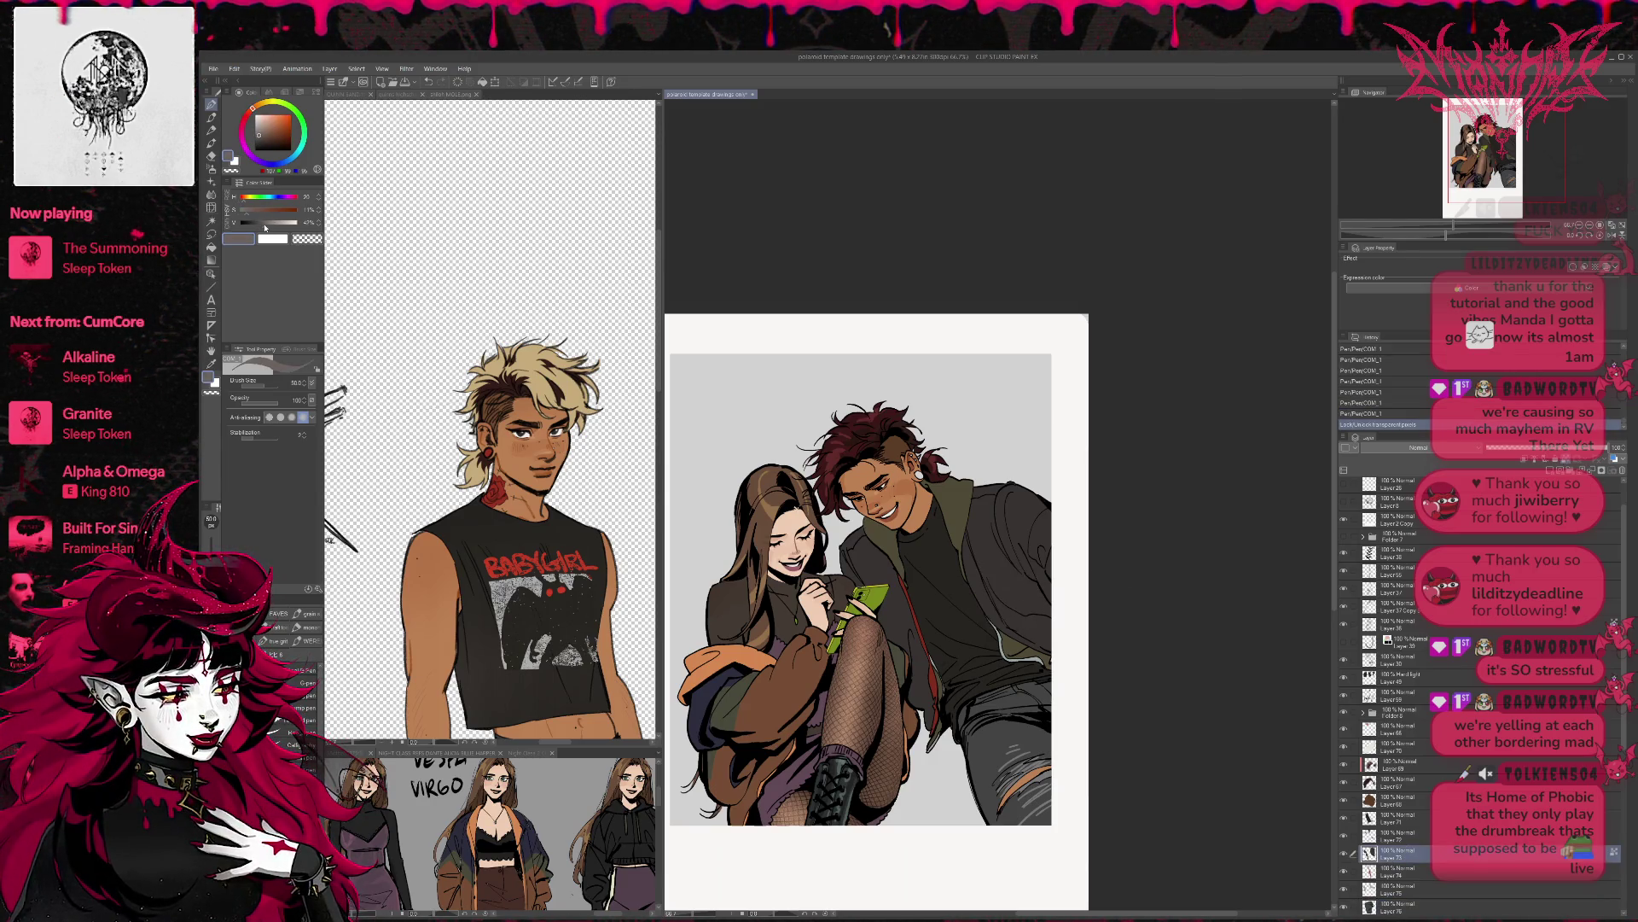
- Paint soft highlights at 63 opacity on the jacket shoulder, collar and right side
{"action": "left_click_drag", "start_coordinate": [985, 509], "coordinate": [1007, 491]}
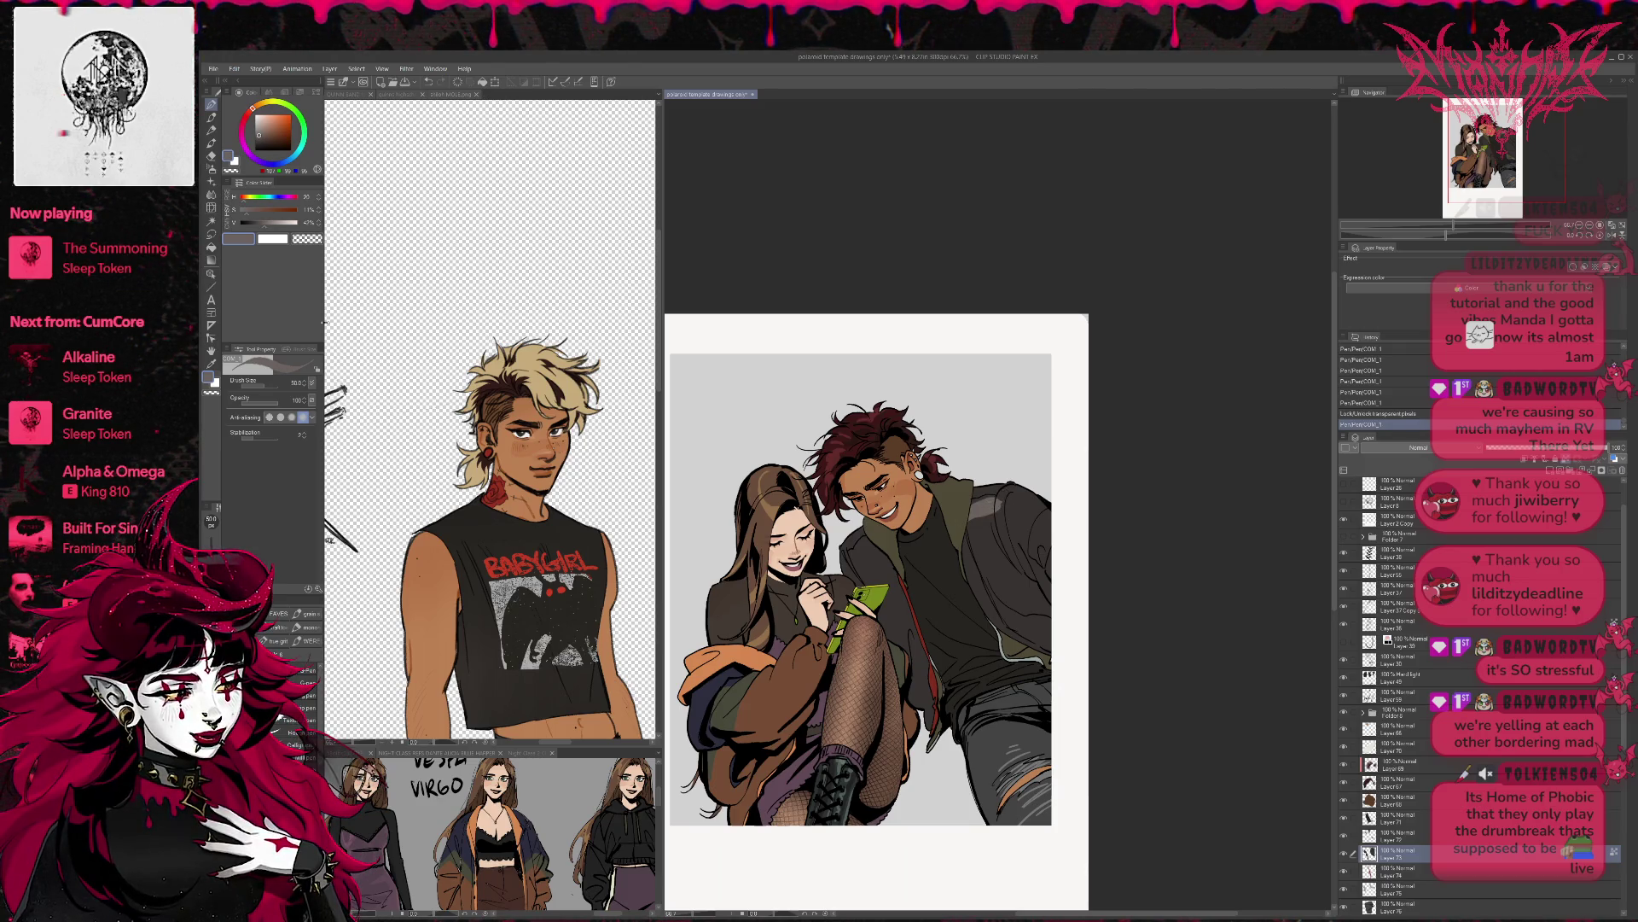
{"action": "key", "text": "ctrl+z"}
{"action": "left_click", "coordinate": [246, 212]}
{"action": "mouse_move", "coordinate": [968, 512]}
{"action": "left_mouse_down"}
{"action": "mouse_move", "coordinate": [1009, 505]}
{"action": "mouse_move", "coordinate": [1040, 527]}
{"action": "left_mouse_up"}
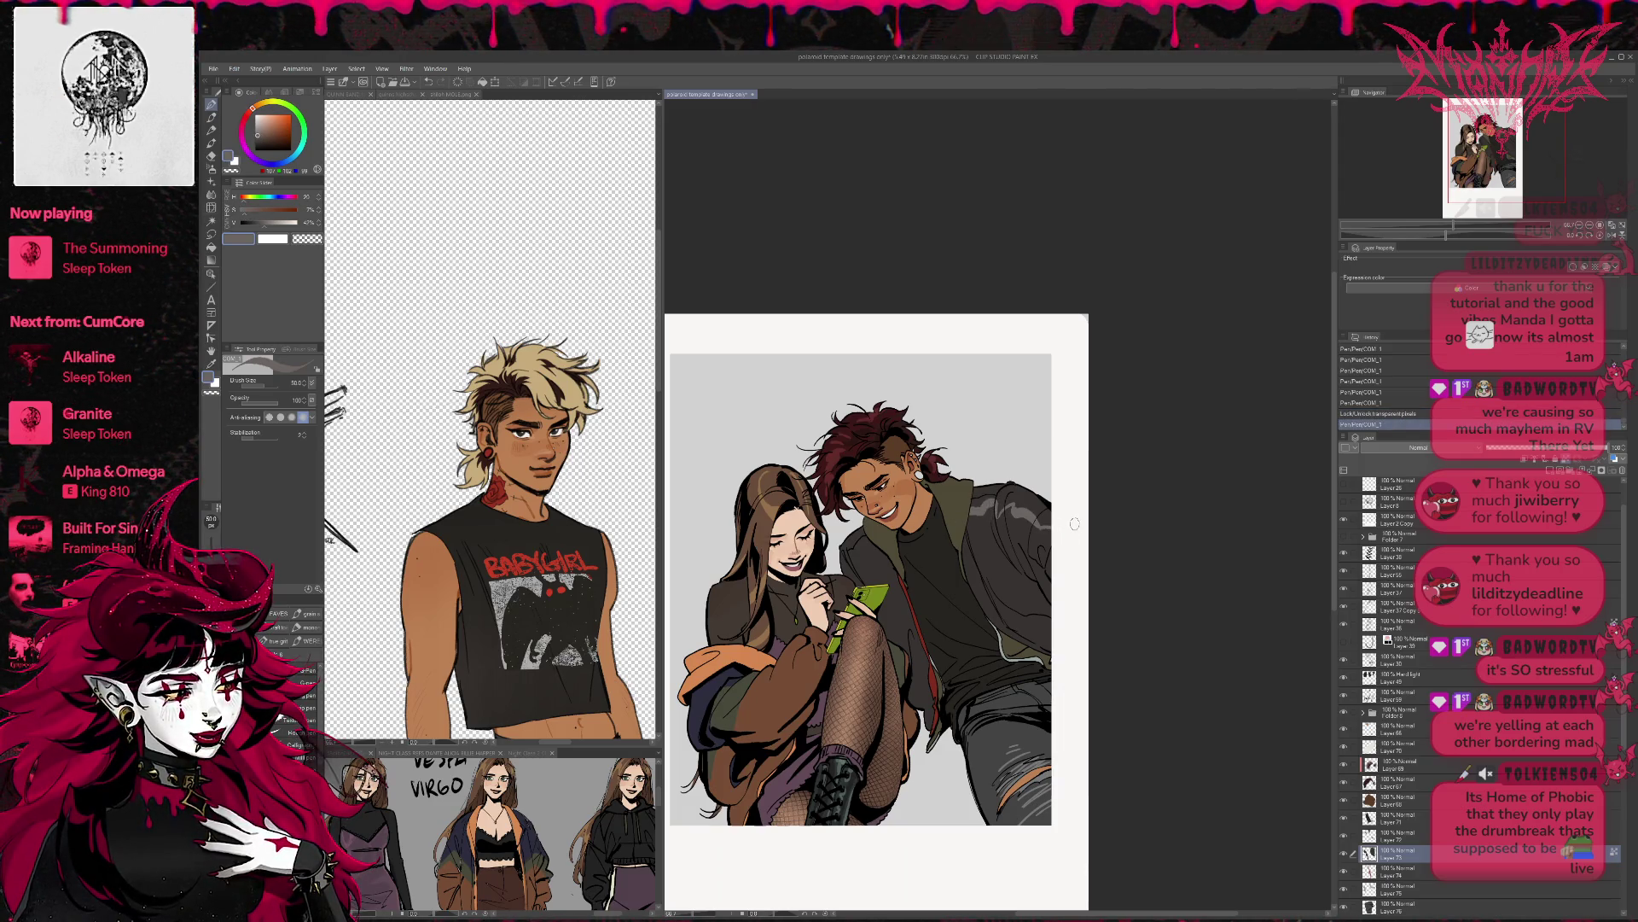
{"action": "key", "text": "ctrl+z"}
{"action": "left_click", "coordinate": [267, 405]}
{"action": "mouse_move", "coordinate": [1009, 495]}
{"action": "left_mouse_down"}
{"action": "mouse_move", "coordinate": [1046, 542]}
{"action": "mouse_move", "coordinate": [973, 516]}
{"action": "left_mouse_up"}
{"action": "left_click_drag", "start_coordinate": [844, 557], "coordinate": [871, 543]}
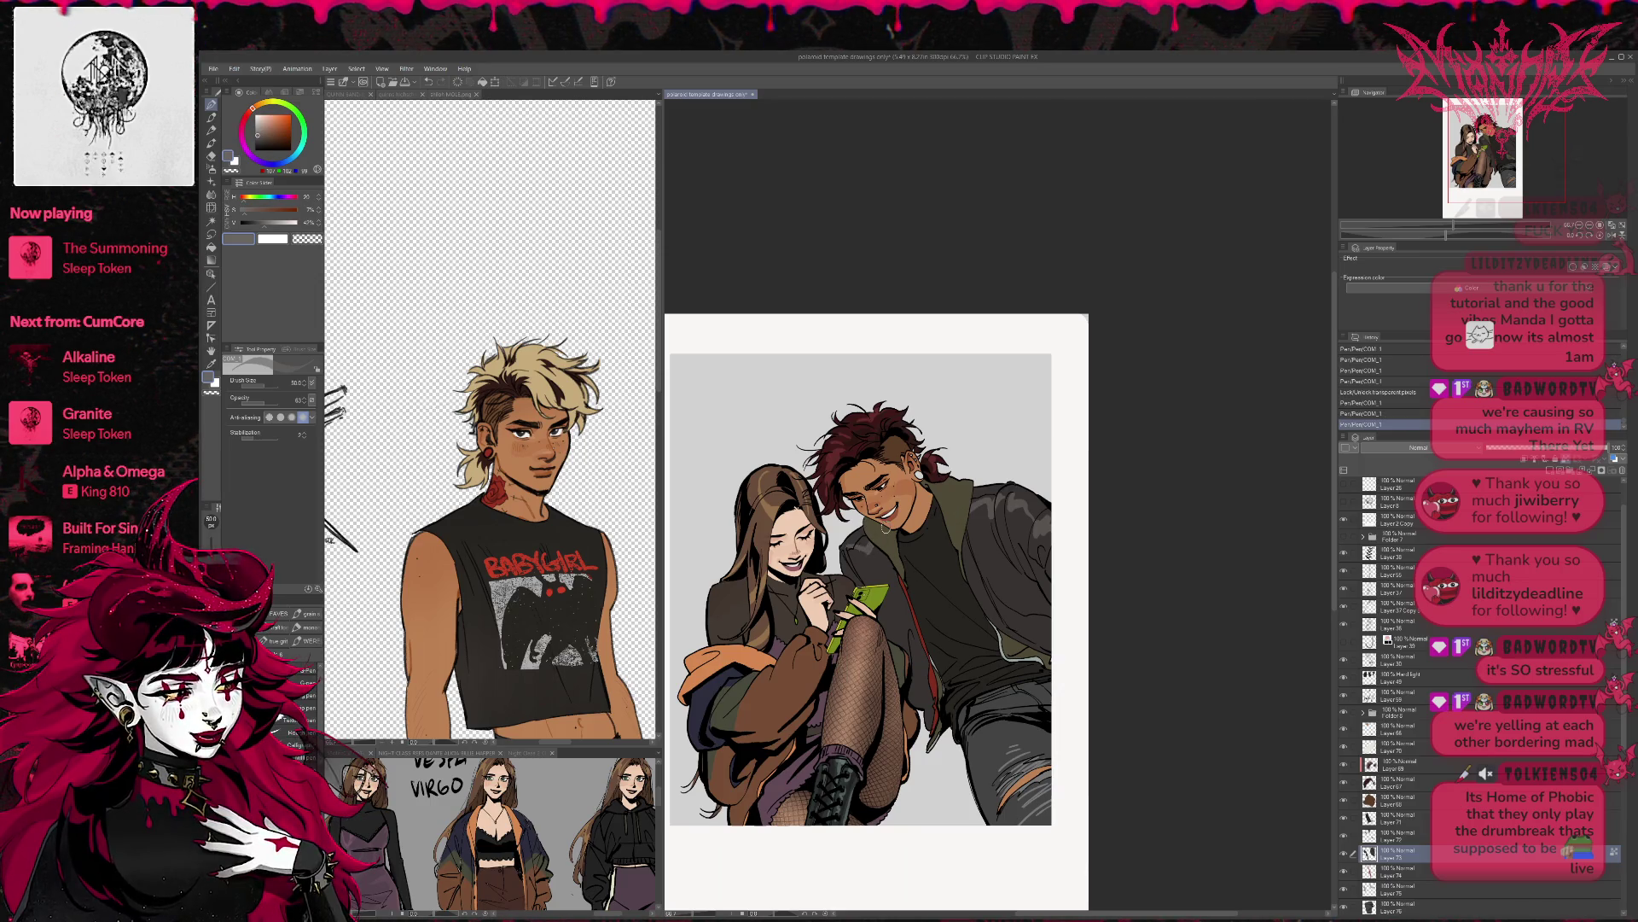
{"action": "left_click_drag", "start_coordinate": [1019, 622], "coordinate": [1062, 634]}
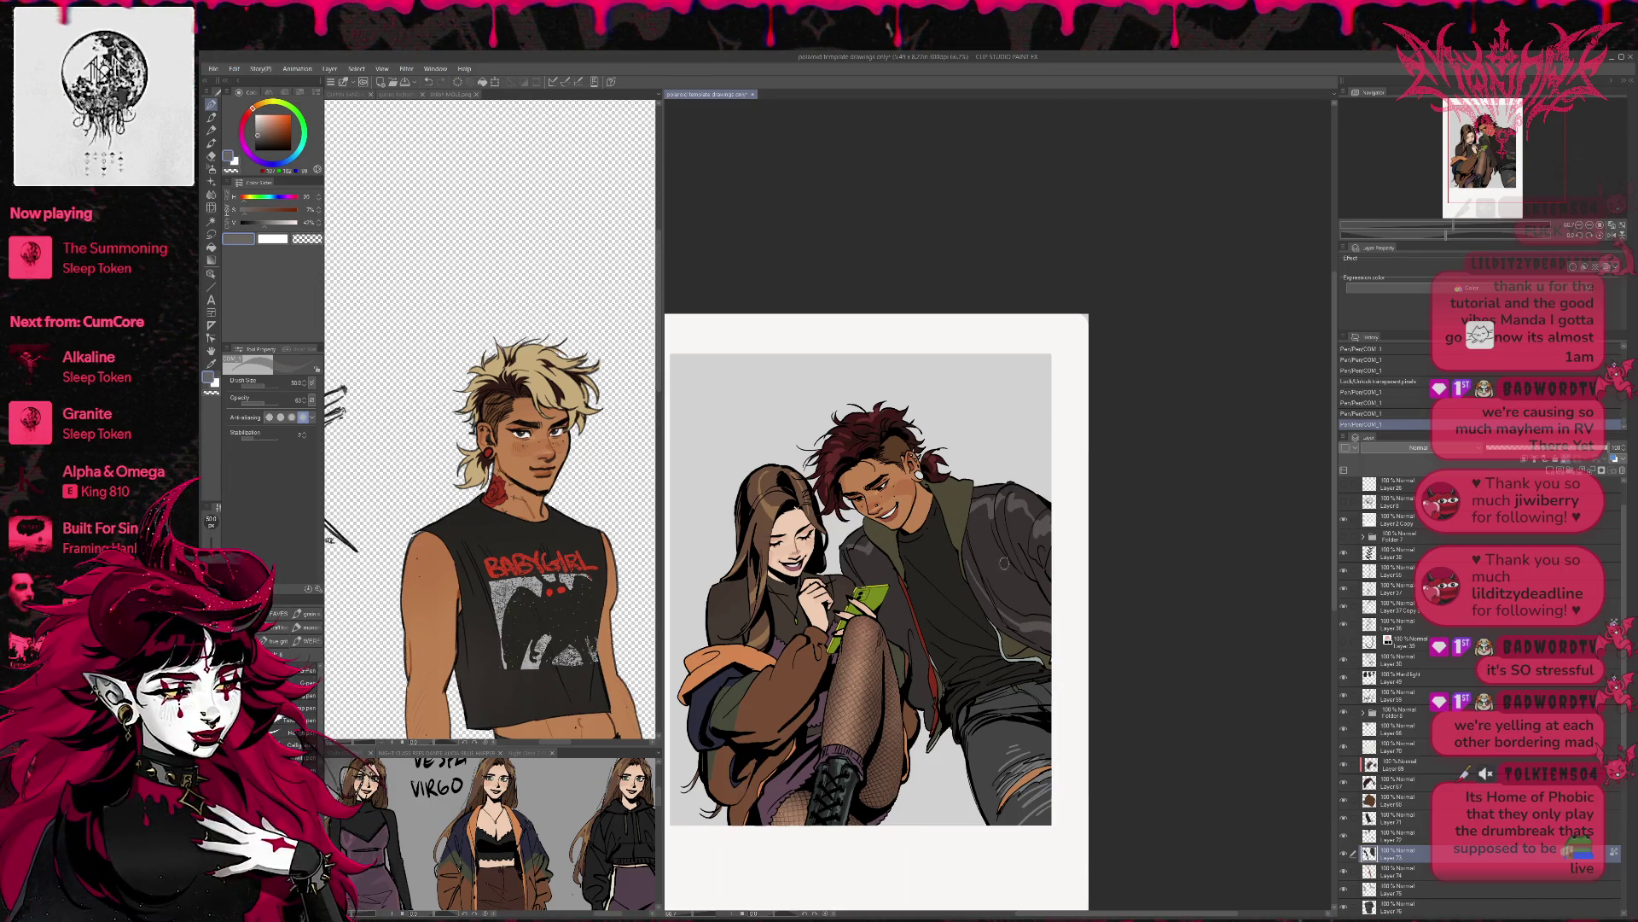
{"action": "left_click_drag", "start_coordinate": [995, 497], "coordinate": [1004, 483]}
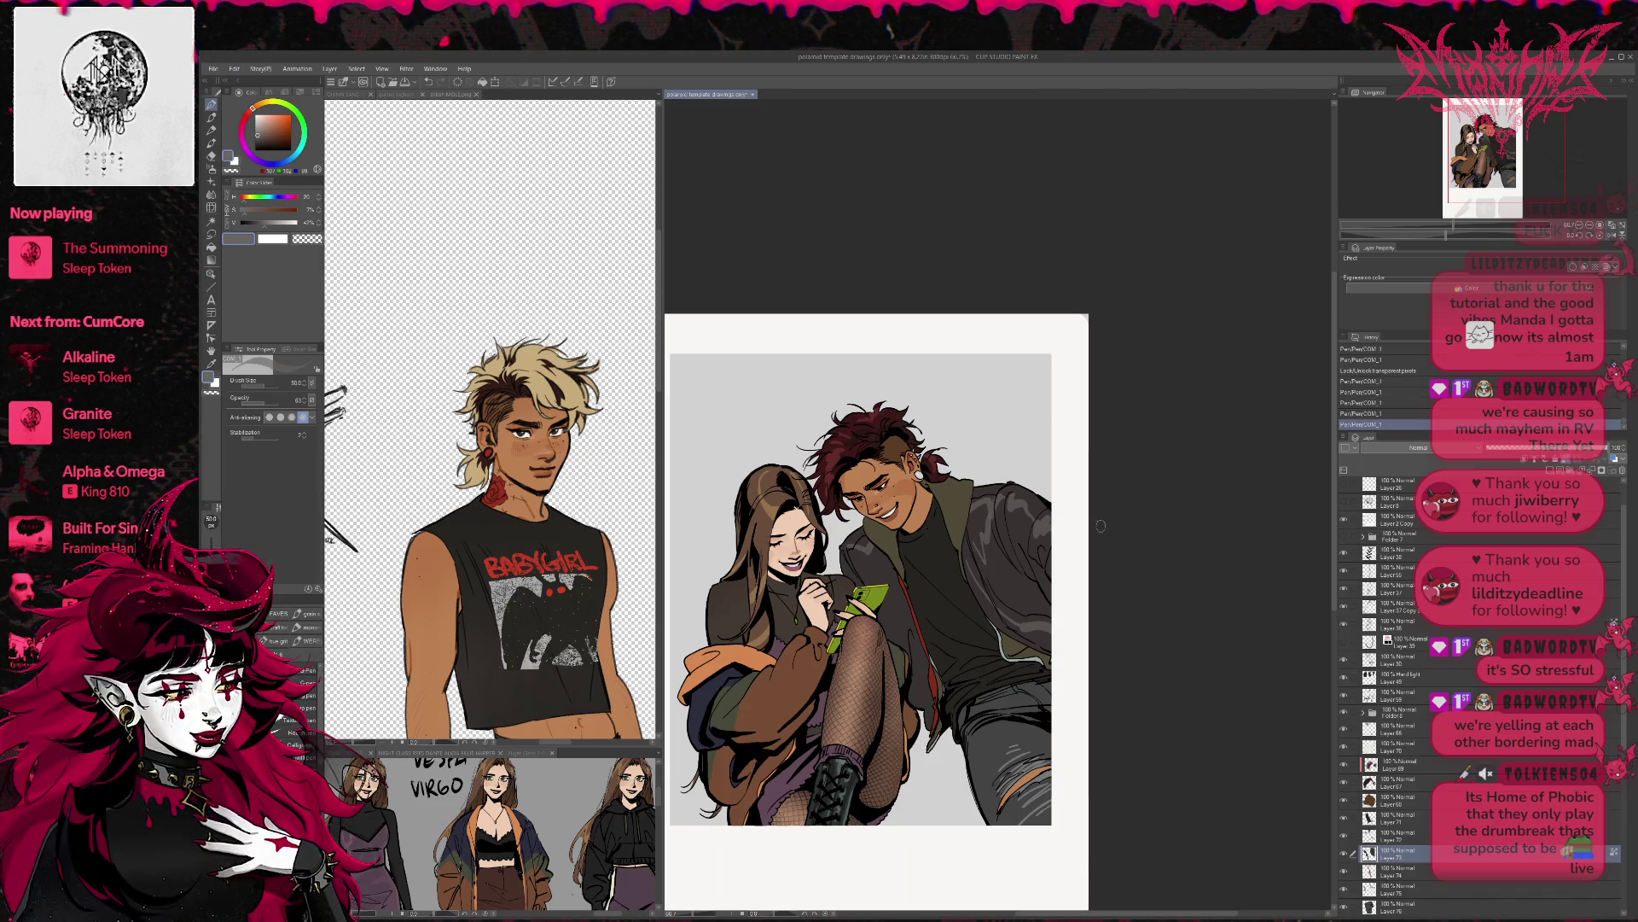
{"action": "left_click_drag", "start_coordinate": [1034, 474], "coordinate": [1051, 503]}
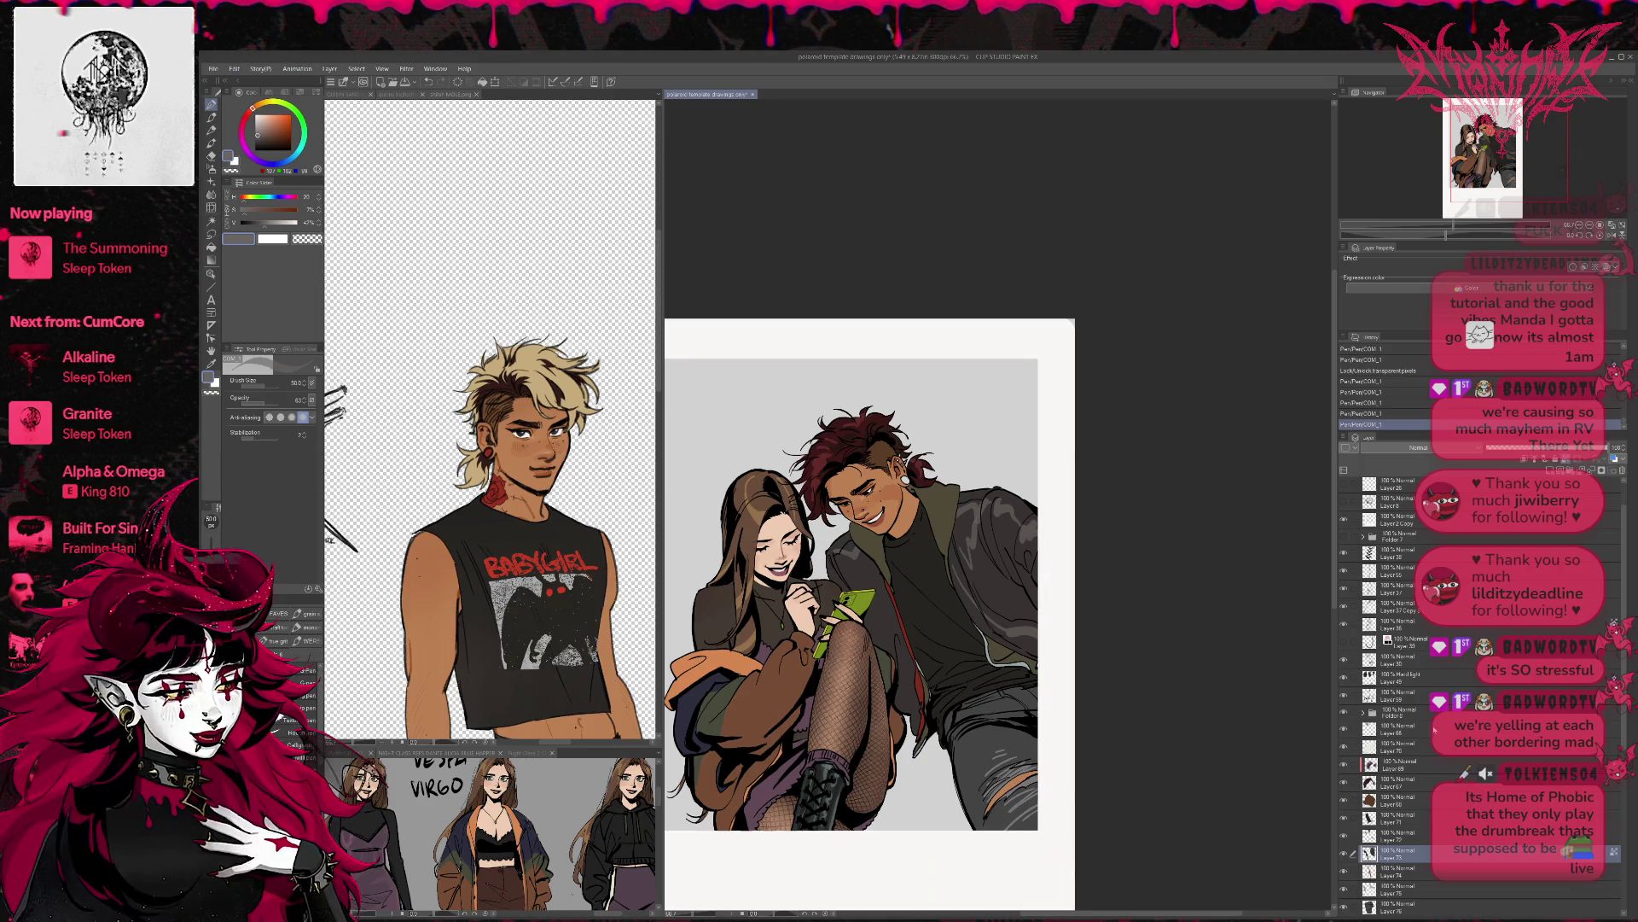
- Add a new layer above Layer 69 and ink black strokes near the phone
{"action": "left_click", "coordinate": [1423, 764]}
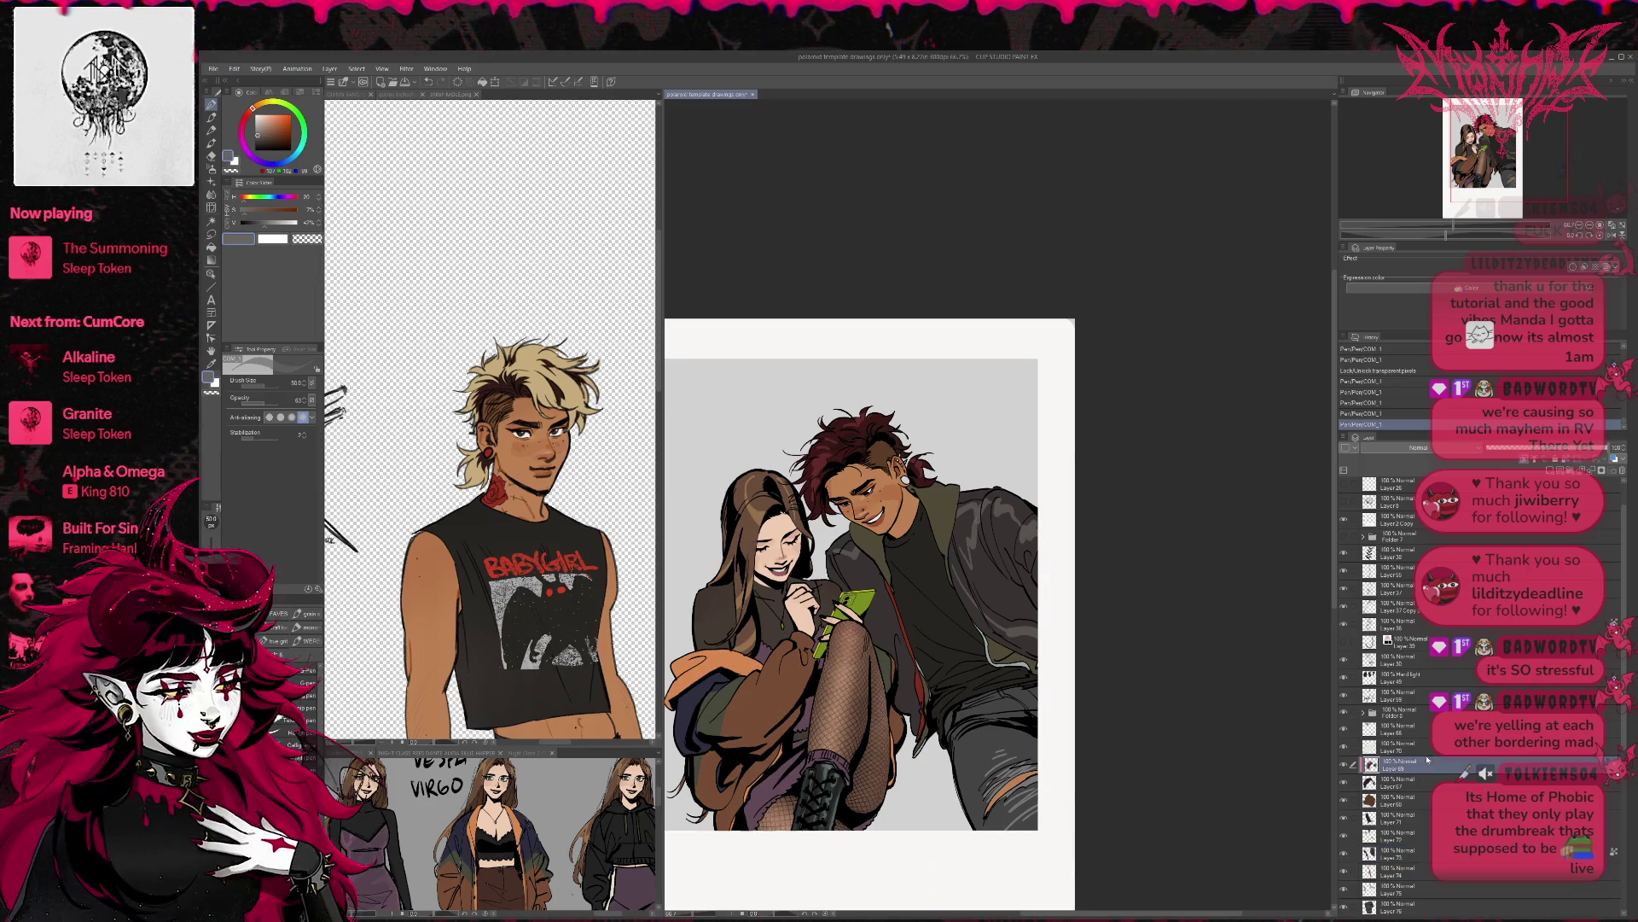
{"action": "left_click", "coordinate": [1550, 468]}
{"action": "left_click", "coordinate": [290, 151]}
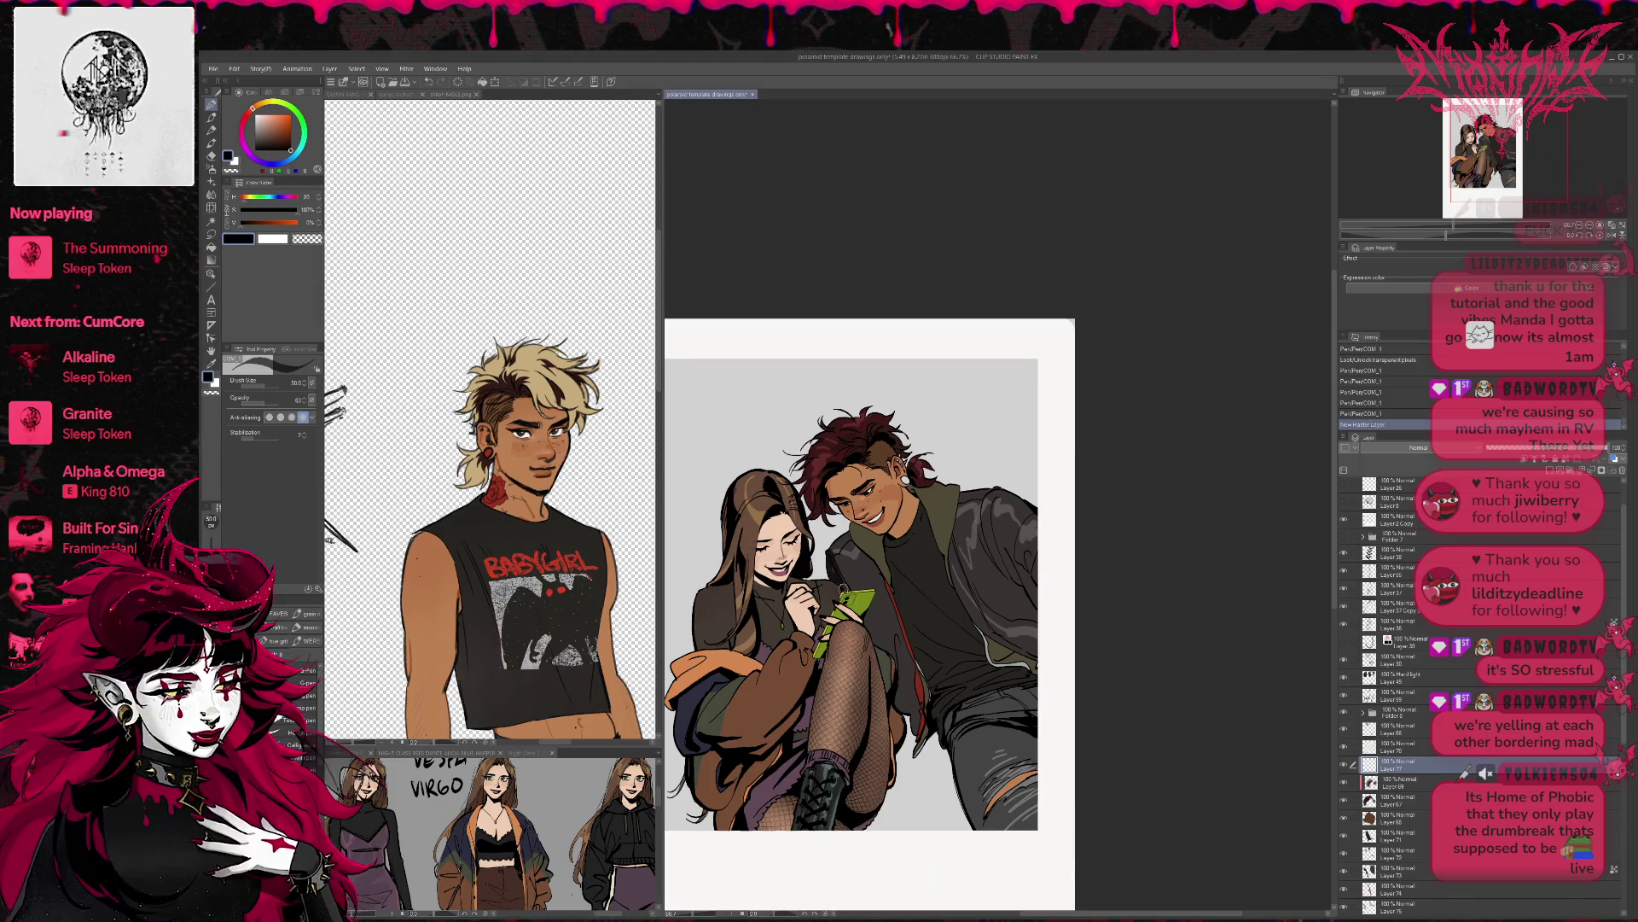
{"action": "mouse_move", "coordinate": [840, 583]}
{"action": "left_mouse_down"}
{"action": "mouse_move", "coordinate": [849, 563]}
{"action": "mouse_move", "coordinate": [843, 580]}
{"action": "left_mouse_up"}
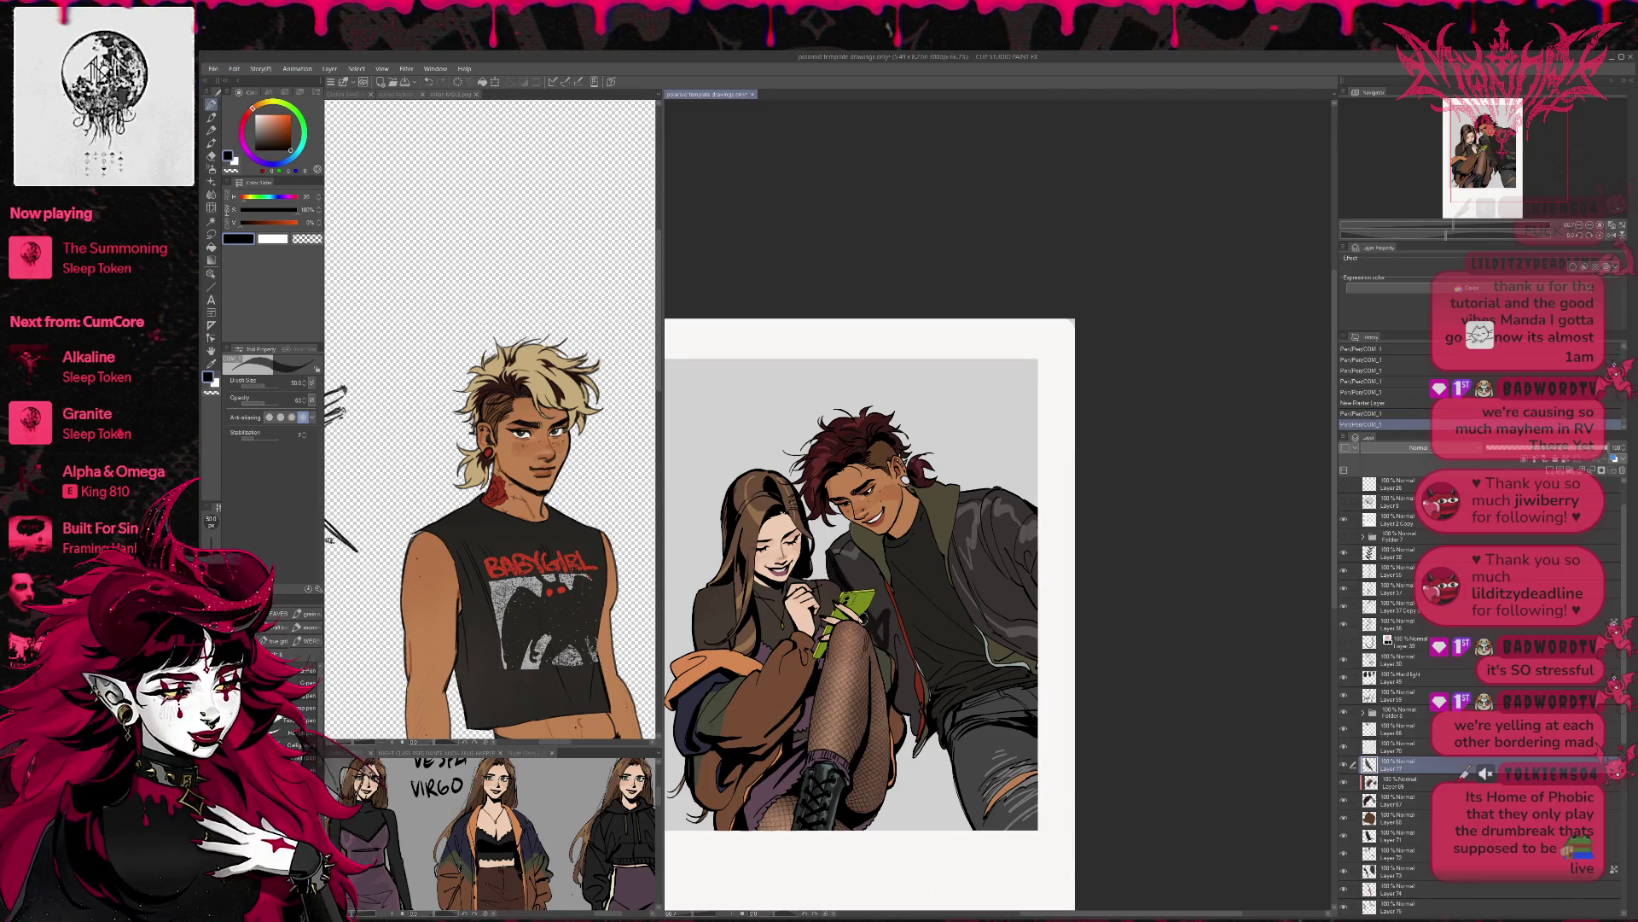
{"action": "left_click_drag", "start_coordinate": [880, 614], "coordinate": [878, 611]}
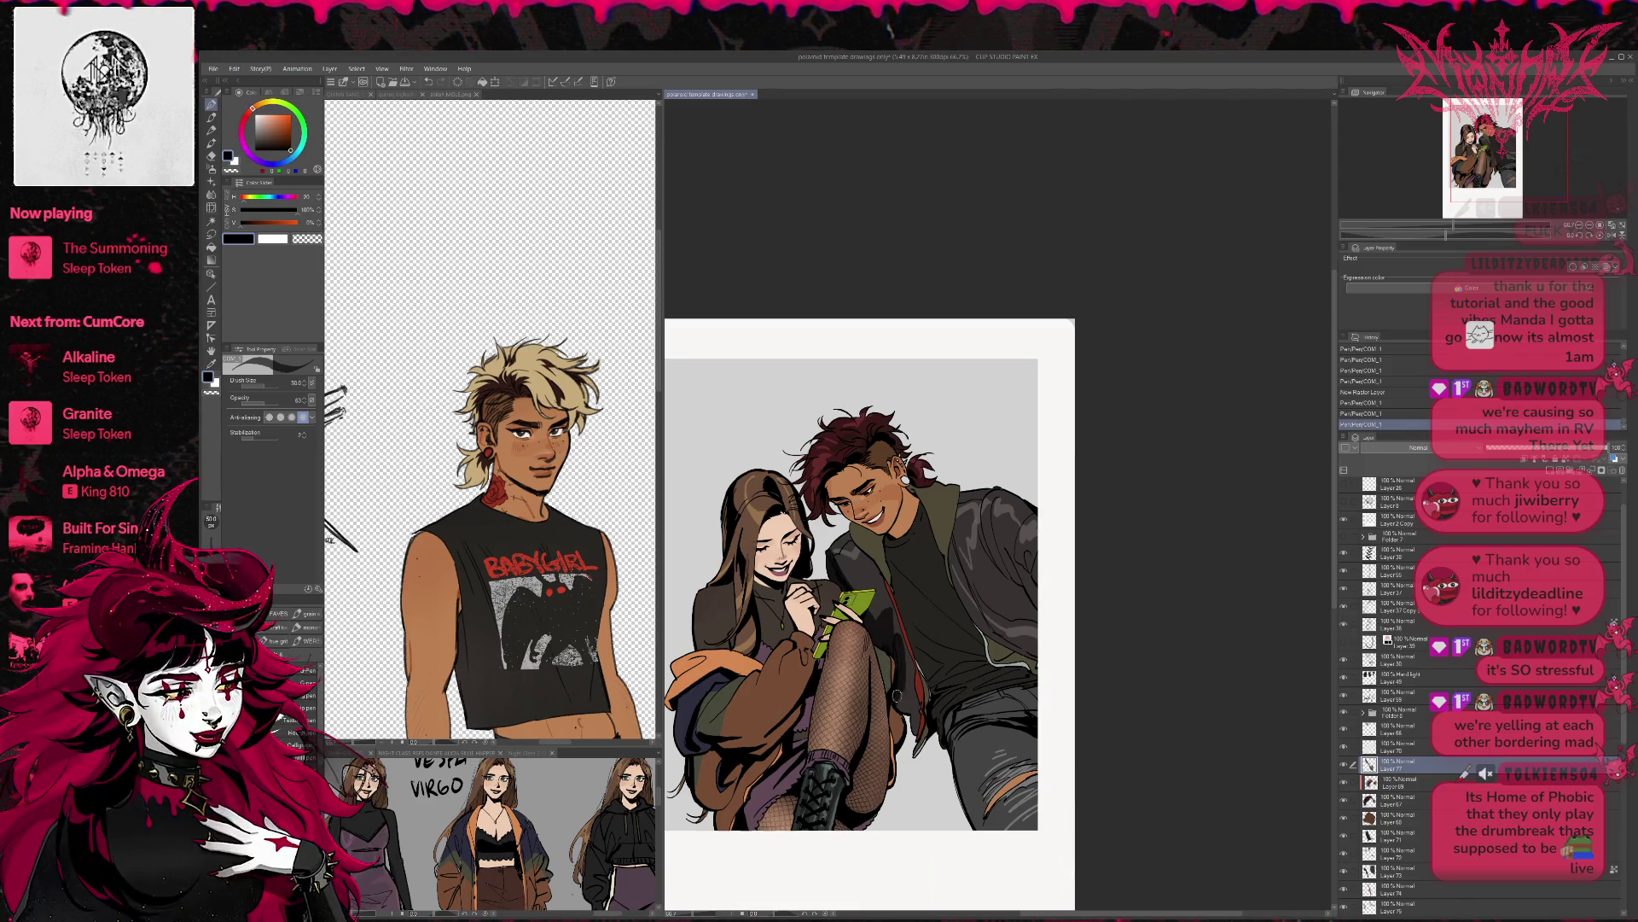
{"action": "left_click_drag", "start_coordinate": [891, 668], "coordinate": [889, 665]}
- Try erasing and redrawing dark strokes on the jacket, undoing them
{"action": "key", "text": "e"}
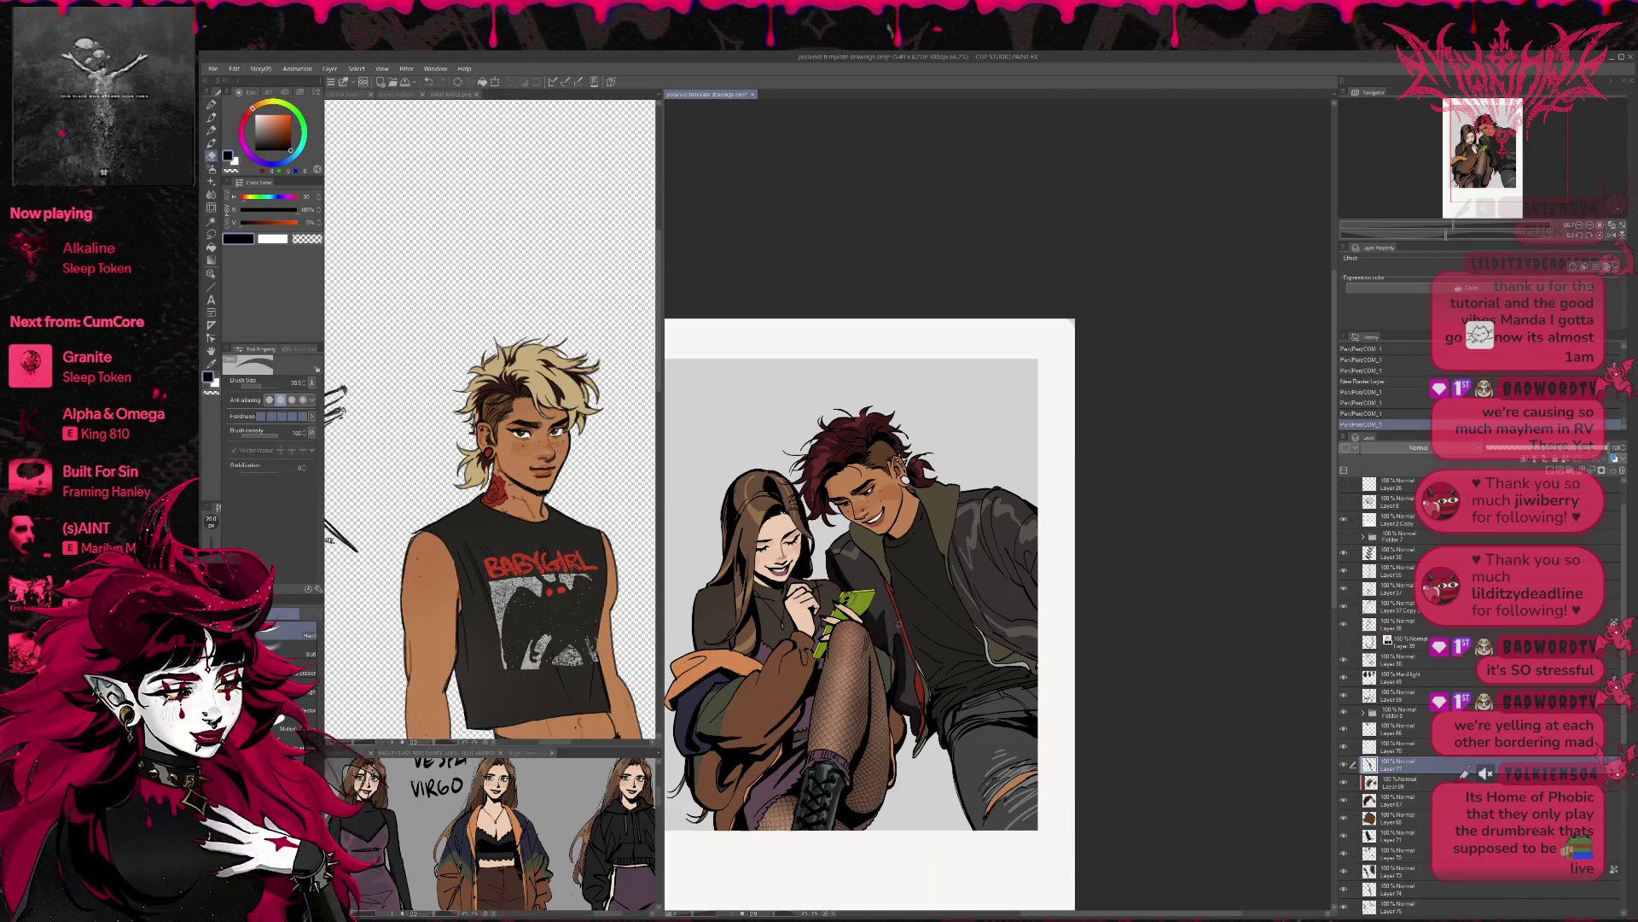
{"action": "left_click_drag", "start_coordinate": [1007, 631], "coordinate": [1017, 636]}
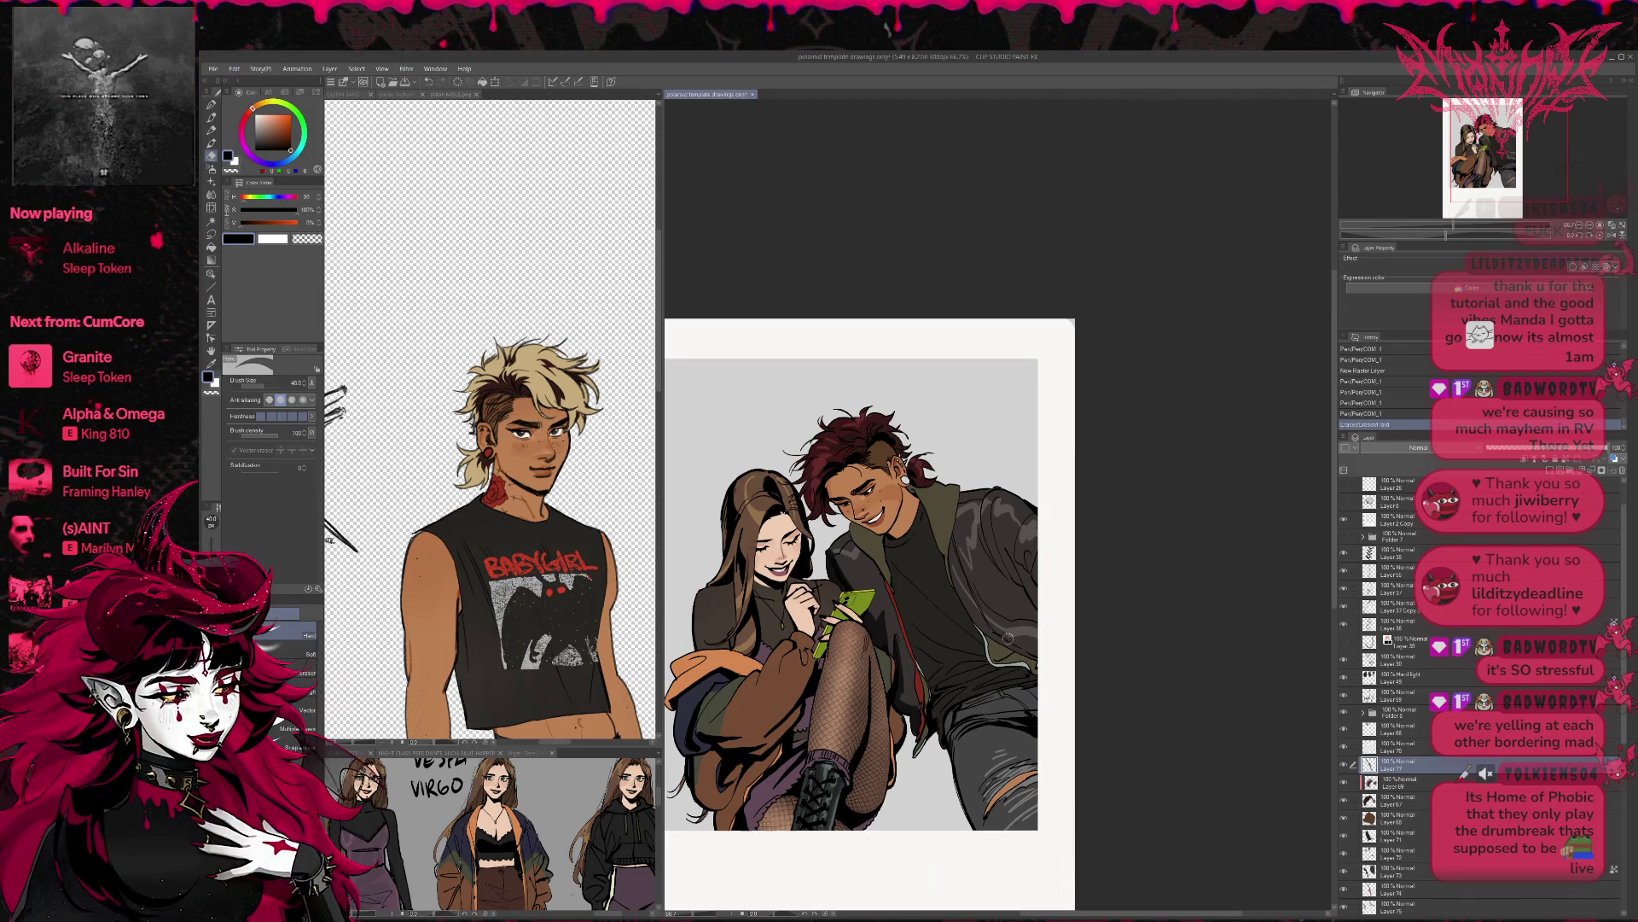
{"action": "left_click_drag", "start_coordinate": [1041, 646], "coordinate": [1012, 653]}
{"action": "key", "text": "ctrl+z"}
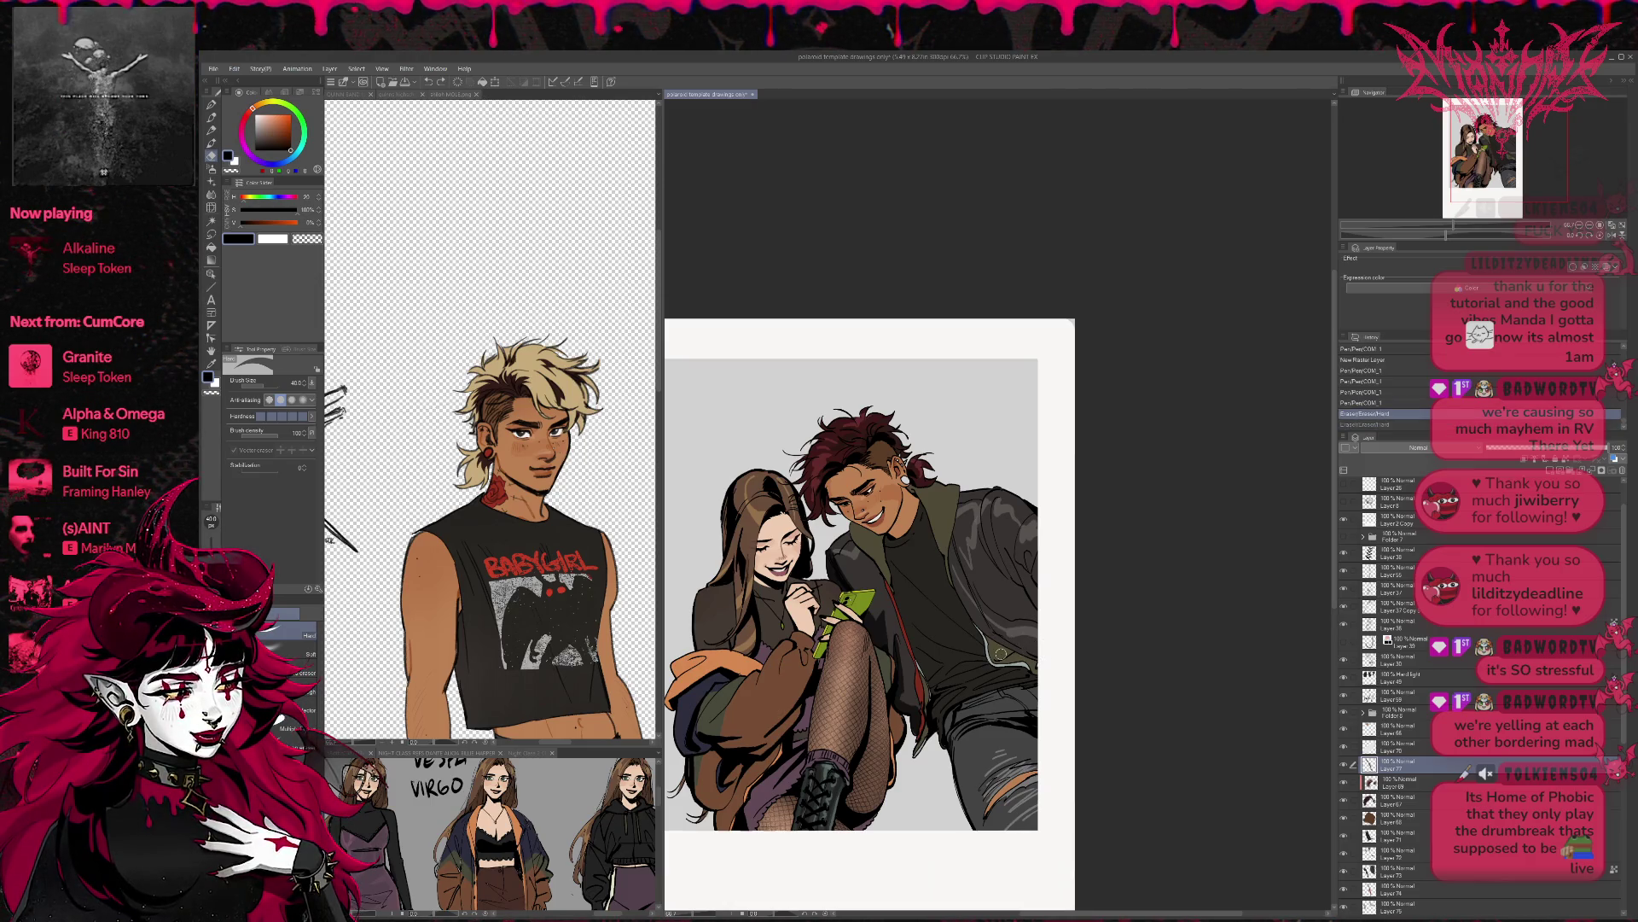
{"action": "key", "text": "p"}
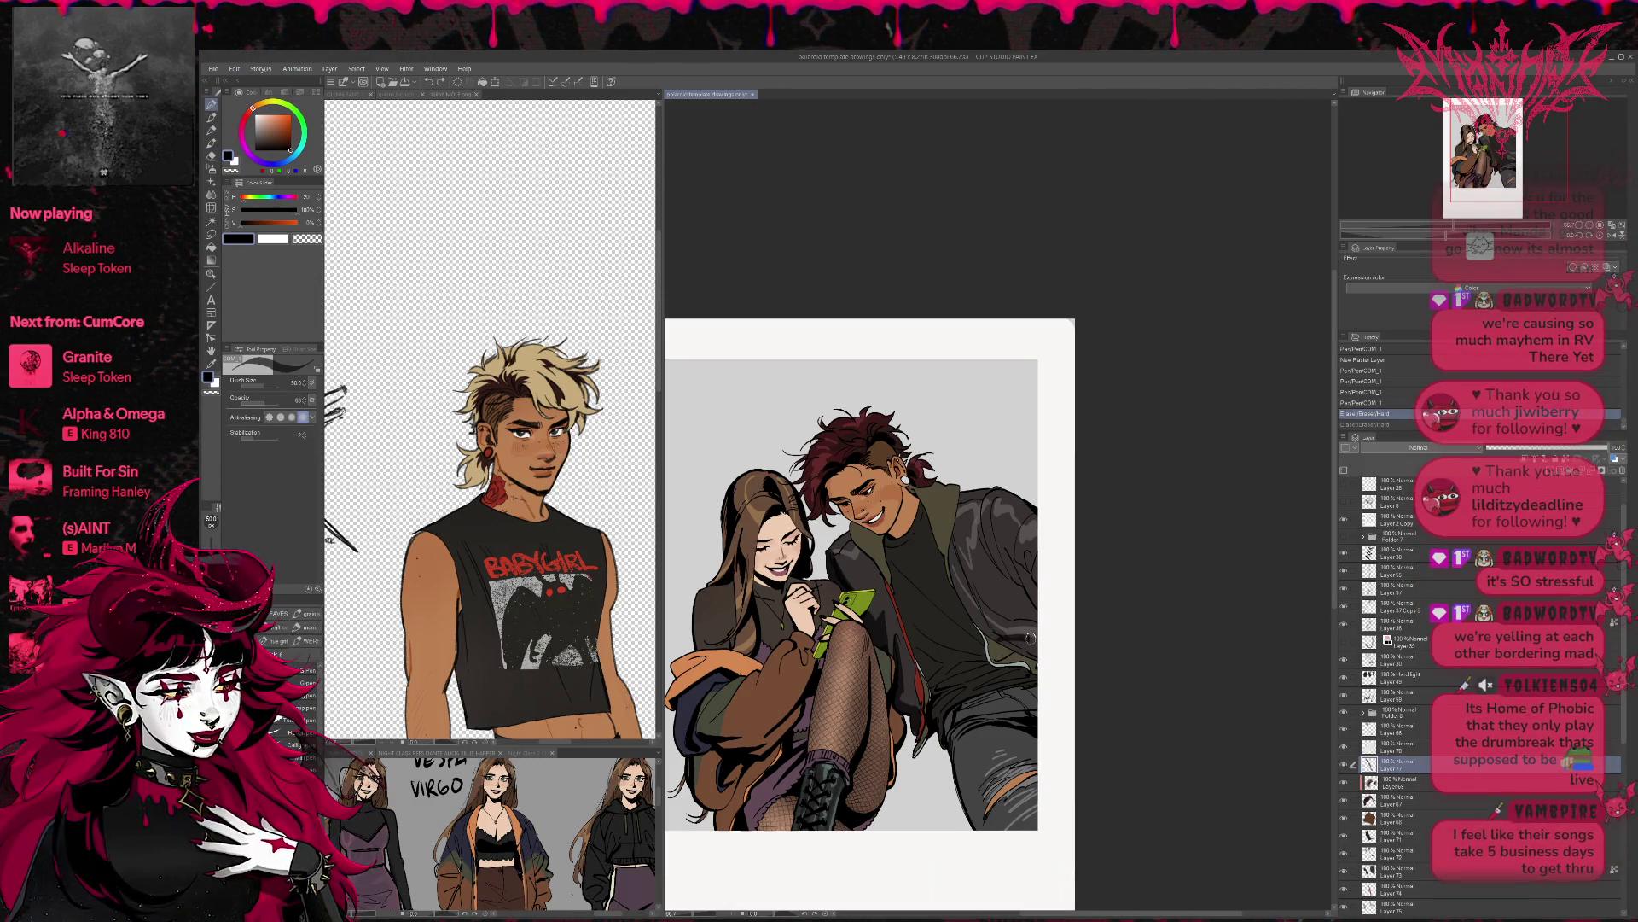
{"action": "mouse_move", "coordinate": [1050, 642]}
{"action": "left_mouse_down"}
{"action": "mouse_move", "coordinate": [1000, 638]}
{"action": "mouse_move", "coordinate": [1016, 659]}
{"action": "mouse_move", "coordinate": [1017, 628]}
{"action": "left_mouse_up"}
{"action": "key", "text": "ctrl+z"}
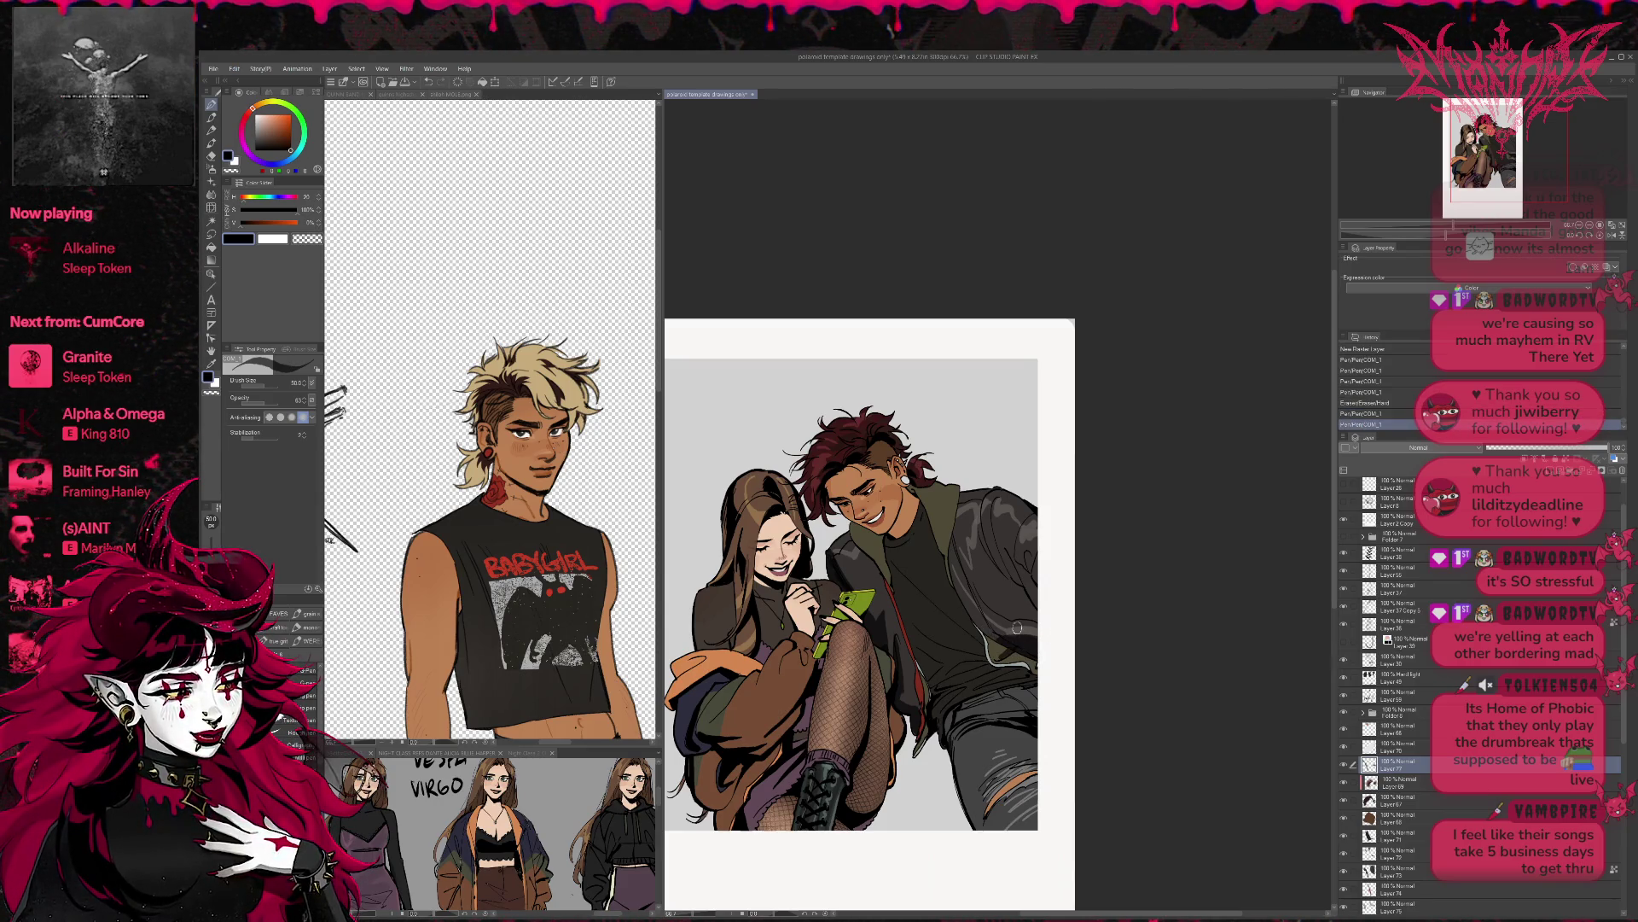
- Fill a jacket area with a darker colour
{"action": "key", "text": "p"}
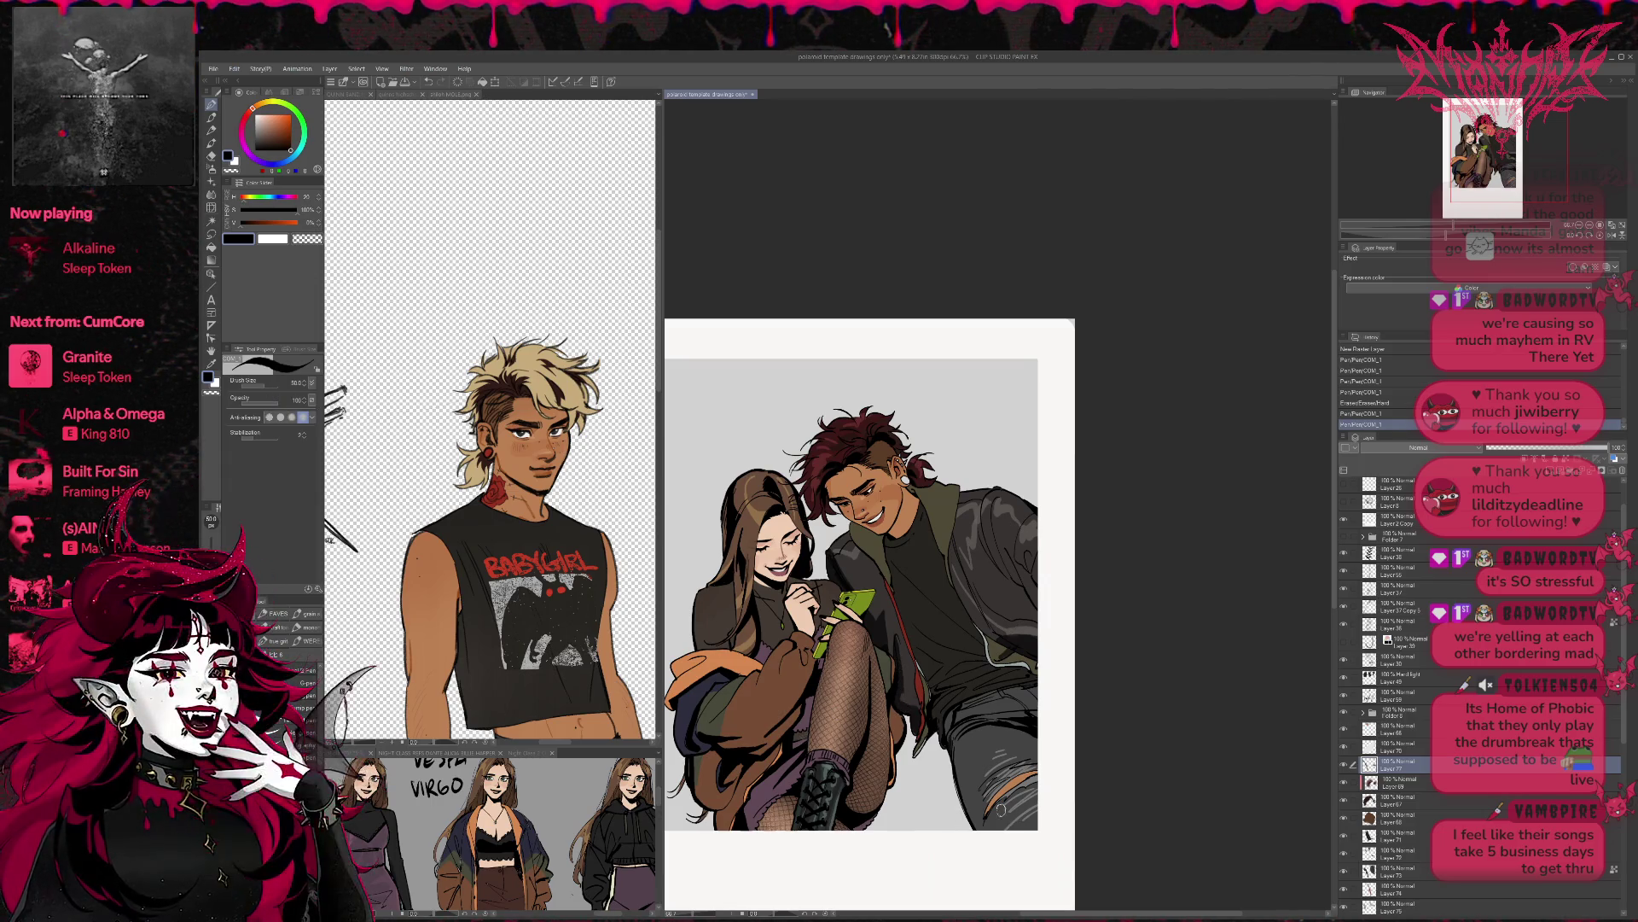
{"action": "key", "text": "g"}
{"action": "left_click", "coordinate": [920, 638]}
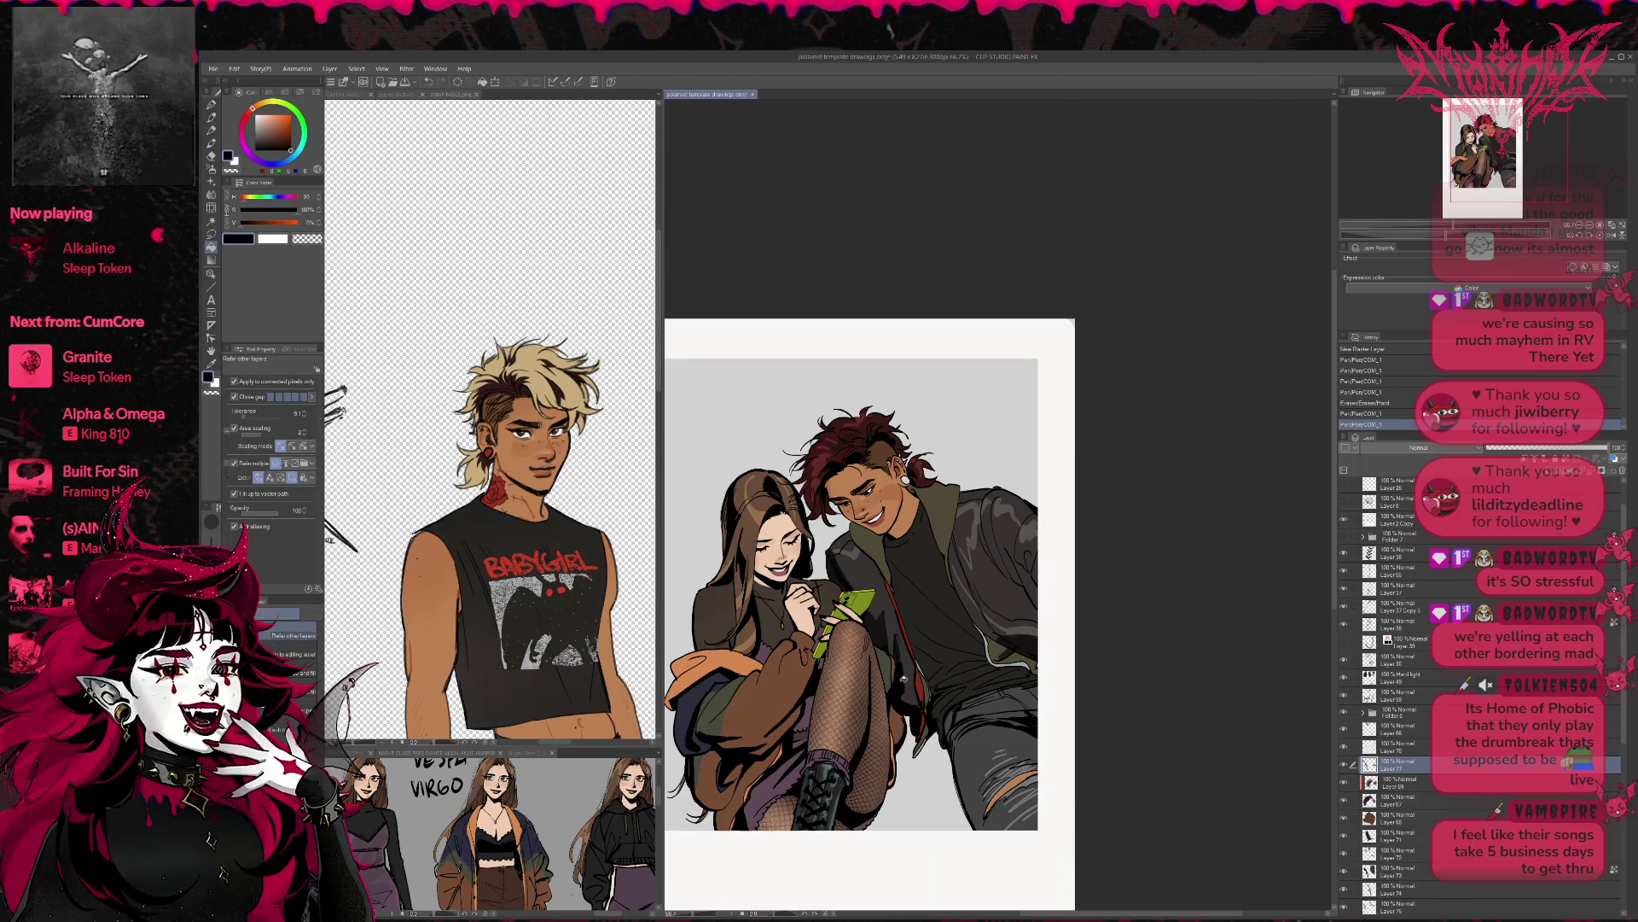
- Undo the jacket fill and add small strokes near the girl's knee, phone and man's cheek
{"action": "key", "text": "ctrl+z"}
{"action": "key", "text": "p"}
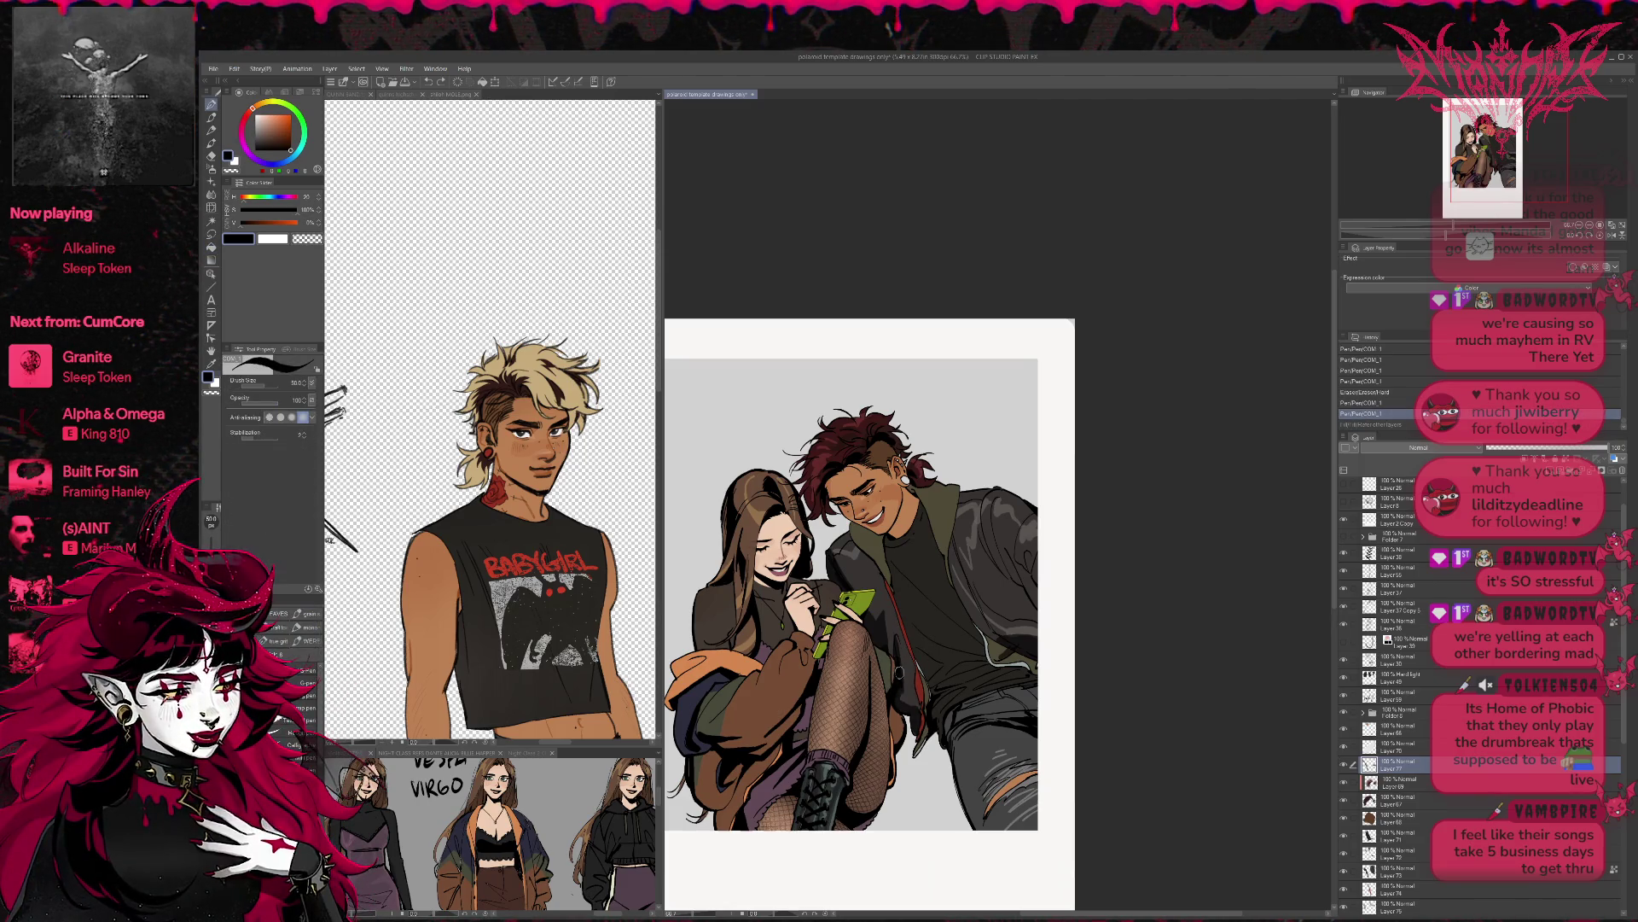
{"action": "left_click_drag", "start_coordinate": [897, 662], "coordinate": [896, 639]}
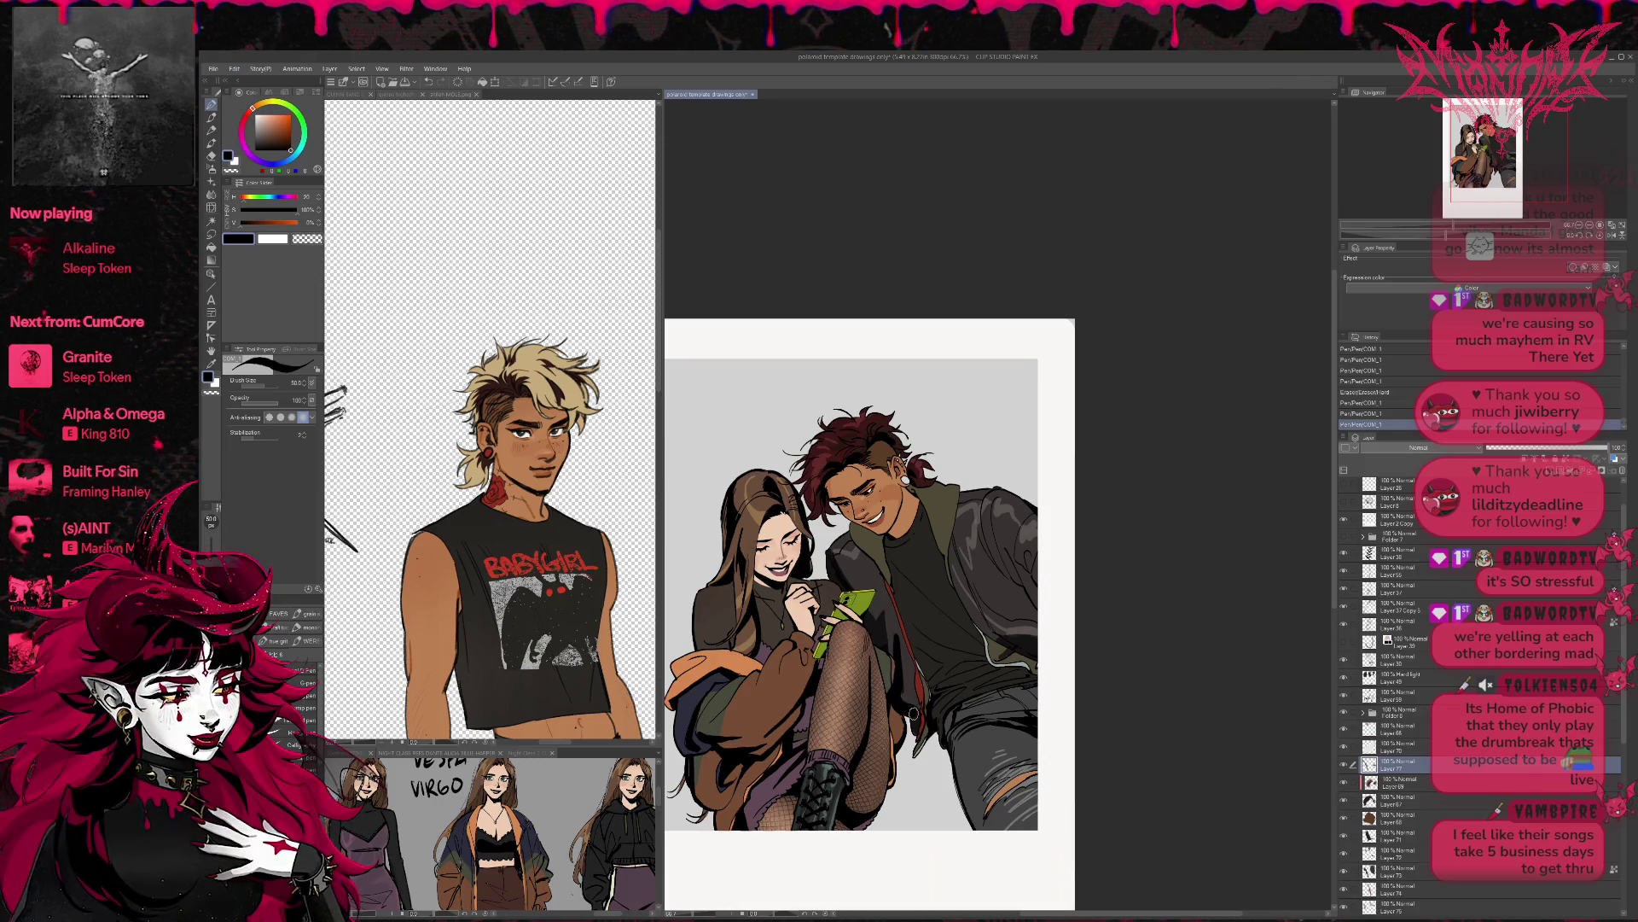
{"action": "left_click_drag", "start_coordinate": [918, 727], "coordinate": [918, 708]}
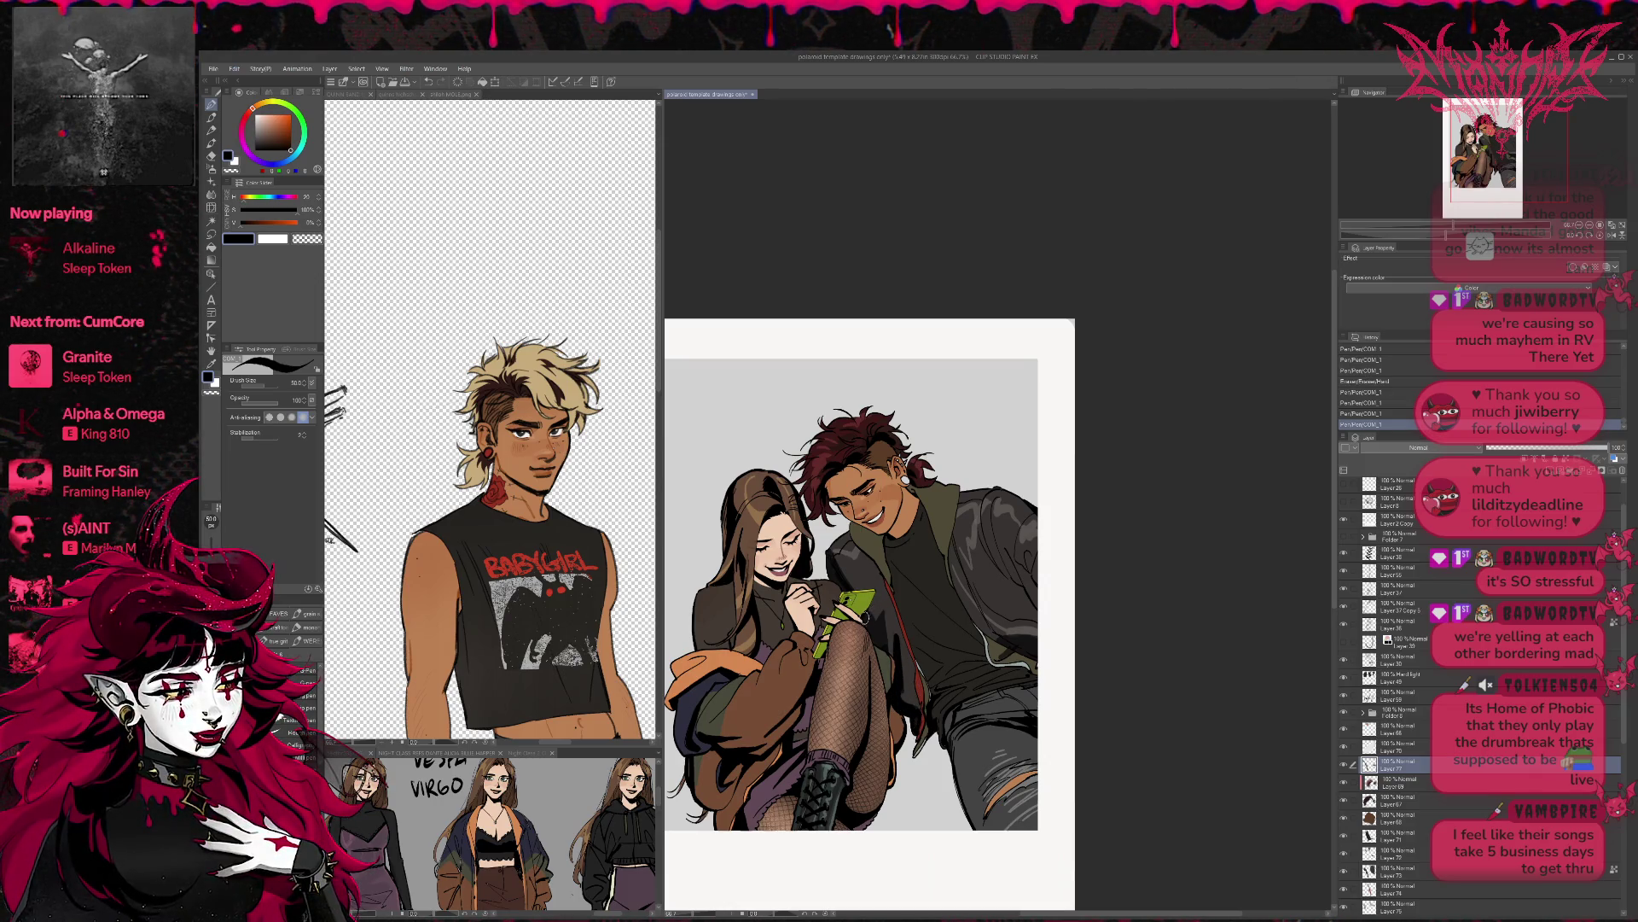
{"action": "left_click_drag", "start_coordinate": [870, 619], "coordinate": [883, 657]}
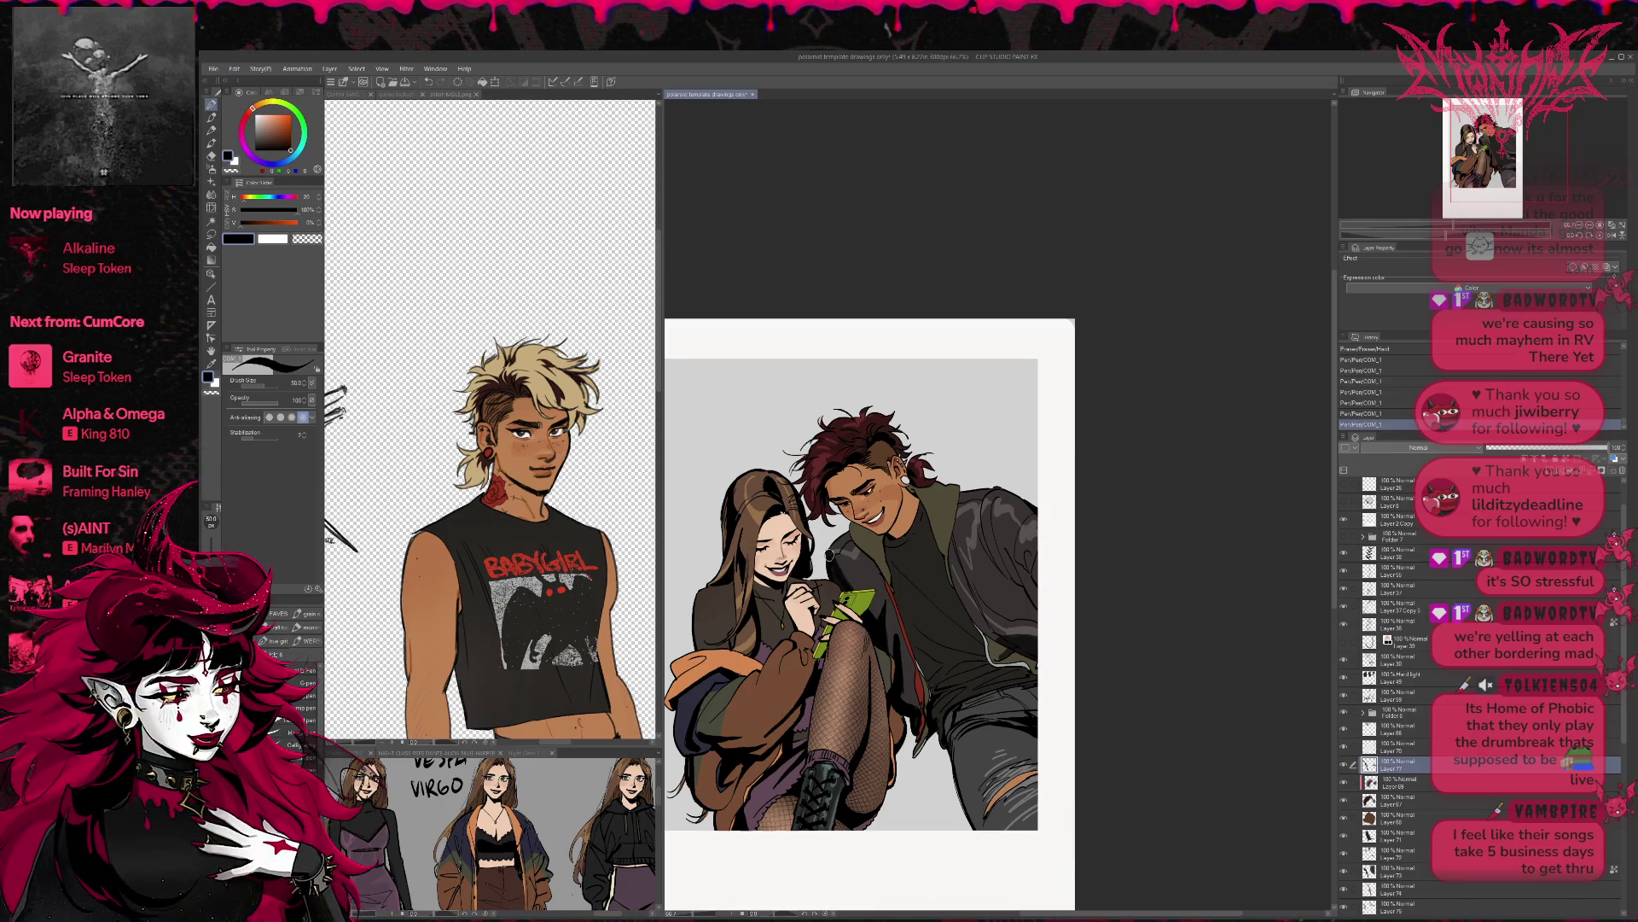
{"action": "left_click_drag", "start_coordinate": [836, 534], "coordinate": [844, 543]}
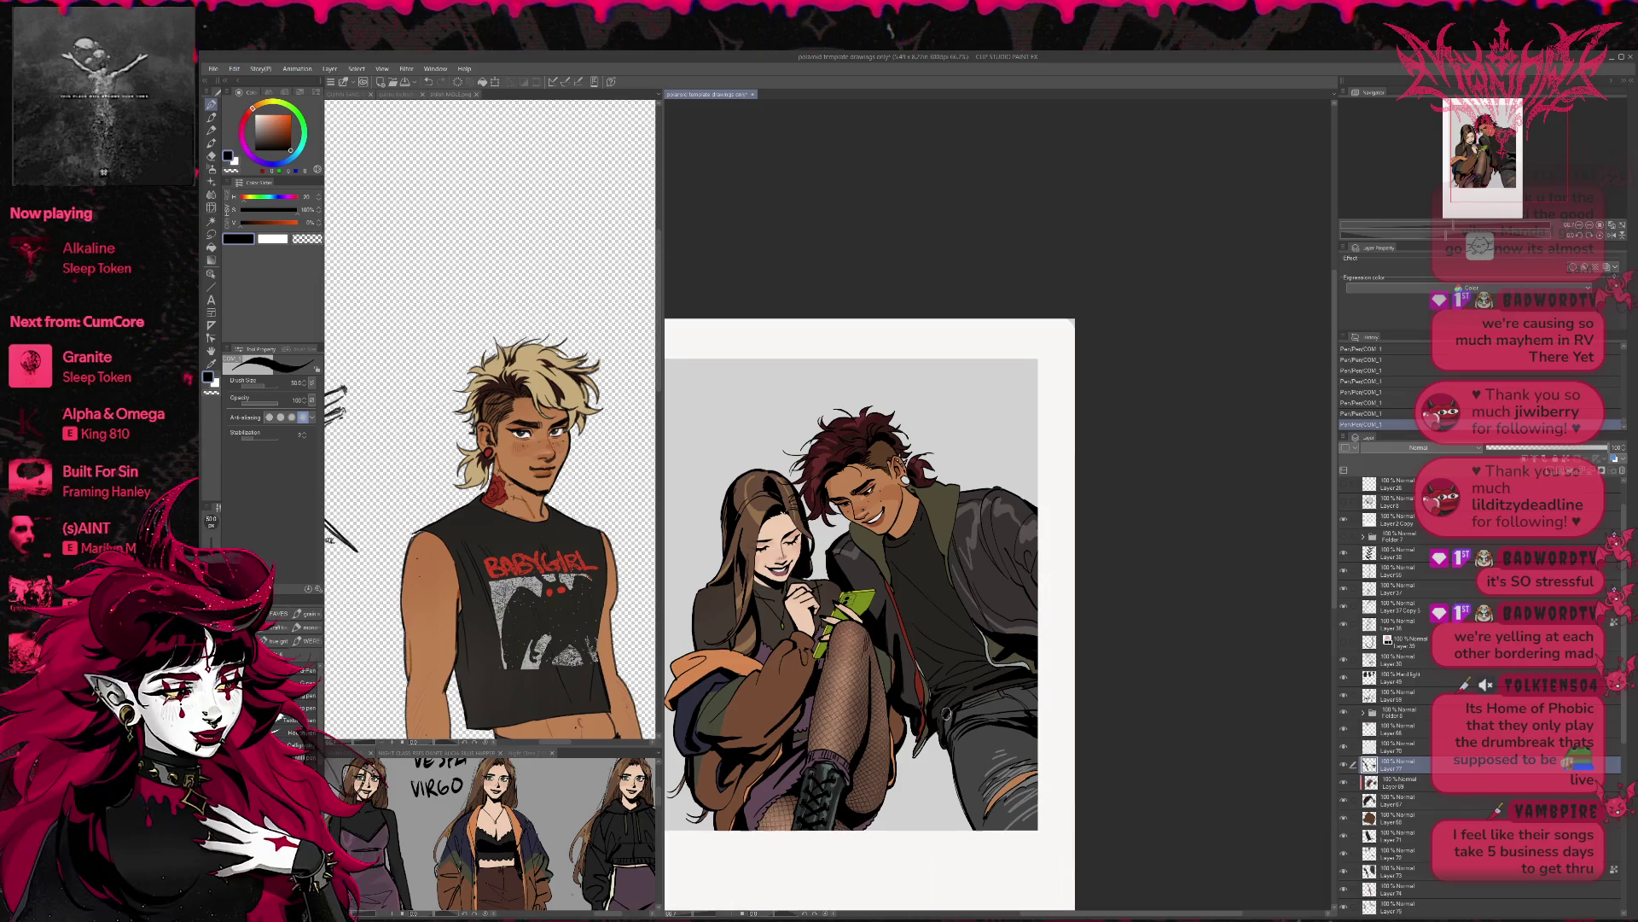
- Undo and redo the latest touch-up strokes to compare them
{"action": "key", "text": "ctrl+z"}
{"action": "key", "text": "ctrl+z"}
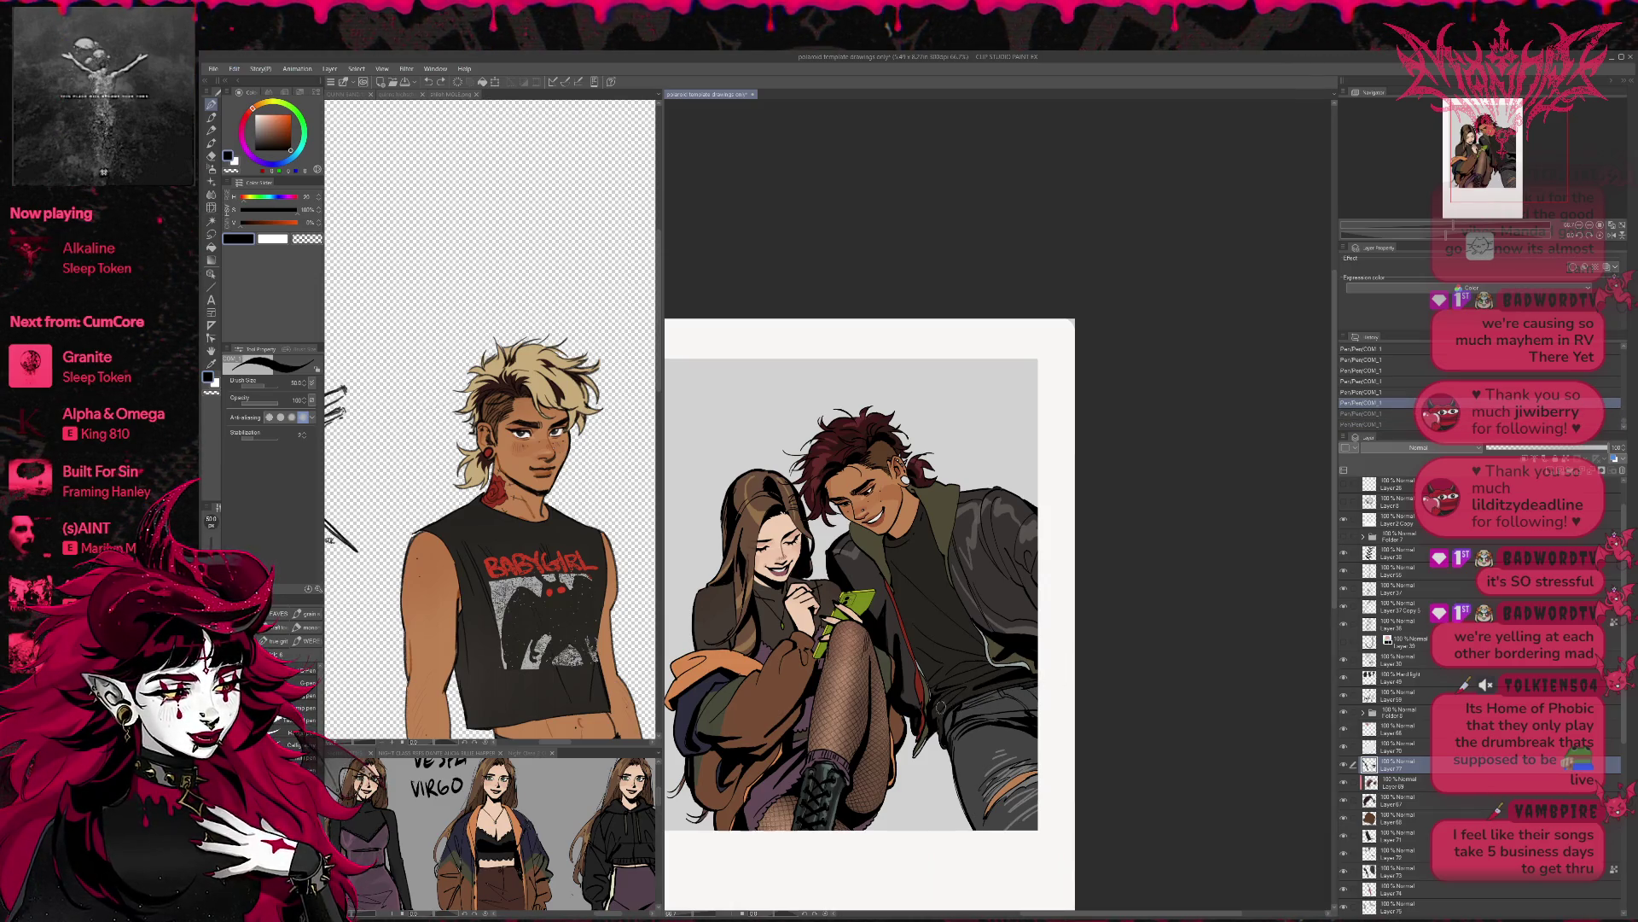
{"action": "key", "text": "ctrl+y"}
{"action": "key", "text": "ctrl+y"}
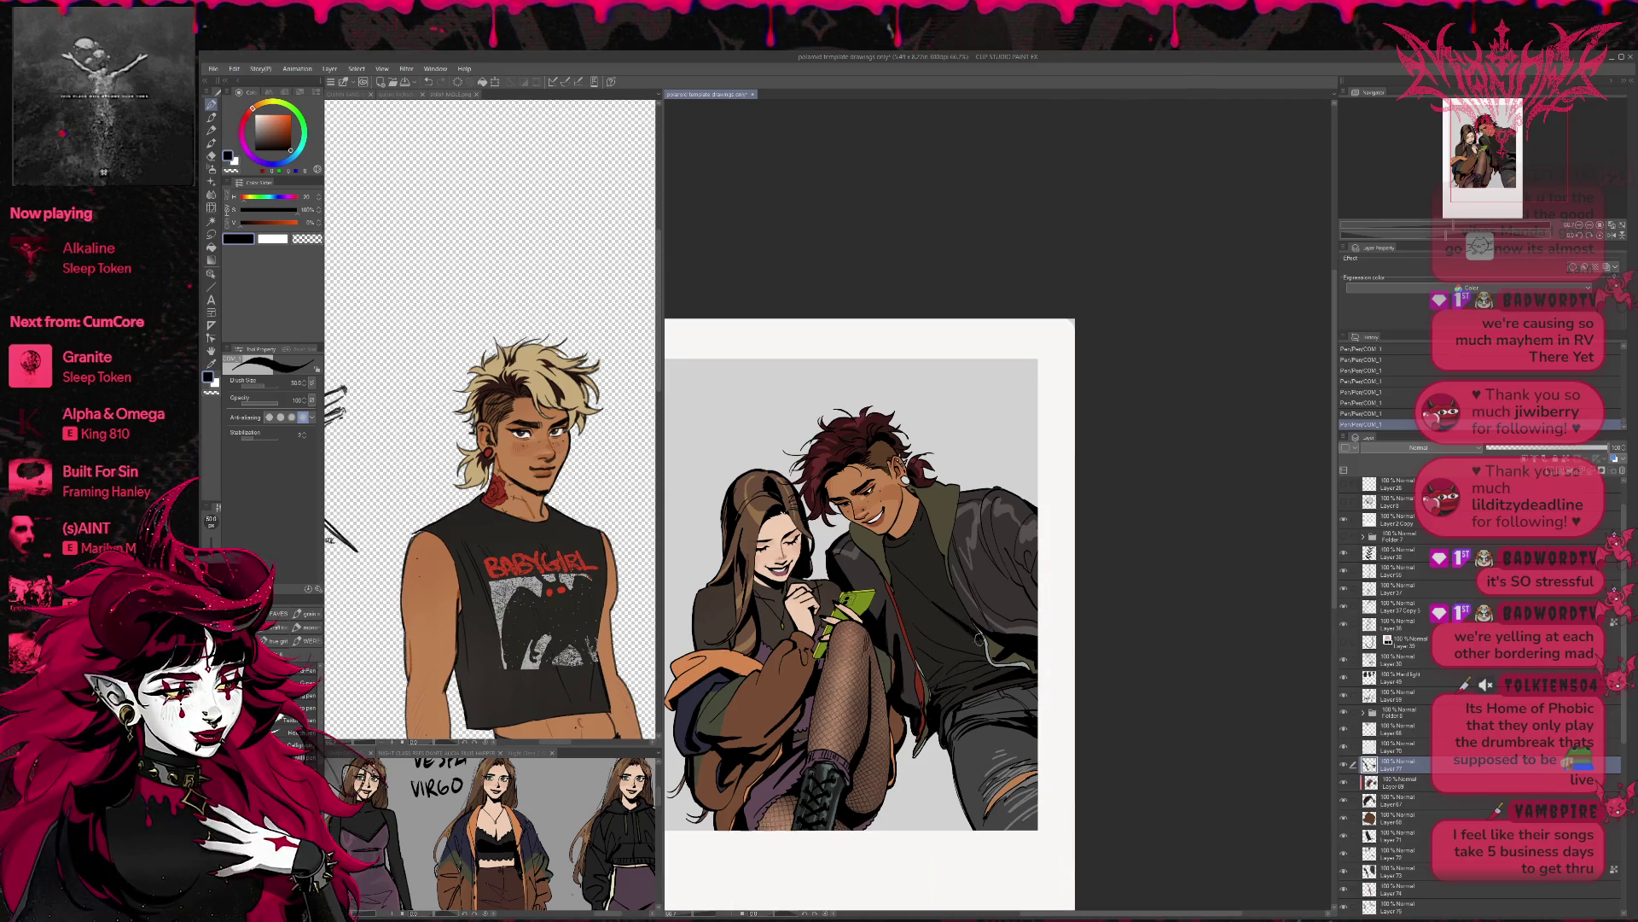
{"action": "key", "text": "ctrl+z"}
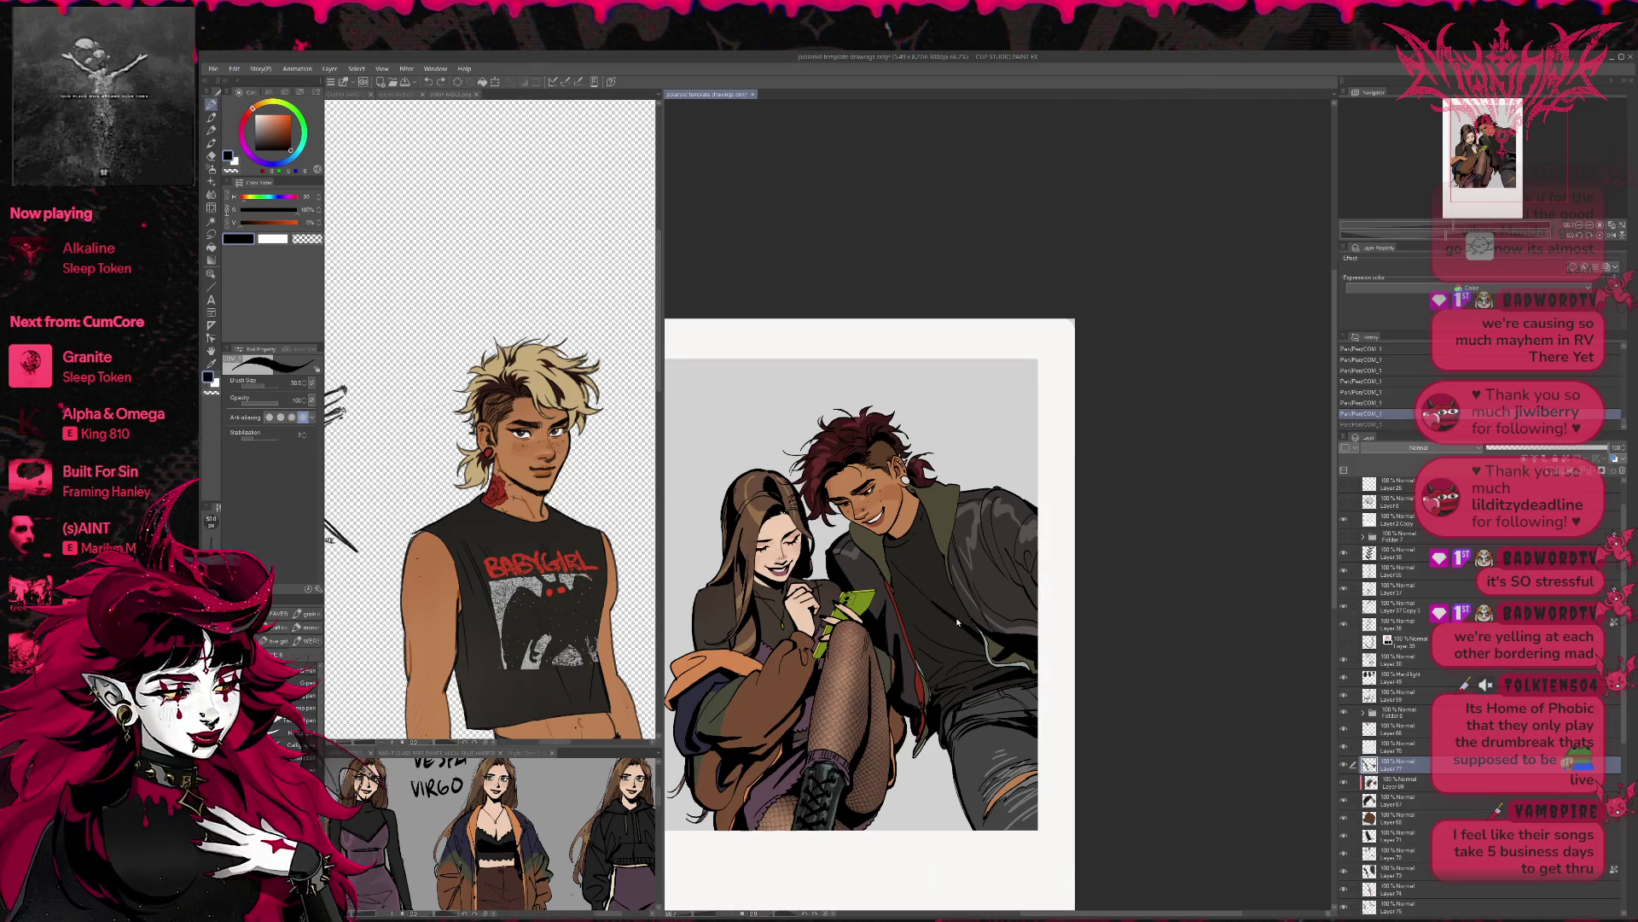
{"action": "key", "text": "ctrl+y"}
{"action": "key", "text": "e"}
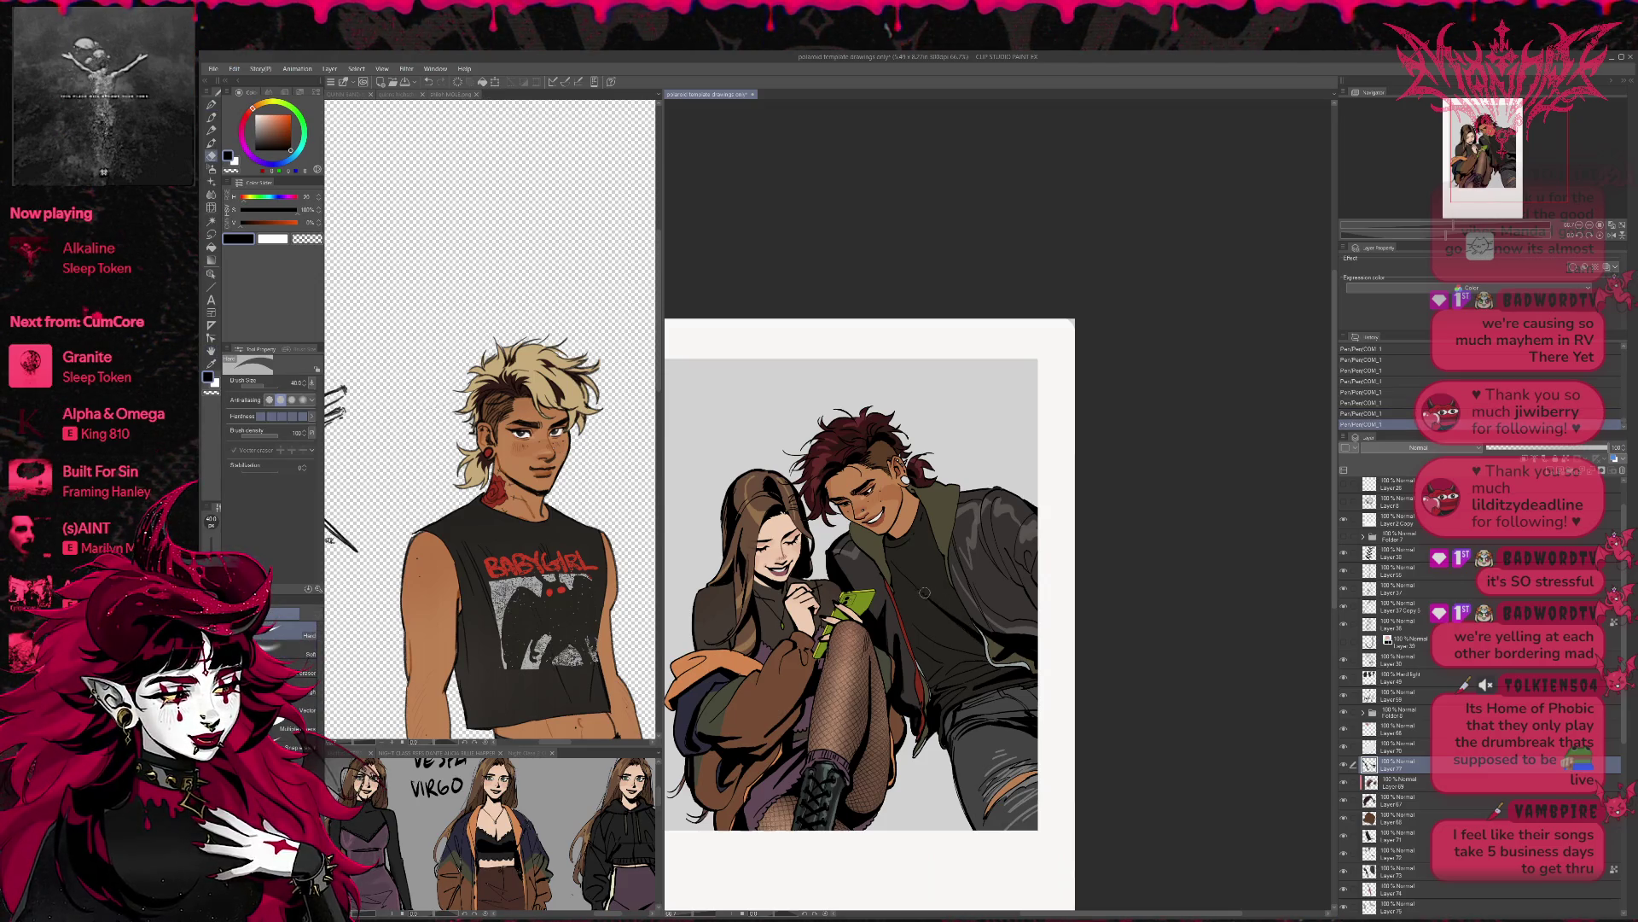
{"action": "key", "text": "p"}
- Draw small marks on the jacket and a short stroke on the sleeve
{"action": "mouse_move", "coordinate": [930, 661]}
{"action": "left_mouse_down"}
{"action": "mouse_move", "coordinate": [971, 635]}
{"action": "mouse_move", "coordinate": [995, 662]}
{"action": "mouse_move", "coordinate": [982, 675]}
{"action": "left_mouse_up"}
{"action": "key", "text": "e"}
{"action": "key", "text": "p"}
{"action": "key", "text": "e"}
{"action": "key", "text": "p"}
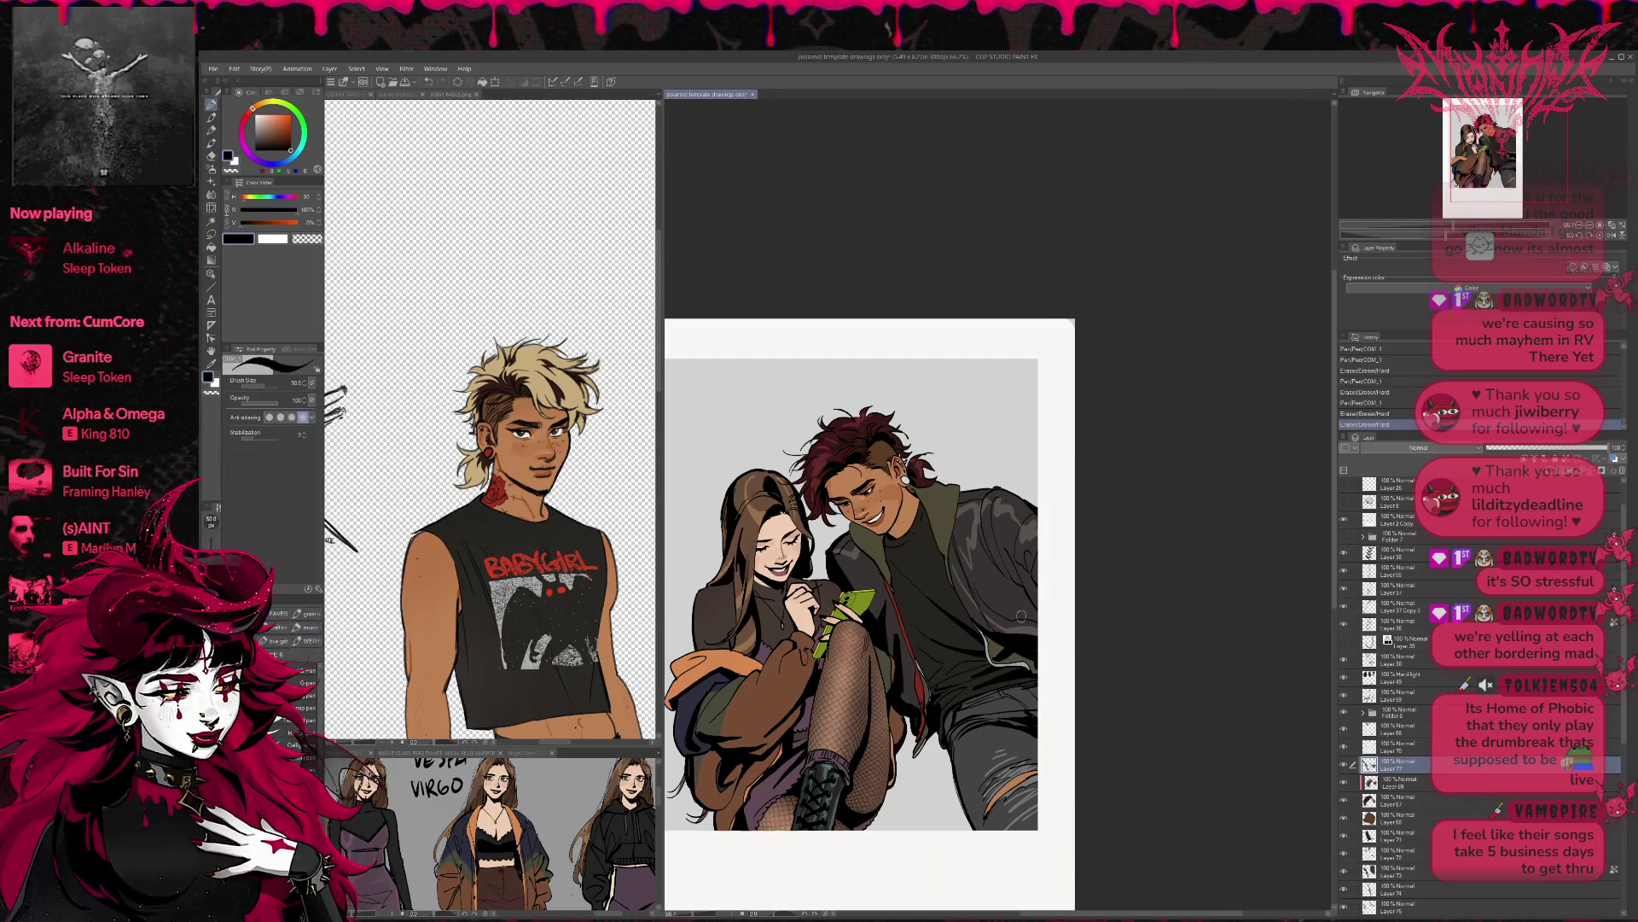
{"action": "mouse_move", "coordinate": [1016, 616]}
{"action": "left_mouse_down"}
{"action": "mouse_move", "coordinate": [988, 599]}
{"action": "mouse_move", "coordinate": [1028, 607]}
{"action": "left_mouse_up"}
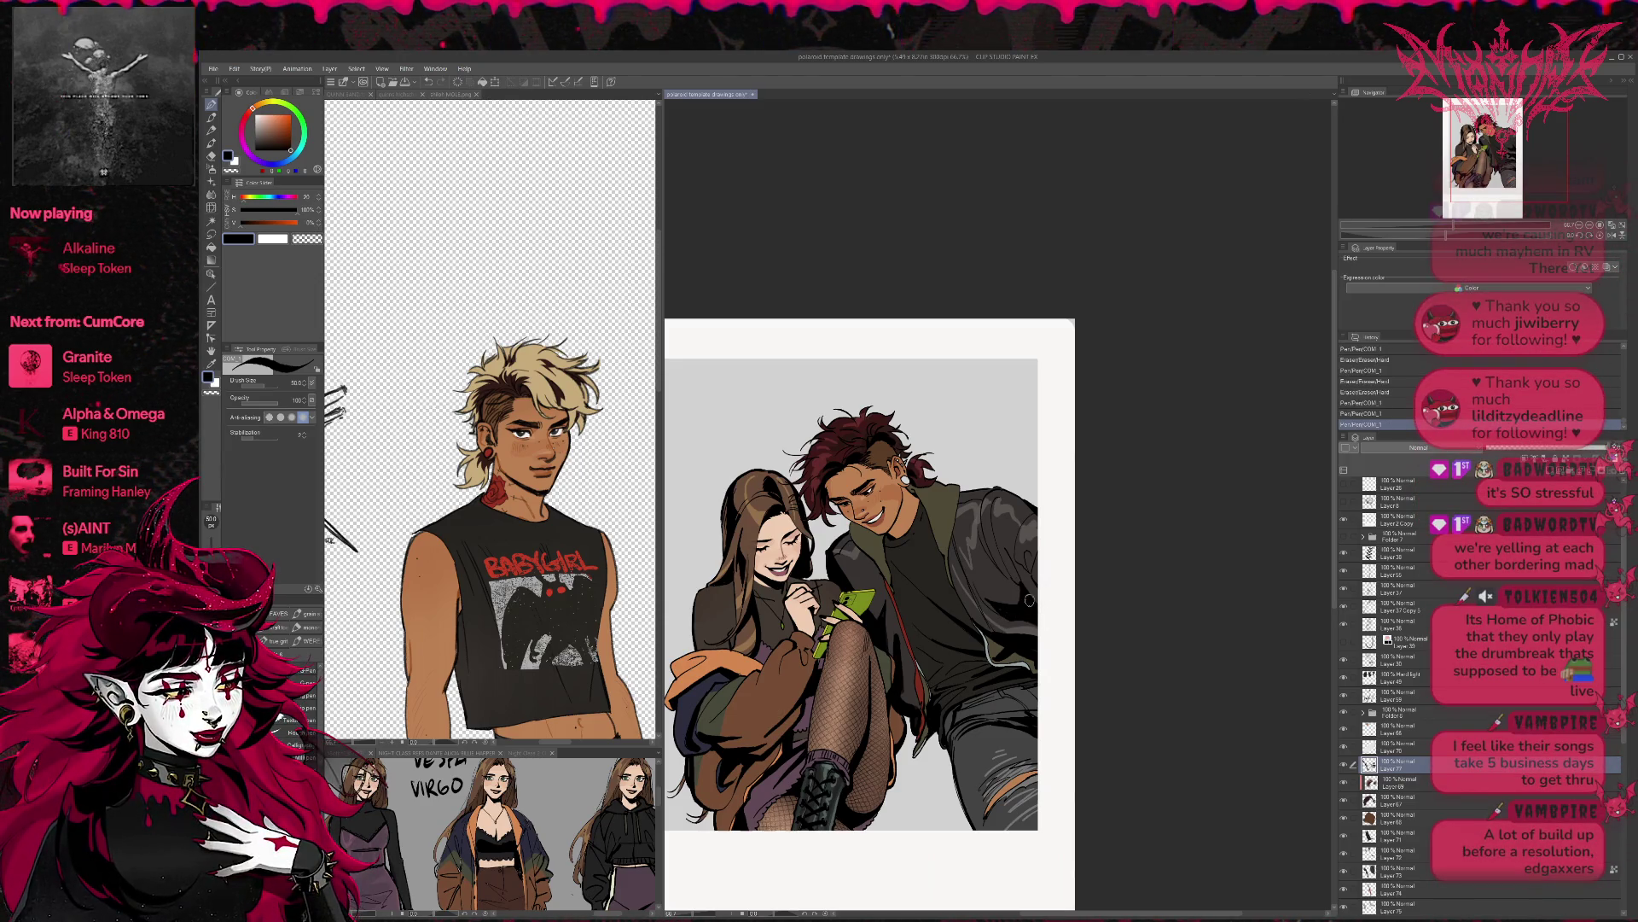
{"action": "key", "text": "r"}
{"action": "left_click_drag", "start_coordinate": [1030, 608], "coordinate": [1026, 588]}
{"action": "key", "text": "p"}
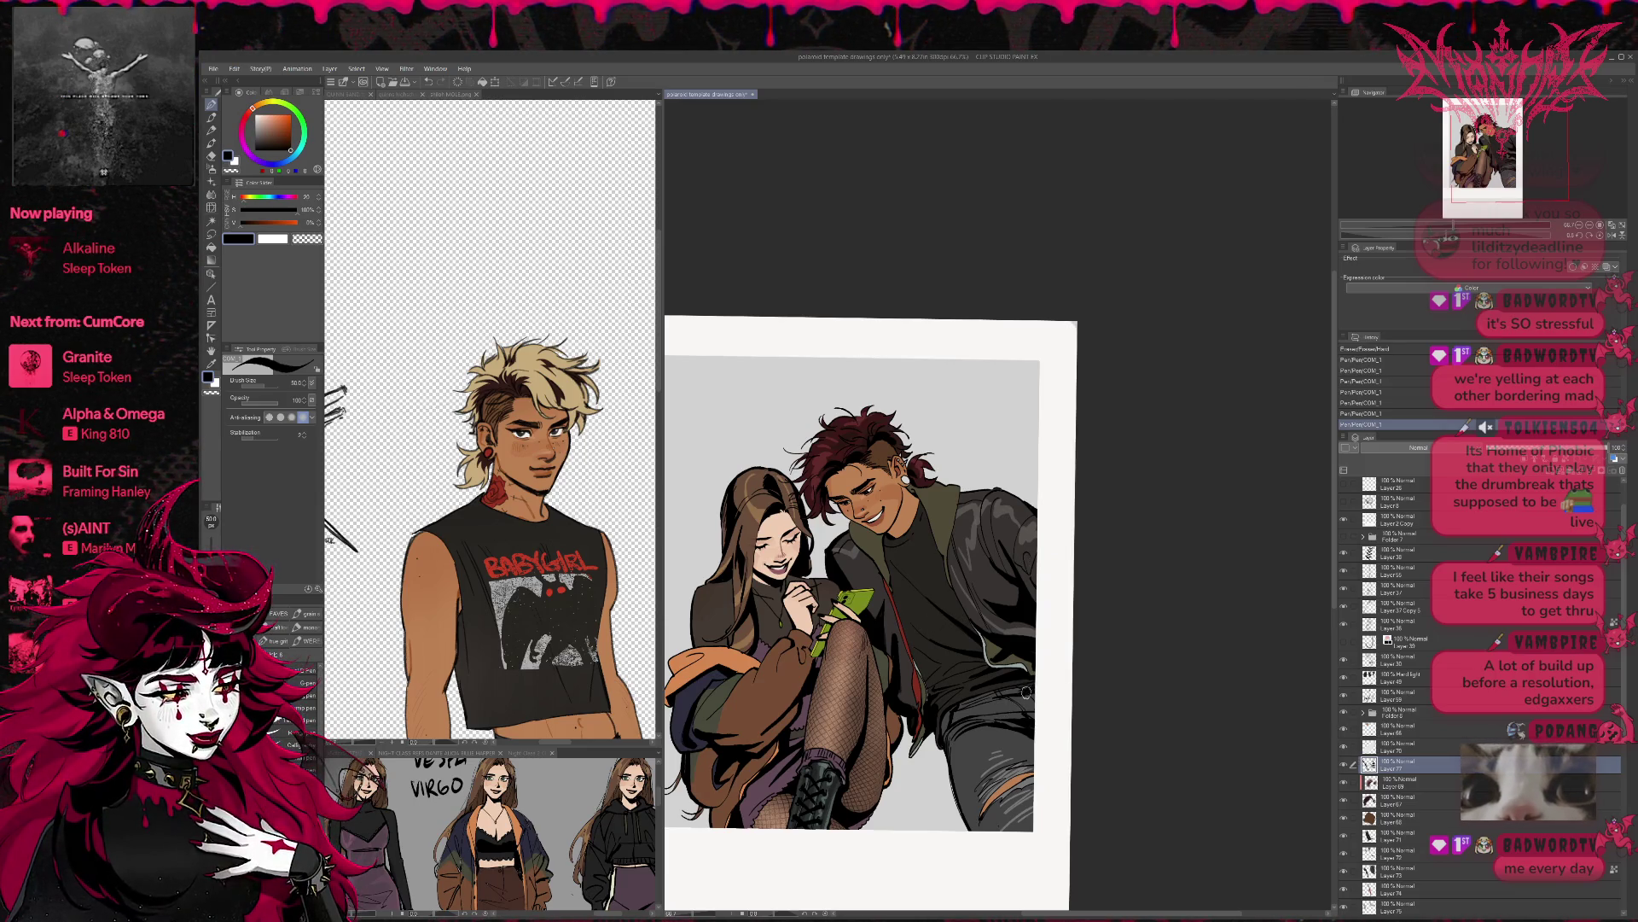
{"action": "key", "text": "ctrl+z"}
- Touch up the man's ear and earring line art with pen and eraser strokes
{"action": "key", "text": "ctrl+y"}
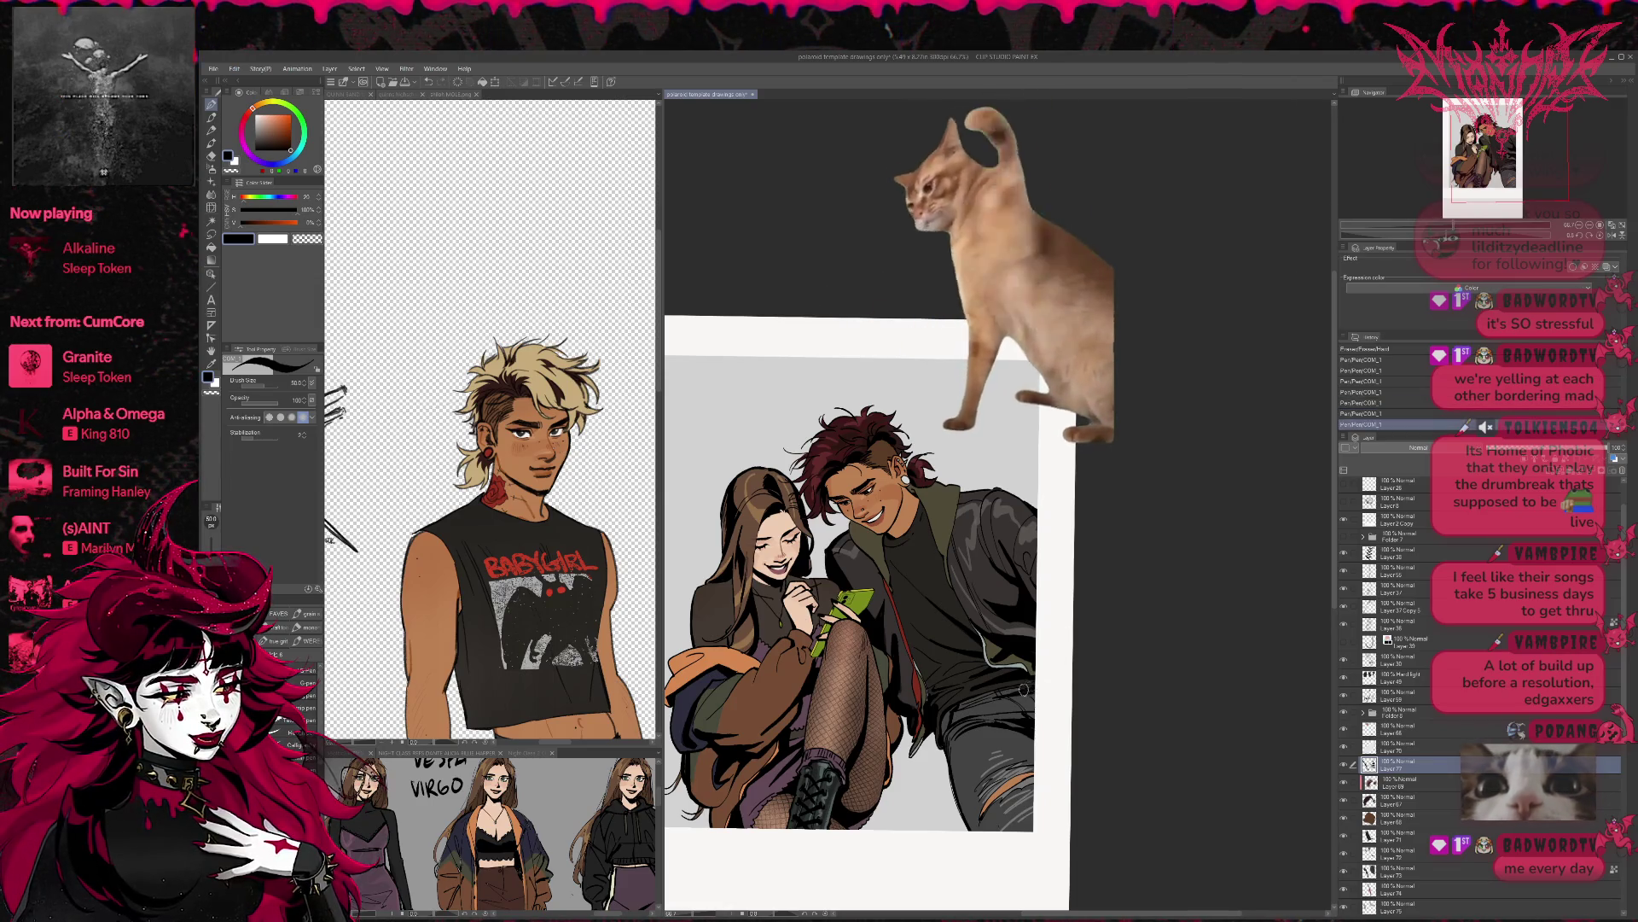
{"action": "key", "text": "ctrl+z"}
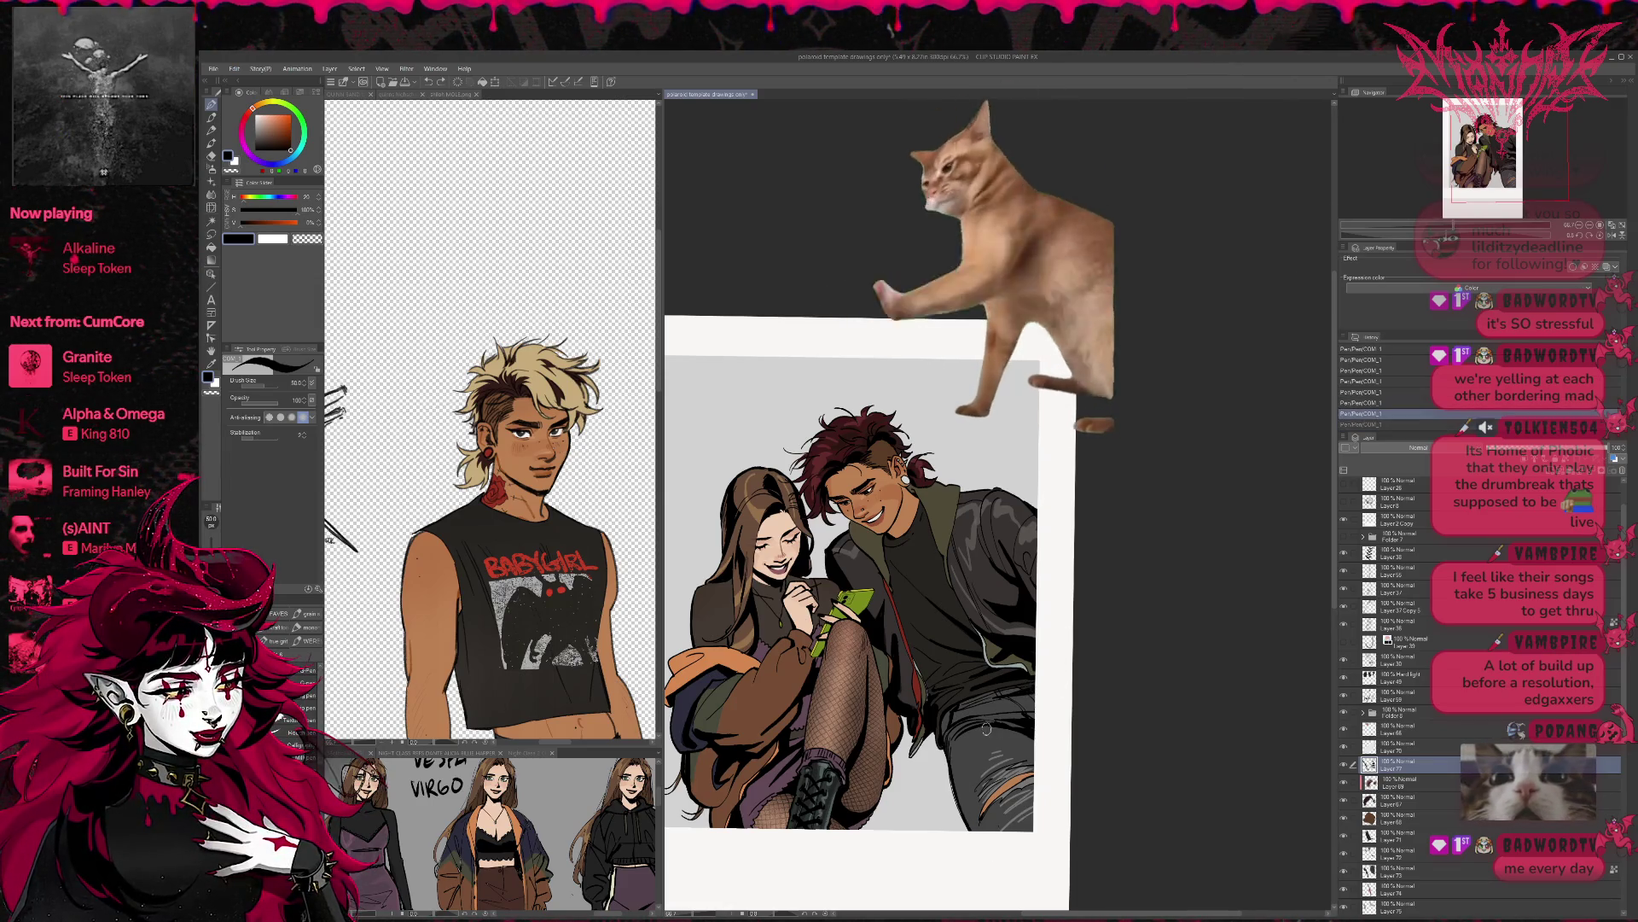
{"action": "key", "text": "r"}
{"action": "left_click_drag", "start_coordinate": [1007, 546], "coordinate": [984, 553]}
{"action": "key", "text": "e"}
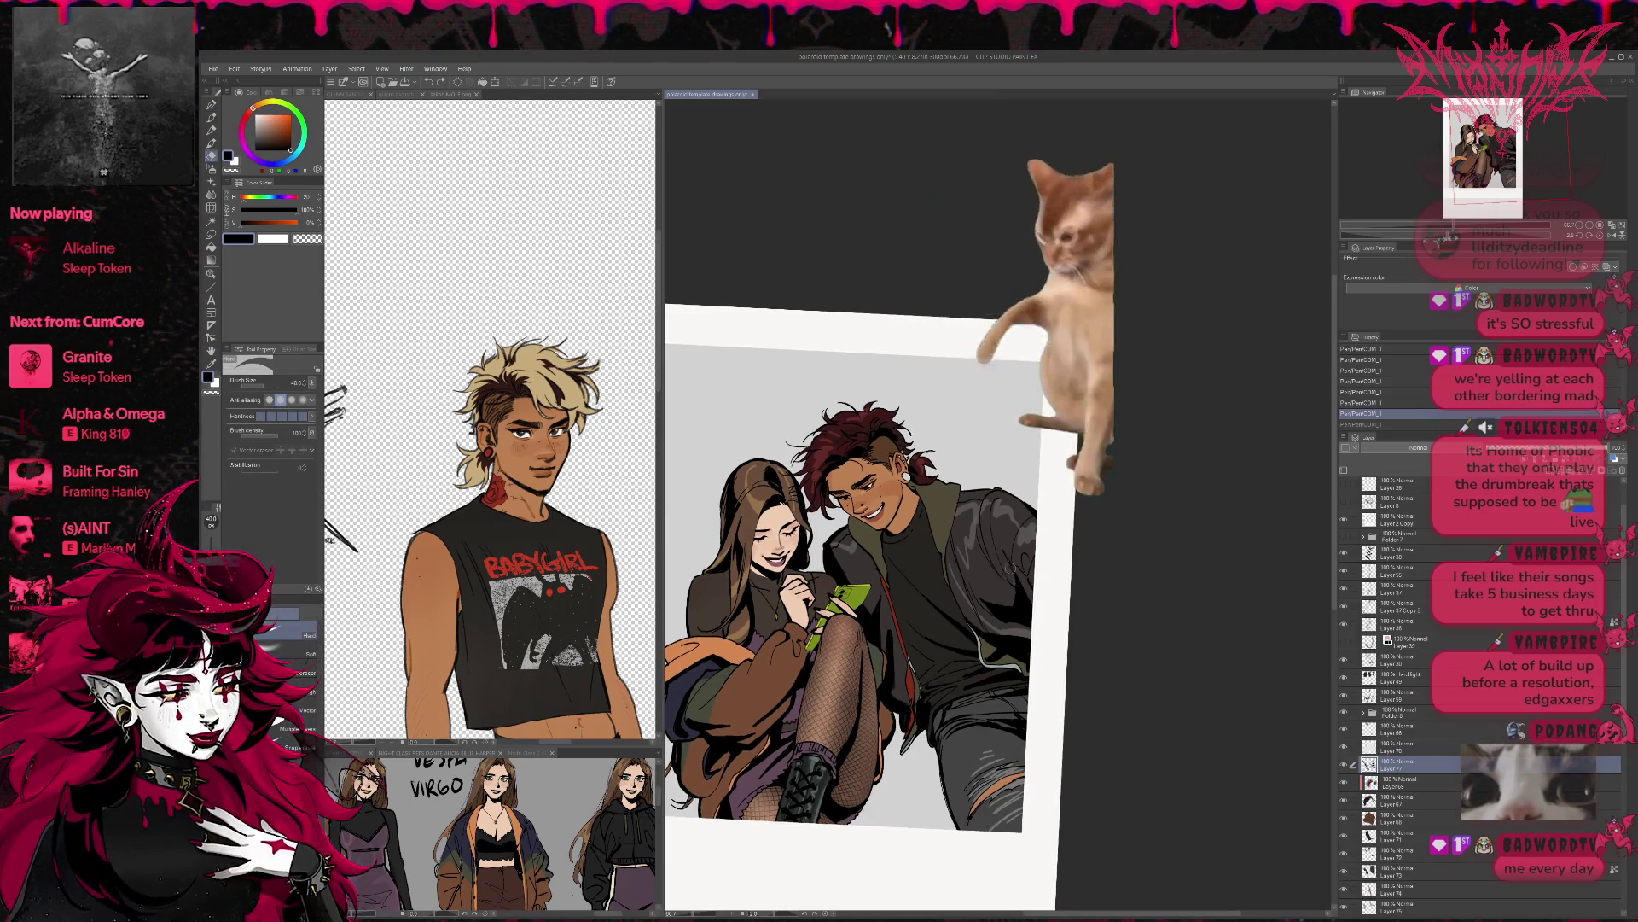
{"action": "left_click", "coordinate": [1012, 509]}
{"action": "key", "text": "p"}
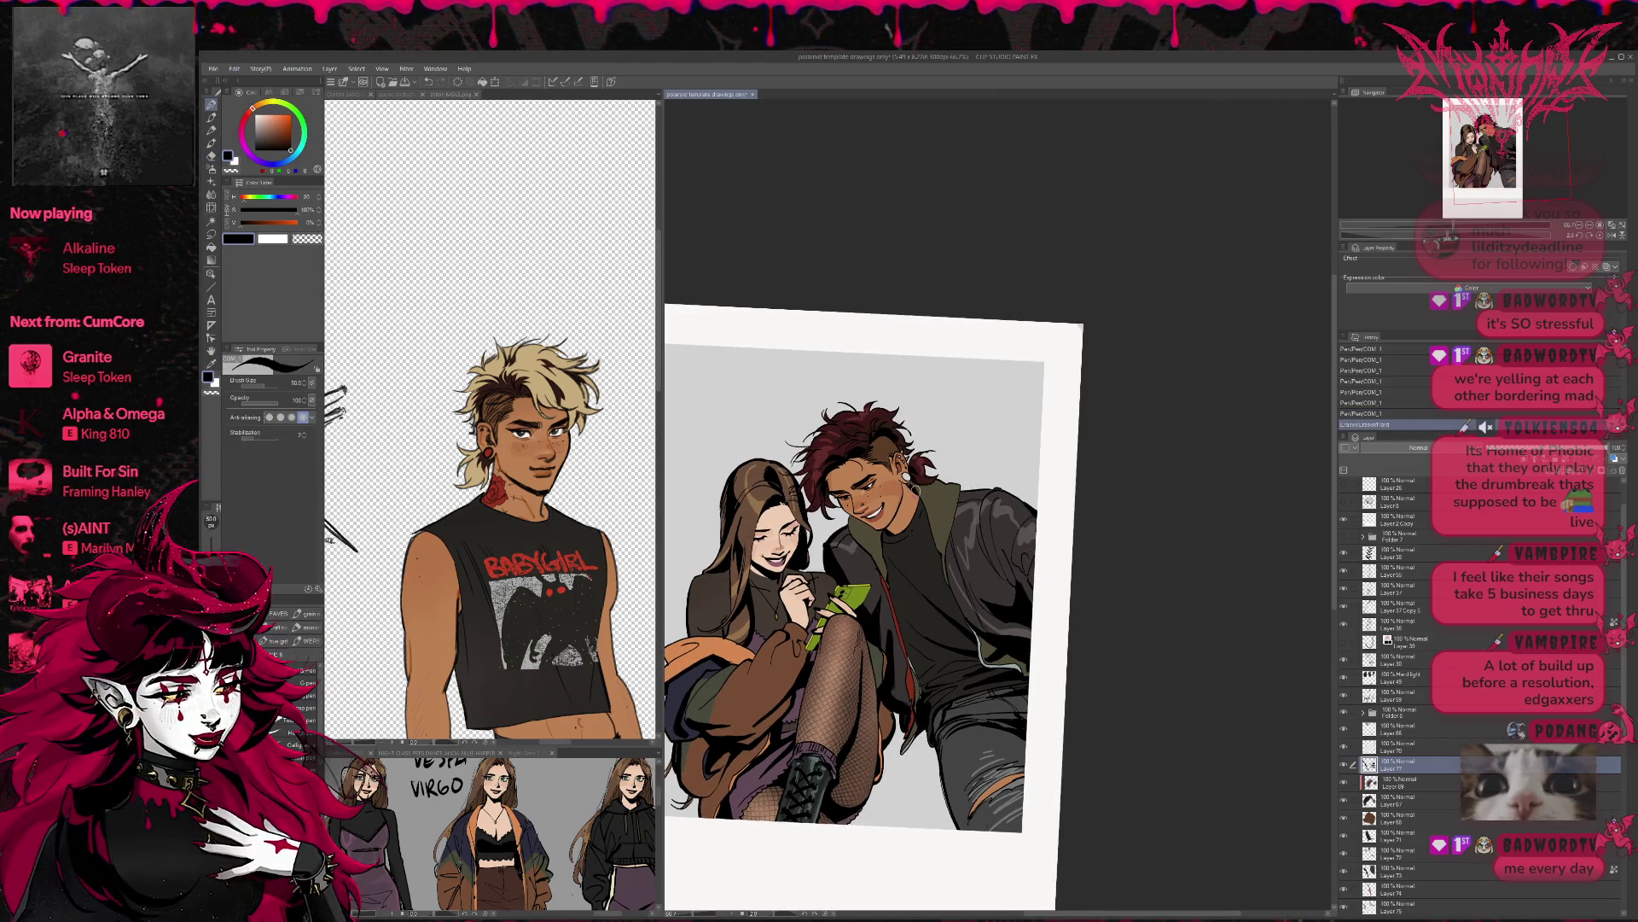
{"action": "left_click_drag", "start_coordinate": [922, 482], "coordinate": [920, 469]}
{"action": "mouse_move", "coordinate": [855, 521]}
{"action": "left_mouse_down"}
{"action": "mouse_move", "coordinate": [852, 546]}
{"action": "mouse_move", "coordinate": [886, 538]}
{"action": "left_mouse_up"}
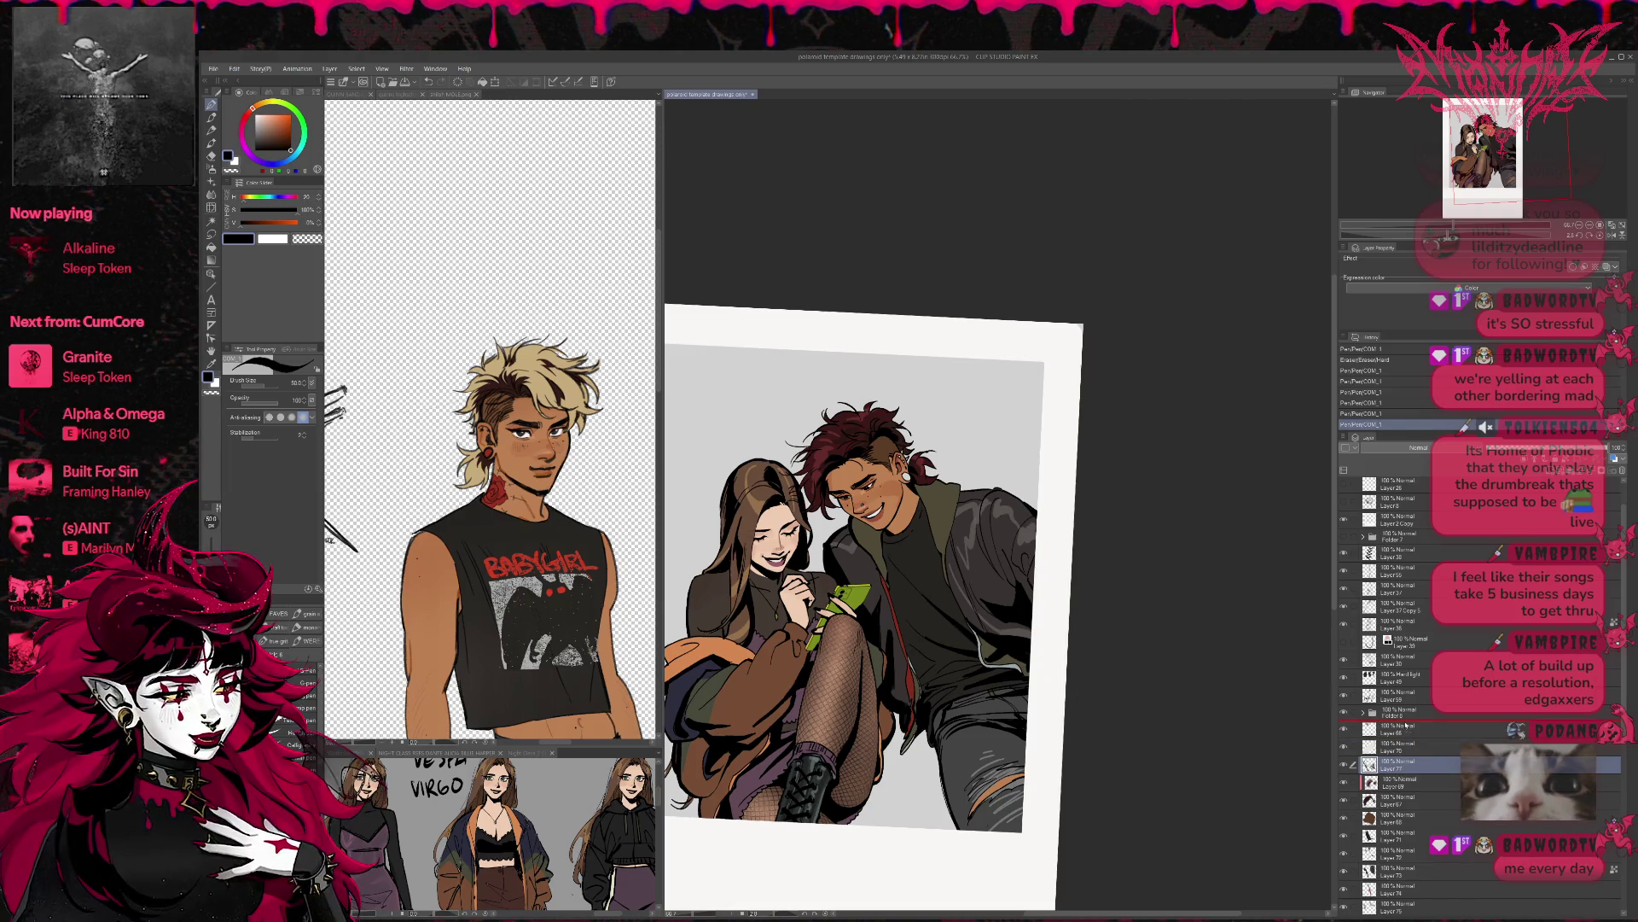
- Move Layer 77 up below Folder 8 and tidy the strokes near the man's face
{"action": "left_click_drag", "start_coordinate": [1406, 726], "coordinate": [1408, 721]}
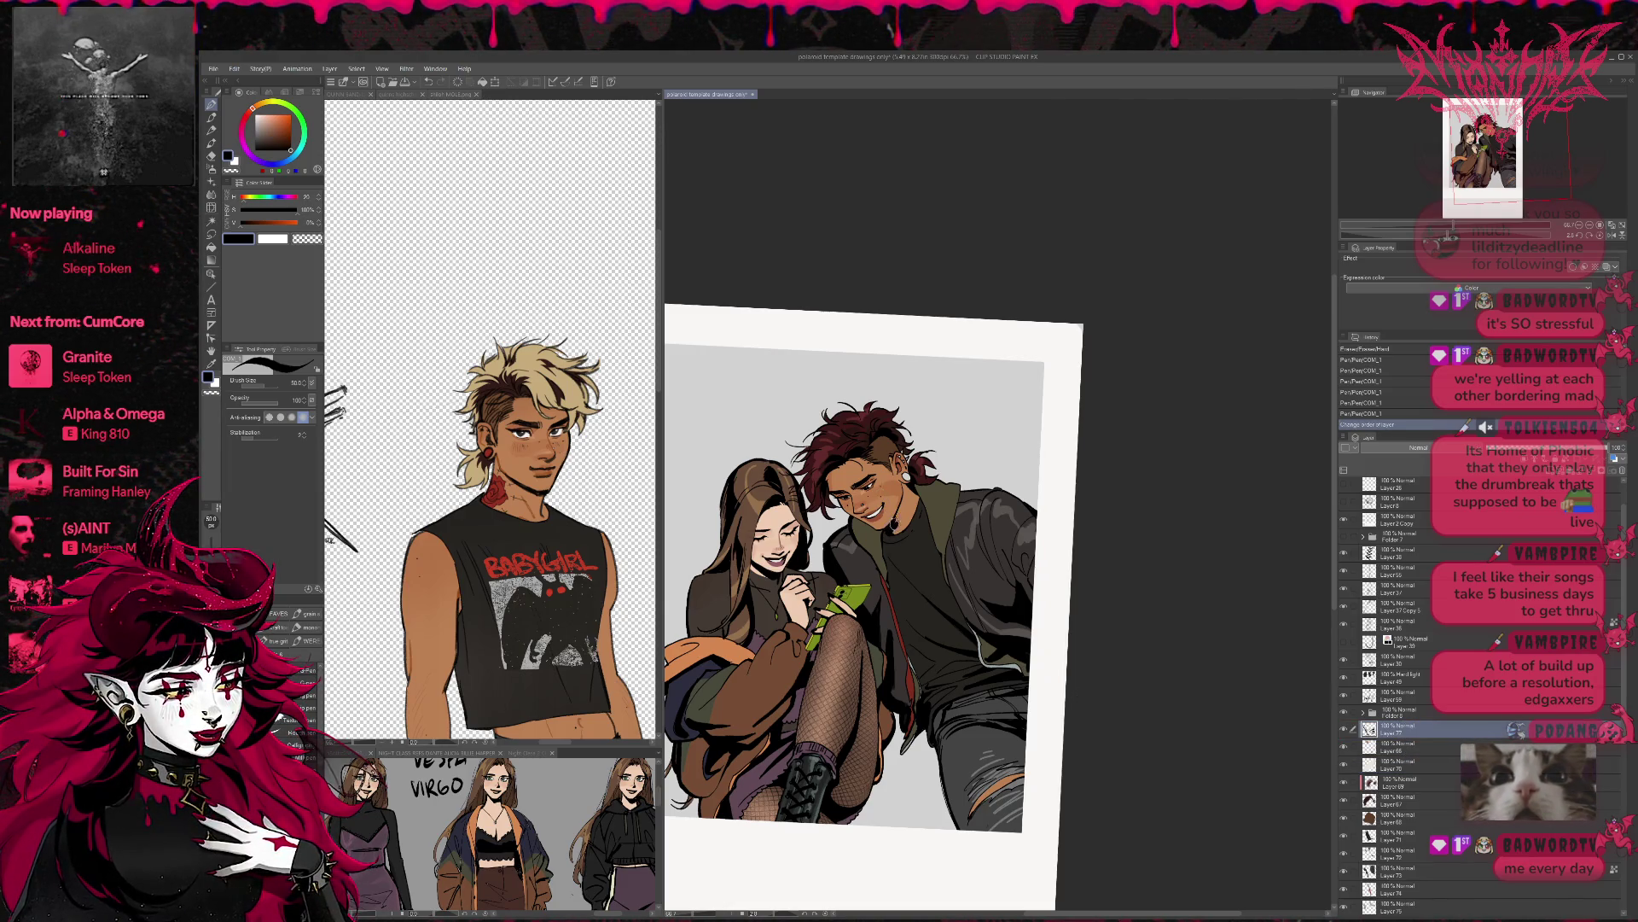
{"action": "left_click_drag", "start_coordinate": [896, 519], "coordinate": [906, 475]}
{"action": "key", "text": "e"}
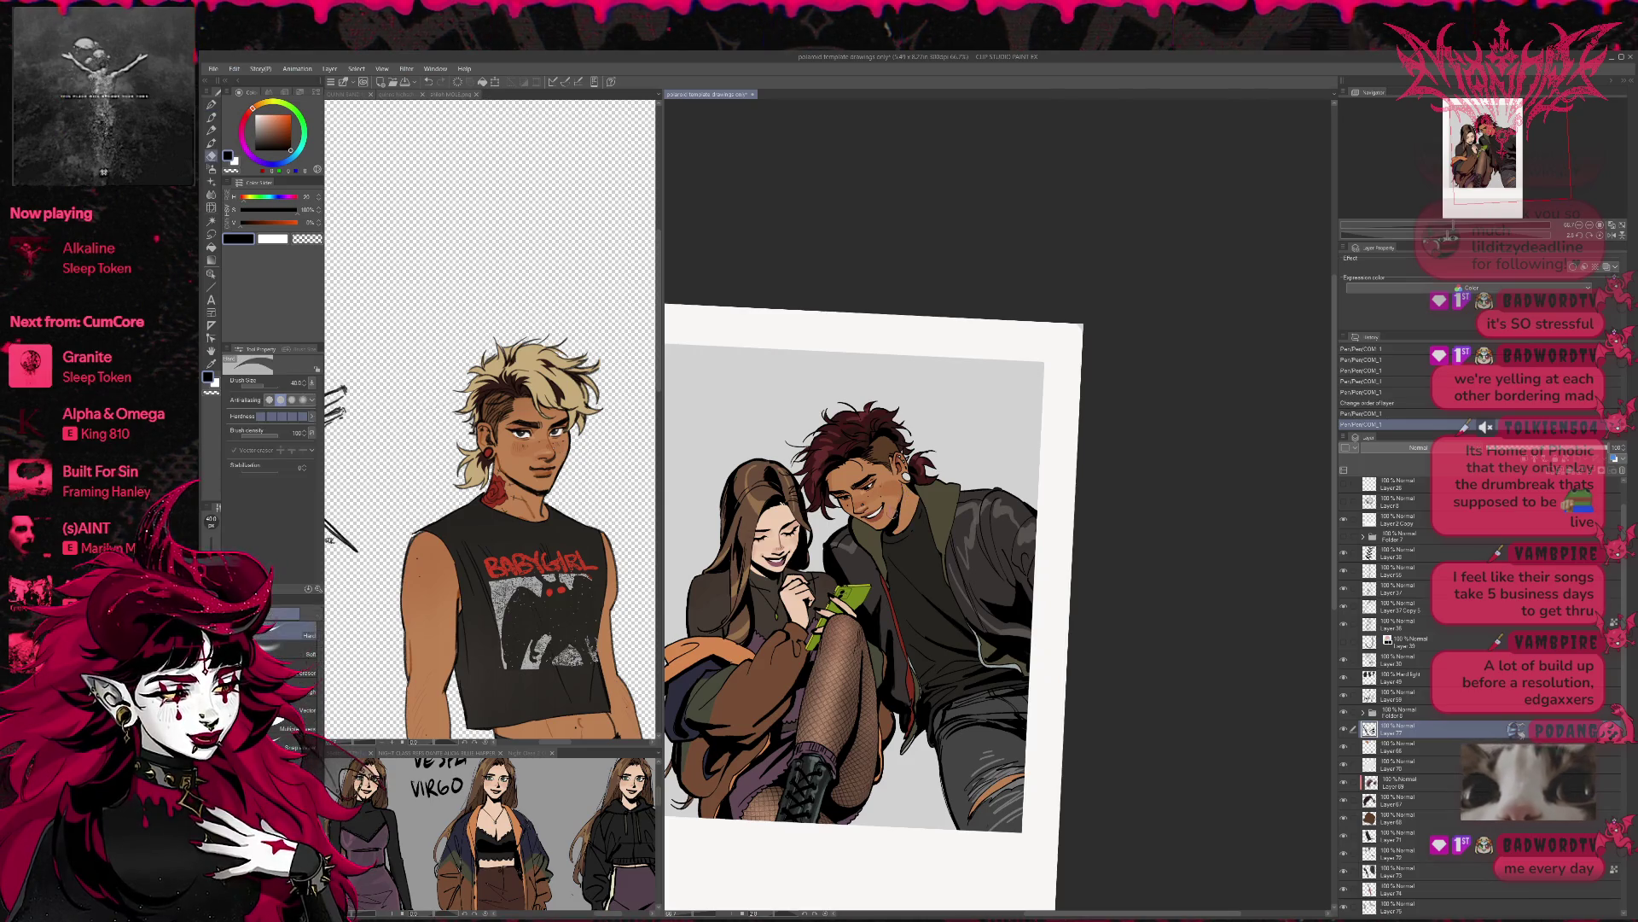
{"action": "key", "text": "p"}
{"action": "left_click_drag", "start_coordinate": [883, 538], "coordinate": [871, 527]}
- Fill the two gaps at the man's collar and ink small strokes around it
{"action": "key", "text": "g"}
{"action": "left_click", "coordinate": [870, 529]}
{"action": "left_click", "coordinate": [863, 515]}
{"action": "key", "text": "g"}
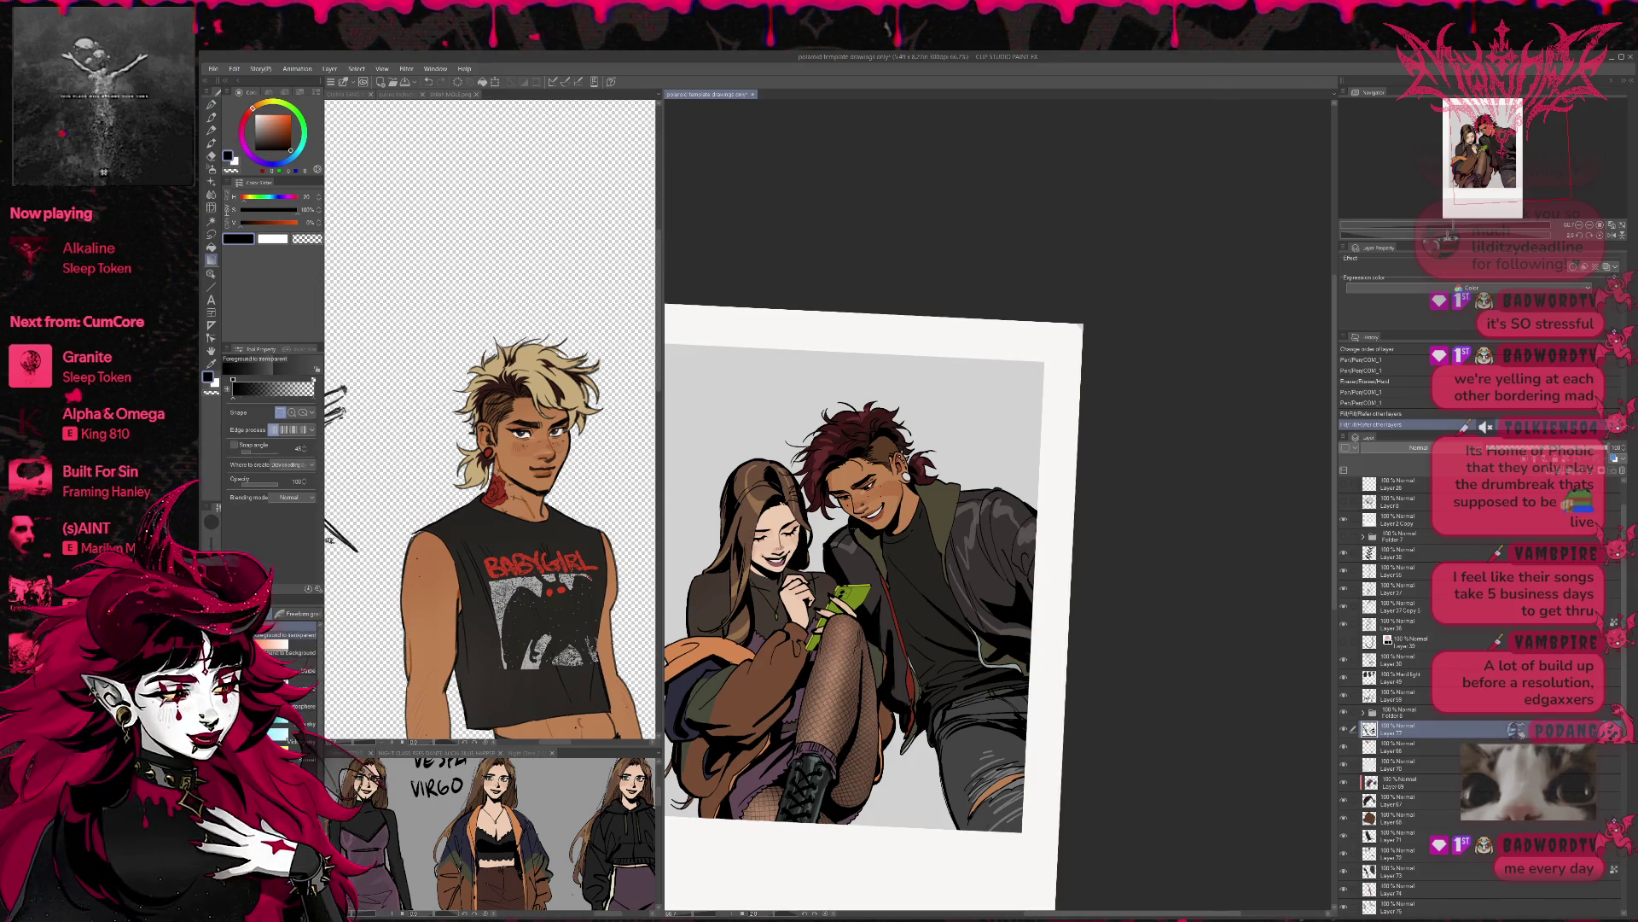
{"action": "key", "text": "p"}
{"action": "mouse_move", "coordinate": [859, 521]}
{"action": "left_mouse_down"}
{"action": "mouse_move", "coordinate": [841, 541]}
{"action": "mouse_move", "coordinate": [864, 549]}
{"action": "mouse_move", "coordinate": [834, 559]}
{"action": "left_mouse_up"}
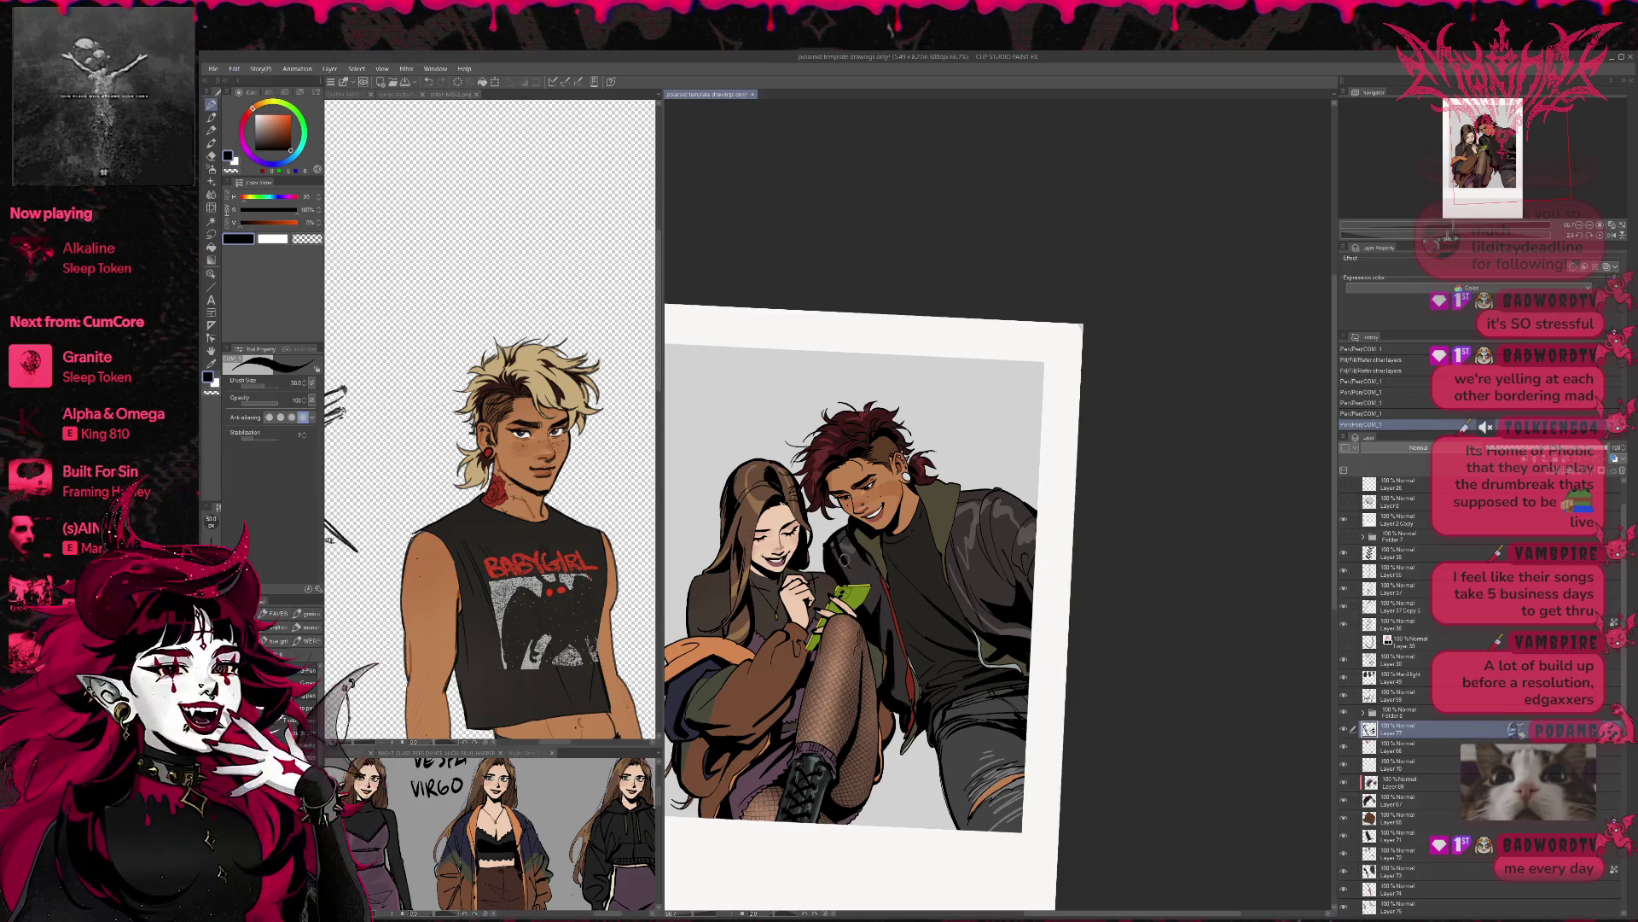
{"action": "scroll", "coordinate": [834, 538], "scroll_direction": "right", "scroll_amount": 2}
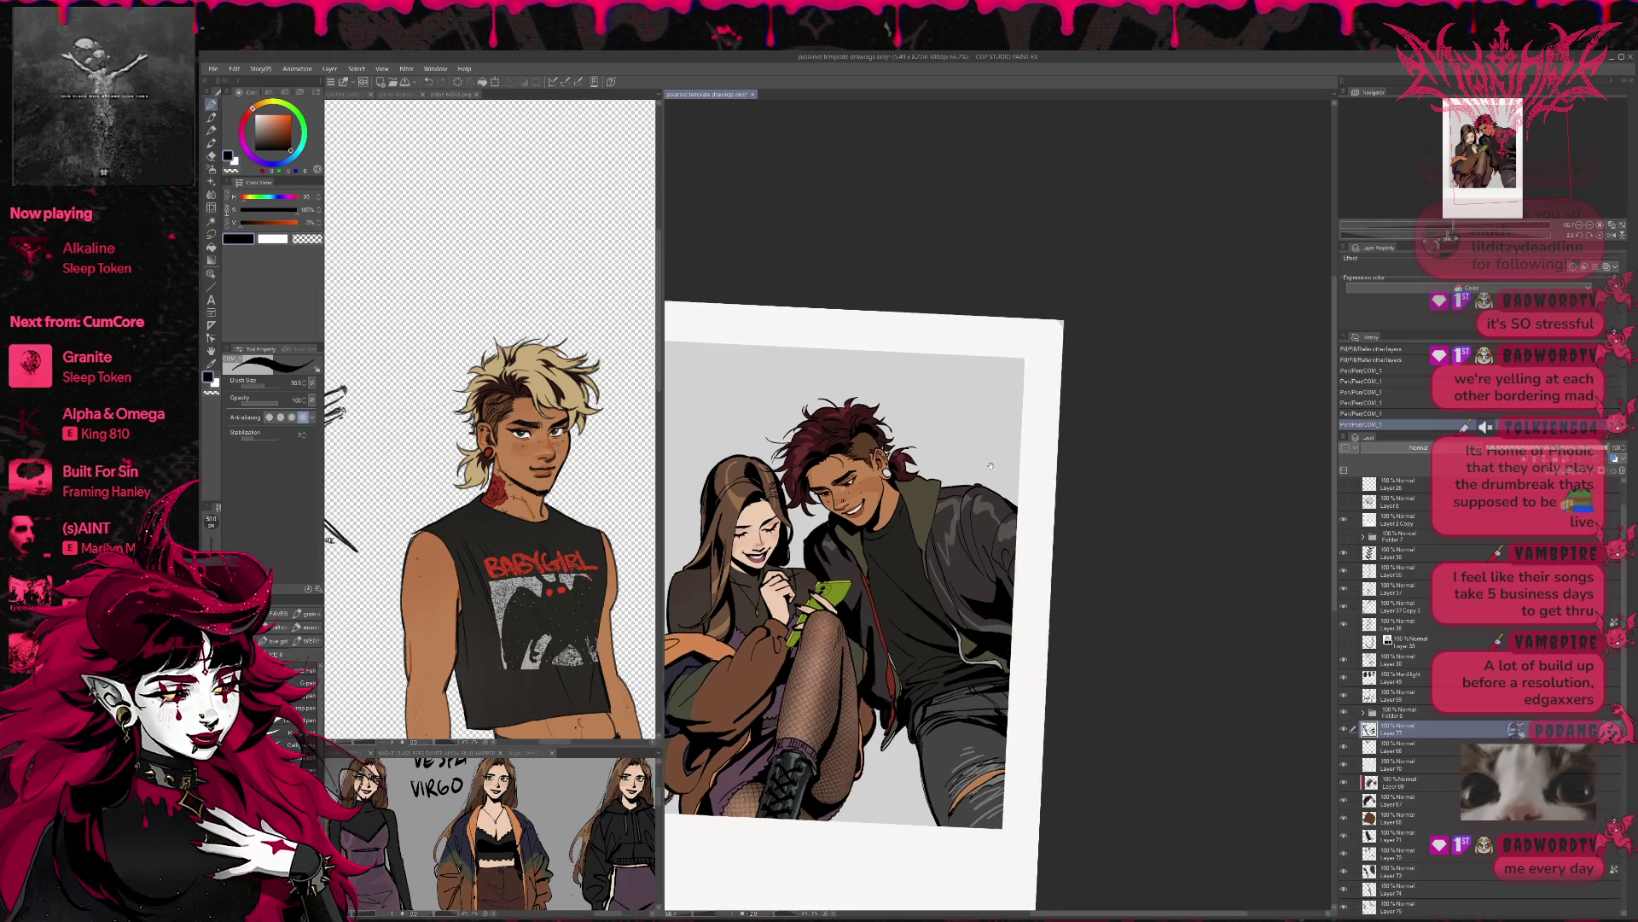
- Erase stray marks along the man's jacket and near the phone and hand
{"action": "left_click_drag", "start_coordinate": [819, 541], "coordinate": [817, 550]}
{"action": "scroll", "coordinate": [1016, 523], "scroll_direction": "up", "scroll_amount": 3}
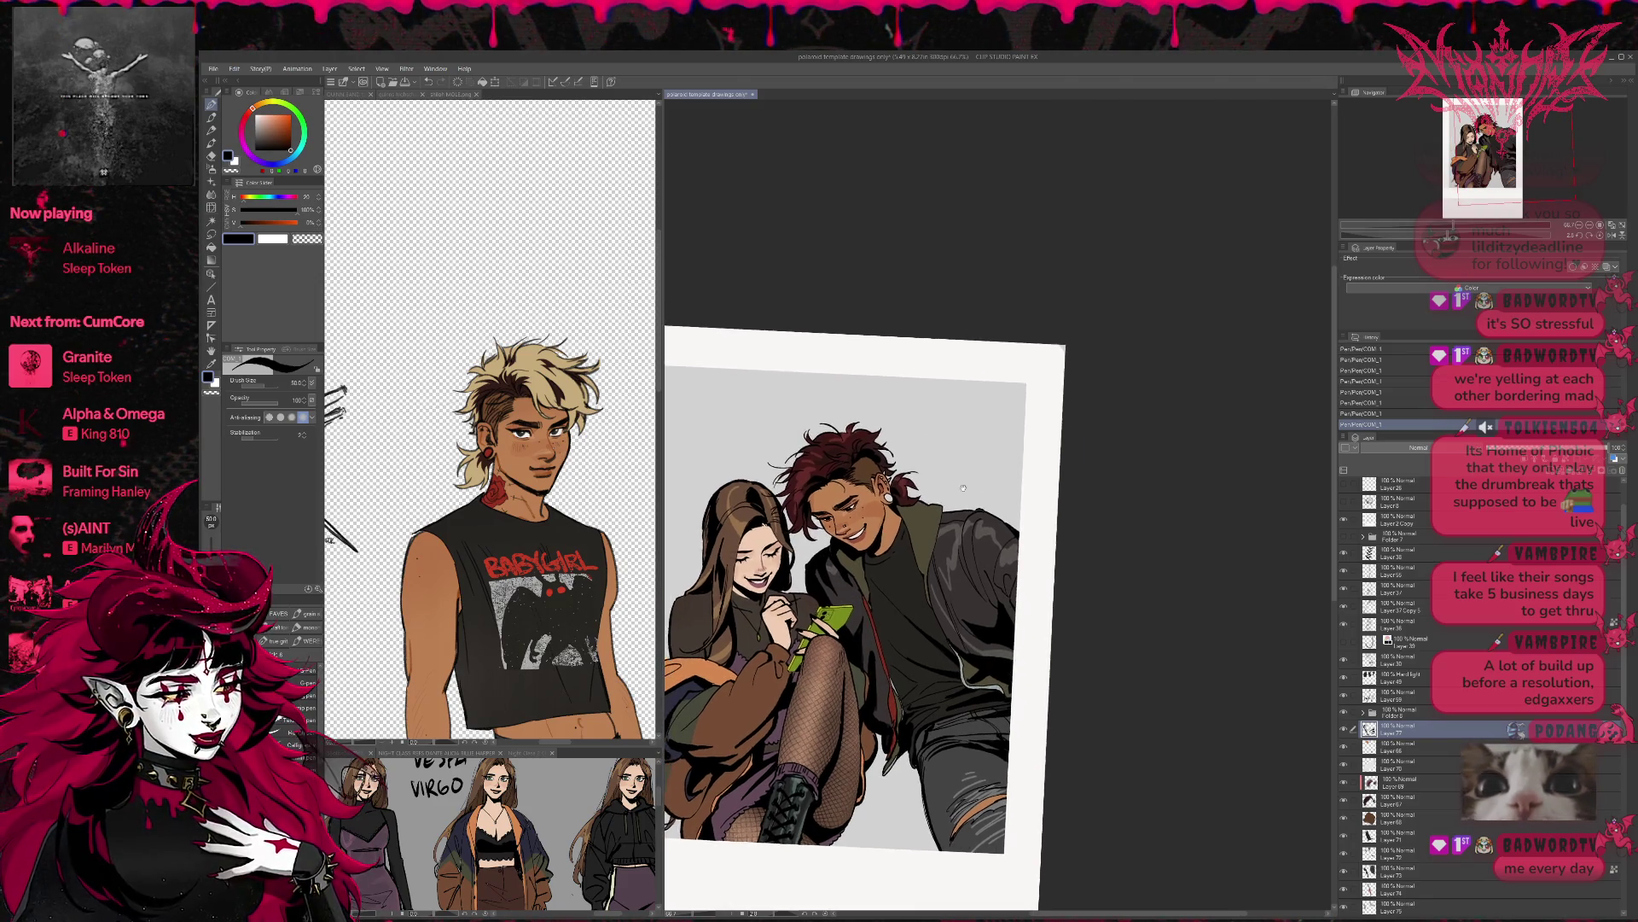
{"action": "key", "text": "e"}
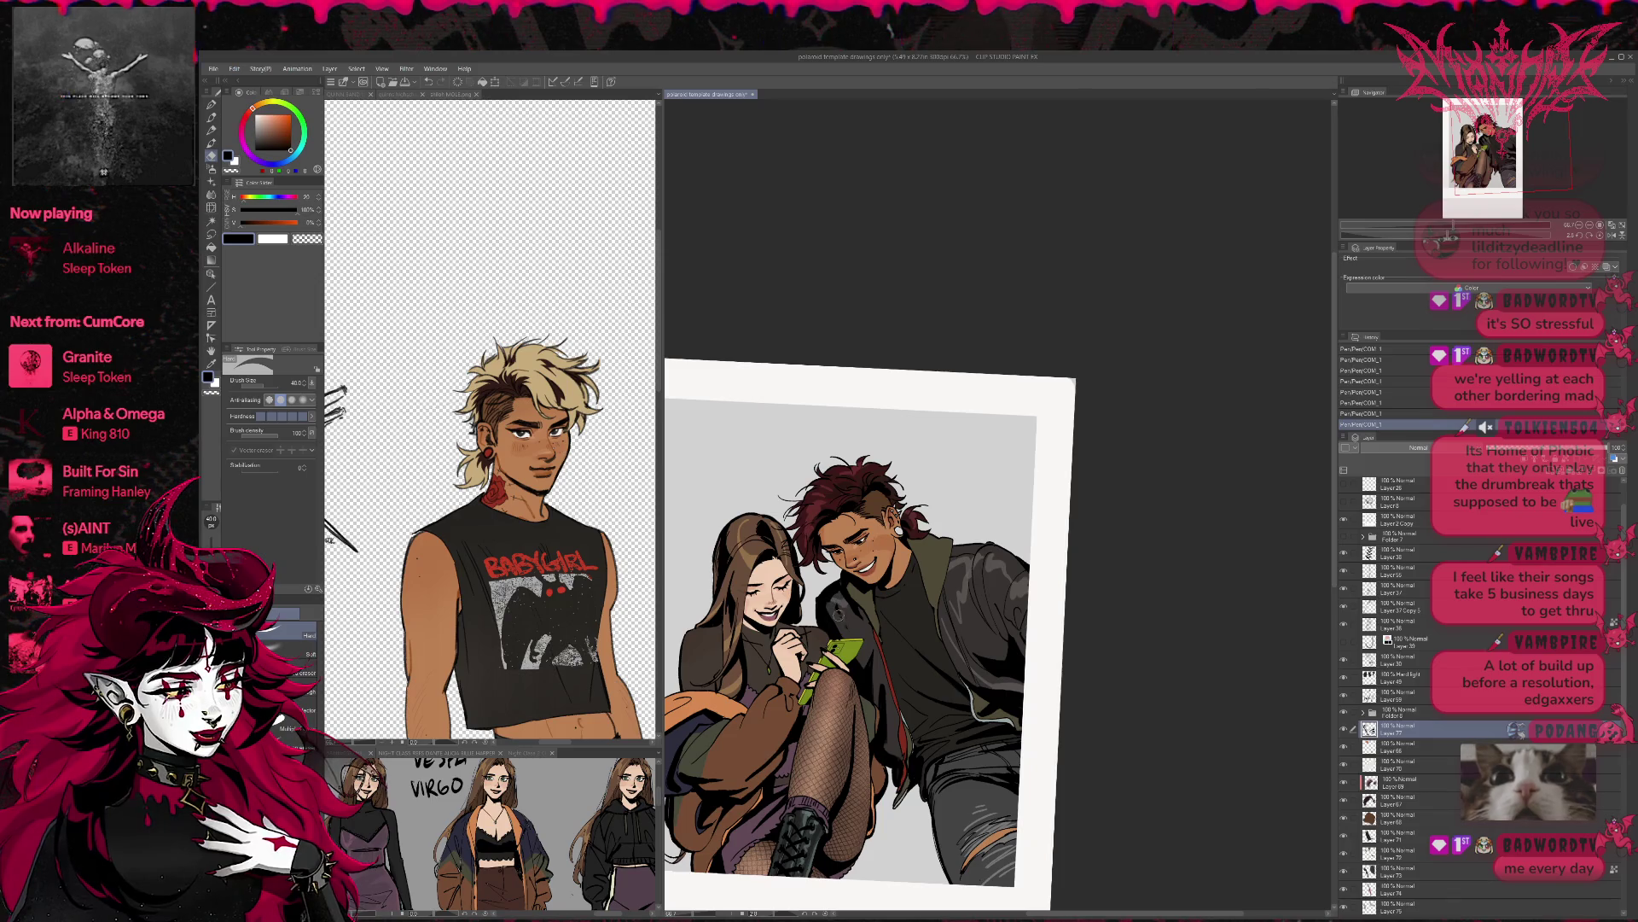
{"action": "mouse_move", "coordinate": [841, 607]}
{"action": "left_mouse_down"}
{"action": "mouse_move", "coordinate": [867, 603]}
{"action": "mouse_move", "coordinate": [860, 625]}
{"action": "mouse_move", "coordinate": [836, 591]}
{"action": "mouse_move", "coordinate": [820, 606]}
{"action": "left_mouse_up"}
{"action": "key", "text": "p"}
{"action": "key", "text": "e"}
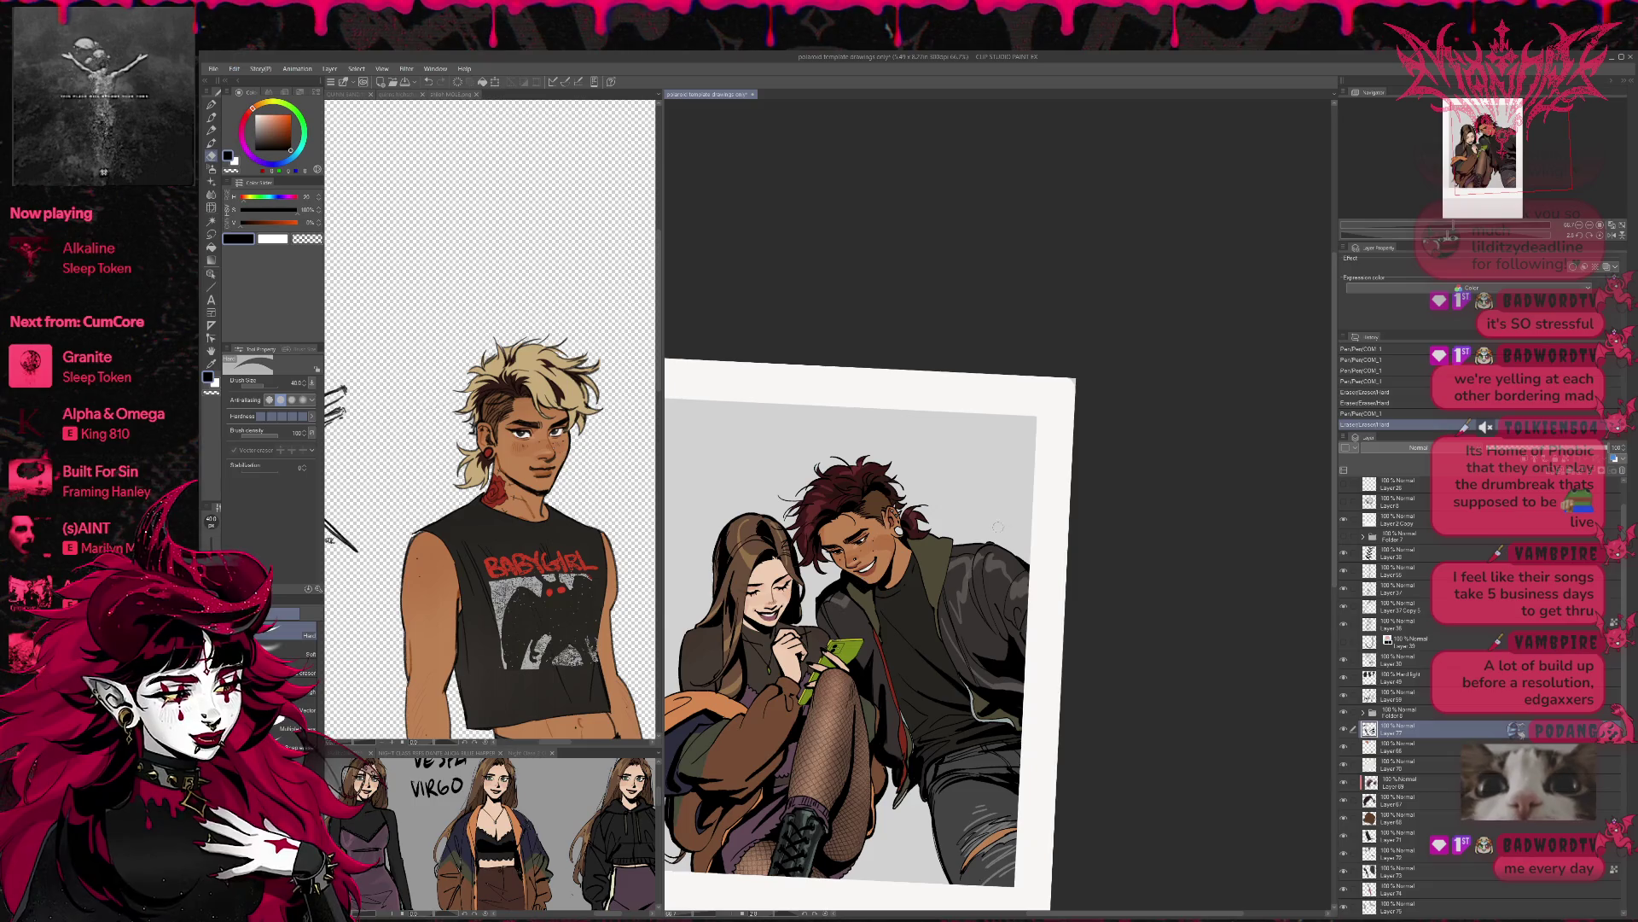
{"action": "left_click_drag", "start_coordinate": [867, 675], "coordinate": [871, 702]}
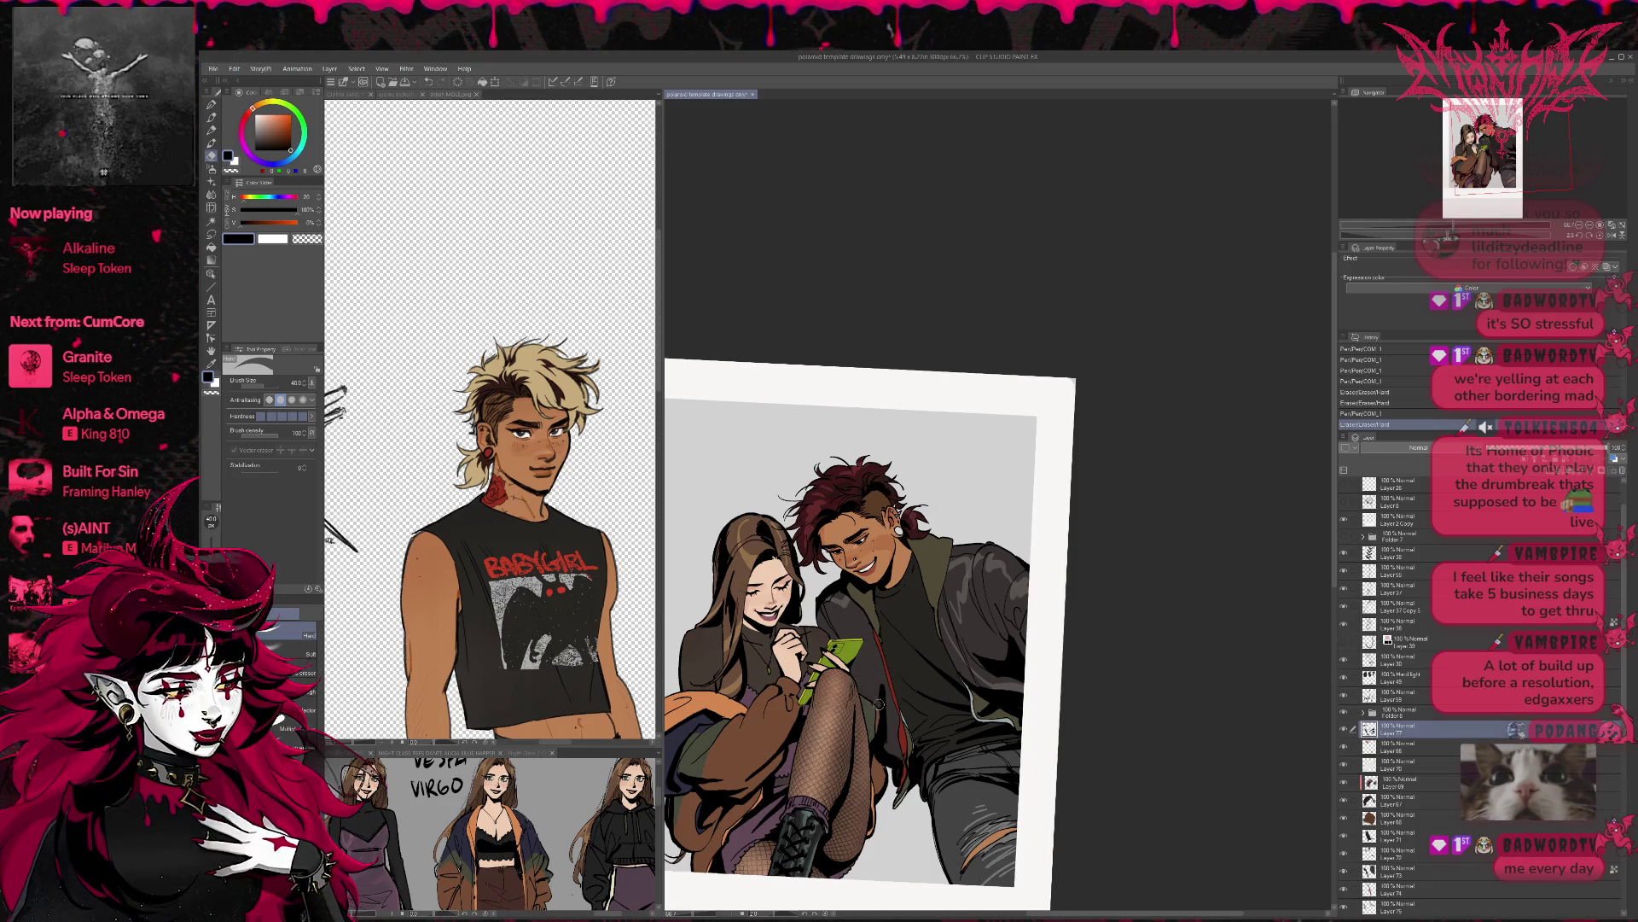
{"action": "key", "text": "p"}
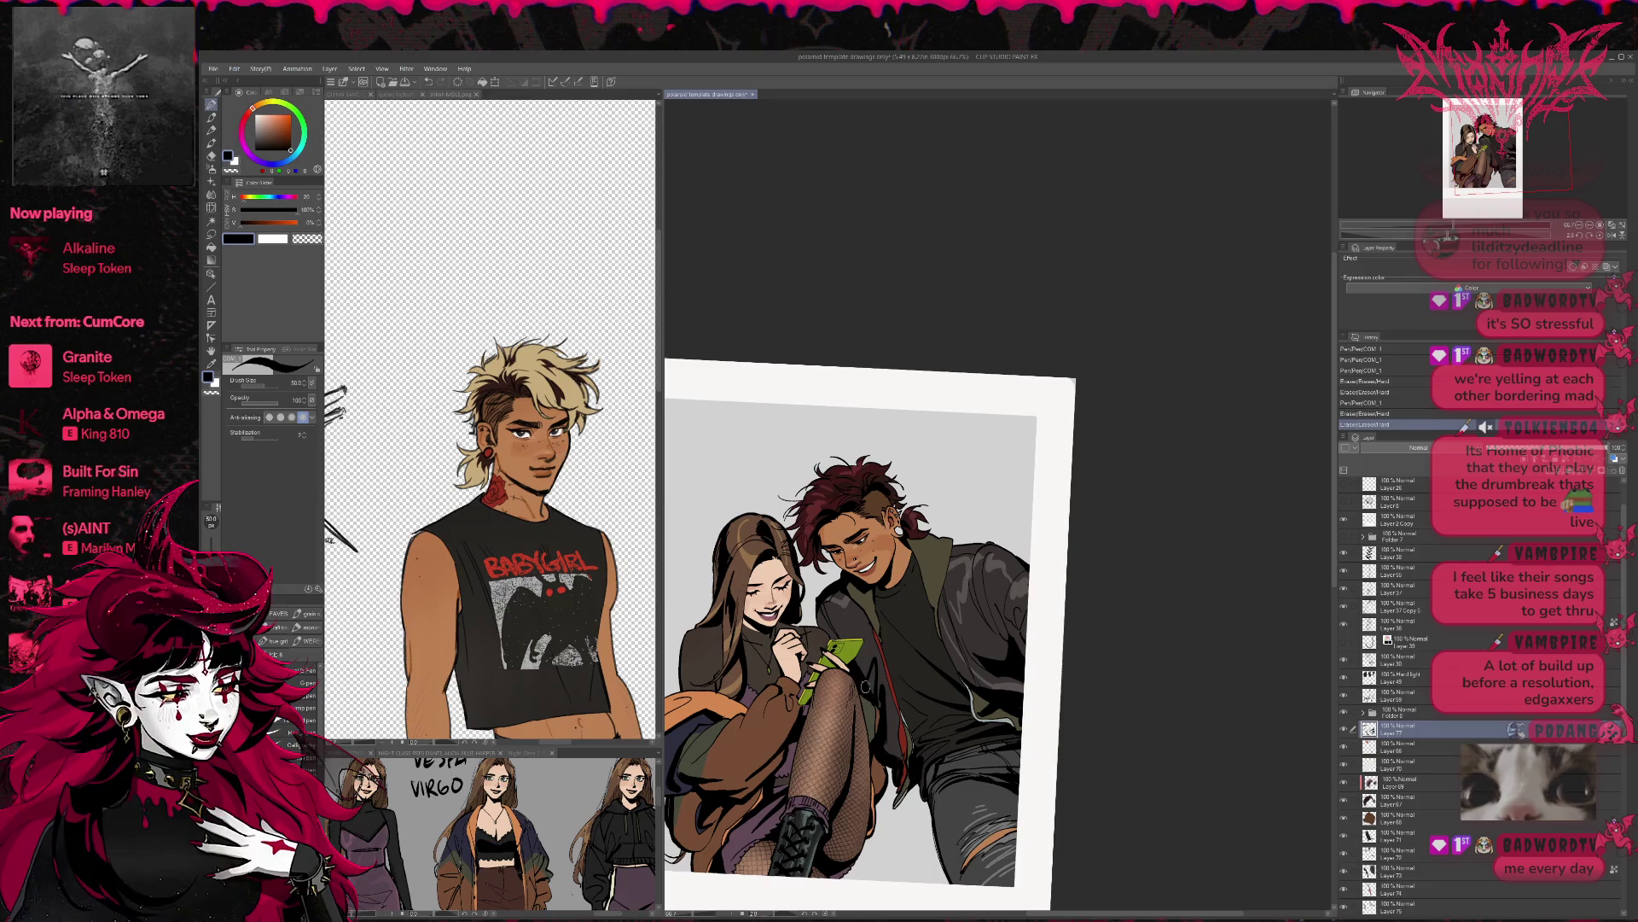
{"action": "key", "text": "e"}
{"action": "mouse_move", "coordinate": [874, 693]}
{"action": "left_mouse_down"}
{"action": "mouse_move", "coordinate": [883, 735]}
{"action": "mouse_move", "coordinate": [879, 693]}
{"action": "mouse_move", "coordinate": [889, 701]}
{"action": "mouse_move", "coordinate": [884, 755]}
{"action": "mouse_move", "coordinate": [903, 768]}
{"action": "mouse_move", "coordinate": [900, 741]}
{"action": "mouse_move", "coordinate": [886, 749]}
{"action": "mouse_move", "coordinate": [902, 760]}
{"action": "left_mouse_up"}
{"action": "key", "text": "p"}
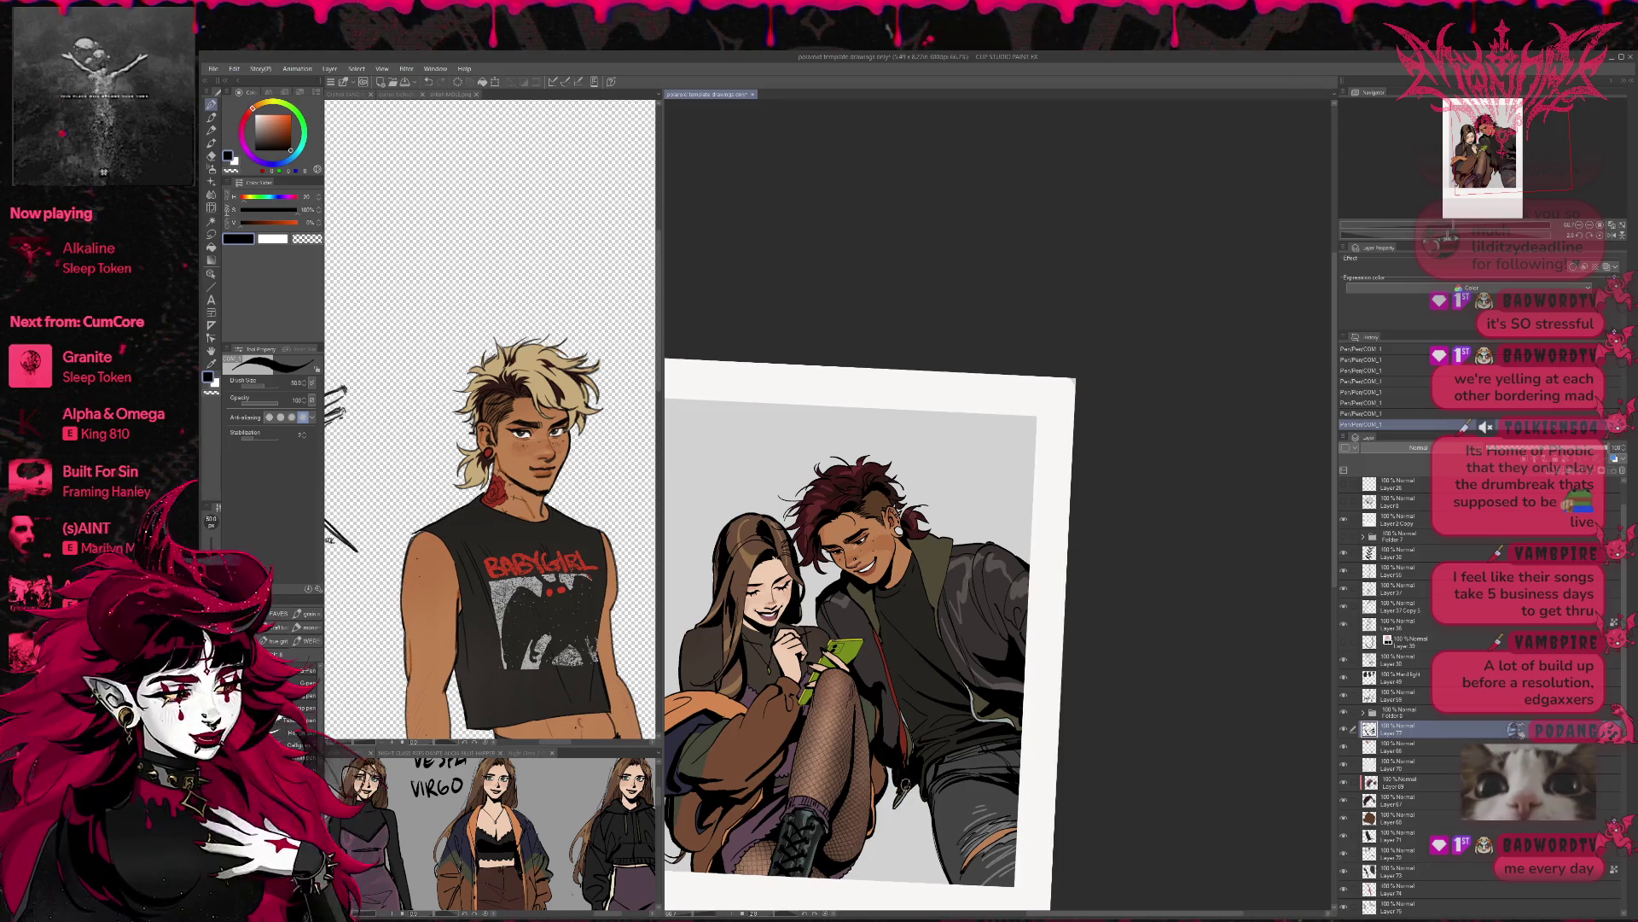
- Undo two jacket-edge strokes, erase stray bits on the right edge, and re-ink it
{"action": "key", "text": "ctrl+z"}
{"action": "key", "text": "ctrl+z"}
{"action": "key", "text": "e"}
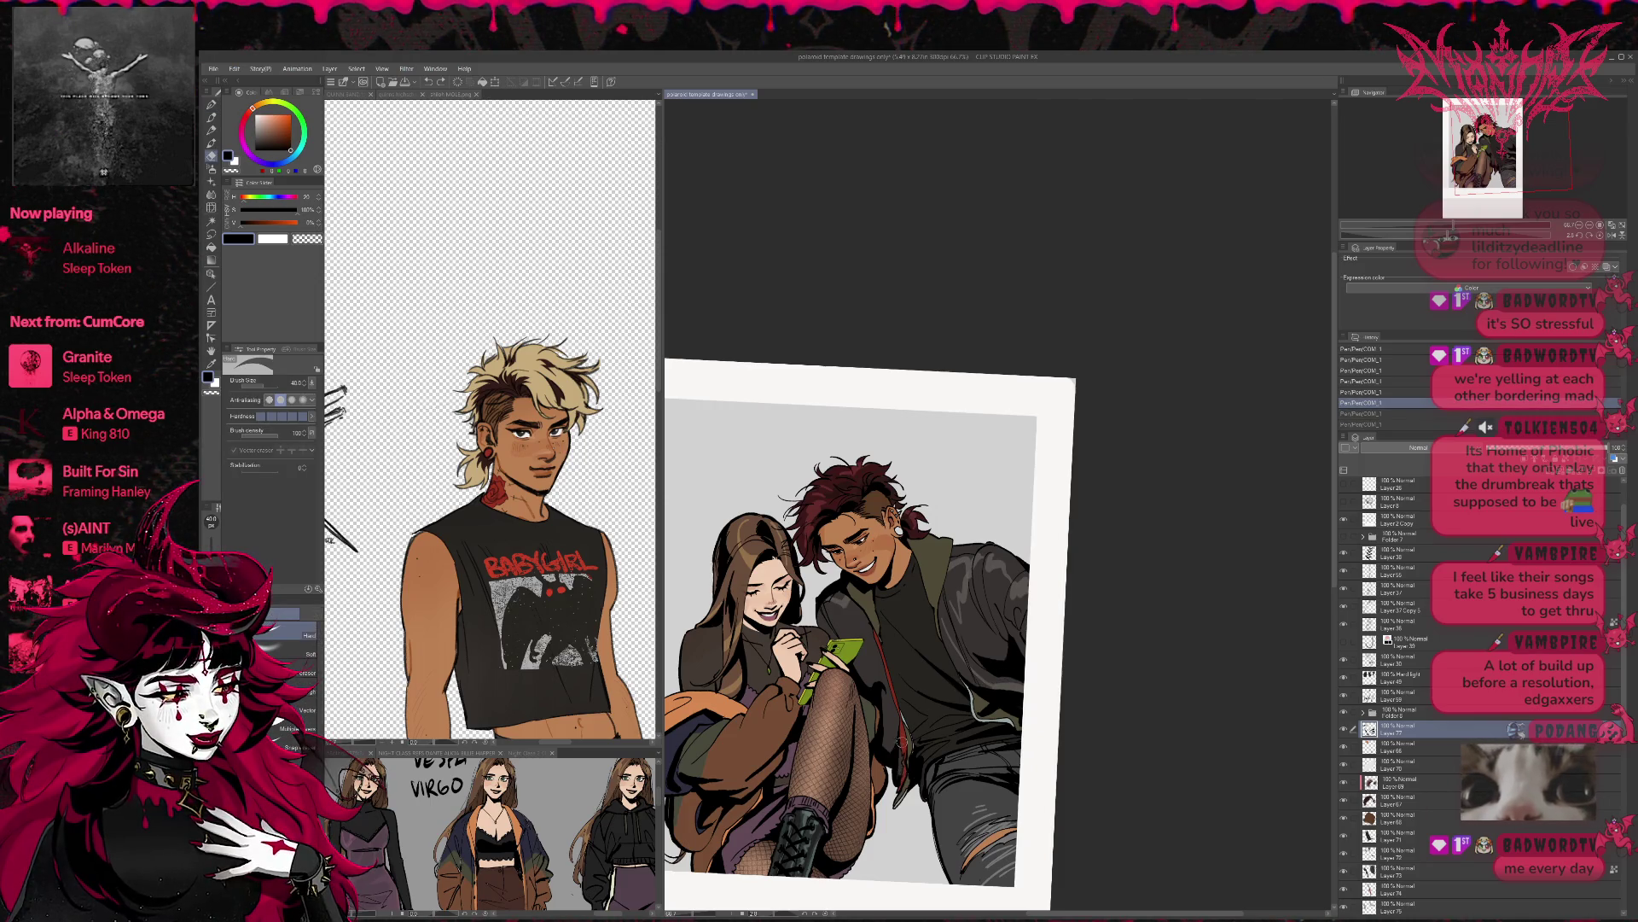
{"action": "left_click_drag", "start_coordinate": [897, 730], "coordinate": [903, 756]}
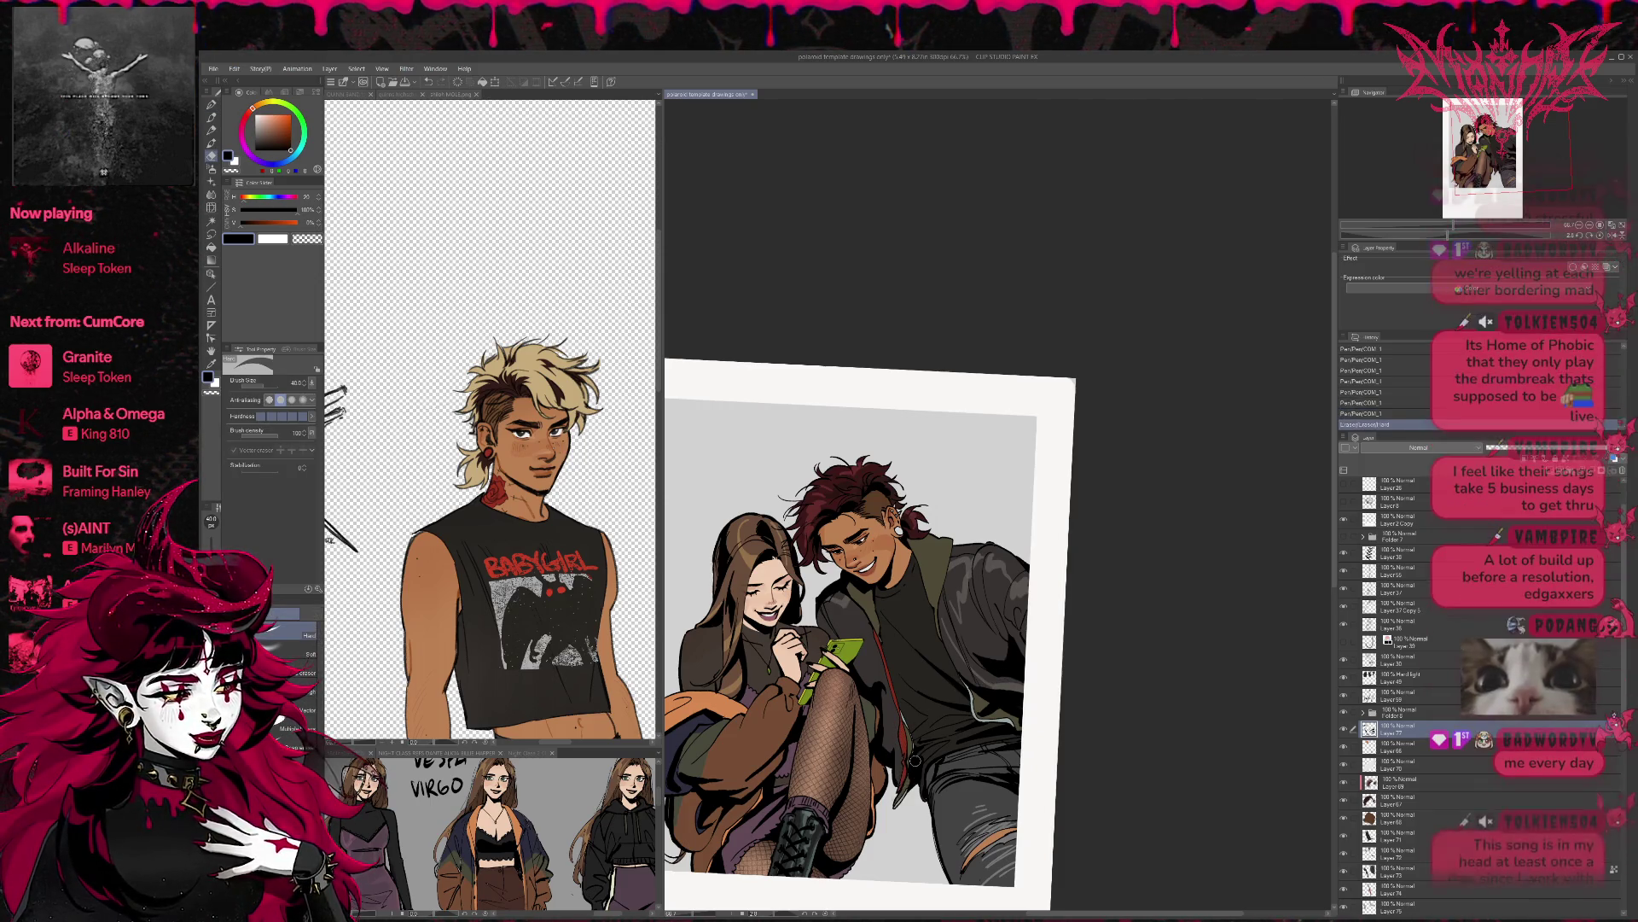
{"action": "mouse_move", "coordinate": [977, 695]}
{"action": "left_mouse_down"}
{"action": "mouse_move", "coordinate": [992, 723]}
{"action": "mouse_move", "coordinate": [1028, 698]}
{"action": "mouse_move", "coordinate": [1015, 693]}
{"action": "left_mouse_up"}
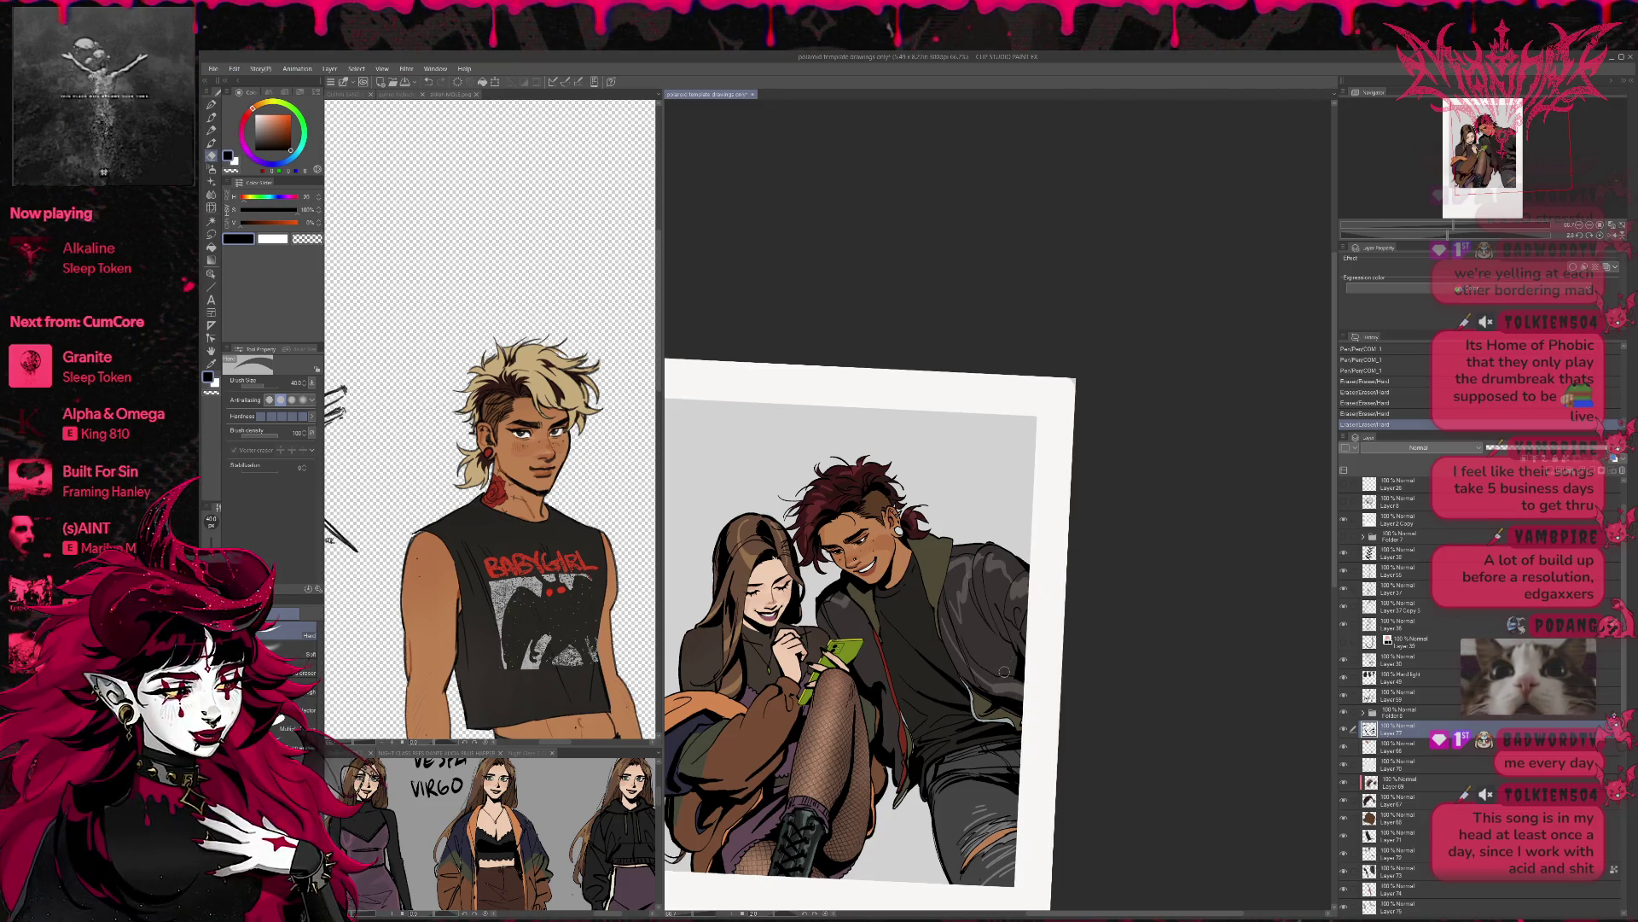
{"action": "key", "text": "p"}
{"action": "mouse_move", "coordinate": [1012, 676]}
{"action": "left_mouse_down"}
{"action": "mouse_move", "coordinate": [973, 655]}
{"action": "mouse_move", "coordinate": [1015, 683]}
{"action": "mouse_move", "coordinate": [1028, 649]}
{"action": "left_mouse_up"}
{"action": "key", "text": "e"}
{"action": "key", "text": "p"}
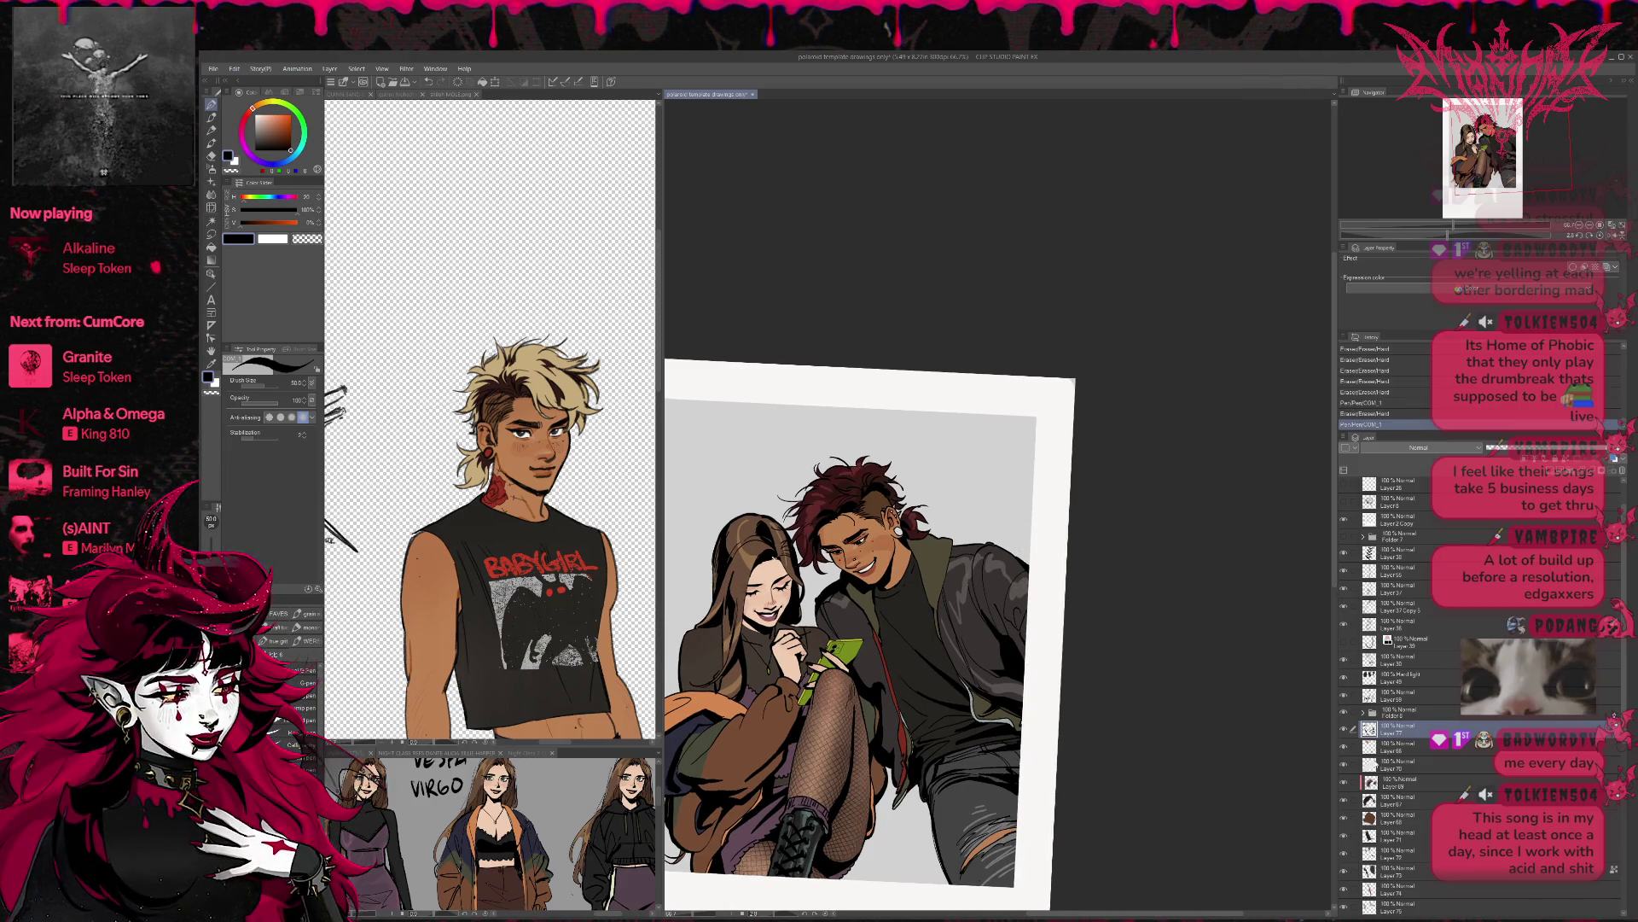
- On Layer 73, sample the jacket's dark grey and shade it at pen opacity 55
{"action": "left_click", "coordinate": [1344, 870]}
{"action": "left_click", "coordinate": [1344, 870]}
{"action": "left_click", "coordinate": [1344, 871]}
{"action": "left_click", "coordinate": [1344, 871]}
{"action": "left_click", "coordinate": [1391, 870]}
{"action": "left_click", "coordinate": [974, 629], "text": "alt"}
{"action": "left_click_drag", "start_coordinate": [260, 408], "coordinate": [262, 408]}
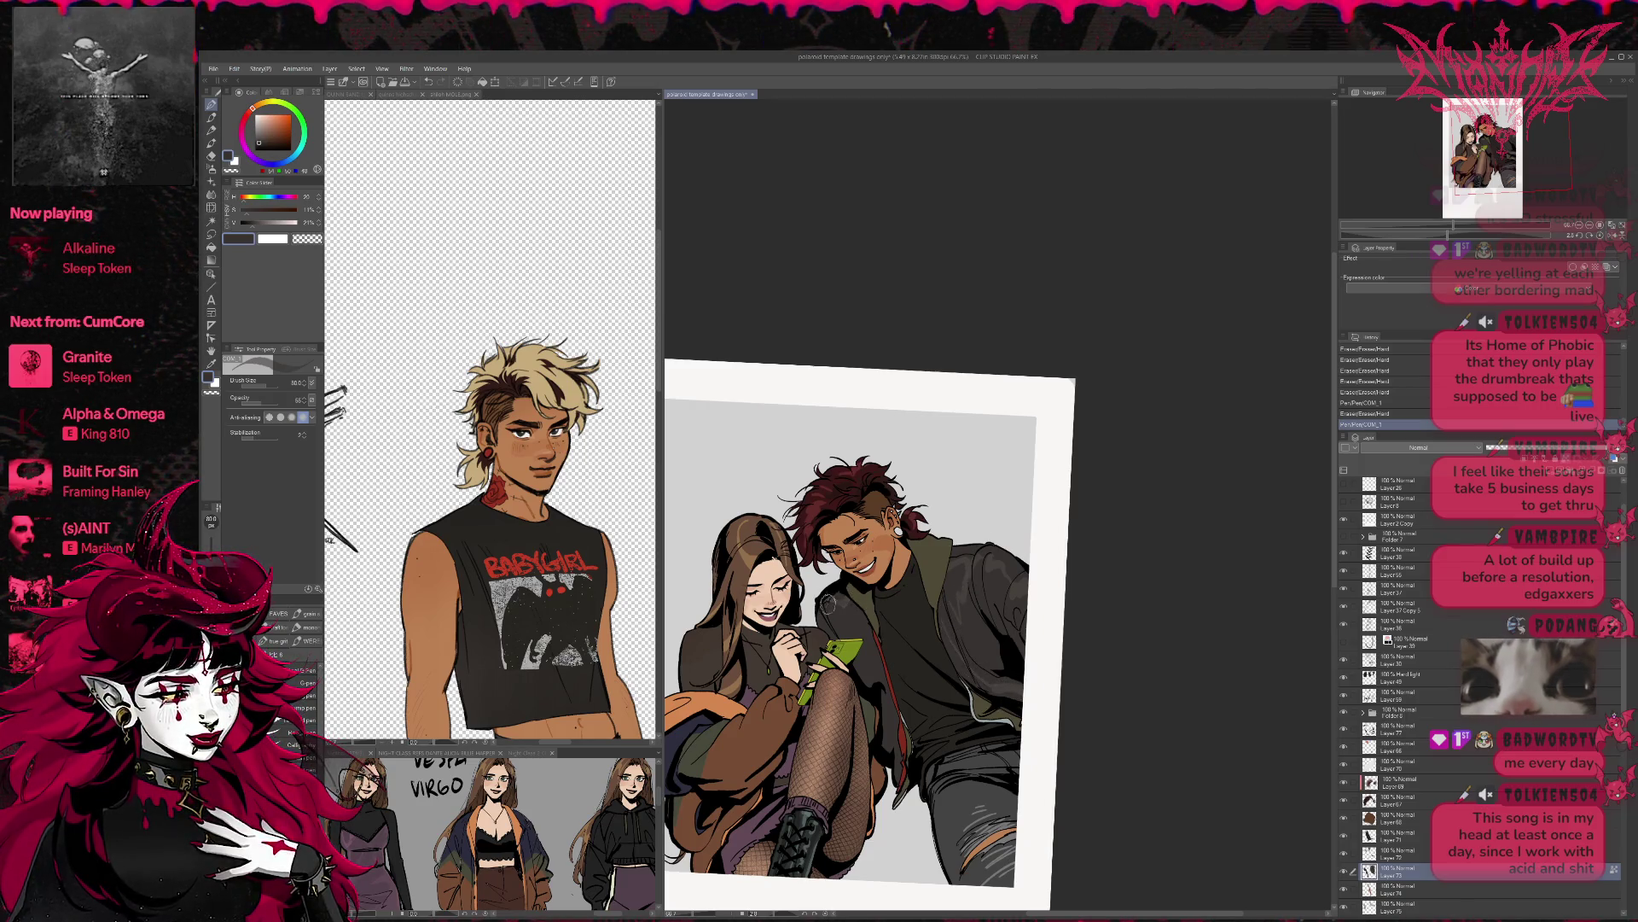
{"action": "left_click_drag", "start_coordinate": [1000, 567], "coordinate": [1022, 571]}
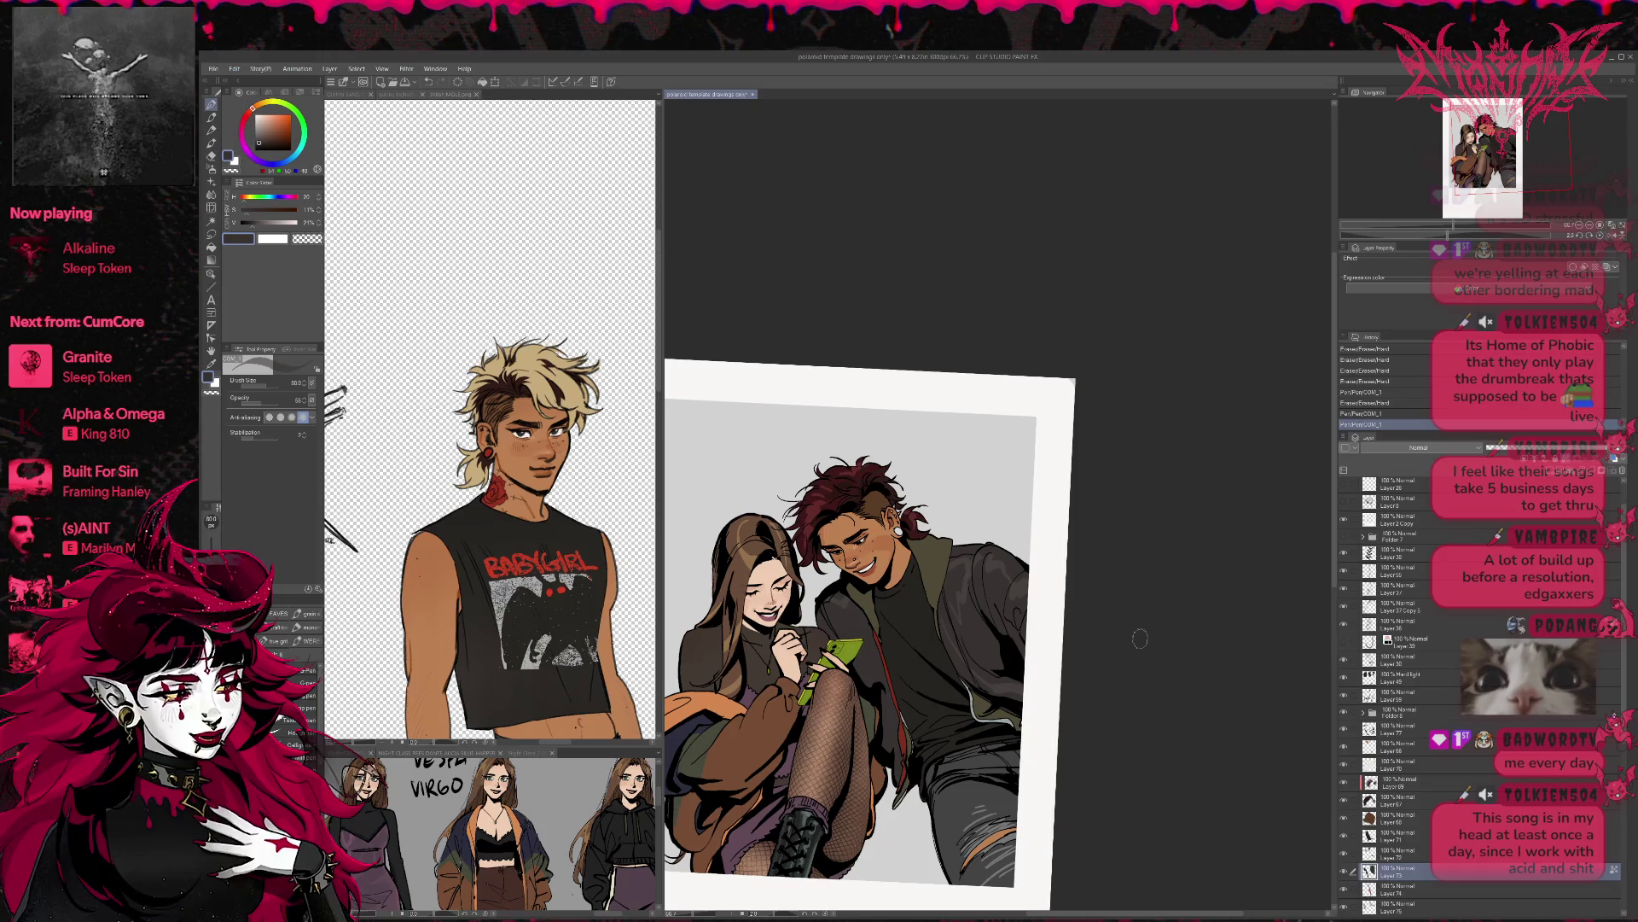
- Lock transparent pixels on Layer 71, save, and try the layer's Tone effect
{"action": "left_click", "coordinate": [1416, 836]}
{"action": "key", "text": "ctrl+shift+l"}
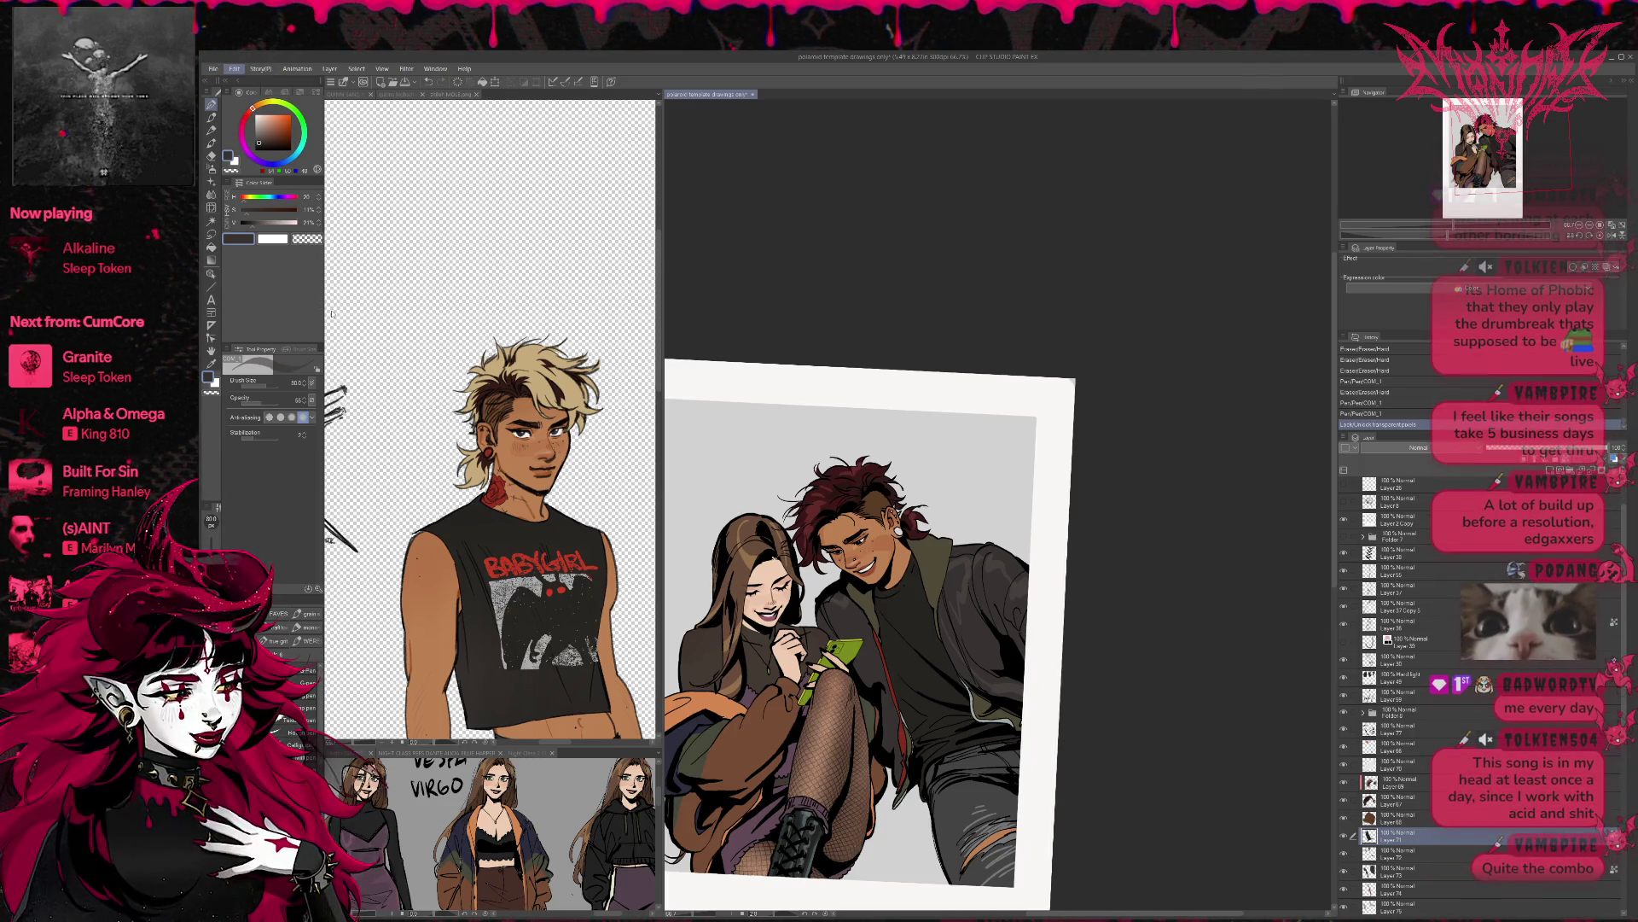
{"action": "key", "text": "ctrl+s"}
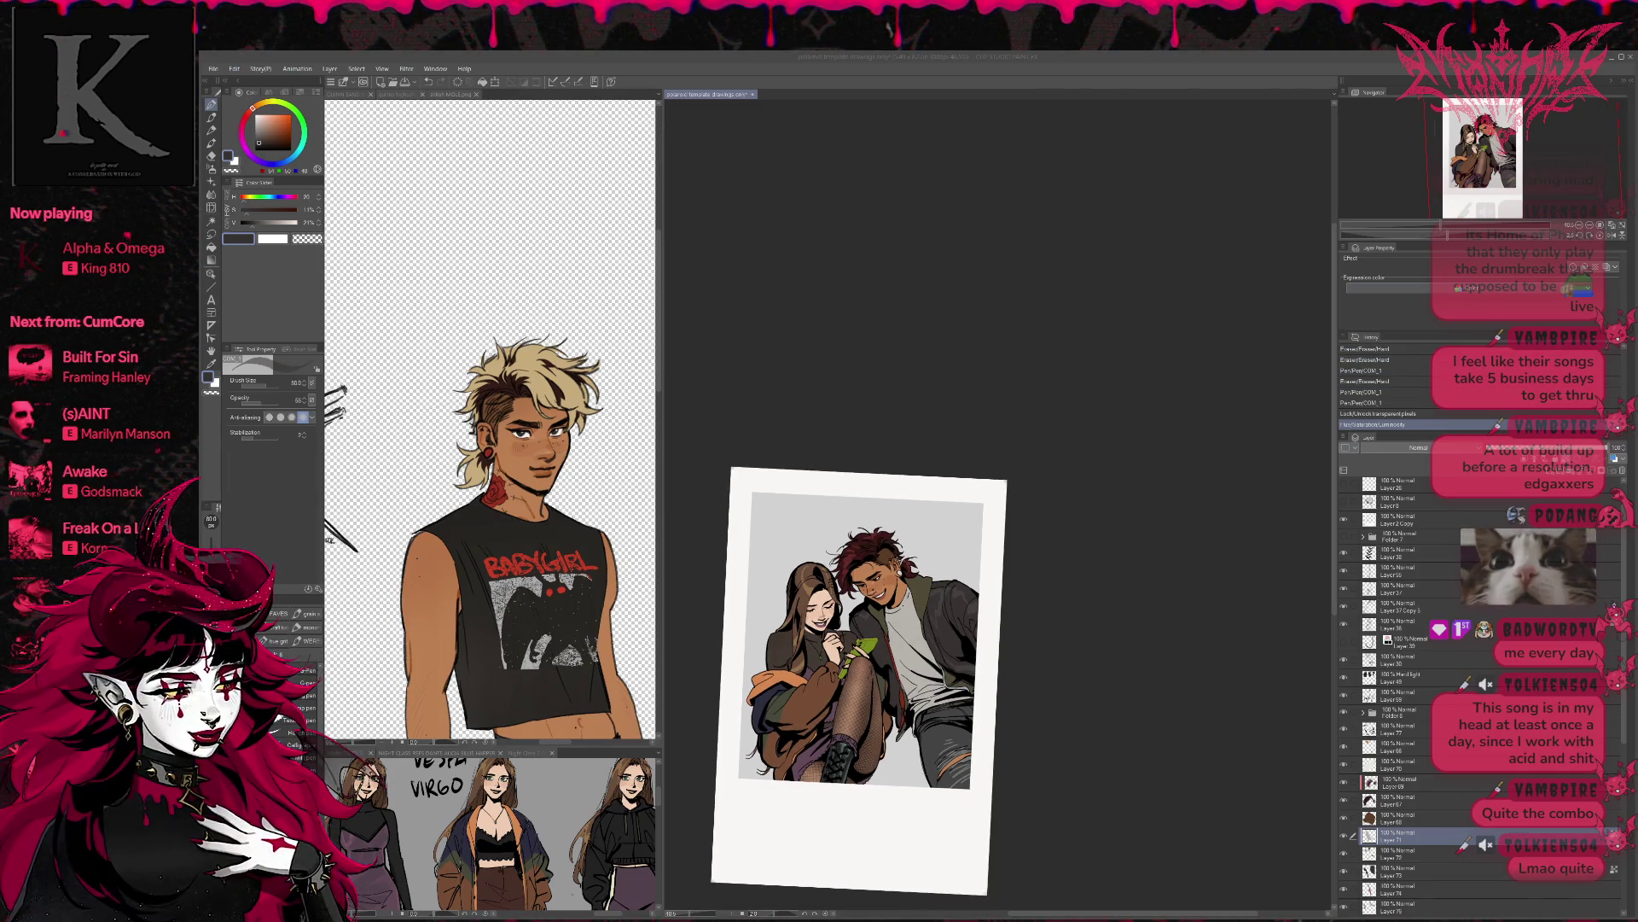
{"action": "left_click", "coordinate": [1594, 268]}
- Turn Tone back off, then move Layer 69 into Folder 7 as a clipped layer
{"action": "left_click", "coordinate": [1594, 268]}
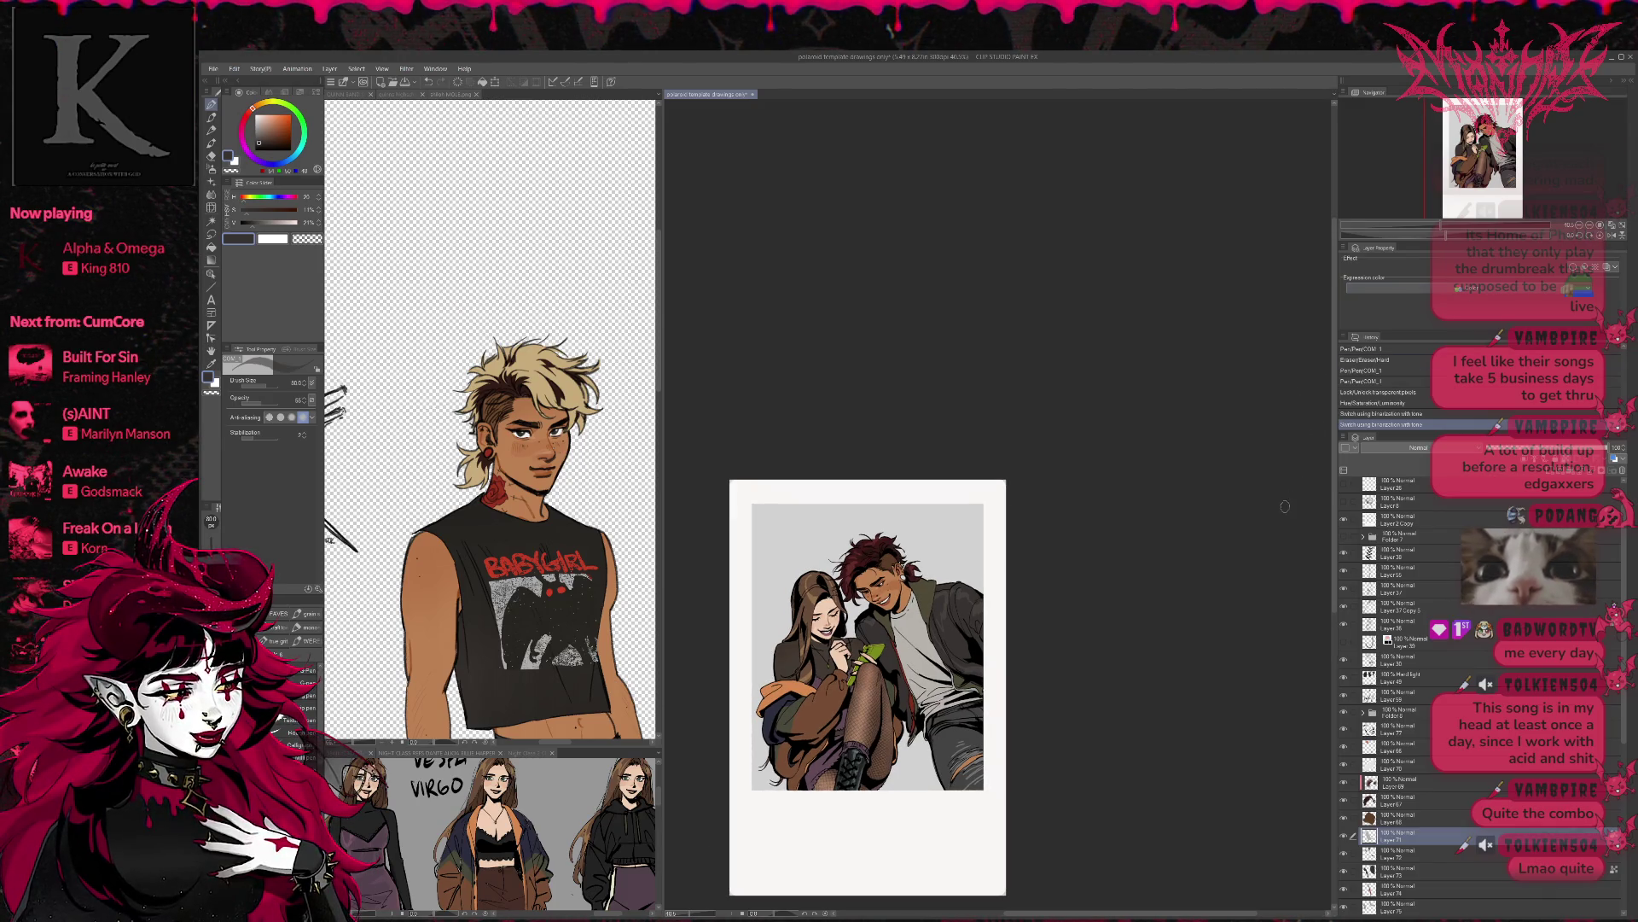
{"action": "scroll", "coordinate": [1280, 512], "scroll_direction": "up", "scroll_amount": 1}
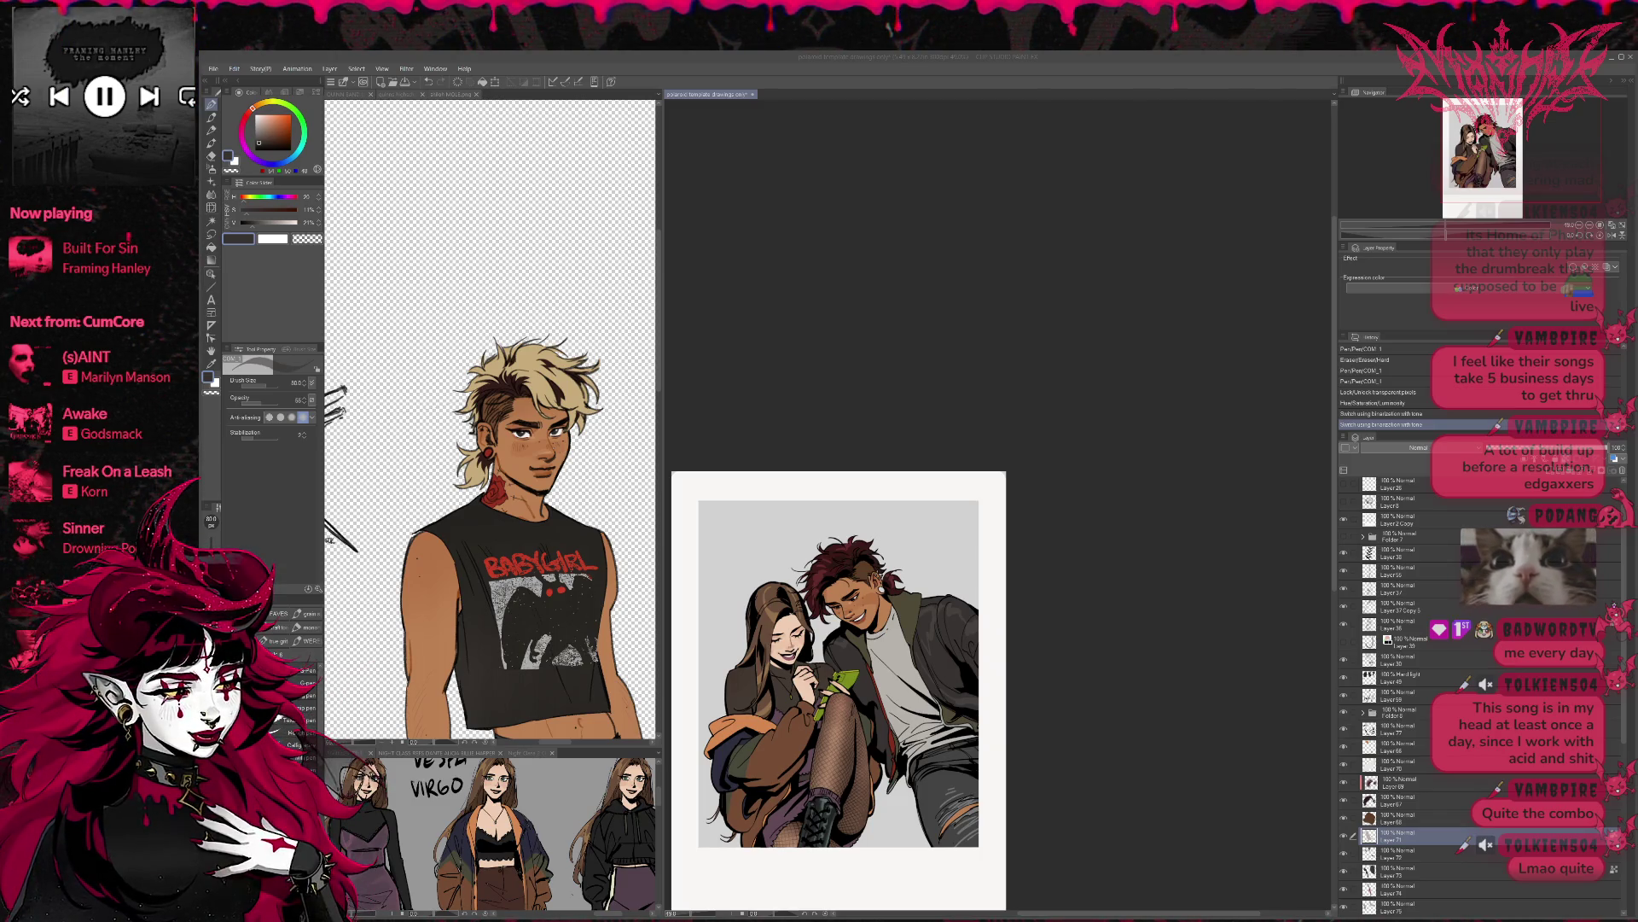
{"action": "left_click_drag", "start_coordinate": [1395, 781], "coordinate": [1419, 539]}
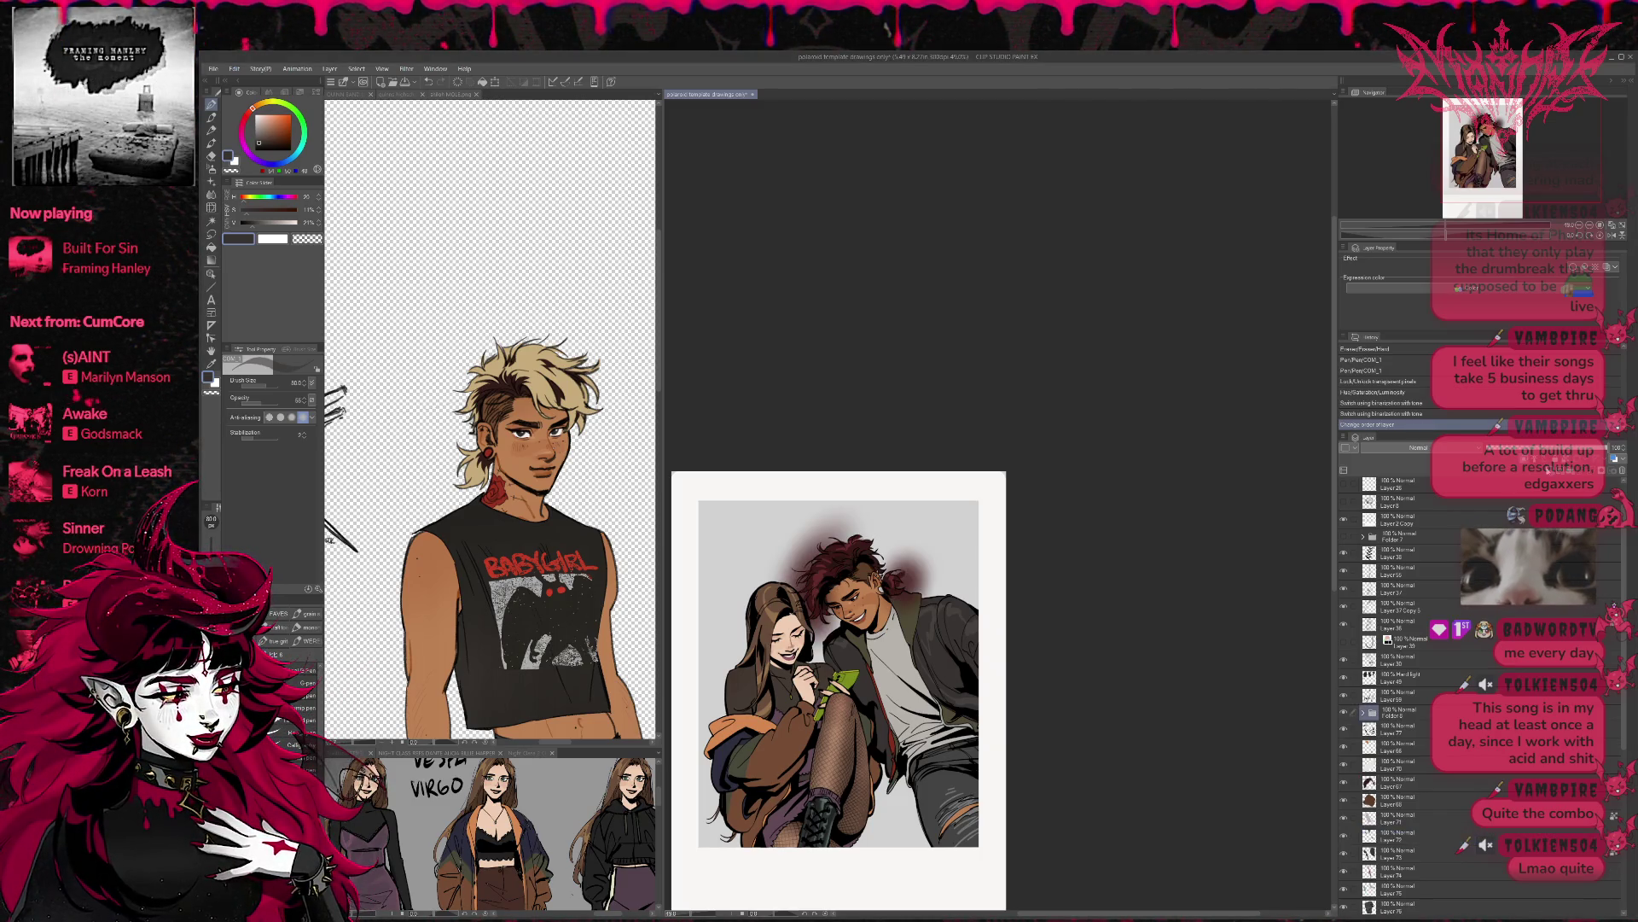
{"action": "key", "text": "ctrl+alt+g"}
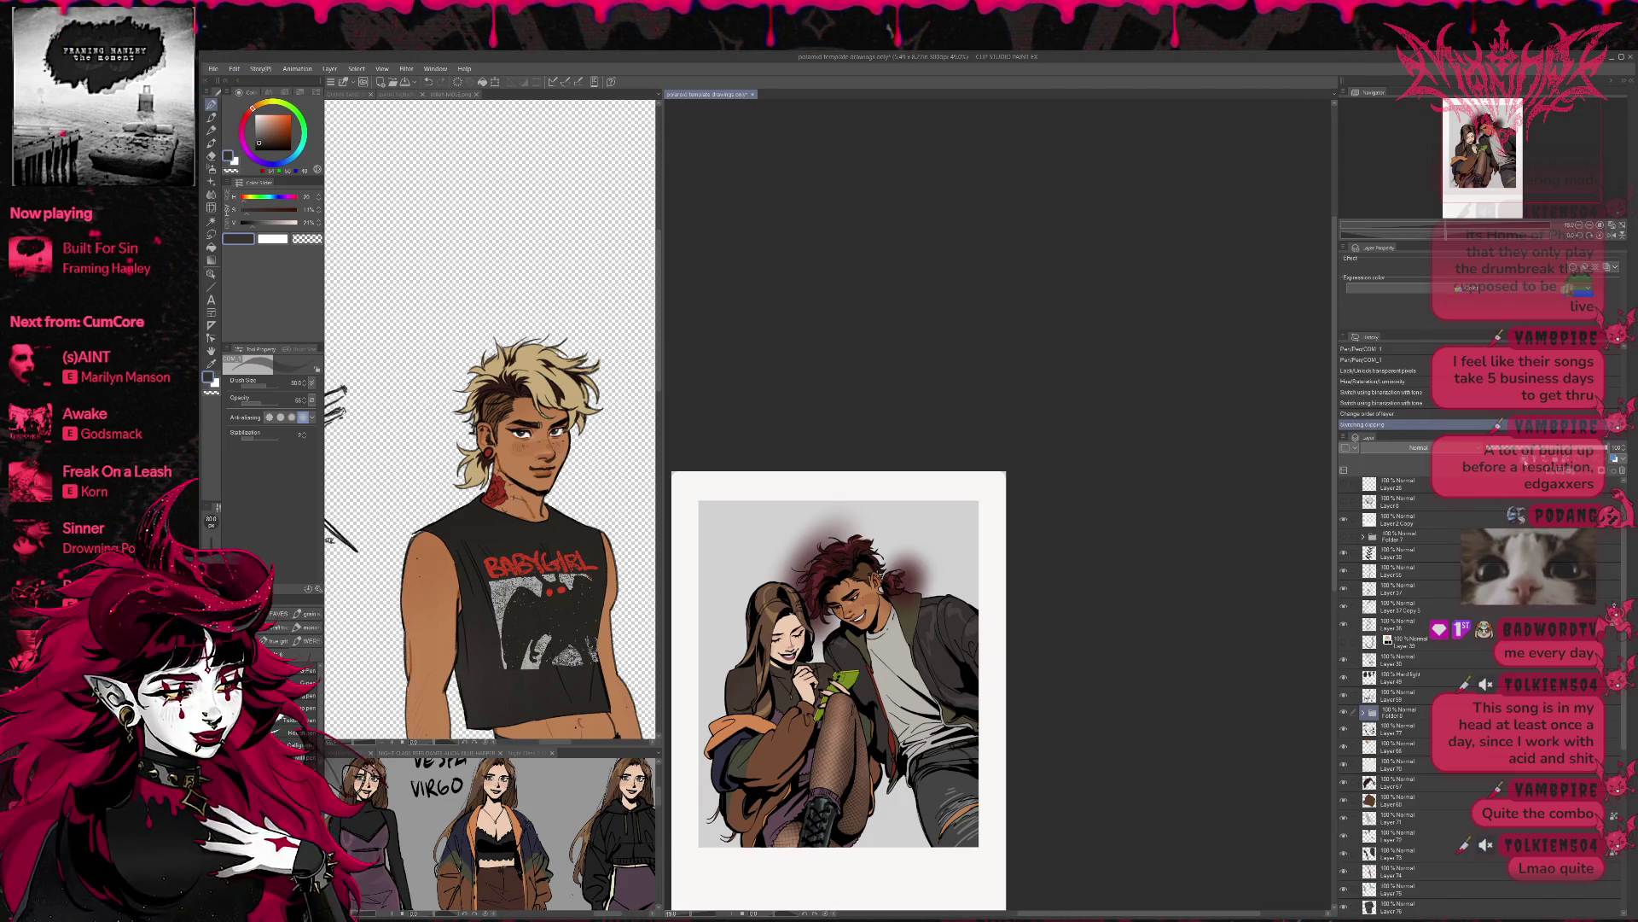
- Add a new raster layer above Layer 69 and clip it, after reverting a clipping test on Layer 67
{"action": "left_click", "coordinate": [1420, 783]}
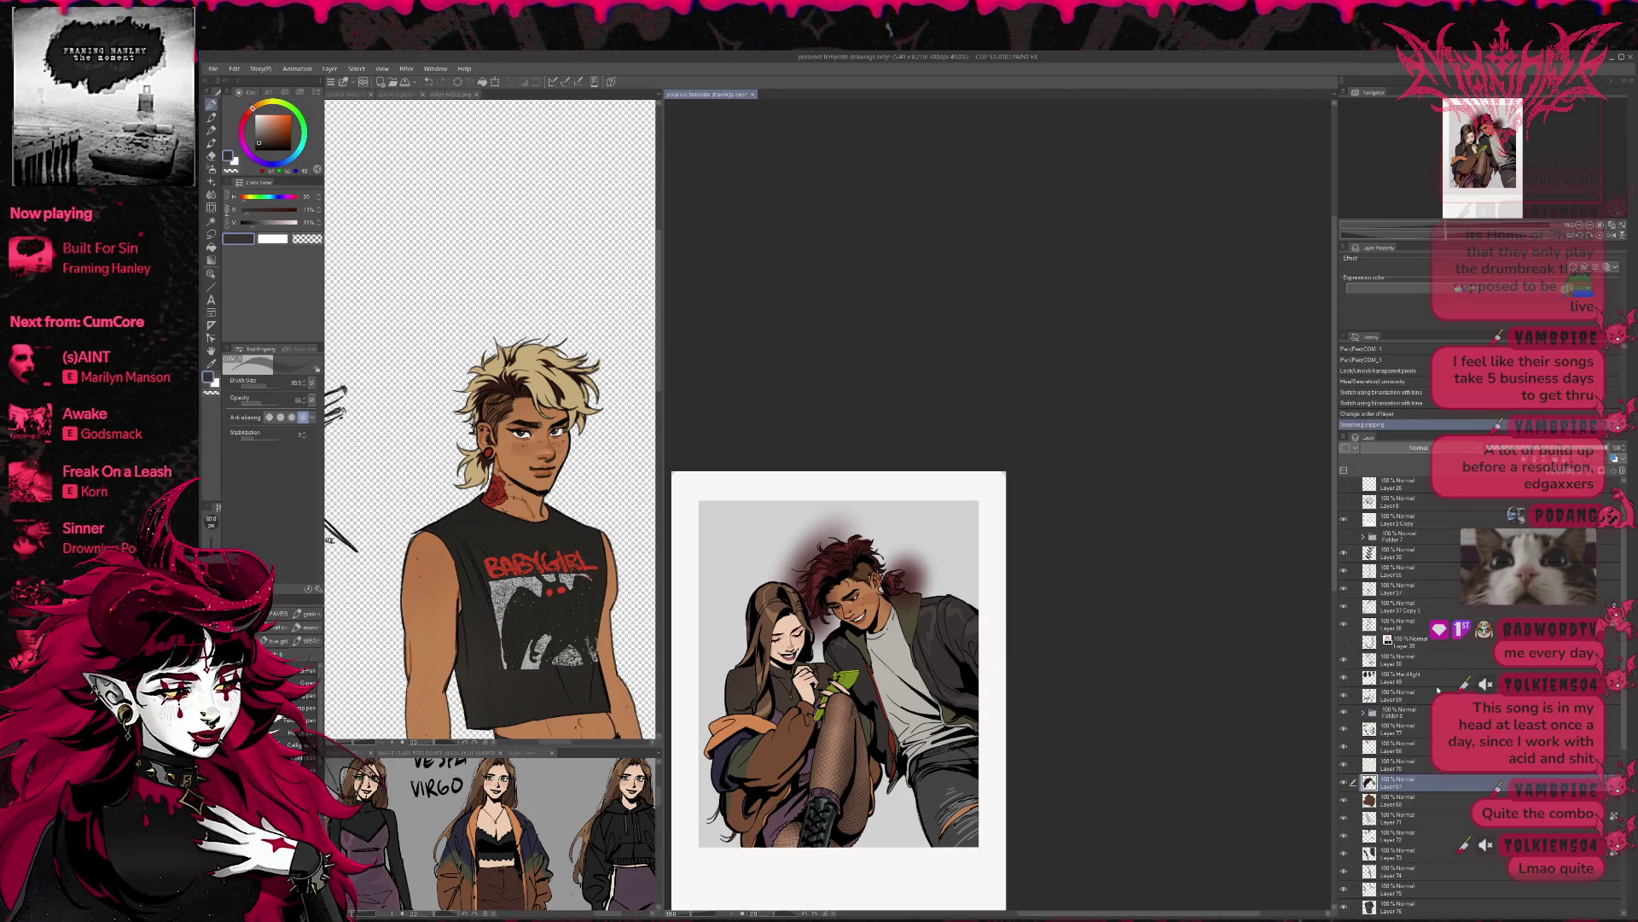
{"action": "key", "text": "ctrl+alt+g"}
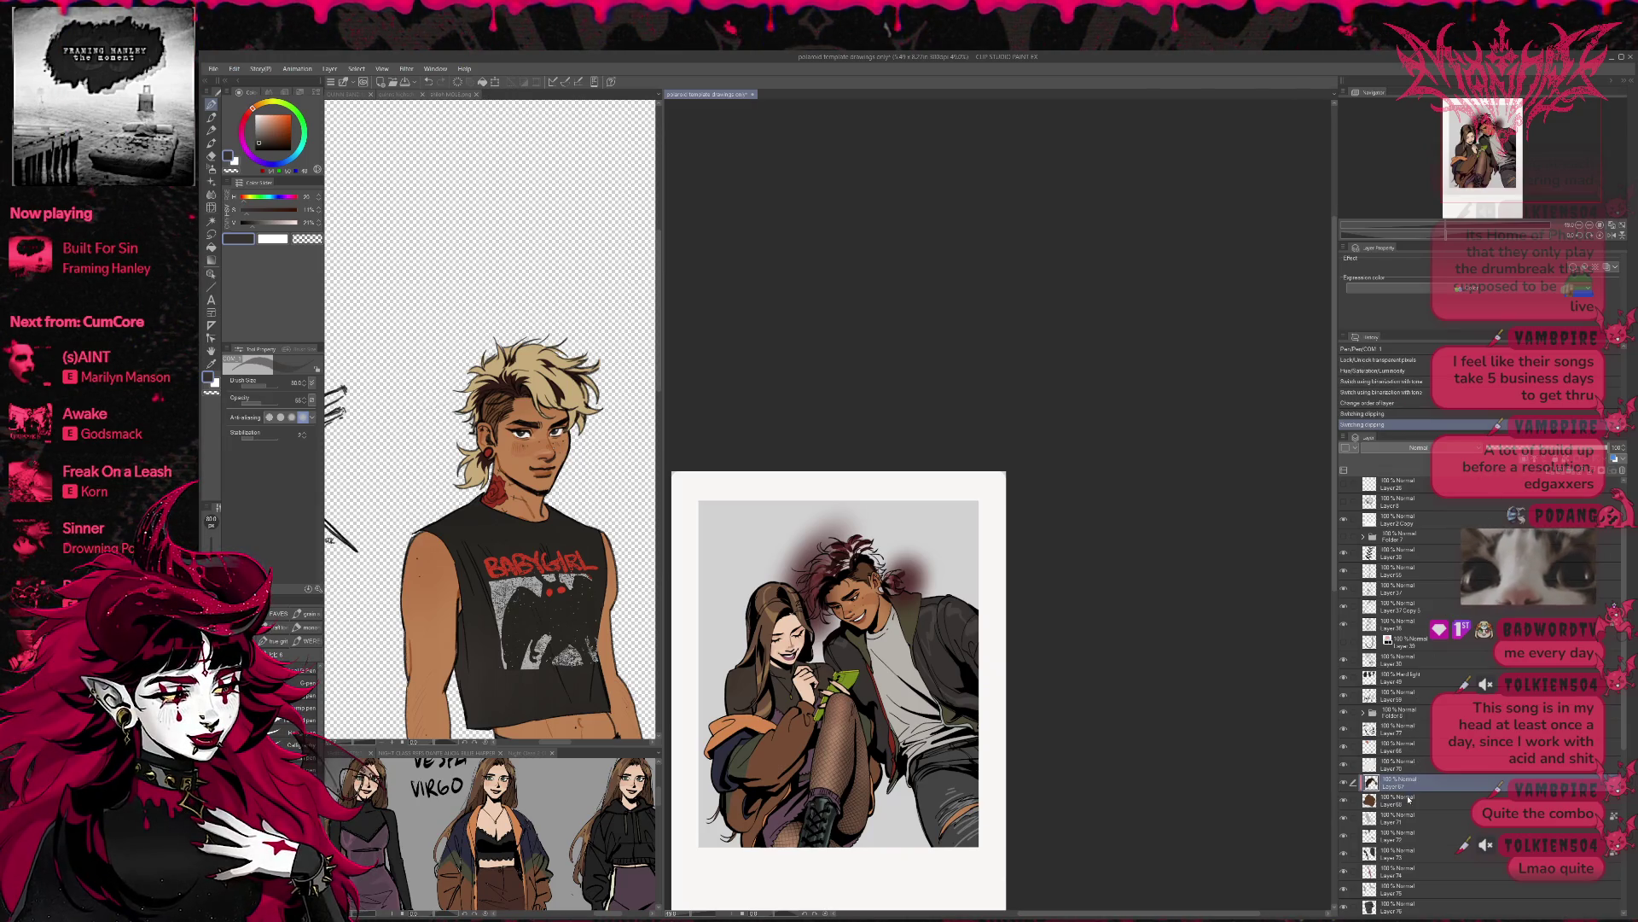
{"action": "key", "text": "ctrl+z"}
{"action": "key", "text": "ctrl+z"}
{"action": "key", "text": "ctrl+z"}
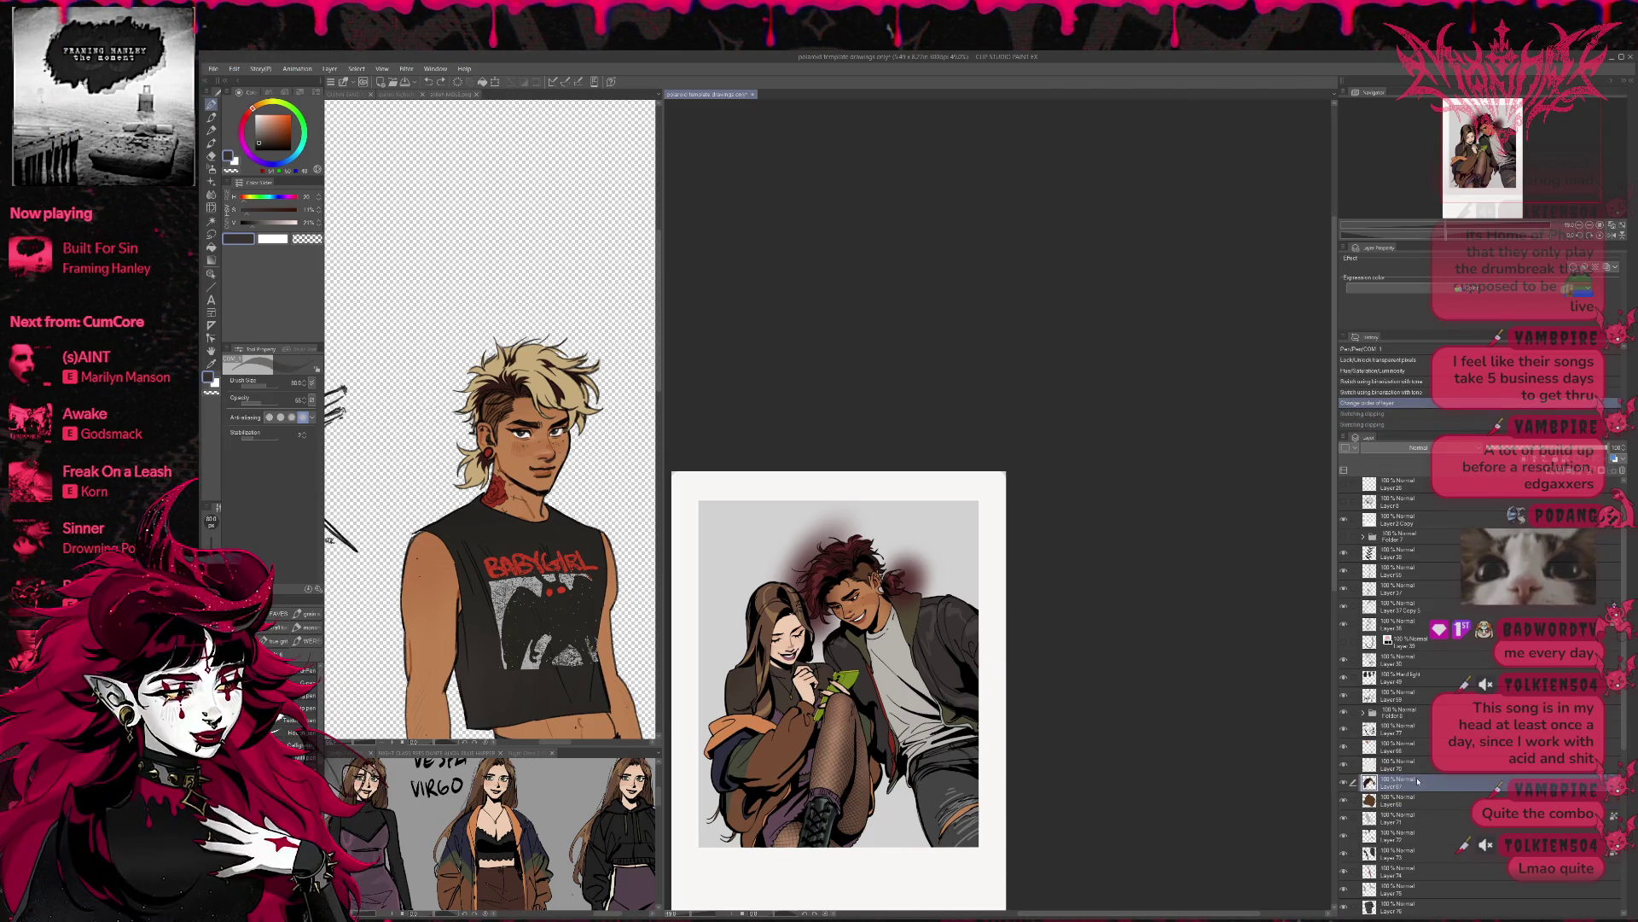
{"action": "left_click", "coordinate": [1414, 783]}
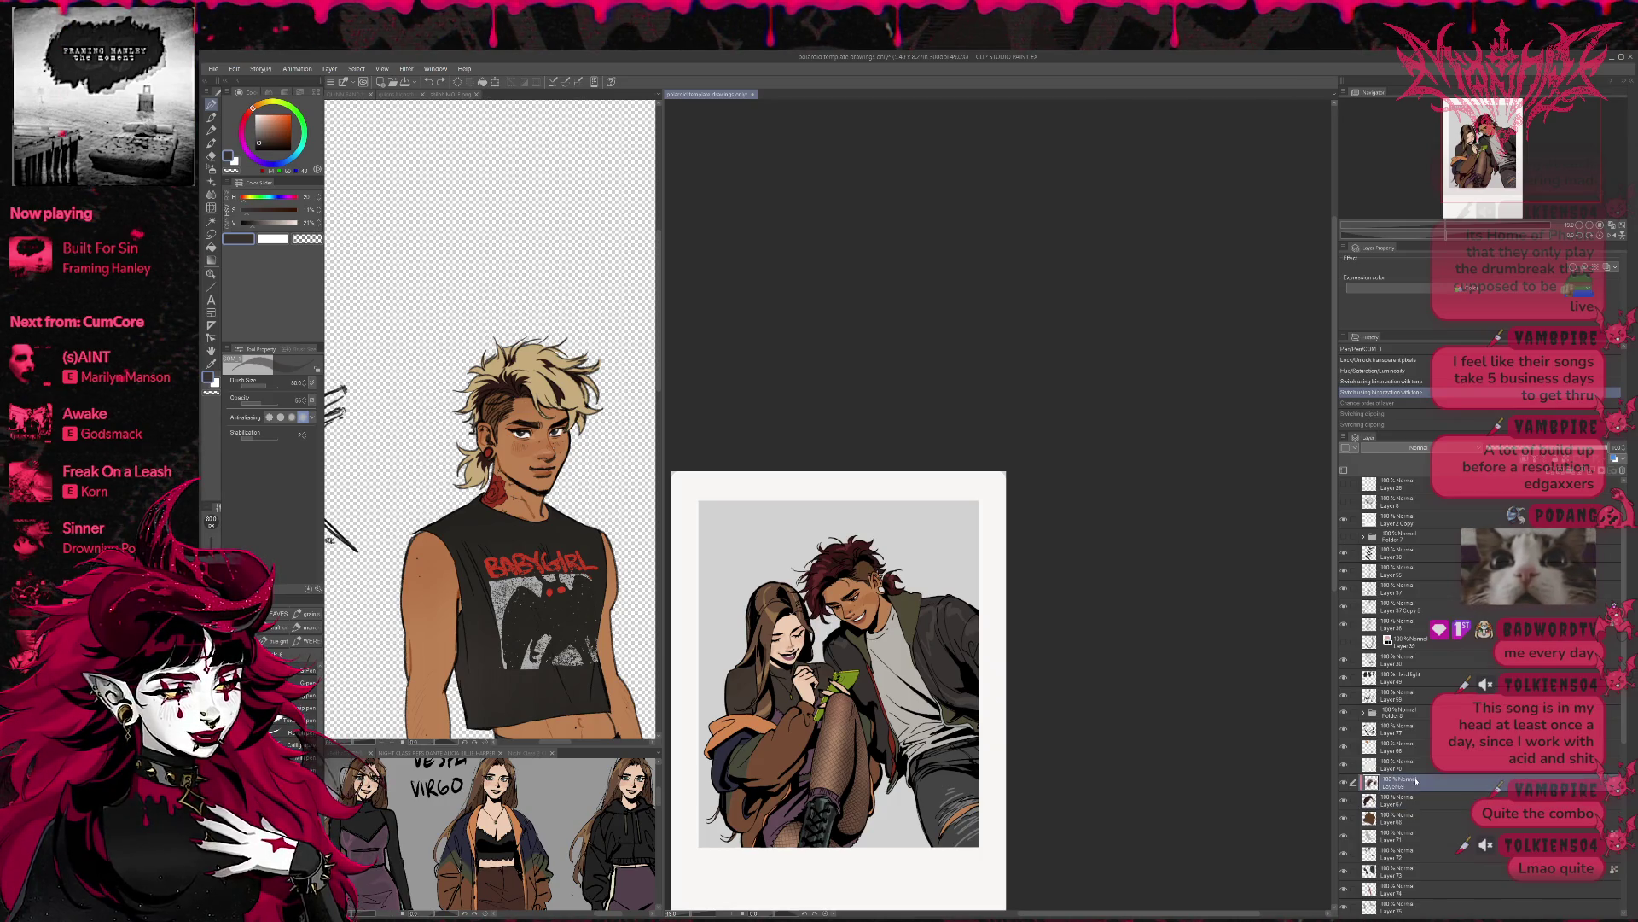
{"action": "key", "text": "ctrl+shift+n"}
{"action": "key", "text": "ctrl+alt+g"}
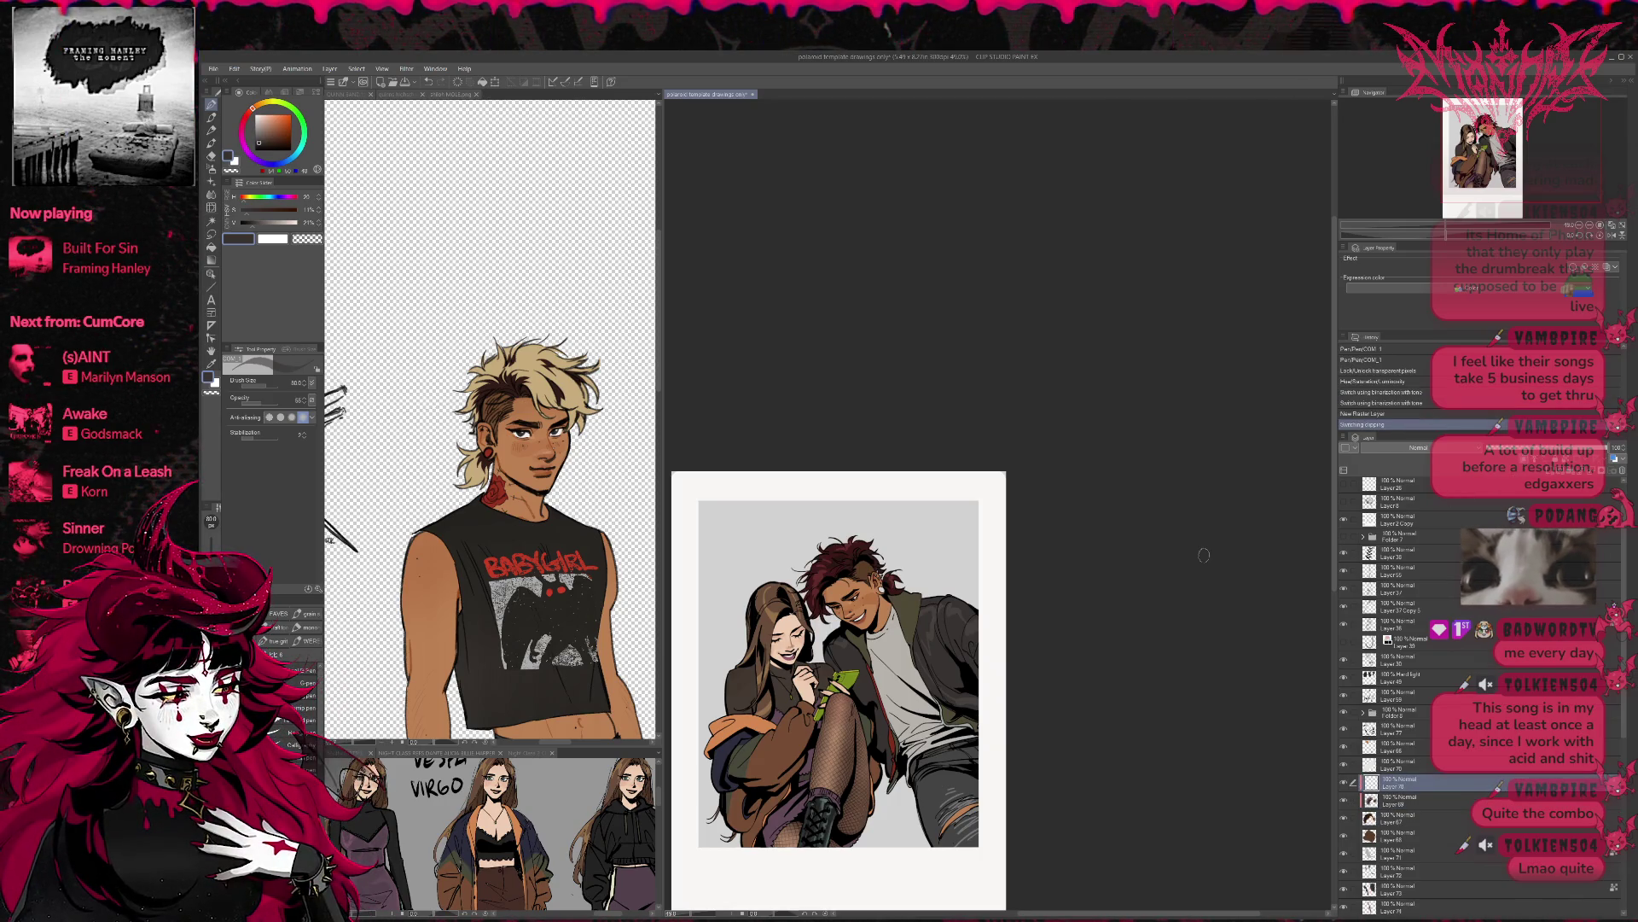
- Skip ahead three songs in the music player queue
{"action": "left_click", "coordinate": [149, 99]}
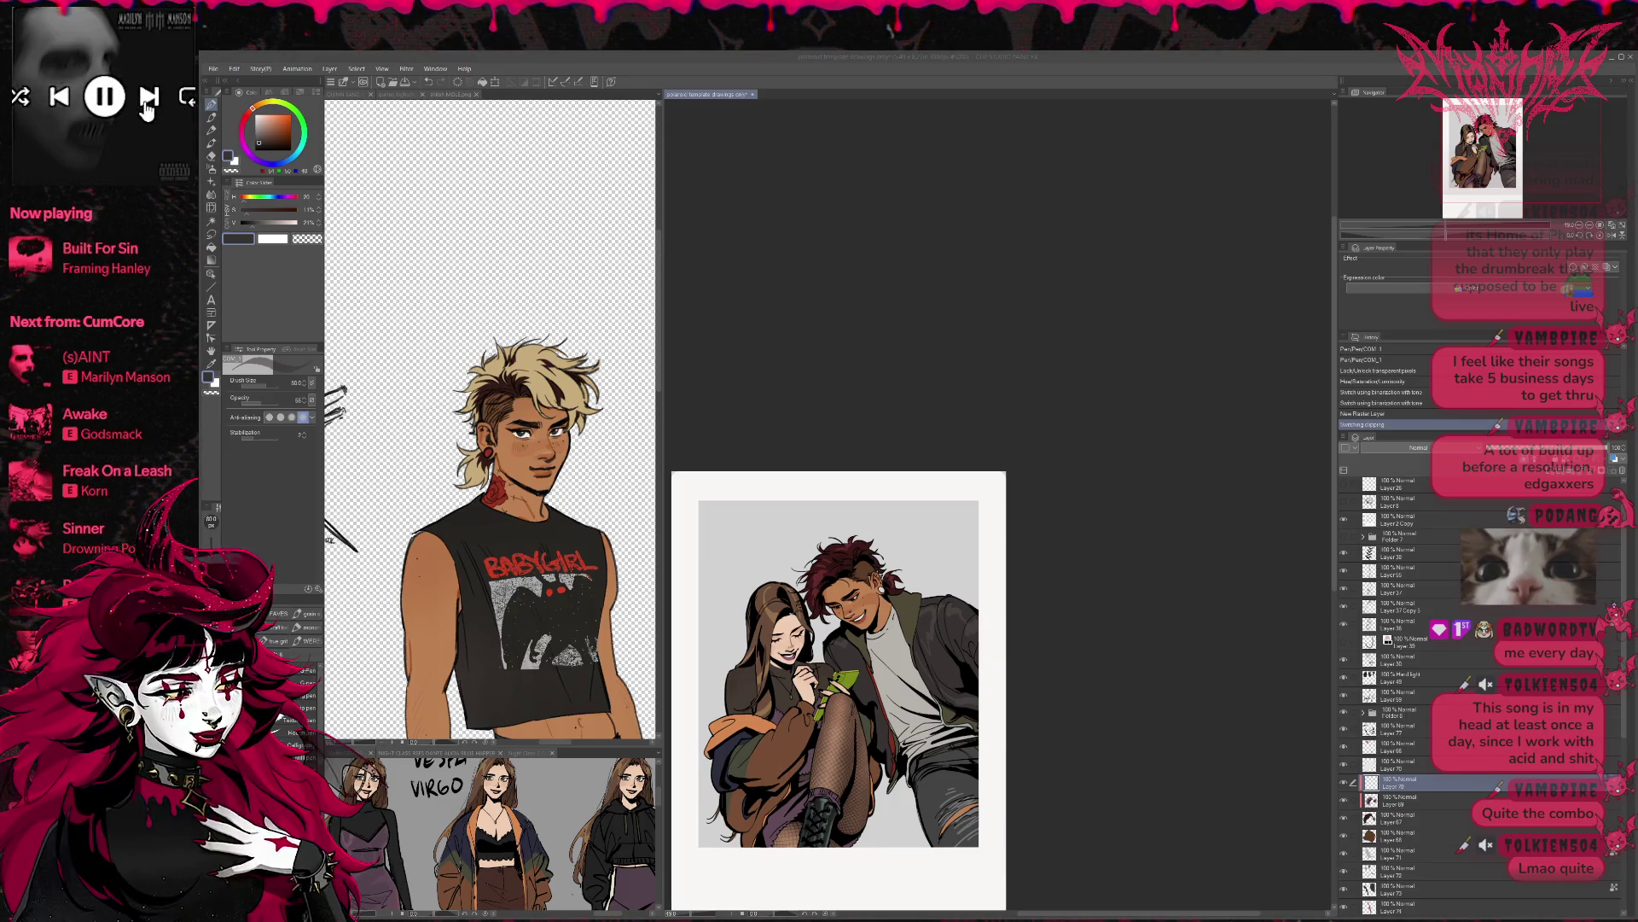
{"action": "left_click", "coordinate": [150, 99]}
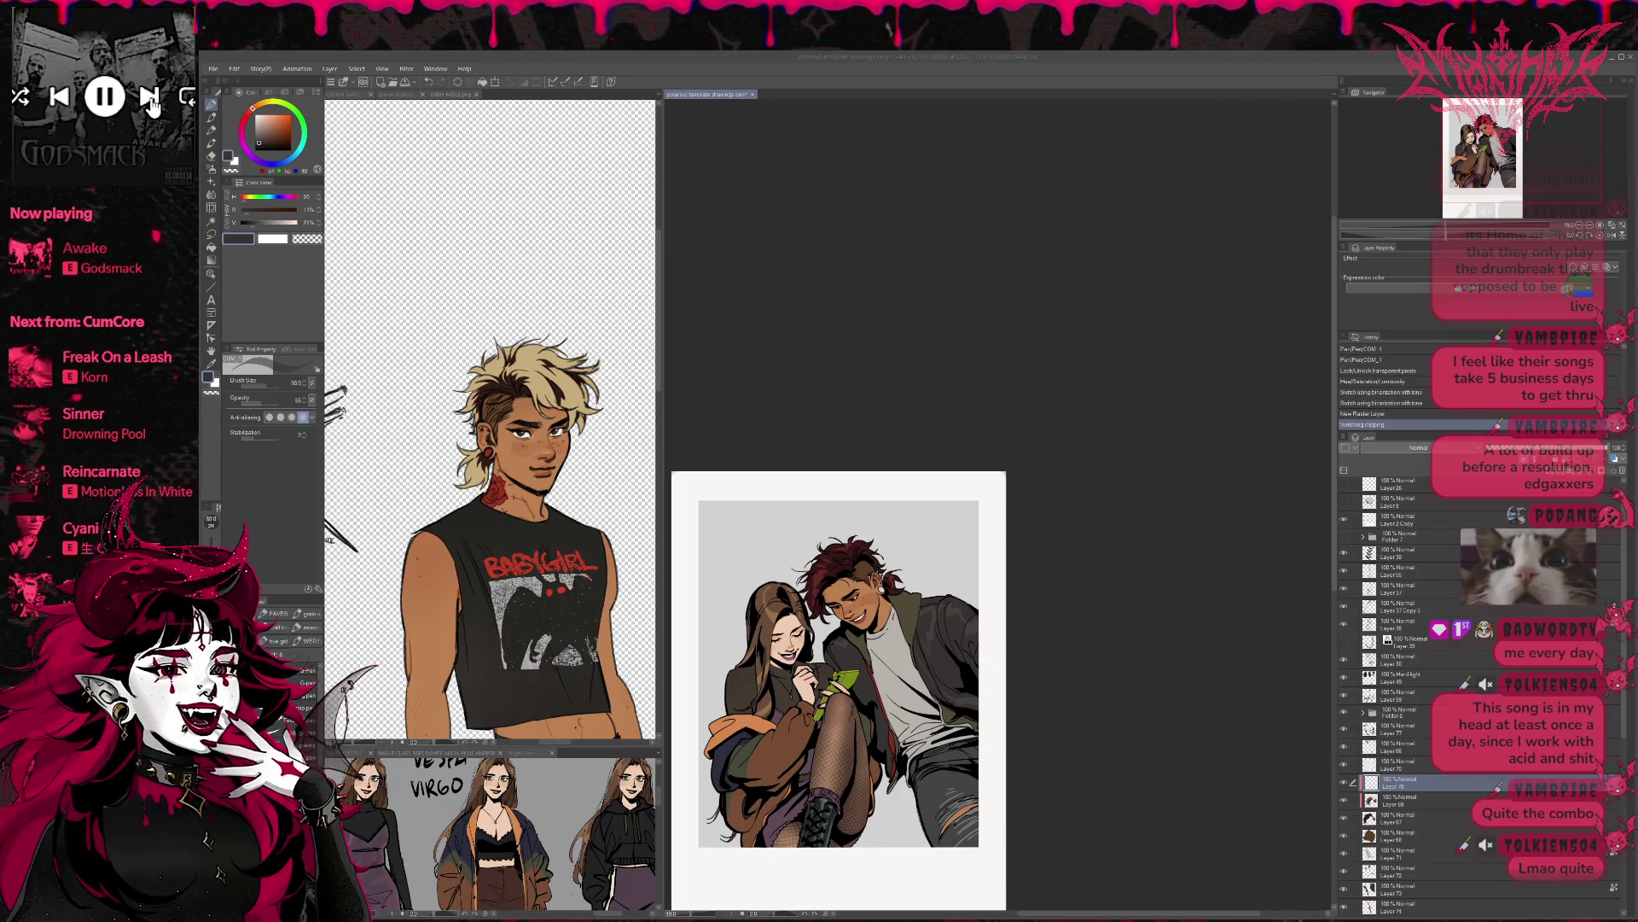
{"action": "left_click", "coordinate": [151, 99]}
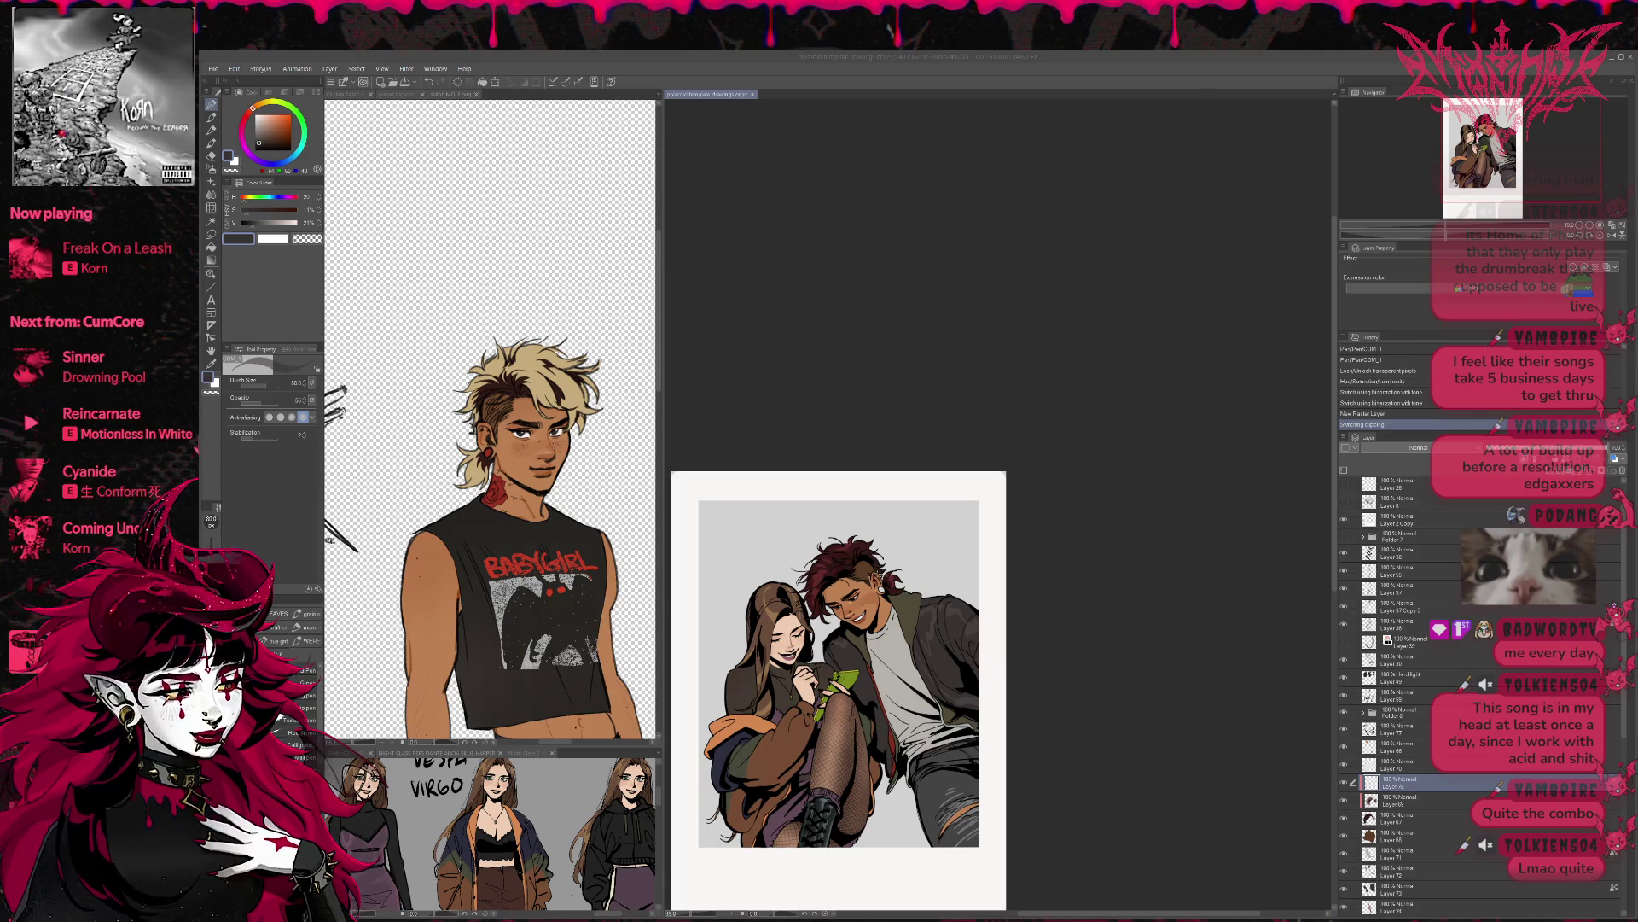
- Play 'Coming Undone', then sample black and mark the girl's hair at 100% pen opacity
{"action": "scroll", "coordinate": [101, 384], "scroll_direction": "down", "scroll_amount": 3}
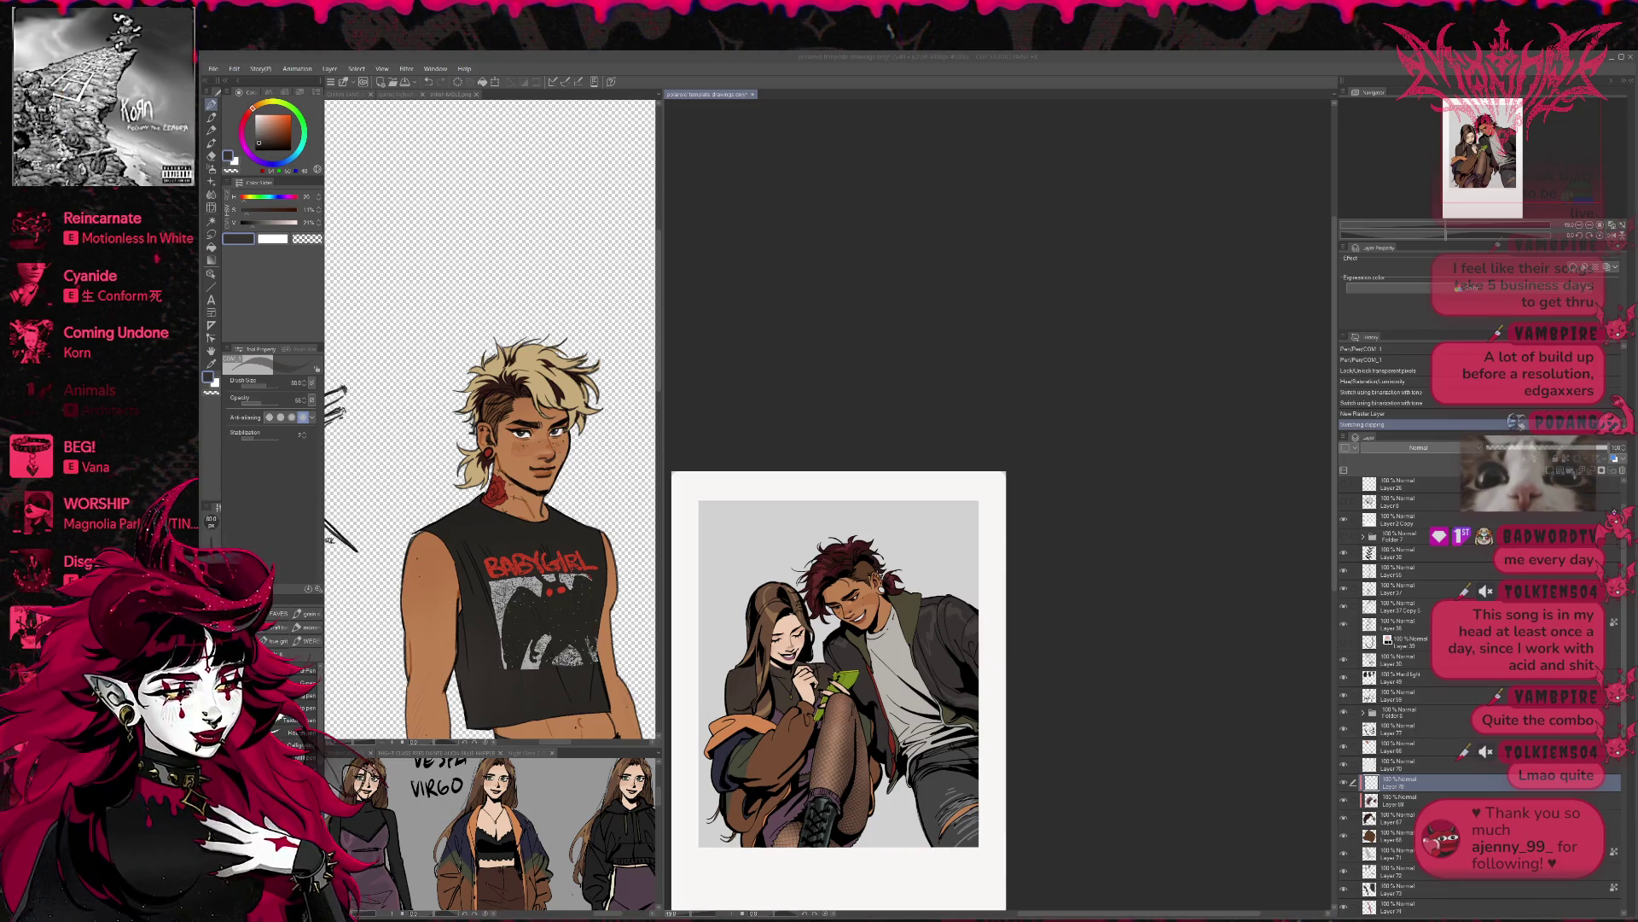
{"action": "left_click", "coordinate": [32, 346]}
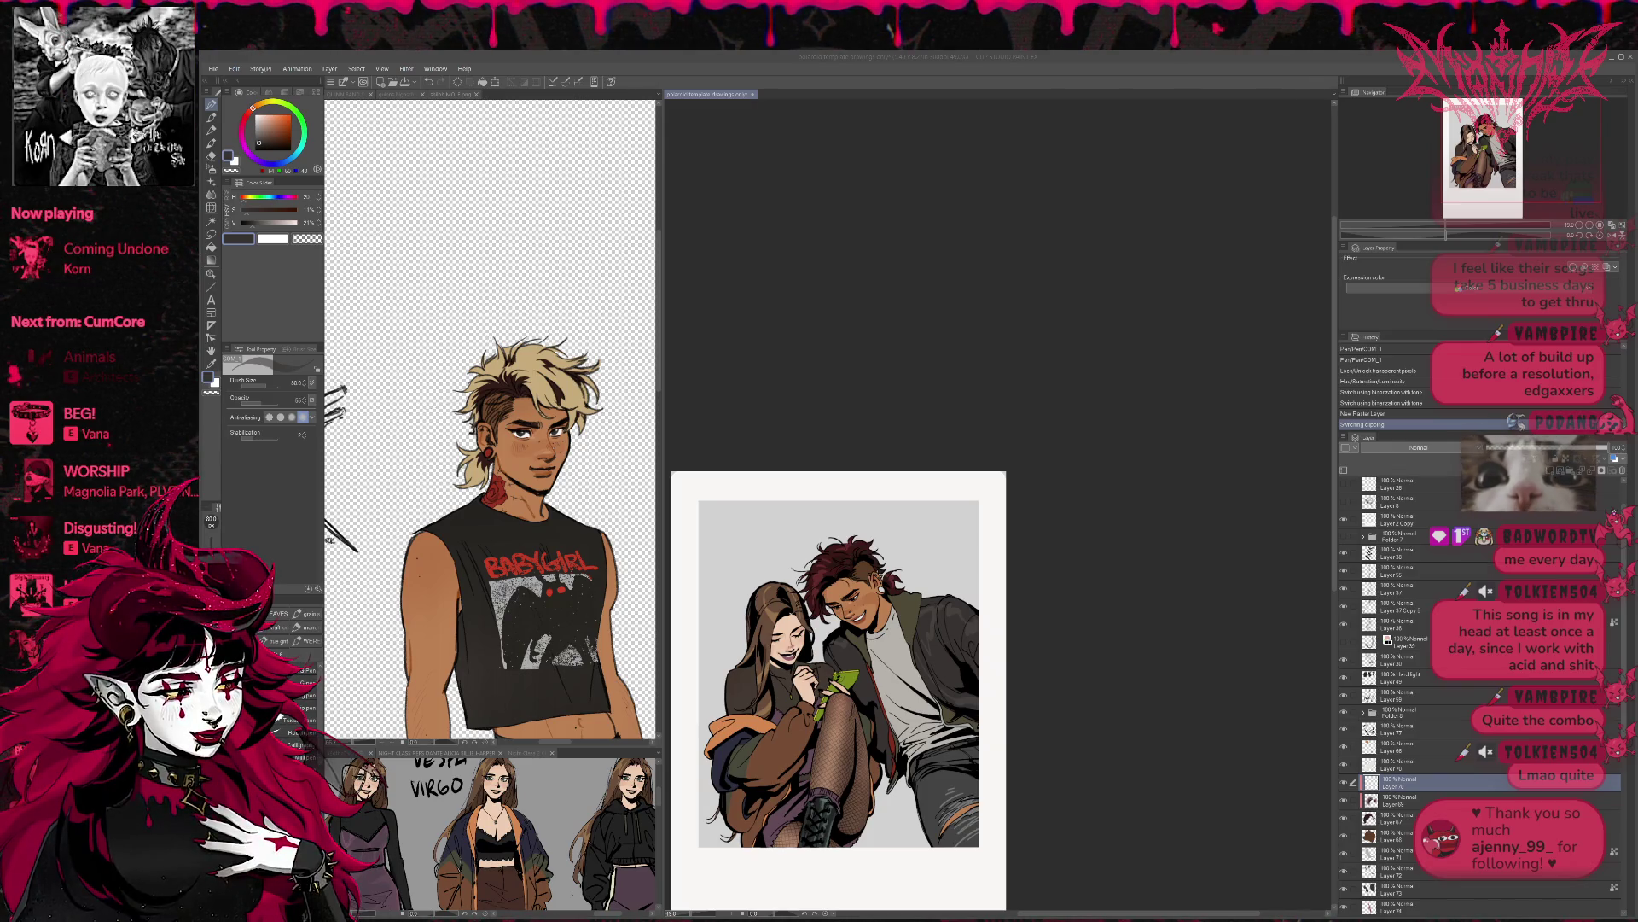
{"action": "left_click", "coordinate": [569, 361], "text": "alt"}
{"action": "left_click", "coordinate": [305, 401]}
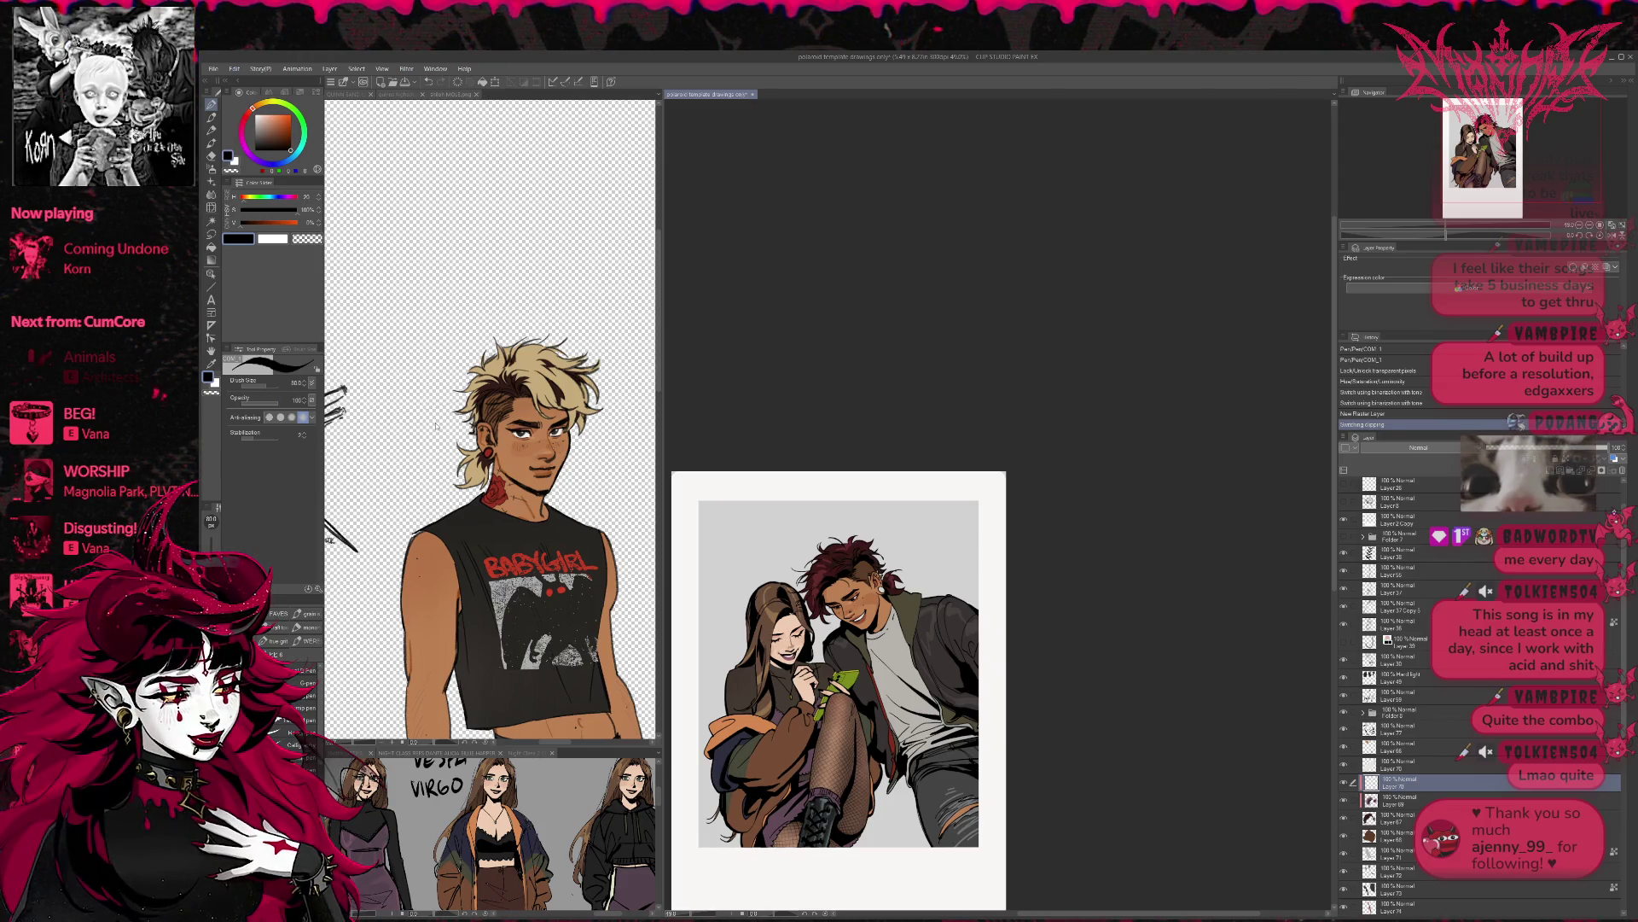
{"action": "mouse_move", "coordinate": [821, 592]}
{"action": "left_mouse_down"}
{"action": "mouse_move", "coordinate": [829, 616]}
{"action": "mouse_move", "coordinate": [819, 555]}
{"action": "mouse_move", "coordinate": [821, 575]}
{"action": "left_mouse_up"}
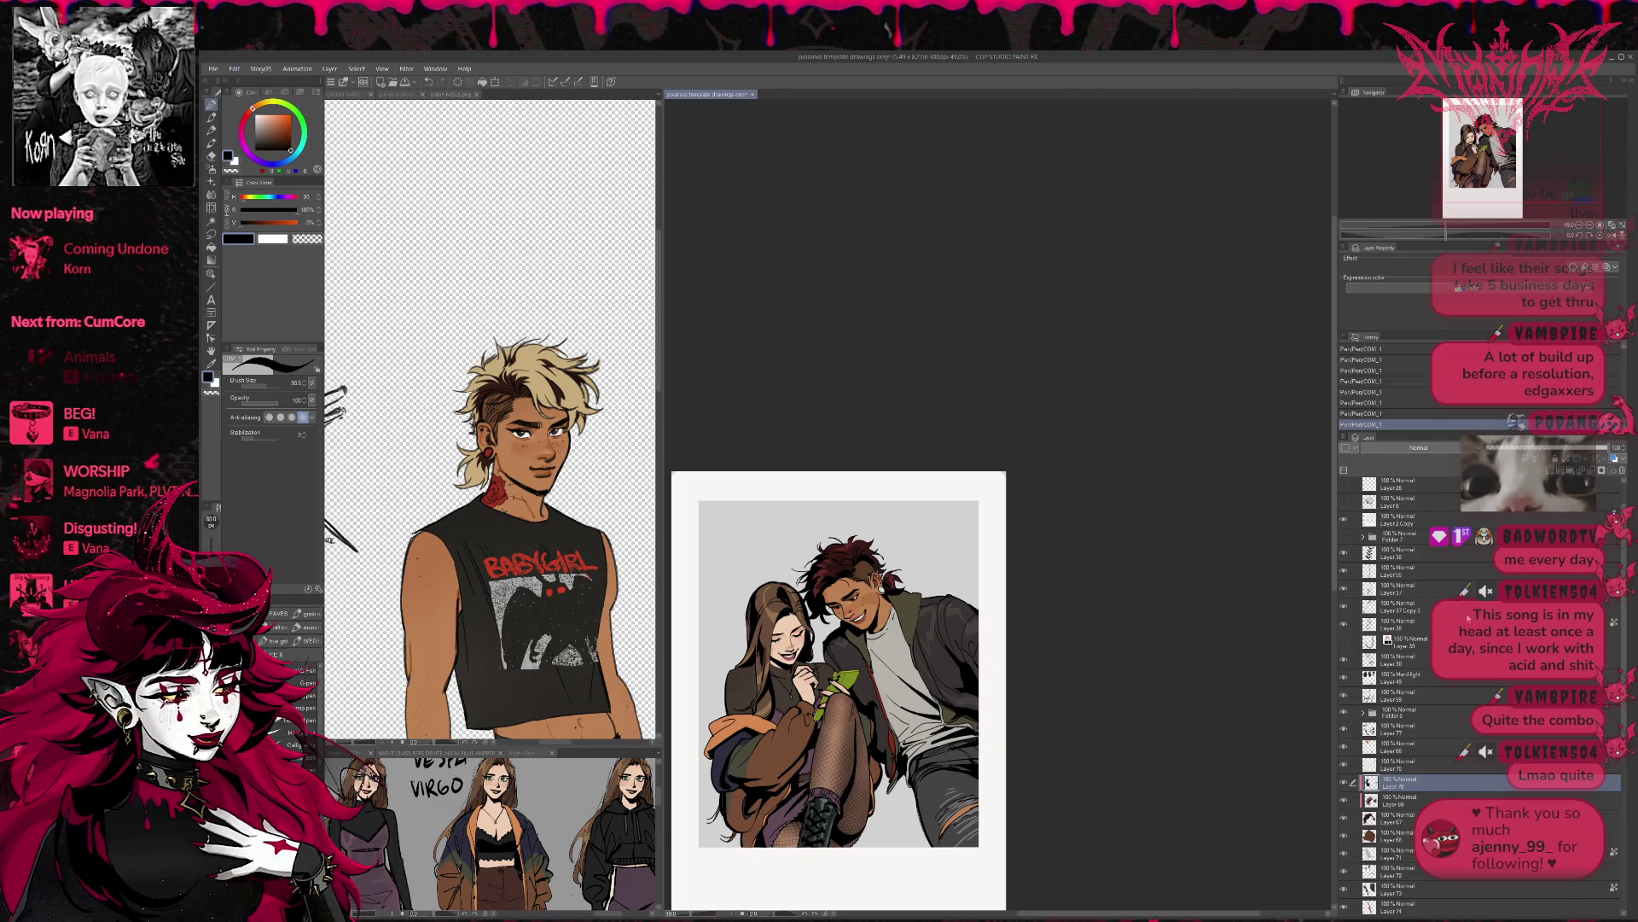
{"action": "left_click", "coordinate": [1403, 729]}
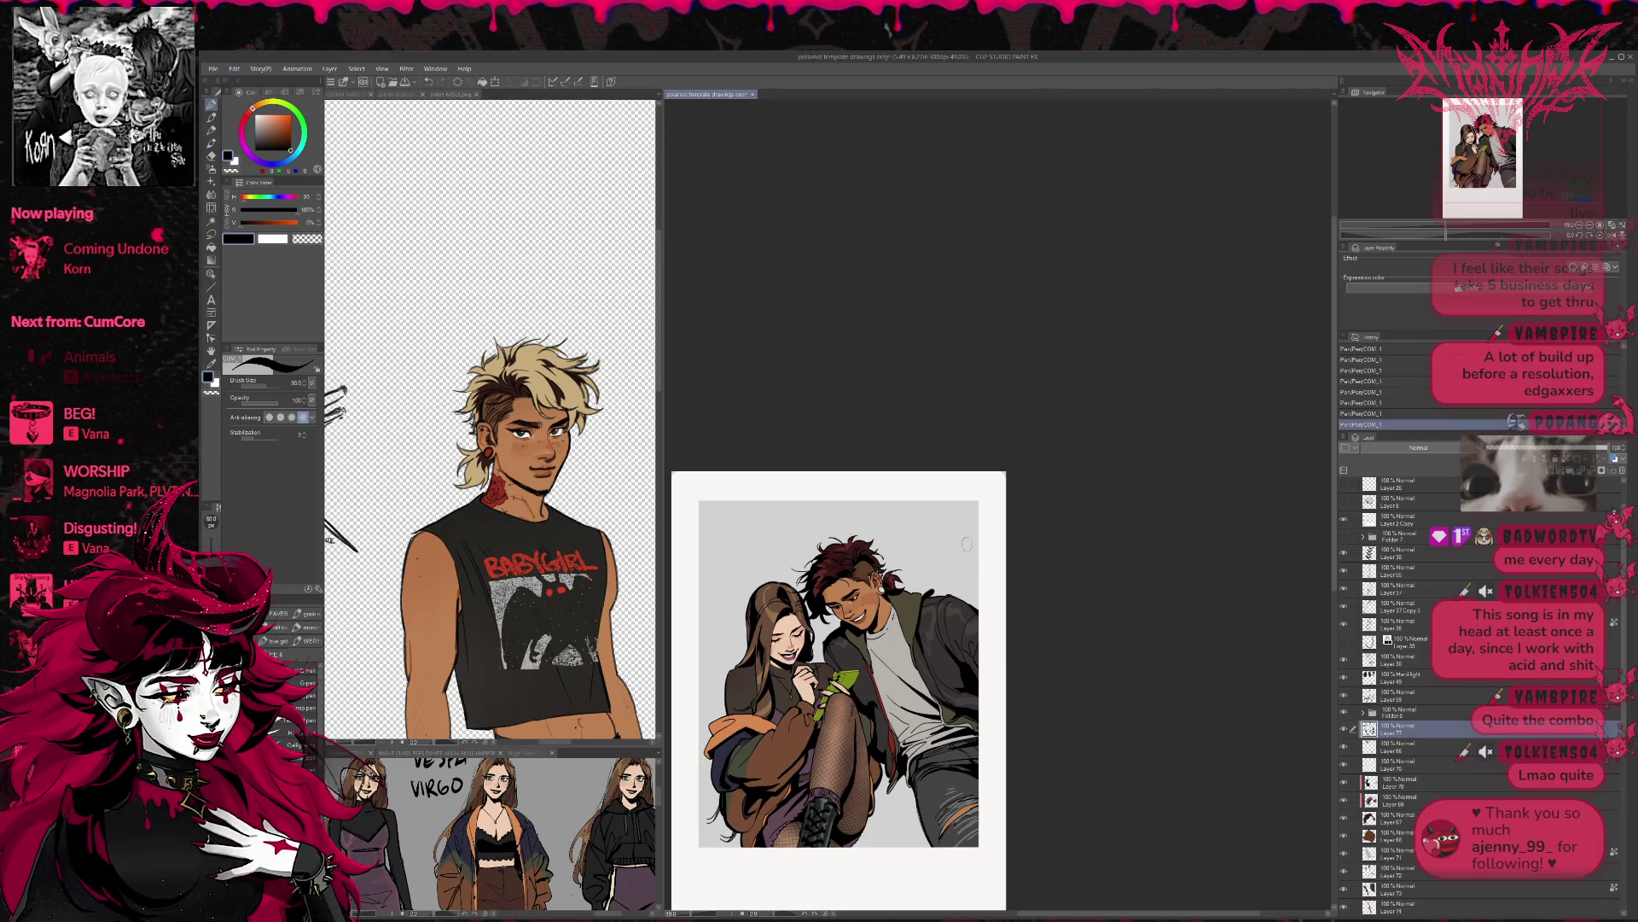
- Undo a trial ink stroke on the jacket and show the chain necklace layer
{"action": "key", "text": "e"}
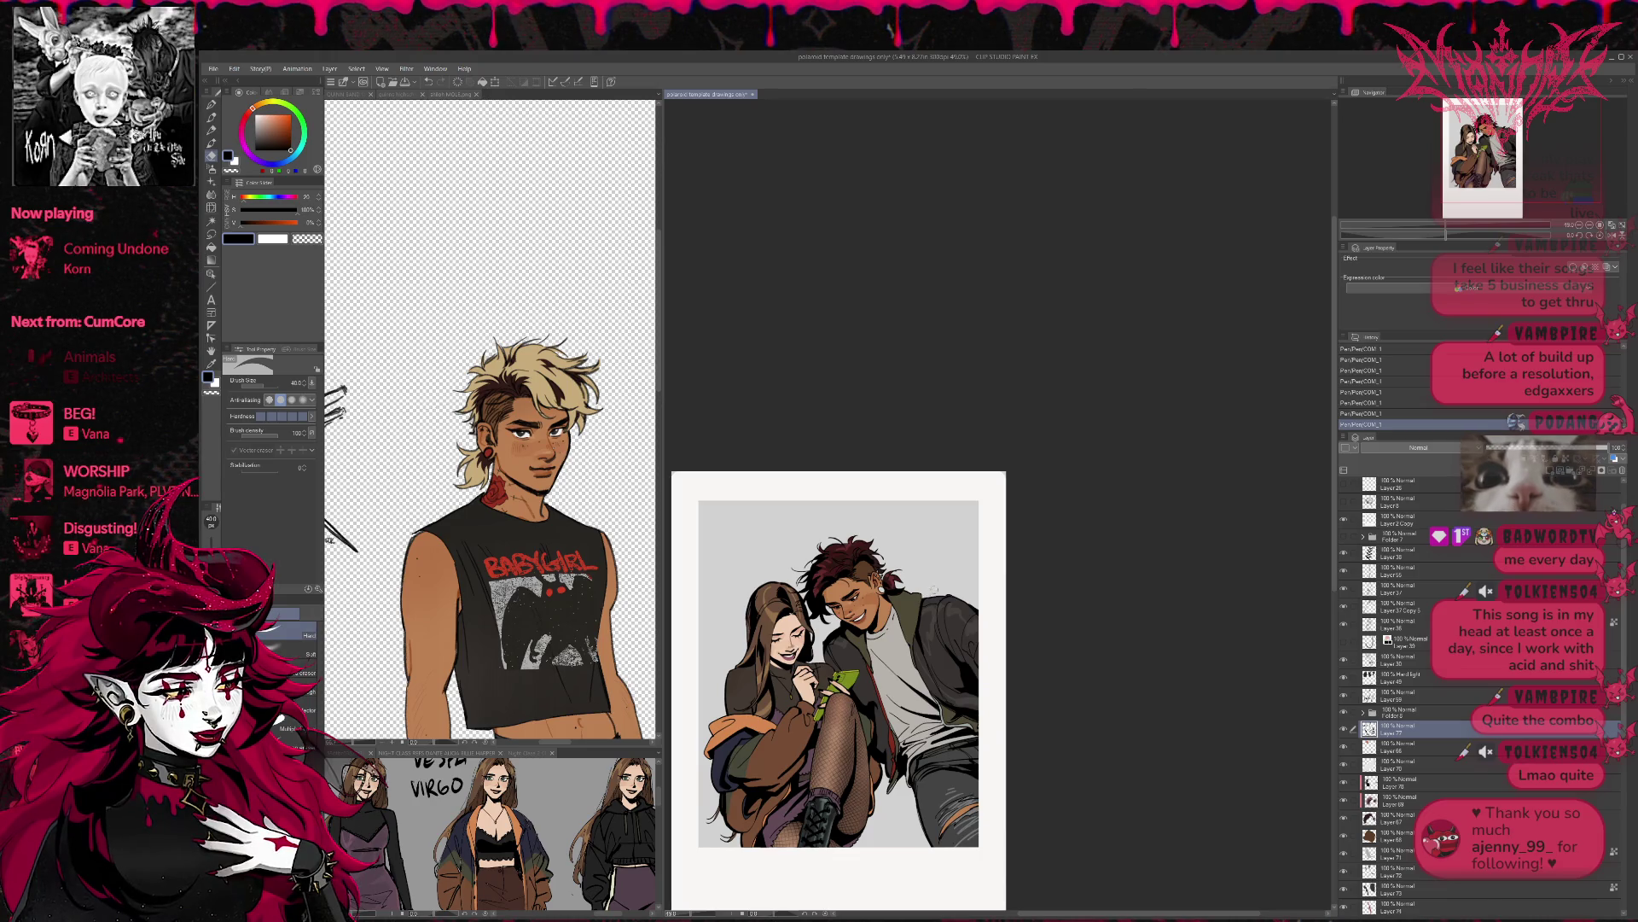
{"action": "key", "text": "p"}
{"action": "mouse_move", "coordinate": [919, 672]}
{"action": "left_mouse_down"}
{"action": "mouse_move", "coordinate": [903, 590]}
{"action": "mouse_move", "coordinate": [909, 653]}
{"action": "left_mouse_up"}
{"action": "key", "text": "ctrl+z"}
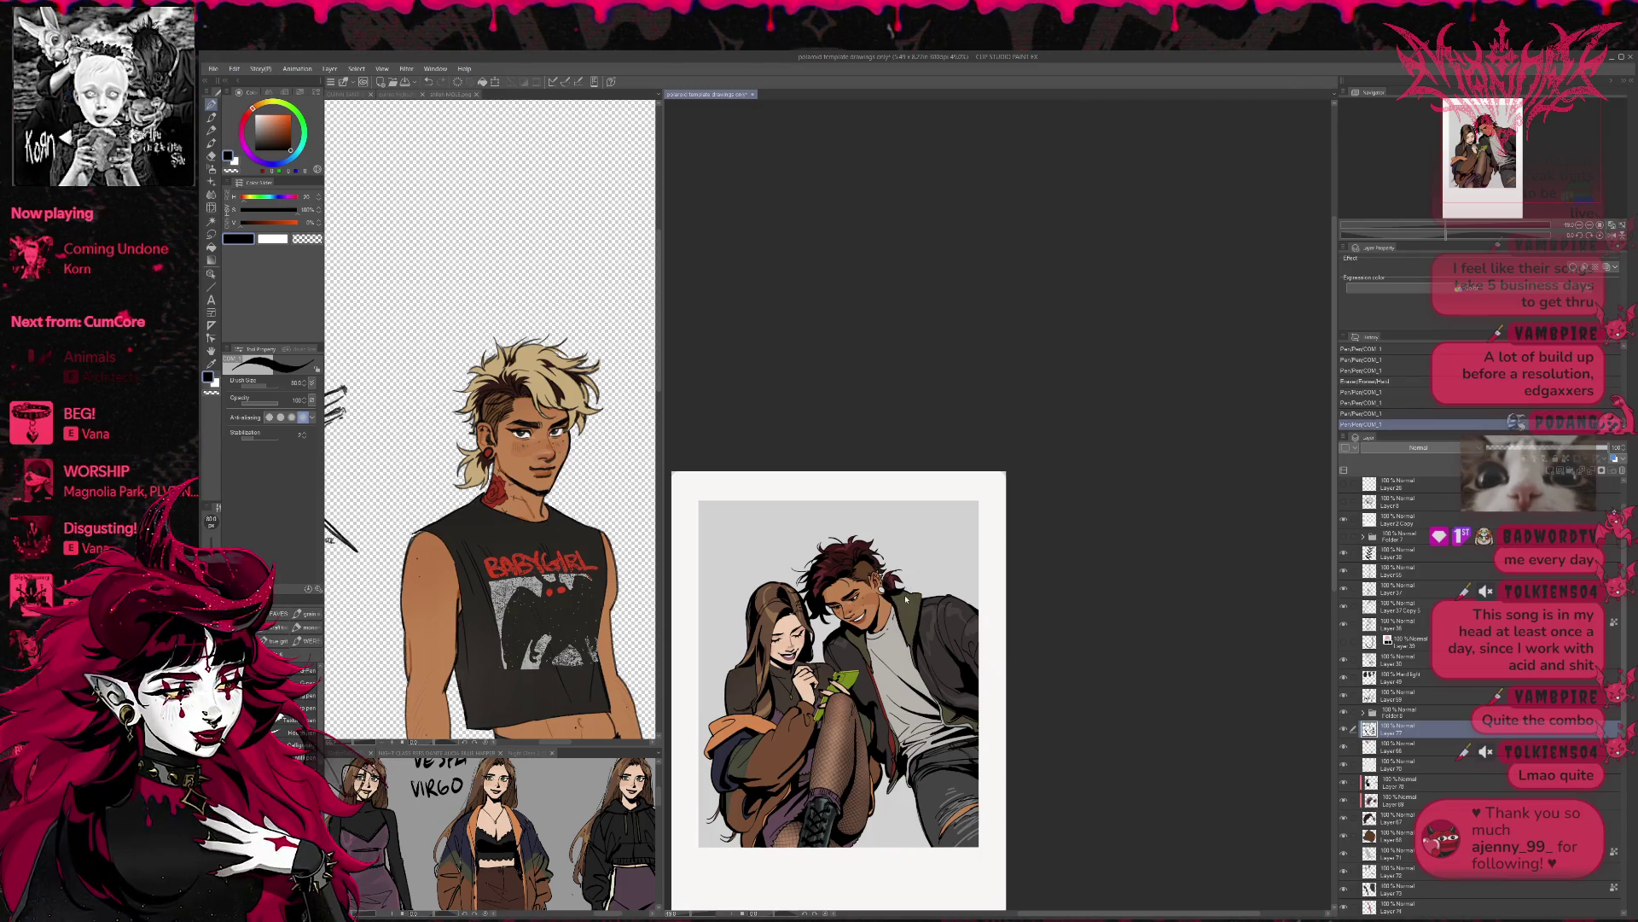
{"action": "key", "text": "ctrl+z"}
{"action": "scroll", "coordinate": [1145, 626], "scroll_direction": "down", "scroll_amount": 1}
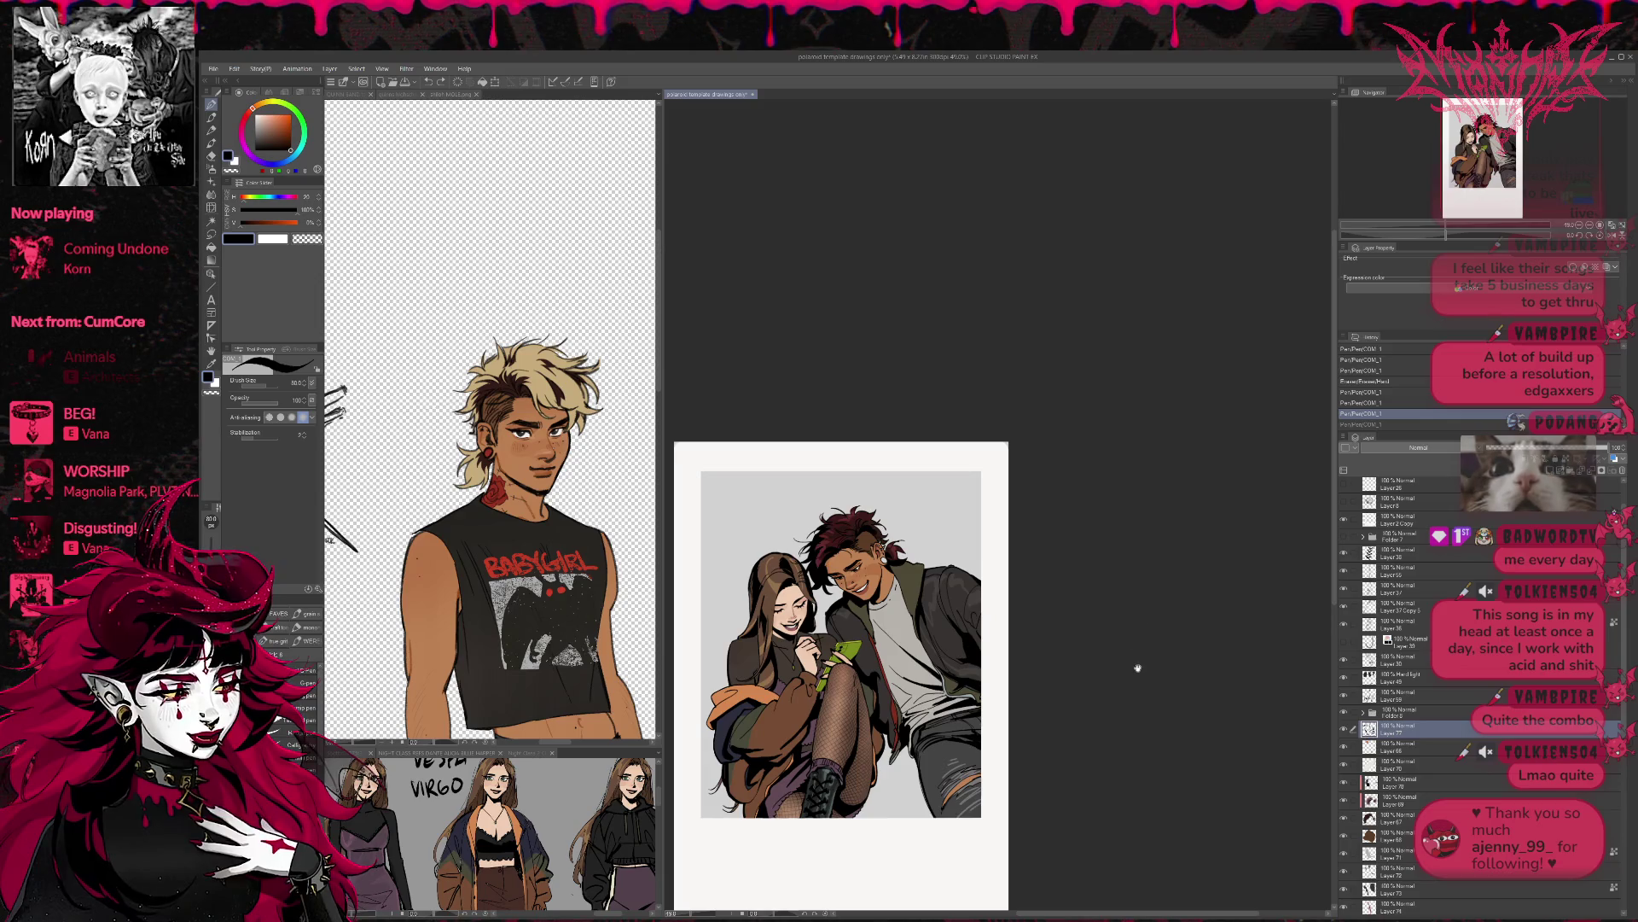
{"action": "left_click", "coordinate": [1345, 643]}
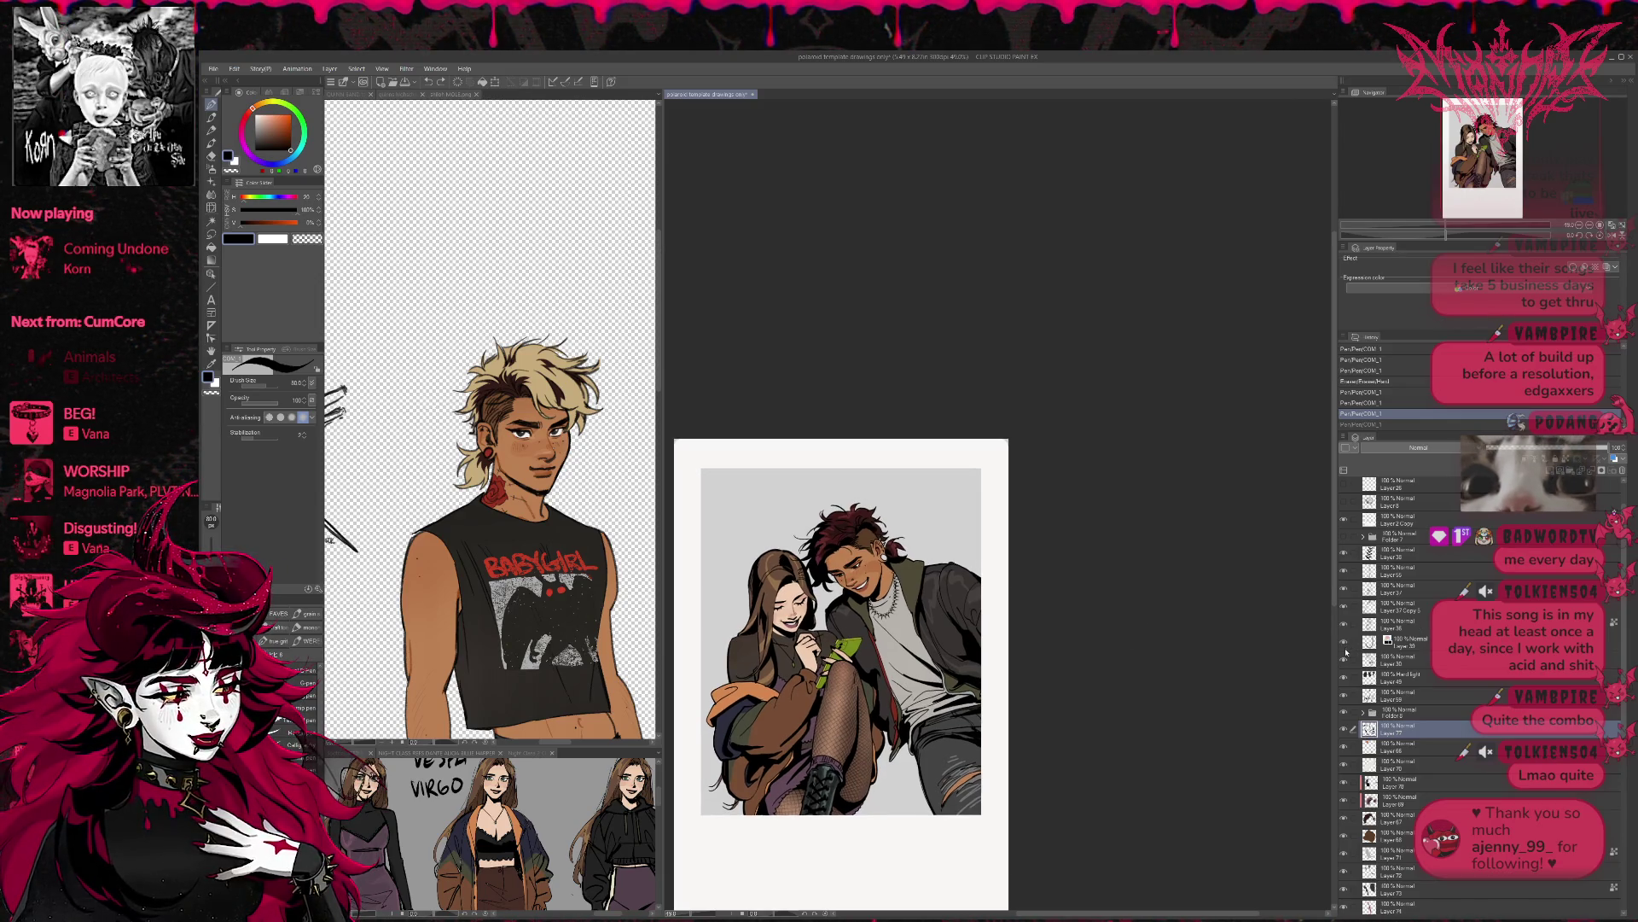
{"action": "scroll", "coordinate": [1267, 656], "scroll_direction": "down", "scroll_amount": 1}
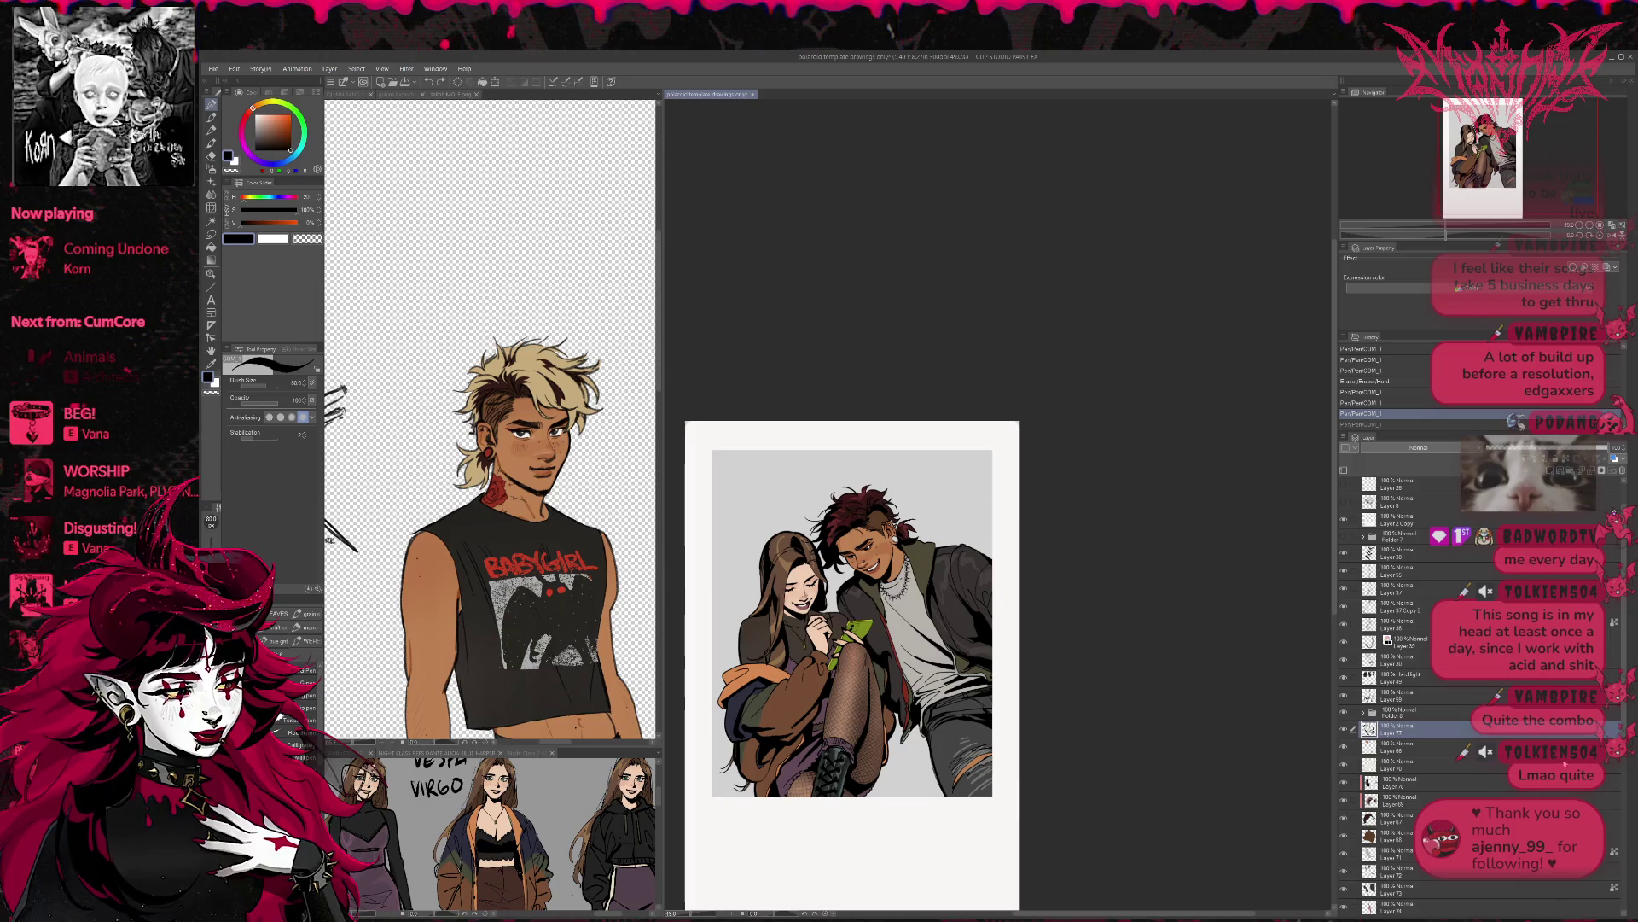
{"action": "scroll", "coordinate": [1399, 683], "scroll_direction": "down", "scroll_amount": 5}
- On a new layer, paint dark red near the ear and light grey strokes in the hair
{"action": "left_click", "coordinate": [1404, 832]}
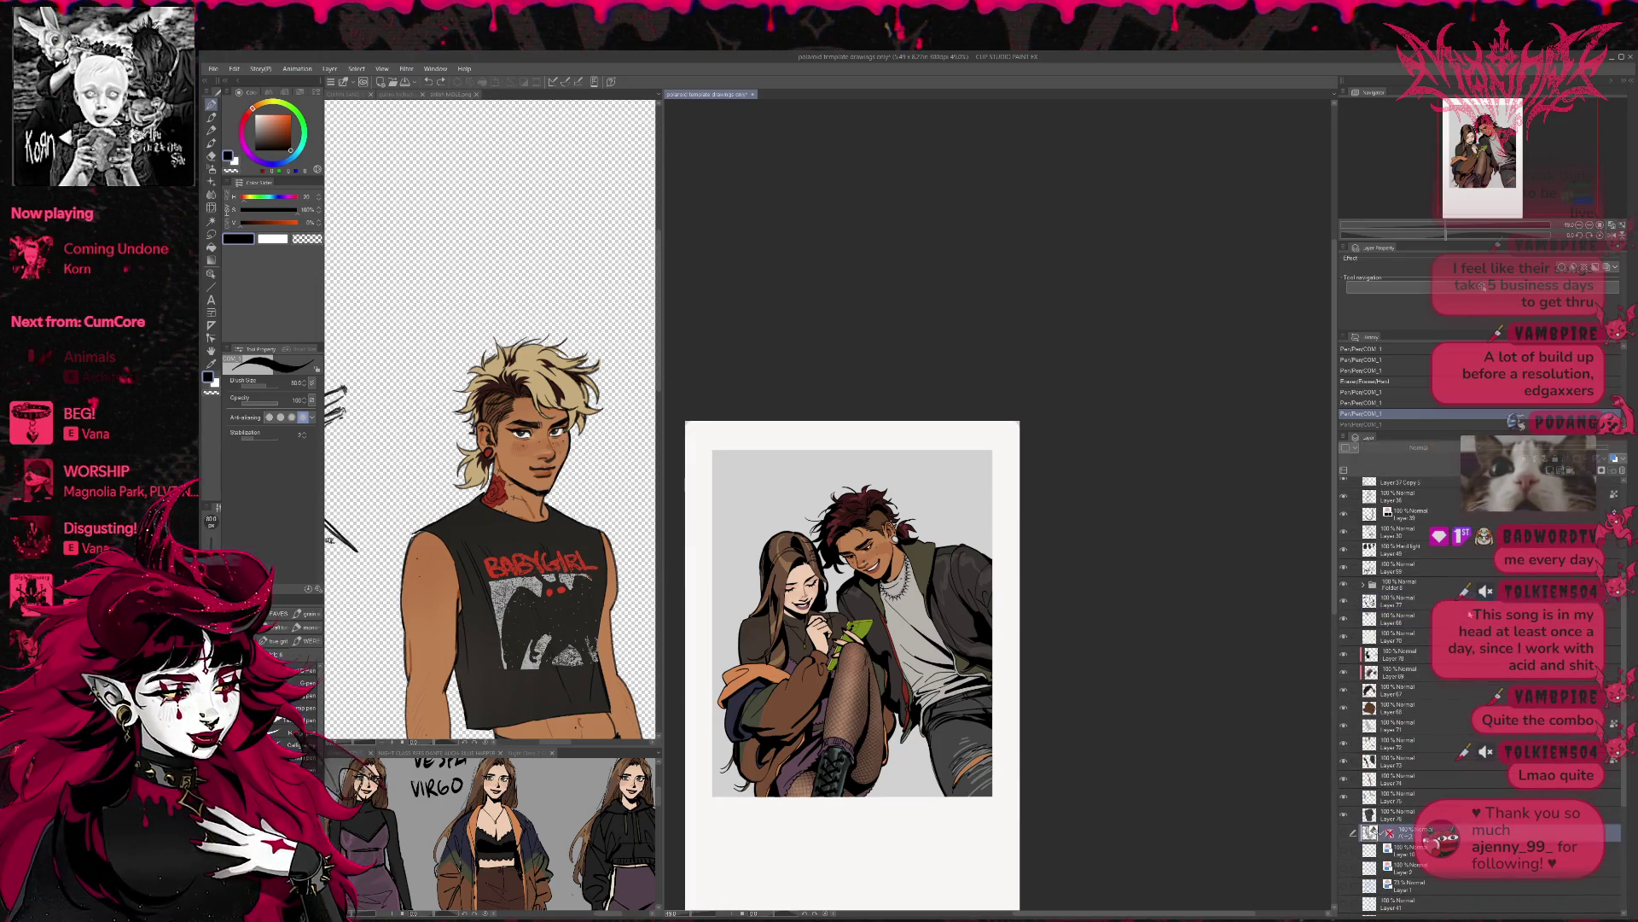
{"action": "key", "text": "ctrl+shift+n"}
{"action": "left_click", "coordinate": [906, 696], "text": "alt"}
{"action": "left_click_drag", "start_coordinate": [898, 535], "coordinate": [893, 530]}
{"action": "left_click", "coordinate": [888, 589], "text": "alt"}
{"action": "left_click_drag", "start_coordinate": [892, 520], "coordinate": [896, 530]}
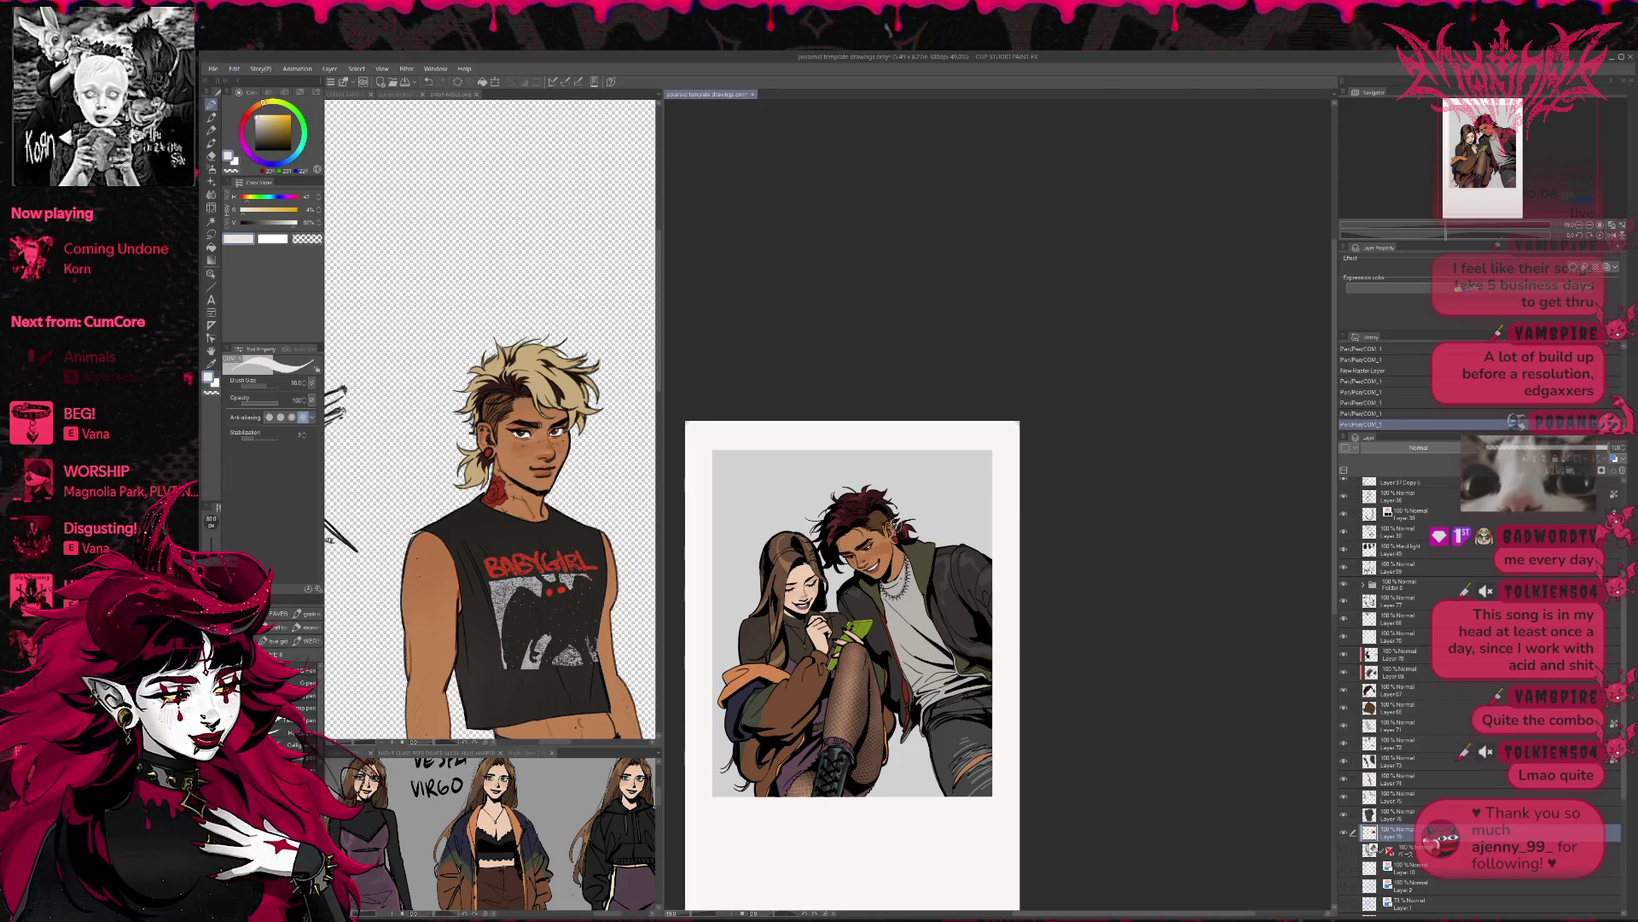
- Undo the last stroke and redraw a short stroke near the man's ear
{"action": "key", "text": "ctrl+z"}
{"action": "scroll", "coordinate": [954, 471], "scroll_direction": "up", "scroll_amount": 5}
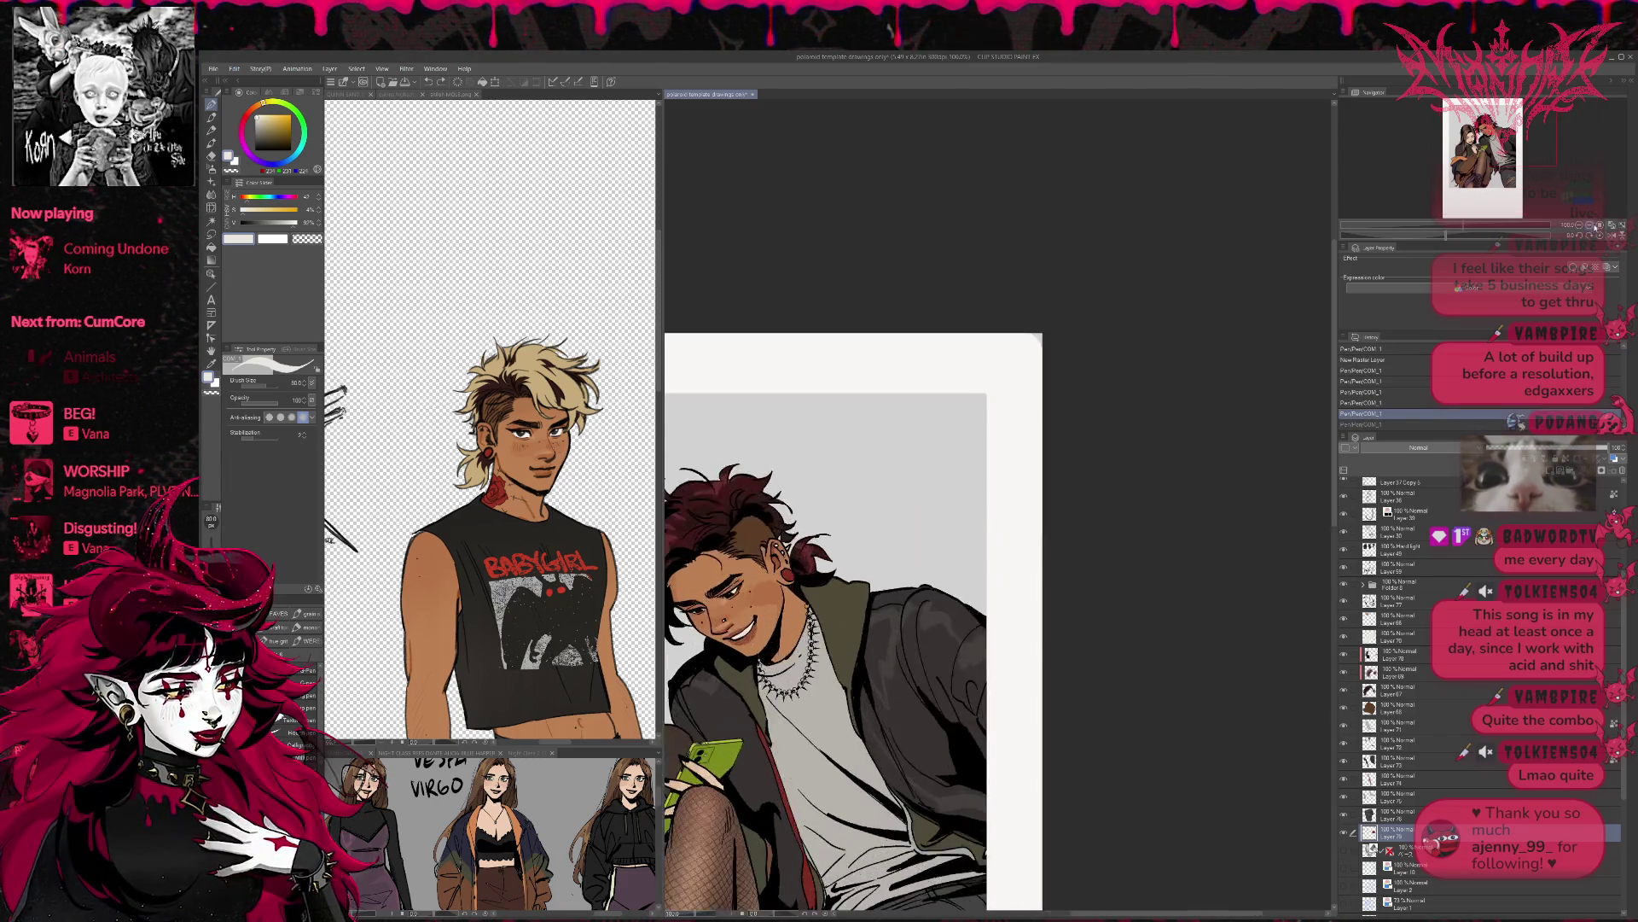
{"action": "left_click_drag", "start_coordinate": [772, 585], "coordinate": [766, 570]}
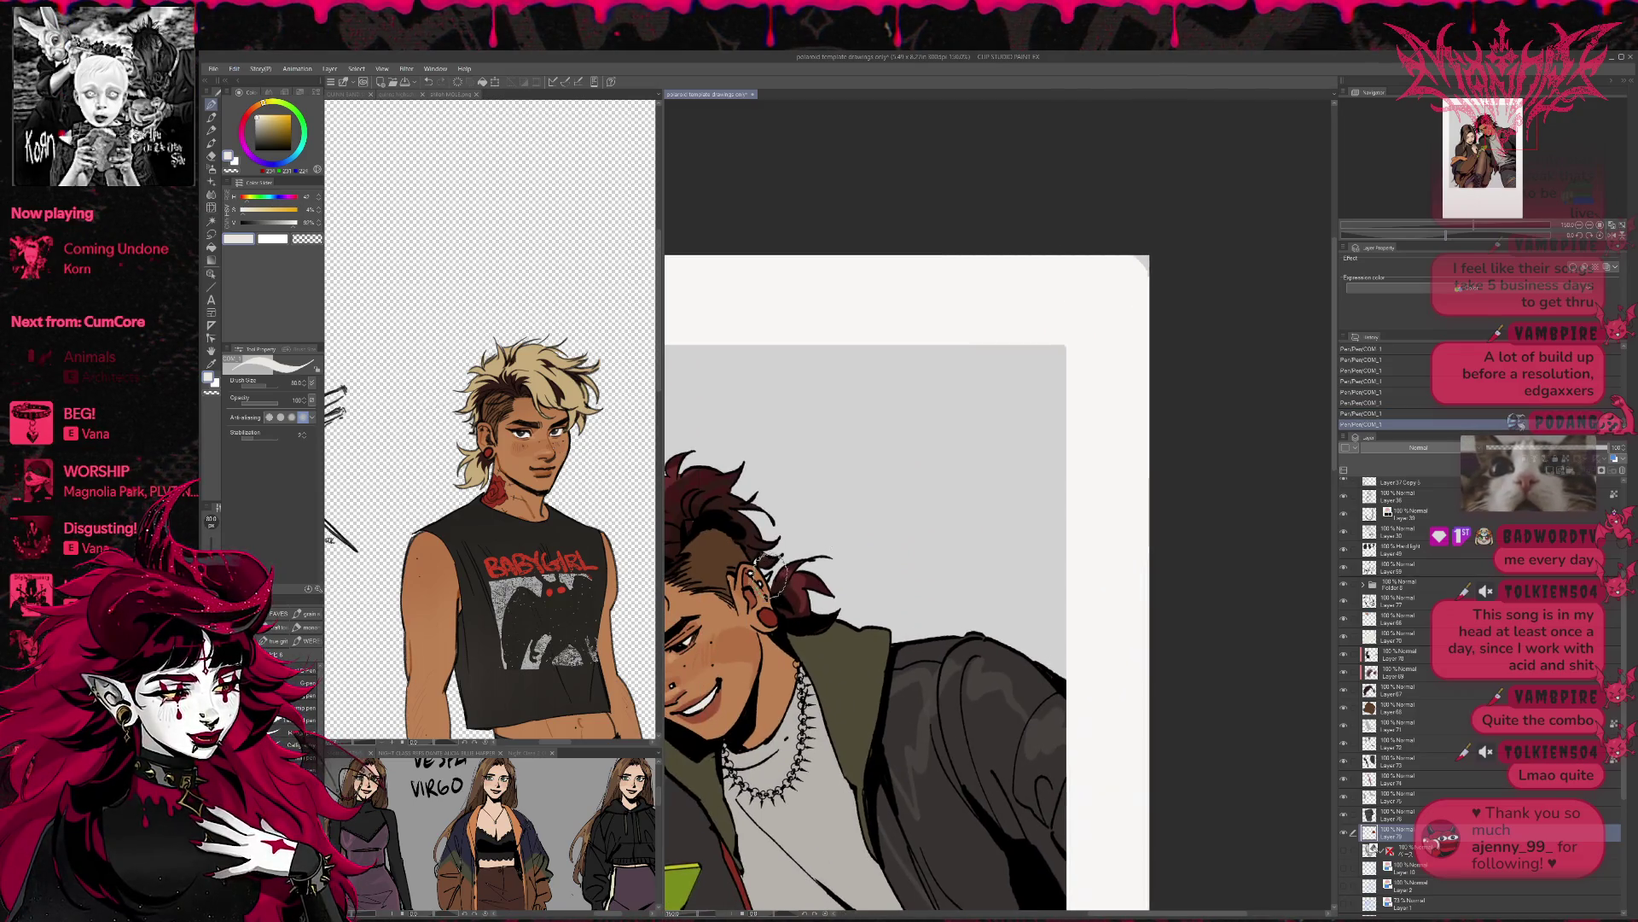
{"action": "scroll", "coordinate": [734, 599], "scroll_direction": "up", "scroll_amount": 1}
{"action": "scroll", "coordinate": [734, 599], "scroll_direction": "up", "scroll_amount": 1}
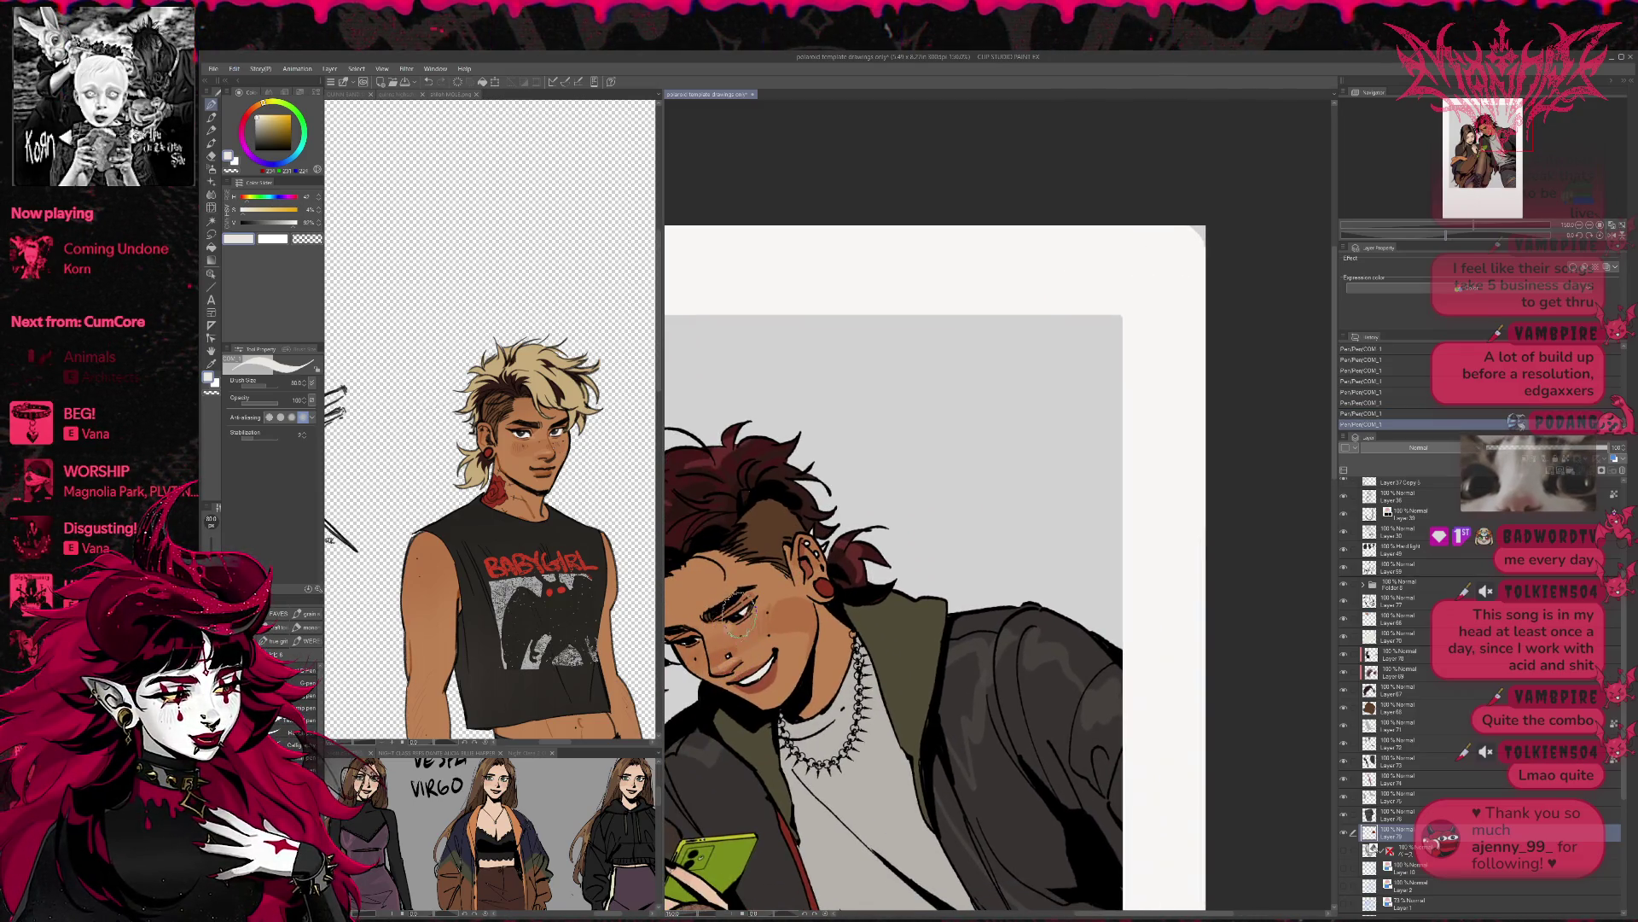
{"action": "left_click_drag", "start_coordinate": [738, 572], "coordinate": [861, 522]}
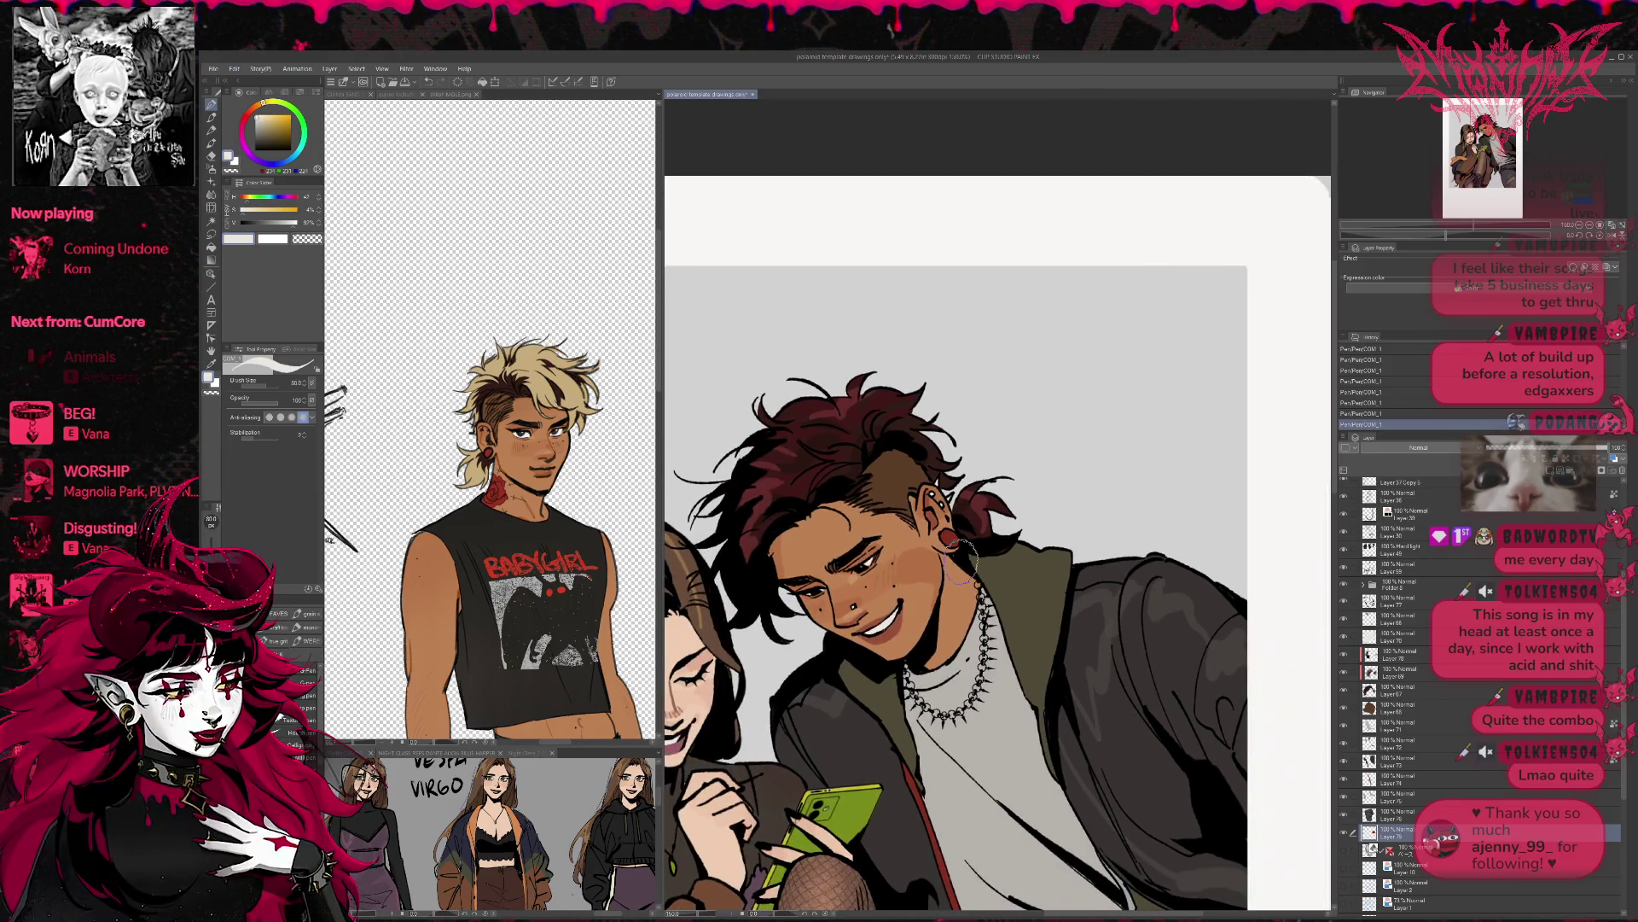
- On Layer 66, undo the two most recent strokes and zoom out to the whole polaroid
{"action": "left_click", "coordinate": [1450, 638]}
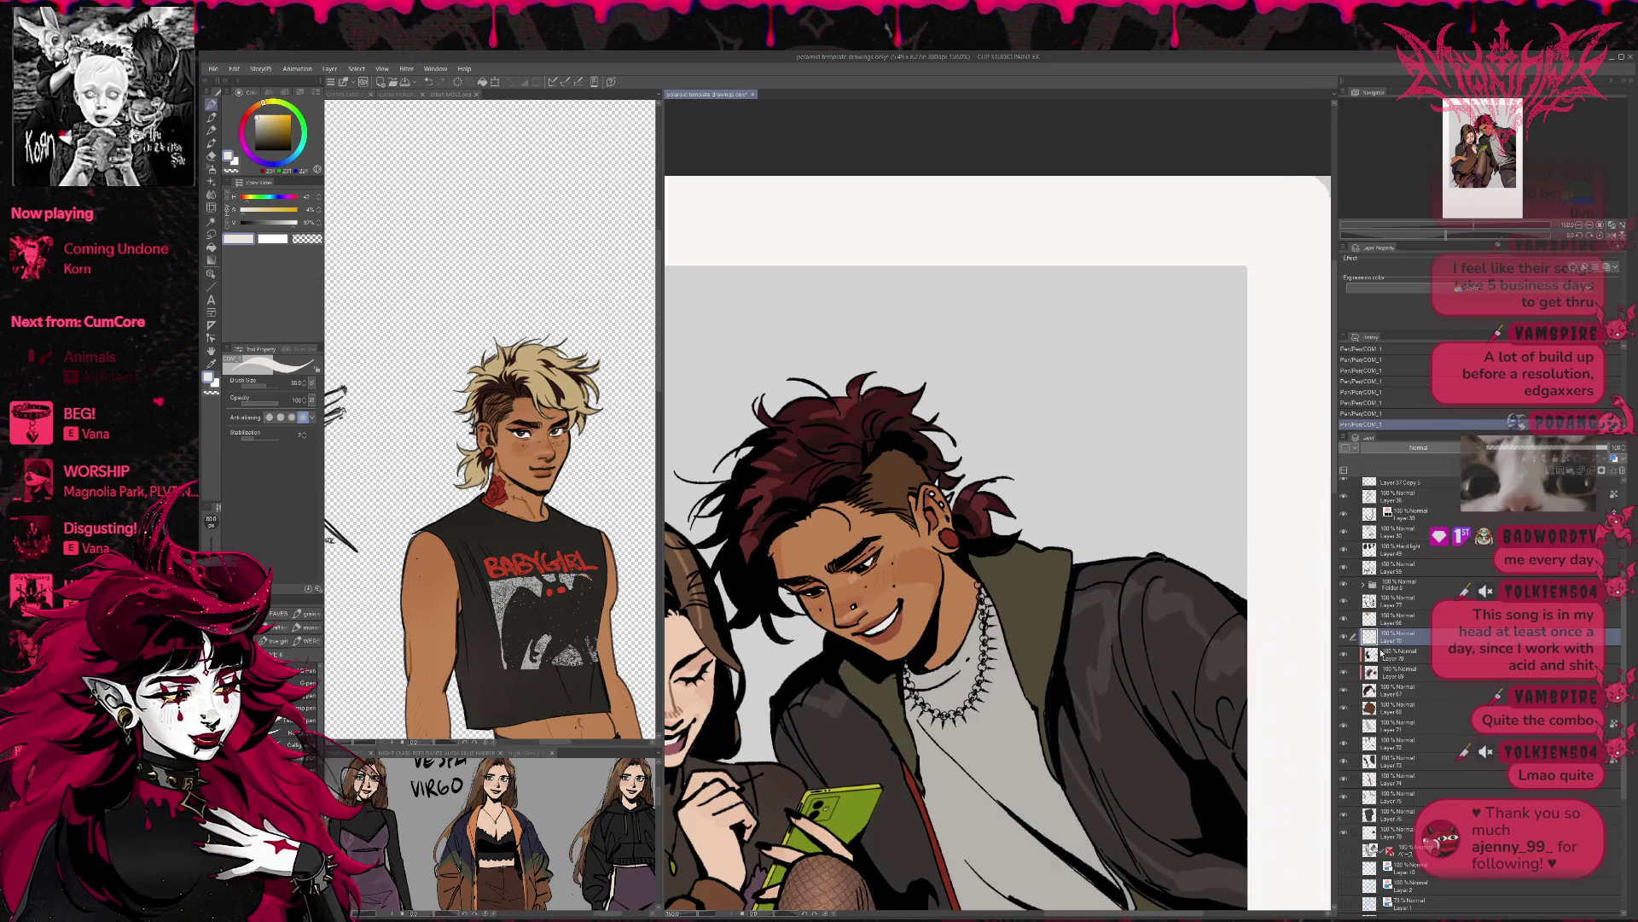
{"action": "left_click", "coordinate": [1400, 620]}
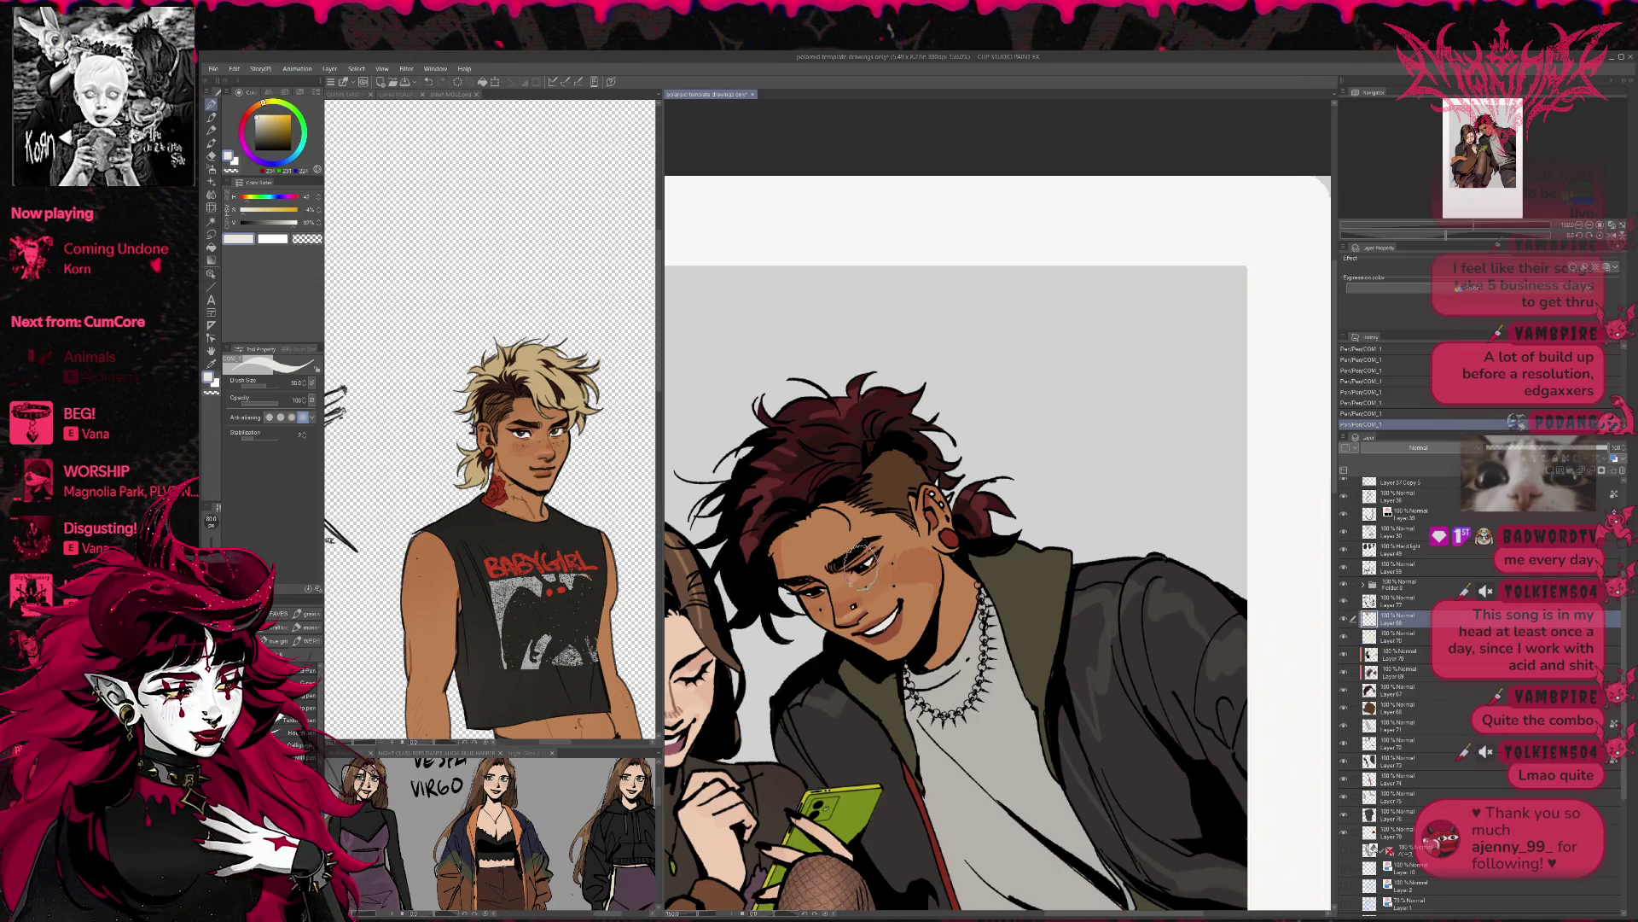
{"action": "key", "text": "ctrl+z"}
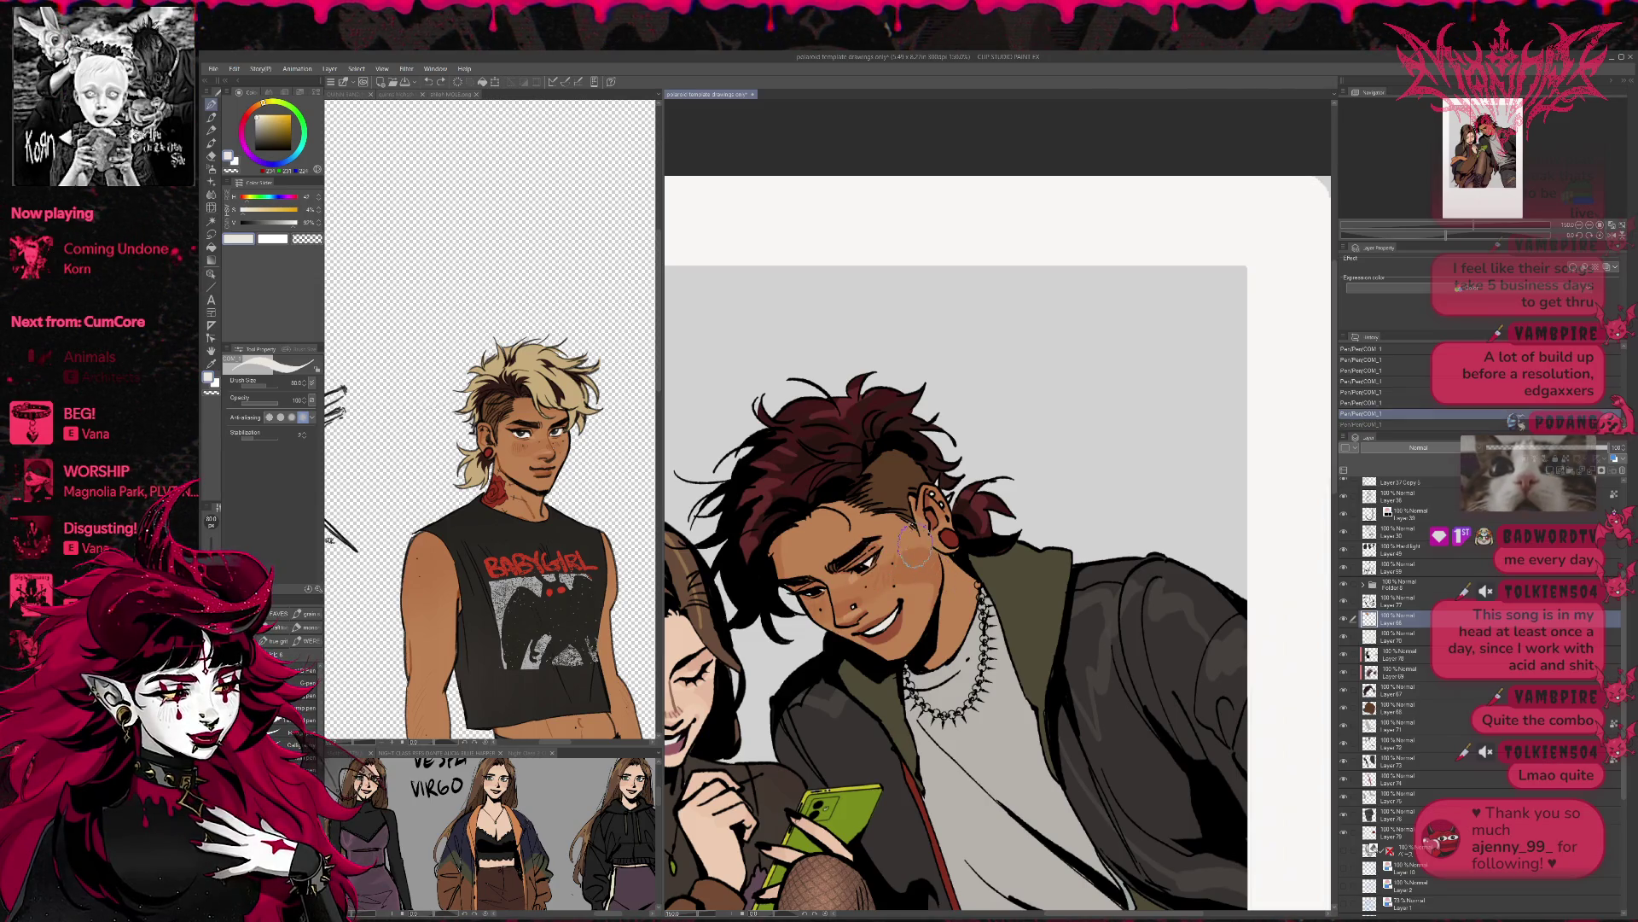
{"action": "key", "text": "ctrl+z"}
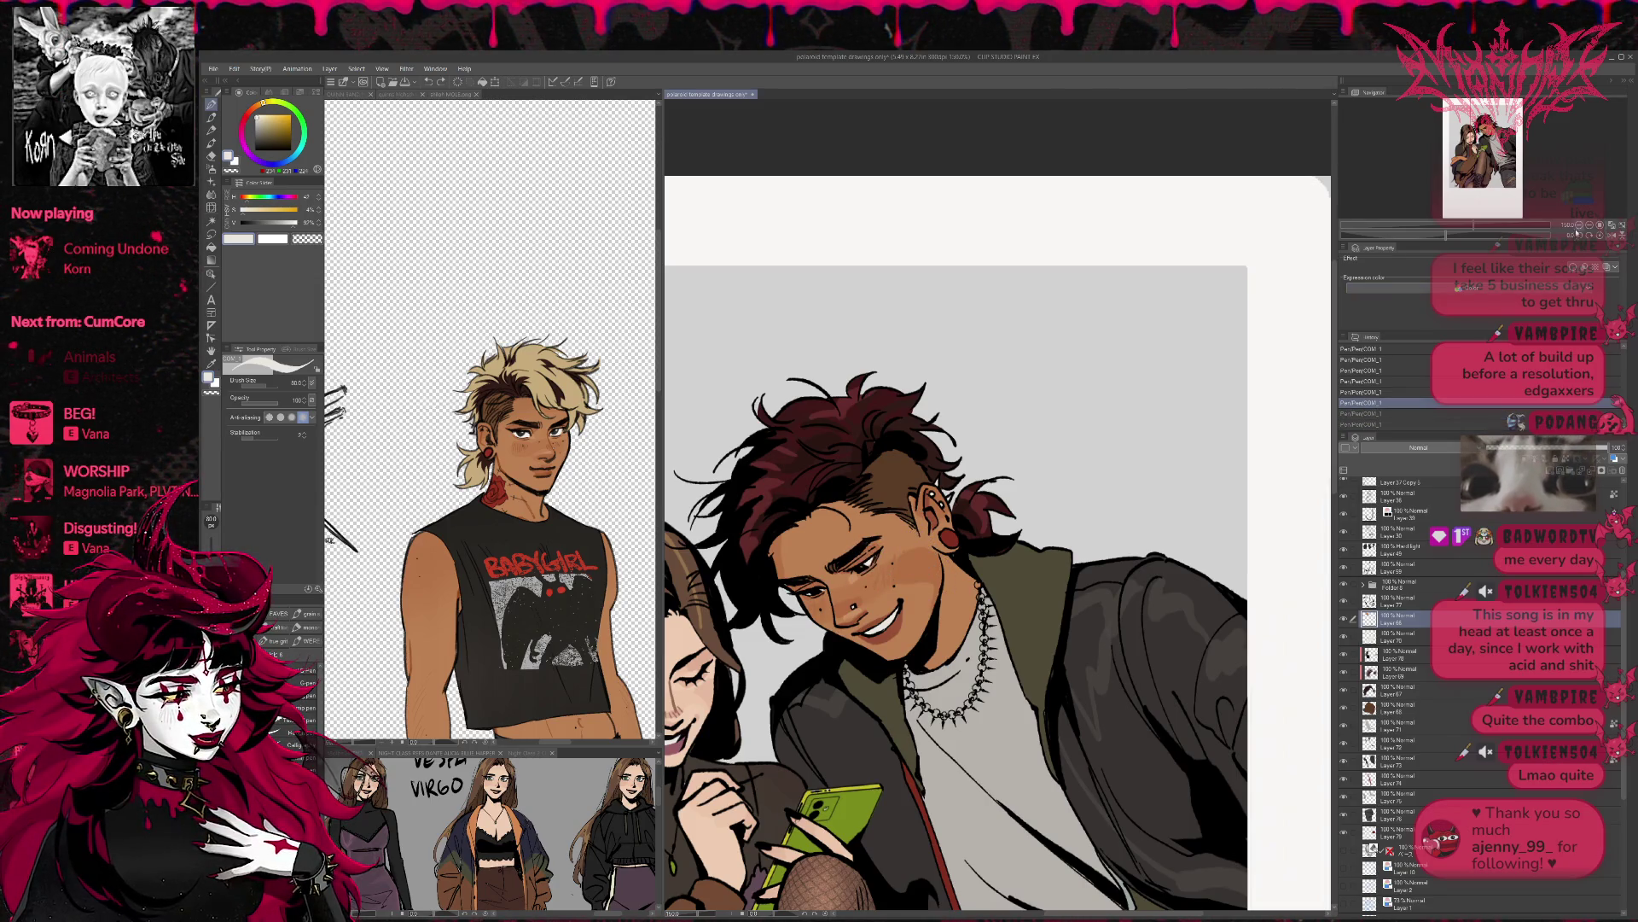
{"action": "left_click", "coordinate": [1589, 235]}
{"action": "left_click", "coordinate": [1589, 235]}
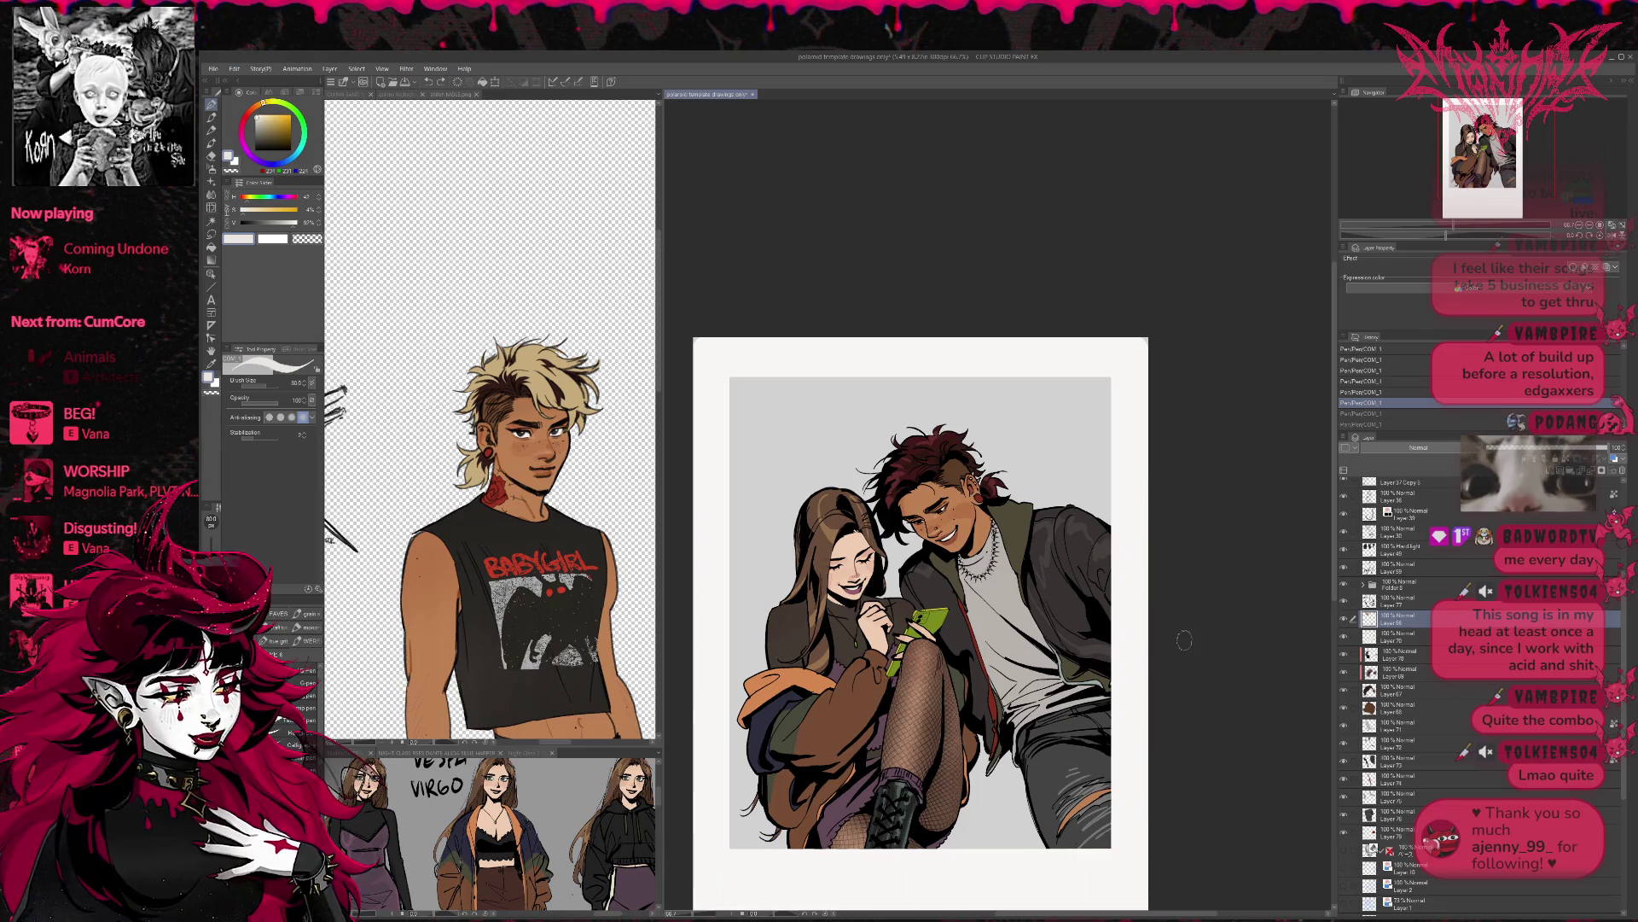
- Save, show the blue grid and dark diagonal-line layers, and erase part of Layer 42
{"action": "key", "text": "ctrl+s"}
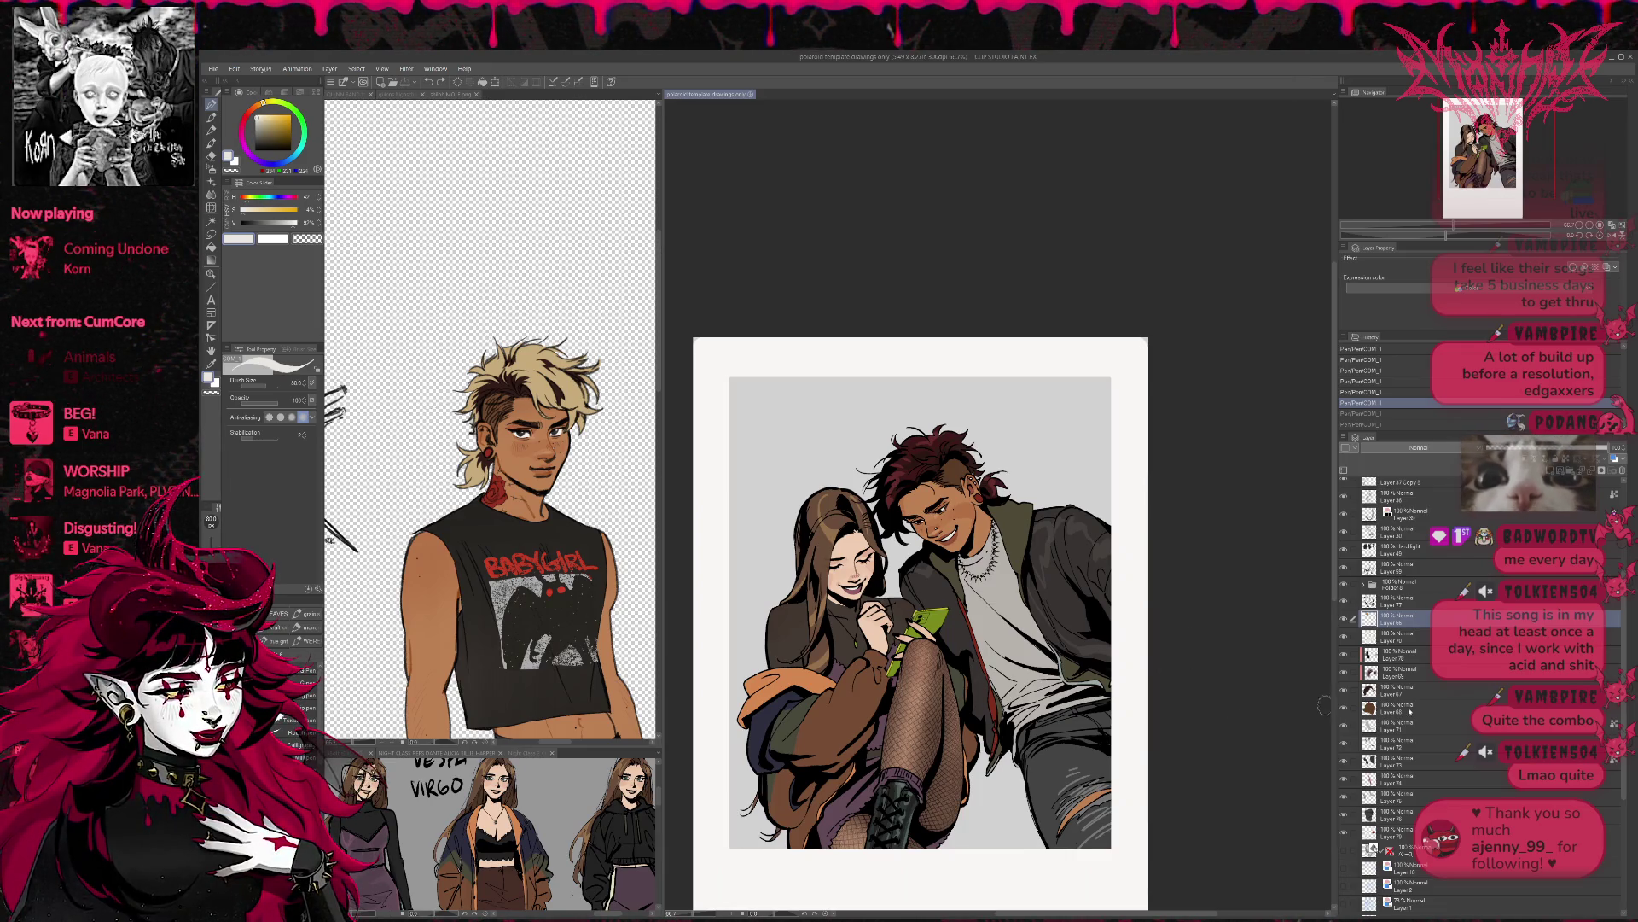
{"action": "scroll", "coordinate": [1409, 711], "scroll_direction": "down", "scroll_amount": 5}
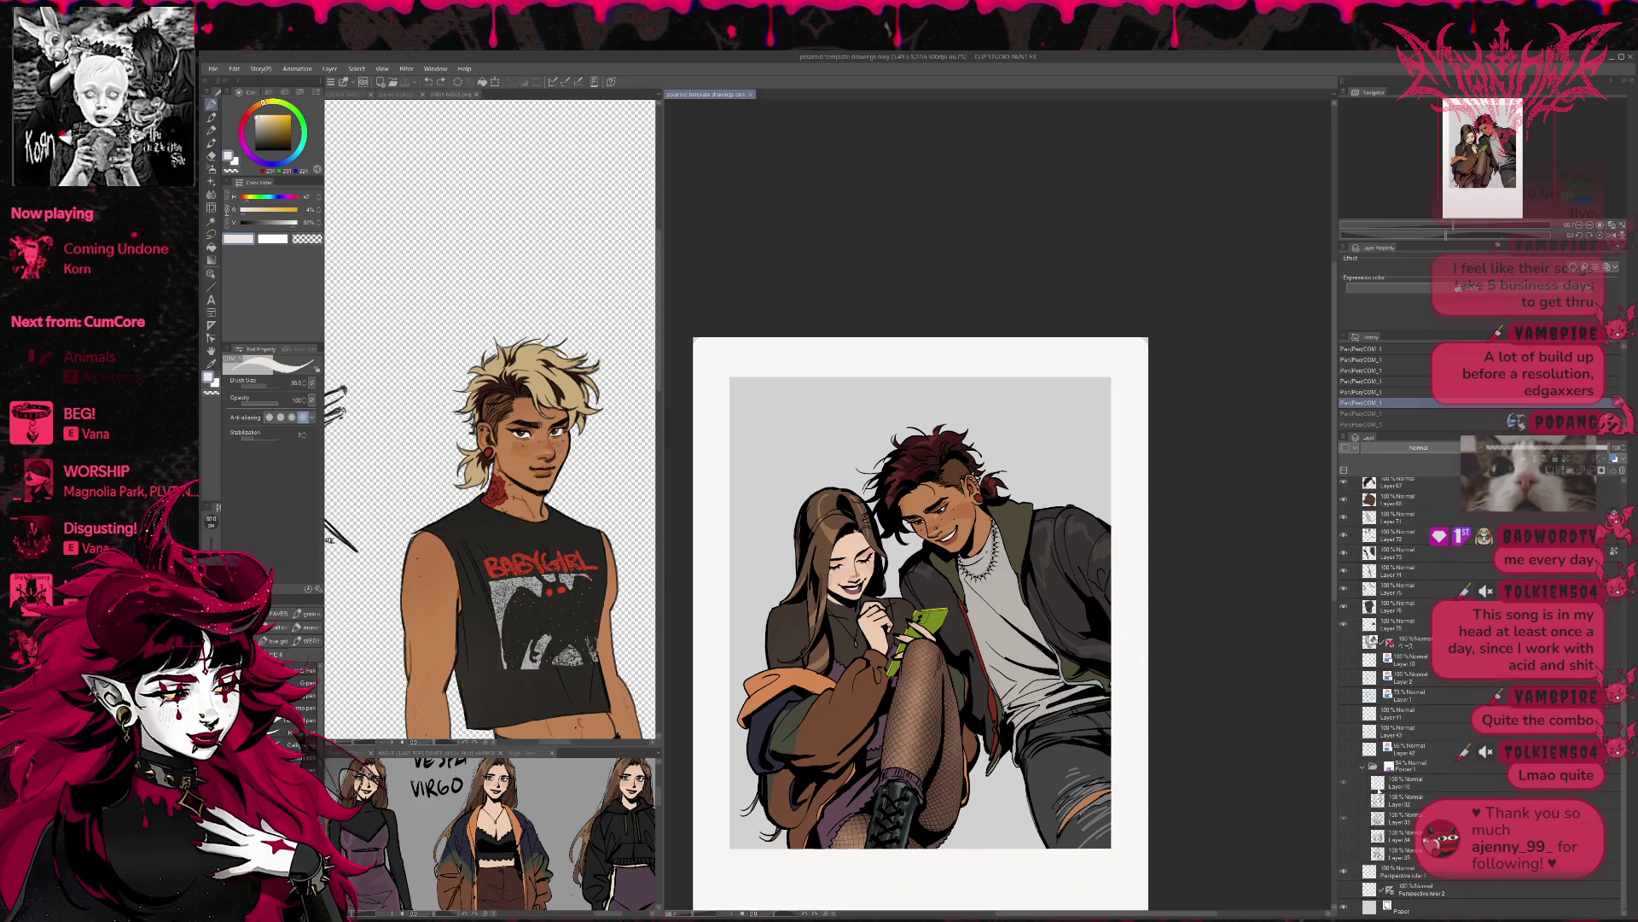
{"action": "left_click", "coordinate": [1344, 769]}
{"action": "left_click", "coordinate": [1345, 769]}
{"action": "left_click", "coordinate": [1344, 751]}
{"action": "left_click", "coordinate": [1344, 734]}
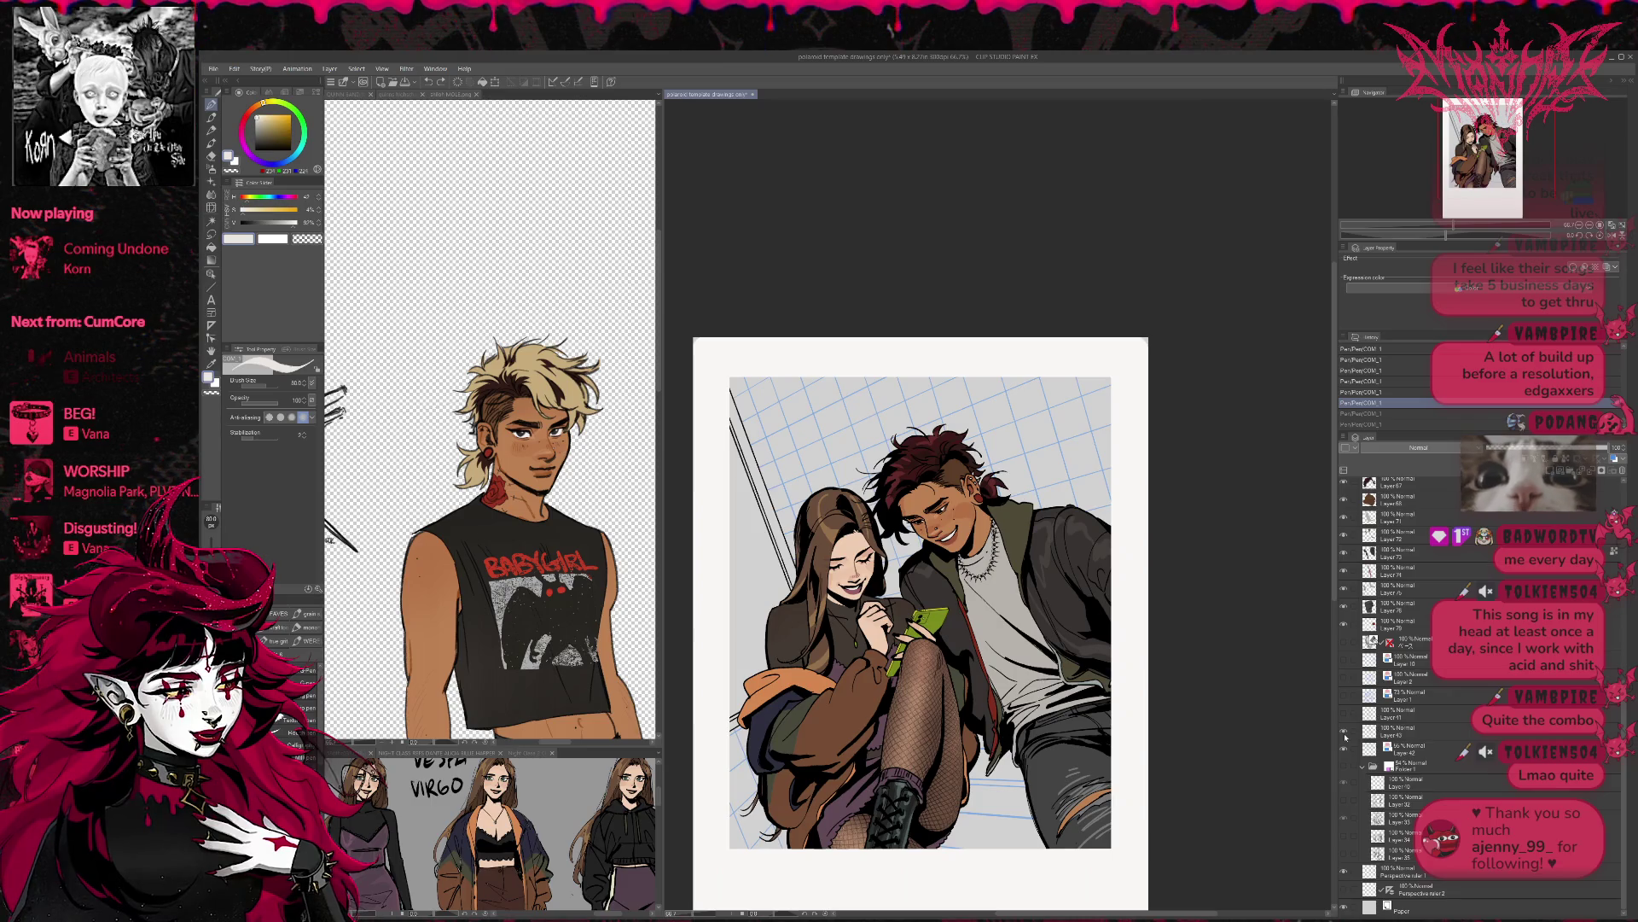
{"action": "left_click", "coordinate": [1408, 748]}
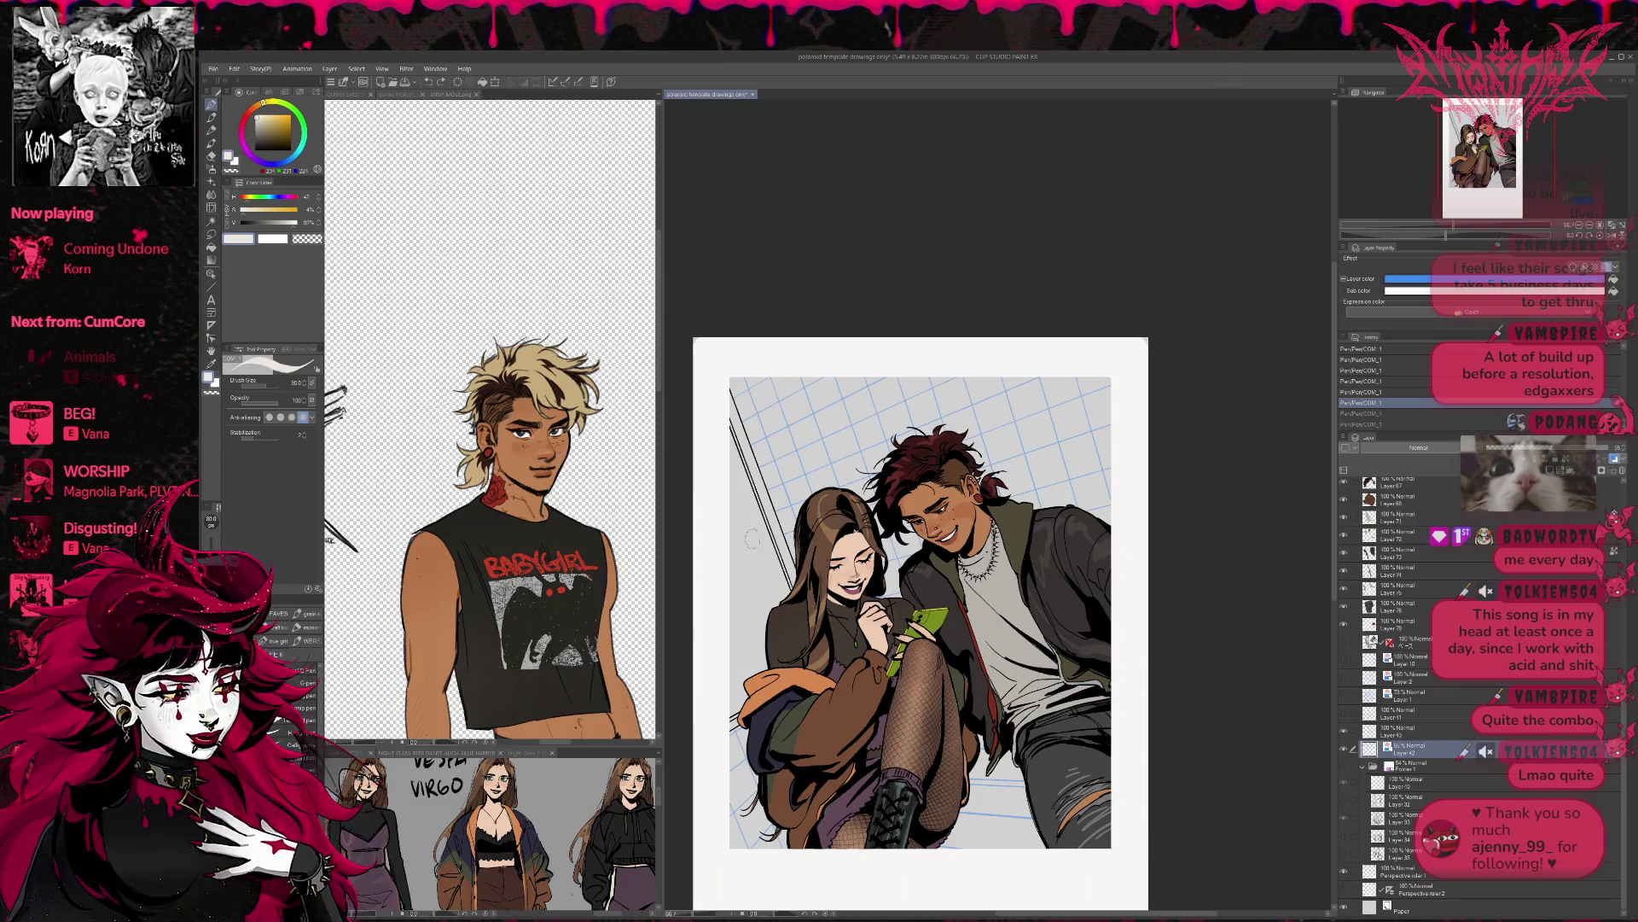
{"action": "key", "text": "e"}
{"action": "left_click", "coordinate": [858, 631]}
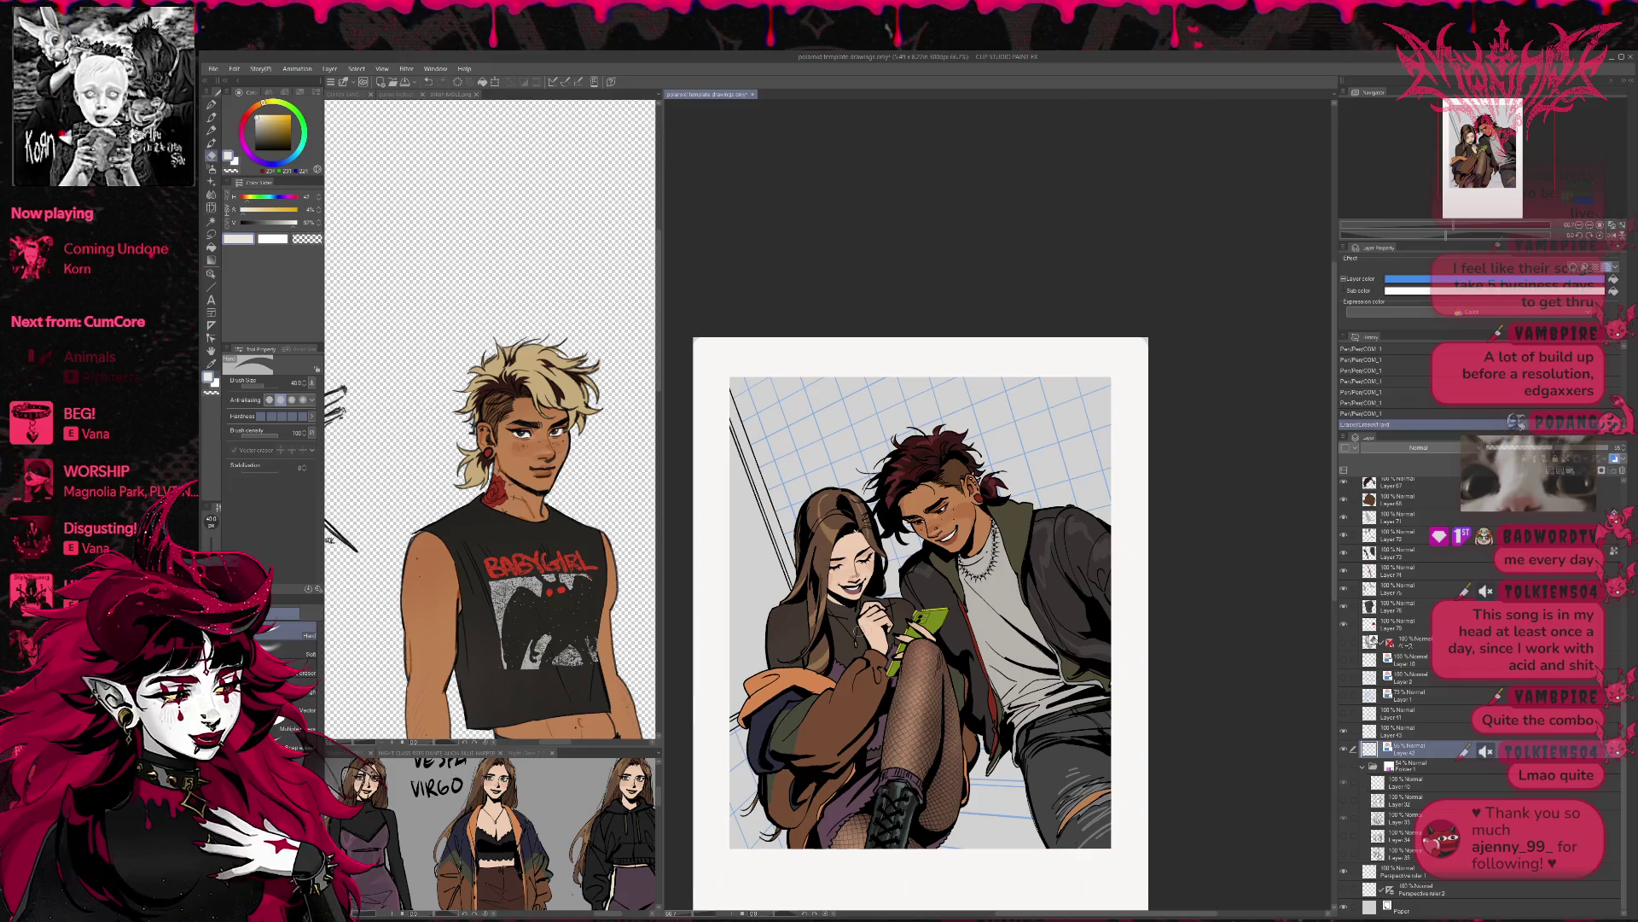
- Lasso grid pieces at the top, top-right and lower left onto their own layers
{"action": "scroll", "coordinate": [1053, 669], "scroll_direction": "down", "scroll_amount": 1}
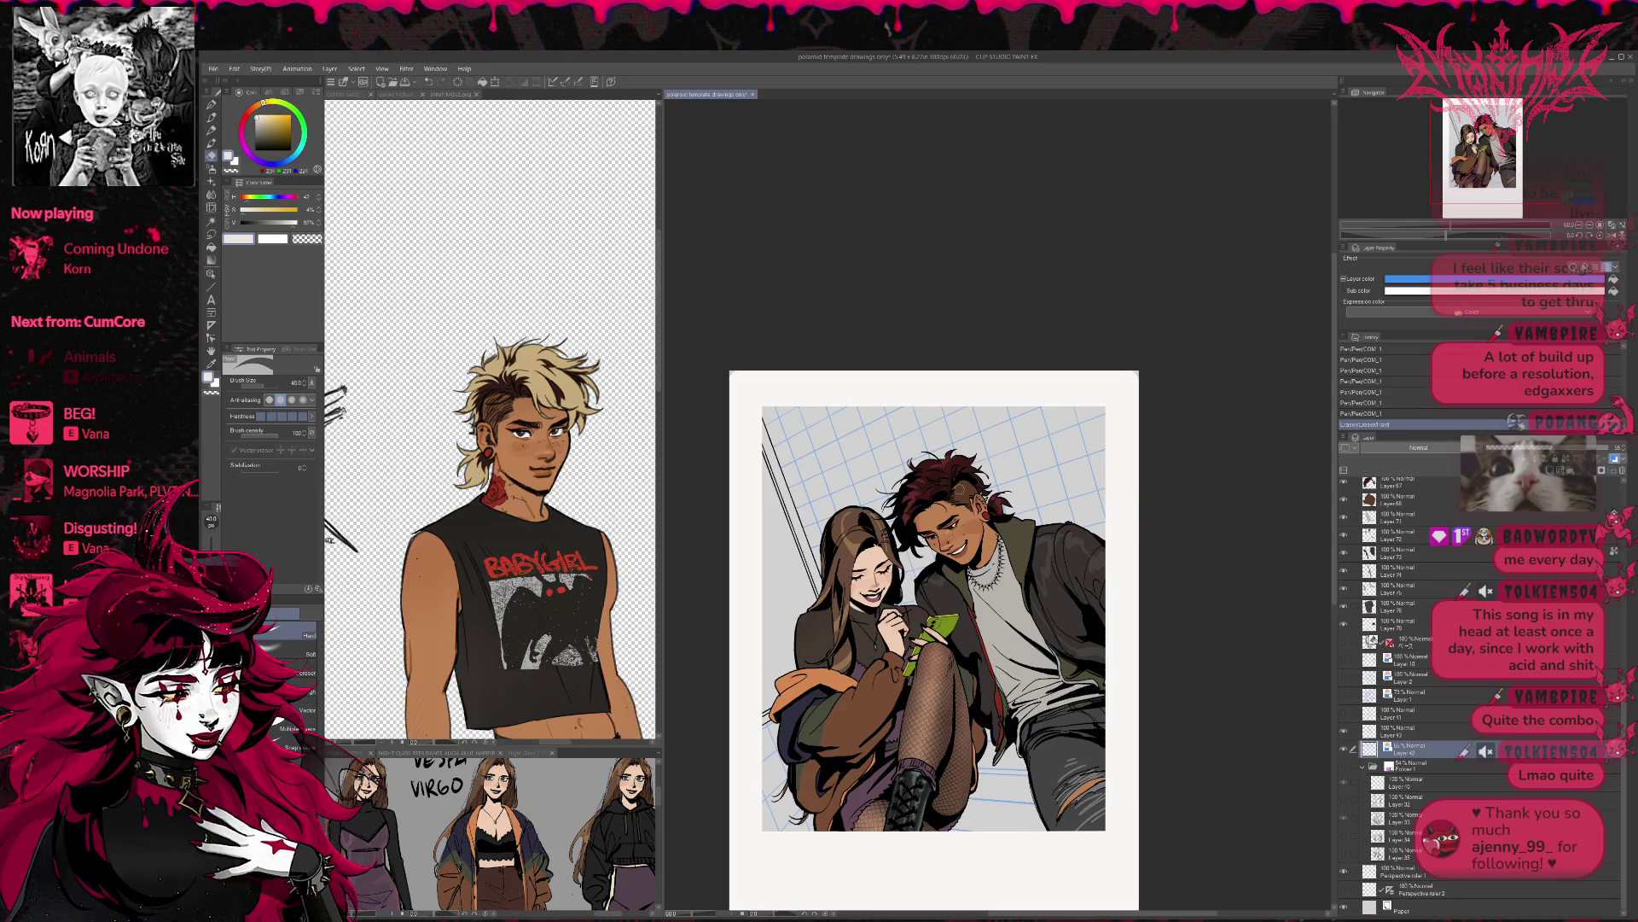
{"action": "left_click", "coordinate": [210, 233]}
{"action": "mouse_move", "coordinate": [749, 384]}
{"action": "left_mouse_down"}
{"action": "mouse_move", "coordinate": [1028, 401]}
{"action": "mouse_move", "coordinate": [1125, 533]}
{"action": "mouse_move", "coordinate": [949, 580]}
{"action": "mouse_move", "coordinate": [913, 621]}
{"action": "mouse_move", "coordinate": [747, 401]}
{"action": "left_mouse_up"}
{"action": "mouse_move", "coordinate": [990, 394]}
{"action": "left_mouse_down"}
{"action": "mouse_move", "coordinate": [1135, 422]}
{"action": "mouse_move", "coordinate": [1129, 541]}
{"action": "mouse_move", "coordinate": [1058, 587]}
{"action": "left_mouse_up"}
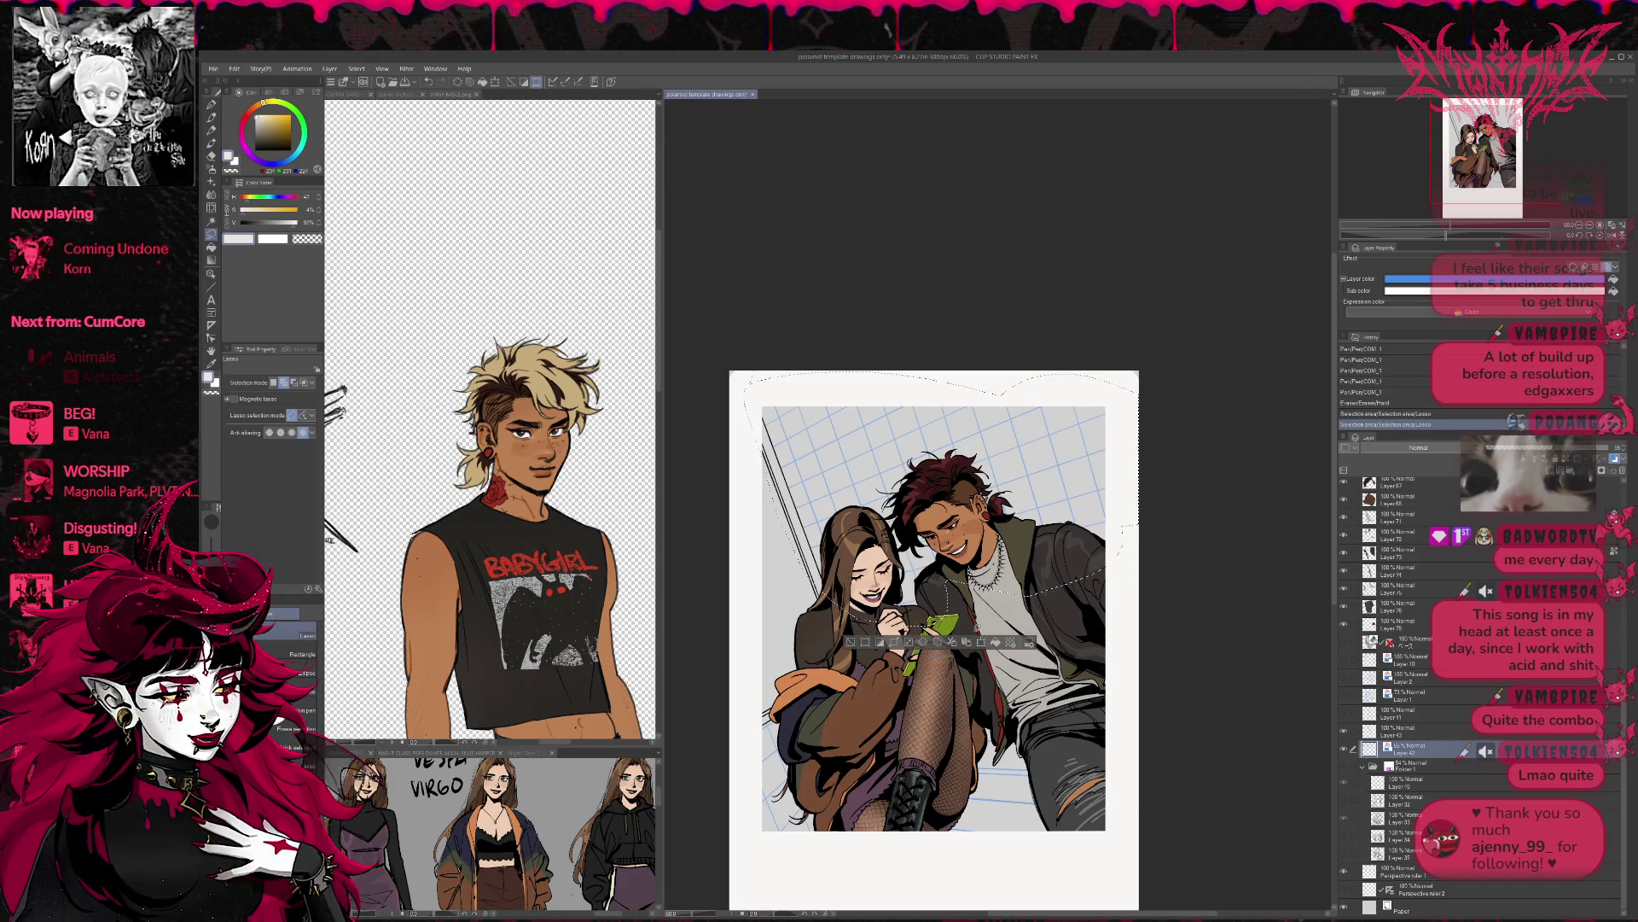
{"action": "left_click", "coordinate": [955, 646]}
{"action": "left_click", "coordinate": [853, 642]}
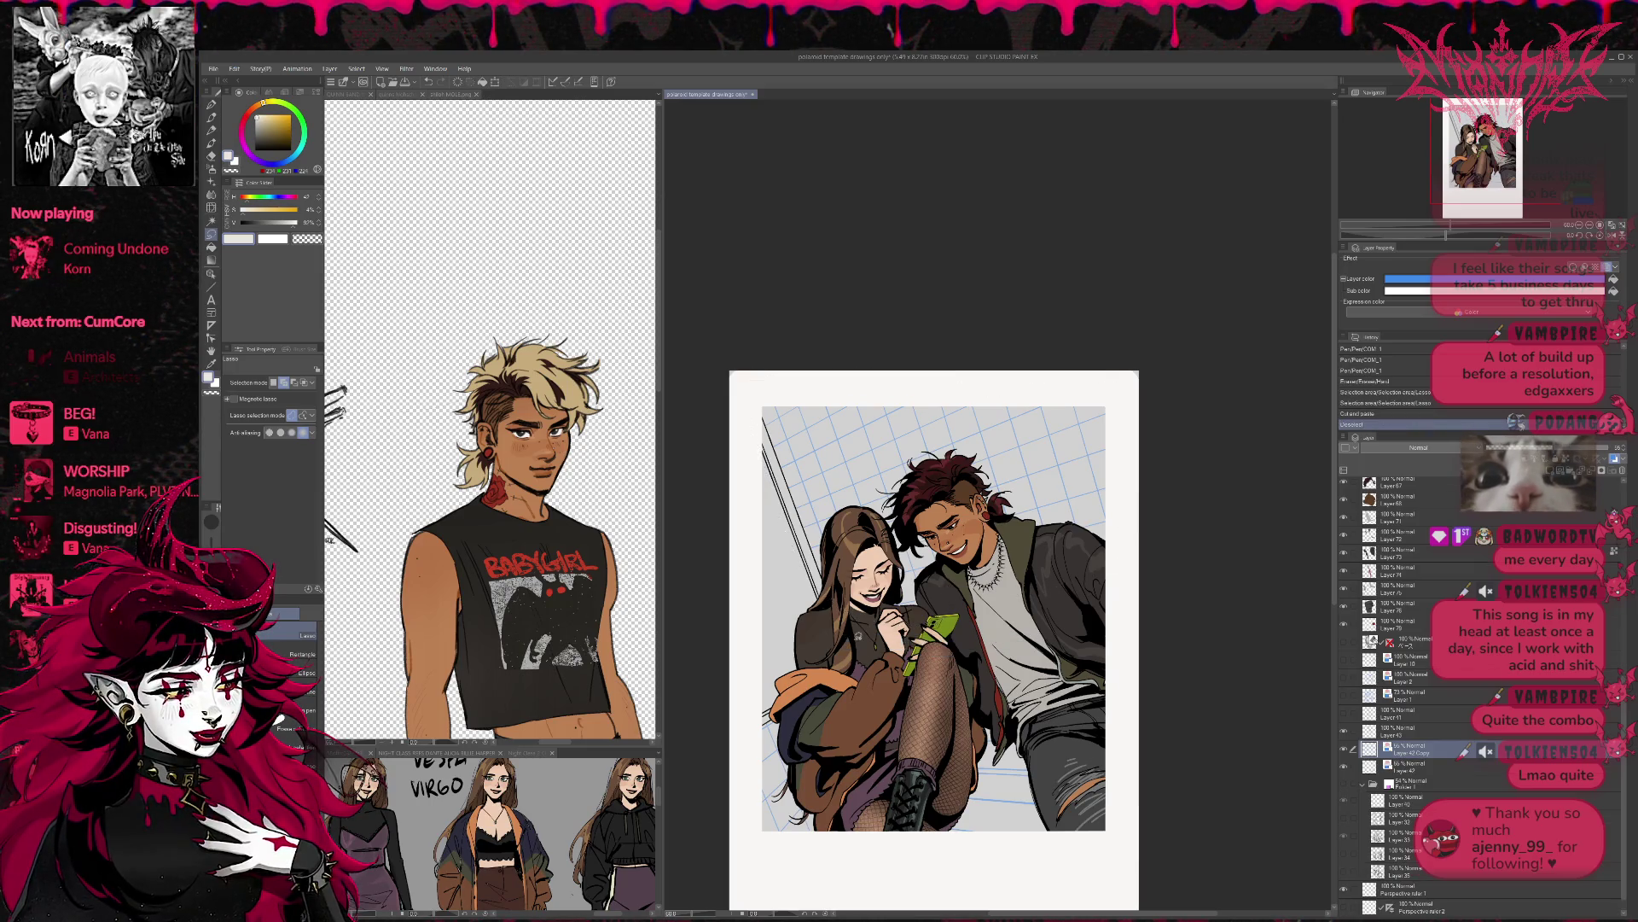
{"action": "mouse_move", "coordinate": [738, 723]}
{"action": "left_mouse_down"}
{"action": "mouse_move", "coordinate": [838, 706]}
{"action": "mouse_move", "coordinate": [778, 868]}
{"action": "mouse_move", "coordinate": [721, 802]}
{"action": "left_mouse_up"}
{"action": "left_click", "coordinate": [813, 889]}
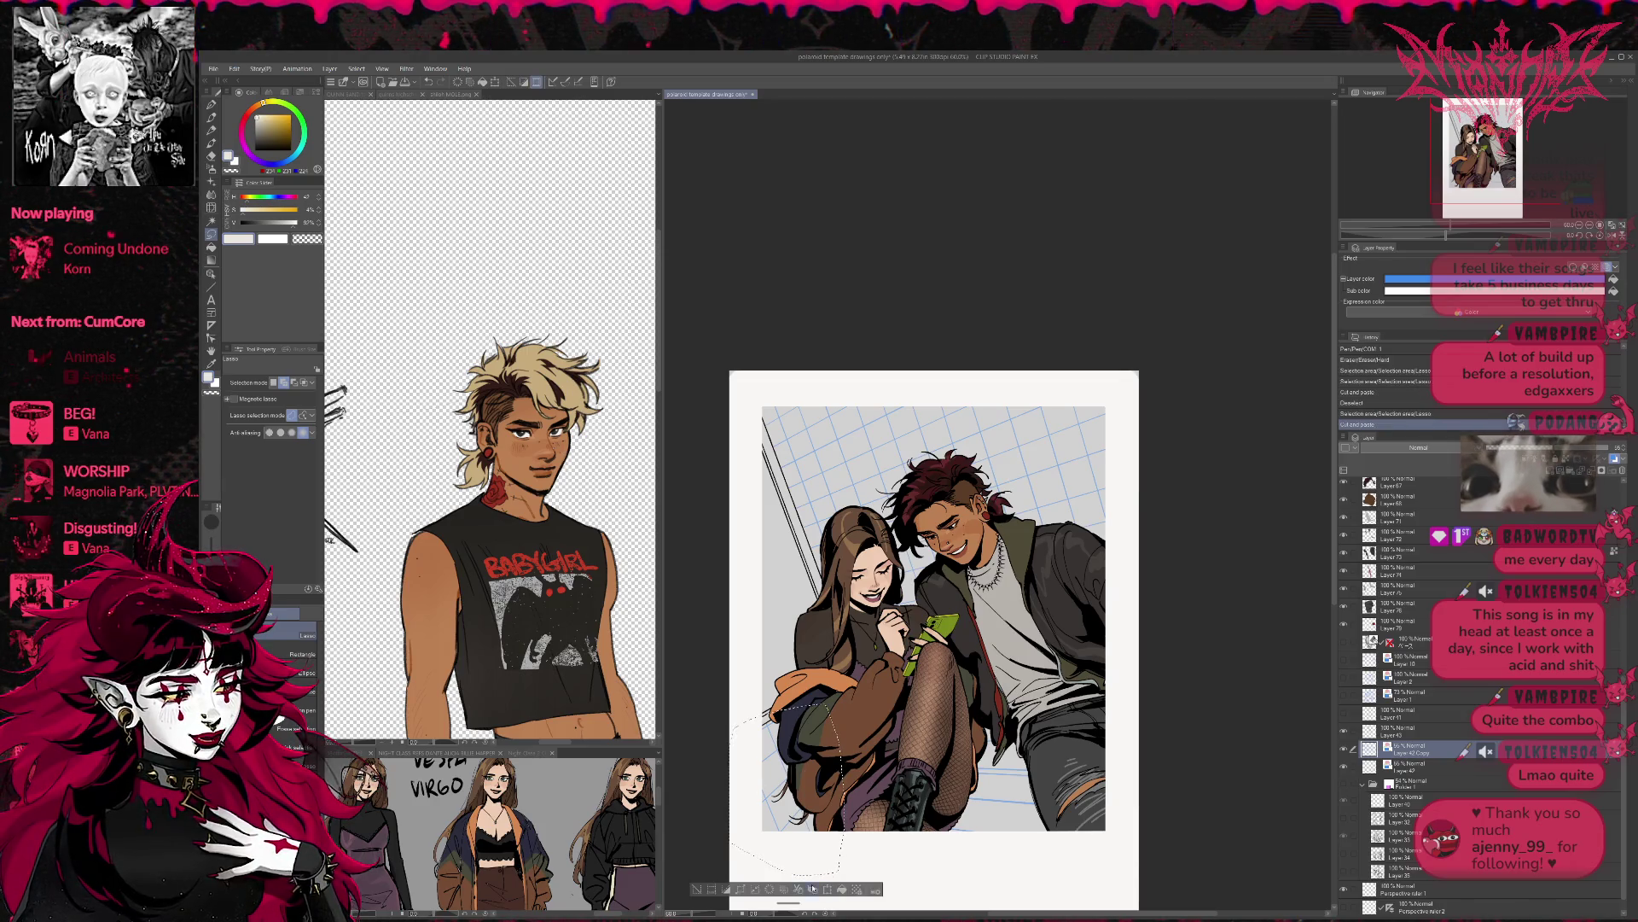
- Cut another selected grid piece from Layer 42 onto its own layer and deselect
{"action": "left_click", "coordinate": [1345, 748]}
{"action": "left_click", "coordinate": [1345, 749]}
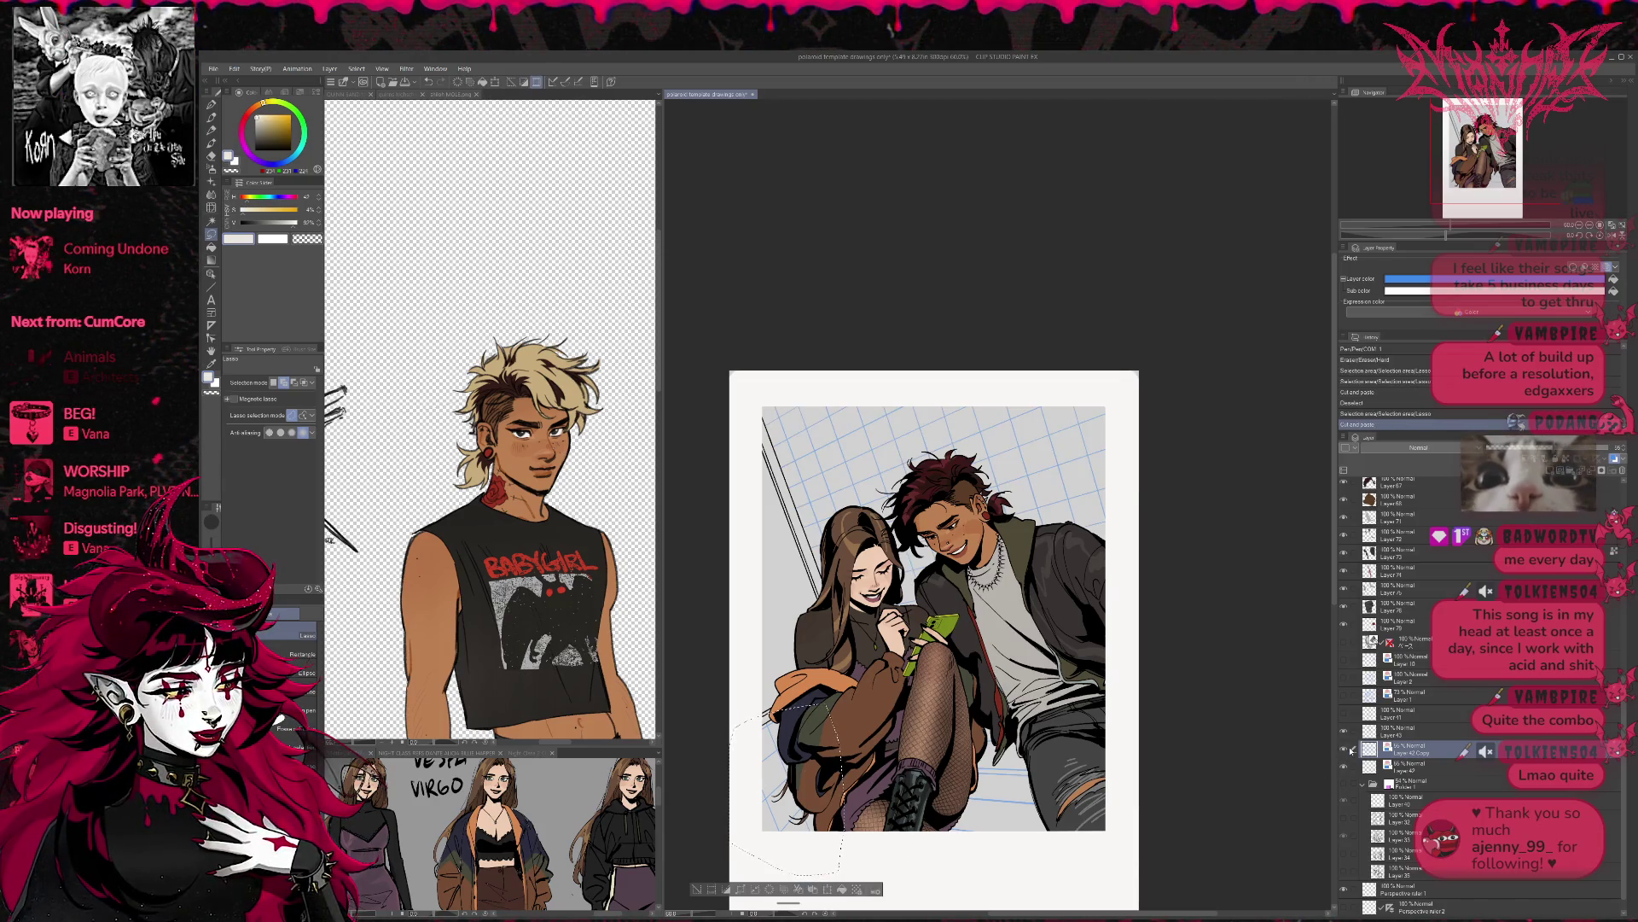
{"action": "left_click", "coordinate": [1345, 748]}
{"action": "left_click", "coordinate": [1344, 748]}
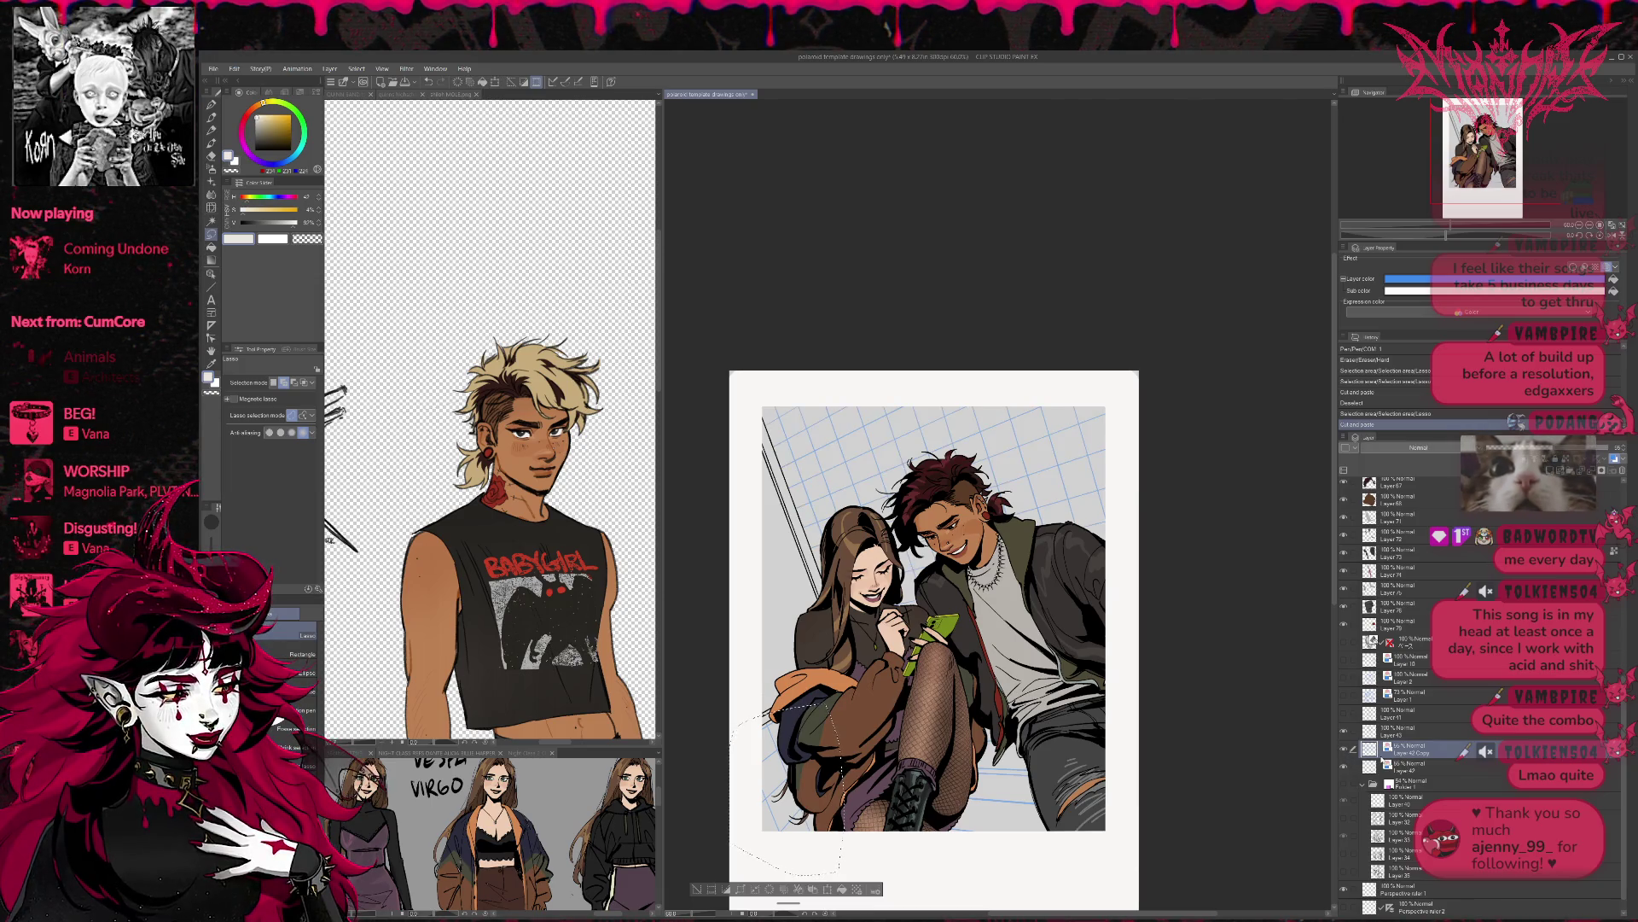
{"action": "left_click", "coordinate": [1400, 765]}
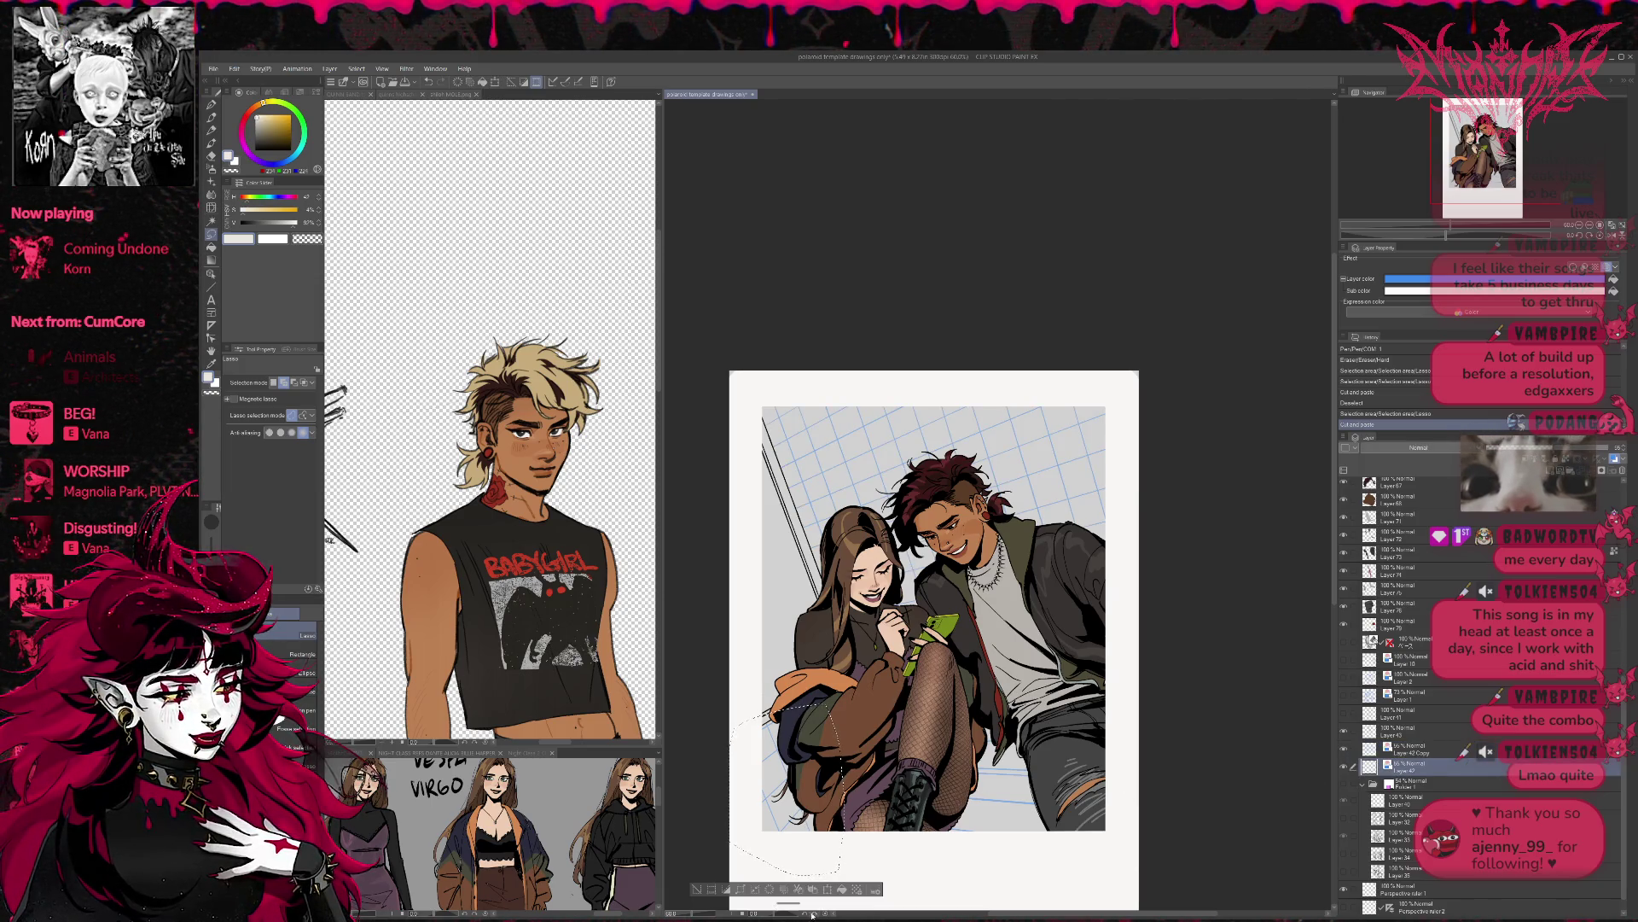
{"action": "key", "text": "ctrl+shift+x"}
{"action": "left_click", "coordinate": [1346, 766]}
{"action": "left_click", "coordinate": [1346, 766]}
{"action": "key", "text": "ctrl+d"}
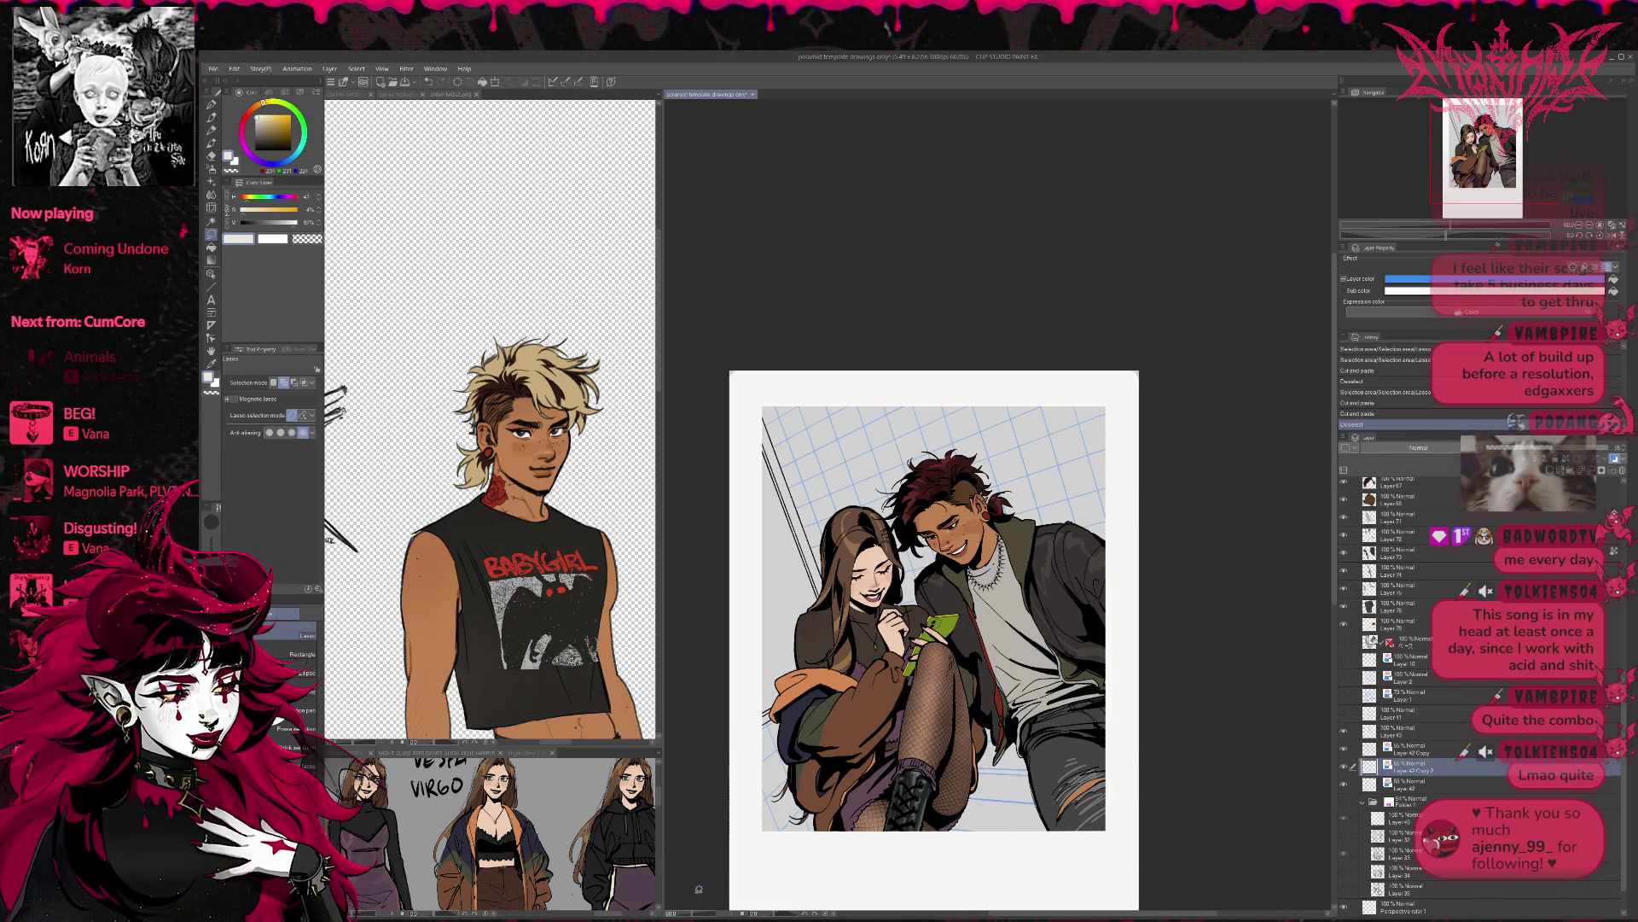
- Set Layer 42 to 100% opacity and turn off its layer colour
{"action": "left_click", "coordinate": [1423, 789]}
{"action": "left_click", "coordinate": [1617, 449]}
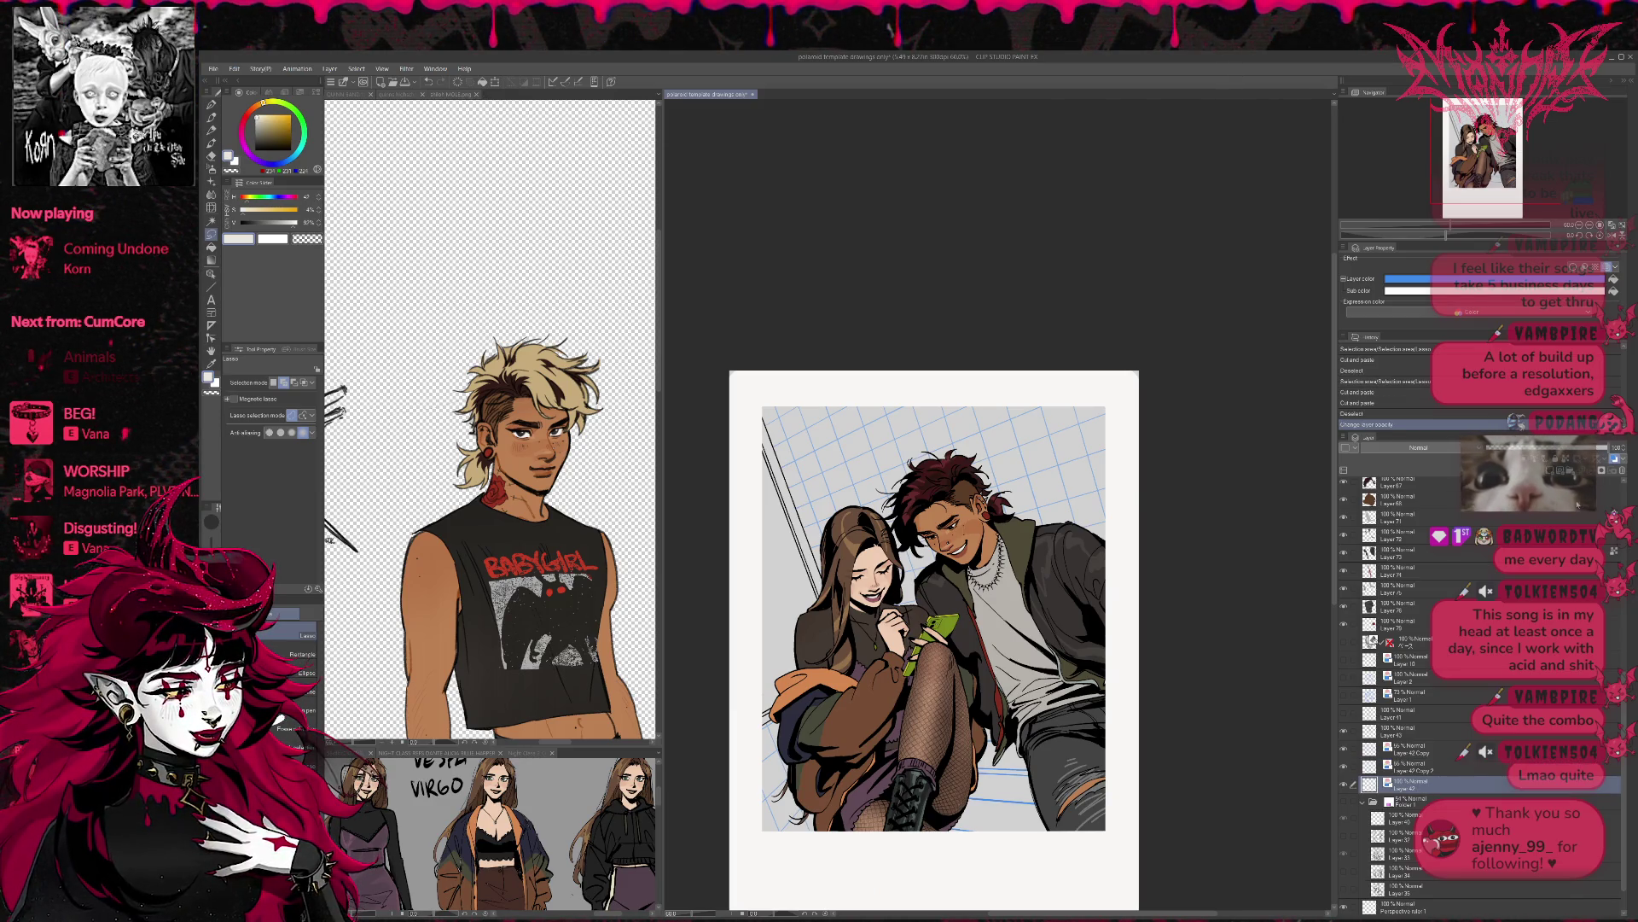
{"action": "left_click", "coordinate": [1611, 461]}
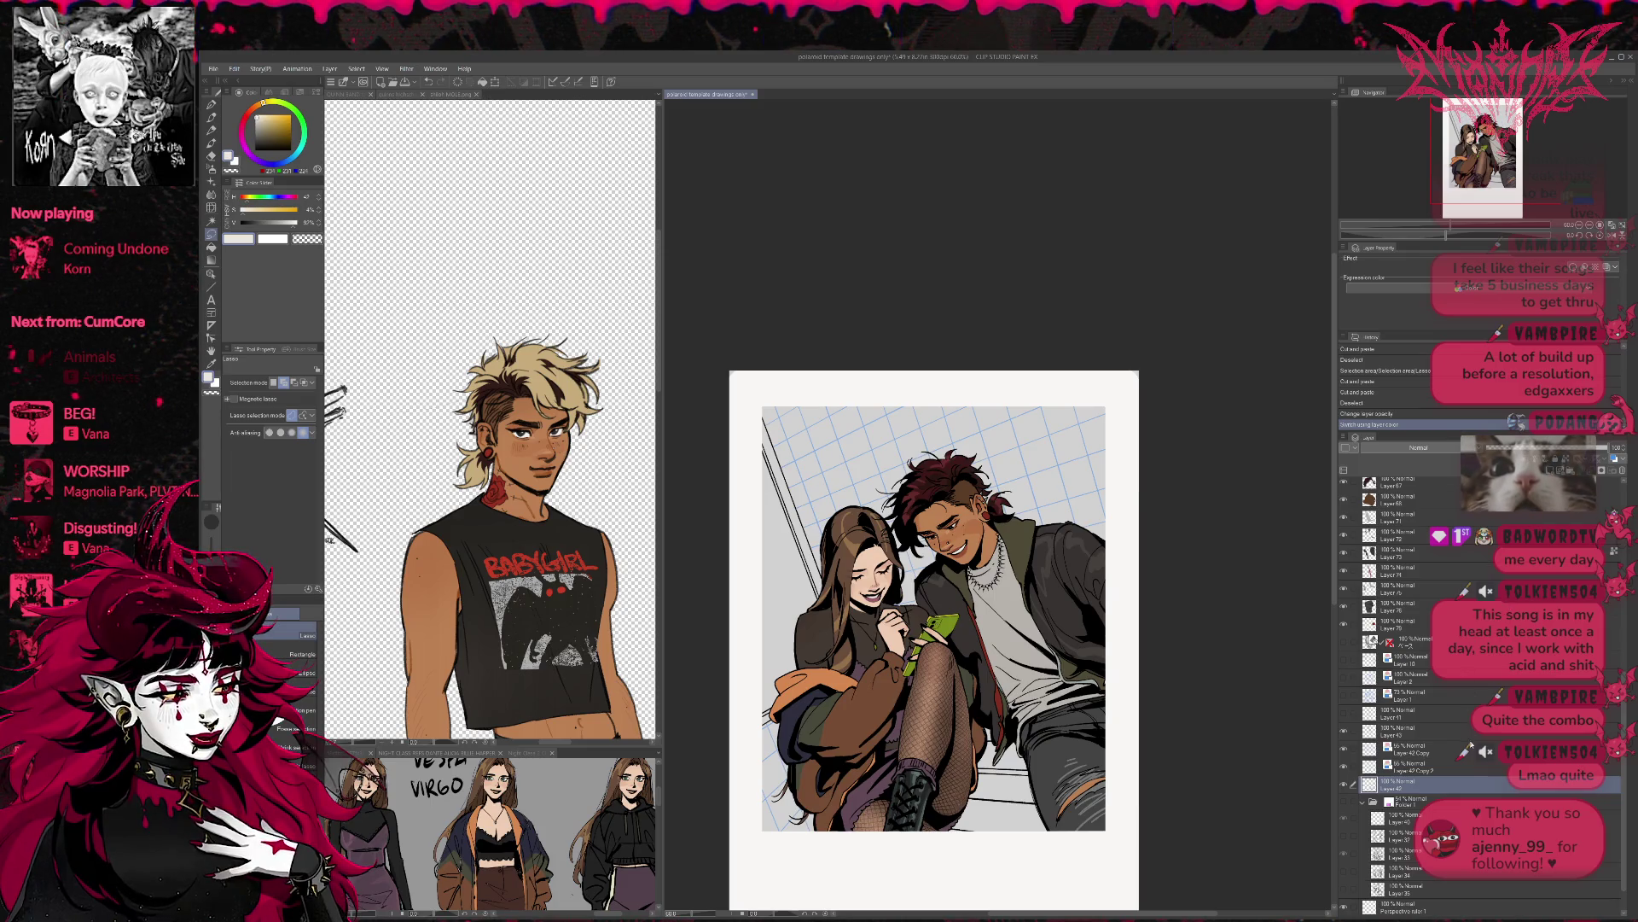
- Hide the Layer 42 Copy 2 grid piece and add a new layer above Layer 42
{"action": "scroll", "coordinate": [1469, 740], "scroll_direction": "down", "scroll_amount": 1}
{"action": "left_click", "coordinate": [1346, 754]}
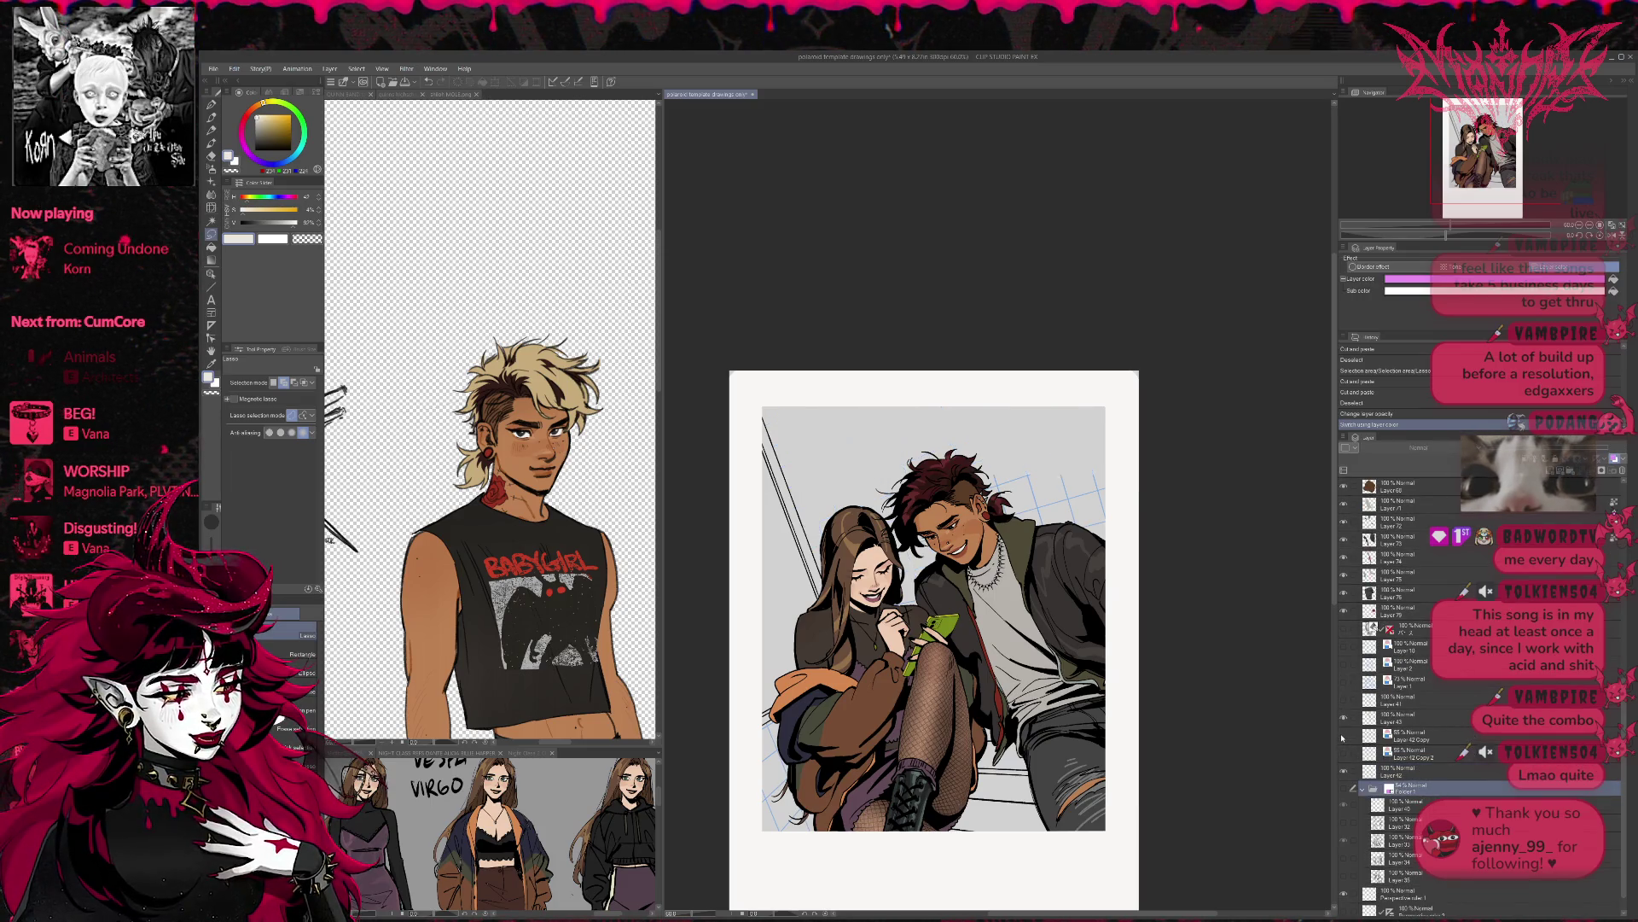
{"action": "key", "text": "ctrl+shift+n"}
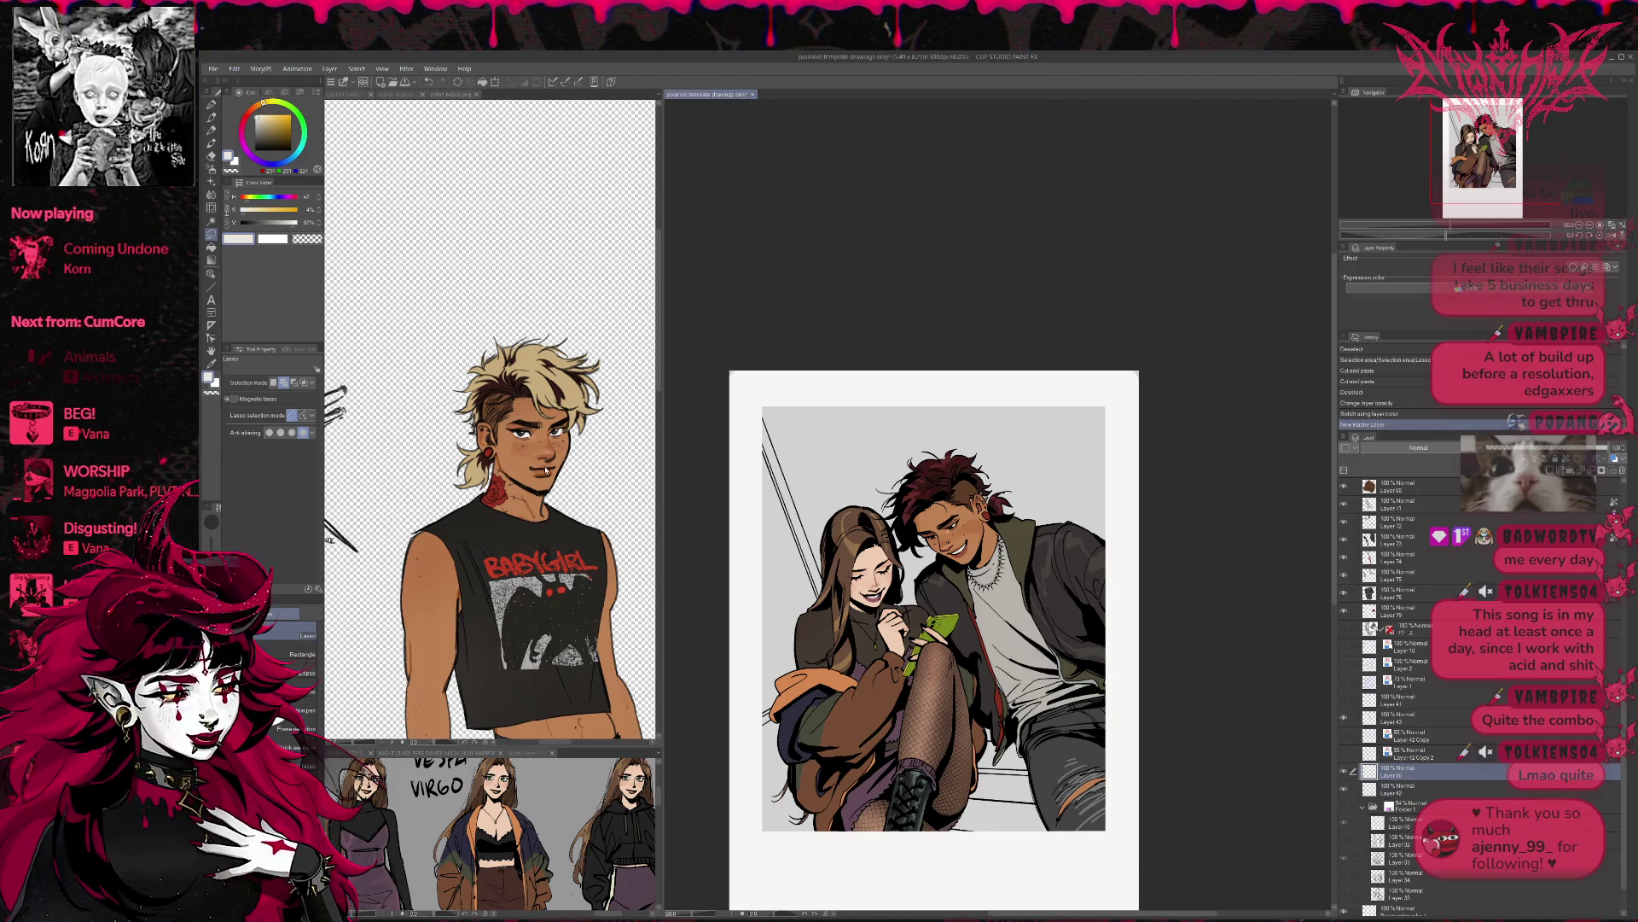
{"action": "left_click", "coordinate": [212, 246]}
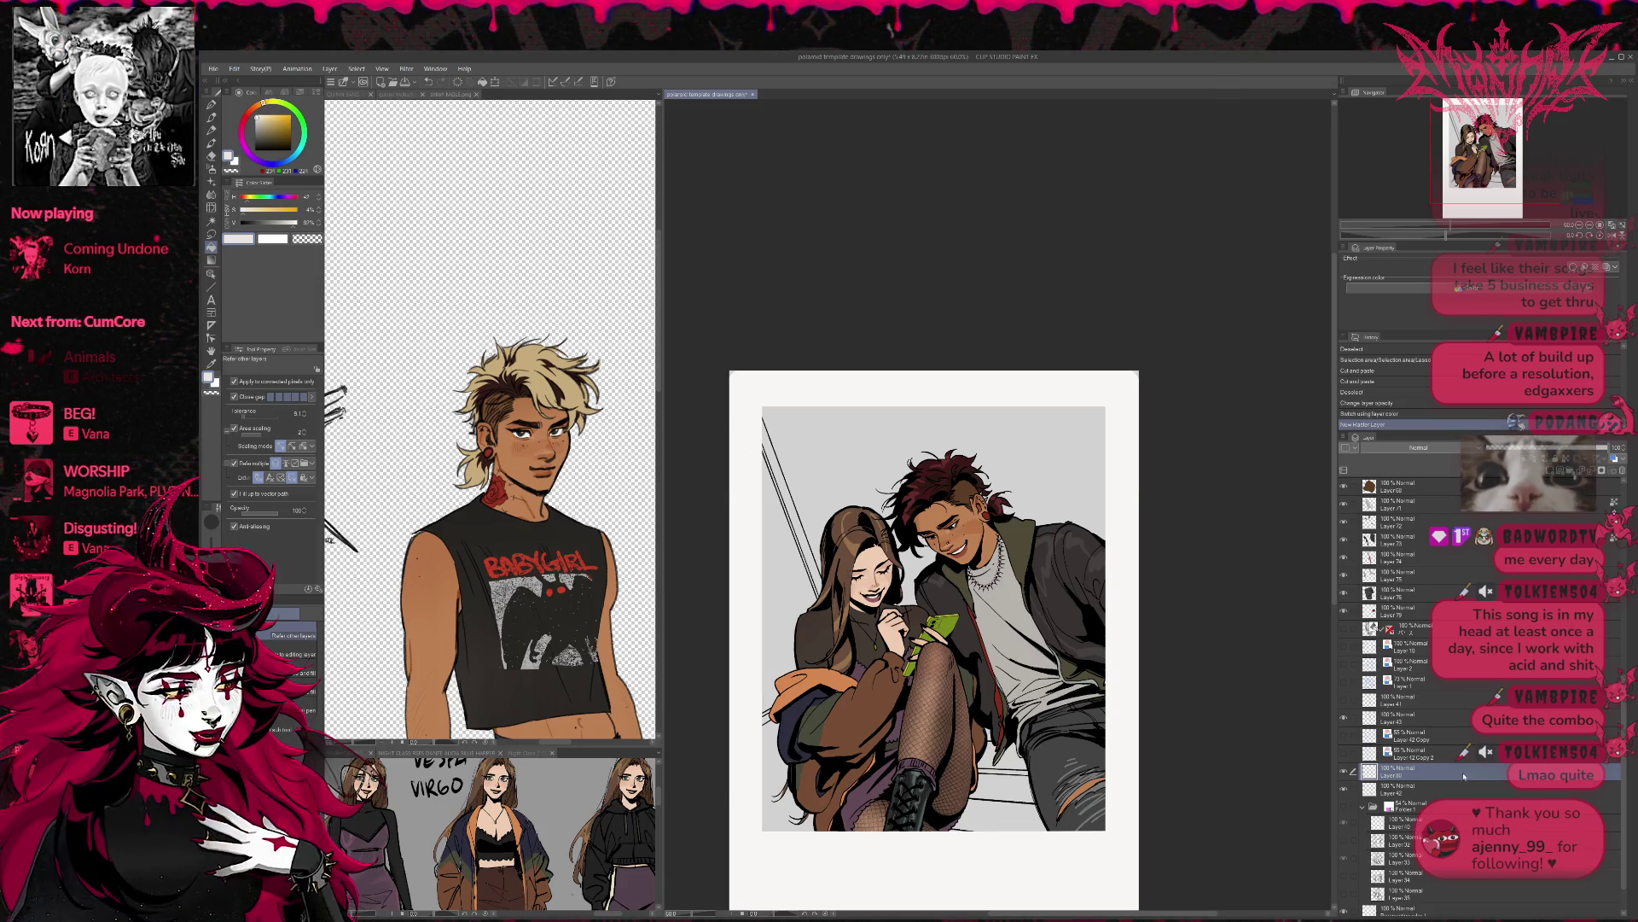
- Group the layers from Layer 38 down to Layer 79 into a new folder and check its contents
{"action": "scroll", "coordinate": [1434, 735], "scroll_direction": "up", "scroll_amount": 3}
{"action": "left_click", "coordinate": [1437, 706]}
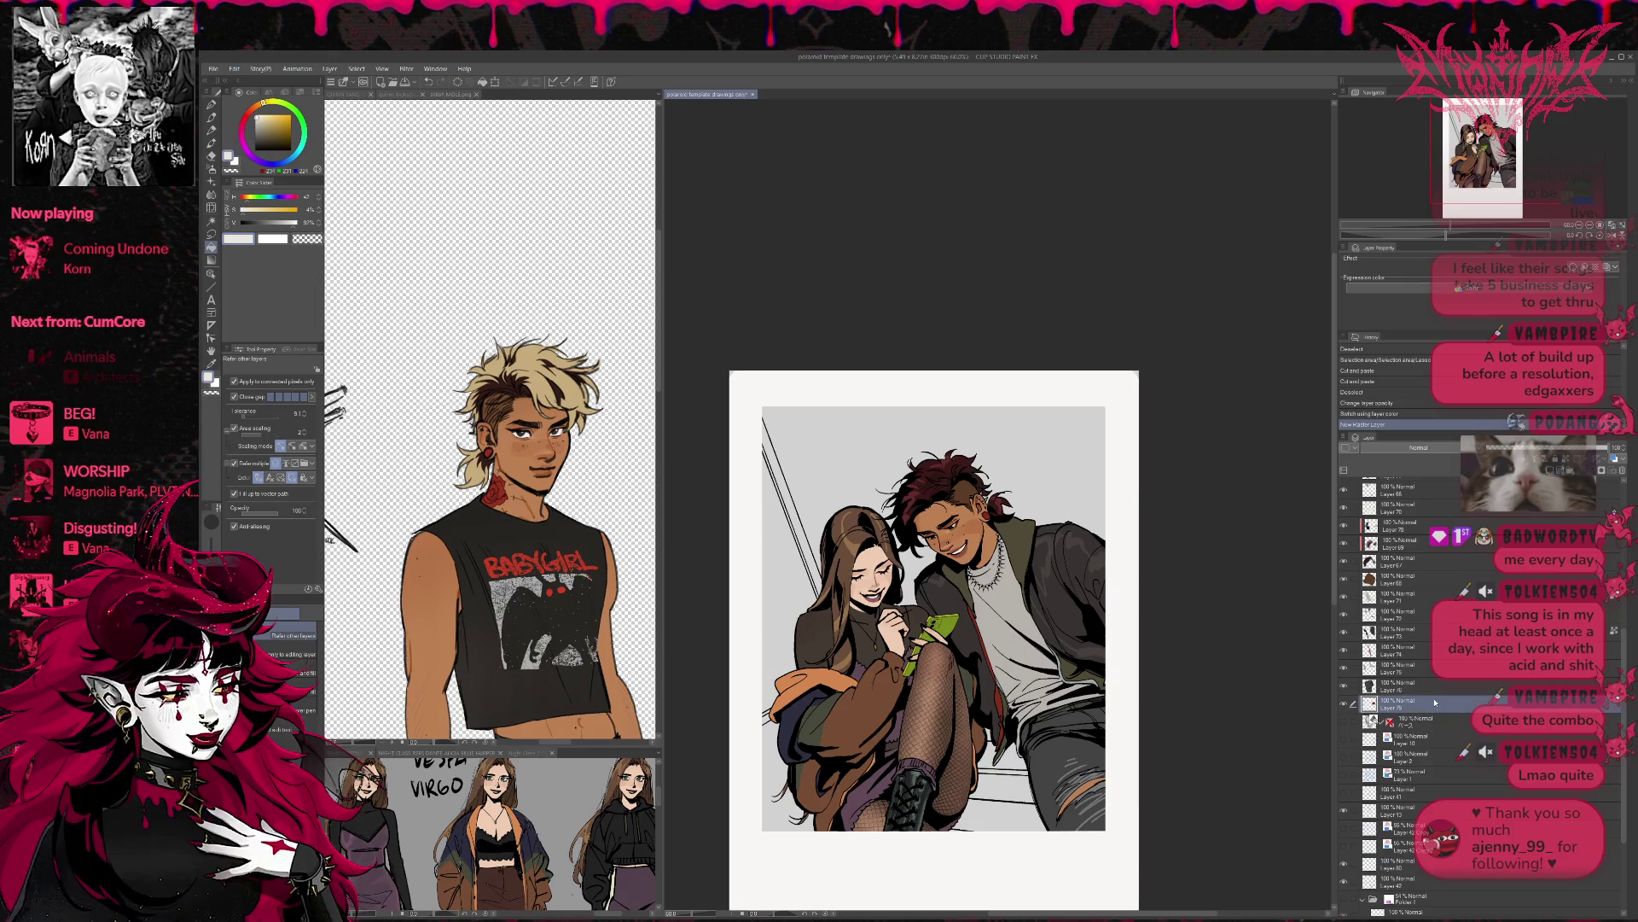
{"action": "scroll", "coordinate": [1438, 708], "scroll_direction": "up", "scroll_amount": 5}
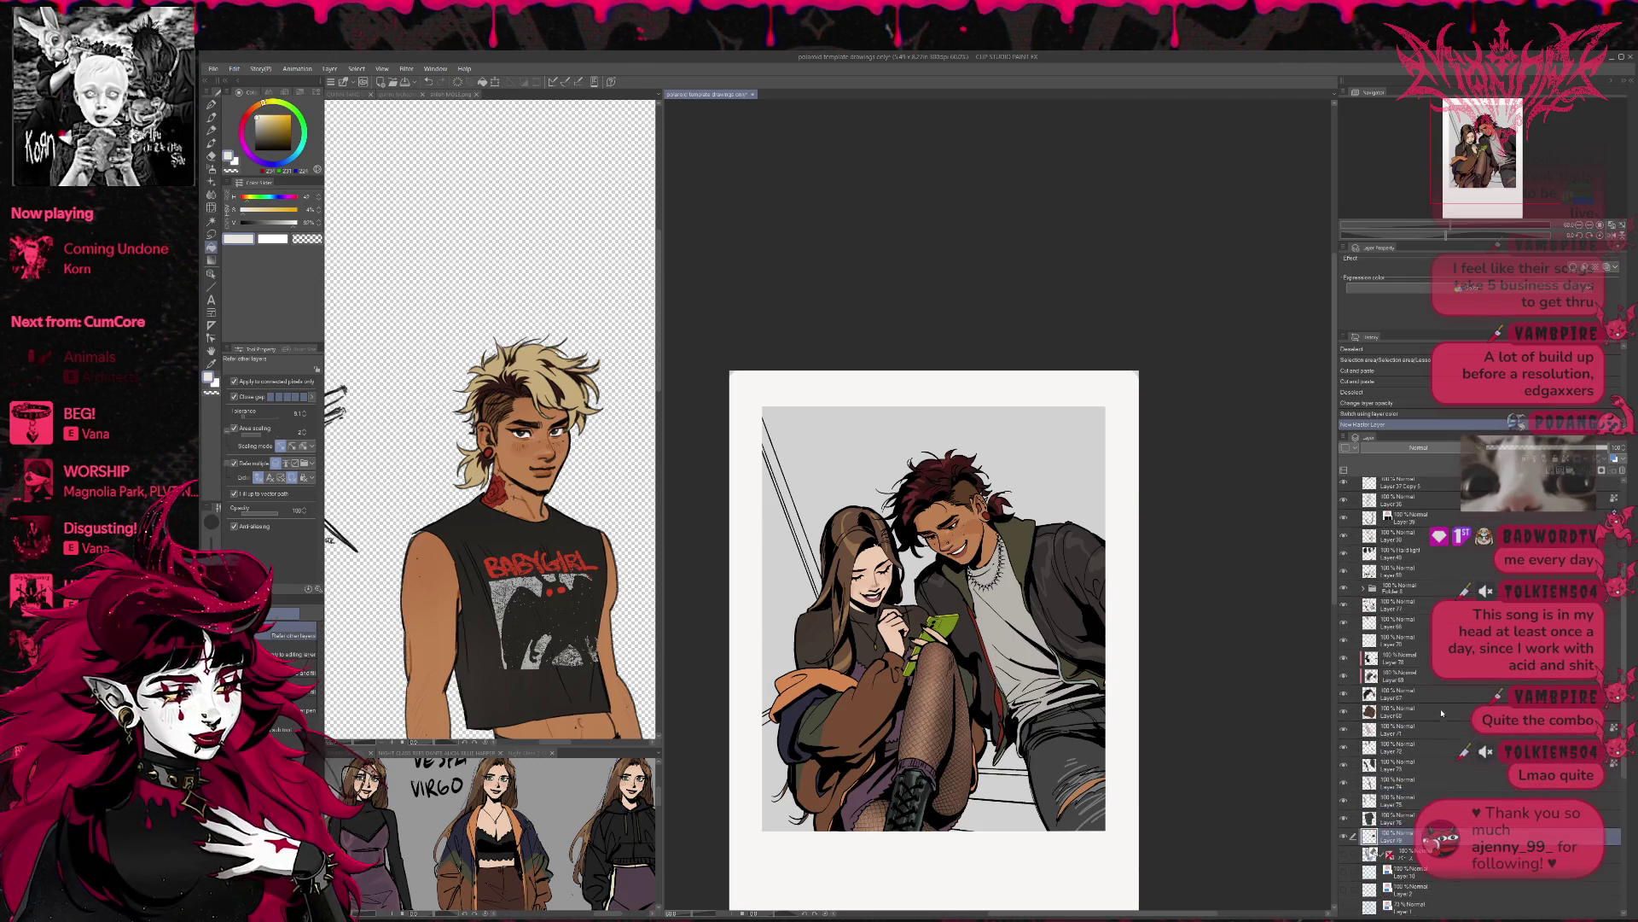
{"action": "scroll", "coordinate": [1444, 704], "scroll_direction": "up", "scroll_amount": 4}
{"action": "scroll", "coordinate": [1448, 714], "scroll_direction": "up", "scroll_amount": 2}
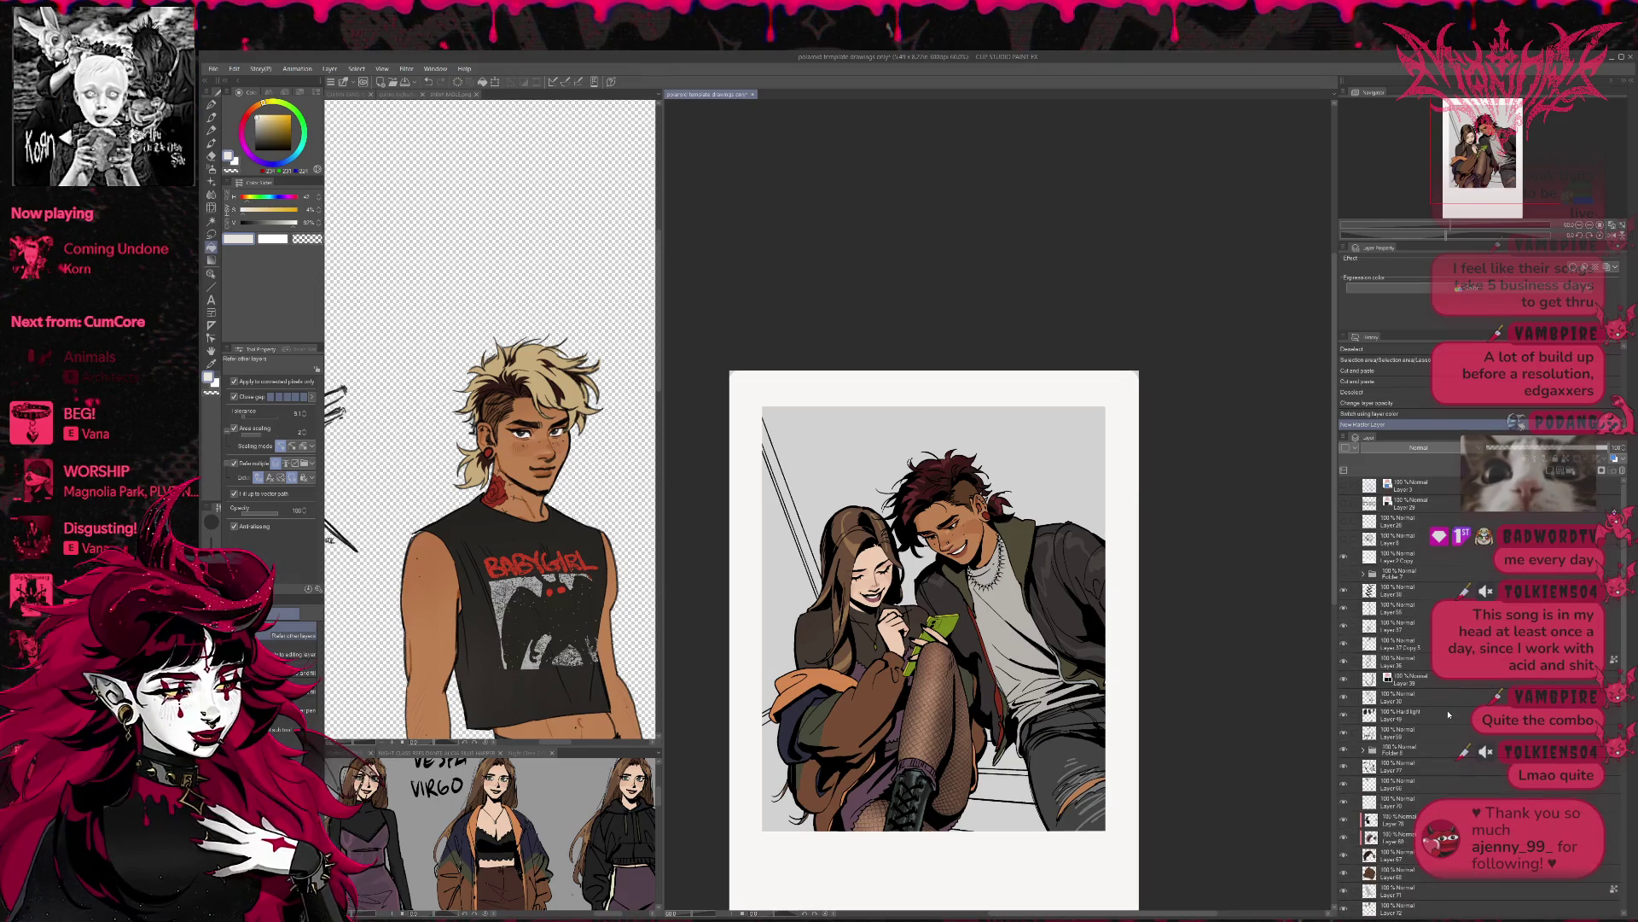
{"action": "left_click", "coordinate": [1427, 594], "text": "shift"}
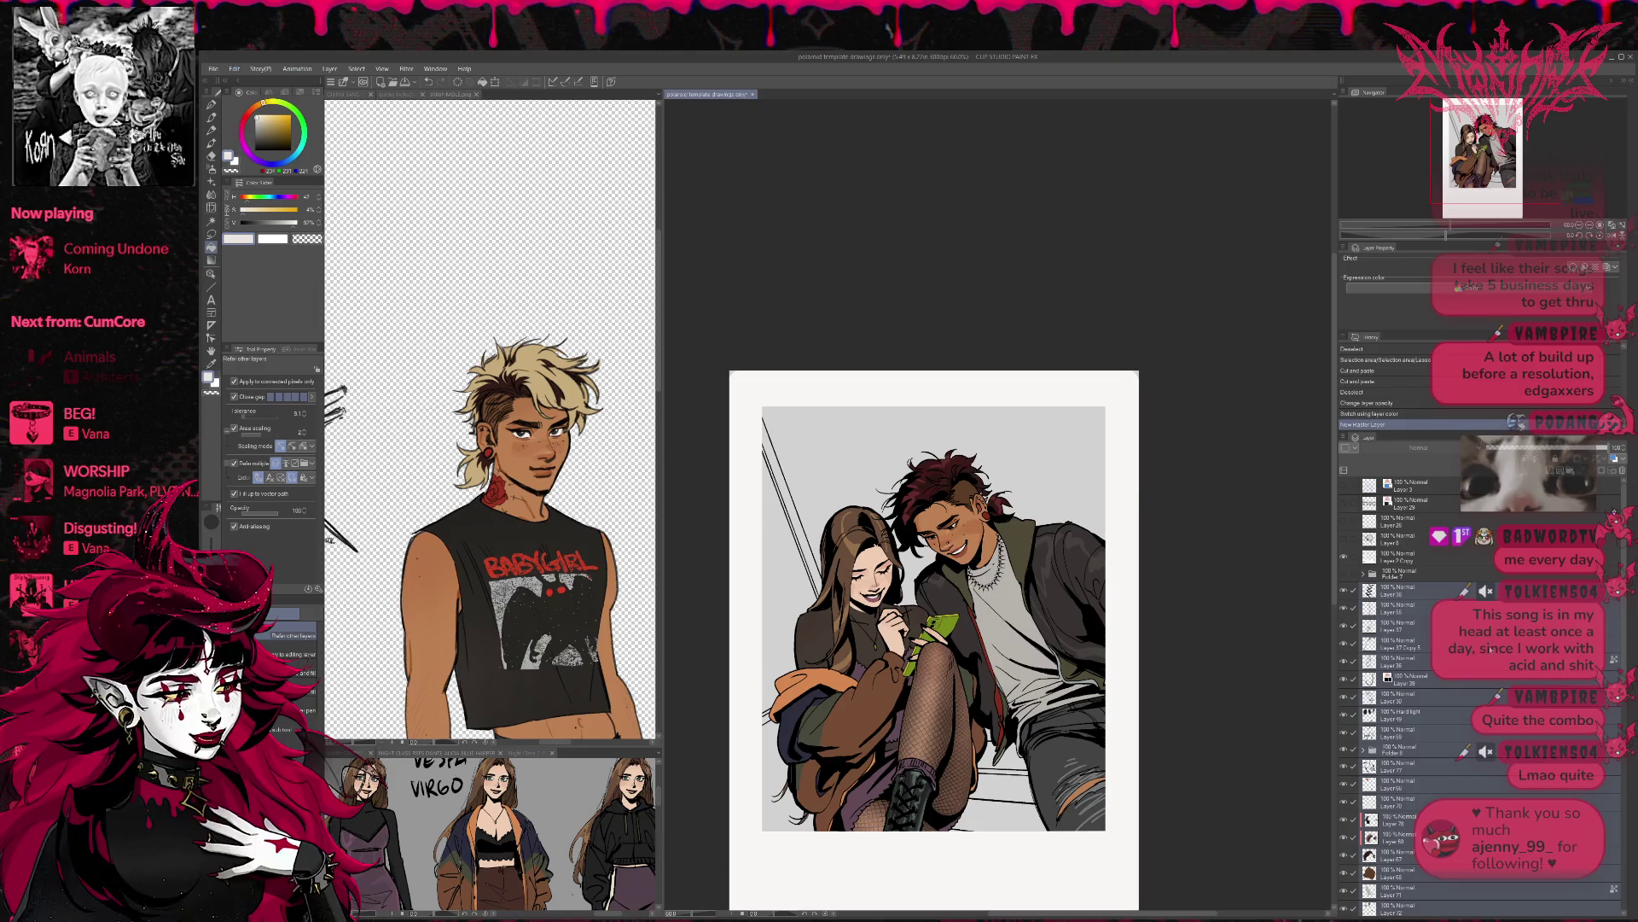
{"action": "key", "text": "ctrl+g"}
{"action": "left_click", "coordinate": [1346, 591]}
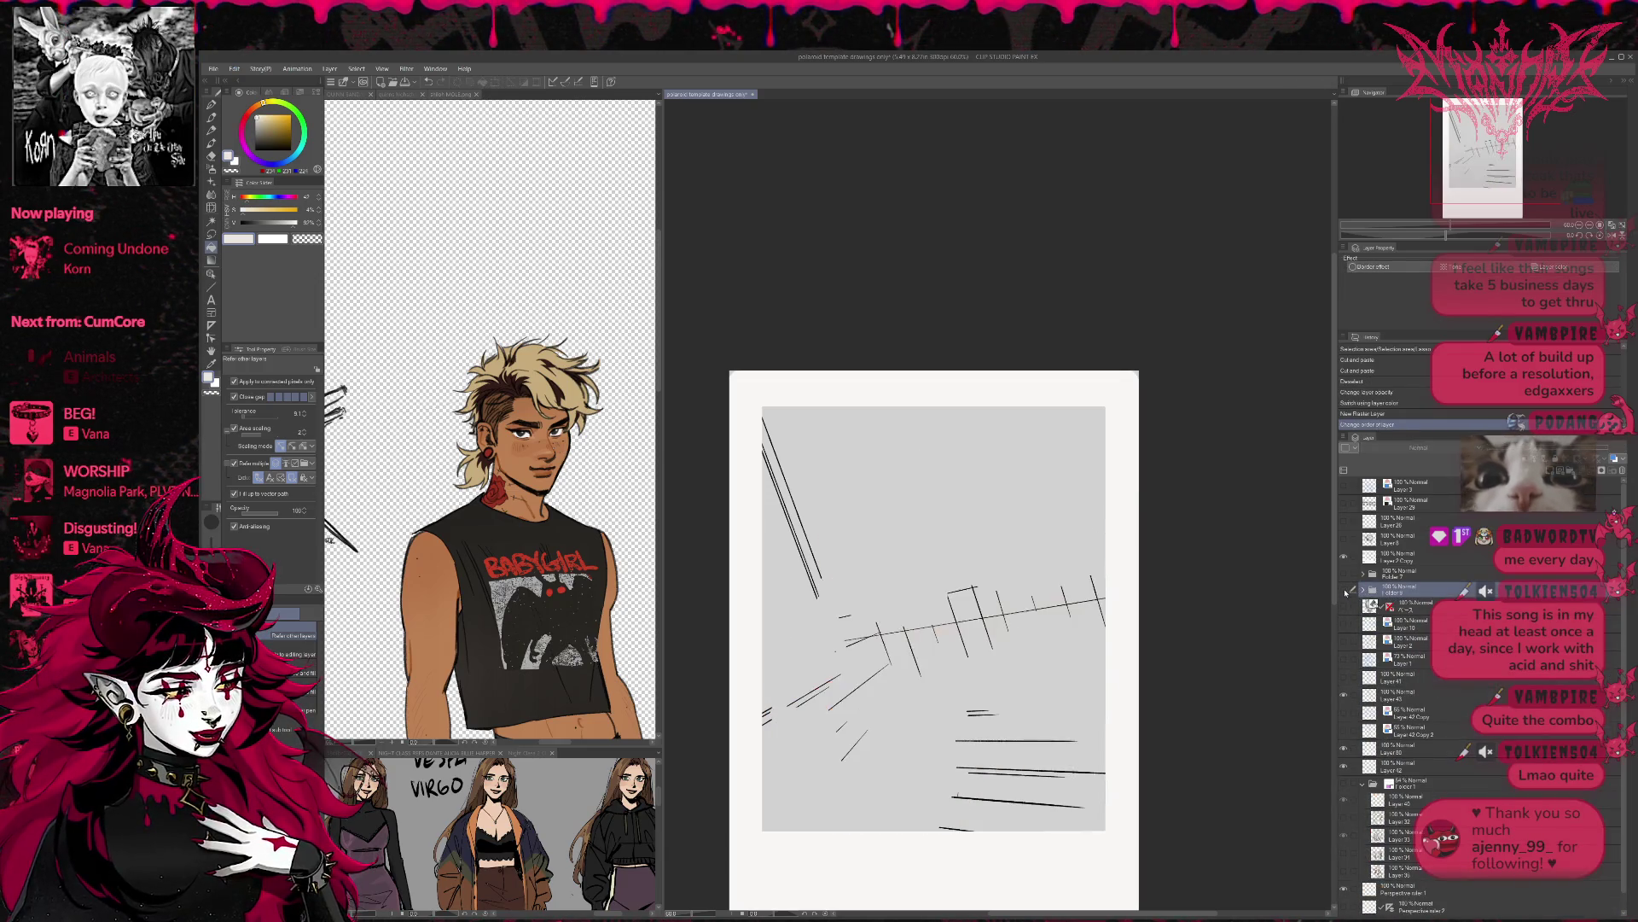
{"action": "left_click", "coordinate": [1344, 590]}
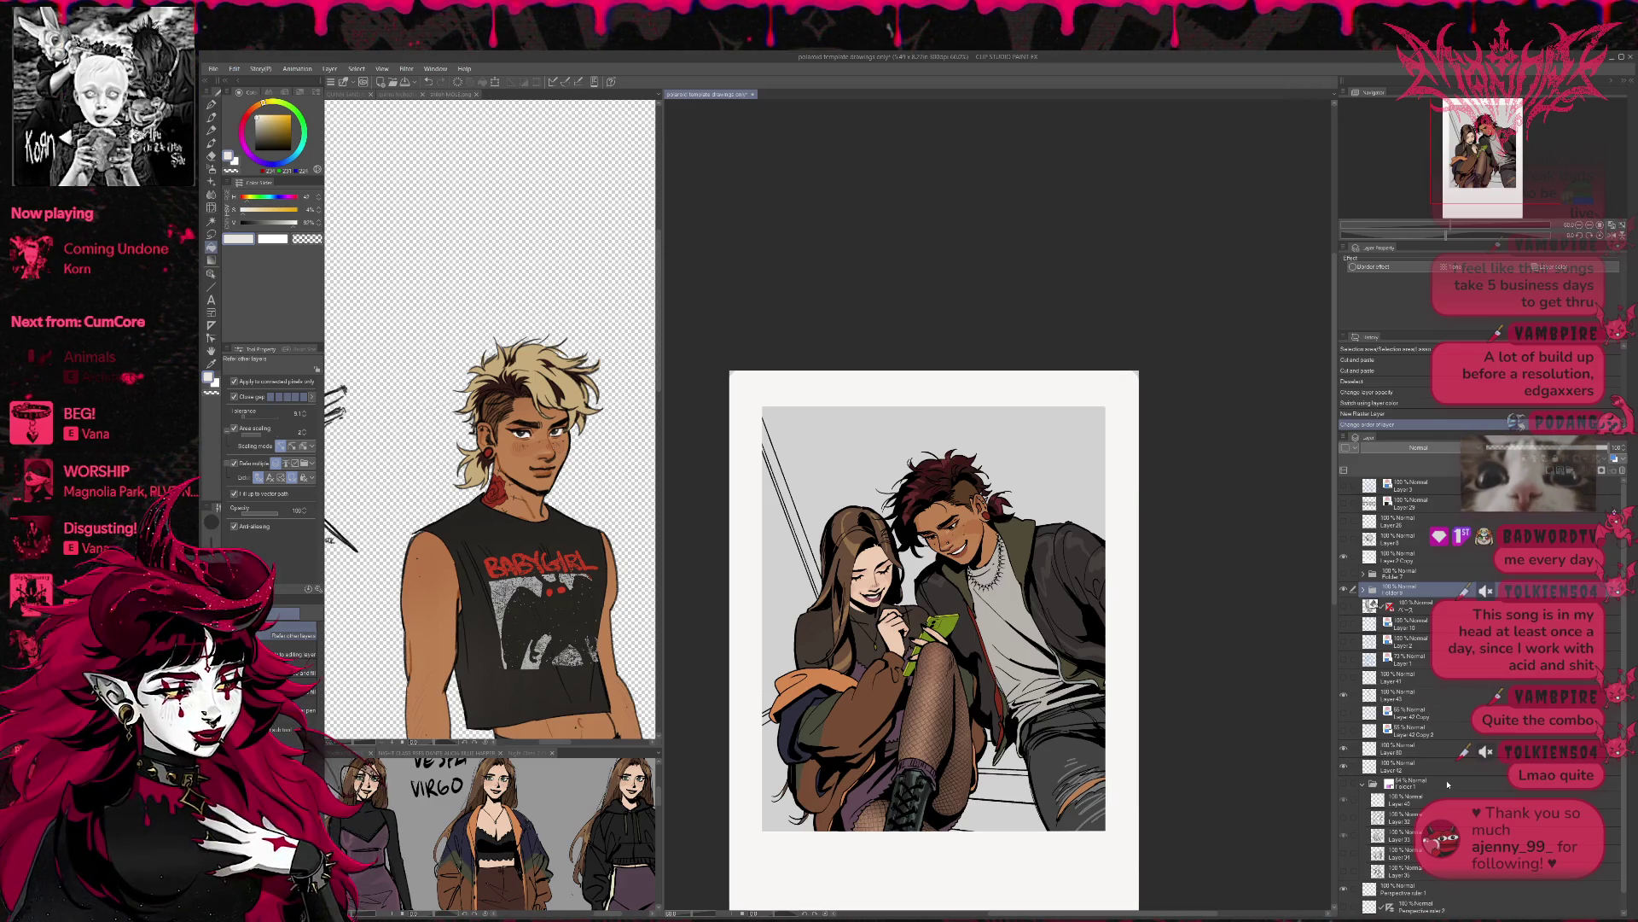
- Add a new raster layer above Folder 1 and choose a saturated blue
{"action": "left_click", "coordinate": [1399, 783]}
{"action": "key", "text": "ctrl+shift+n"}
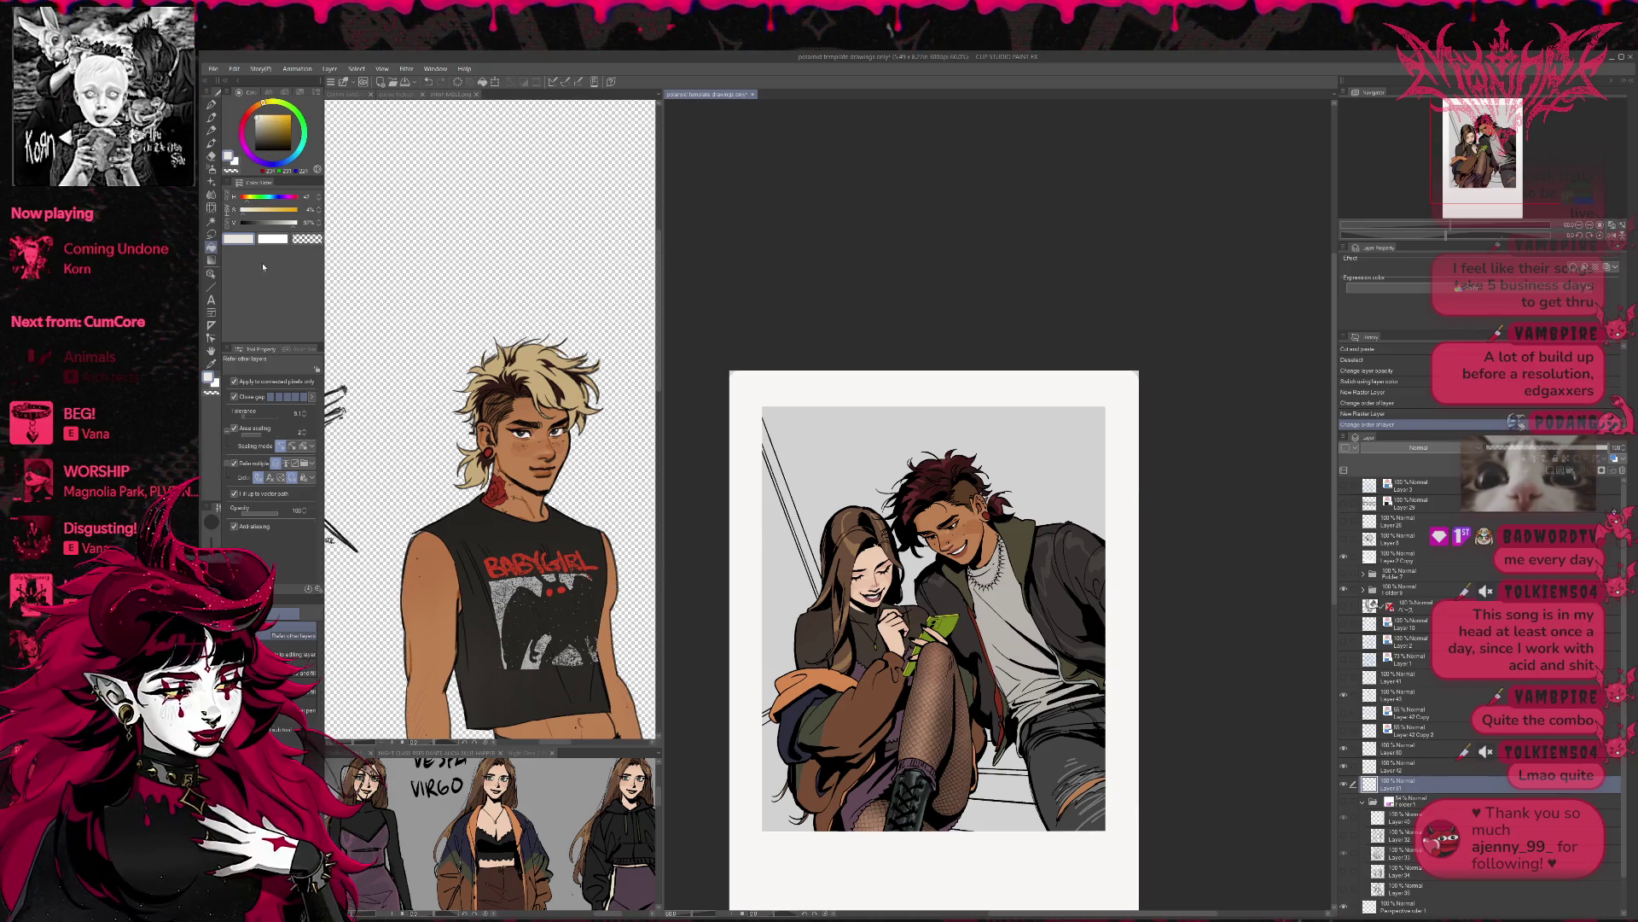
{"action": "left_click", "coordinate": [291, 123]}
- Fill the grey sky and the leftover gaps by the hair and jeans with a softer blue
{"action": "left_click_drag", "start_coordinate": [291, 123], "coordinate": [279, 121]}
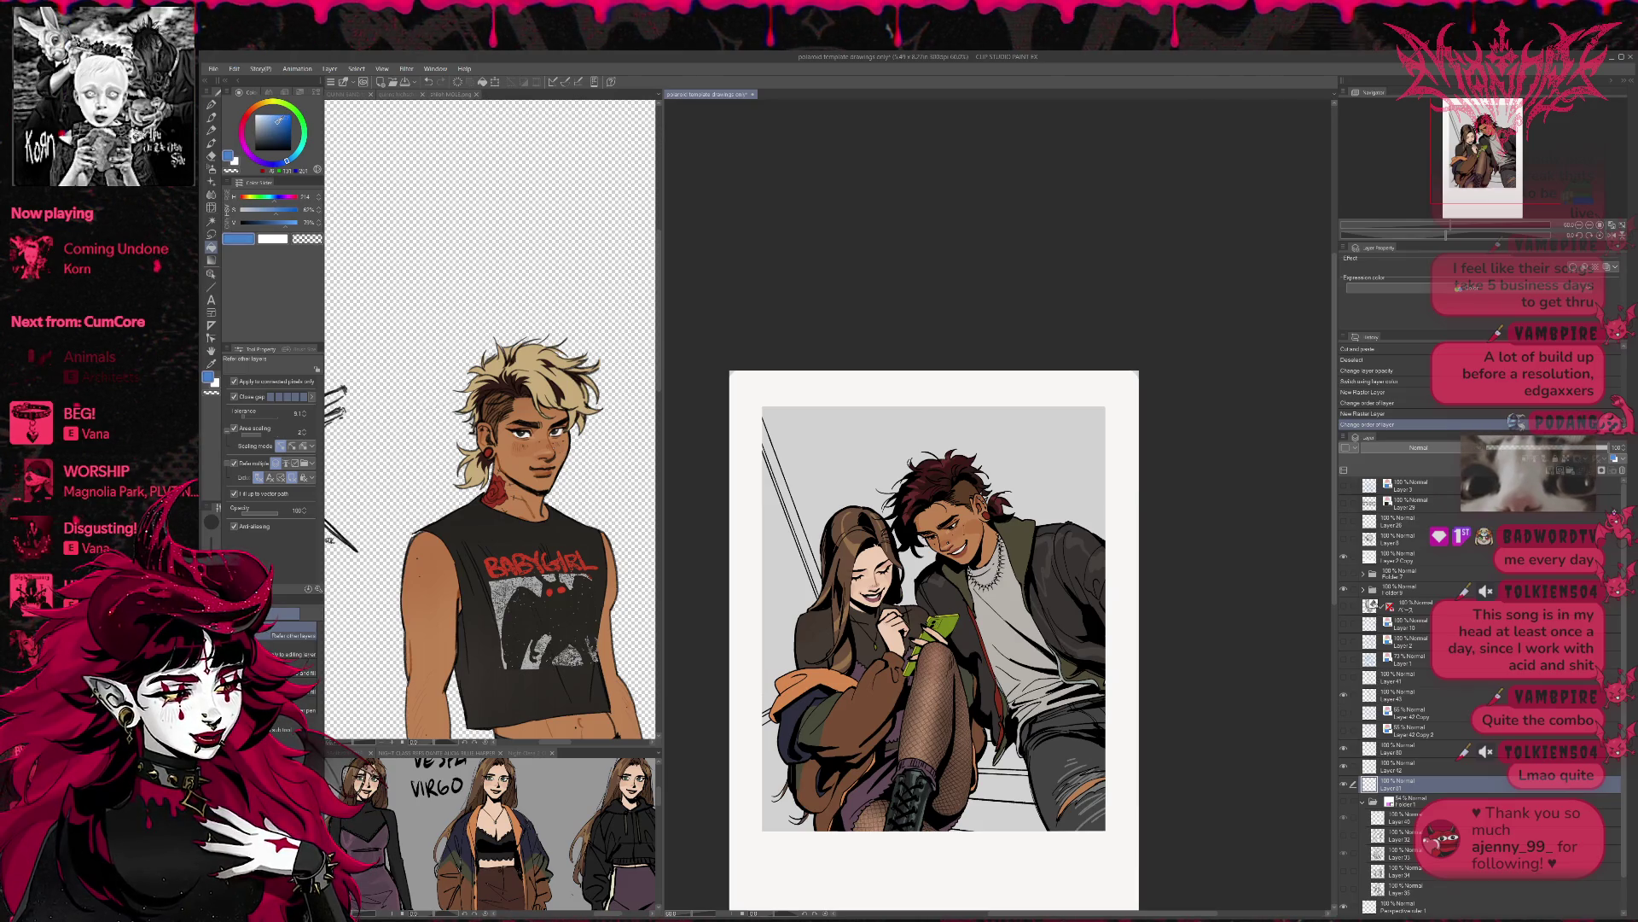
{"action": "left_click", "coordinate": [836, 468]}
{"action": "left_click", "coordinate": [909, 568]}
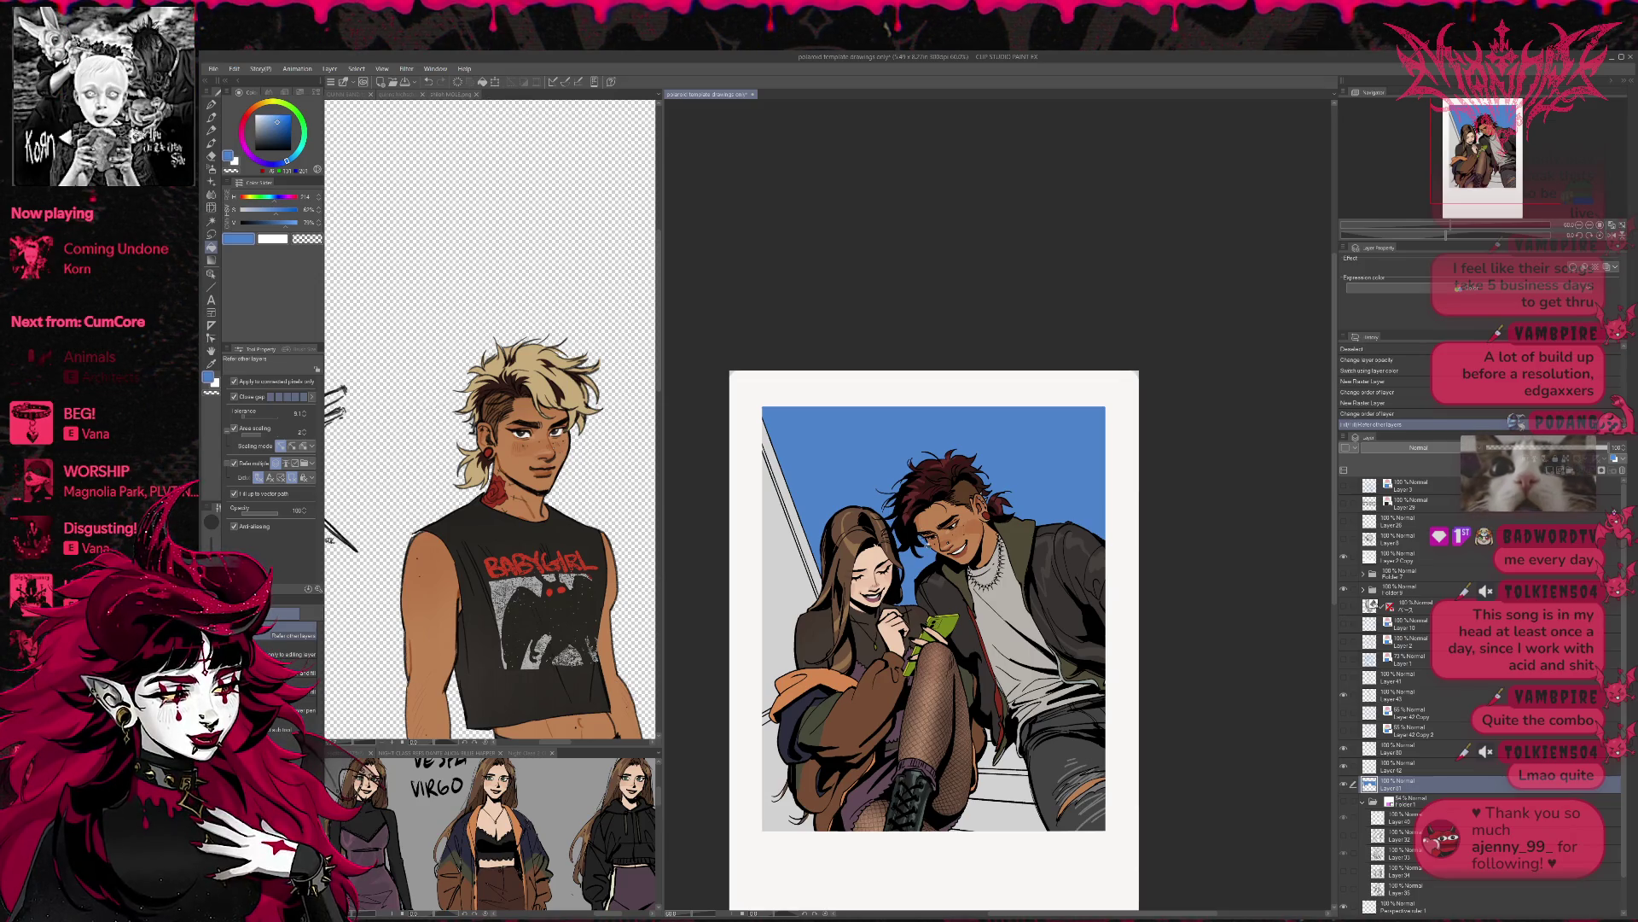
{"action": "left_click", "coordinate": [983, 680]}
{"action": "scroll", "coordinate": [935, 613], "scroll_direction": "down", "scroll_amount": 1}
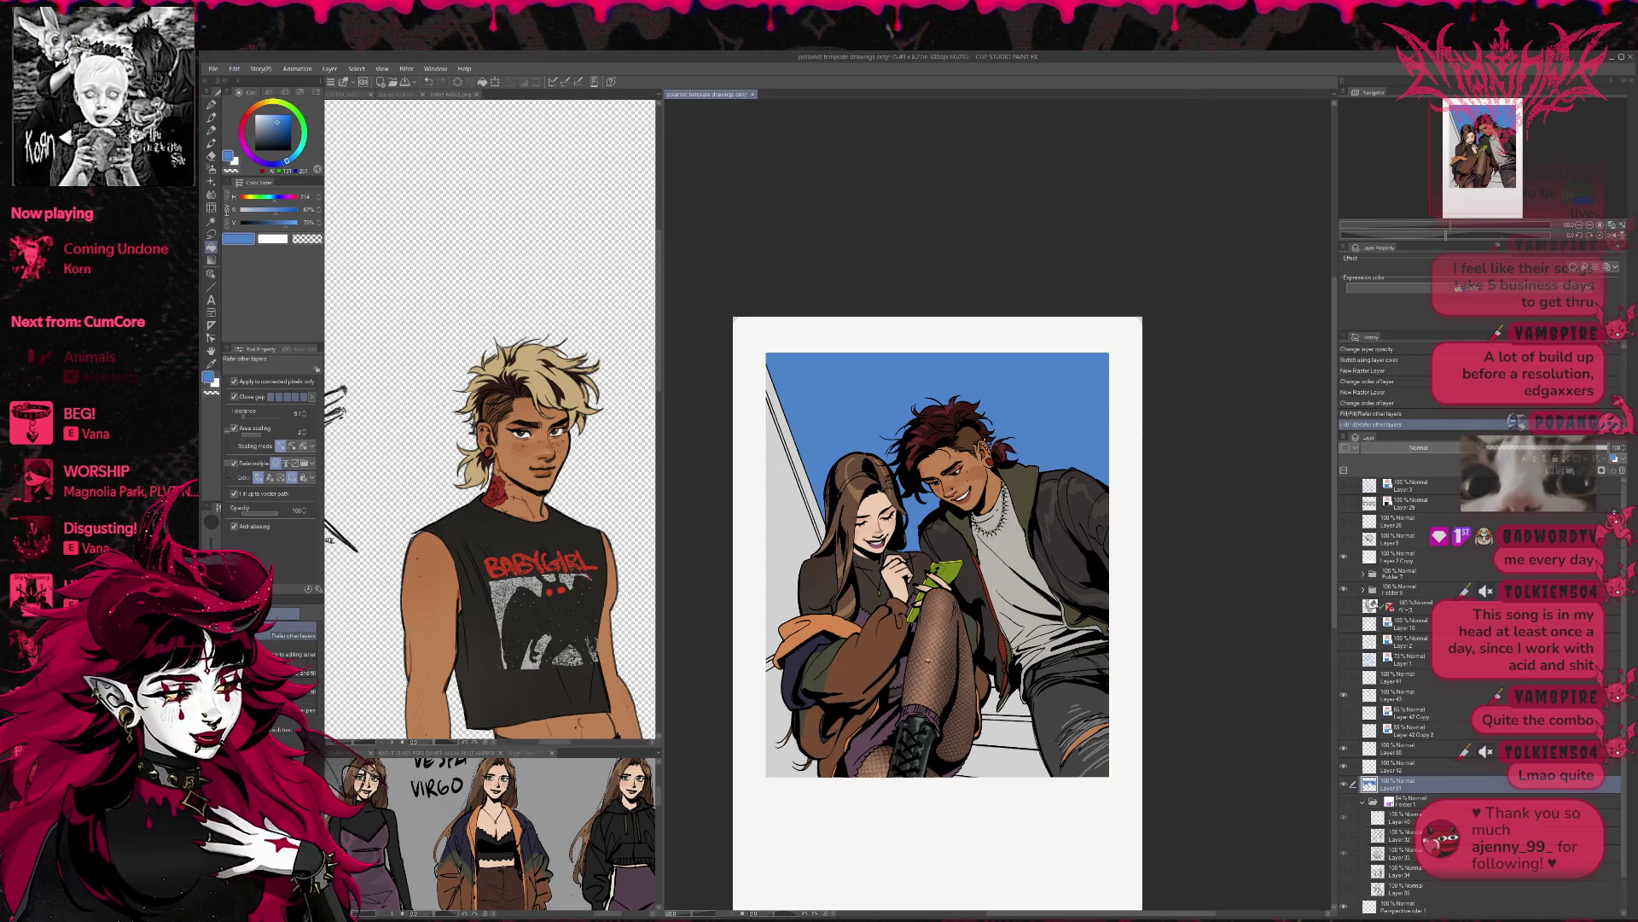
- Fill the floor gaps around the knees and legs with muted greyish blue, patching one with the pen
{"action": "left_click", "coordinate": [260, 136]}
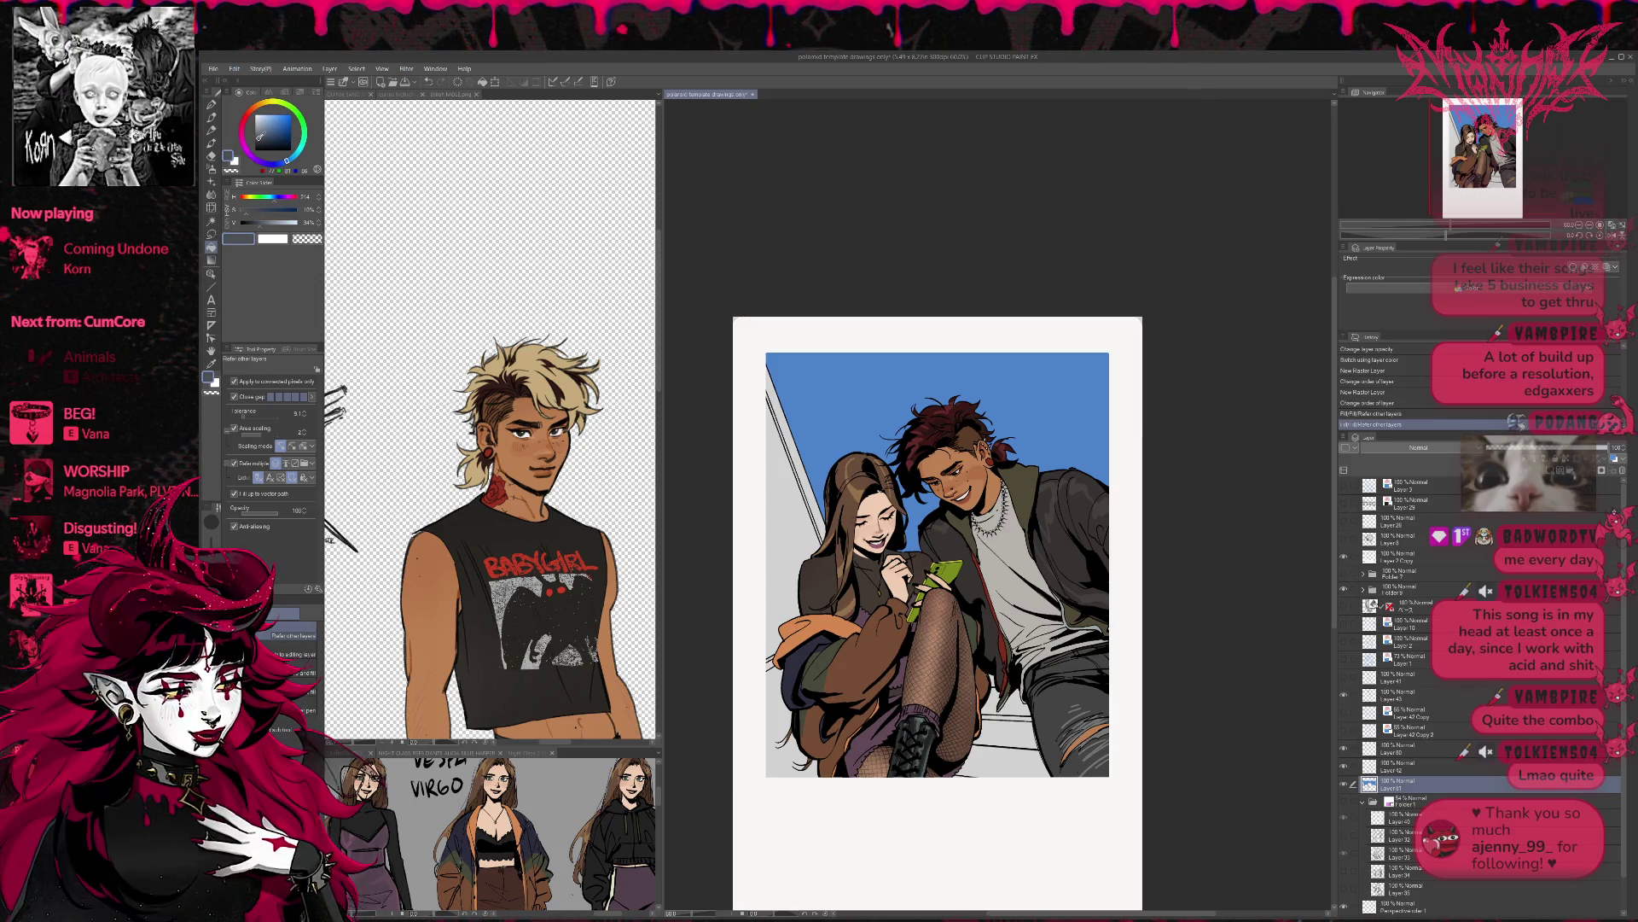
{"action": "left_click_drag", "start_coordinate": [261, 136], "coordinate": [269, 132]}
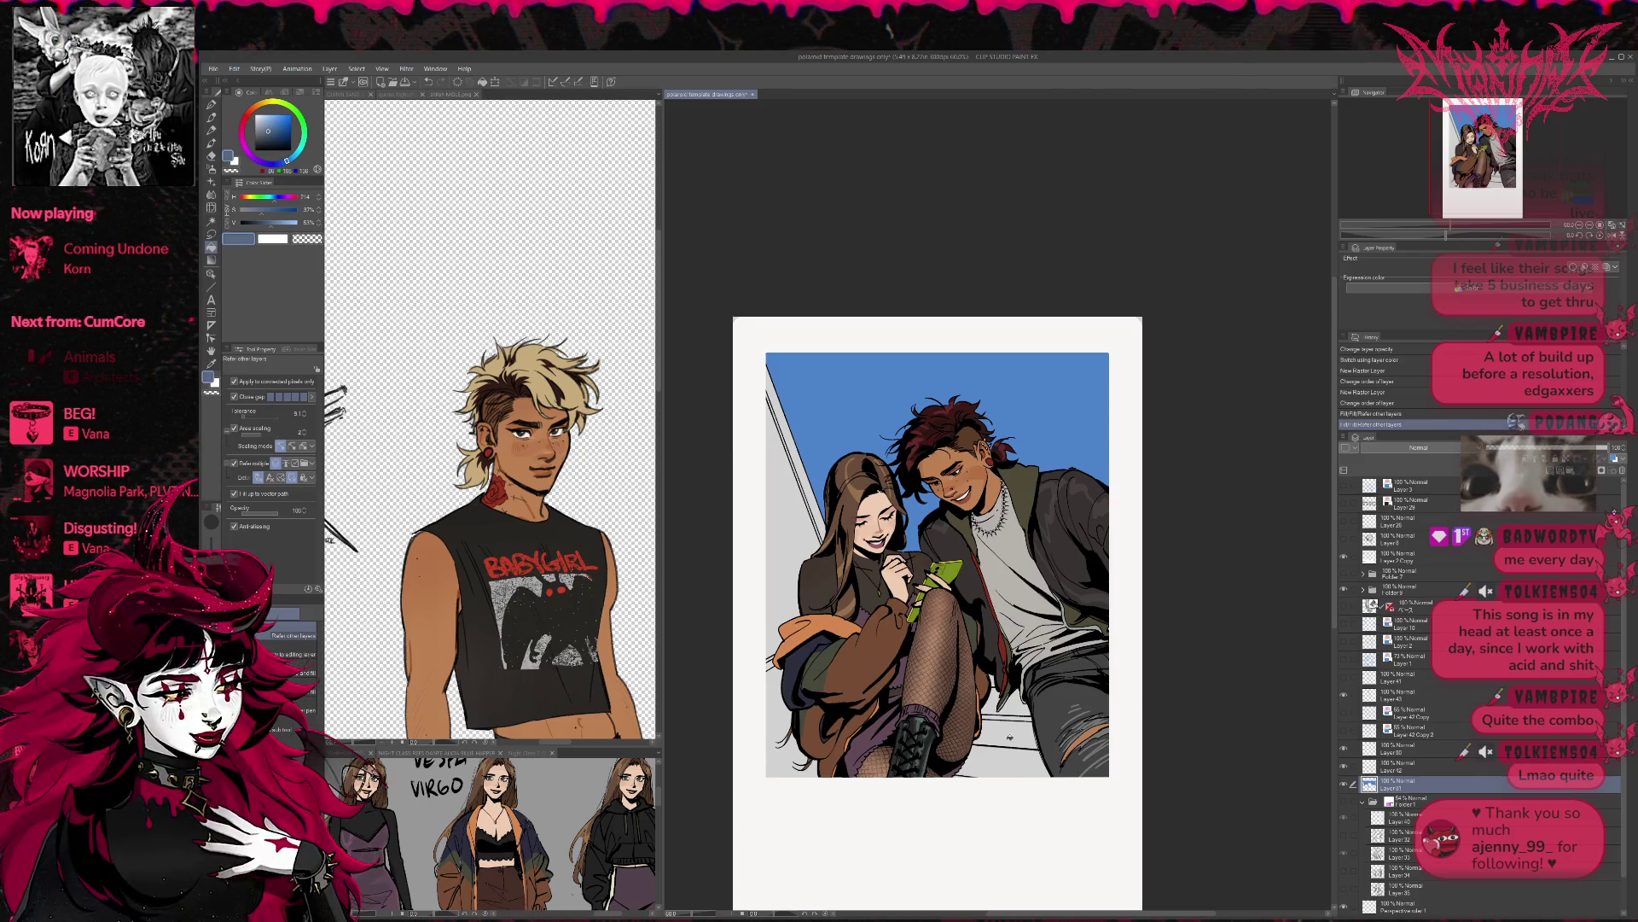
{"action": "left_click", "coordinate": [1005, 733]}
{"action": "left_click", "coordinate": [1014, 702]}
{"action": "left_click", "coordinate": [992, 700]}
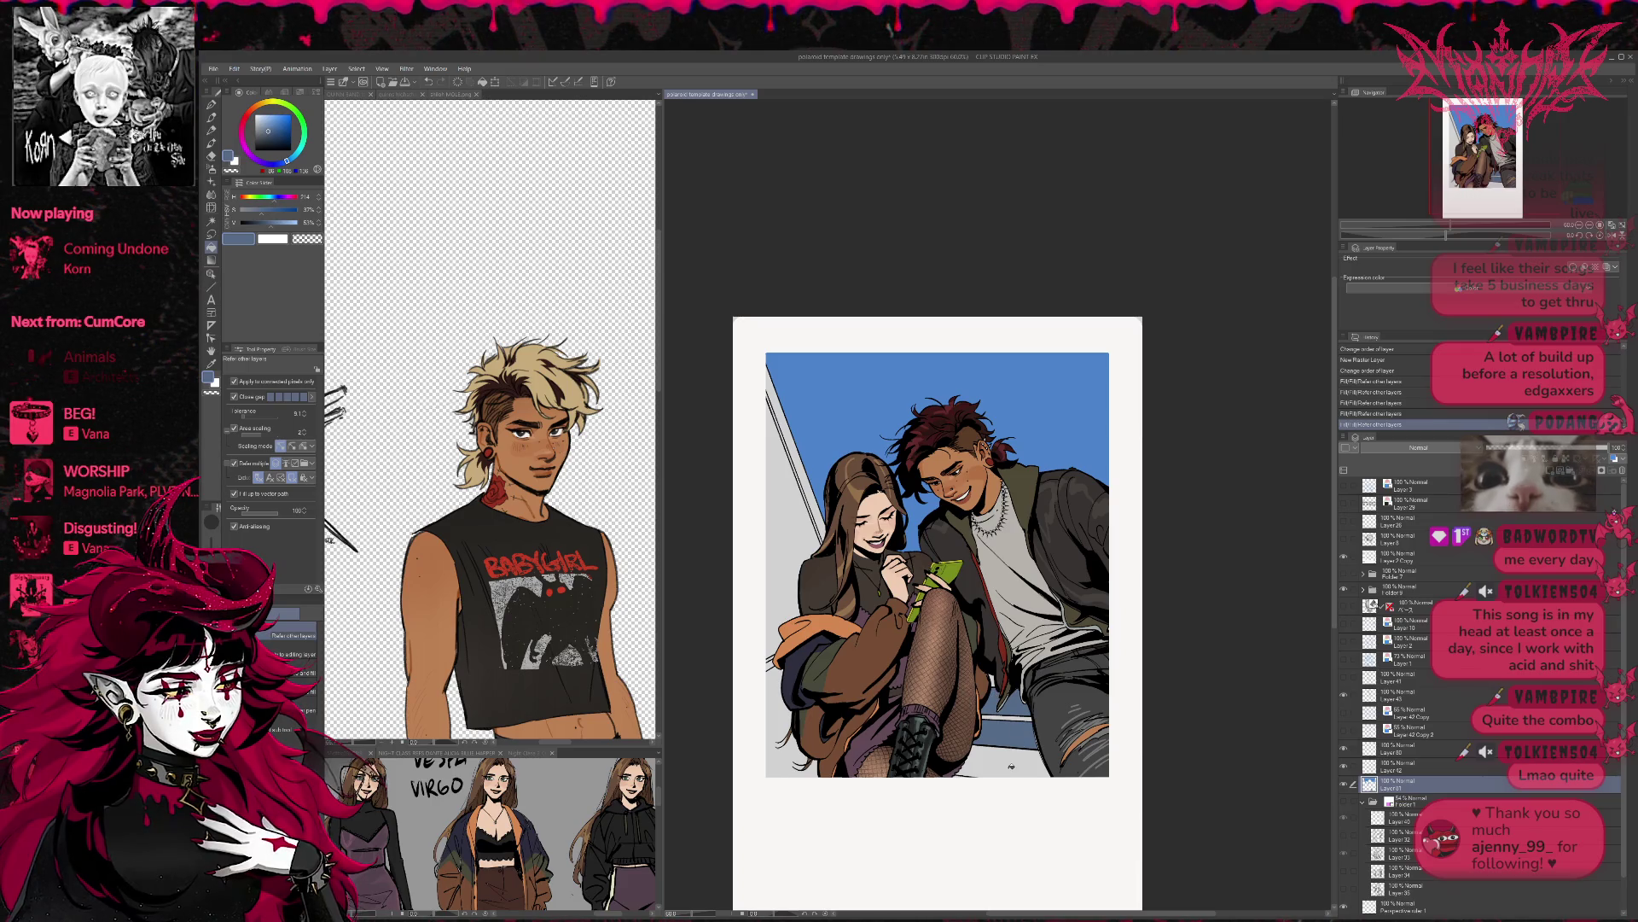
{"action": "left_click", "coordinate": [997, 766]}
{"action": "left_click", "coordinate": [998, 681]}
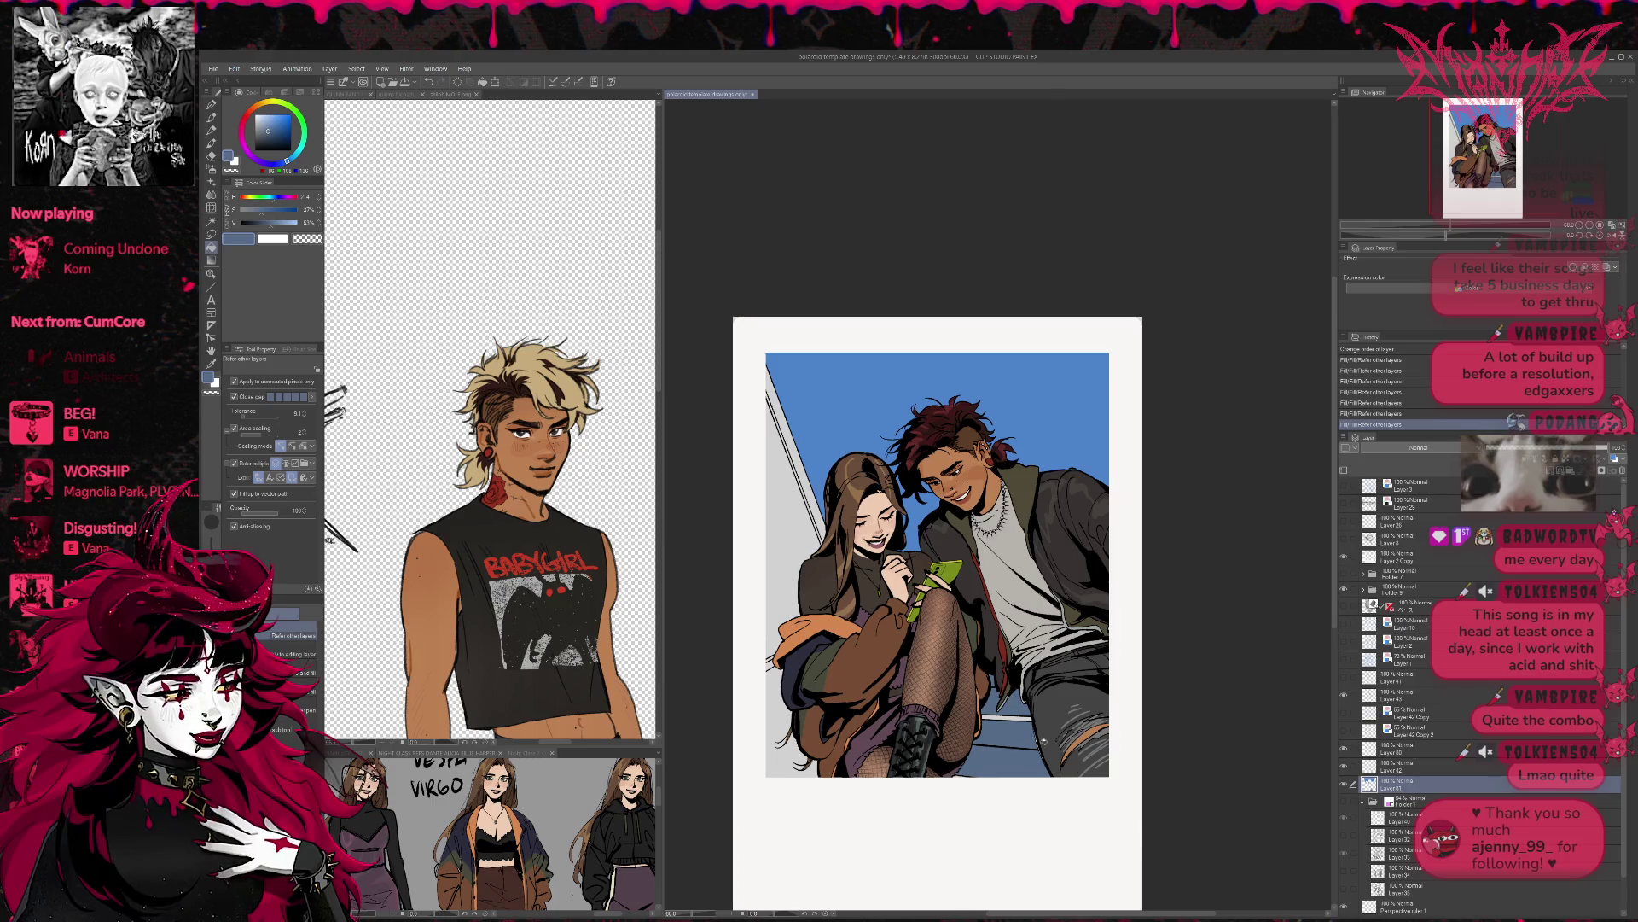
{"action": "key", "text": "p"}
{"action": "left_click_drag", "start_coordinate": [1051, 768], "coordinate": [1049, 734]}
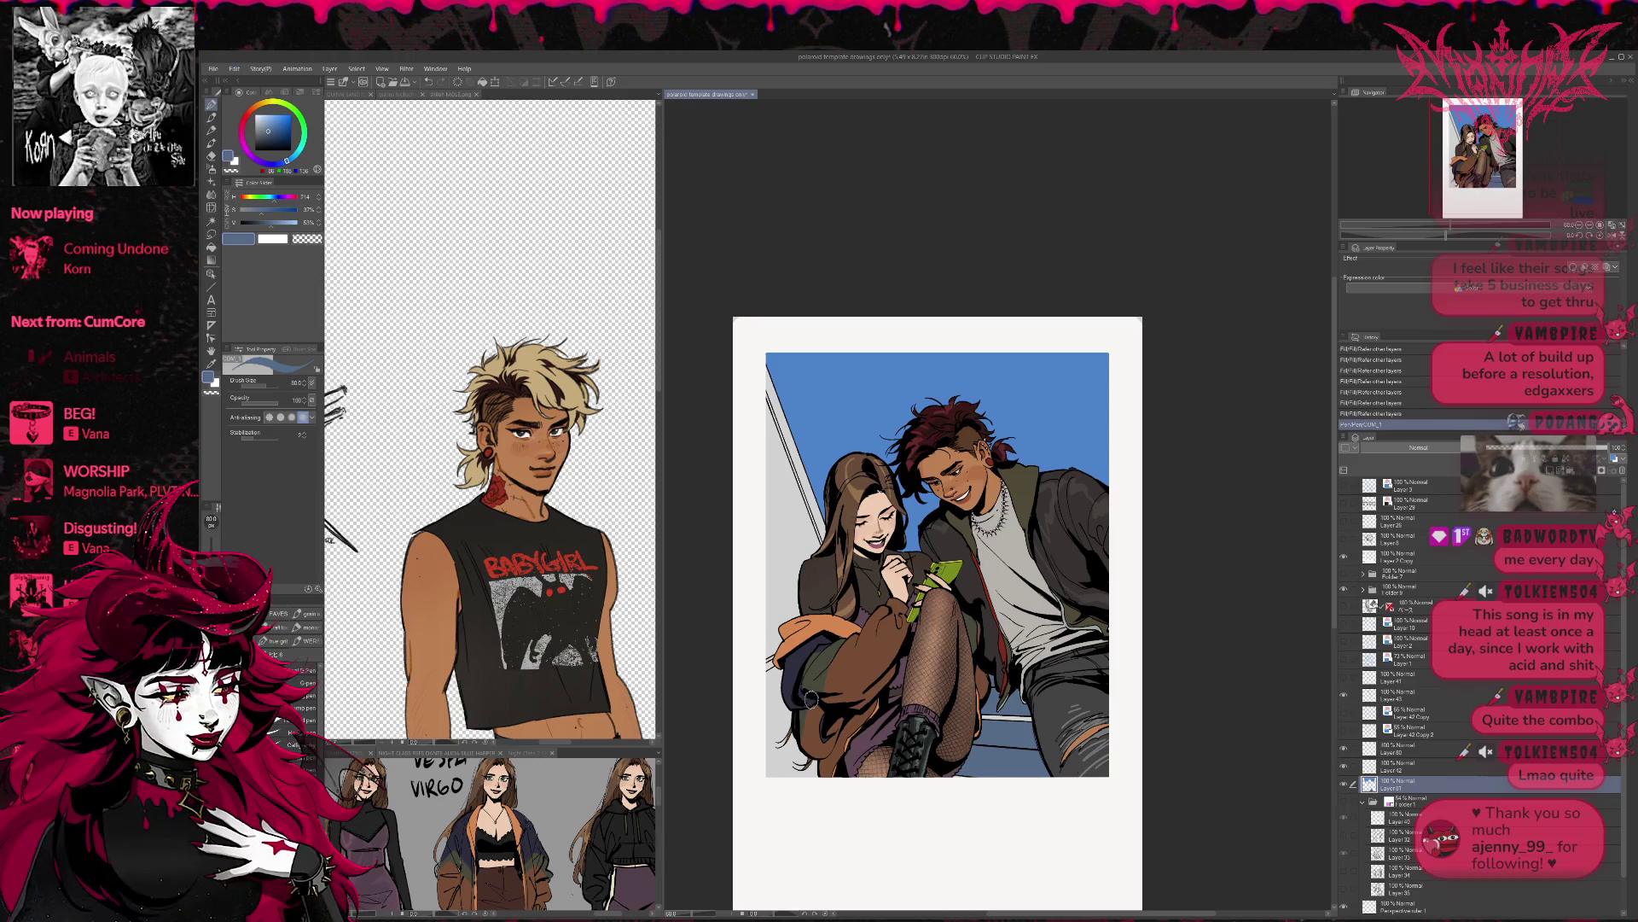
- Fill the gap beside the girl's hair with the sampled sky blue
{"action": "key", "text": "g"}
{"action": "left_click", "coordinate": [827, 432], "text": "alt"}
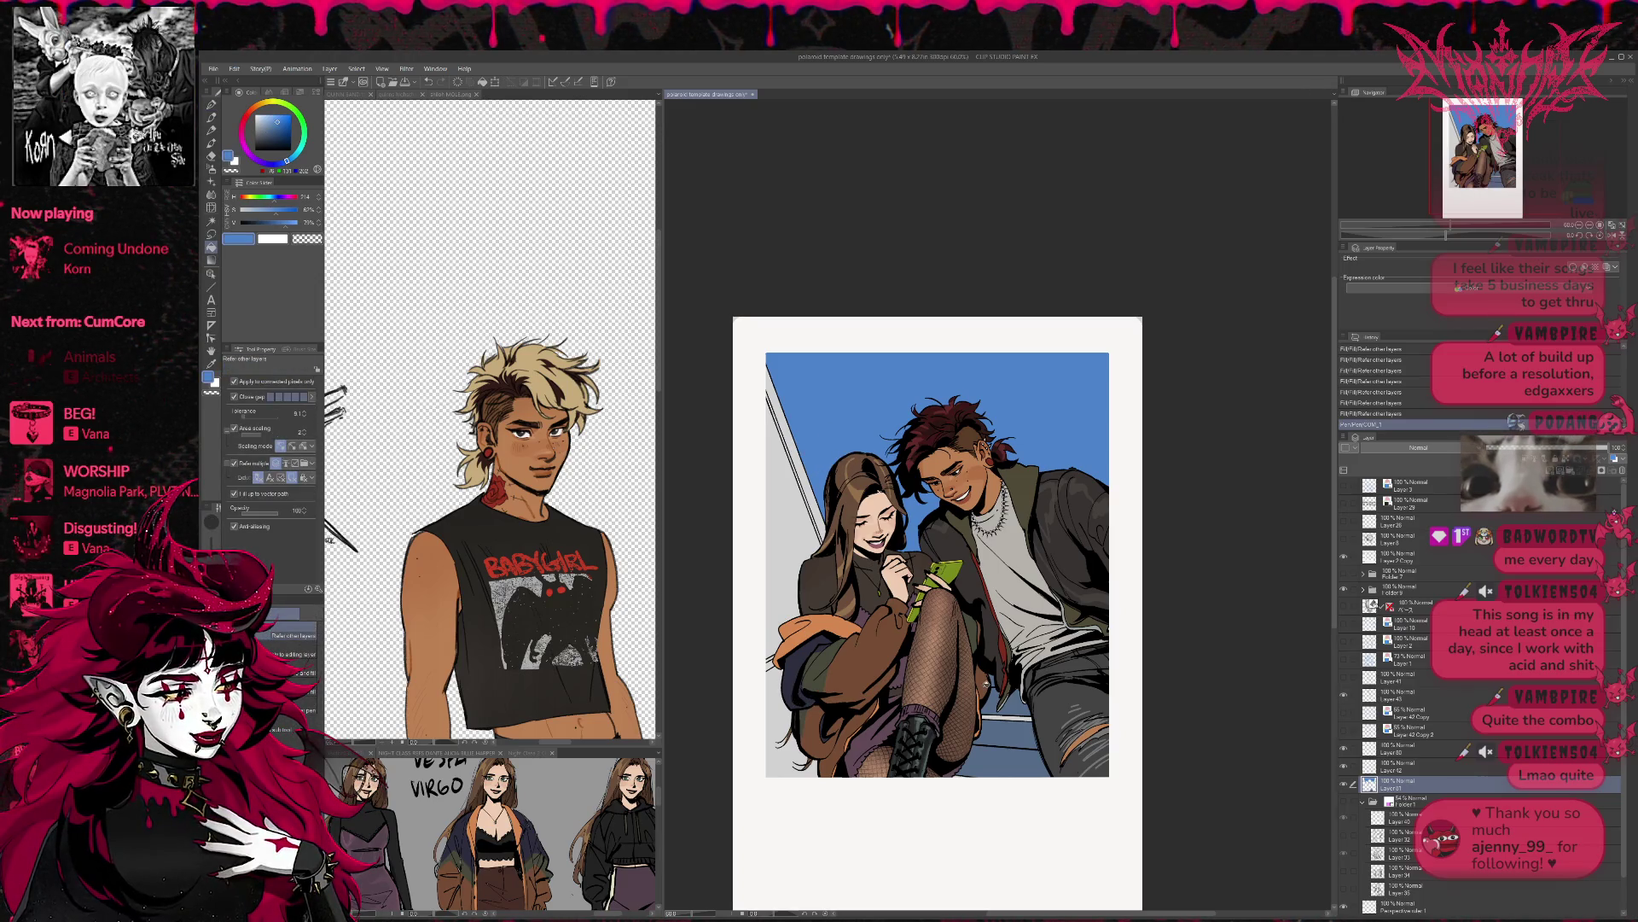
{"action": "left_click", "coordinate": [797, 688]}
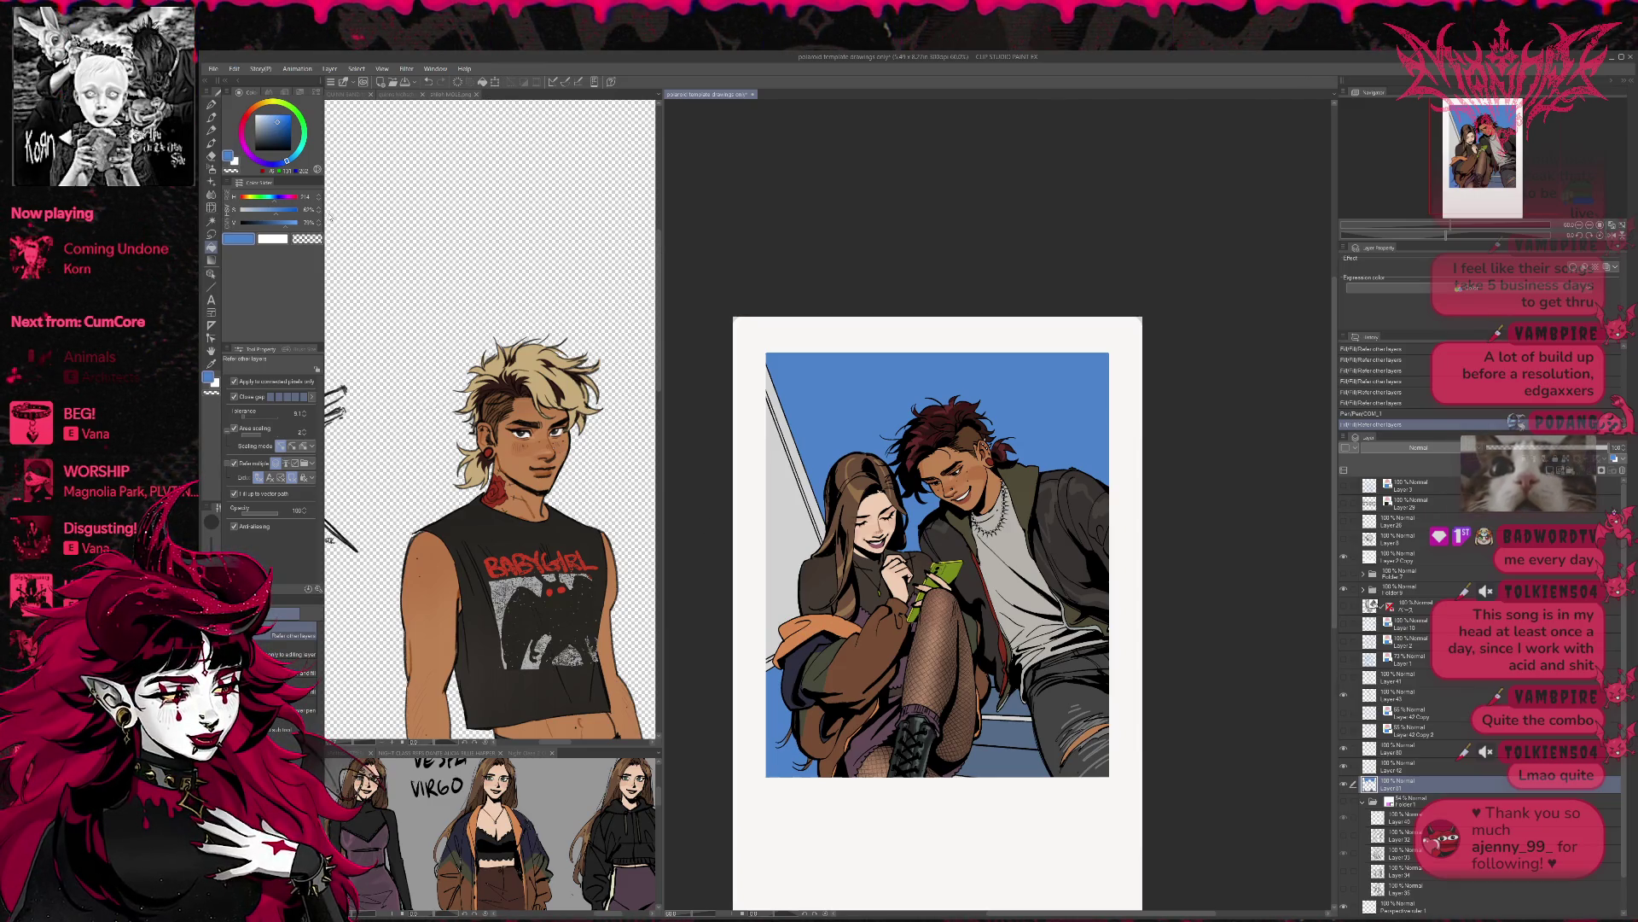
- Try a light grey fill on the wall strip left of the hair, then undo it
{"action": "left_click", "coordinate": [273, 237]}
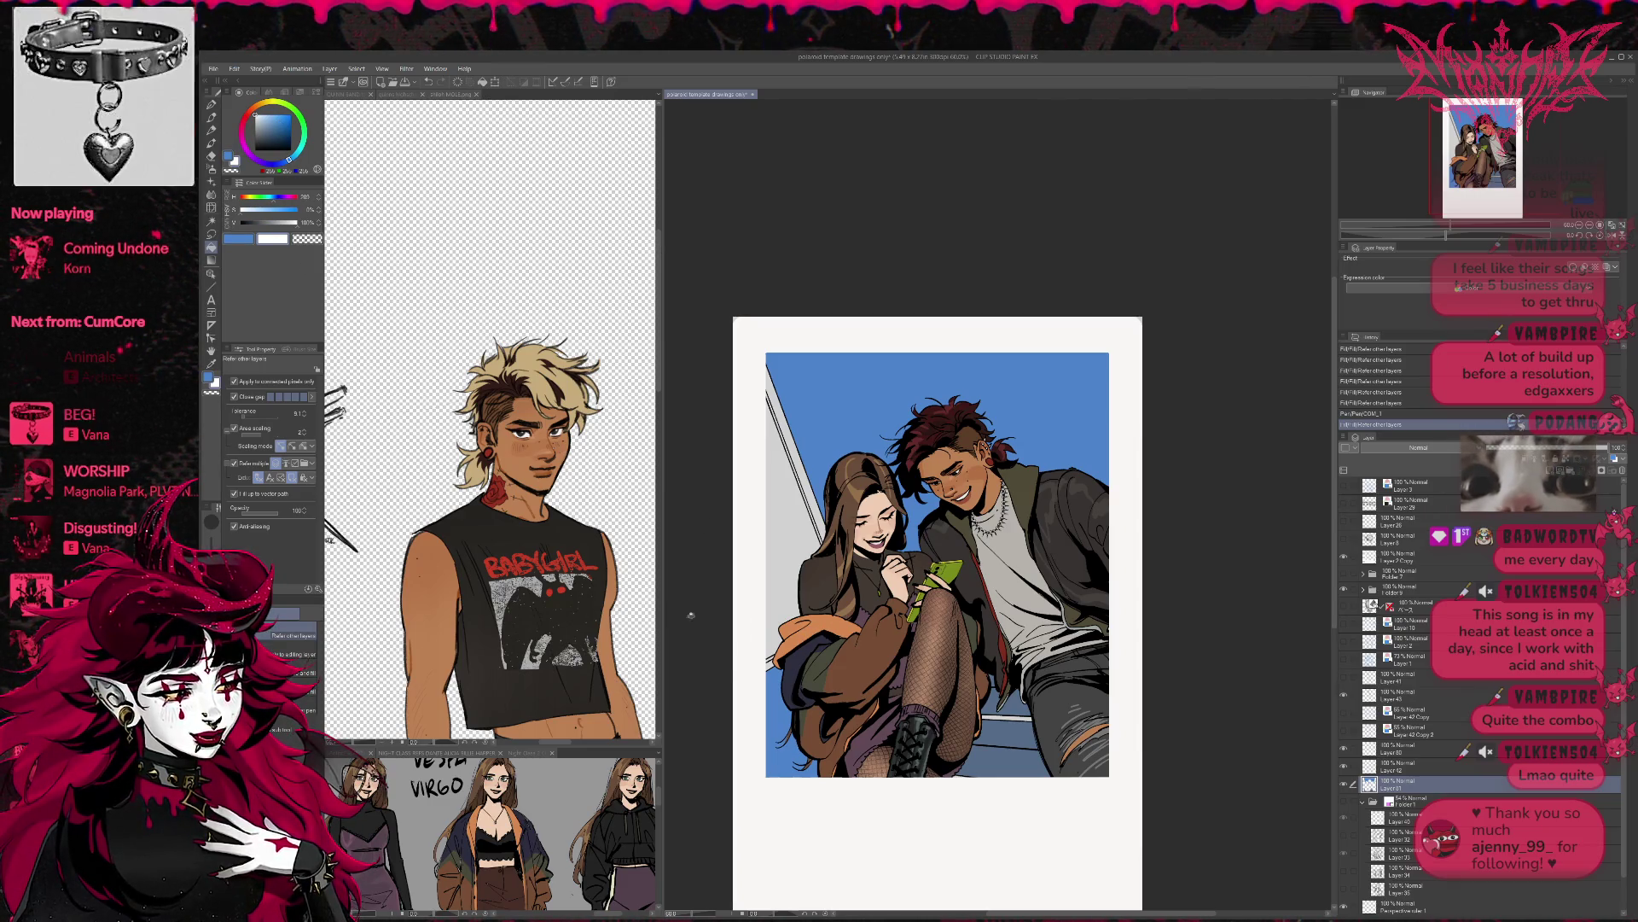
{"action": "left_click", "coordinate": [878, 542], "text": "alt"}
{"action": "left_click", "coordinate": [962, 499], "text": "alt"}
{"action": "left_click", "coordinate": [808, 535], "text": "alt"}
{"action": "left_click", "coordinate": [807, 535]}
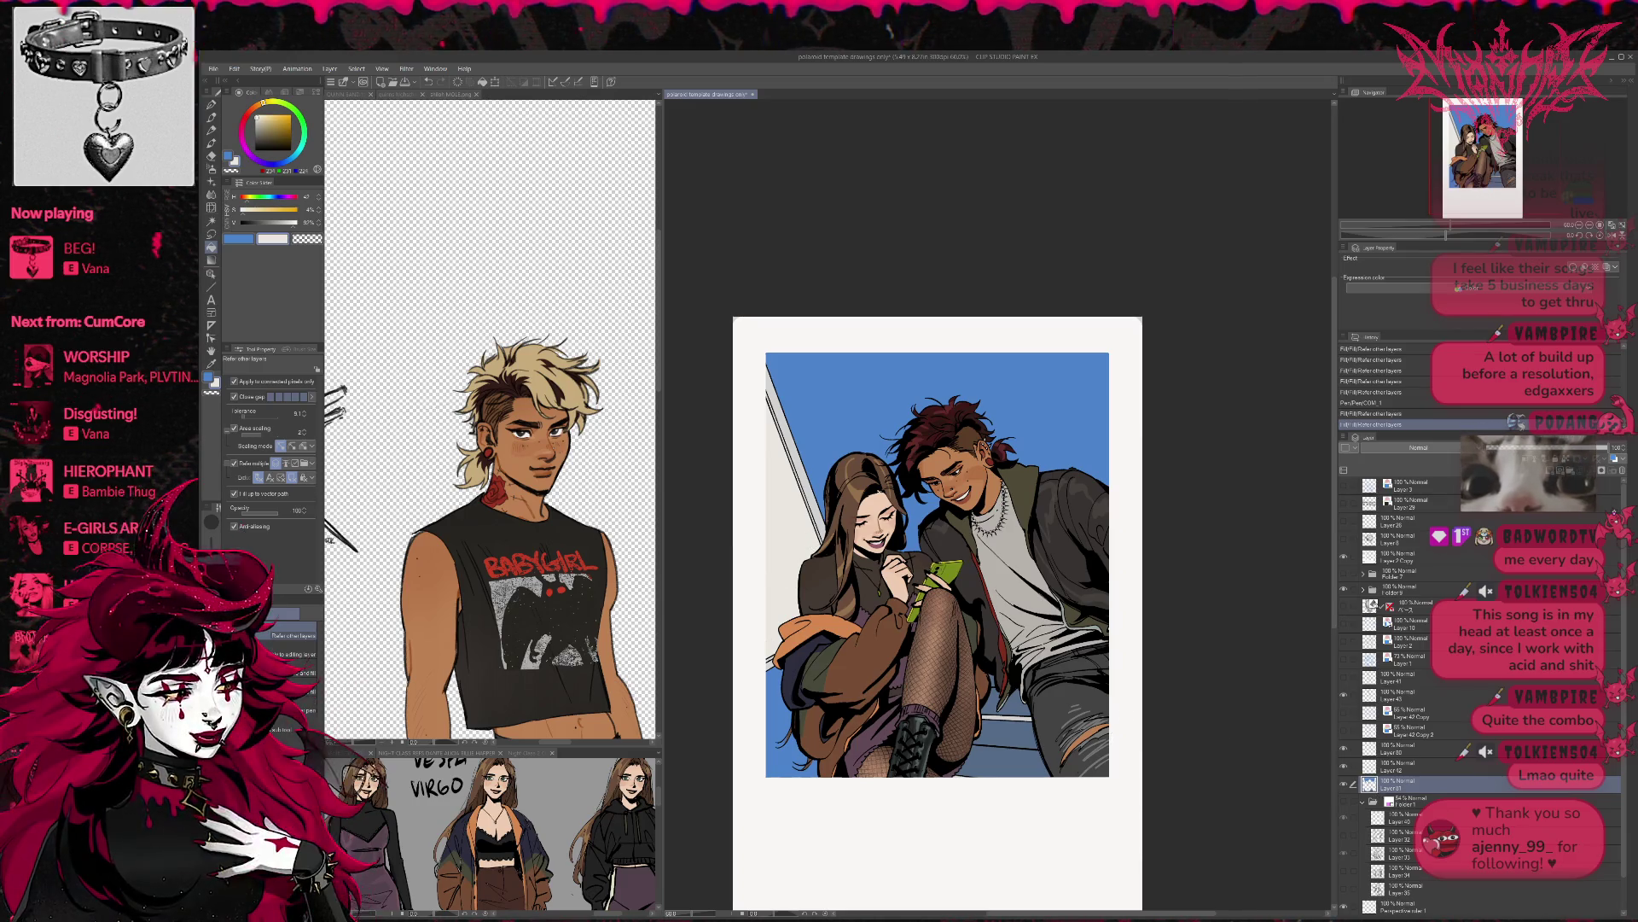
{"action": "key", "text": "ctrl+z"}
- Add a new raster layer, Layer 82, and move it above Folder 1
{"action": "left_click", "coordinate": [1404, 800]}
{"action": "key", "text": "ctrl+shift+n"}
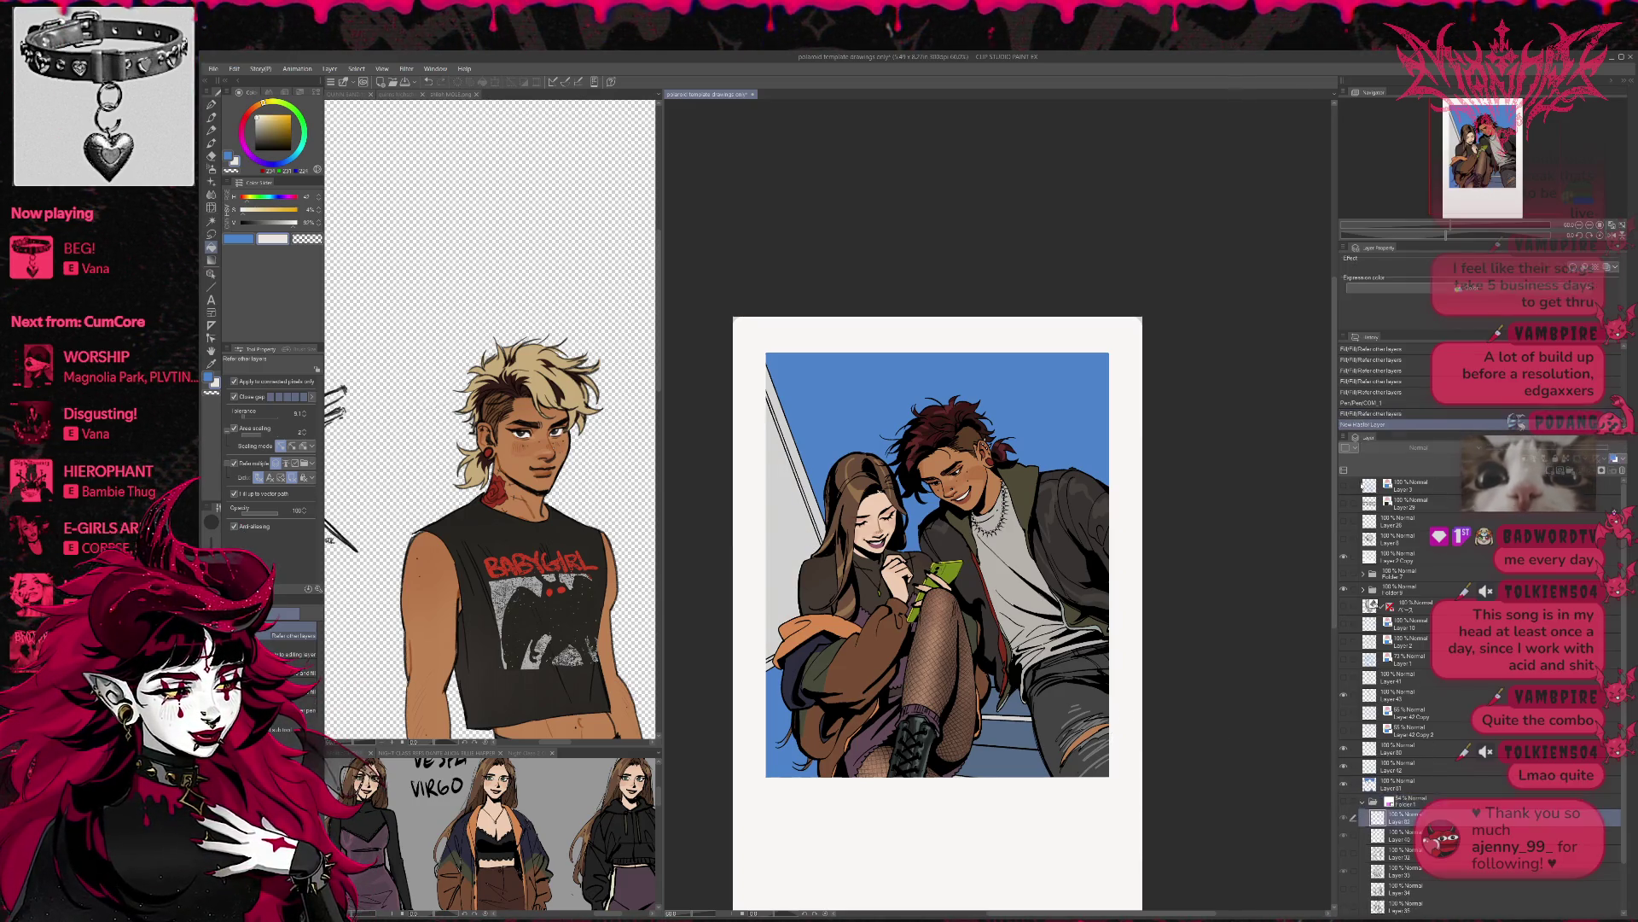
{"action": "key", "text": "g"}
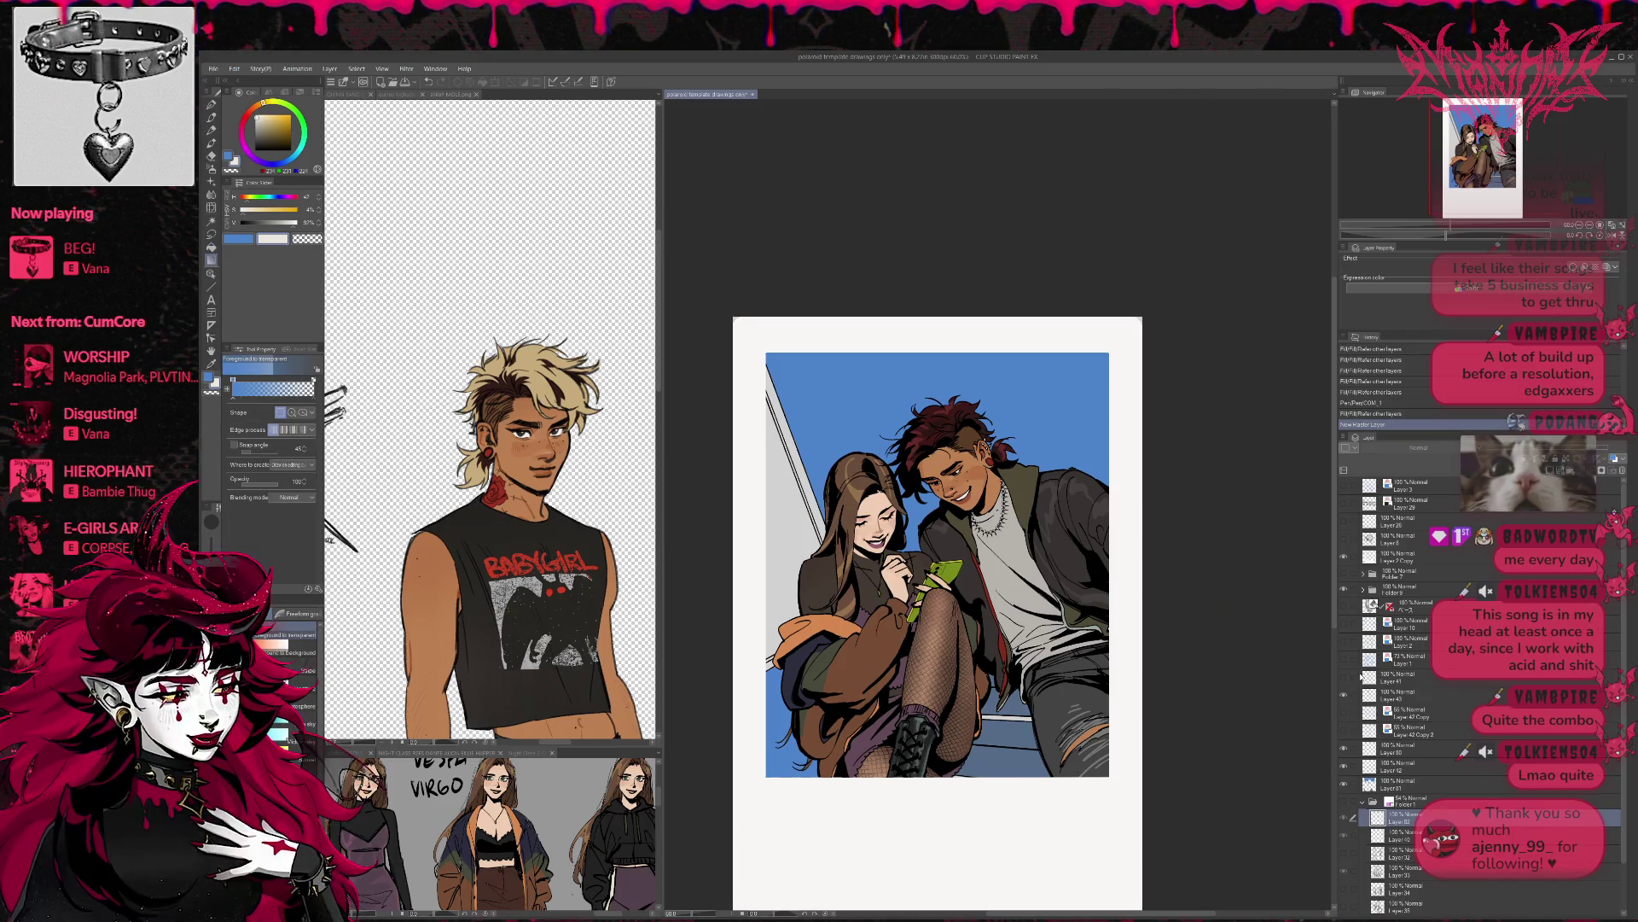
{"action": "left_click_drag", "start_coordinate": [1399, 818], "coordinate": [1399, 799]}
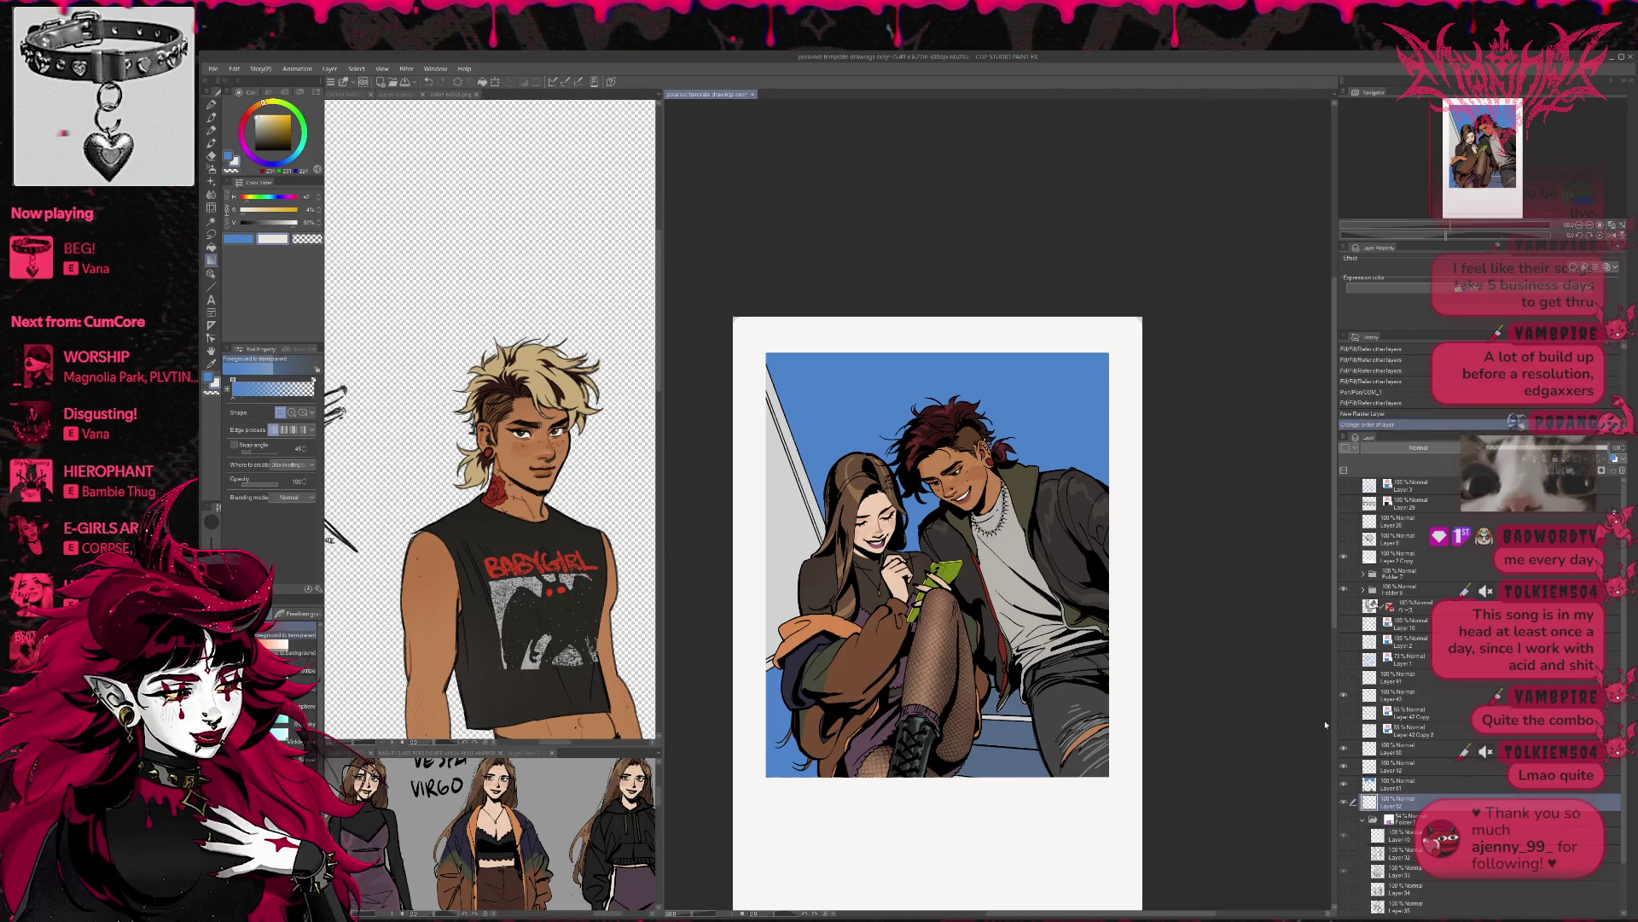
- Fill the white stripes and small leftover areas on the stairs
{"action": "key", "text": "g"}
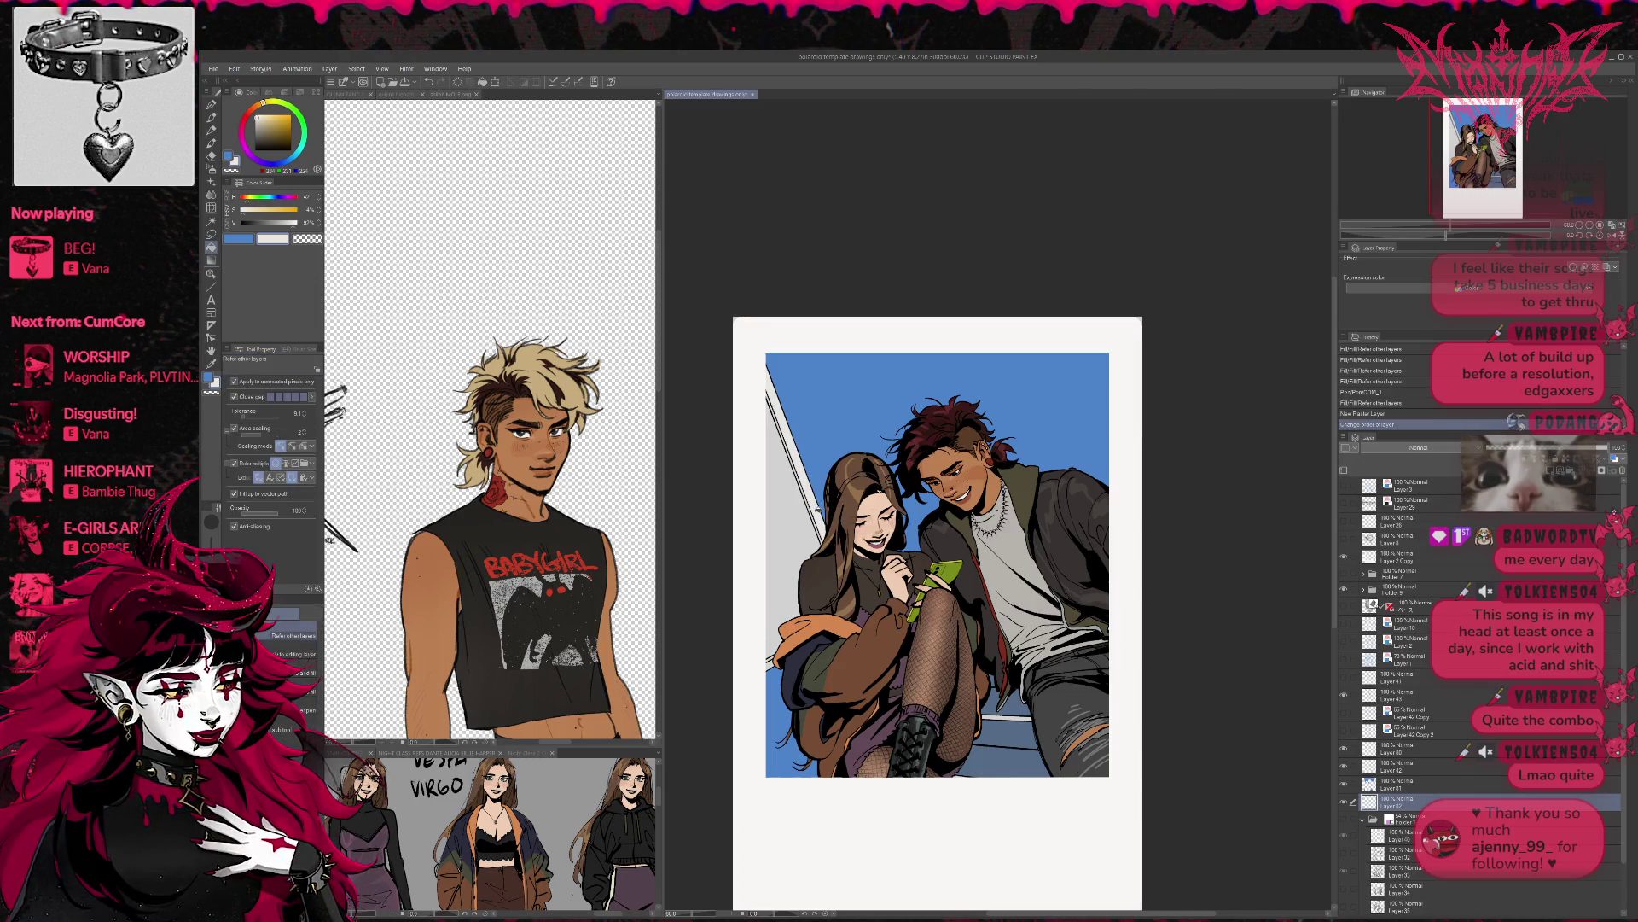
{"action": "left_click", "coordinate": [989, 738]}
{"action": "left_click", "coordinate": [1007, 717]}
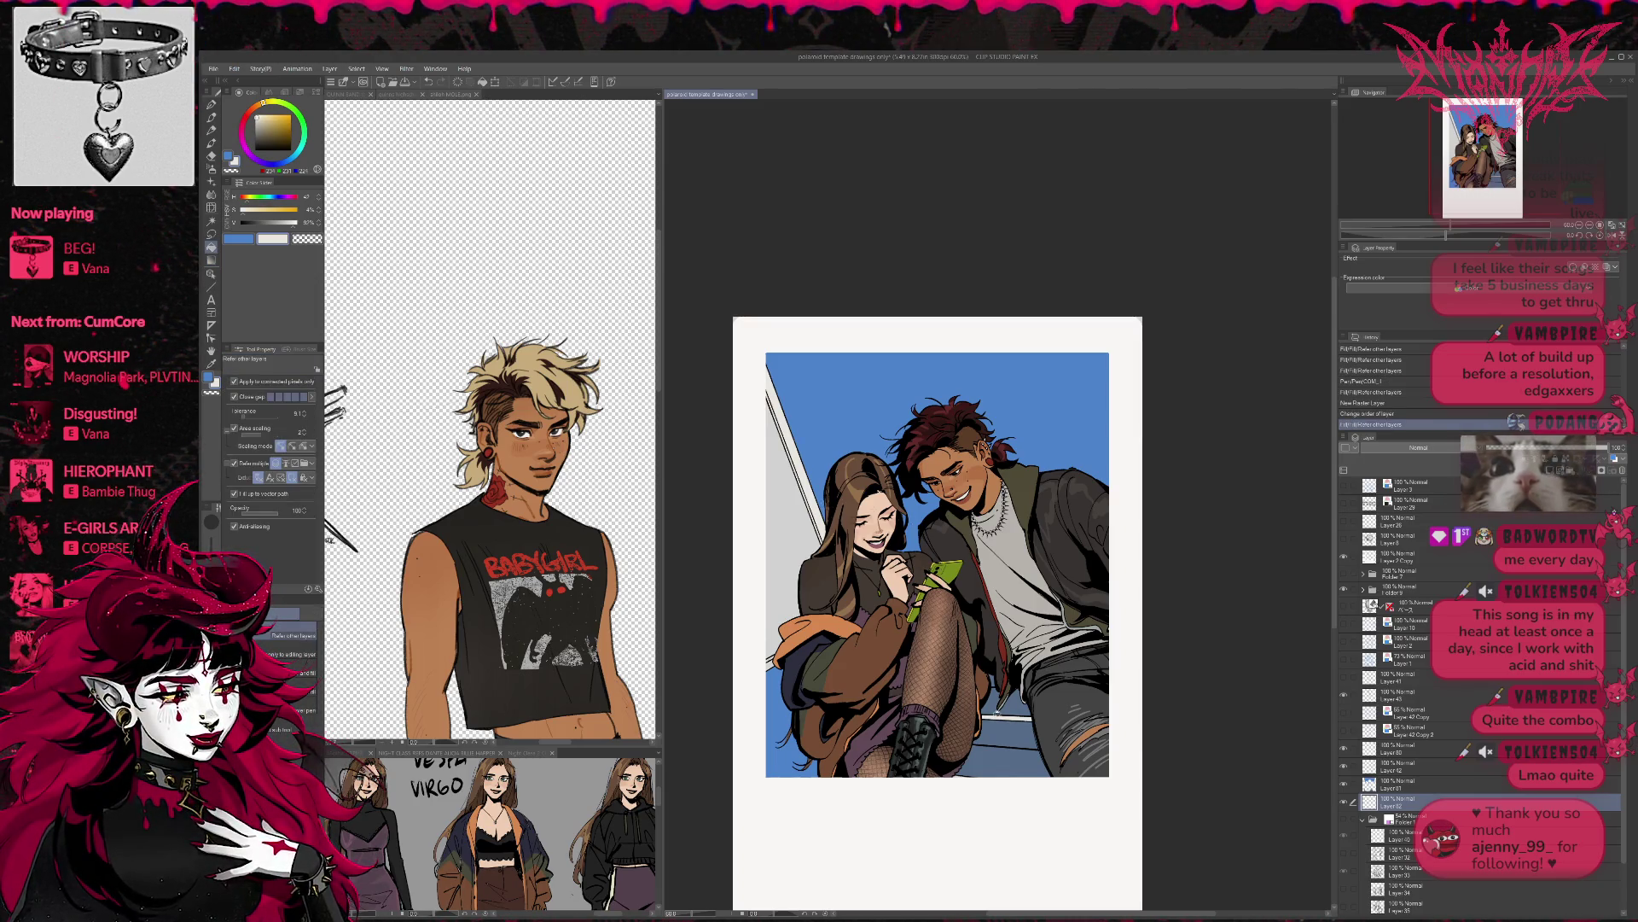
{"action": "left_click", "coordinate": [987, 736]}
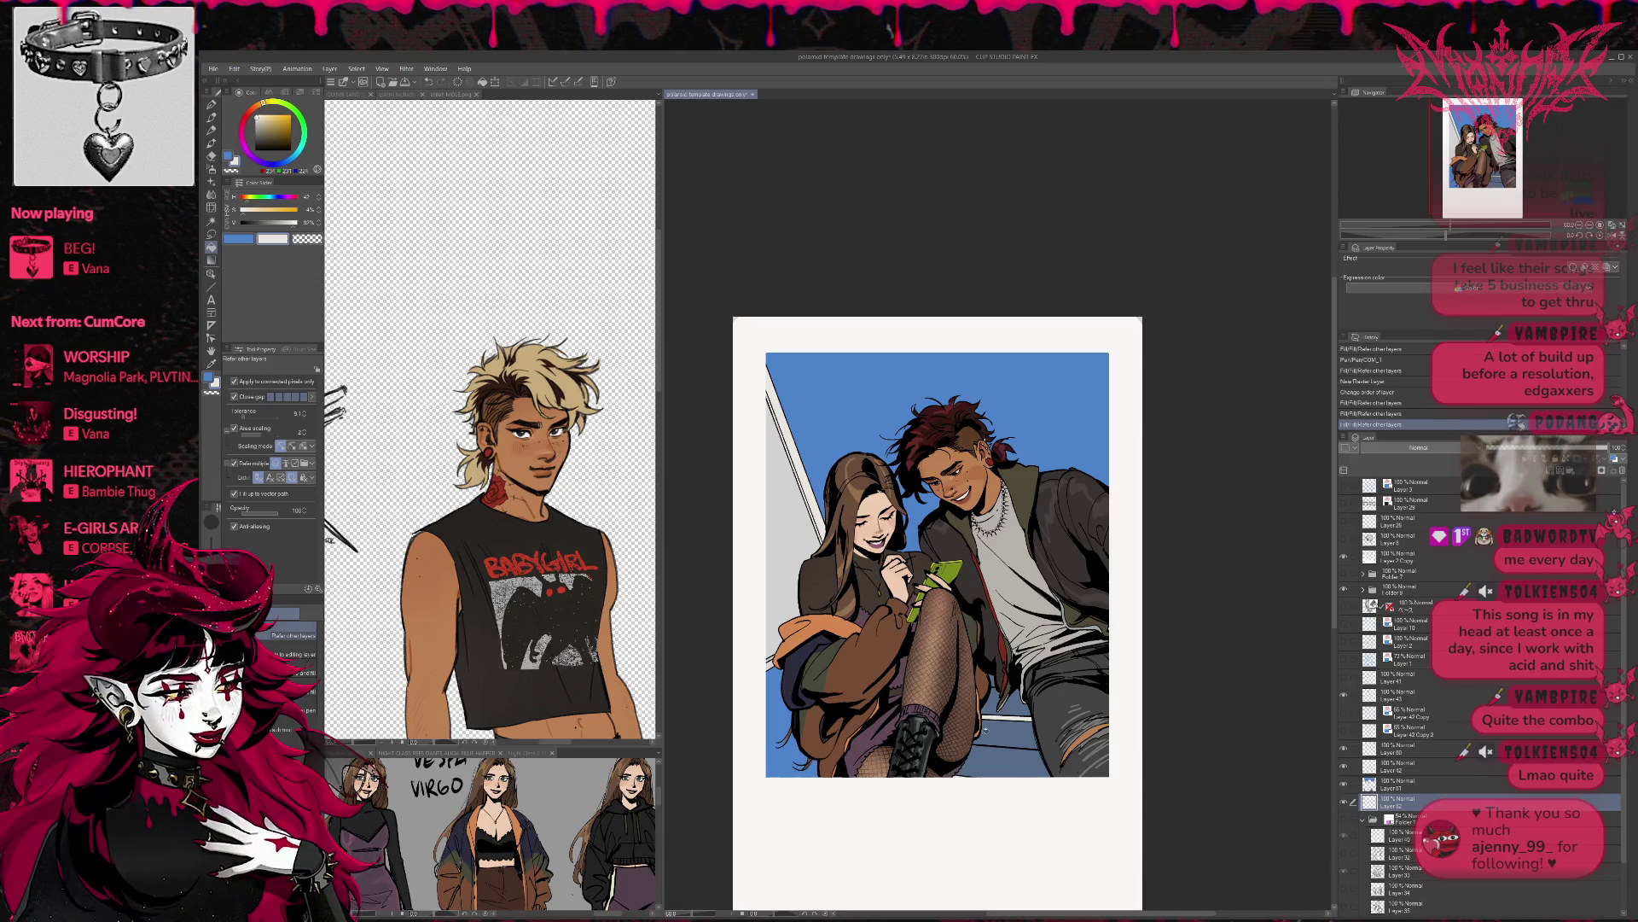
{"action": "left_click", "coordinate": [987, 736]}
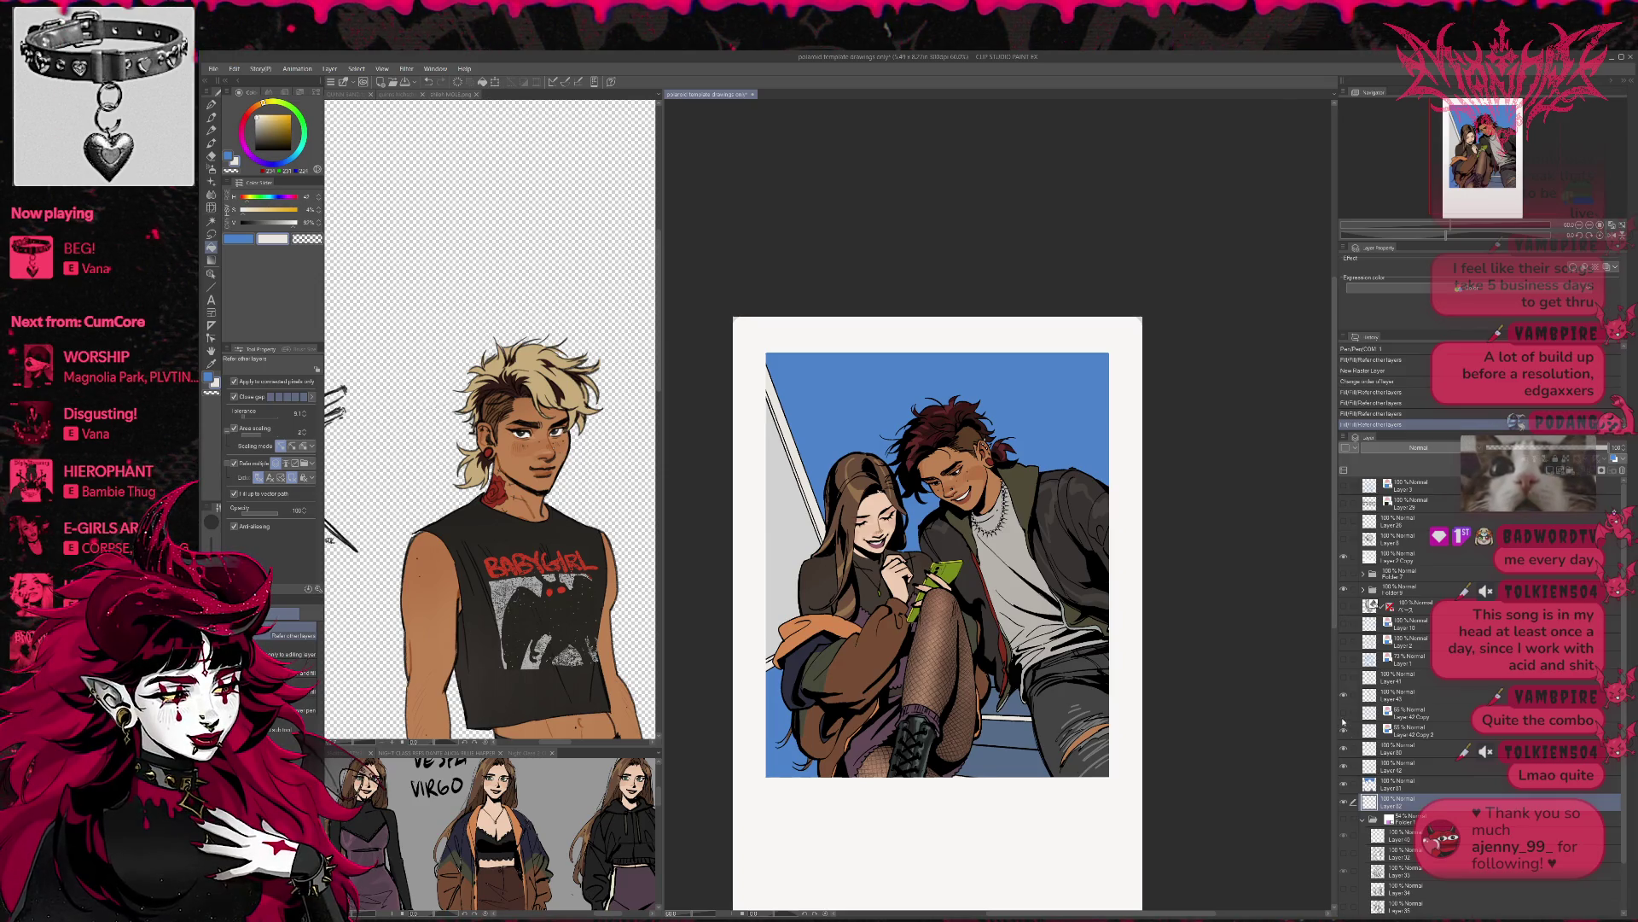
{"action": "left_click", "coordinate": [1396, 719]}
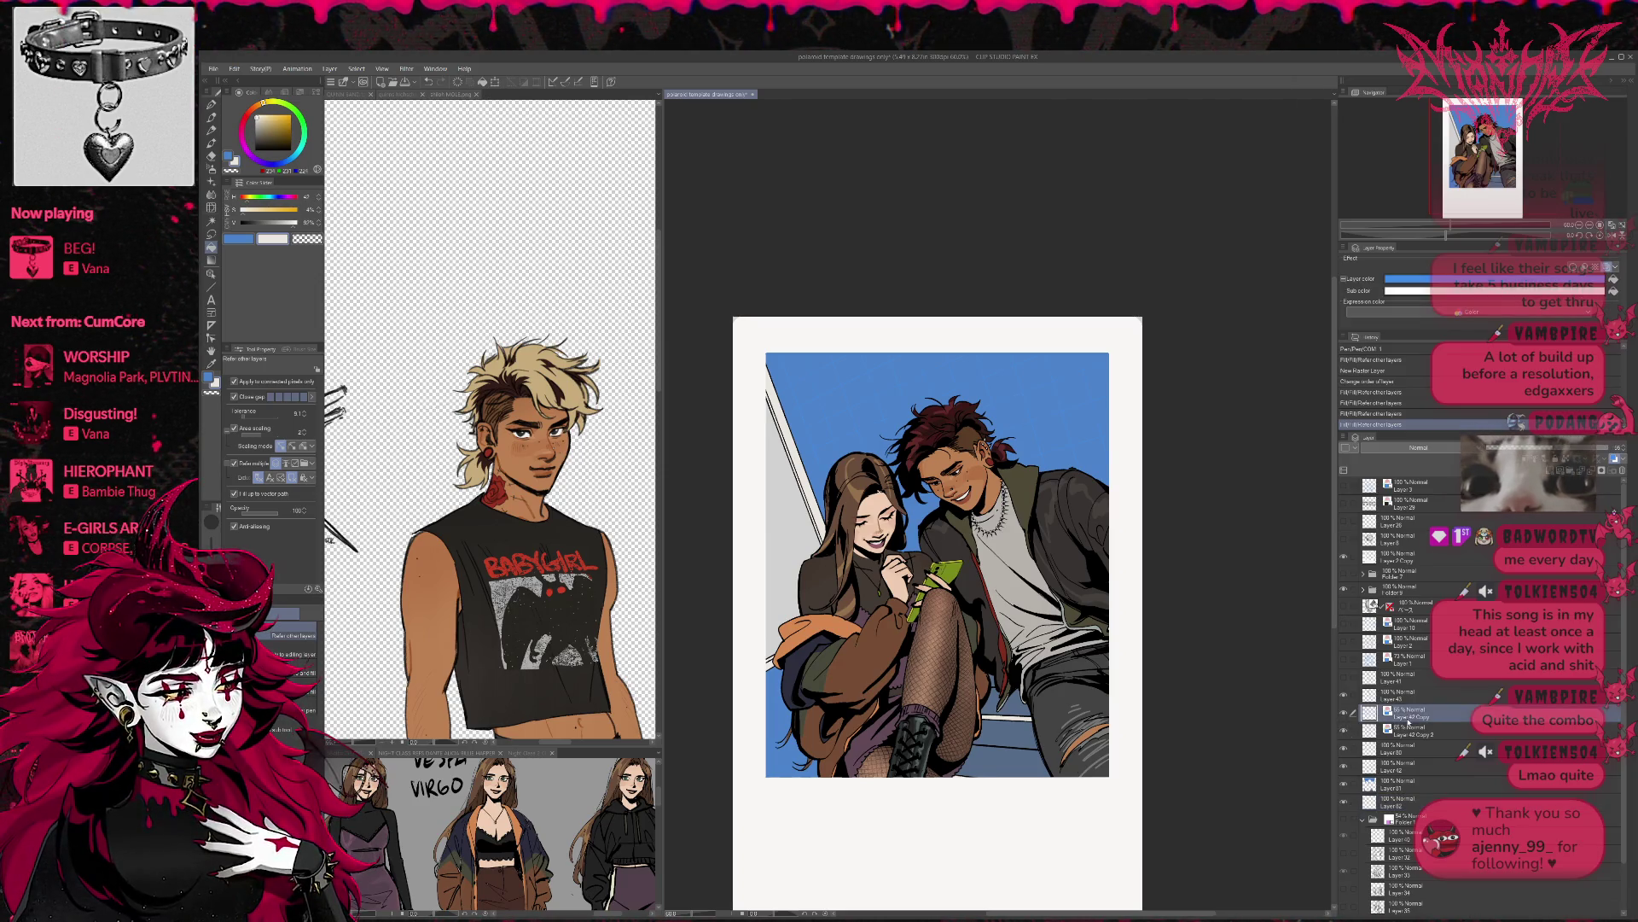
- Switch the grid layers from the blue layer colour back to their true colours
{"action": "left_click", "coordinate": [1614, 463]}
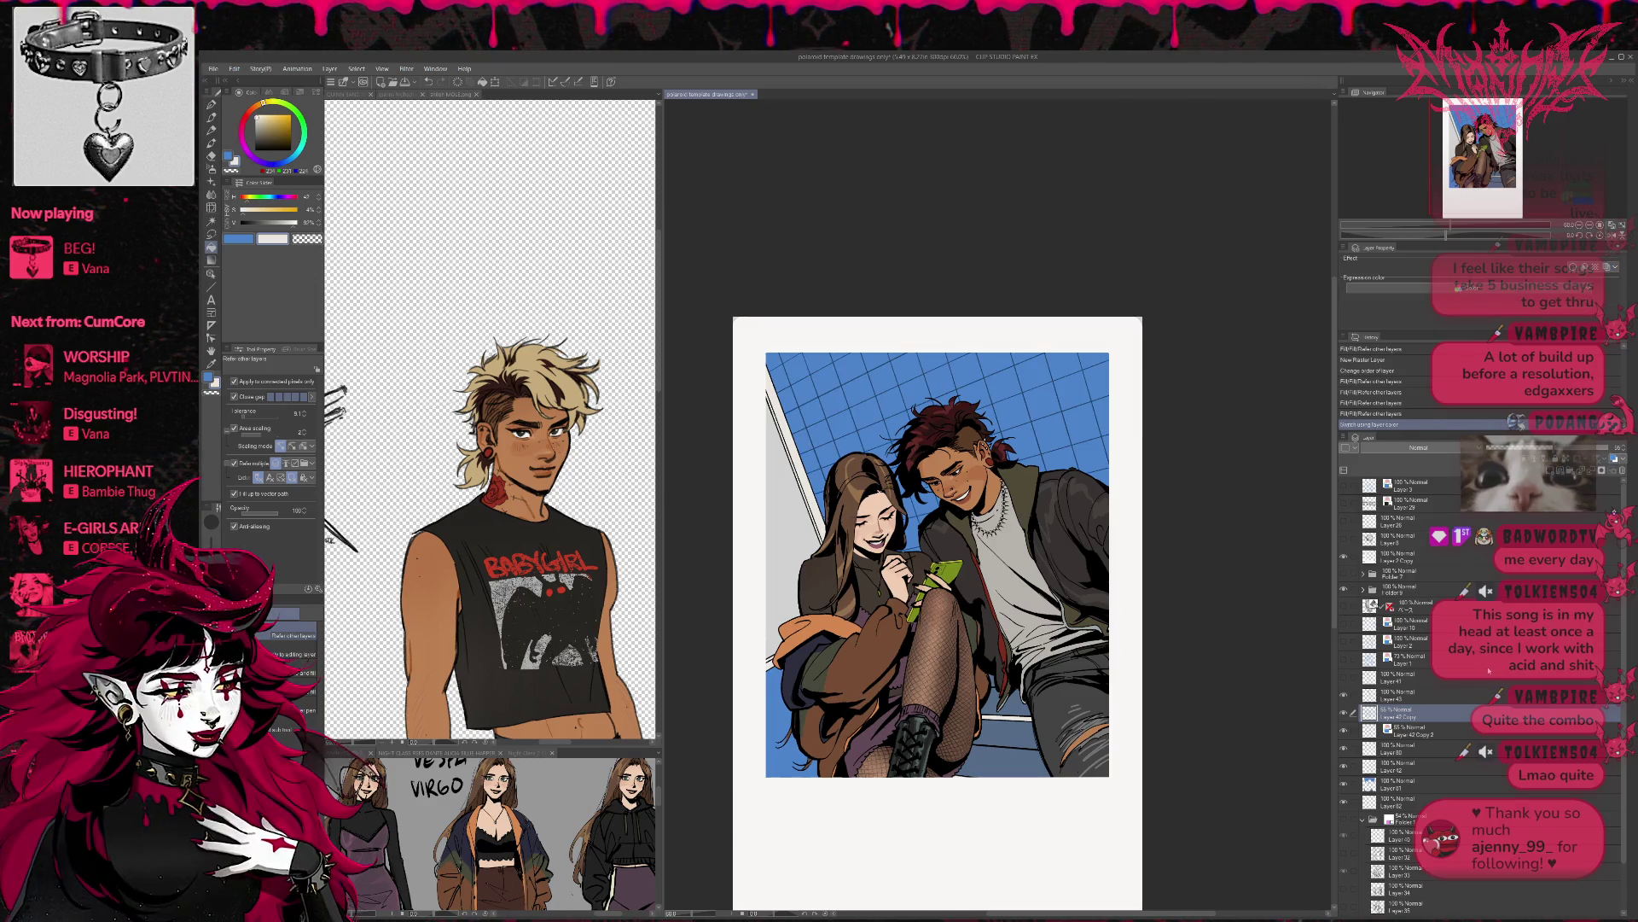
{"action": "left_click", "coordinate": [1457, 731]}
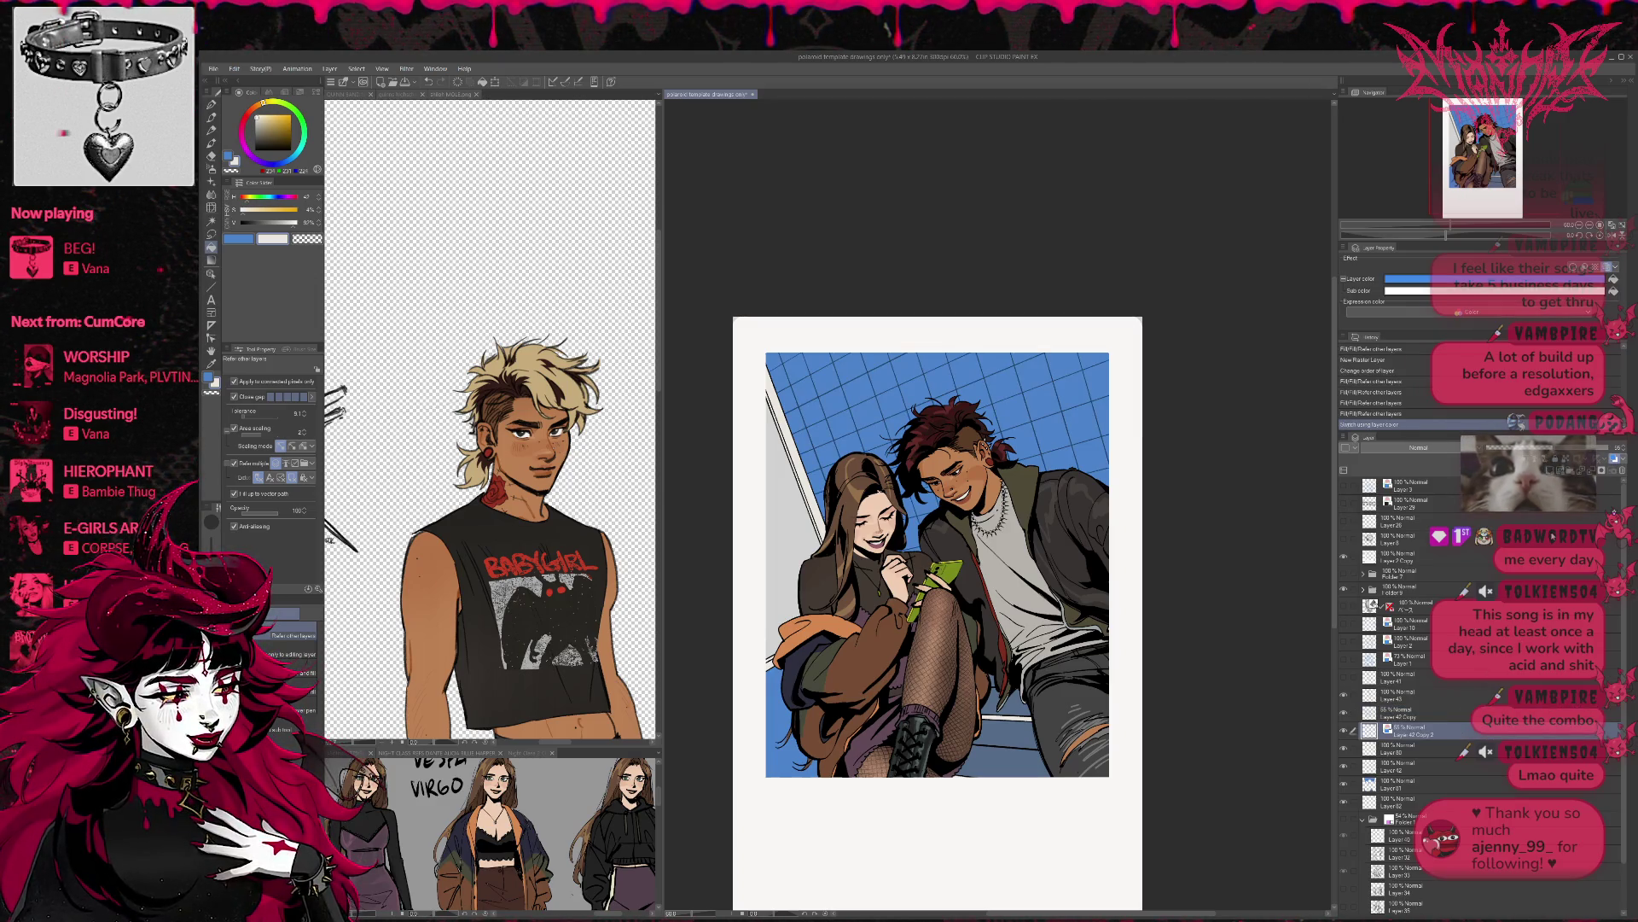
{"action": "left_click", "coordinate": [1614, 461]}
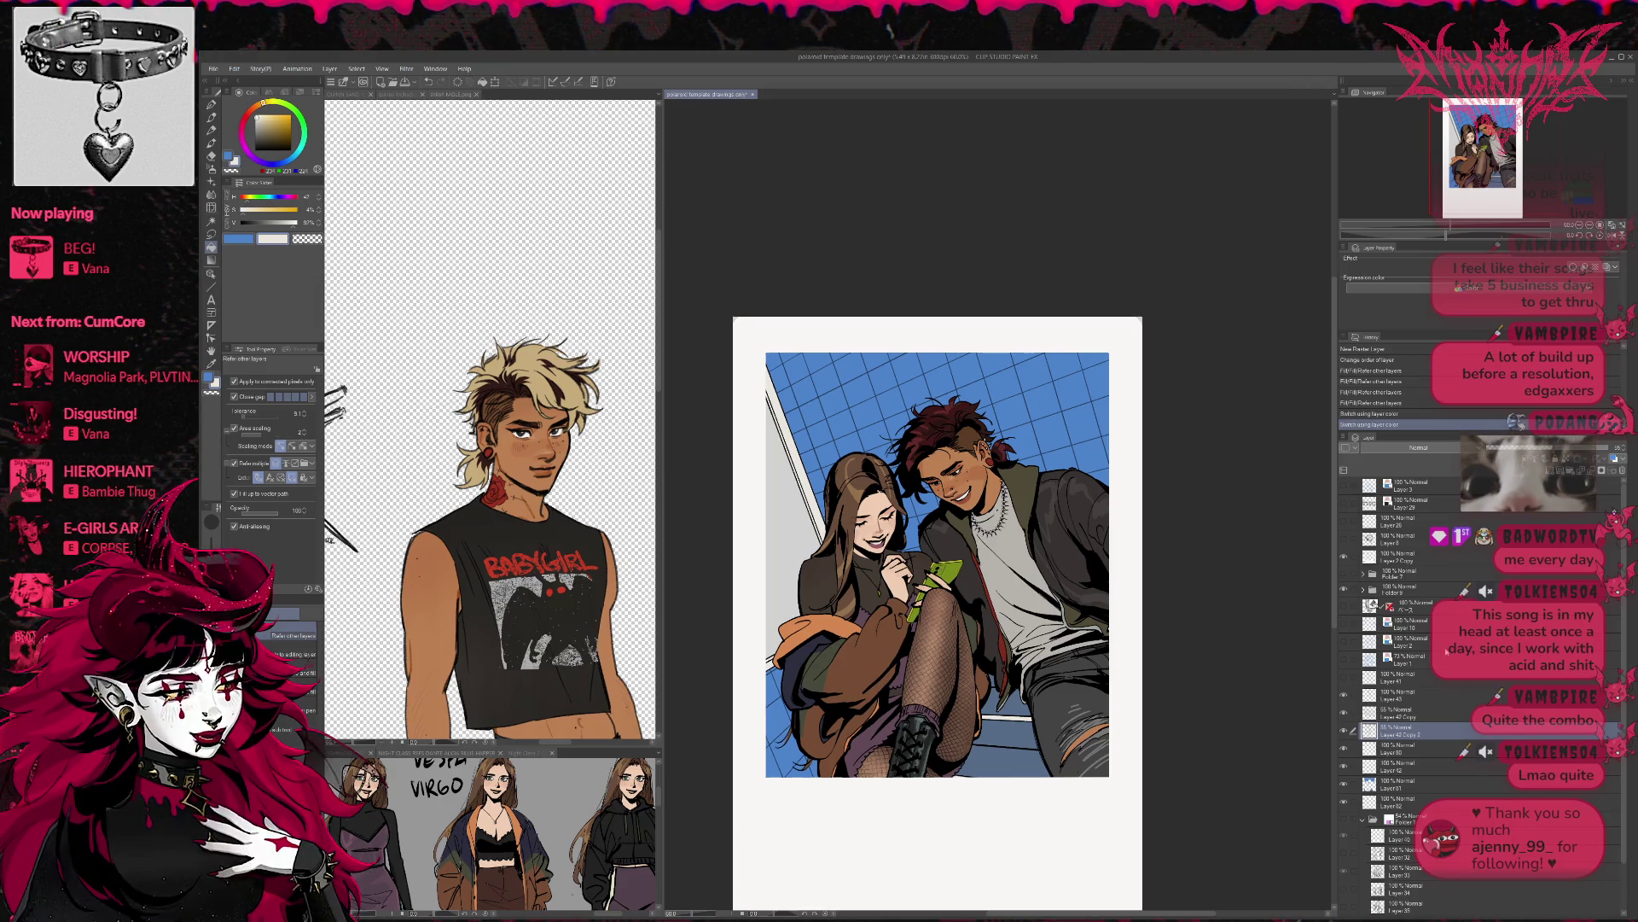
- Add a layer above Layer 82 and fill the left wall strip black, testing a lower opacity
{"action": "left_click", "coordinate": [1438, 803]}
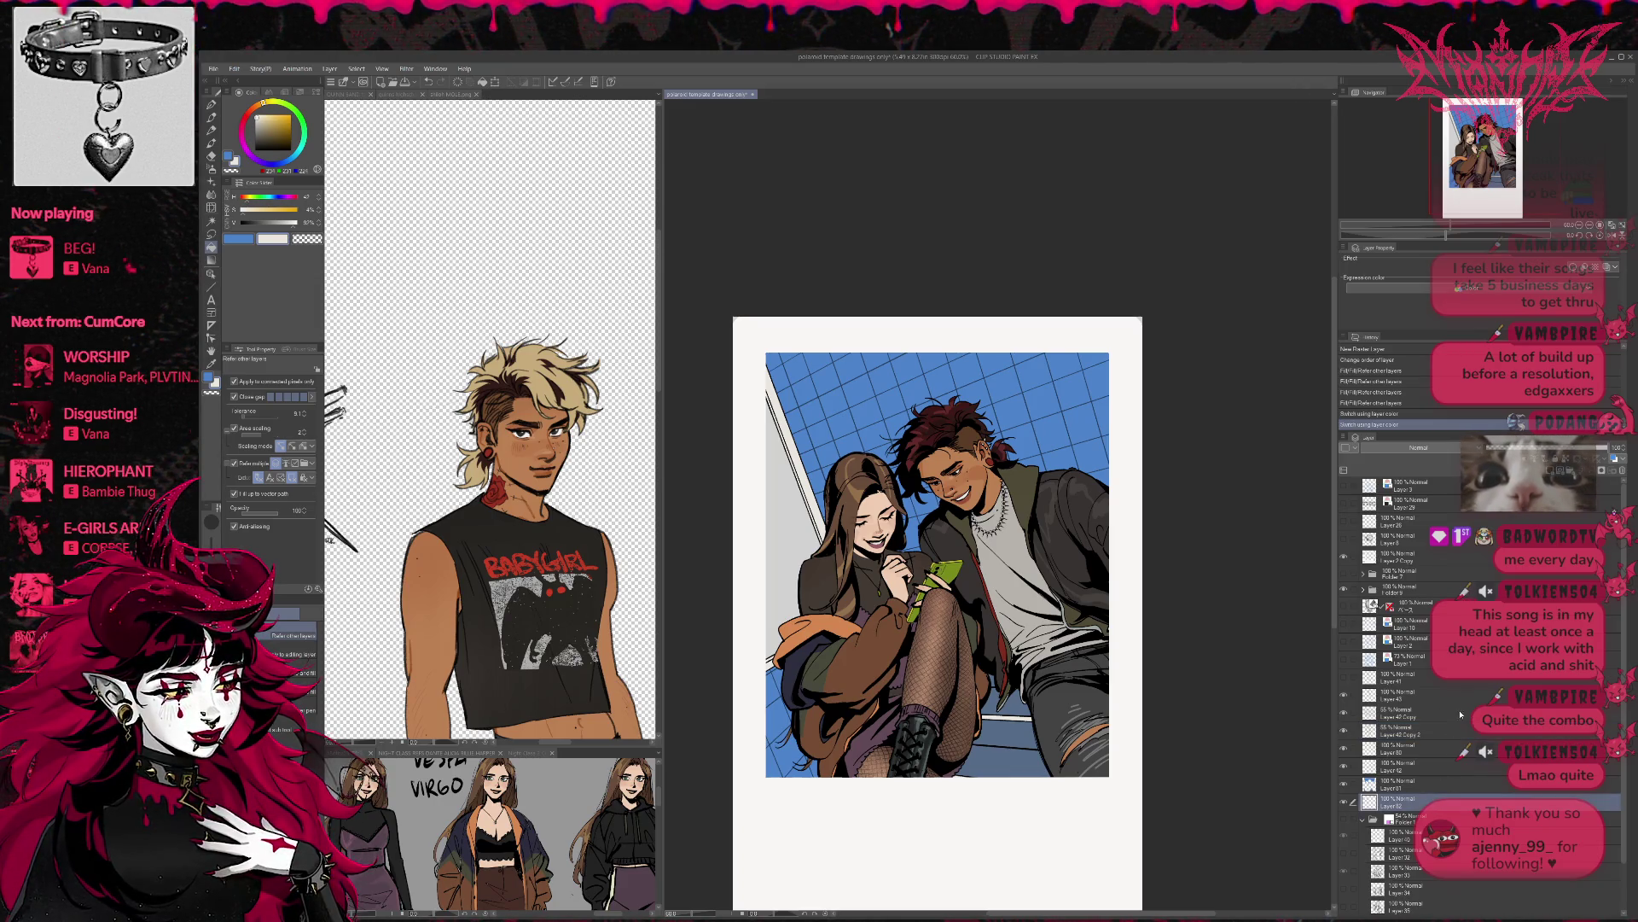
{"action": "key", "text": "ctrl+shift+n"}
{"action": "key", "text": "d"}
{"action": "left_click", "coordinate": [800, 519]}
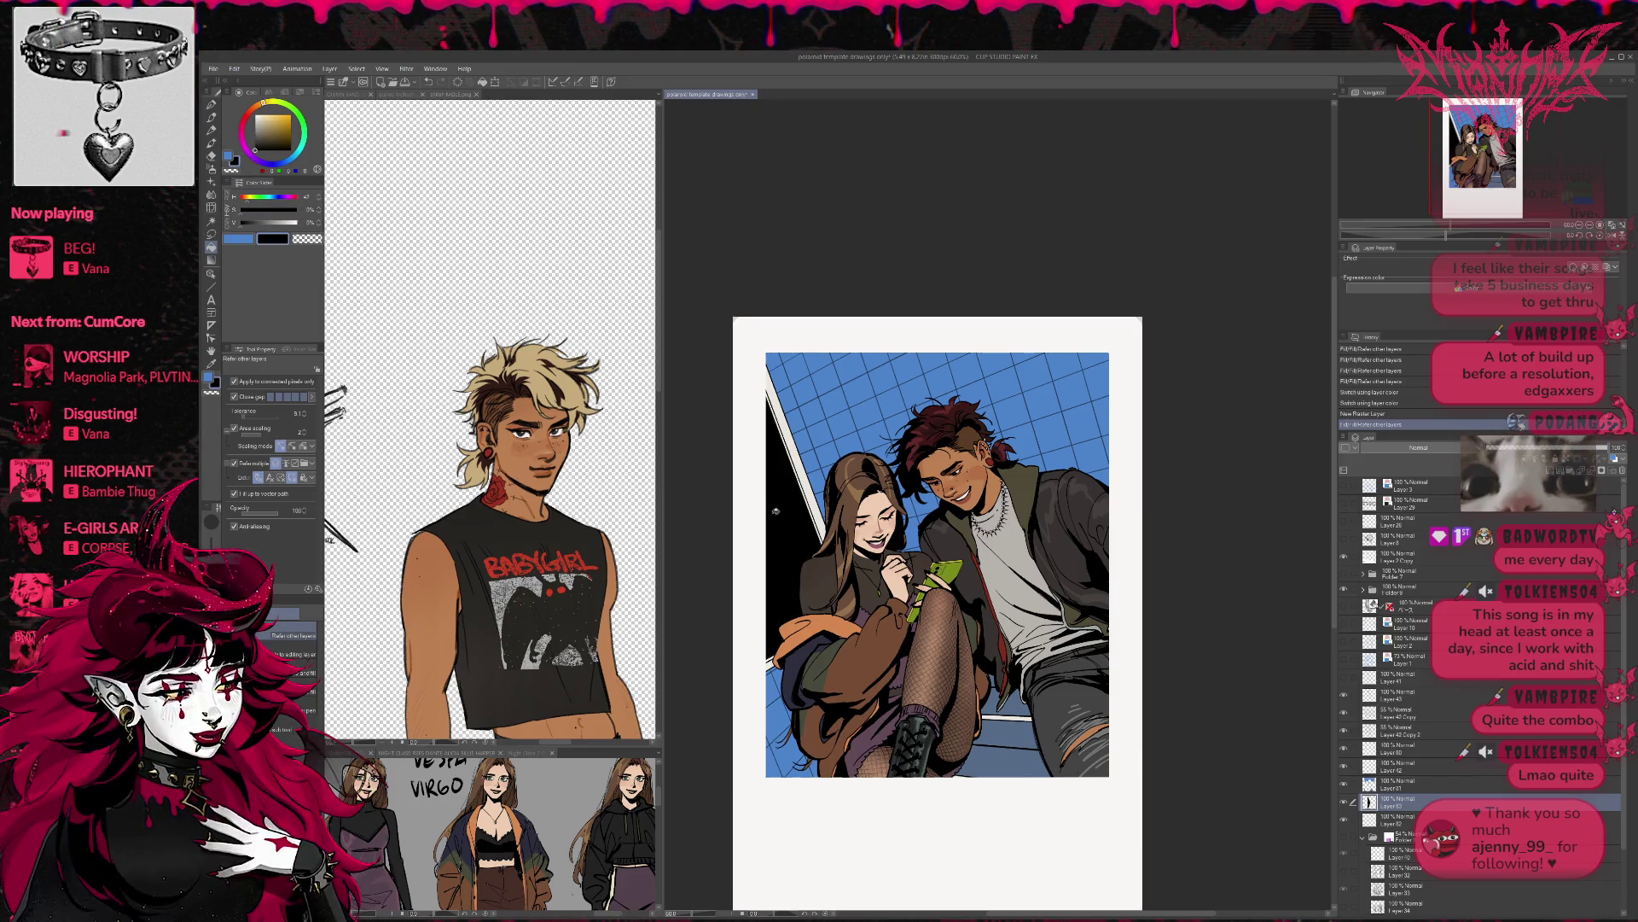
{"action": "left_click_drag", "start_coordinate": [1605, 447], "coordinate": [1519, 447]}
{"action": "key", "text": "ctrl+z"}
{"action": "key", "text": "ctrl+z"}
- Refill the left wall strip with soft blue, then settle on the sampled off-white
{"action": "key", "text": "x"}
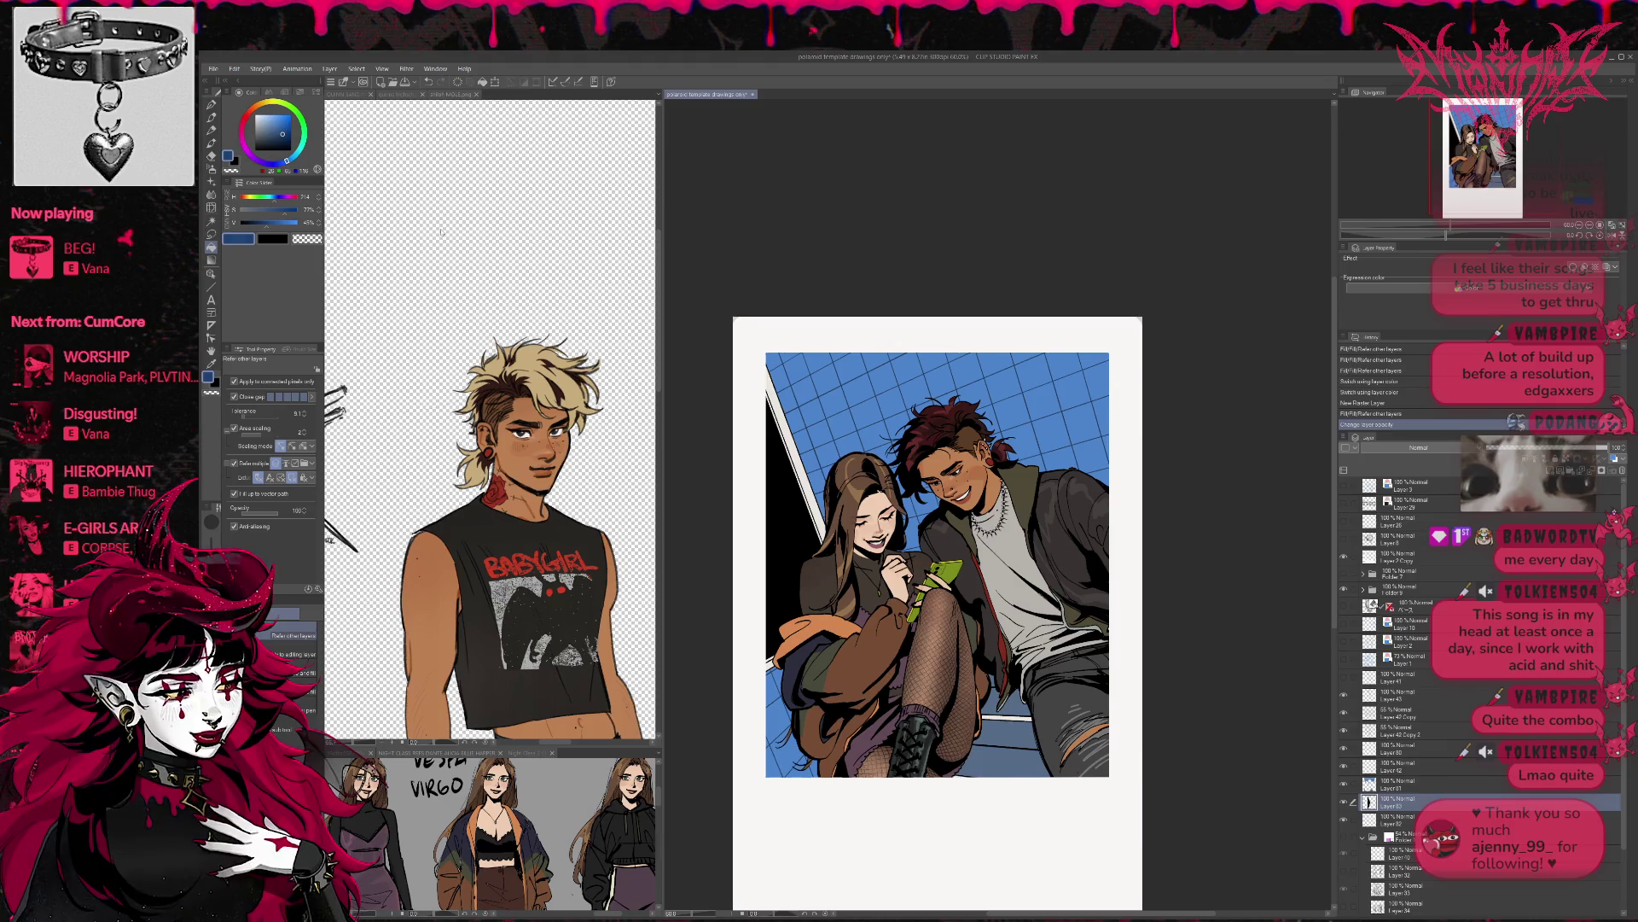
{"action": "left_click", "coordinate": [781, 555]}
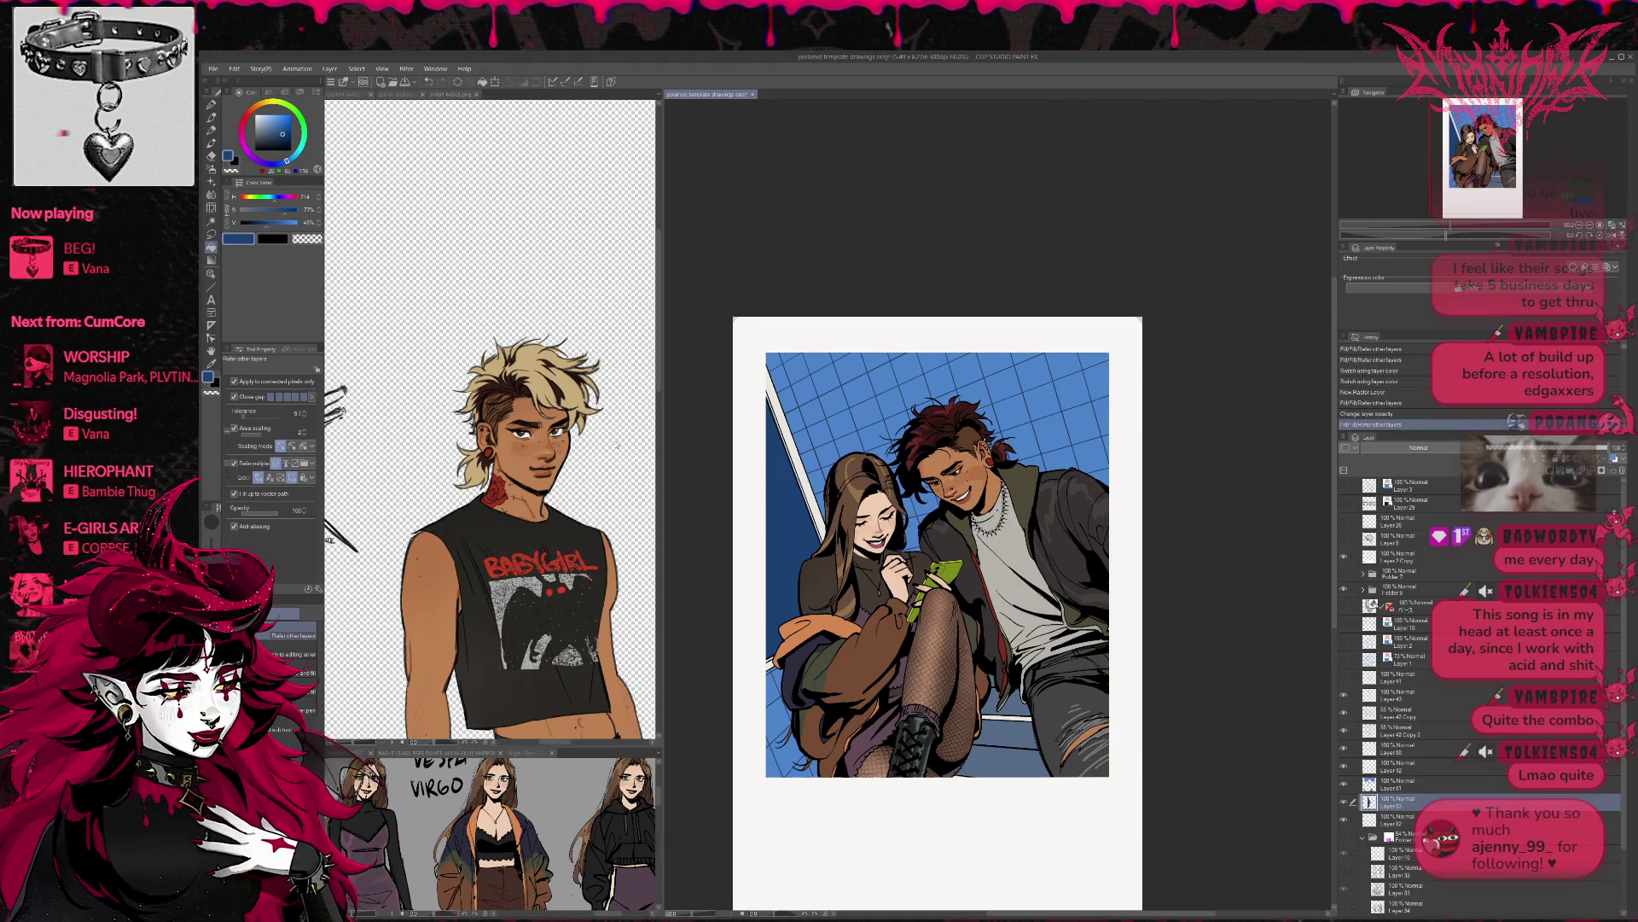
{"action": "left_click_drag", "start_coordinate": [280, 134], "coordinate": [272, 127]}
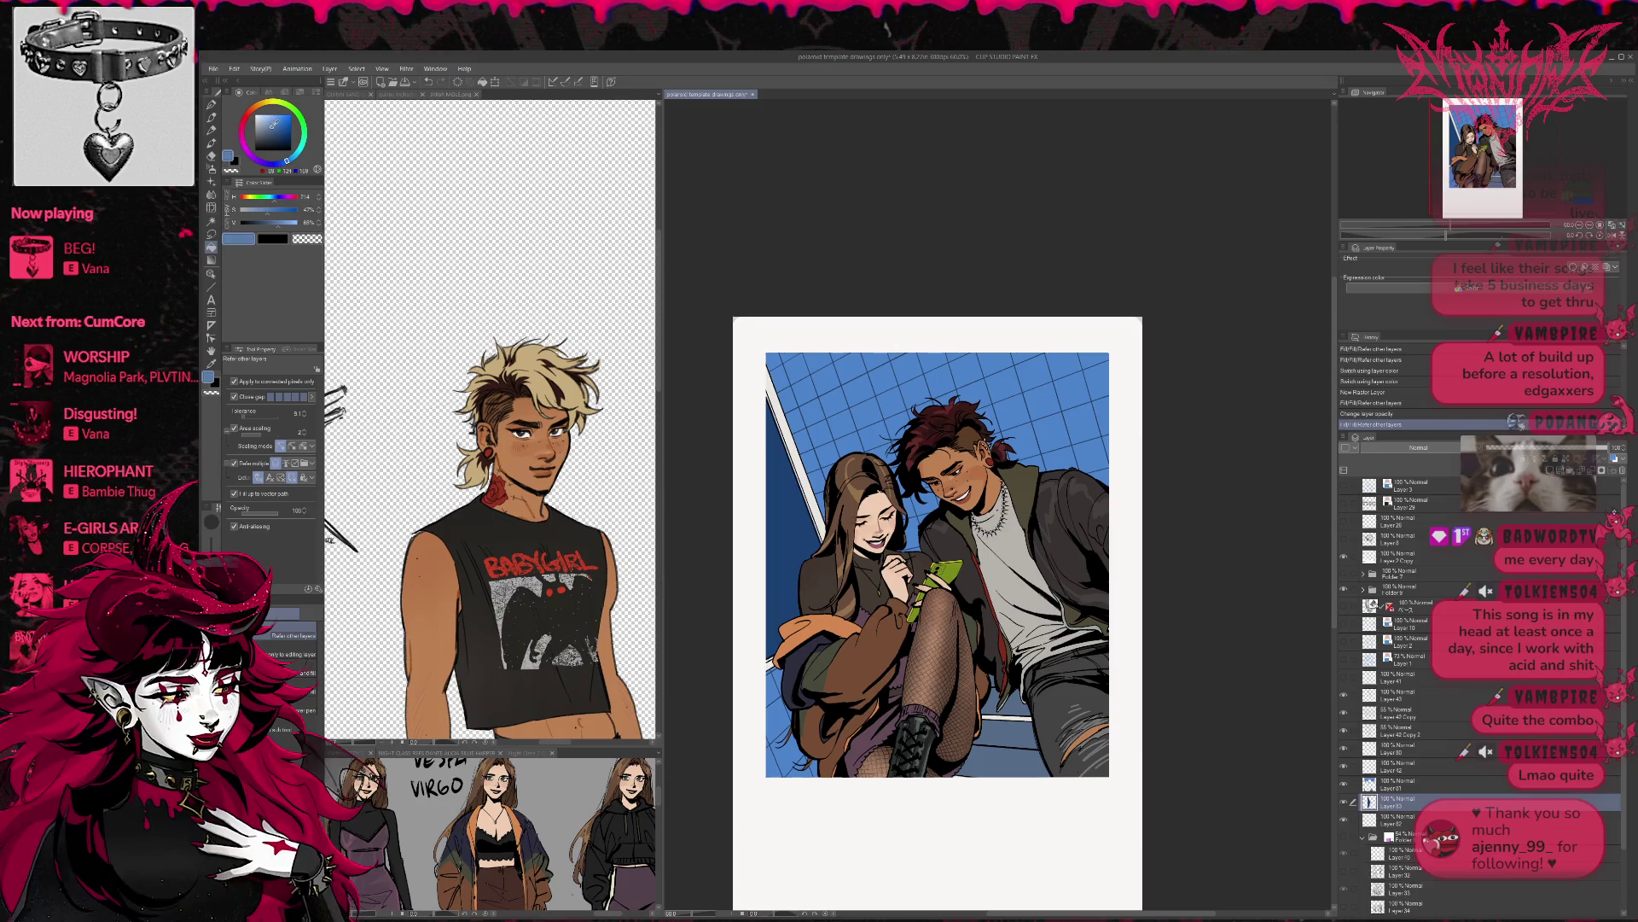
{"action": "left_click", "coordinate": [794, 561]}
{"action": "left_click", "coordinate": [778, 554]}
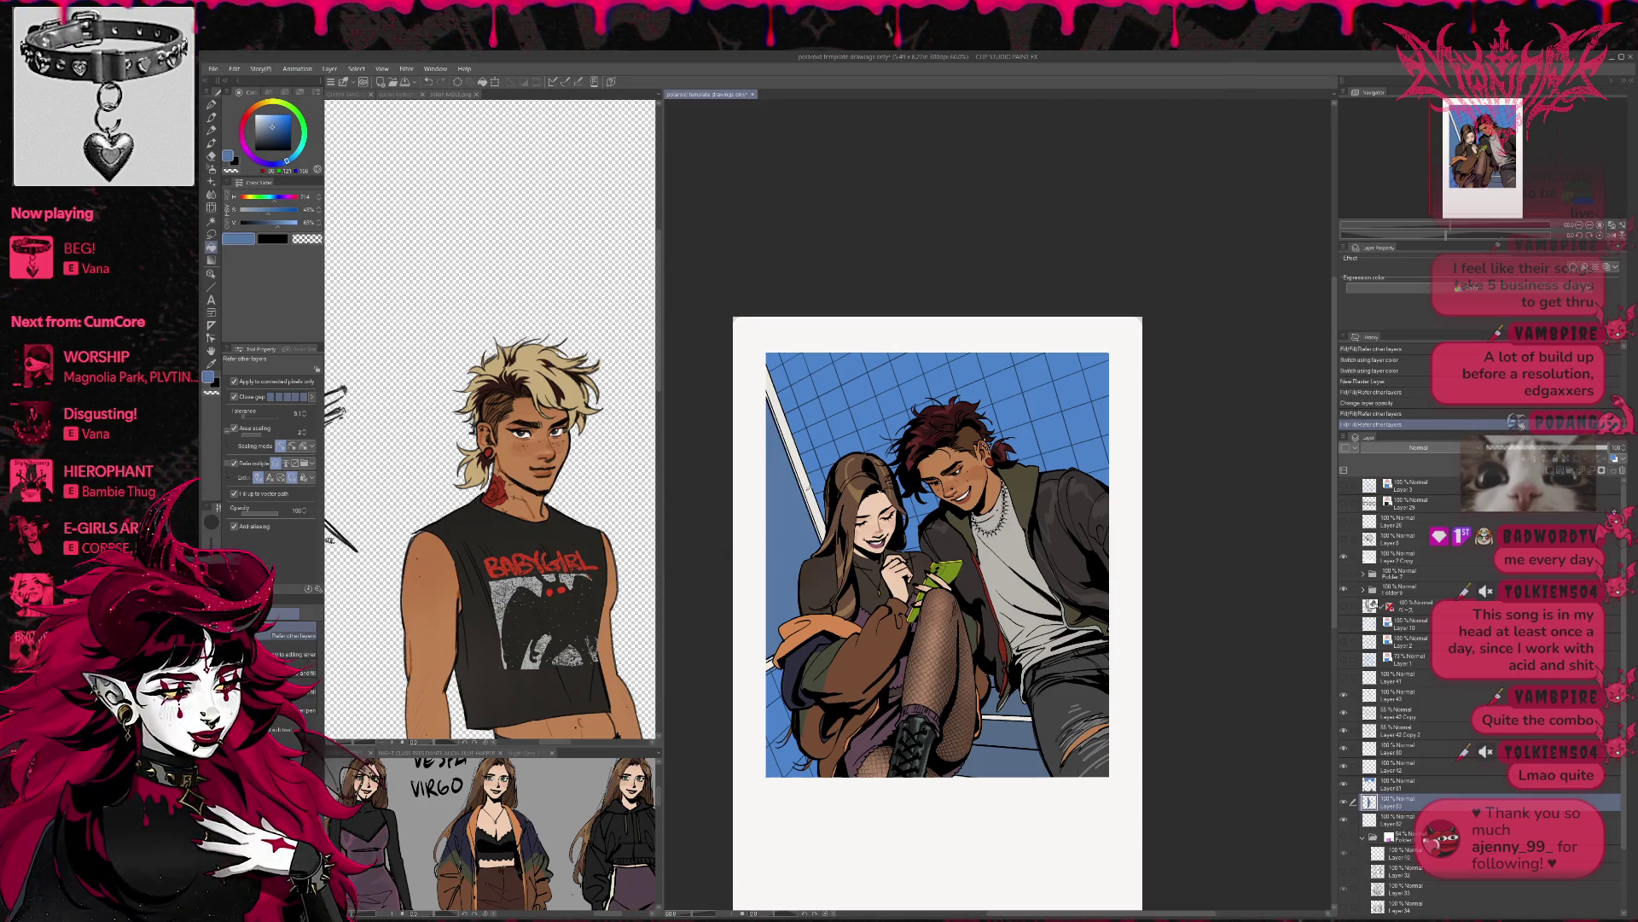
{"action": "left_click", "coordinate": [811, 488], "text": "alt"}
{"action": "left_click", "coordinate": [808, 495]}
{"action": "key", "text": "ctrl+z"}
{"action": "key", "text": "ctrl+y"}
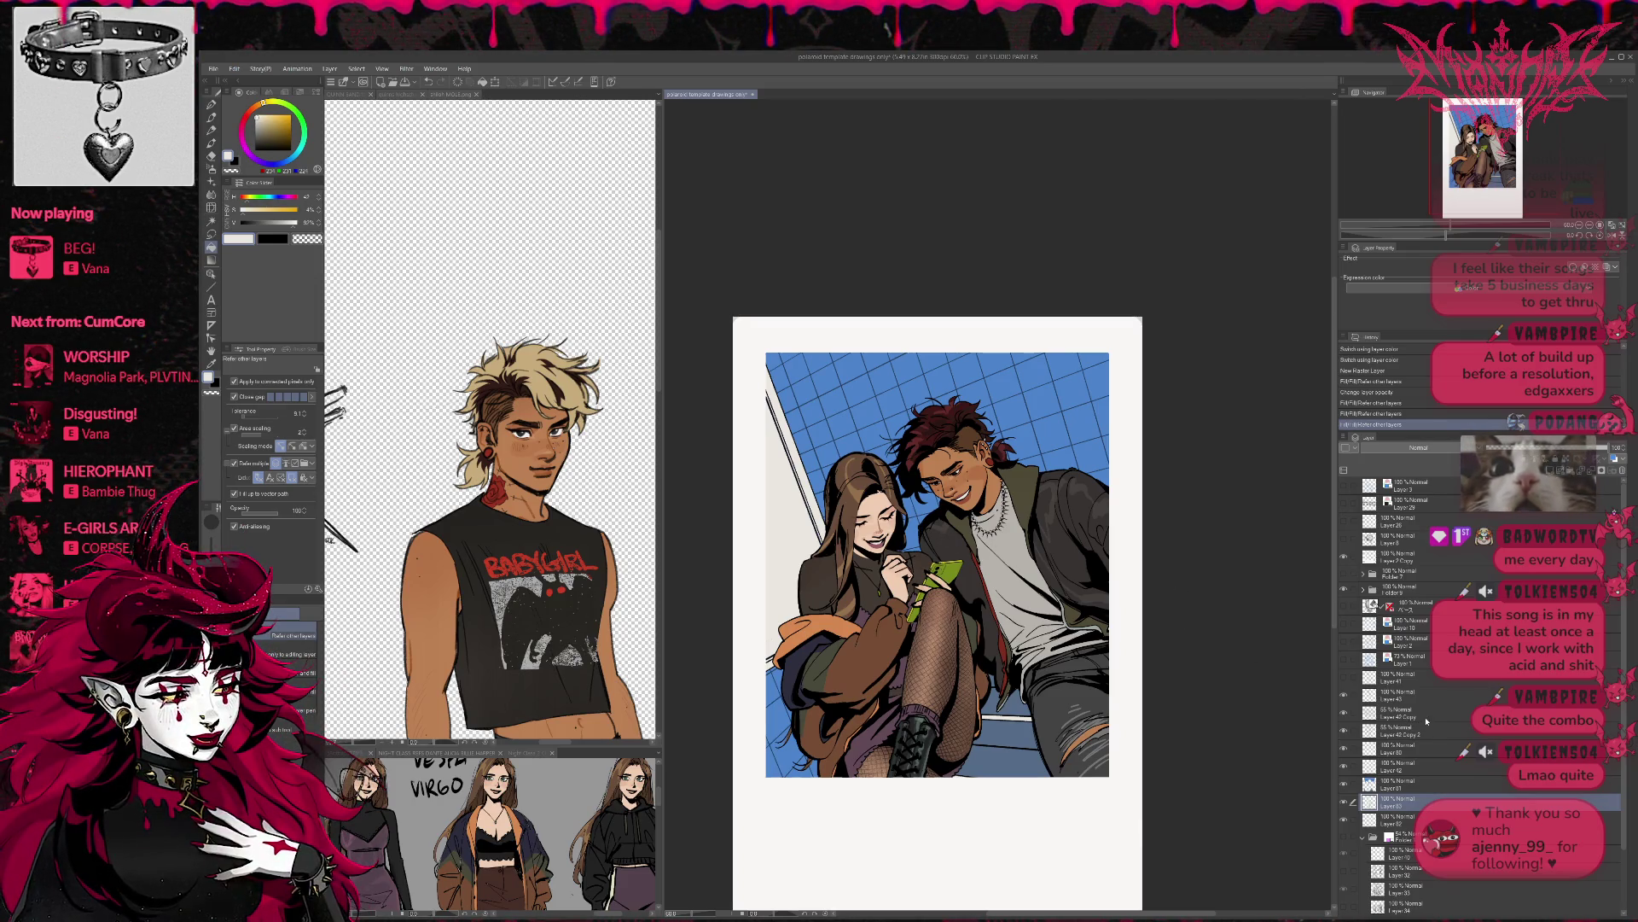
- On Layer 81, test floor-shadow fills under the boot in navy and lighter blue, undoing each
{"action": "left_click", "coordinate": [1396, 785]}
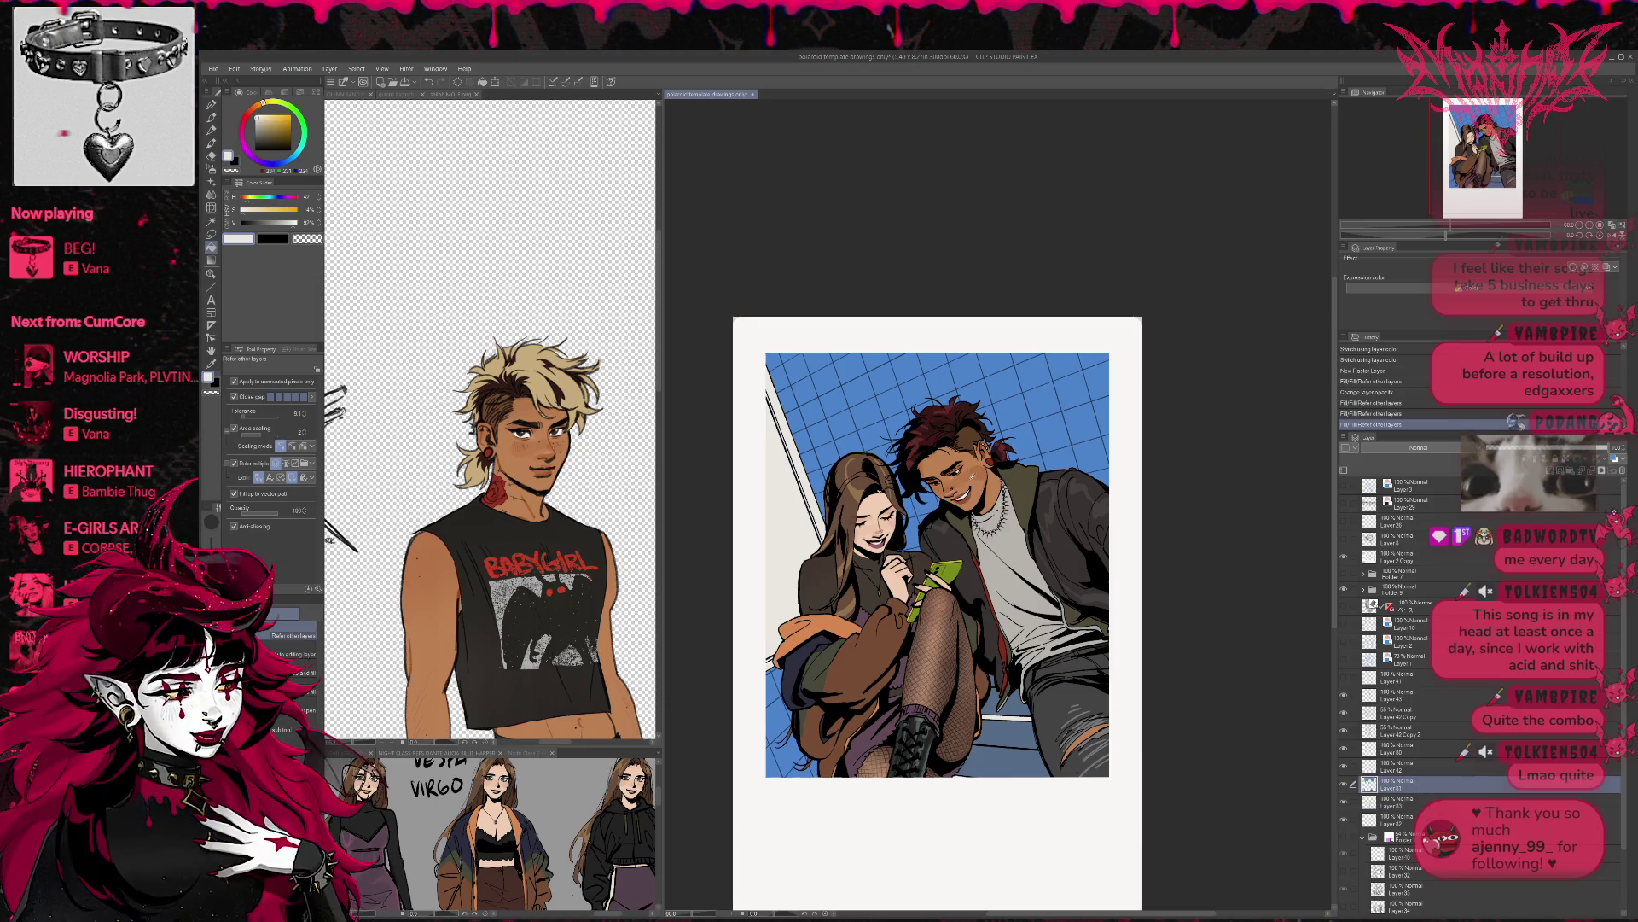
{"action": "left_click", "coordinate": [1011, 727]}
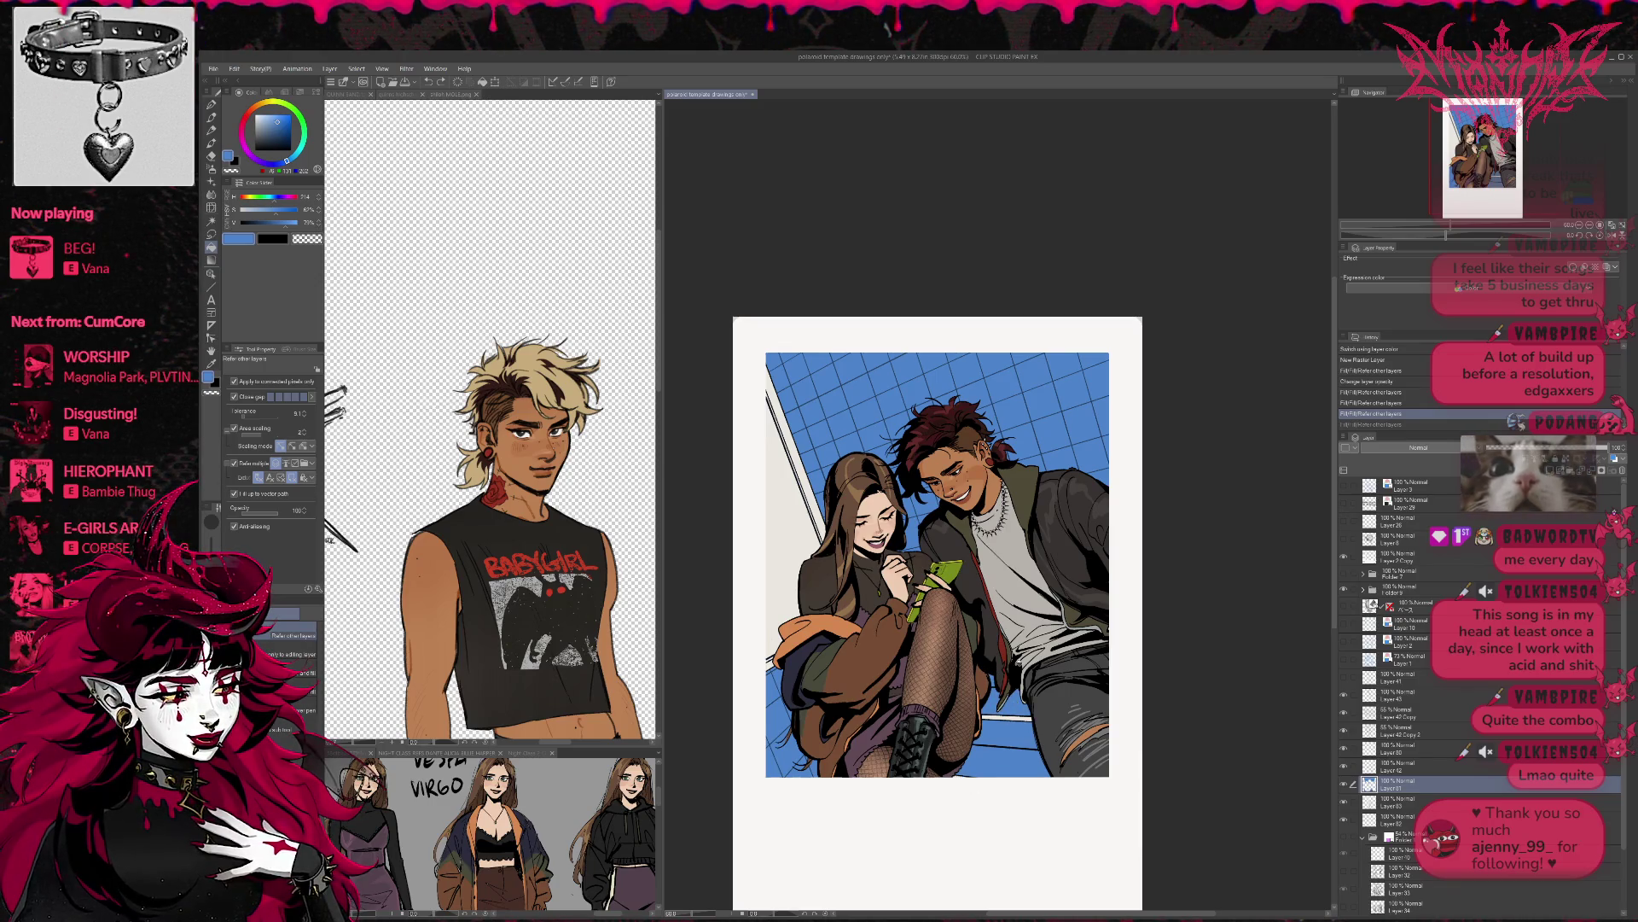
{"action": "left_click", "coordinate": [1063, 779]}
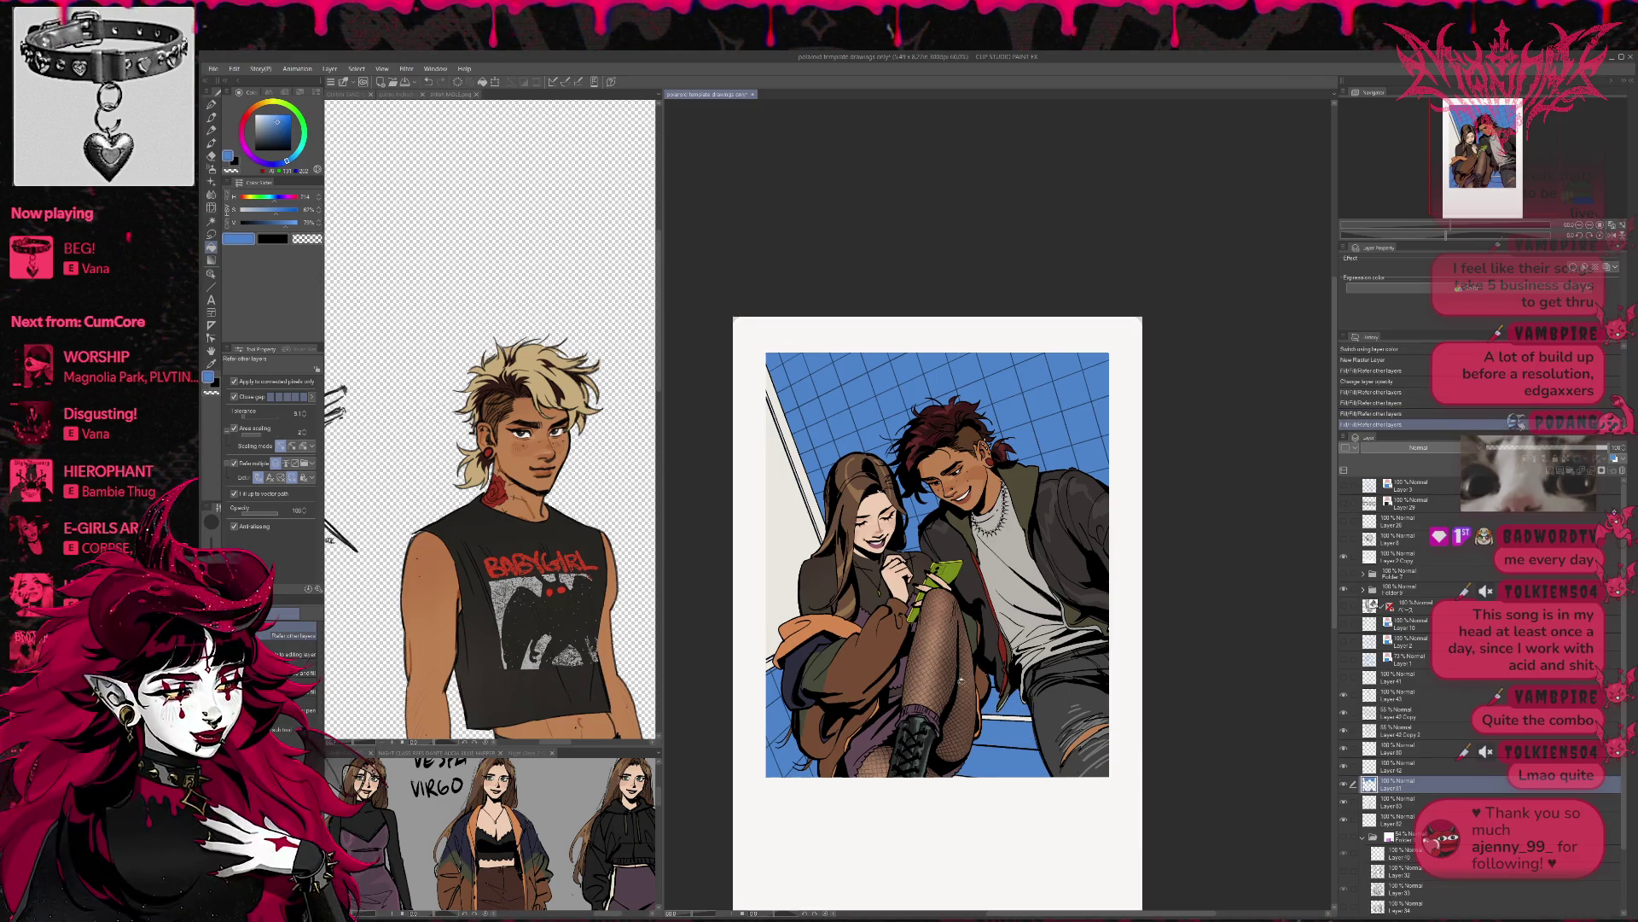
{"action": "key", "text": "ctrl+z"}
{"action": "left_click_drag", "start_coordinate": [278, 126], "coordinate": [282, 136]}
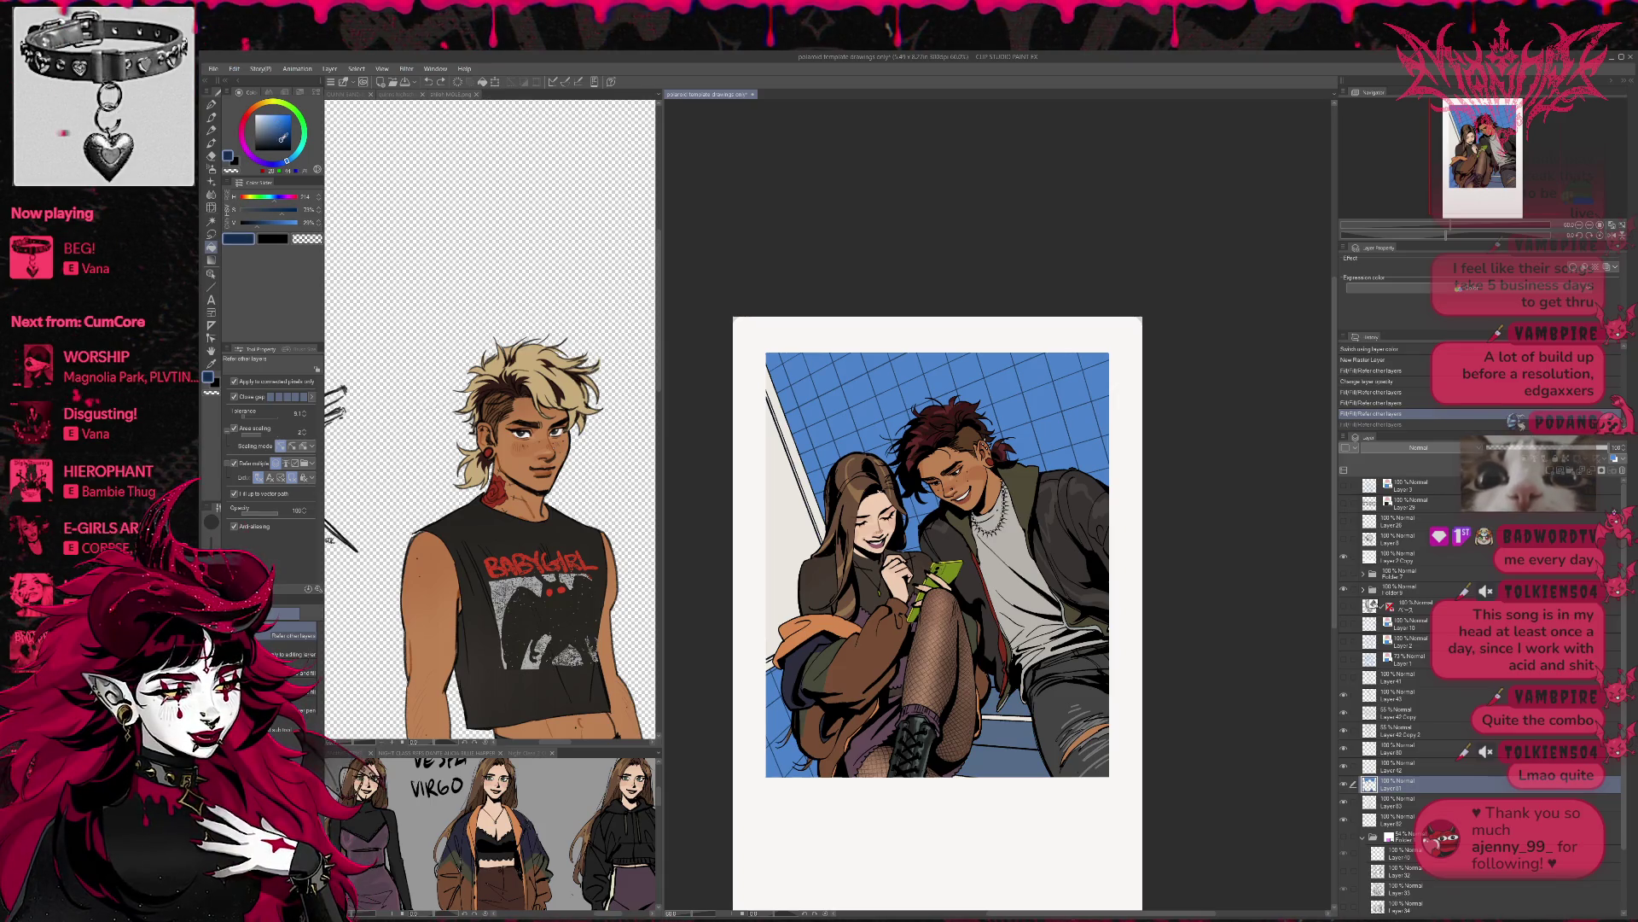
{"action": "left_click", "coordinate": [1034, 766]}
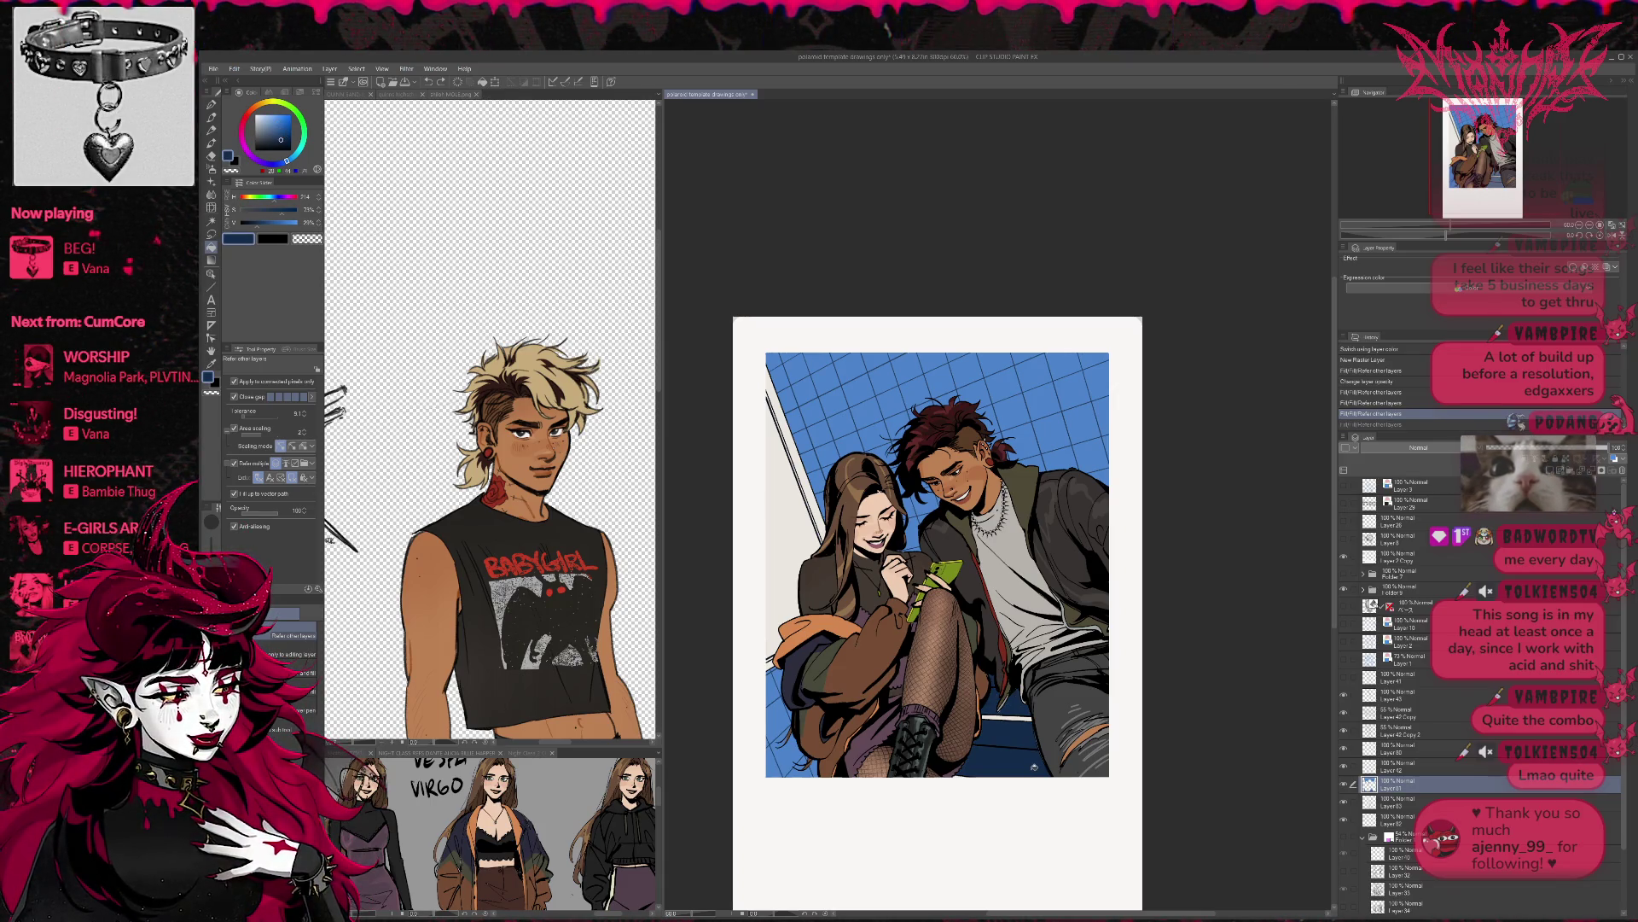
{"action": "key", "text": "ctrl+z"}
{"action": "left_click", "coordinate": [277, 130]}
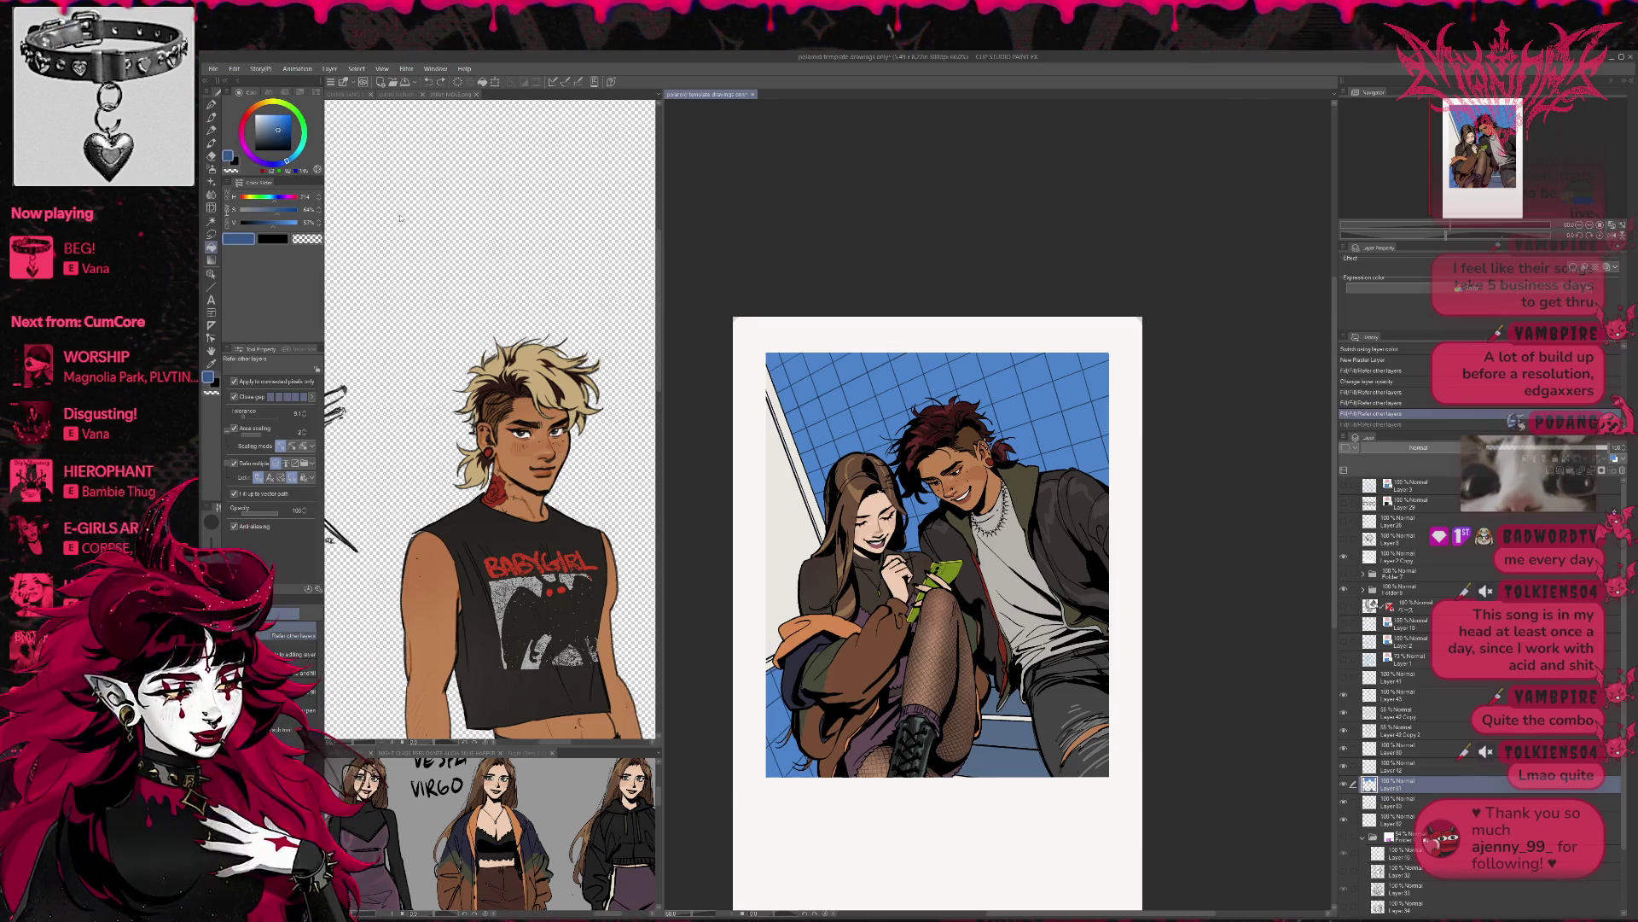
{"action": "left_click", "coordinate": [1028, 762]}
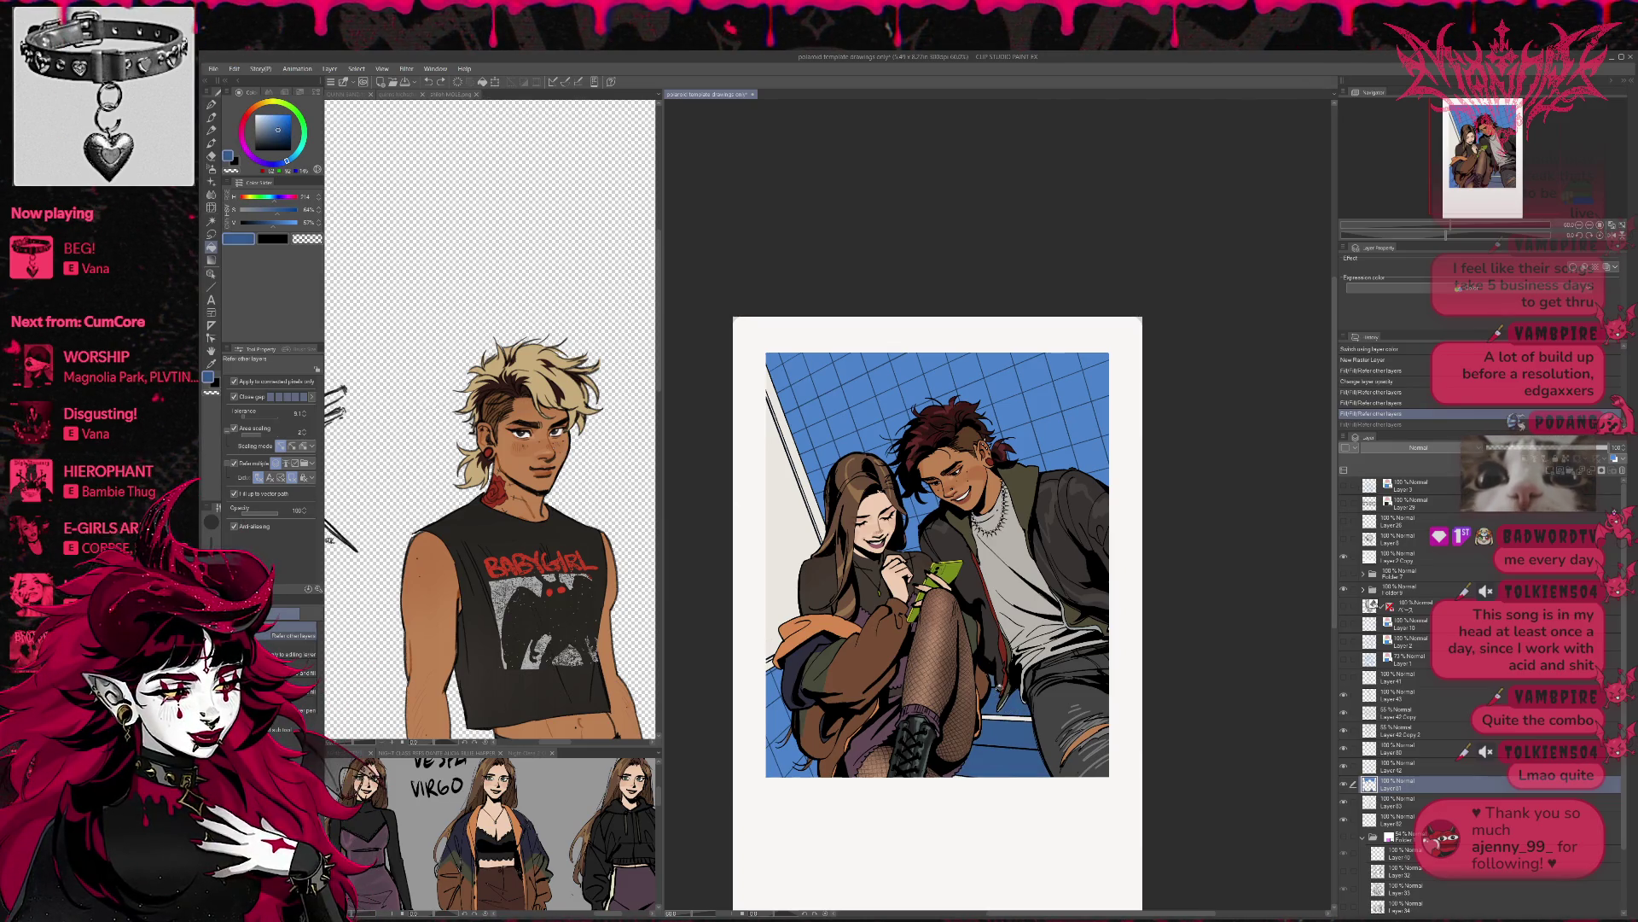
{"action": "key", "text": "ctrl+z"}
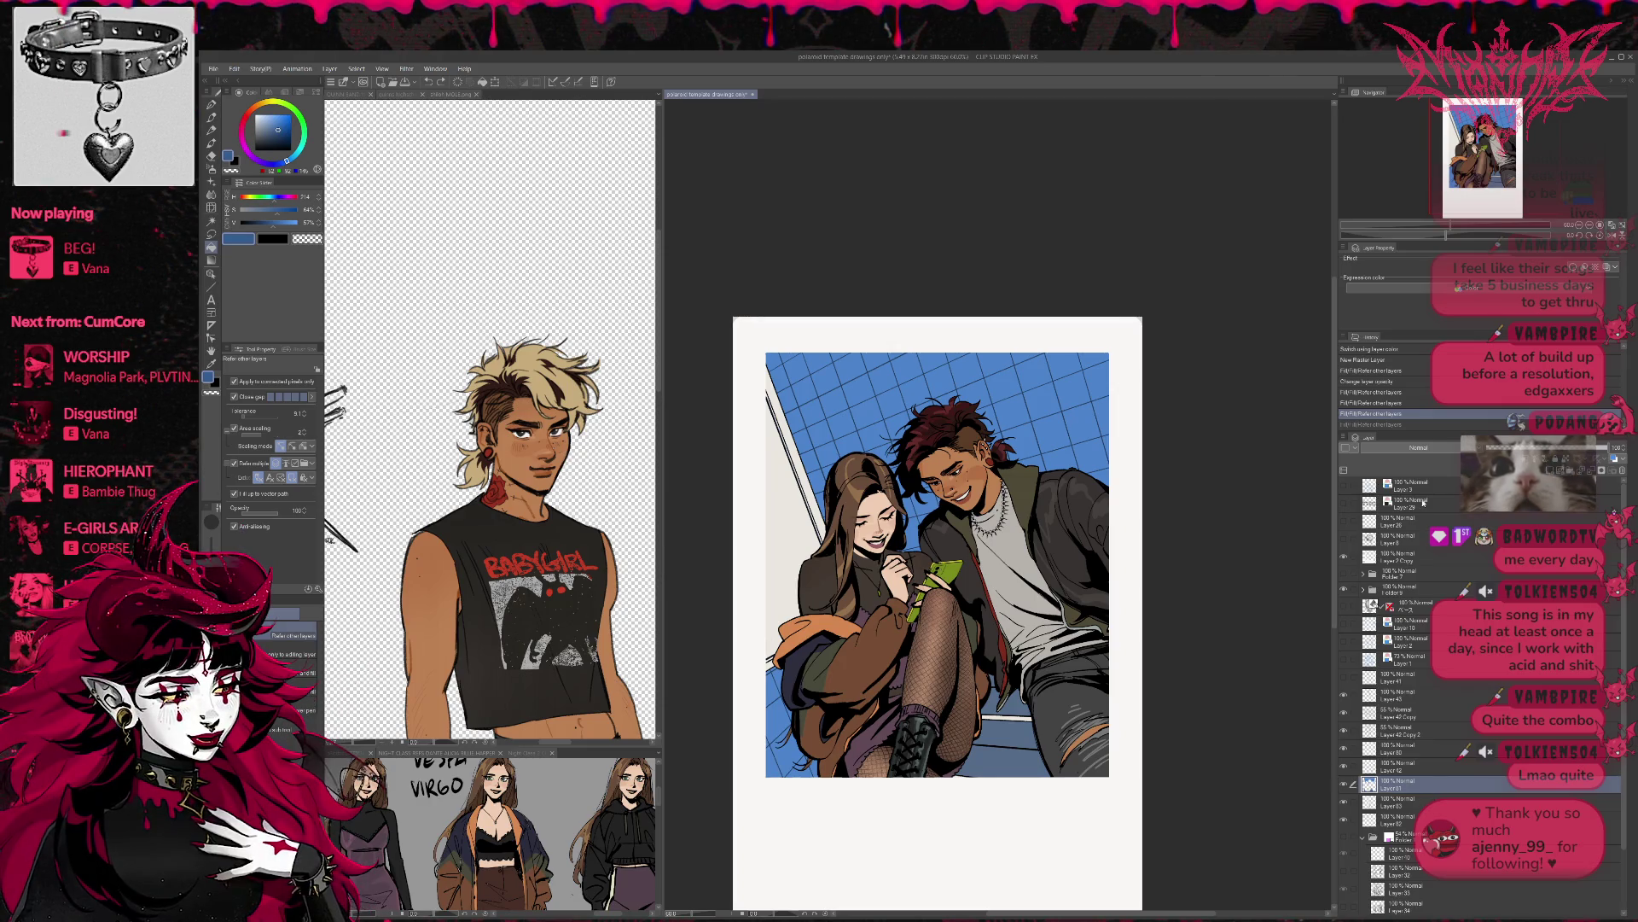
- Add a new layer and fill the blue floor shadow under the boot
{"action": "key", "text": "ctrl+shift+n"}
{"action": "left_click", "coordinate": [1011, 721]}
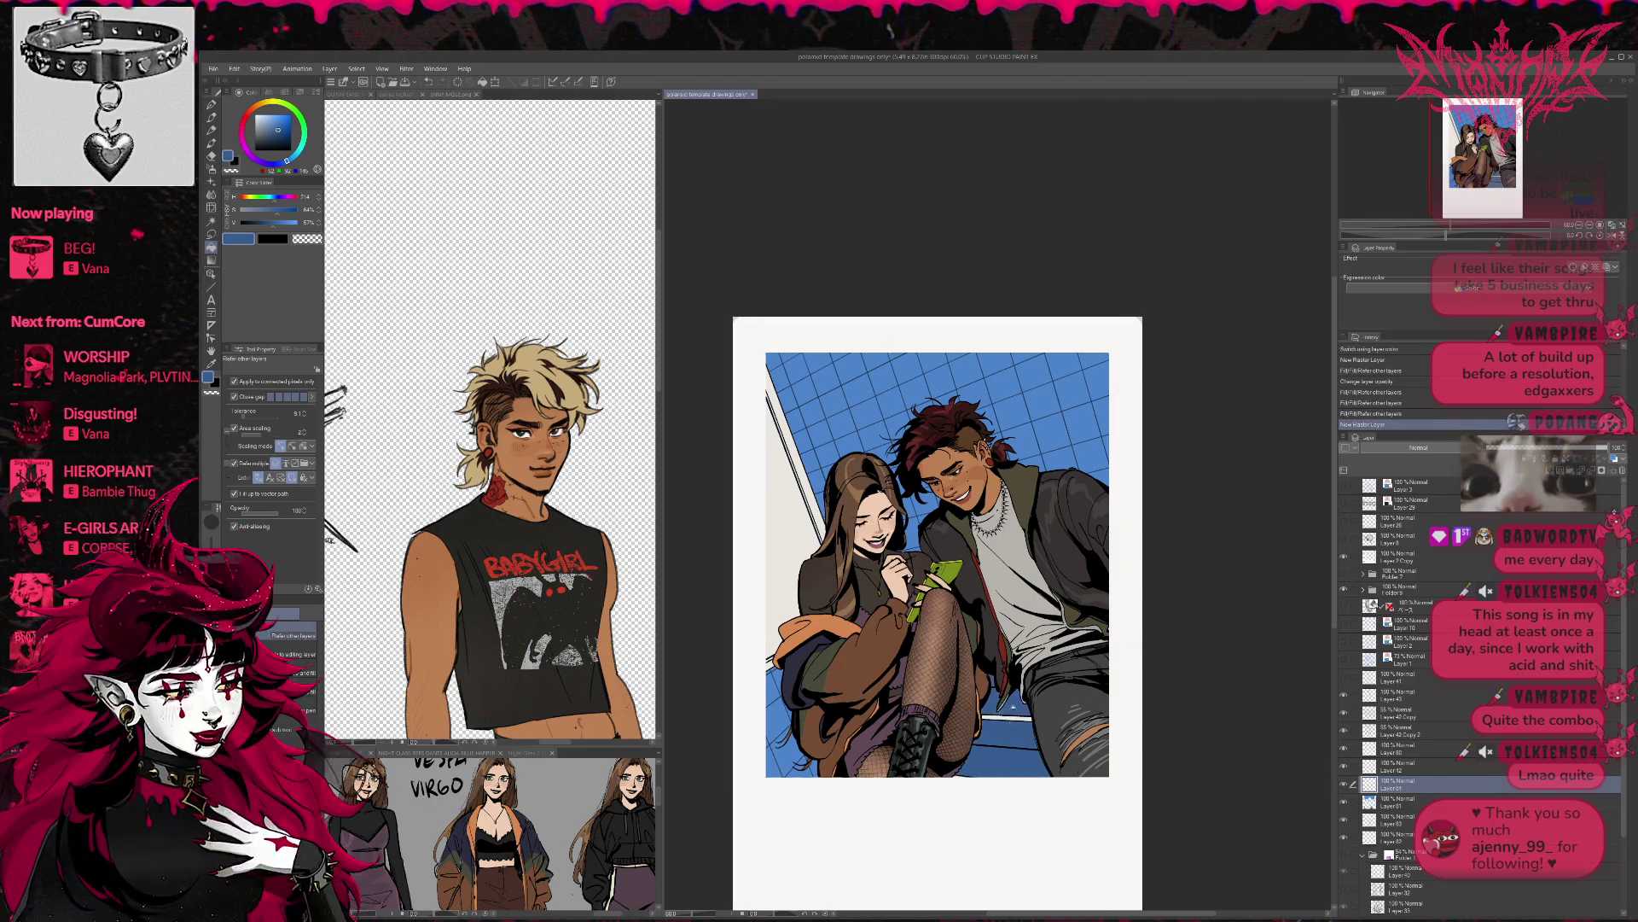
{"action": "left_click", "coordinate": [1011, 720]}
{"action": "key", "text": "p"}
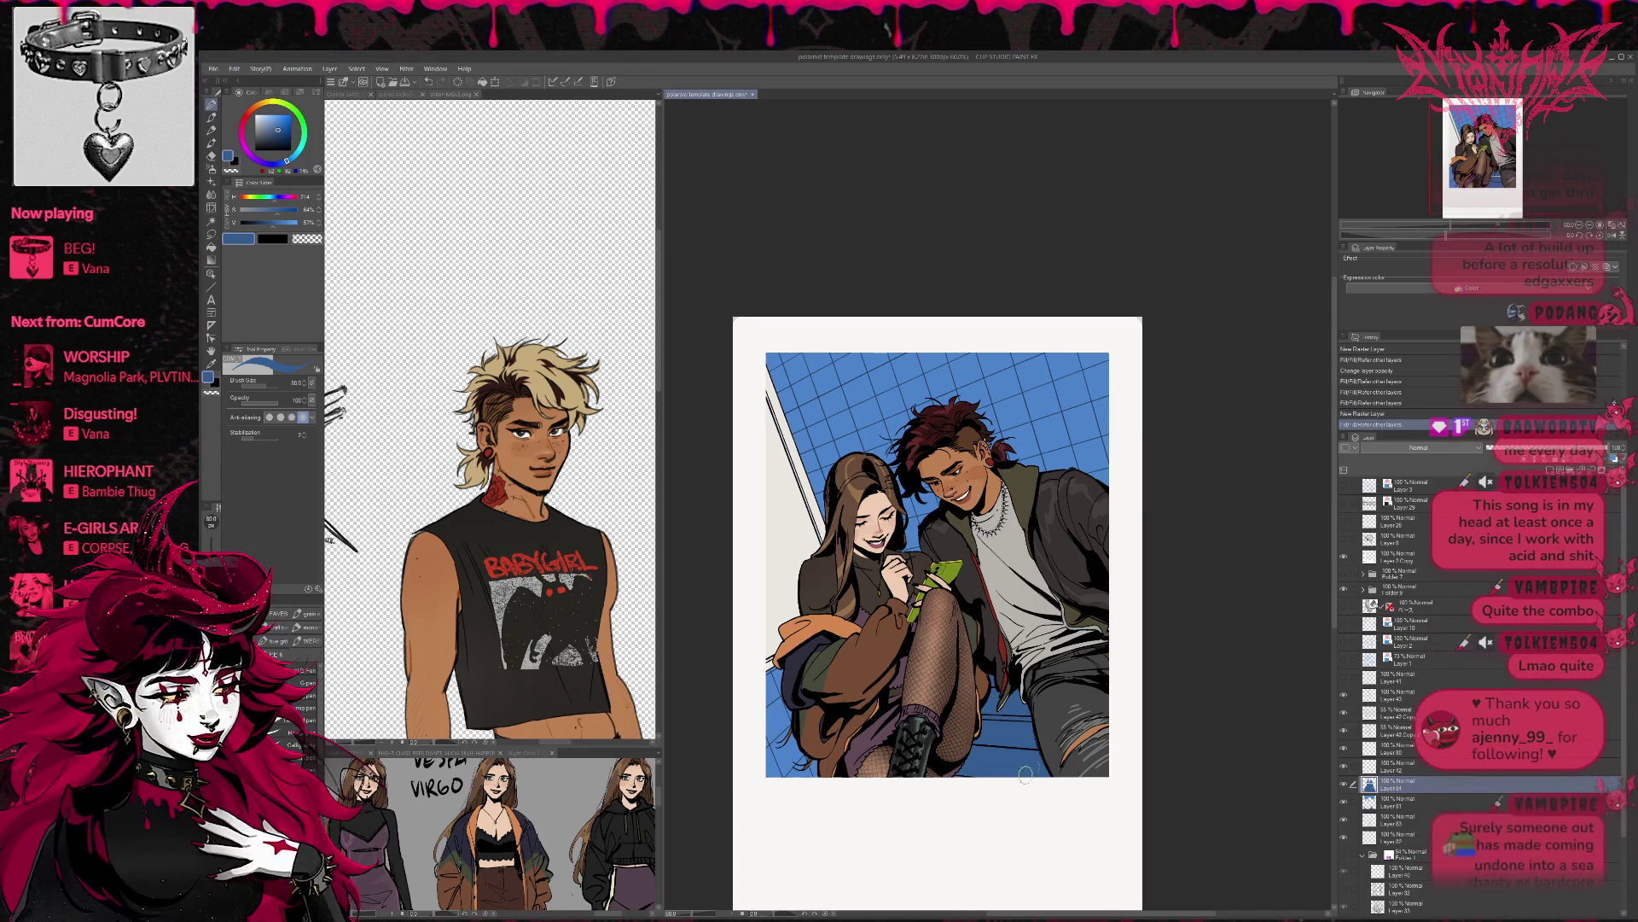
- Touch up the boot shadow and try Darken and Brightness blending on the shadow layer
{"action": "left_click_drag", "start_coordinate": [944, 722], "coordinate": [954, 710]}
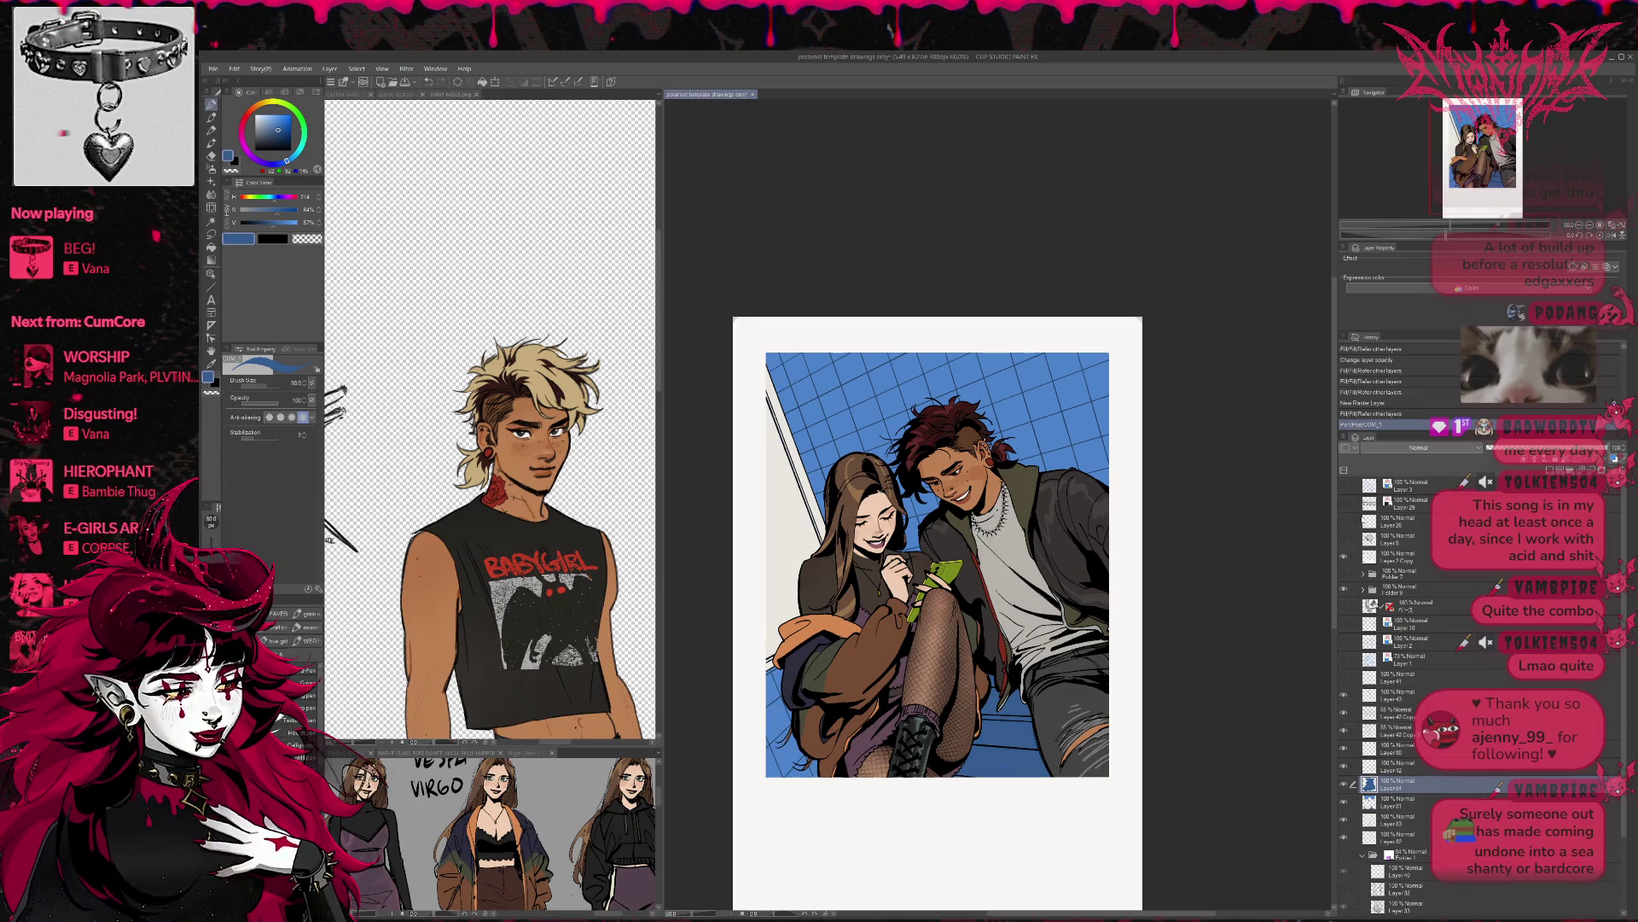
{"action": "left_click", "coordinate": [1442, 448]}
{"action": "left_click", "coordinate": [1434, 465]}
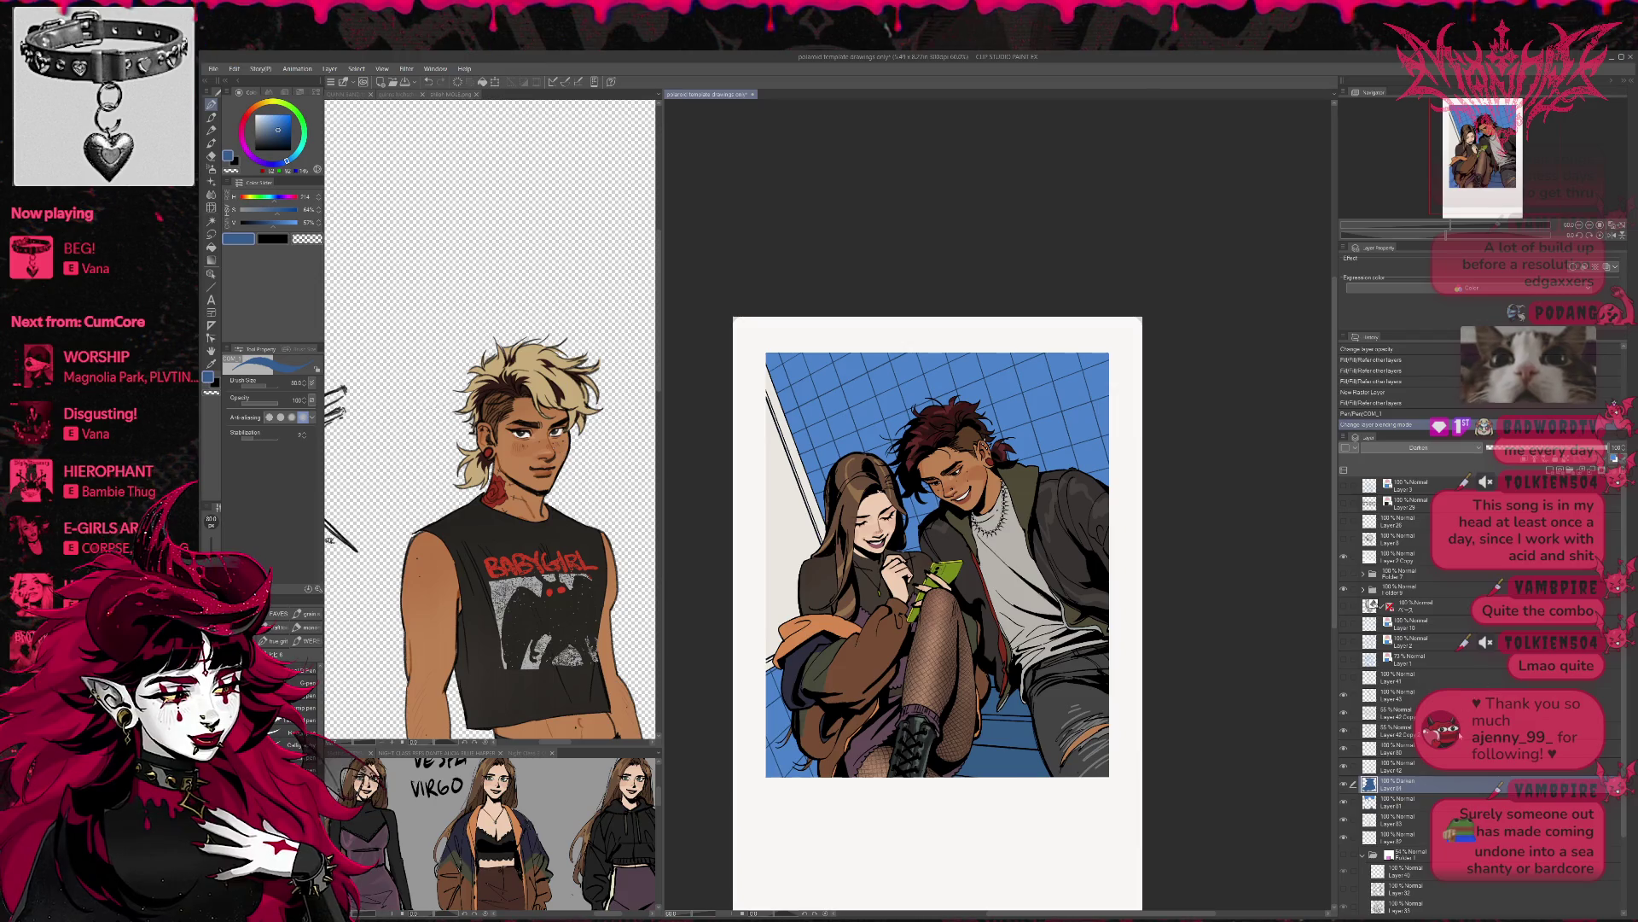
{"action": "left_click", "coordinate": [1442, 448]}
{"action": "left_click", "coordinate": [1460, 475]}
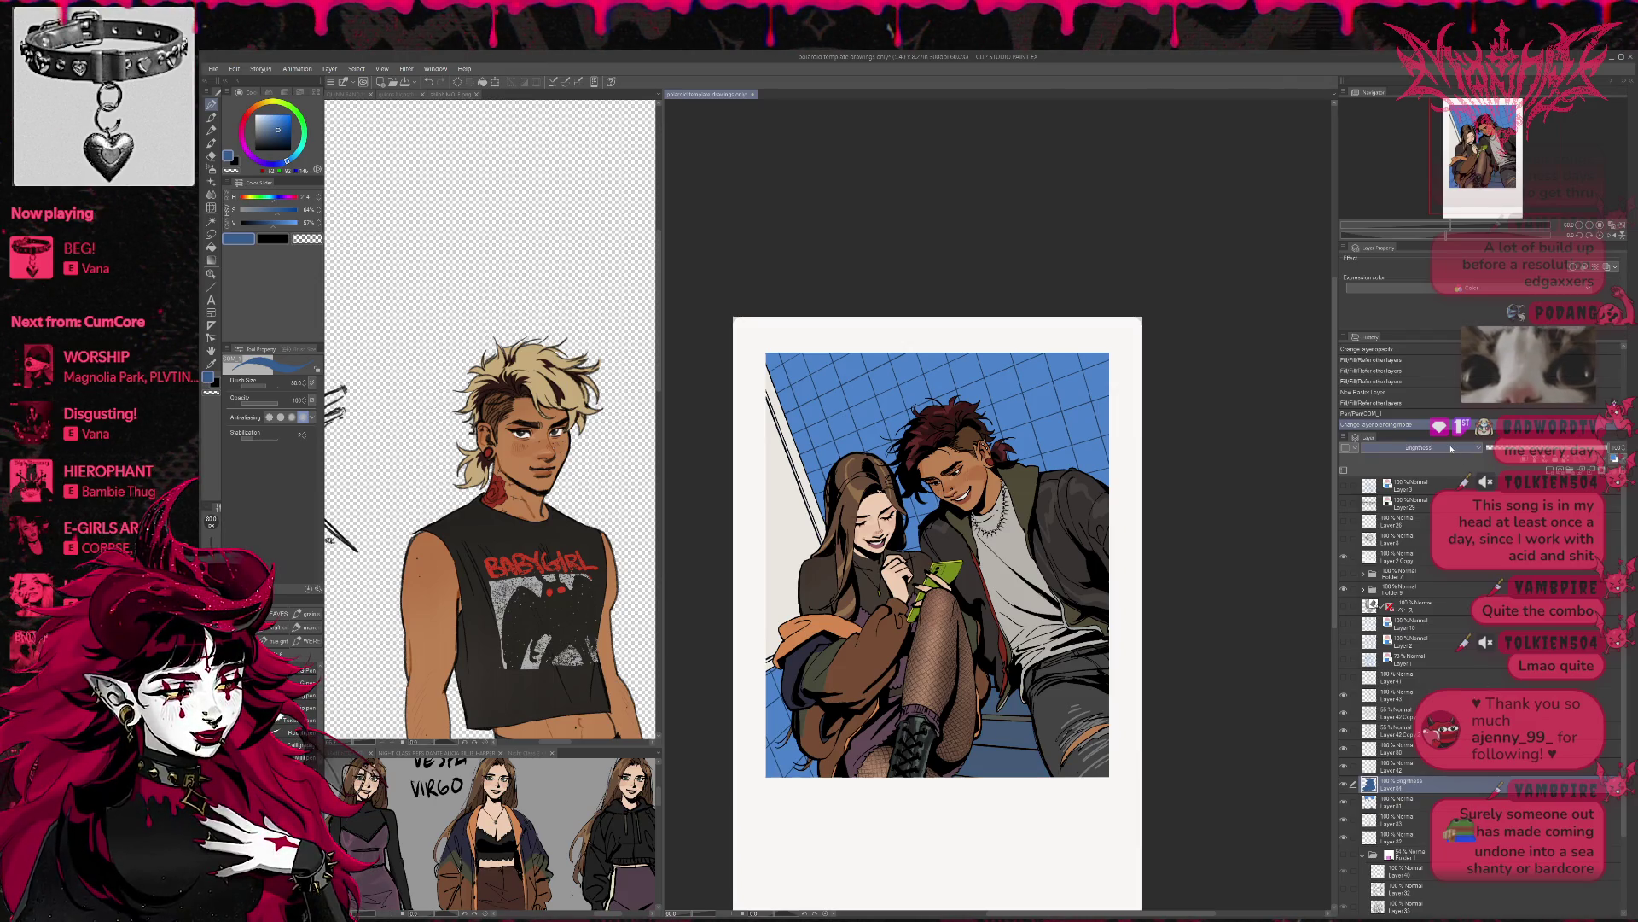
- Cycle through the blending modes and settle the shadow layer on Hard light
{"action": "scroll", "coordinate": [1451, 448], "scroll_direction": "down", "scroll_amount": 1}
{"action": "scroll", "coordinate": [1450, 448], "scroll_direction": "up", "scroll_amount": 4}
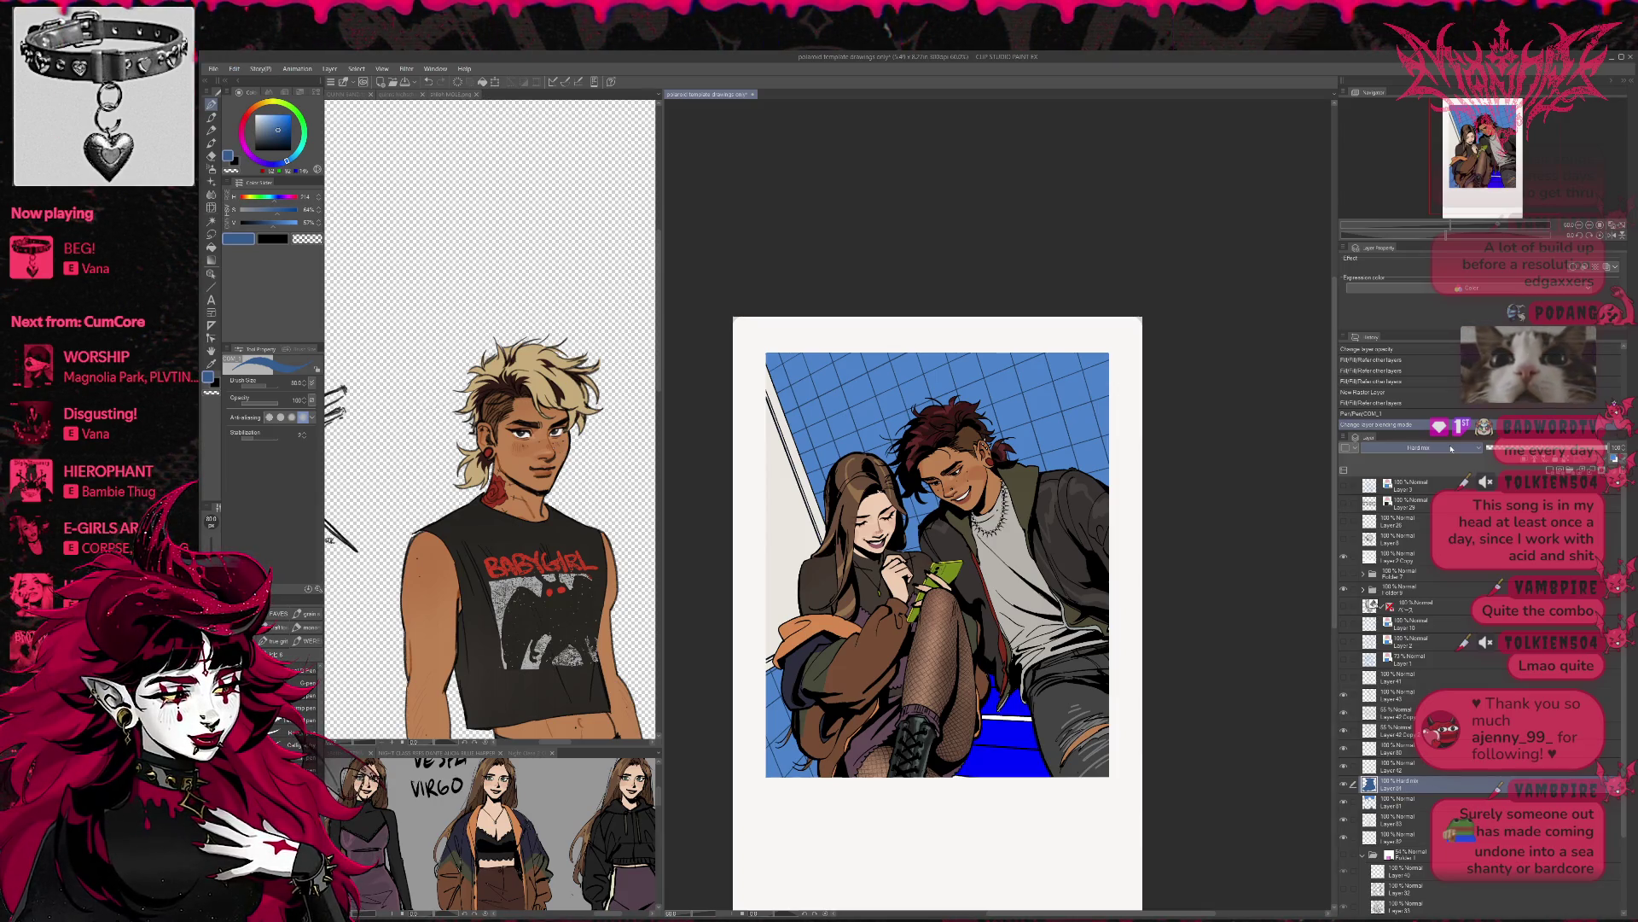
{"action": "scroll", "coordinate": [1451, 448], "scroll_direction": "down", "scroll_amount": 2}
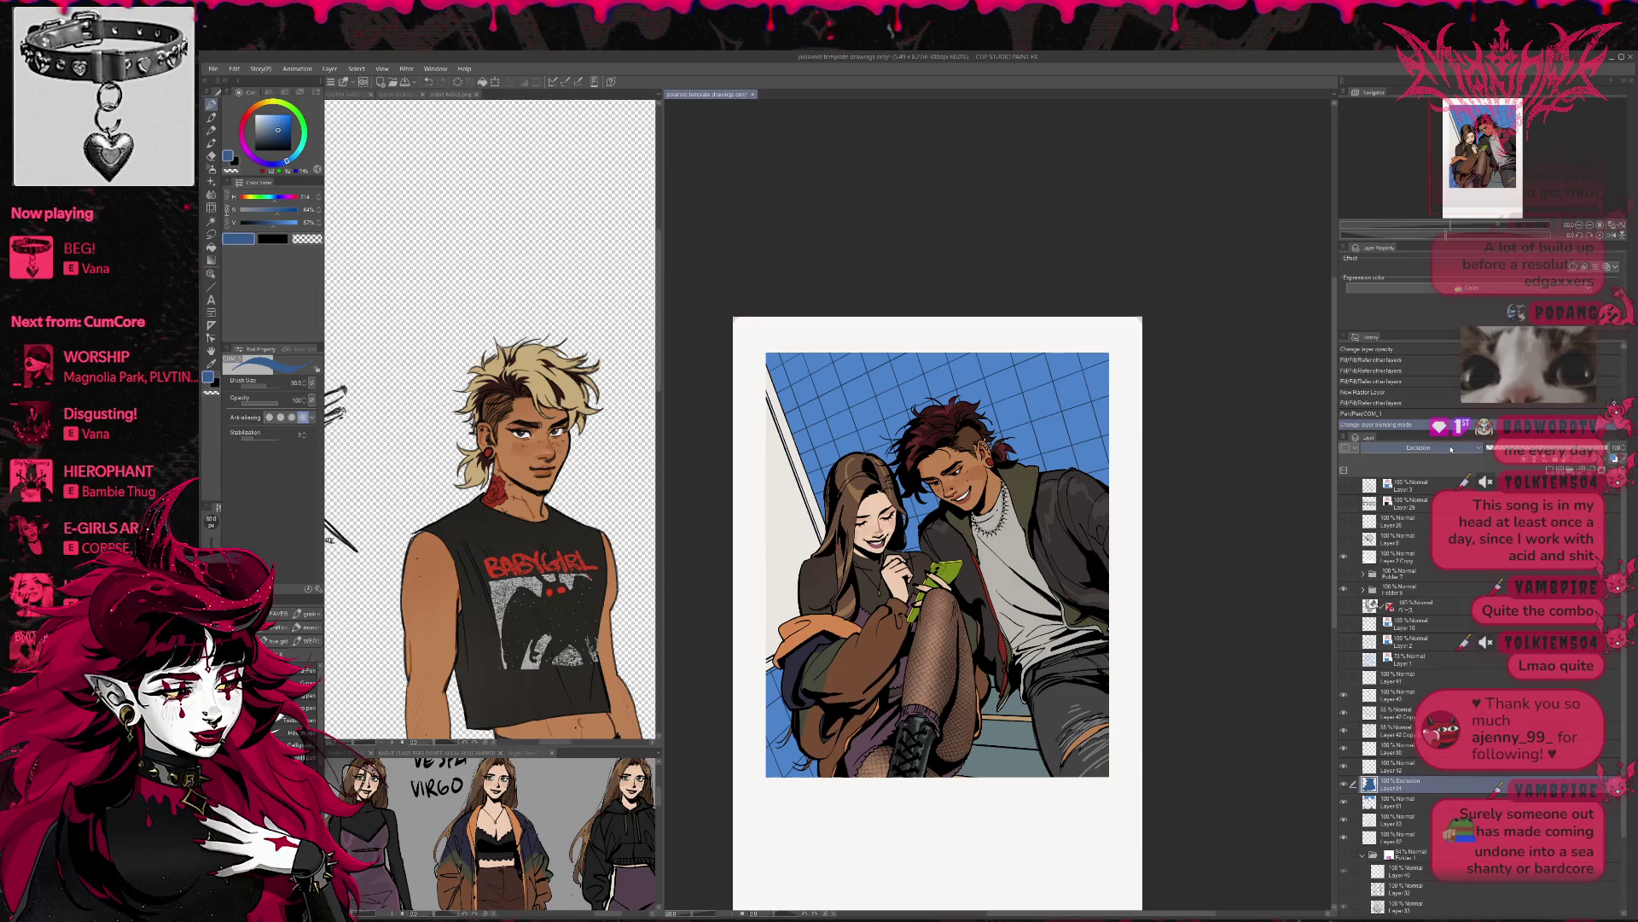
{"action": "scroll", "coordinate": [1451, 448], "scroll_direction": "up", "scroll_amount": 3}
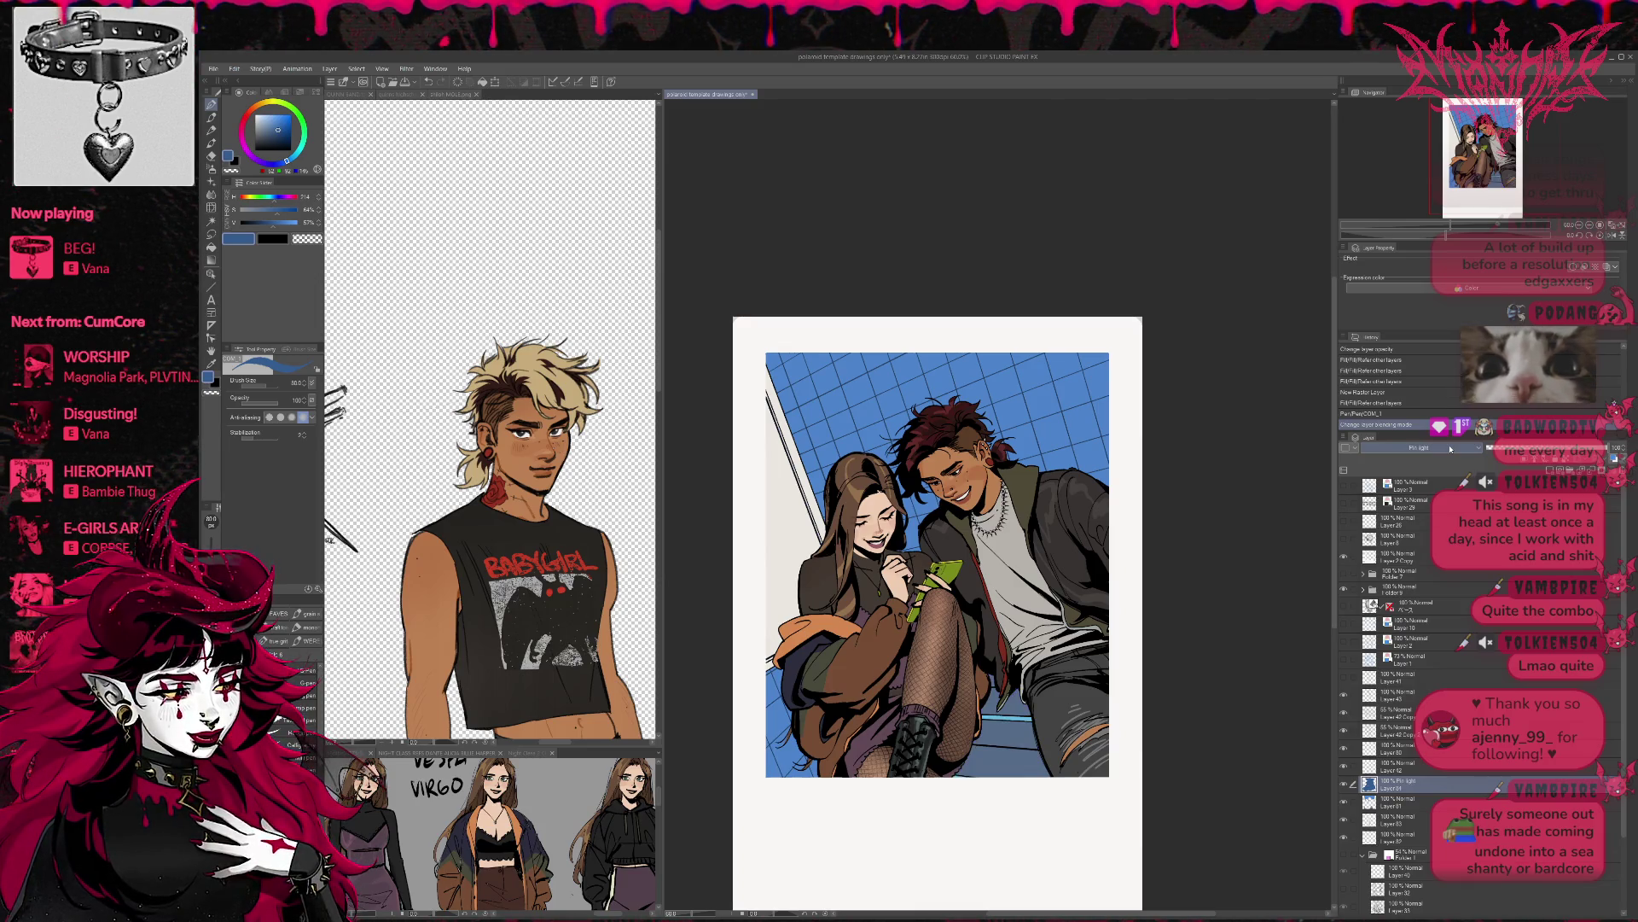
{"action": "scroll", "coordinate": [1451, 448], "scroll_direction": "up", "scroll_amount": 1}
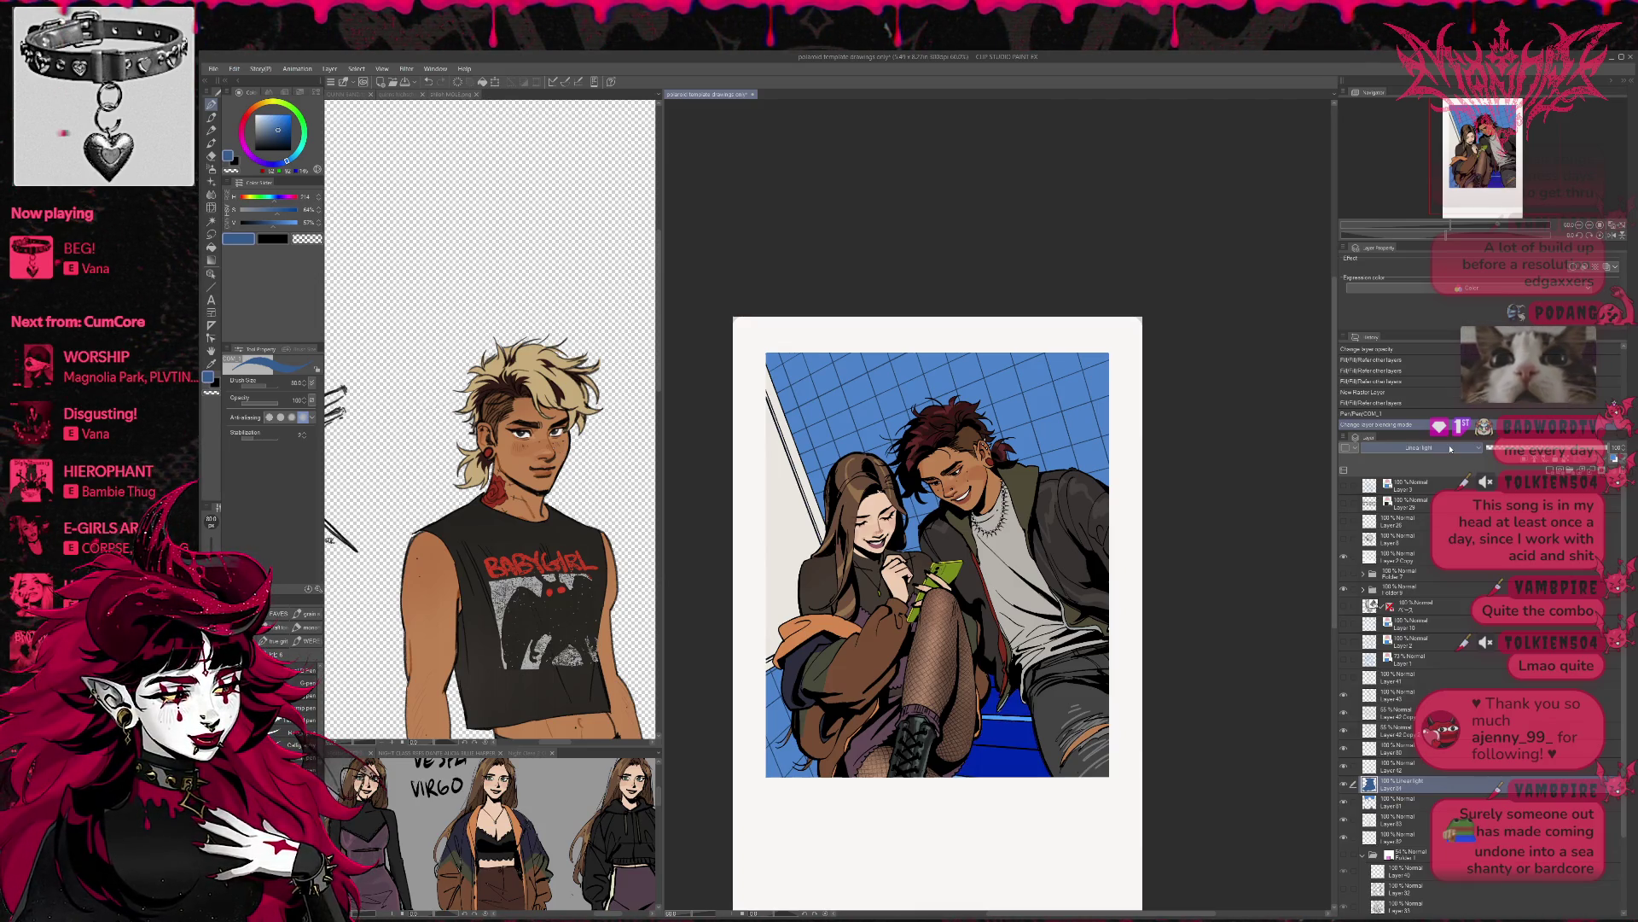
{"action": "scroll", "coordinate": [1450, 448], "scroll_direction": "down", "scroll_amount": 3}
{"action": "scroll", "coordinate": [1451, 448], "scroll_direction": "up", "scroll_amount": 5}
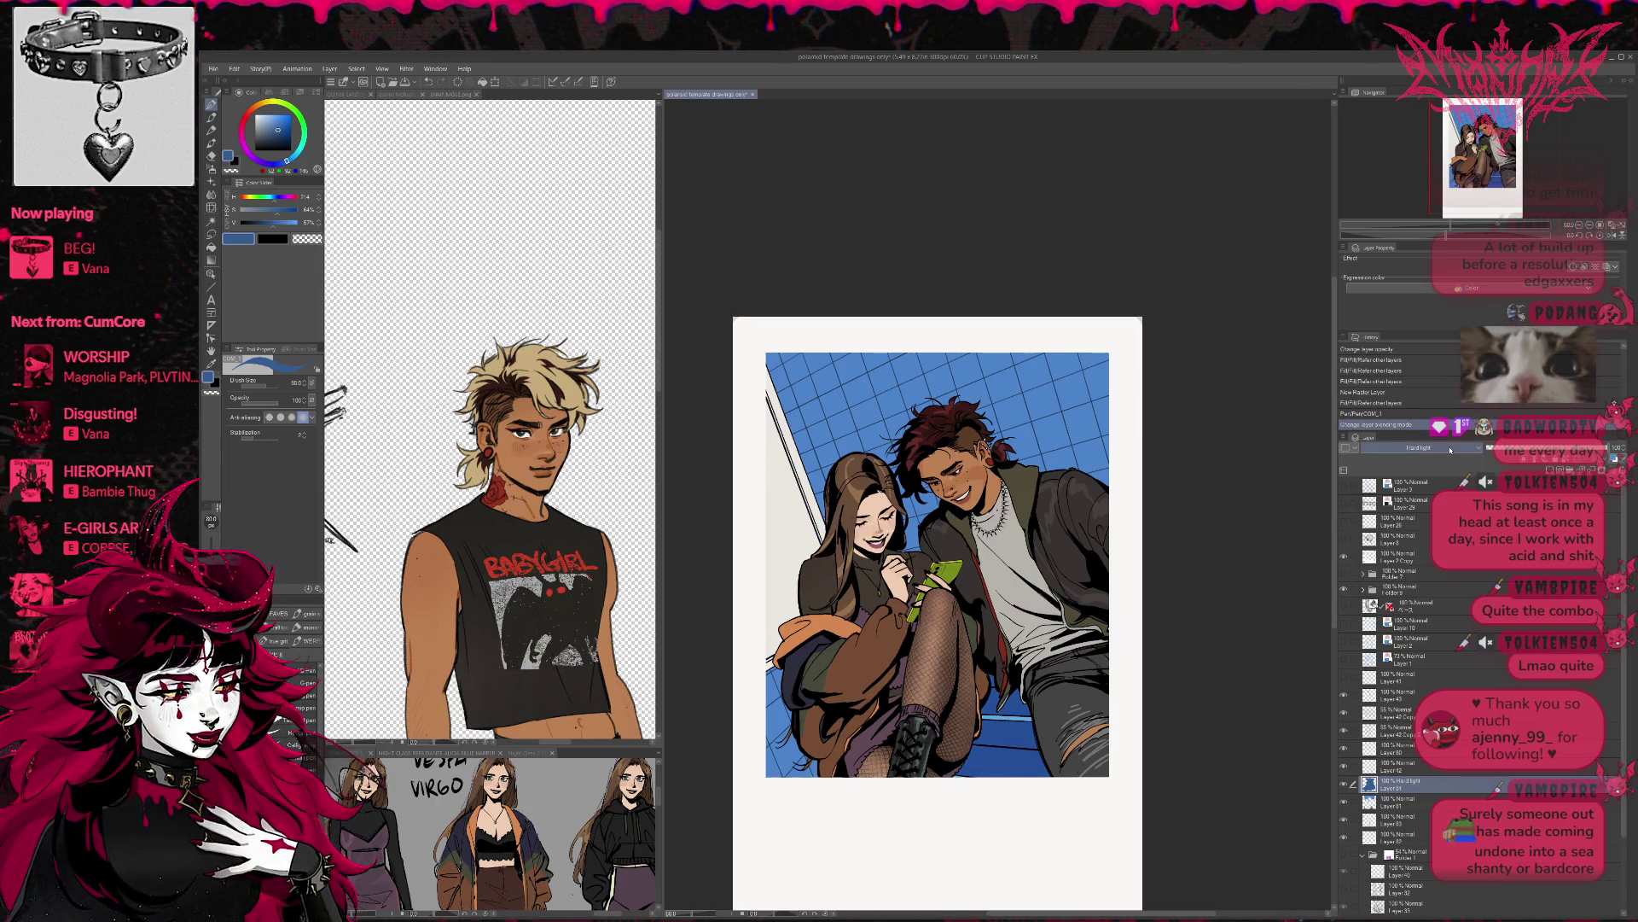
{"action": "scroll", "coordinate": [1449, 449], "scroll_direction": "down", "scroll_amount": 1}
{"action": "scroll", "coordinate": [1449, 449], "scroll_direction": "up", "scroll_amount": 1}
{"action": "scroll", "coordinate": [1449, 450], "scroll_direction": "down", "scroll_amount": 1}
{"action": "scroll", "coordinate": [1449, 450], "scroll_direction": "up", "scroll_amount": 1}
{"action": "scroll", "coordinate": [1465, 608], "scroll_direction": "down", "scroll_amount": 3}
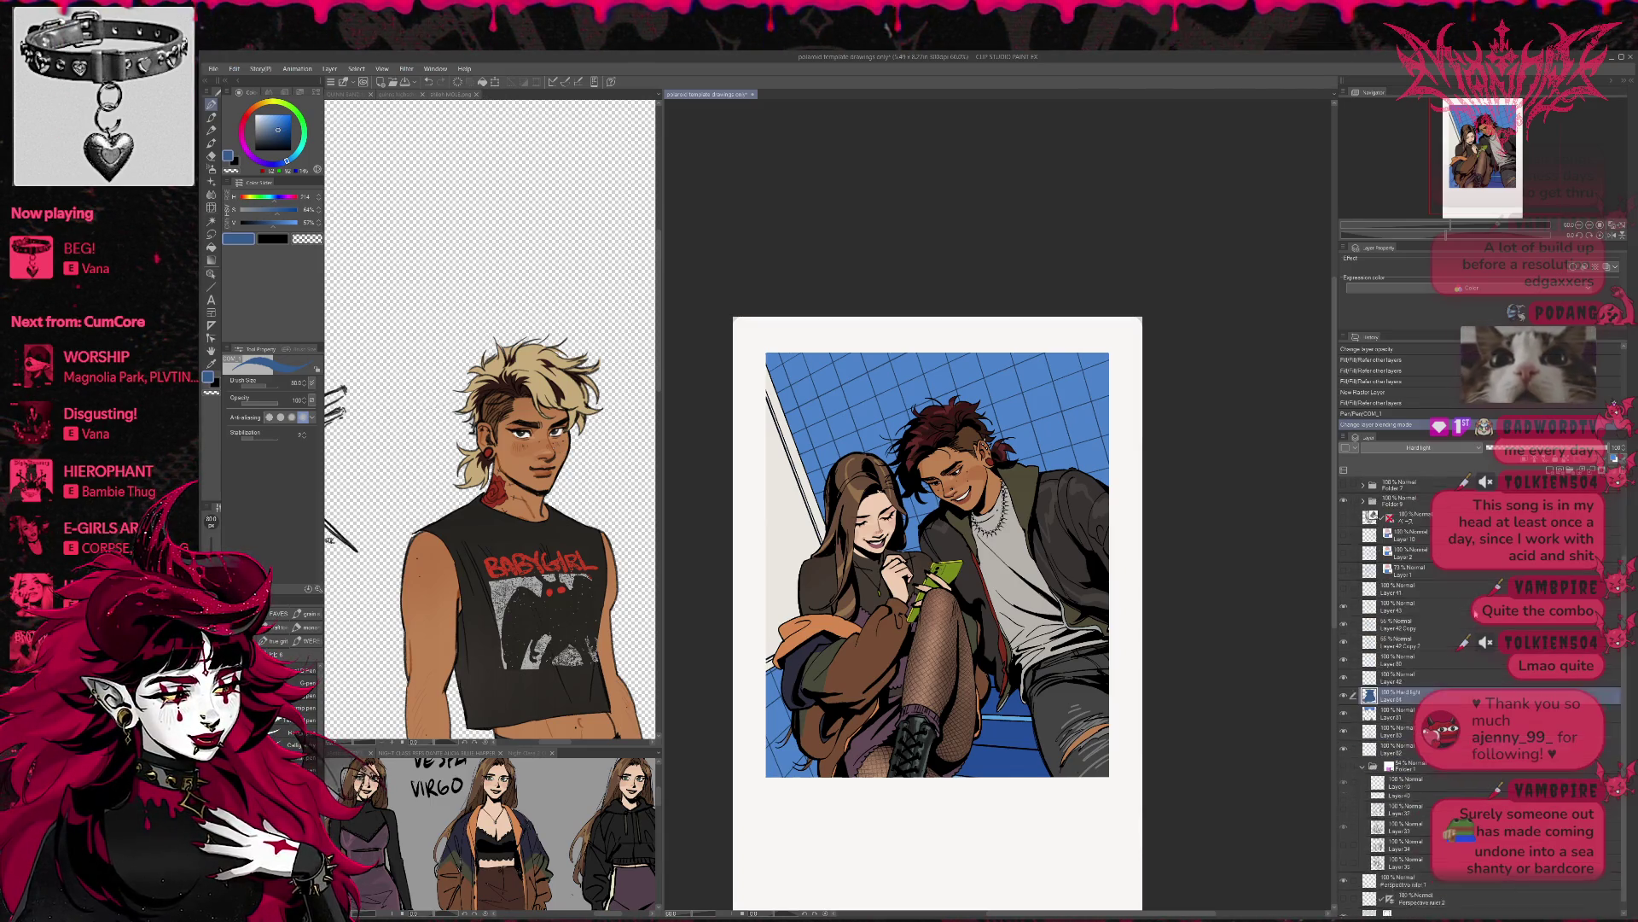
- Set Layer 42 Copy and Copy 2 to full opacity and enable a white border effect
{"action": "left_click", "coordinate": [1345, 667]}
{"action": "left_click", "coordinate": [1345, 666]}
{"action": "left_click", "coordinate": [1417, 666]}
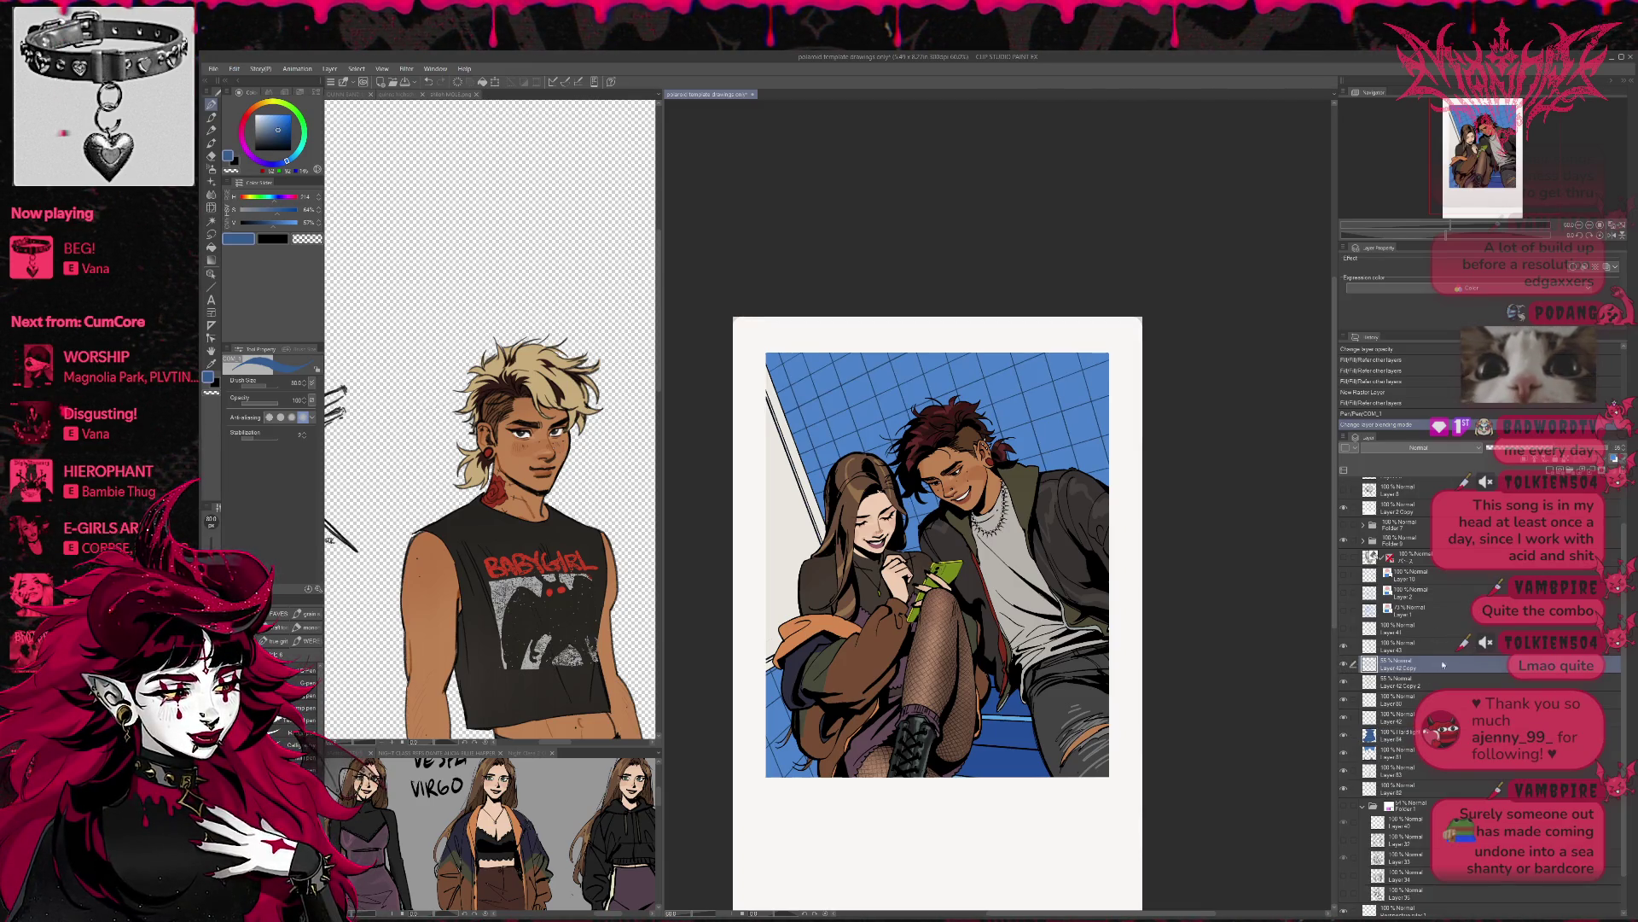
{"action": "left_click", "coordinate": [1353, 682]}
{"action": "left_click", "coordinate": [1609, 447]}
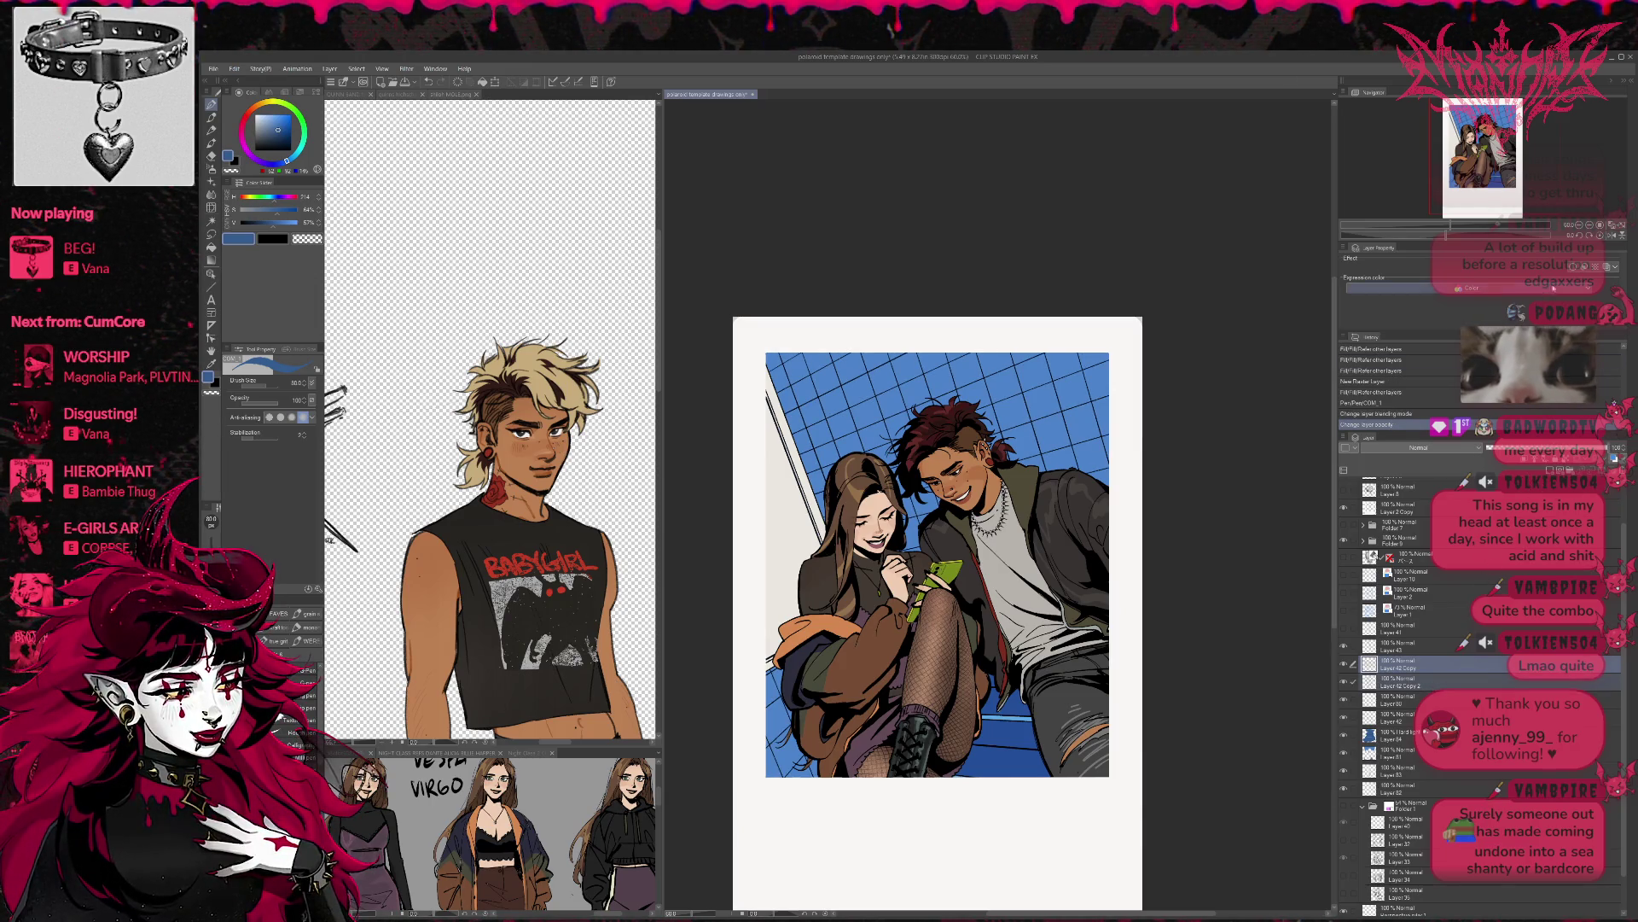
{"action": "left_click", "coordinate": [1572, 267]}
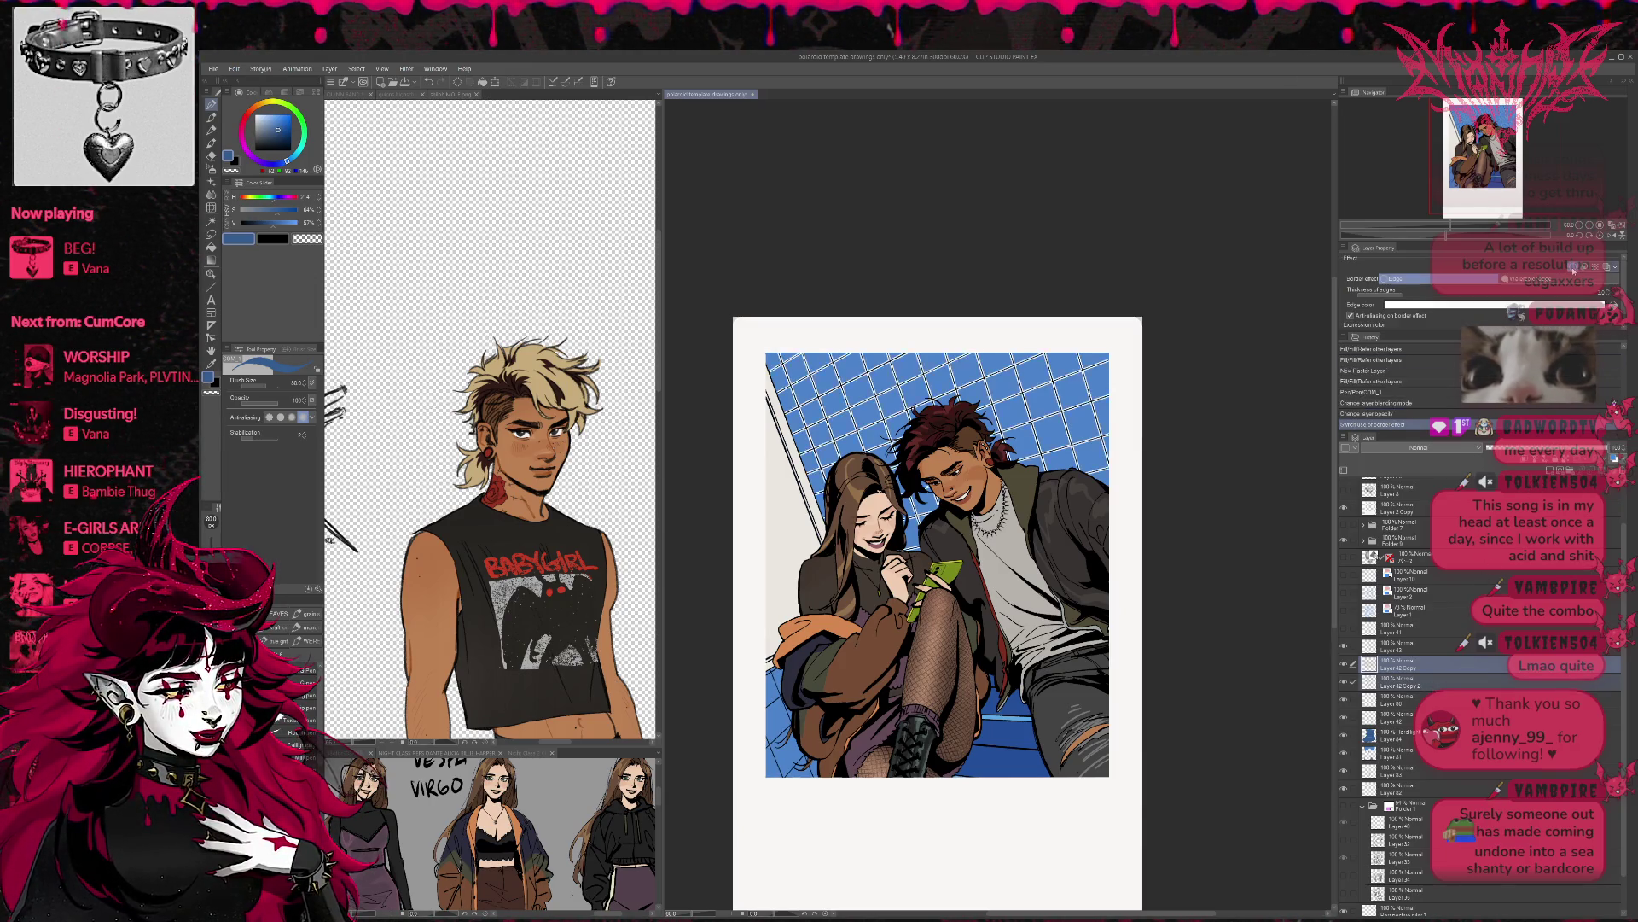
{"action": "left_click", "coordinate": [1456, 681]}
{"action": "left_click", "coordinate": [1573, 267]}
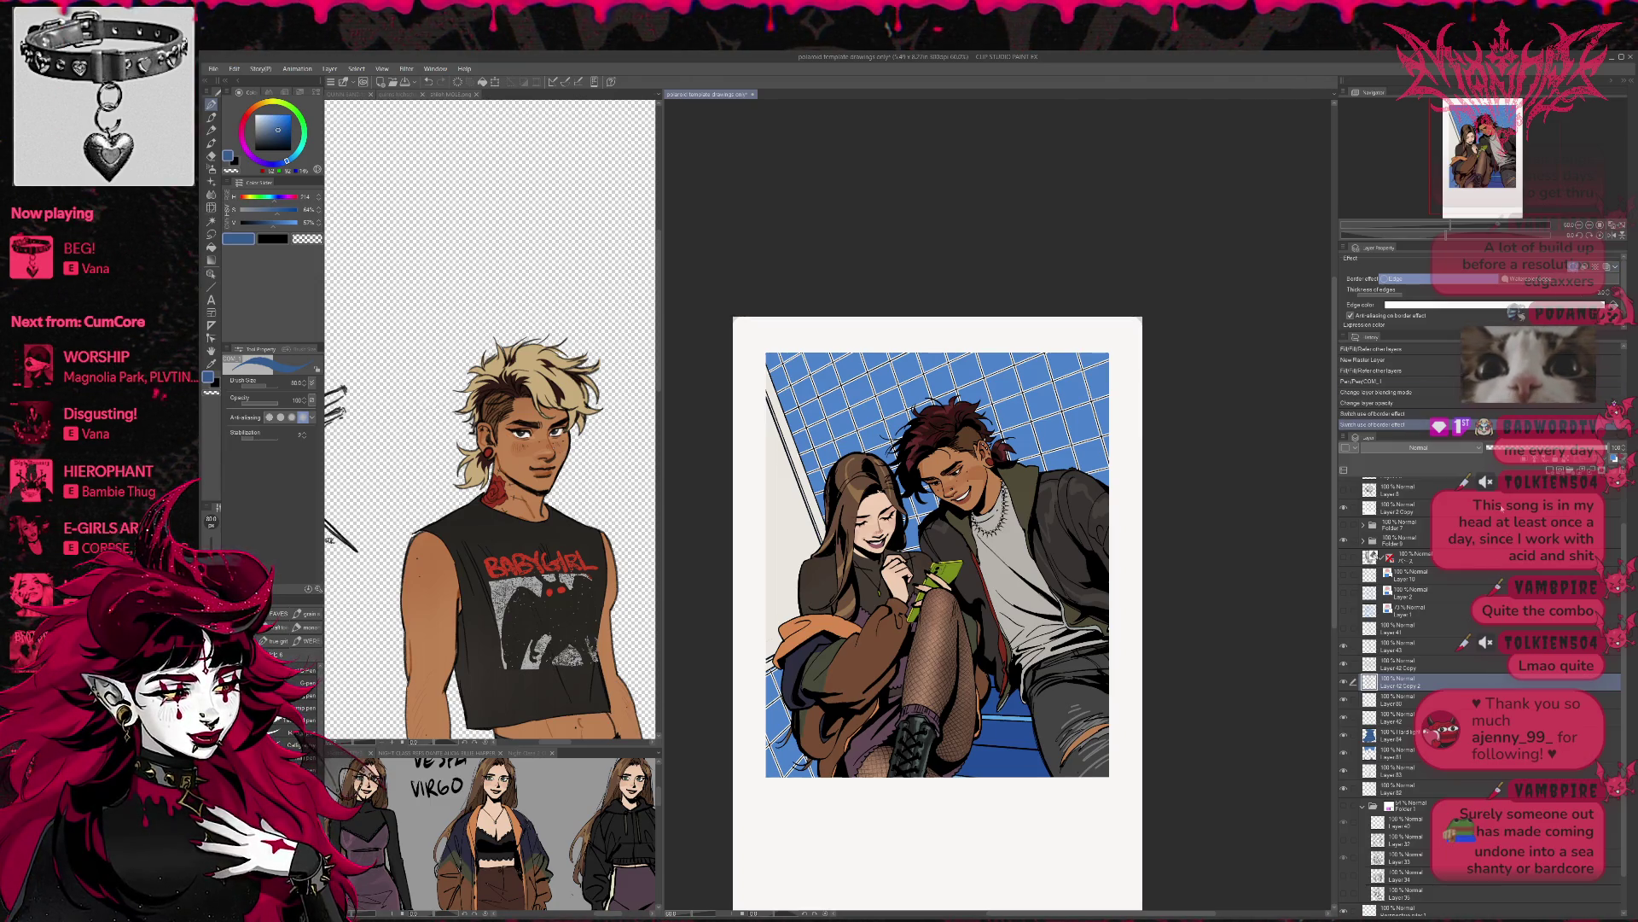
- Lock transparent pixels on the grid layer and Layer 80
{"action": "key", "text": "slash"}
{"action": "left_click", "coordinate": [1355, 698]}
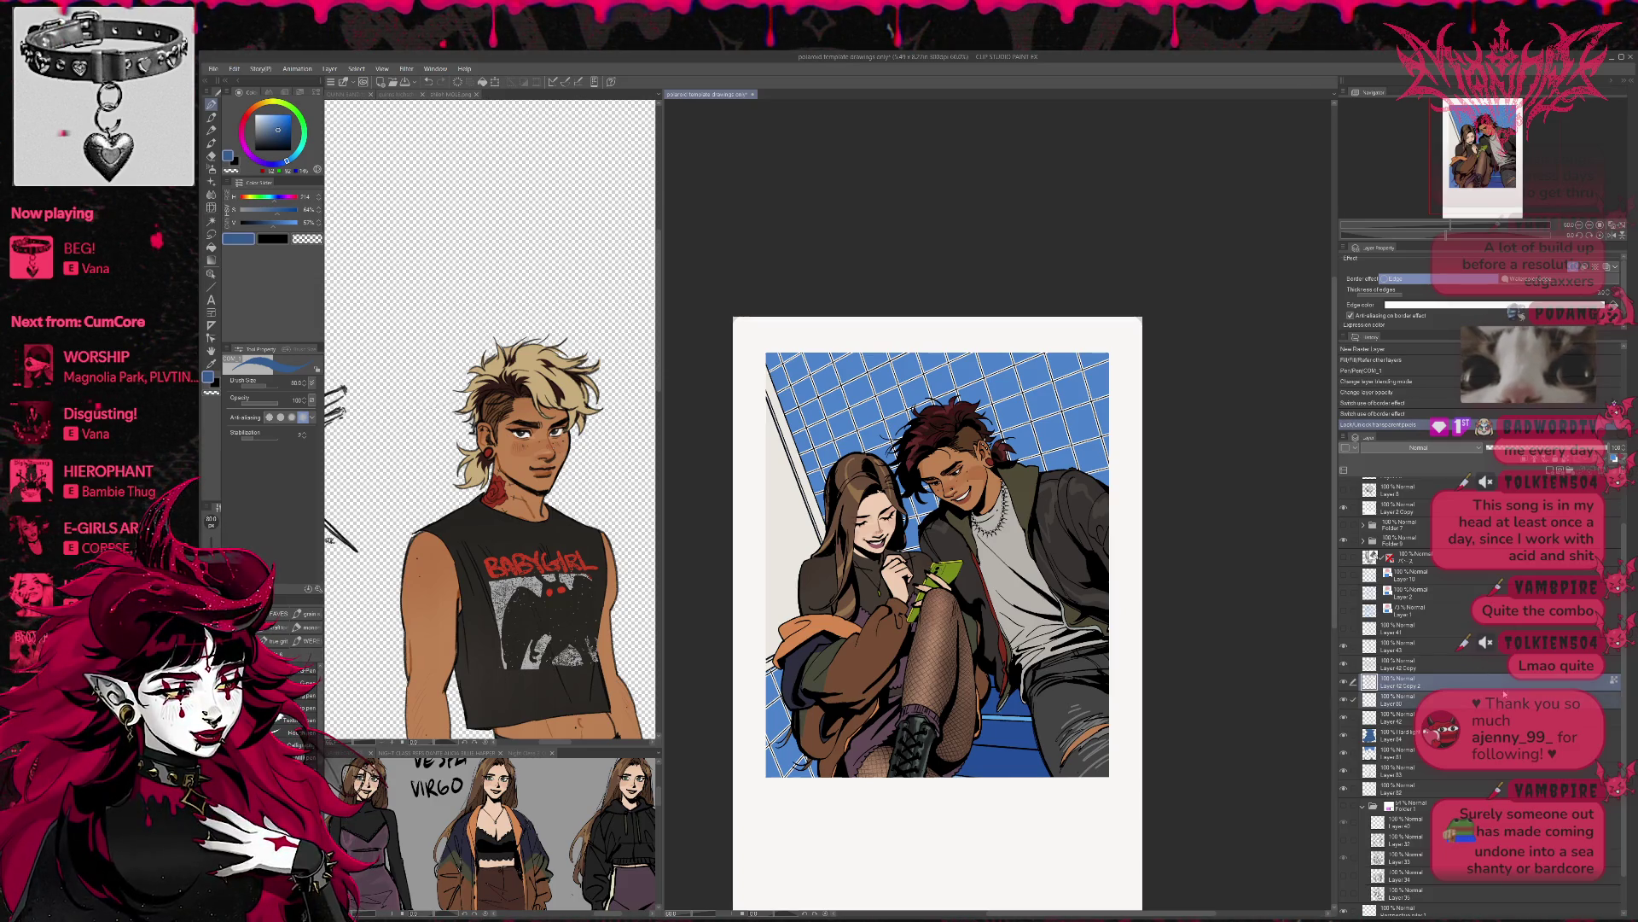
{"action": "key", "text": "slash"}
{"action": "left_click", "coordinate": [1354, 698]}
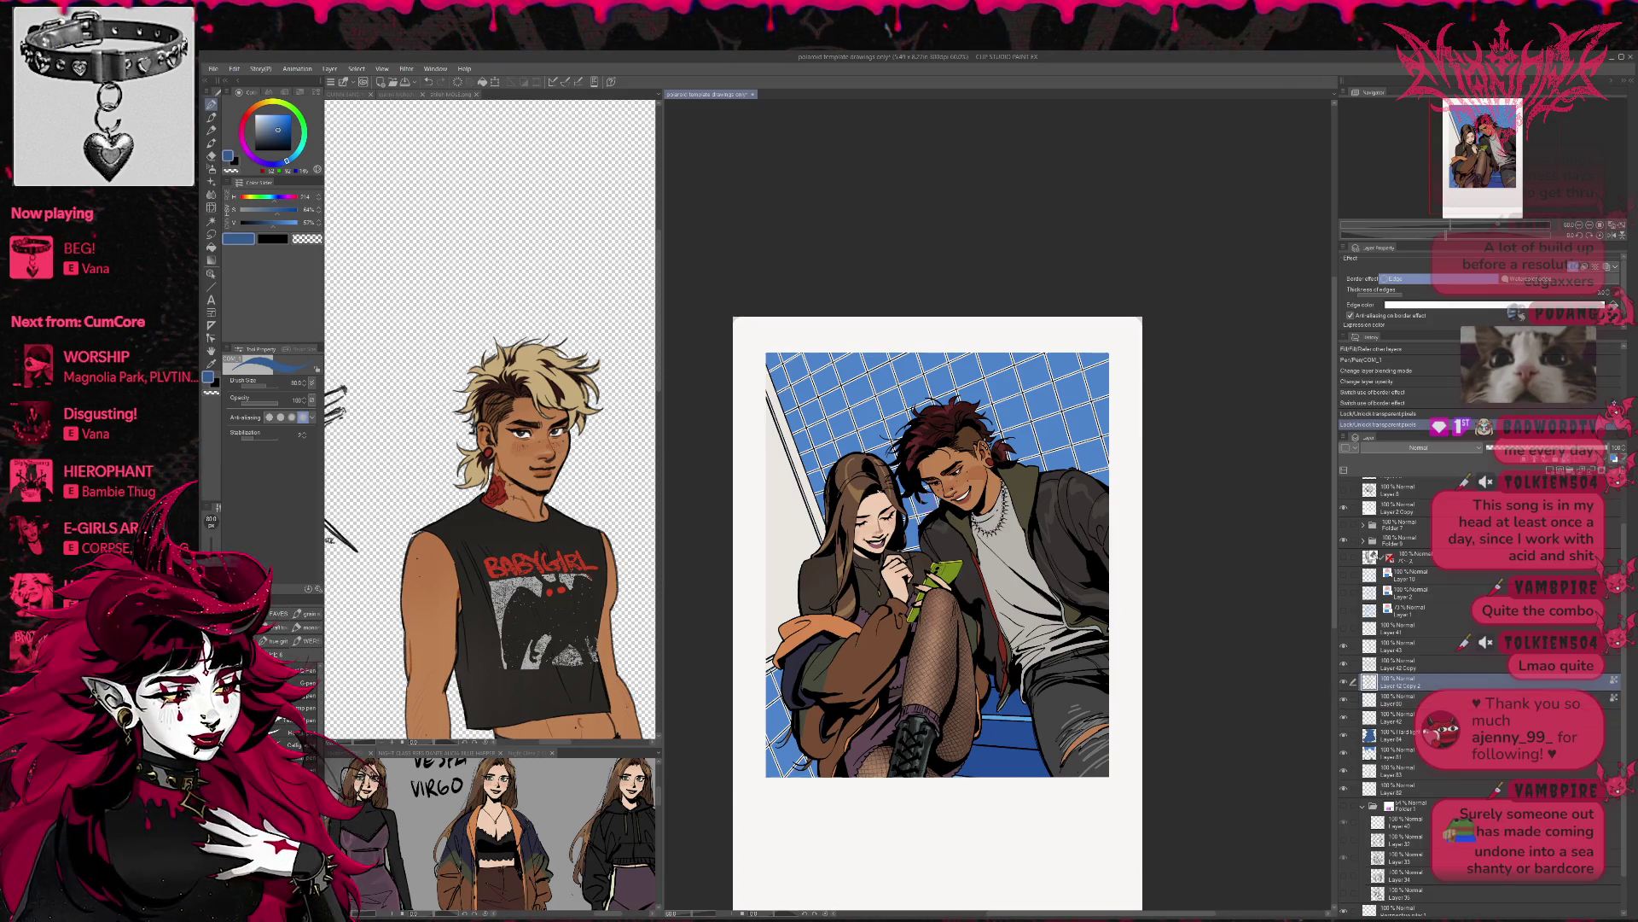
- Sample the cream white, then pick the tiles' blue and select the G-pen
{"action": "left_click", "coordinate": [792, 523], "text": "alt"}
{"action": "left_click", "coordinate": [1399, 664]}
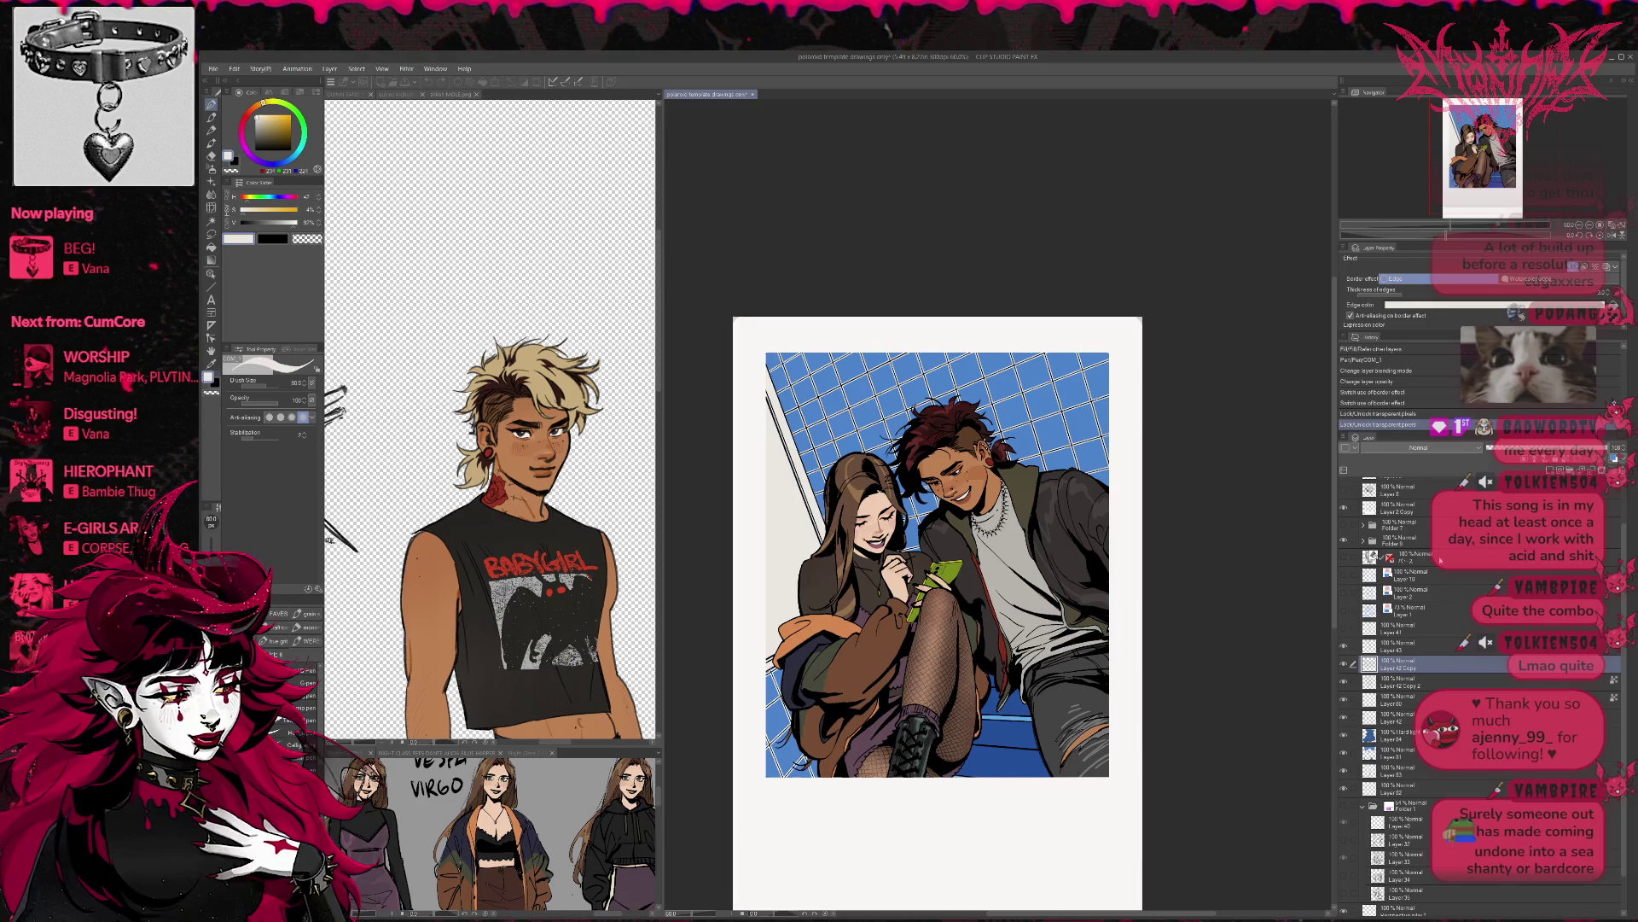
{"action": "left_click", "coordinate": [1399, 682]}
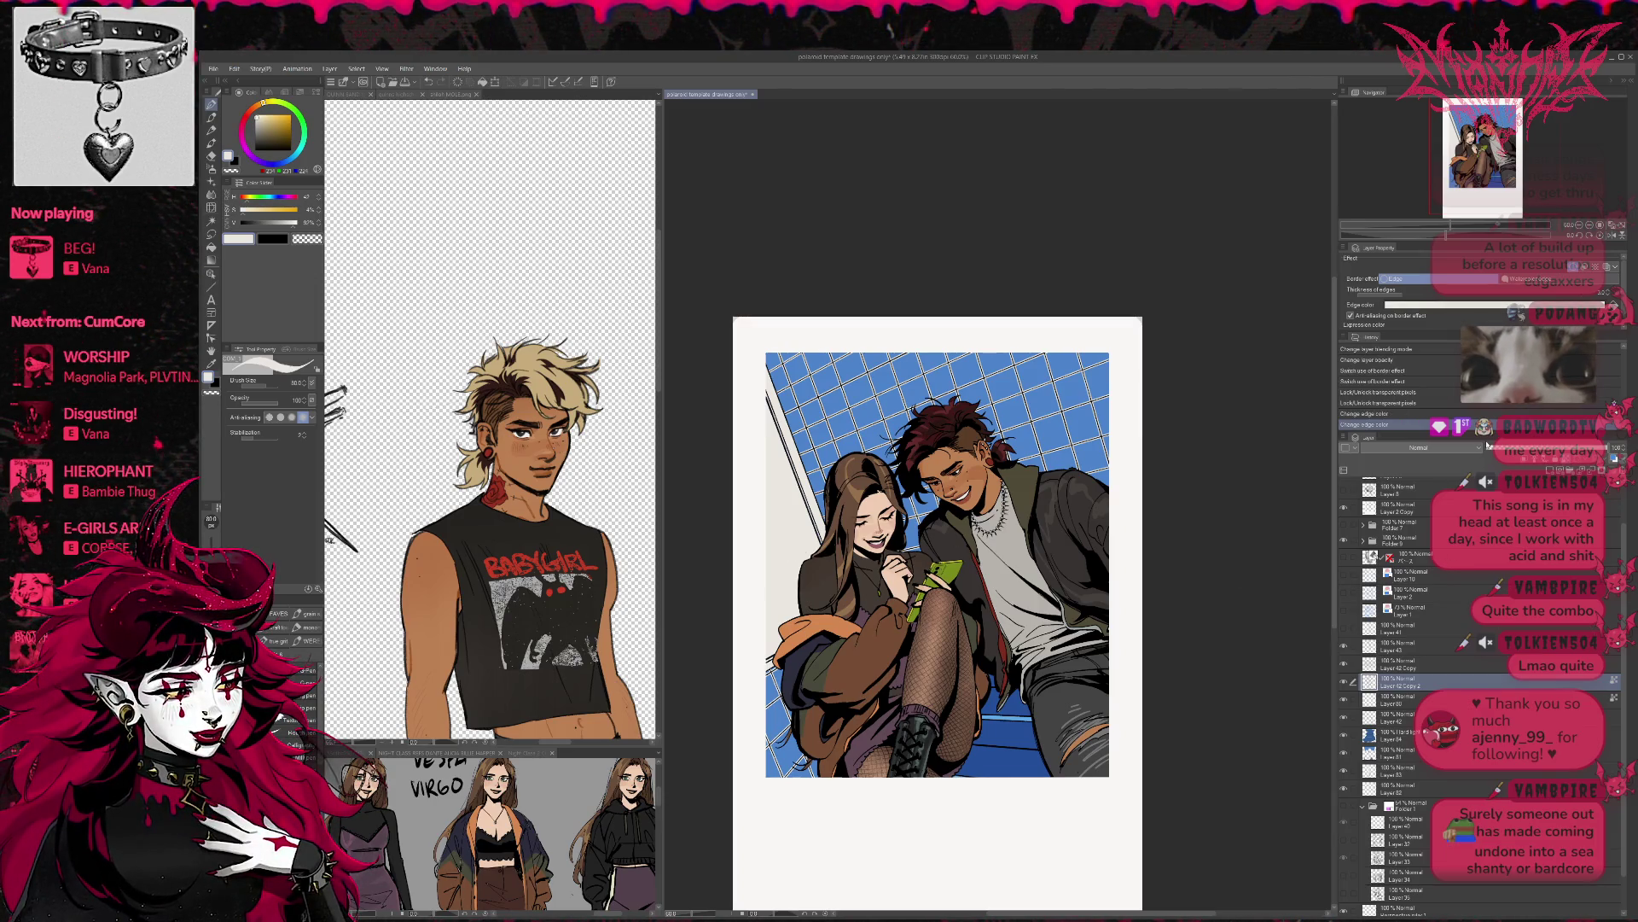
{"action": "key", "text": "p"}
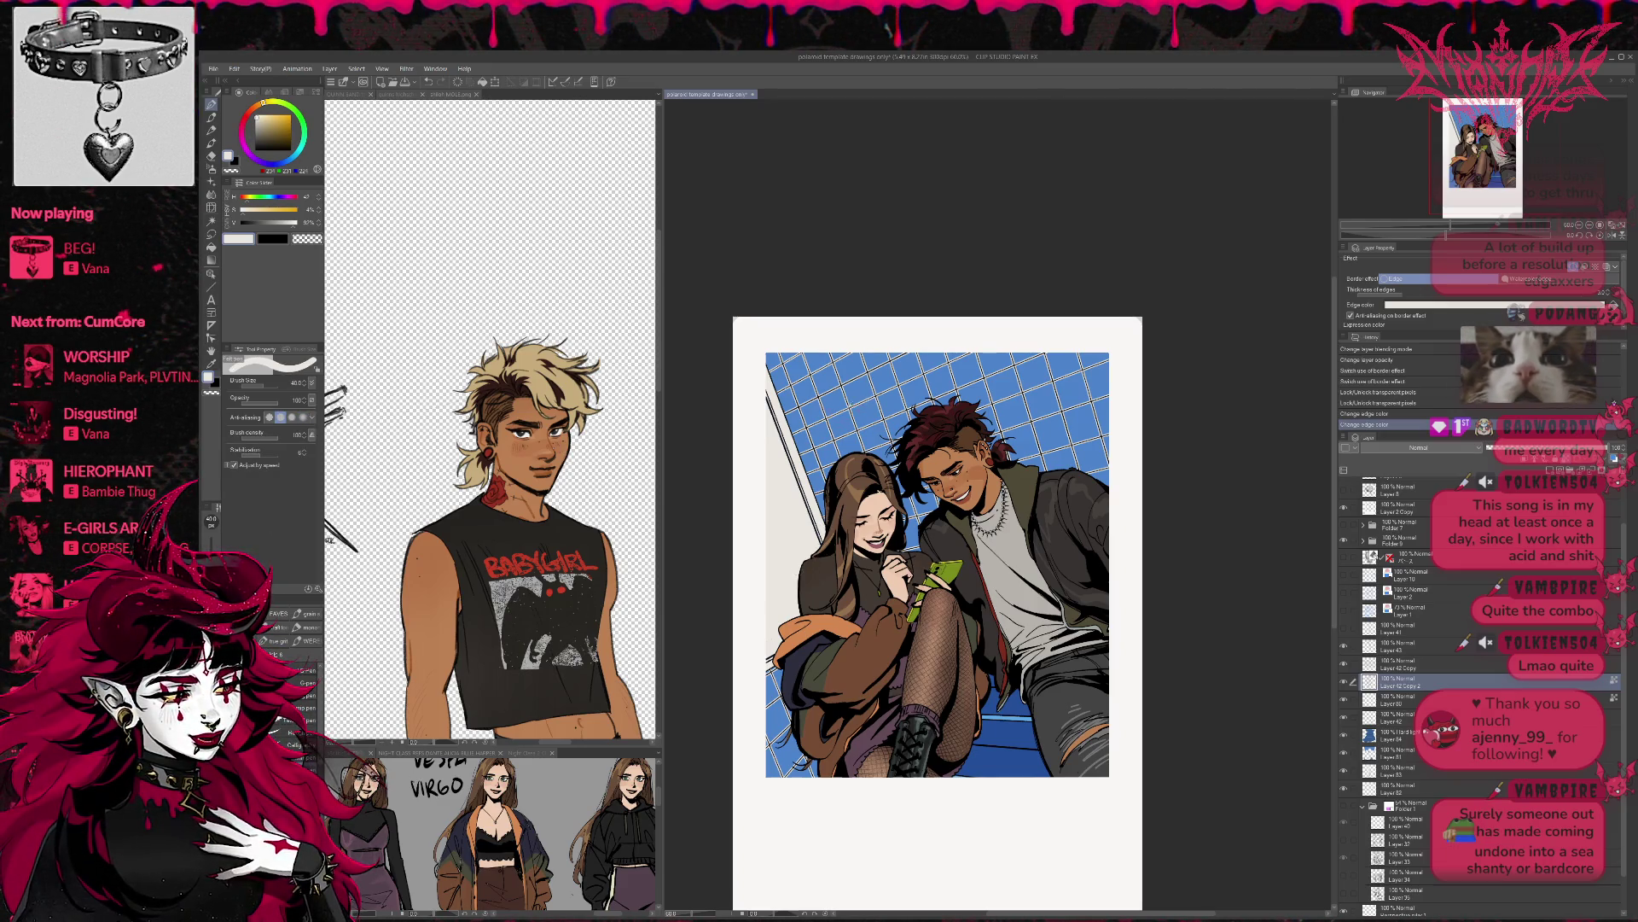
{"action": "left_click", "coordinate": [838, 405], "text": "alt"}
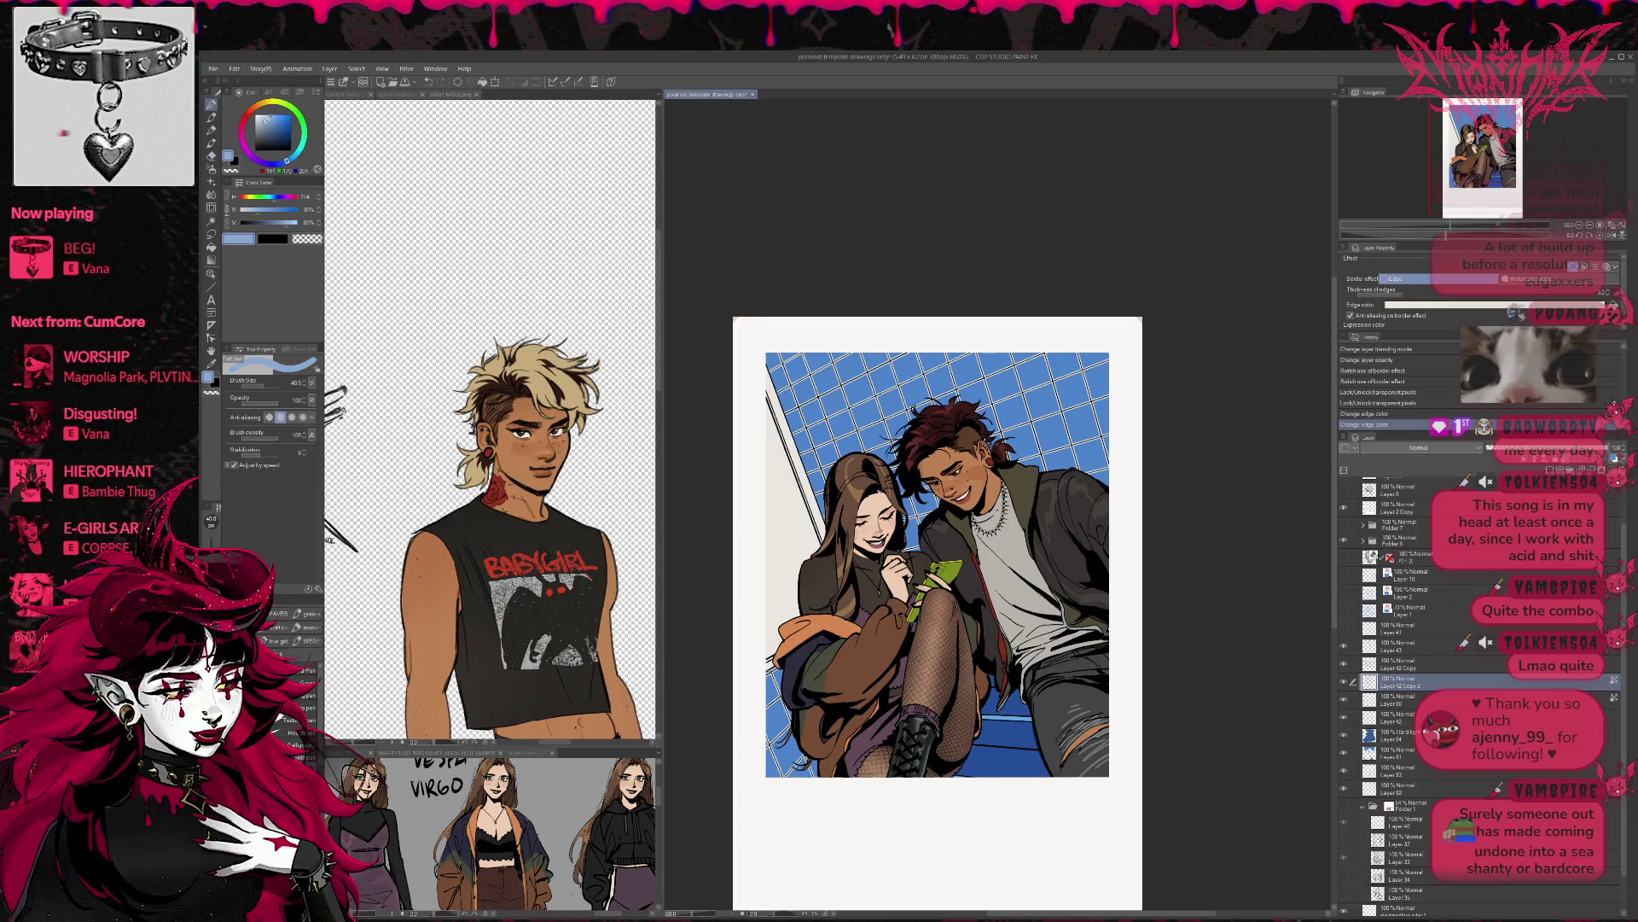
{"action": "key", "text": "p"}
{"action": "key", "text": "p"}
{"action": "key", "text": "p"}
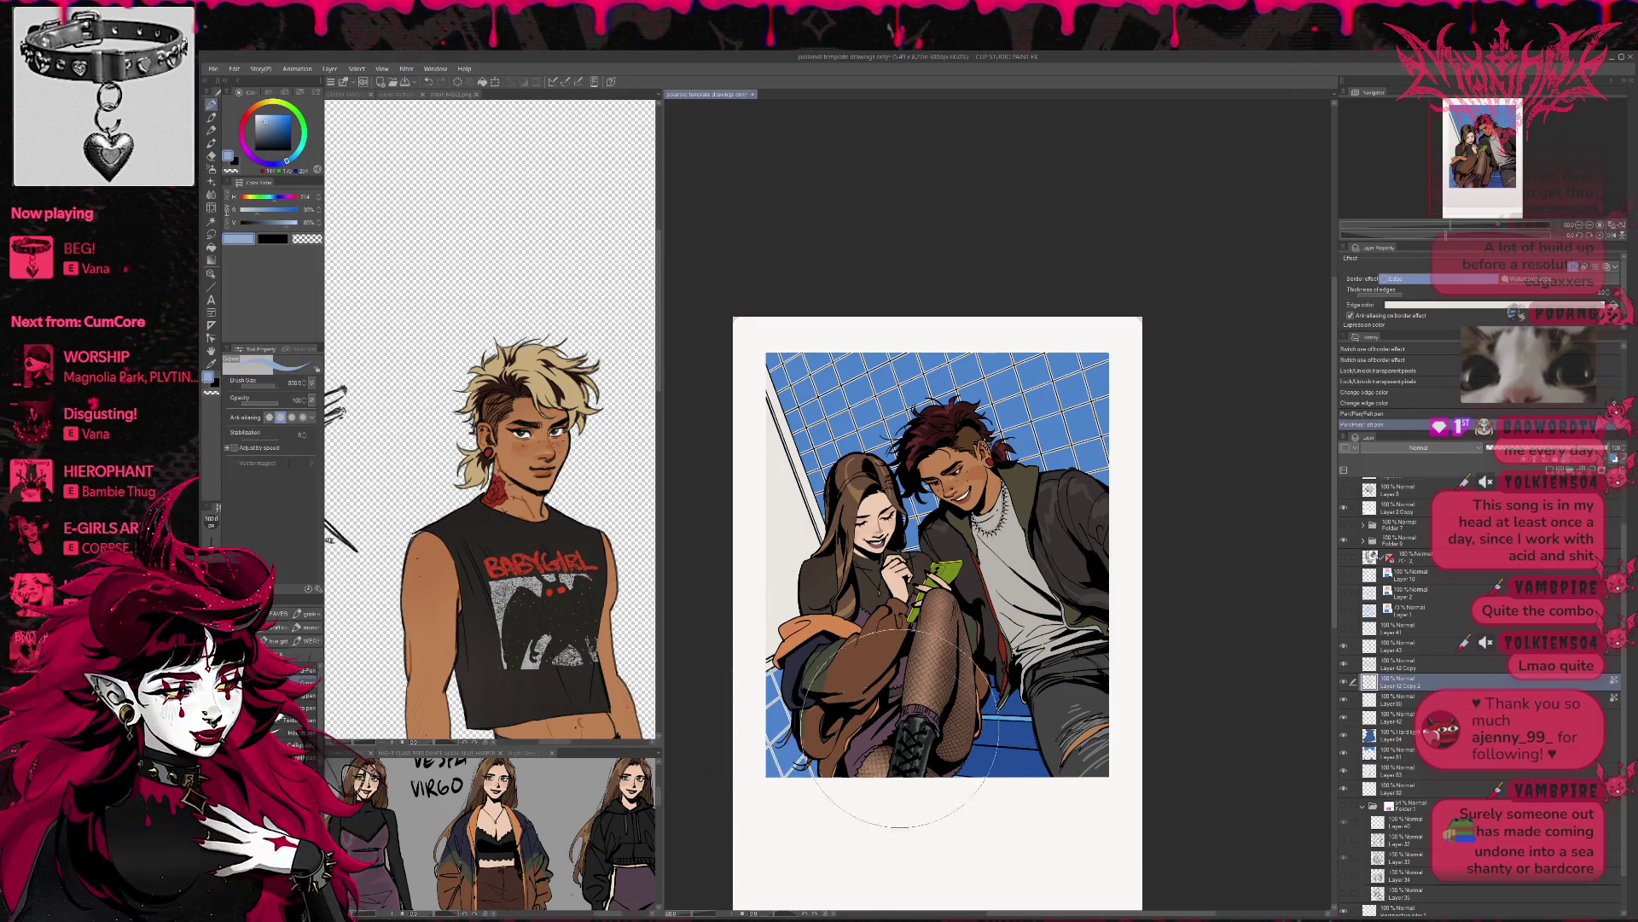
- Retouch Layer 42 Copy and Copy 2 with the G-pen, painting near-white onto the grid lines
{"action": "key", "text": "alt+bracketright"}
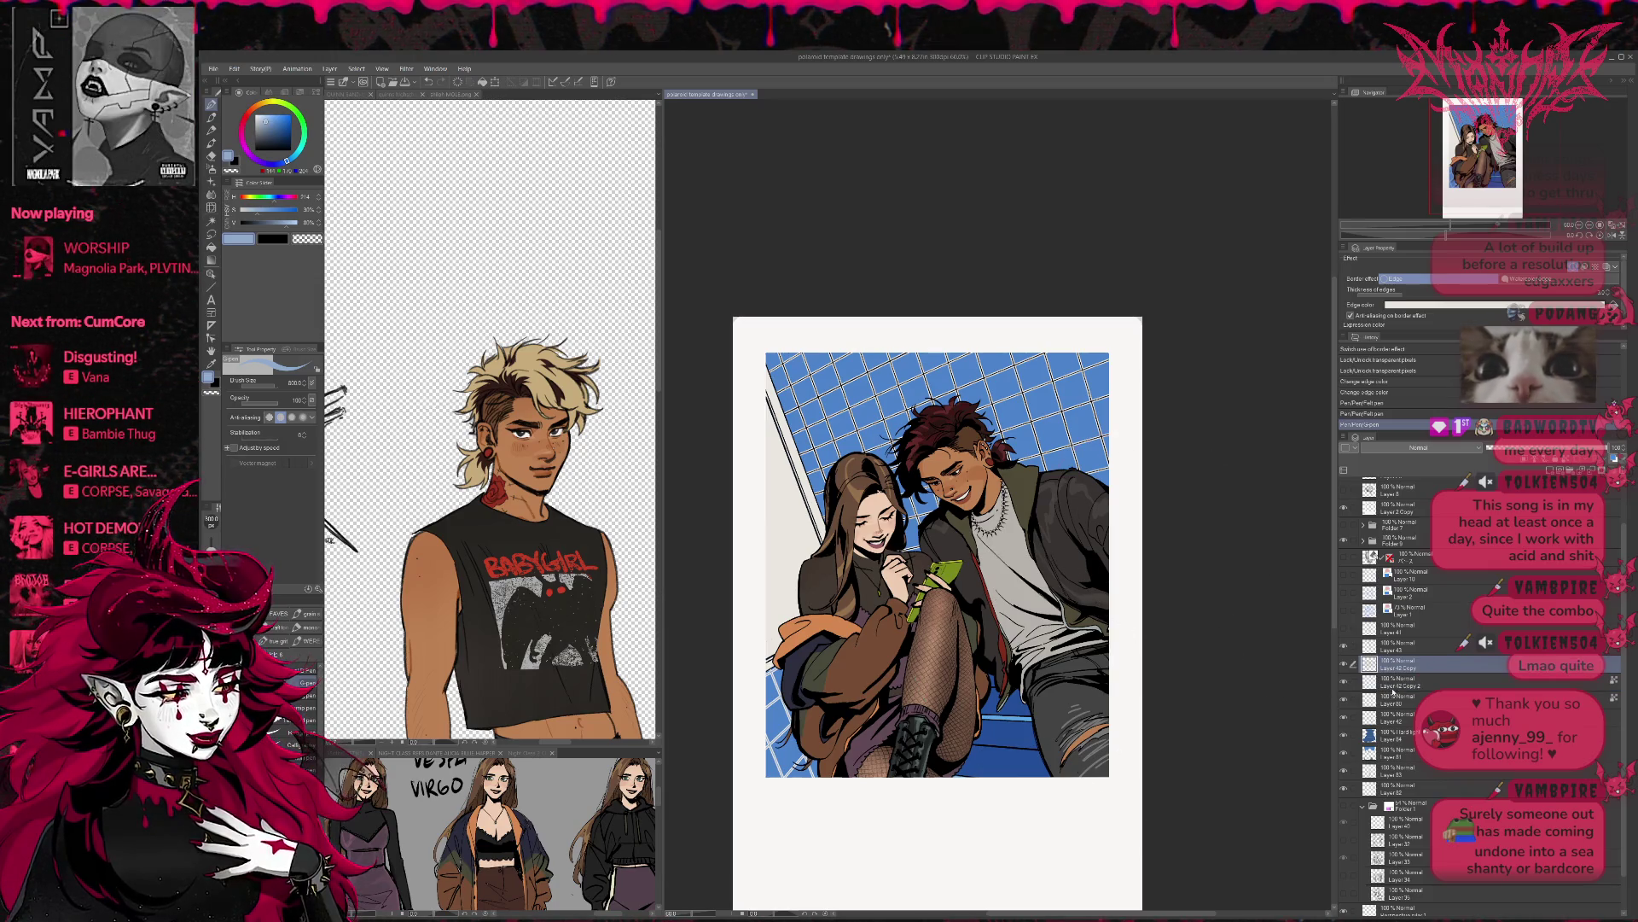
{"action": "key", "text": "alt+bracketleft"}
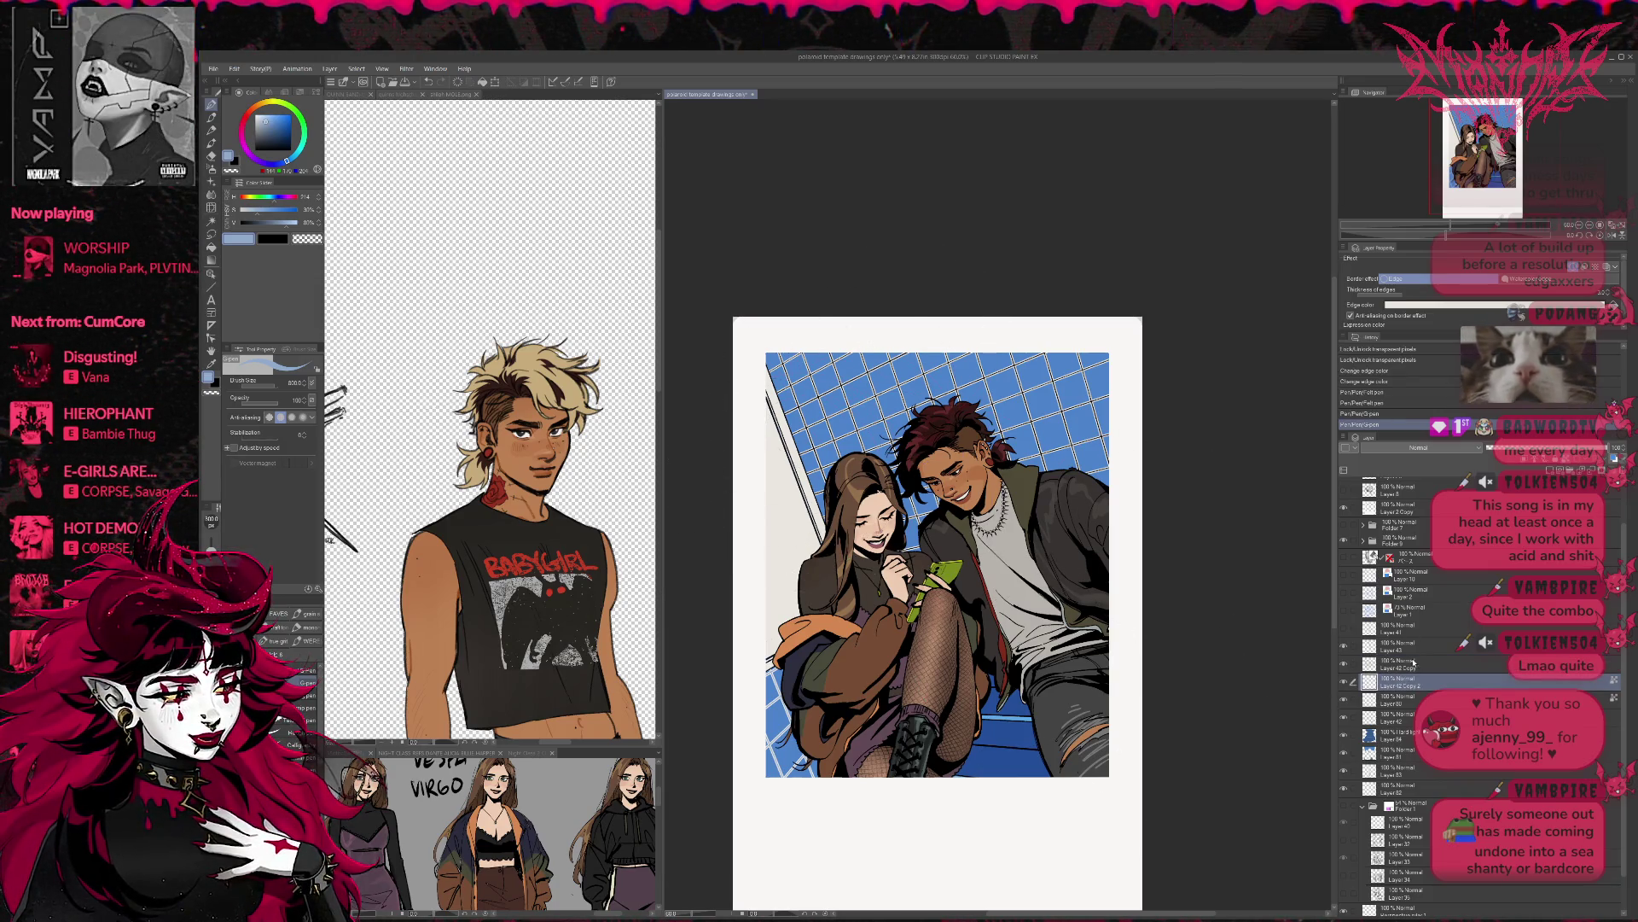
{"action": "key", "text": "alt+bracketright"}
{"action": "mouse_move", "coordinate": [794, 473]}
{"action": "left_mouse_down"}
{"action": "mouse_move", "coordinate": [836, 401]}
{"action": "mouse_move", "coordinate": [914, 348]}
{"action": "left_mouse_up"}
{"action": "key", "text": "ctrl+z"}
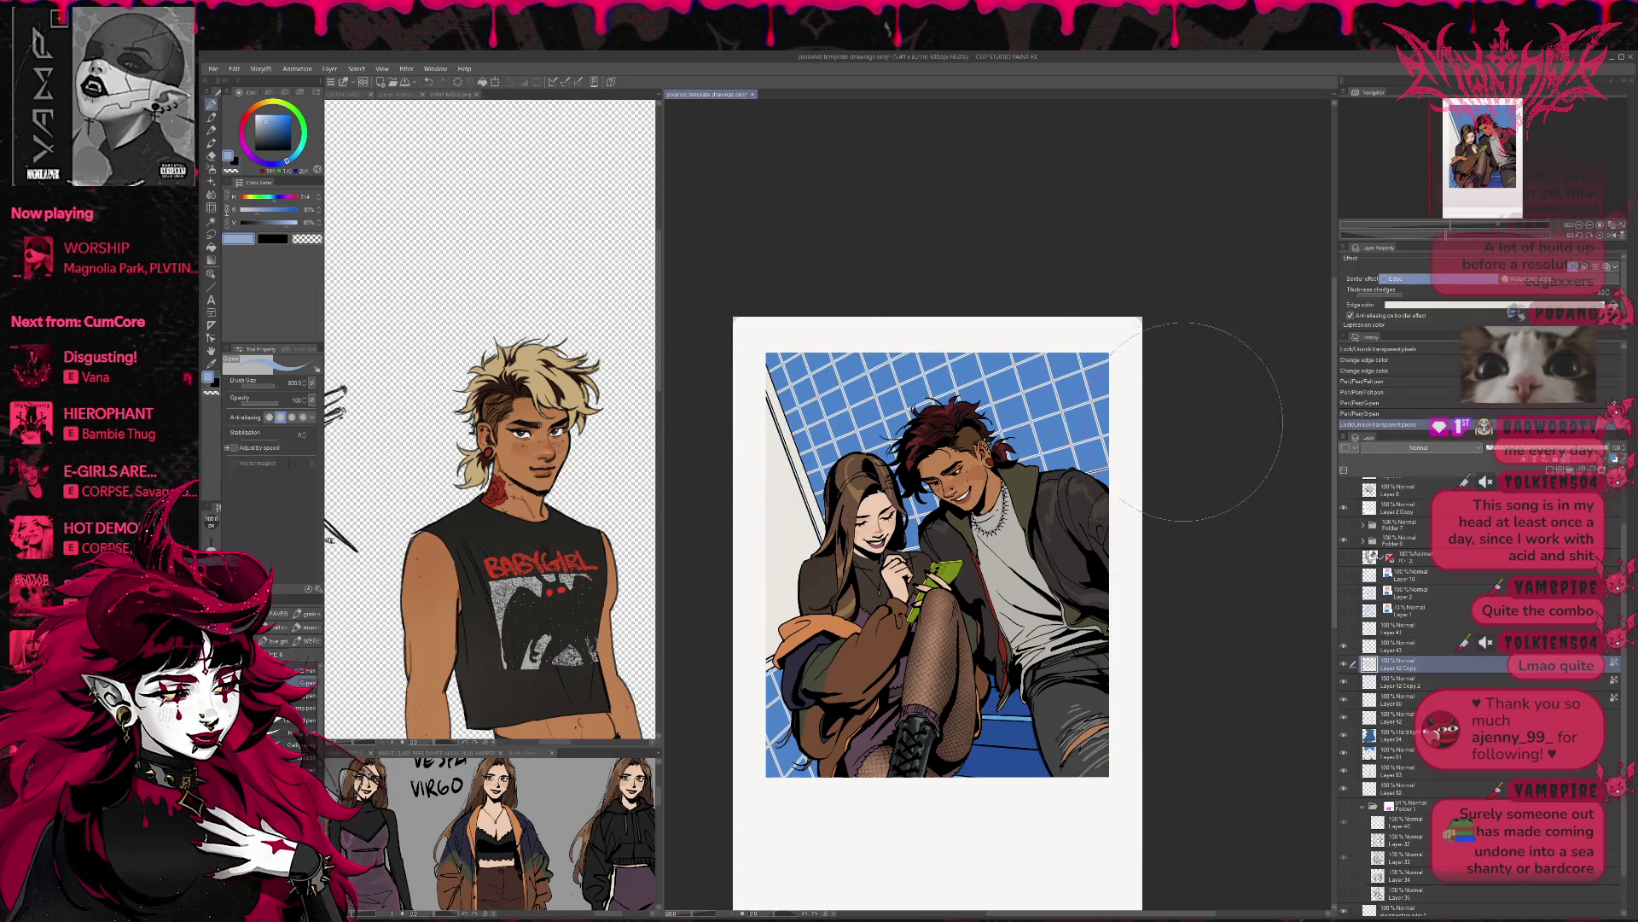
{"action": "left_click_drag", "start_coordinate": [913, 521], "coordinate": [896, 546]}
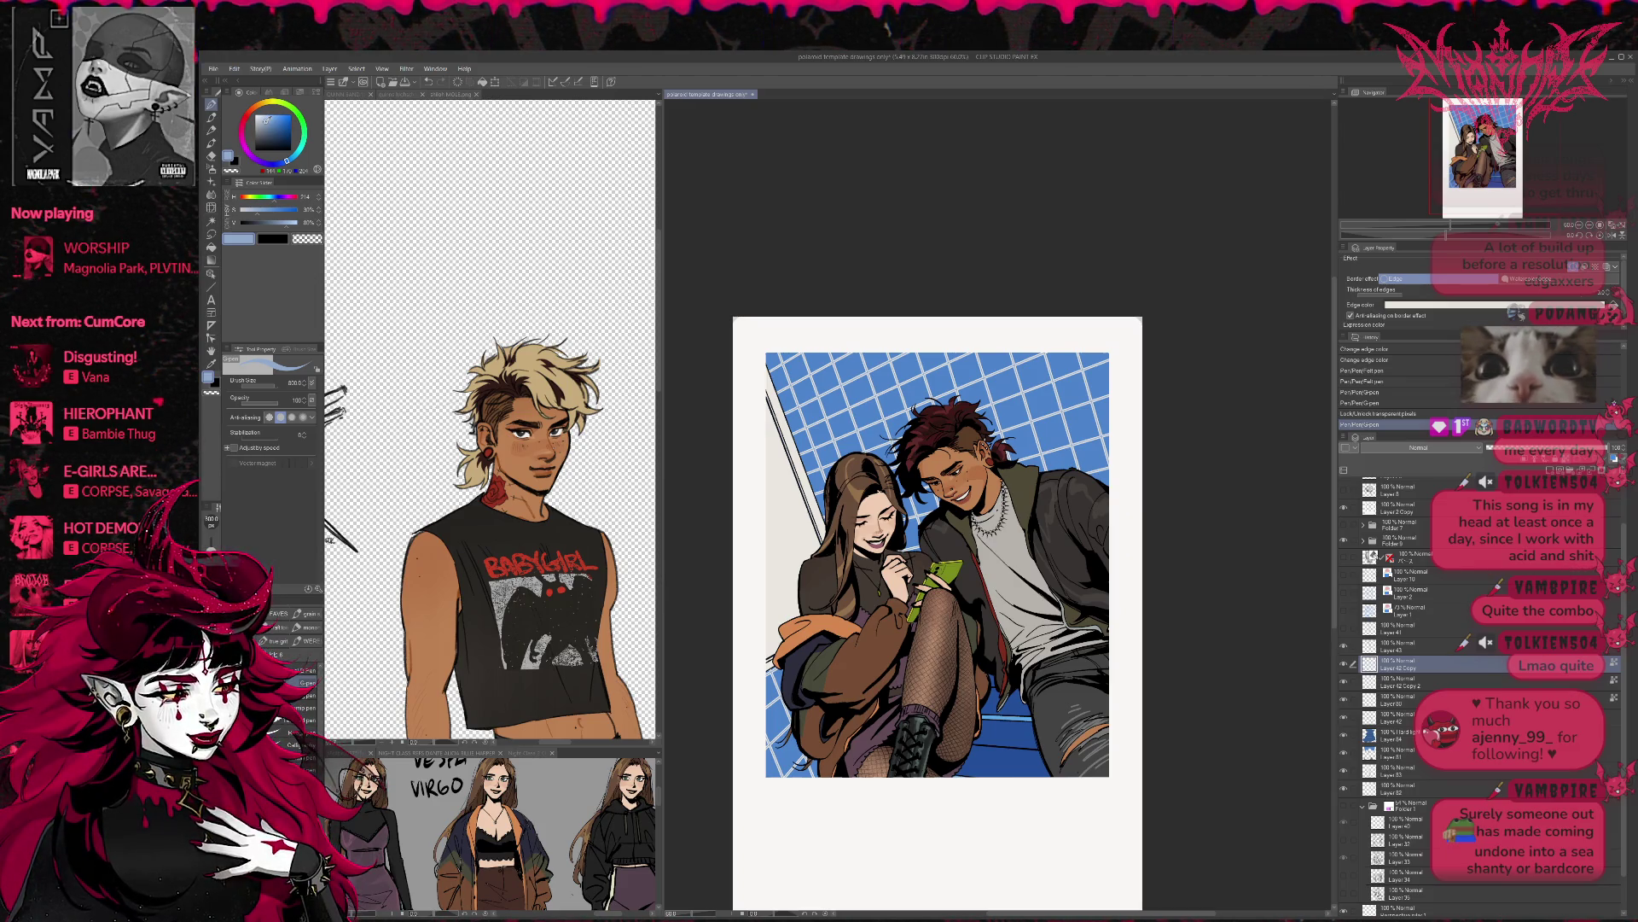
{"action": "left_click", "coordinate": [778, 456], "text": "alt"}
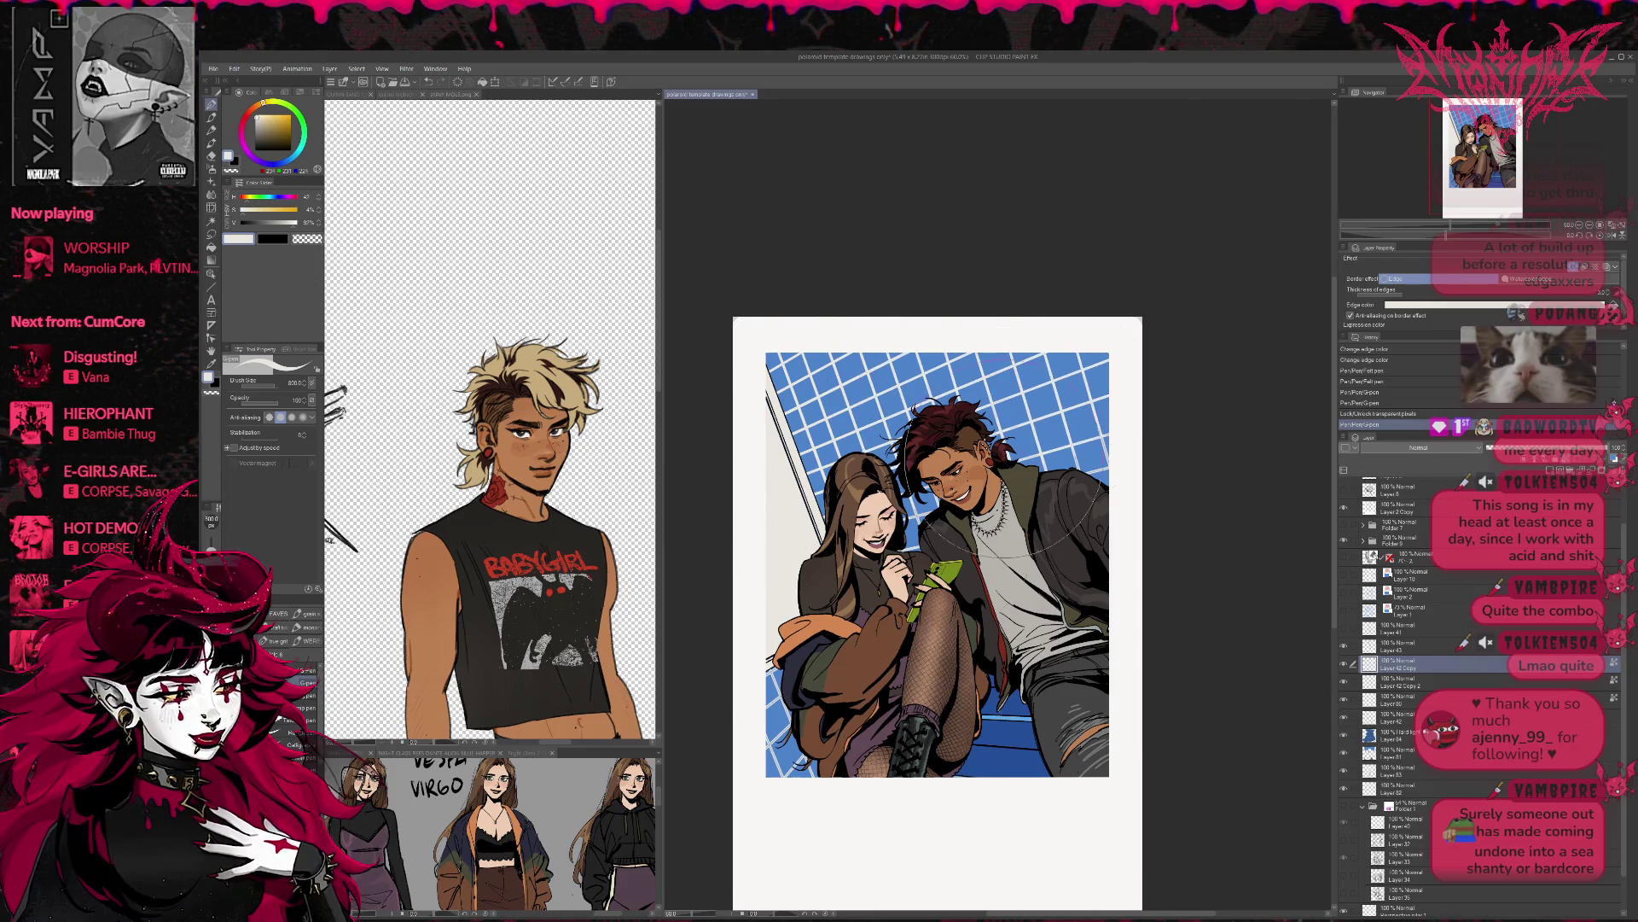
{"action": "left_click", "coordinate": [1399, 681]}
{"action": "mouse_move", "coordinate": [854, 683]}
{"action": "left_mouse_down"}
{"action": "mouse_move", "coordinate": [798, 716]}
{"action": "mouse_move", "coordinate": [862, 768]}
{"action": "left_mouse_up"}
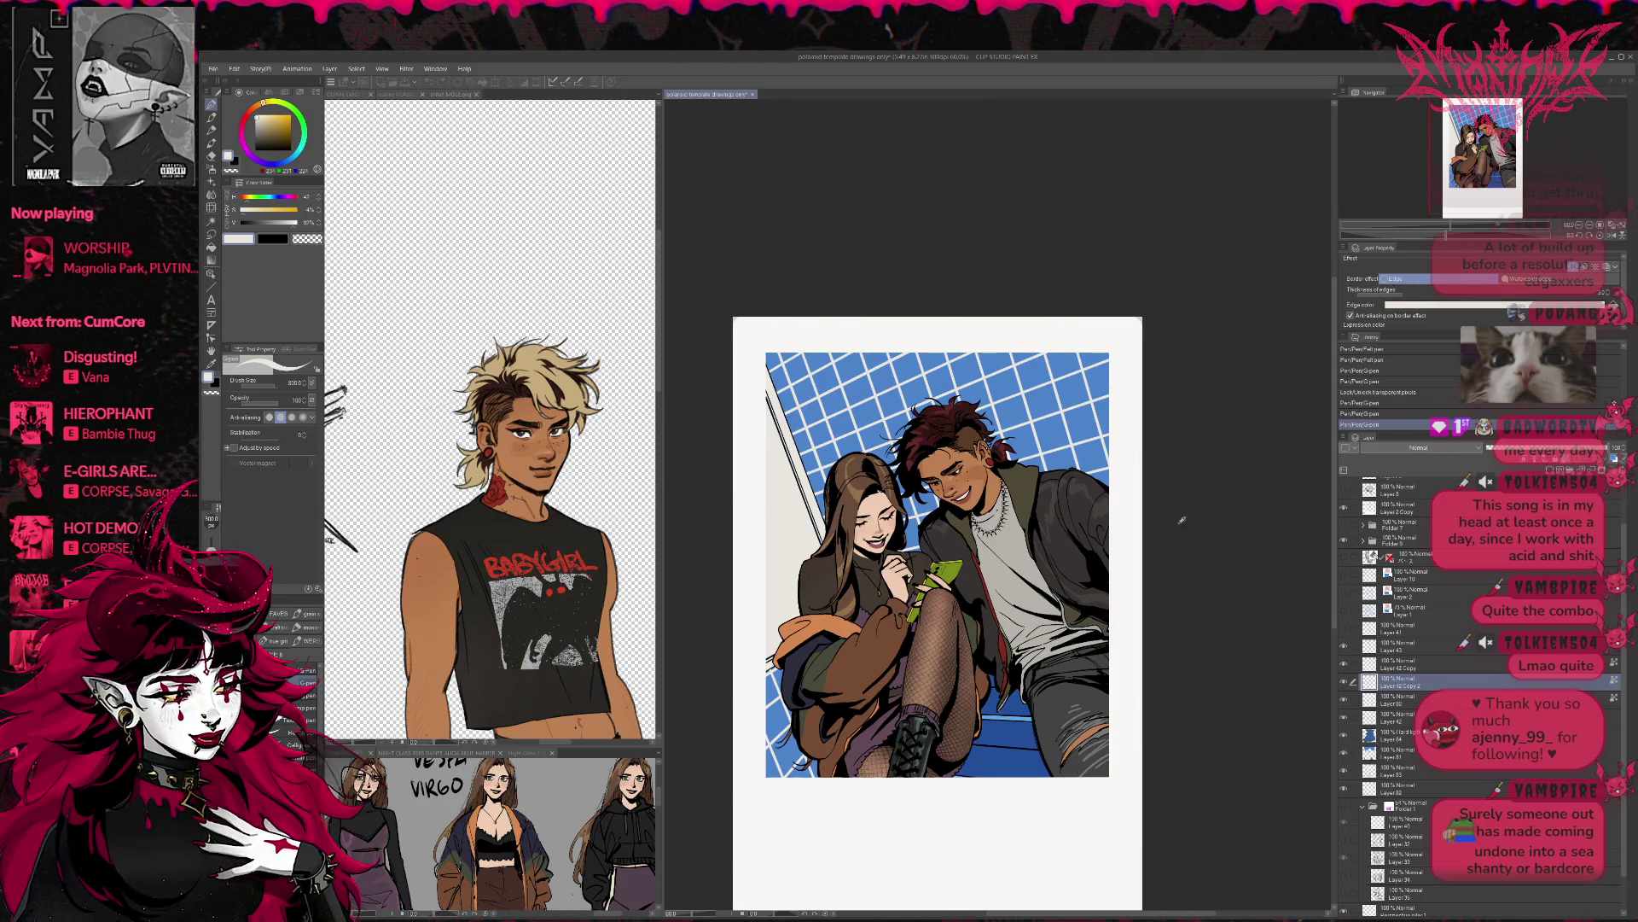
- Adjust the grid border's edge colour and thickness on Layer 42 Copy and Copy 2
{"action": "left_click", "coordinate": [1388, 304]}
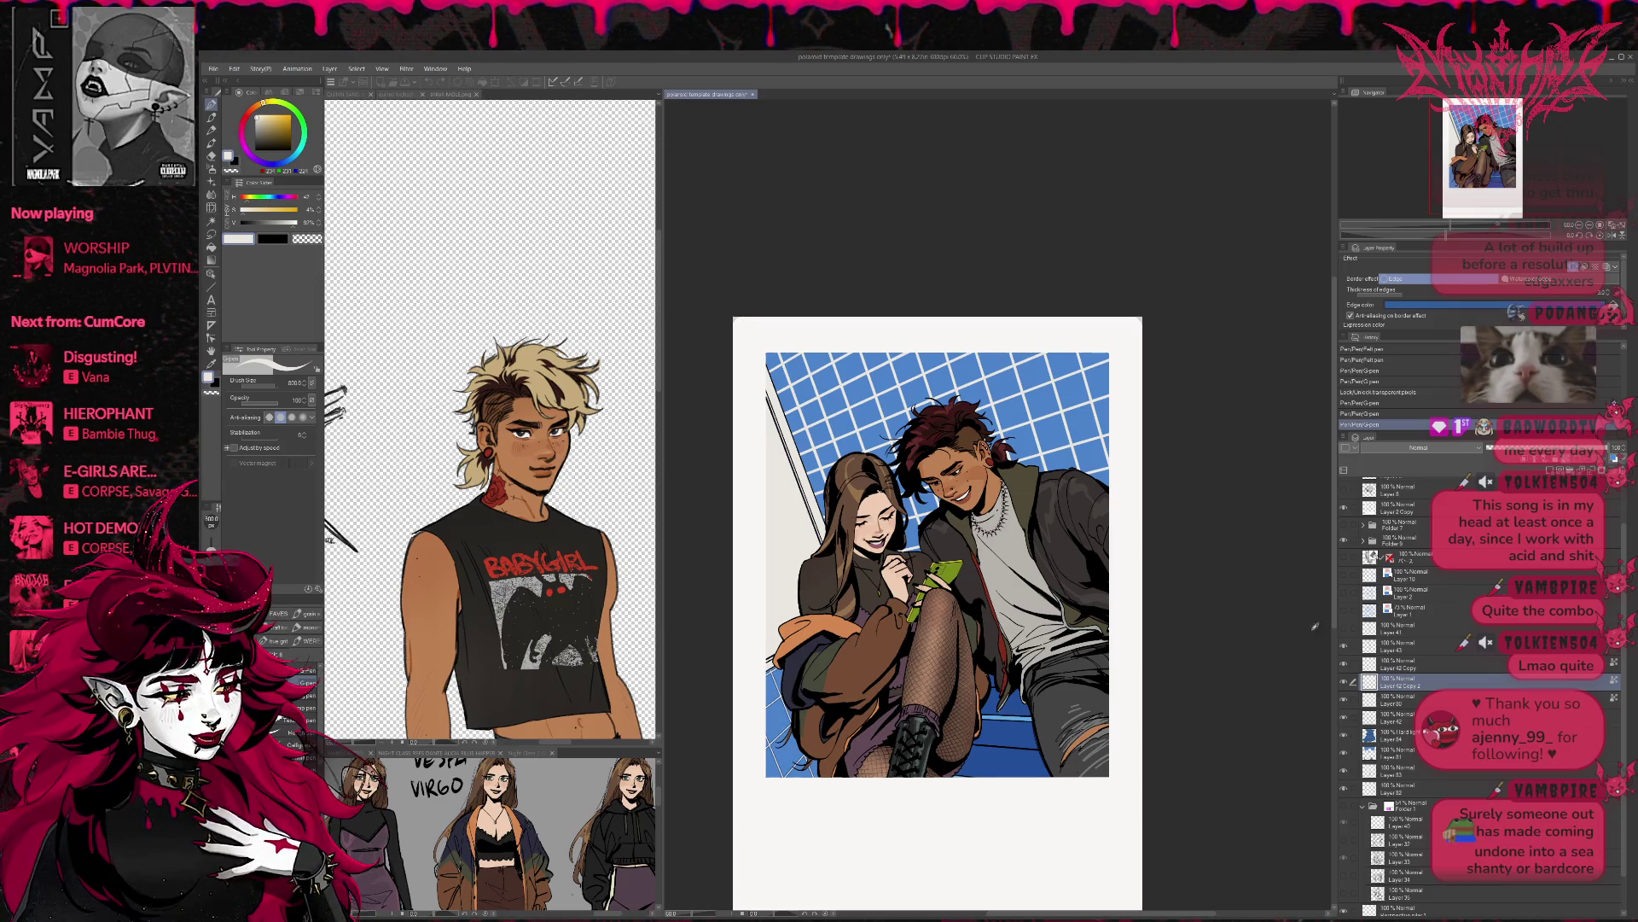
{"action": "left_click", "coordinate": [1410, 294]}
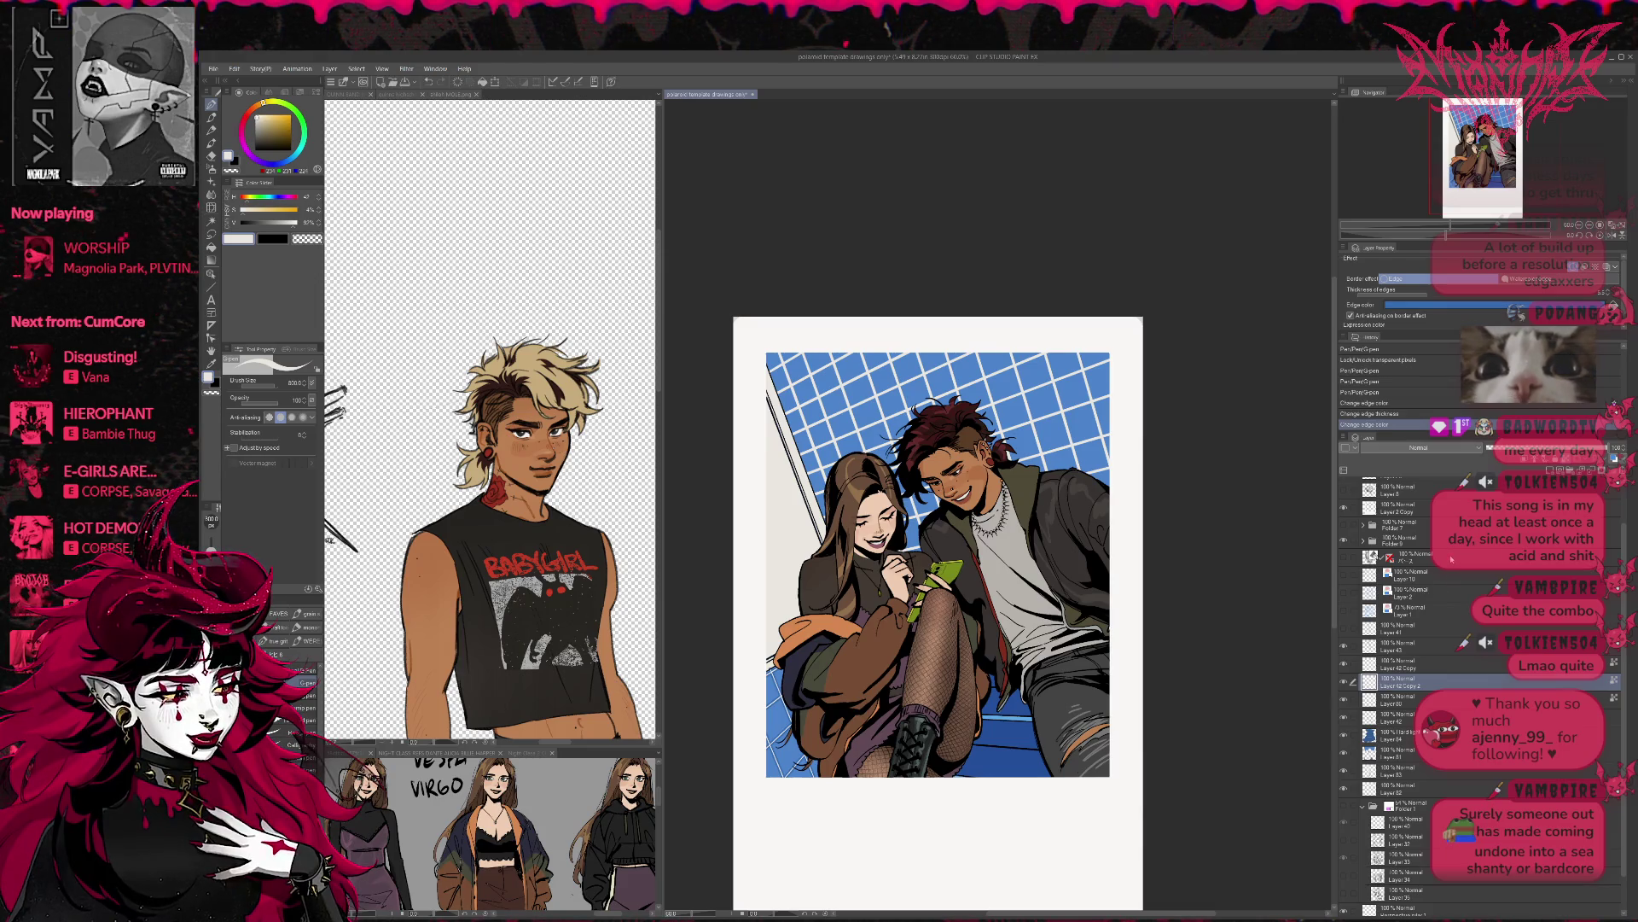
{"action": "left_click", "coordinate": [1450, 698]}
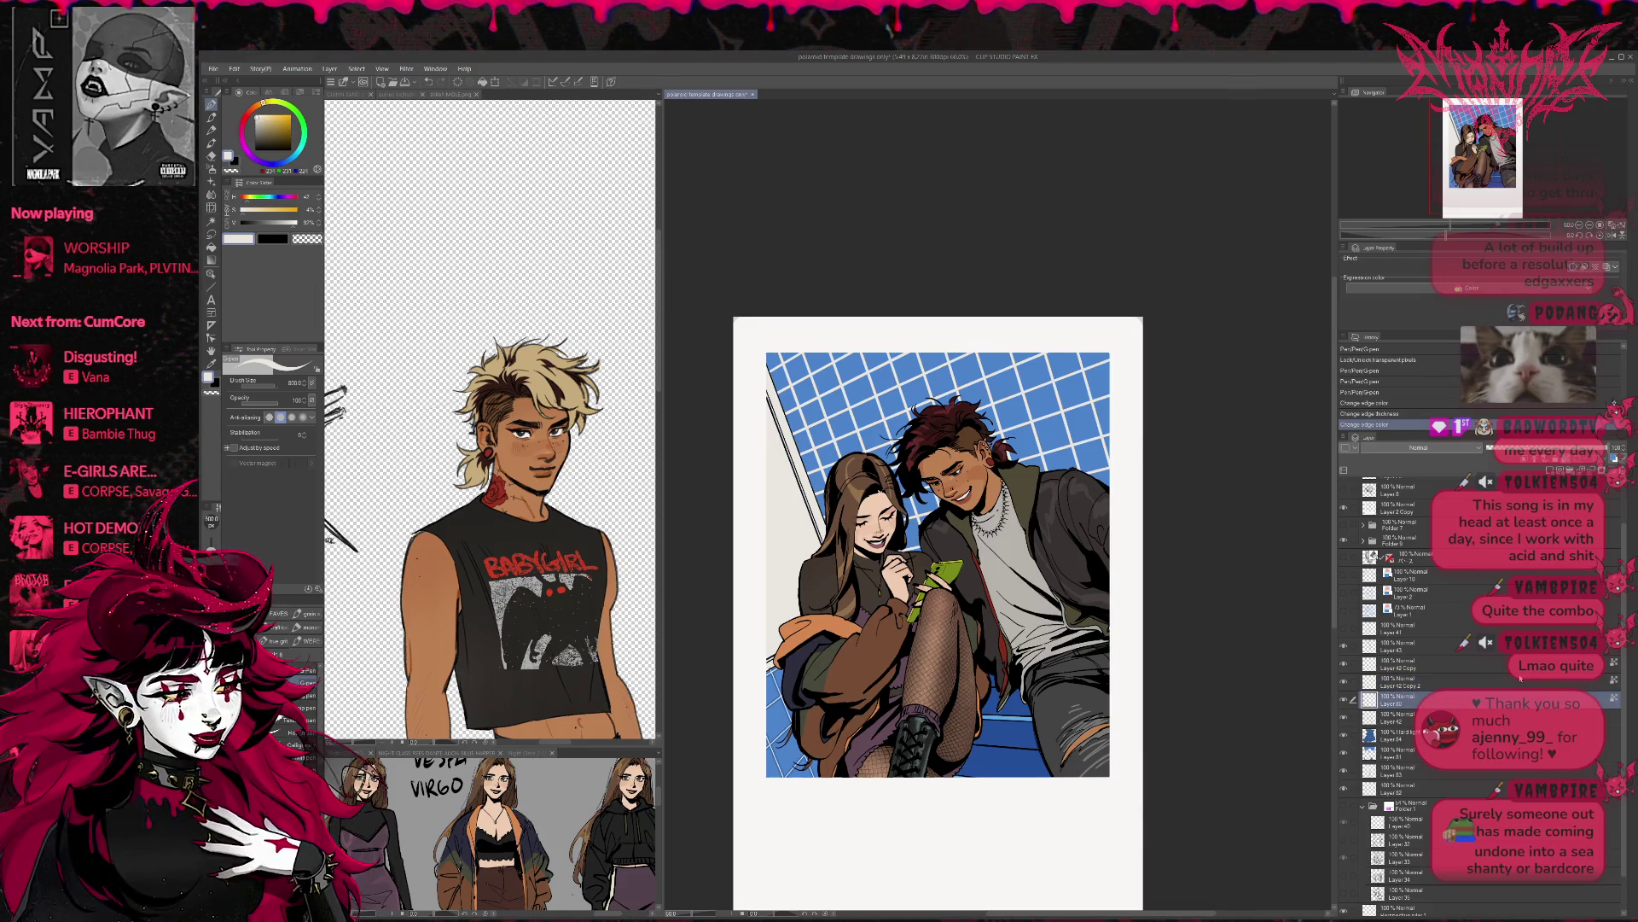
{"action": "left_click", "coordinate": [1526, 665]}
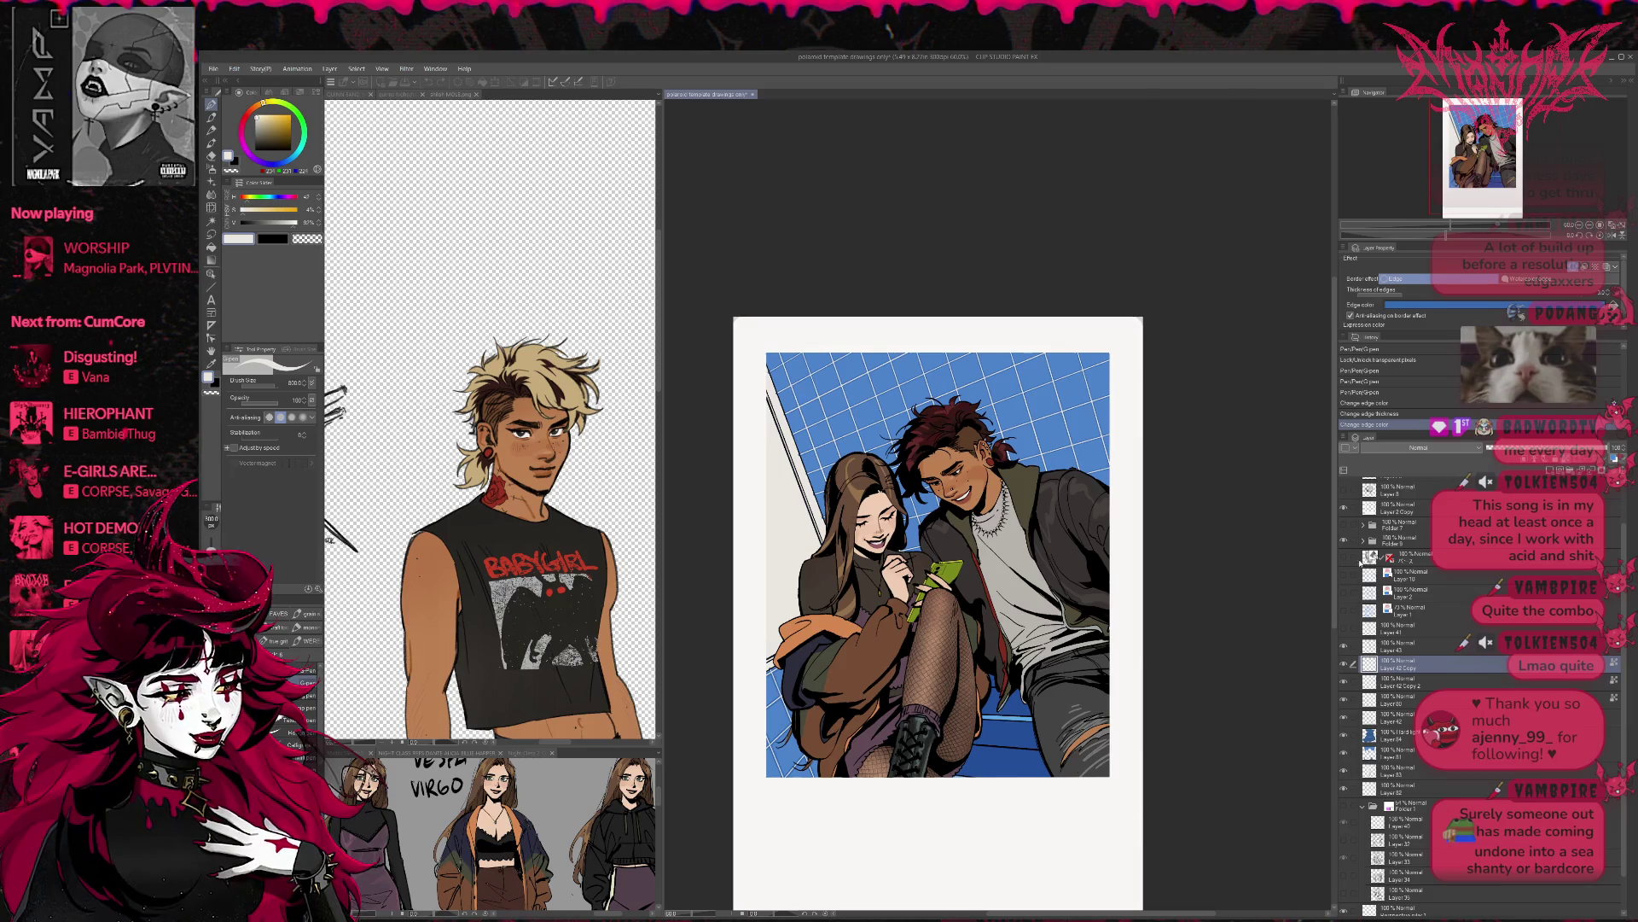
{"action": "left_click", "coordinate": [1444, 680]}
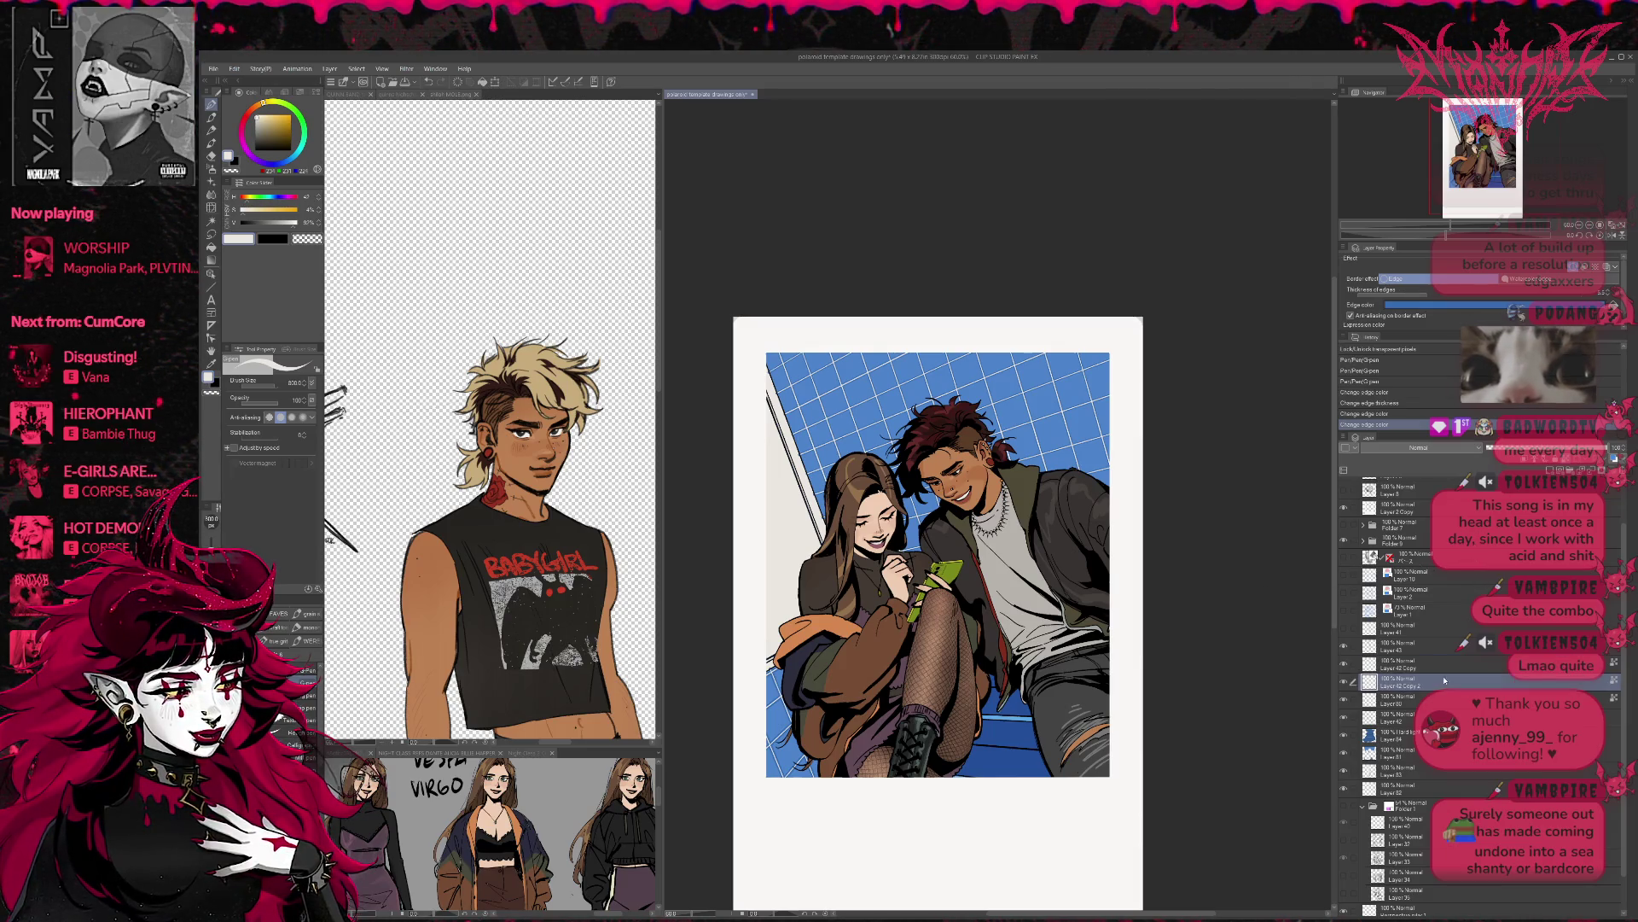
{"action": "left_click", "coordinate": [1455, 663]}
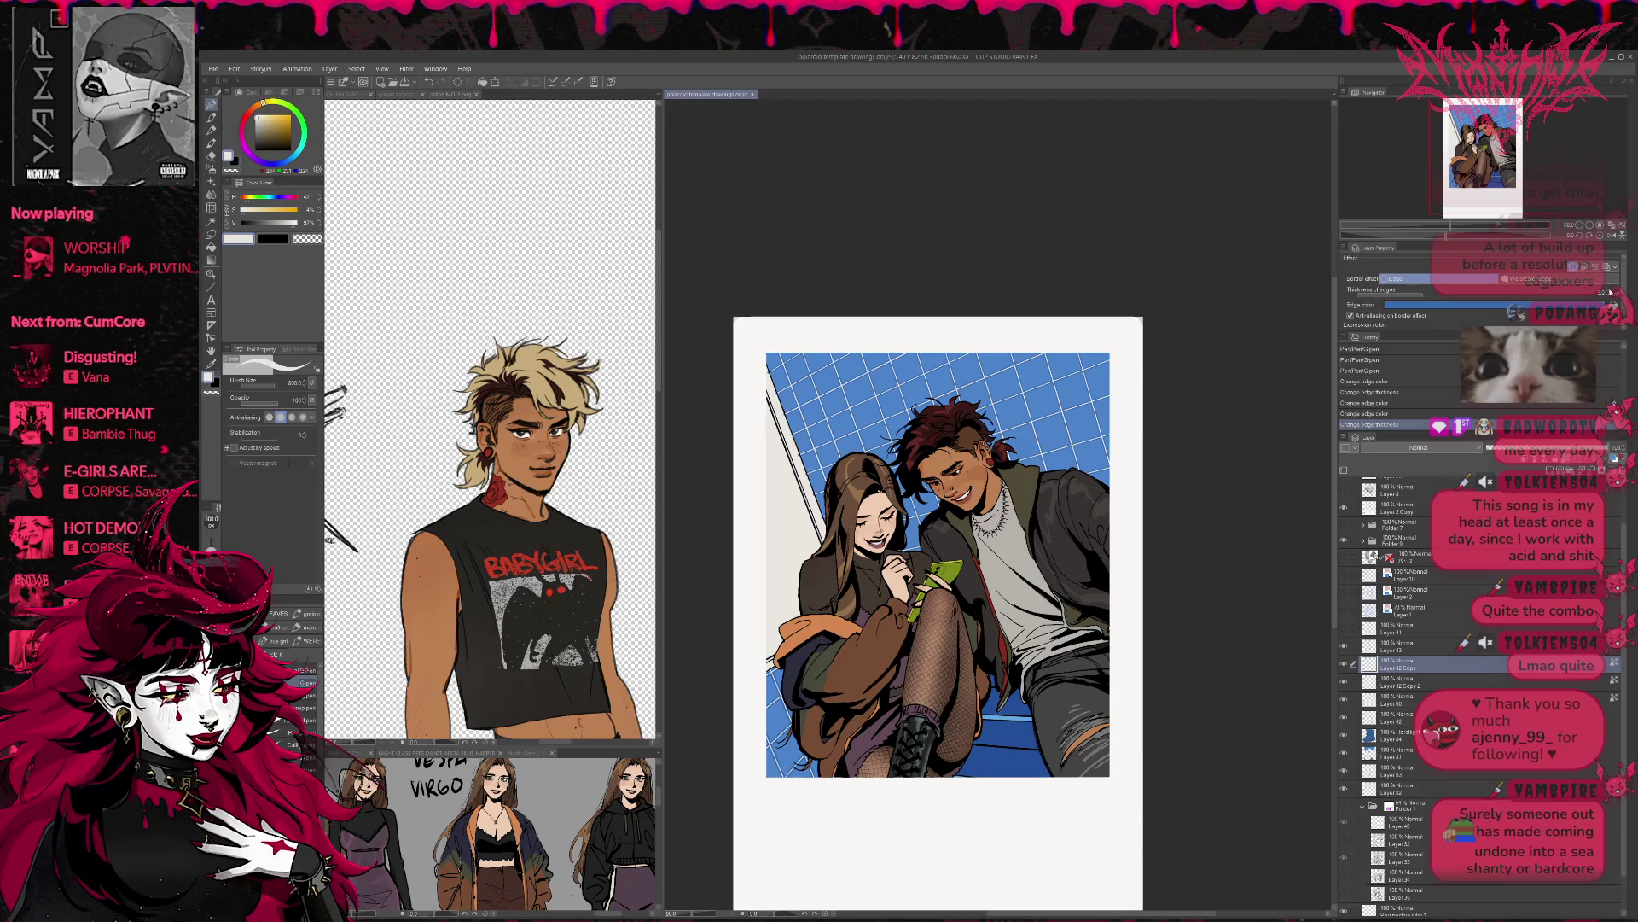